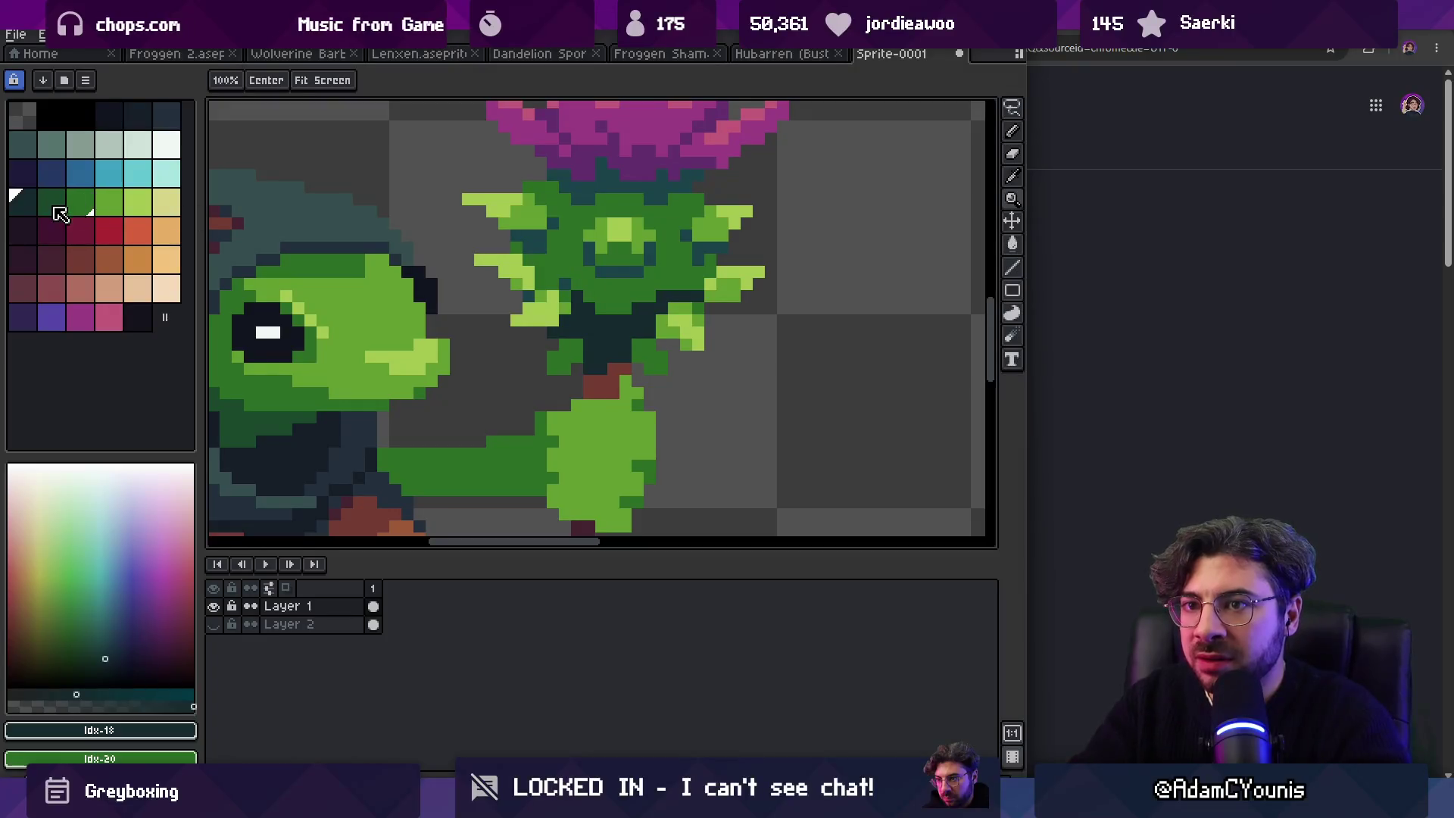
Step: Fill the thistle head with darker green and lasso-select around it
click(563, 291)
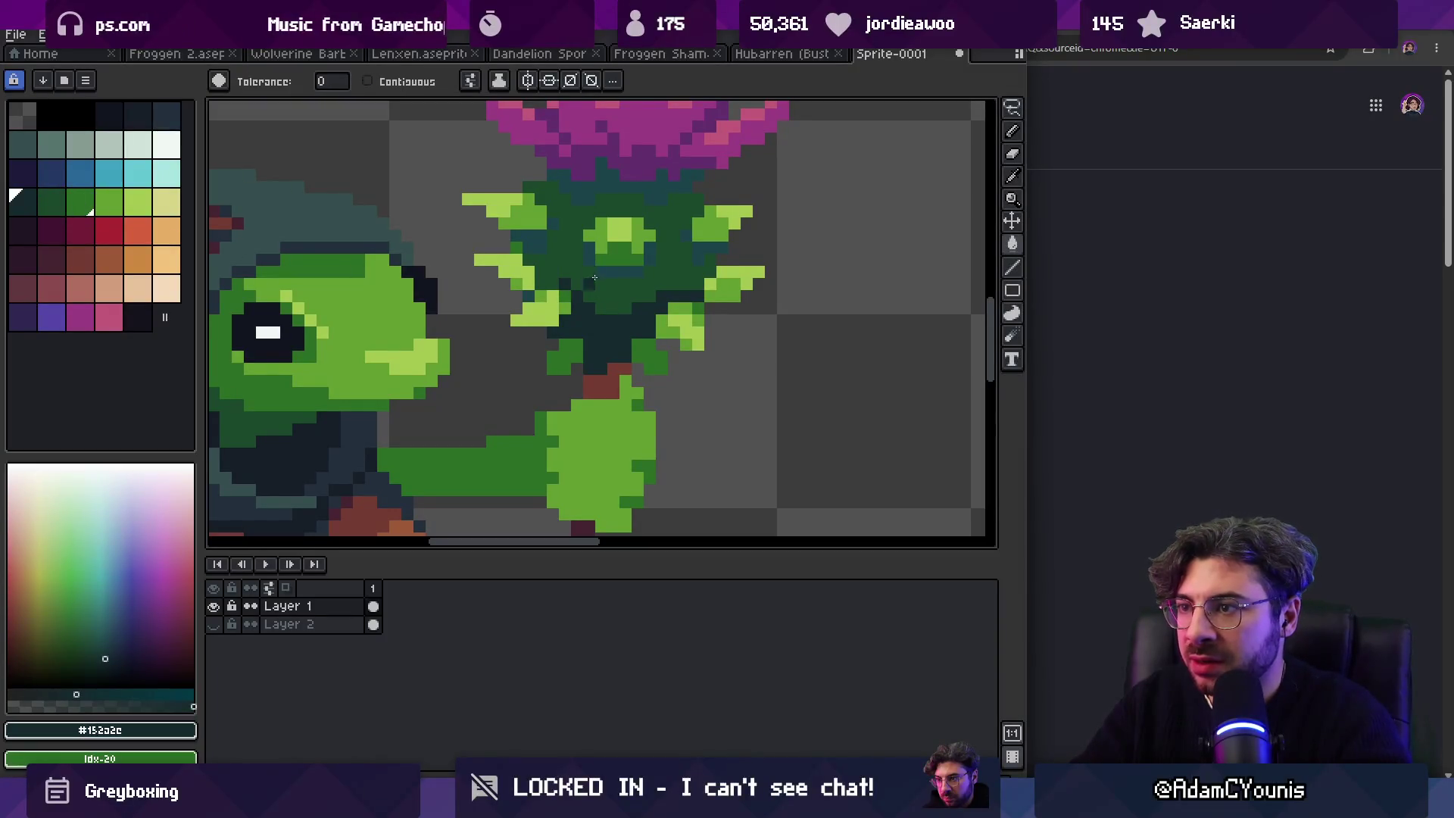
key(q)
mouse_move(559, 137)
mouse_down()
mouse_move(500, 144)
mouse_move(560, 137)
mouse_up()
key(z)
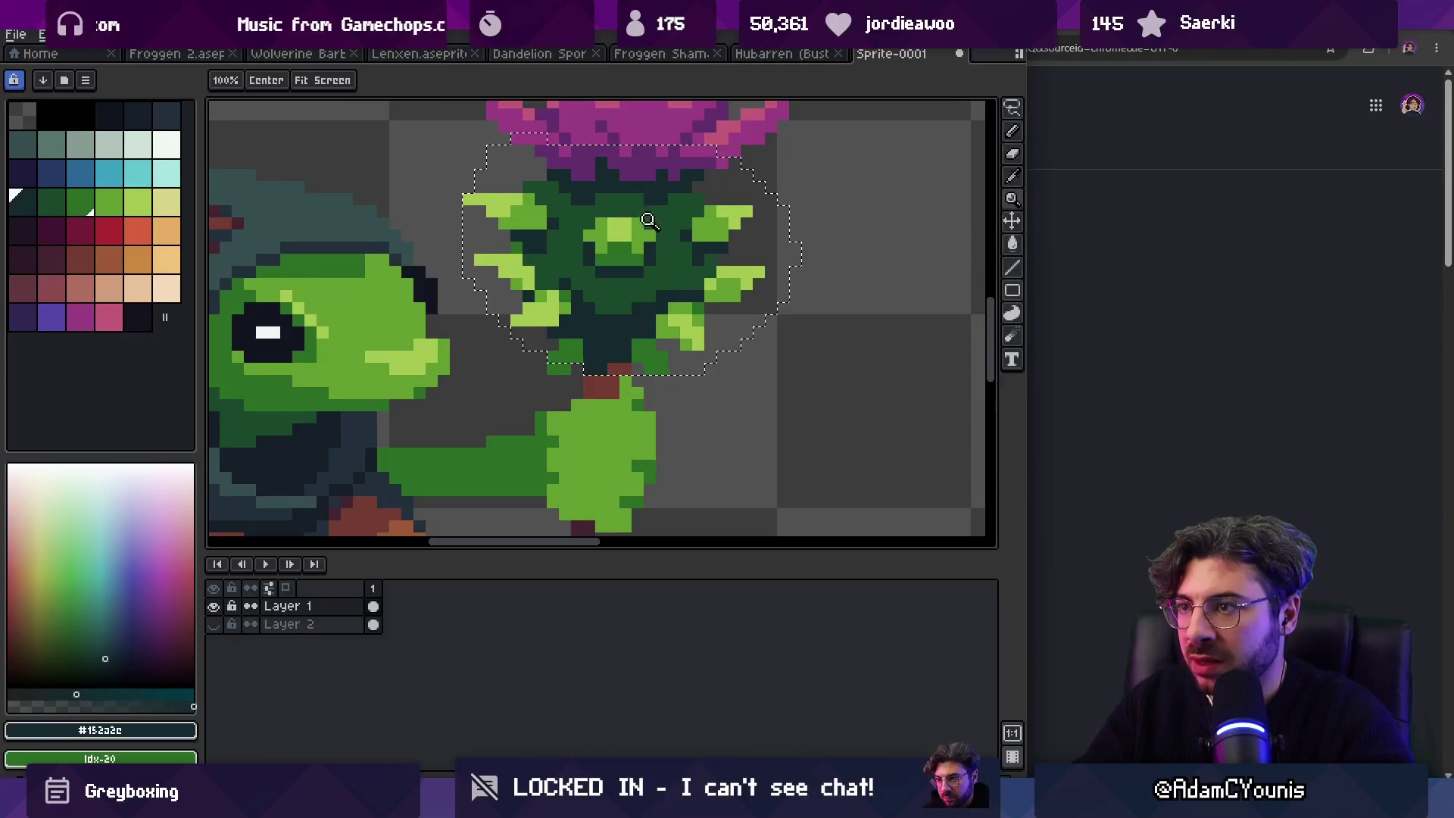
scroll(656, 222, down, 3)
scroll(636, 231, down, 3)
scroll(631, 237, up, 3)
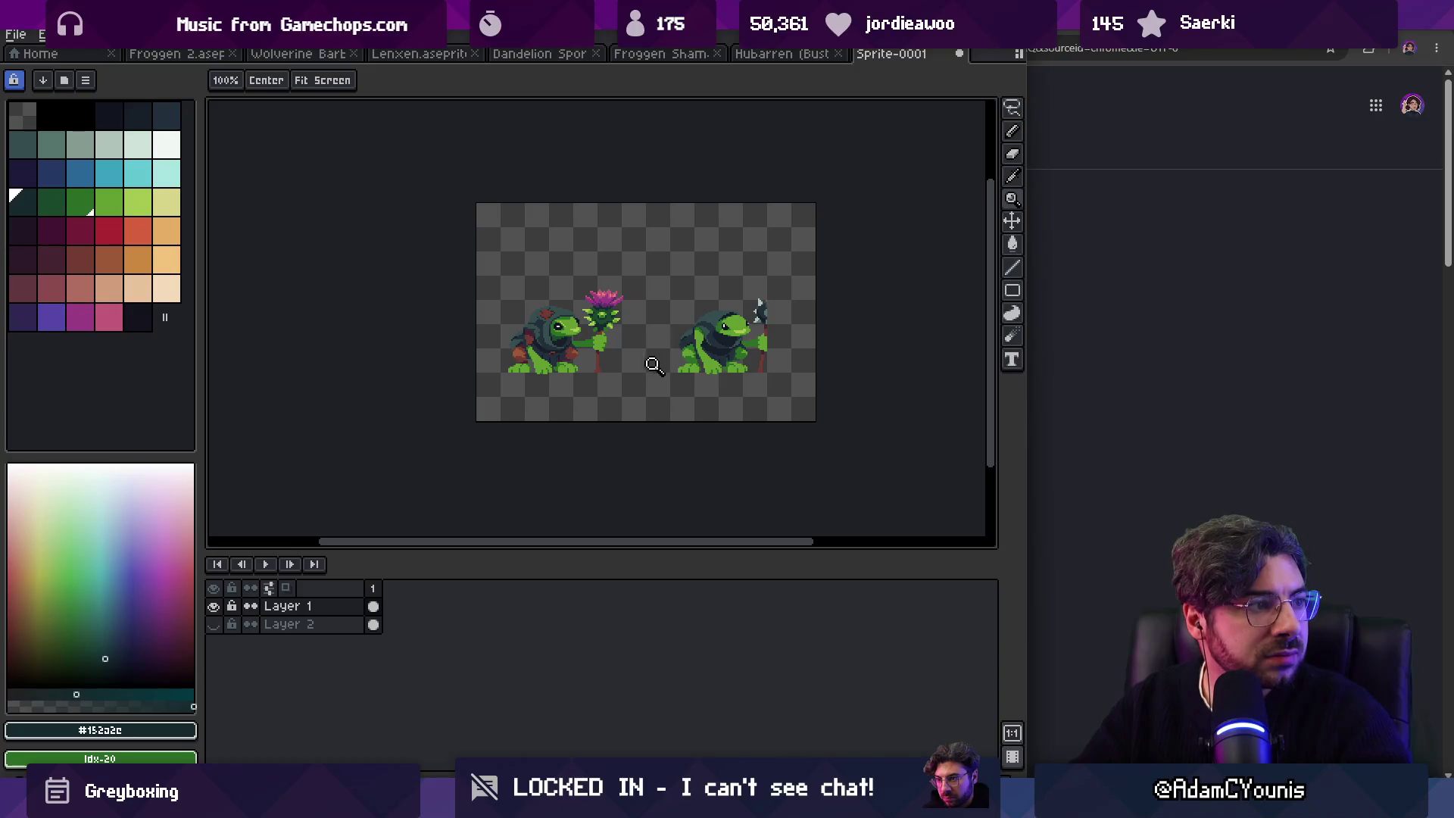
scroll(639, 322, up, 2)
scroll(624, 330, up, 3)
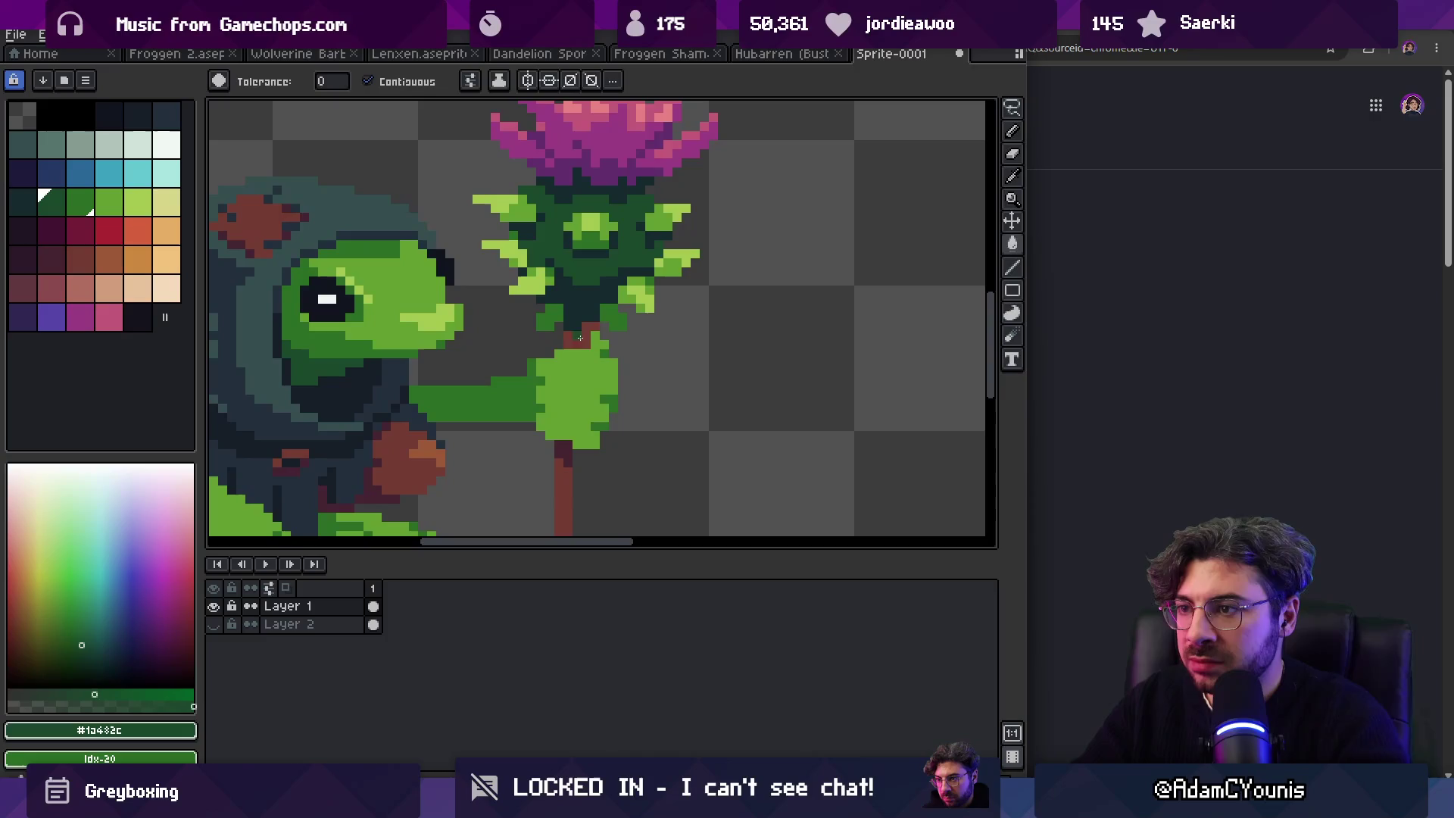
scroll(652, 271, down, 4)
scroll(620, 309, up, 6)
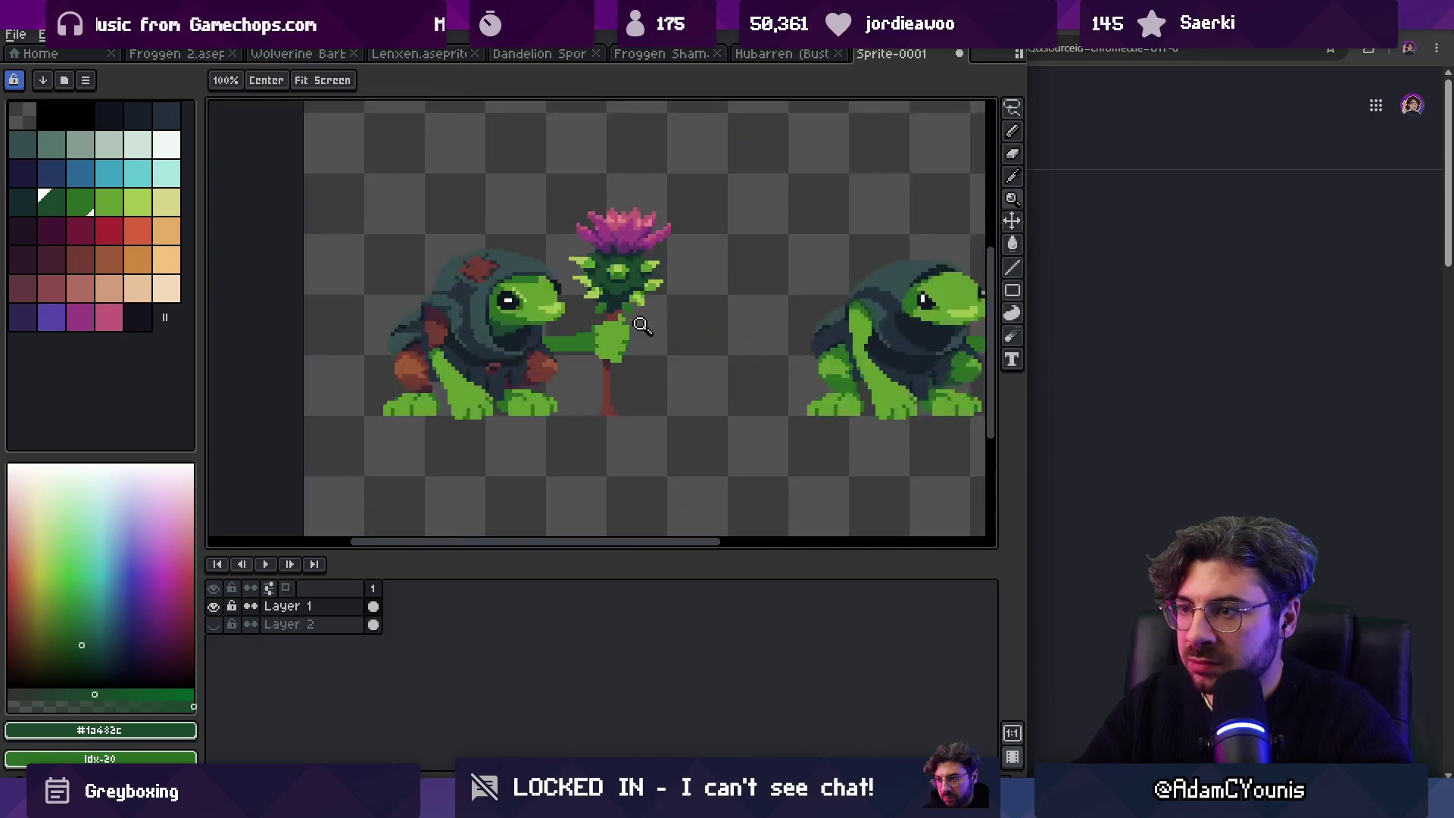
Step: Eyedrop the staff stem's dark #452531 and the hood's dark #152a2e for touch-ups
key(b)
key(z)
scroll(670, 252, down, 7)
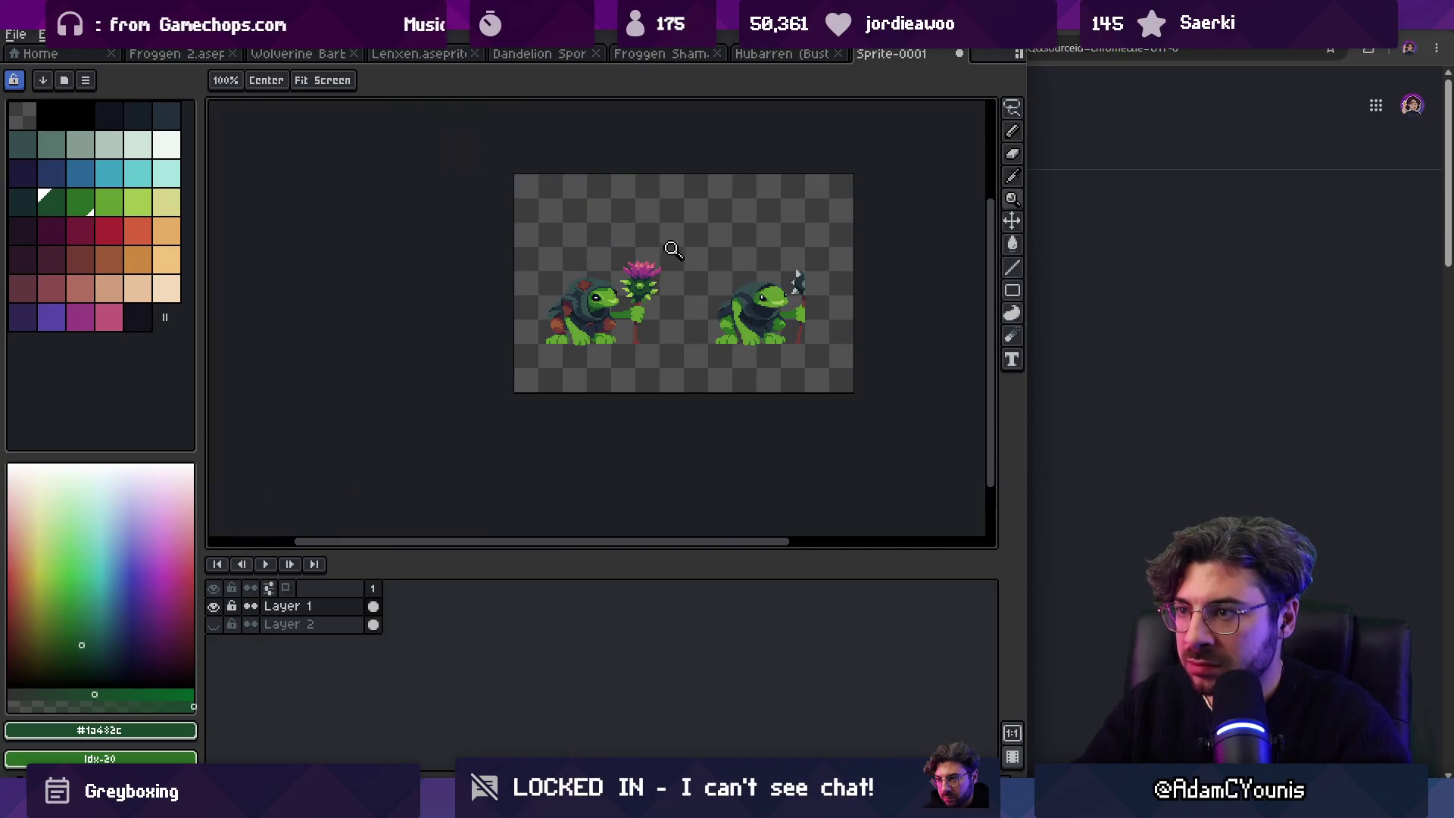
scroll(680, 252, up, 5)
key(b)
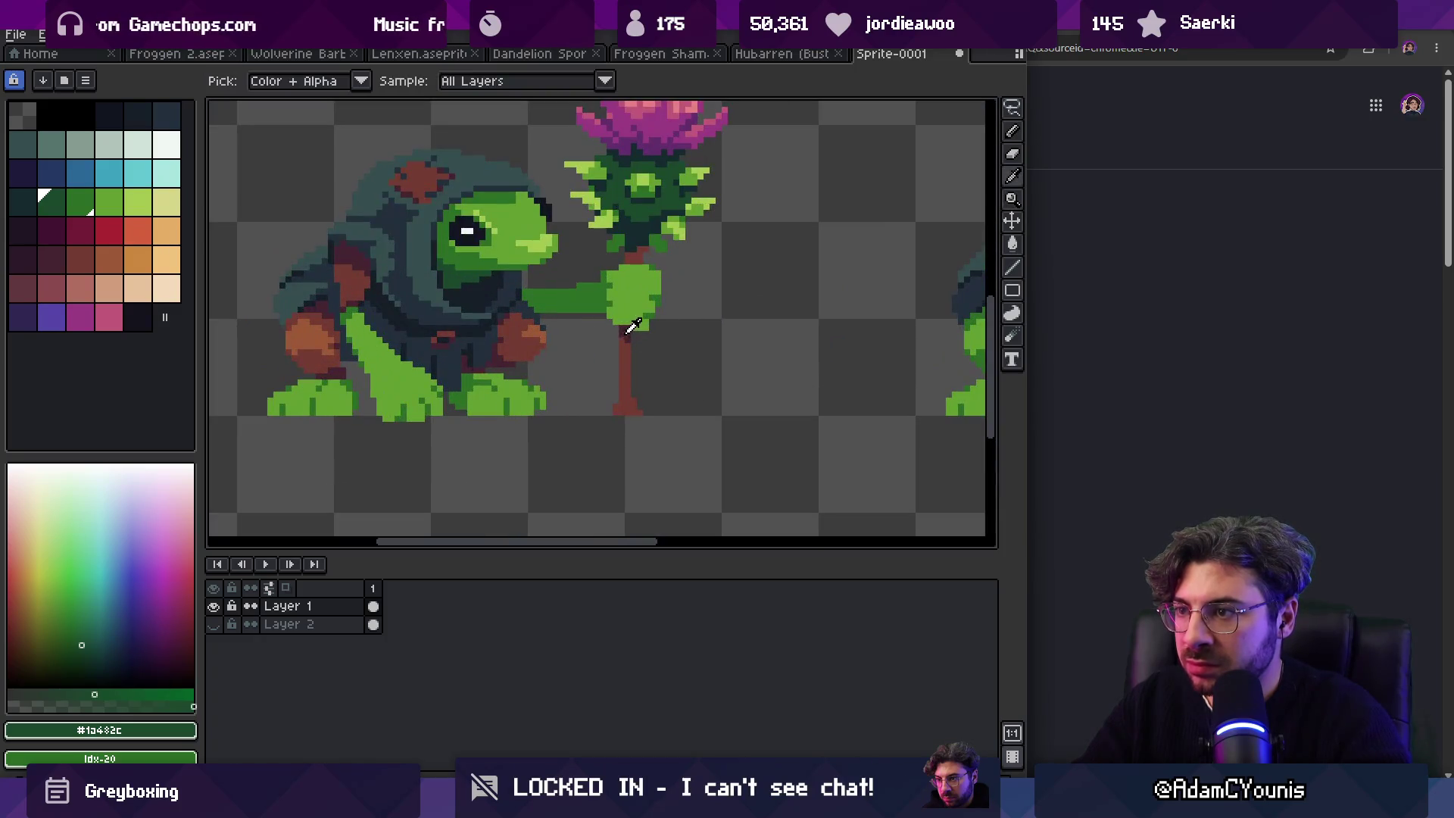
alt+click(632, 261)
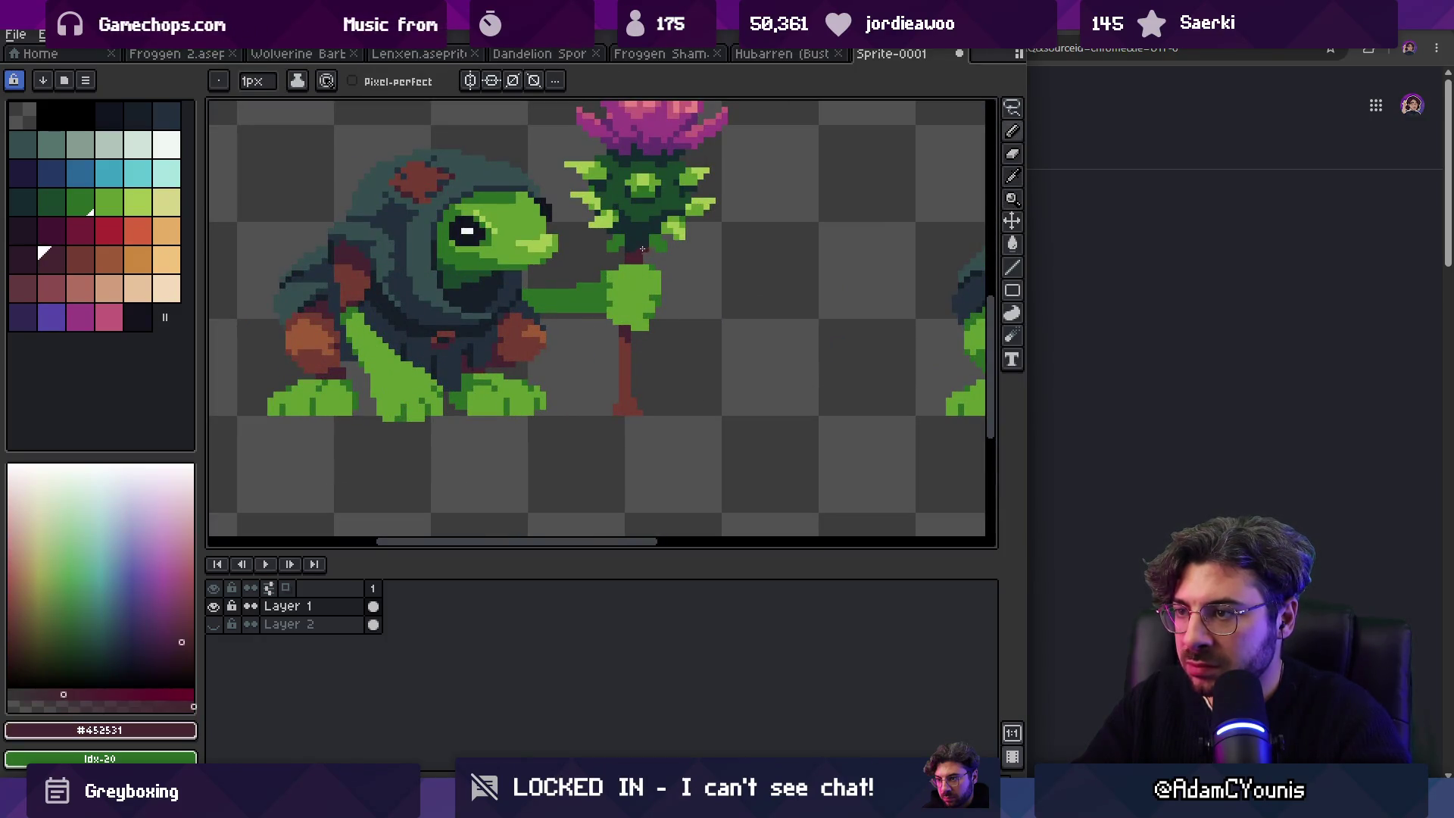
alt+click(493, 295)
Step: Sample the thistle's light green #639d30 and a darker thistle green
key(z)
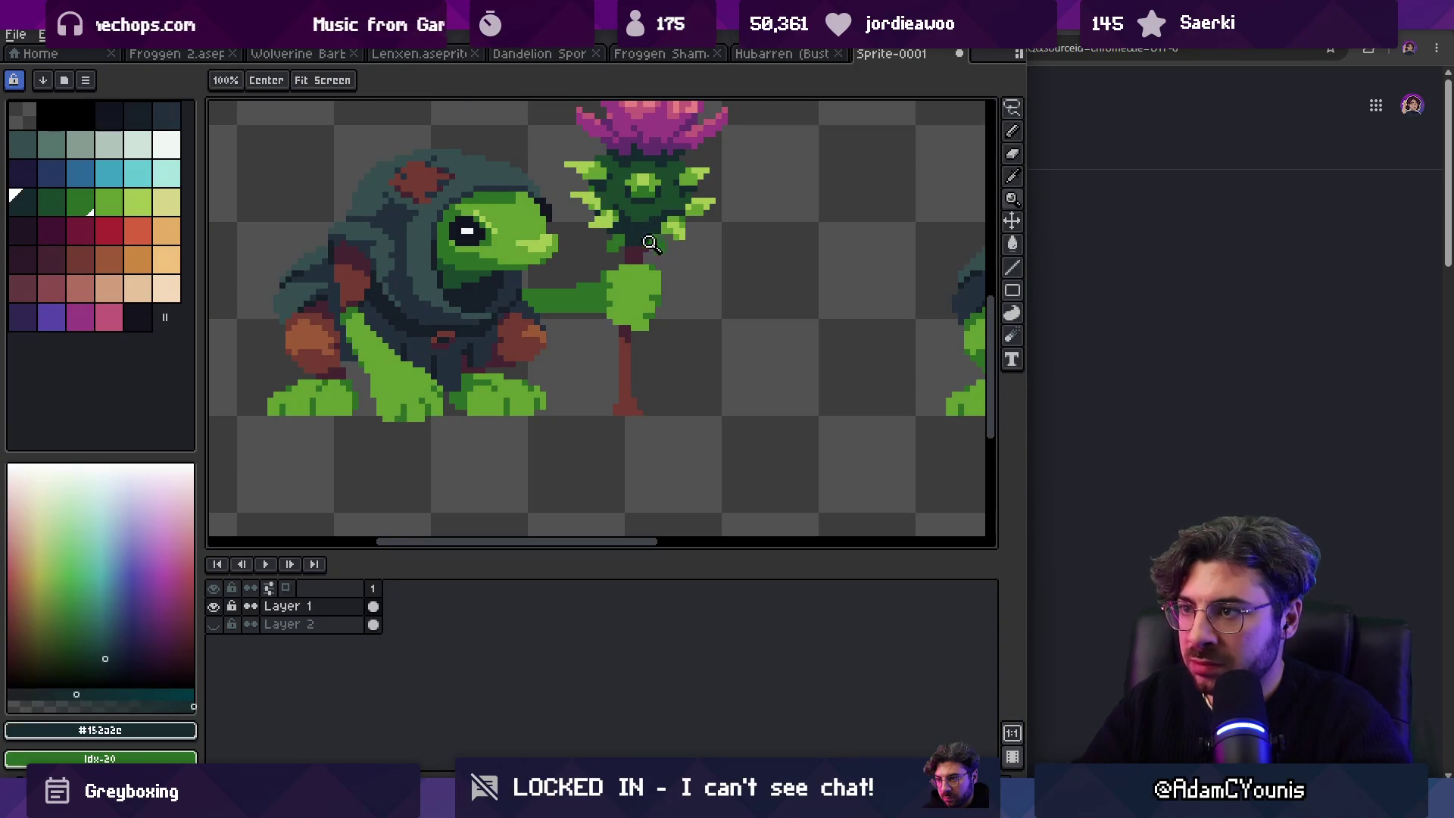
scroll(587, 294, down, 5)
scroll(656, 258, up, 6)
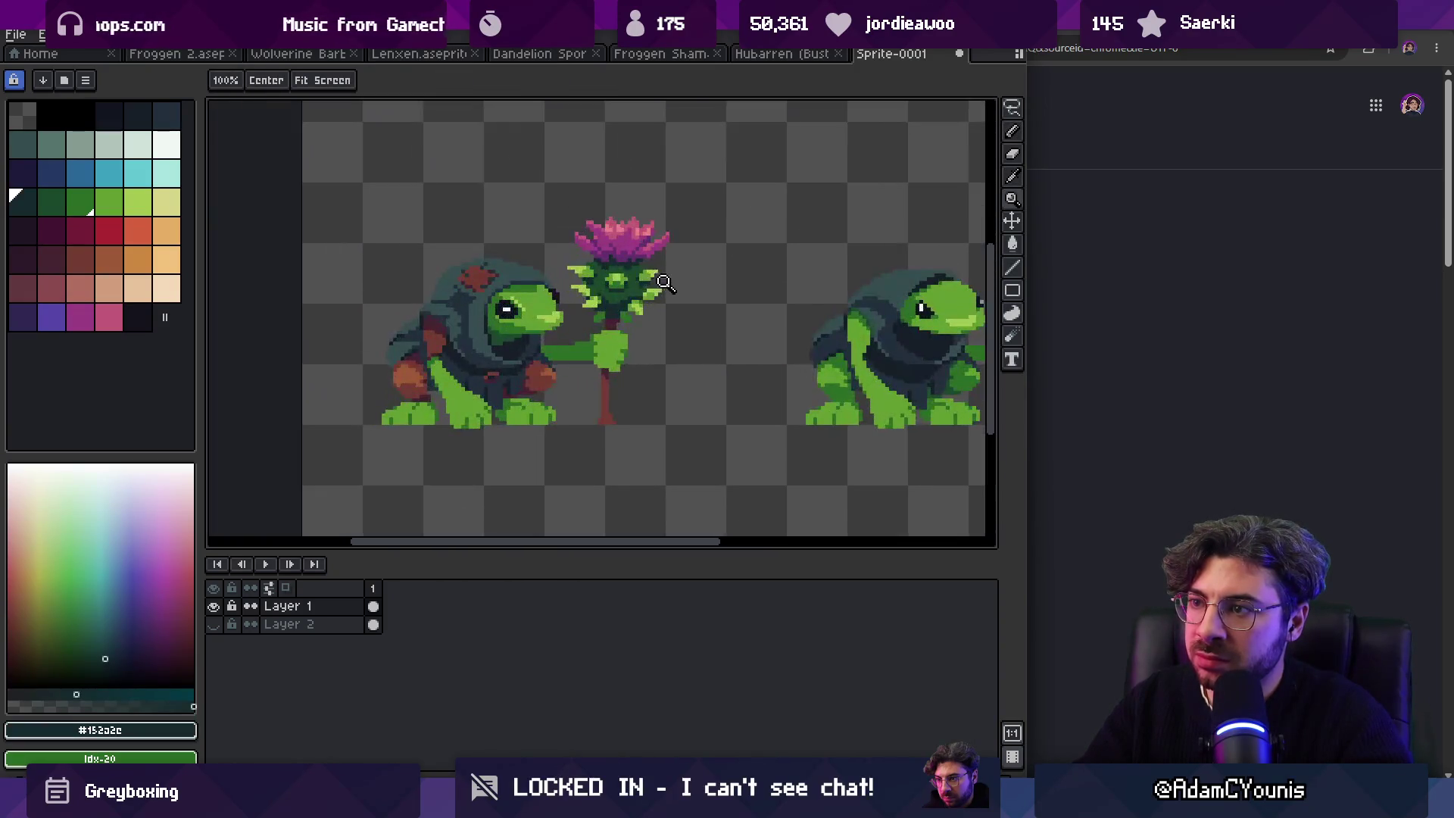
key(b)
key(z)
scroll(651, 342, down, 5)
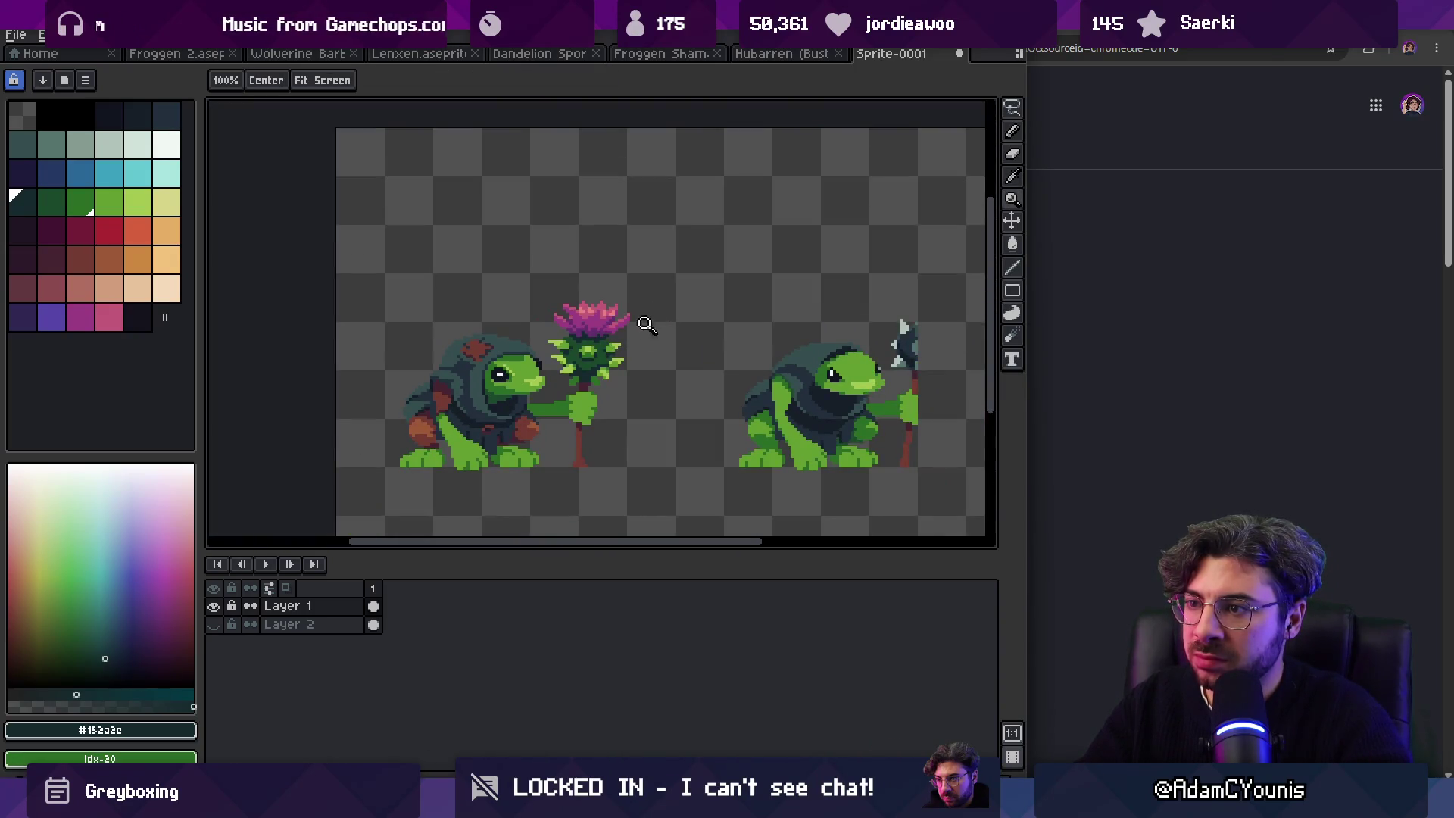
scroll(651, 320, up, 5)
key(b)
alt+click(653, 314)
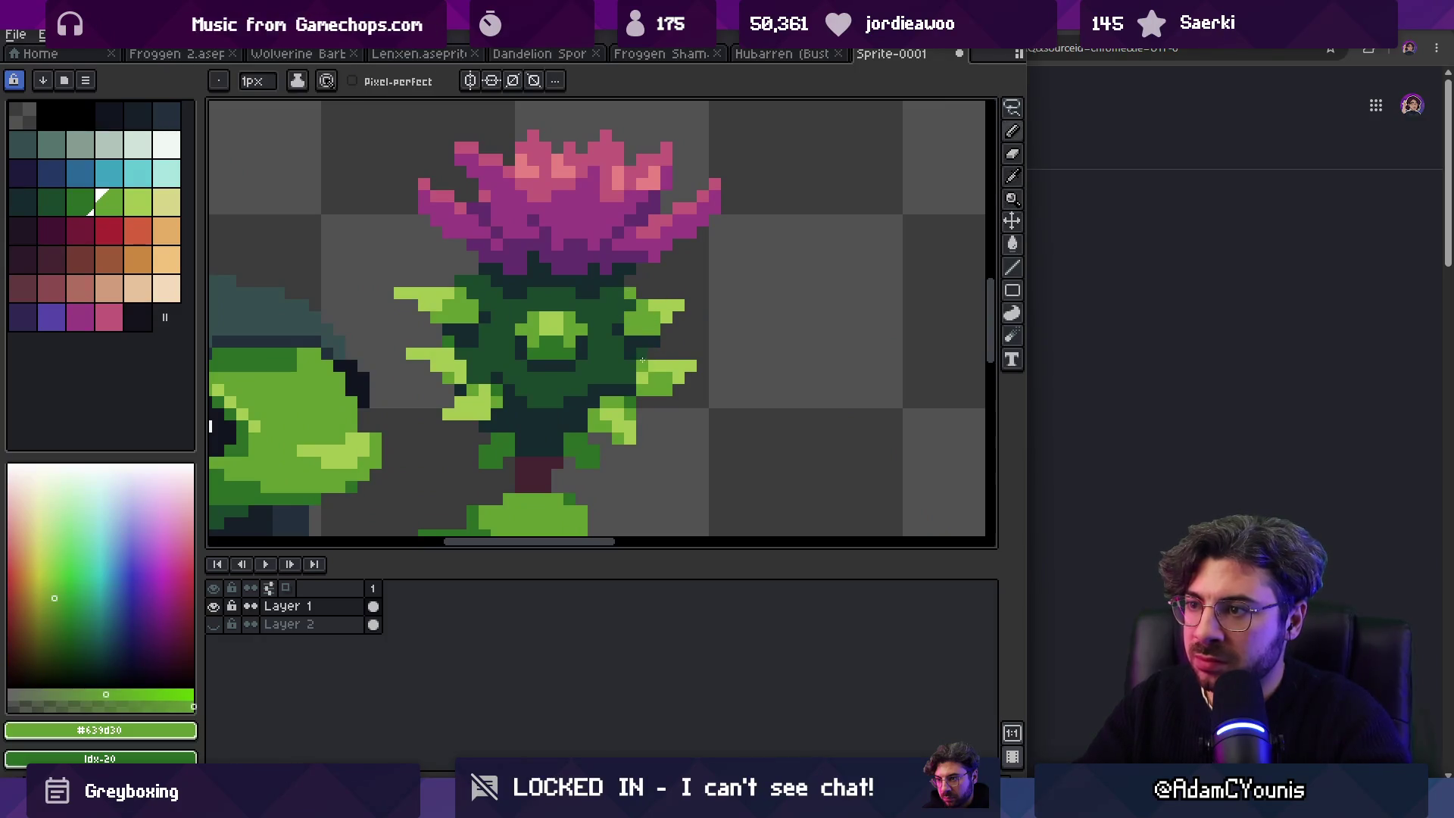
alt+click(569, 298)
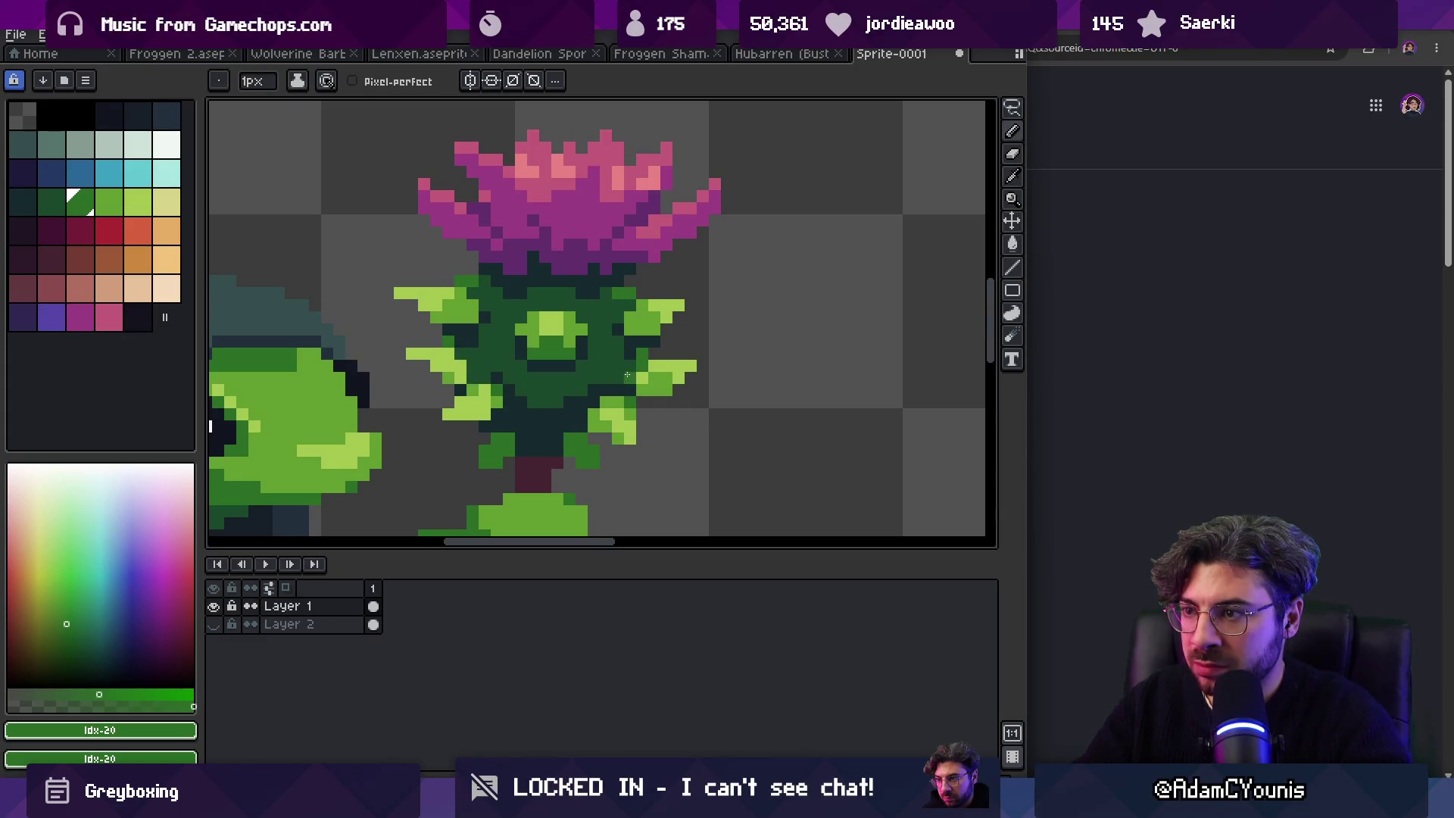
key(z)
scroll(584, 318, down, 5)
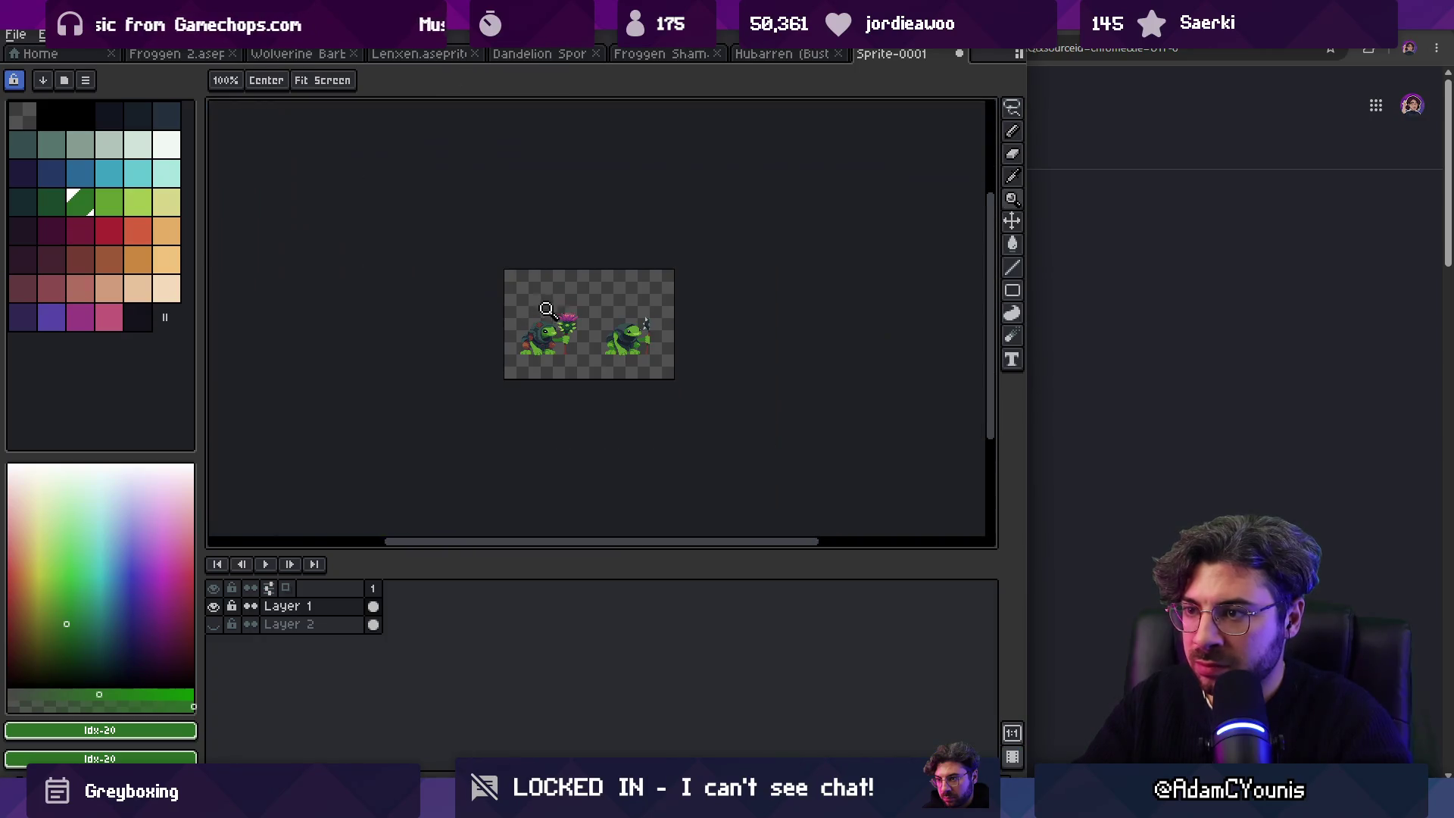
scroll(577, 306, up, 4)
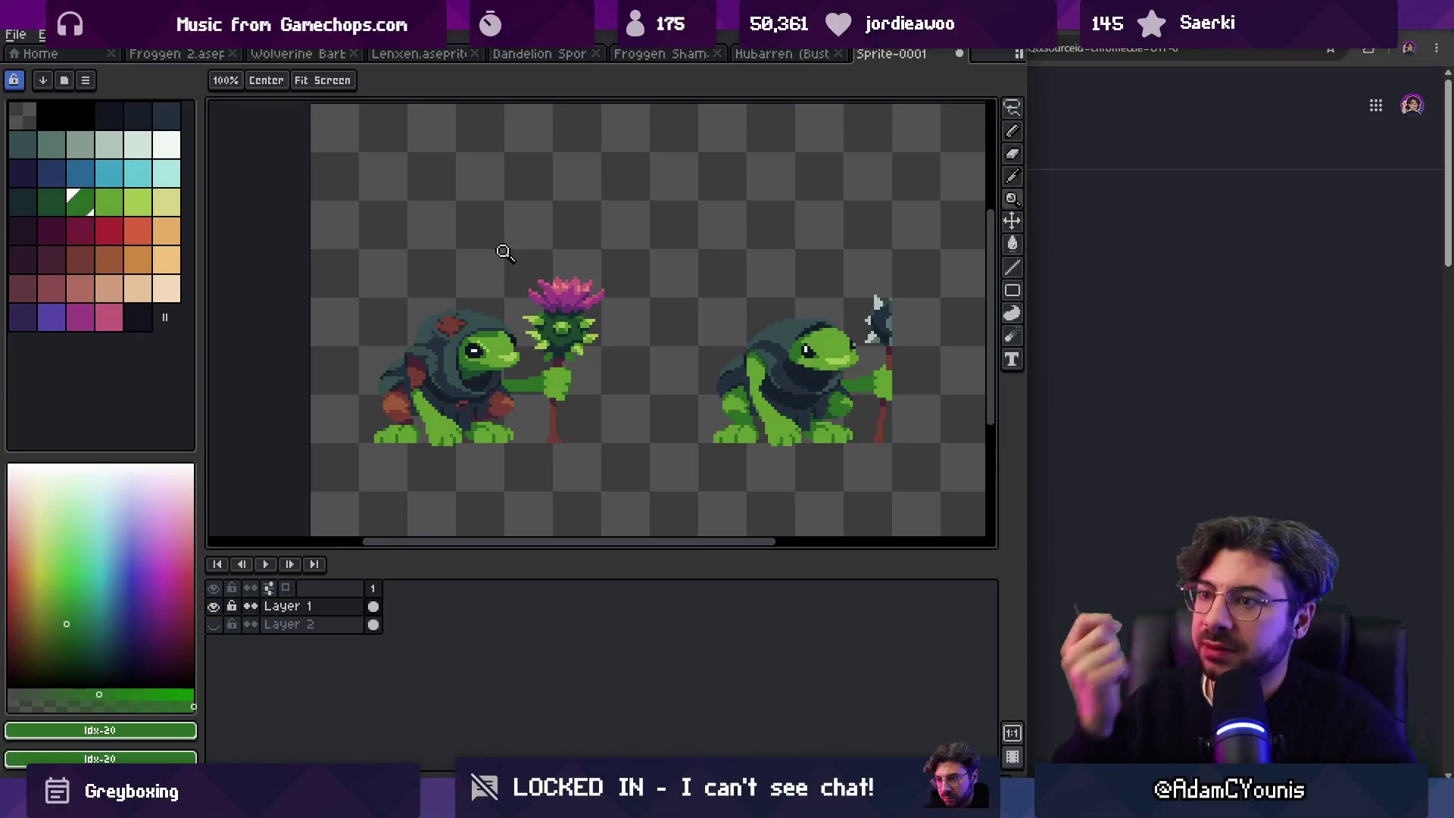
scroll(501, 349, down, 2)
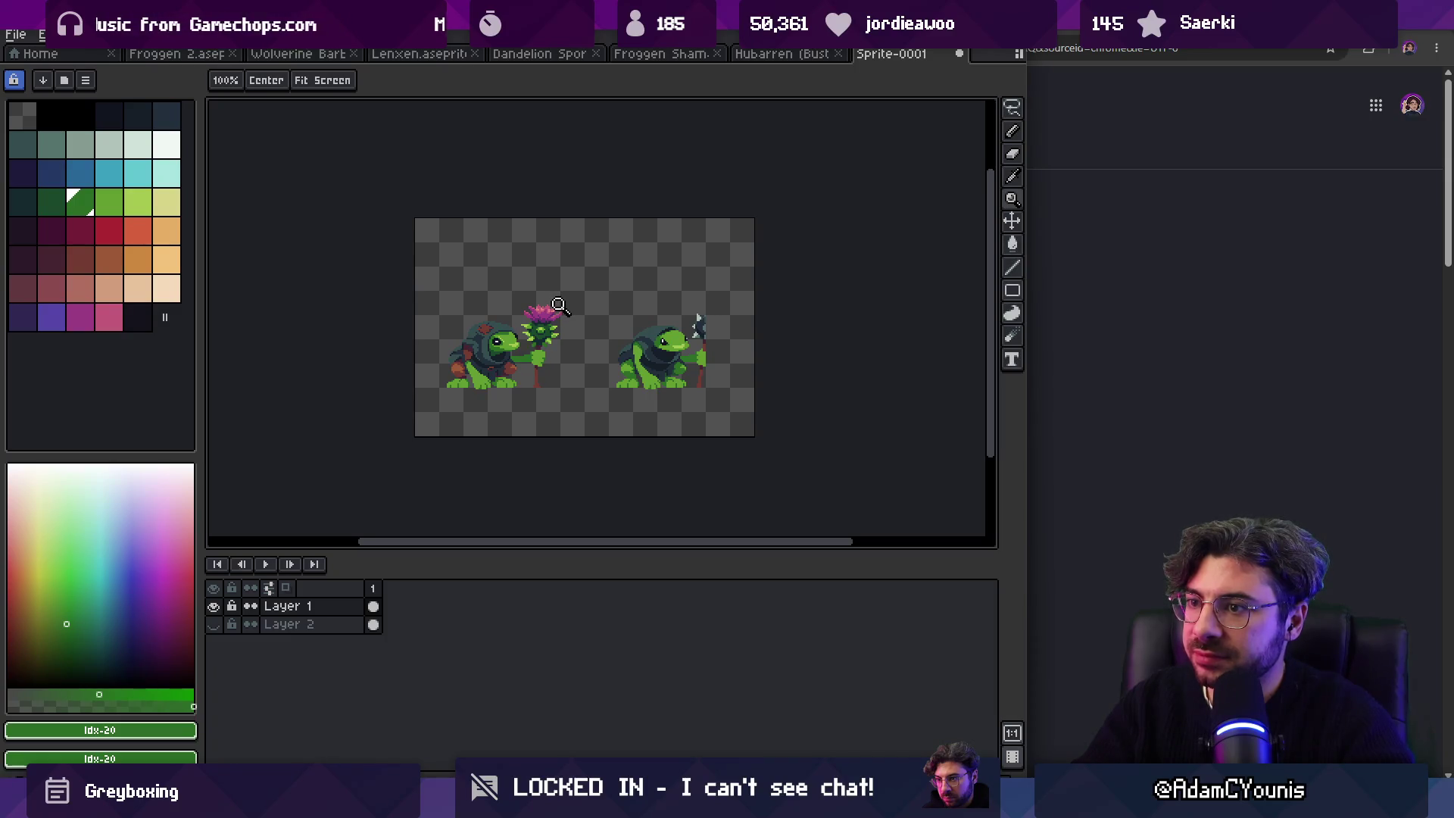
scroll(475, 370, up, 4)
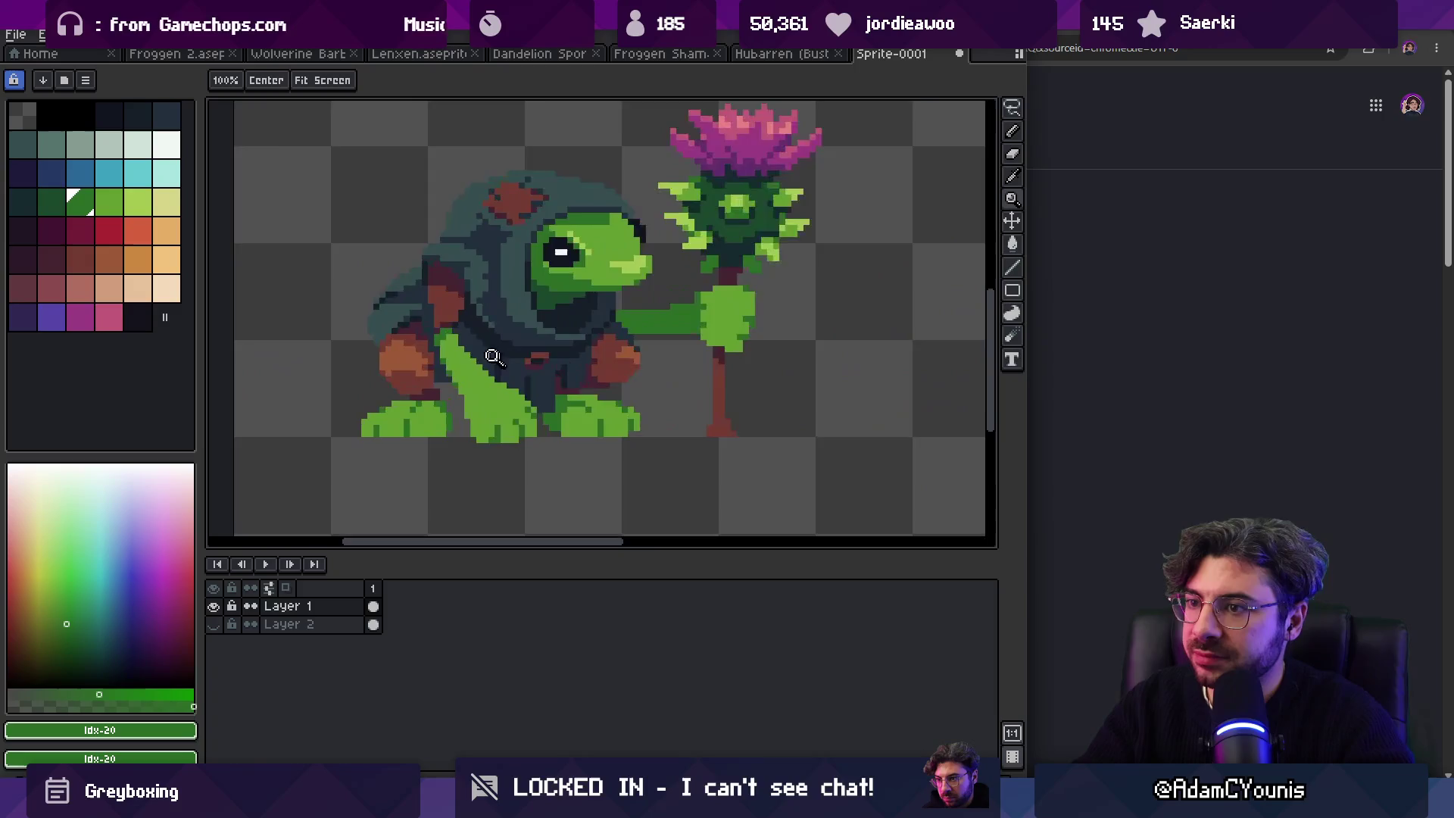
scroll(479, 339, down, 1)
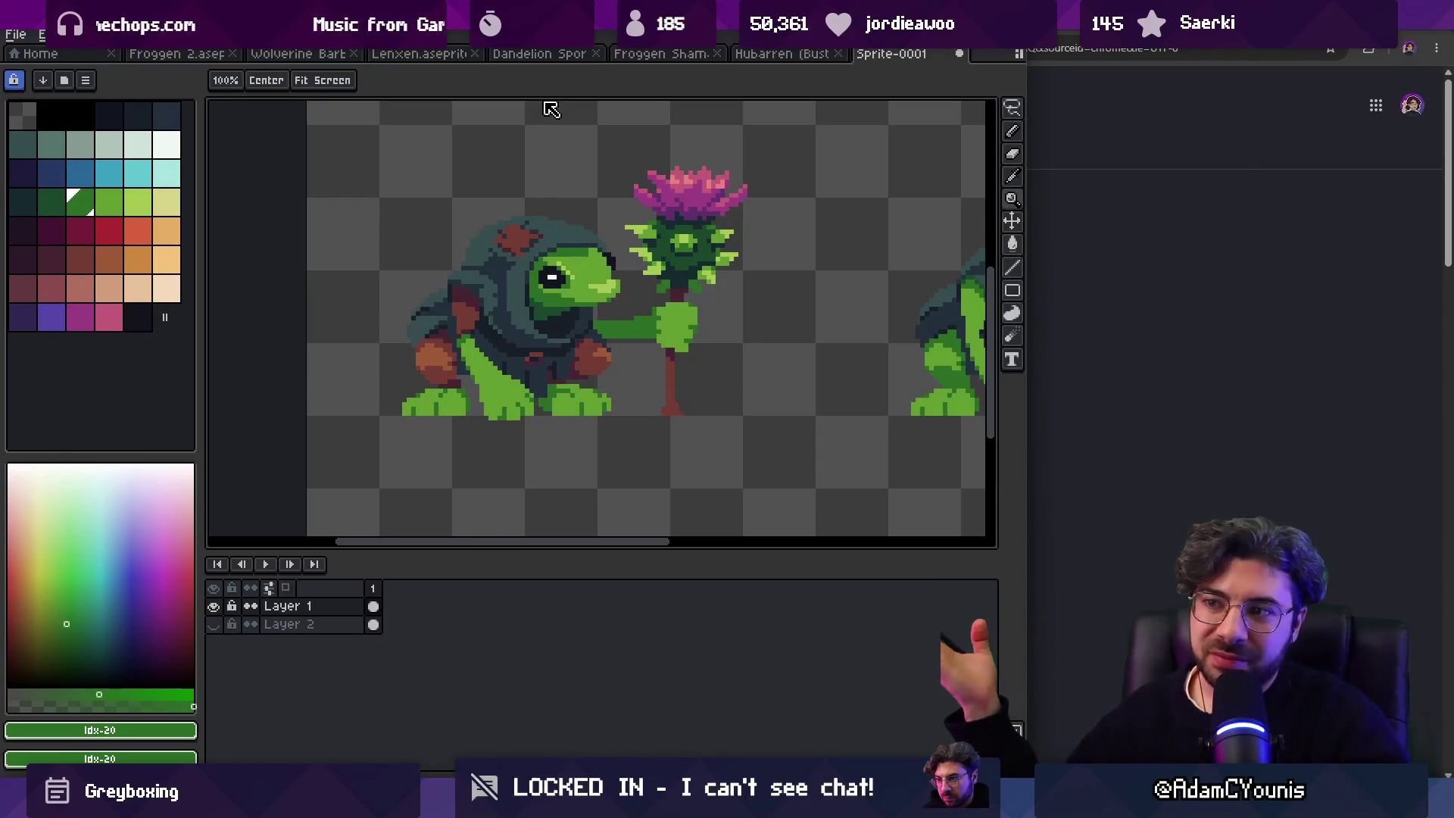
scroll(543, 290, down, 1)
scroll(595, 257, down, 1)
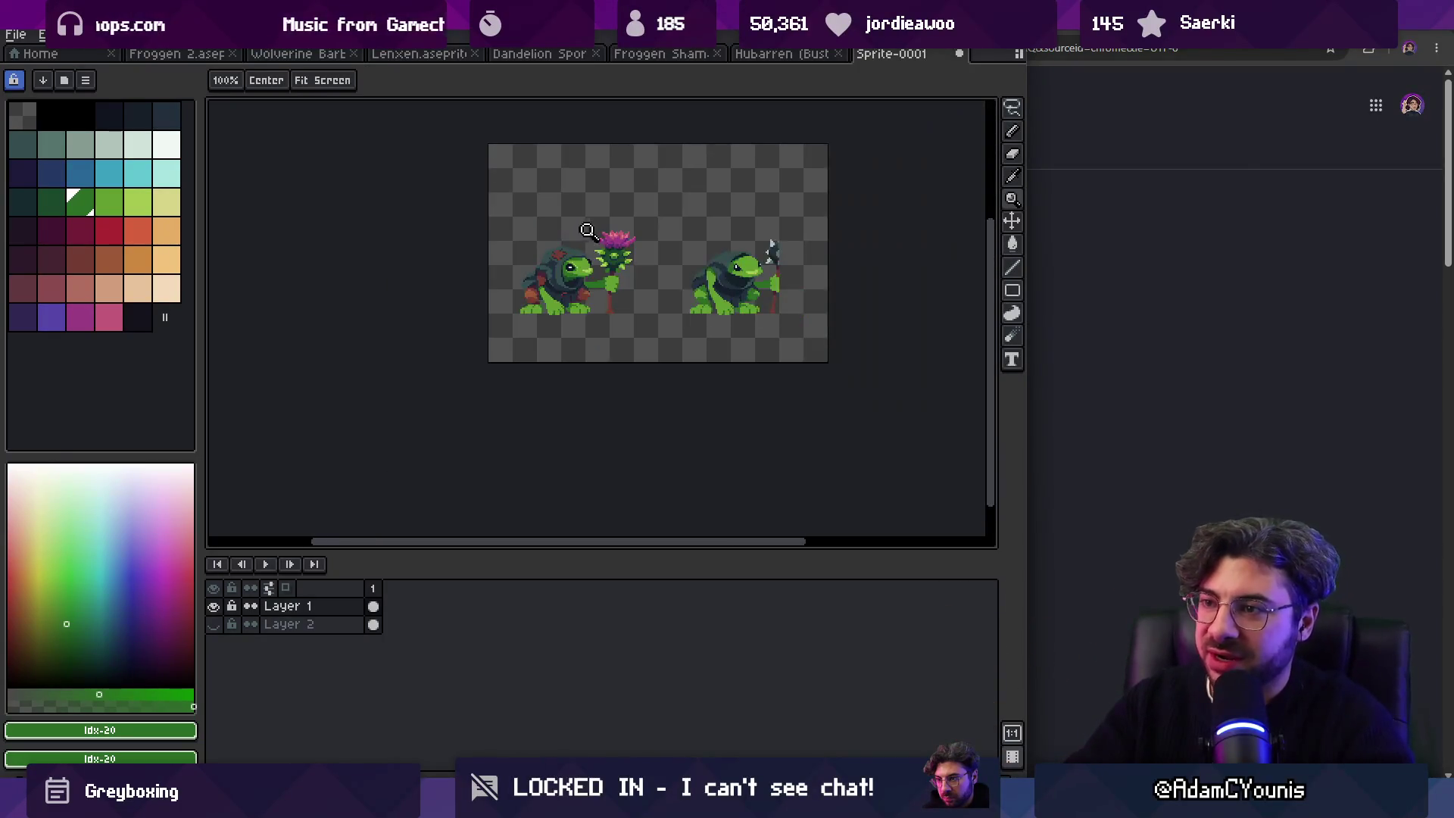
scroll(598, 250, down, 2)
scroll(598, 307, up, 4)
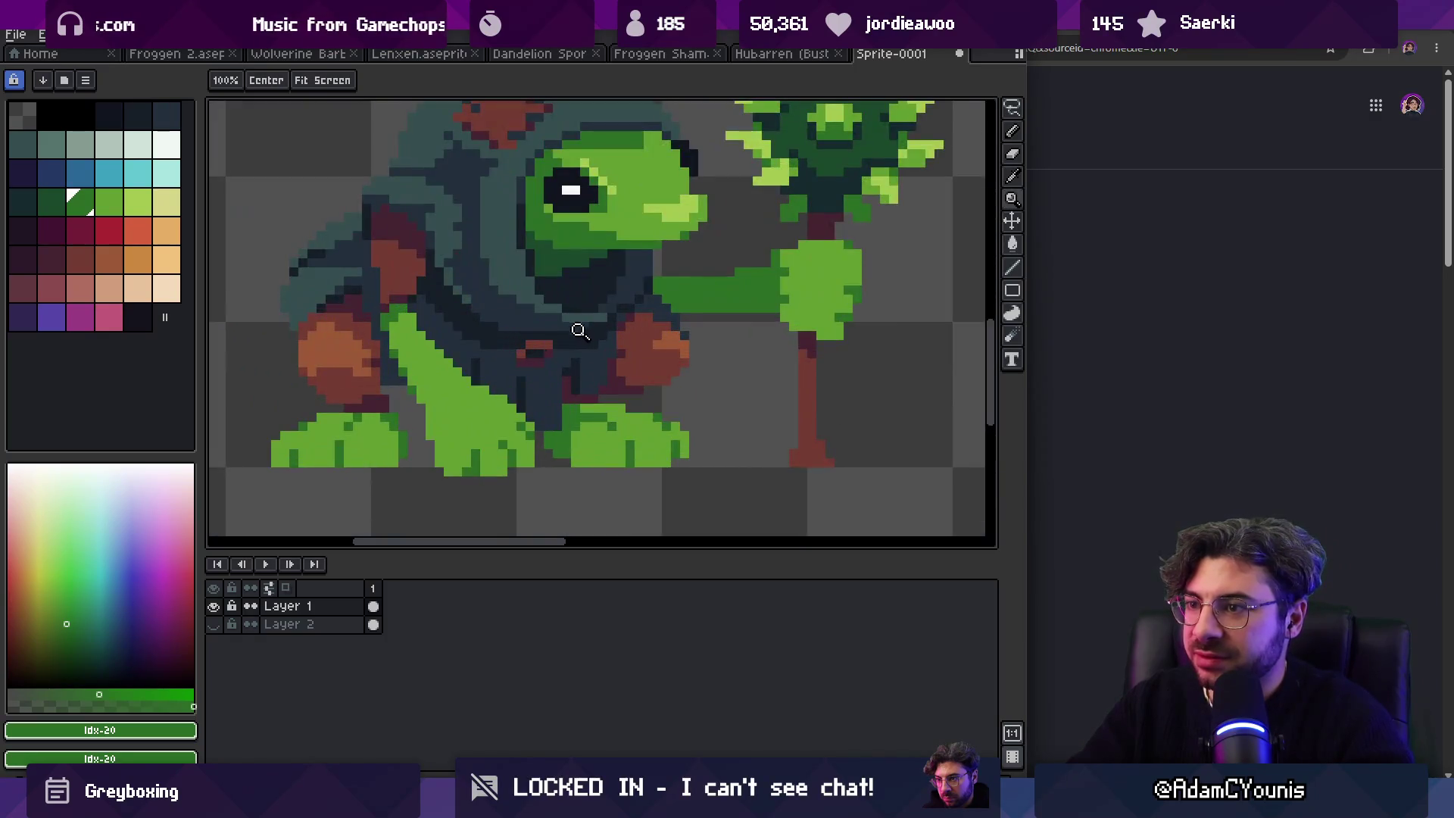
Step: Sample reddish-brown #743c33, undo the last change, and pick the cloak's dark blue #222f3d
alt+click(545, 348)
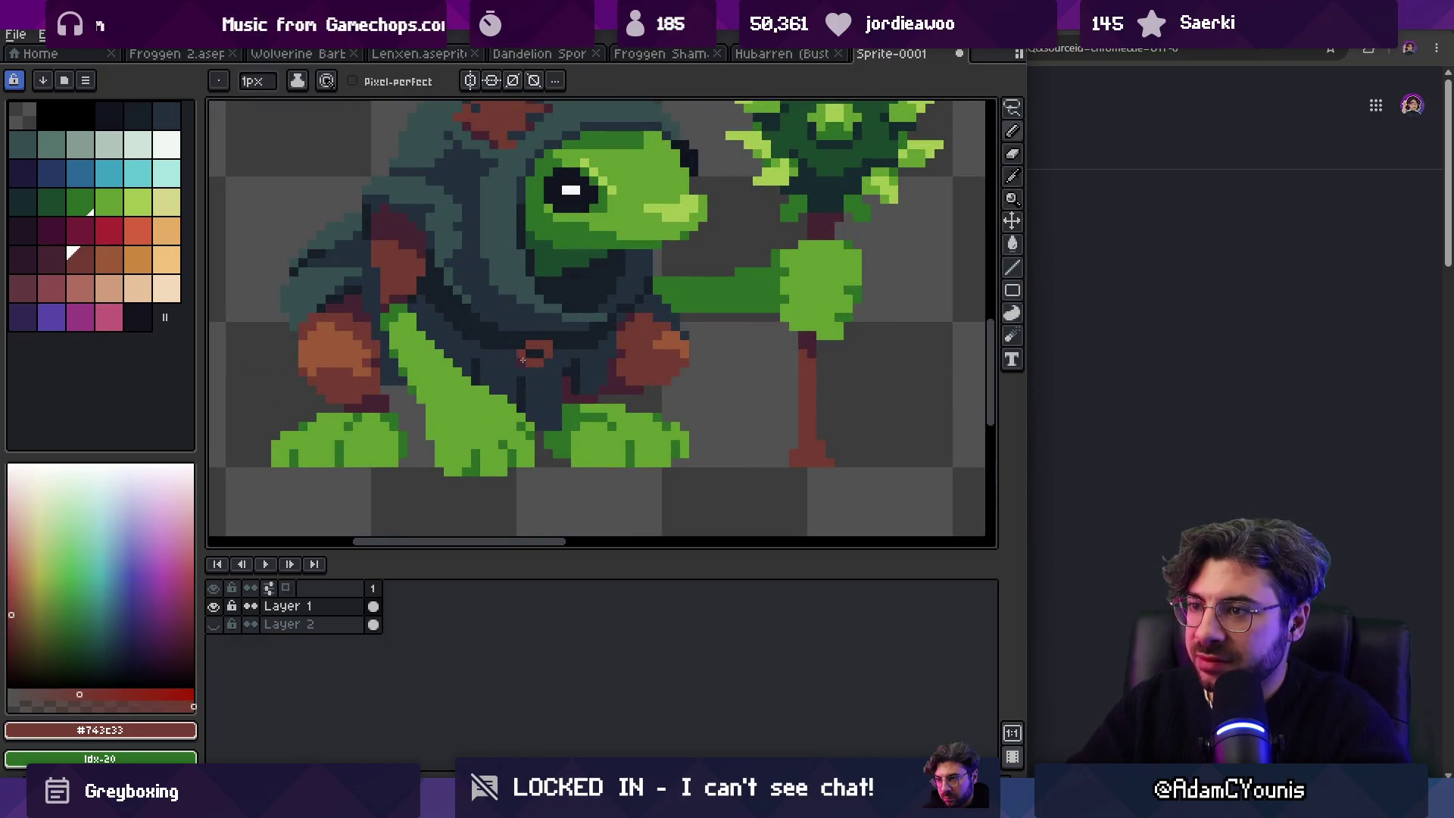
scroll(500, 316, down, 4)
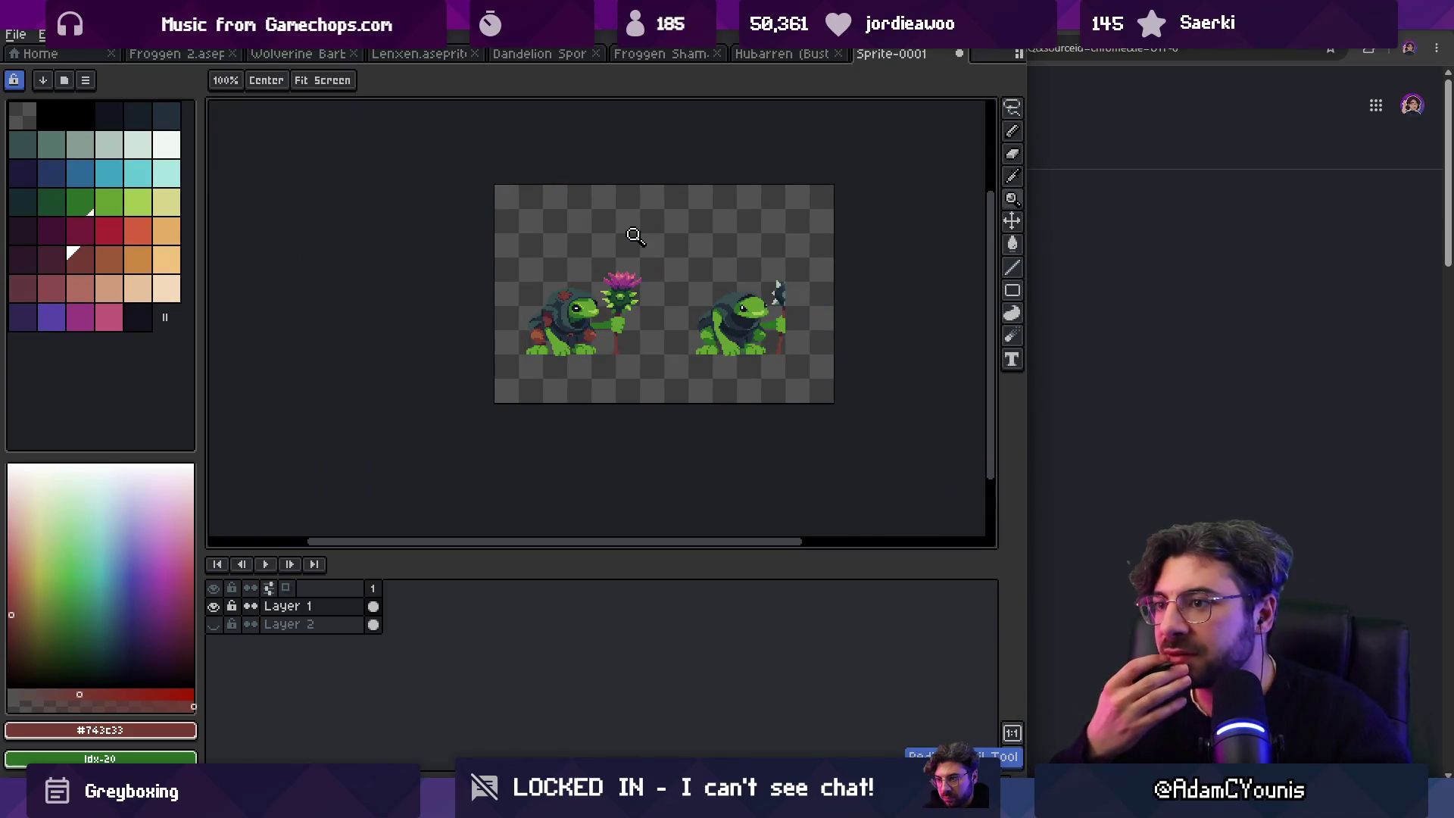
key(ctrl+z)
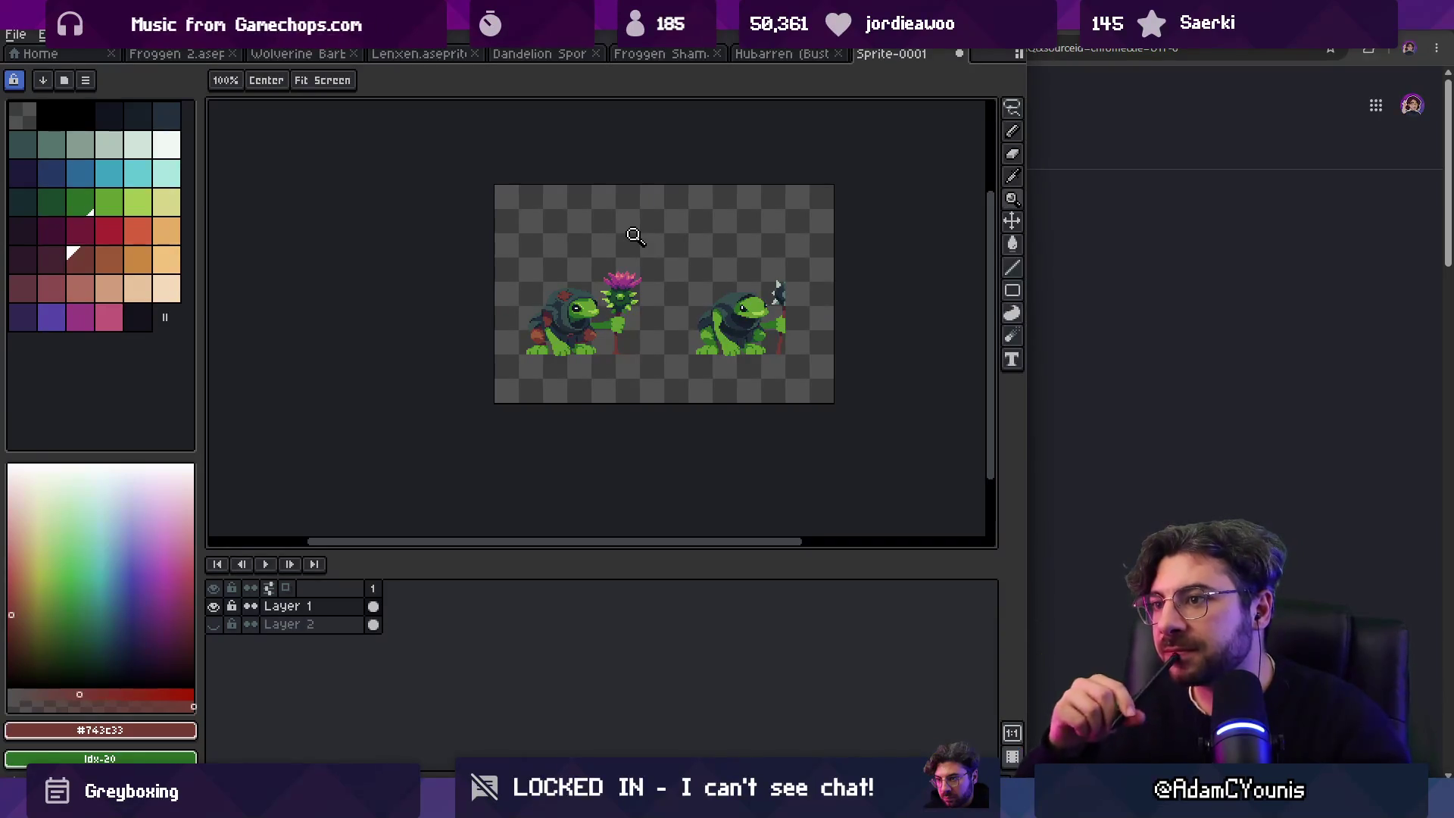
click(559, 297)
click(570, 300)
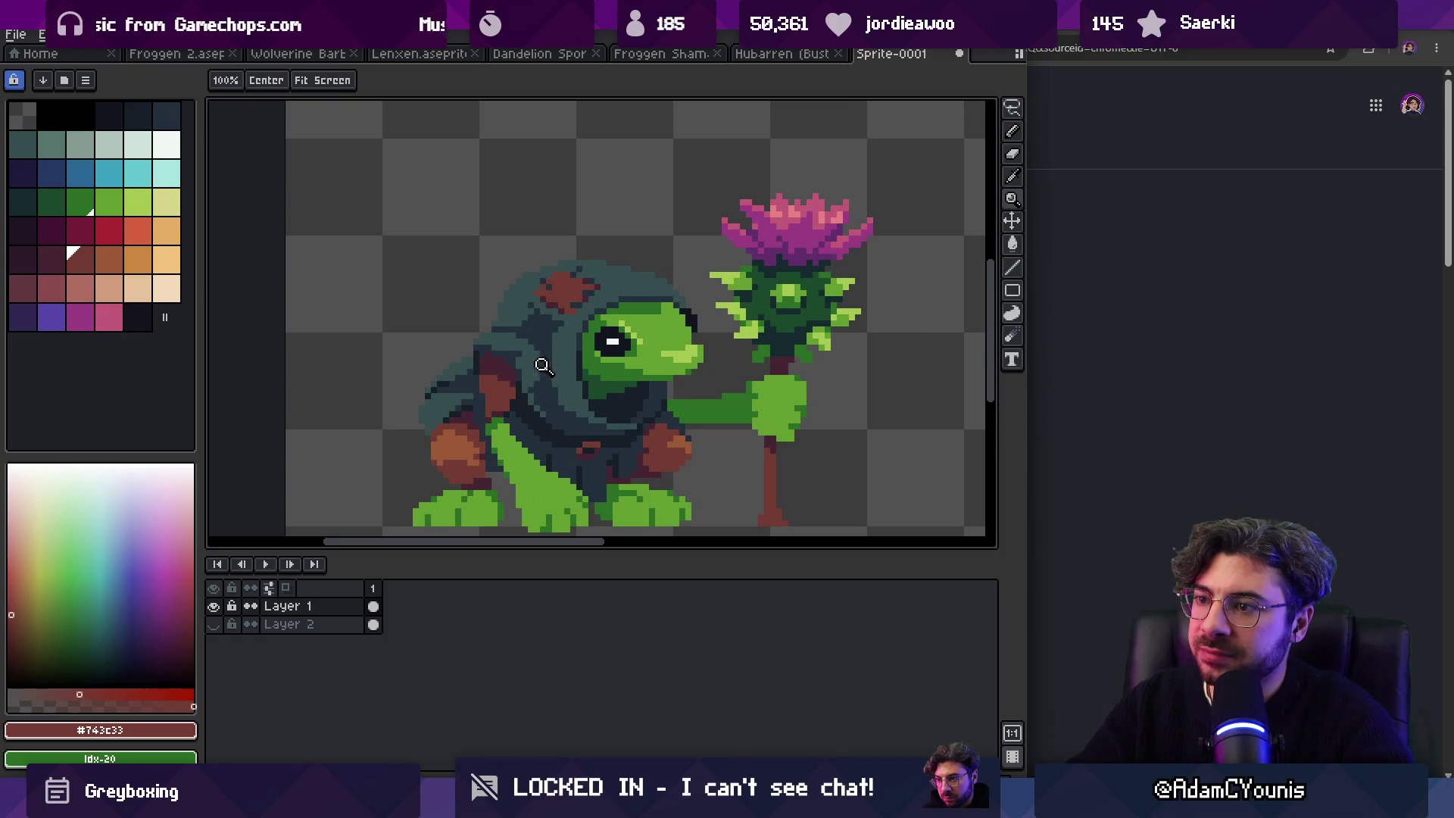
alt+click(534, 397)
Step: Zoom in closely on the frog's cloak
key(b)
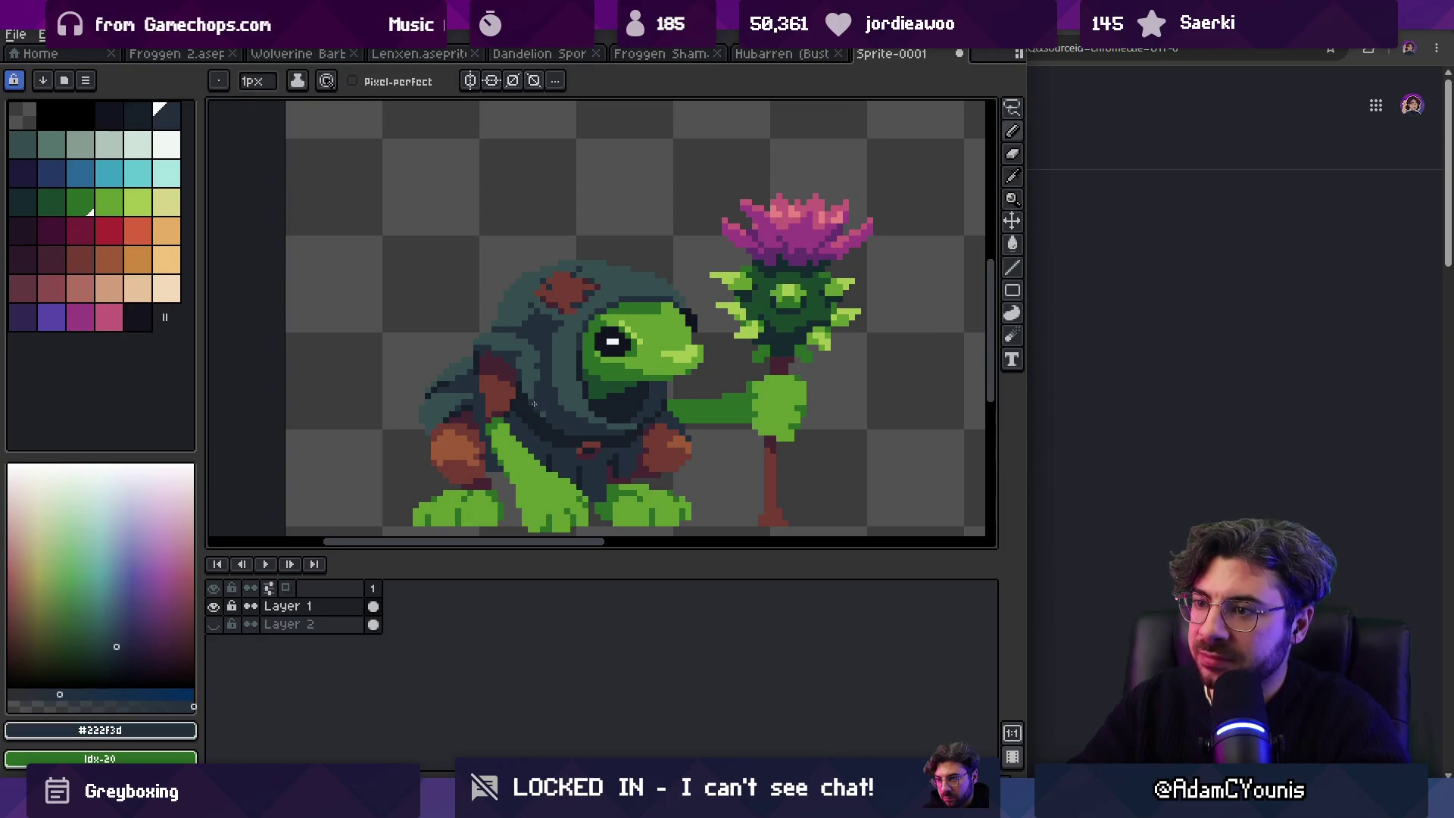
key(z)
scroll(530, 356, down, 3)
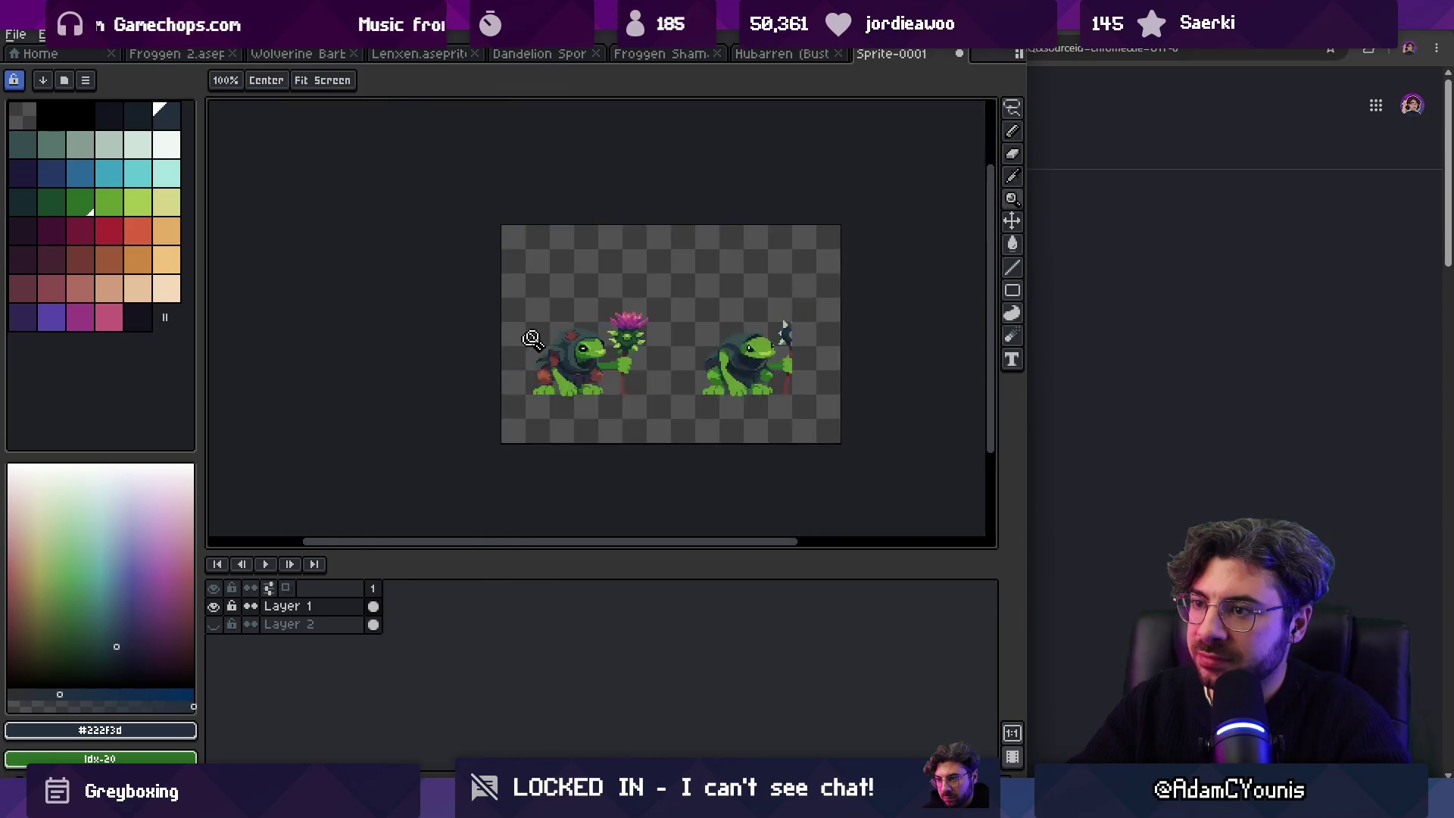
click(599, 341)
click(593, 386)
key(b)
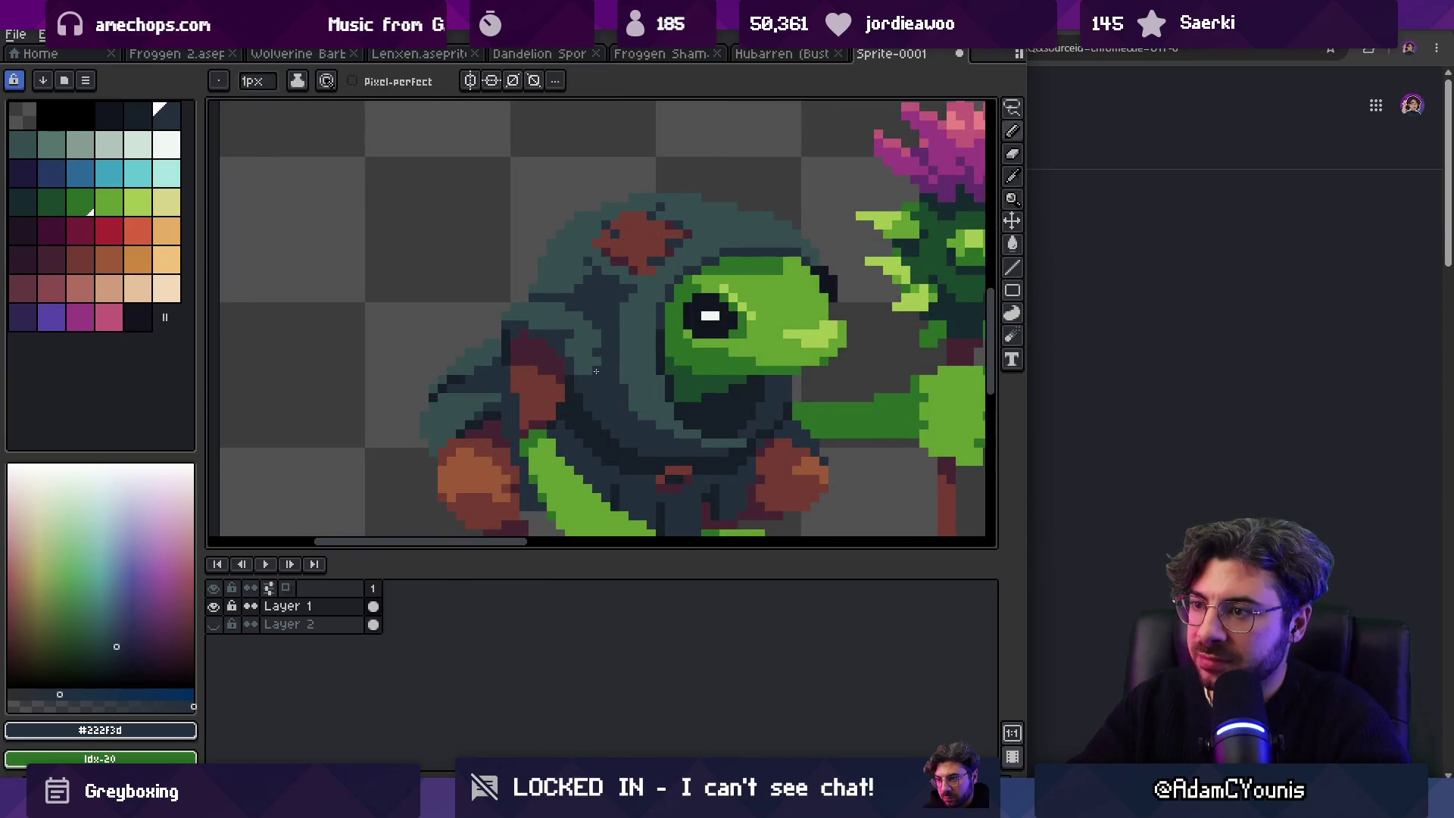
key(z)
scroll(640, 286, down, 5)
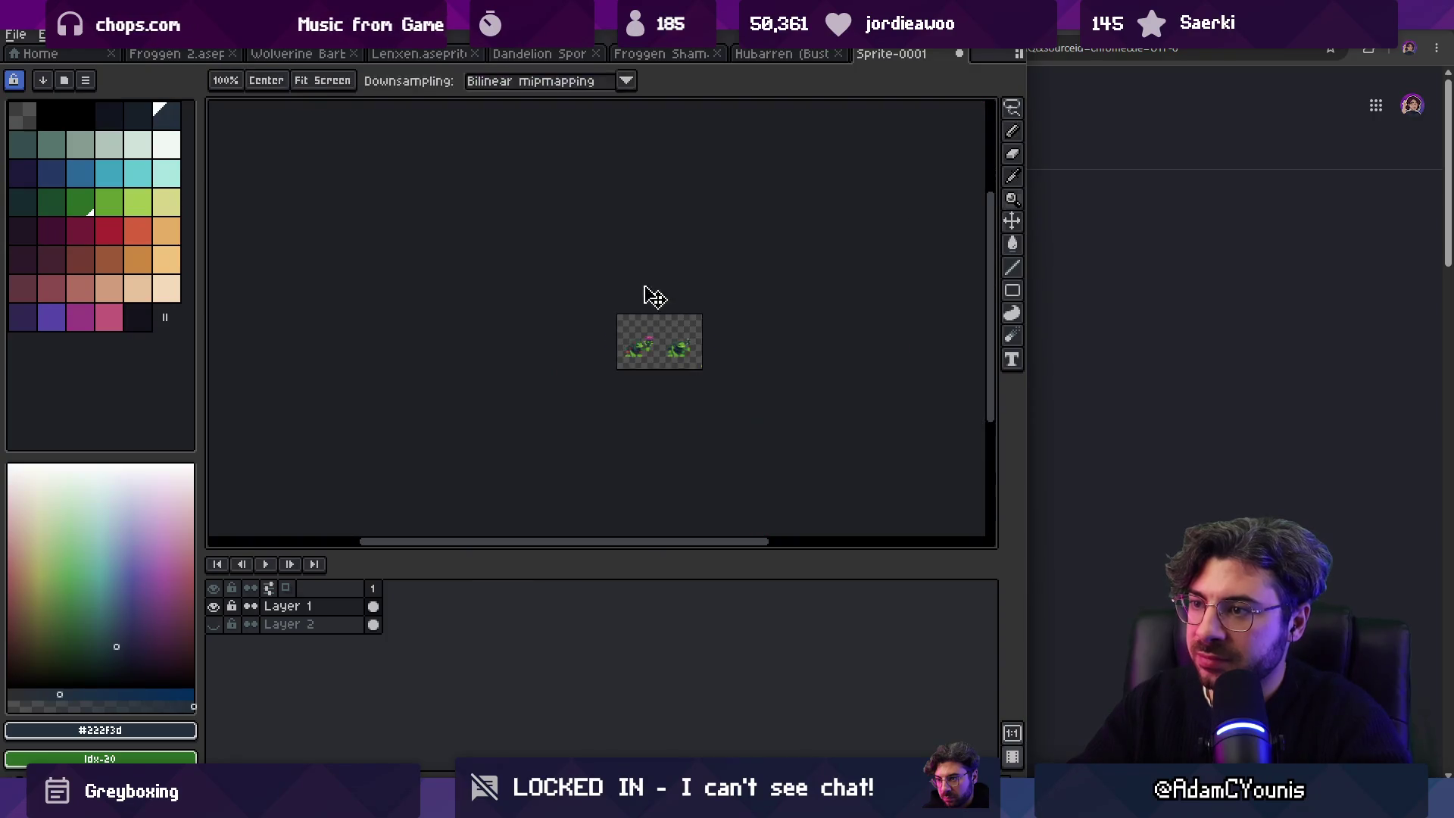
scroll(651, 288, up, 3)
scroll(684, 277, down, 1)
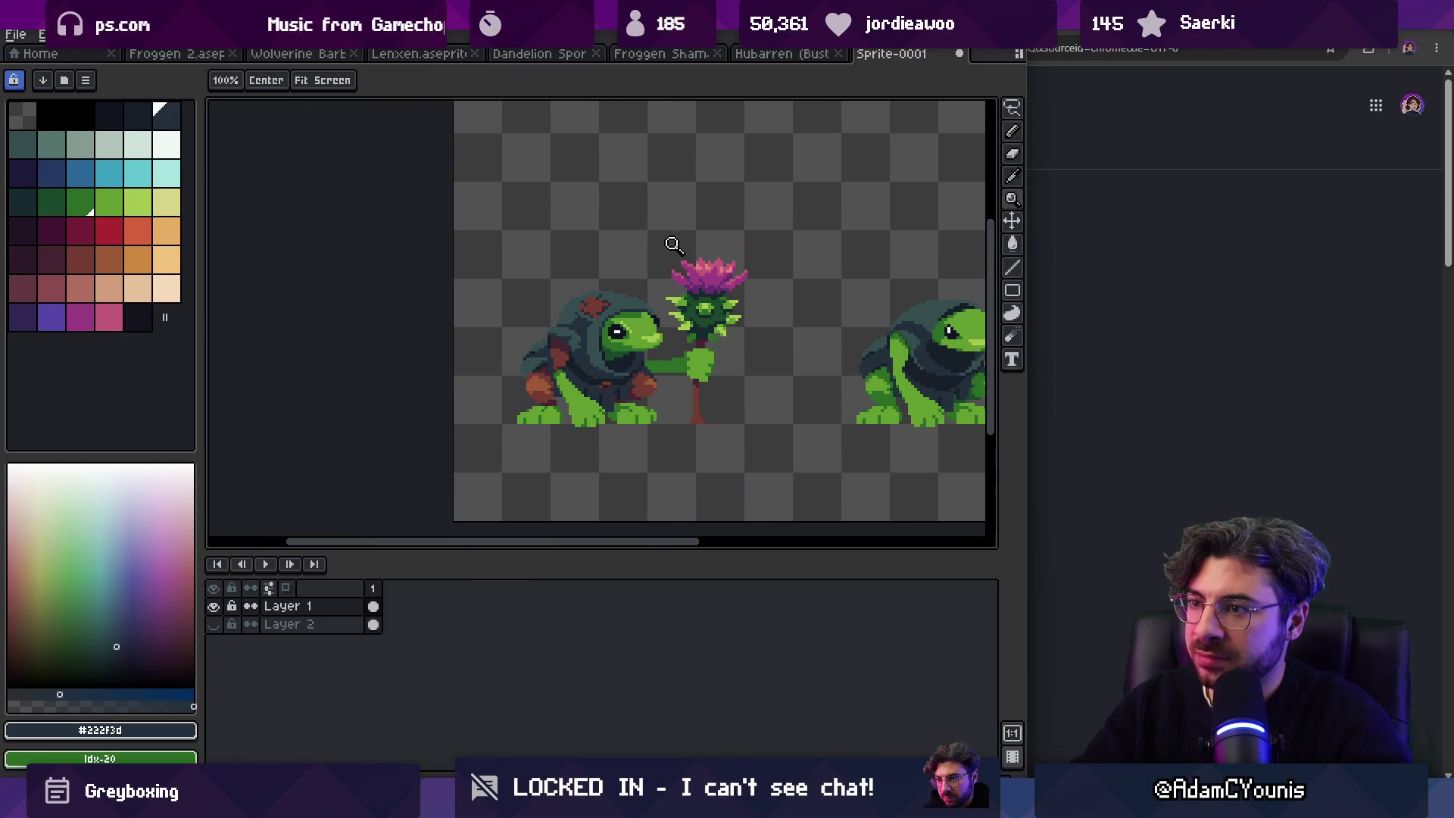
scroll(596, 331, up, 1)
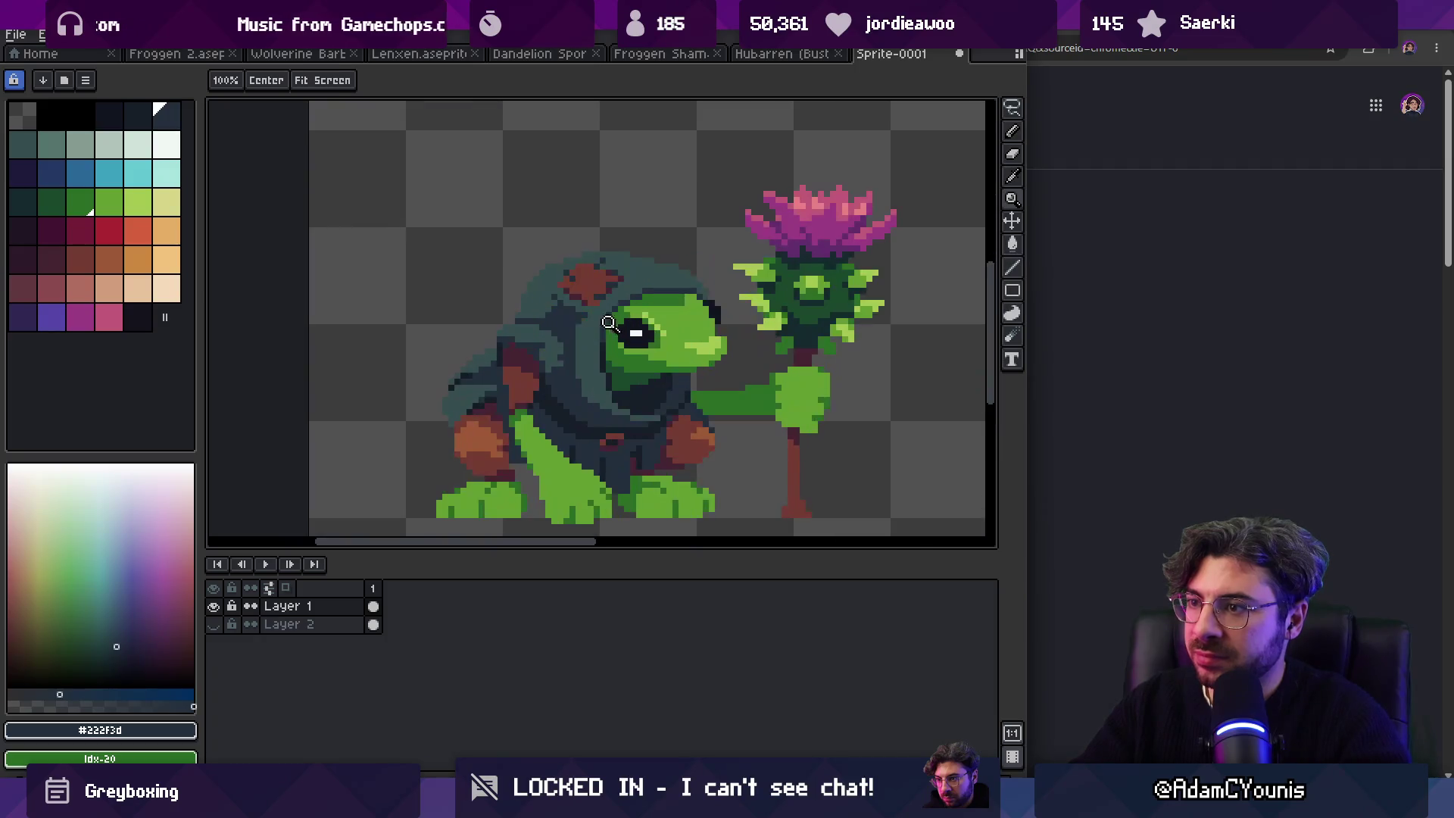
scroll(615, 354, down, 2)
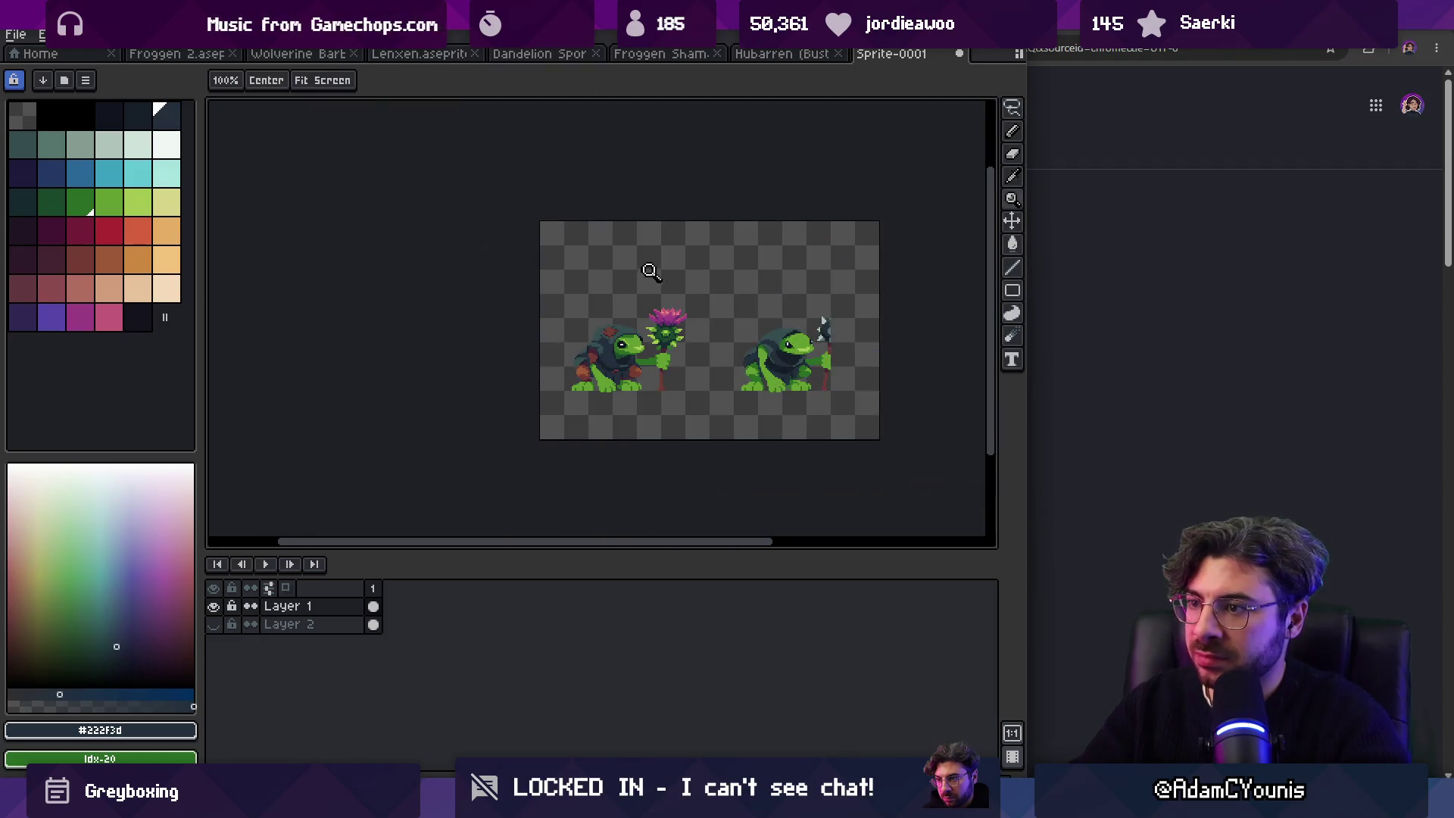
Step: Undo the last paint stroke and sample the hood's teal #344e4e
key(ctrl+z)
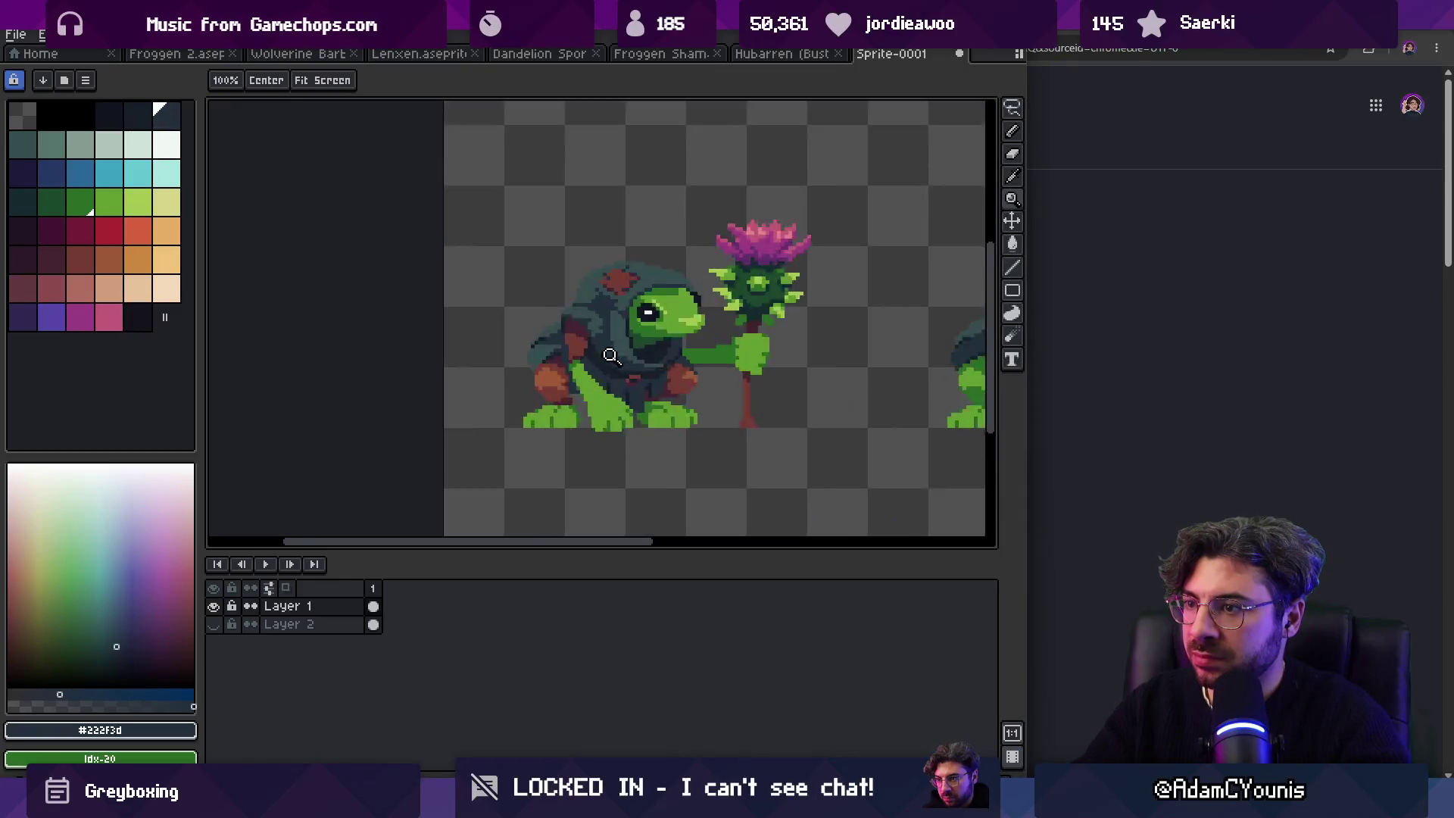
scroll(639, 314, up, 3)
key(alt)
alt+click(622, 319)
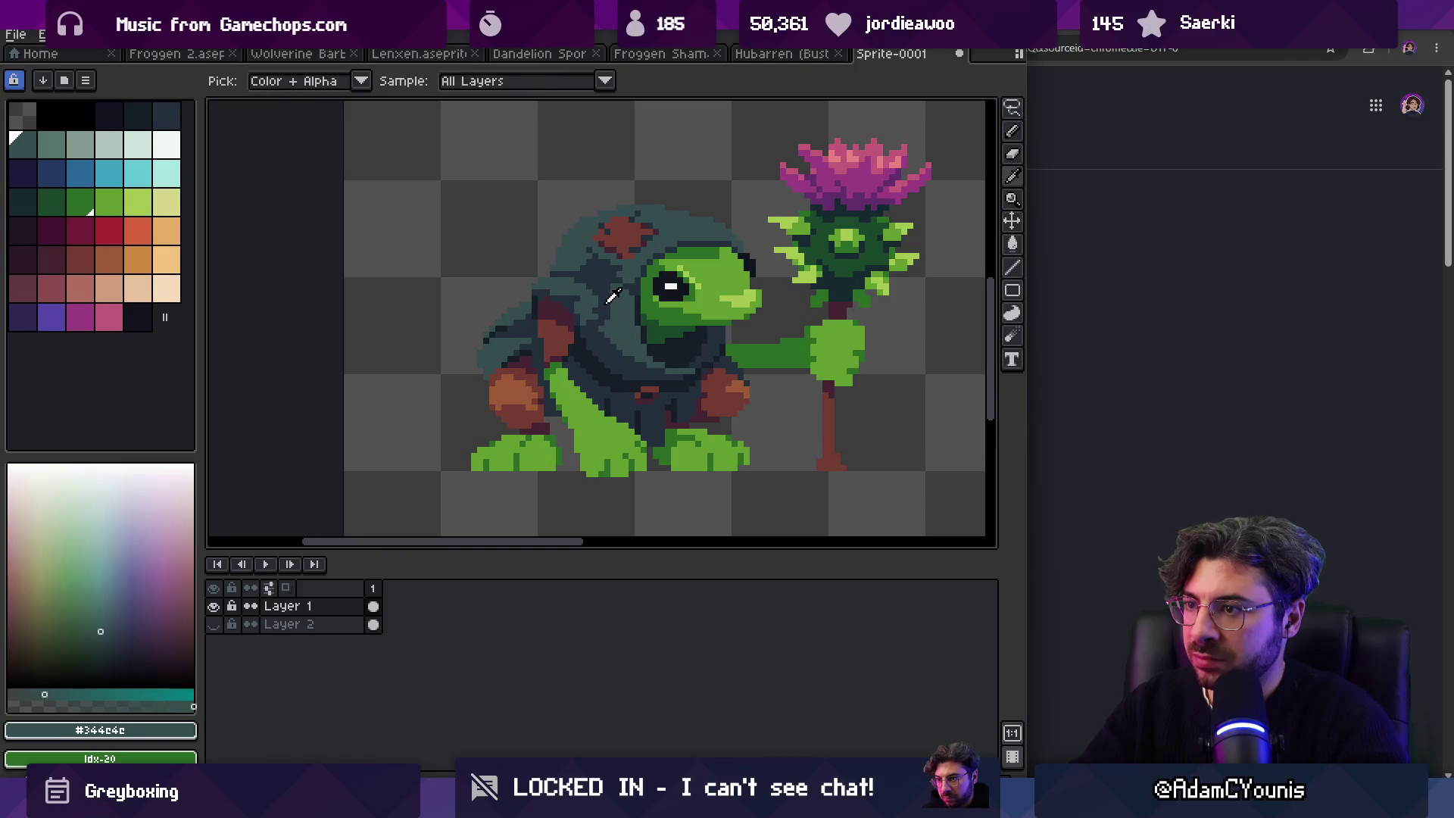
alt+click(610, 296)
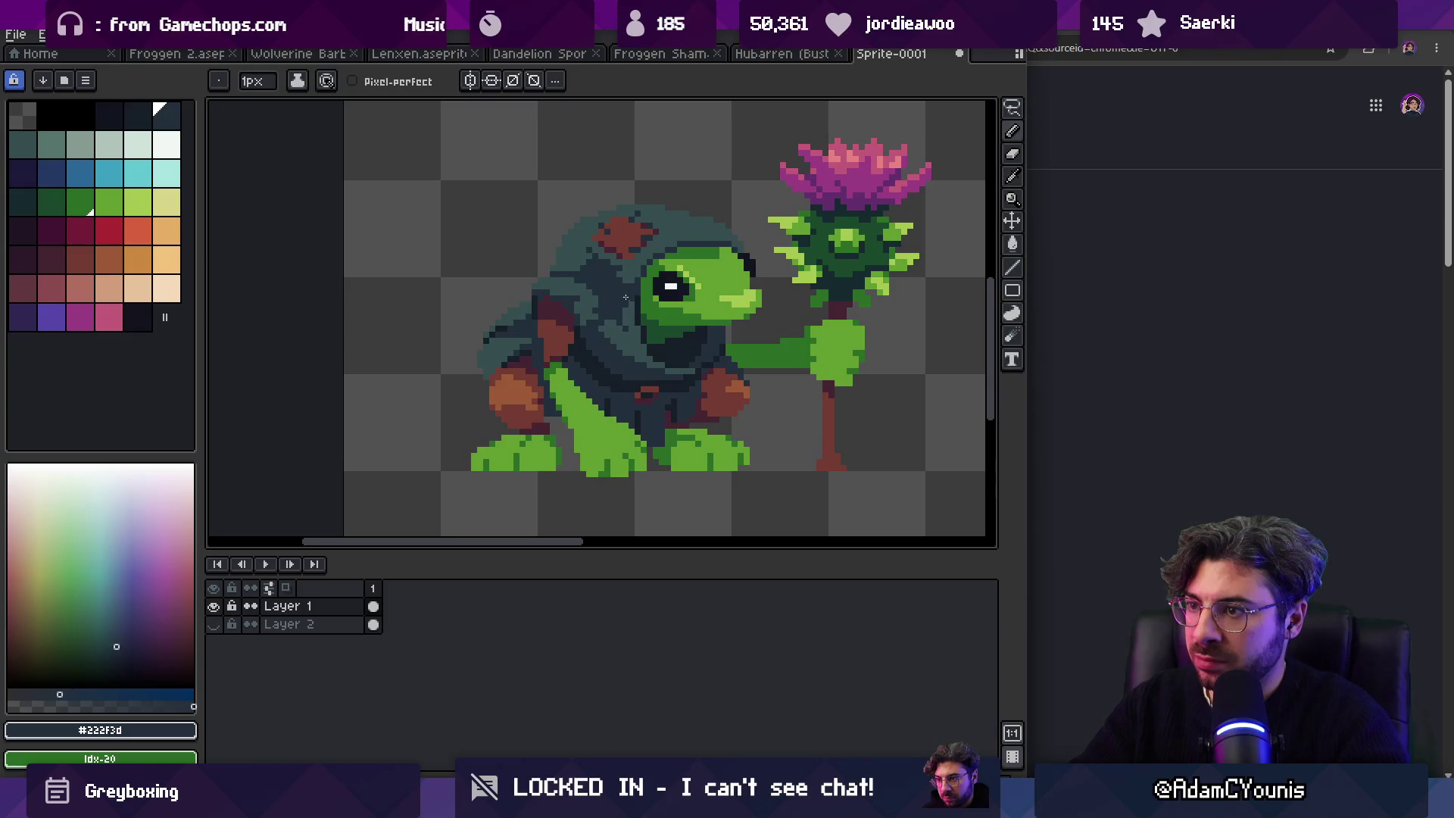
key(z)
scroll(606, 280, down, 4)
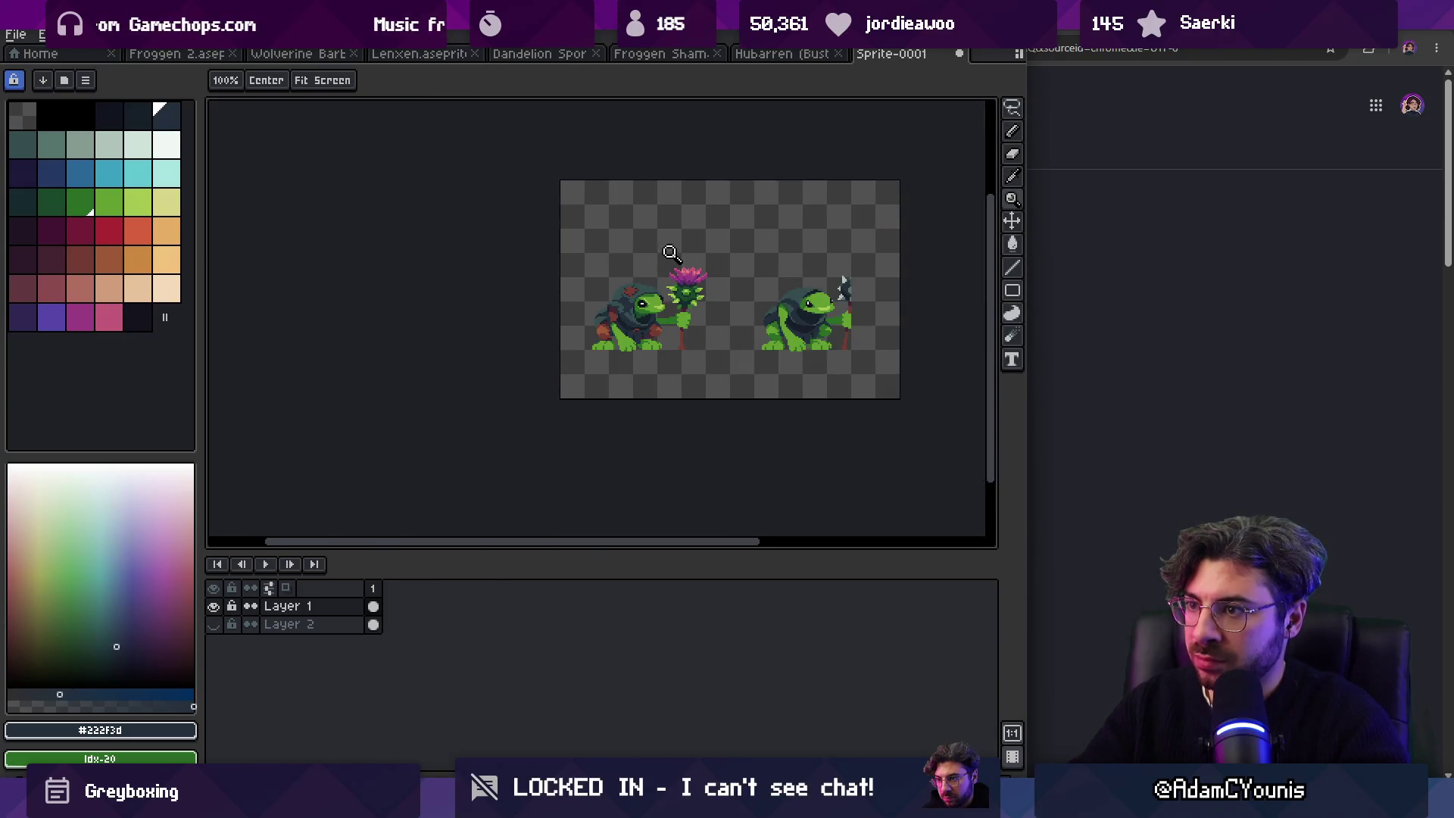
scroll(671, 250, up, 4)
key(i)
click(639, 303)
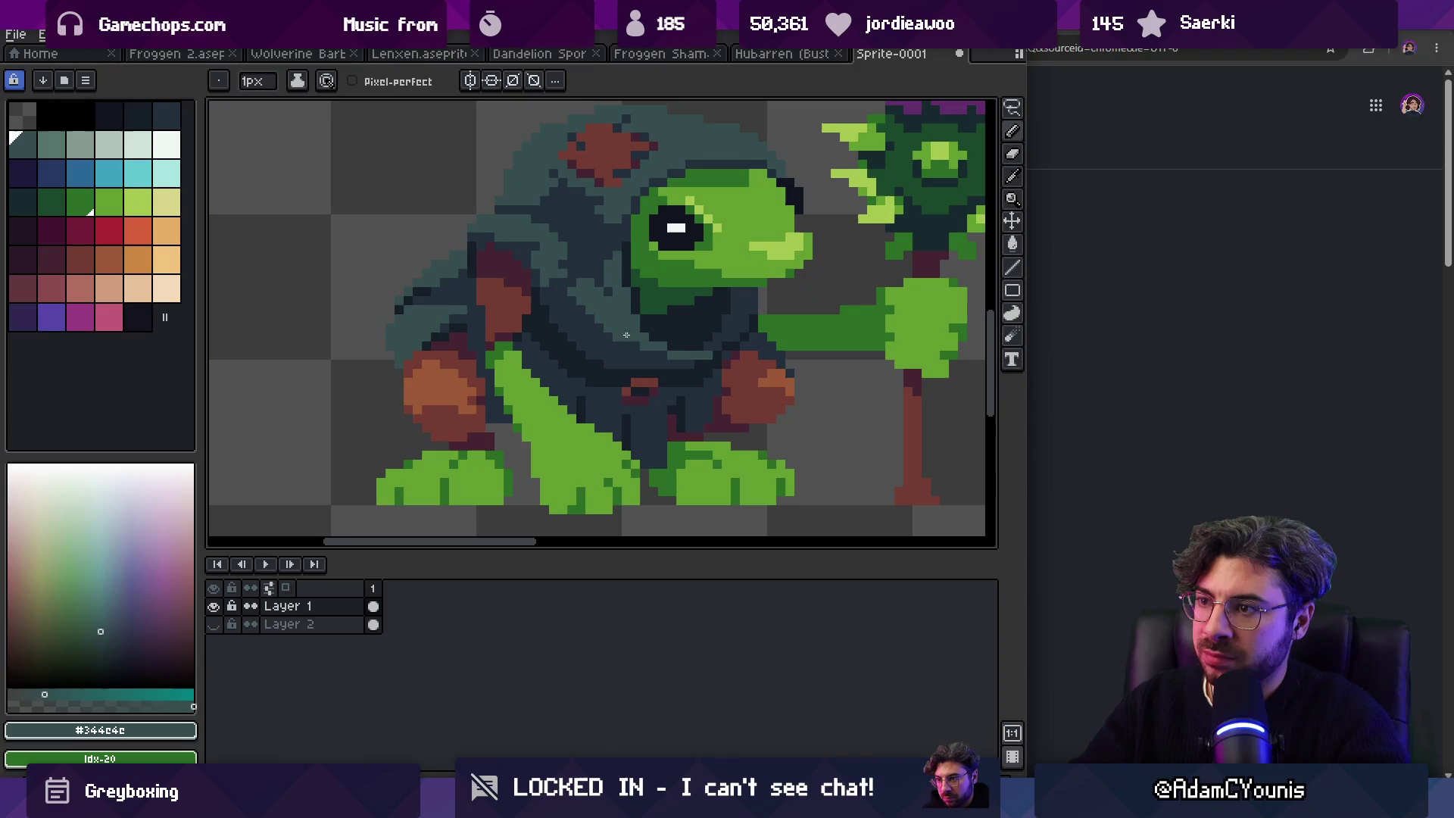
click(630, 297)
key(b)
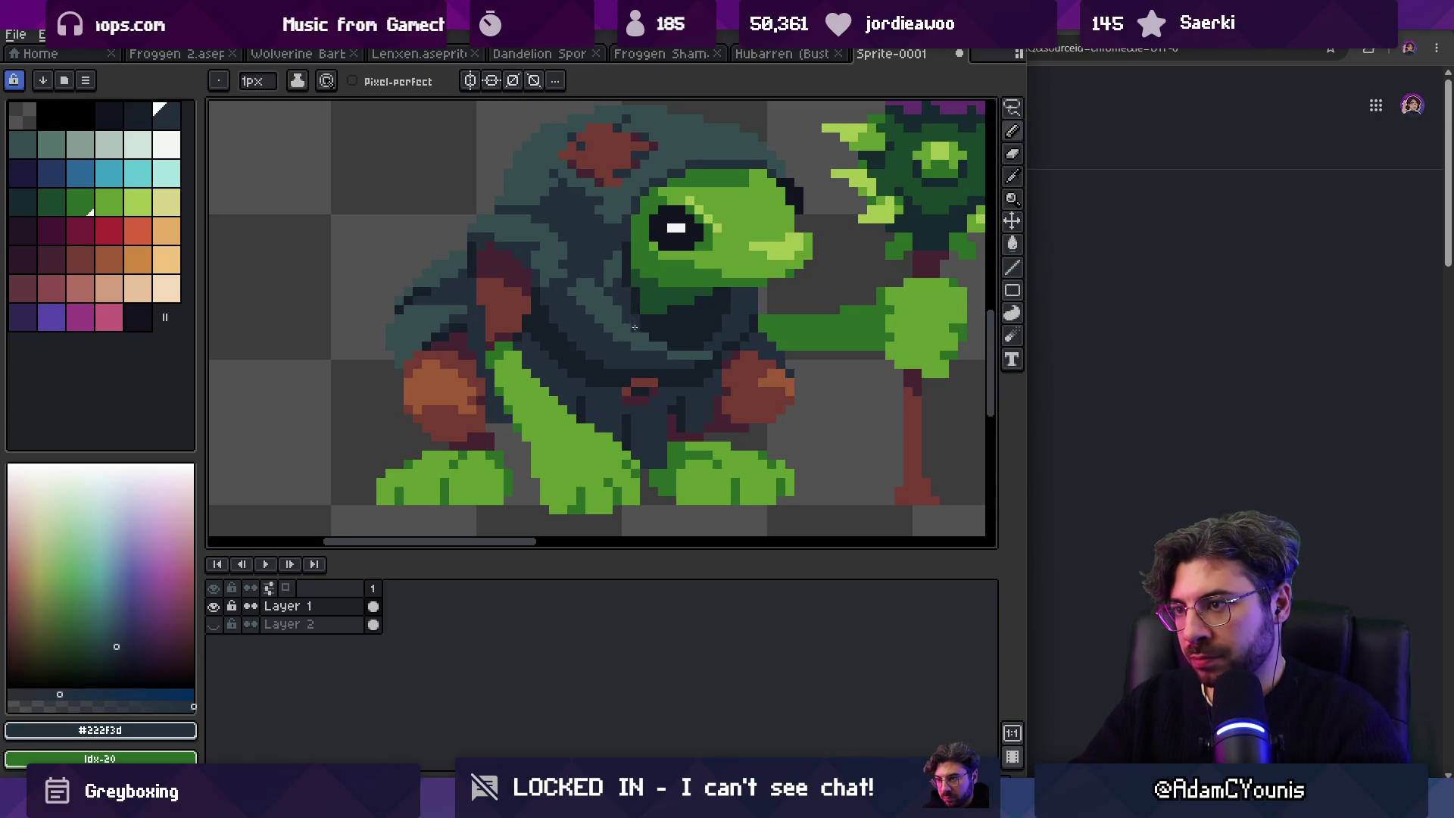
alt+click(615, 274)
alt+click(618, 235)
scroll(606, 235, down, 3)
key(v)
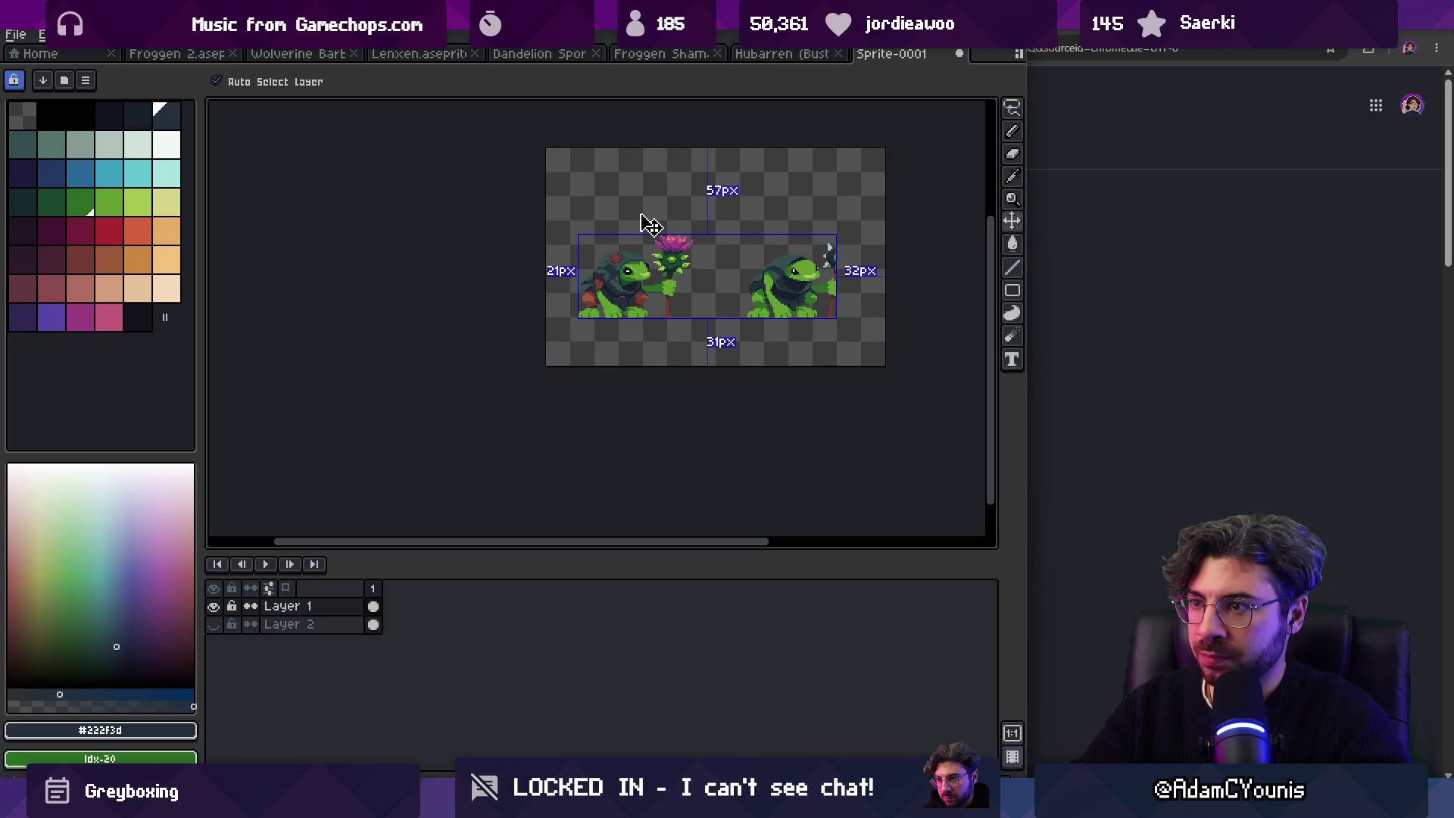
key(z)
drag(643, 227, 641, 282)
key(b)
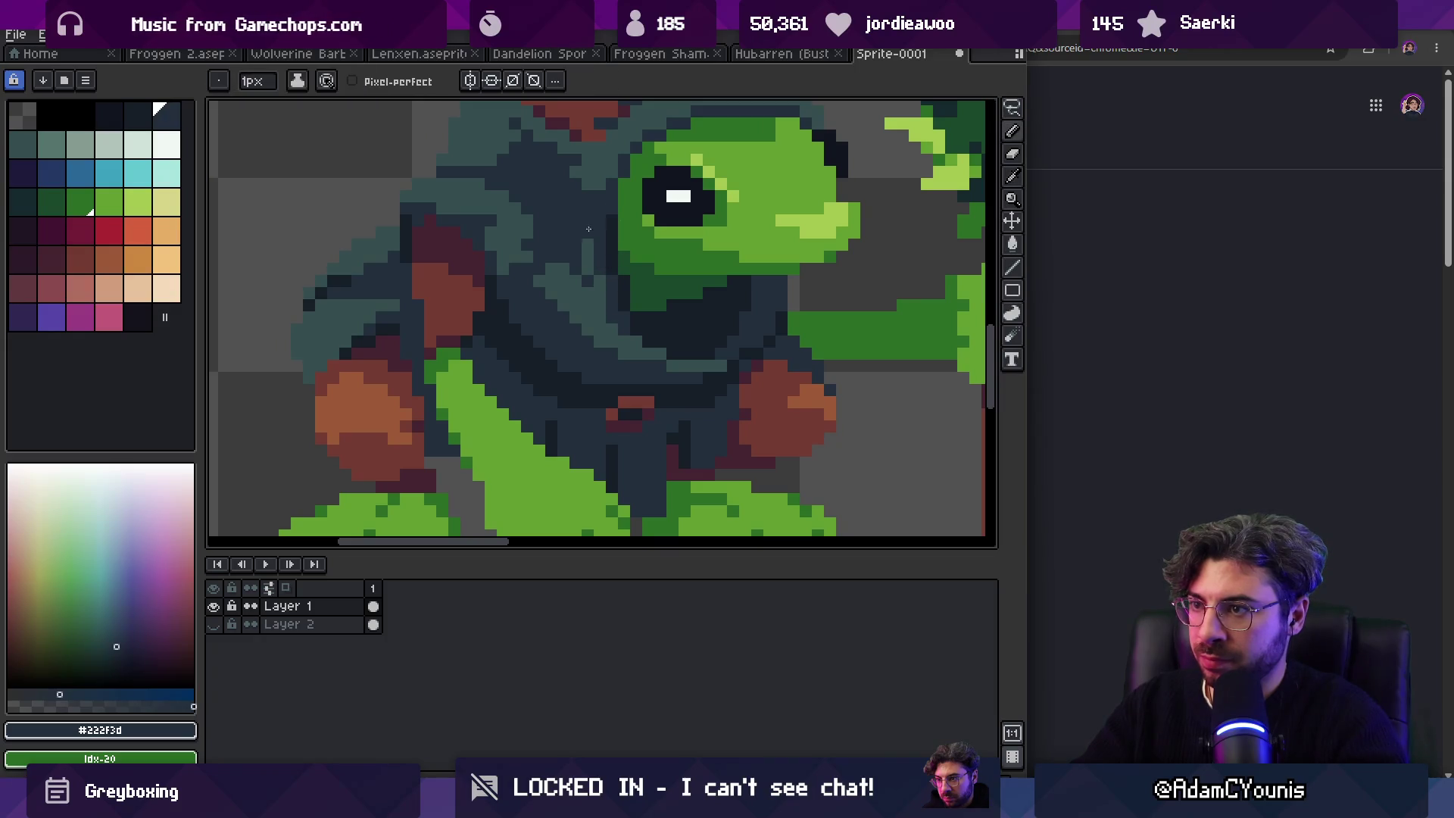
alt+click(586, 300)
key(z)
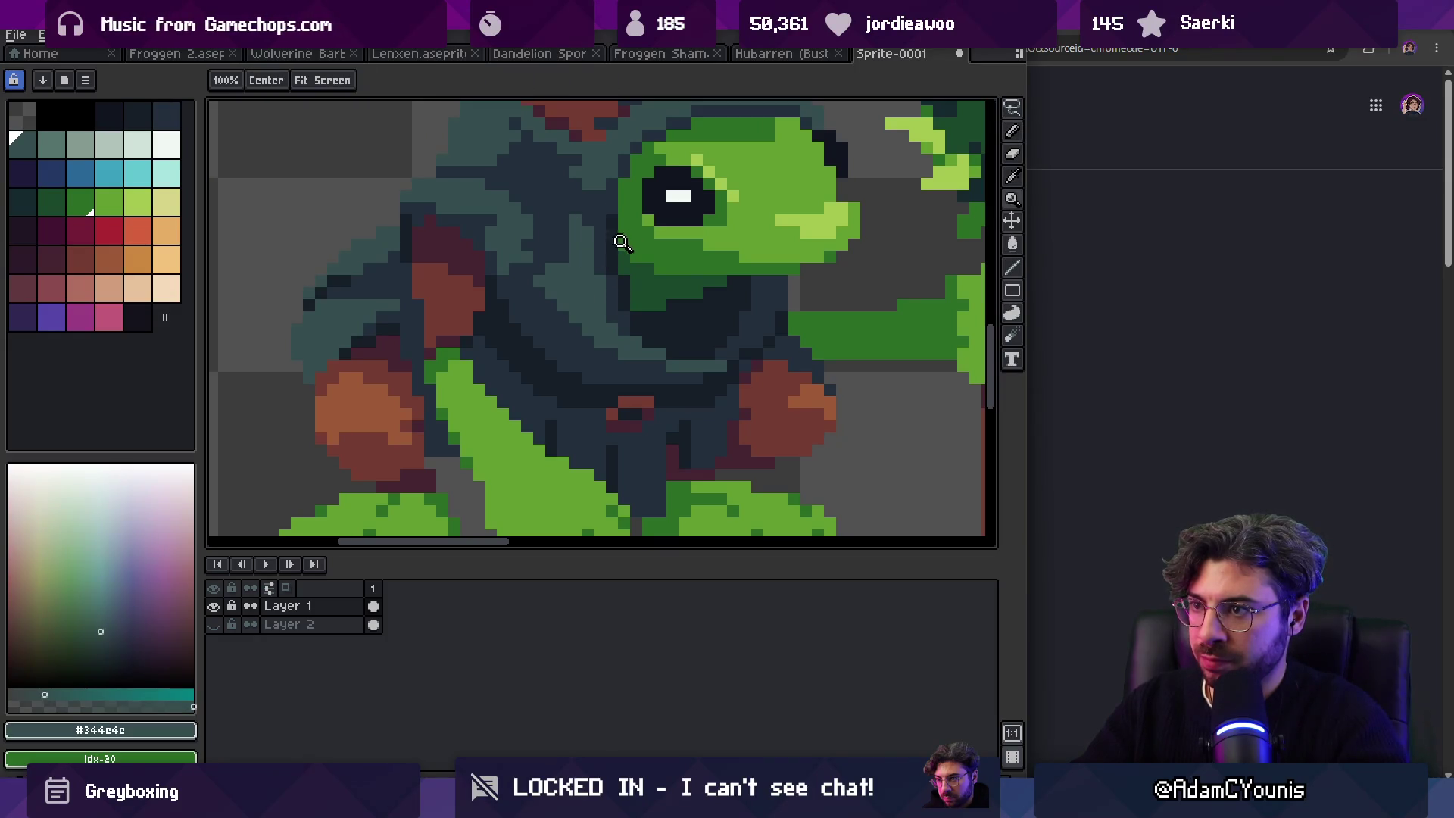
scroll(614, 240, down, 5)
scroll(652, 201, up, 1)
scroll(659, 235, up, 4)
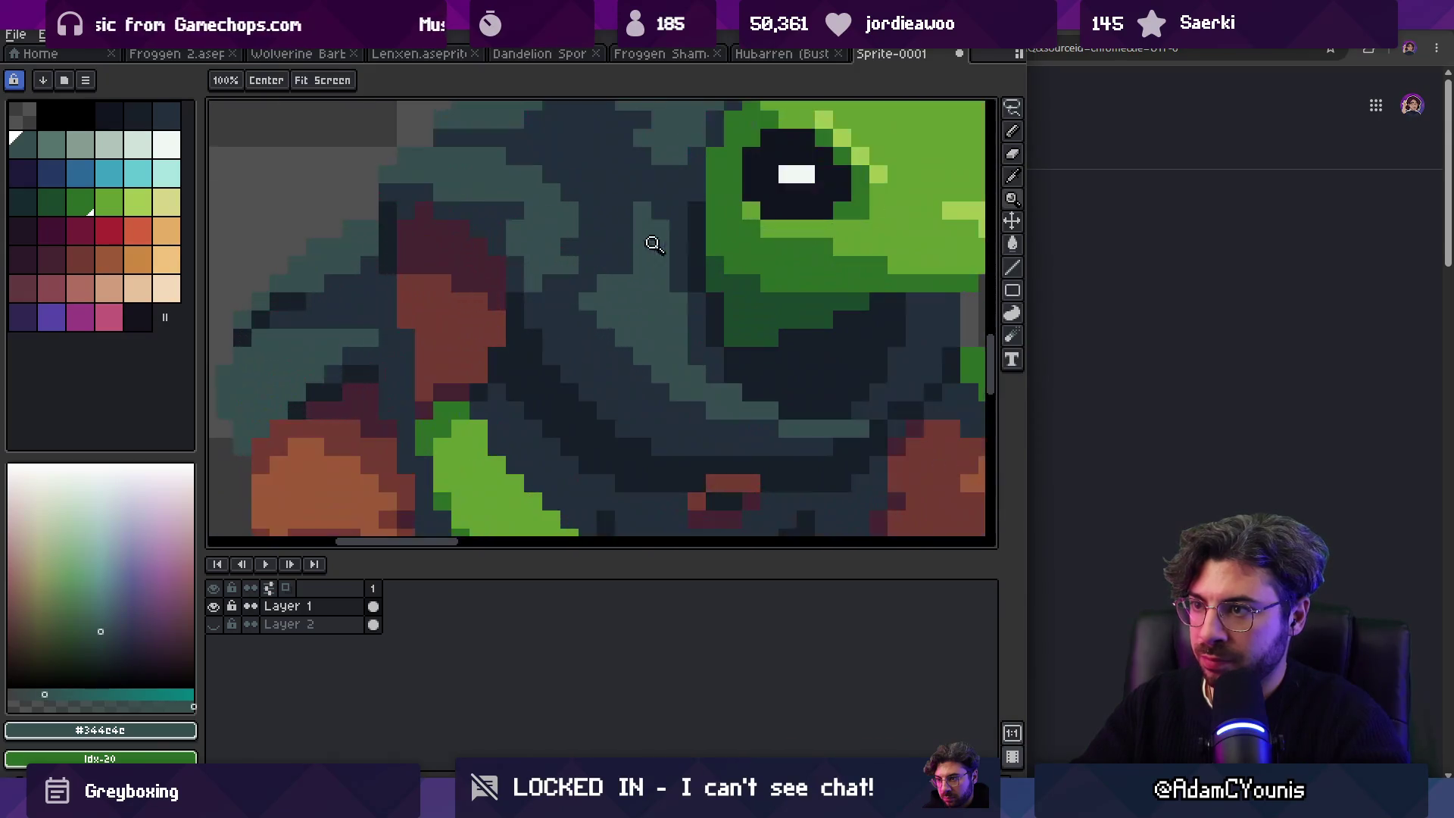
key(b)
alt+click(636, 295)
alt+click(611, 334)
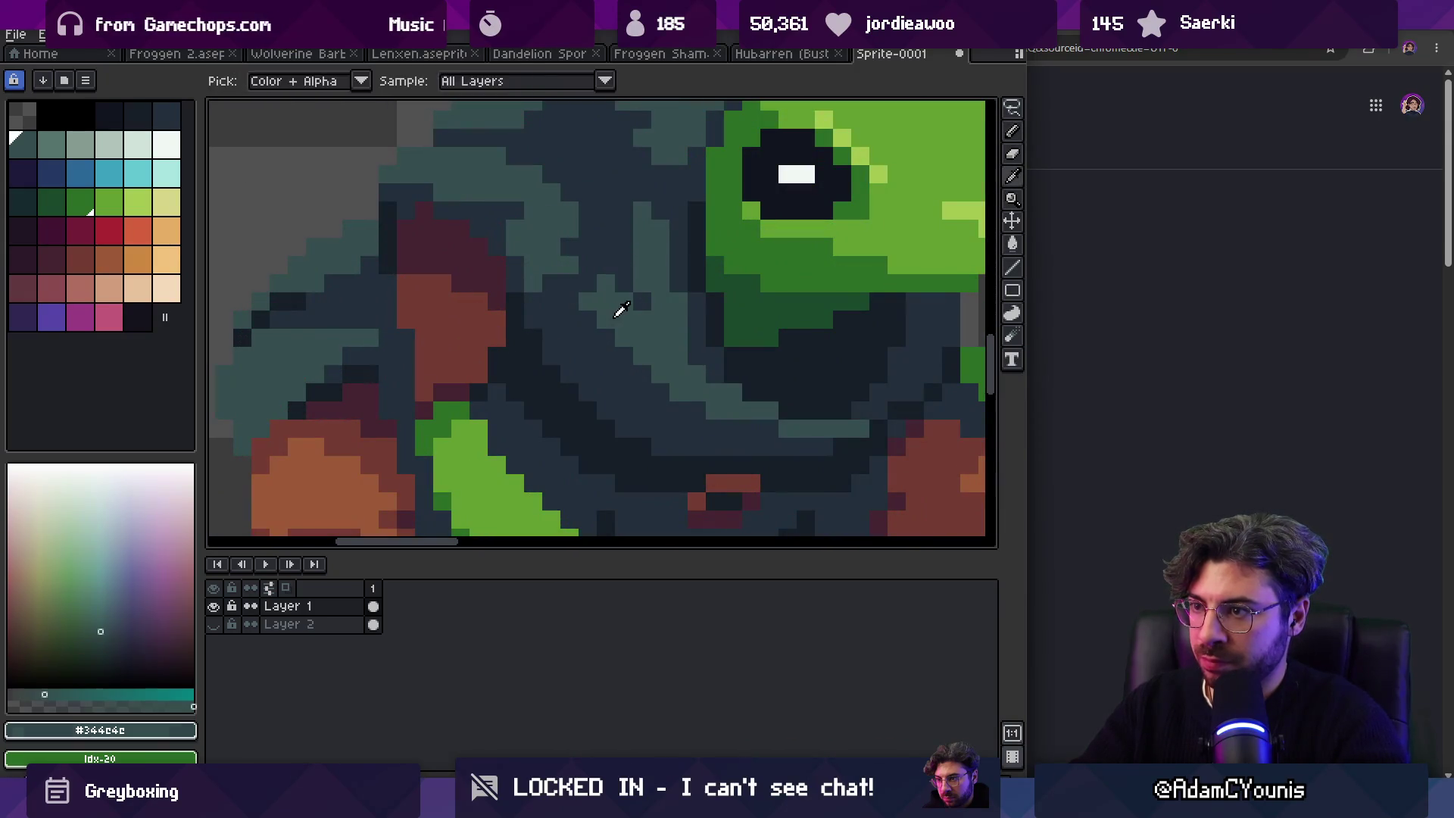
key(z)
scroll(642, 367, down, 4)
scroll(640, 303, up, 1)
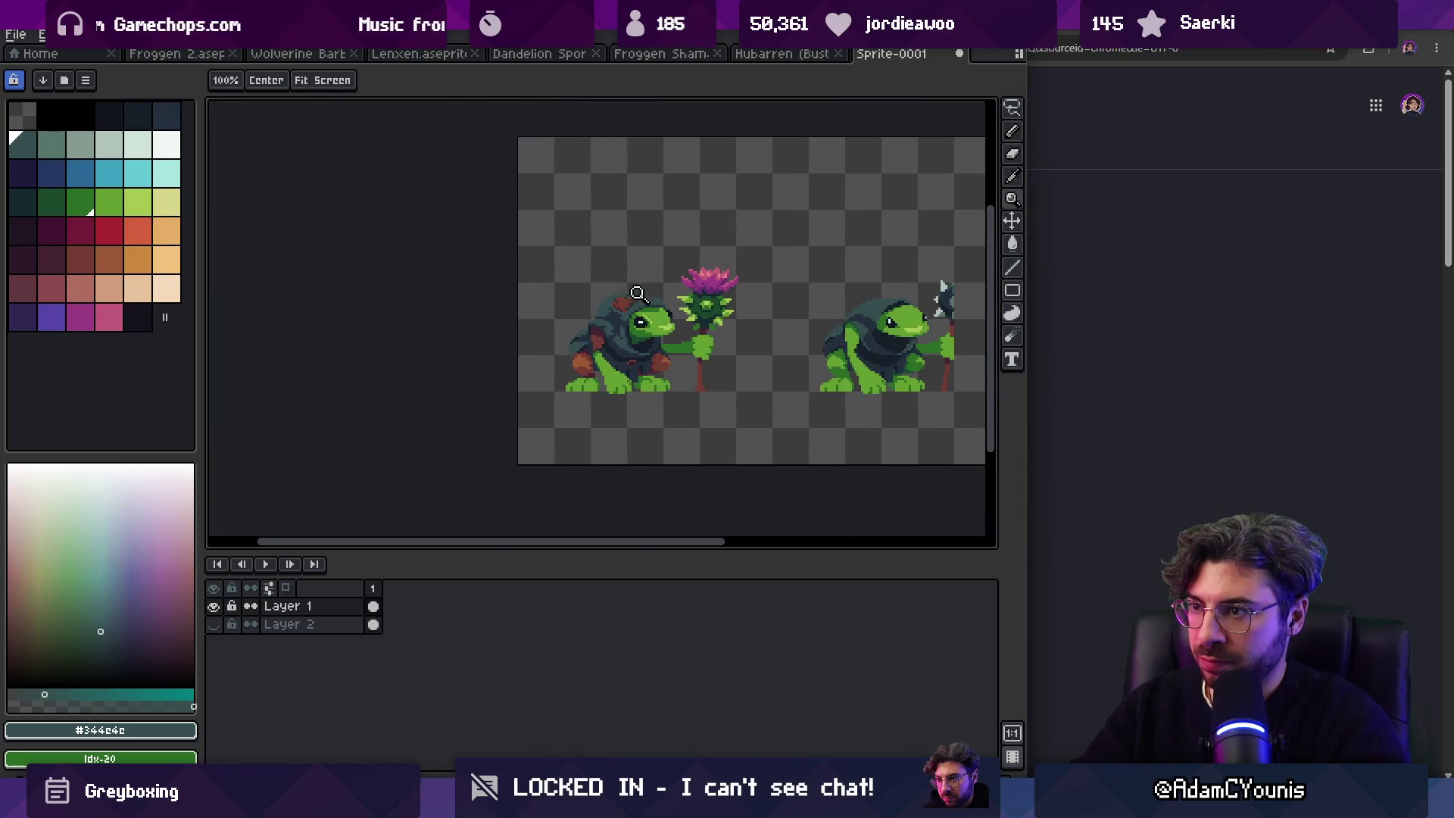
scroll(640, 246, down, 1)
scroll(653, 274, up, 3)
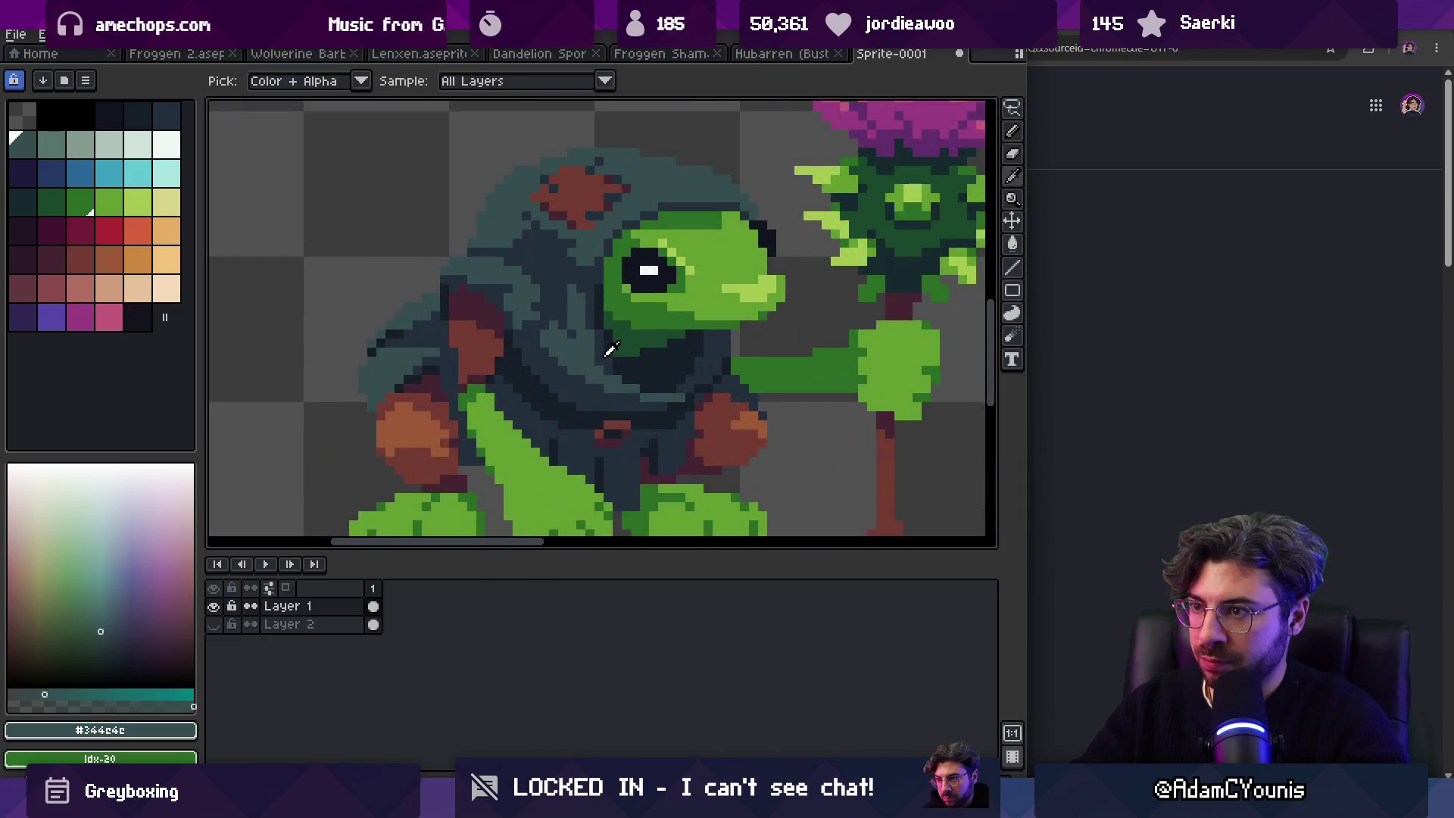
alt+click(607, 347)
scroll(602, 322, down, 1)
scroll(603, 326, down, 2)
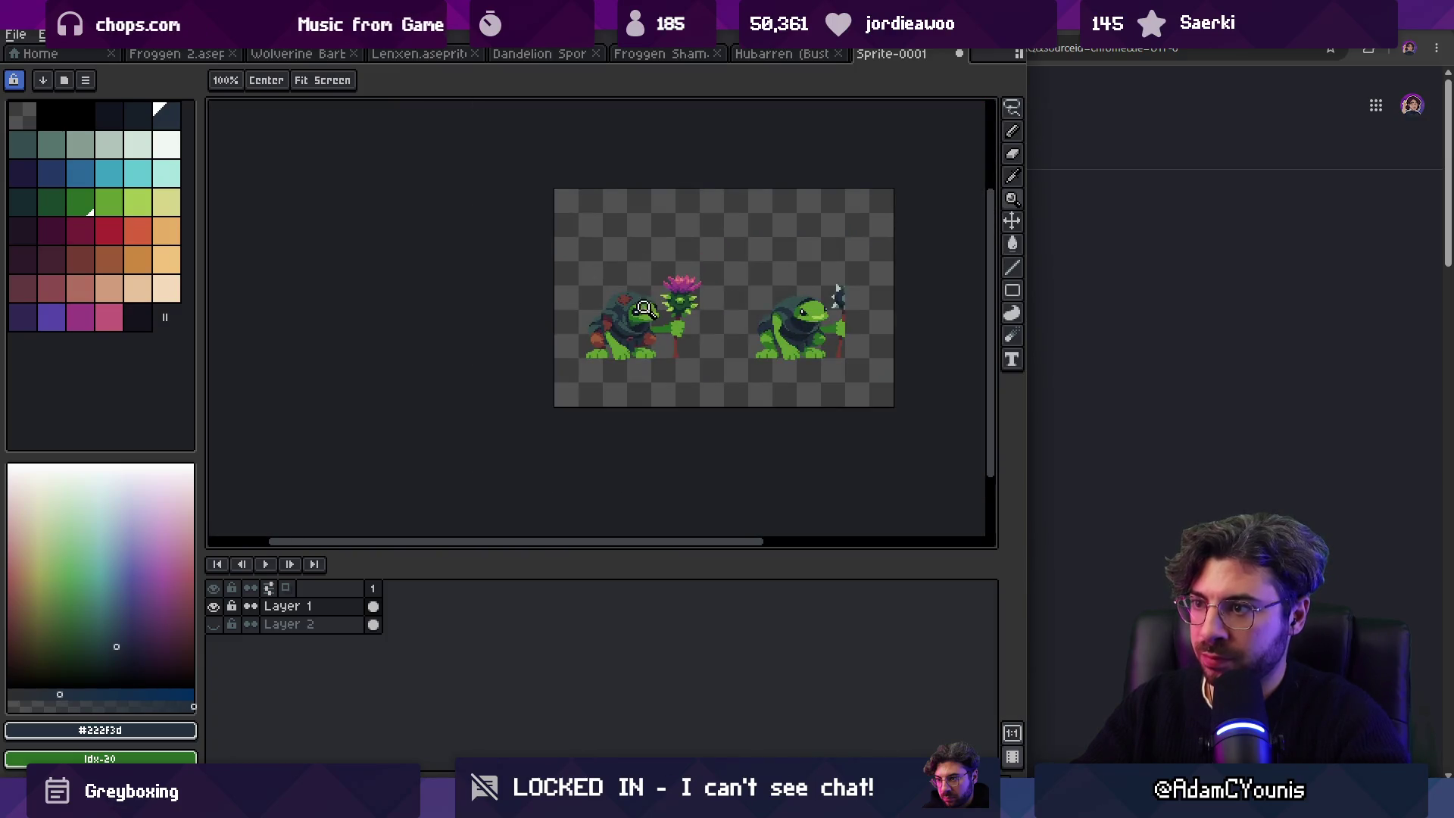
scroll(644, 276, up, 5)
key(b)
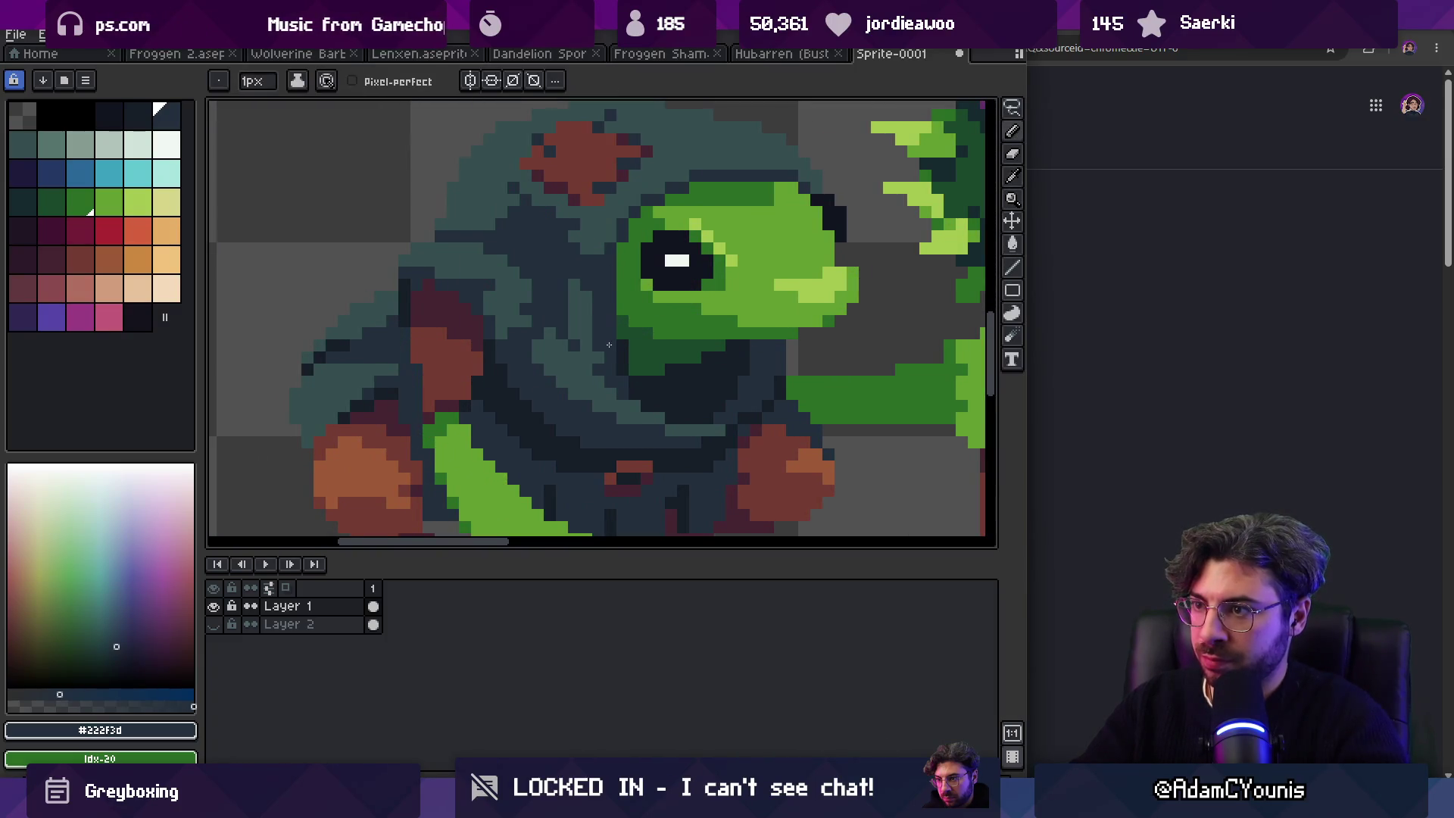
key(z)
scroll(626, 308, down, 5)
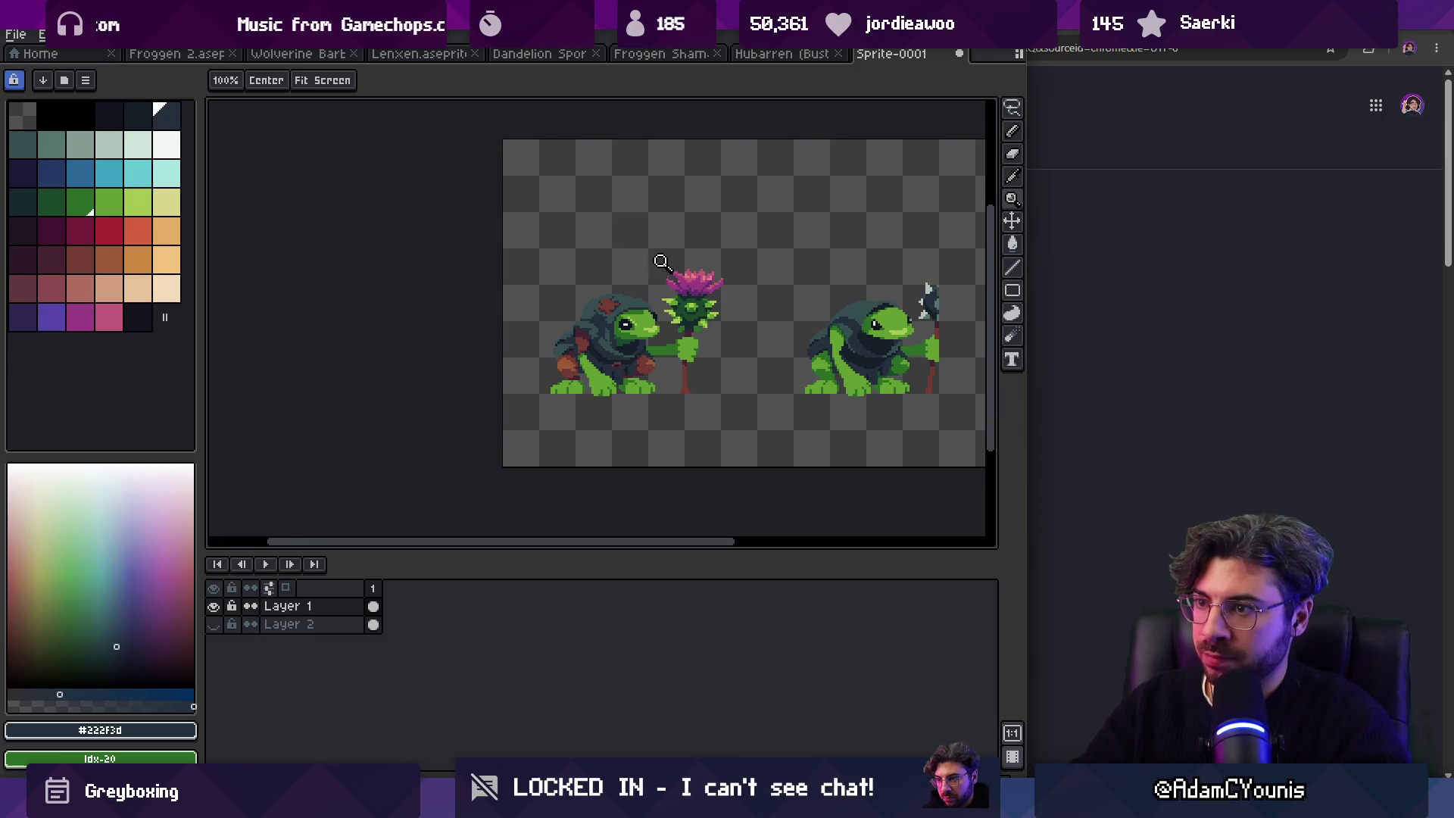
scroll(599, 334, up, 4)
scroll(546, 352, down, 5)
scroll(663, 319, up, 3)
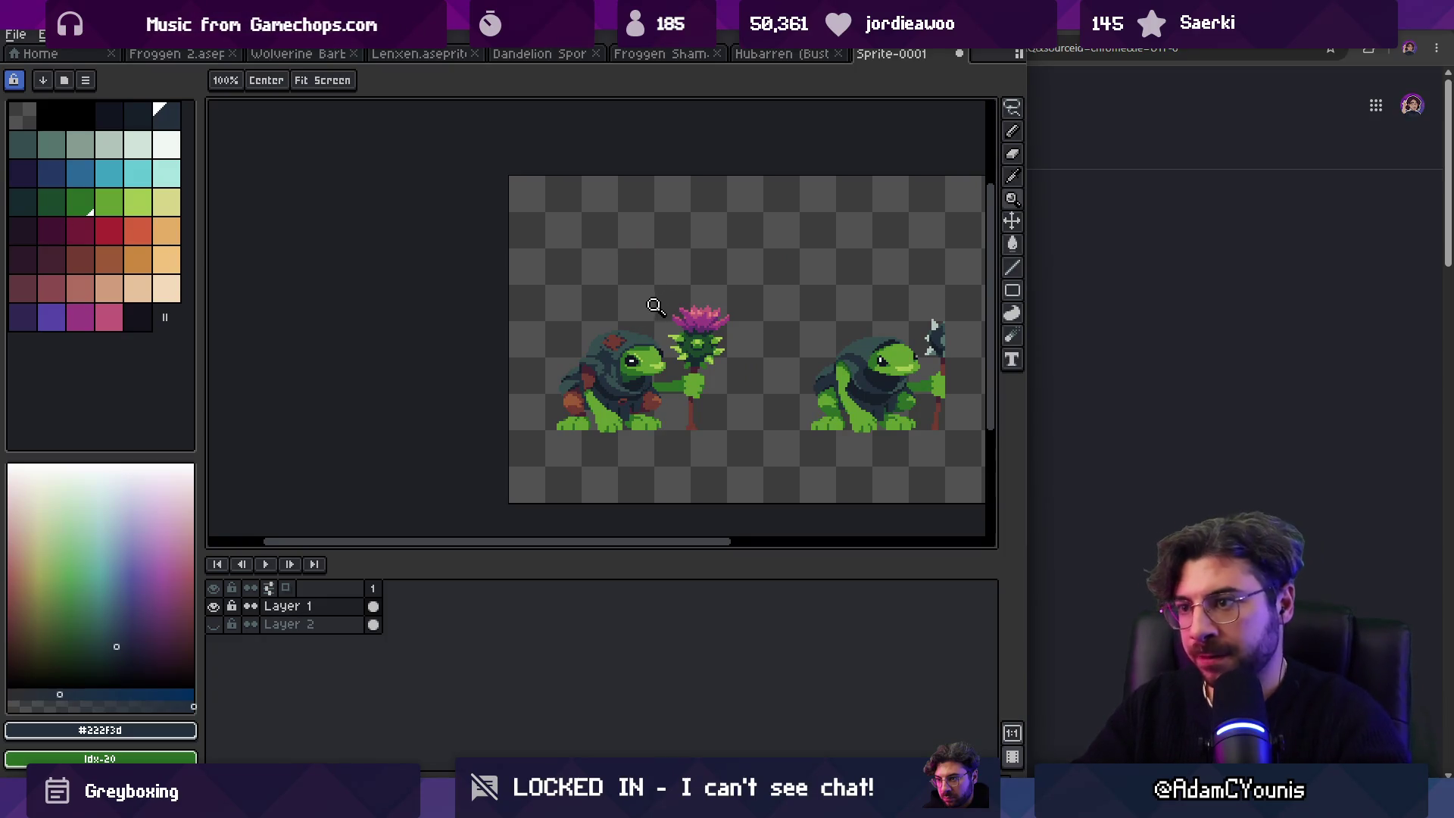
scroll(603, 357, up, 3)
alt+click(634, 326)
key(b)
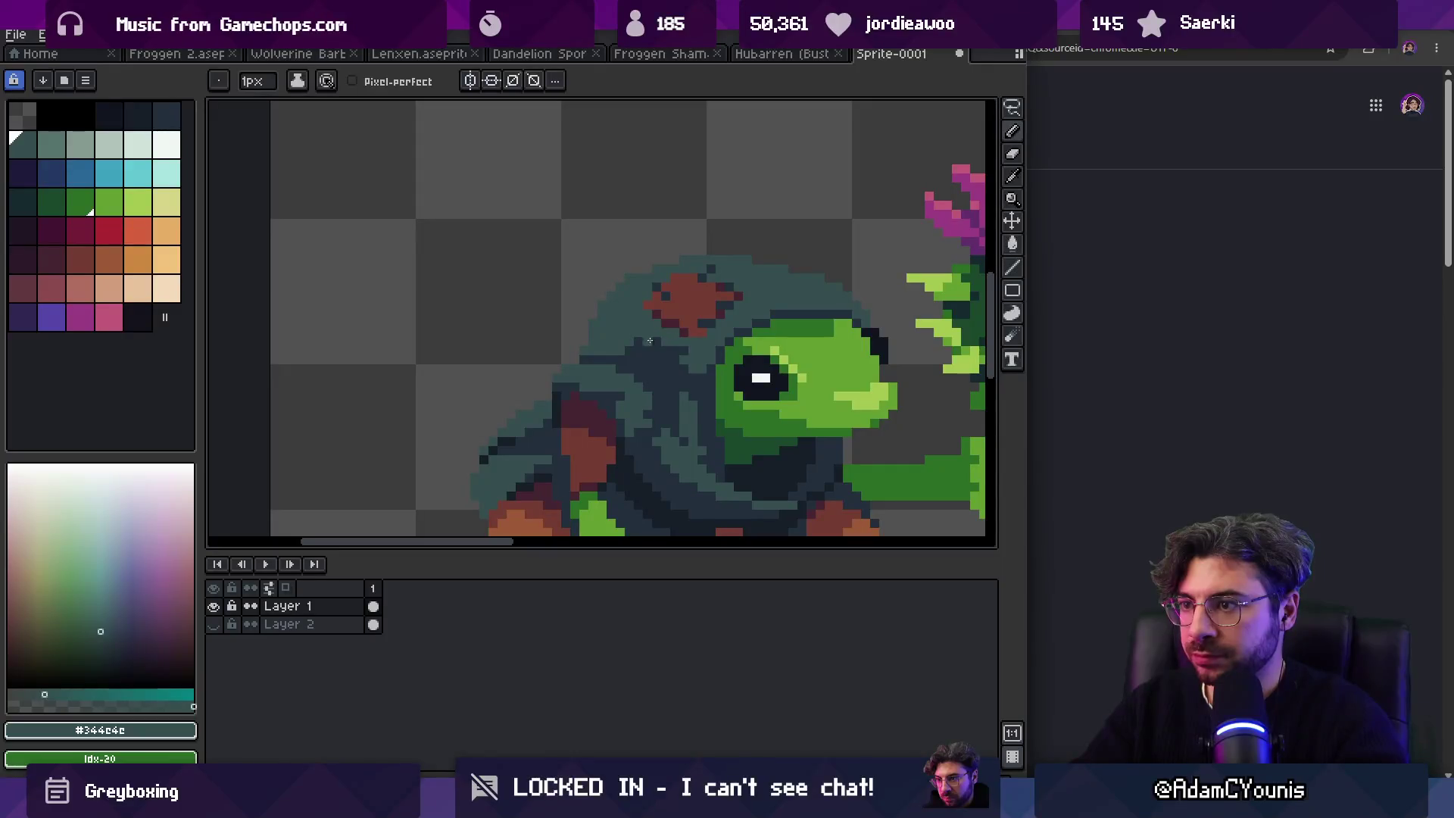
alt+click(630, 336)
key(z)
scroll(649, 350, down, 5)
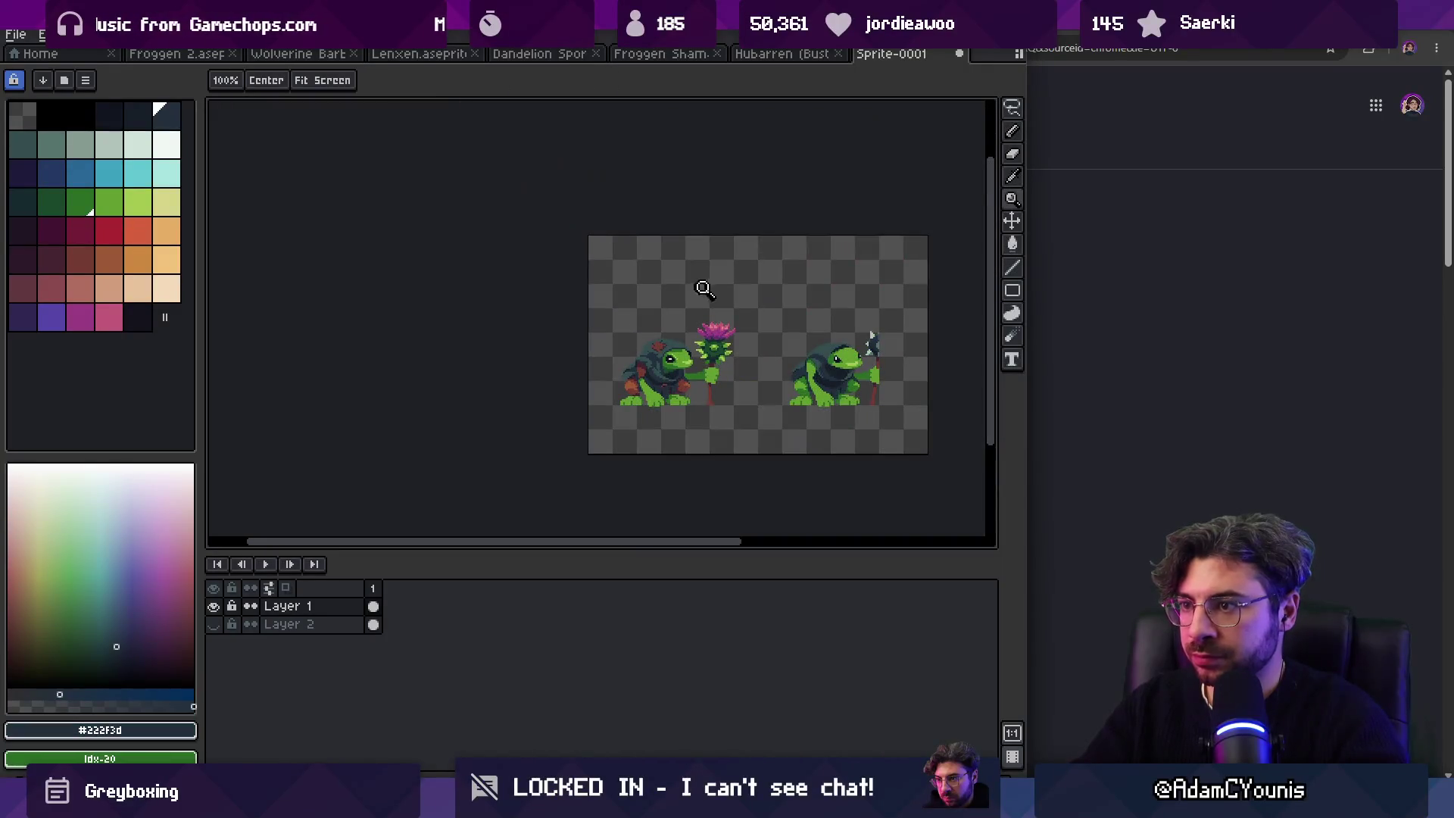
scroll(616, 301, up, 5)
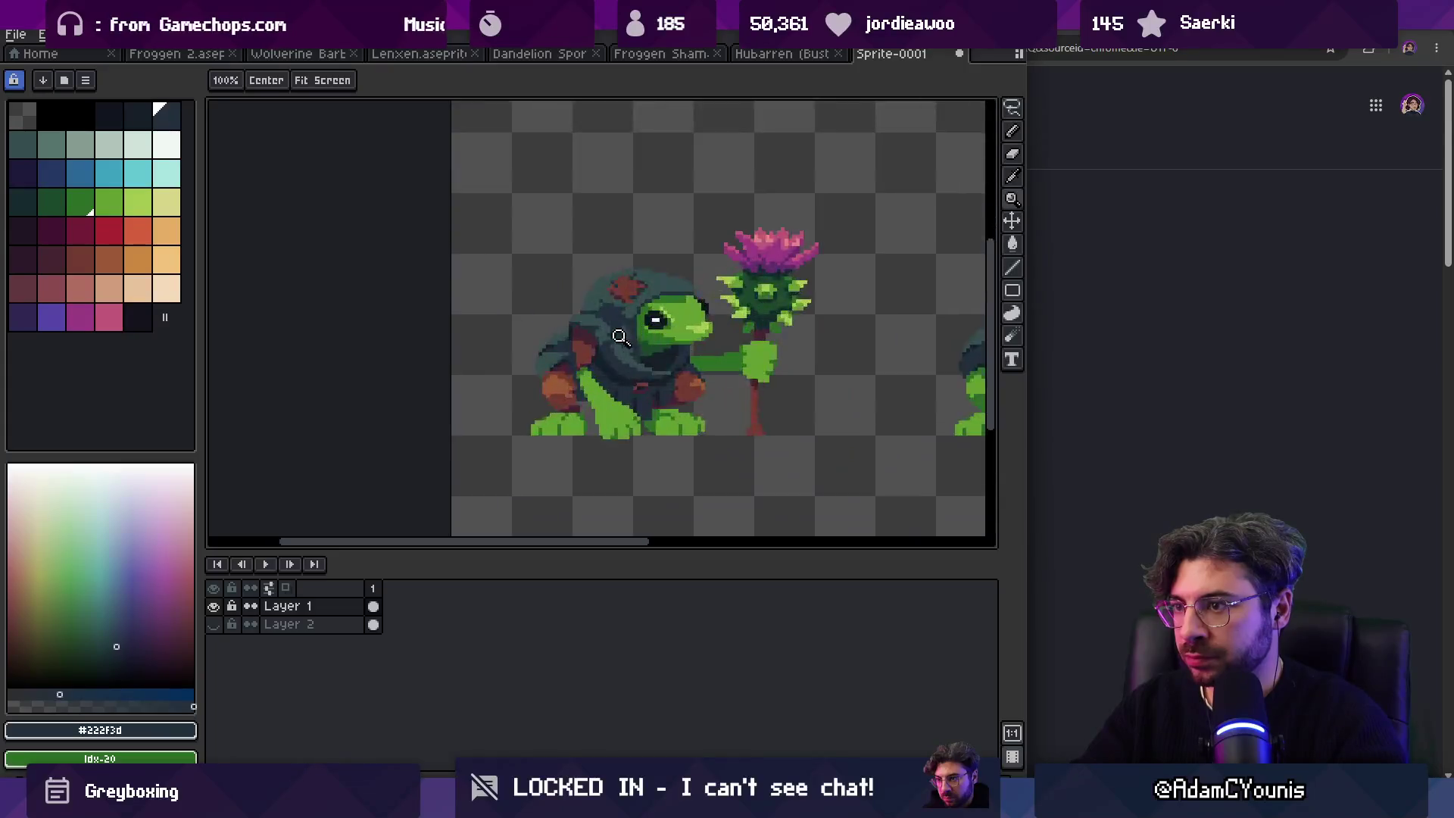
scroll(685, 256, down, 4)
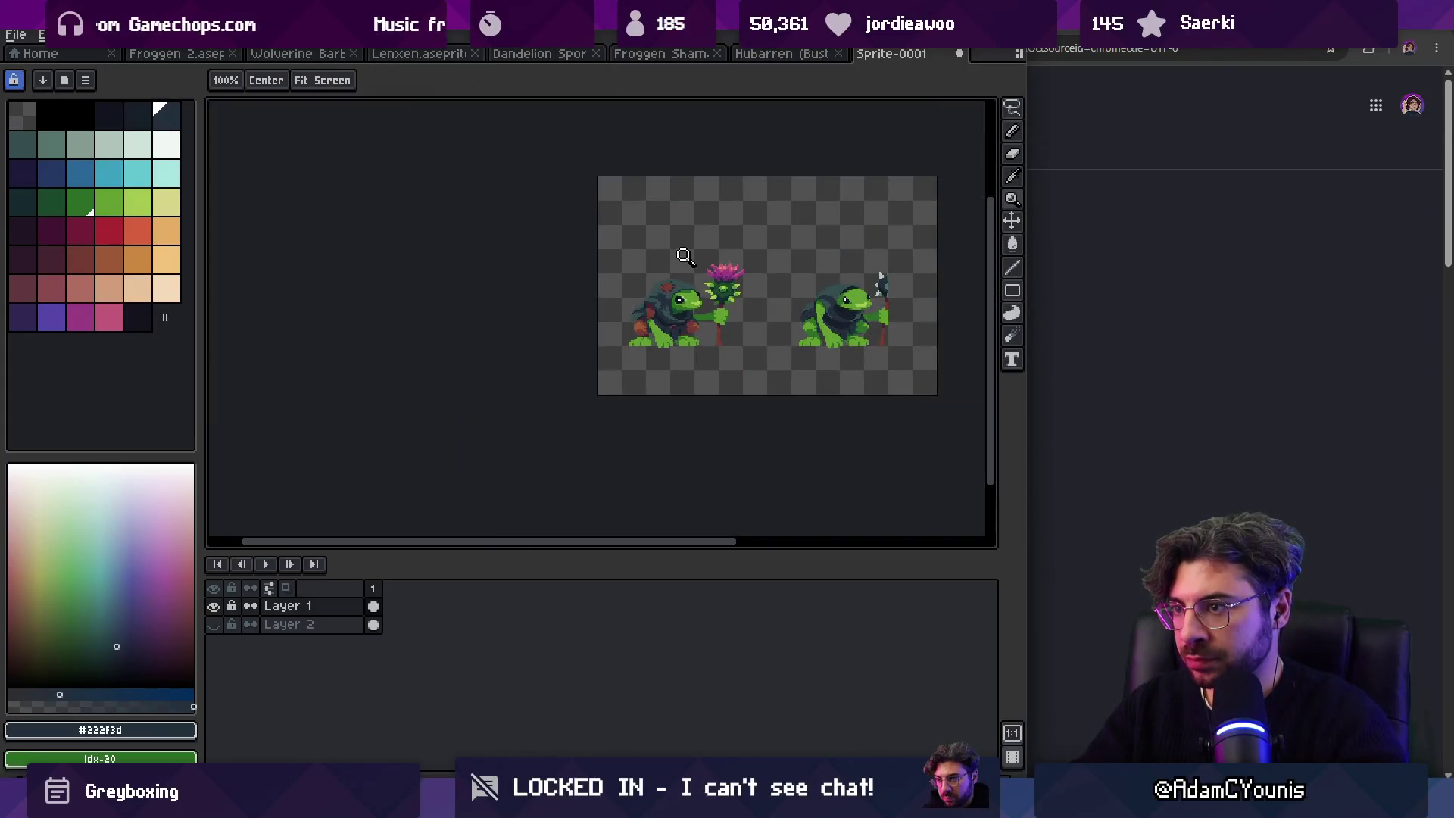
scroll(687, 263, up, 5)
key(b)
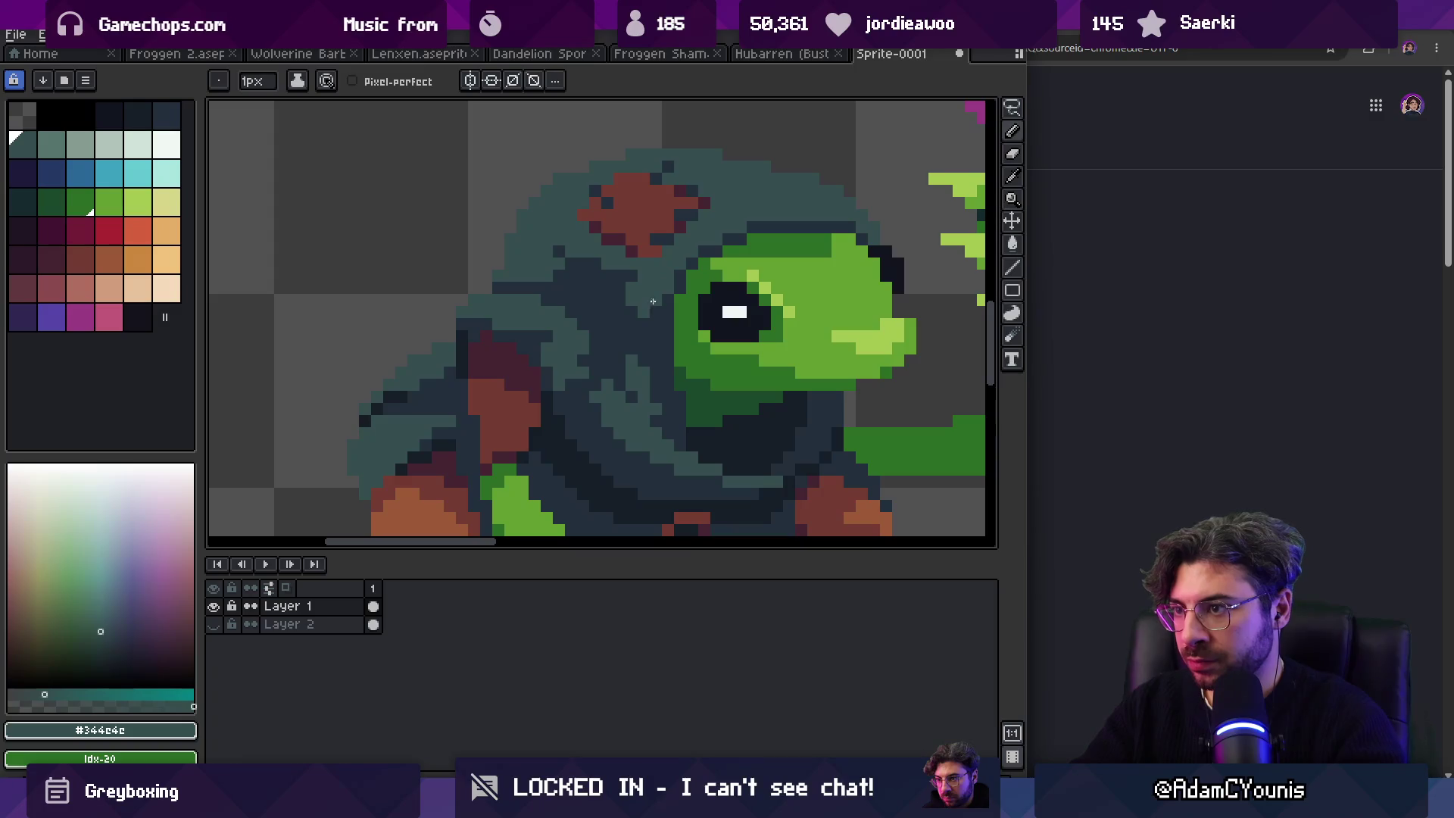
key(z)
scroll(613, 280, down, 4)
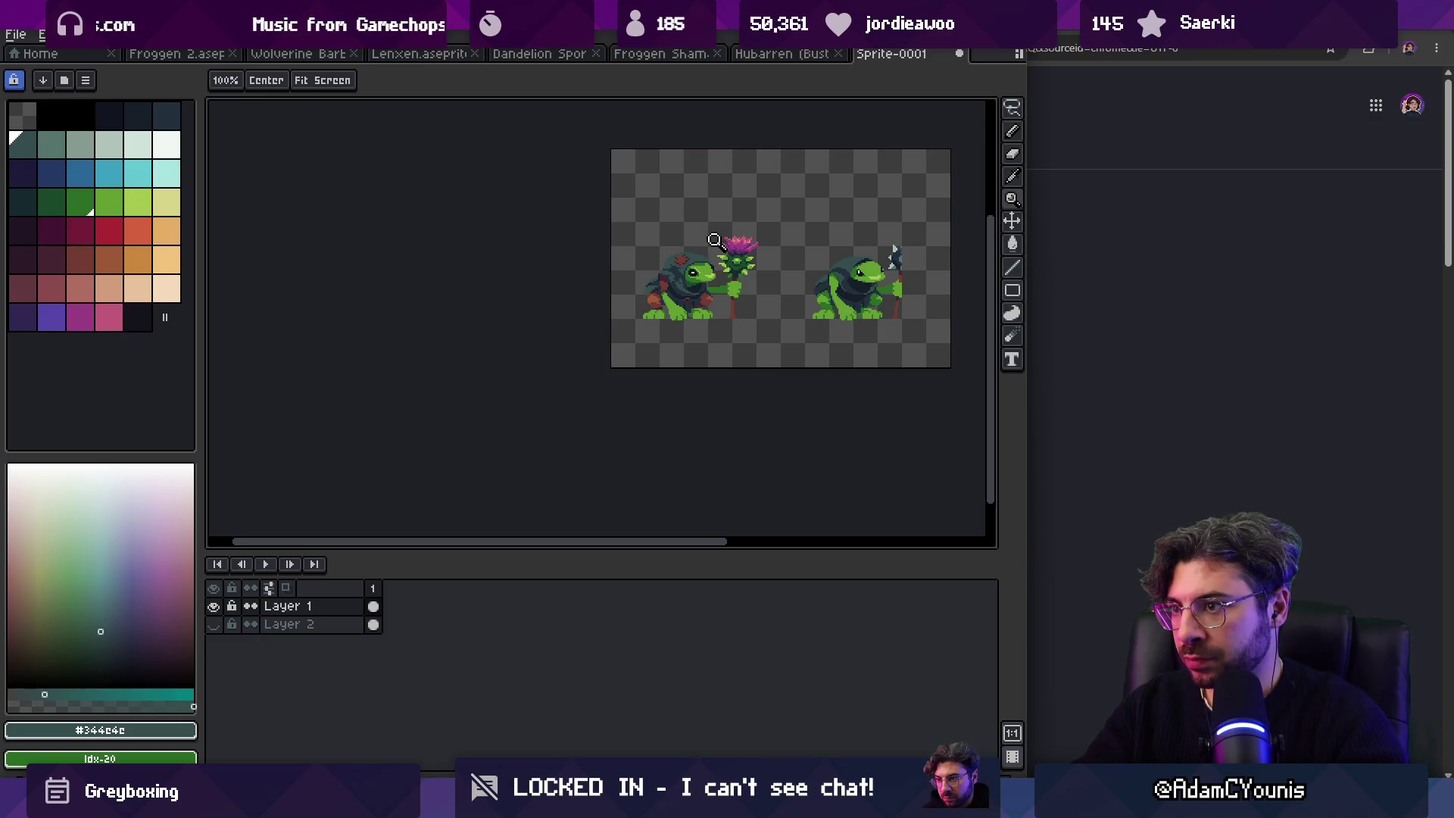
scroll(667, 282, up, 5)
Step: Sample the dark green from the frog's arm and the brown from the hood patch
alt+click(665, 279)
key(b)
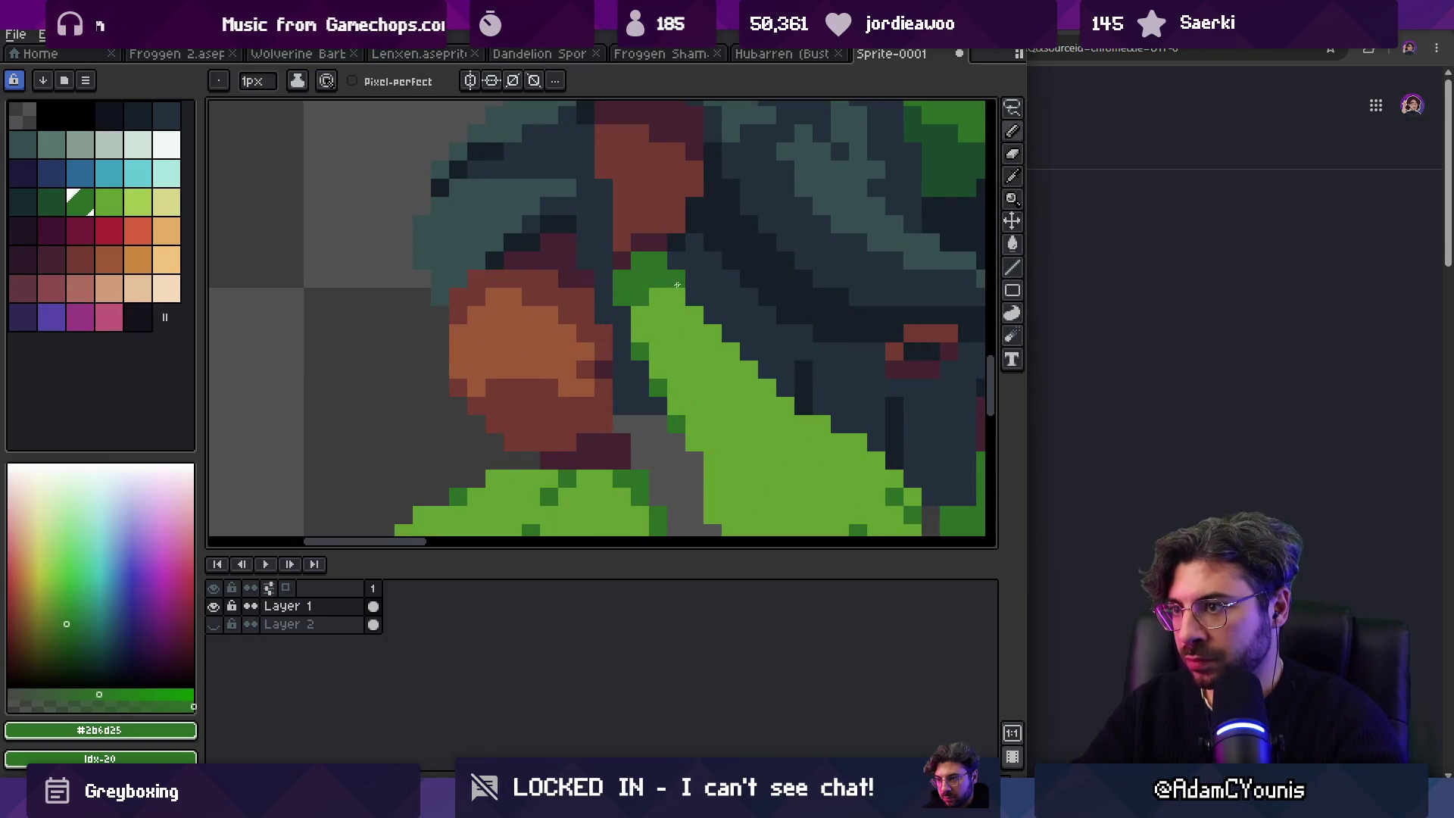
key(z)
scroll(689, 269, down, 5)
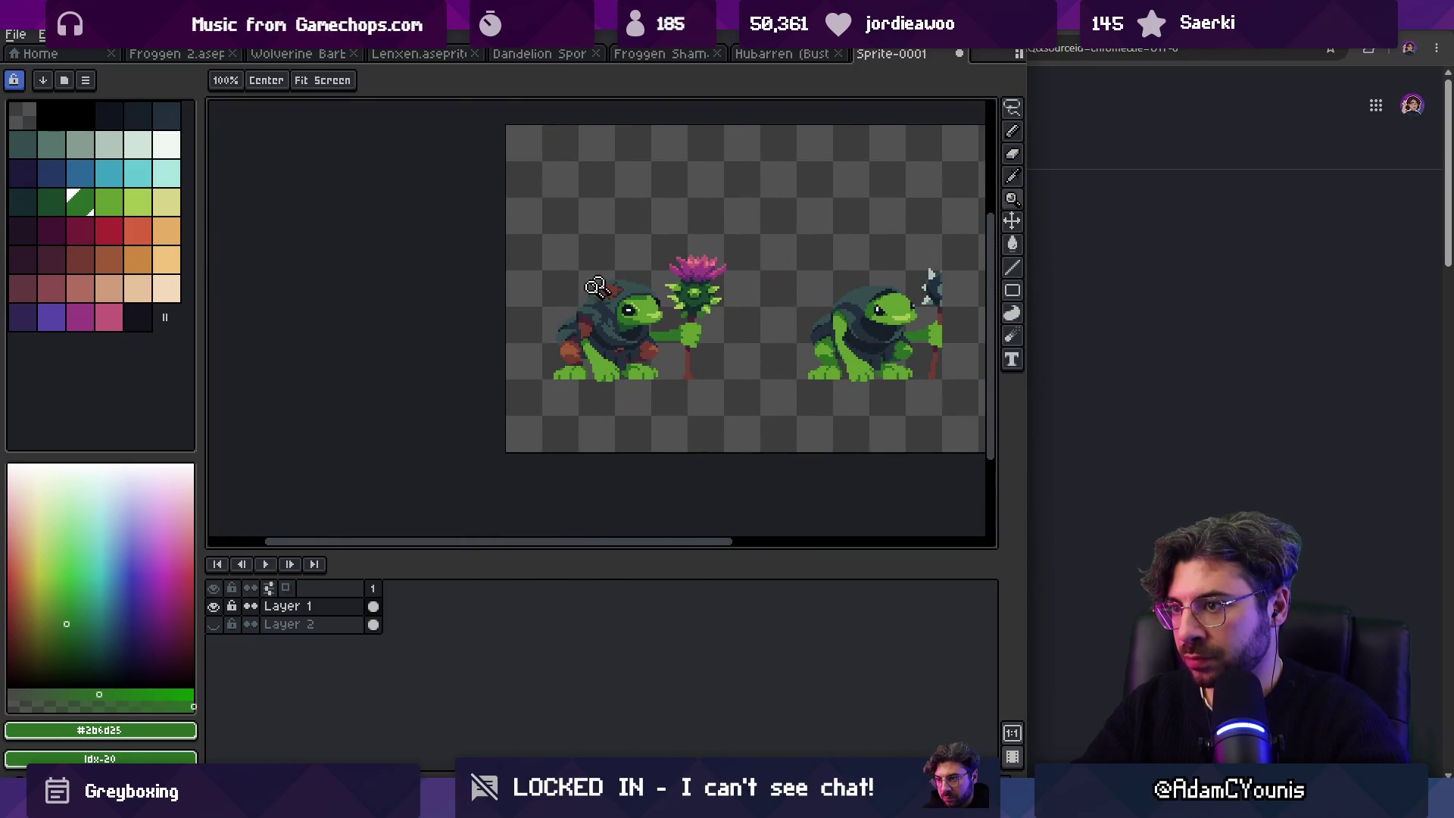
scroll(612, 274, up, 5)
alt+click(613, 313)
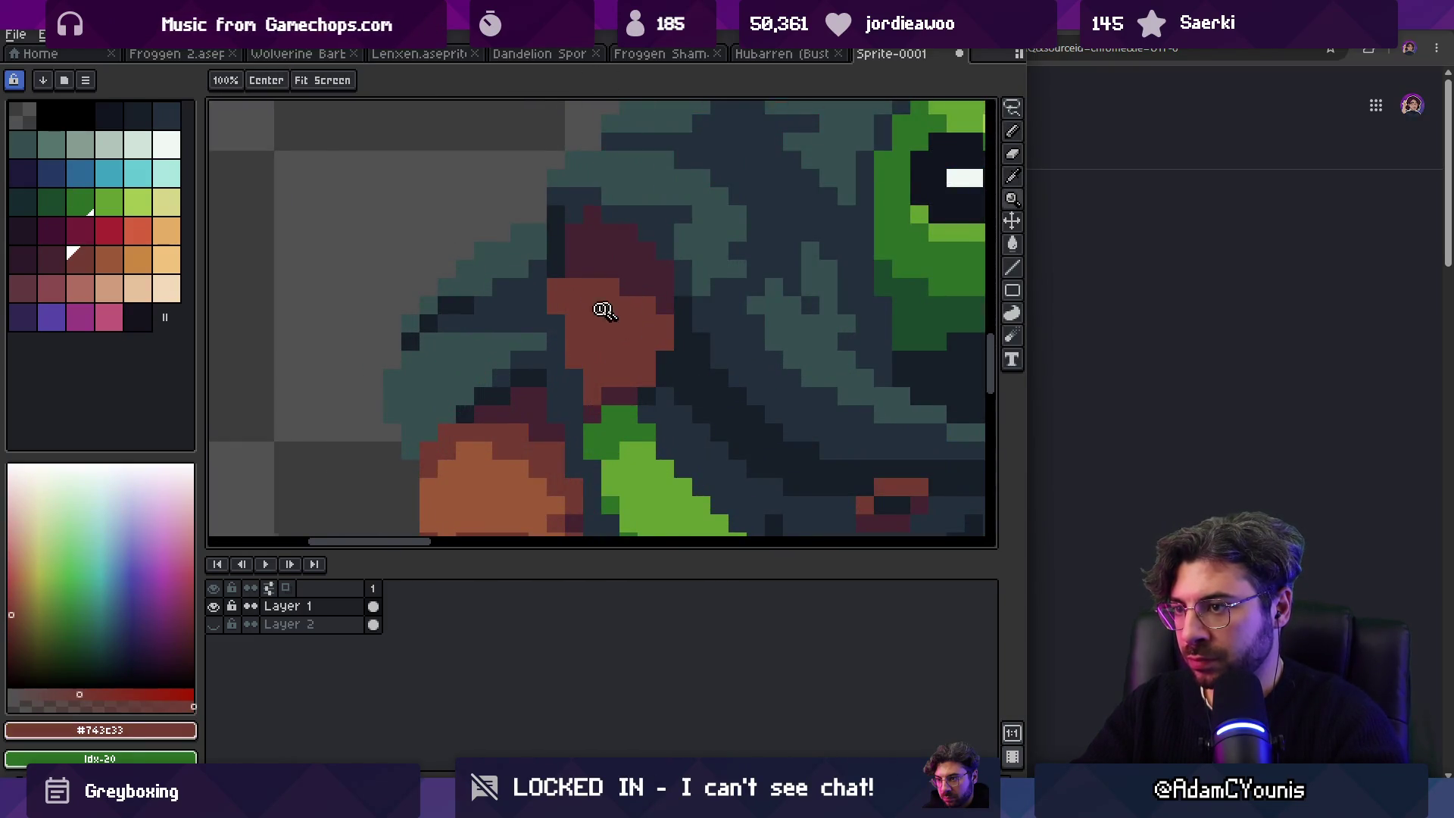
scroll(614, 309, down, 5)
Step: Eyedrop the dark maroon #452531 from the hood
key(v)
key(z)
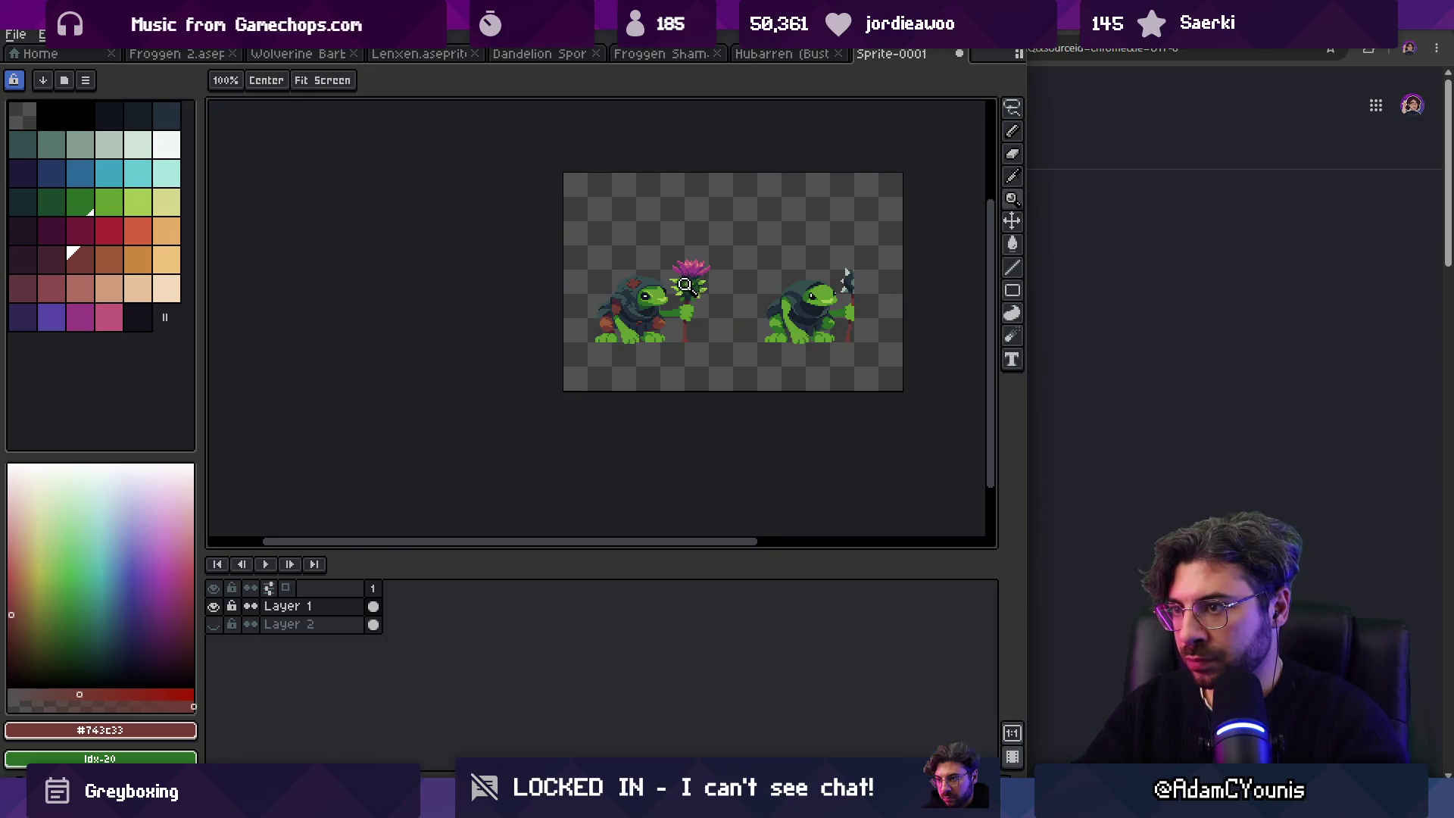
scroll(701, 290, up, 4)
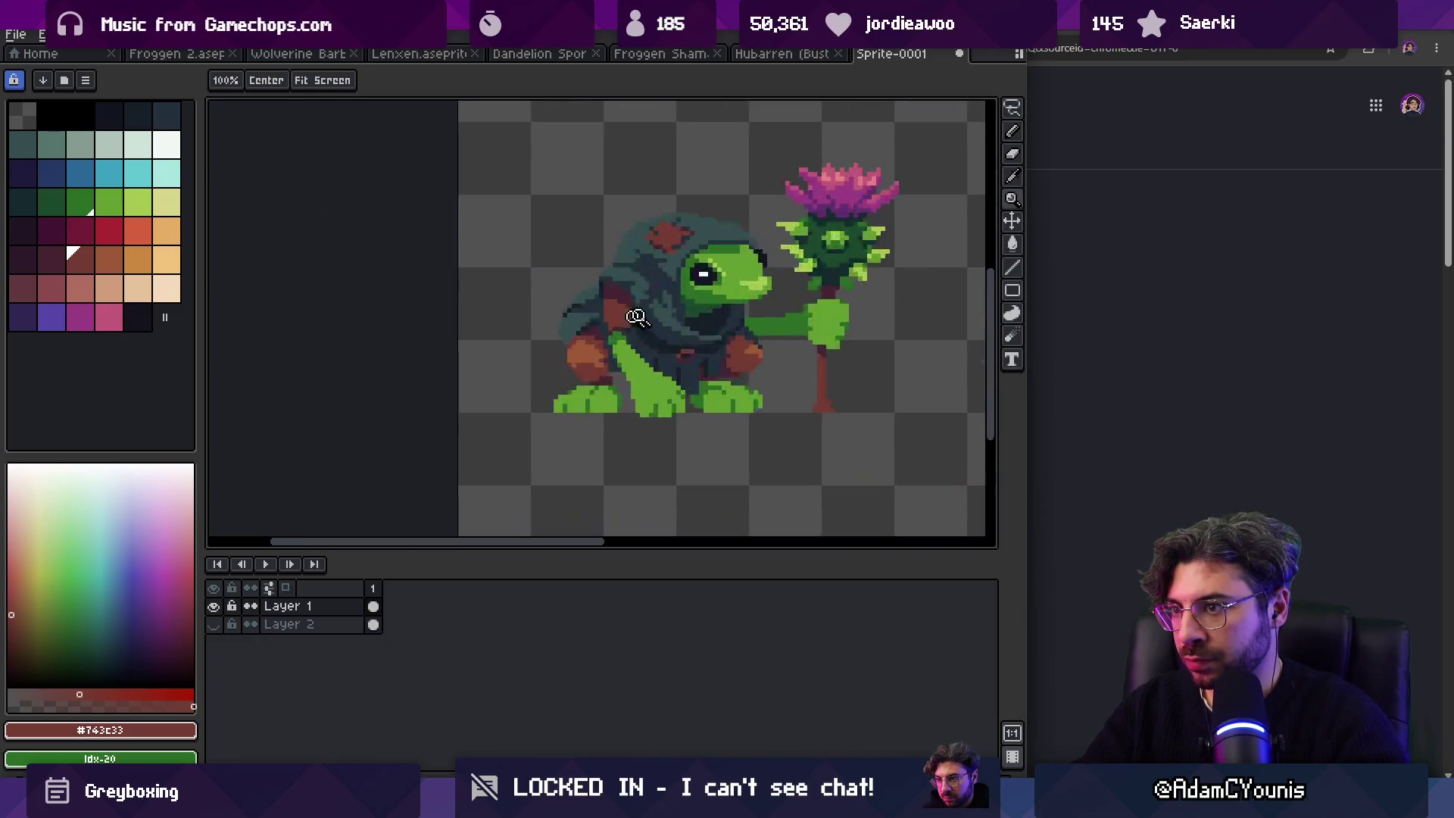
key(i)
alt+click(633, 340)
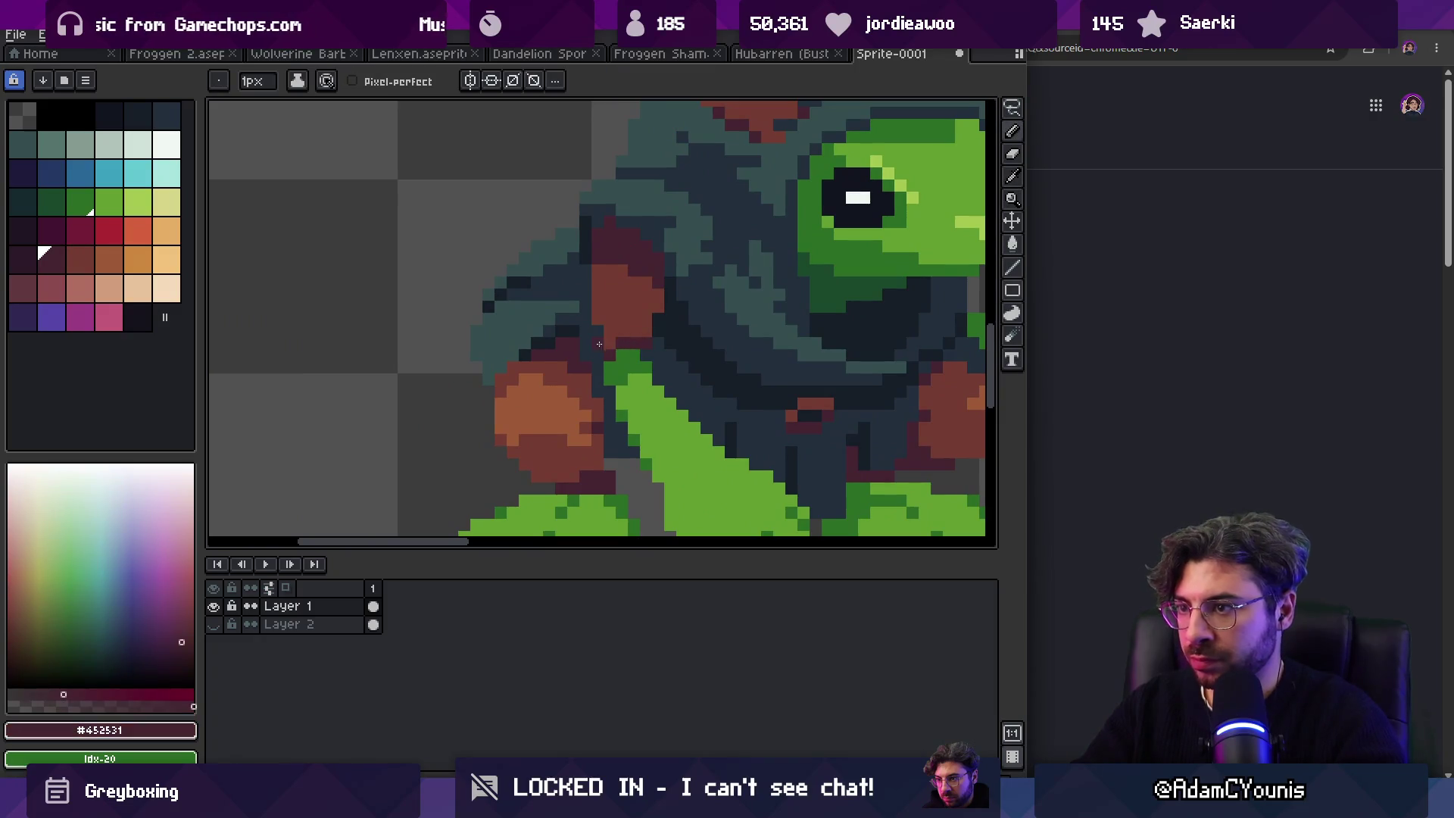
alt+click(636, 347)
alt+click(654, 351)
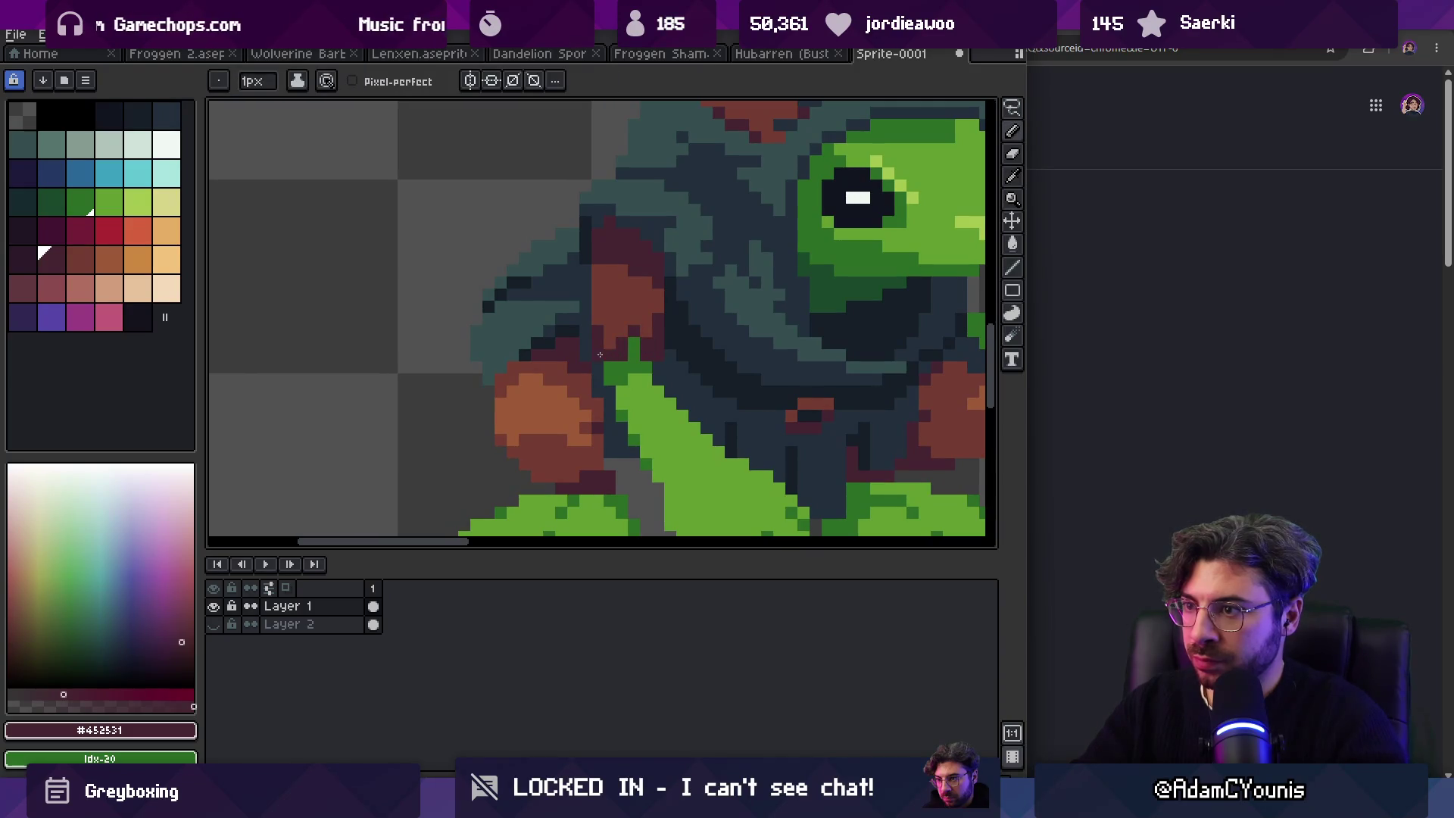
Step: Paint a brown #743c33 pixel beside the maroon shoulder, then resample maroon #452531
key(z)
scroll(576, 319, down, 2)
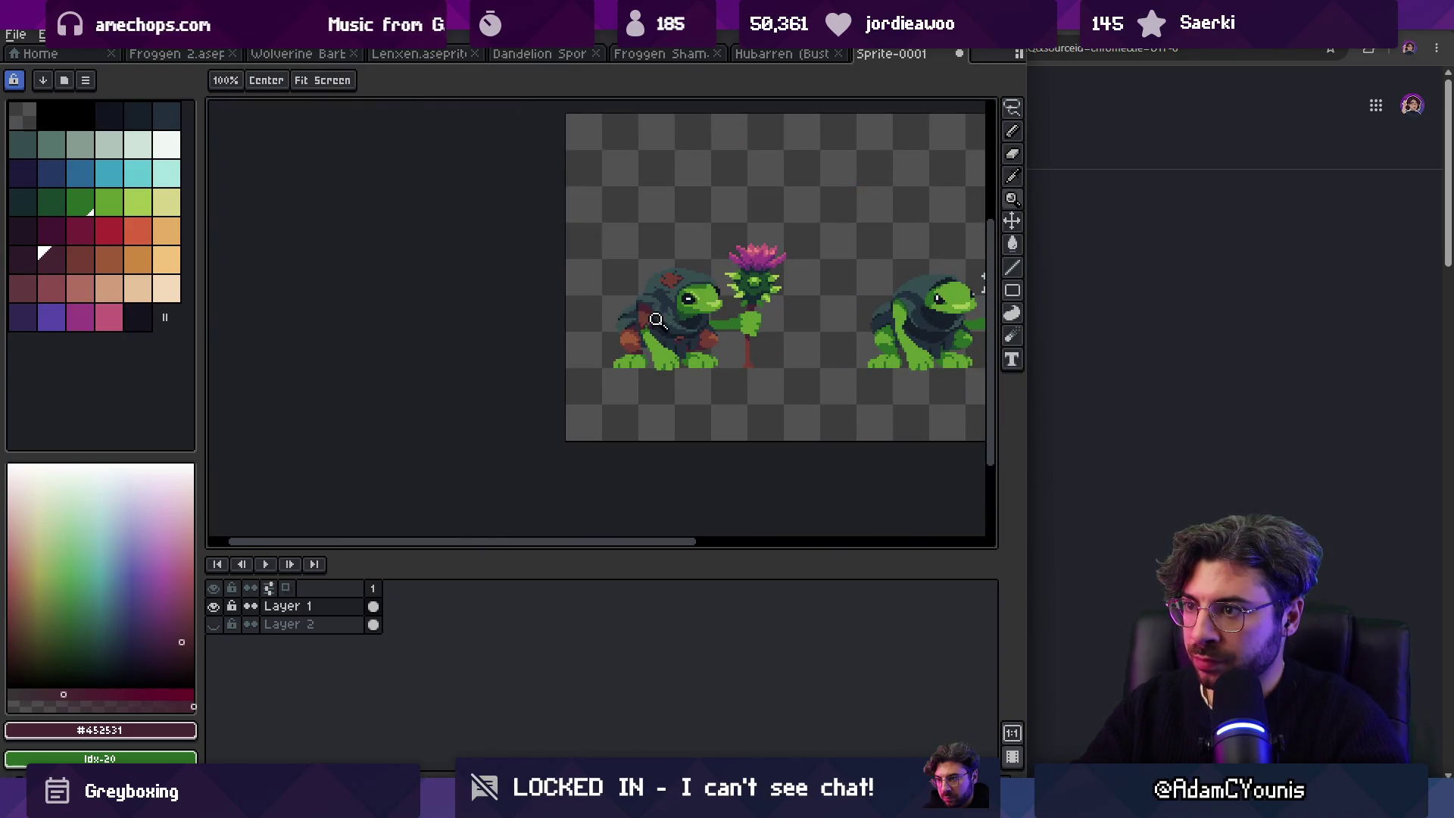
scroll(647, 321, up, 6)
key(b)
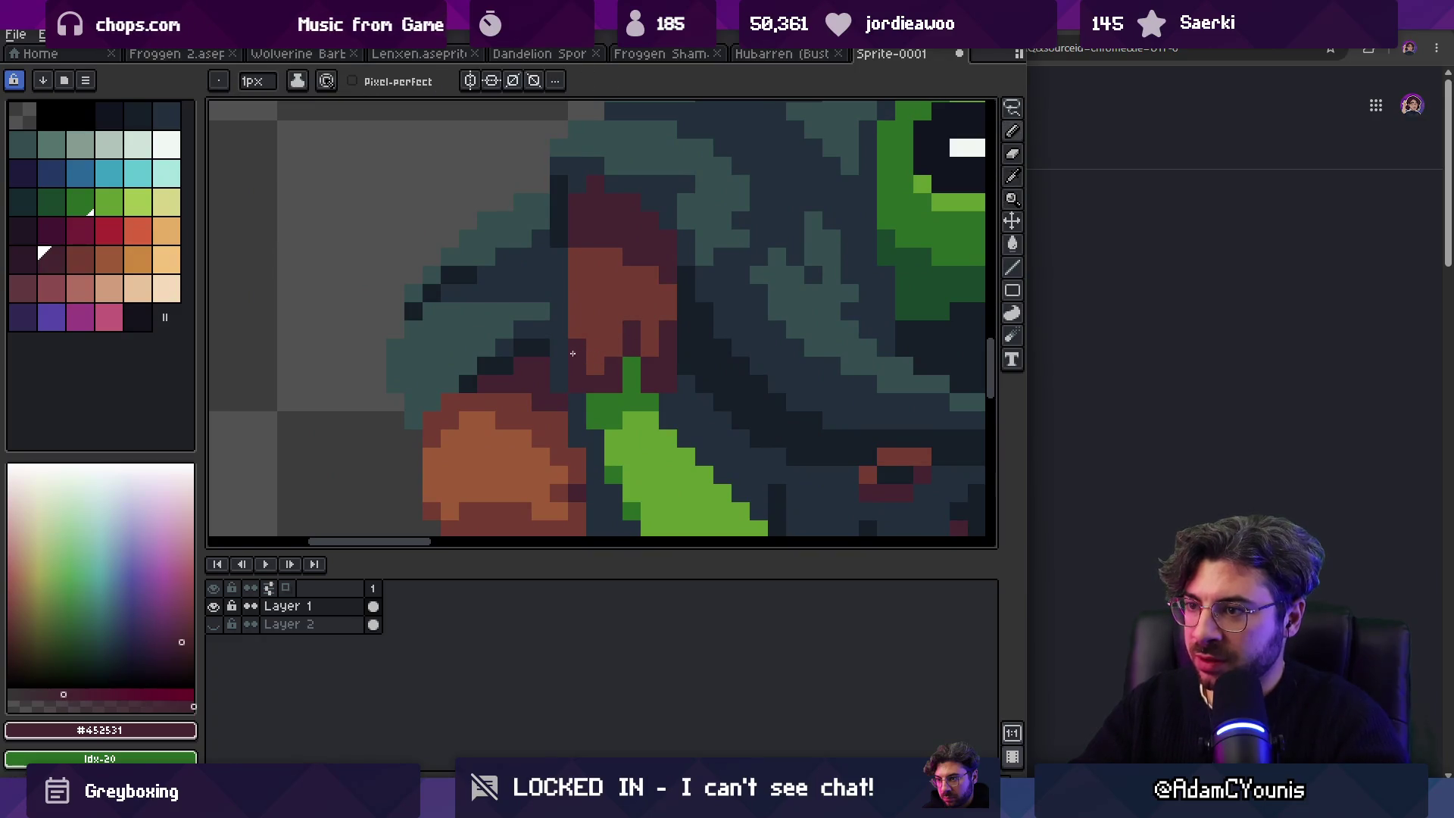
key(bracketright)
click(681, 358)
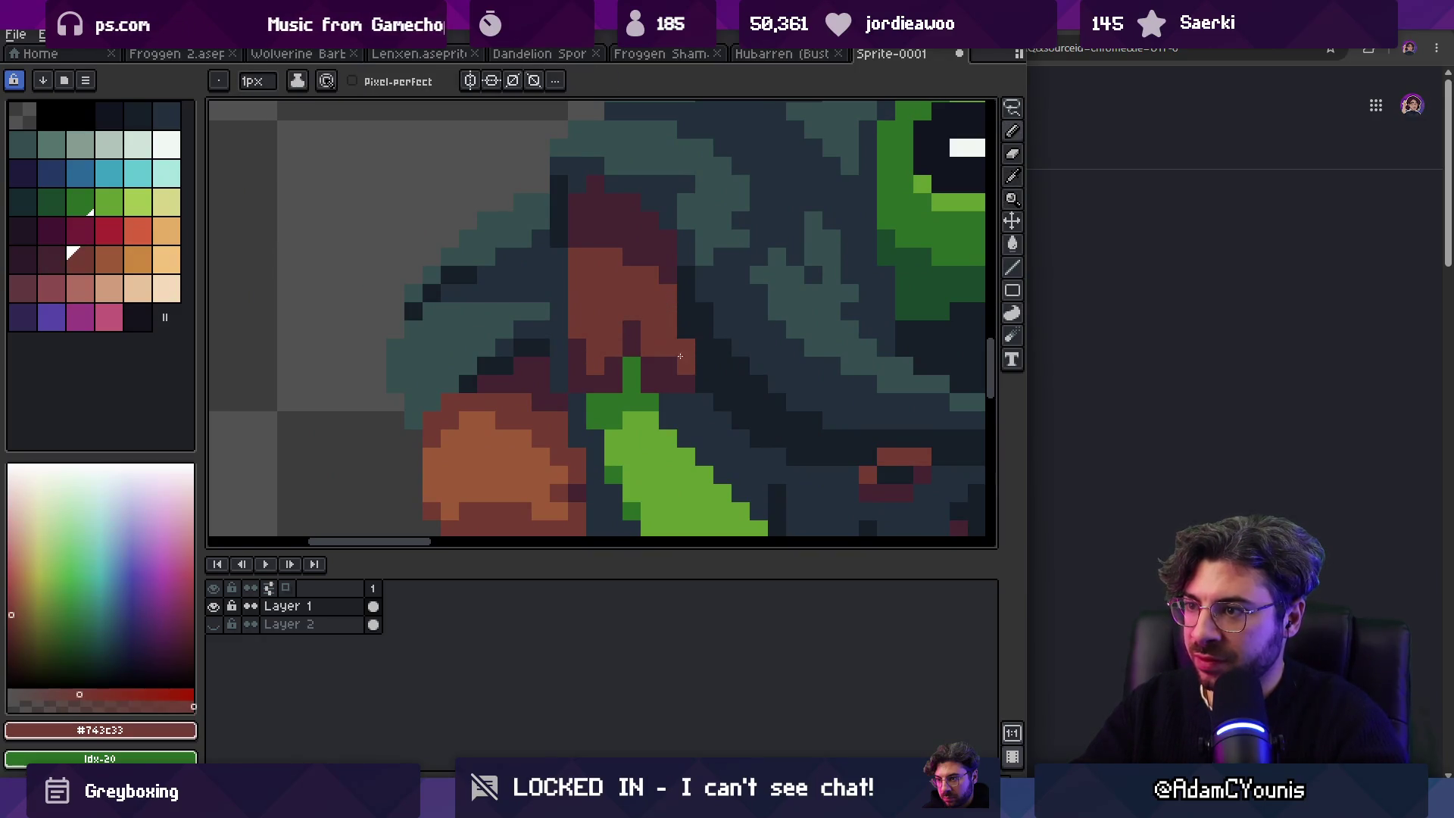
alt+click(678, 330)
scroll(678, 330, down, 5)
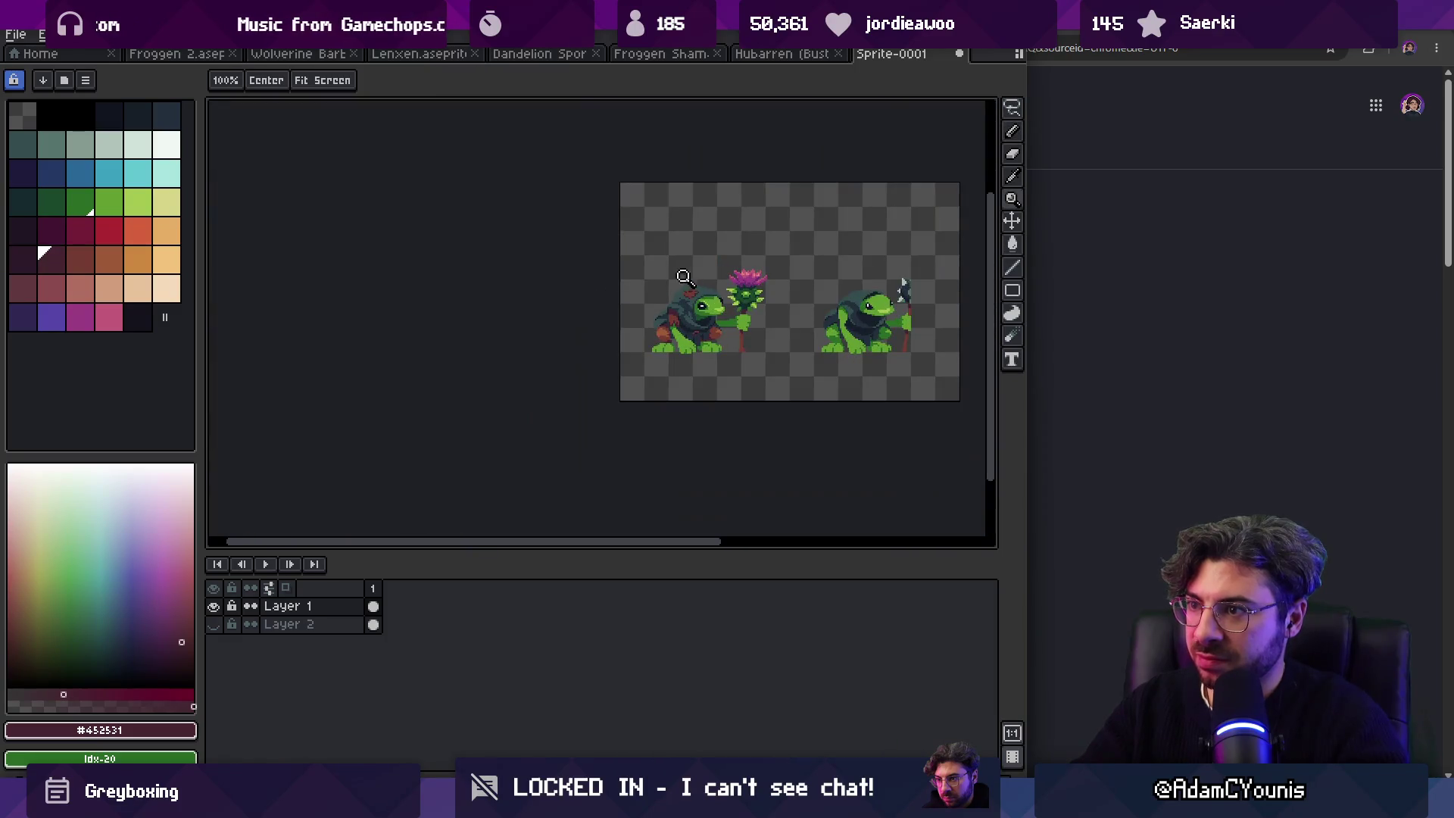
scroll(682, 288, up, 3)
key(v)
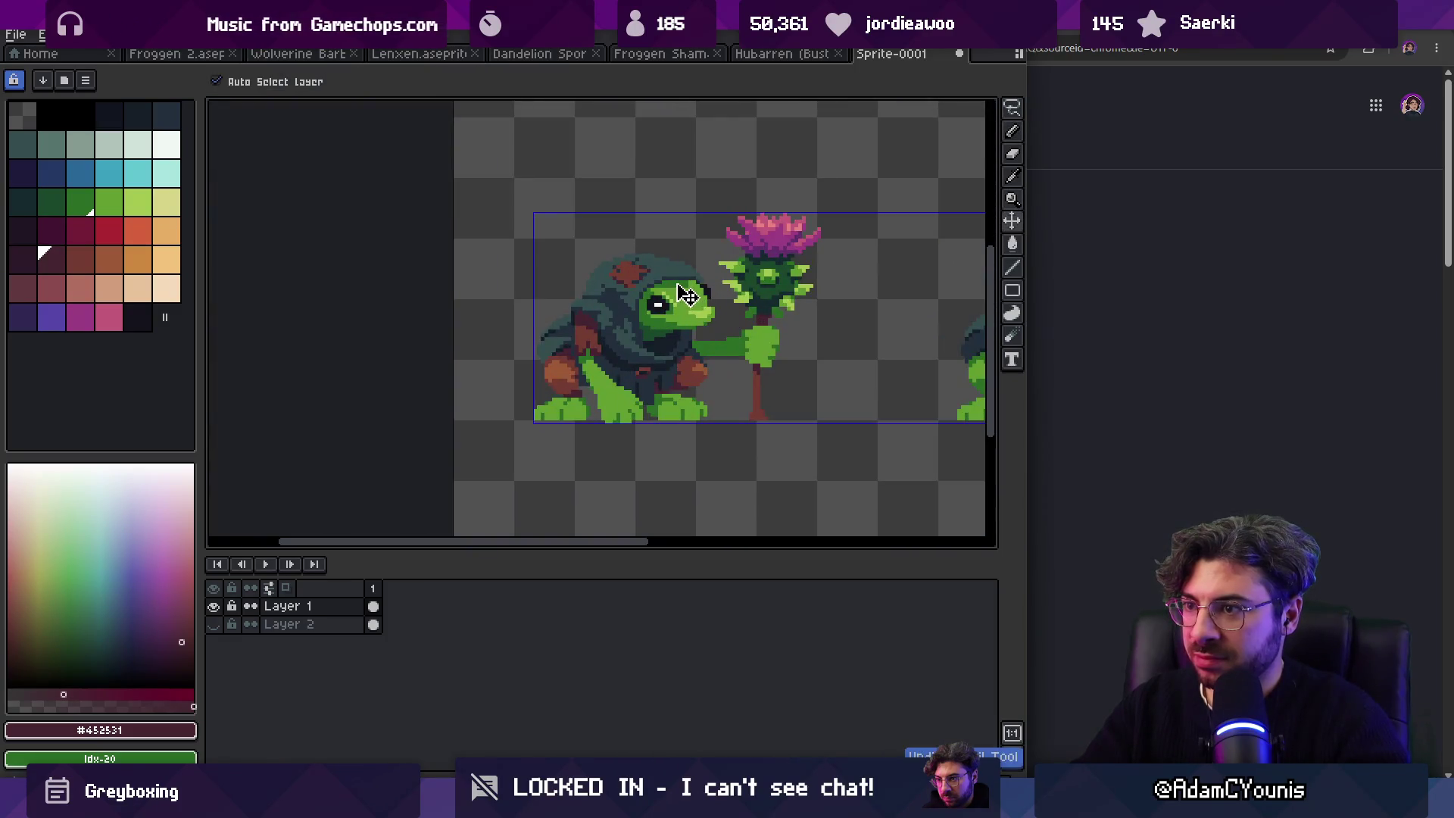
key(b)
scroll(667, 318, up, 4)
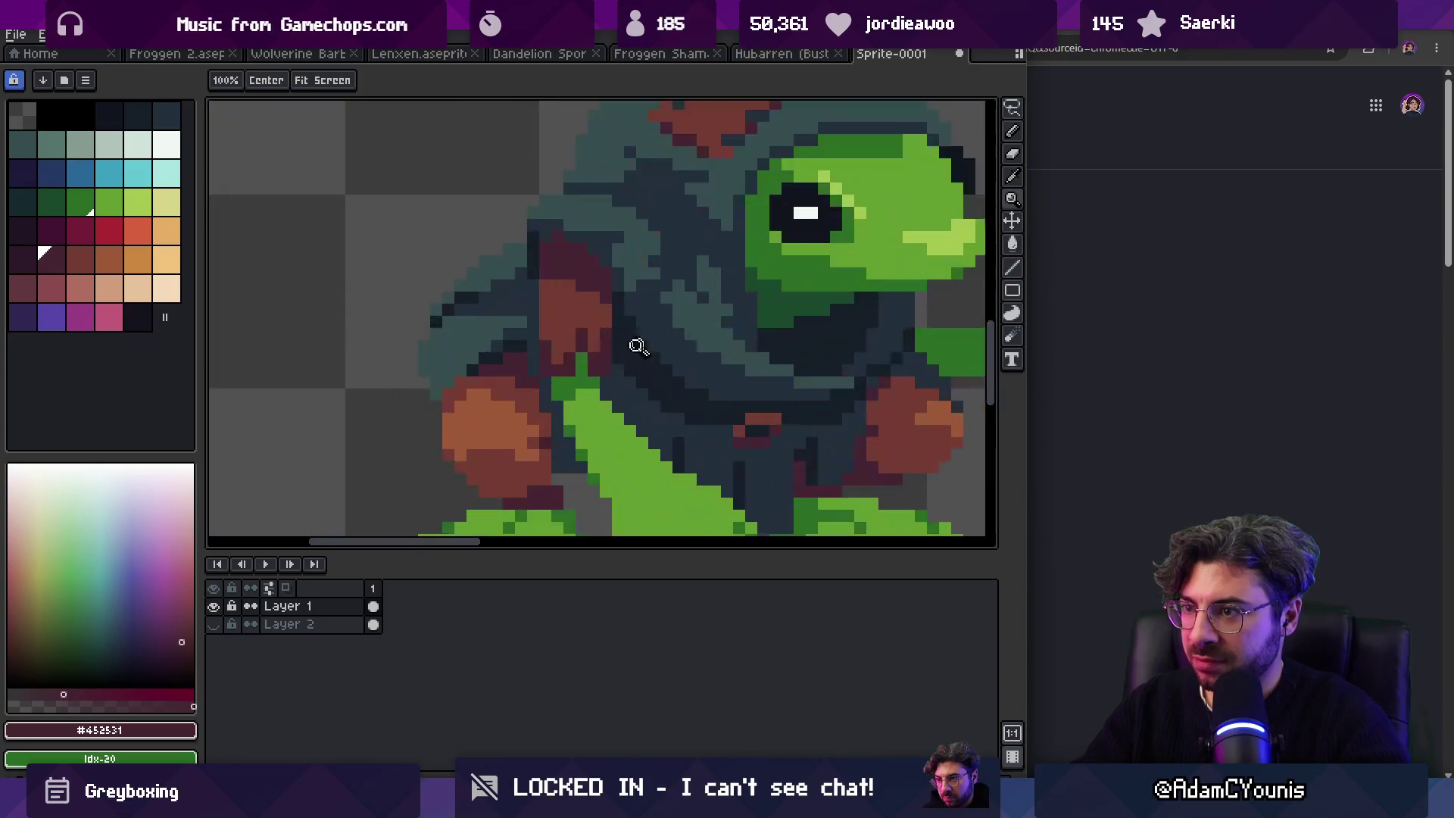
alt+click(609, 387)
key(z)
scroll(598, 356, down, 4)
scroll(606, 349, up, 4)
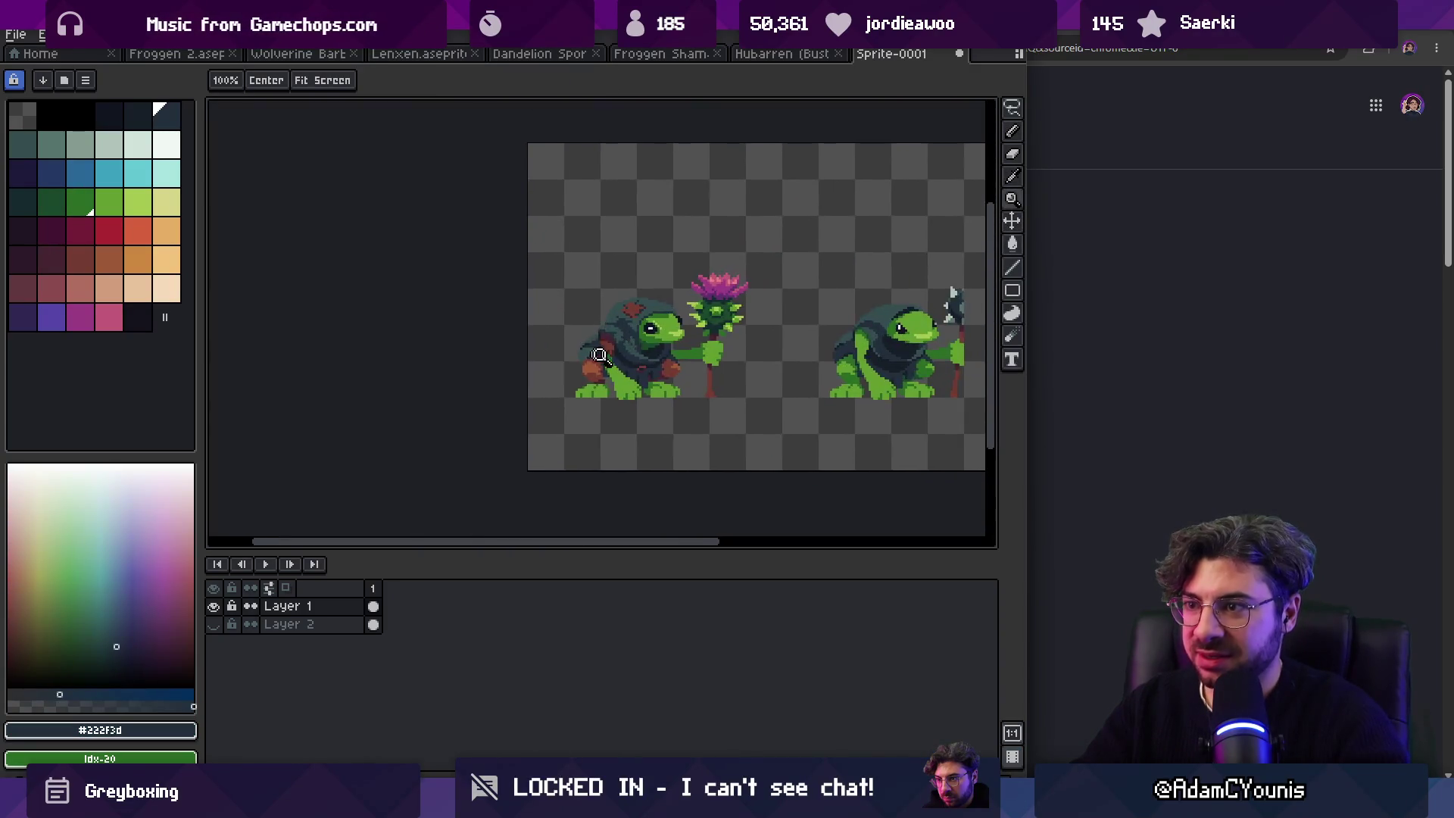
alt+click(598, 371)
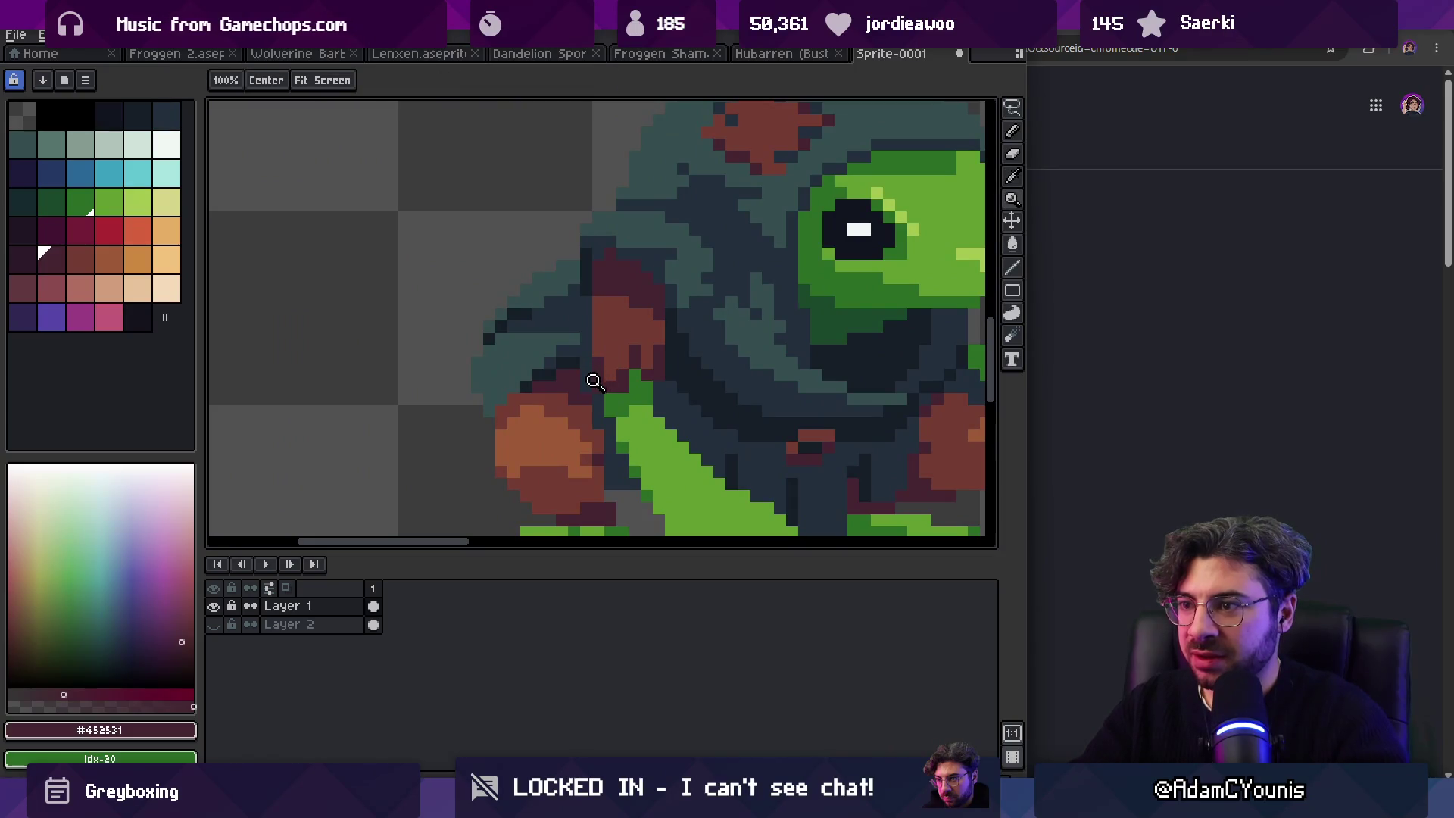
scroll(594, 380, down, 3)
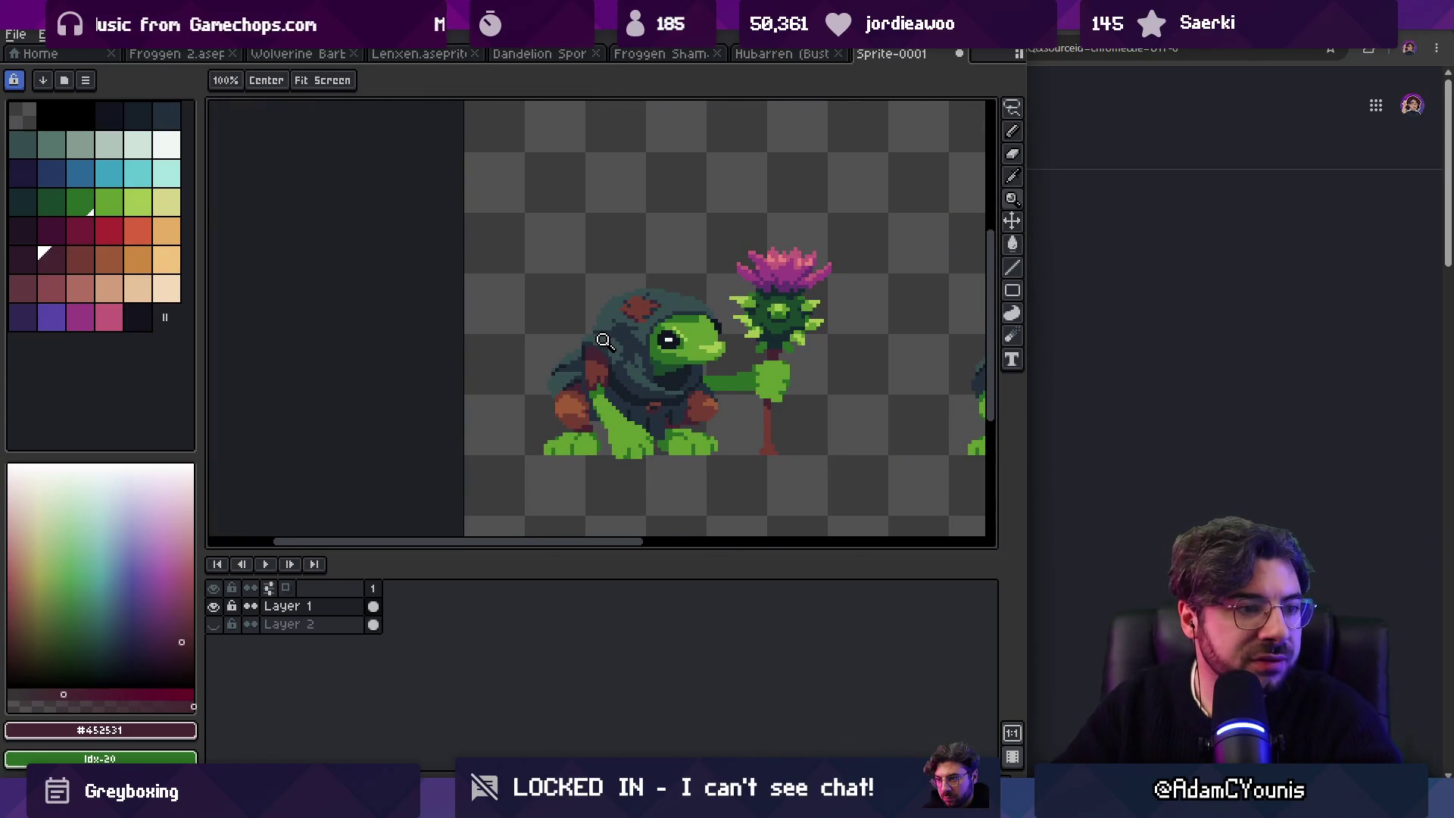
drag(528, 266, 542, 303)
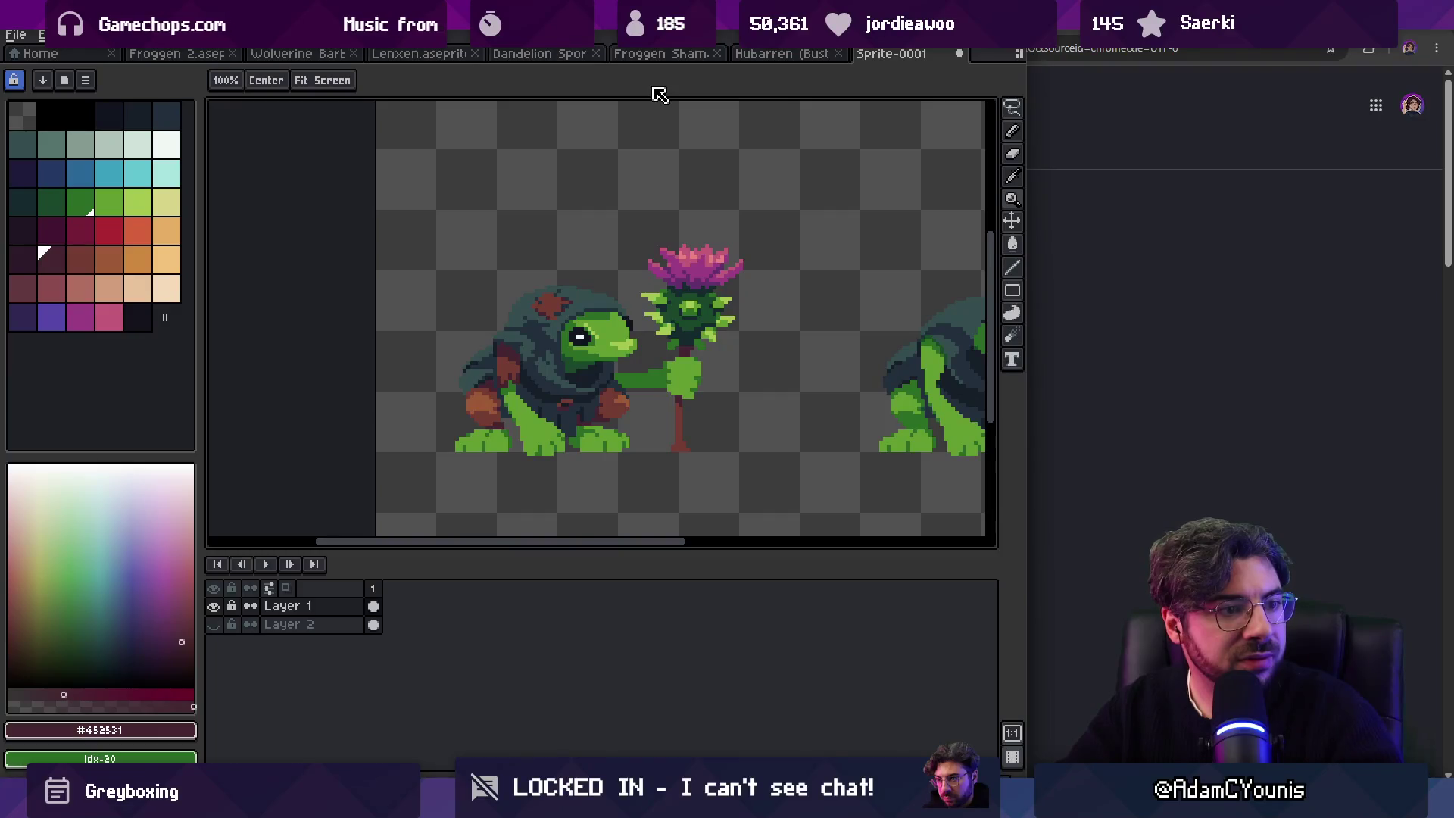
scroll(682, 256, down, 1)
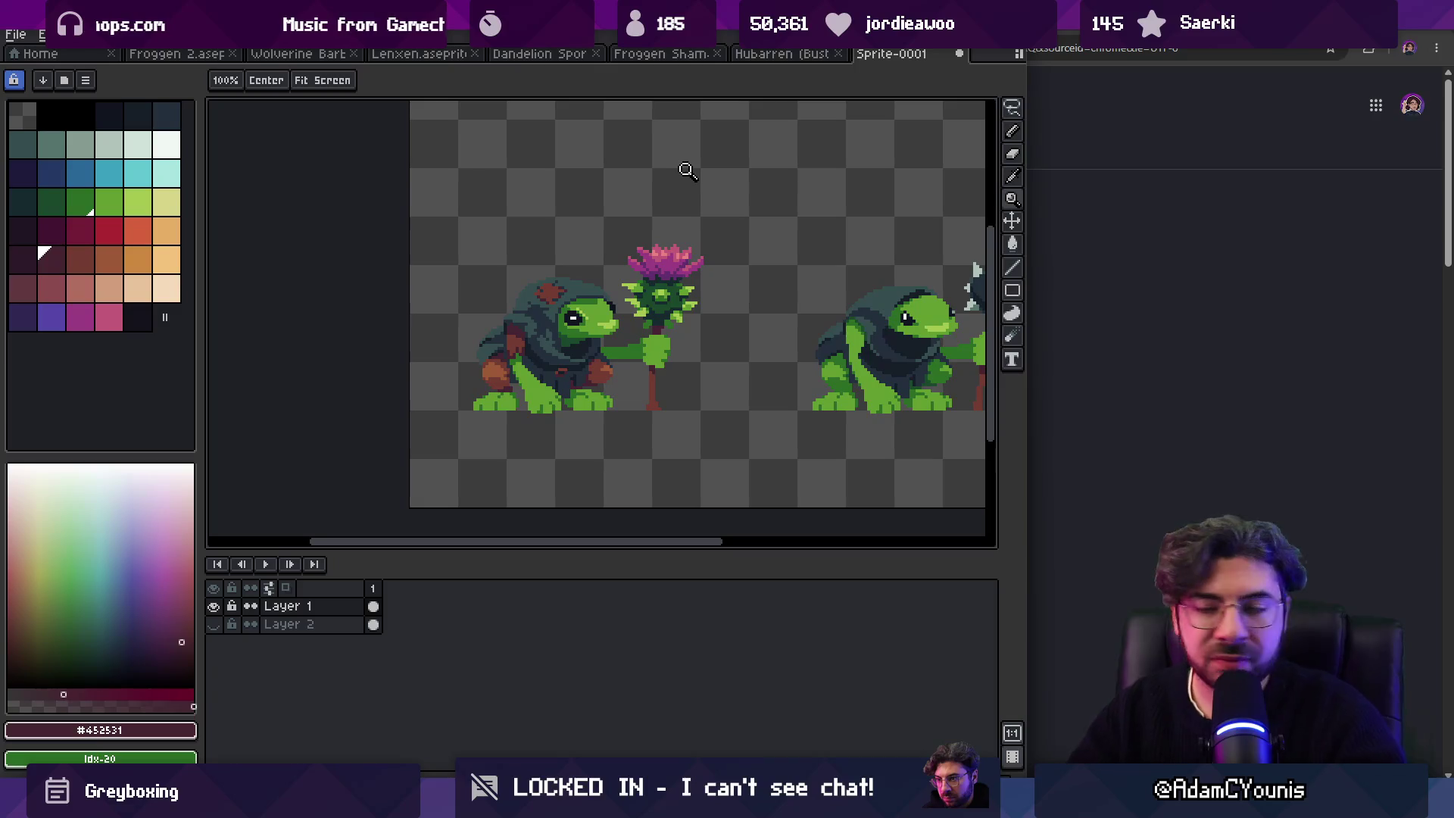
key(alt+Tab)
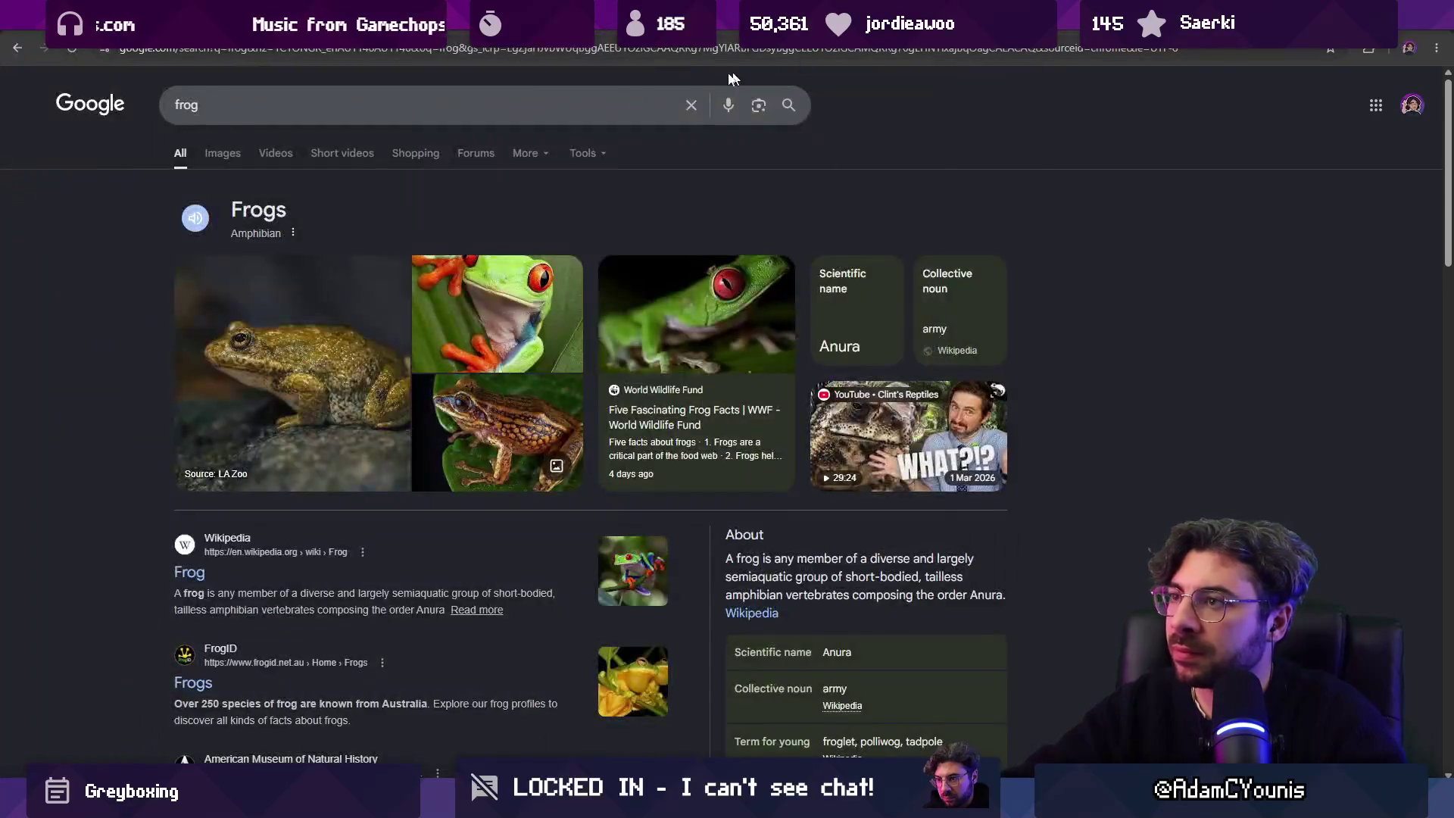
Step: Search Google for 'thistle' and browse the image results
click(591, 54)
text(thistle)
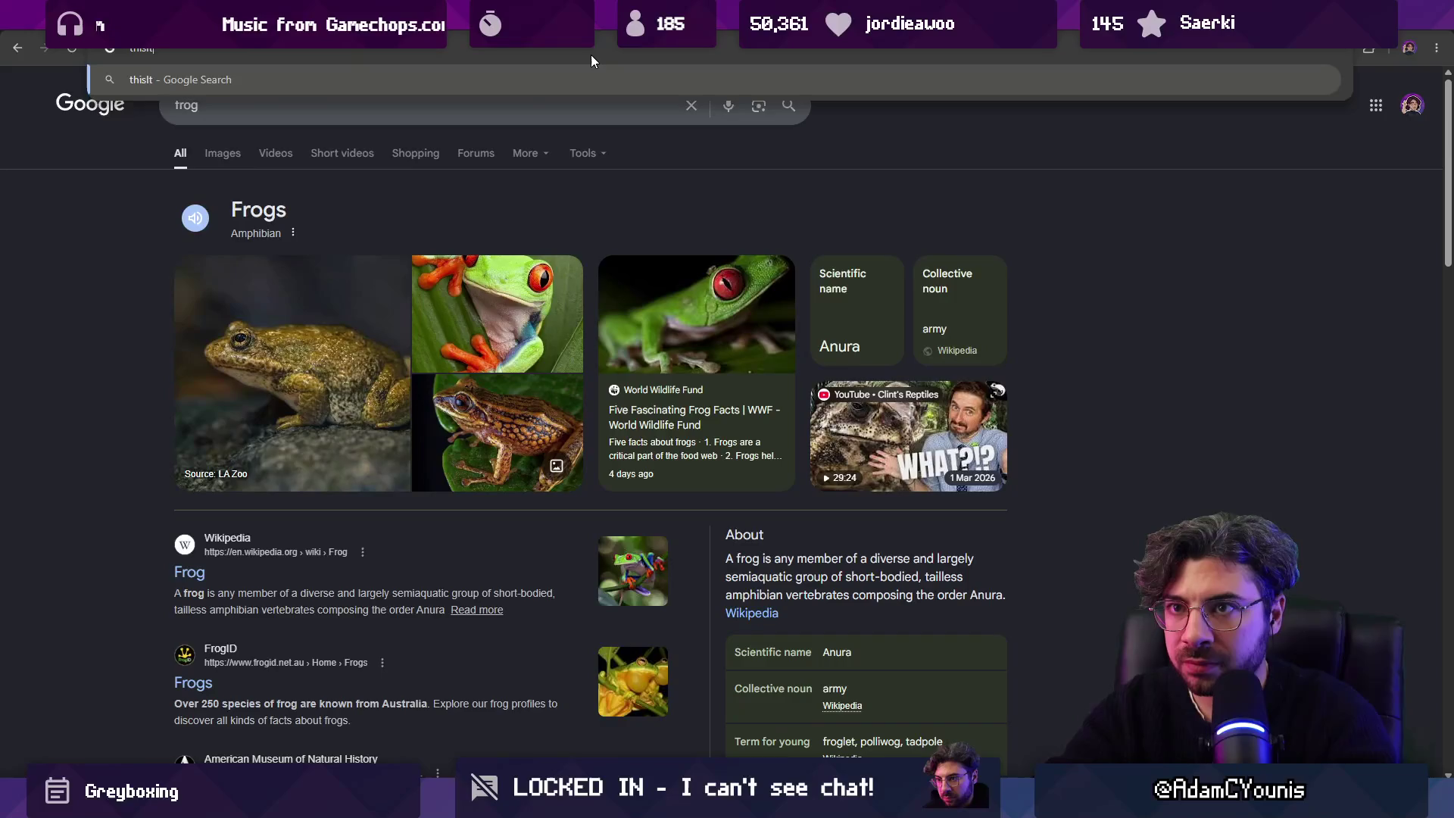
key(Return)
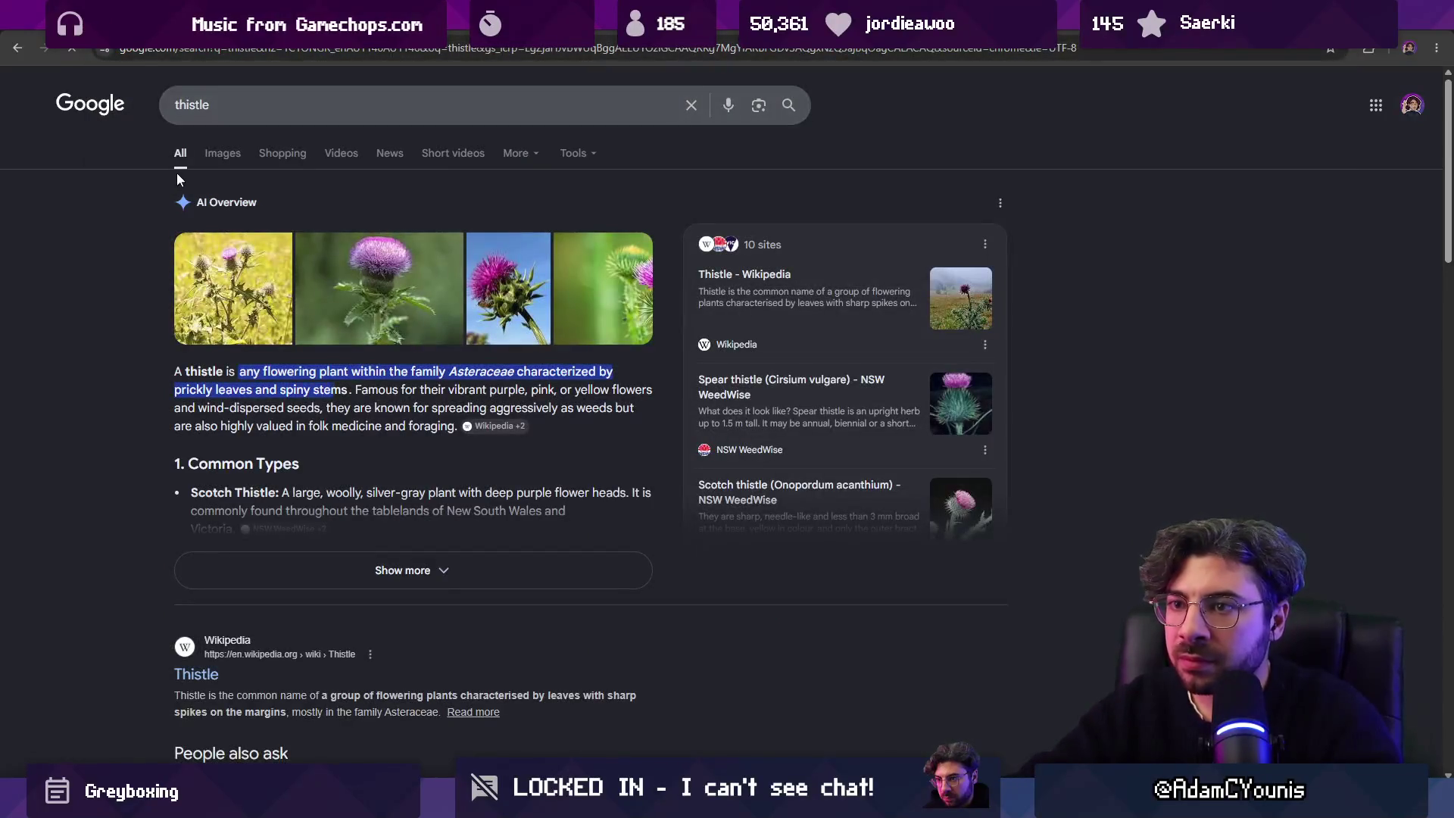
click(222, 153)
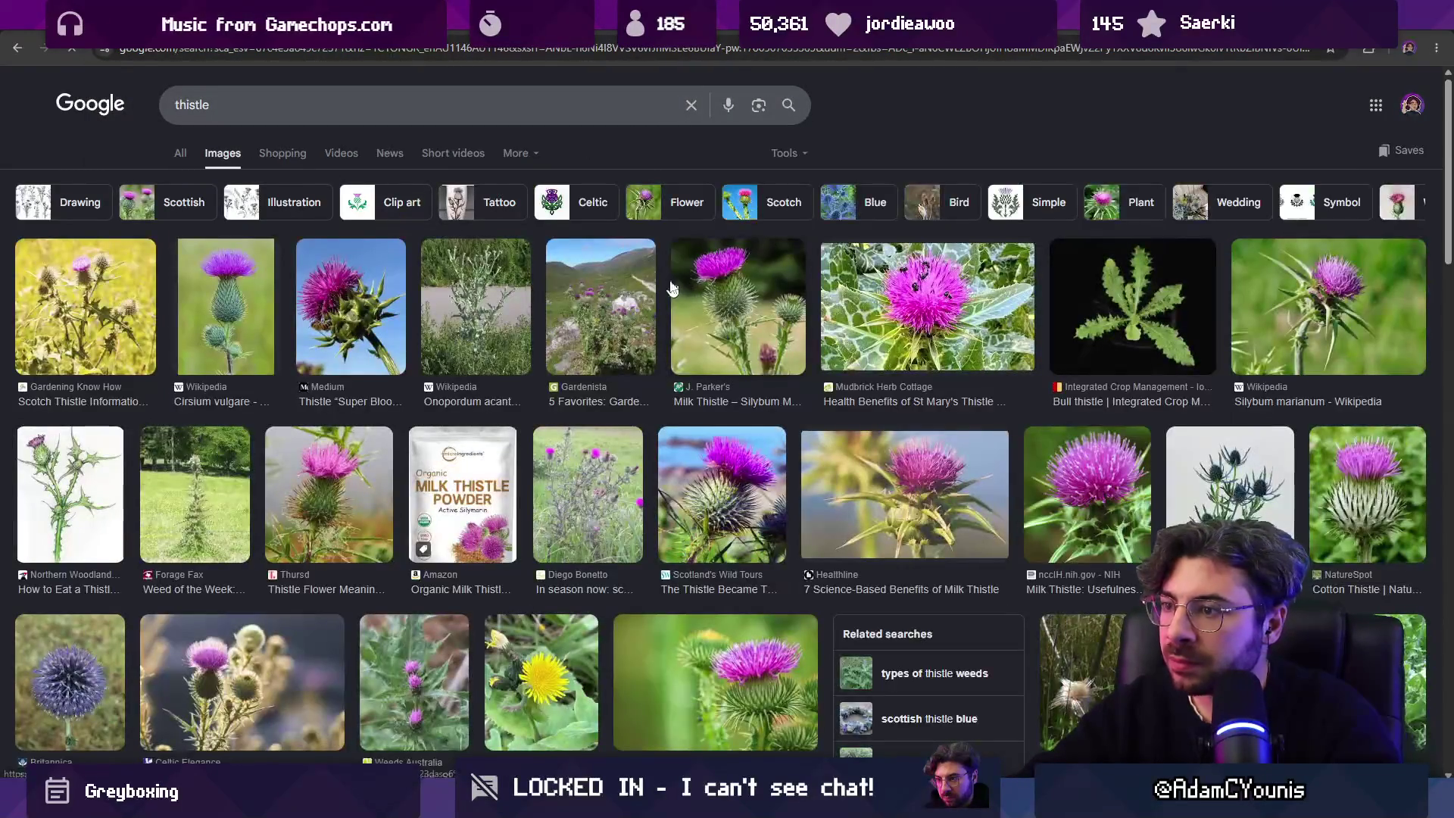
scroll(681, 288, down, 4)
scroll(673, 290, down, 4)
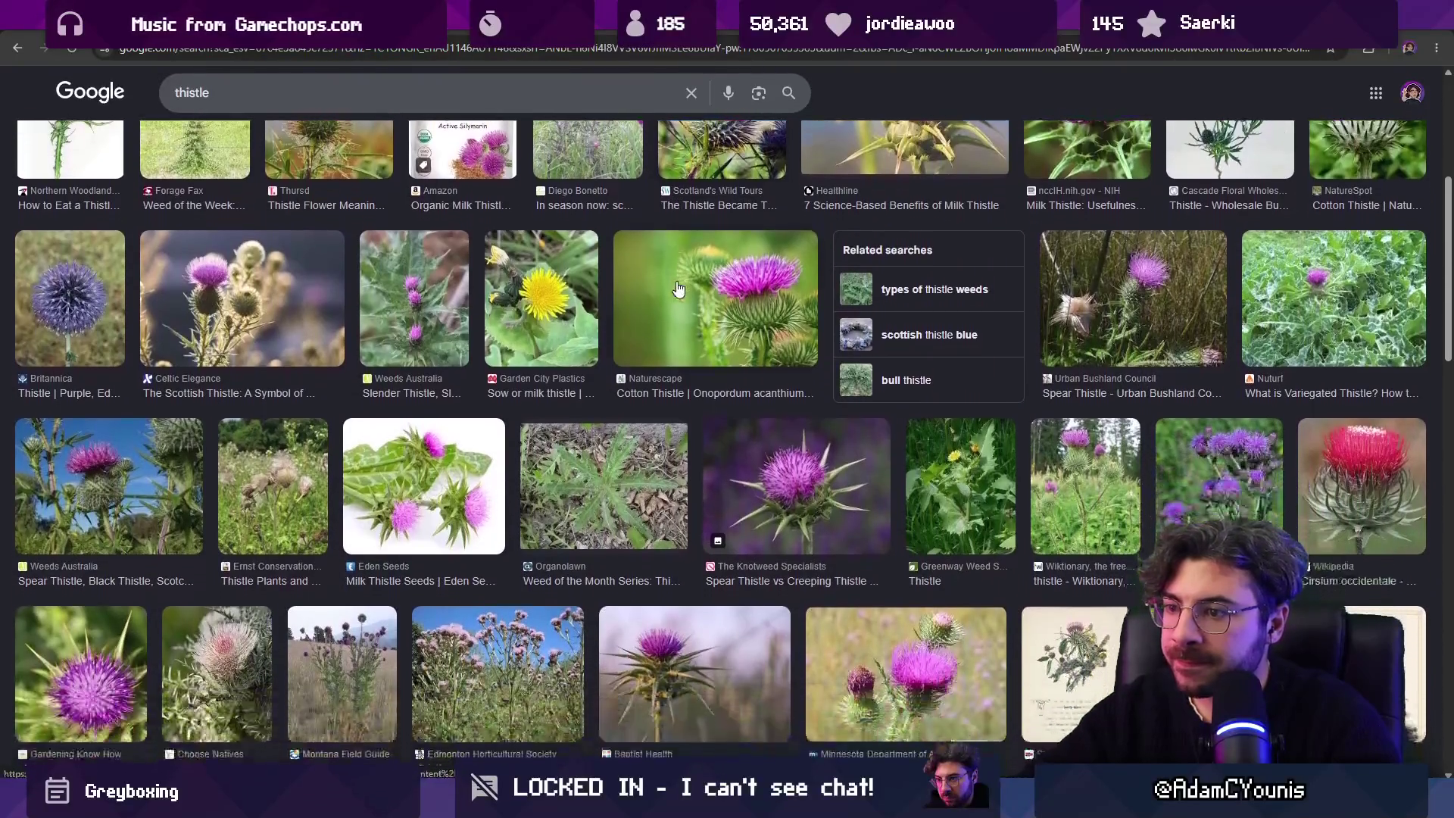
scroll(679, 291, down, 1)
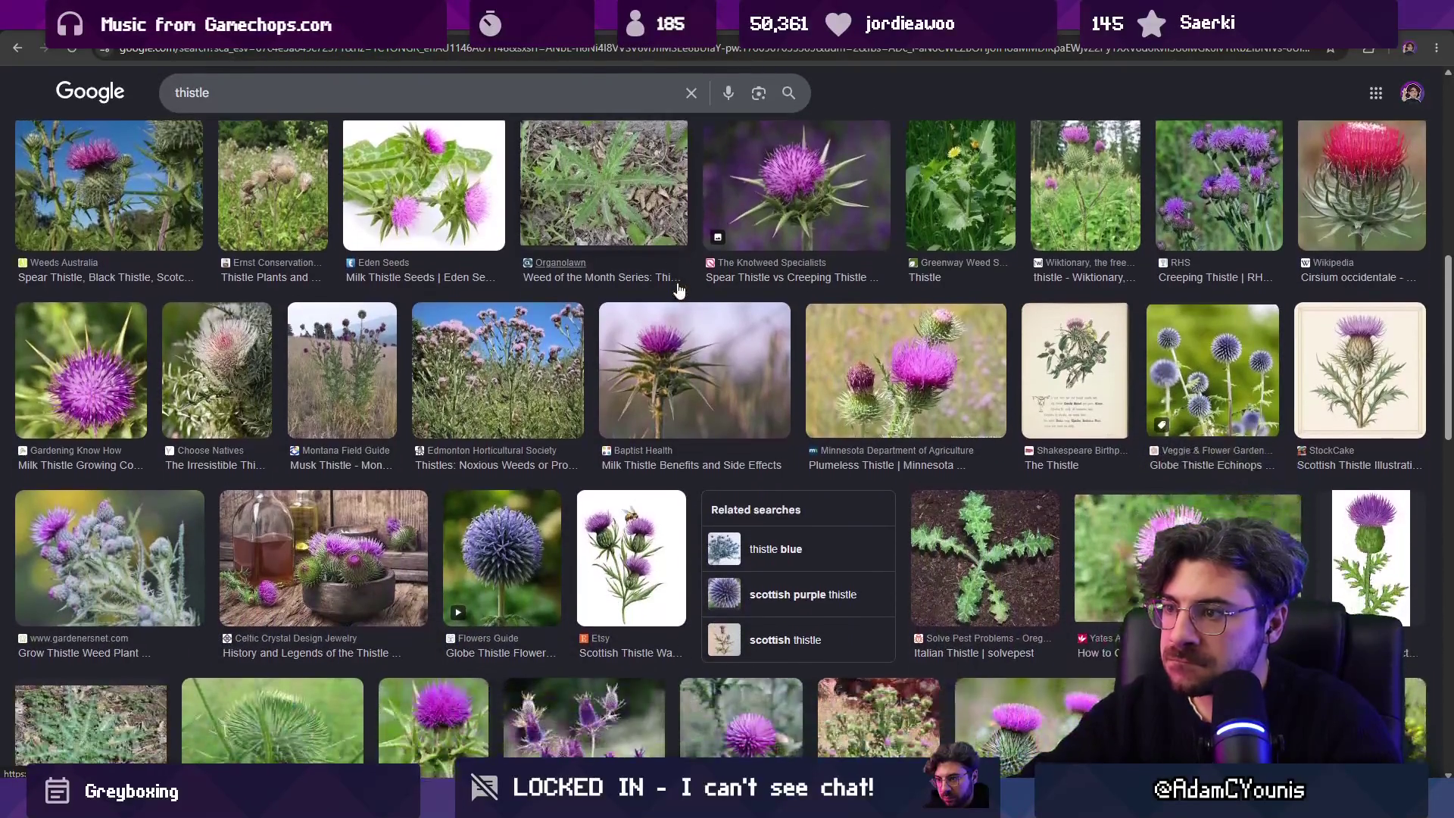
scroll(679, 291, down, 2)
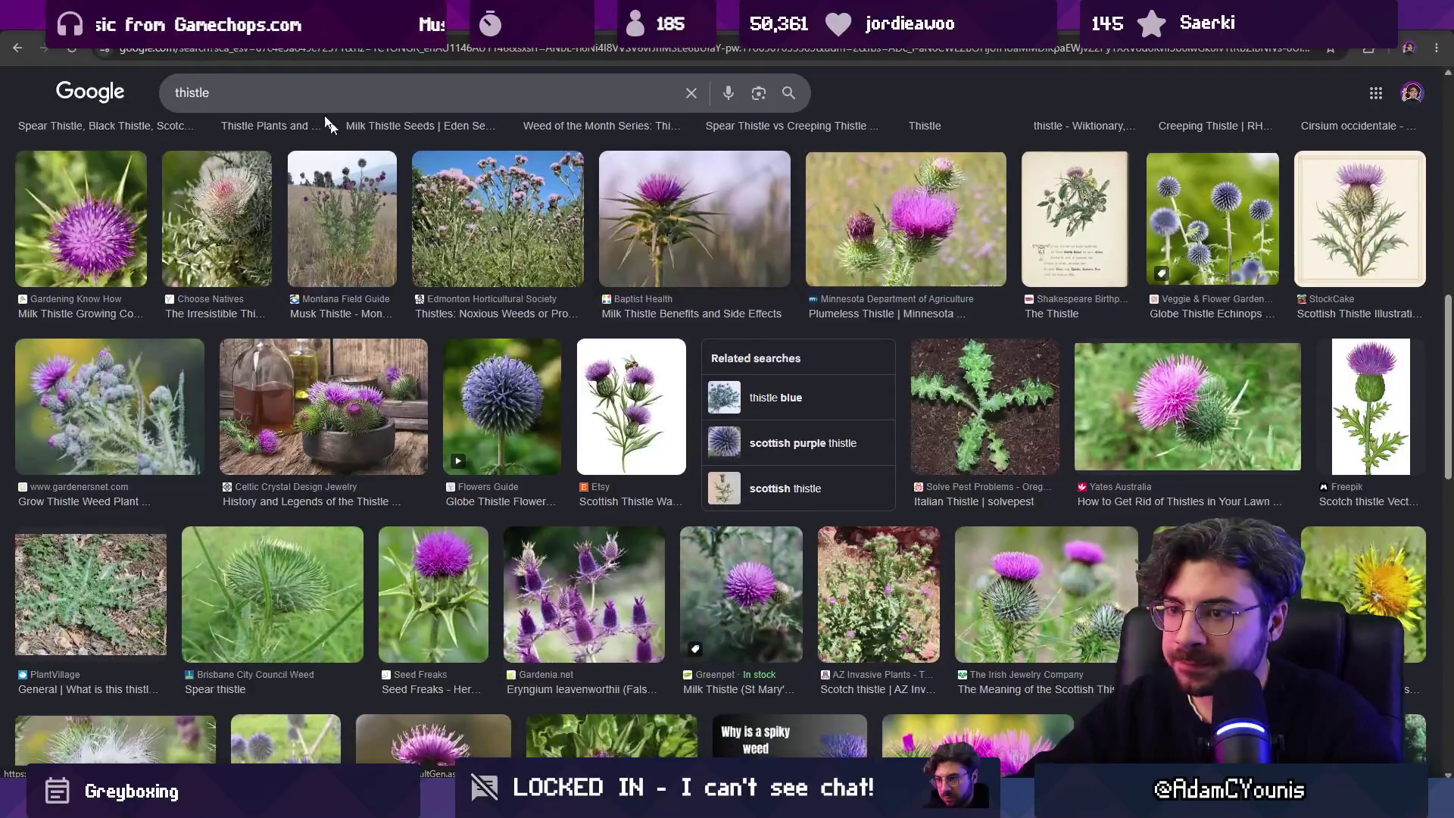
Step: Briefly search 'skaven', return to the thistle images, then switch back to Aseprite
key(ctrl+l)
text(skaven)
key(Return)
key(alt+Left)
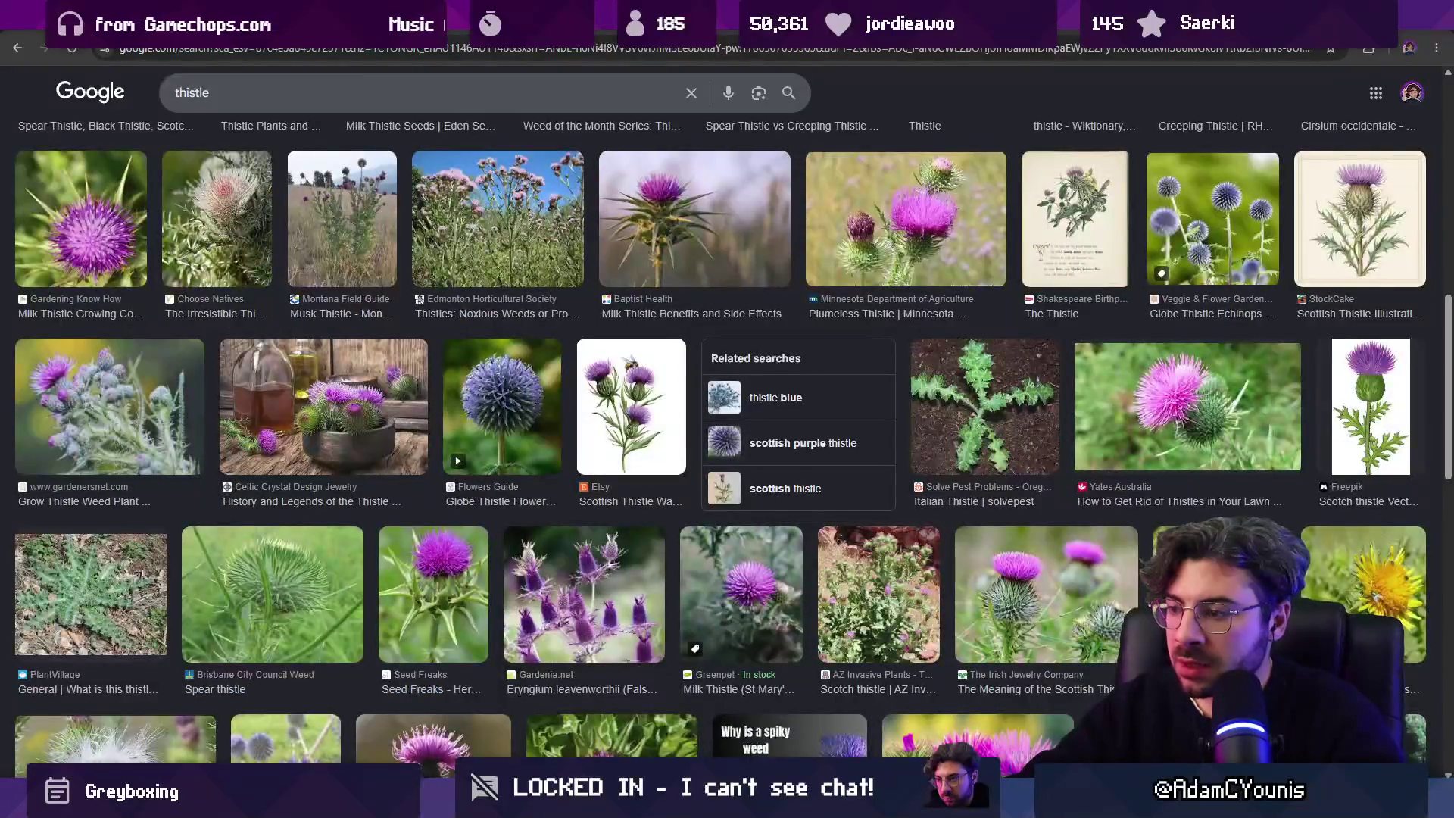
key(alt+Tab)
scroll(678, 171, up, 5)
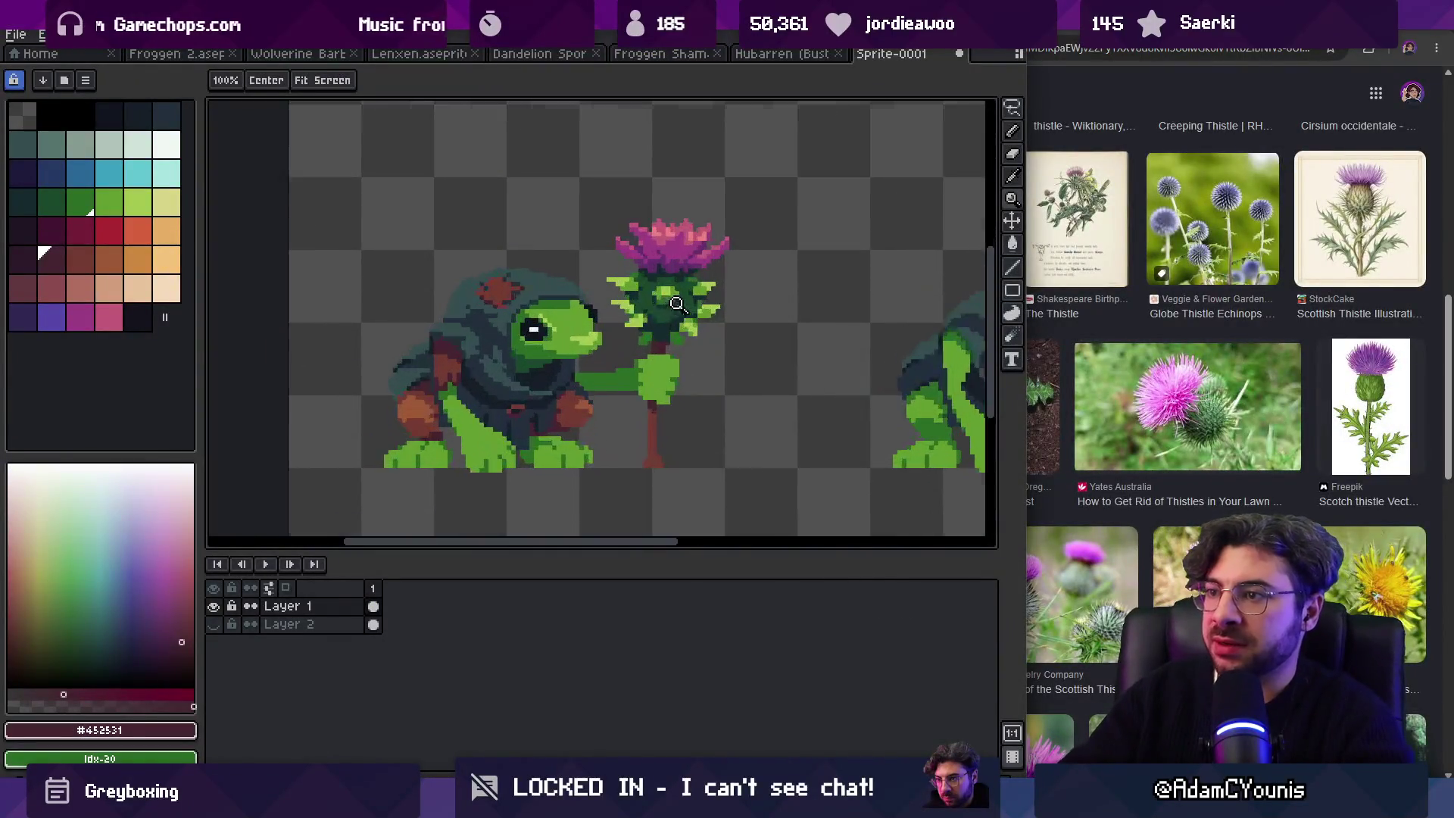
Step: Sample the dark green #2b6d25 from the thistle and zoom around the thistle head
key(i)
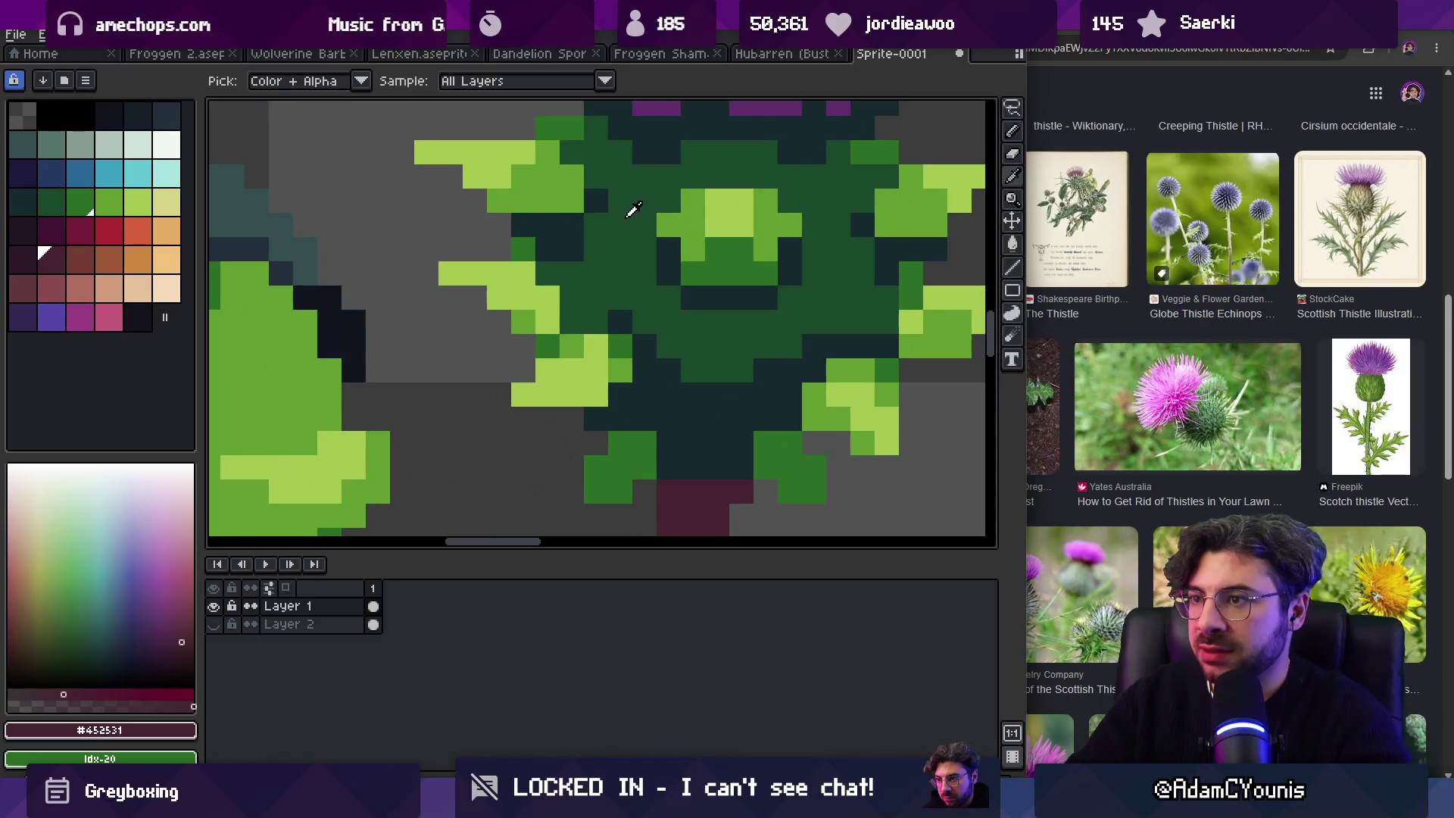
click(537, 248)
key(z)
scroll(606, 227, down, 4)
scroll(631, 240, up, 5)
key(b)
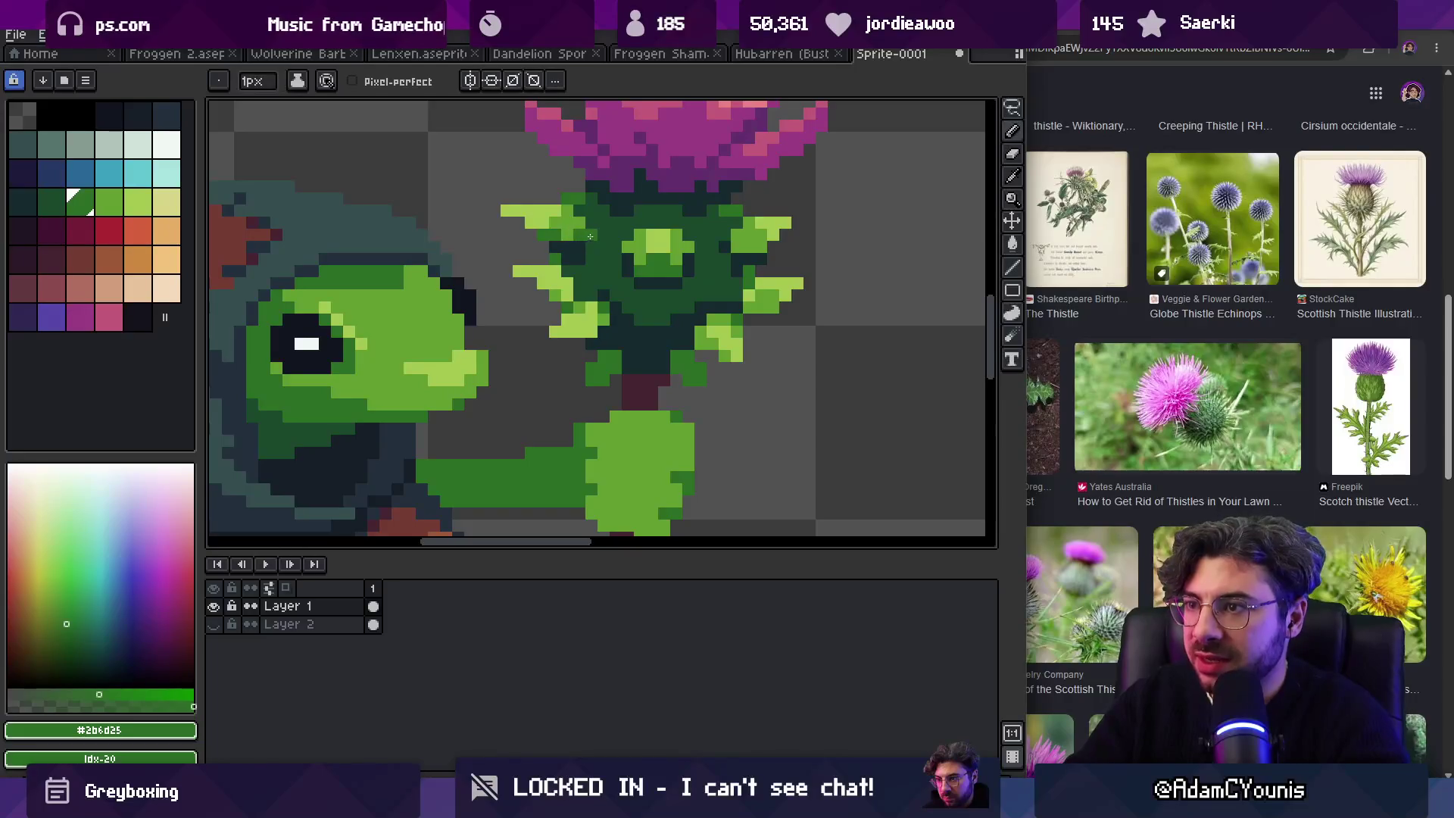
key(z)
scroll(674, 217, down, 4)
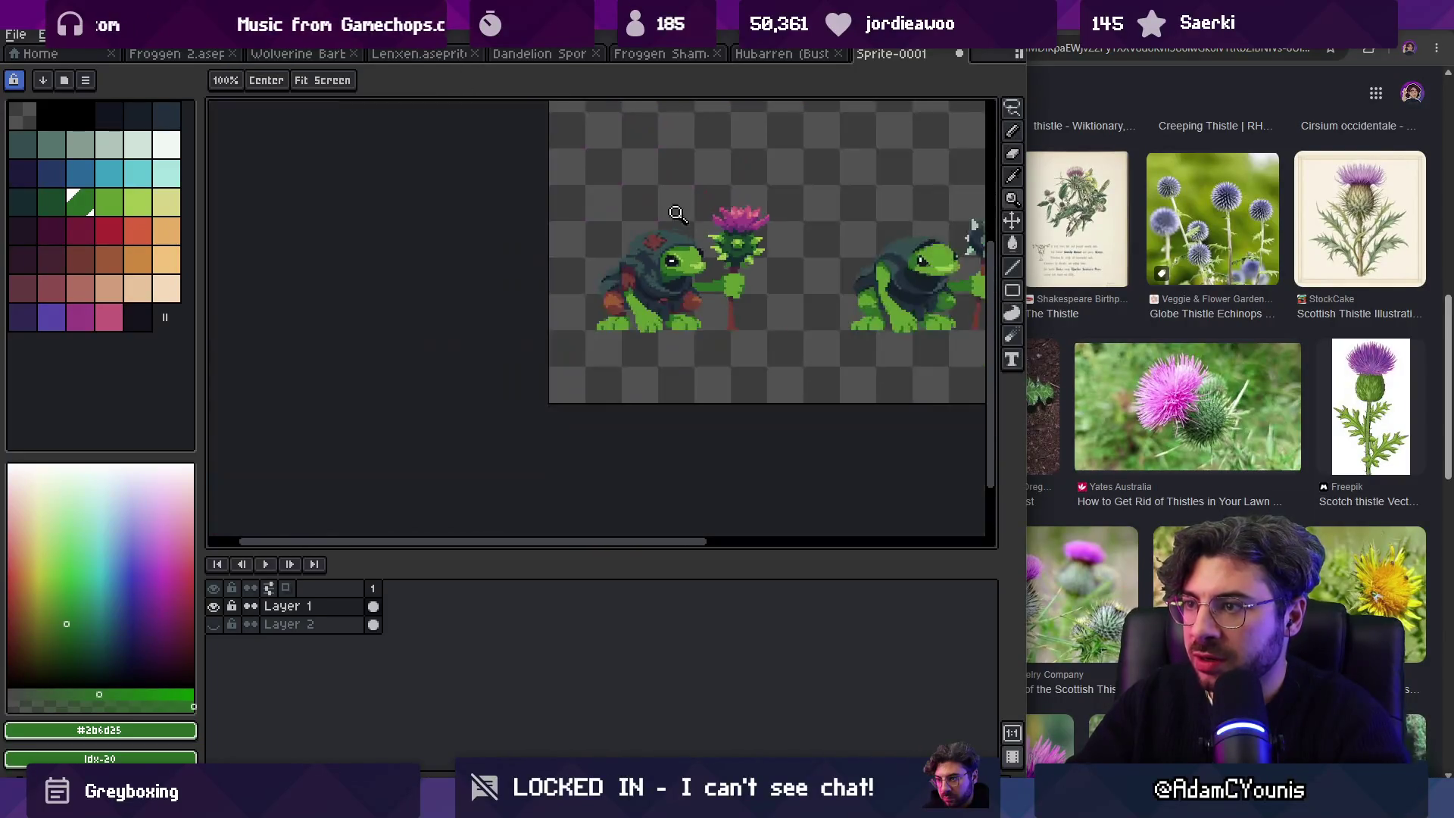
scroll(739, 231, up, 5)
Step: Sample the light leaf green #639d30 from the thistle leaves
key(v)
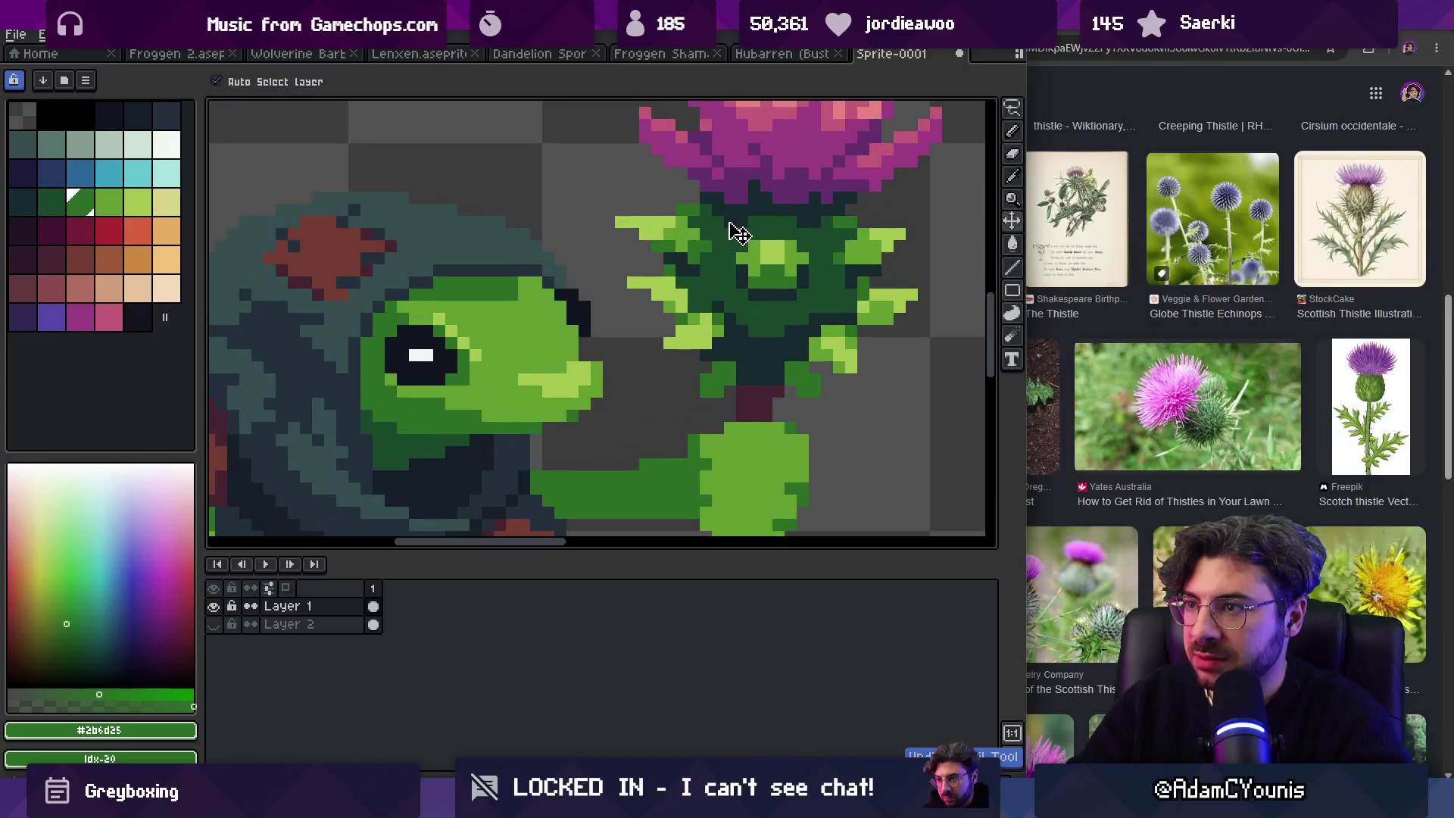
key(i)
key(b)
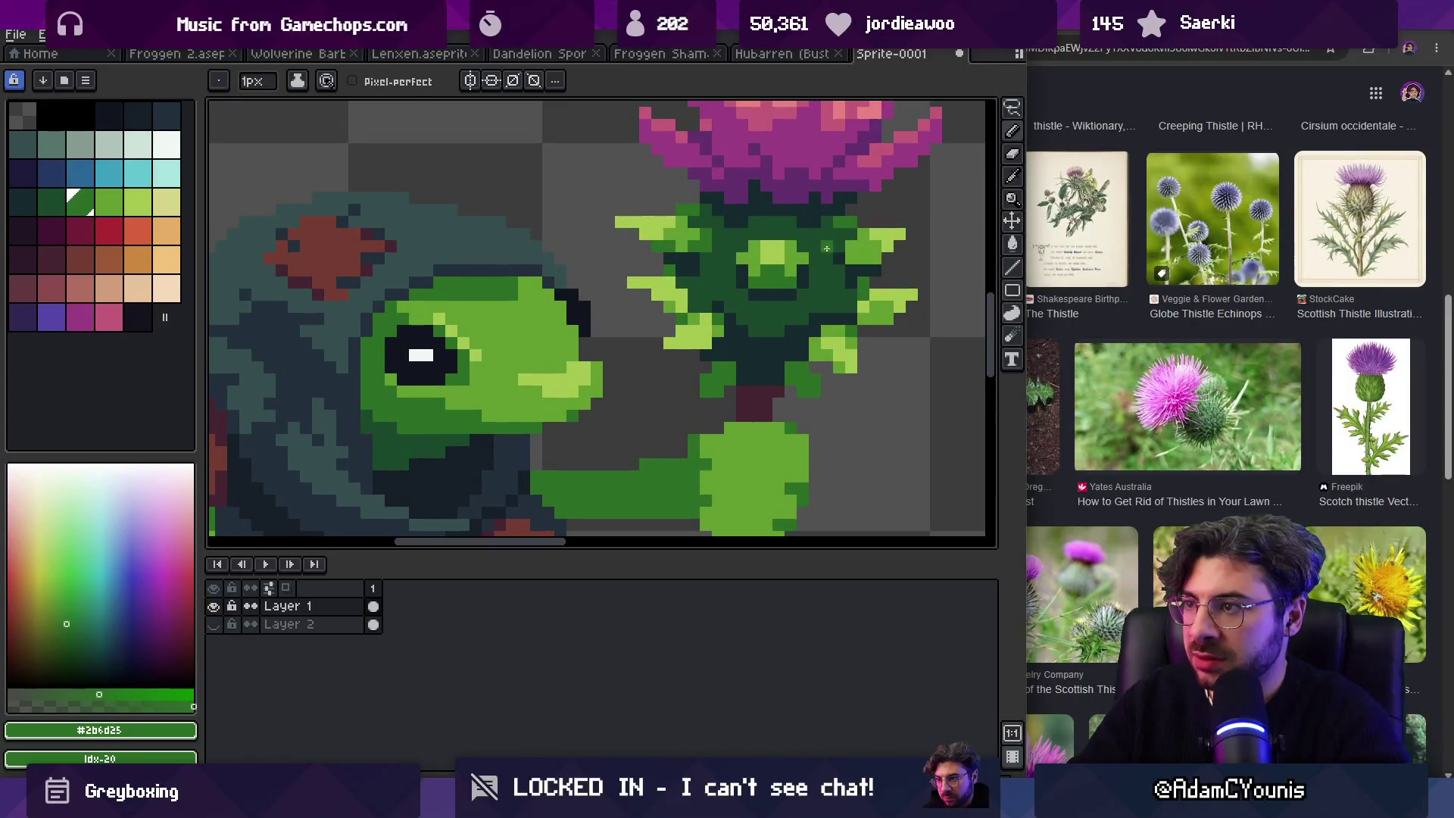
key(z)
scroll(738, 219, down, 5)
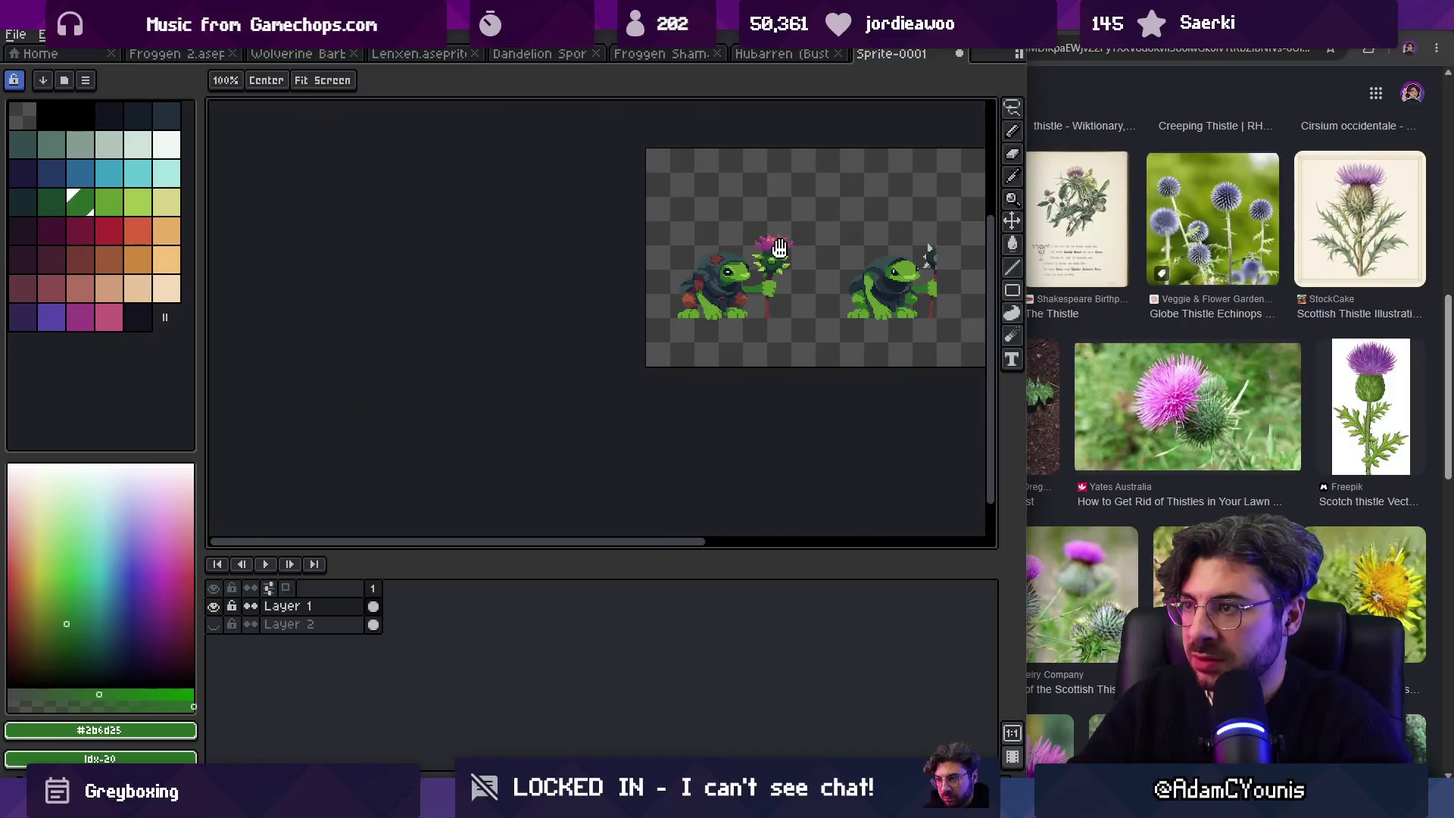
scroll(705, 252, up, 5)
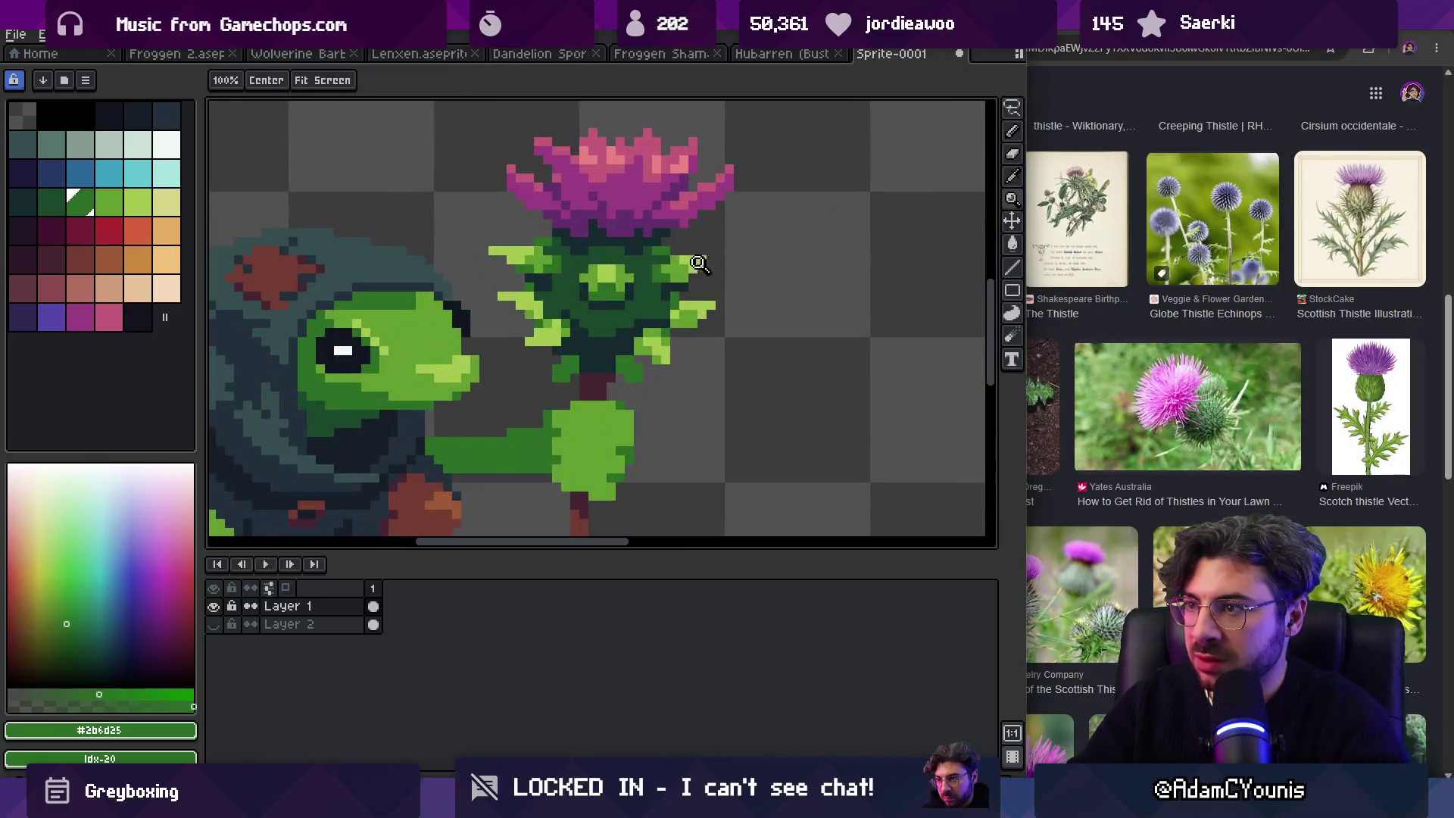
key(g)
key(q)
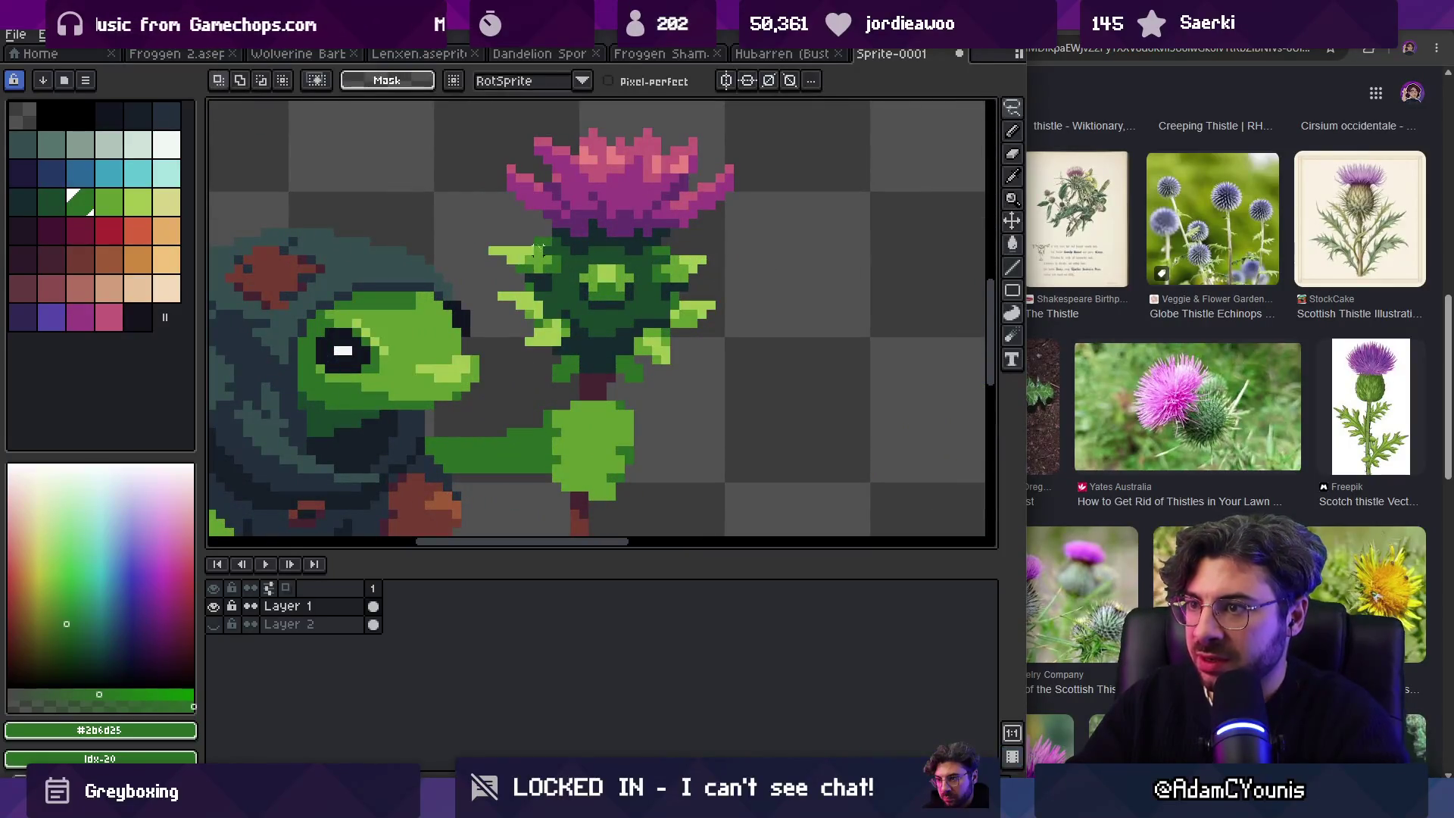
alt+click(512, 250)
key(z)
scroll(596, 242, down, 5)
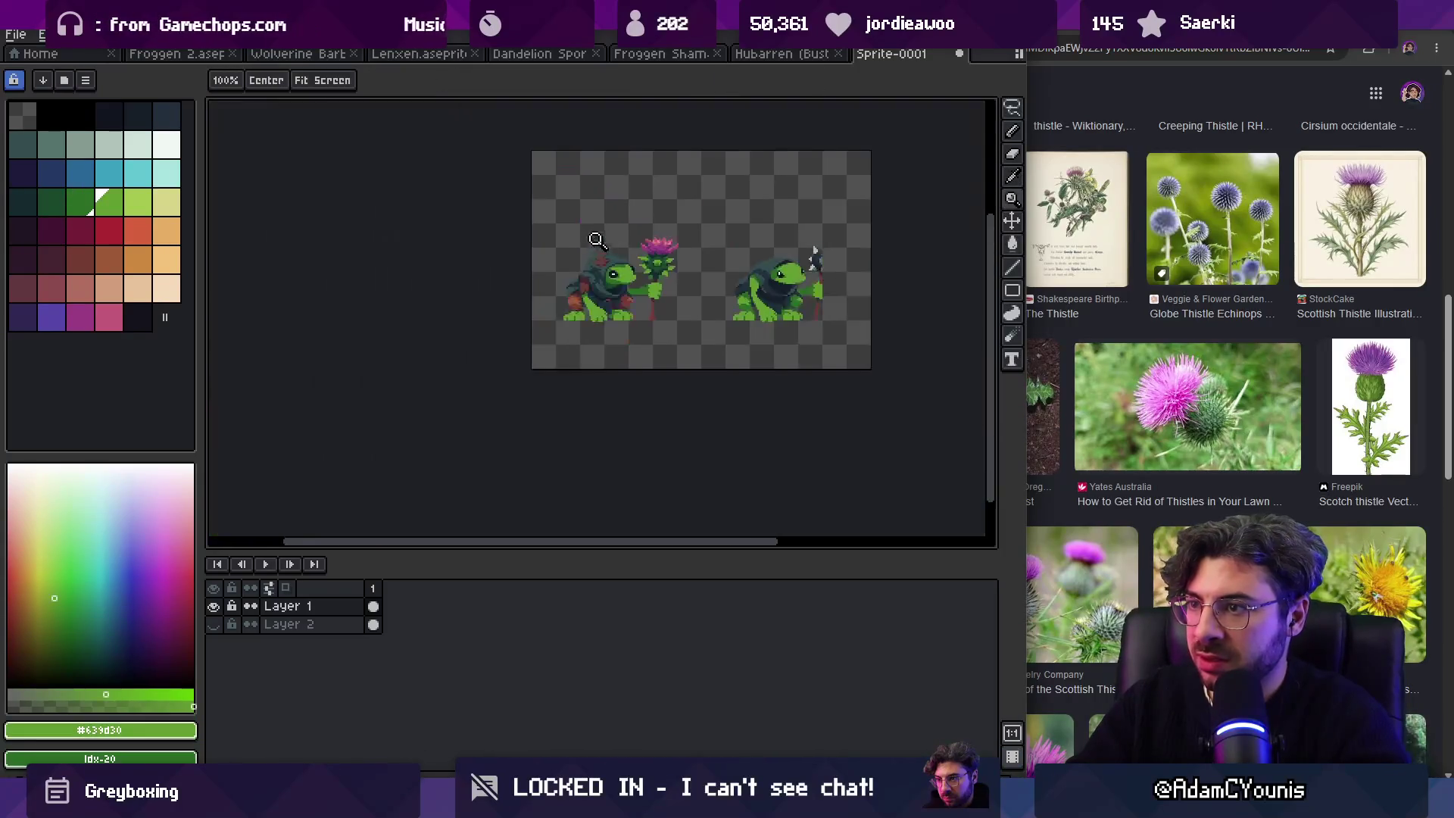
scroll(665, 264, up, 5)
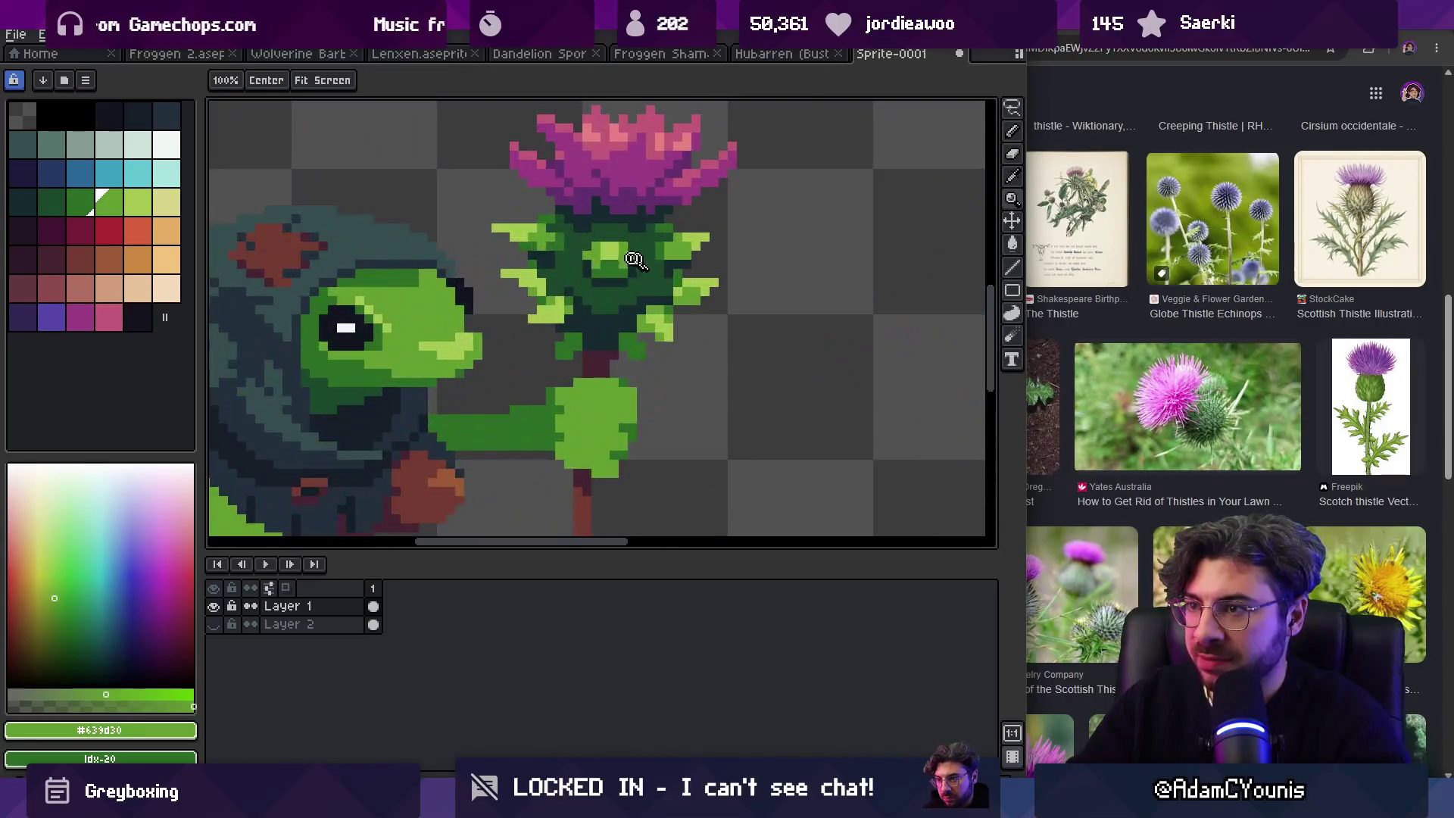
Step: Lasso-select the area around the thistle head
key(q)
drag(491, 228, 489, 253)
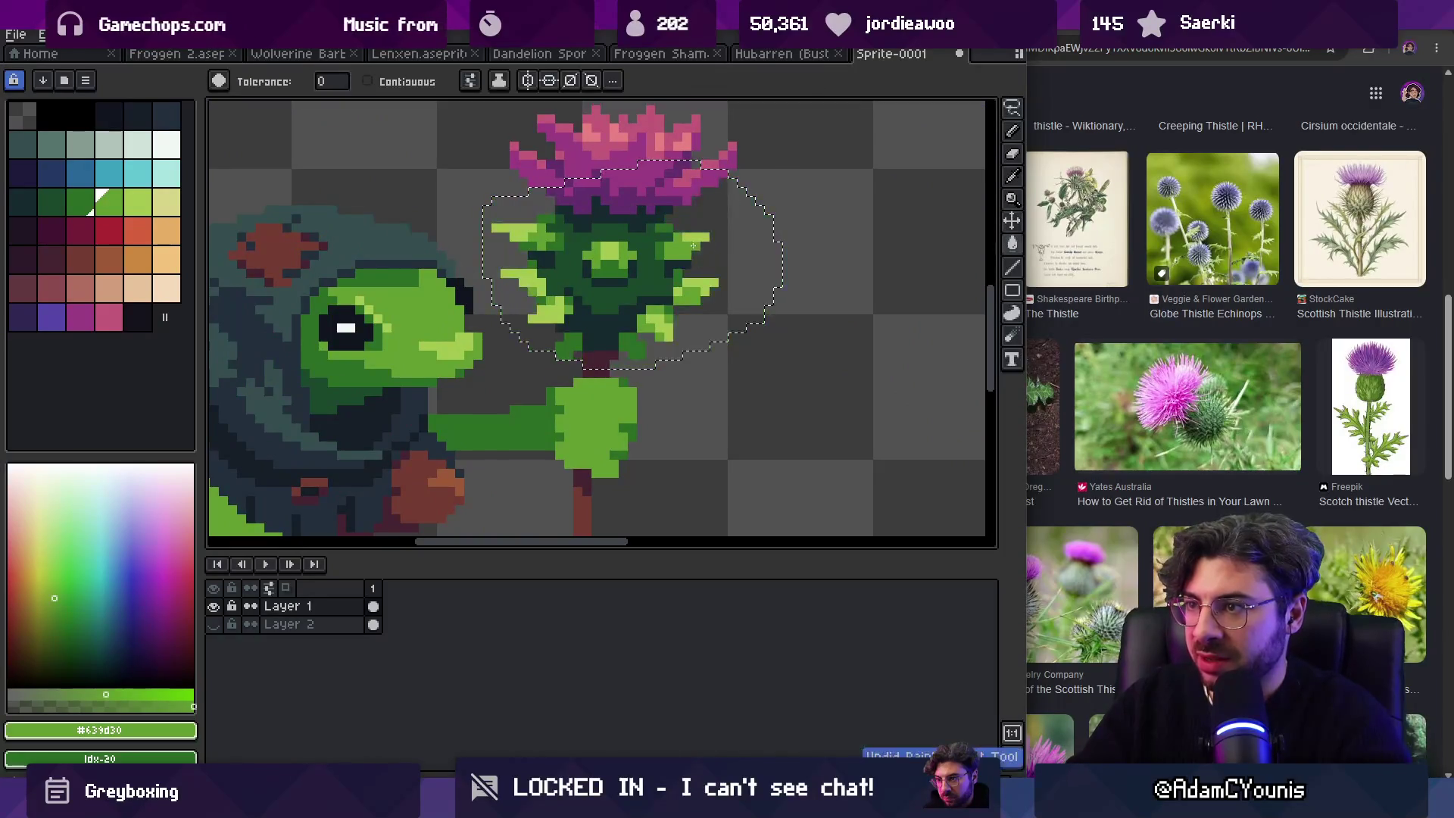
key(z)
scroll(693, 236, down, 2)
scroll(701, 220, down, 2)
scroll(735, 228, up, 3)
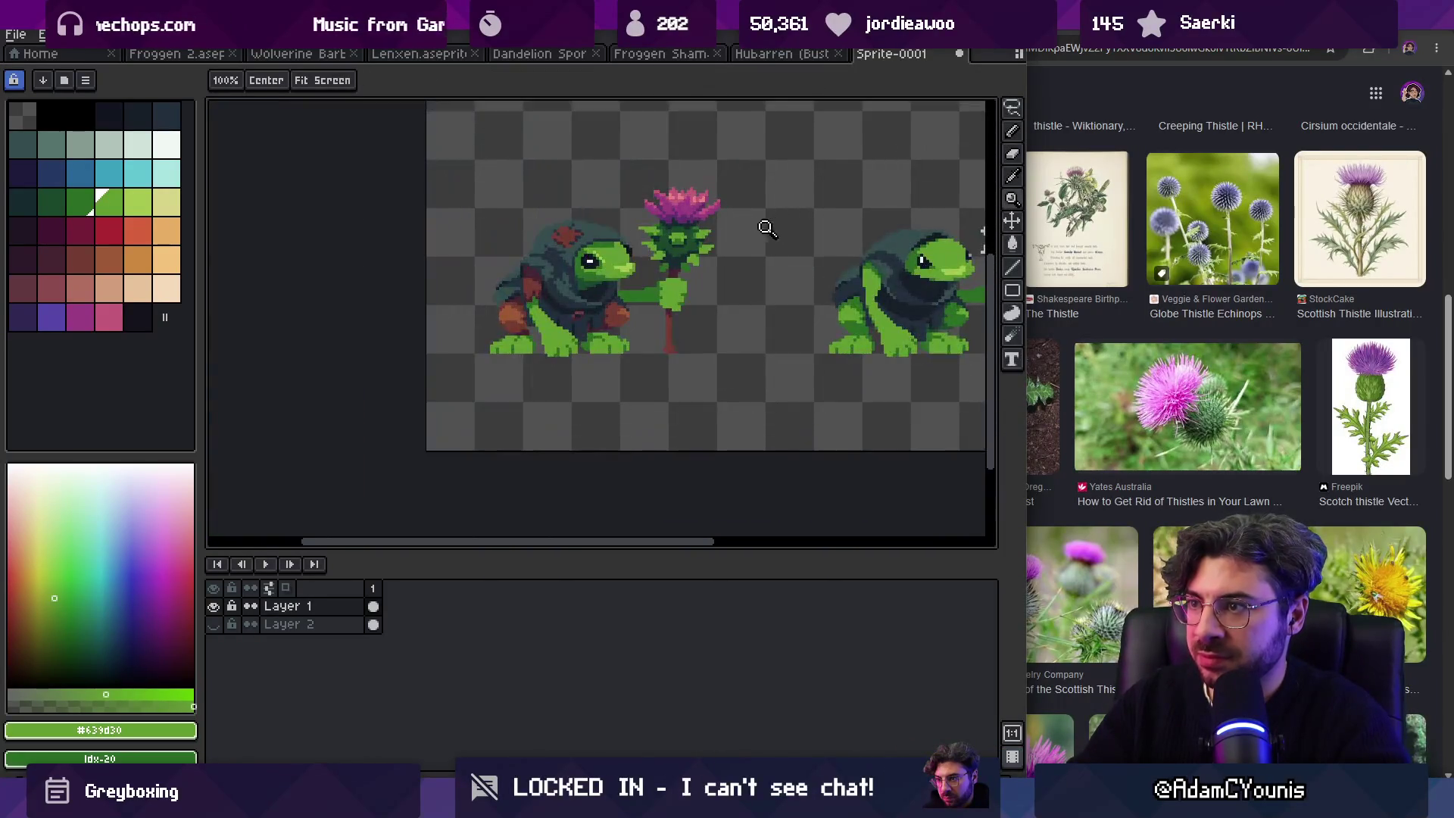
scroll(696, 237, up, 3)
Step: Pick the dark leaf green #2b6d25 from the thistle as the drawing colour
key(b)
alt+click(692, 196)
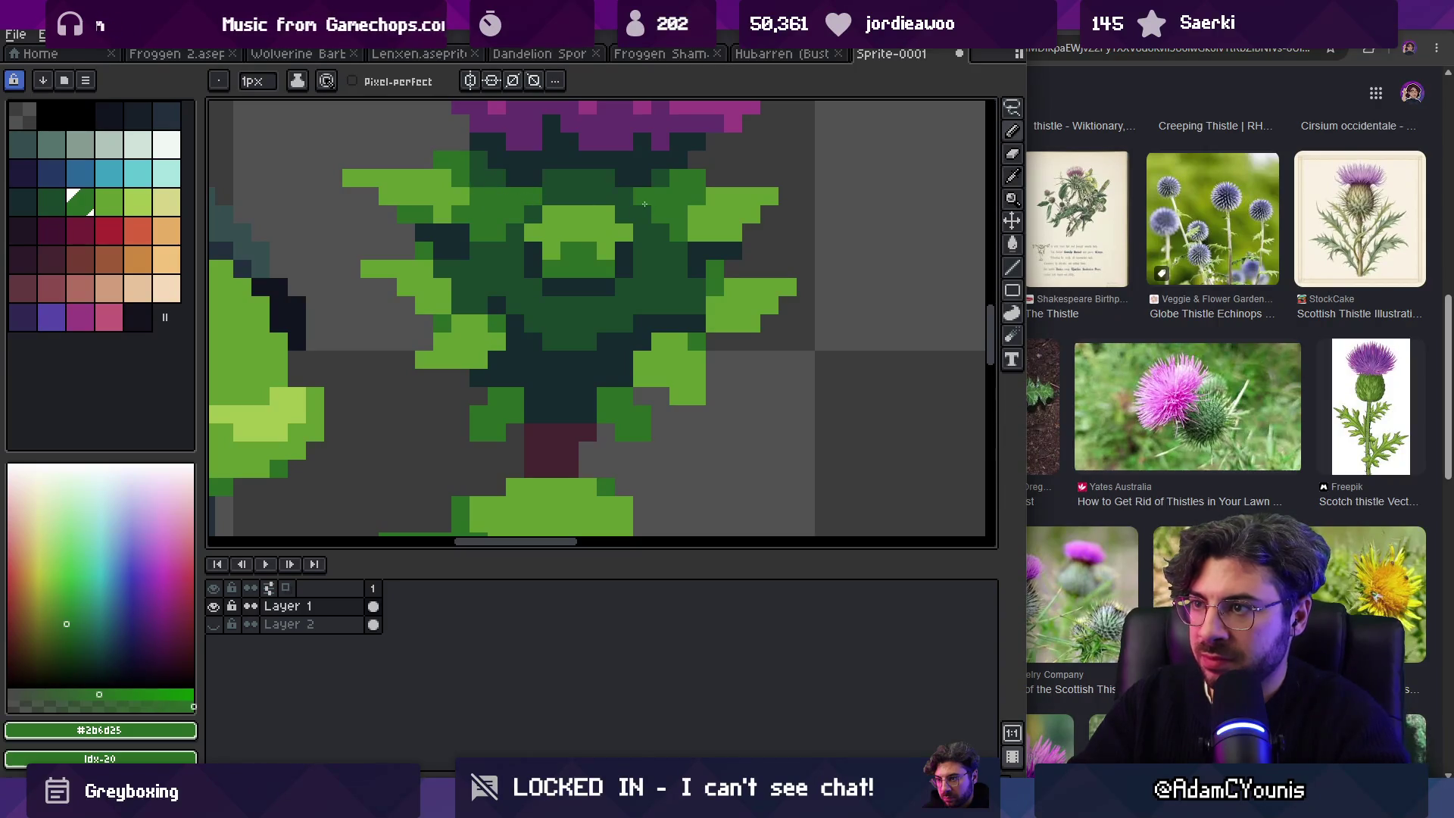
key(z)
scroll(644, 203, down, 3)
scroll(669, 204, up, 2)
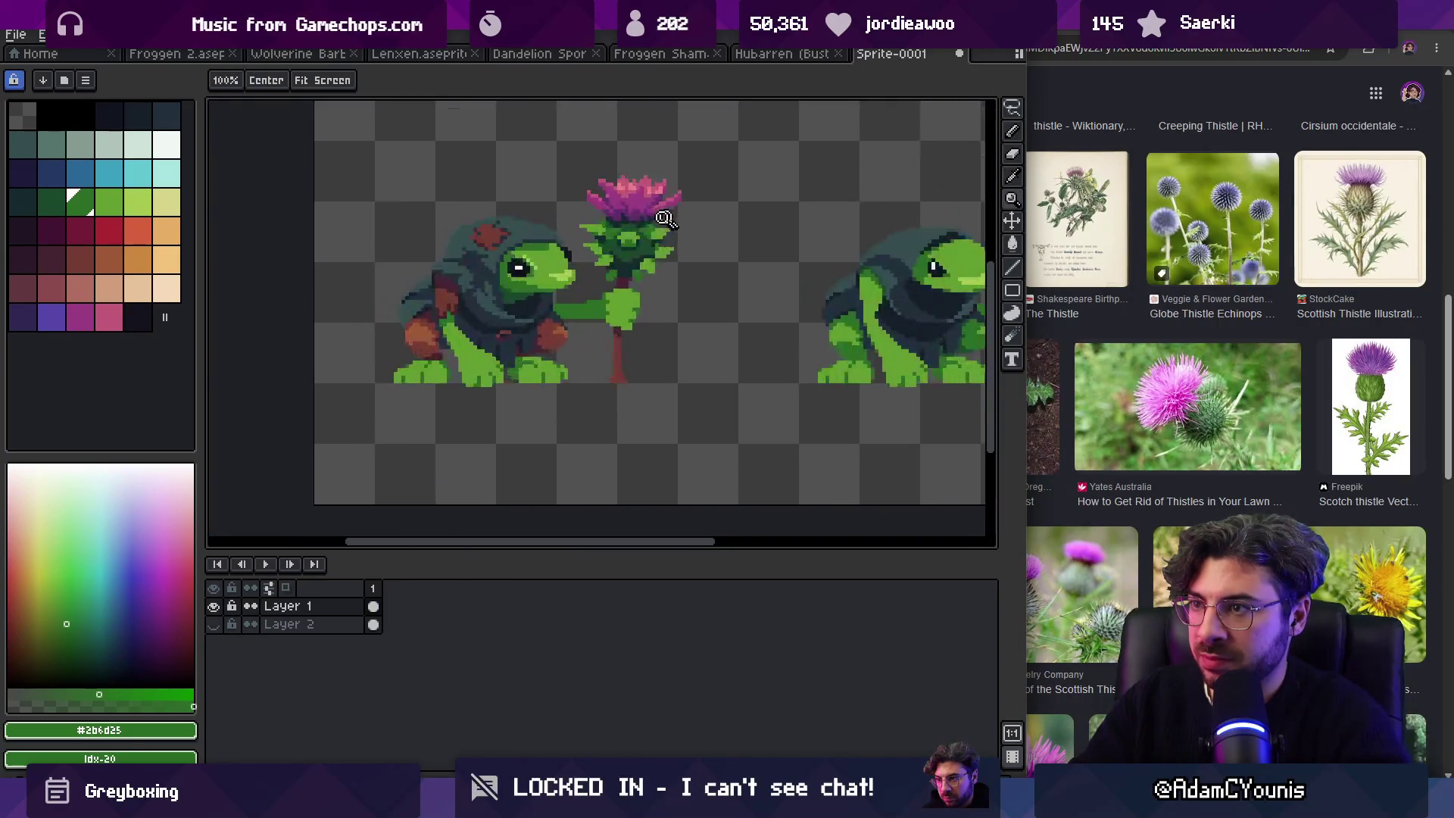
scroll(670, 217, up, 3)
key(b)
Step: Sample the darkest thistle green #1a432c from the canvas
key(alt)
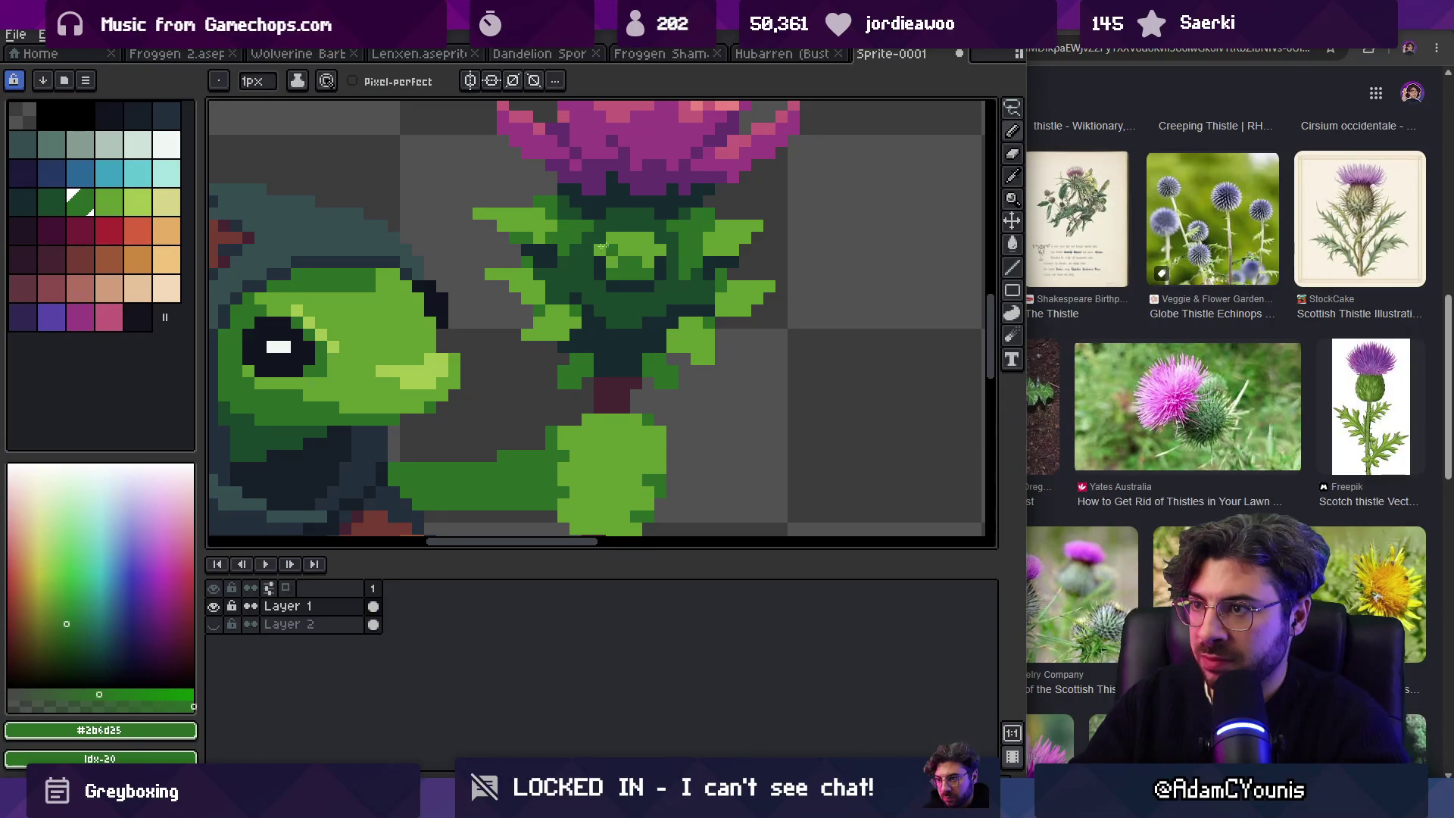
key(z)
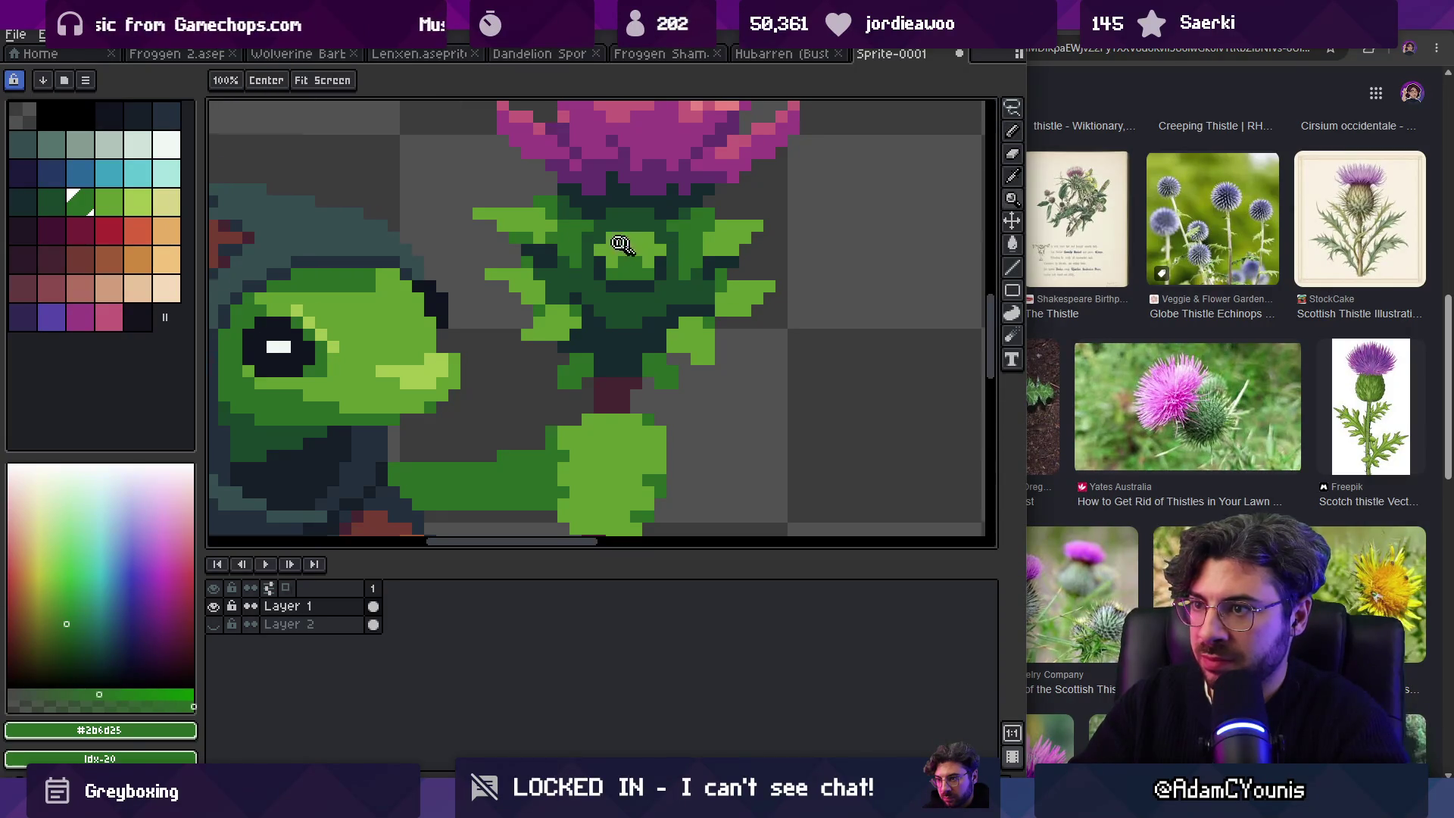
scroll(614, 224, down, 6)
scroll(678, 203, up, 1)
scroll(680, 203, up, 5)
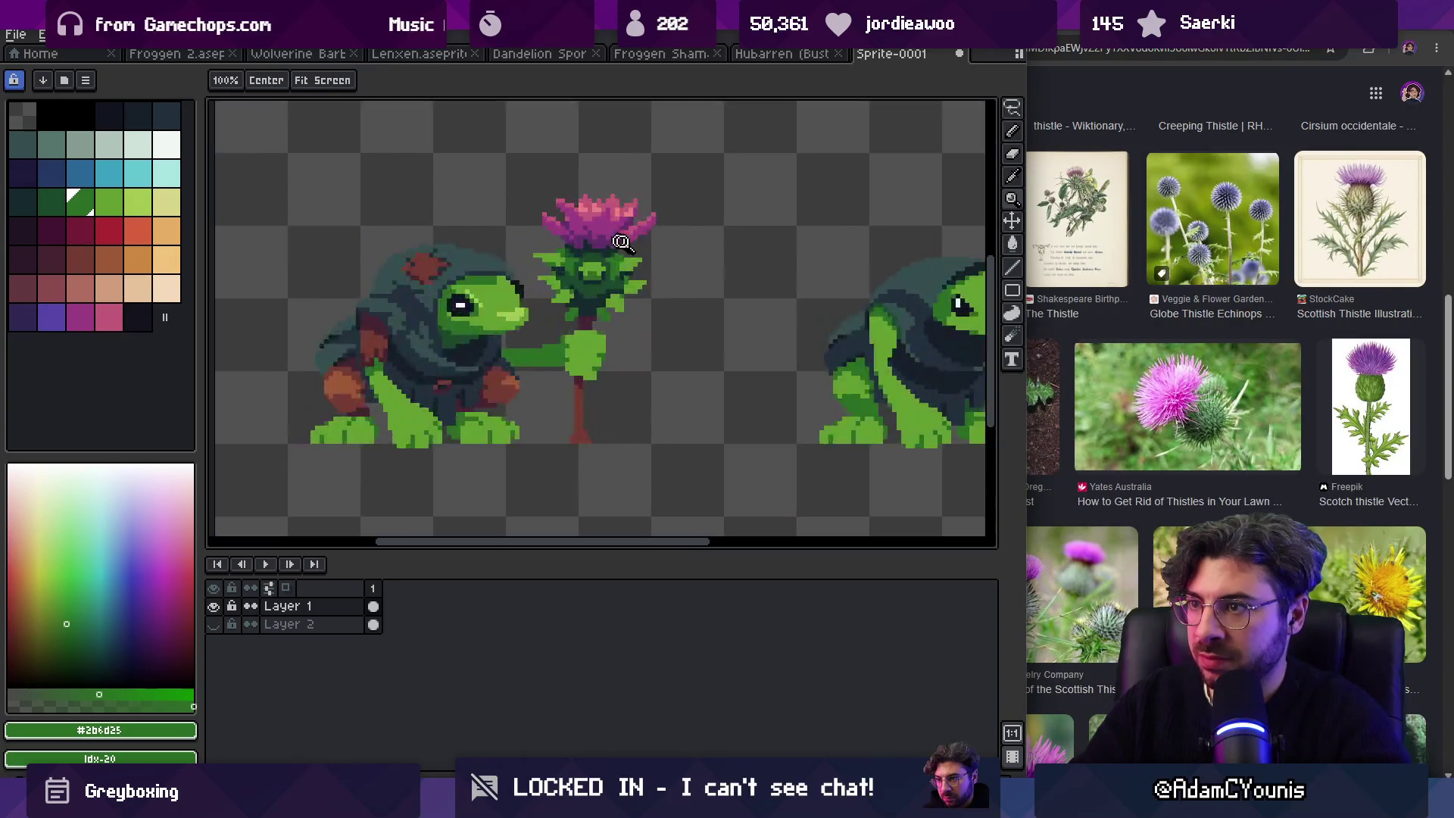
key(b)
alt+click(613, 266)
Step: Fill the light thistle patch and left lower leaf with darker green #2b6d25
key(z)
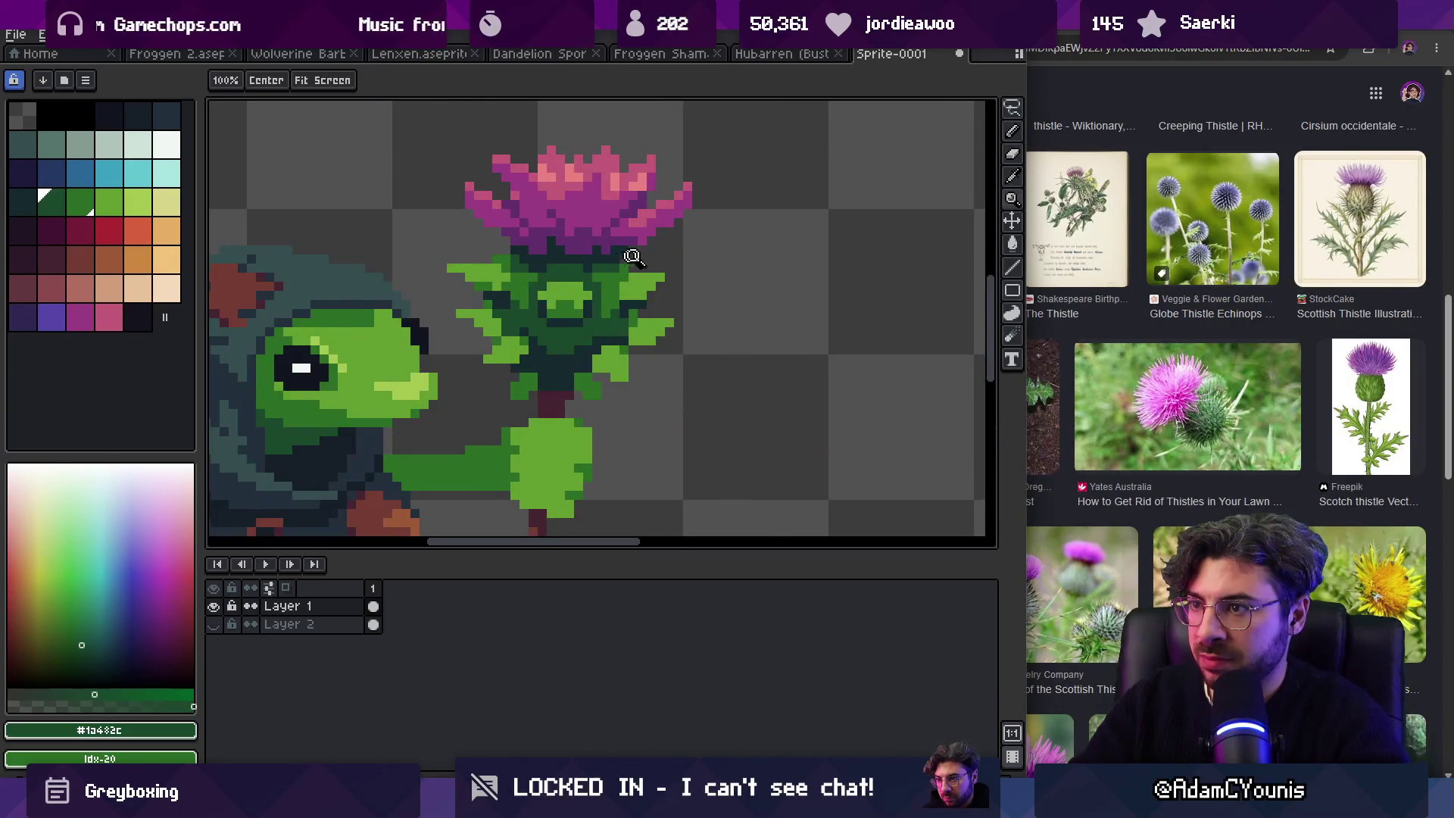
scroll(666, 204, down, 5)
scroll(663, 239, up, 8)
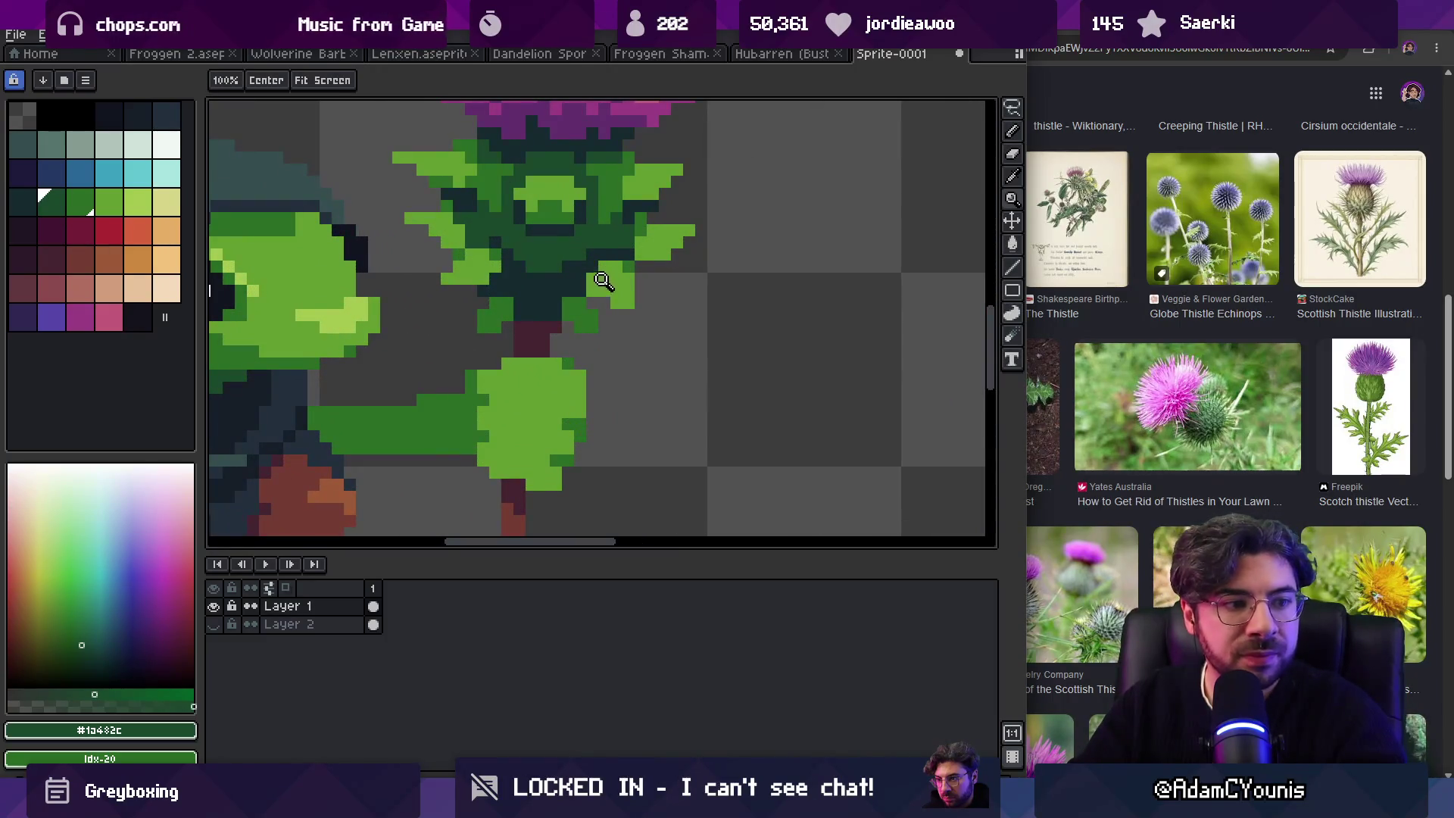
alt+click(616, 253)
key(g)
click(612, 287)
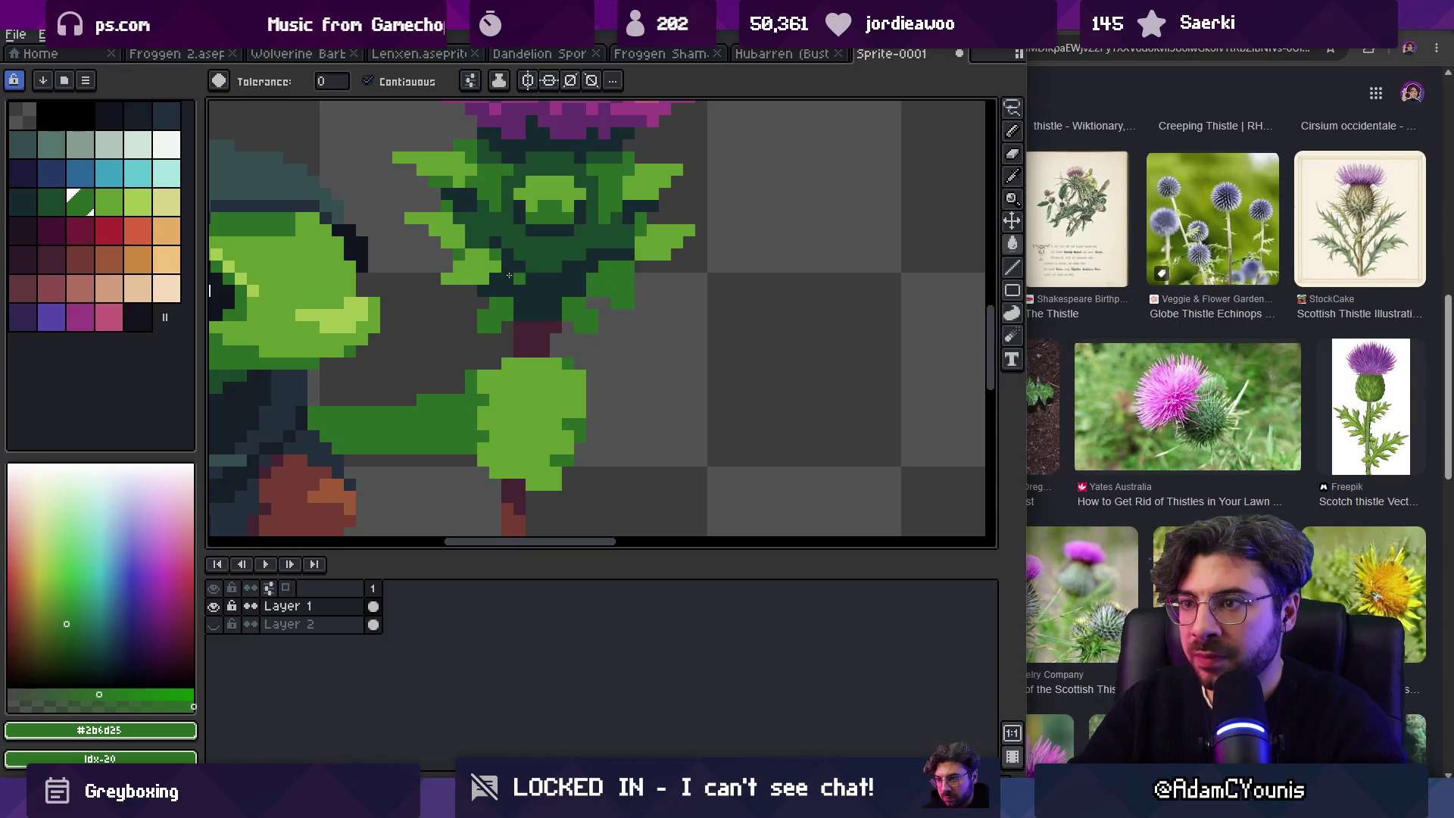
click(474, 269)
Step: Sample the dark thistle greens #152a2c and #1a432c from the pixels
key(z)
scroll(636, 231, down, 5)
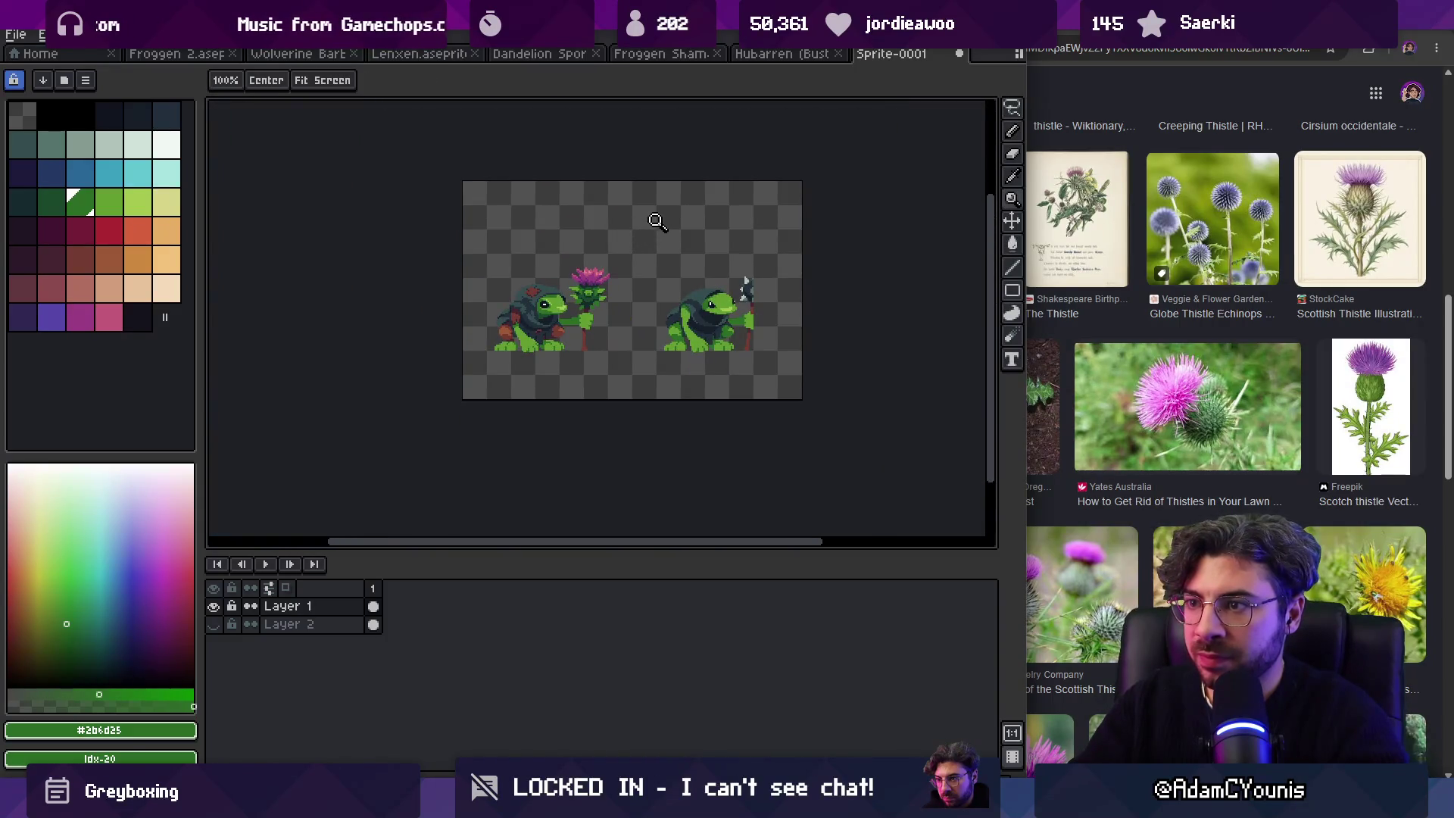
scroll(626, 263, up, 5)
key(b)
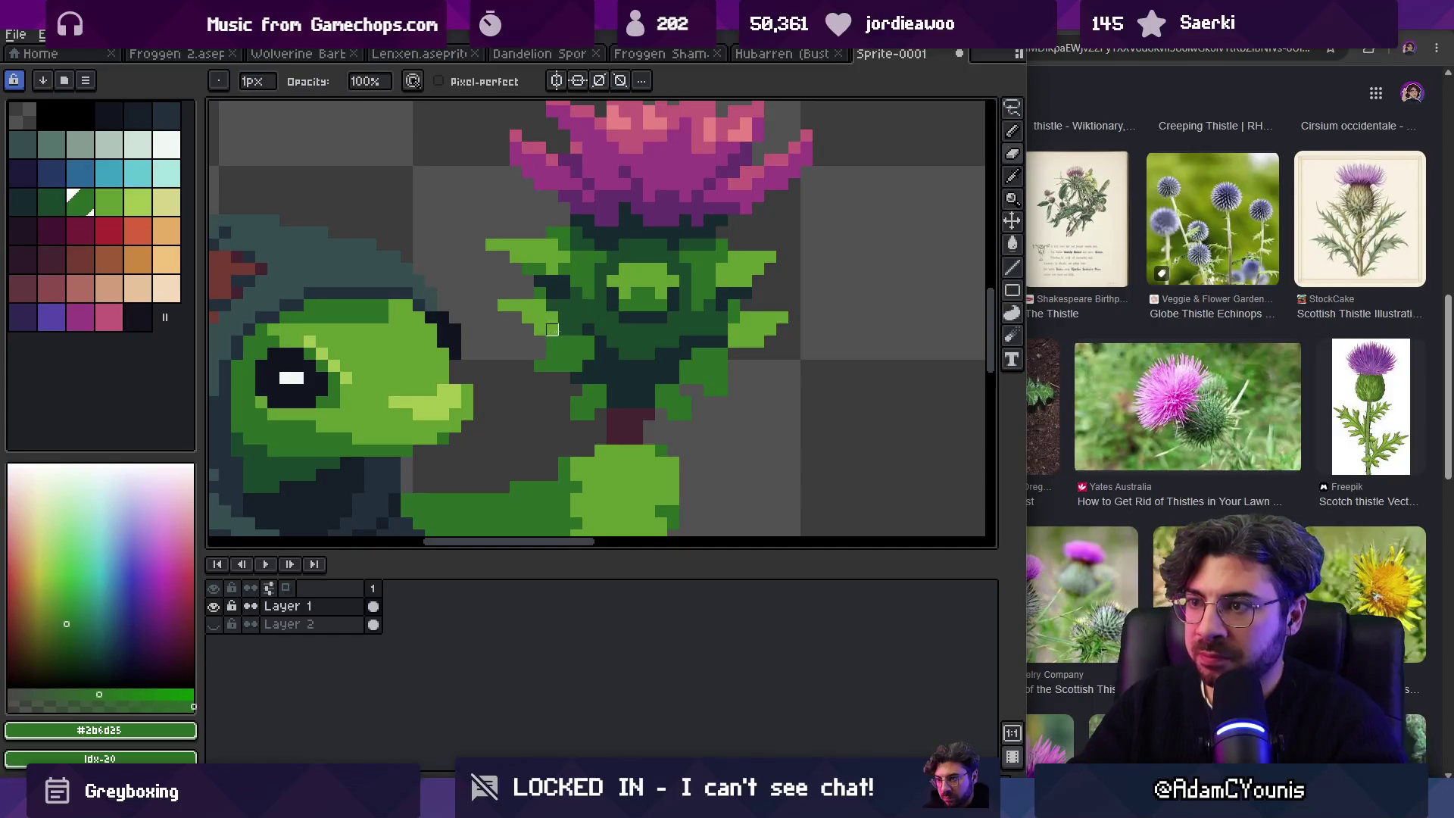
alt+click(558, 330)
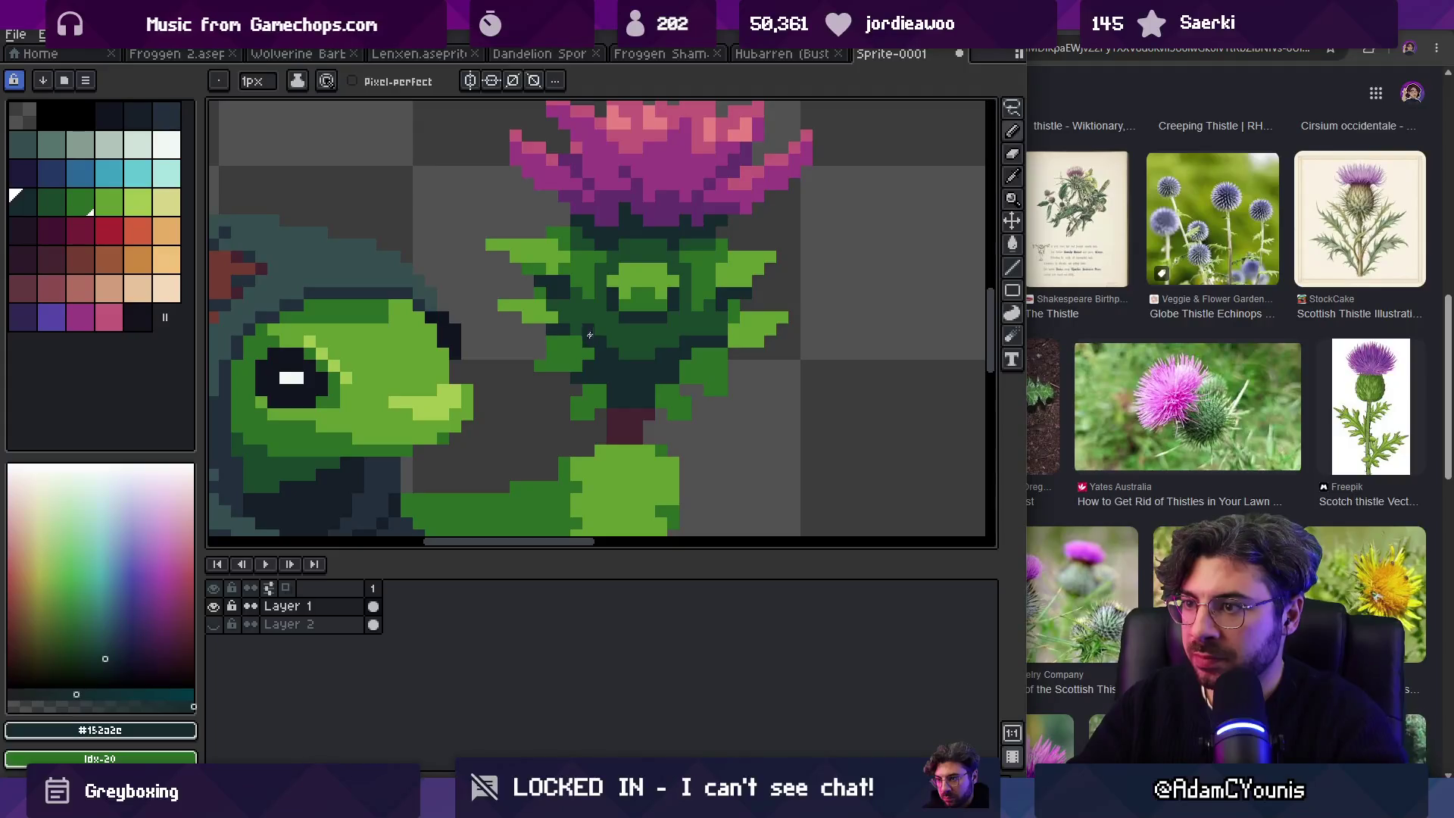
alt+click(595, 334)
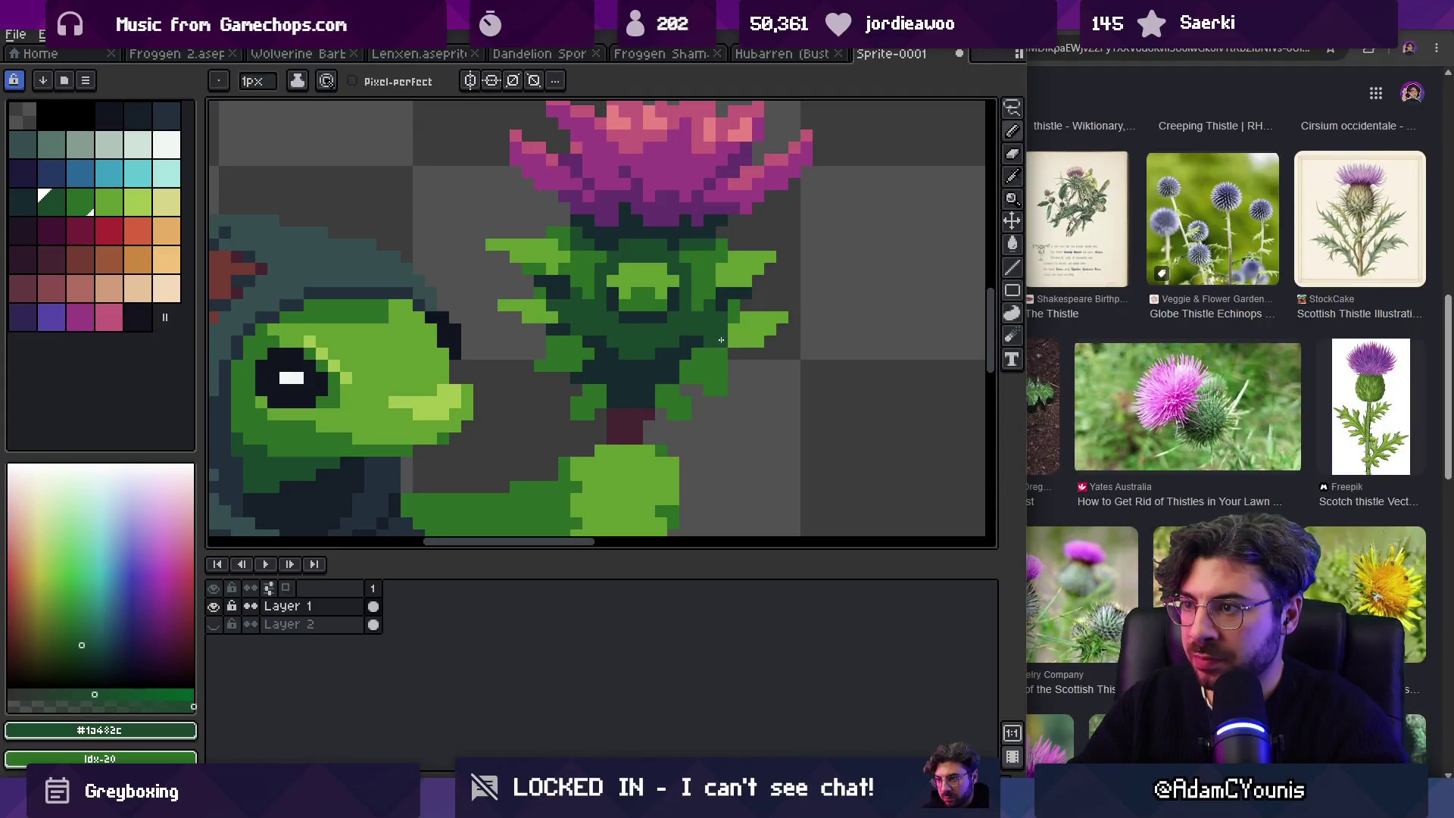
key(z)
scroll(692, 326, down, 4)
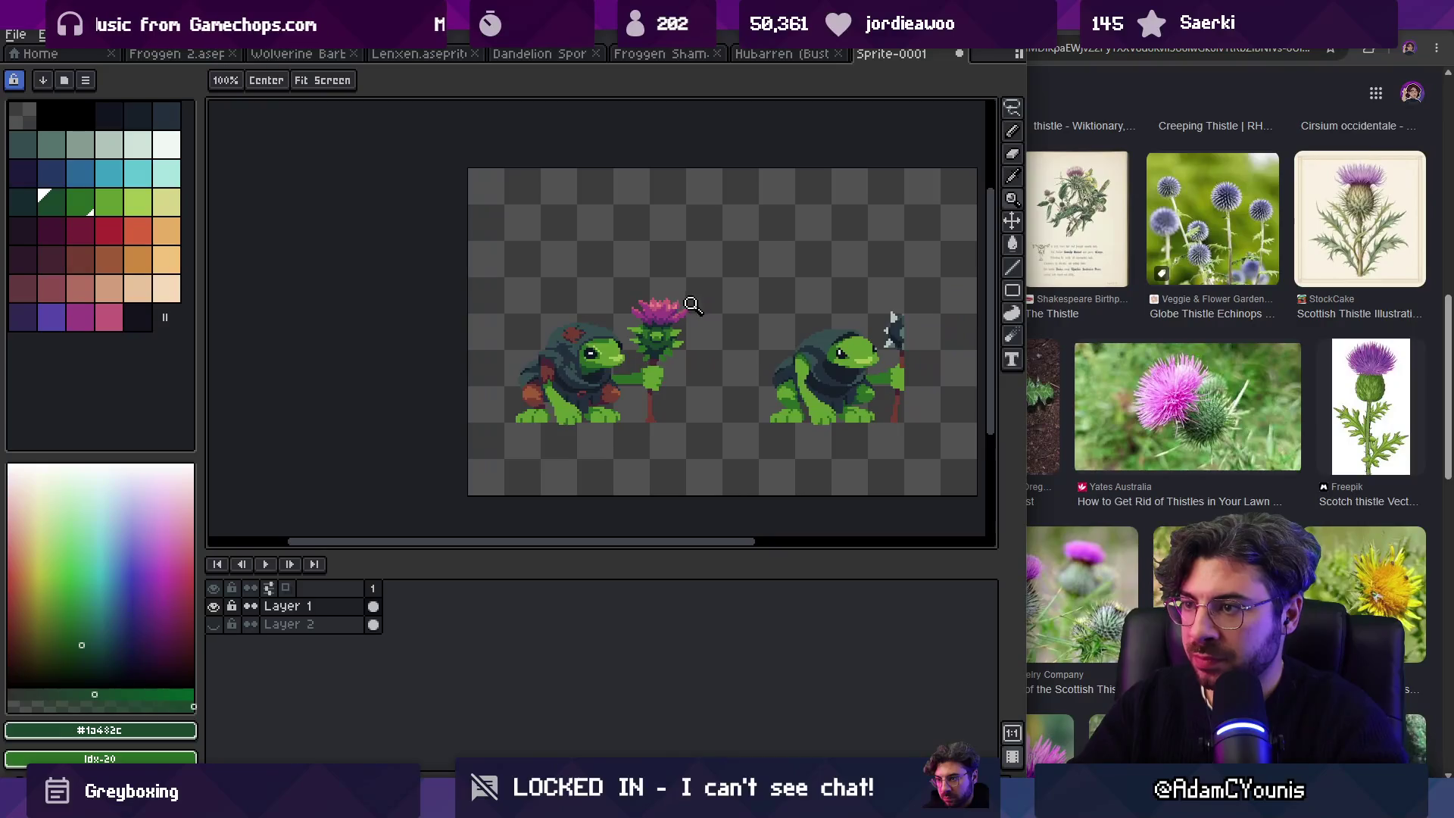
Step: Redraw the left thistle leaf a few pixels higher in light green #639d30
scroll(688, 280, down, 1)
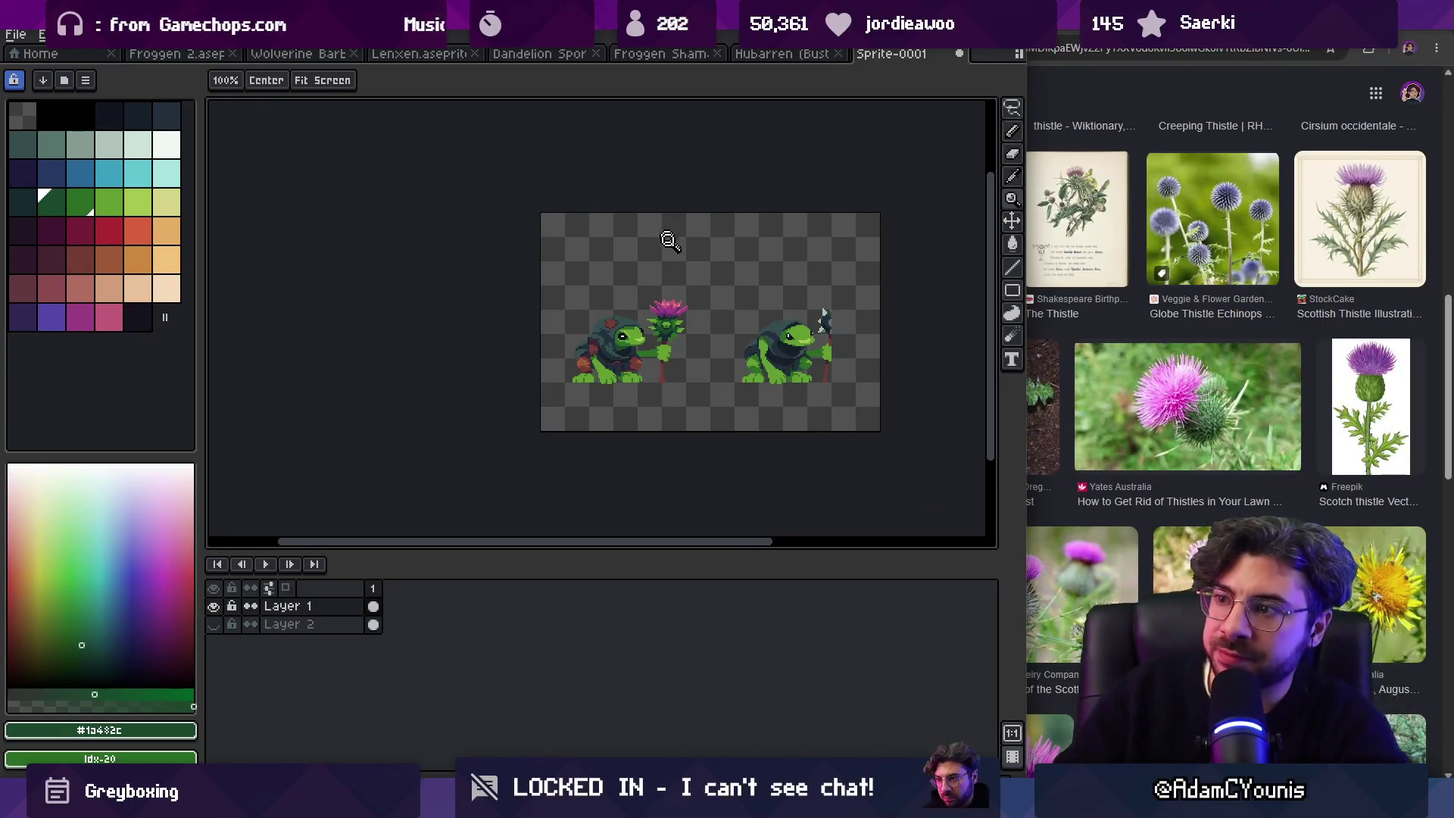
scroll(701, 313, up, 3)
scroll(705, 323, up, 1)
key(b)
alt+click(688, 316)
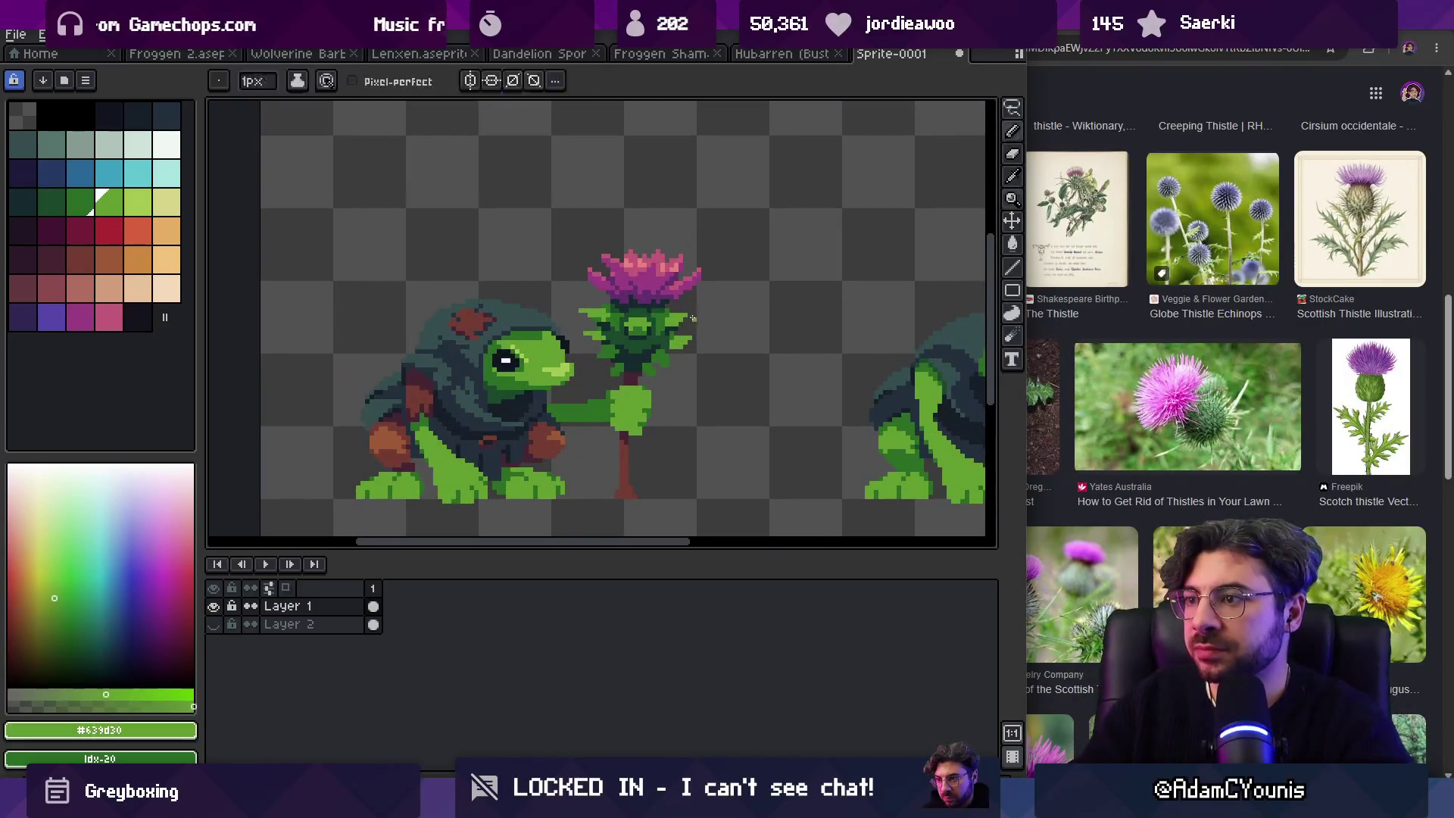
scroll(587, 318, up, 2)
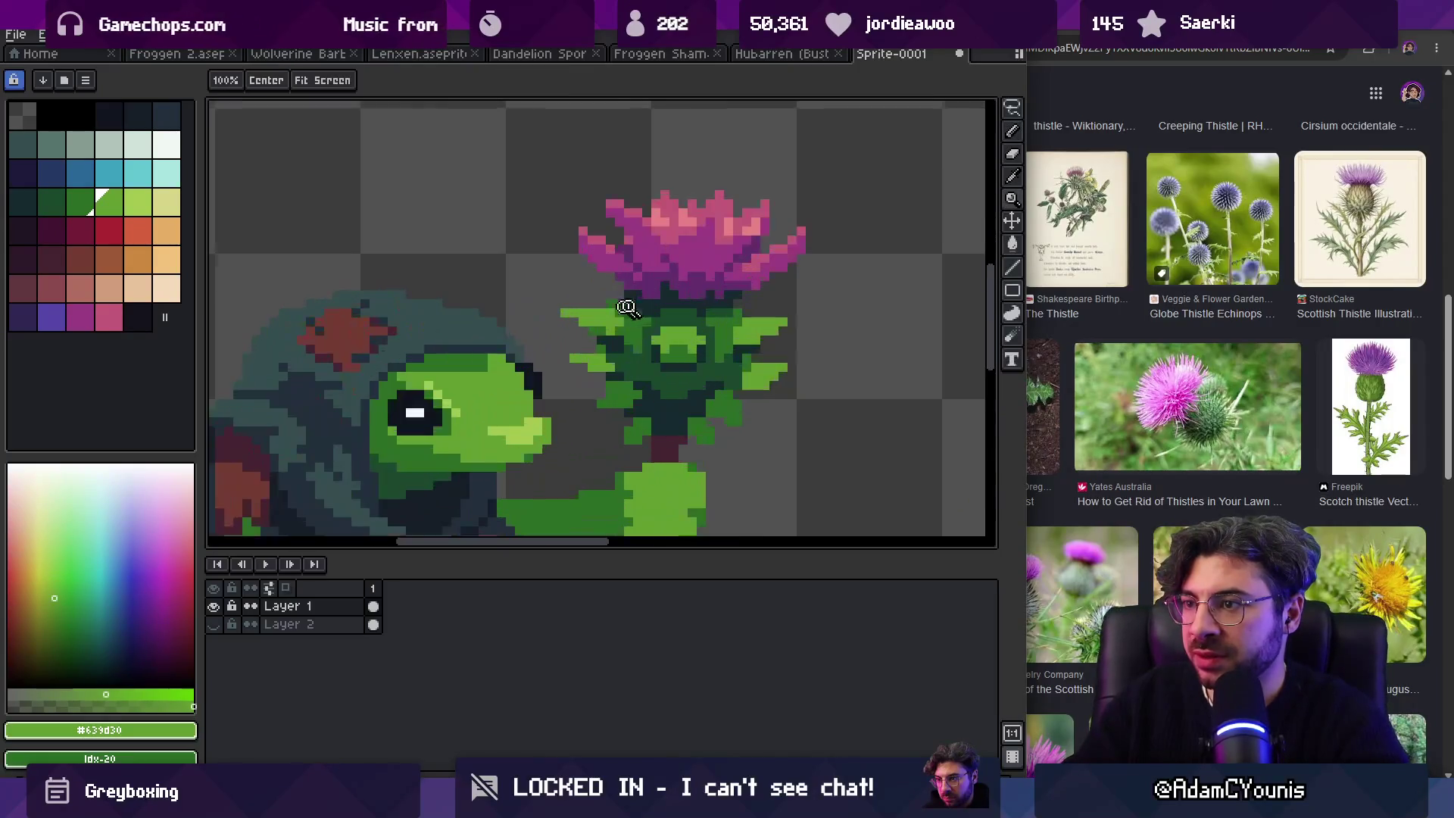
drag(577, 305, 605, 303)
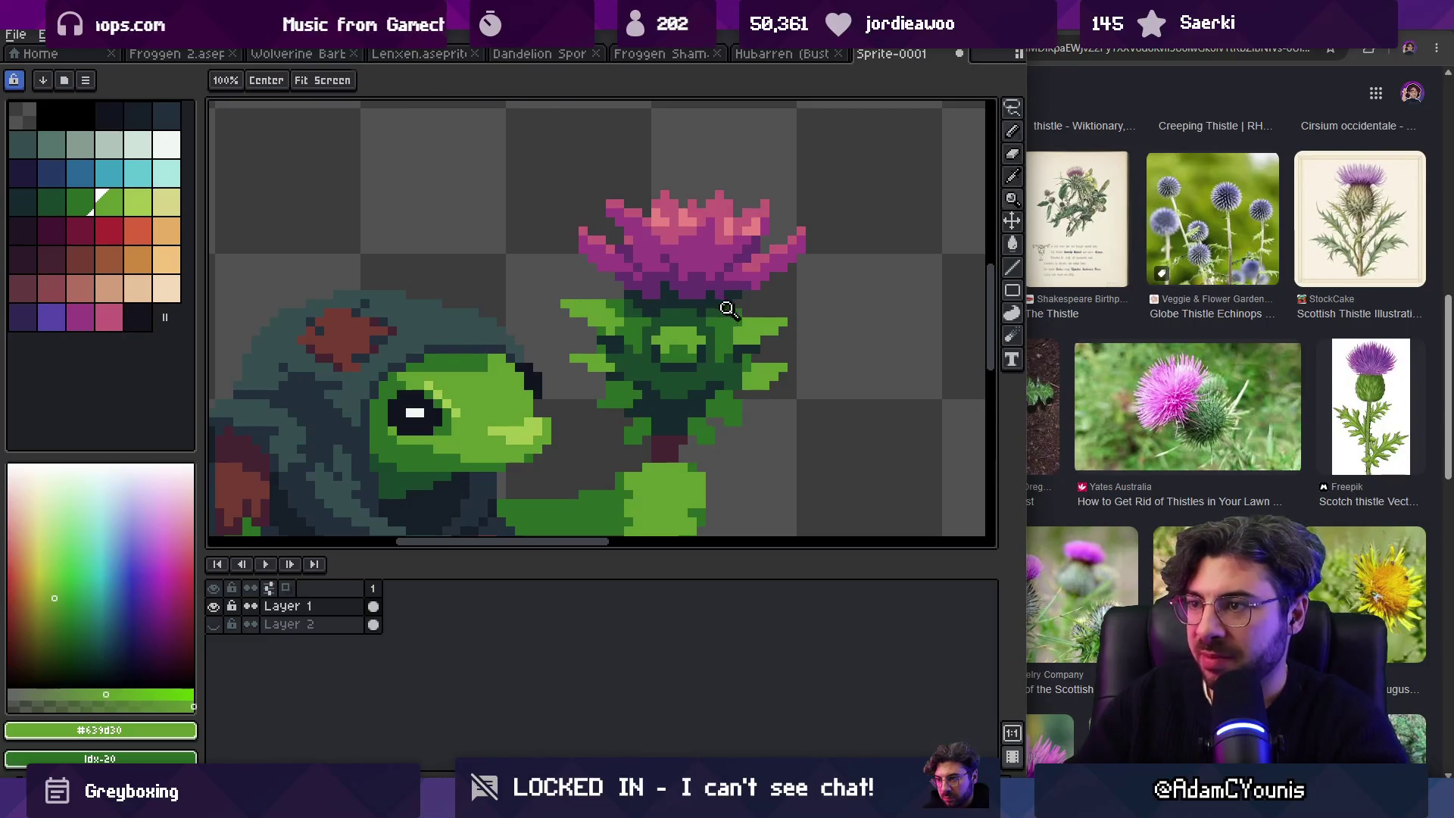
Step: Try two white strokes beside the thistle, then undo them
scroll(731, 312, down, 4)
scroll(766, 289, up, 4)
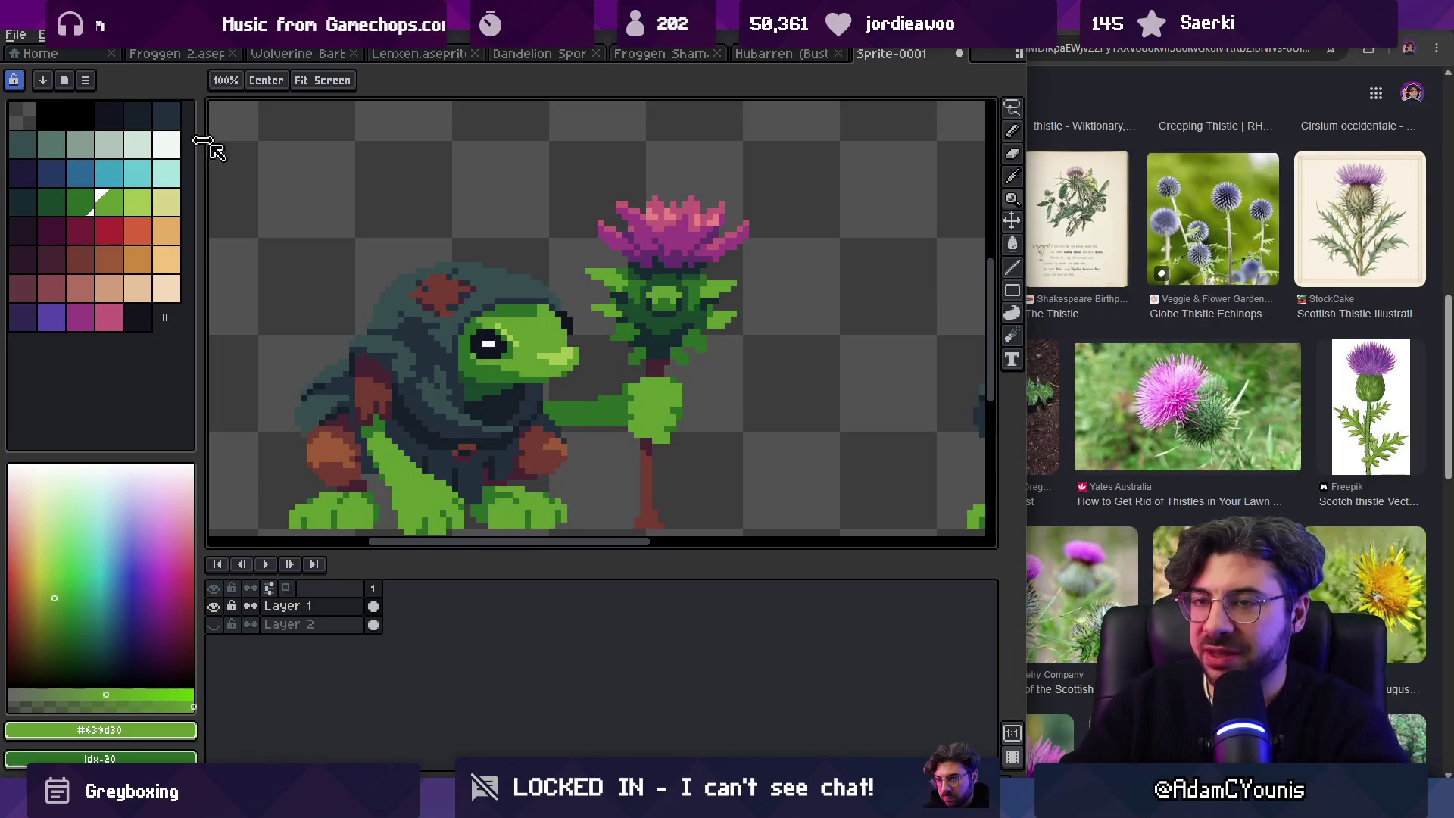
click(166, 144)
drag(663, 438, 786, 322)
drag(630, 413, 576, 270)
key(ctrl+z)
key(ctrl+z)
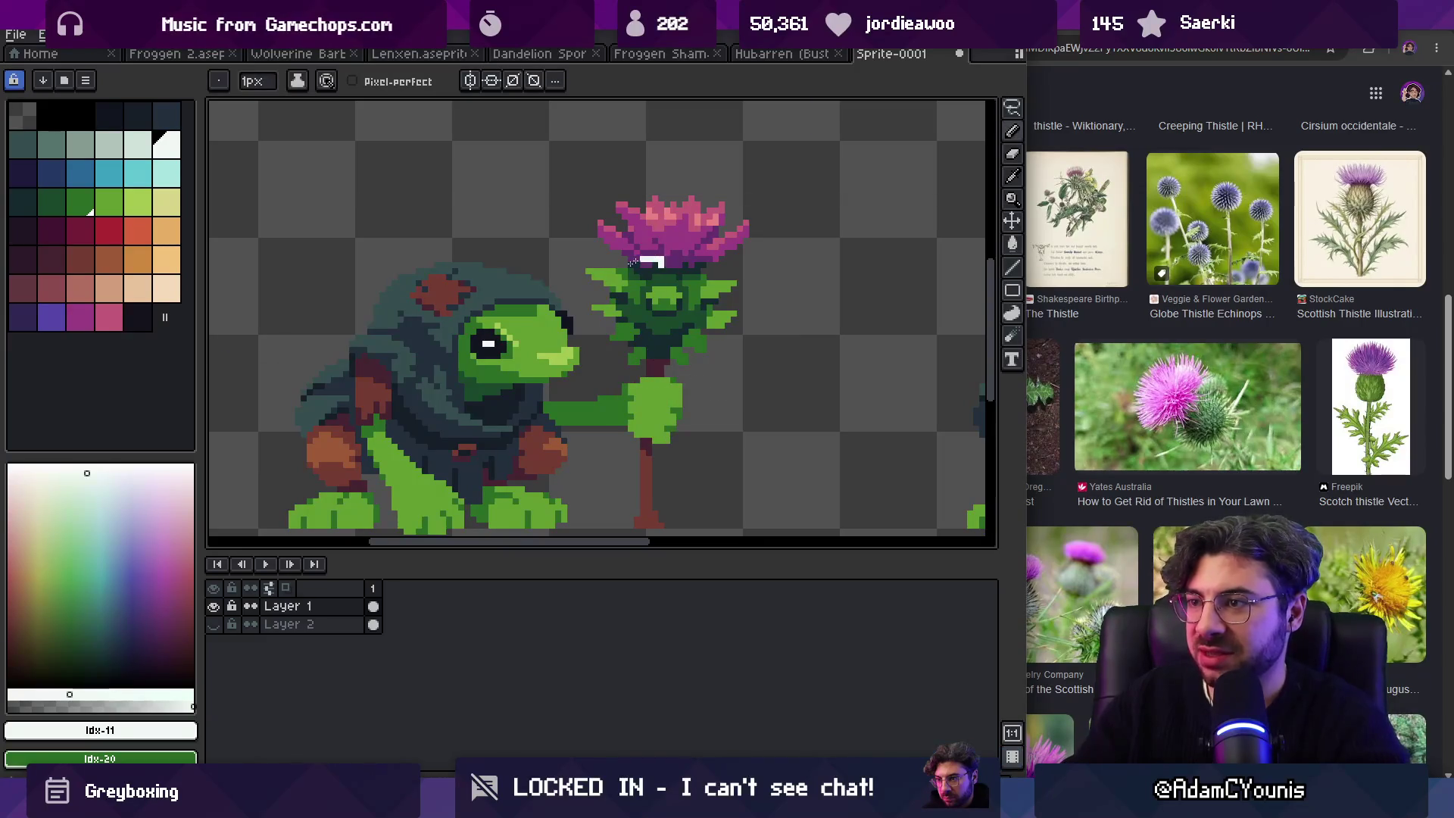
Step: Pick the light leaf green #639d30 again and zoom around the thistle
alt+click(728, 320)
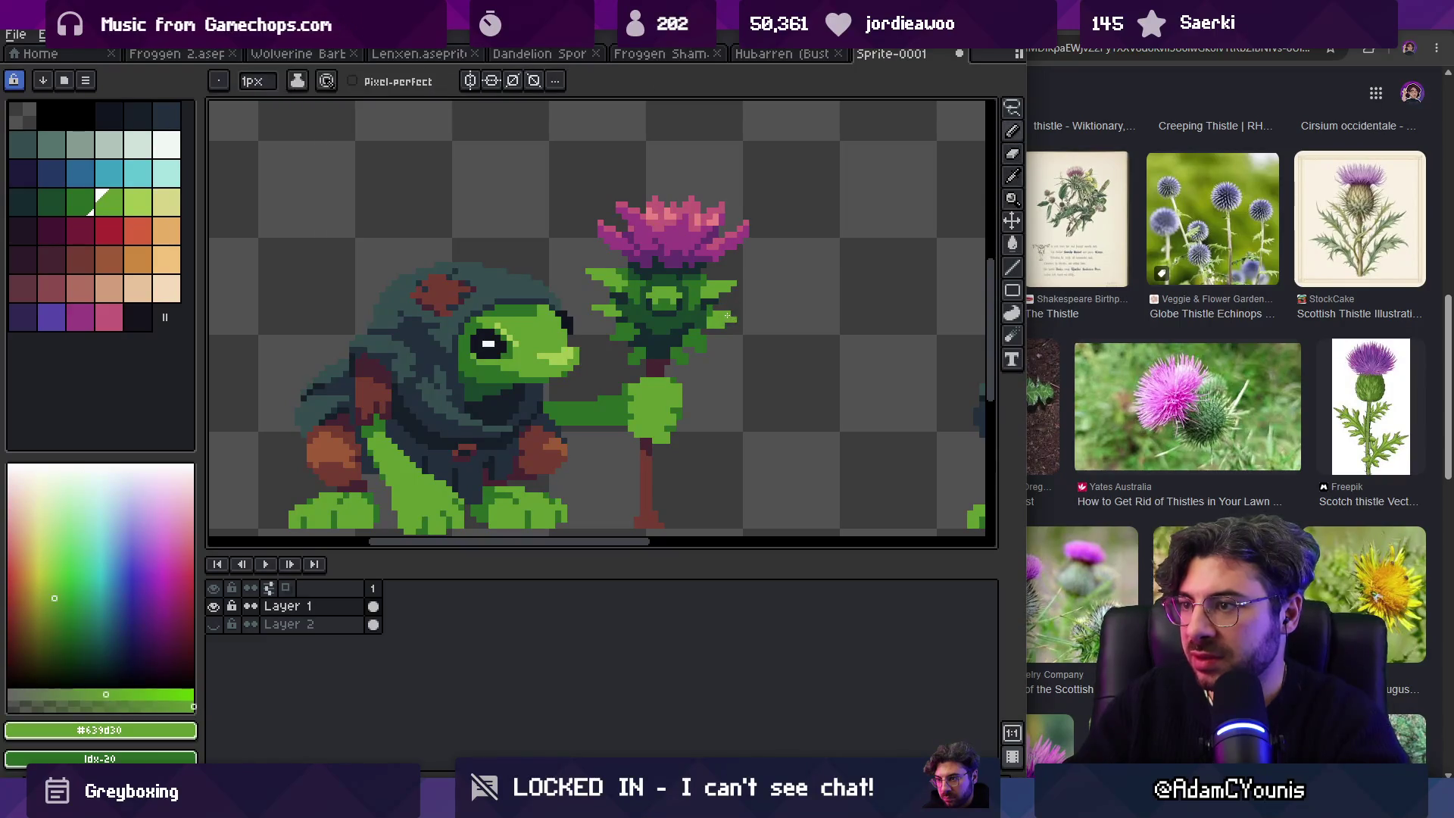
scroll(595, 308, down, 5)
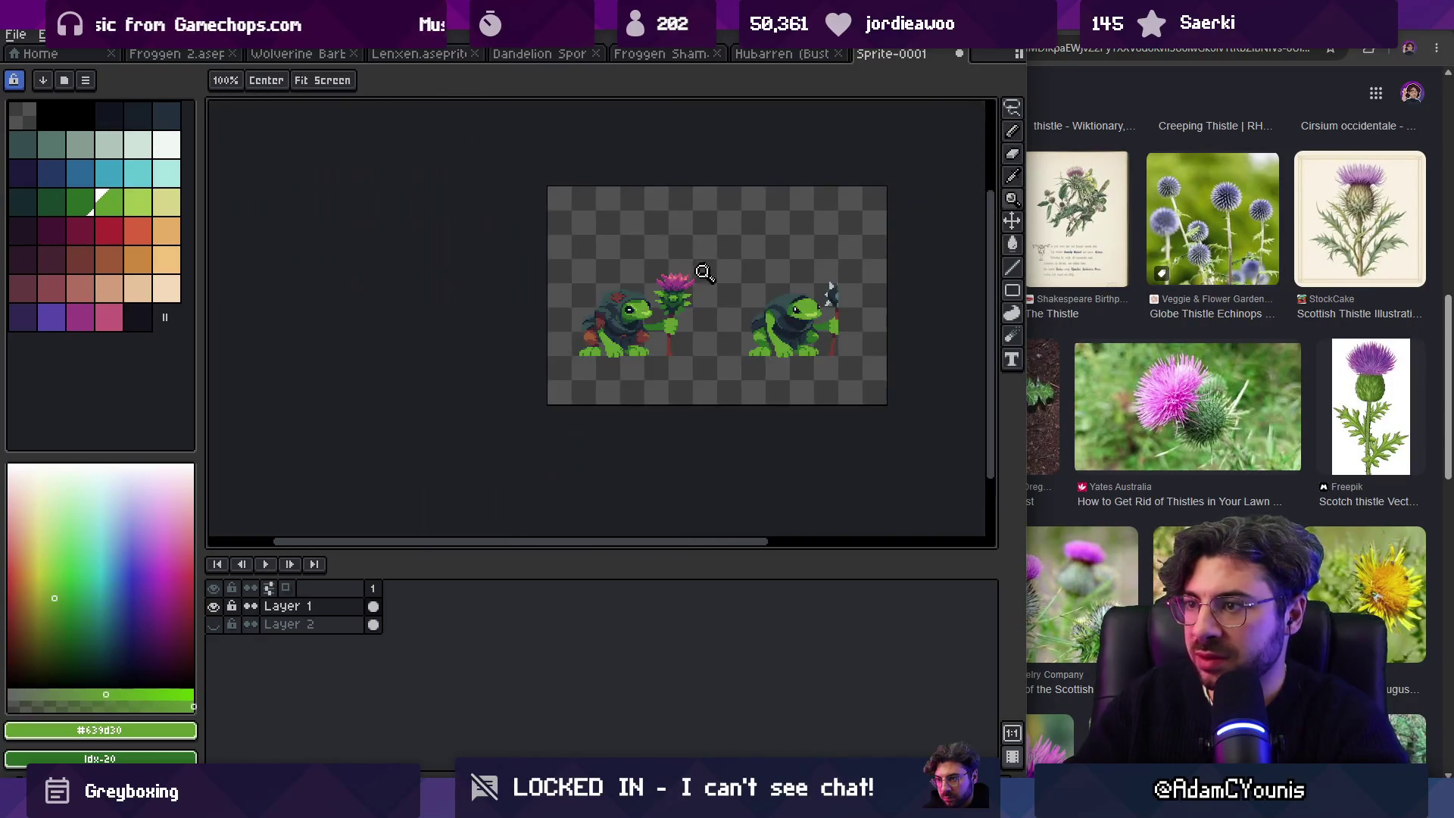
scroll(698, 270, up, 8)
key(z)
scroll(716, 265, down, 4)
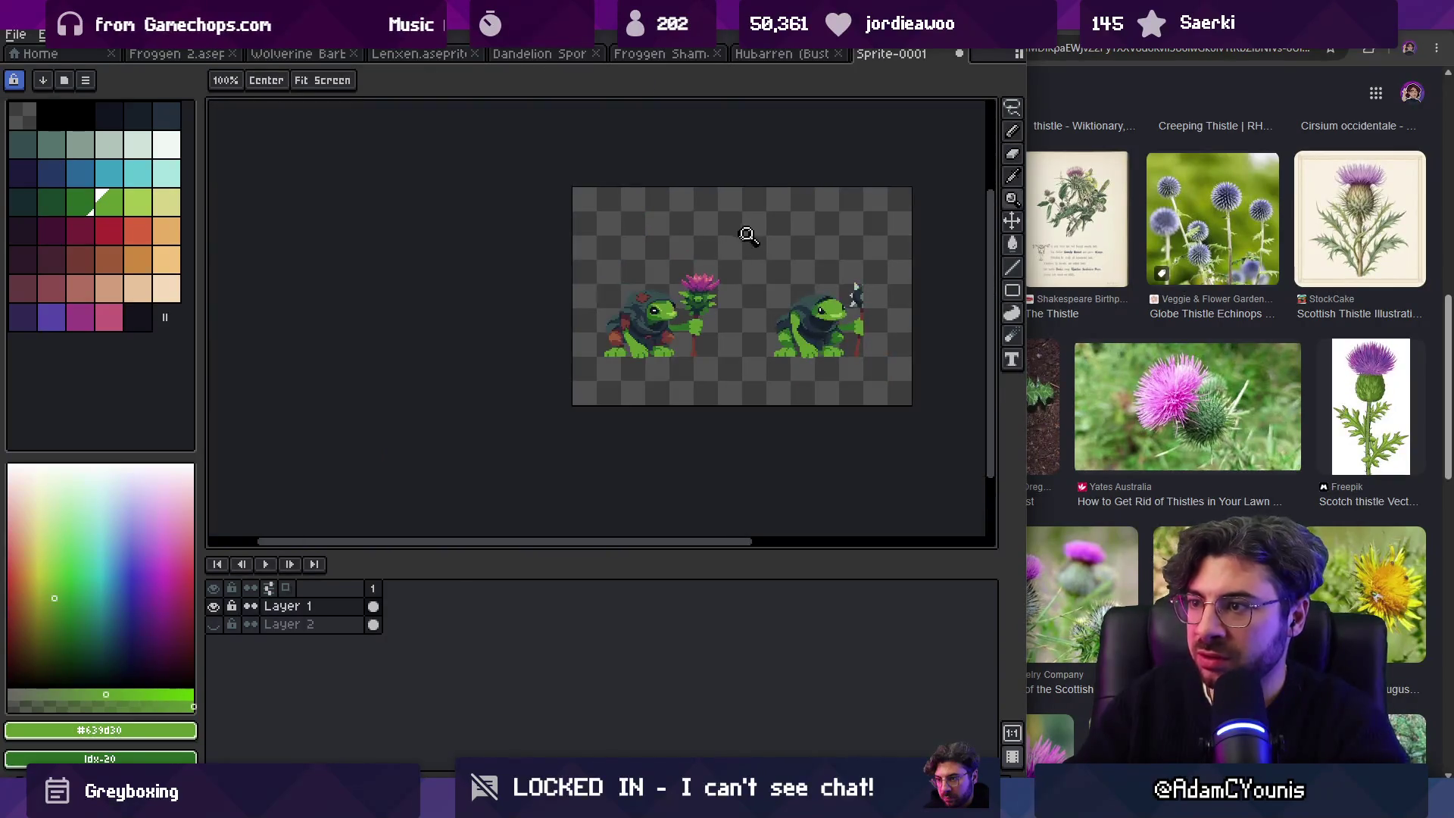
scroll(727, 318, up, 3)
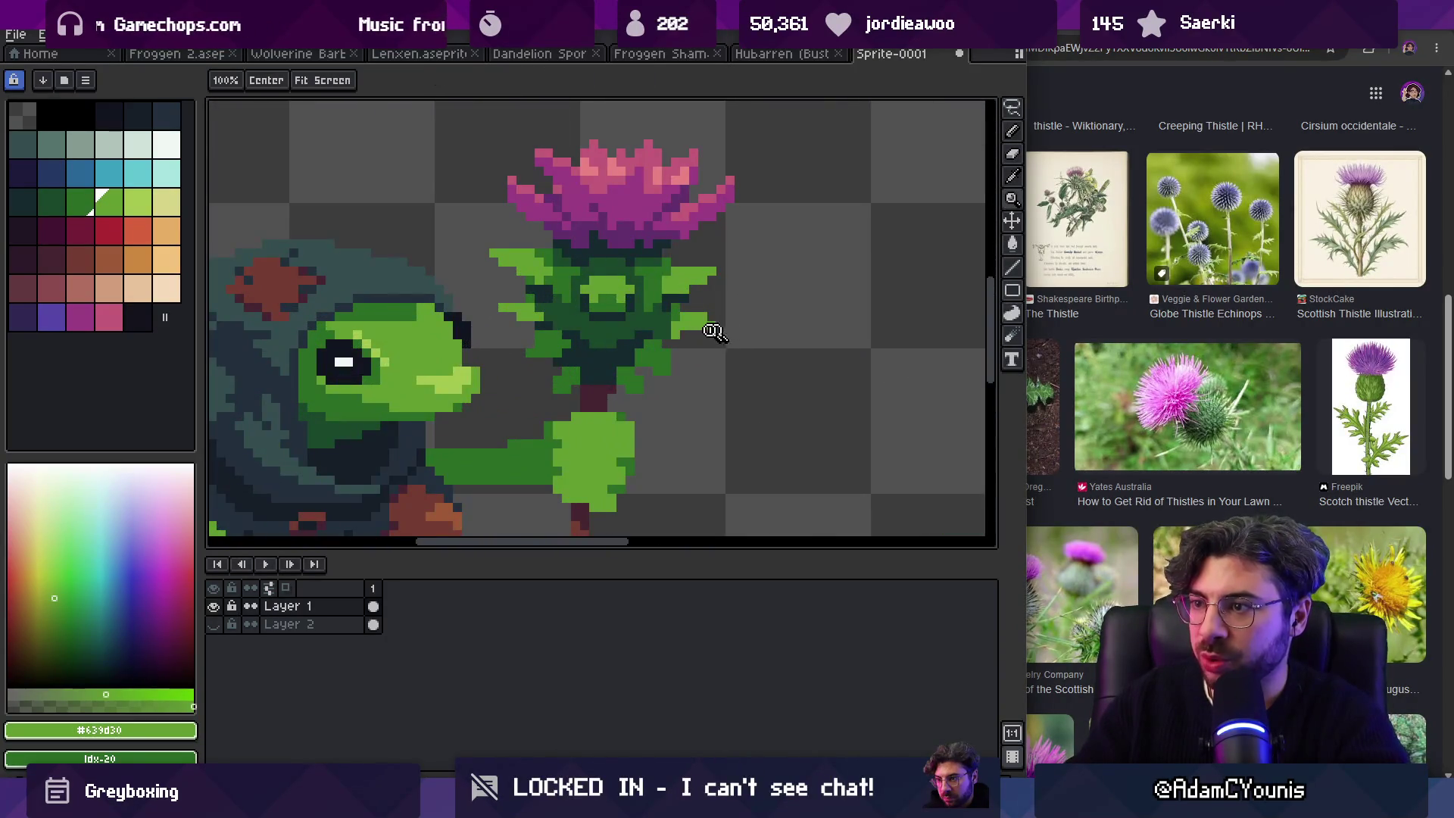
scroll(705, 335, down, 1)
scroll(694, 337, up, 2)
Step: Sample the darker thistle green #1a482c as the drawing colour
key(b)
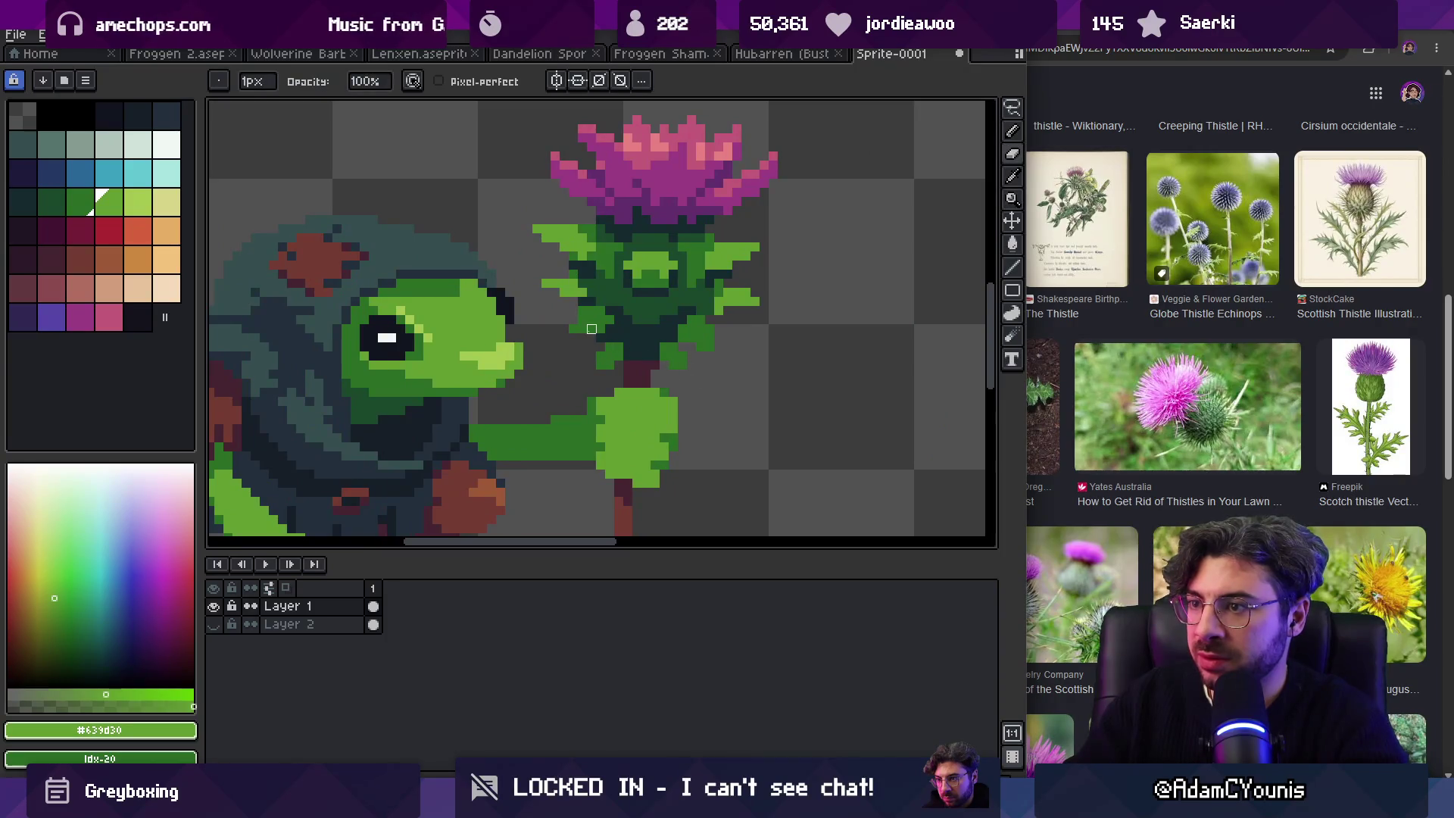
alt+click(592, 329)
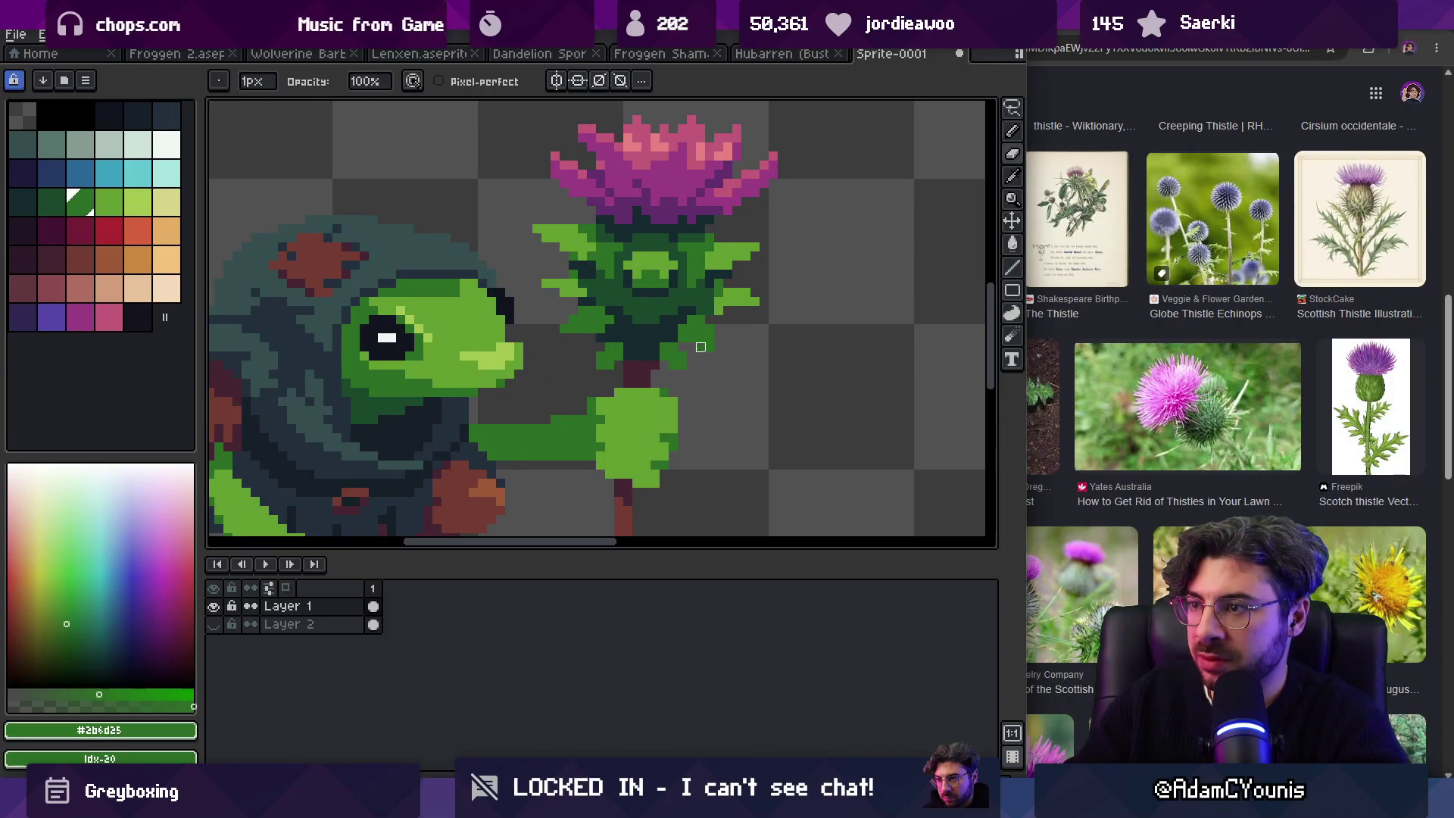
key(z)
scroll(682, 326, down, 5)
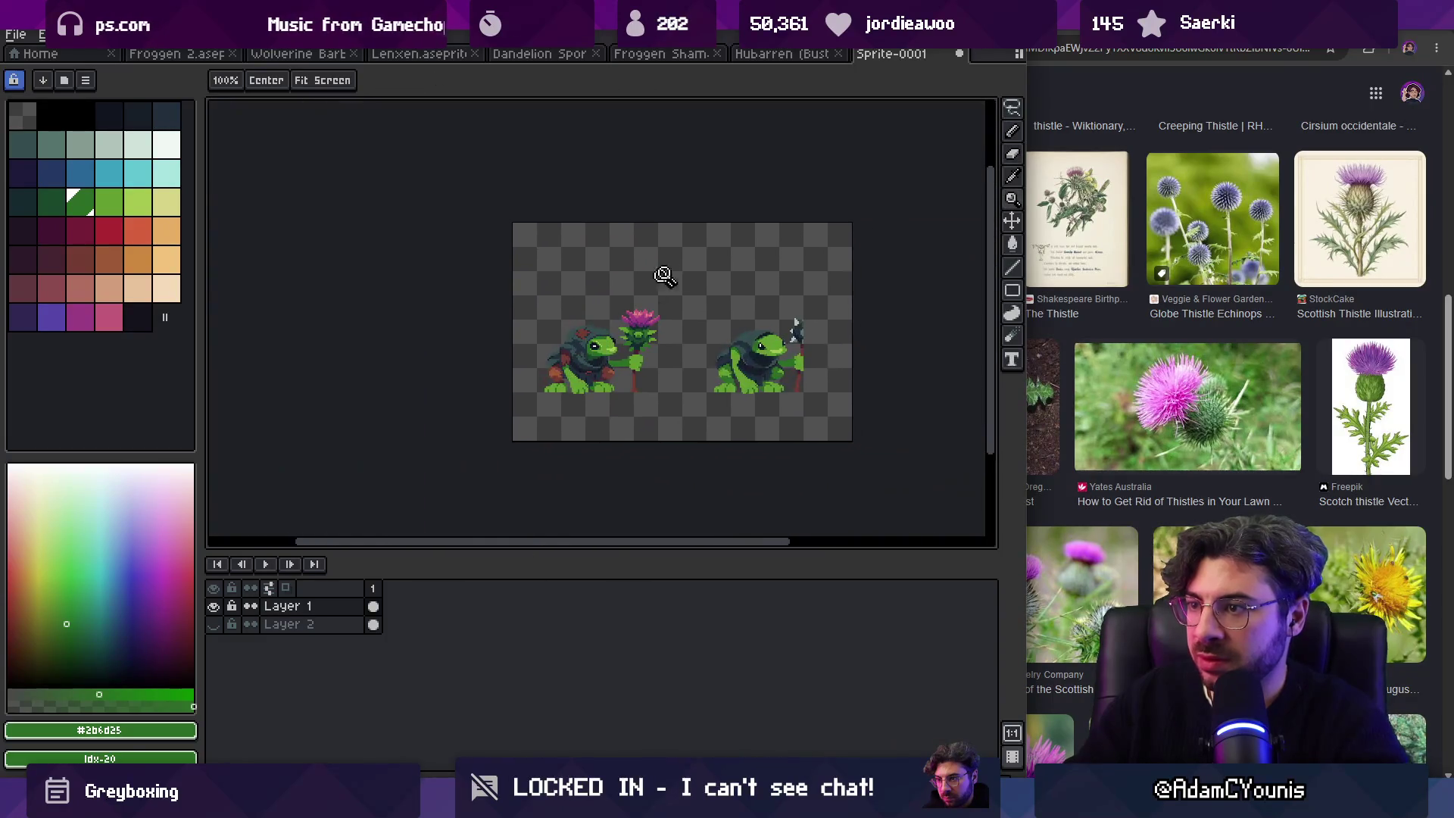
scroll(644, 349, up, 3)
alt+click(644, 349)
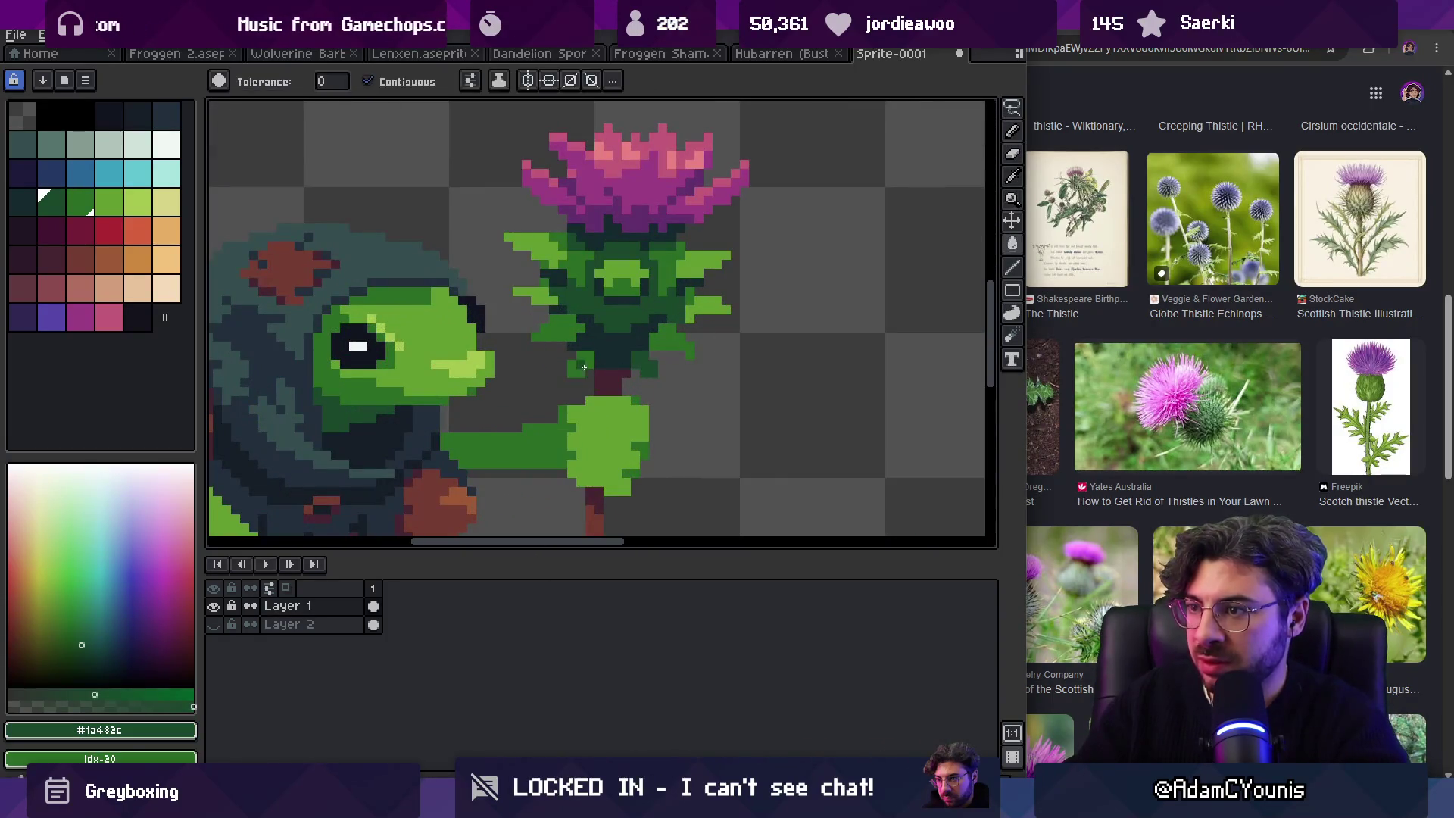
scroll(621, 301, down, 5)
scroll(678, 332, up, 2)
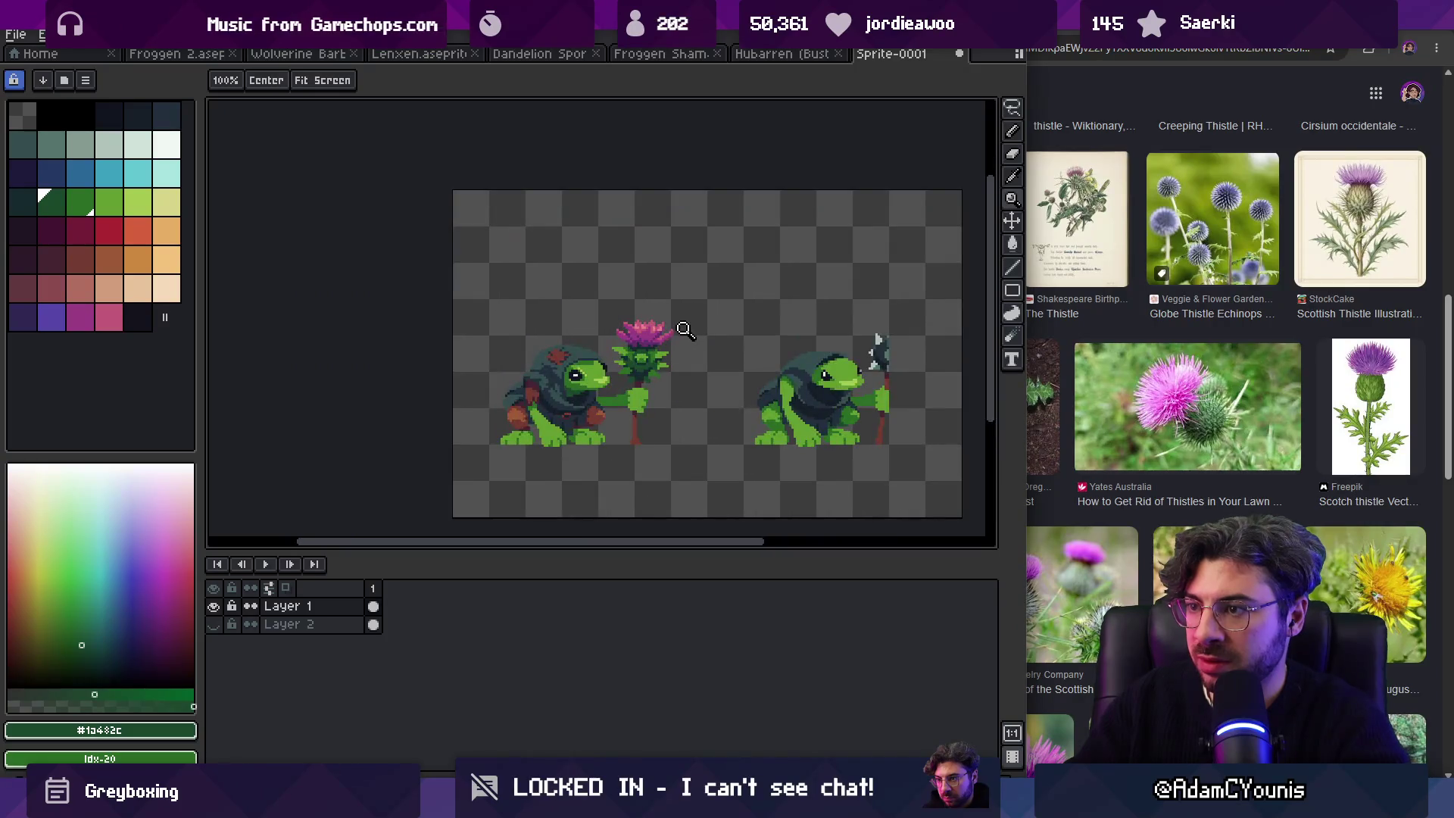
scroll(642, 314, down, 2)
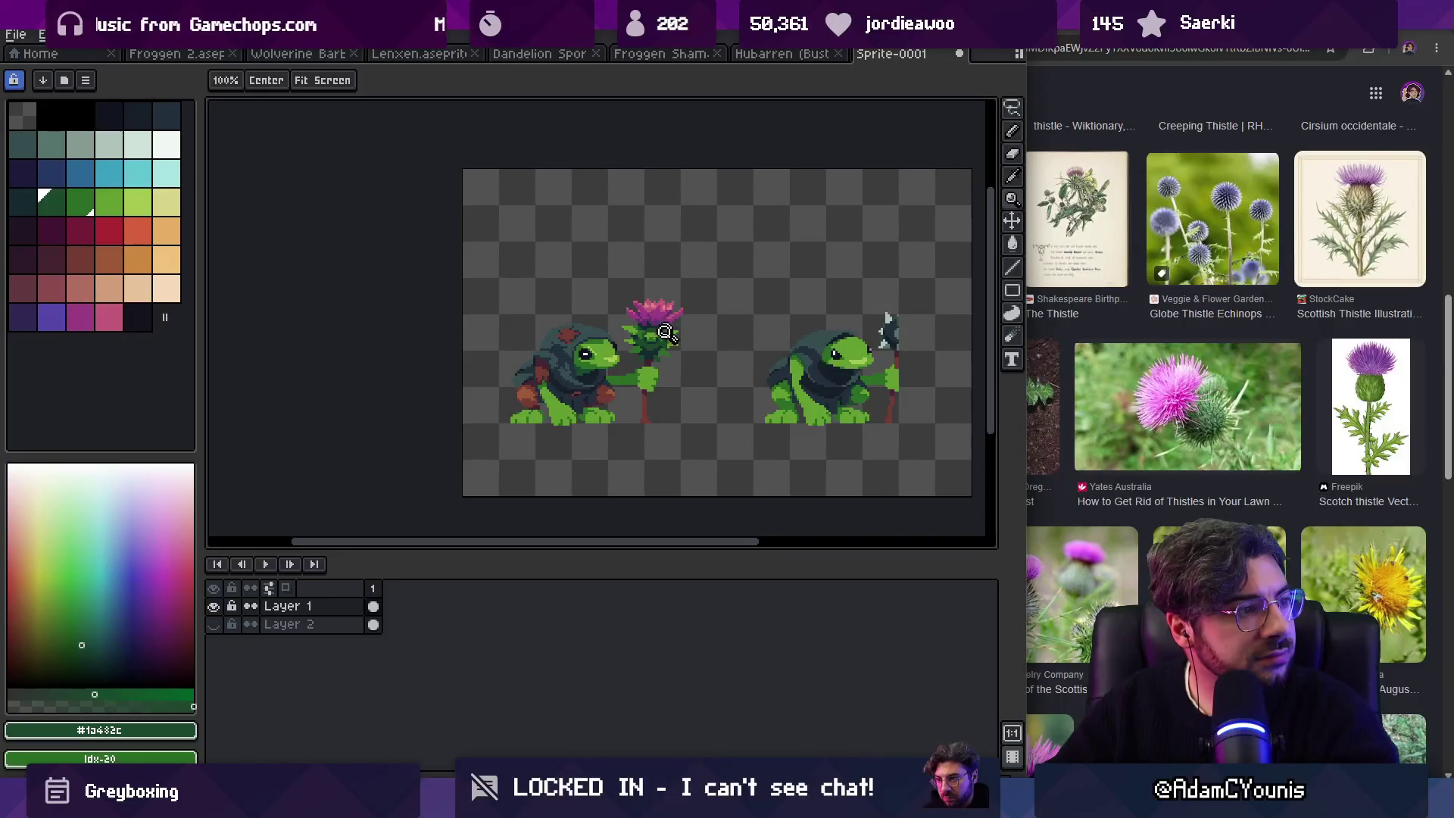
Step: Pan across the sprite, sketch a loose outline, then drop the selection
scroll(670, 326, up, 1)
drag(623, 390, 632, 365)
mouse_move(322, 189)
mouse_down()
mouse_move(402, 326)
mouse_move(742, 106)
mouse_up()
drag(711, 267, 672, 351)
key(ctrl+d)
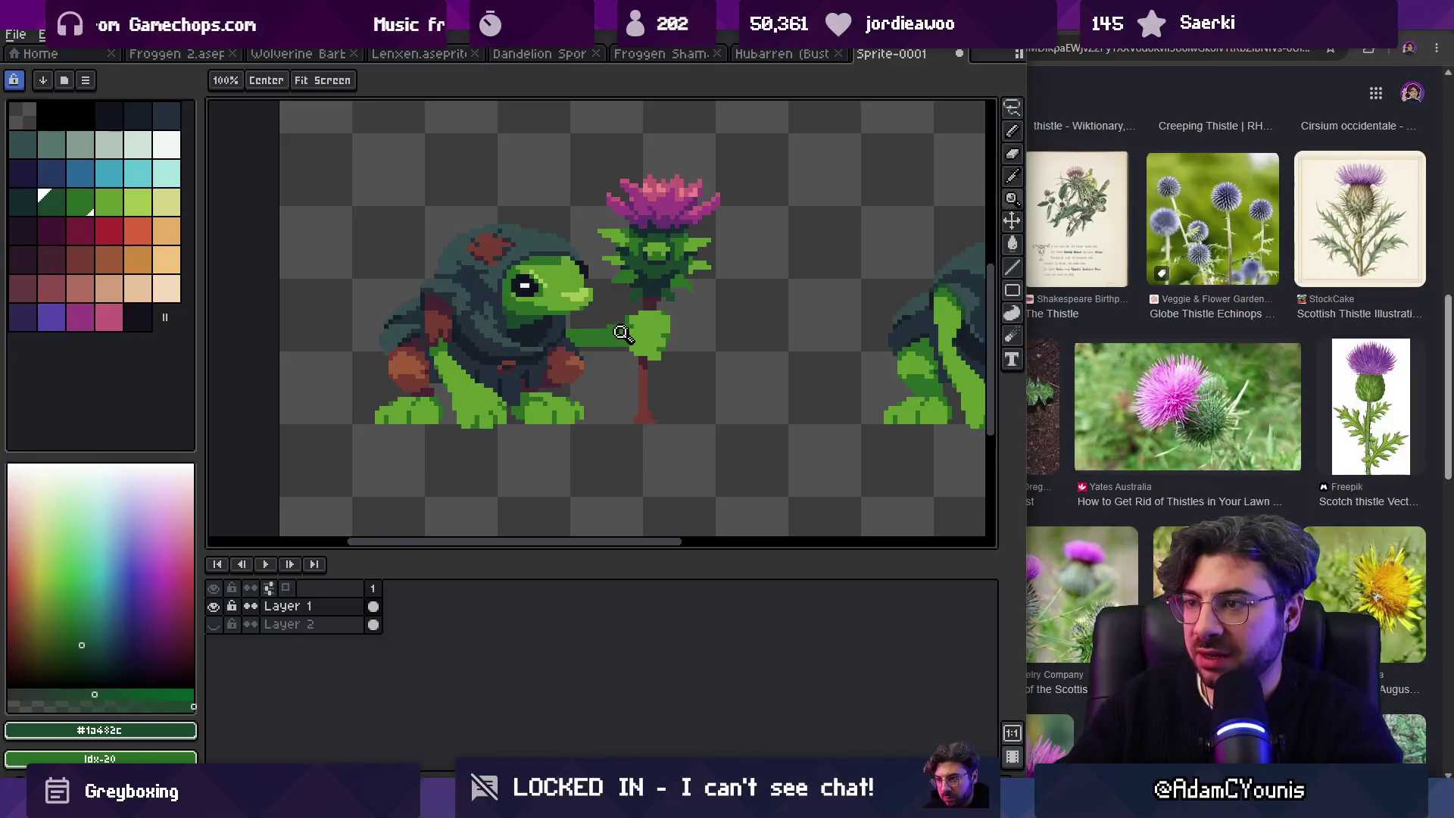
scroll(396, 228, down, 1)
Step: Box-select the frog and thistle, and sample the eye white and pupil #11151F
key(m)
mouse_move(395, 228)
mouse_down()
mouse_move(701, 503)
mouse_move(698, 474)
mouse_up()
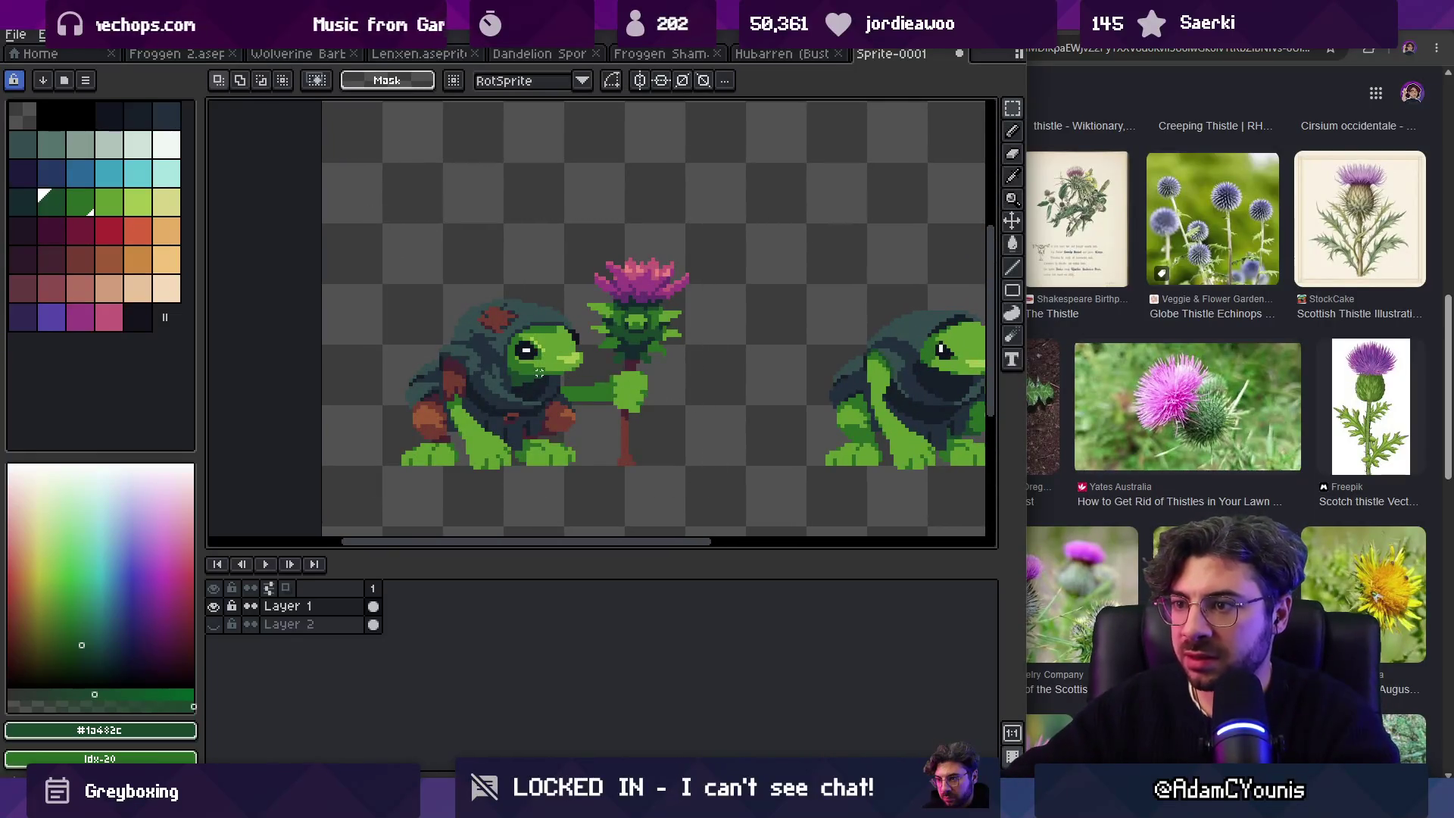
scroll(526, 351, up, 3)
alt+click(515, 315)
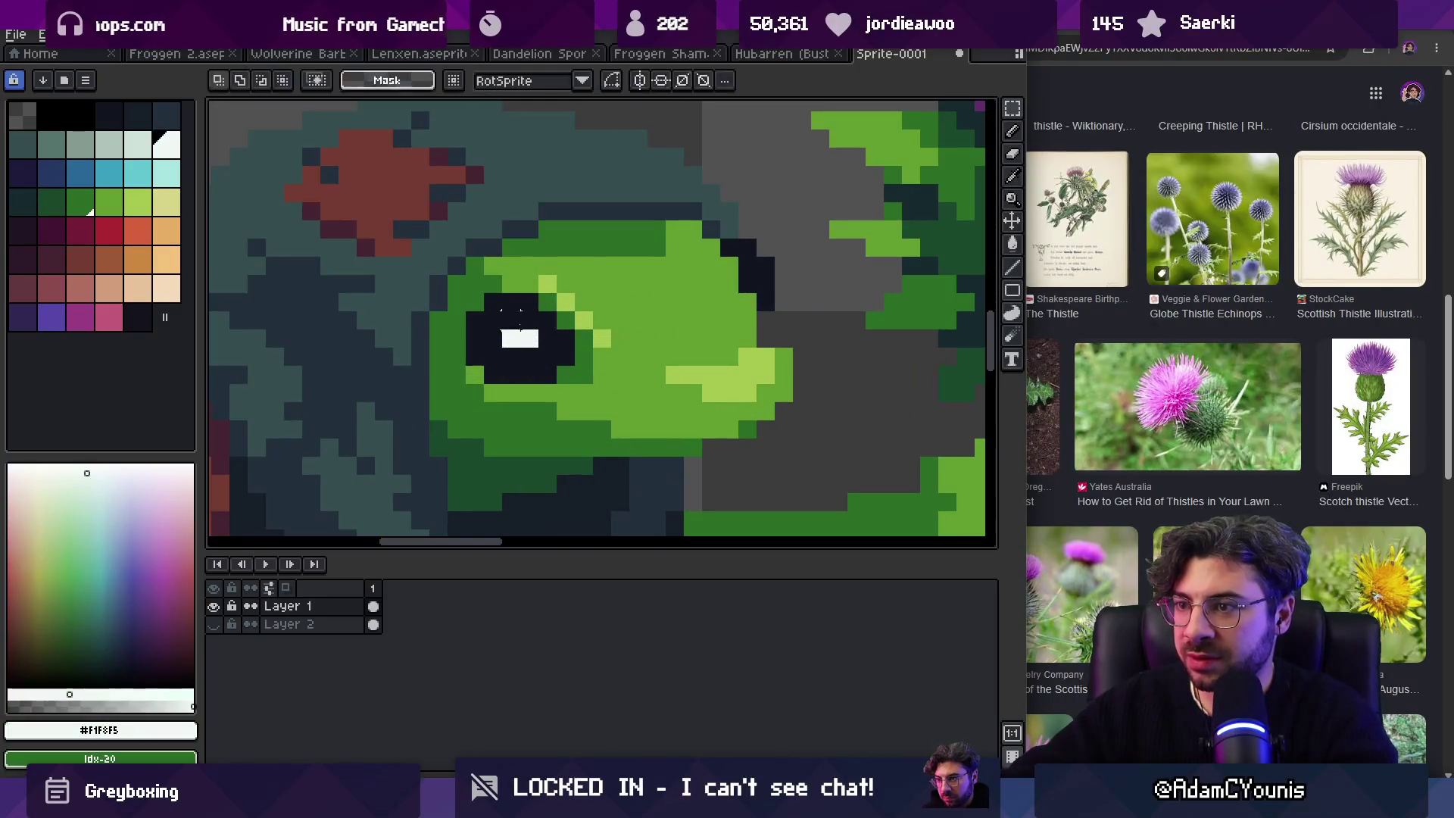
alt+click(515, 312)
Step: Lasso the left frog together with its thistle
scroll(518, 311, down, 5)
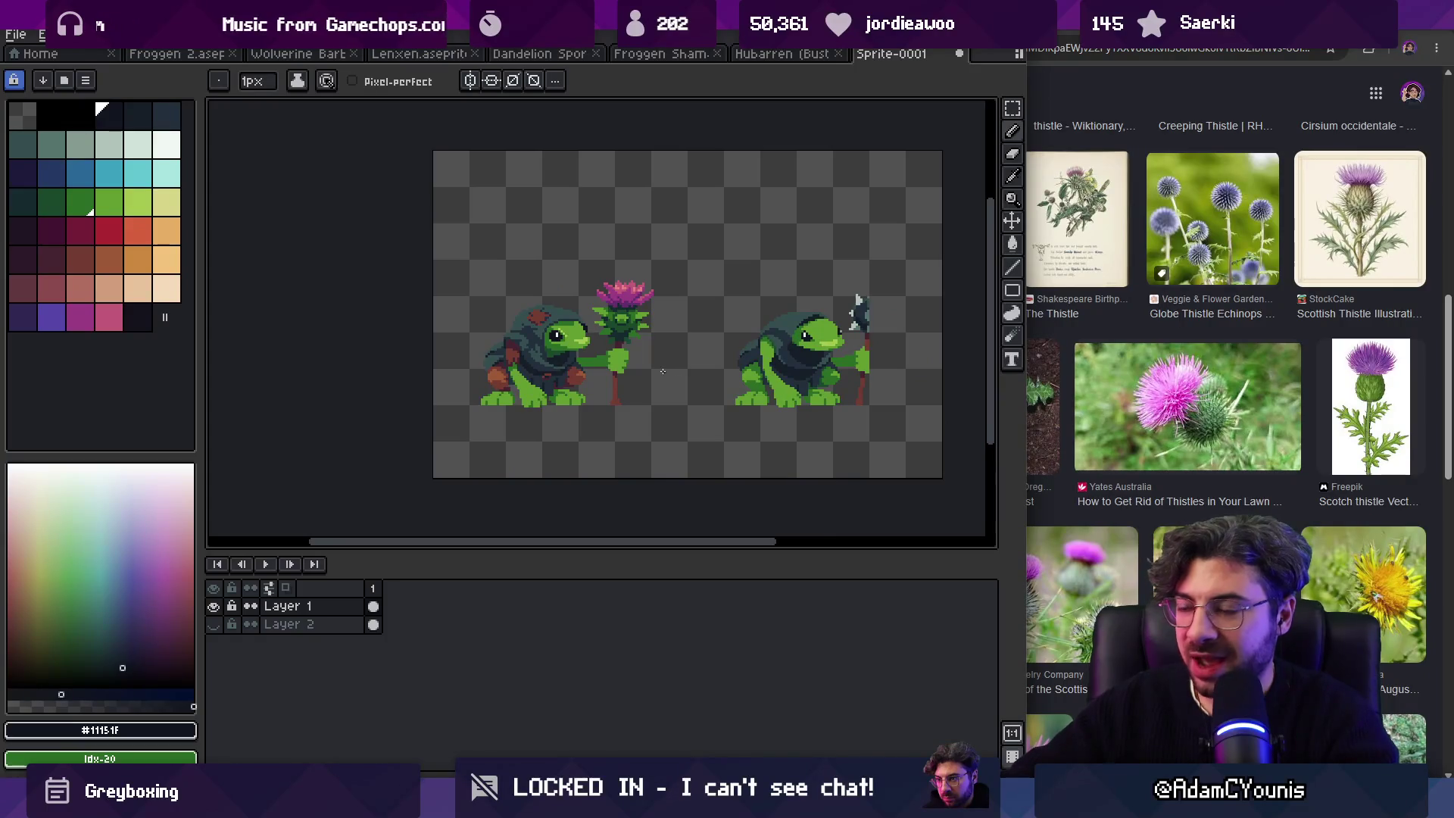
scroll(597, 352, up, 1)
key(q)
mouse_move(481, 240)
mouse_down()
mouse_move(416, 353)
mouse_move(699, 244)
mouse_up()
Step: In Froggen 2.aseprite, lasso and delete the standalone thistle beside the frog
click(177, 53)
key(ctrl+d)
key(q)
mouse_move(629, 257)
mouse_down()
mouse_move(720, 307)
mouse_move(633, 254)
mouse_up()
key(Delete)
Step: Erase the old frog's hood, head, mid-body and hand pixels on the Head and Lower Body layers
key(v)
click(531, 331)
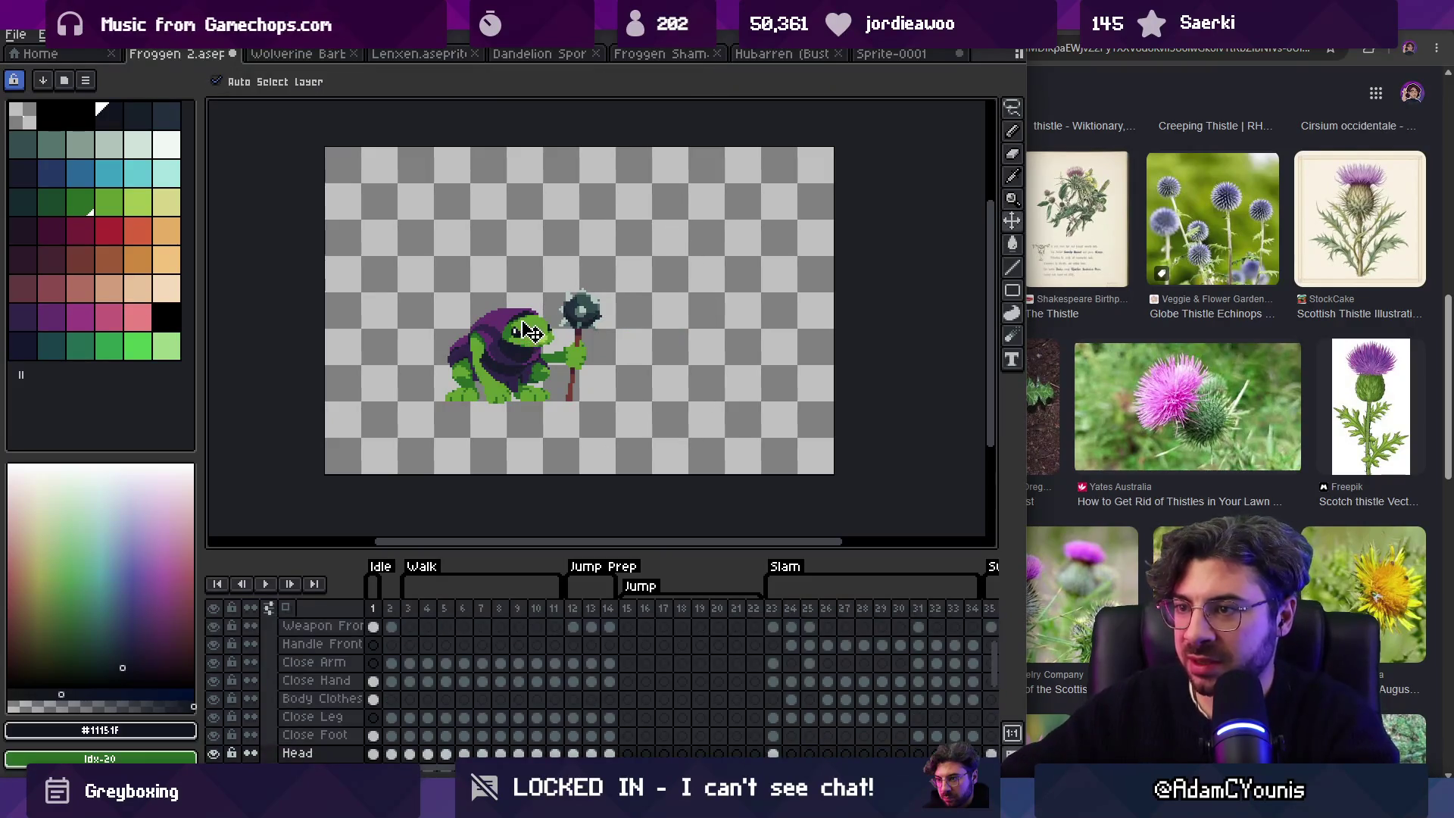
key(b)
mouse_move(440, 353)
mouse_down()
mouse_move(484, 325)
mouse_move(547, 415)
mouse_up()
ctrl+click(488, 375)
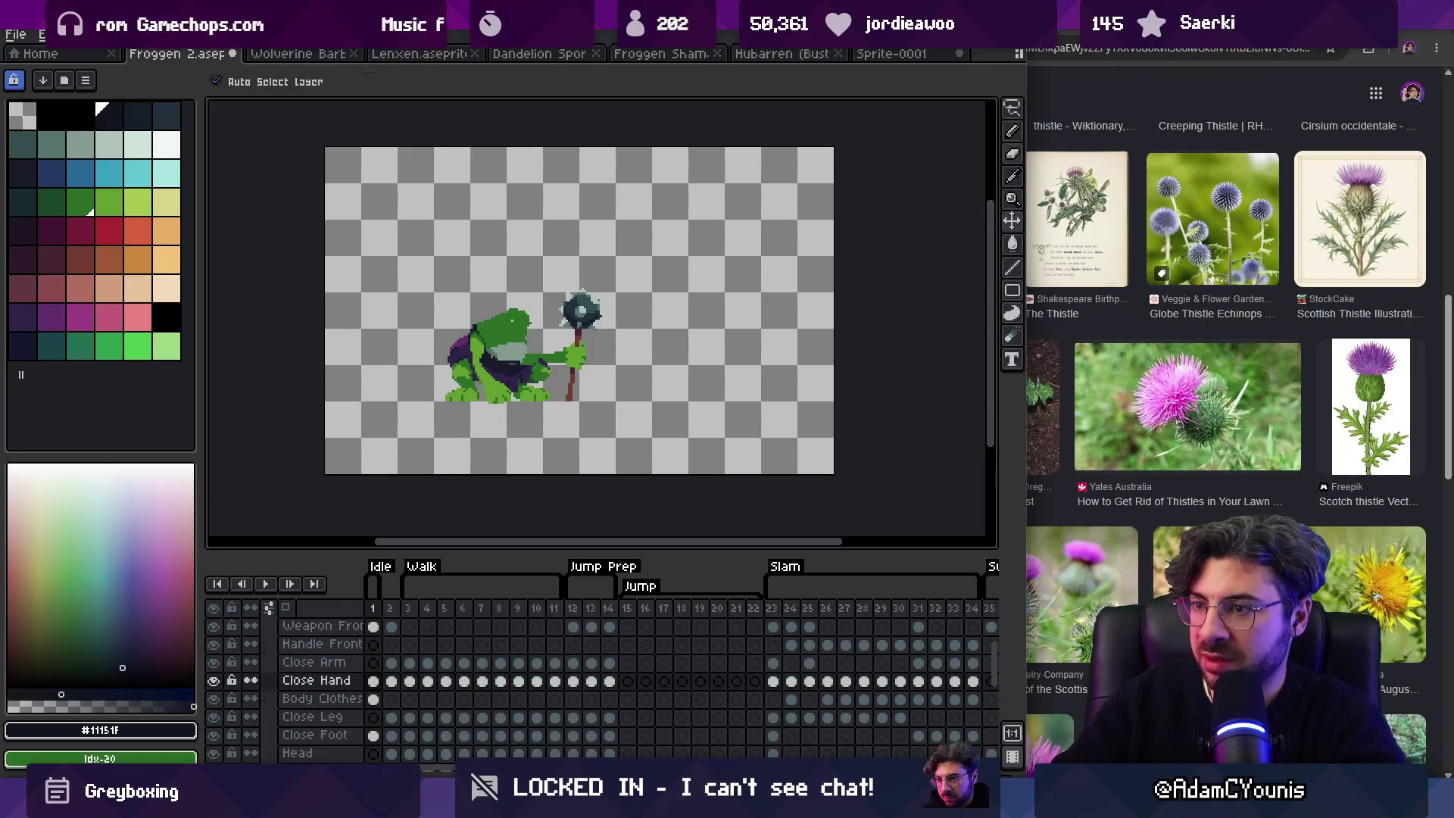
ctrl+click(487, 365)
mouse_move(488, 340)
mouse_down()
mouse_move(489, 390)
mouse_move(523, 363)
mouse_move(571, 366)
mouse_up()
ctrl+click(578, 357)
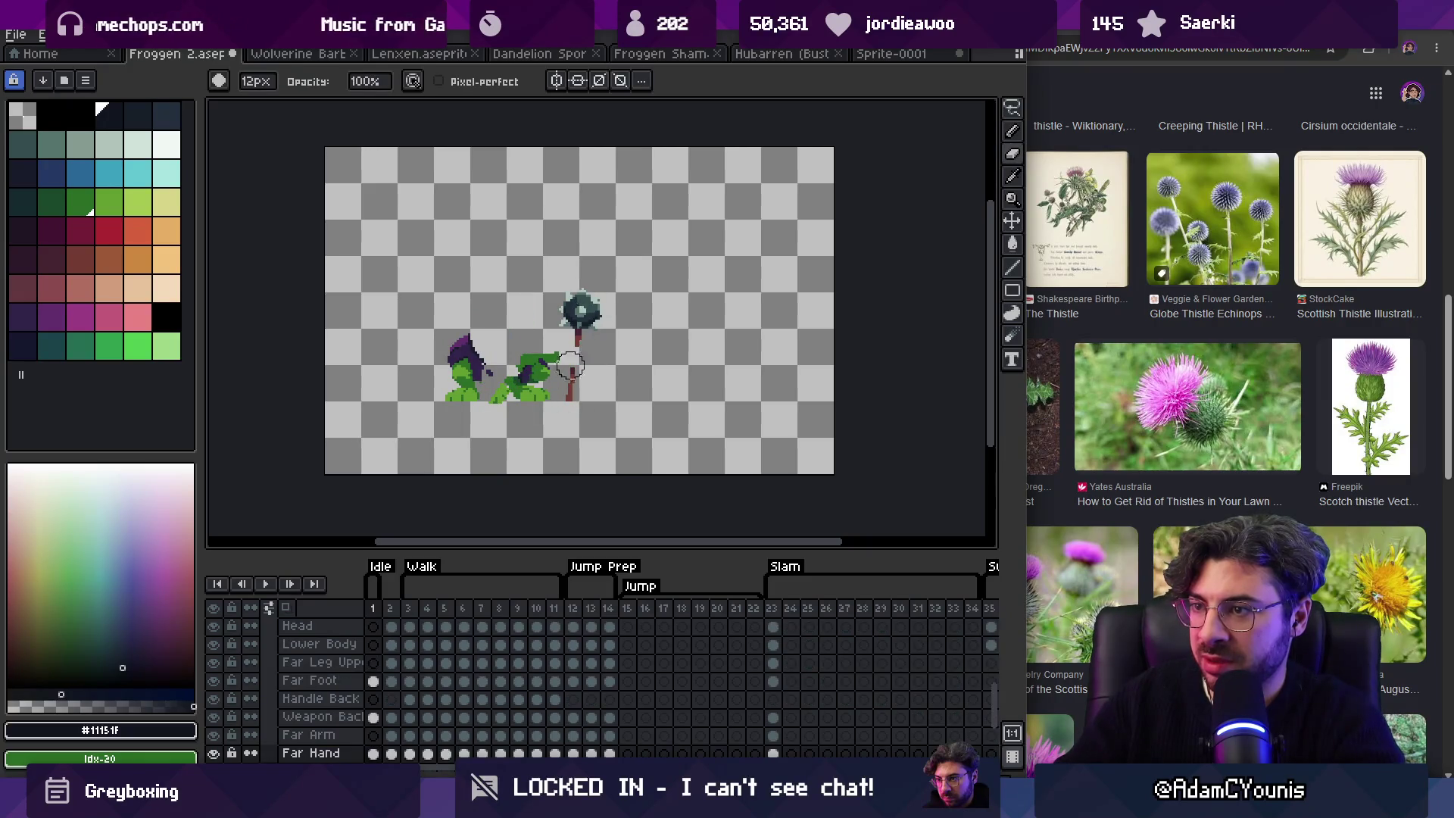
Step: Clear the frame 1 cels of the back layers, Layer 12 and Close Foot through Weapon Front
drag(373, 719, 378, 661)
key(Delete)
scroll(394, 666, down, 3)
click(373, 717)
scroll(471, 686, up, 5)
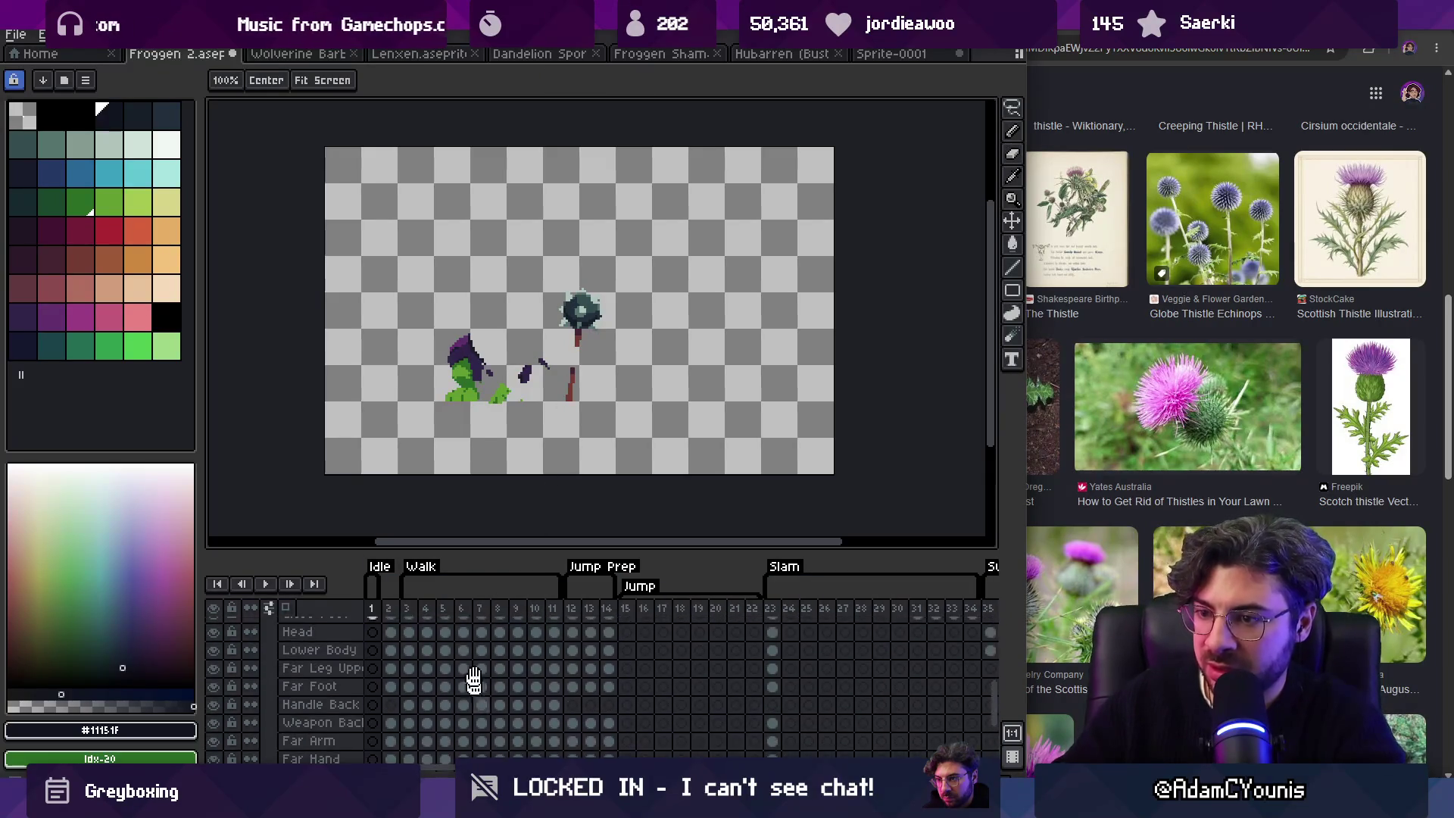
drag(372, 737, 376, 633)
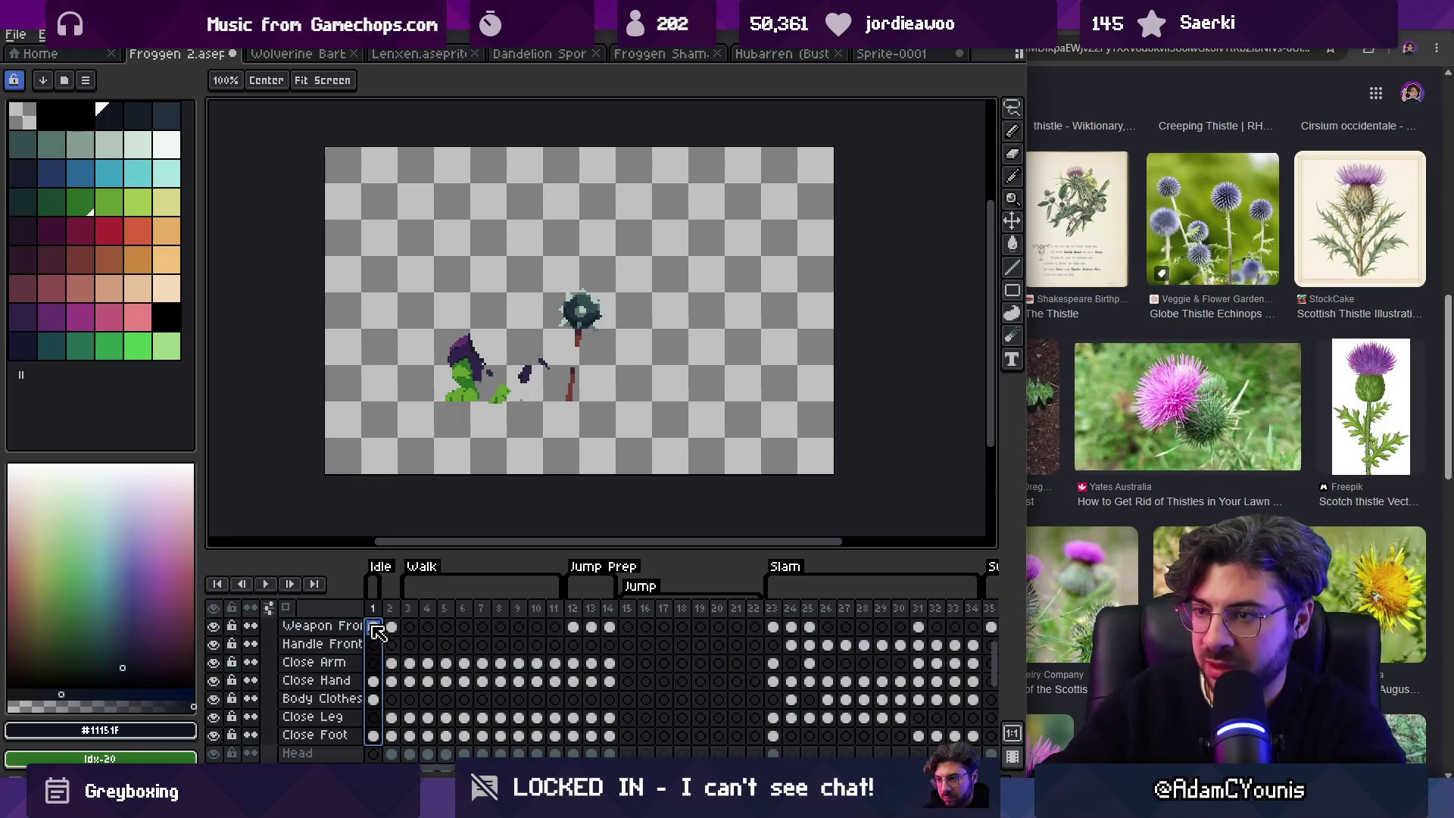
key(Delete)
Step: Paste the new hooded frog and thistle into the Head layer's frame 1 cel, shifted about 57 px right
scroll(376, 685, down, 1)
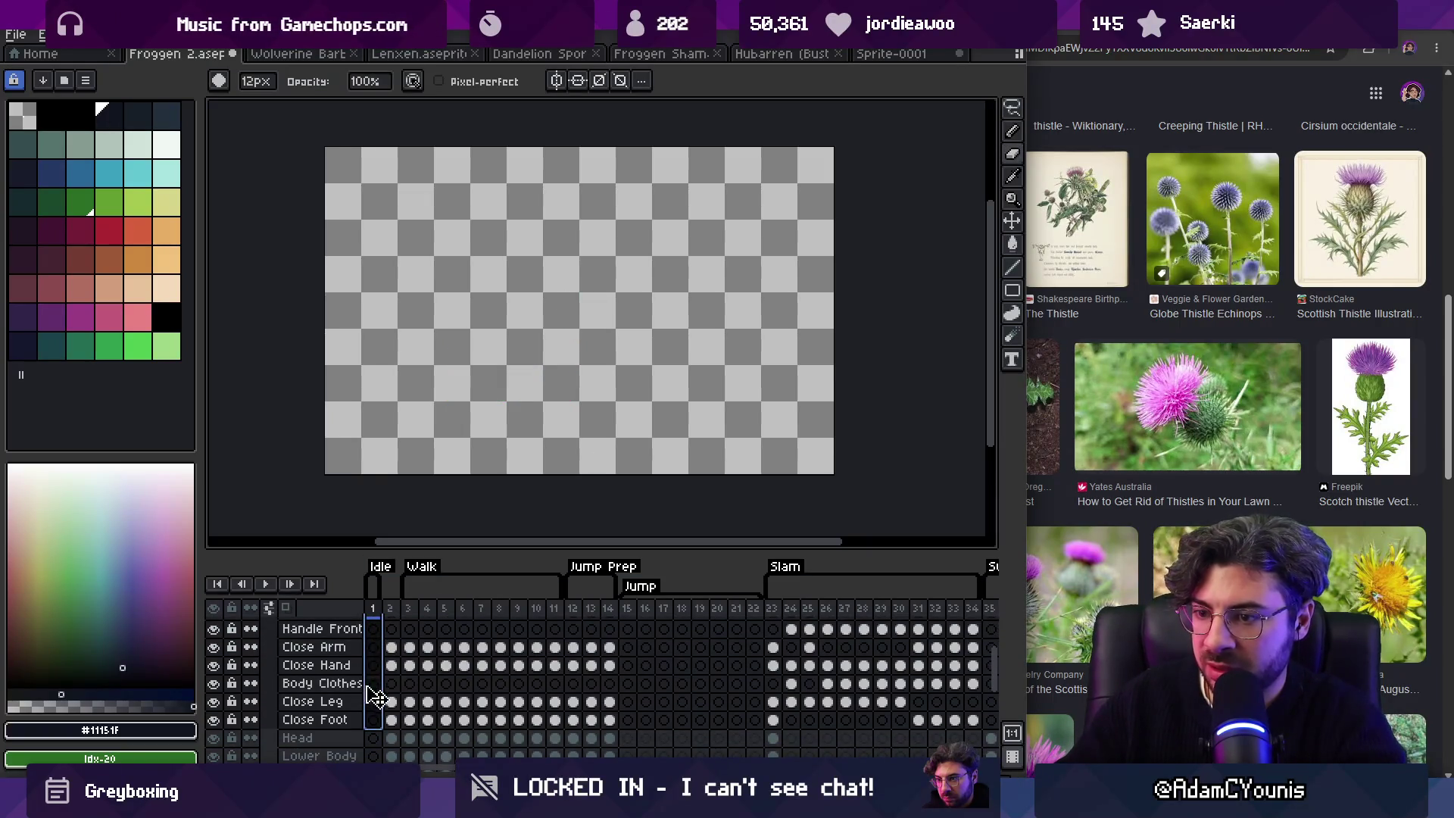
scroll(374, 709, down, 4)
scroll(374, 712, down, 2)
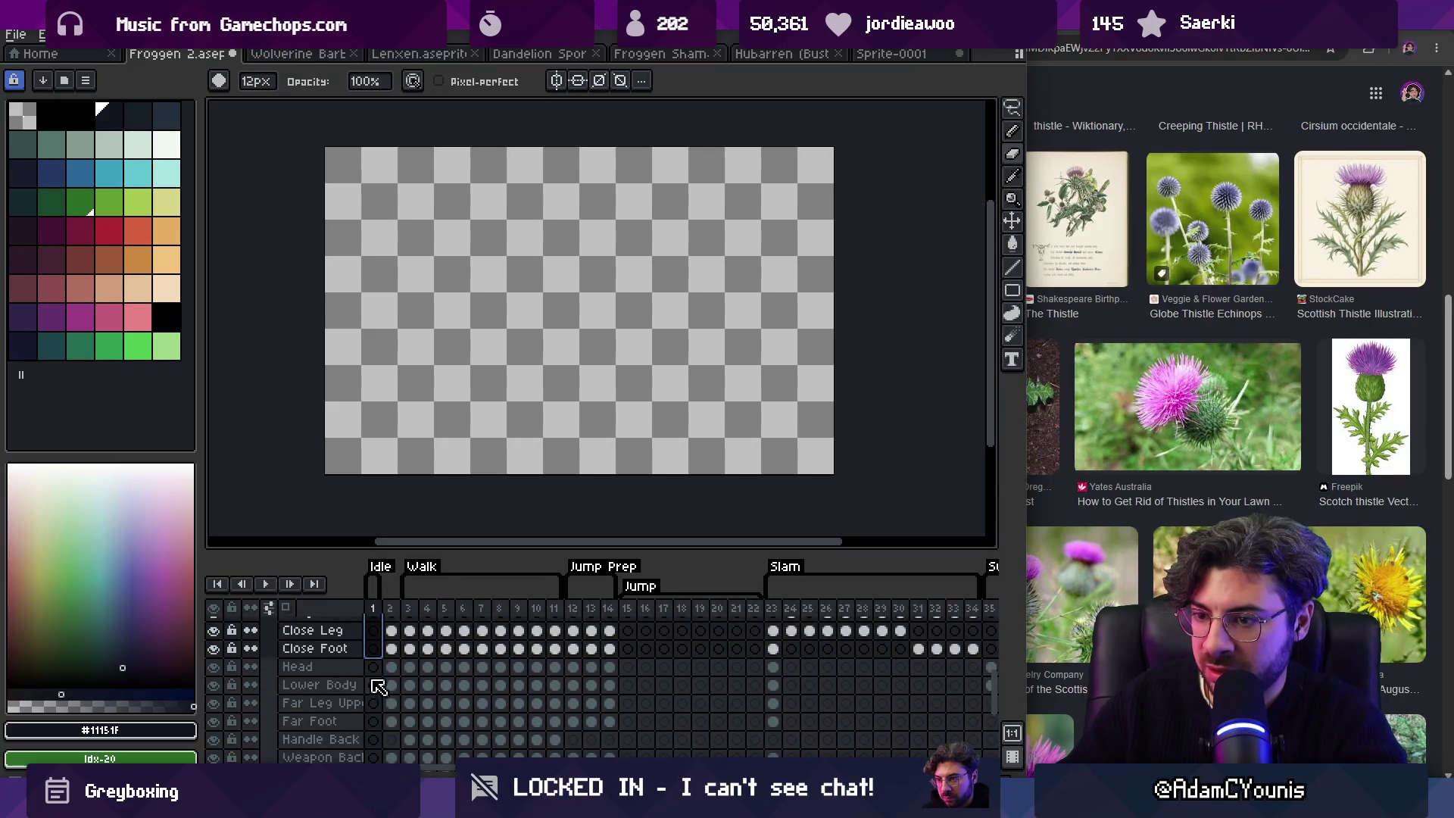
click(373, 667)
key(ctrl+z)
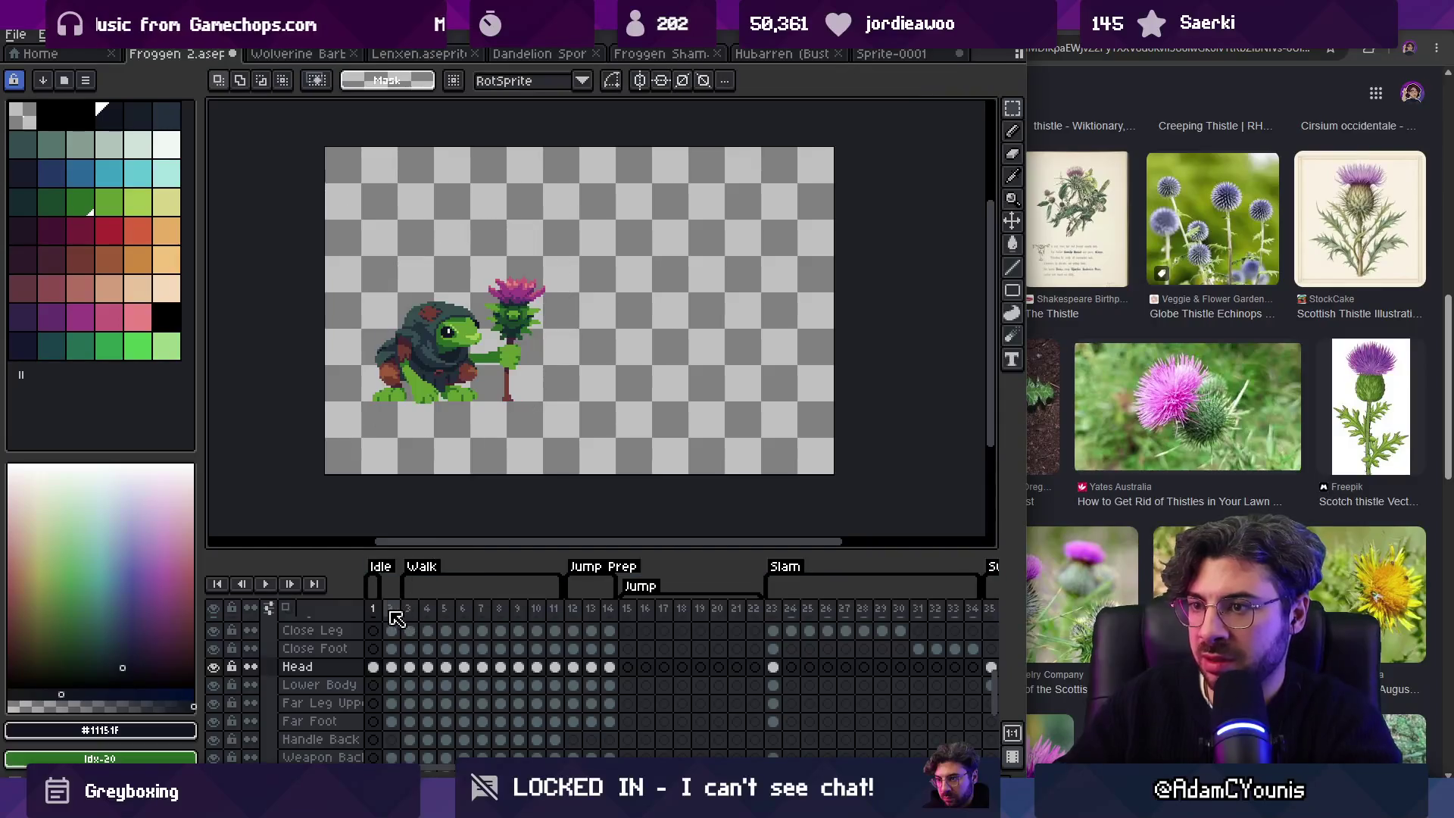
key(v)
drag(445, 389, 489, 390)
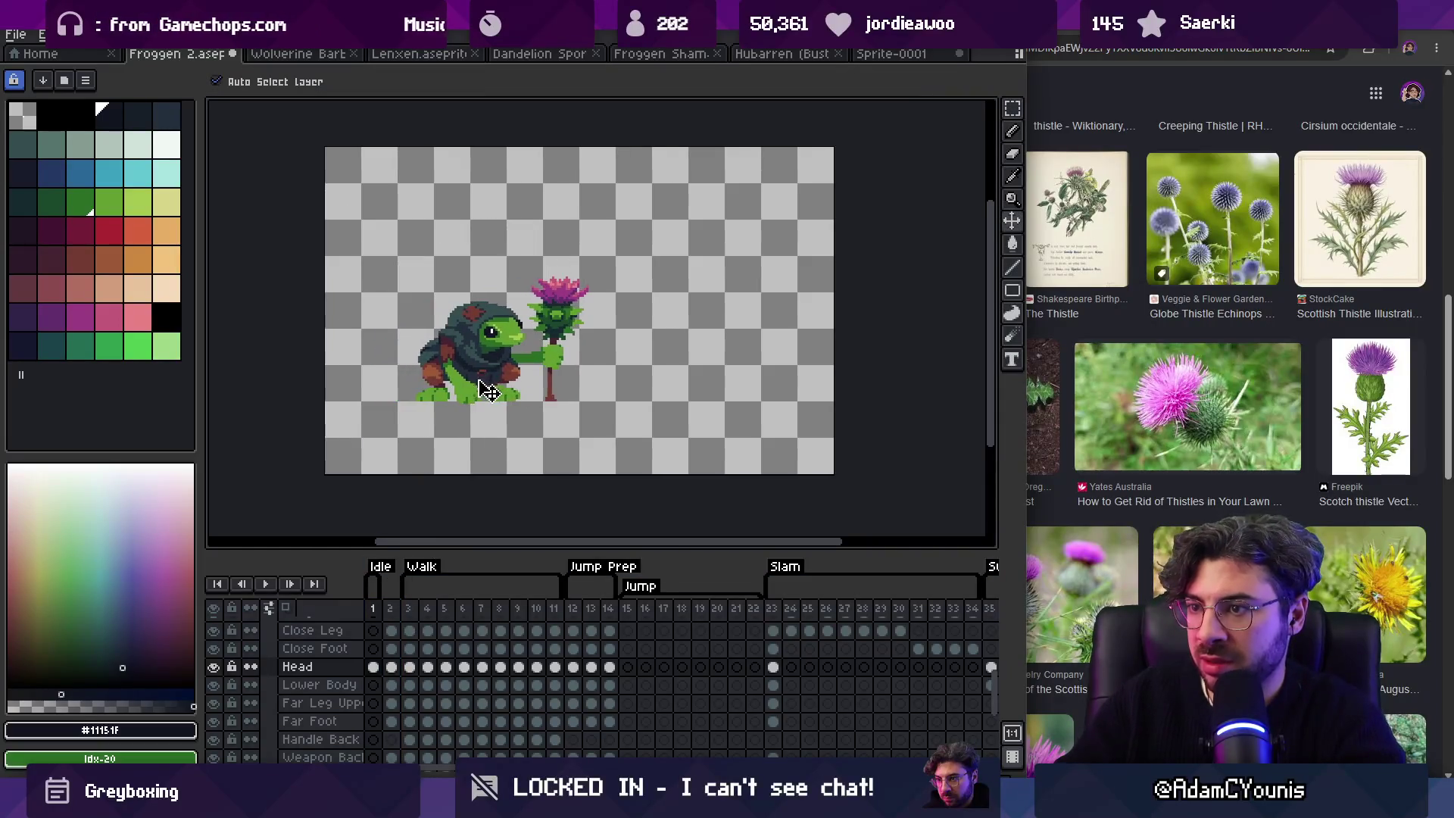
Step: Show Layer 1 for comparison, zoom in on the frog and play the animation preview
click(390, 608)
click(374, 667)
scroll(326, 625, down, 2)
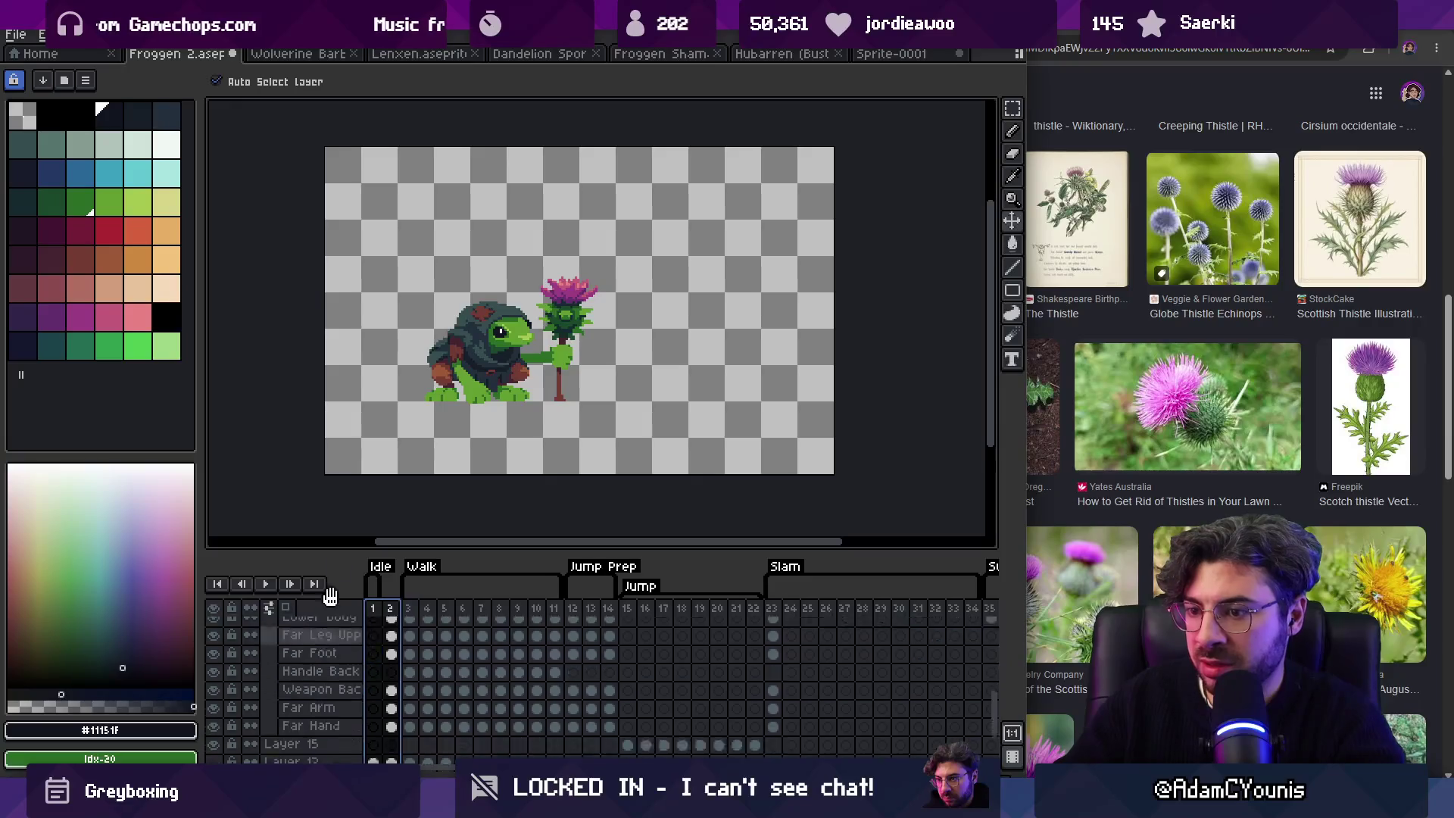
scroll(326, 625, down, 3)
click(220, 706)
key(z)
click(547, 330)
key(v)
key(Return)
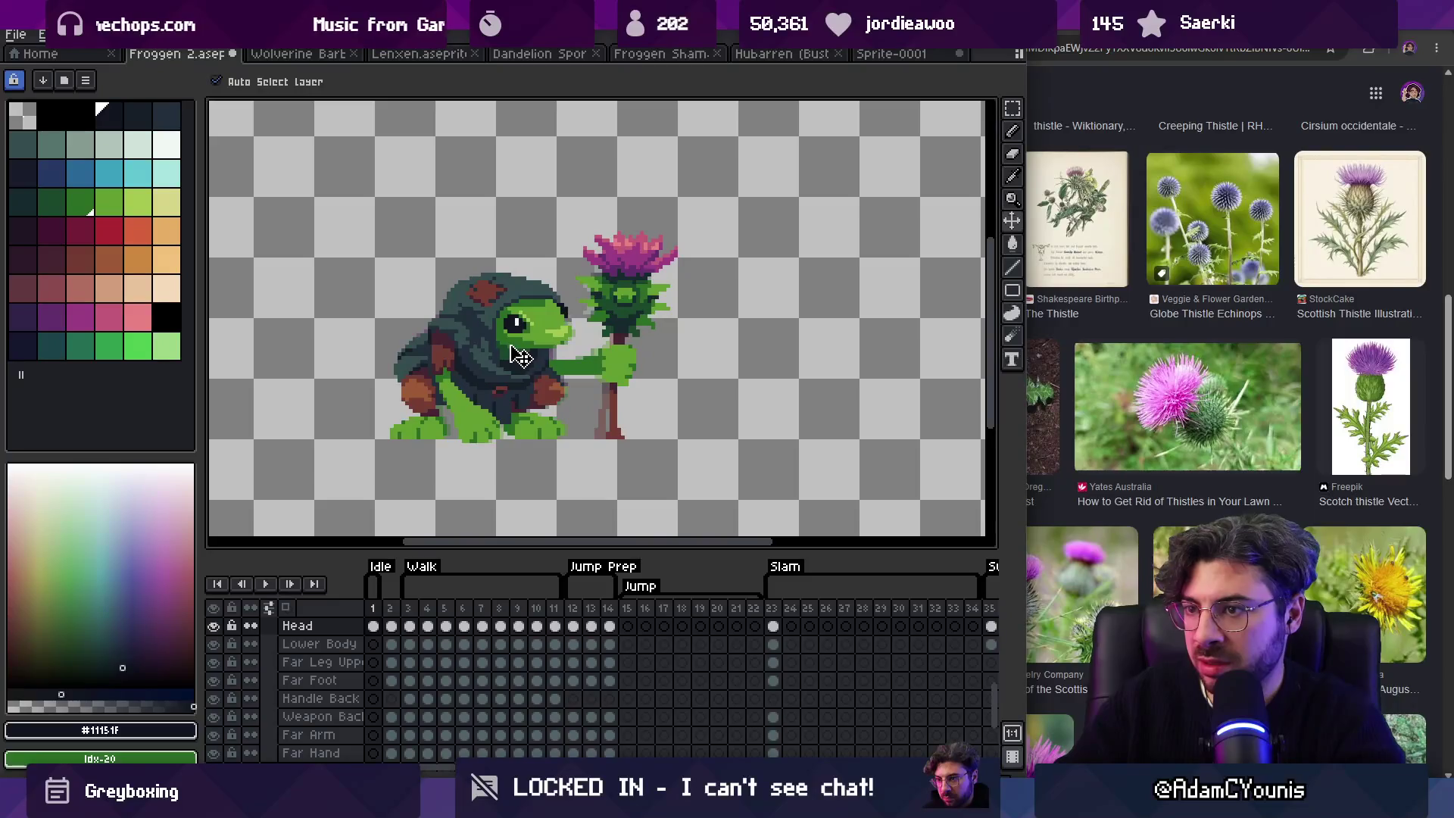
Step: Inspect the new frog up close on frames 2 and 1
key(z)
scroll(560, 296, down, 3)
scroll(568, 283, up, 2)
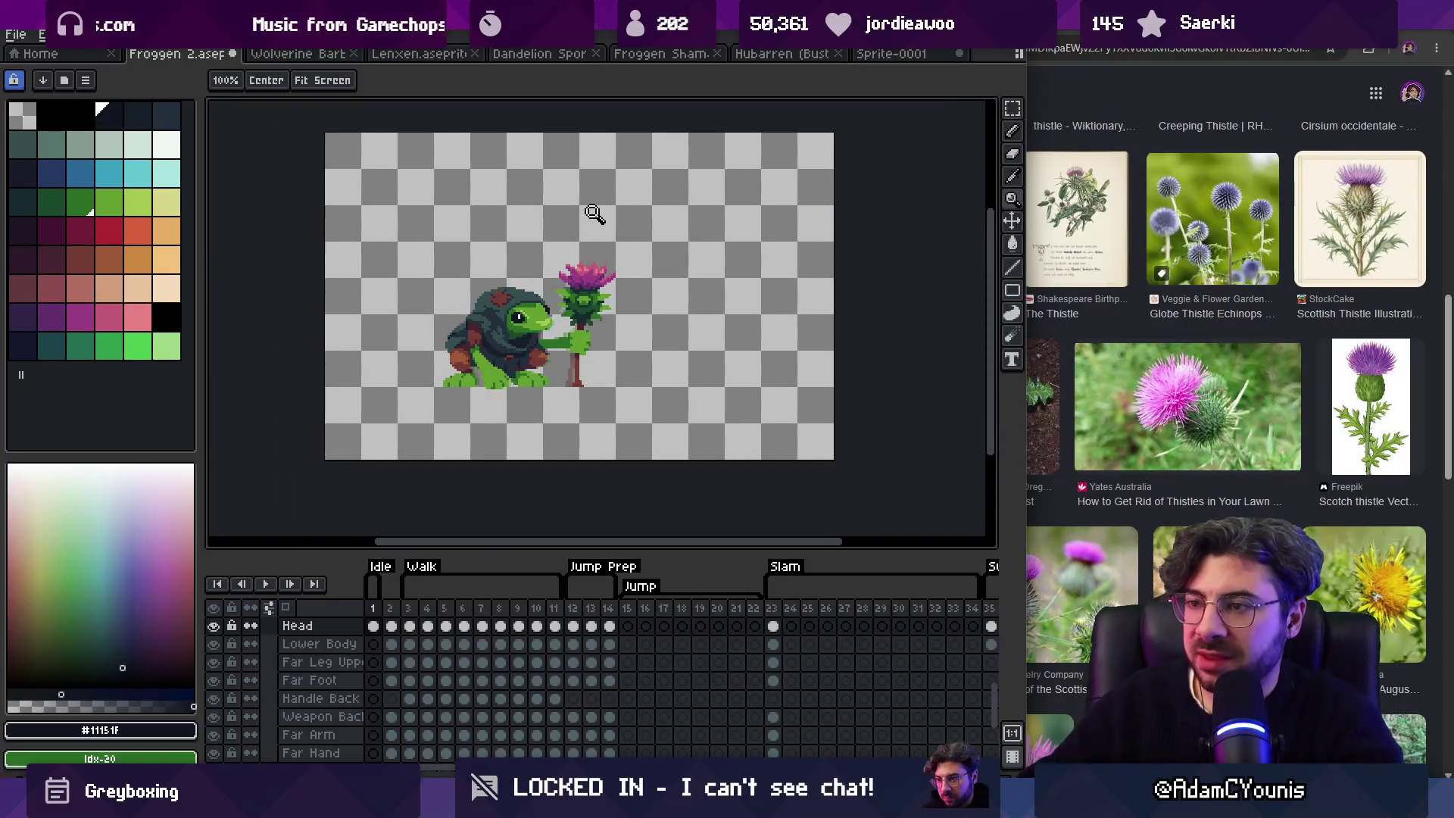
scroll(594, 214, up, 1)
key(v)
scroll(492, 373, up, 2)
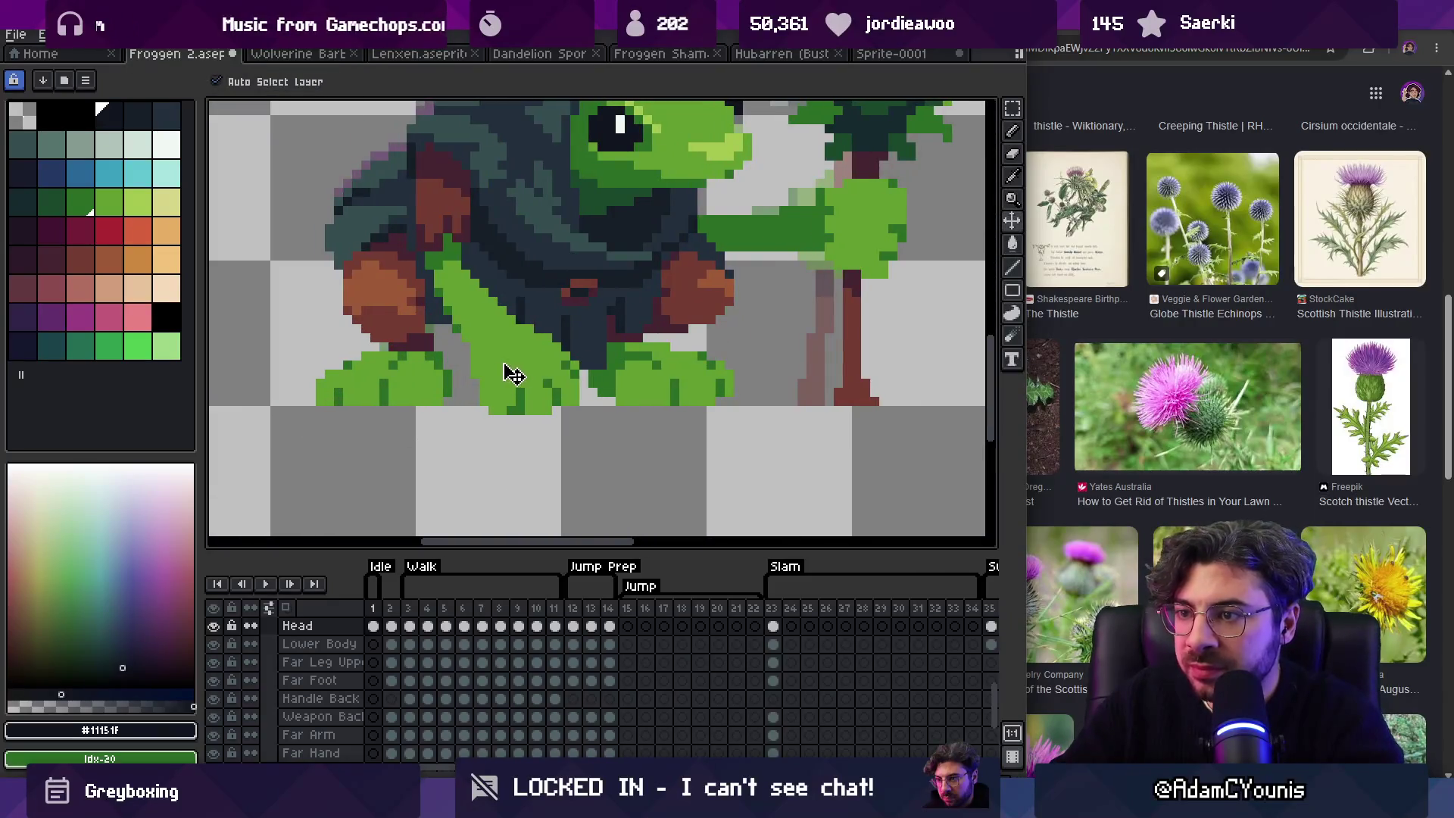
scroll(341, 650, down, 2)
key(h)
scroll(502, 415, down, 5)
drag(502, 414, 491, 422)
click(392, 610)
click(373, 608)
Step: Save Froggen 2 and re-export the sprite sheet, overwriting the old one
key(ctrl+s)
key(Return)
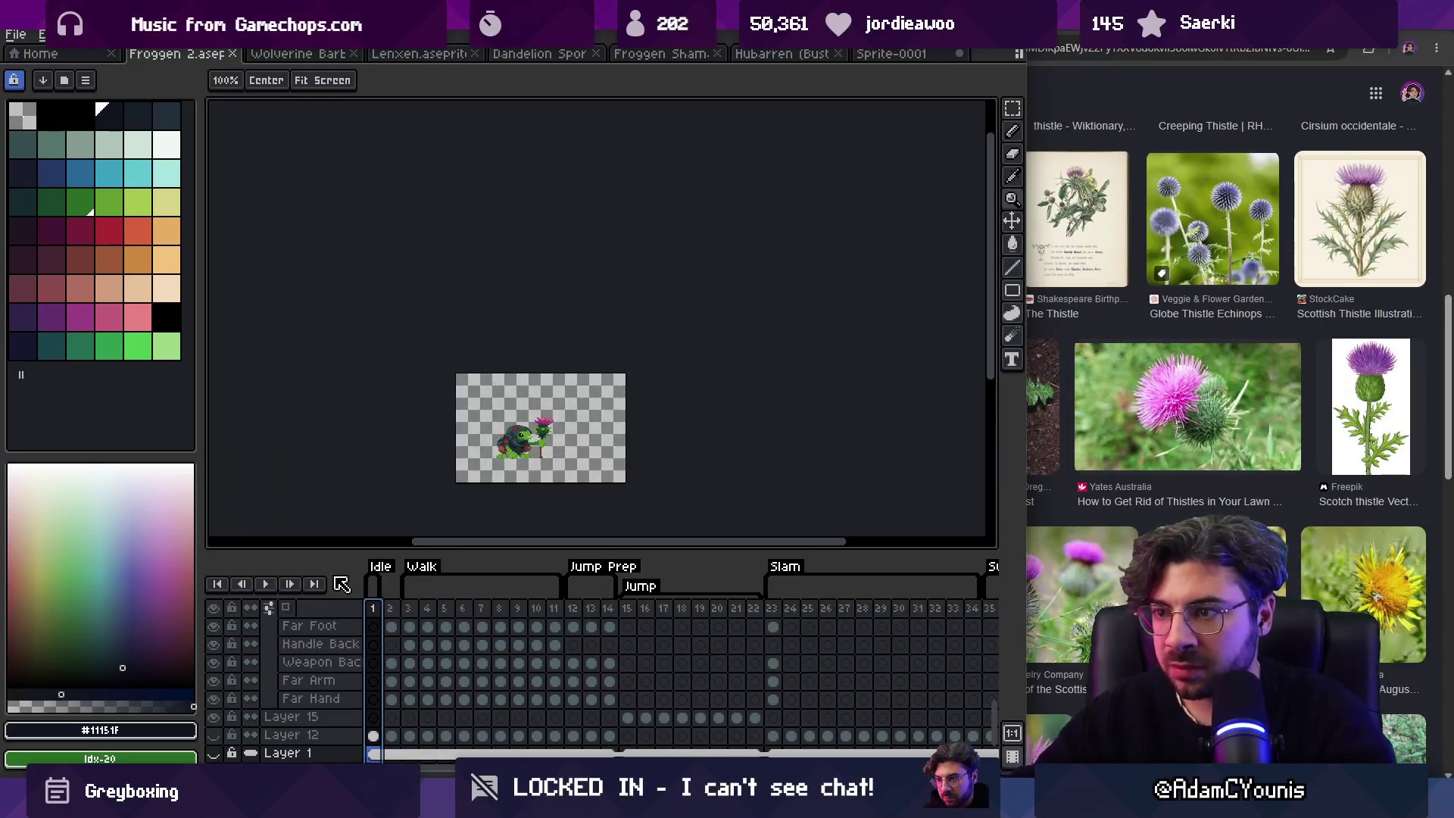
key(alt+Tab)
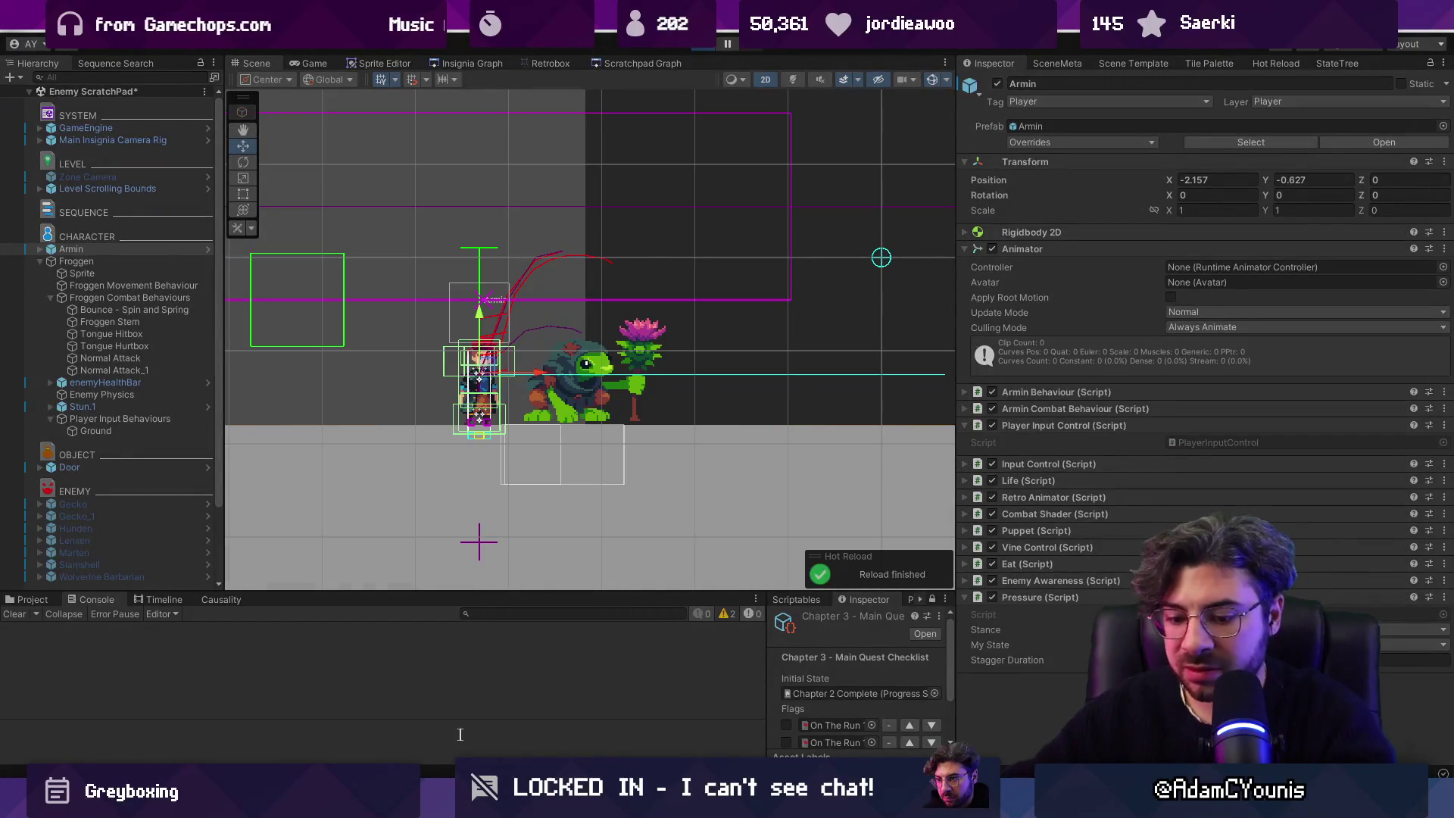
Step: Play-test the frog full-view, rolling it right, left and right, then return to Aseprite
key(ctrl+p)
key(F11)
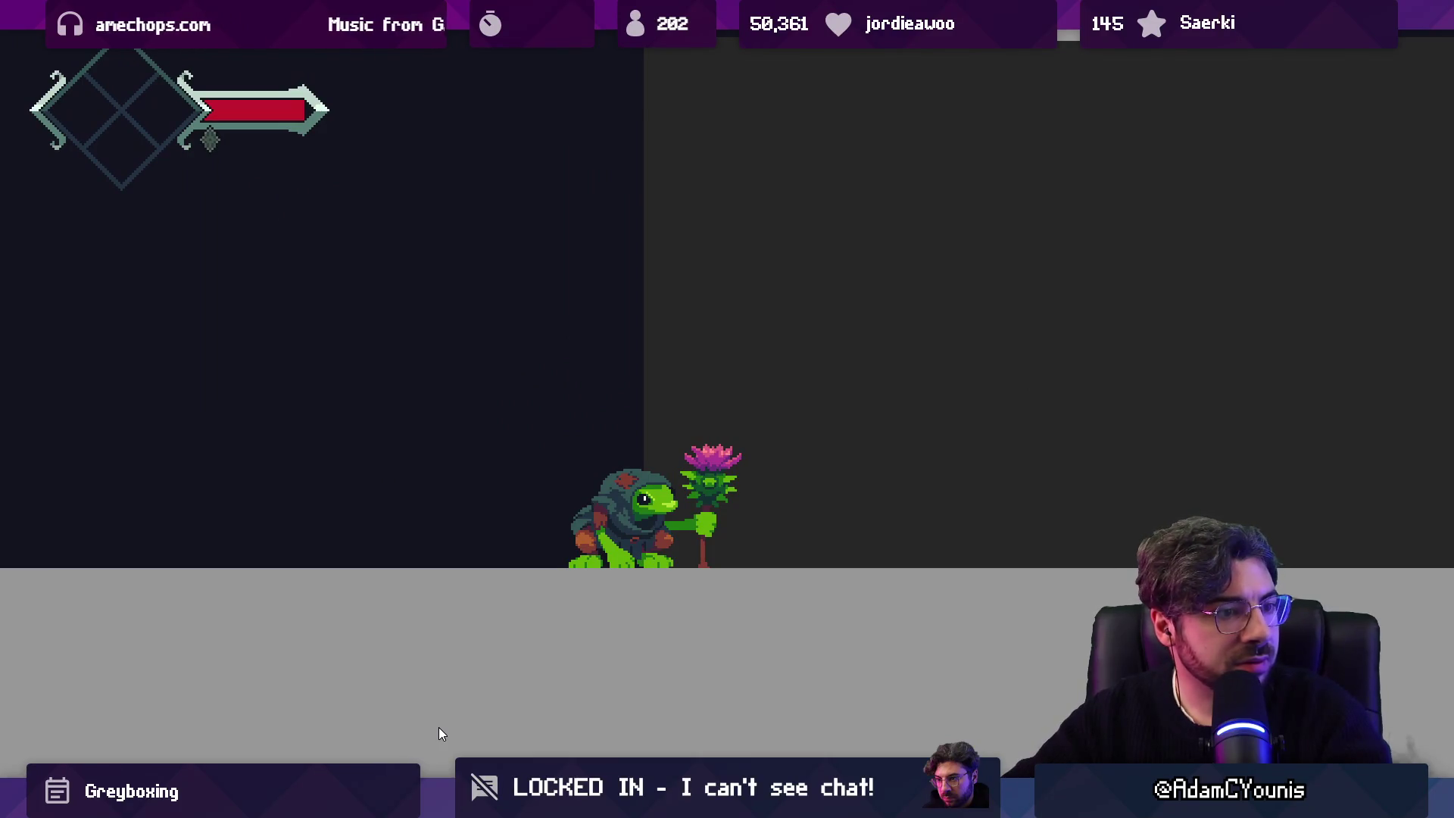
key(Right)
key(Left)
key(Left)
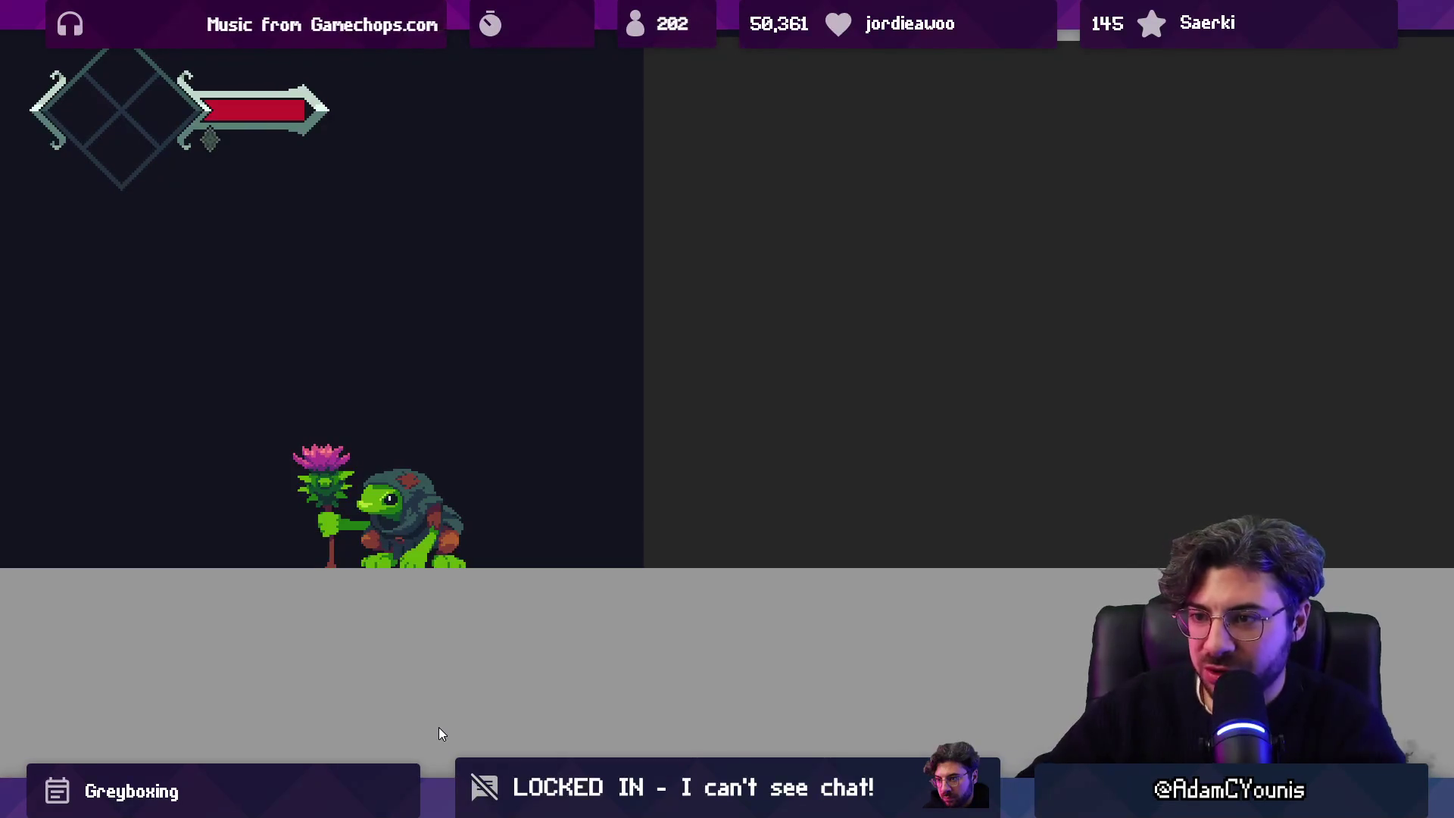
key(Right)
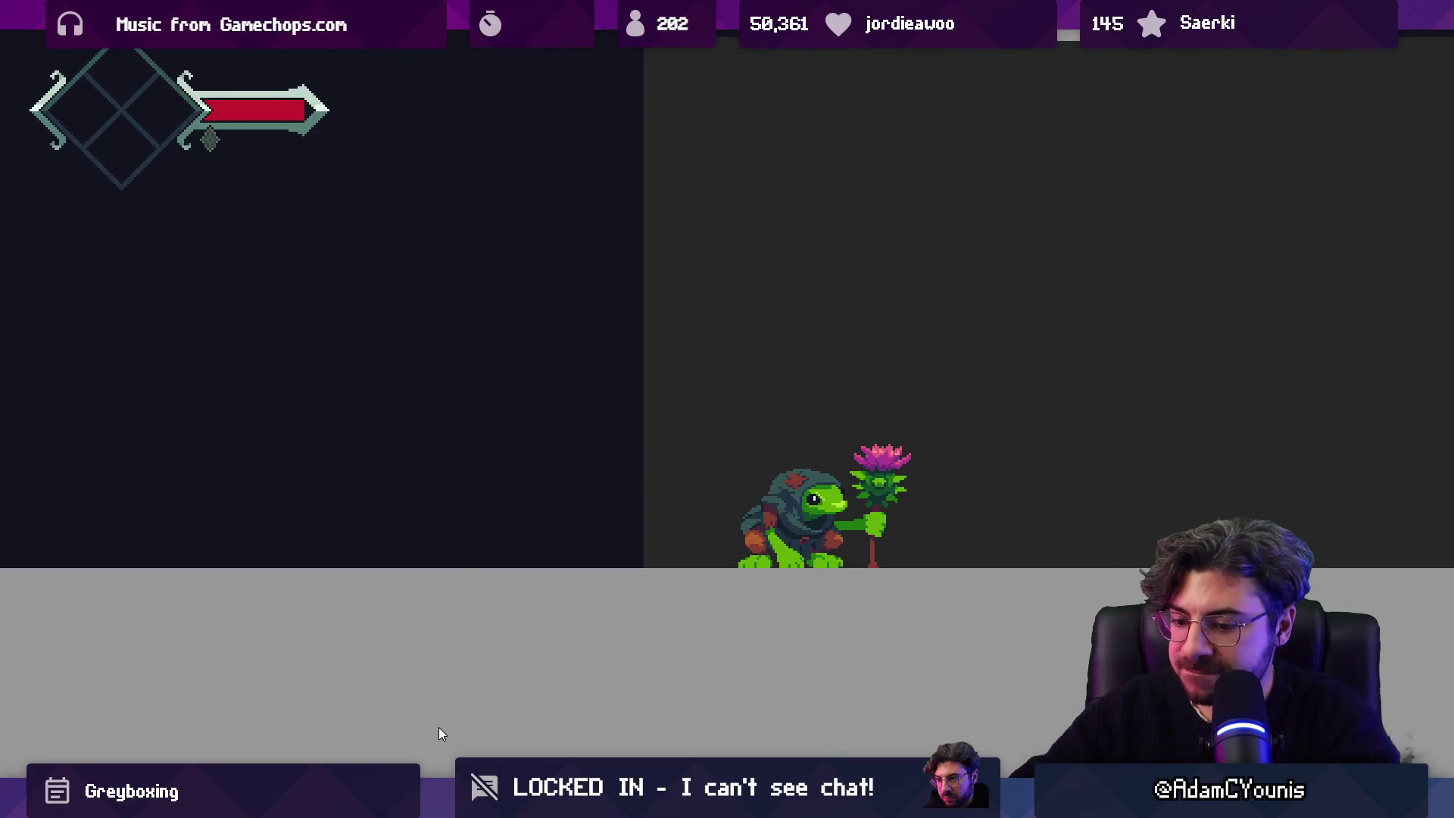
key(shift+space)
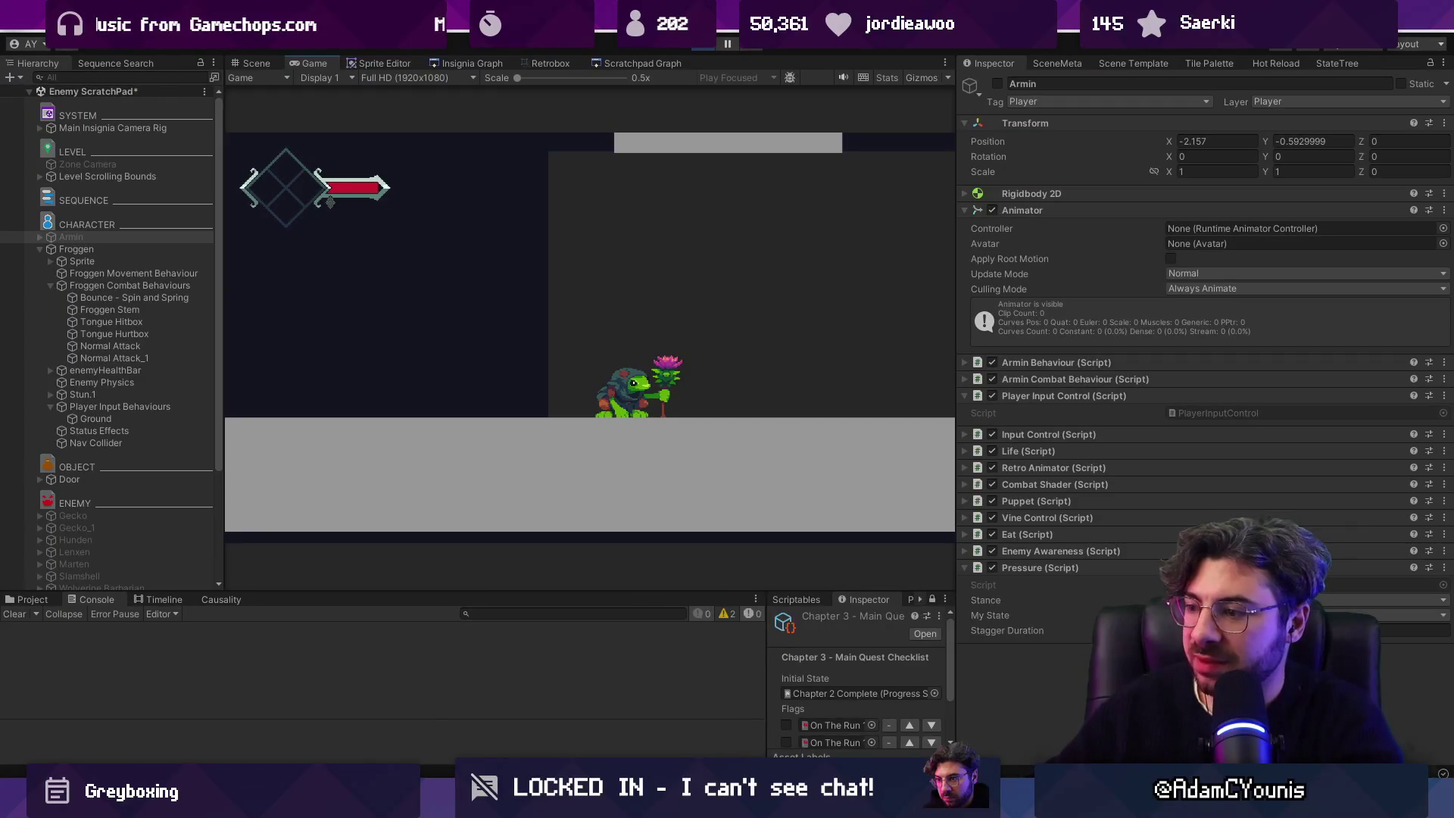
key(alt+Tab)
scroll(503, 422, up, 5)
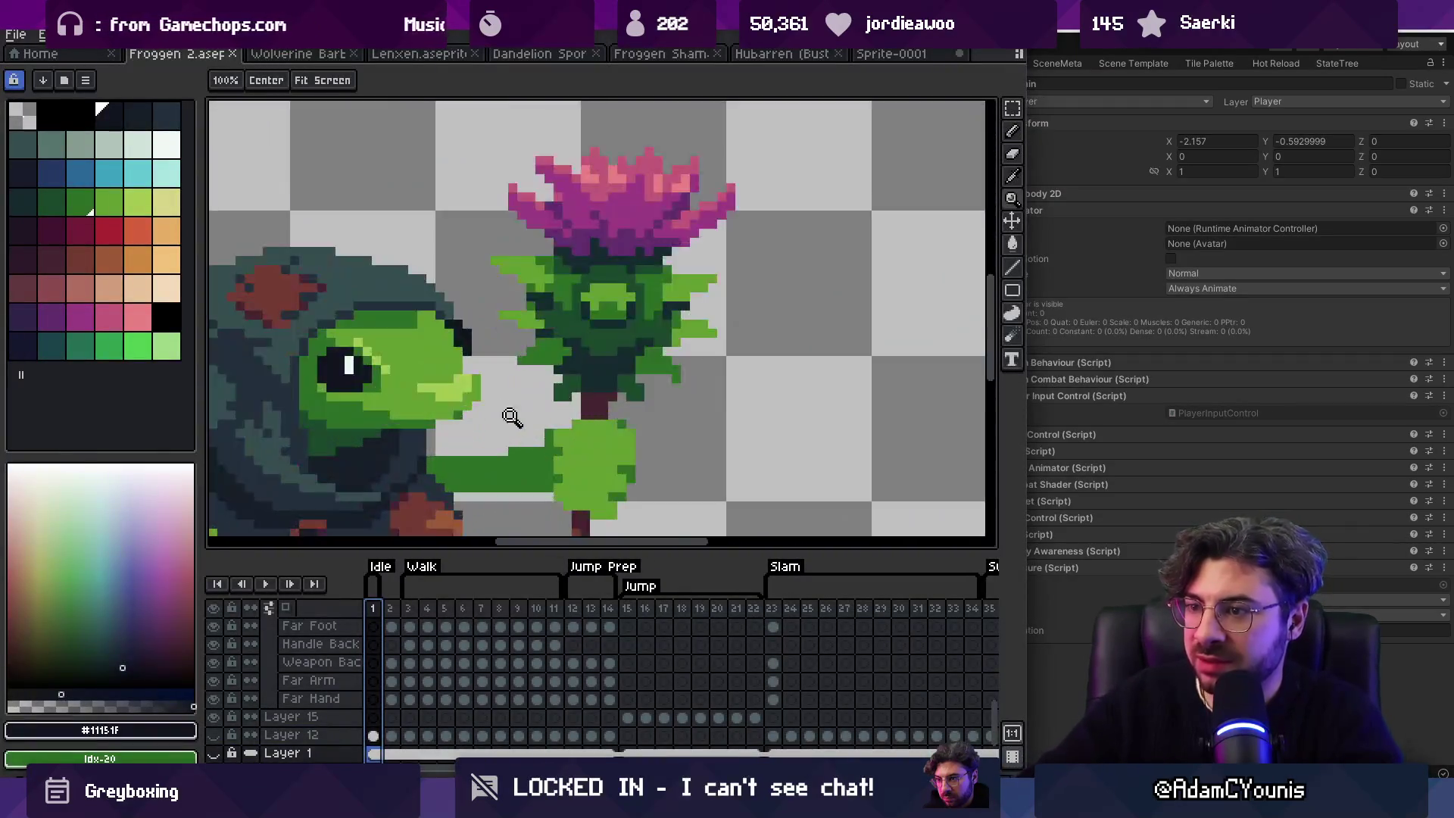
Step: Paint over the stray white eye pixel with the dark pupil colour
scroll(515, 303, up, 1)
alt+click(520, 319)
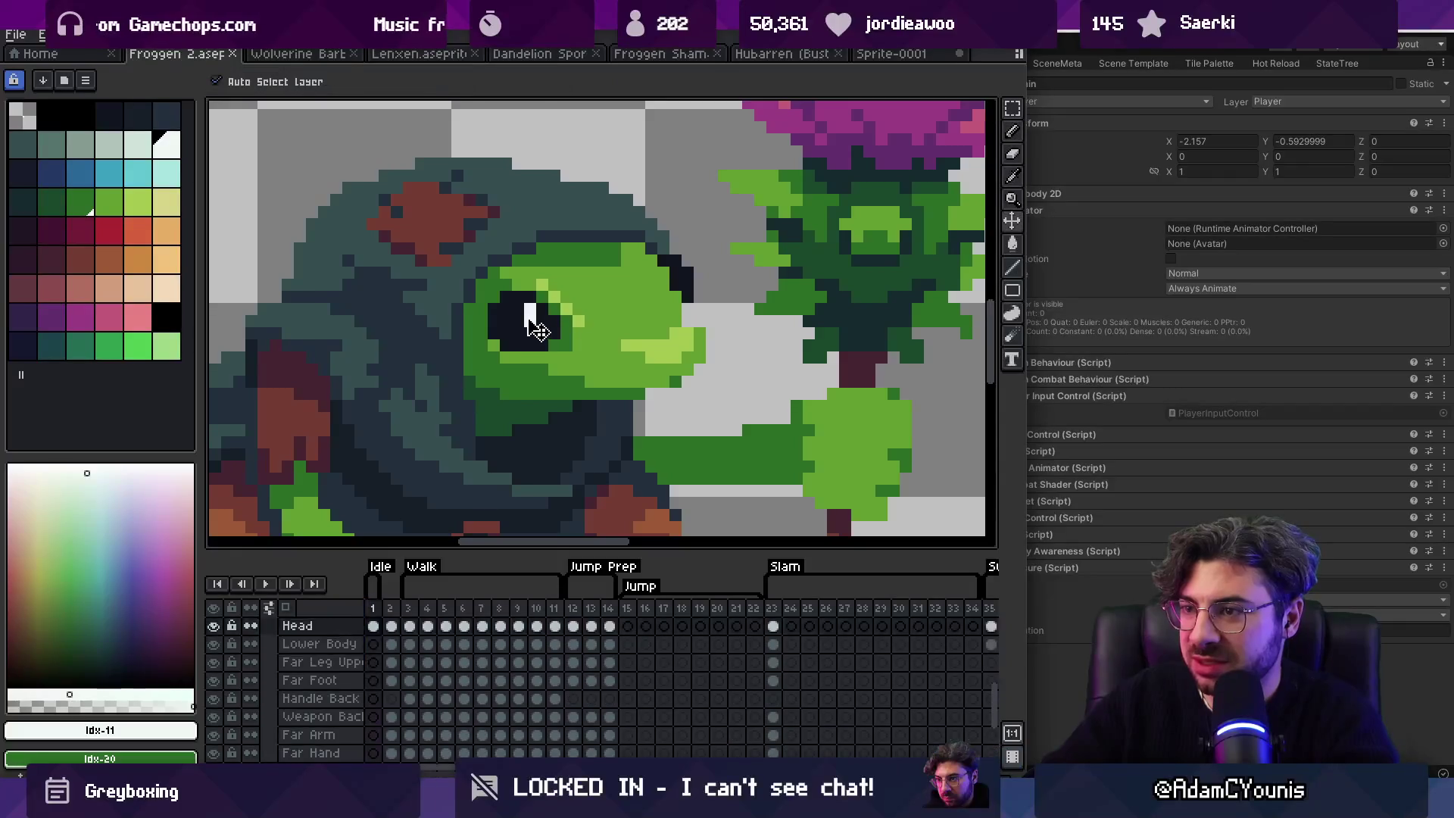
alt+click(520, 319)
click(529, 309)
key(z)
scroll(599, 269, down, 5)
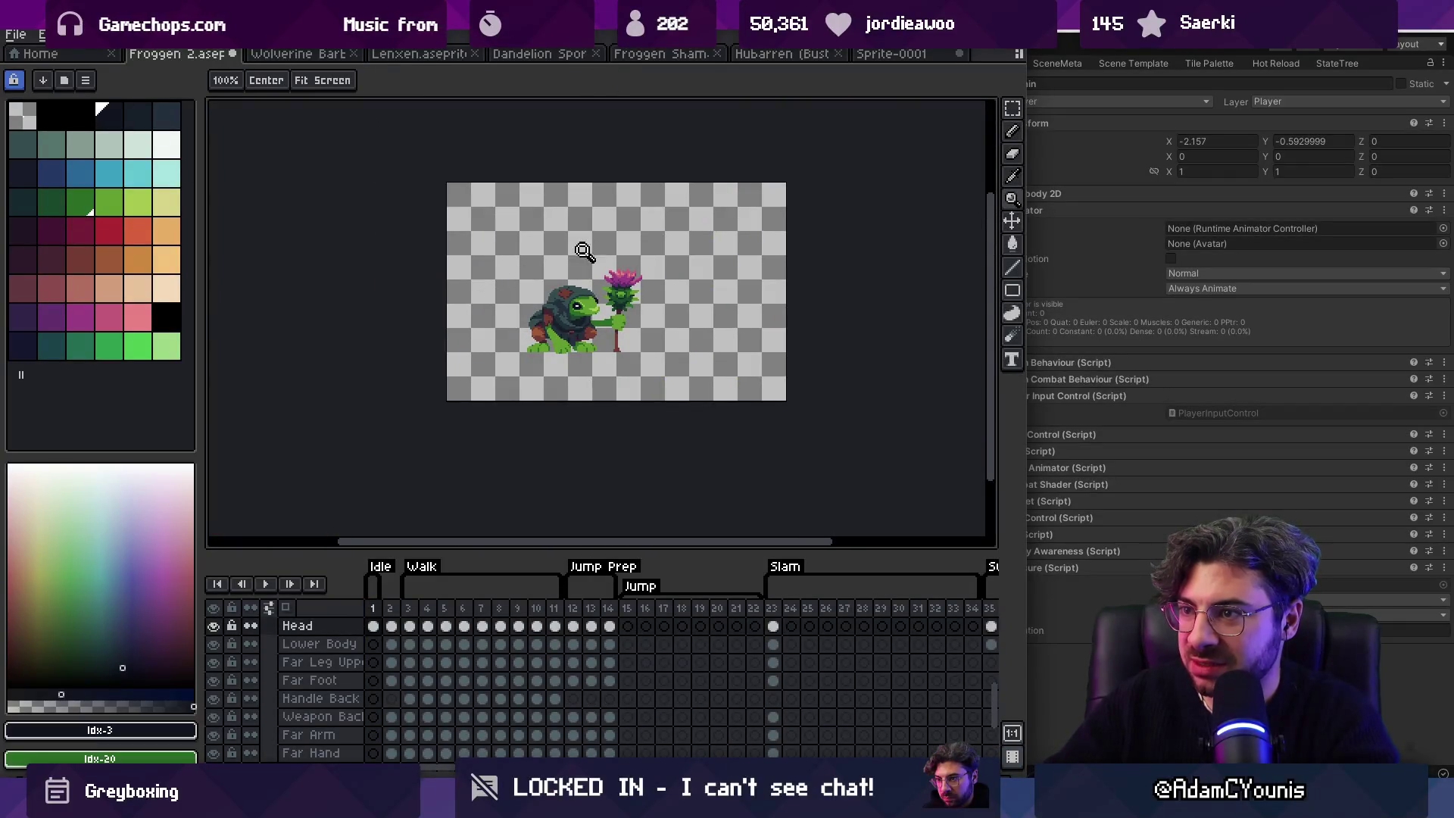
scroll(613, 283, up, 2)
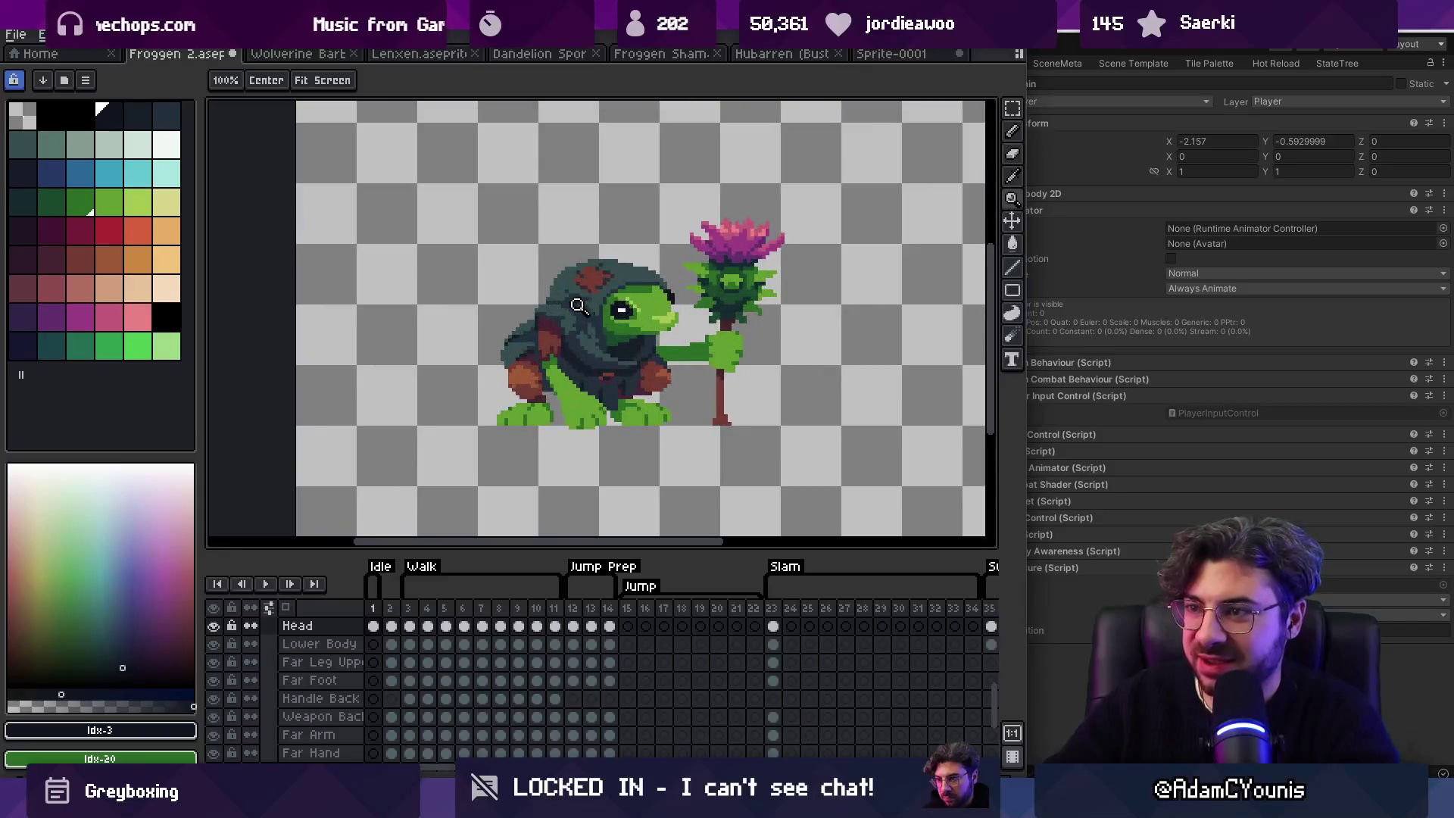
scroll(644, 274, up, 3)
key(v)
key(b)
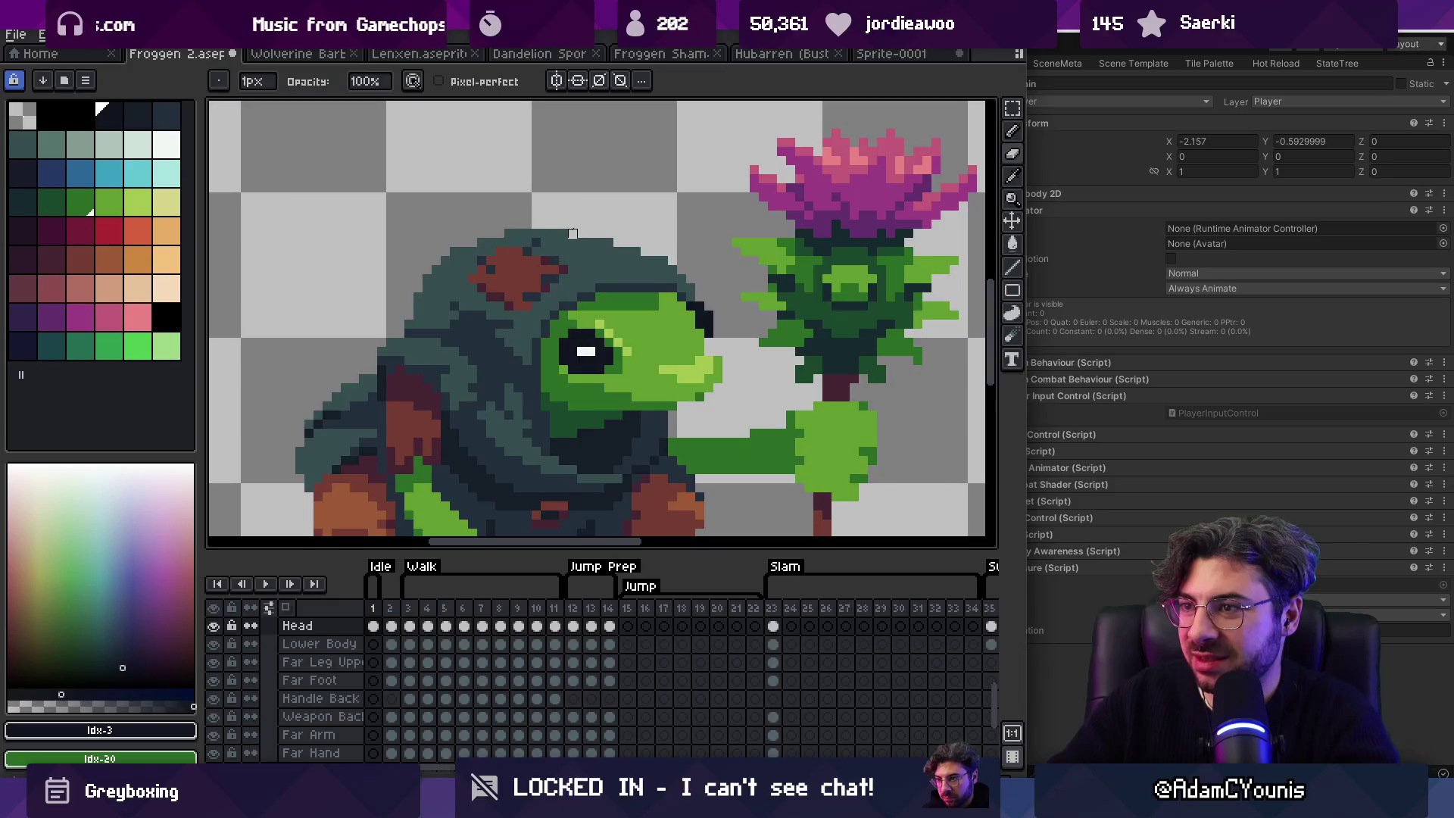
Step: Sample a hood shade from the canvas to rework the eye highlight
key(z)
scroll(621, 228, down, 4)
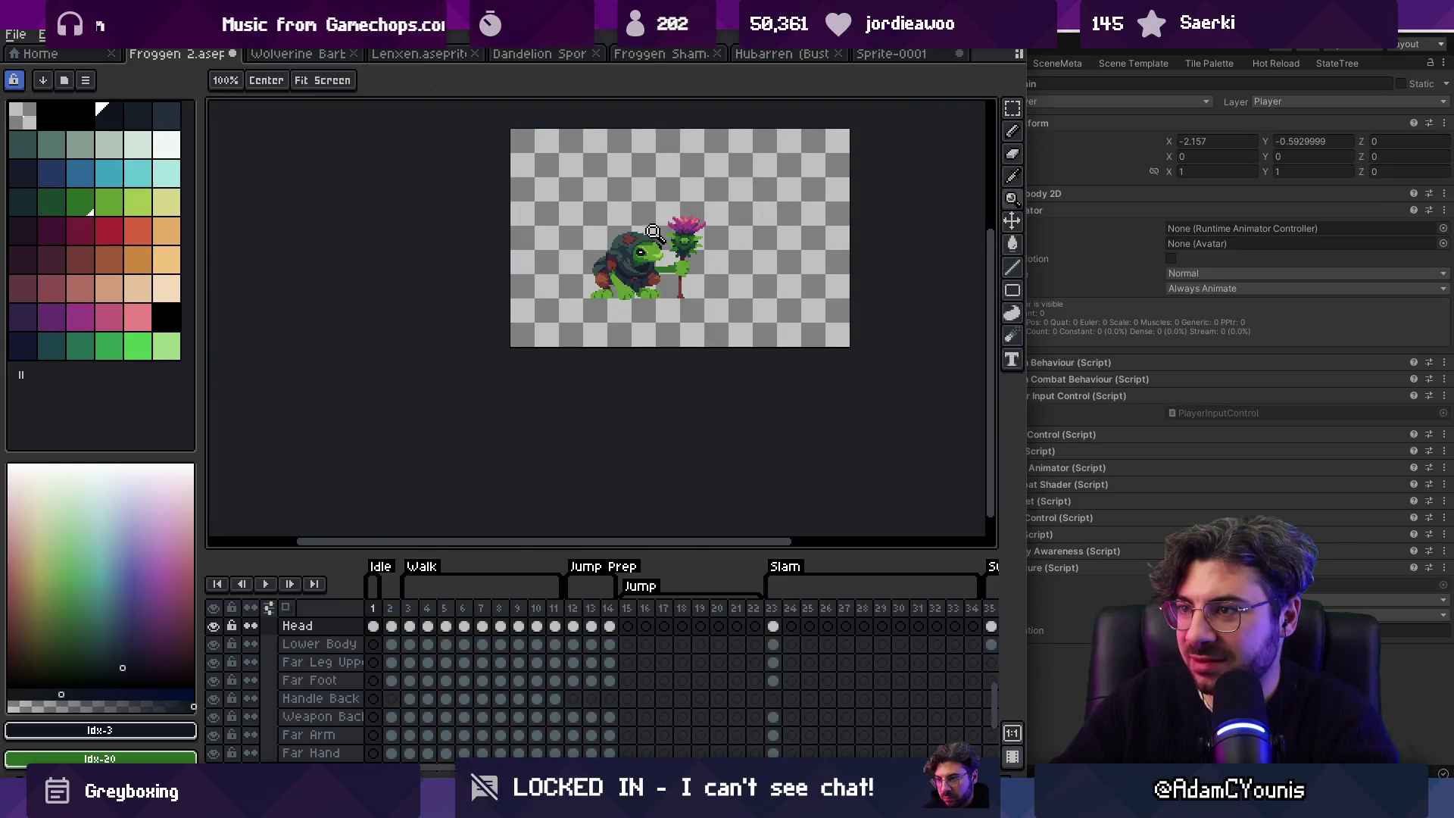
scroll(666, 227, up, 1)
scroll(685, 224, up, 2)
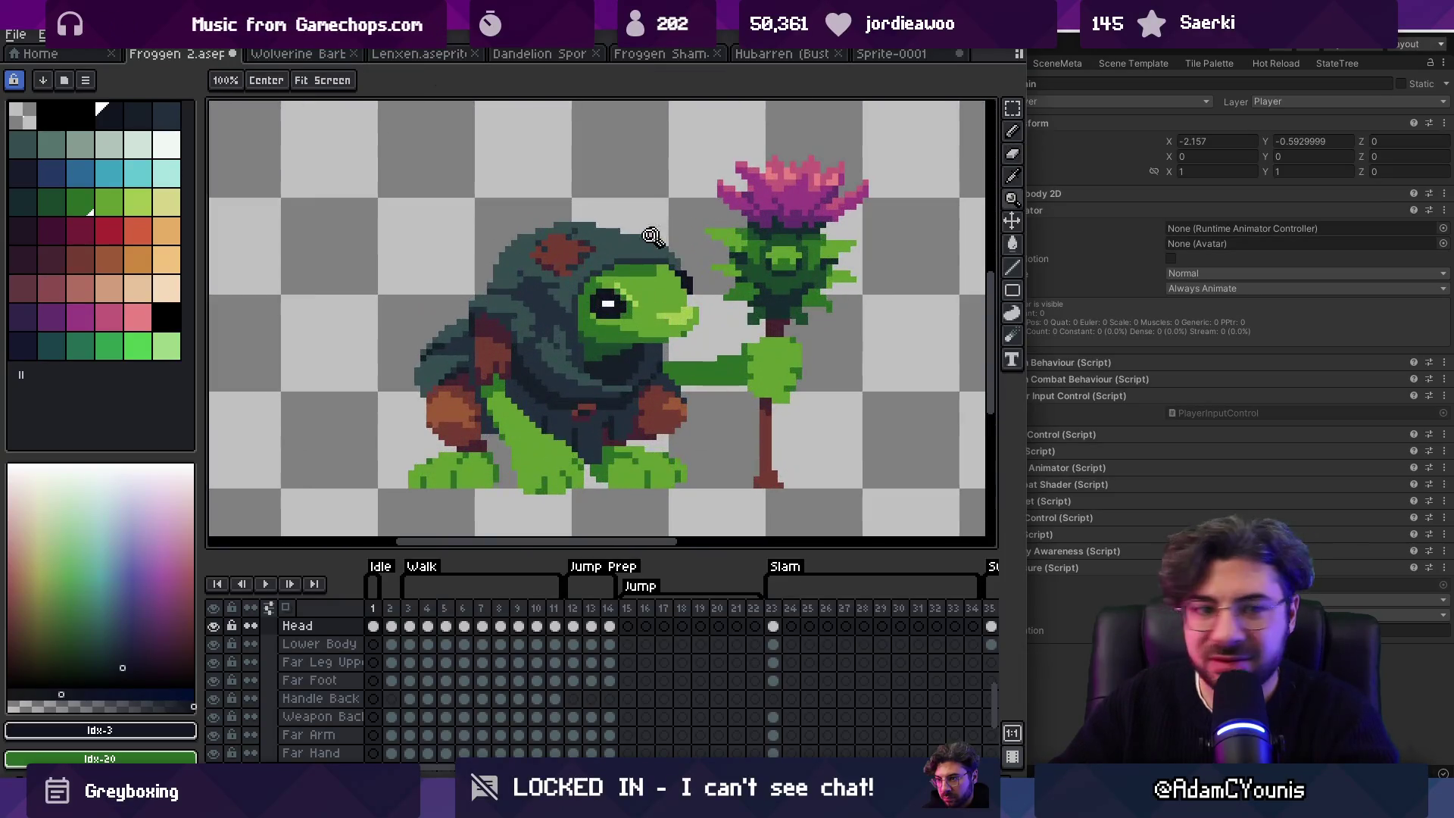
scroll(558, 277, down, 2)
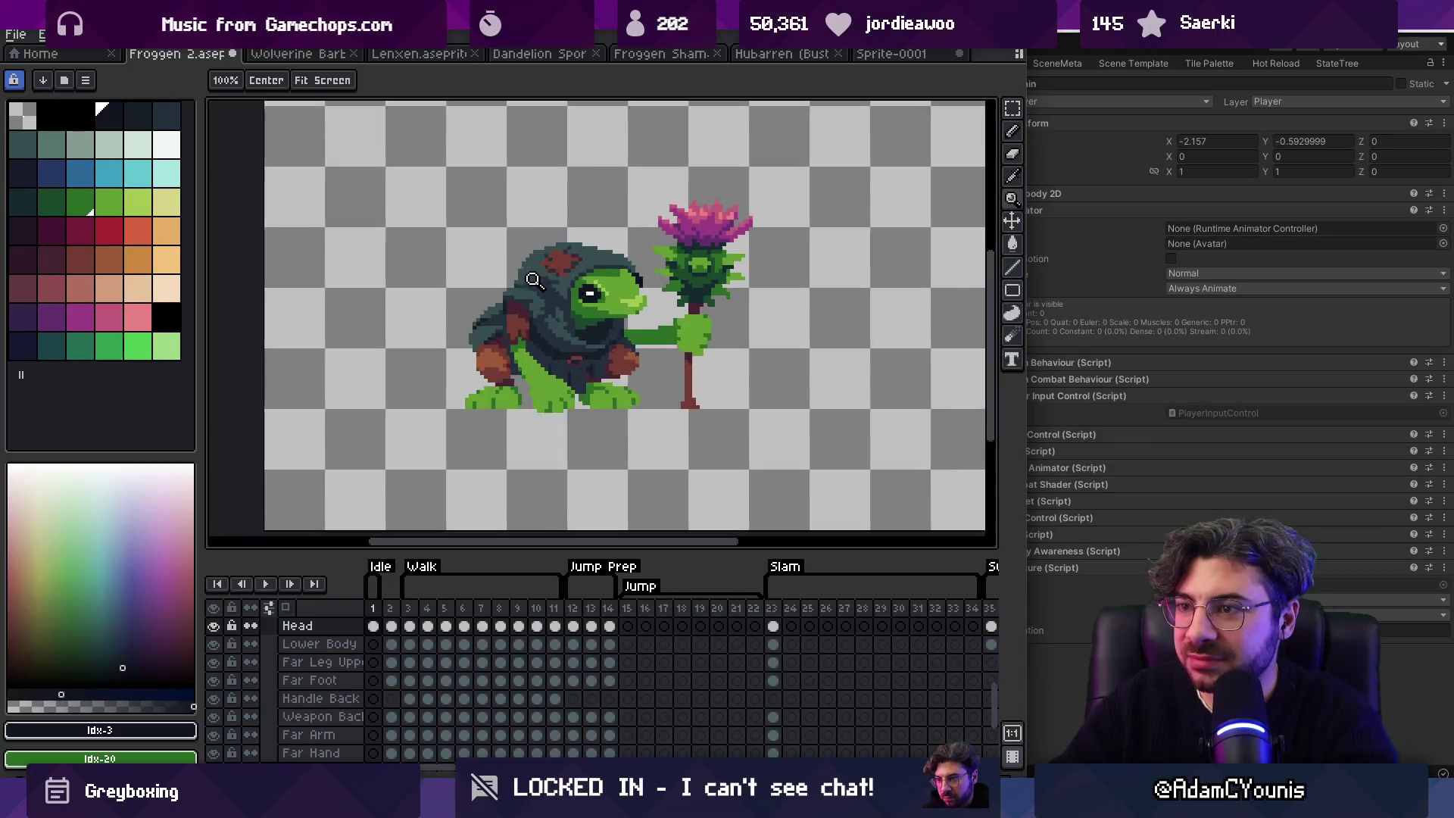
scroll(558, 277, up, 4)
key(i)
click(558, 277)
key(b)
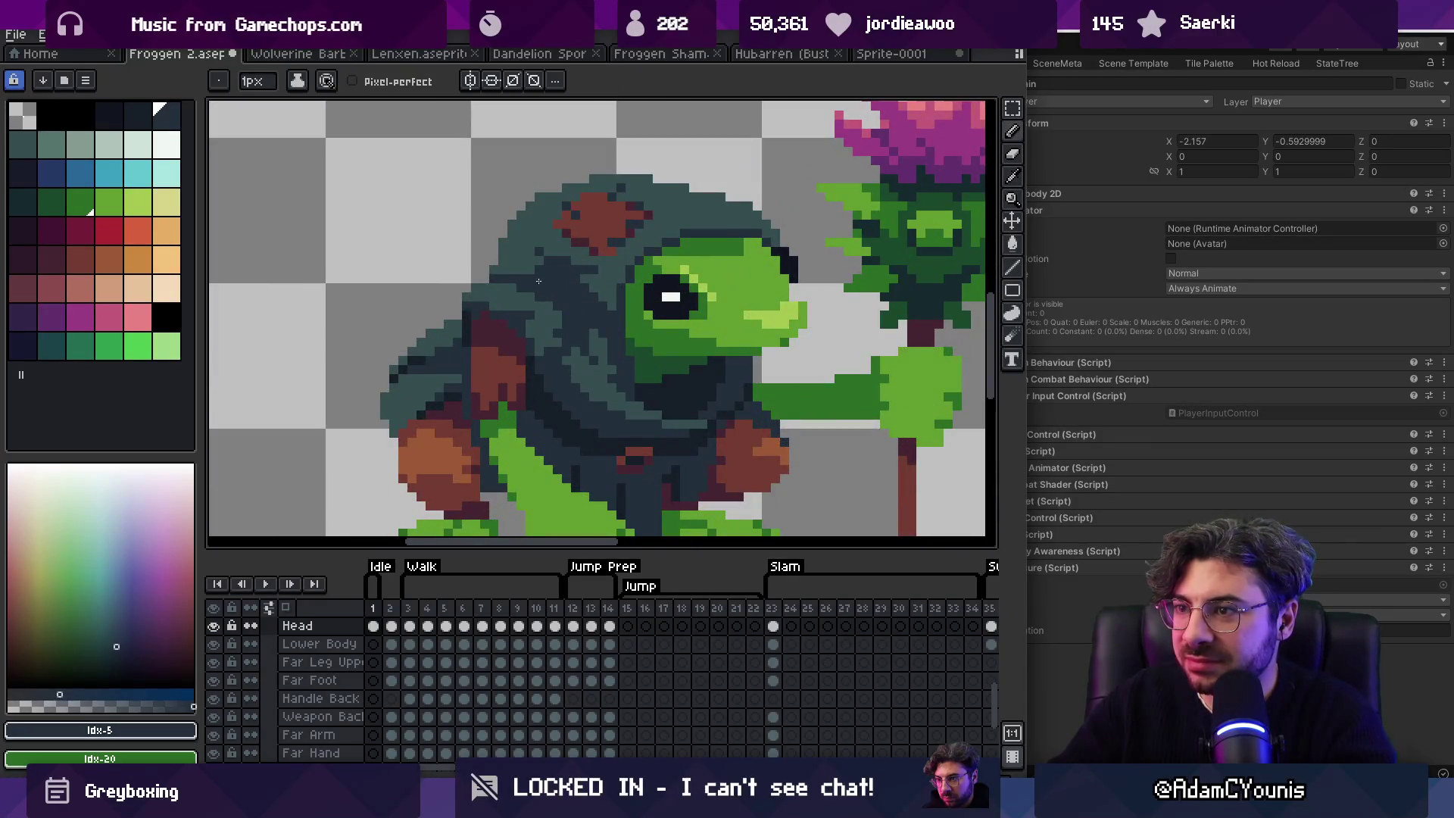
Step: Sample a darker hood shade and continue touching up the eye pixels
key(z)
scroll(590, 310, down, 5)
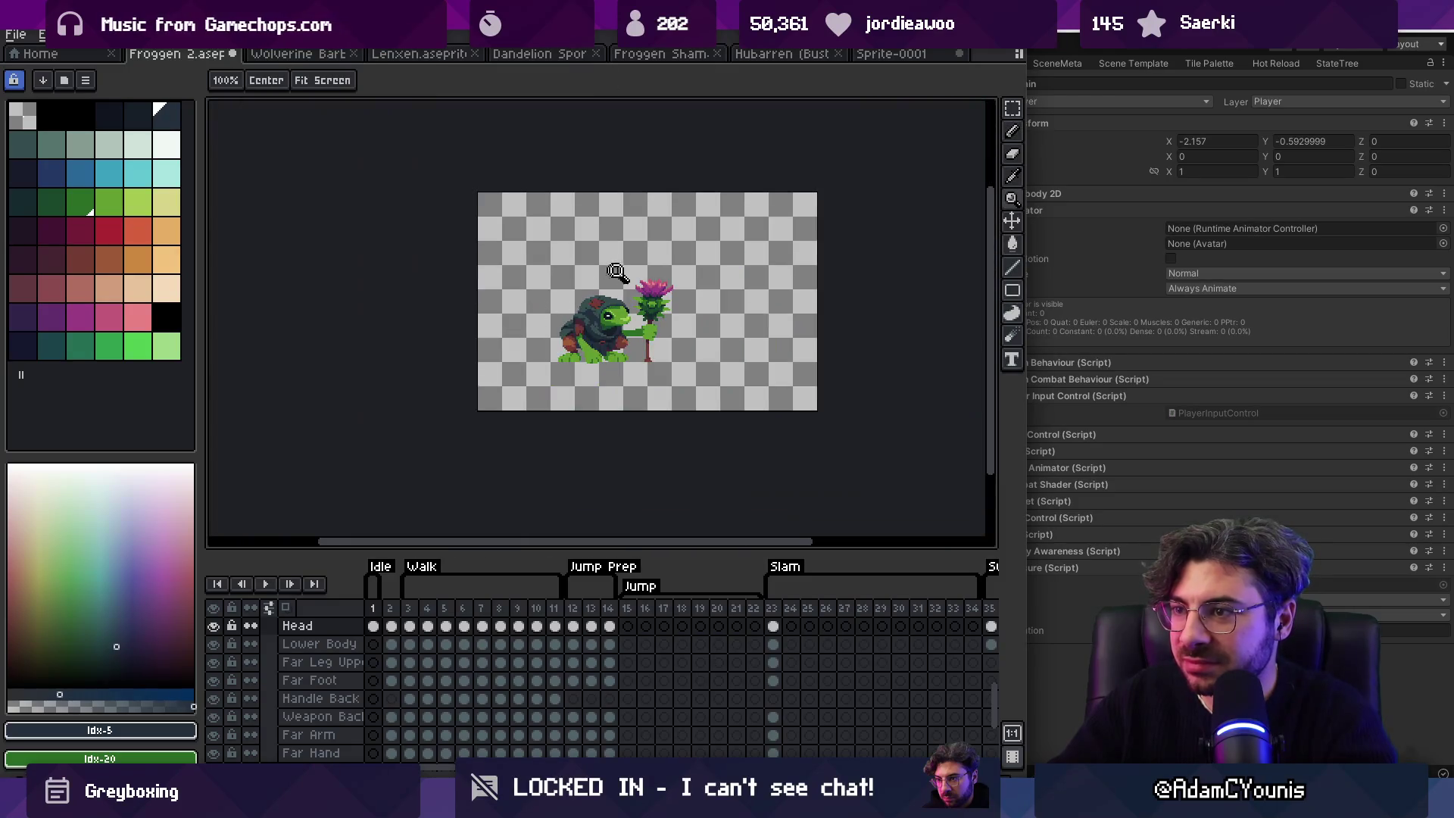
scroll(627, 316, up, 6)
key(i)
click(529, 380)
key(b)
key(z)
scroll(604, 306, down, 5)
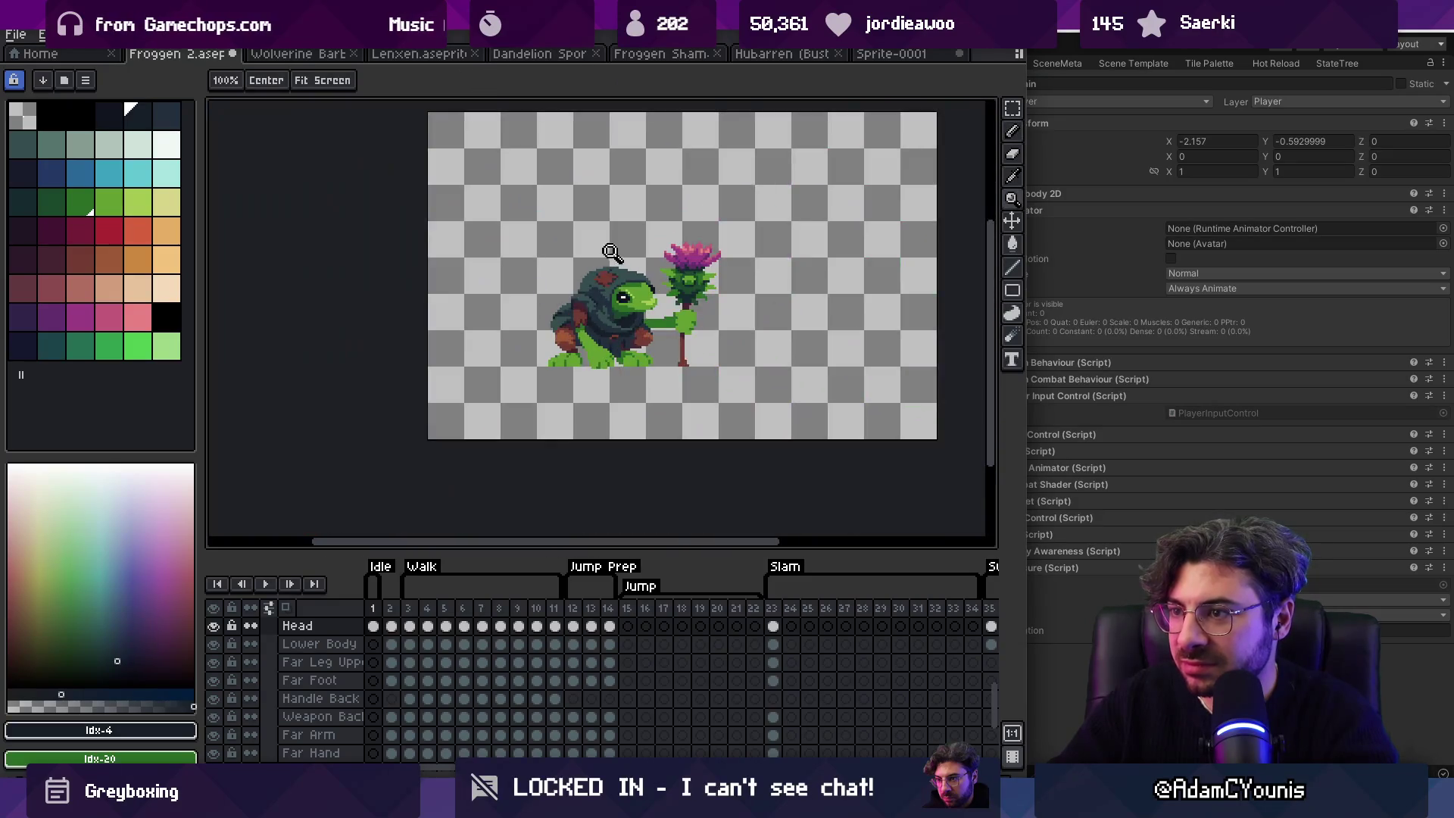
scroll(643, 289, up, 5)
Step: Save the sprite file and bring Unity back to the front
key(ctrl+s)
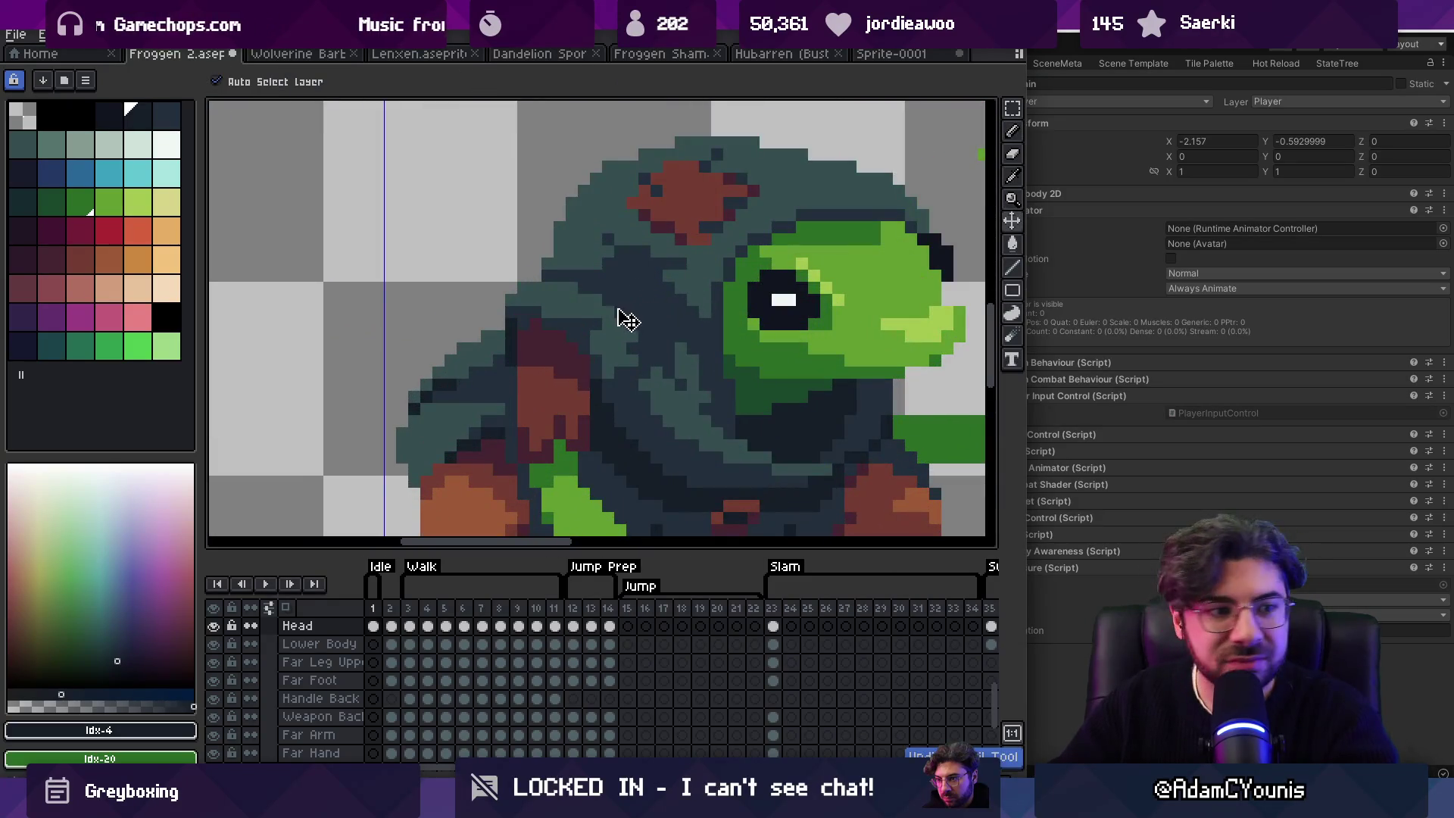
scroll(551, 240, down, 3)
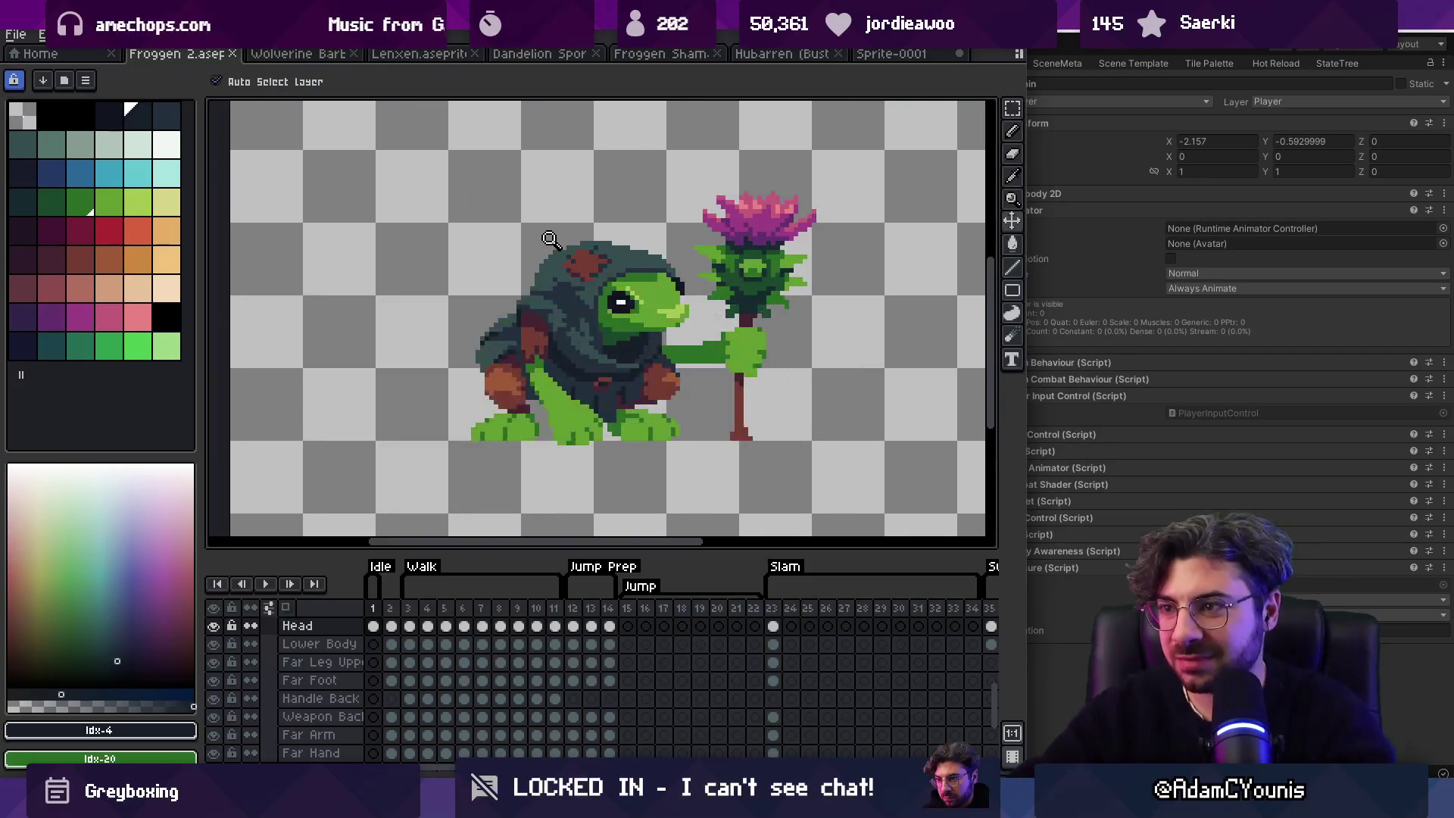
key(alt+Tab)
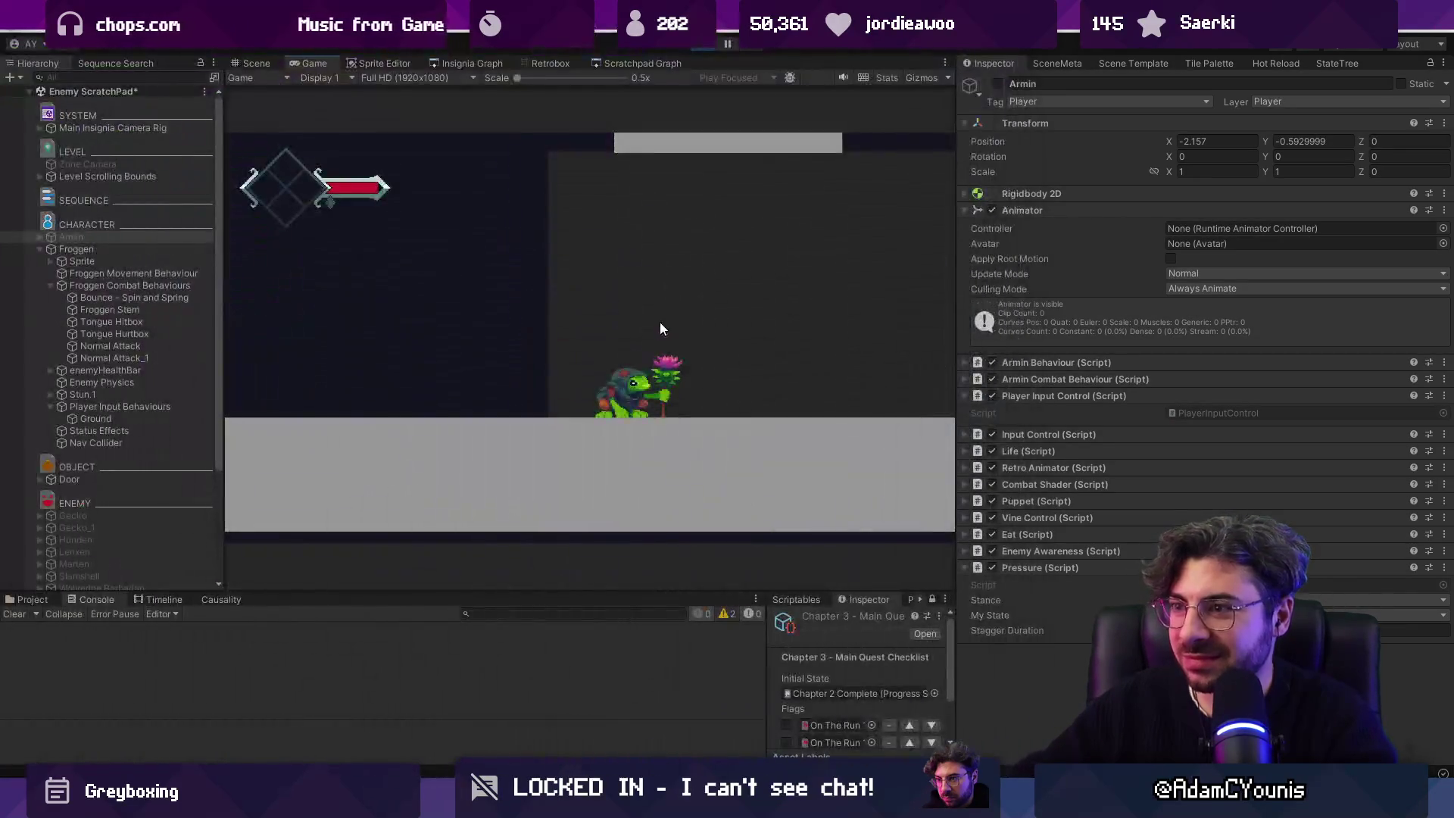
Step: Test the updated frog in the enlarged Game view, then stop play mode and return to Aseprite
key(shift+space)
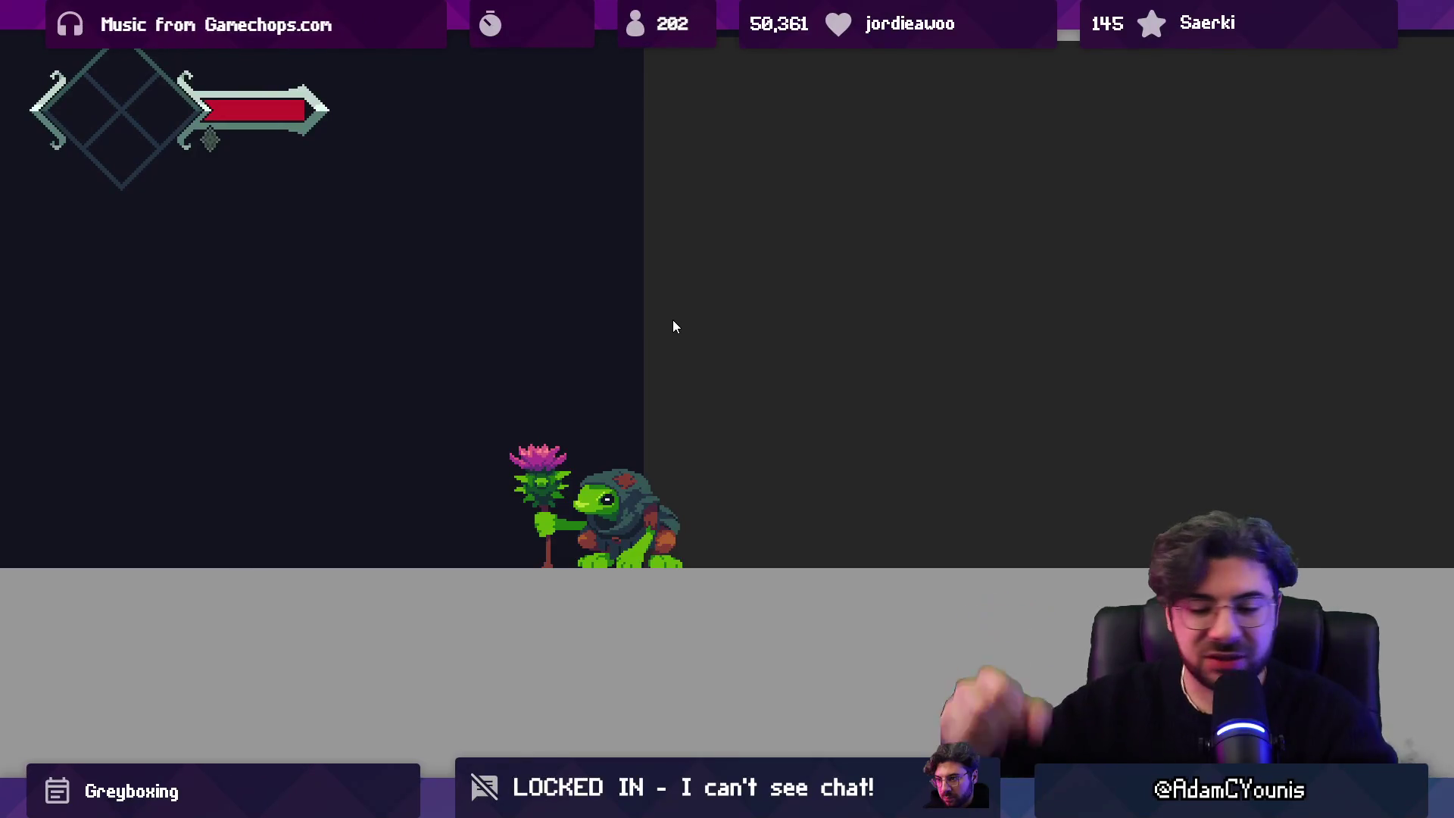
key(shift+space)
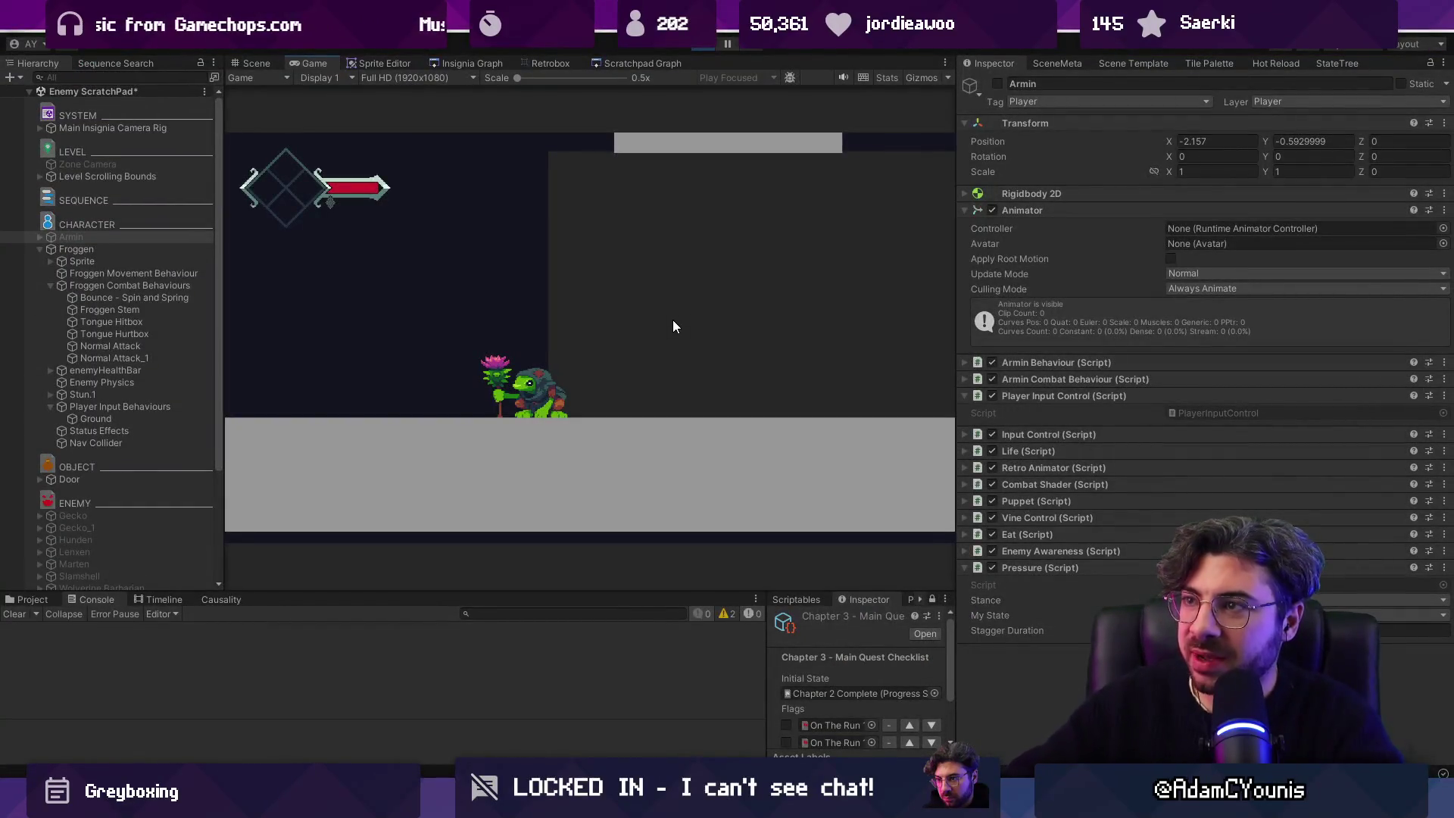
click(708, 47)
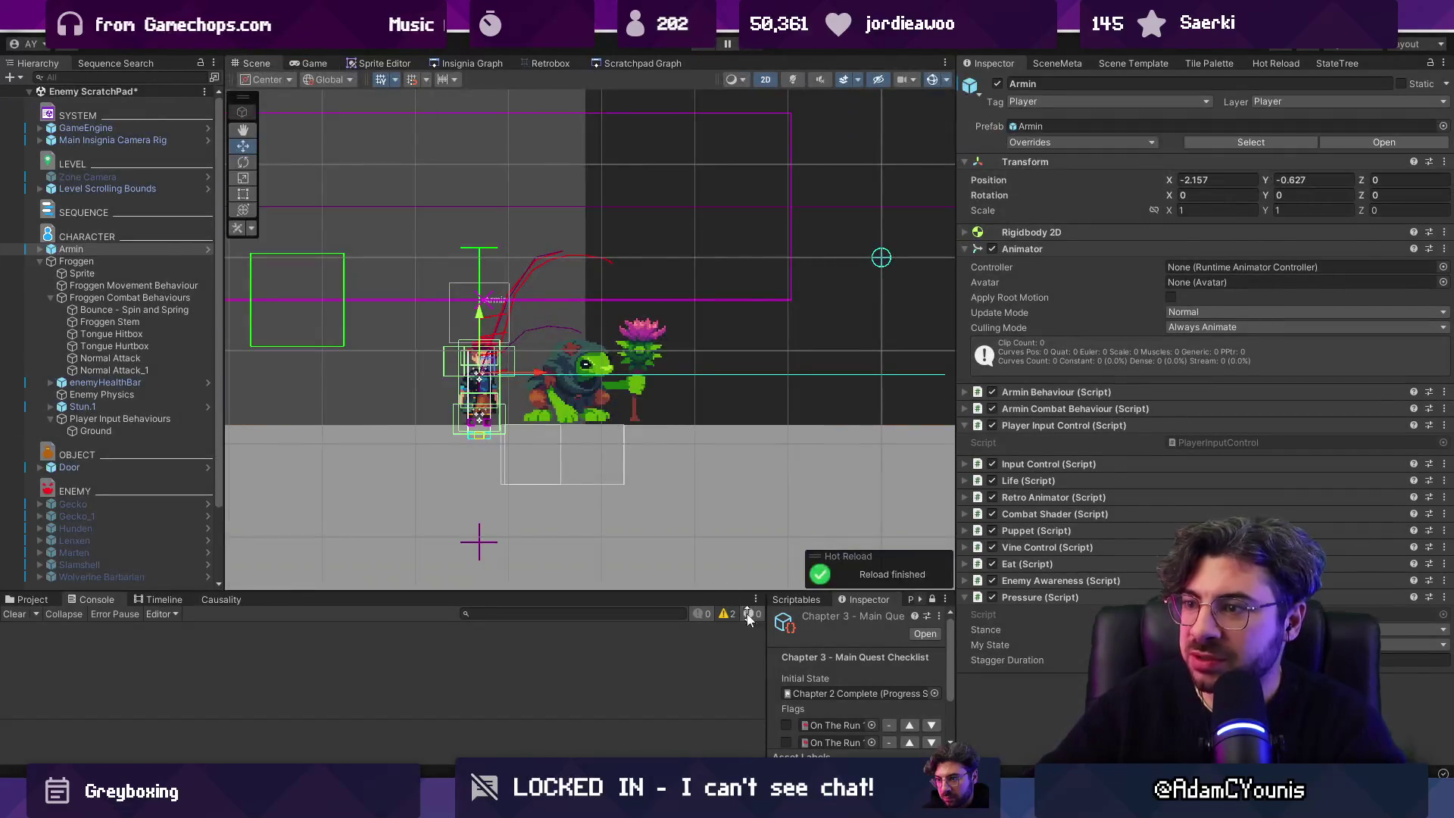
key(alt+Tab)
scroll(548, 334, down, 3)
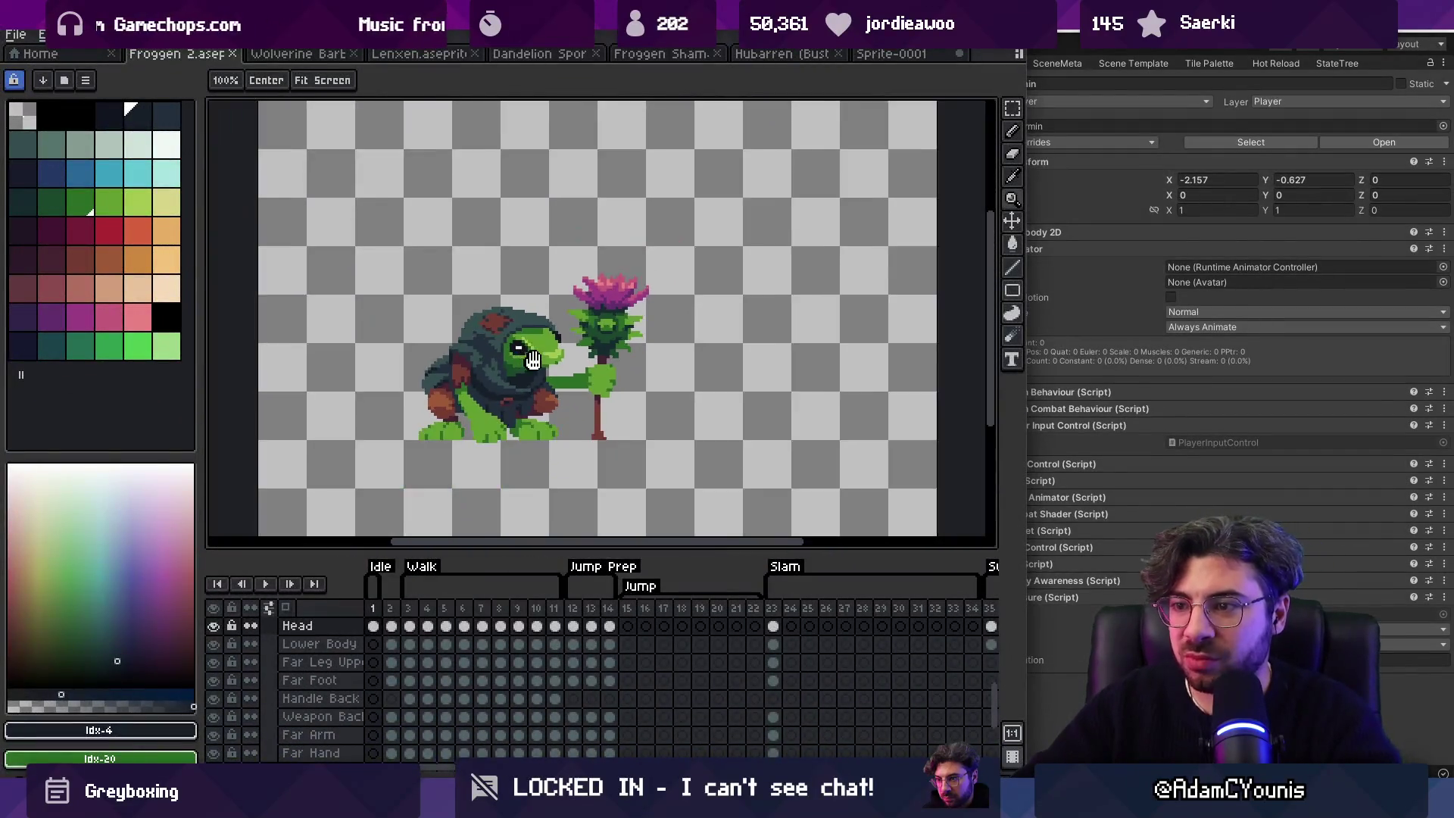
Step: Preview the Froggen animation, then open Sprite-0001 with both frog sprites in view
scroll(529, 379, down, 1)
scroll(530, 383, up, 1)
key(m)
key(Return)
key(Return)
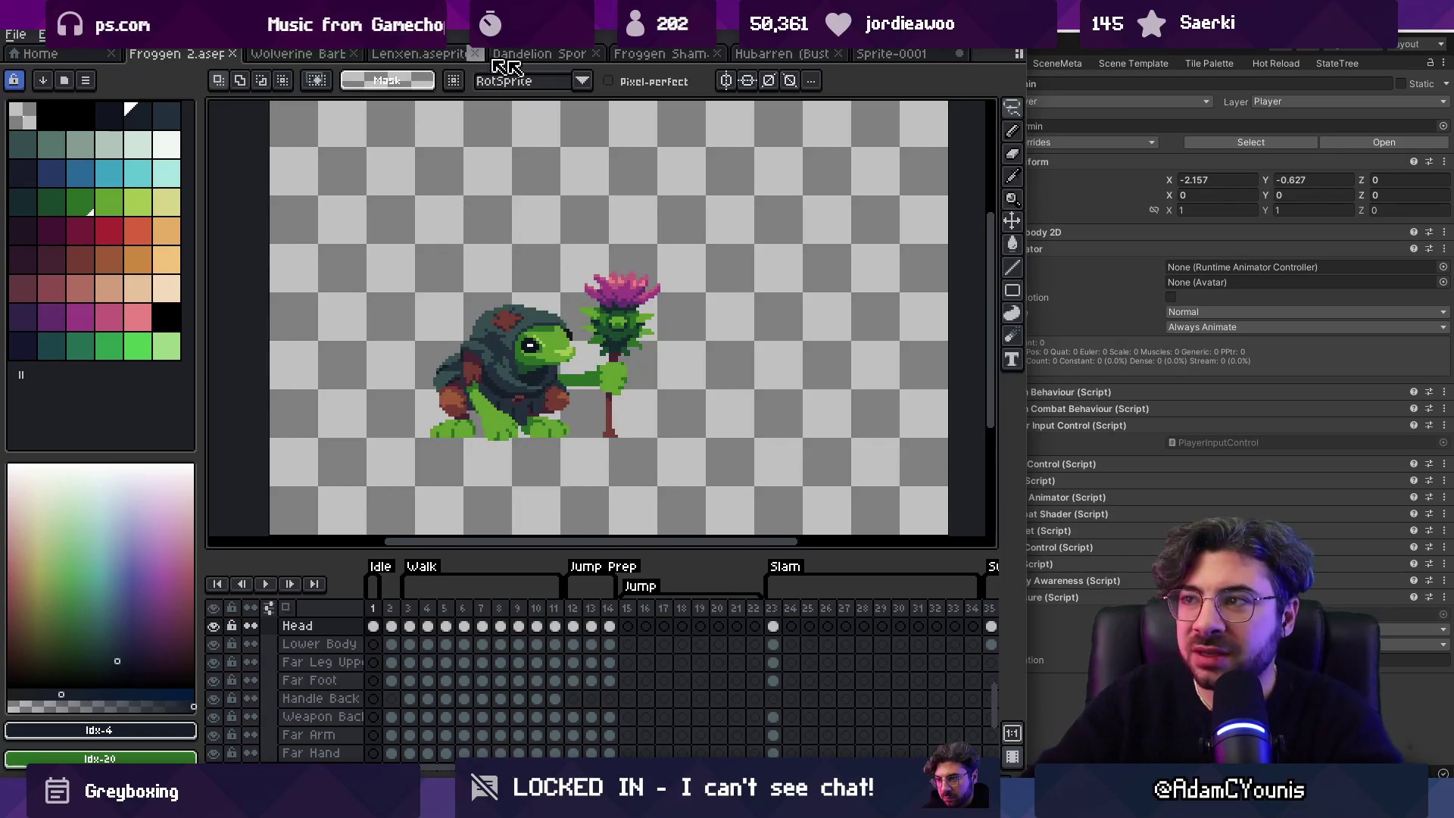
click(894, 55)
drag(707, 206, 559, 324)
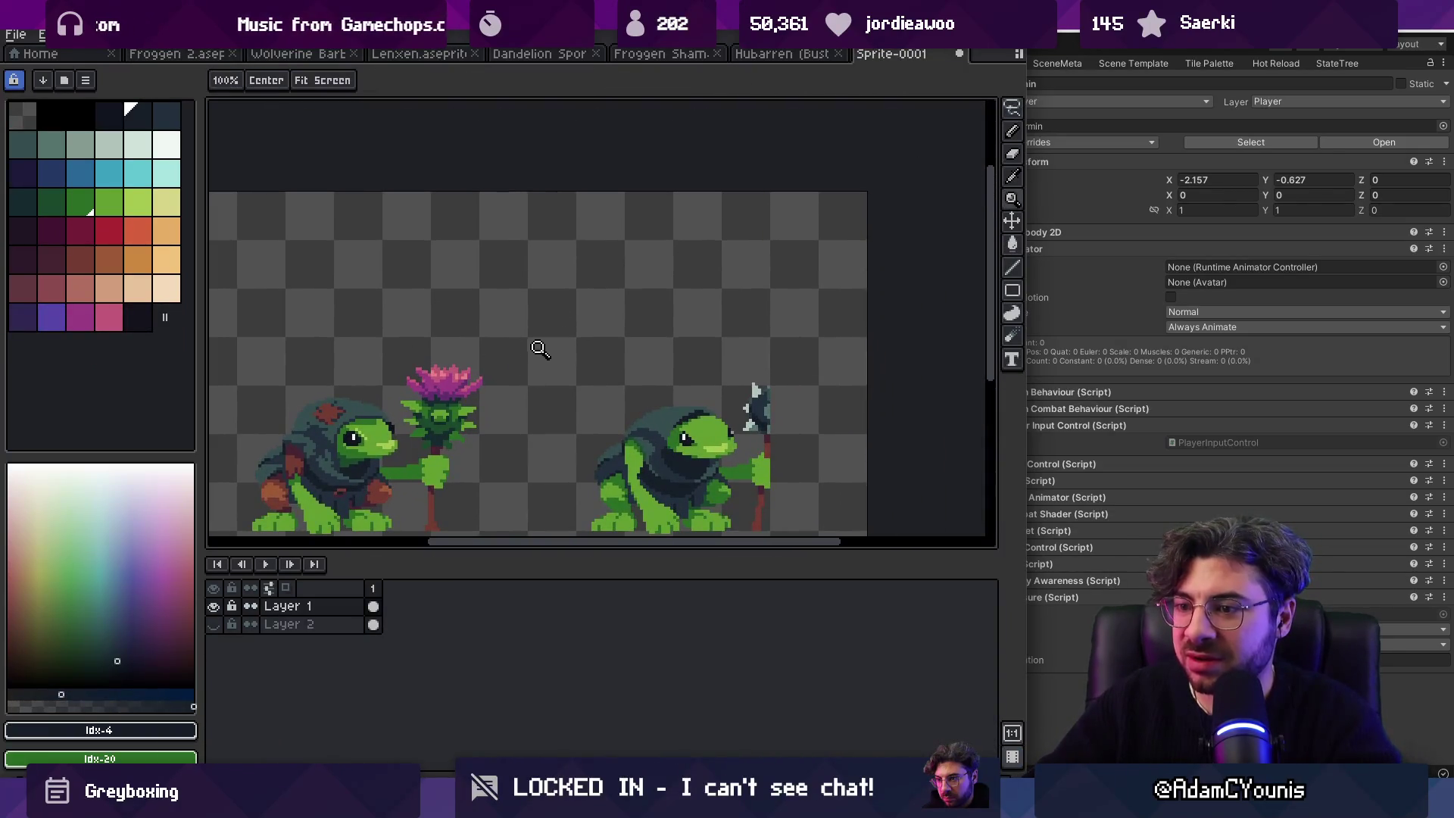
scroll(534, 354, down, 1)
Step: Add a new frame in Sprite-0001, paste the frog and thistle into it, and lasso the staff
key(alt+shift+n)
key(ctrl+v)
key(Return)
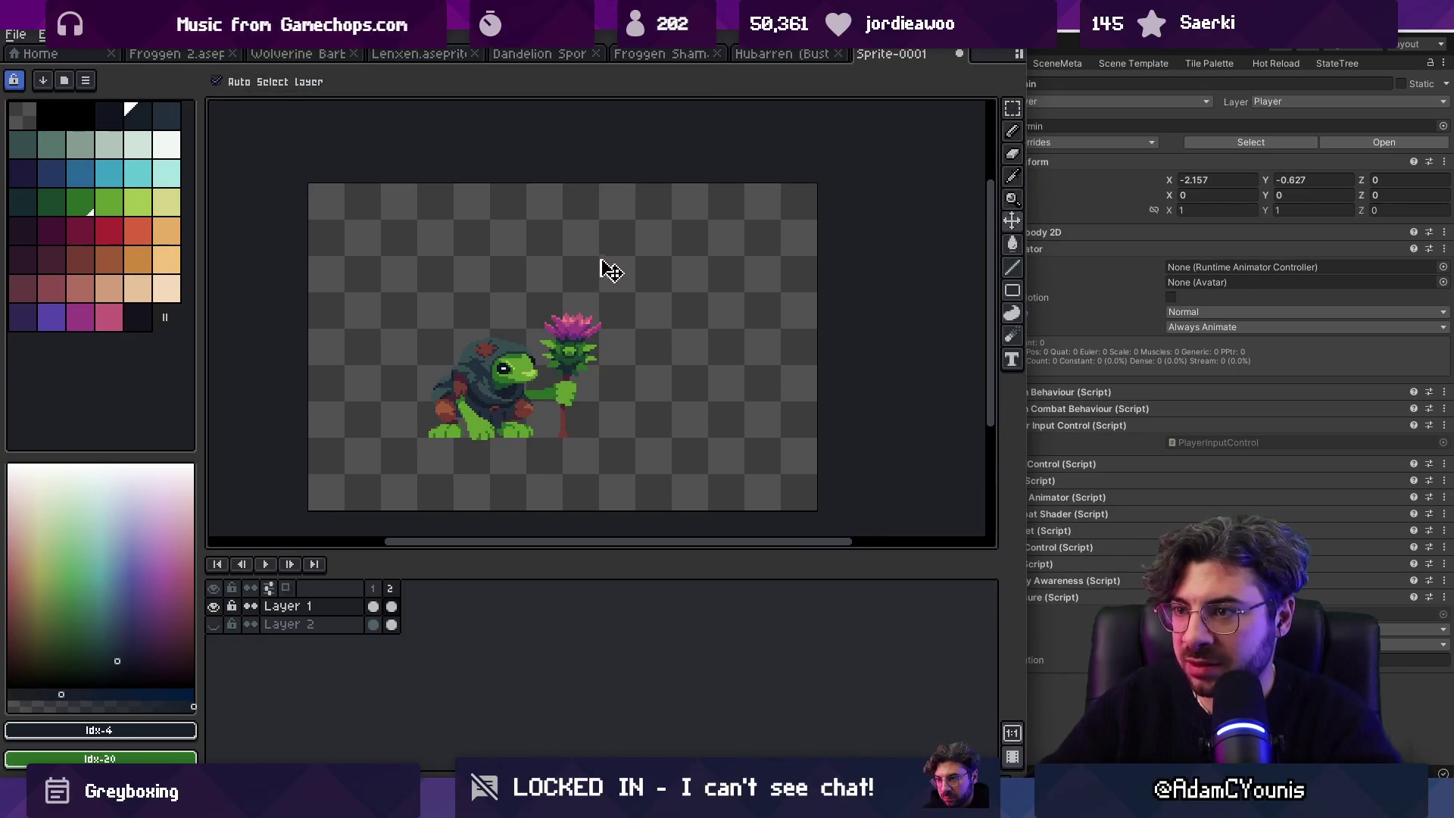
scroll(610, 274, up, 2)
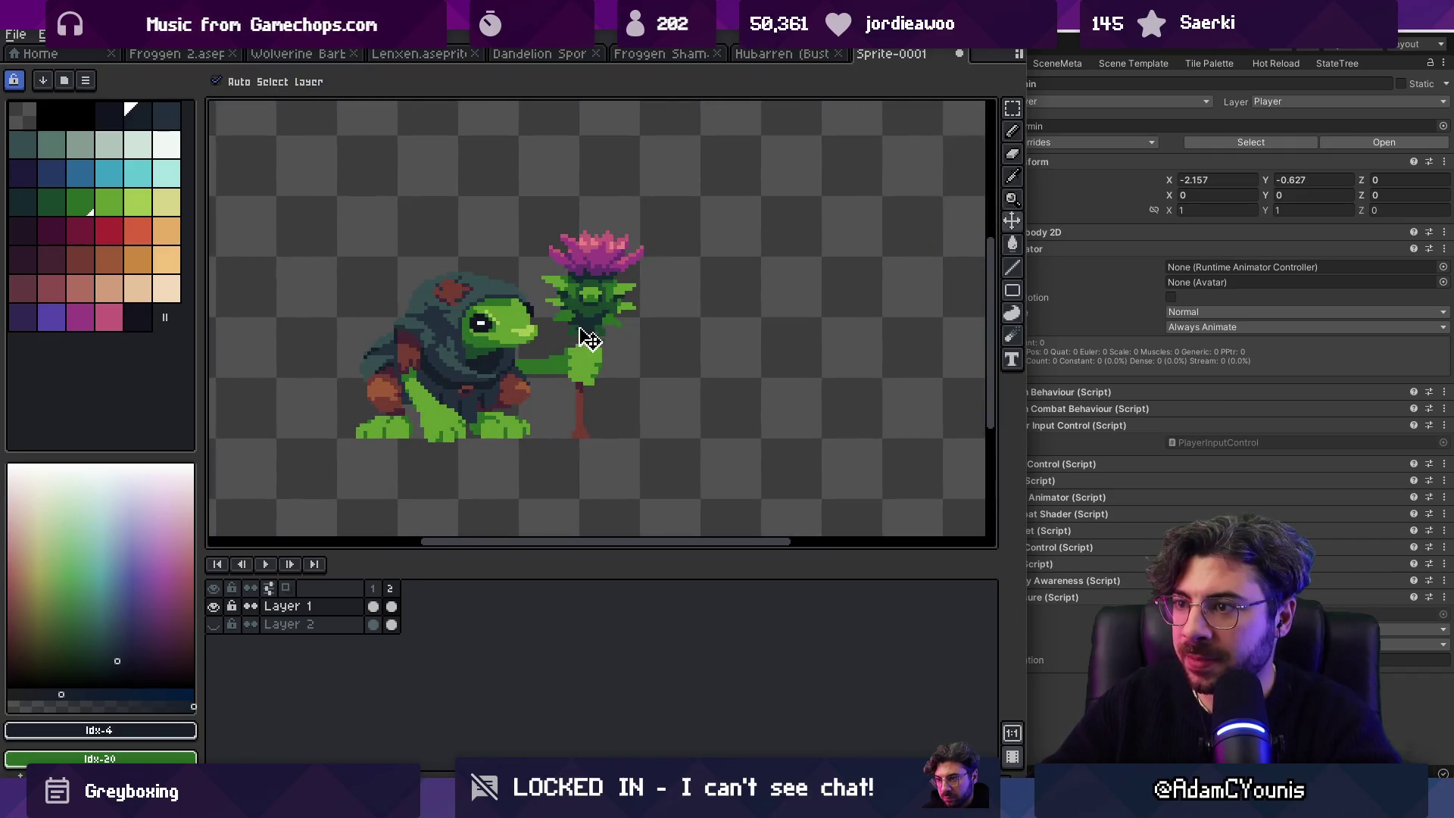
key(m)
mouse_move(550, 394)
mouse_down()
mouse_move(694, 319)
mouse_move(549, 224)
mouse_up()
Step: Rotate the thistle staff and move the thistle down-left toward the frog's hand
mouse_move(716, 172)
mouse_down()
mouse_move(757, 210)
mouse_move(793, 302)
mouse_up()
mouse_move(694, 305)
mouse_down()
mouse_move(599, 365)
mouse_move(690, 329)
mouse_move(676, 341)
mouse_up()
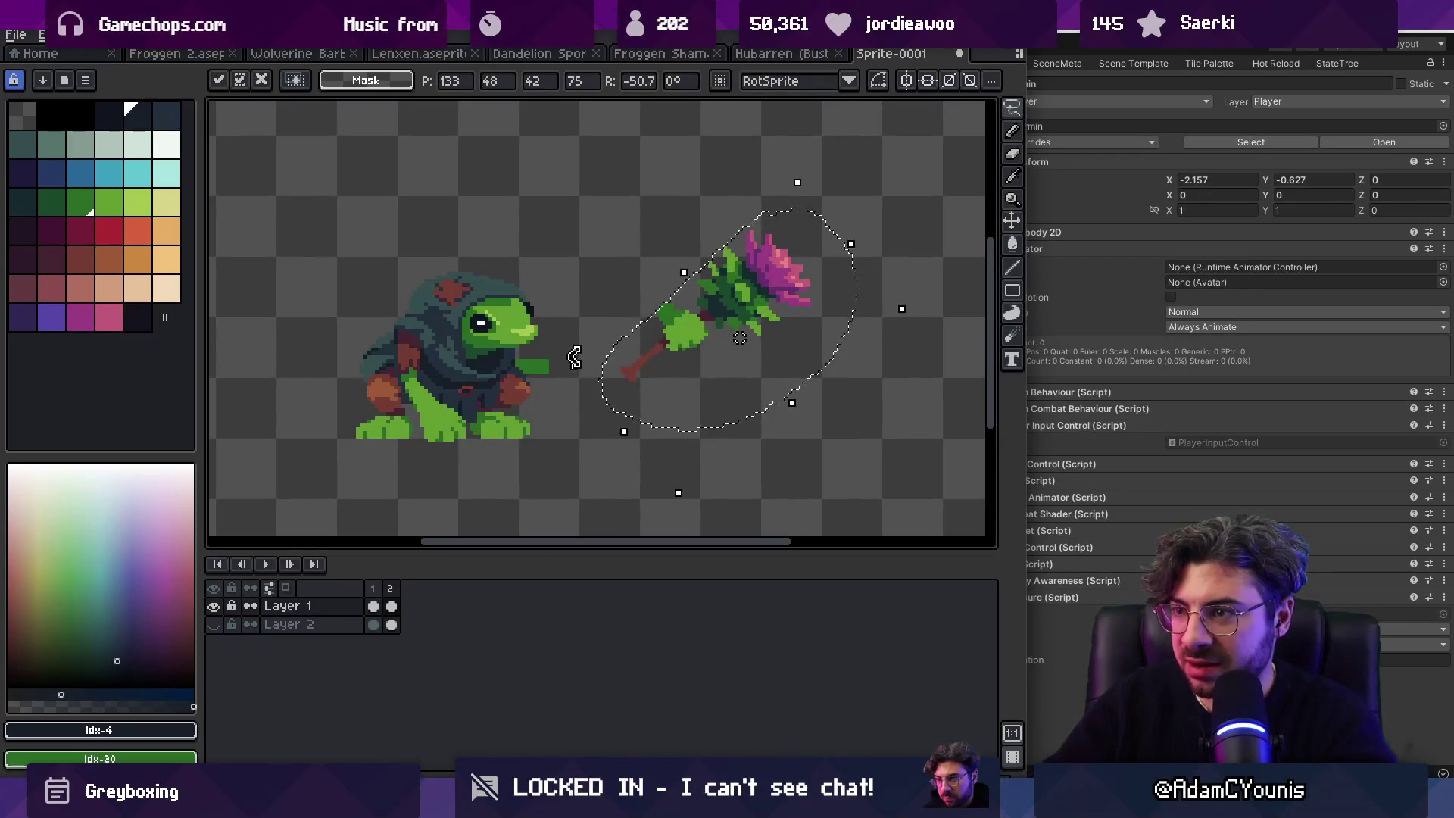
key(ctrl+d)
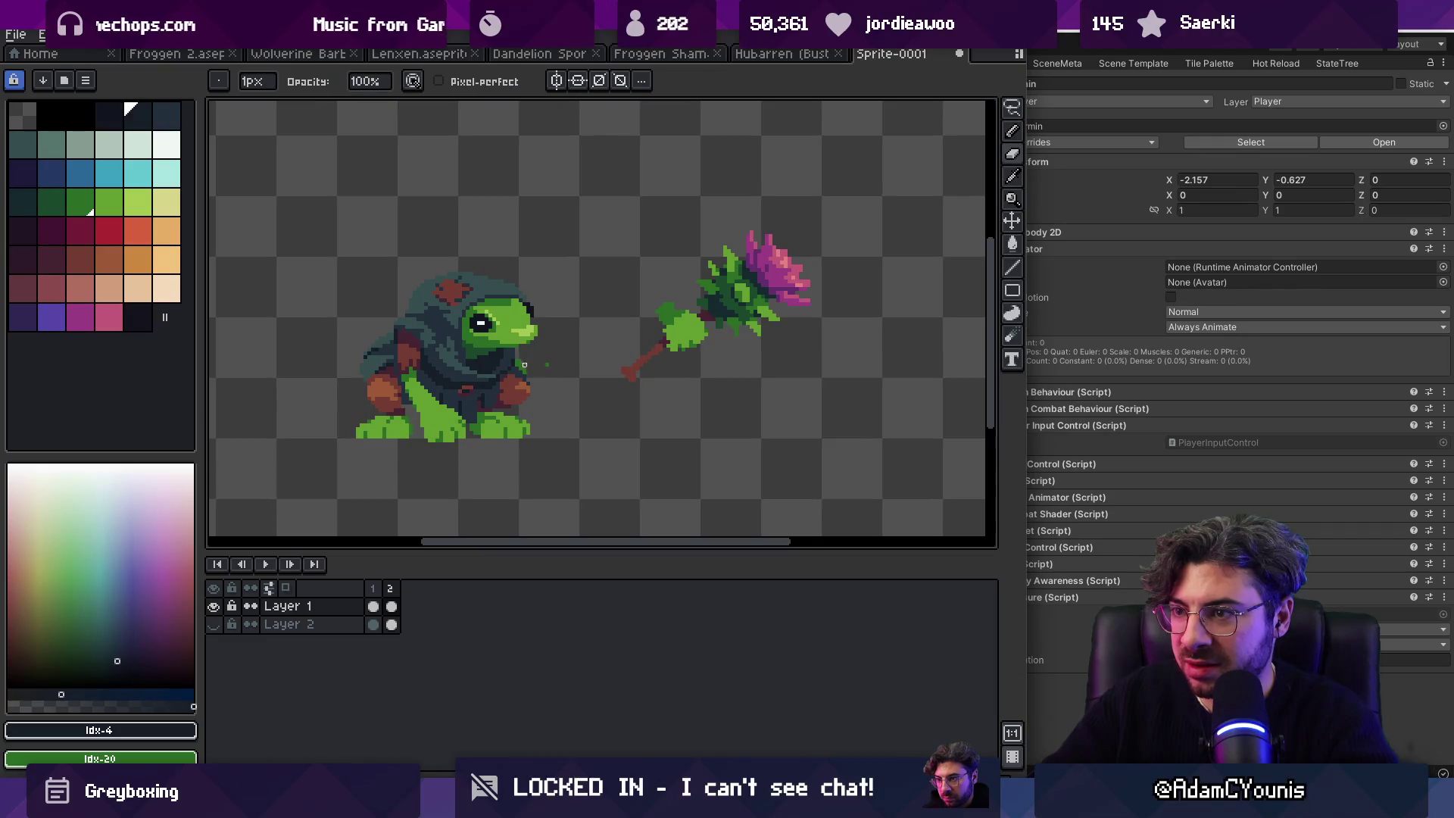
key(q)
drag(629, 318, 640, 390)
mouse_move(753, 307)
mouse_down()
mouse_move(610, 354)
mouse_move(615, 335)
mouse_move(618, 354)
mouse_move(695, 366)
mouse_move(682, 384)
mouse_up()
key(ctrl+d)
Step: Reselect the thistle, rotate it about -16° and move it left into the frog's hand
key(b)
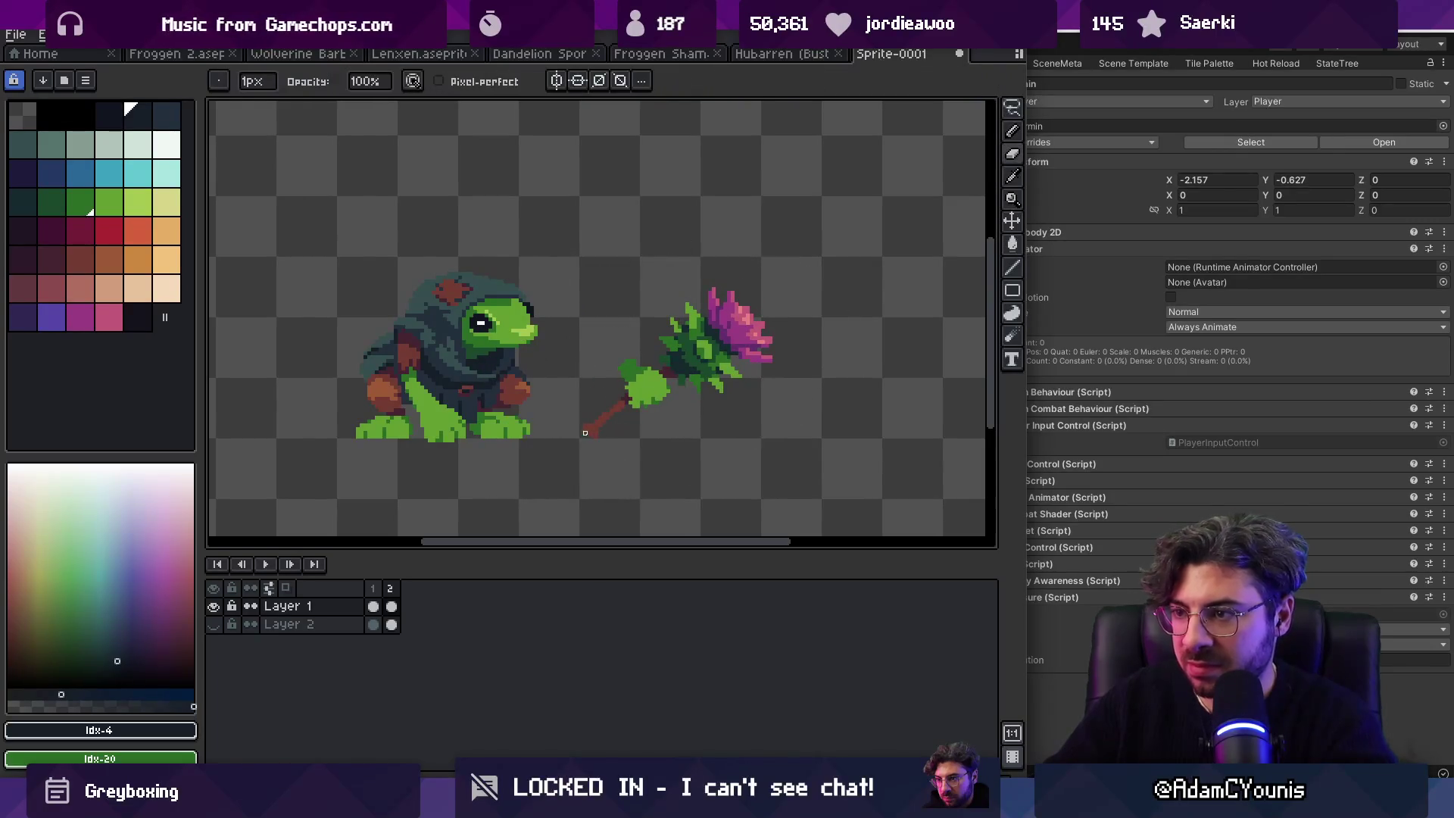
key(q)
mouse_move(598, 362)
mouse_down()
mouse_move(796, 421)
mouse_move(598, 362)
mouse_up()
drag(849, 232, 895, 299)
drag(733, 352, 580, 394)
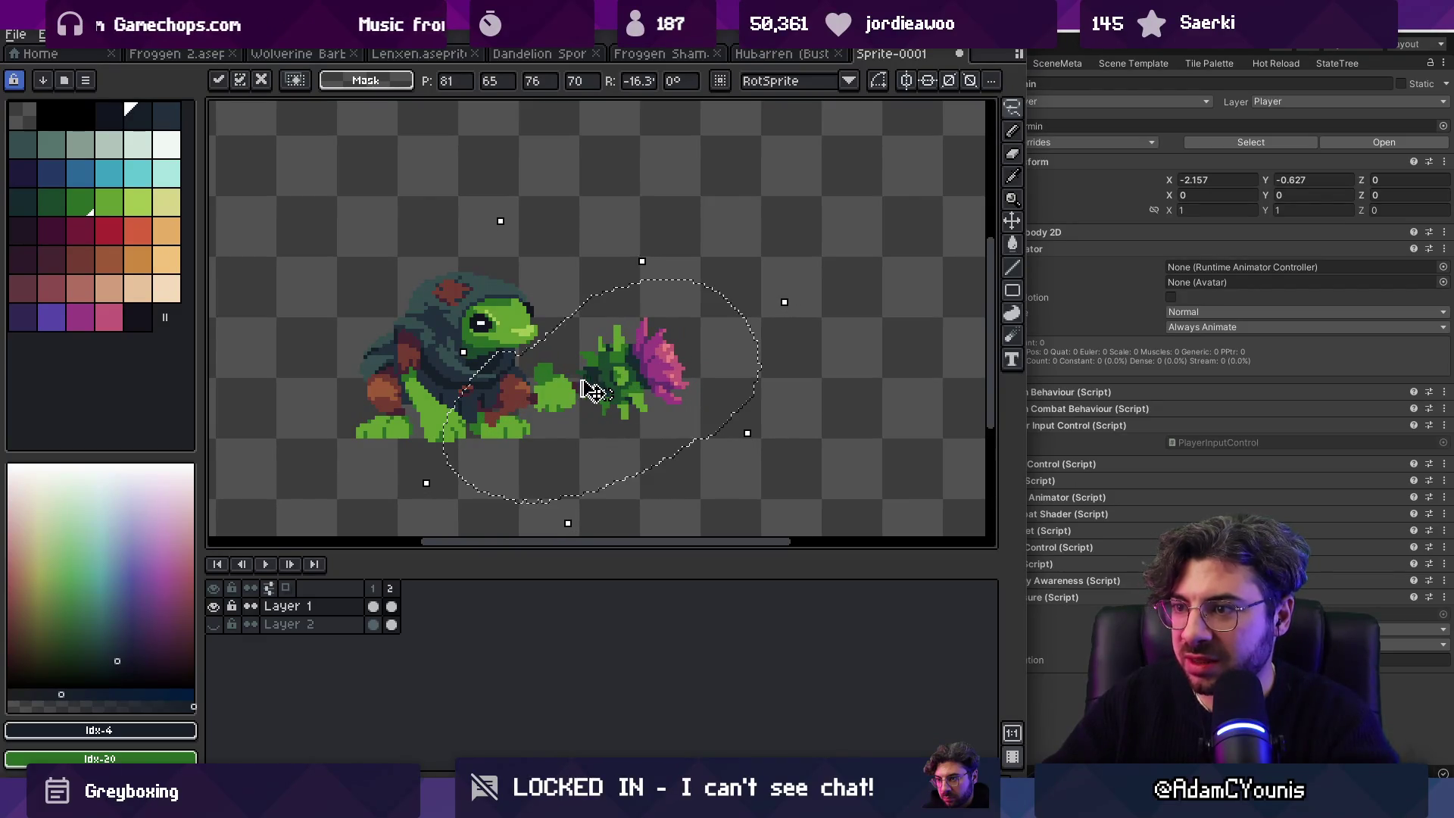
Step: Sample the dark teal #152a2c, then undo and redo the recent thistle edits
scroll(492, 398, up, 4)
key(i)
click(756, 338)
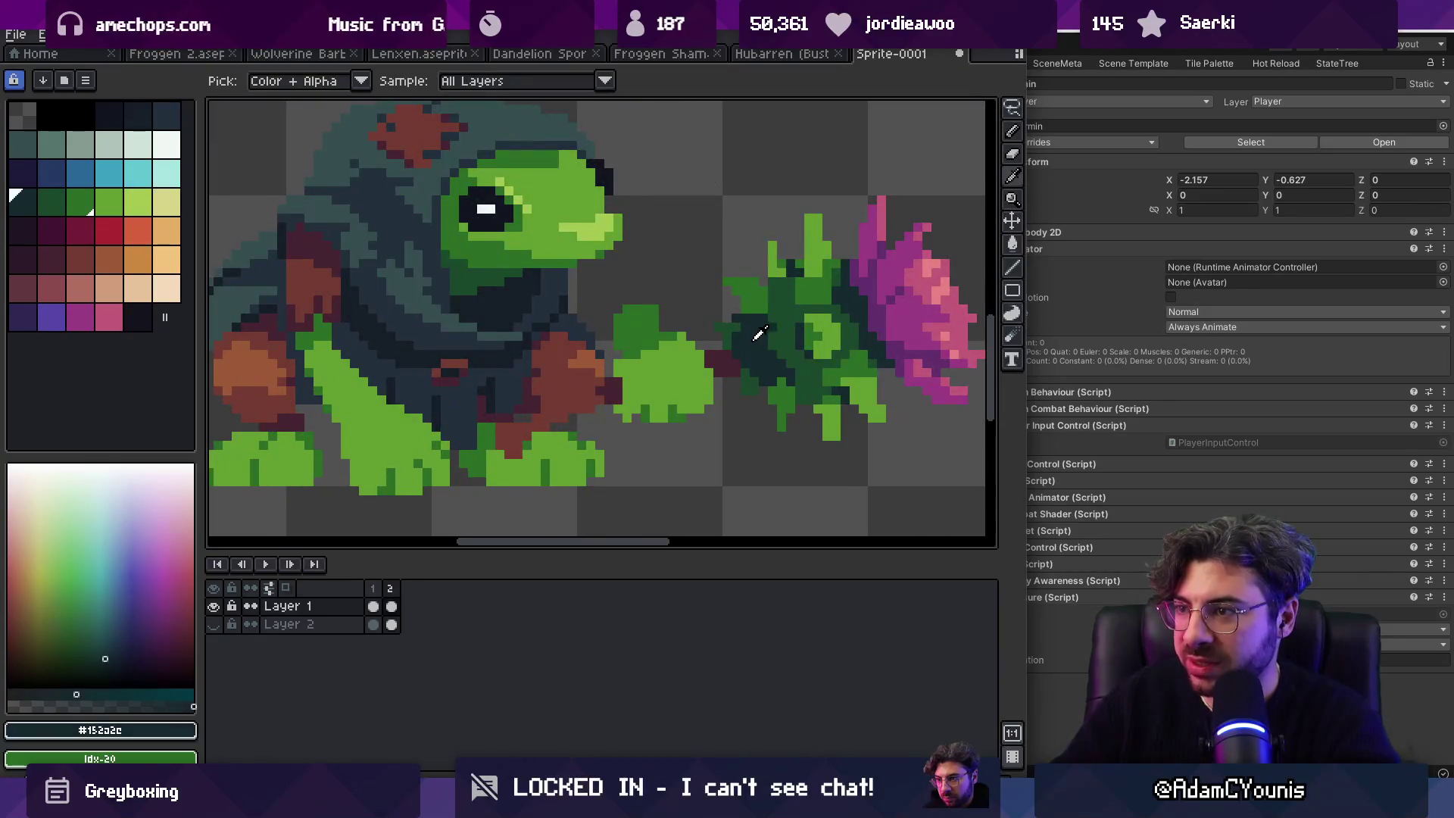
key(z)
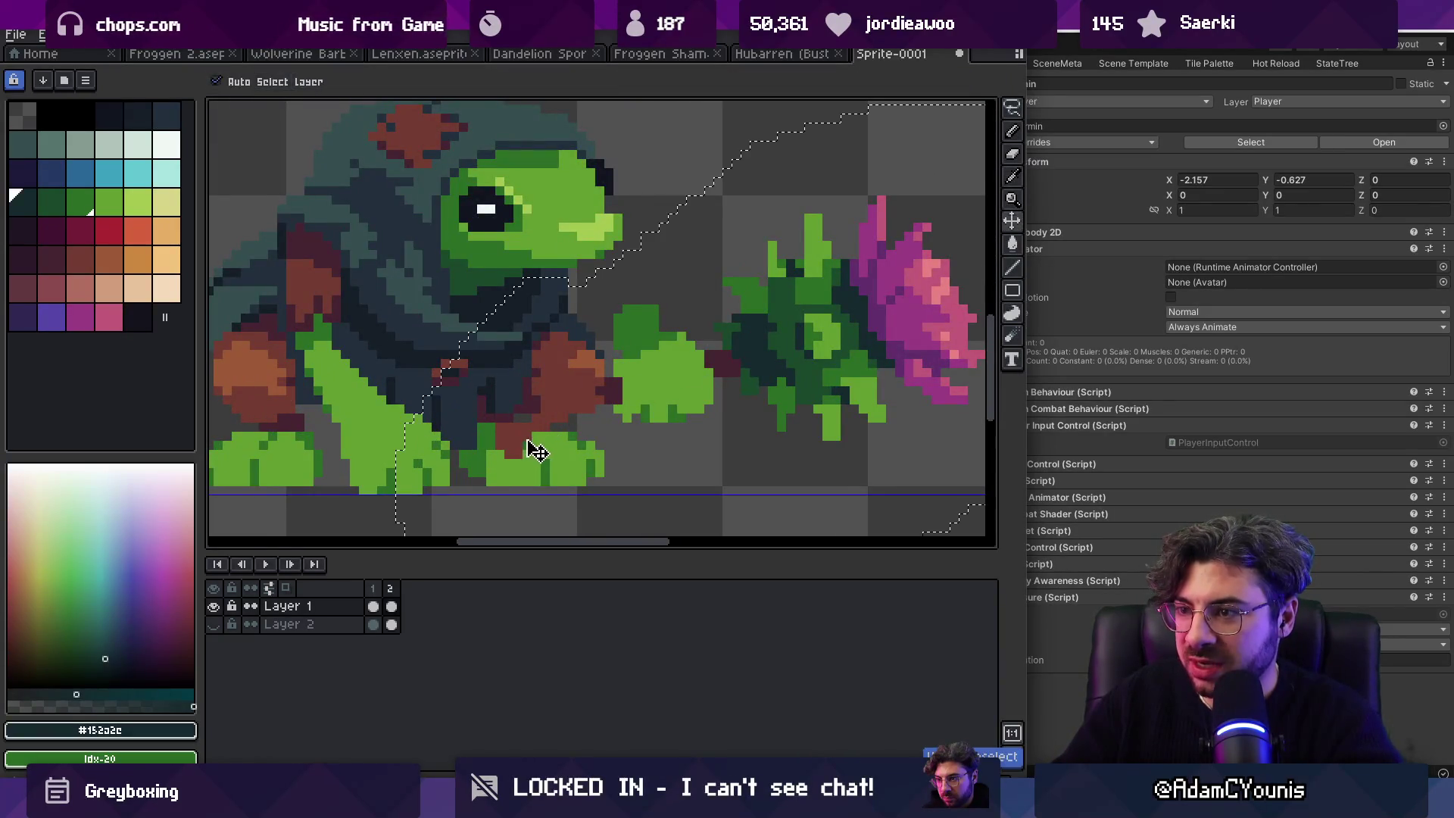
key(ctrl+z)
key(ctrl+z)
key(ctrl+z)
key(ctrl+y)
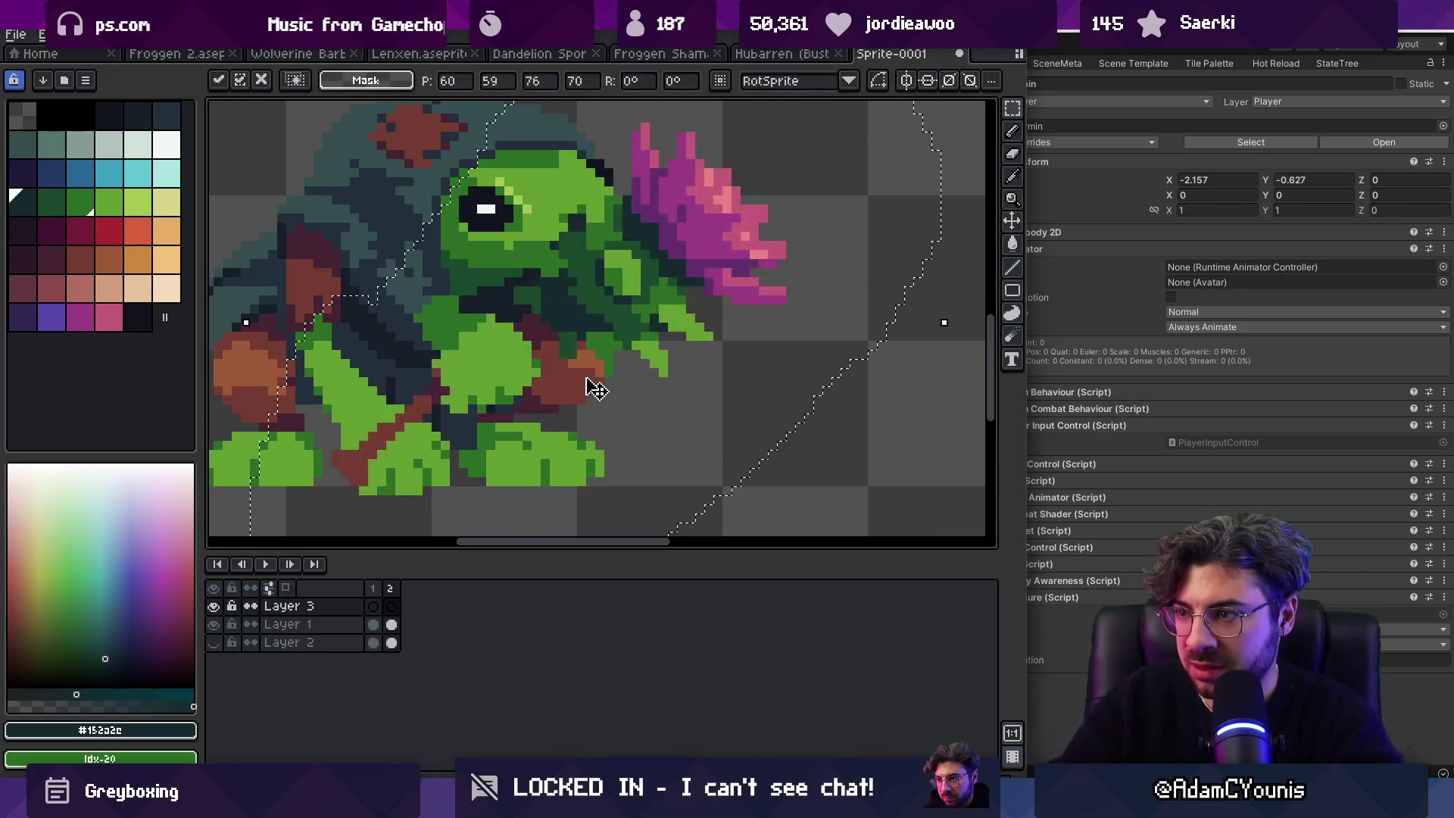
key(v)
key(ctrl+y)
key(ctrl+y)
key(ctrl+y)
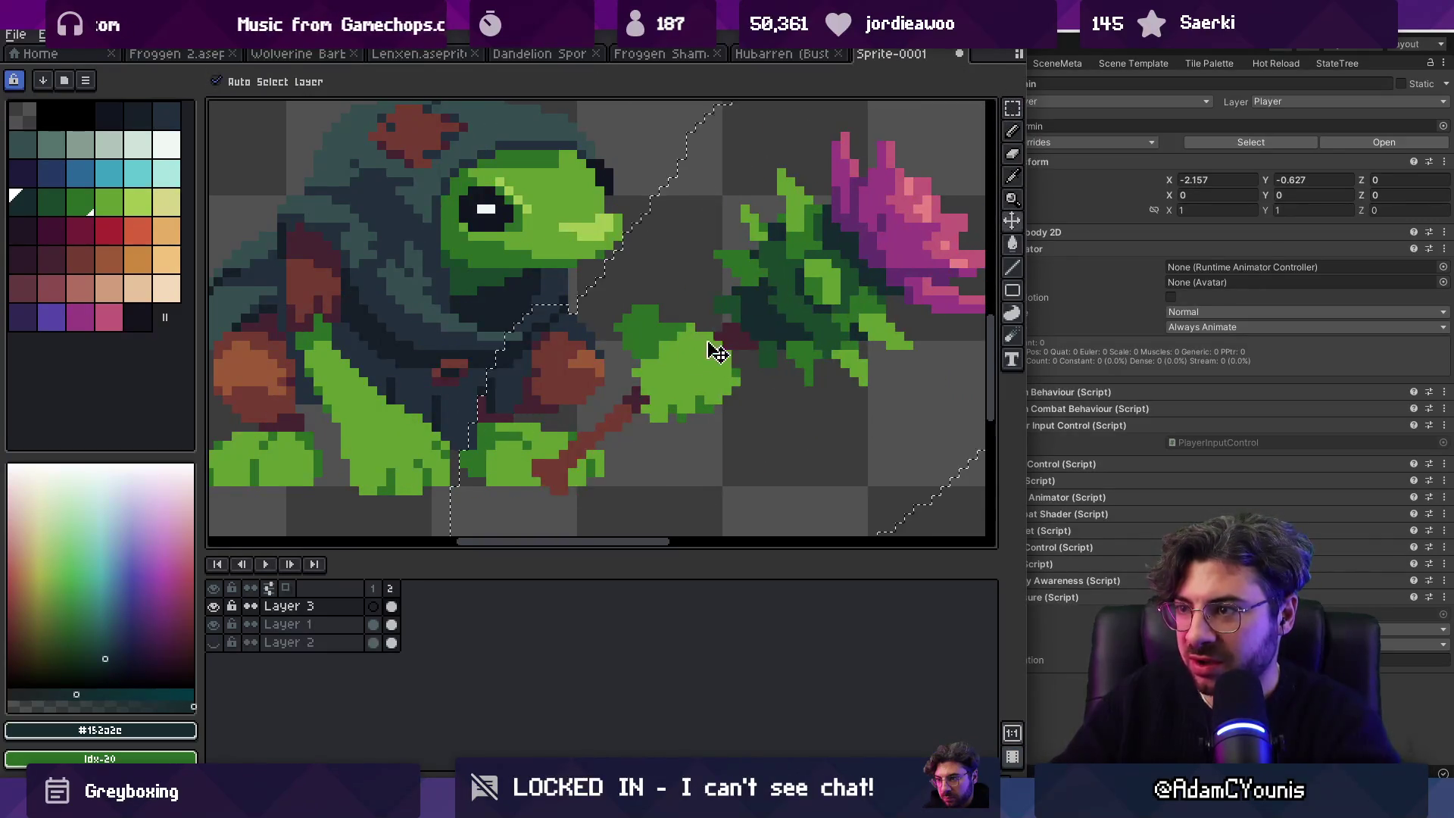
key(z)
scroll(718, 219, down, 2)
scroll(718, 220, up, 1)
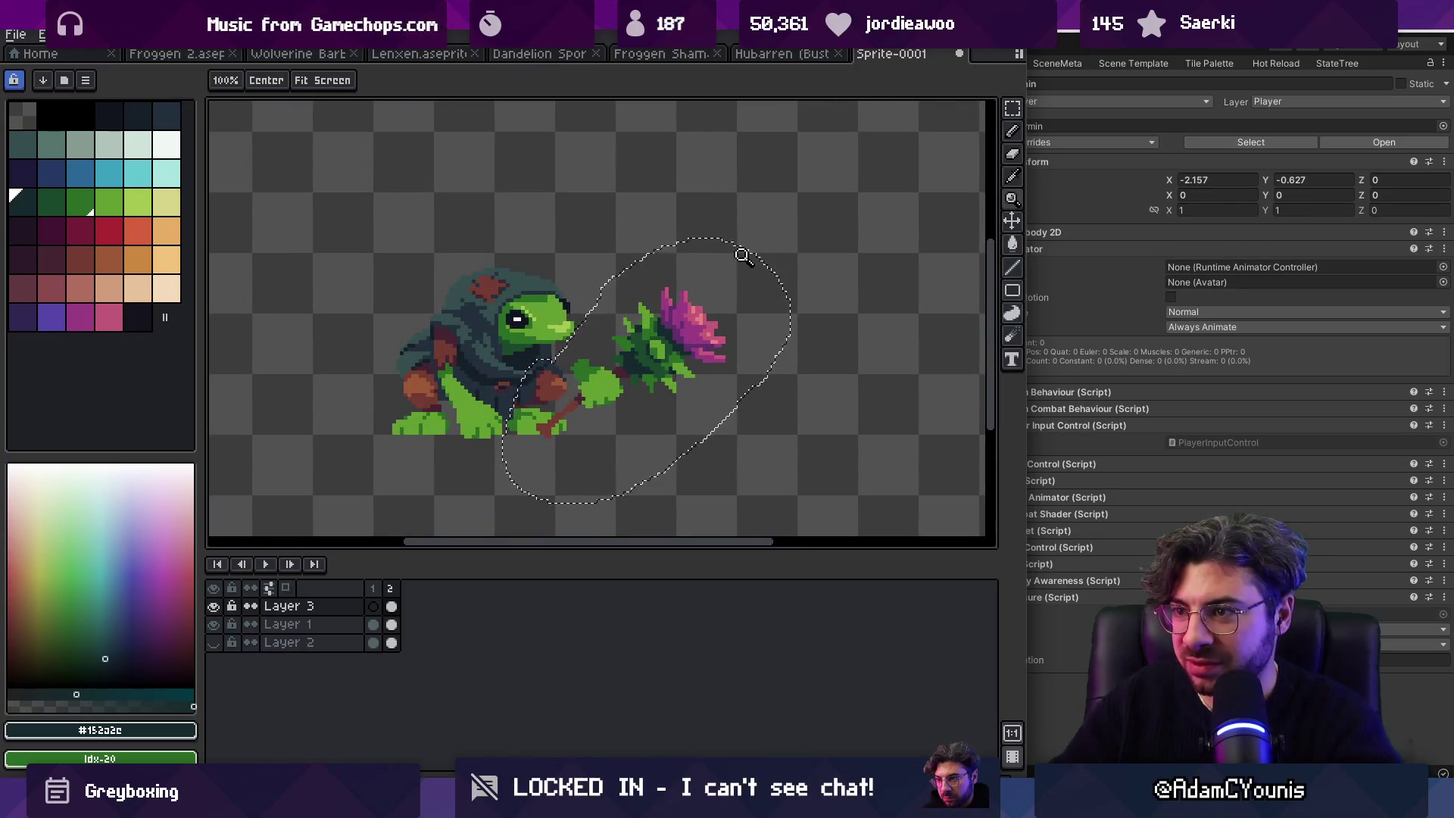
Step: Reposition and tilt the thistle head beside the frog's outstretched hand, then apply
key(v)
mouse_move(692, 344)
mouse_down()
mouse_move(682, 325)
mouse_move(665, 333)
mouse_move(687, 349)
mouse_up()
mouse_move(801, 234)
mouse_down()
mouse_move(834, 284)
mouse_move(825, 299)
mouse_up()
drag(667, 355, 676, 374)
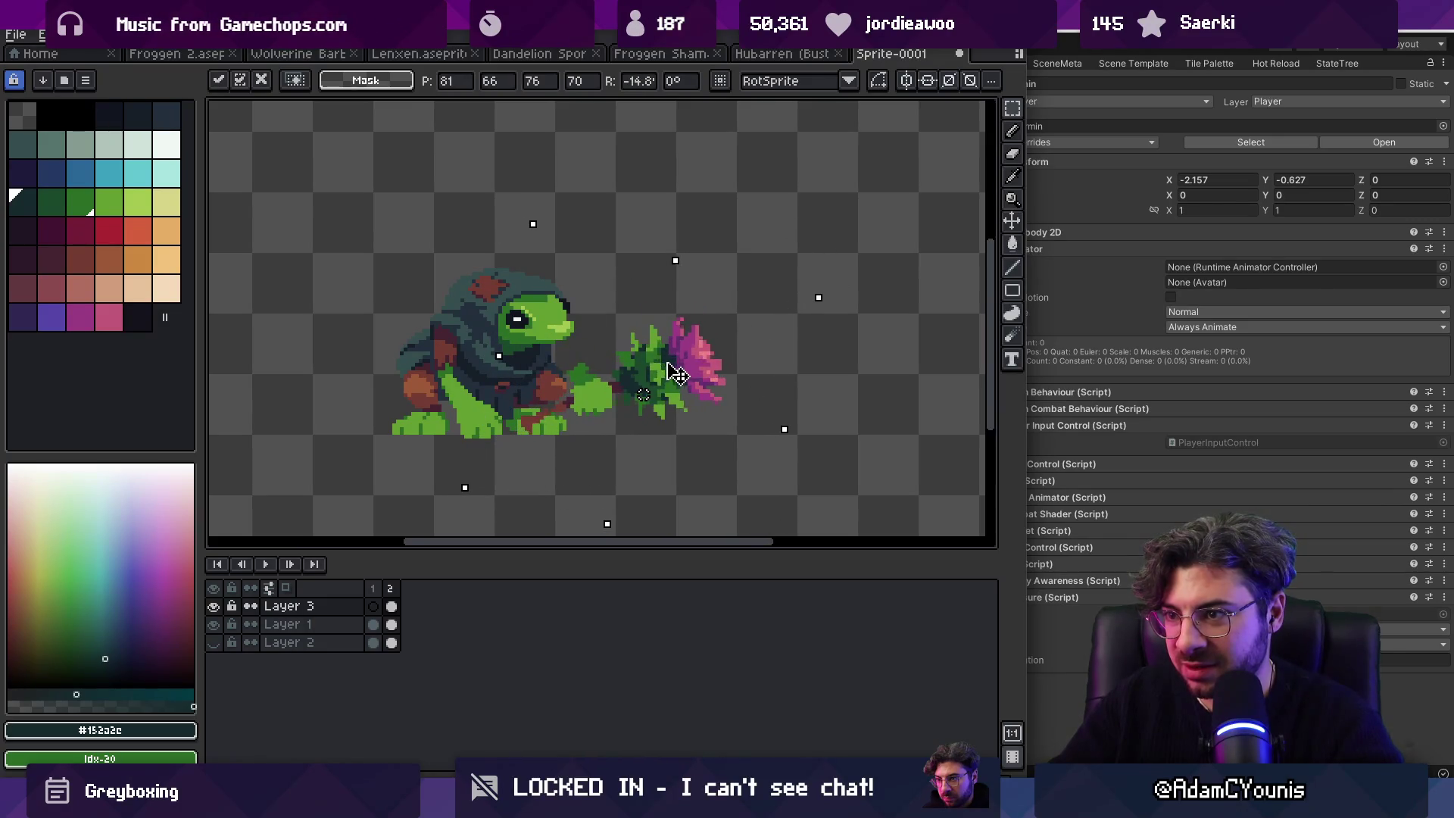
key(Return)
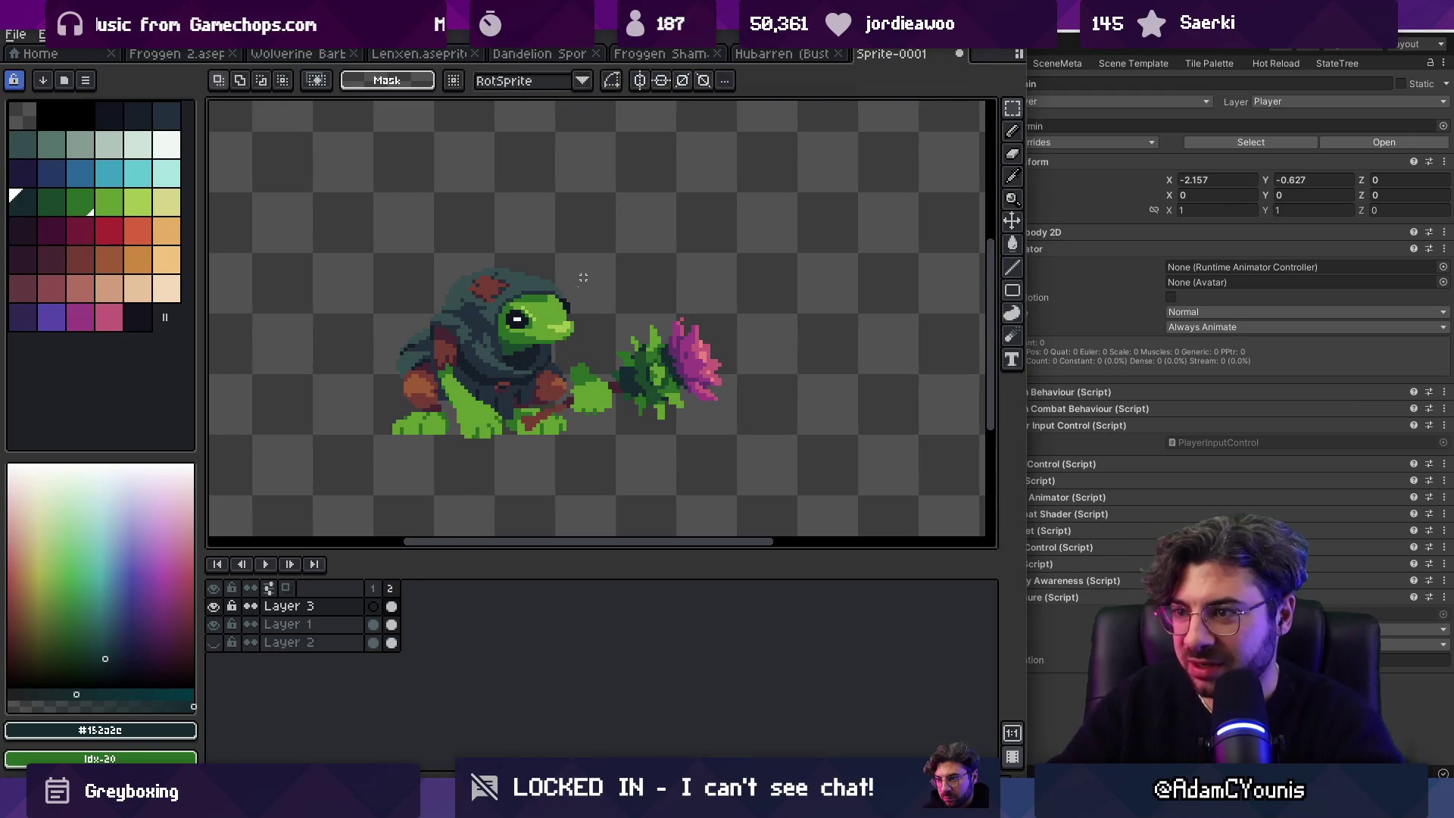
key(b)
scroll(523, 443, up, 3)
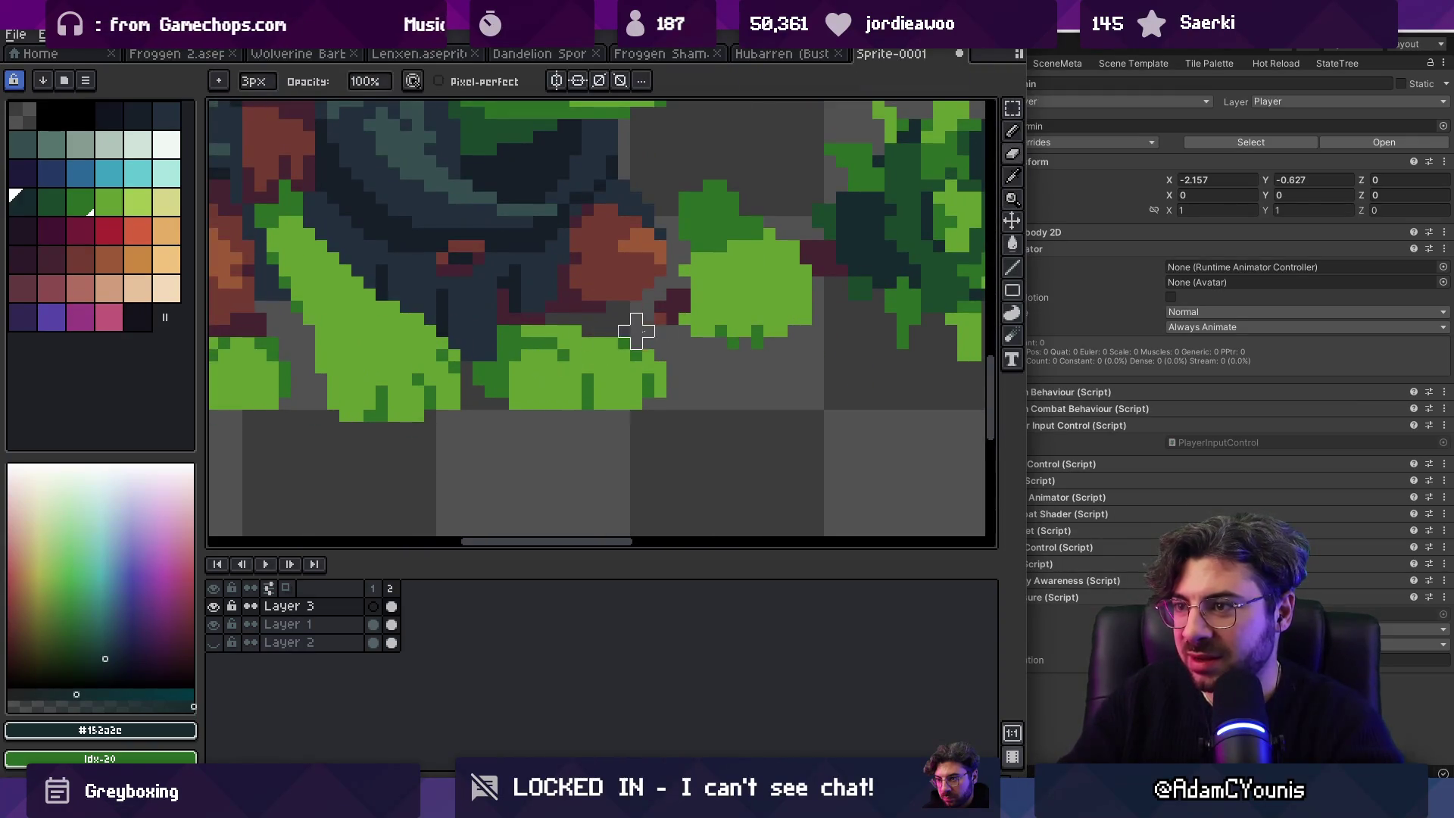
Step: Sample the thistle's pink, then draw a darker purple #632f6d staff line across the frog's feet
key(z)
scroll(599, 356, down, 2)
click(649, 391)
key(i)
click(856, 299)
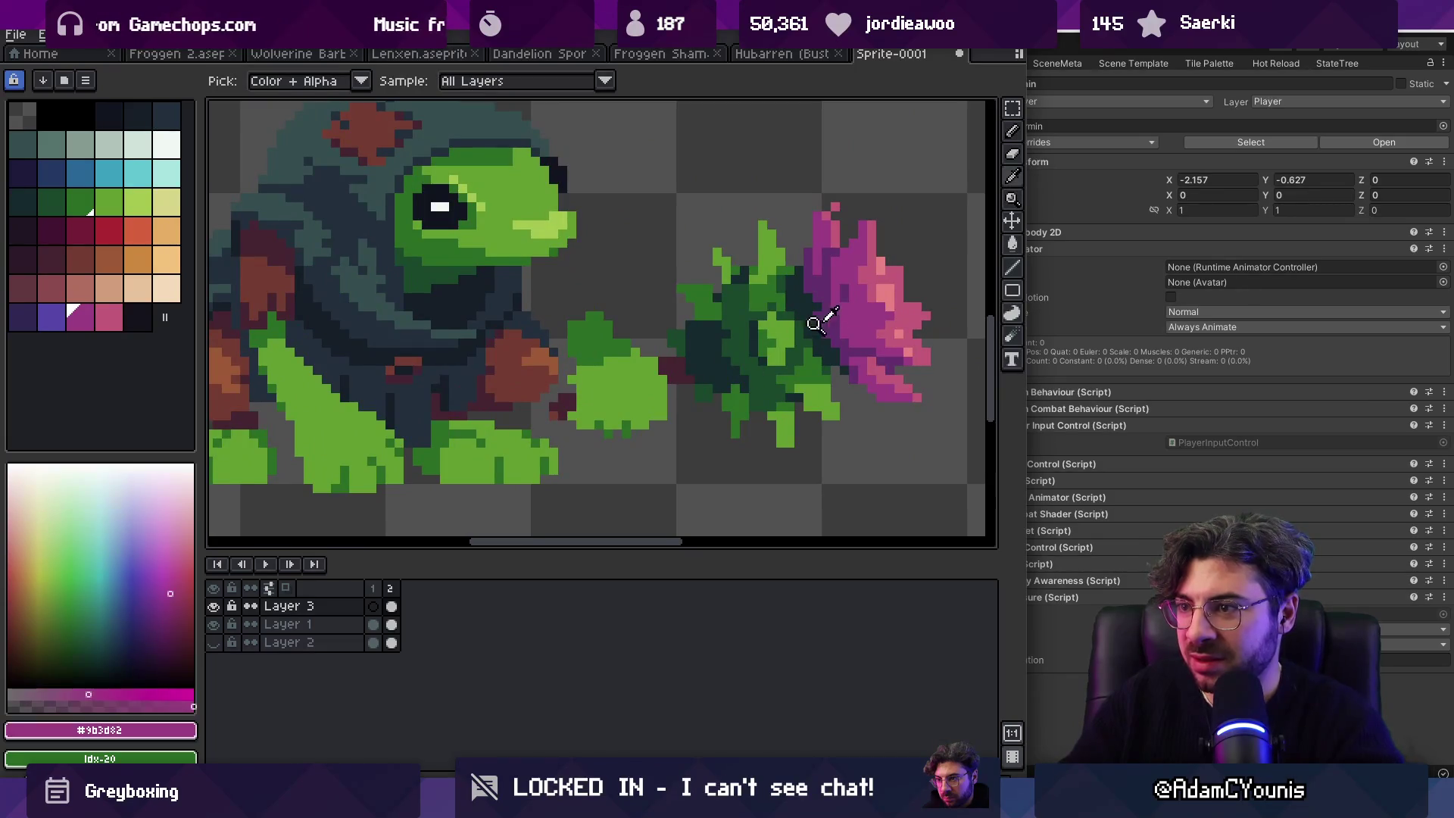
key(b)
alt+click(833, 324)
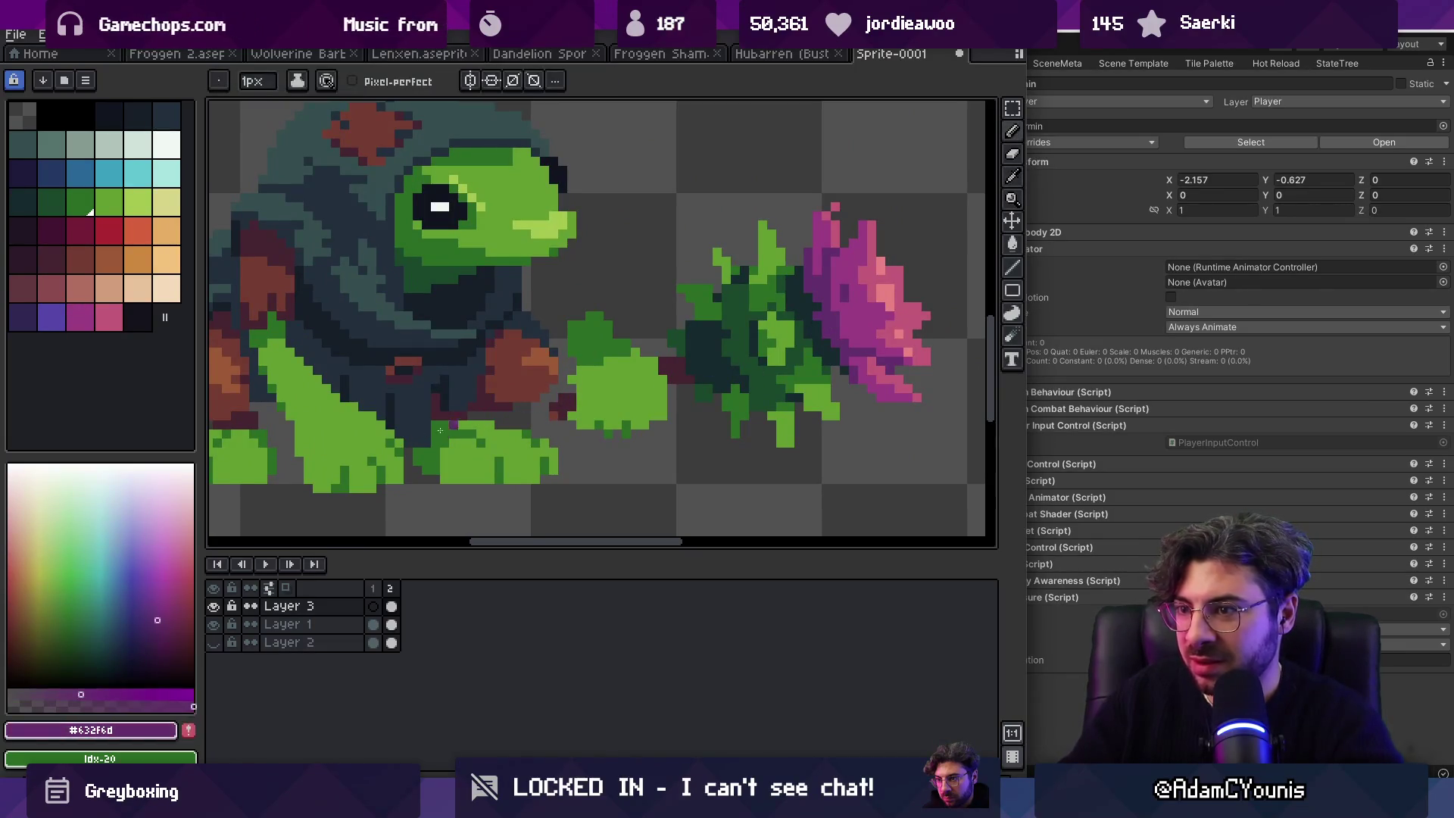
mouse_move(401, 434)
mouse_down()
mouse_move(572, 390)
mouse_move(409, 437)
mouse_up()
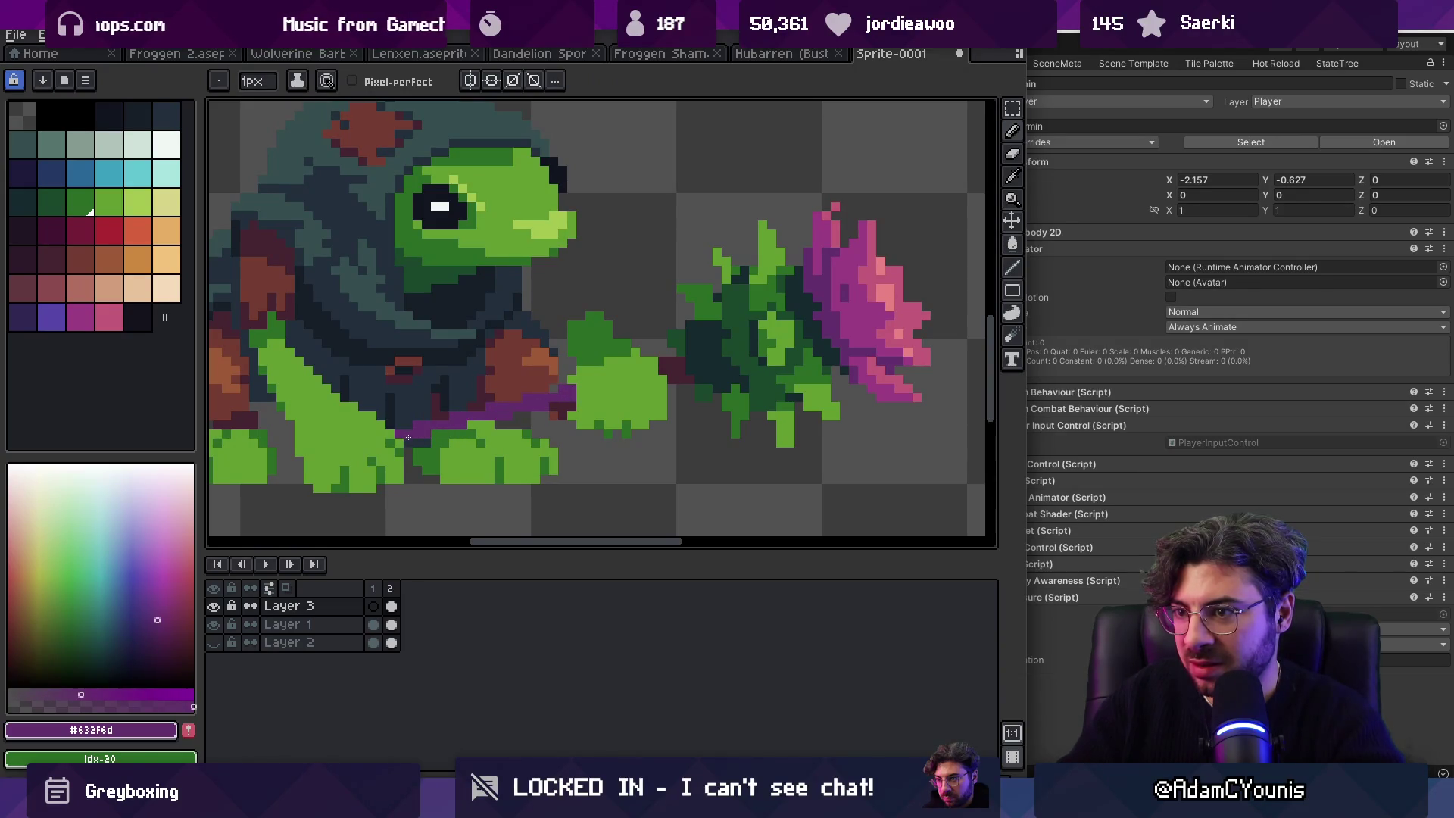
Step: Remove the stray dark-green bump above the frog's hand
key(e)
key(i)
key(b)
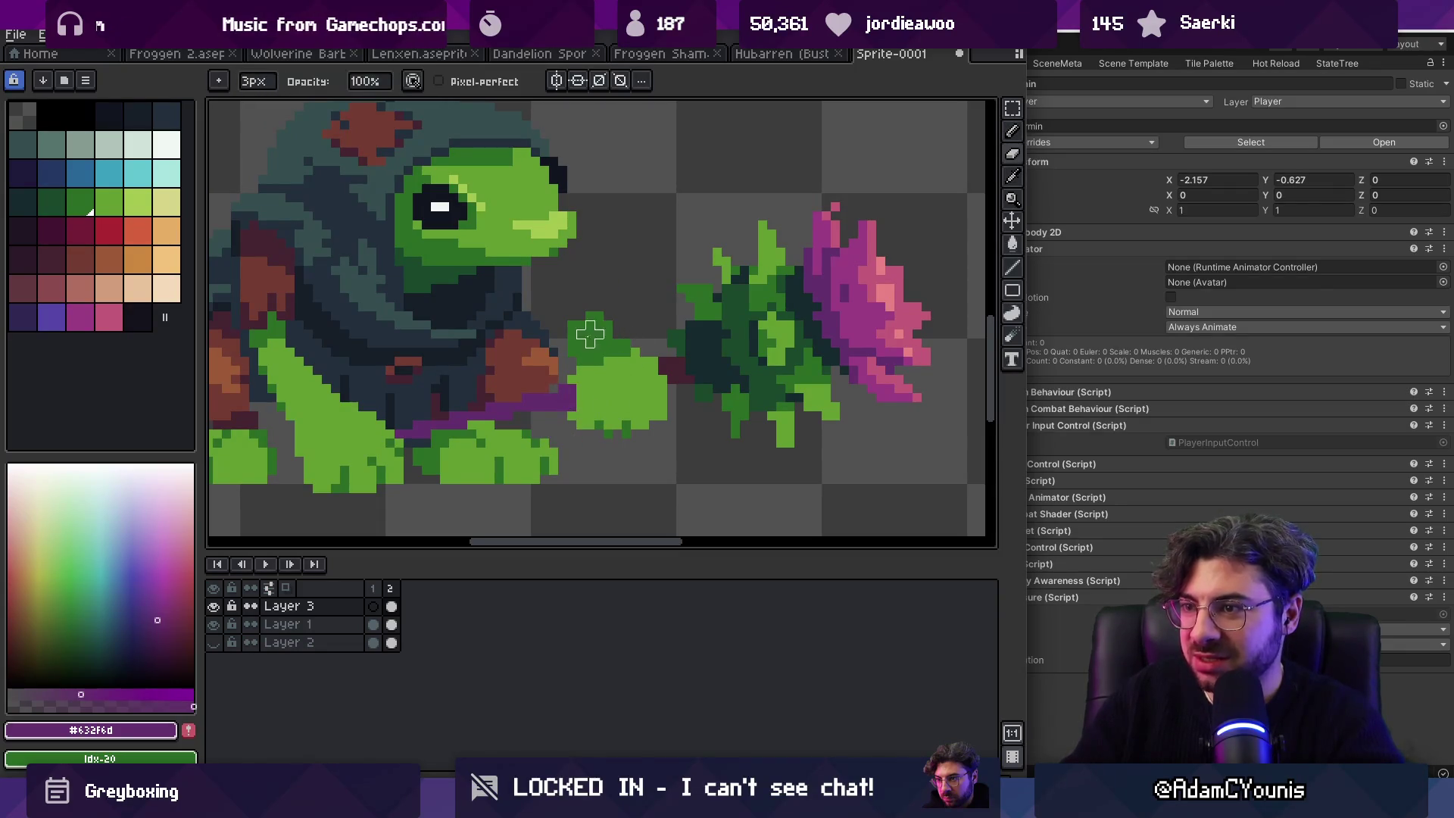
alt+click(563, 351)
key(ctrl+z)
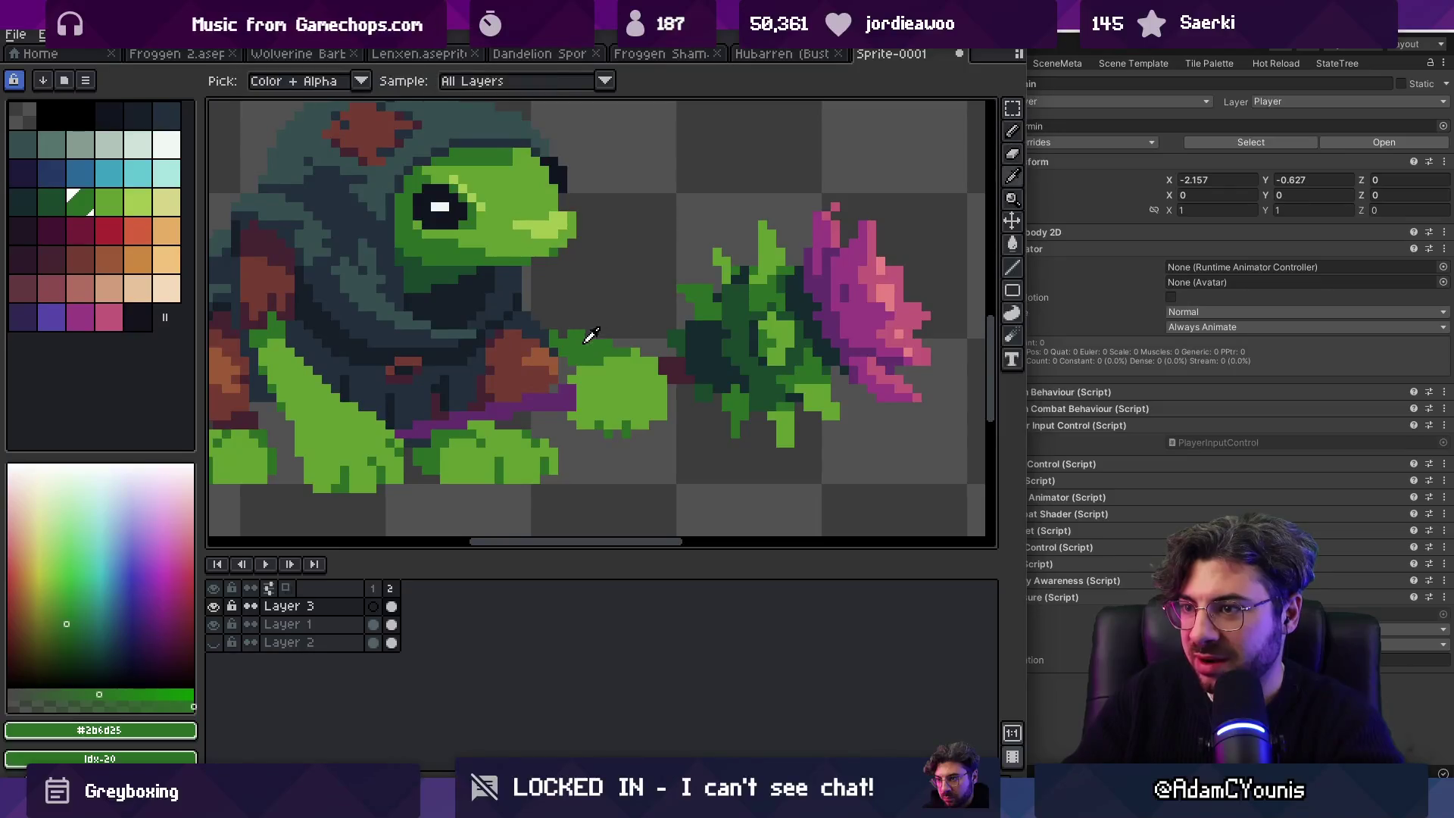
Step: Nudge the thistle head farther right with Move and pick the purple shaft colour again
key(z)
scroll(561, 330, down, 3)
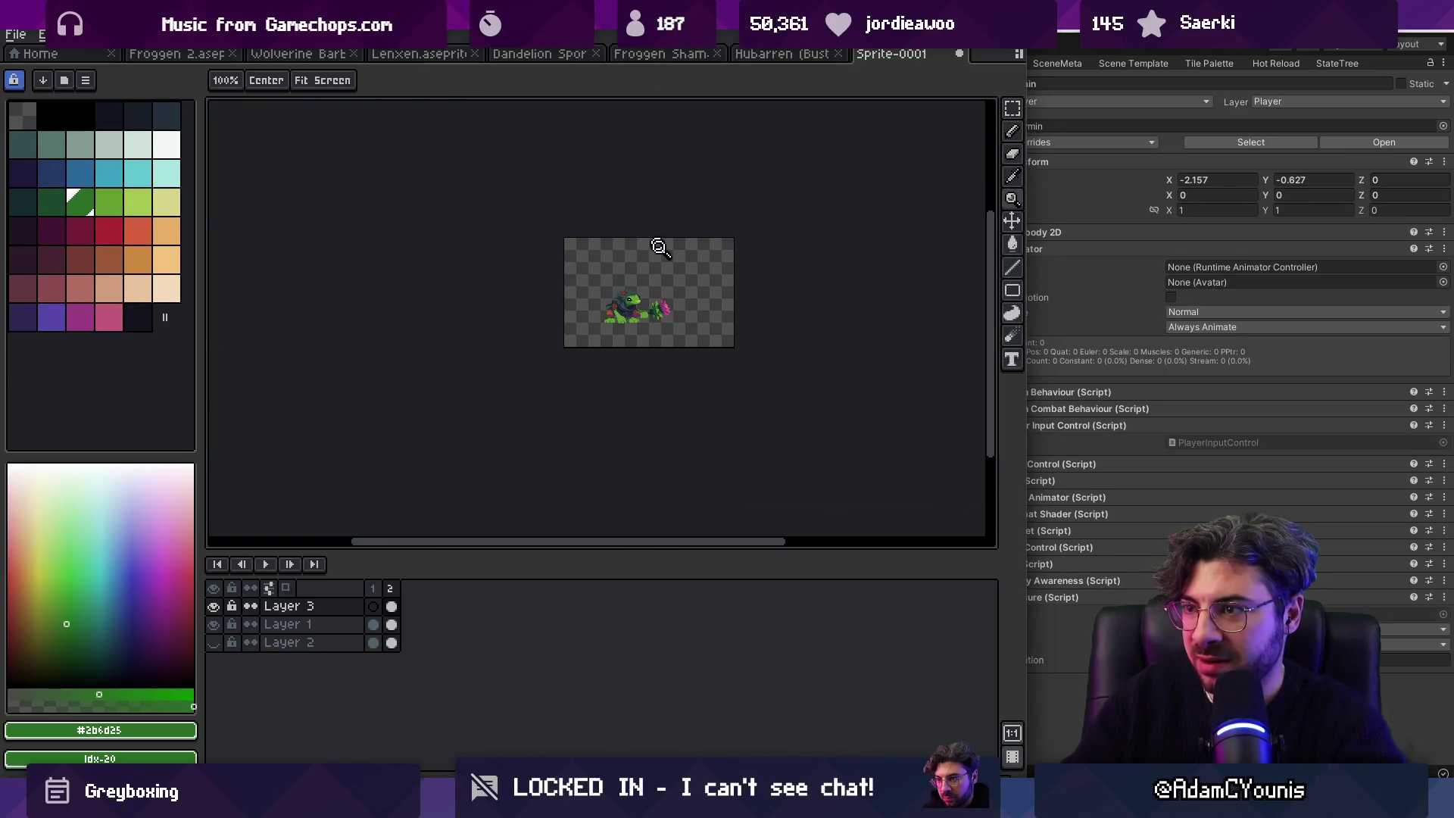
scroll(697, 310, up, 2)
scroll(697, 311, up, 1)
key(v)
mouse_move(708, 325)
mouse_down()
mouse_move(727, 318)
mouse_move(716, 334)
mouse_move(840, 363)
mouse_move(678, 231)
mouse_move(659, 322)
mouse_move(805, 302)
mouse_up()
key(m)
key(b)
alt+click(567, 345)
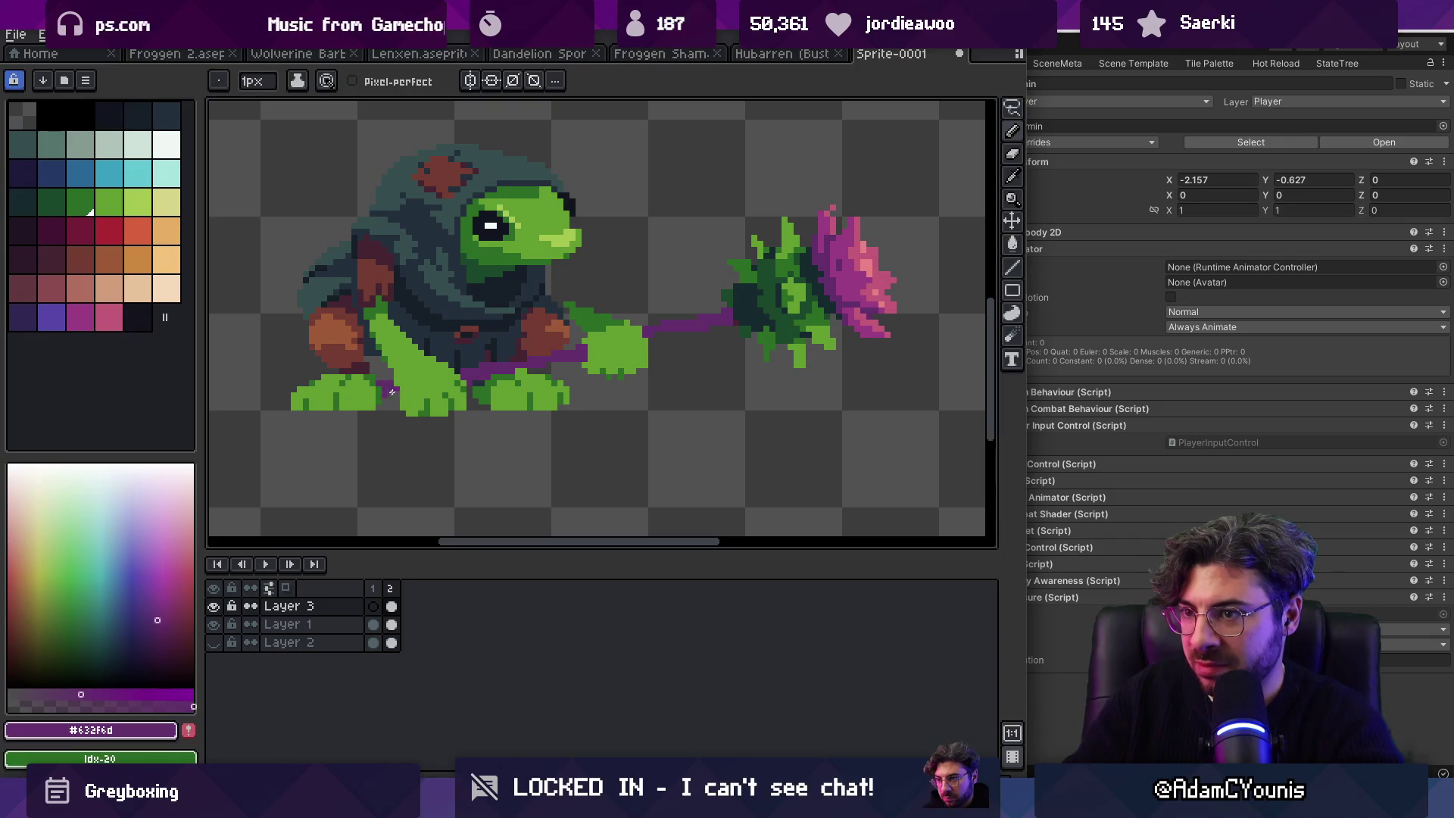
Step: Refine the purple shaft near the frog's hand with the pencil and eraser
key(z)
scroll(576, 288, down, 3)
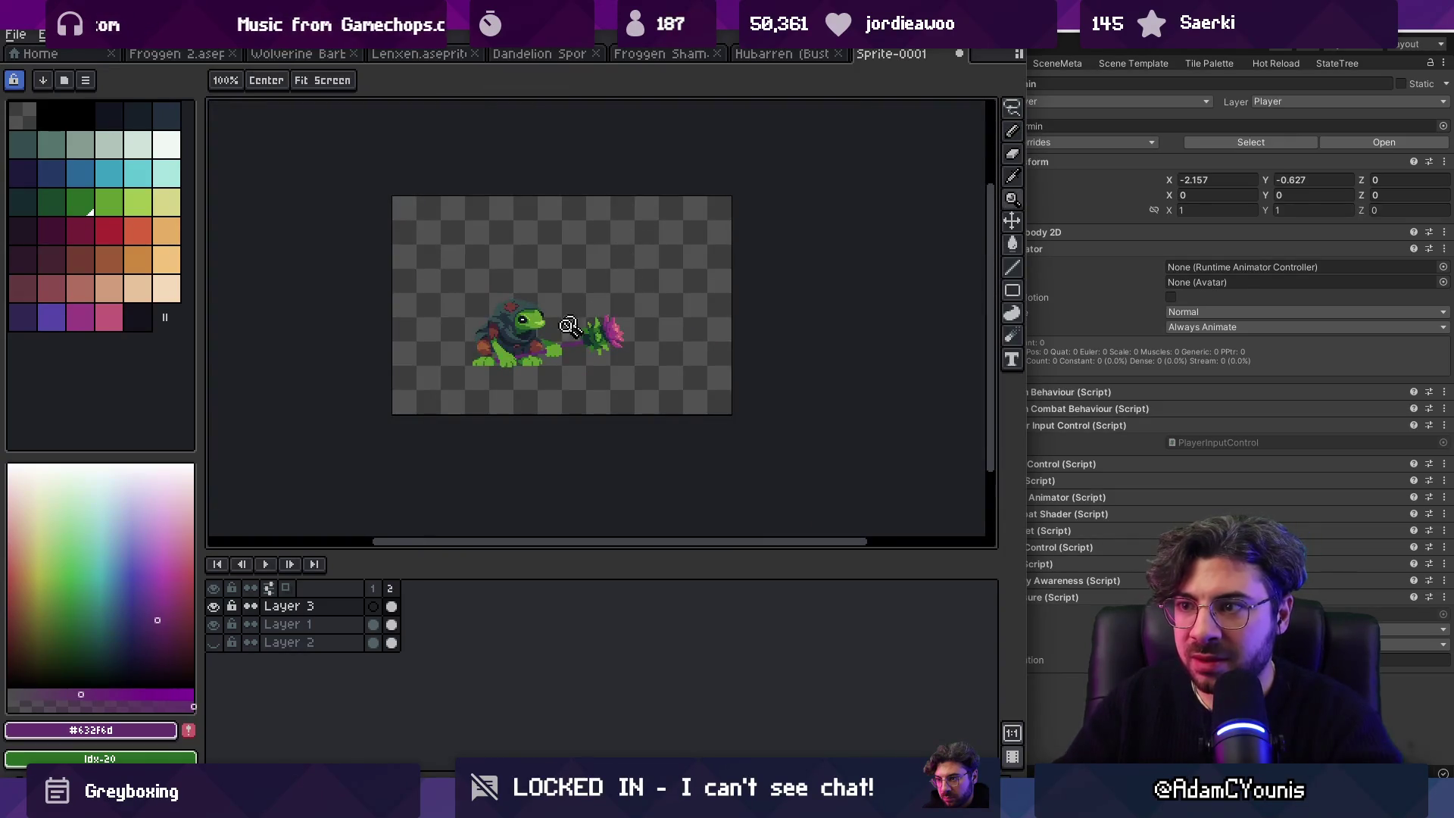
scroll(577, 319, up, 3)
key(b)
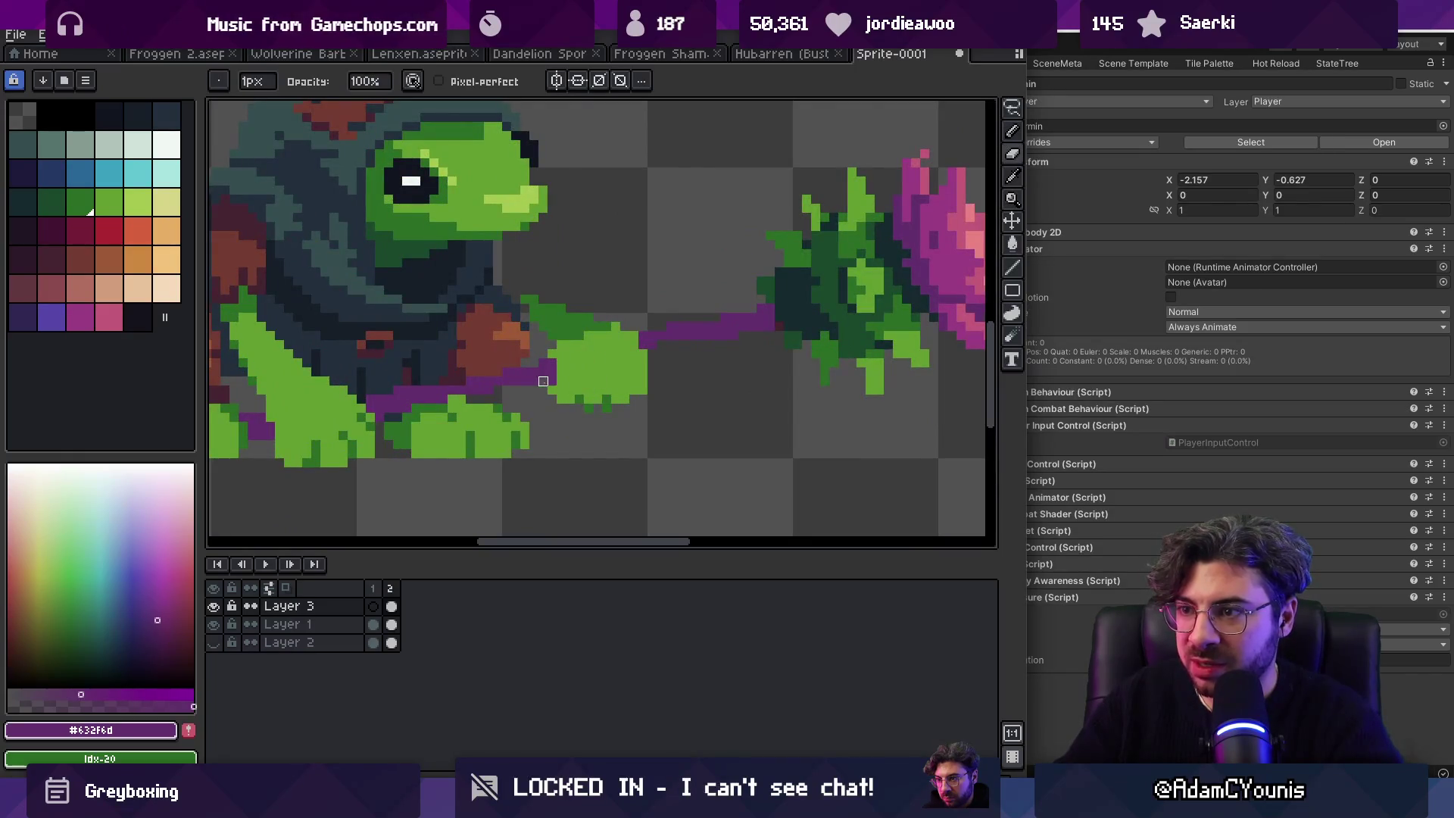
key(e)
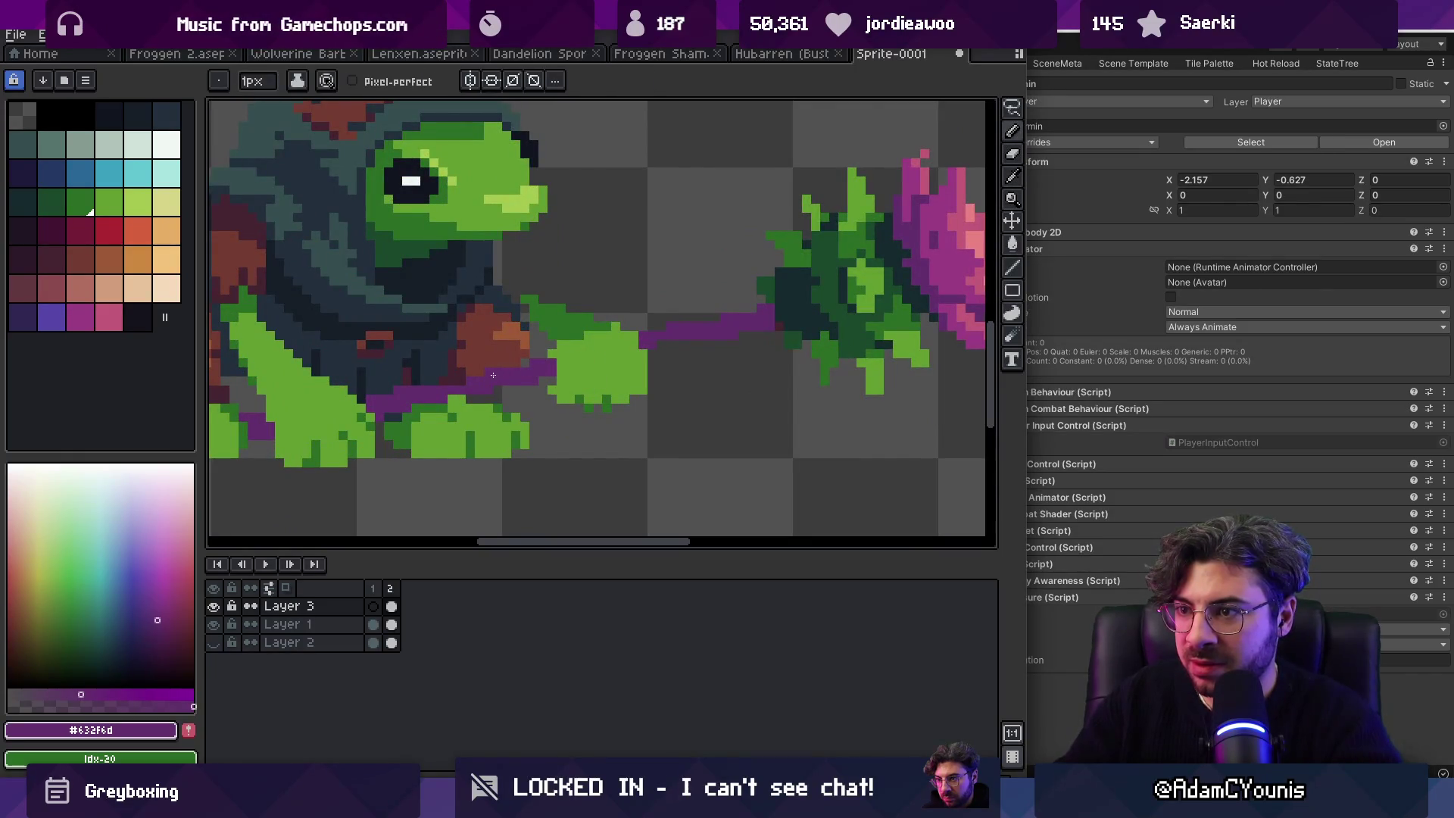
key(z)
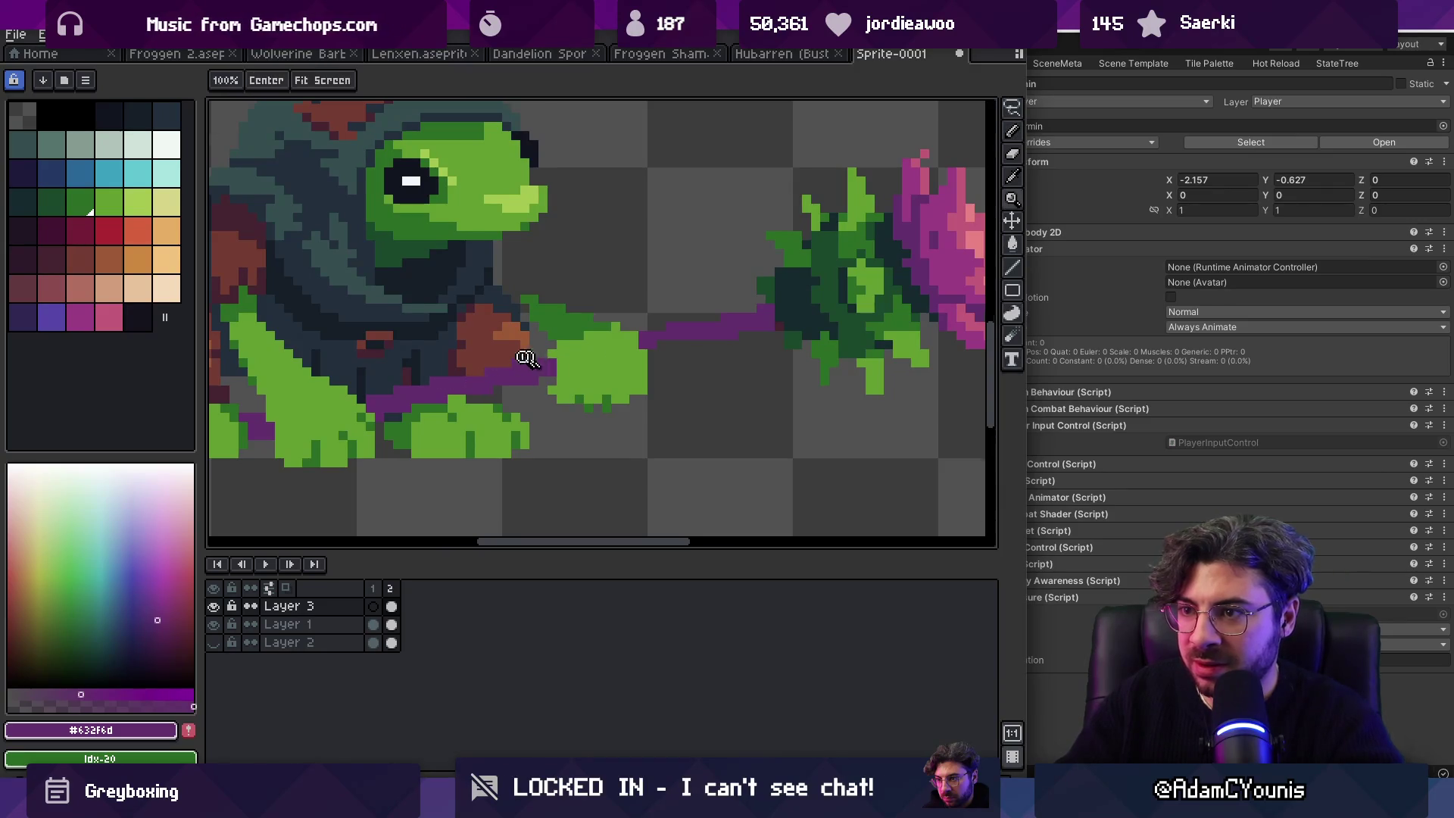
scroll(606, 298, down, 3)
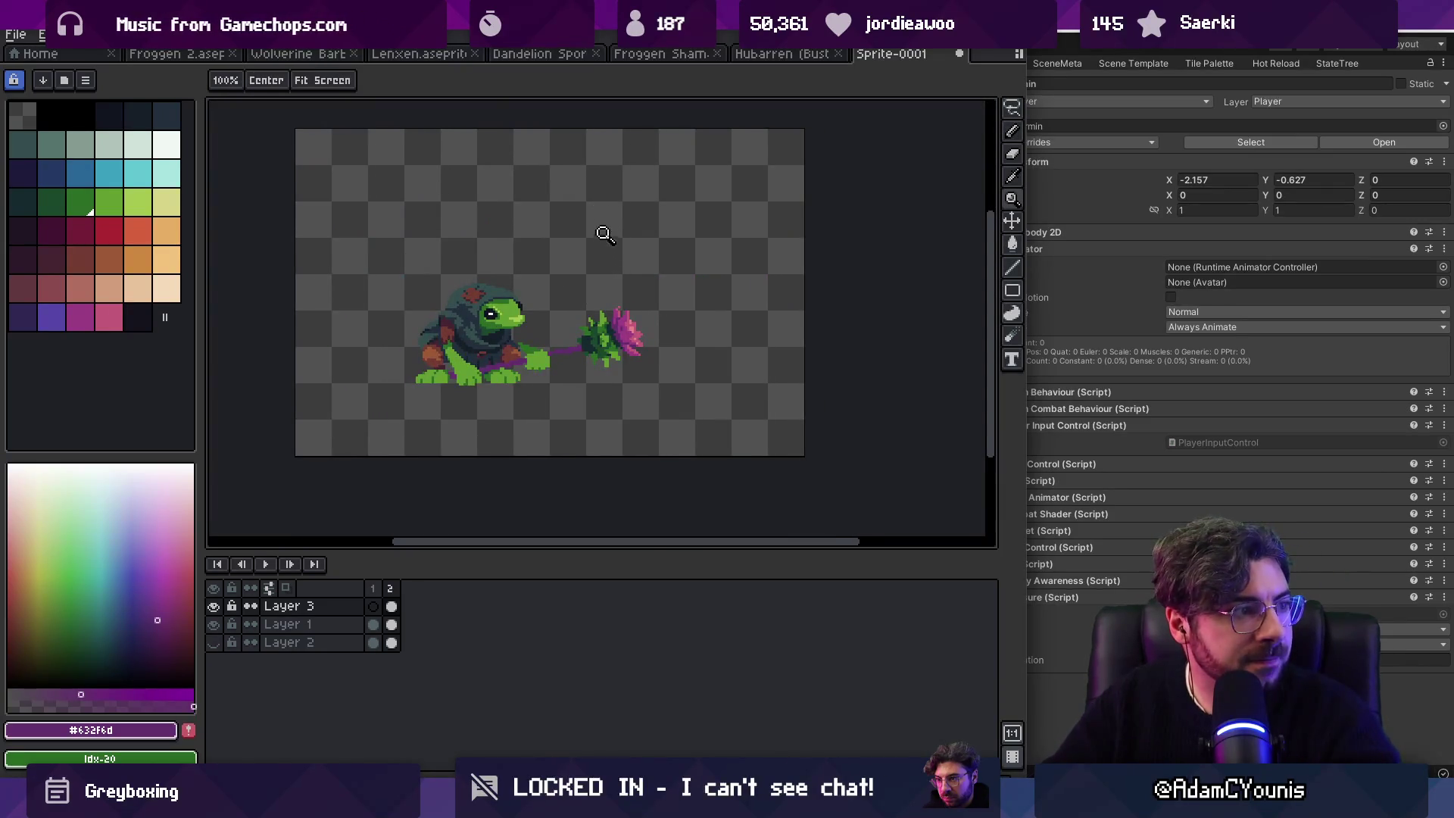
scroll(570, 338, up, 1)
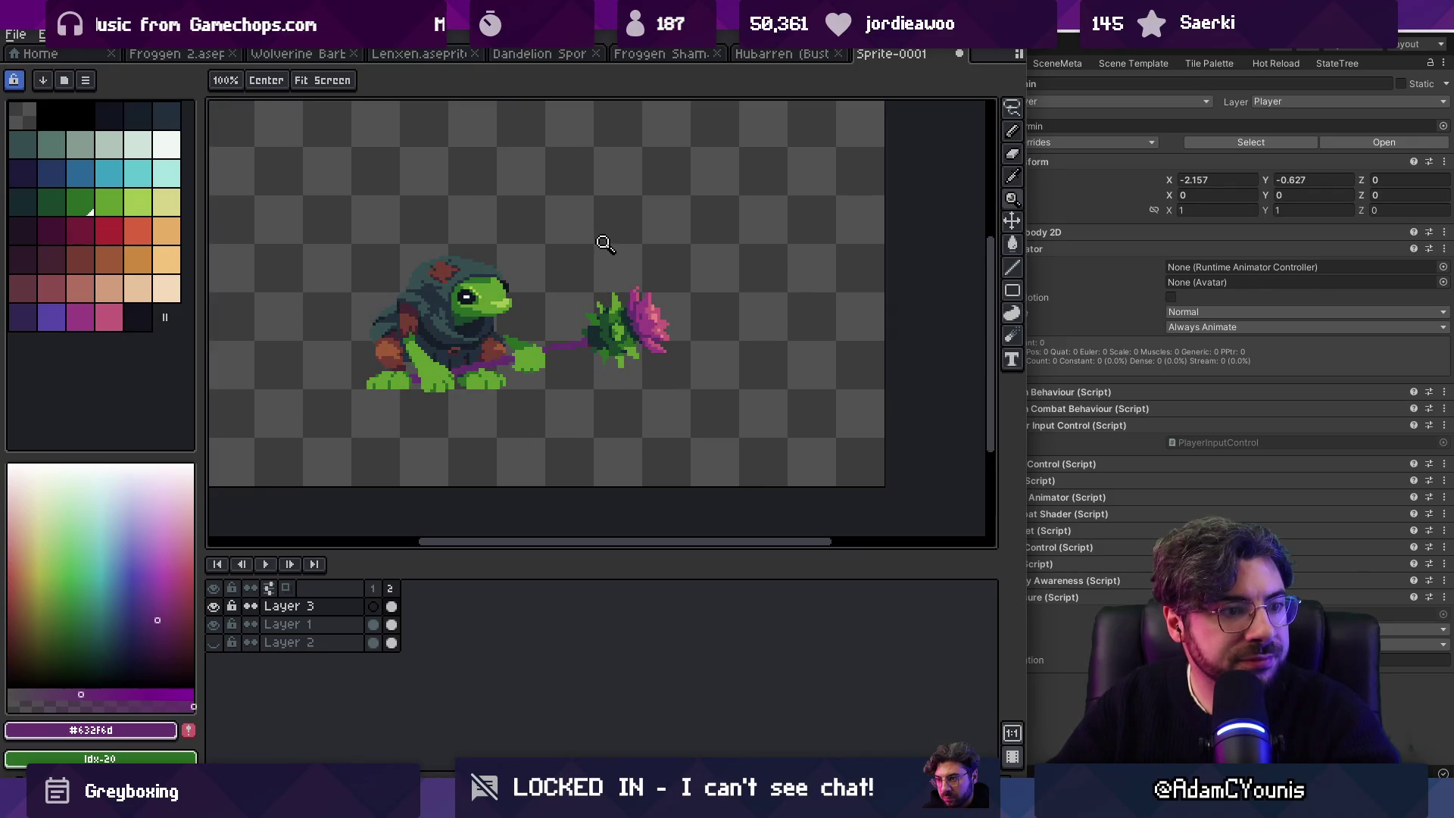
scroll(574, 327, up, 1)
scroll(555, 343, up, 3)
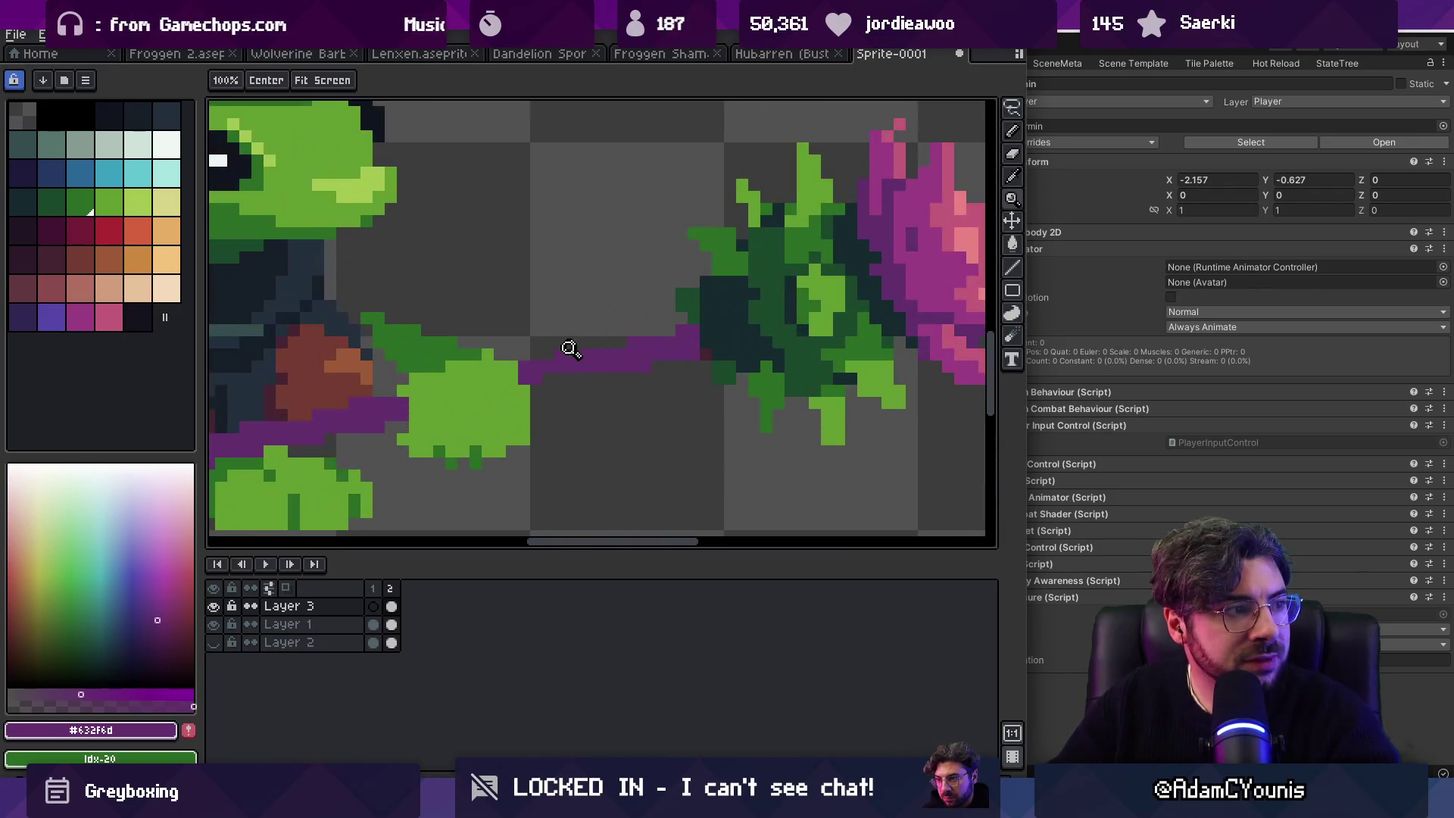
key(b)
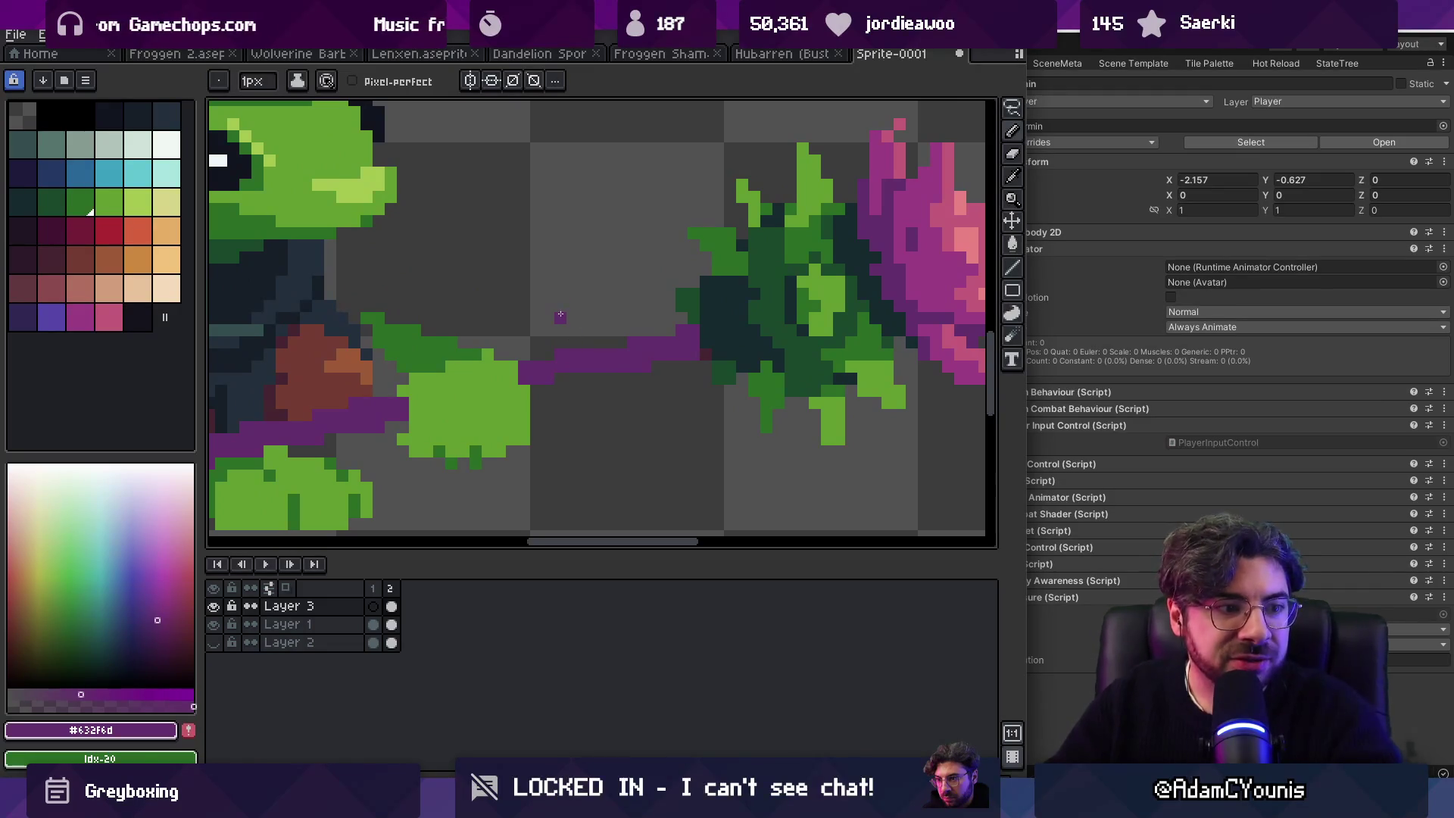
Step: Erase leftover stray pixels around the shaft
key(e)
key(z)
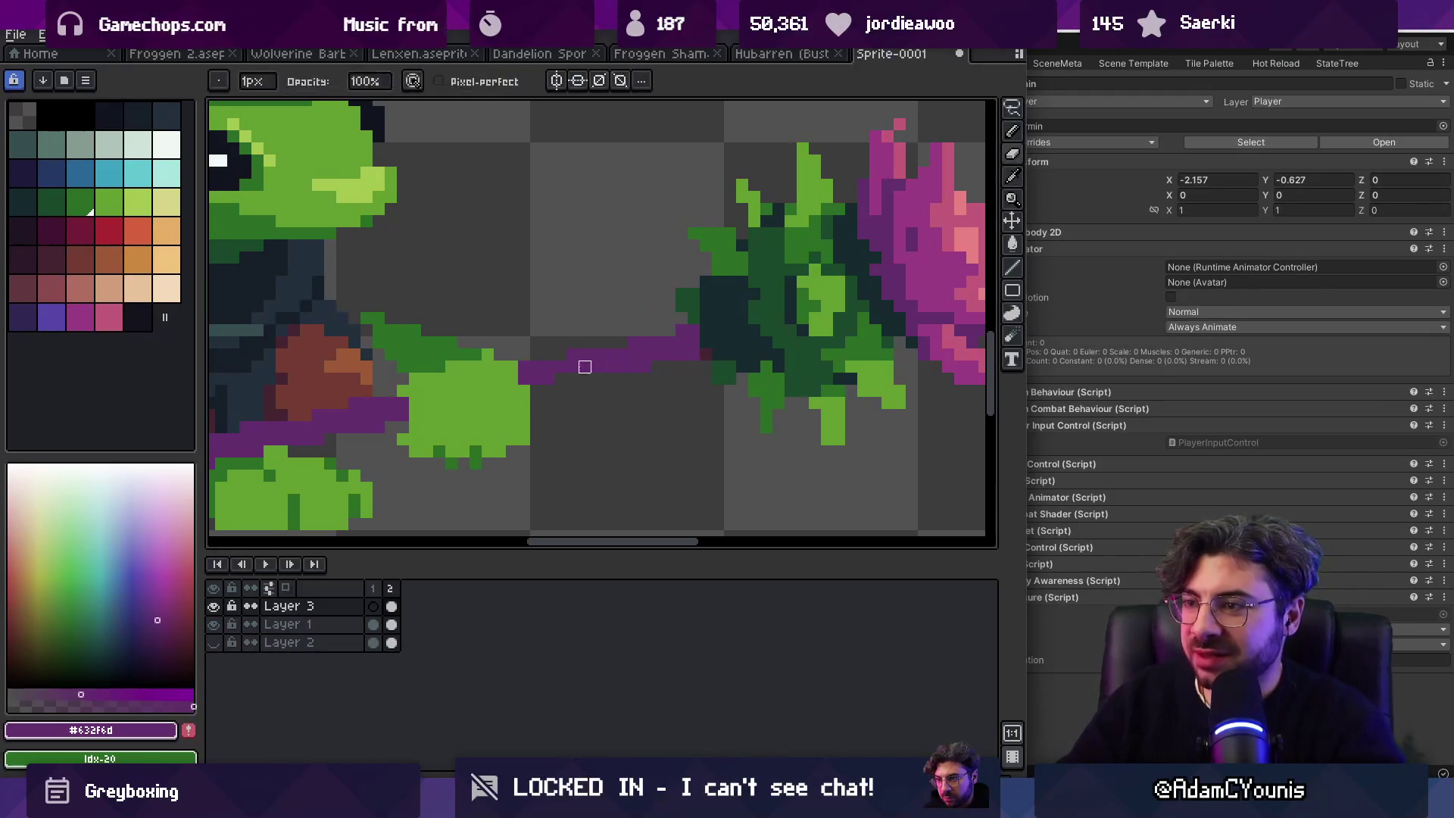
scroll(604, 357, down, 4)
scroll(591, 376, up, 4)
key(e)
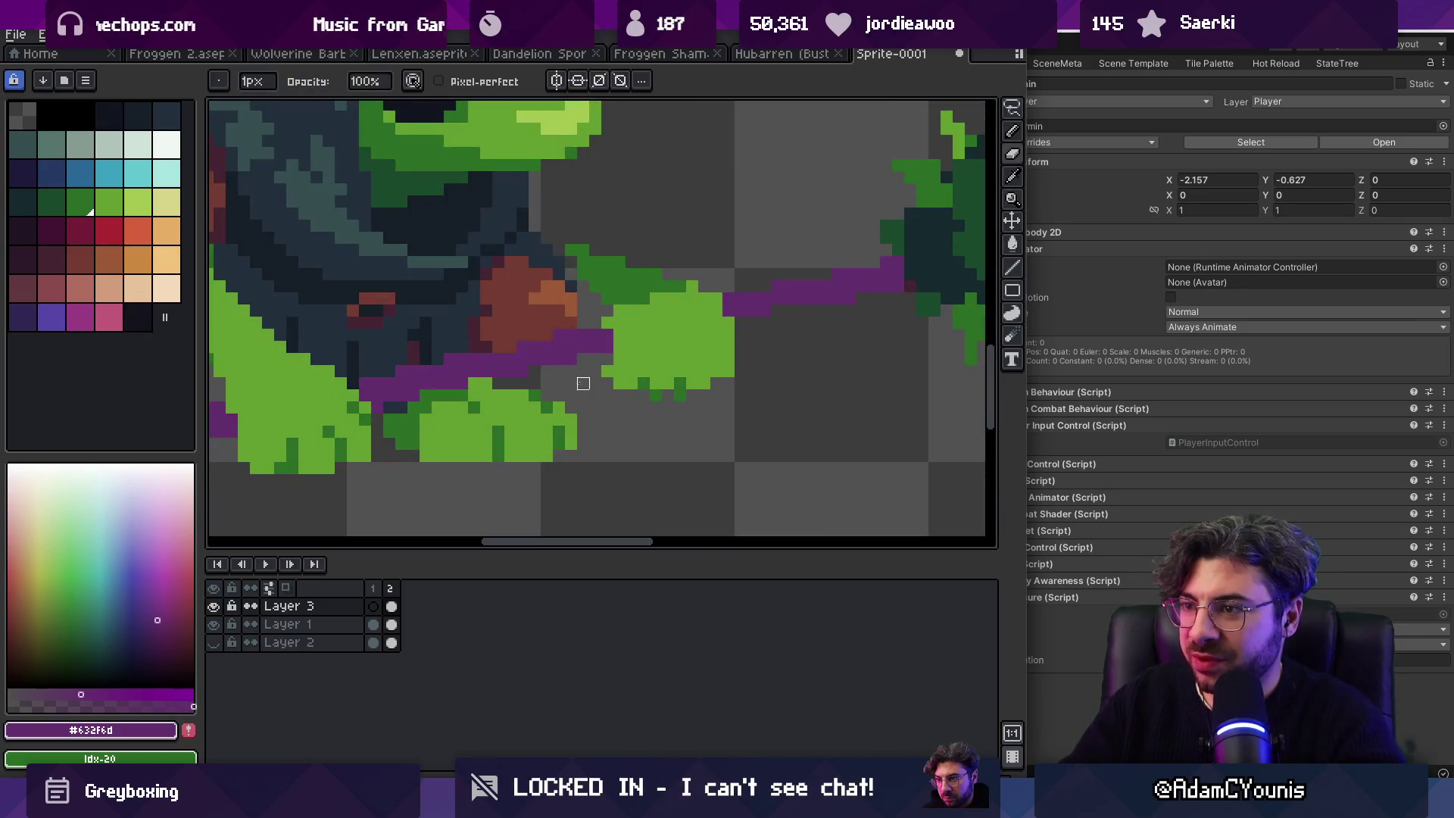
key(z)
scroll(583, 323, down, 4)
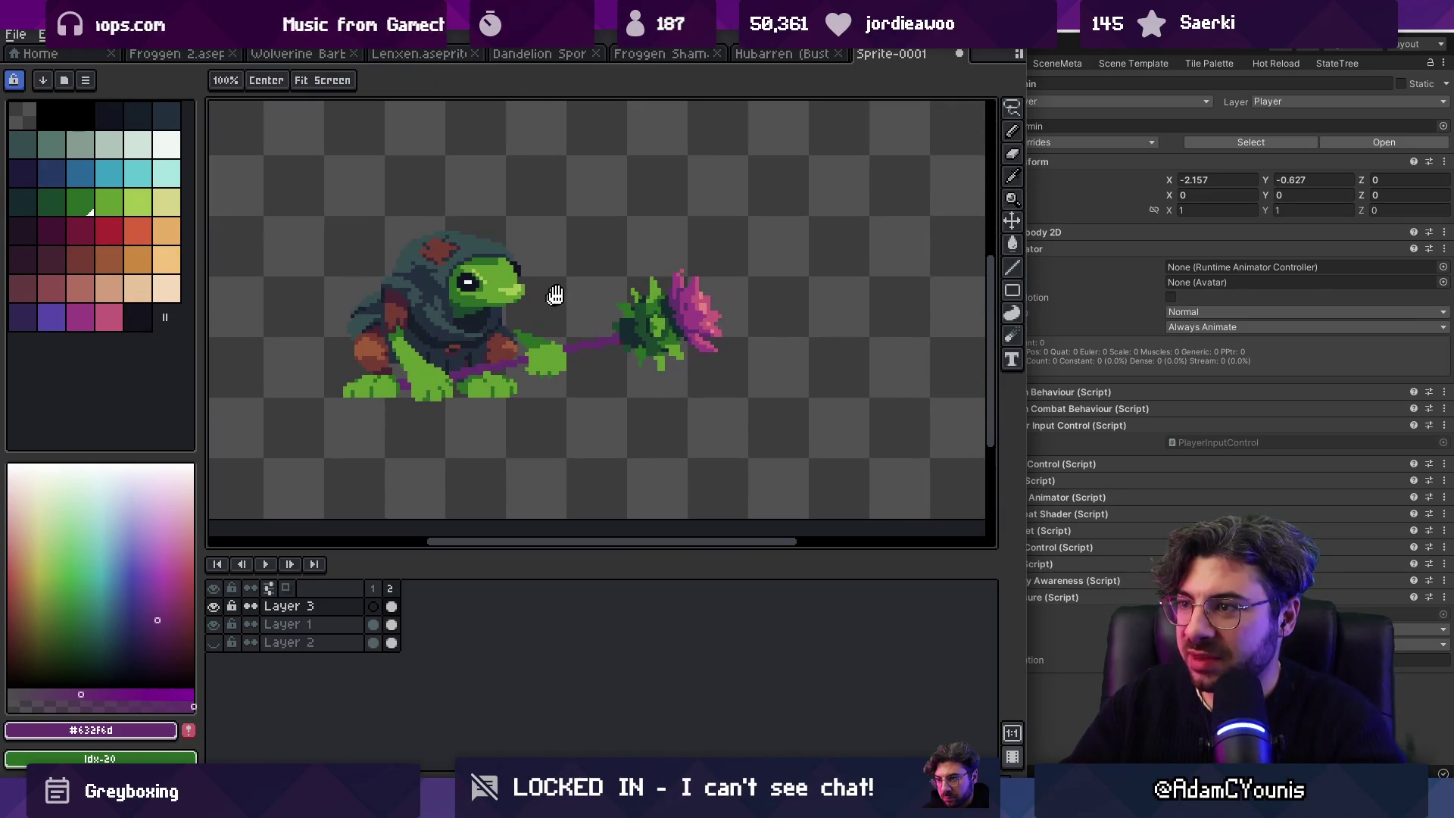
scroll(644, 265, up, 5)
Step: Sample the thistle's dark and mid greens, then scrub through Froggen 2.aseprite's frames for reference
alt+click(664, 309)
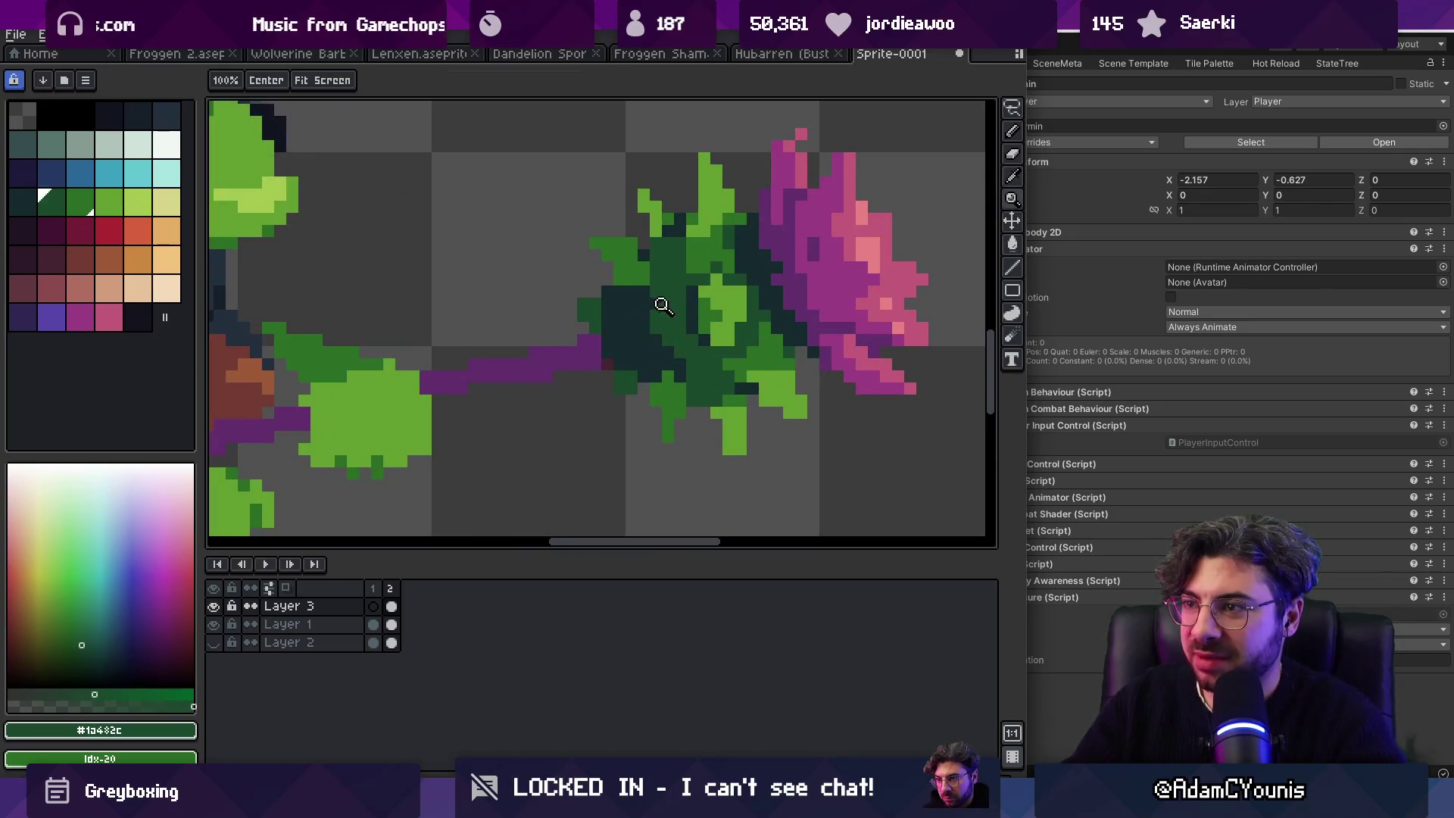
drag(633, 260, 588, 334)
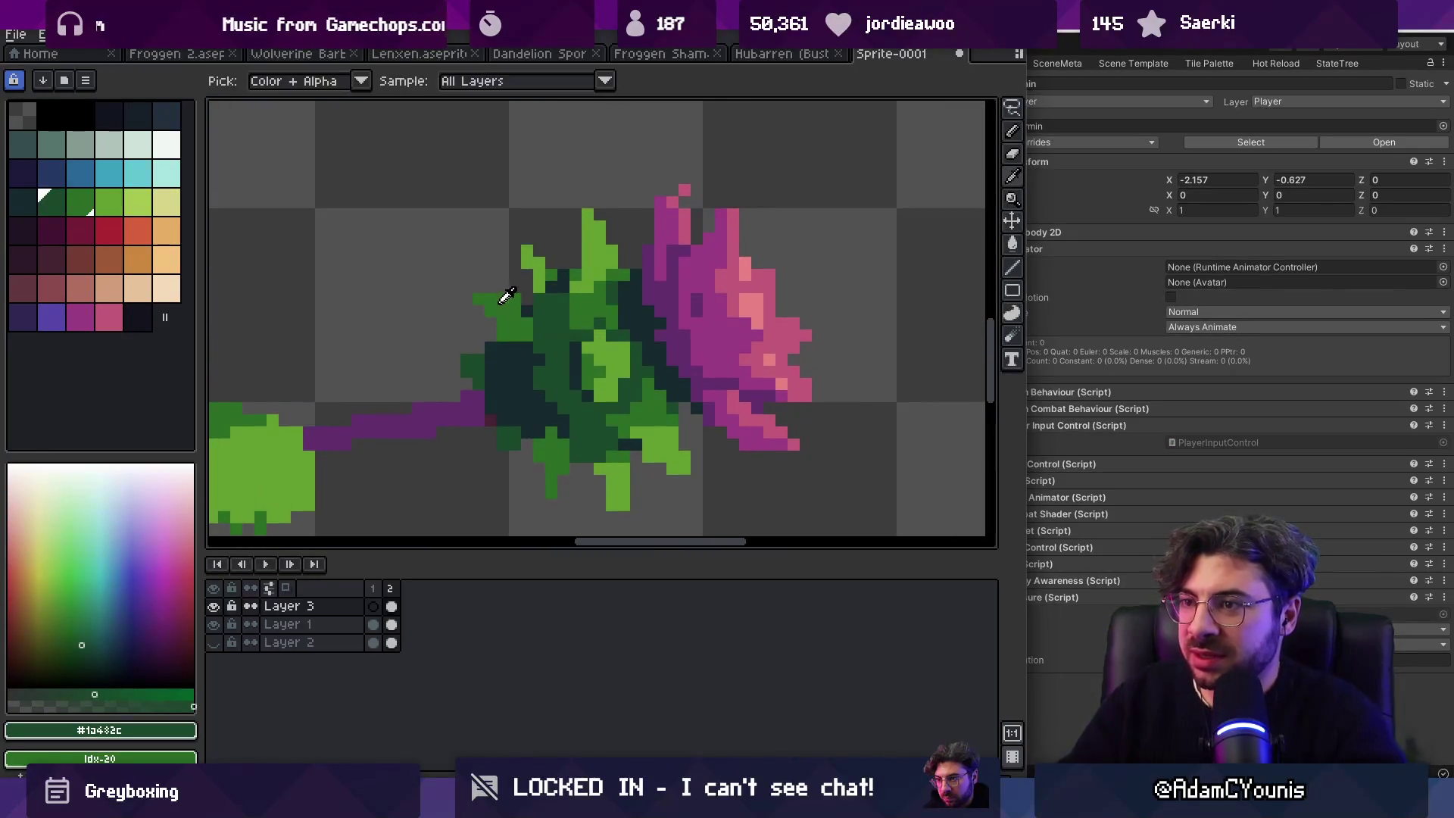
alt+click(476, 286)
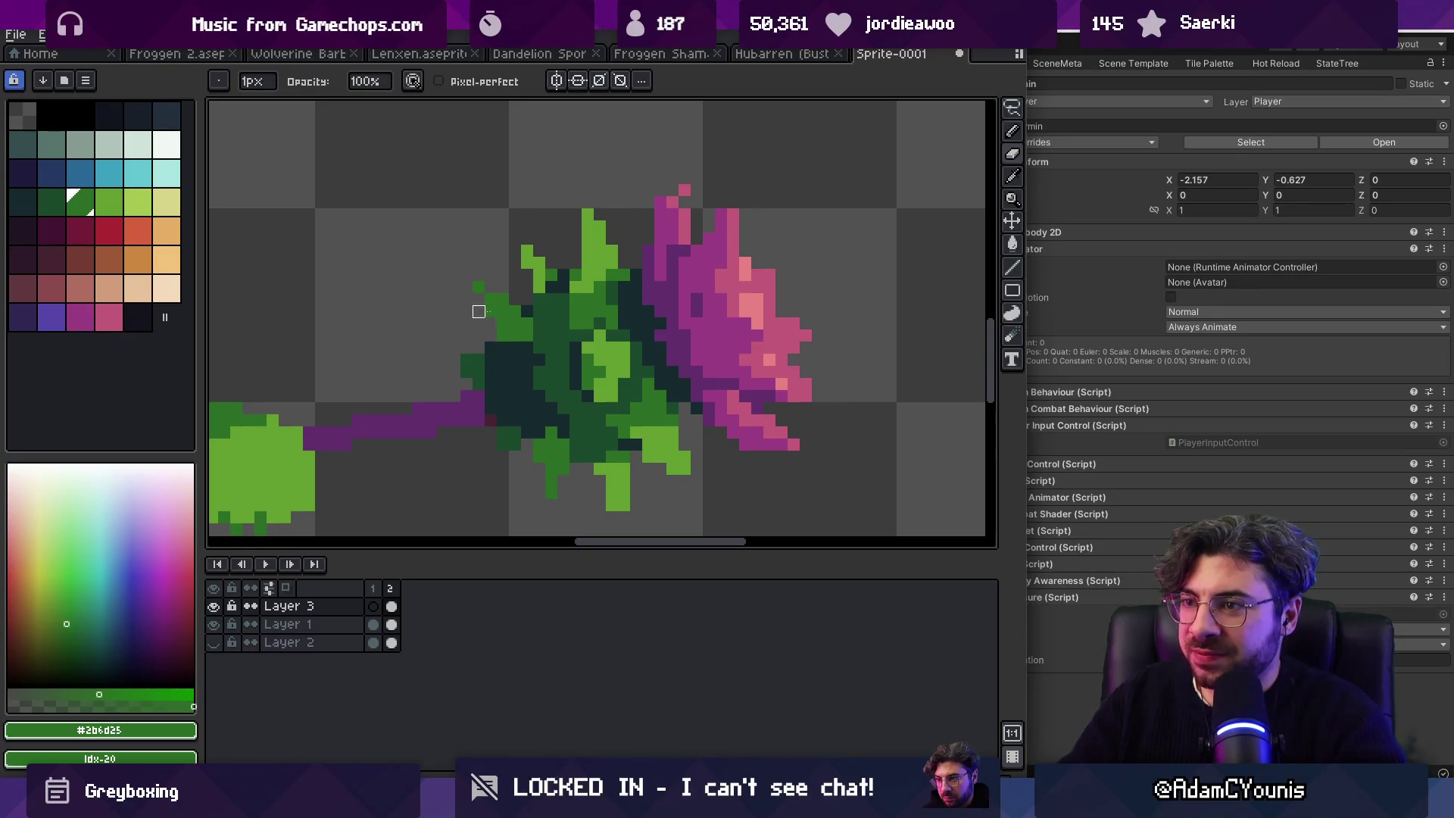
scroll(523, 378, down, 4)
scroll(542, 363, up, 1)
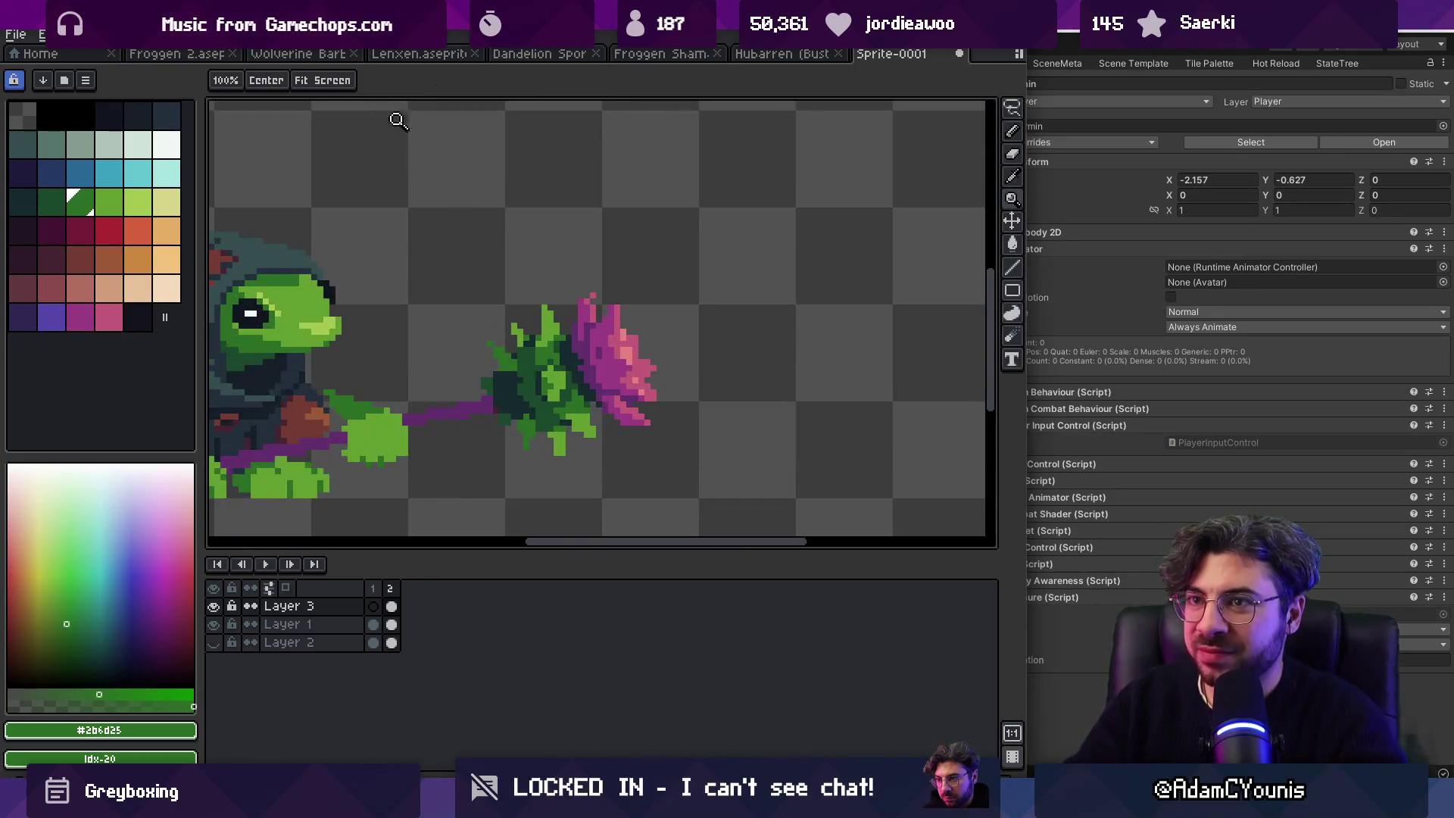
click(176, 53)
mouse_move(404, 610)
mouse_down()
mouse_move(697, 612)
mouse_move(252, 594)
mouse_up()
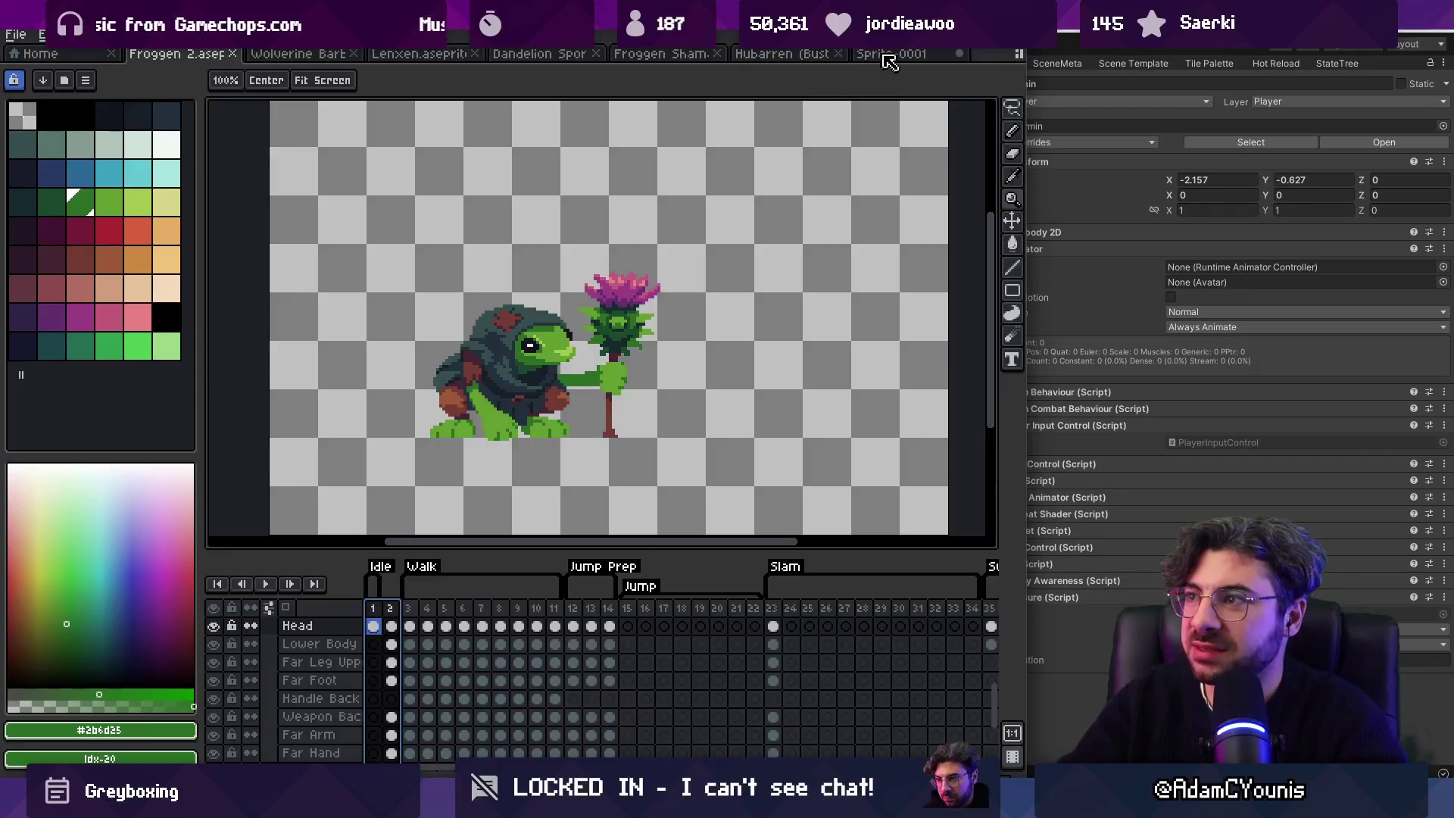
Step: Return to Sprite-0001 and sample the thistle's dark green
click(883, 56)
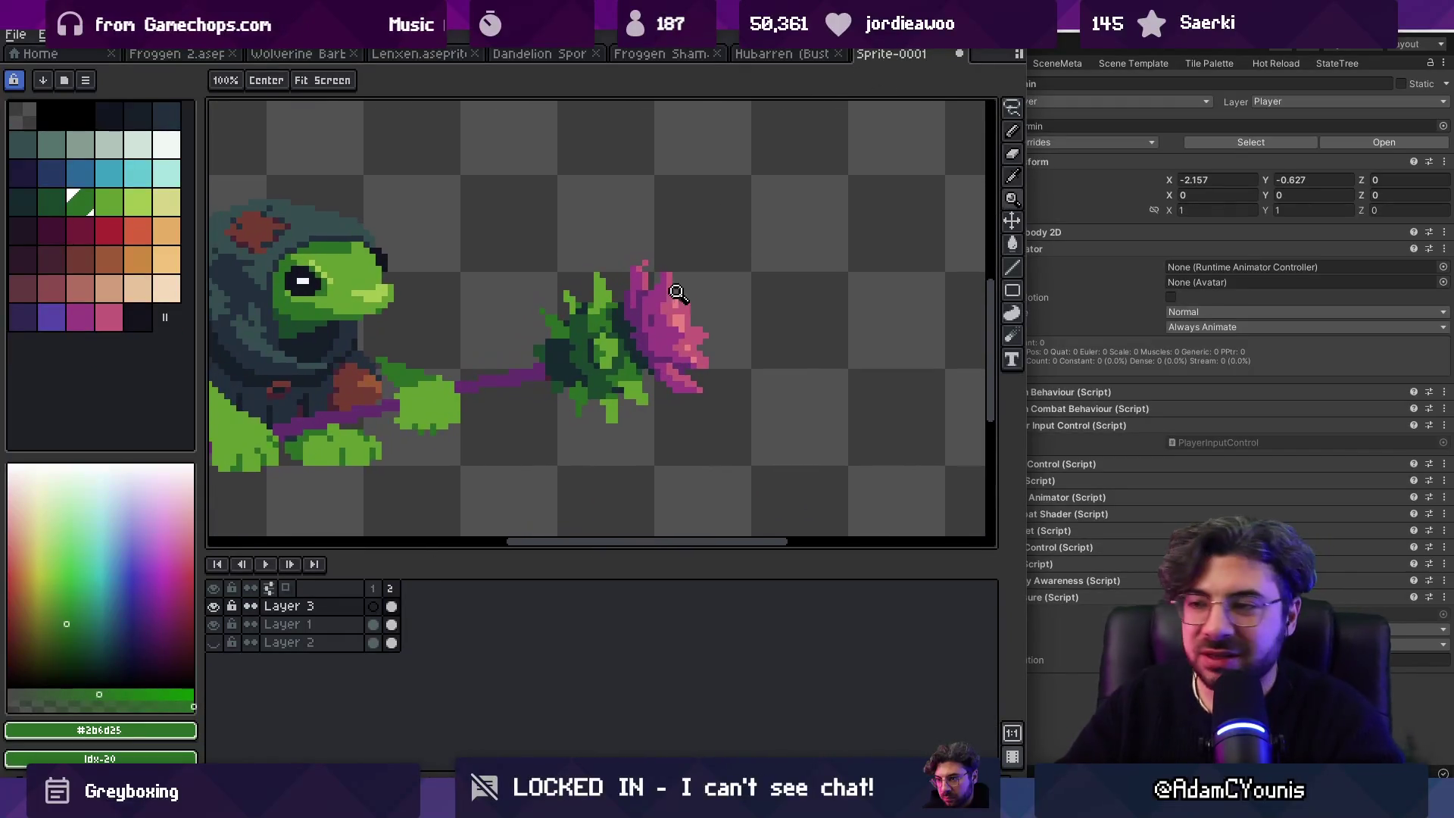
scroll(676, 280, down, 1)
scroll(647, 322, up, 4)
key(b)
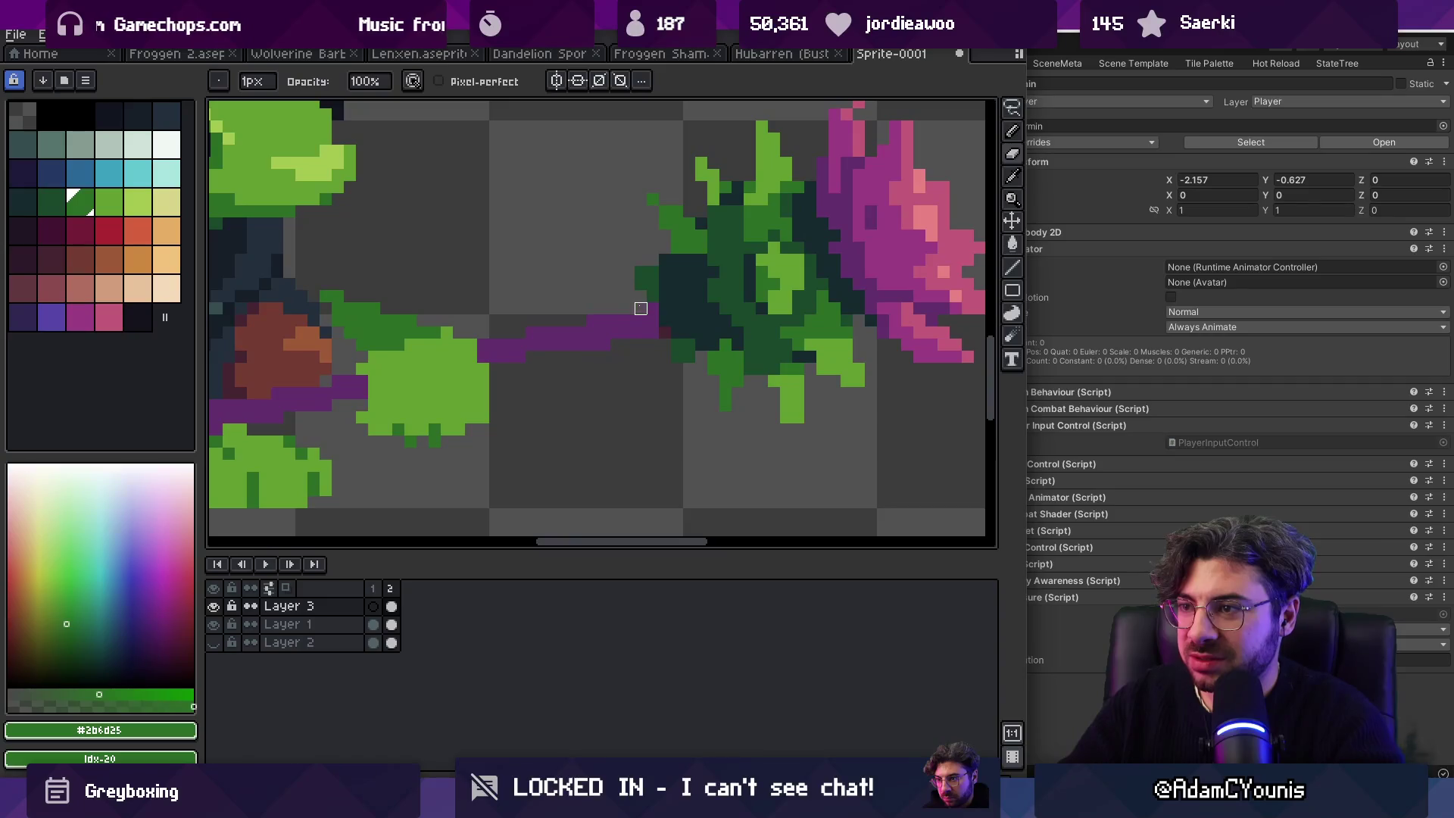
alt+click(638, 280)
key(z)
scroll(623, 306, down, 4)
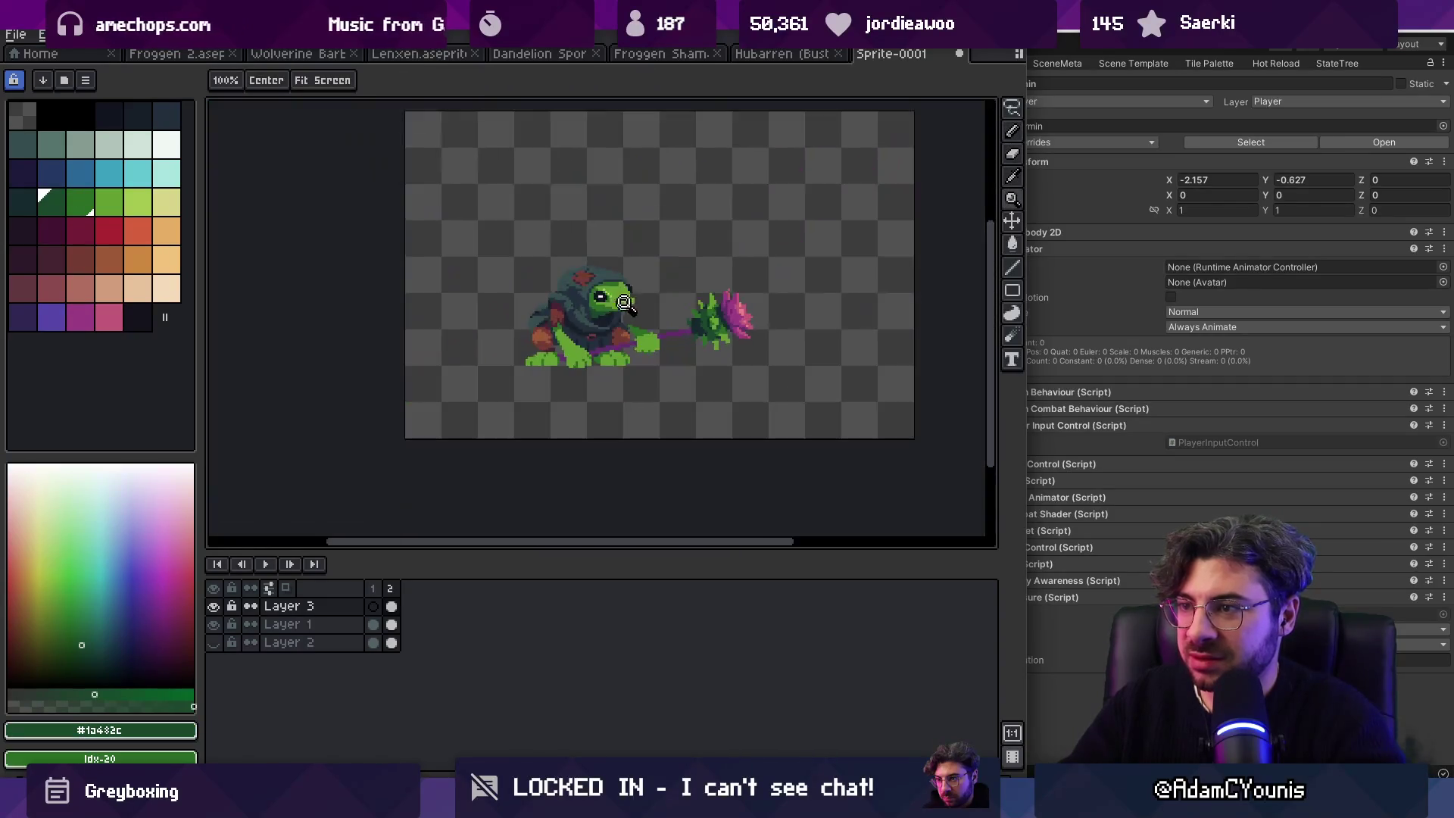
scroll(758, 295, up, 5)
Step: Add a pink pixel and a light-pink pixel along the top of the flower head
alt+click(708, 318)
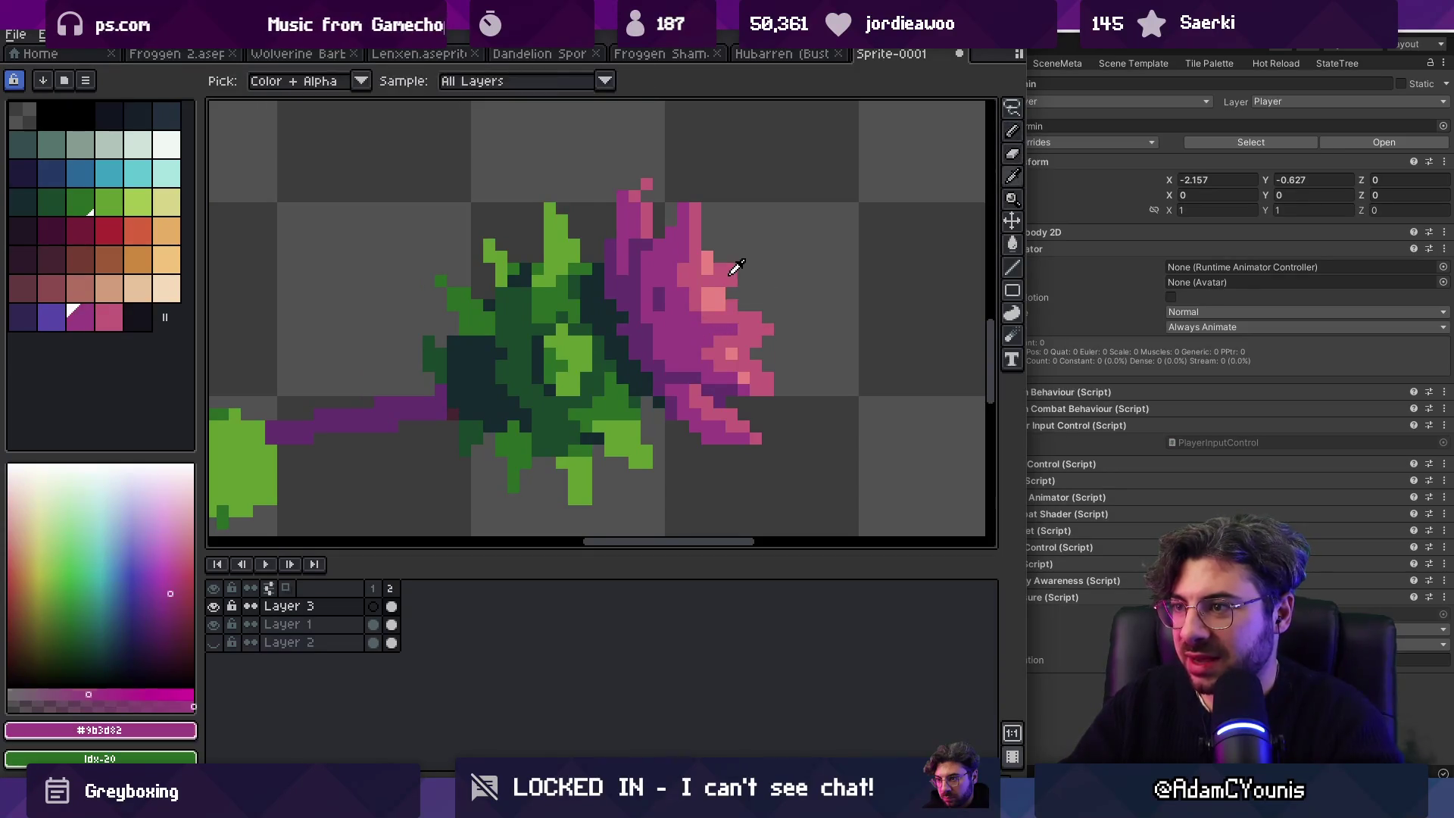
click(734, 259)
click(696, 208)
key(z)
scroll(682, 224, down, 5)
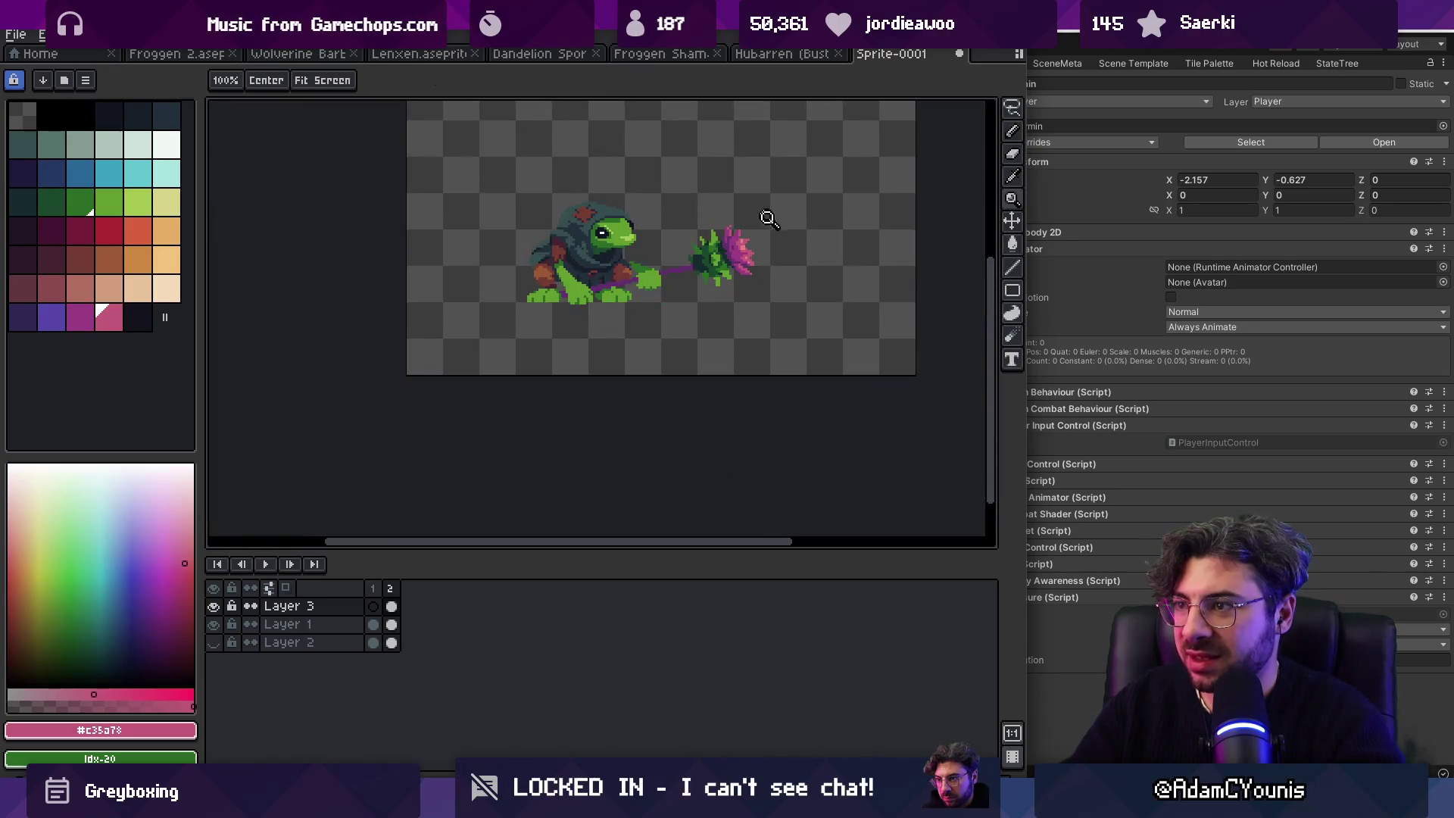
scroll(758, 212, up, 5)
Step: Sample the flower's purple and the staff's dark purple for further touch-ups
key(b)
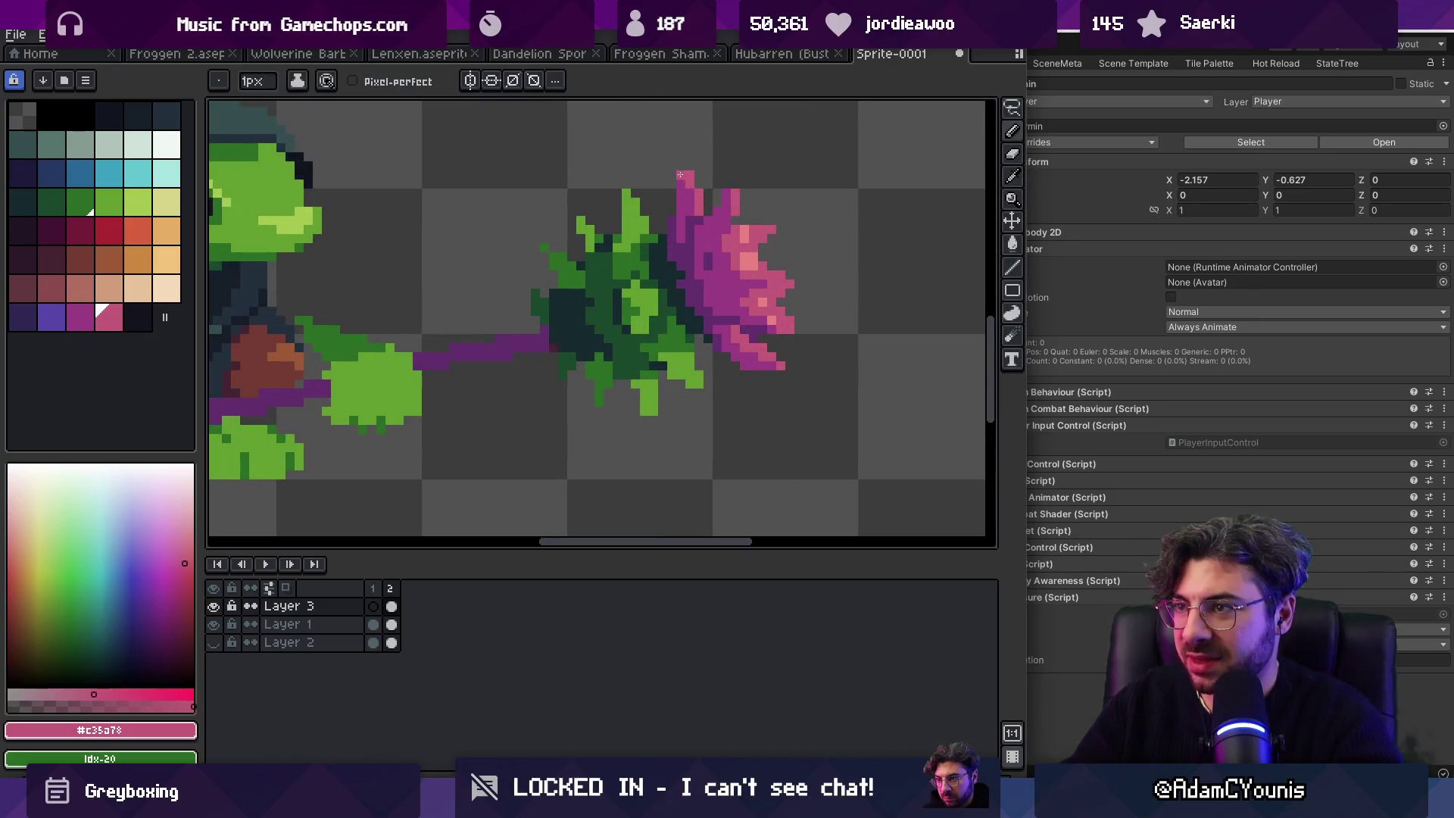
alt+click(682, 181)
key(z)
scroll(650, 190, down, 5)
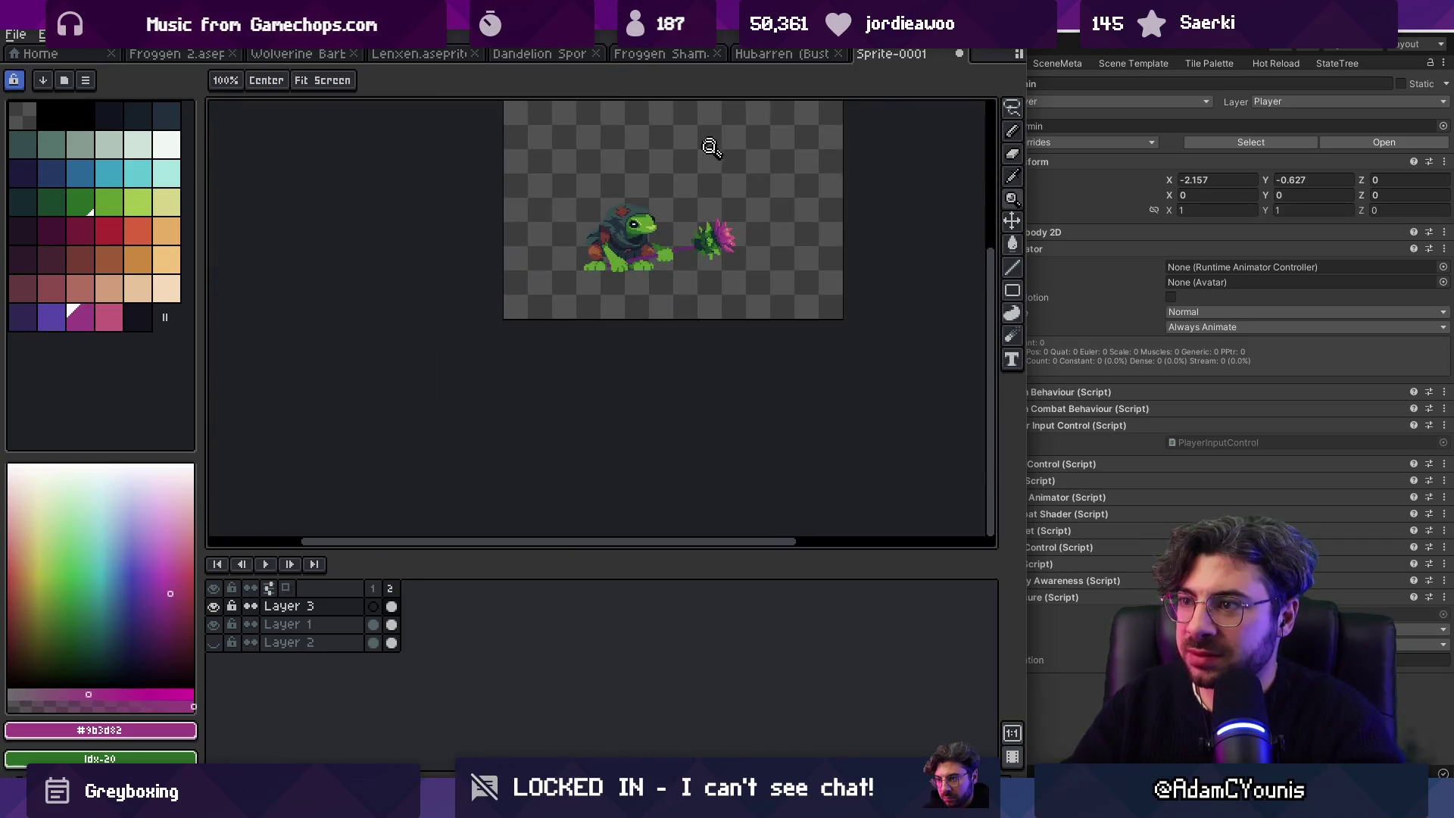
scroll(673, 243, up, 5)
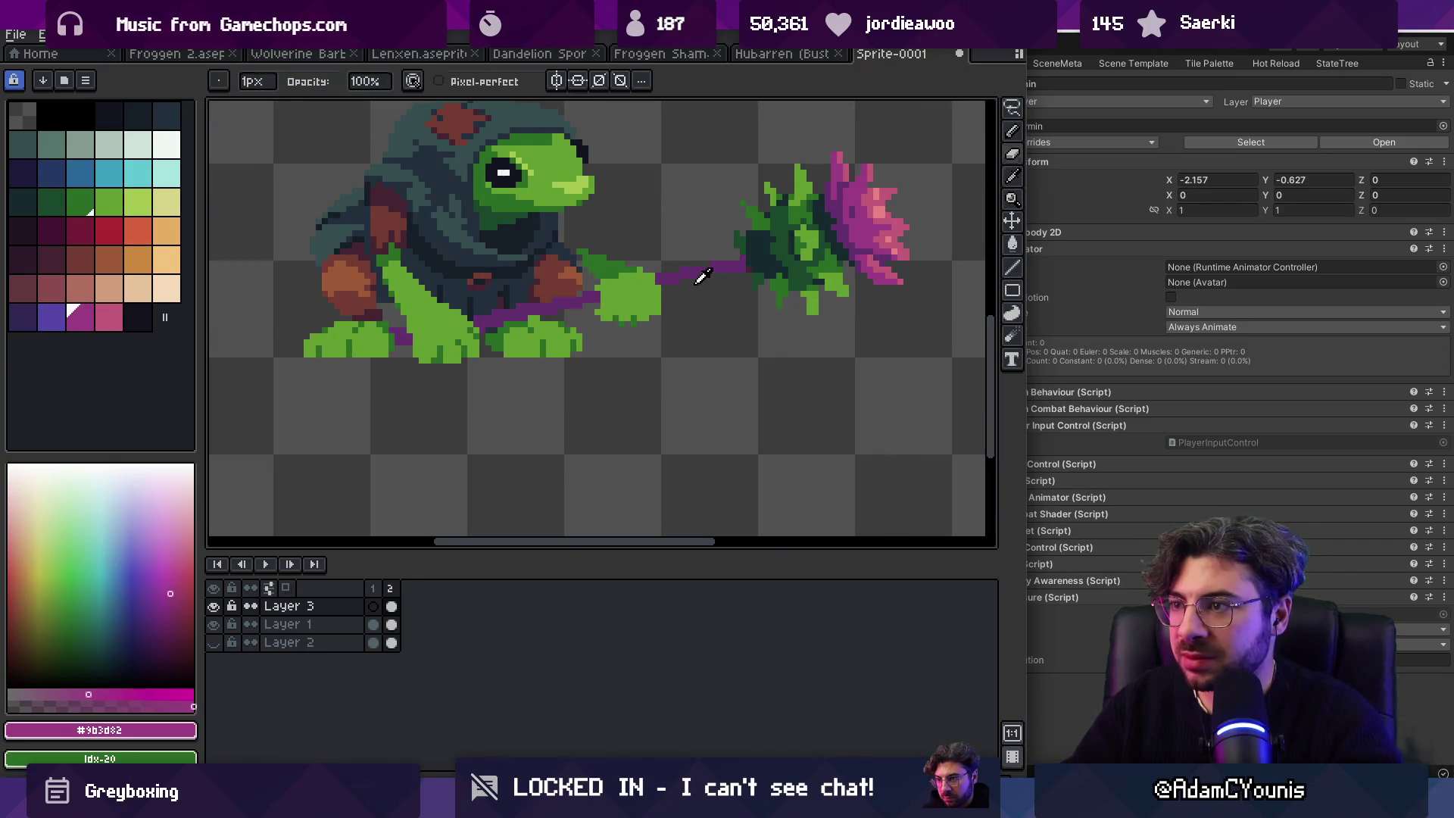
alt+click(682, 269)
key(e)
key(z)
scroll(724, 205, down, 5)
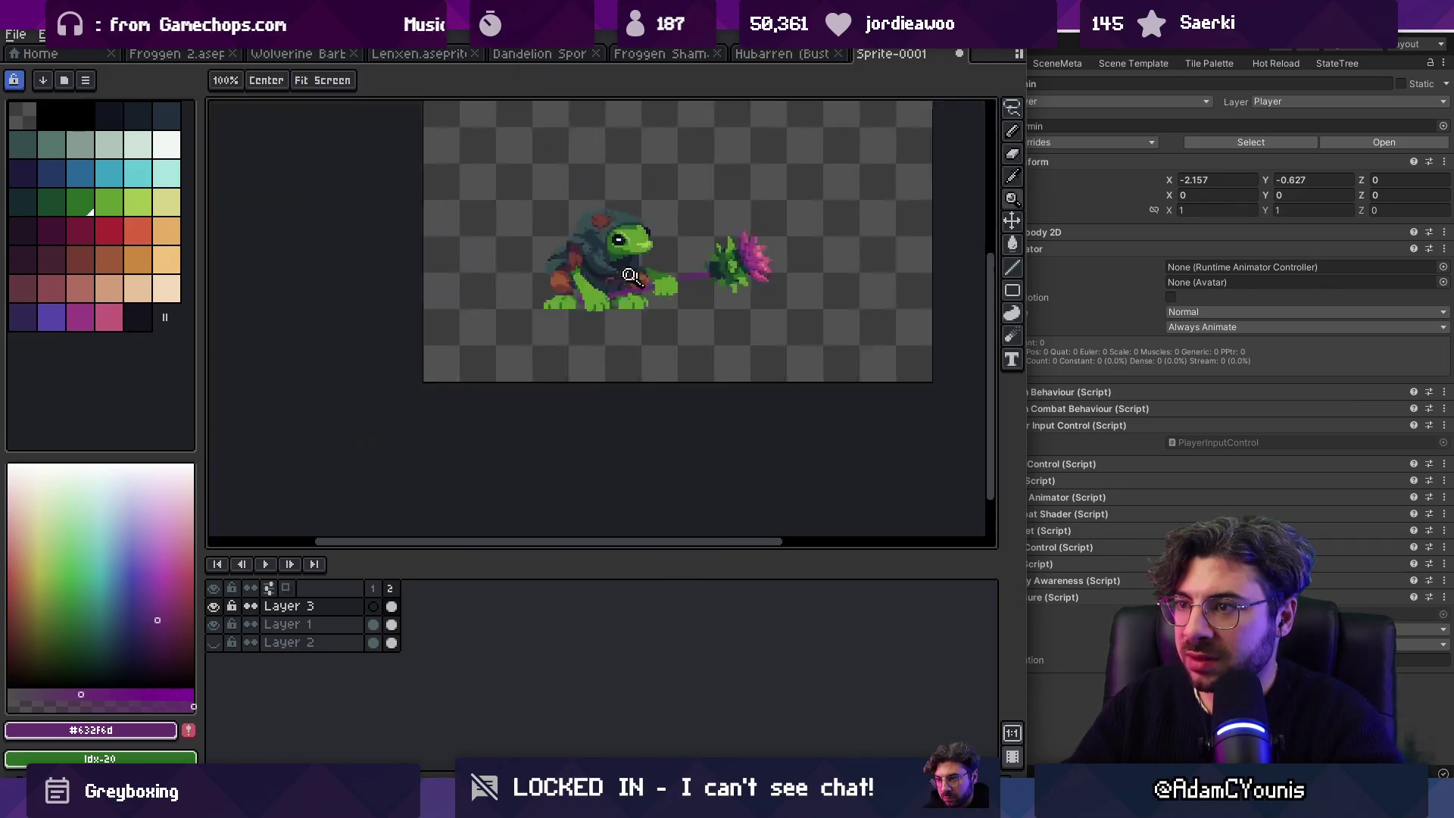
scroll(714, 274, up, 4)
Step: Clear a trial selection and sample the arm's dark green and the hand's light green
key(m)
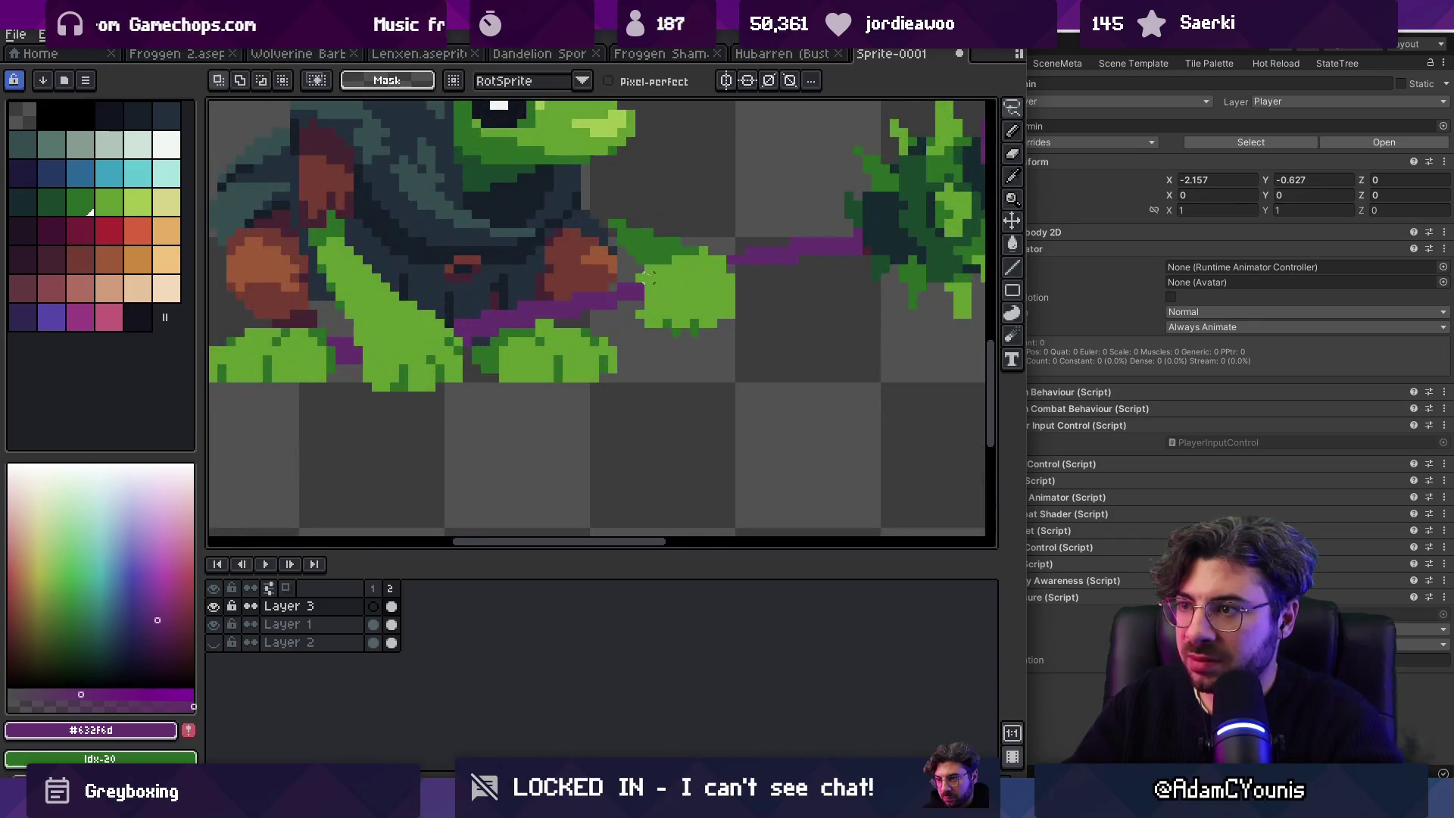
mouse_move(731, 284)
mouse_down()
mouse_move(640, 303)
mouse_move(686, 286)
mouse_up()
key(ctrl+d)
key(i)
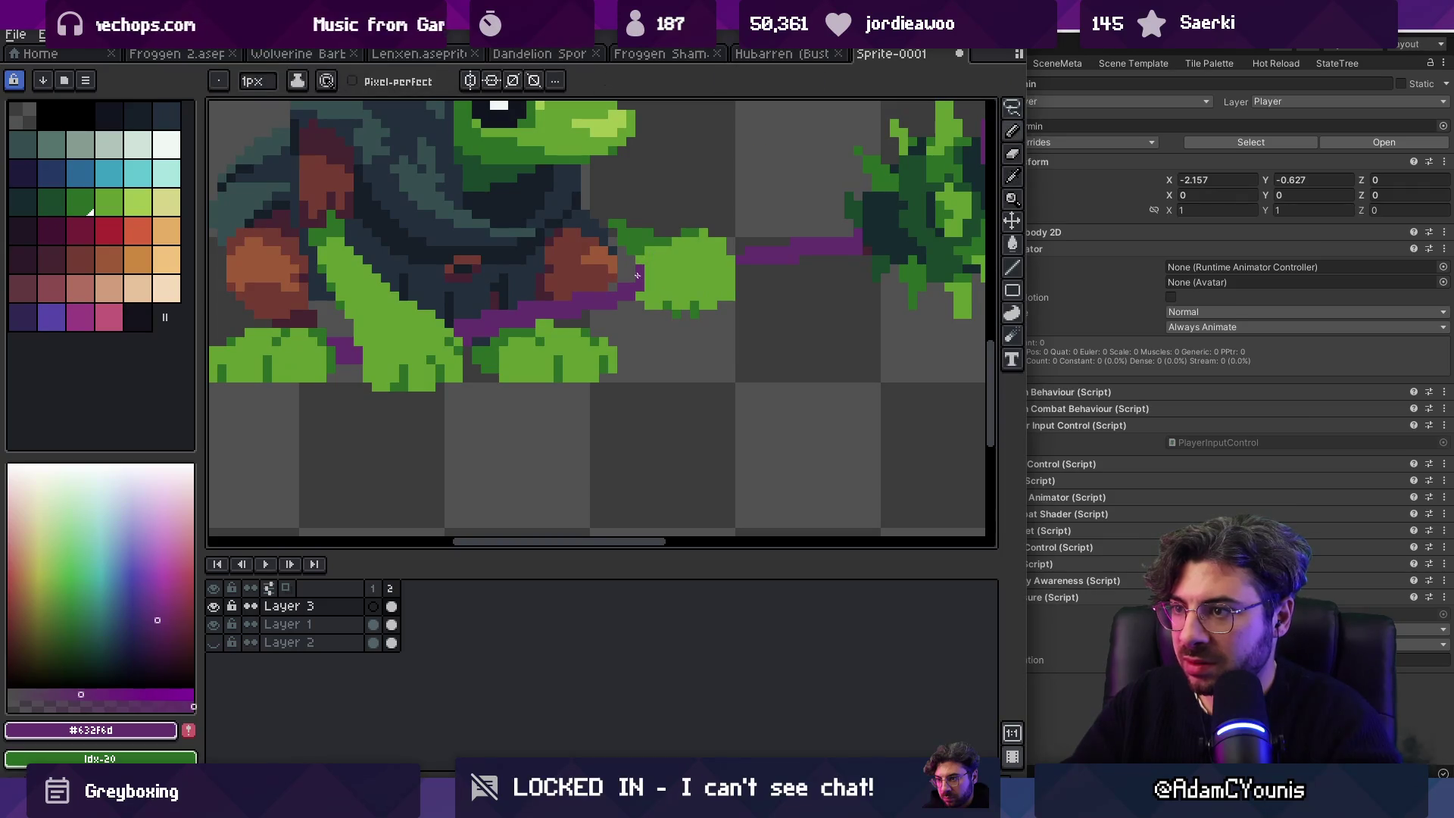
alt+click(638, 269)
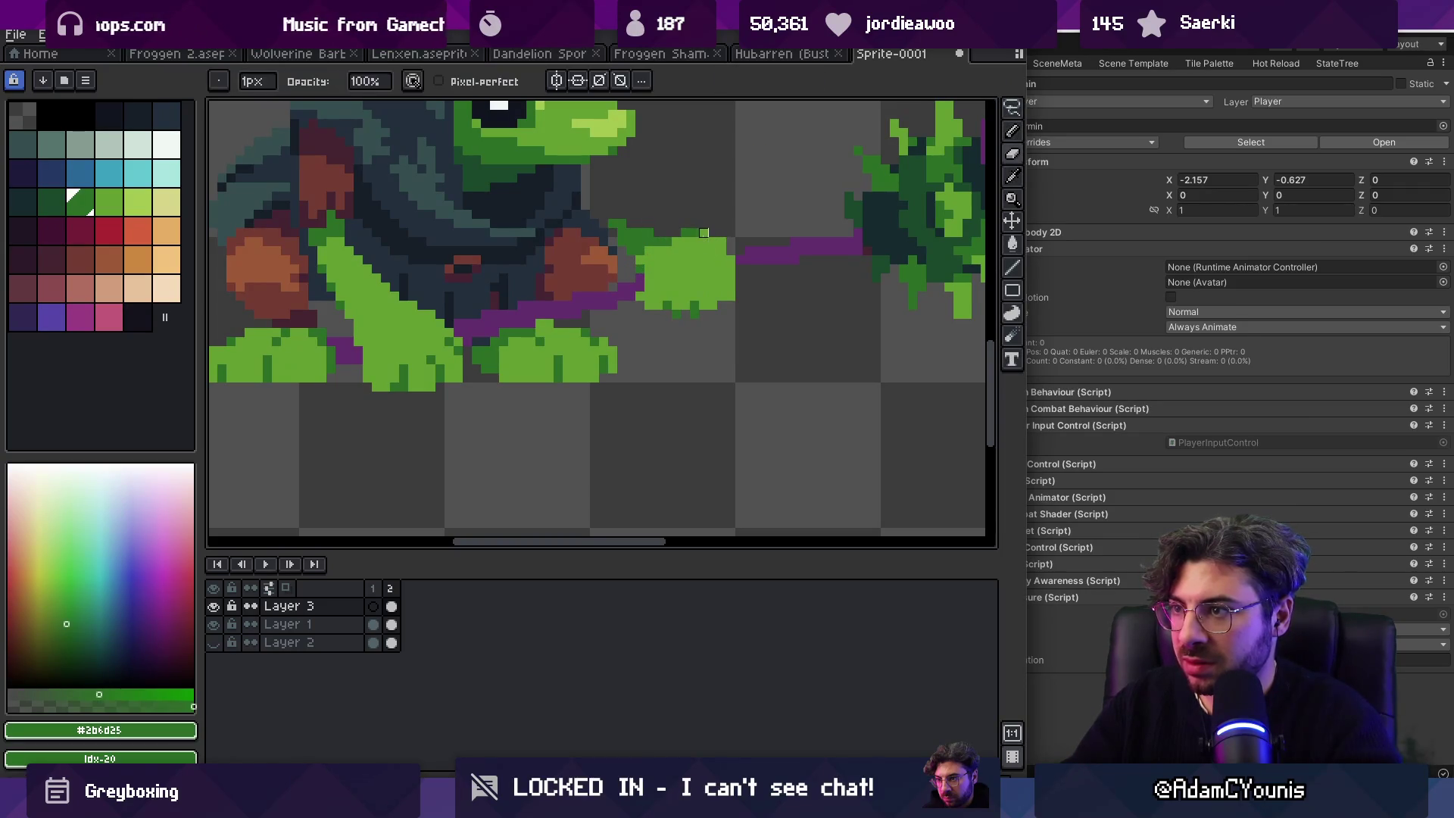
alt+click(670, 233)
alt+click(620, 239)
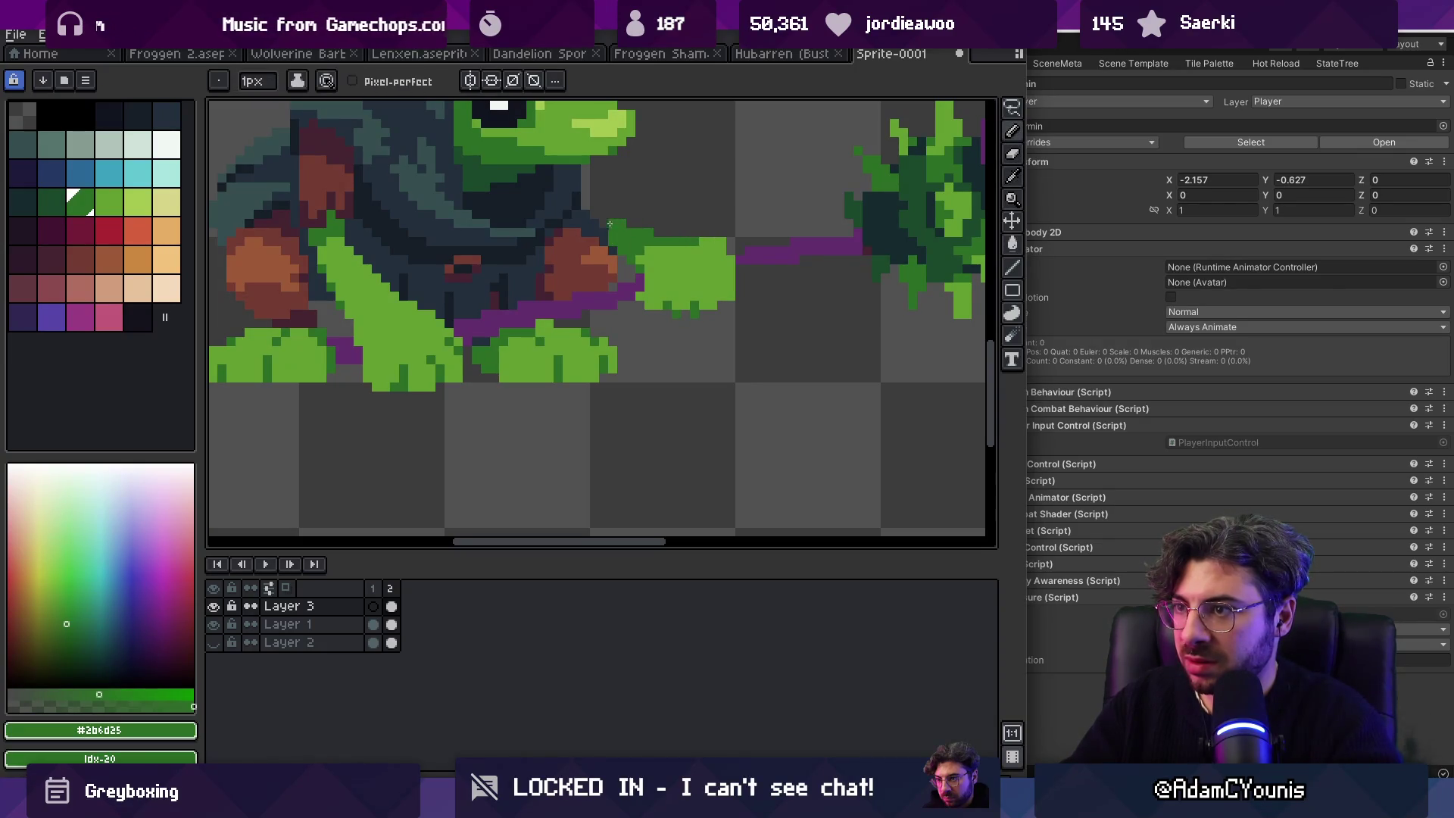
scroll(598, 217, down, 5)
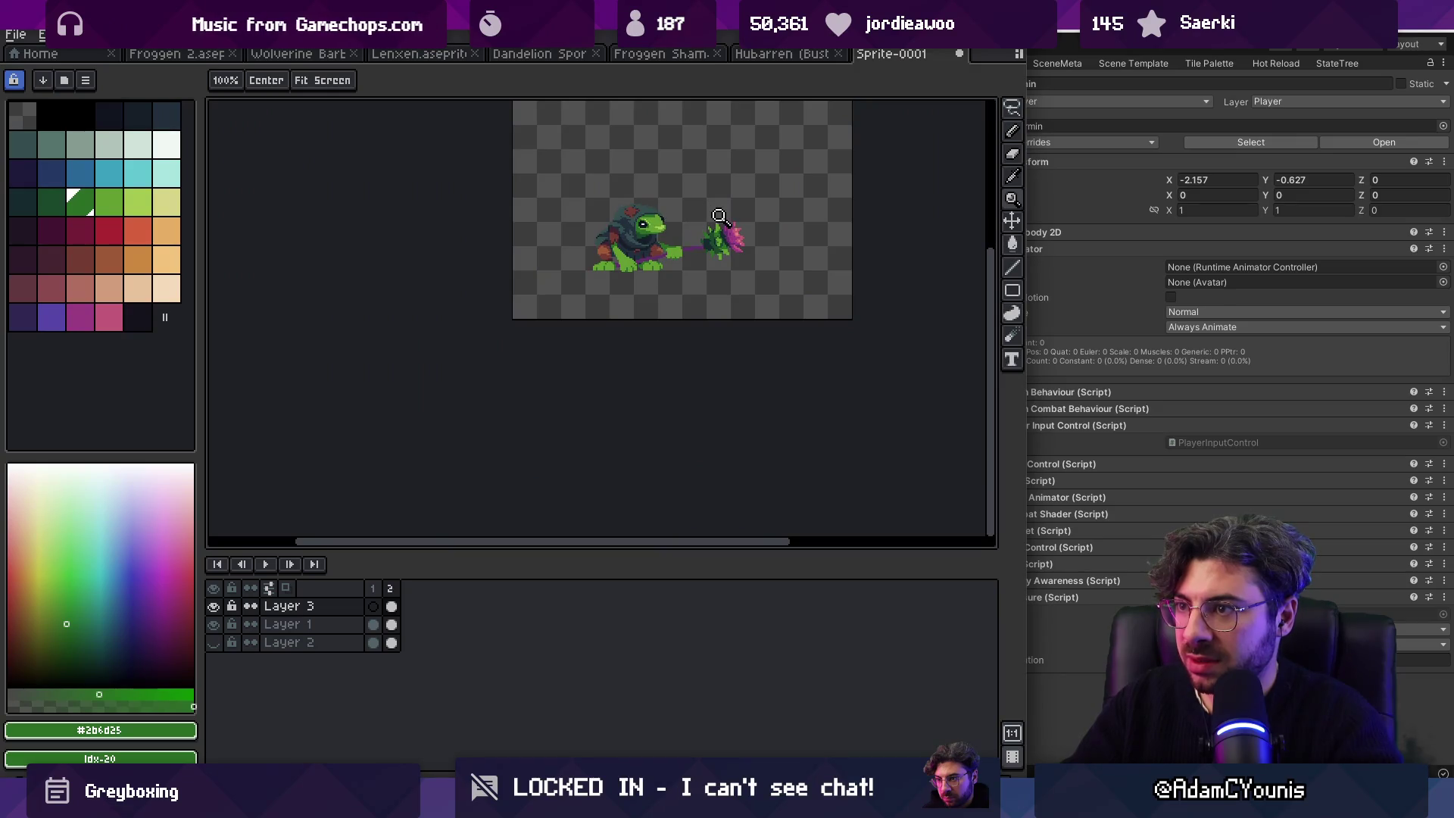
scroll(682, 245, up, 5)
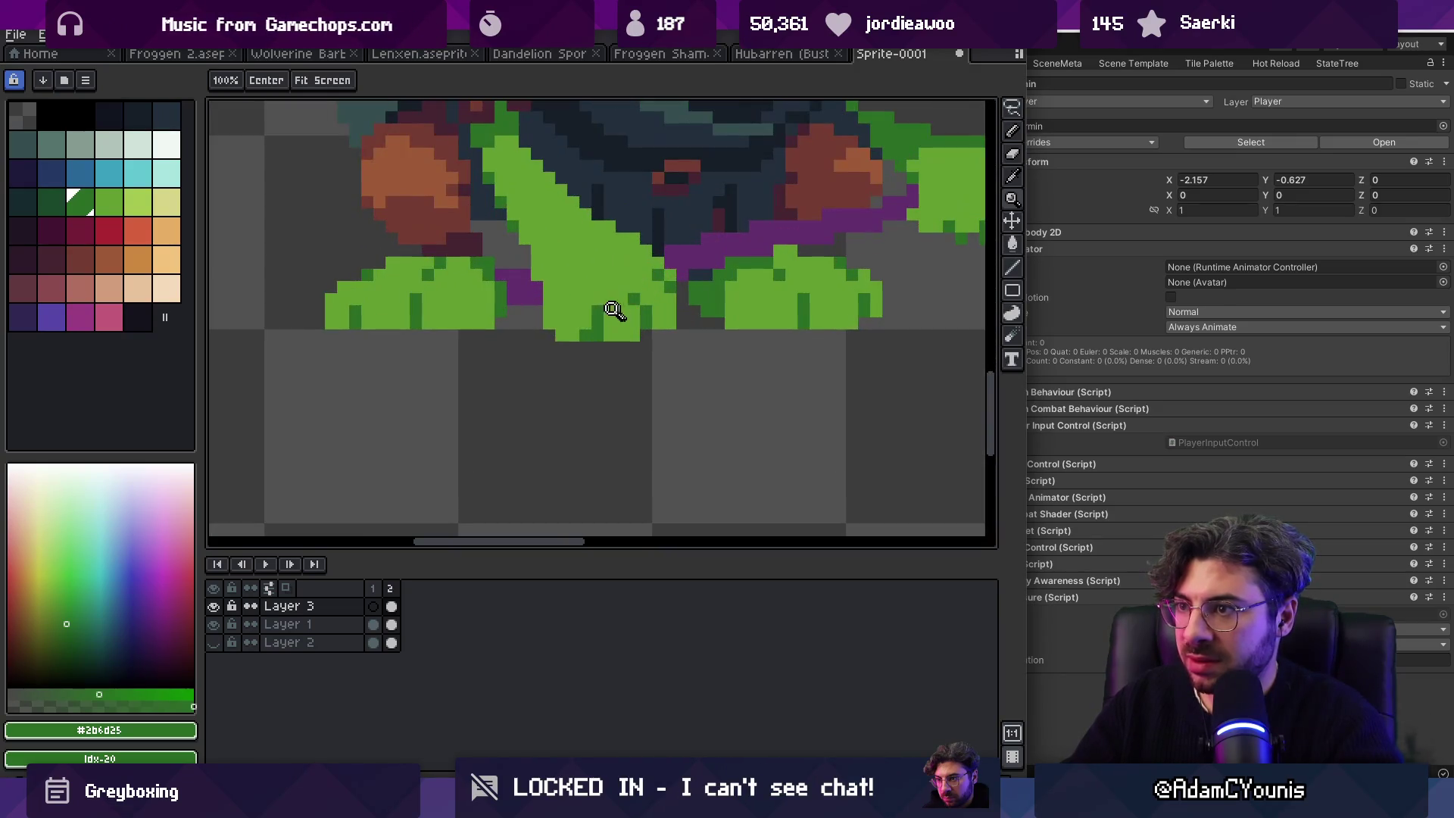
Step: On Layer 1, erase stray greens near the feet and fill a gap pixel by the leg
ctrl+click(643, 324)
mouse_move(617, 324)
mouse_down()
mouse_move(659, 334)
mouse_move(650, 298)
mouse_up()
alt+click(593, 284)
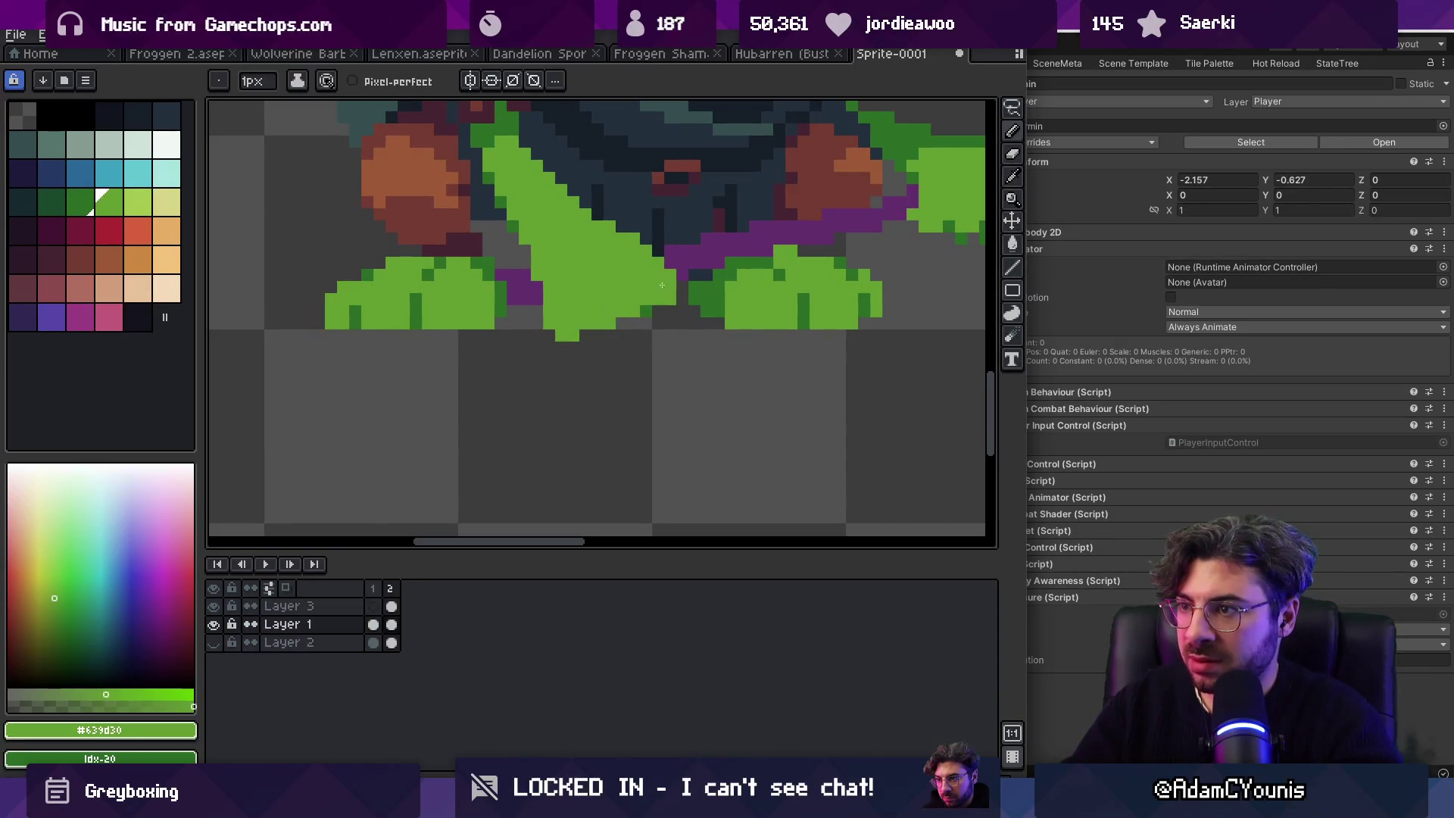
click(658, 311)
key(e)
click(561, 324)
Step: Sample the legs' dark and light greens, then switch to editing Layer 3
key(i)
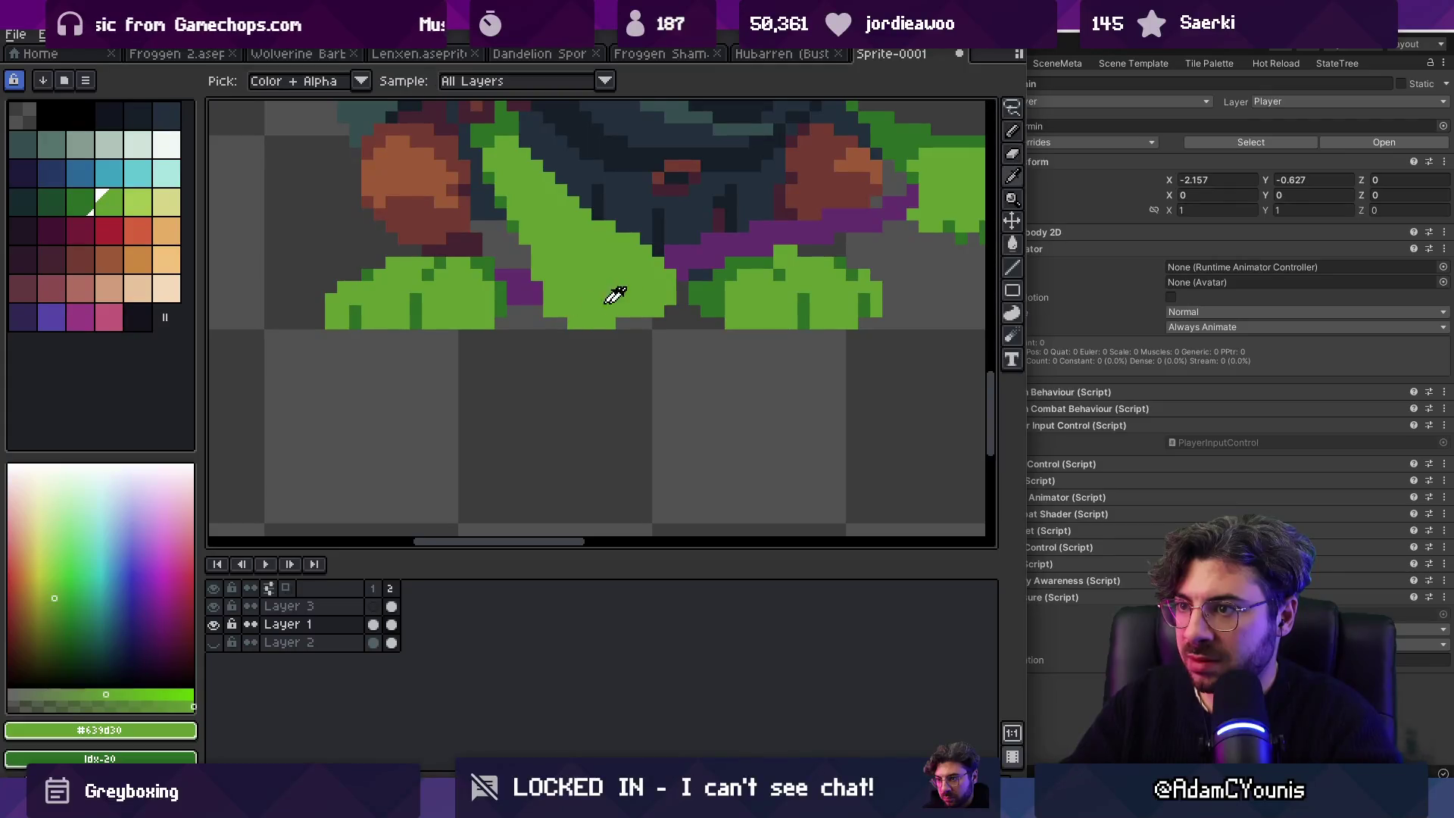
key(b)
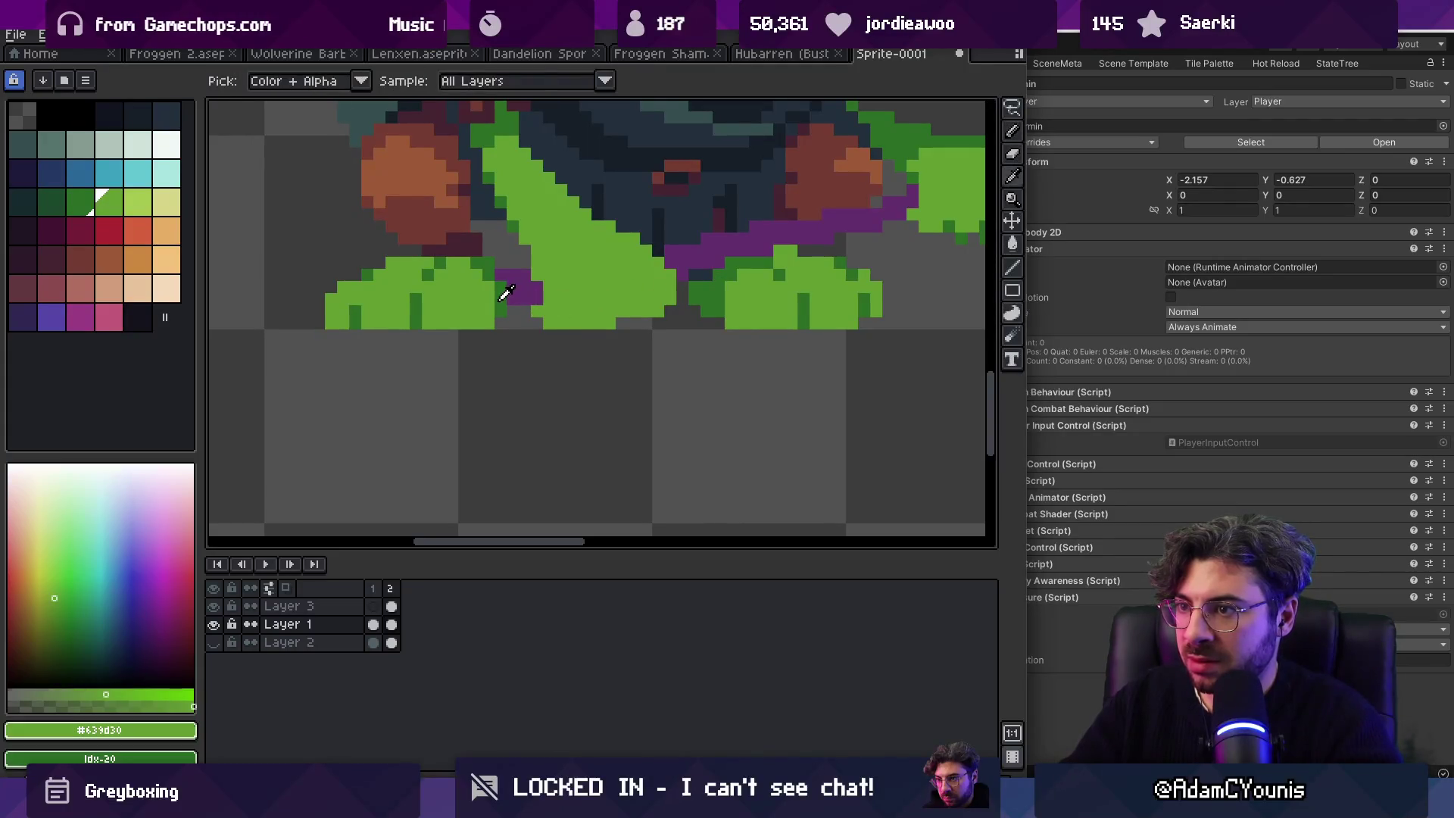
alt+click(541, 309)
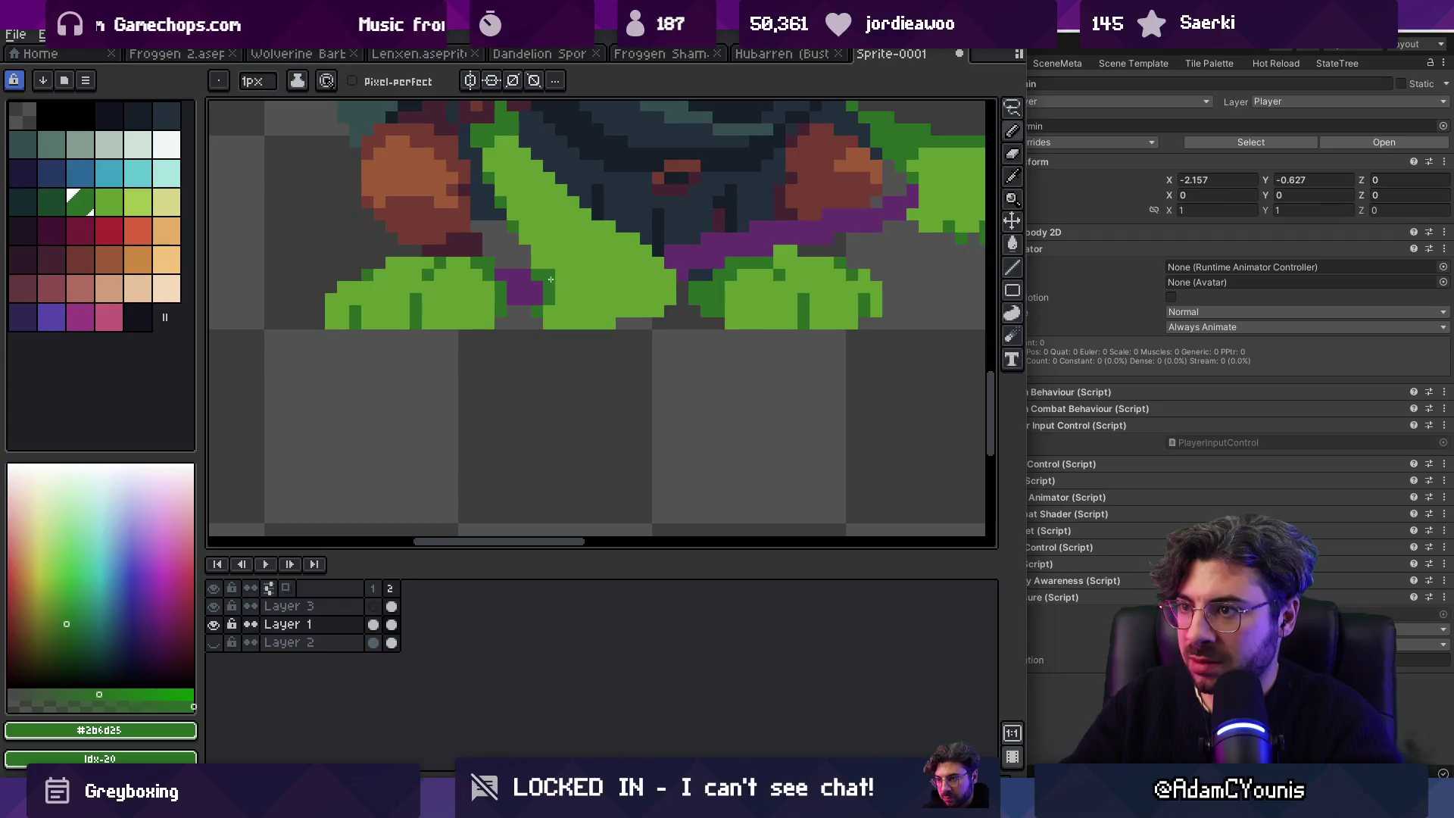
alt+click(598, 314)
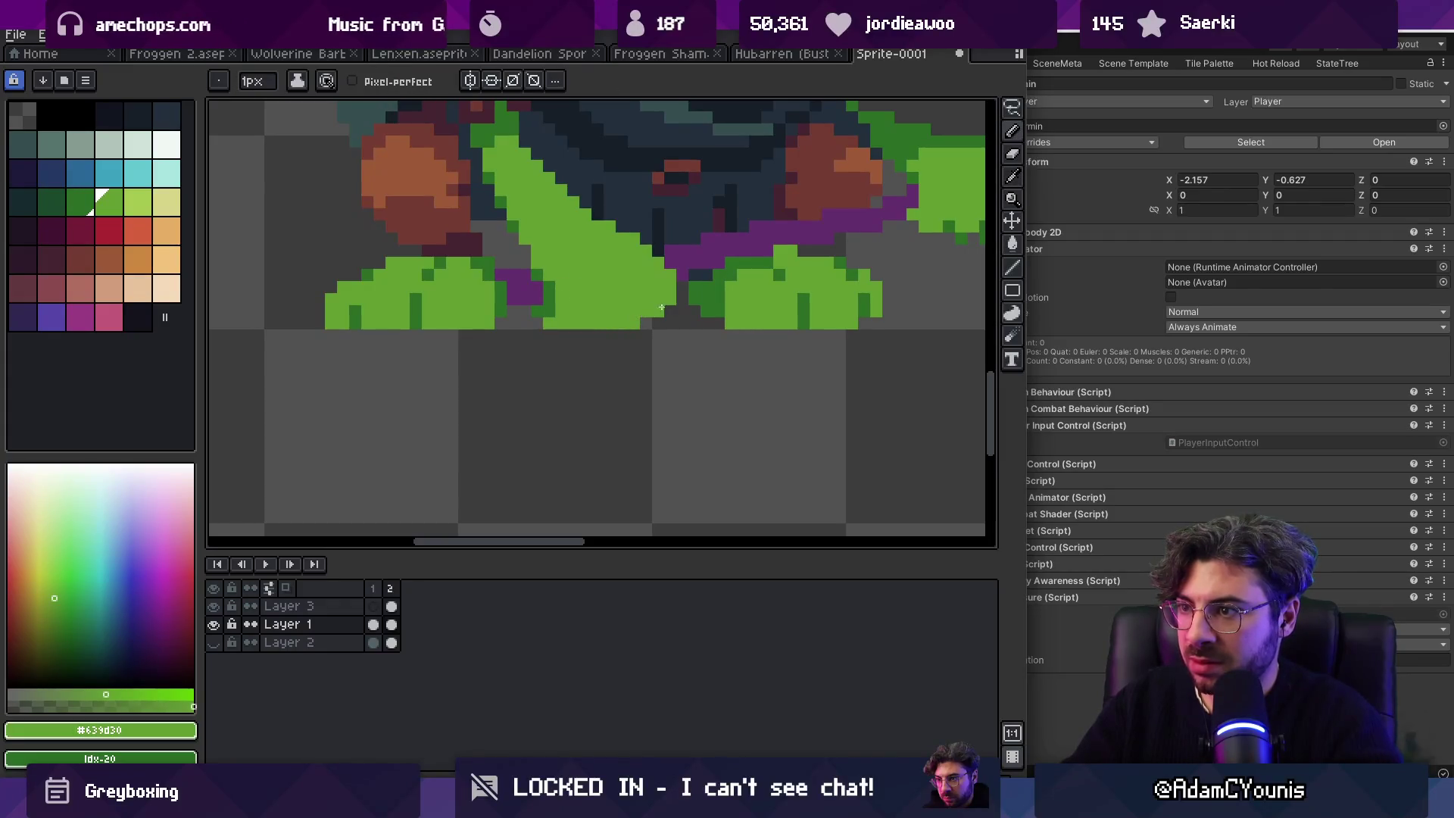
key(z)
scroll(599, 328, down, 6)
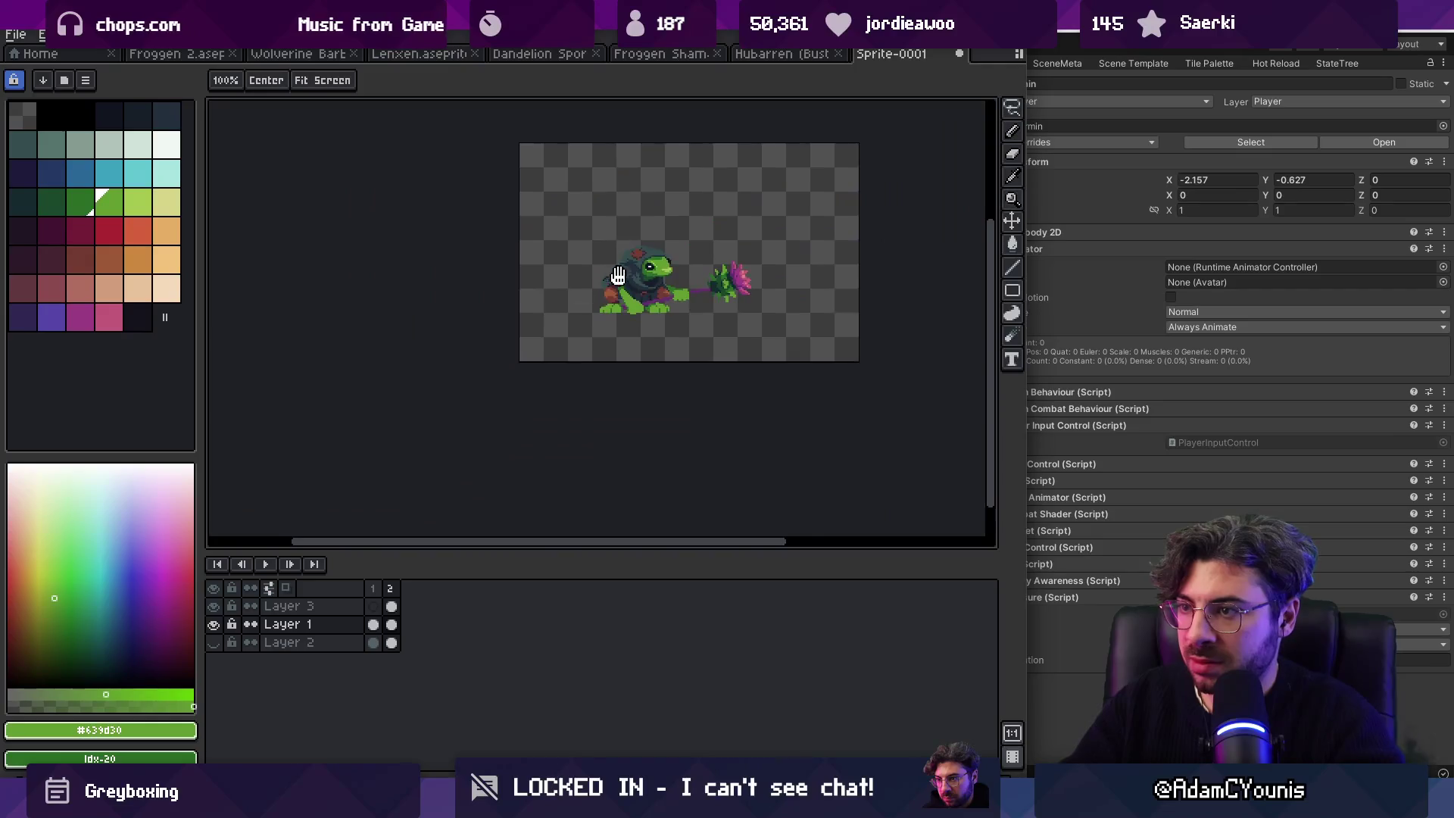
scroll(637, 303, up, 5)
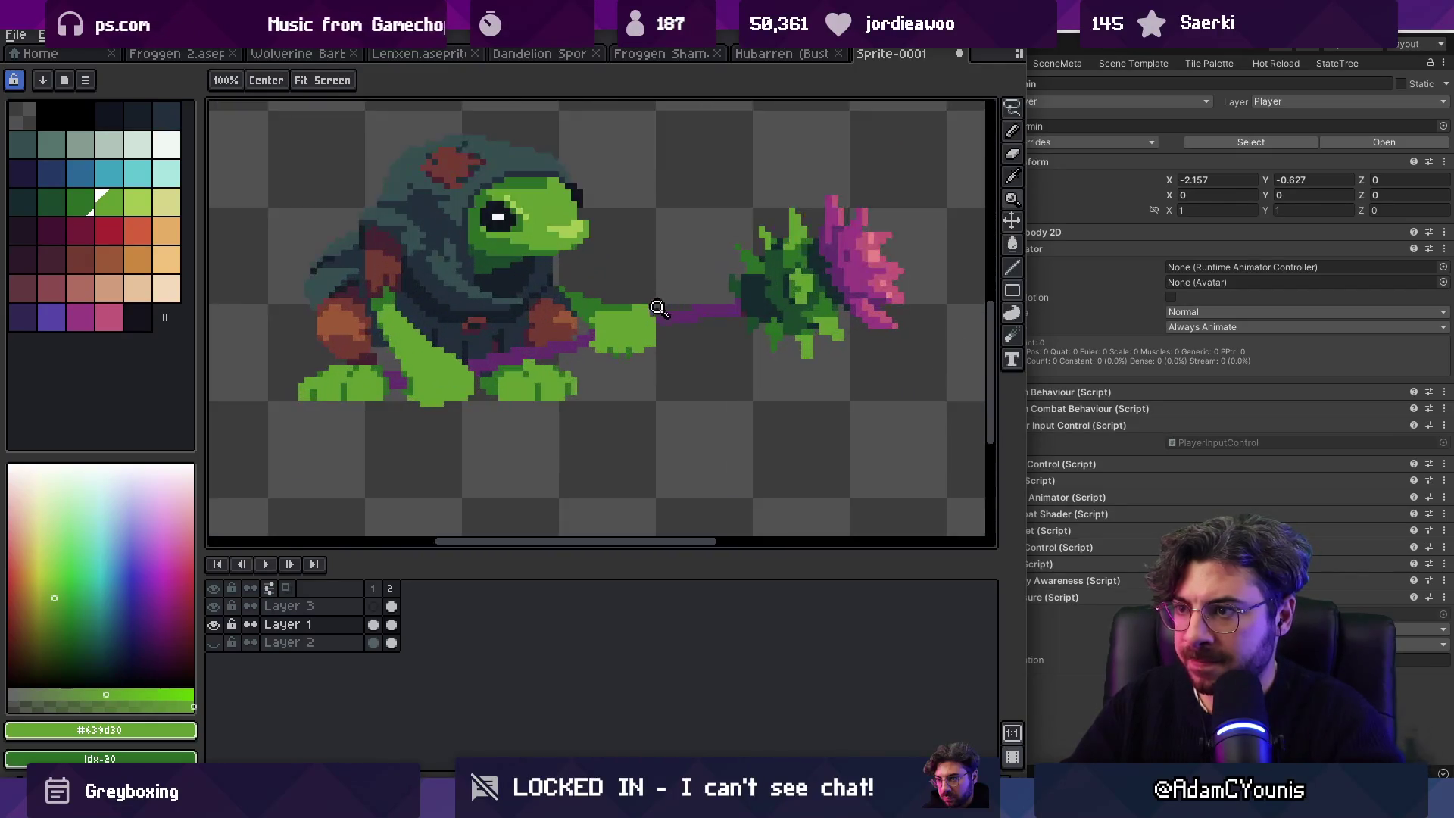
key(b)
key(alt+Up)
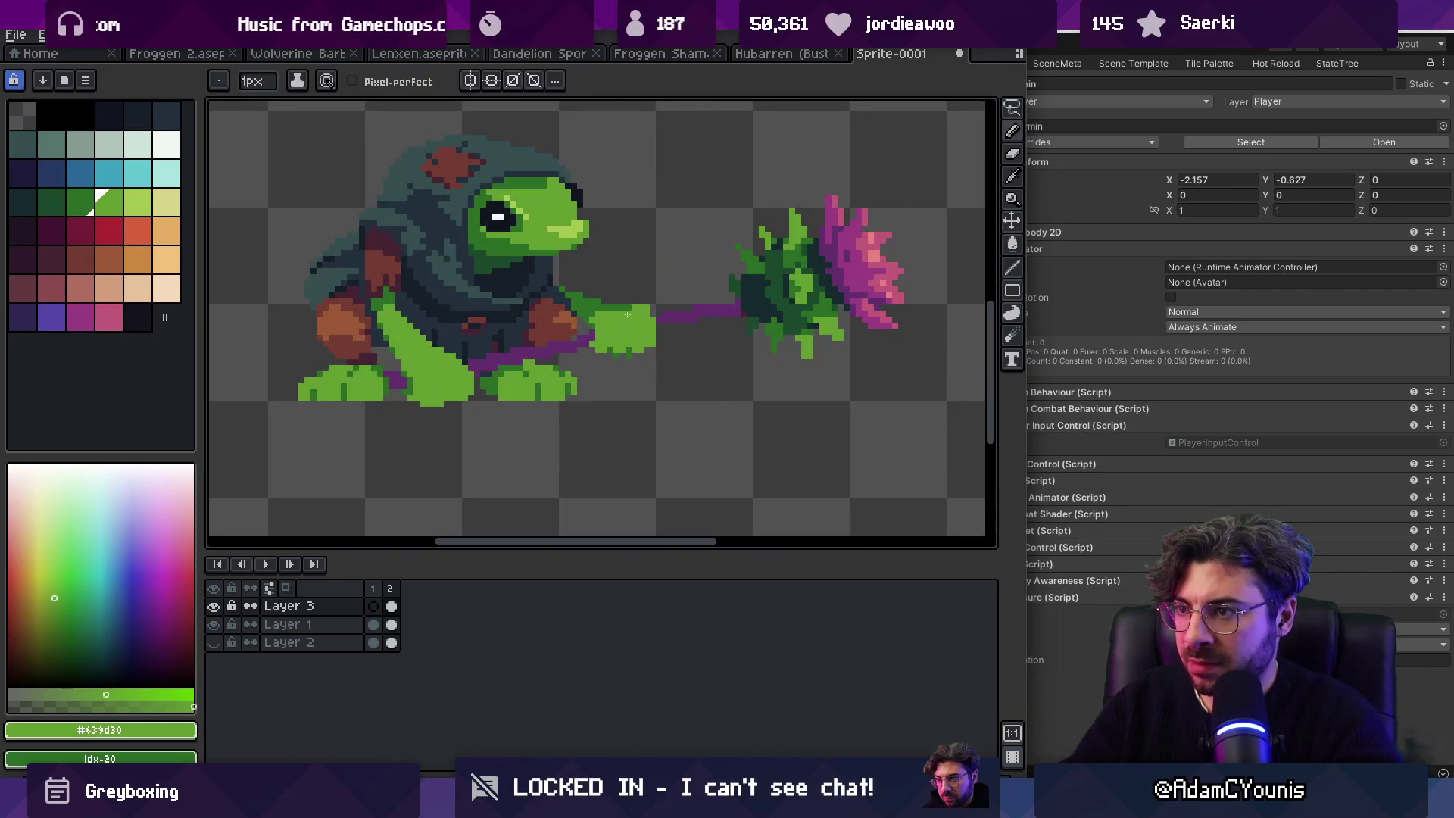
Step: Step to the darker palette green and sample the hand's light green
key(bracketleft)
alt+click(619, 314)
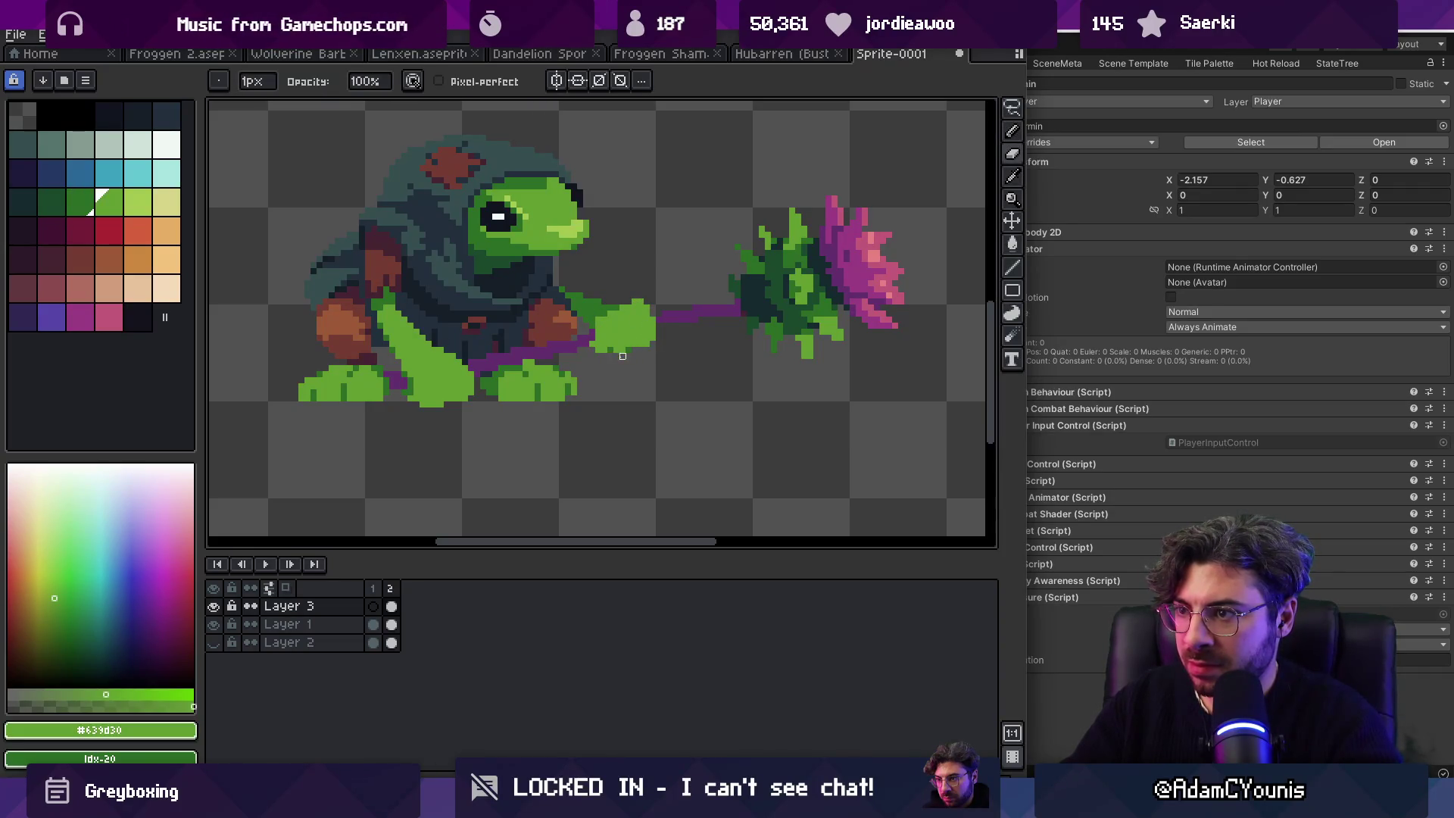
key(z)
scroll(616, 356, down, 2)
scroll(699, 335, up, 4)
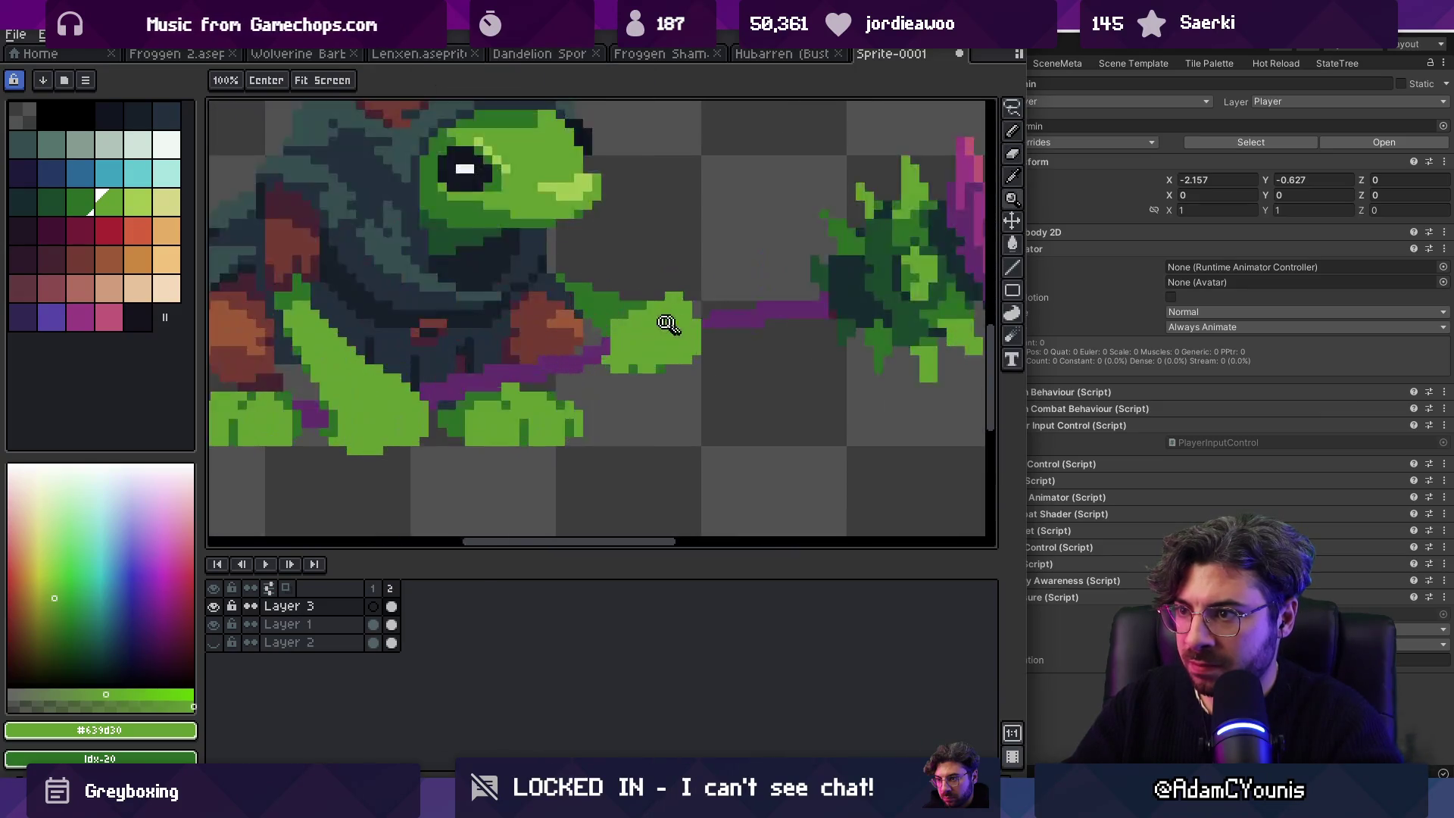
key(b)
key(bracketleft)
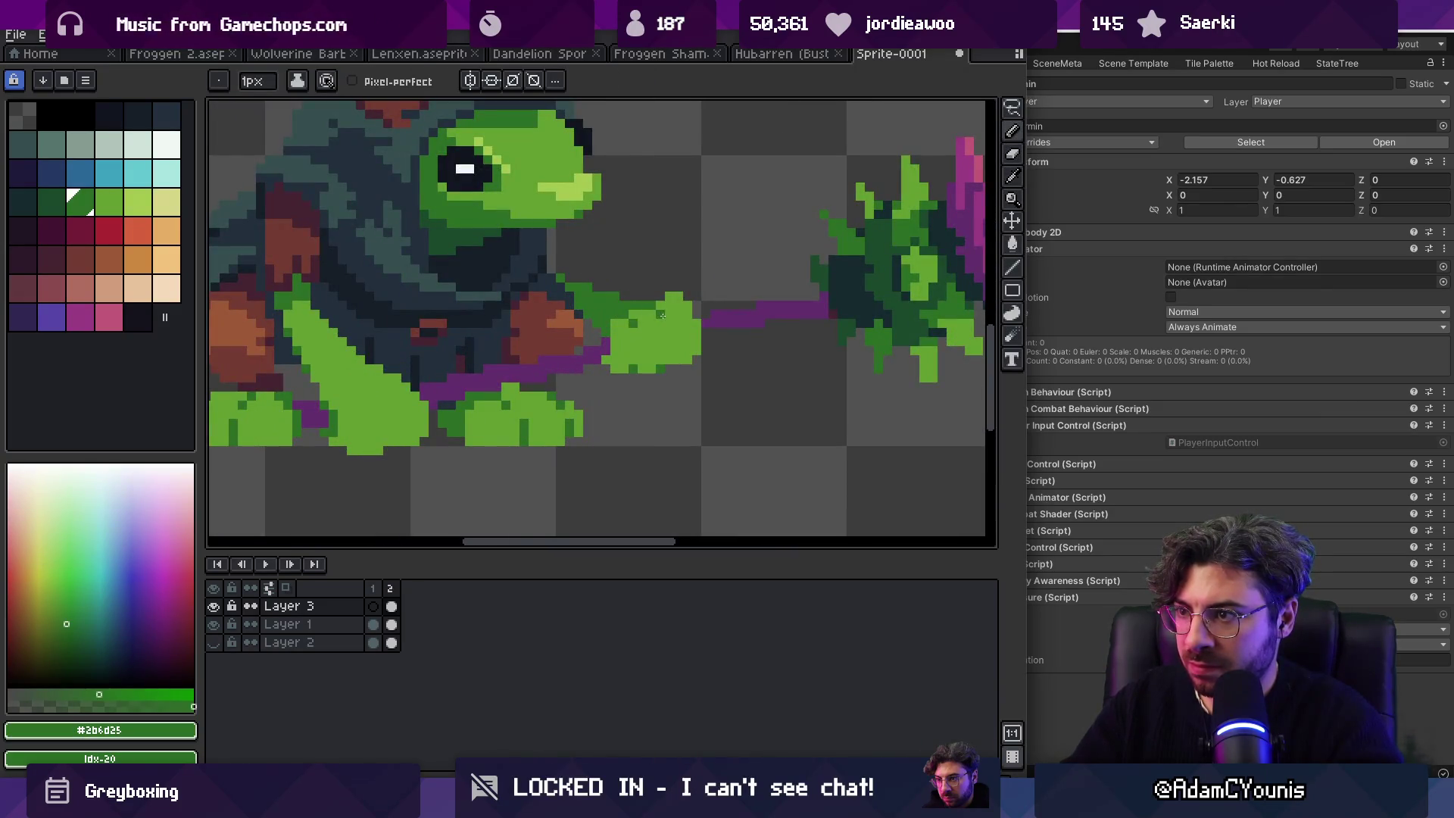
key(z)
scroll(682, 338, down, 3)
scroll(699, 293, up, 4)
Step: Add a dark-green pixel under the hand and extend the purple staff below it
key(i)
key(b)
click(677, 338)
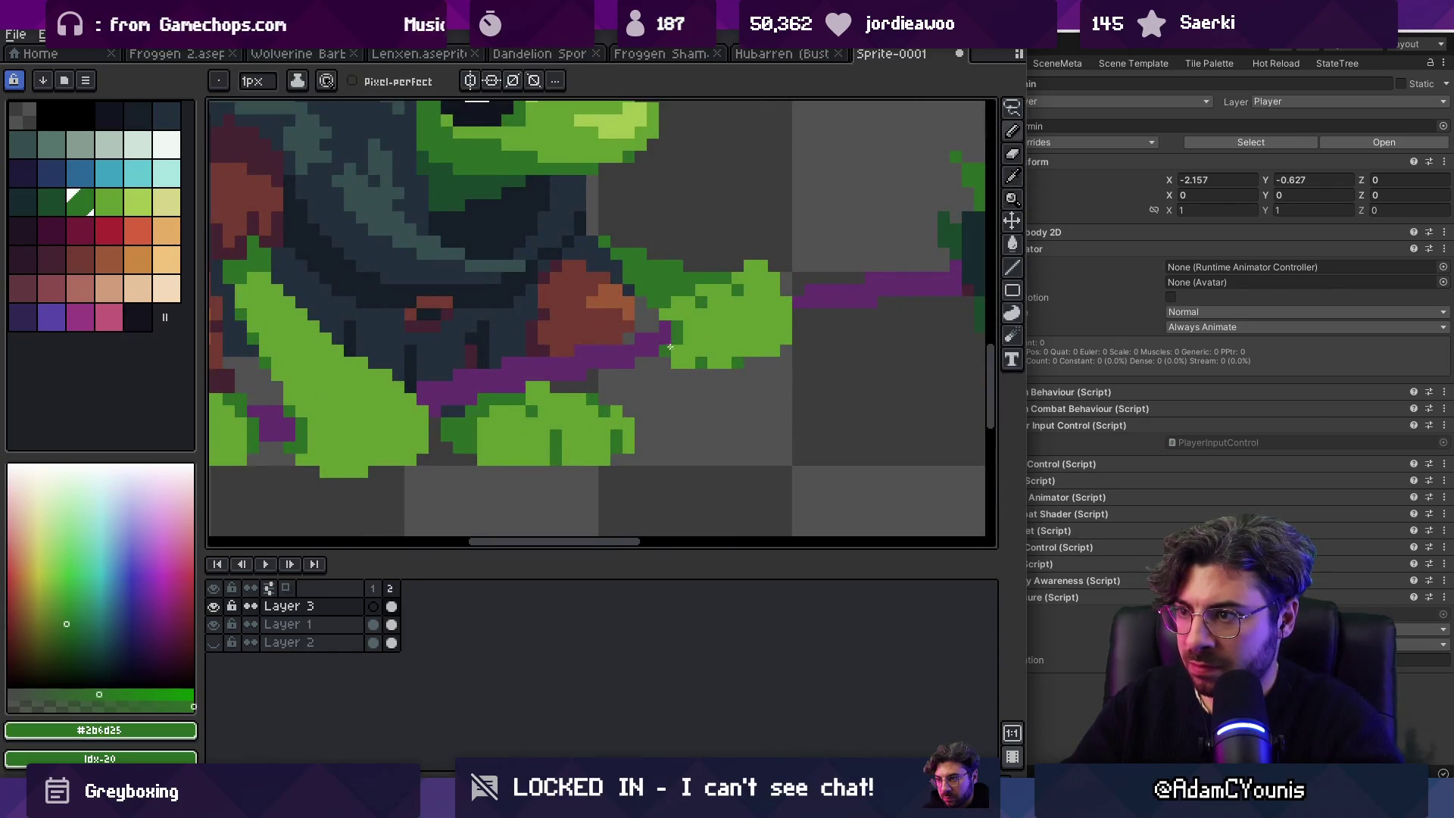
alt+click(659, 325)
click(638, 347)
key(alt)
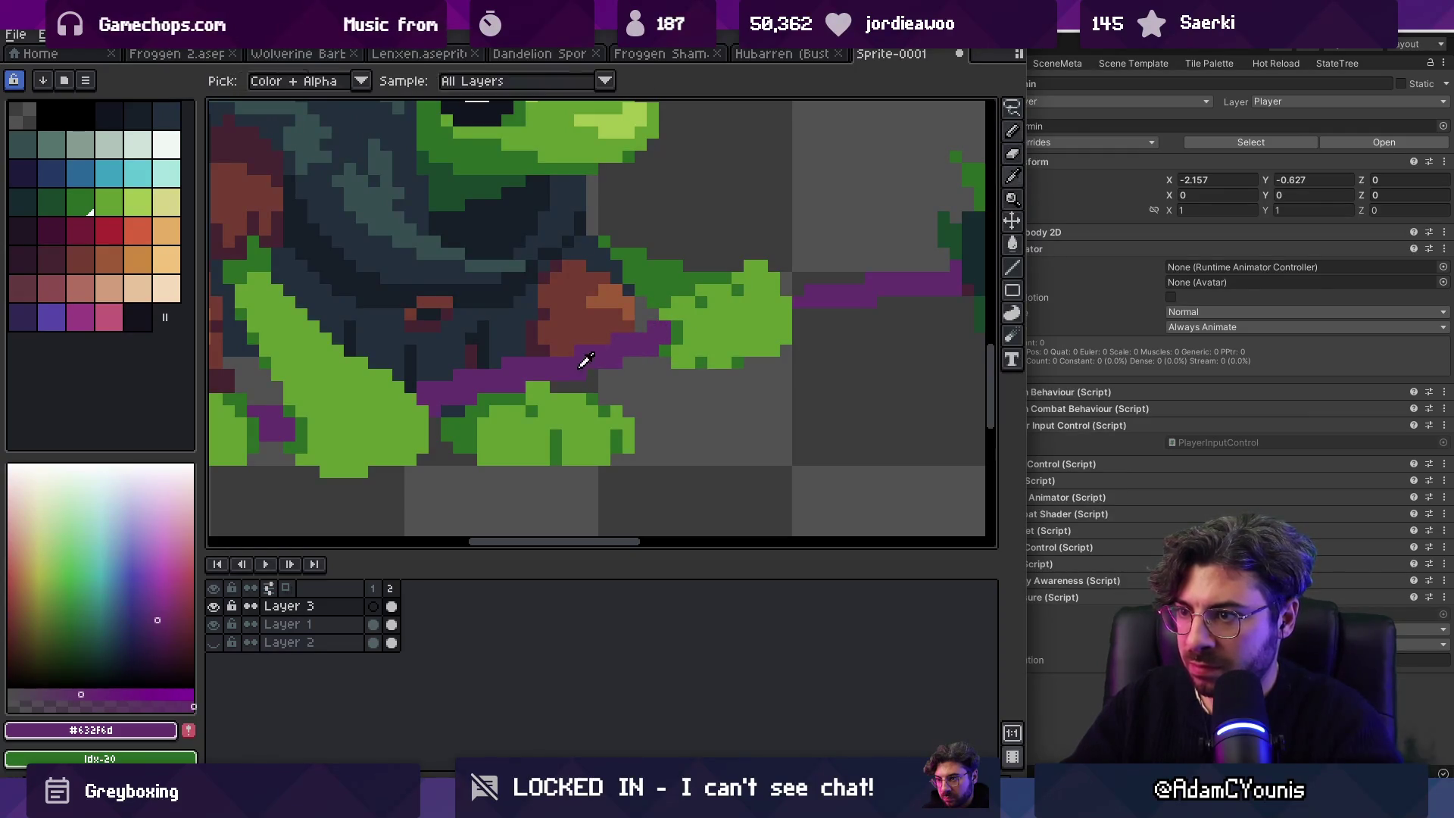
key(alt)
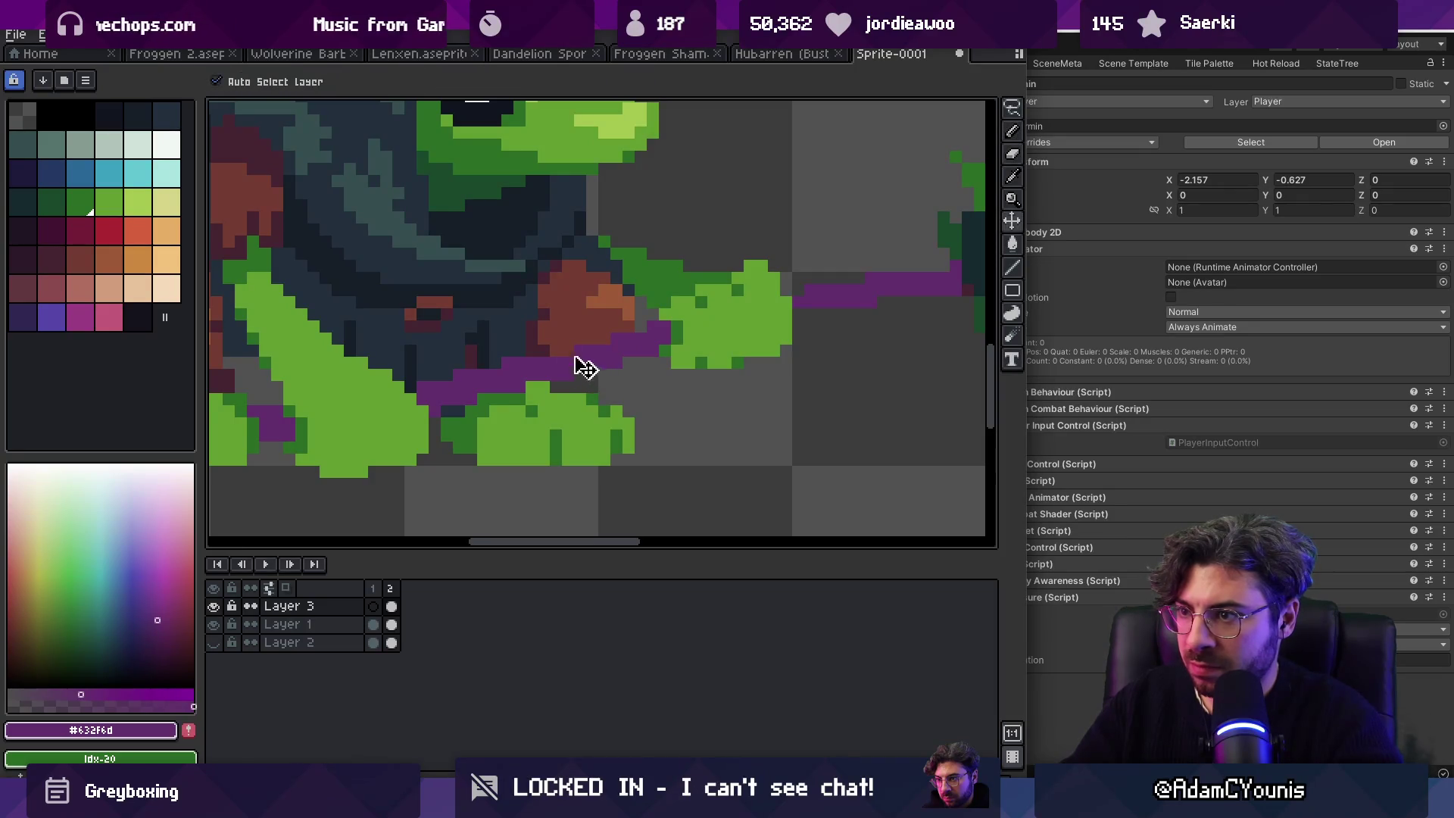
Step: Zoom out and lasso-select the frog's hand holding the staff
key(z)
scroll(568, 337, down, 5)
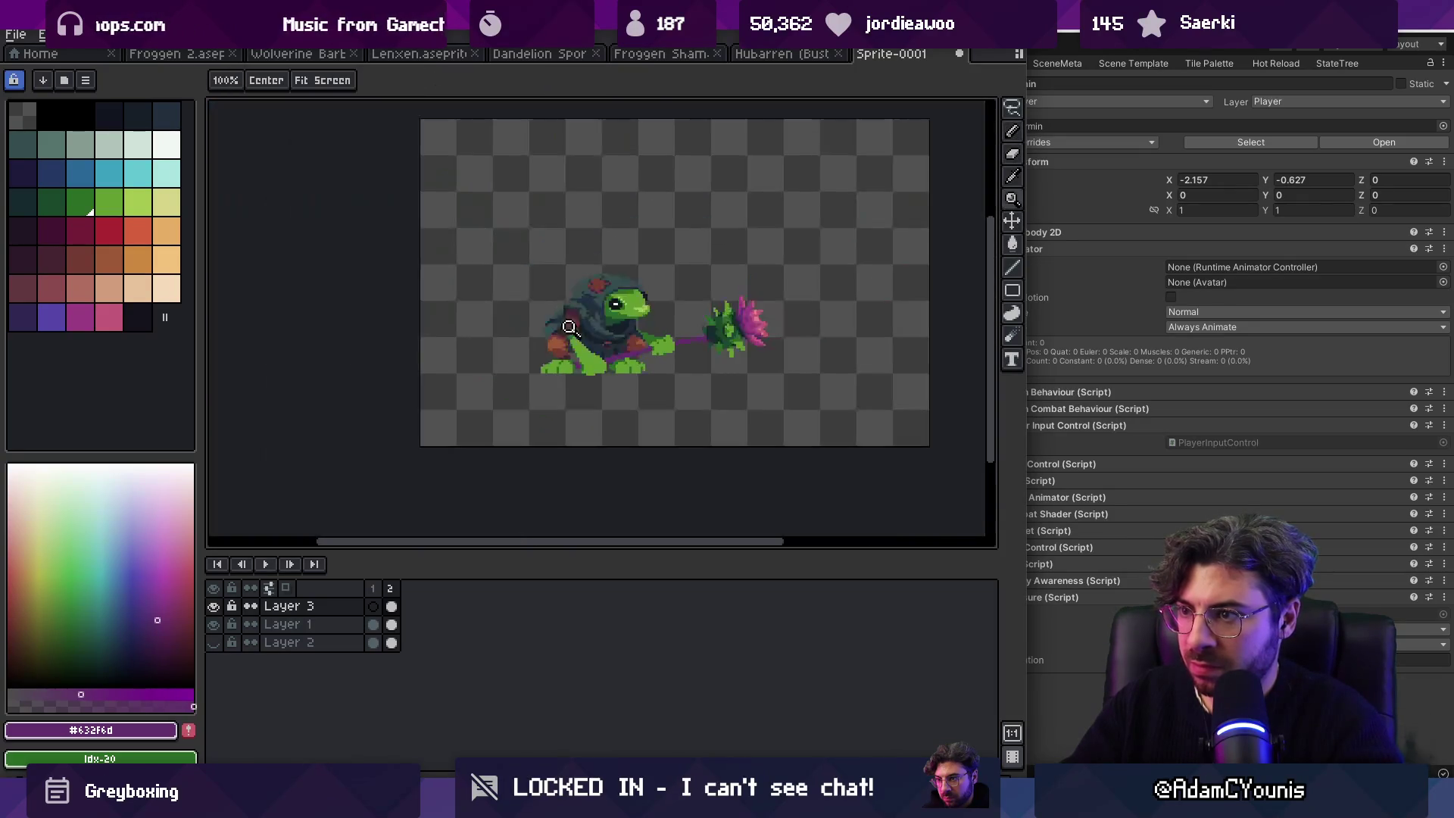
scroll(712, 333, up, 4)
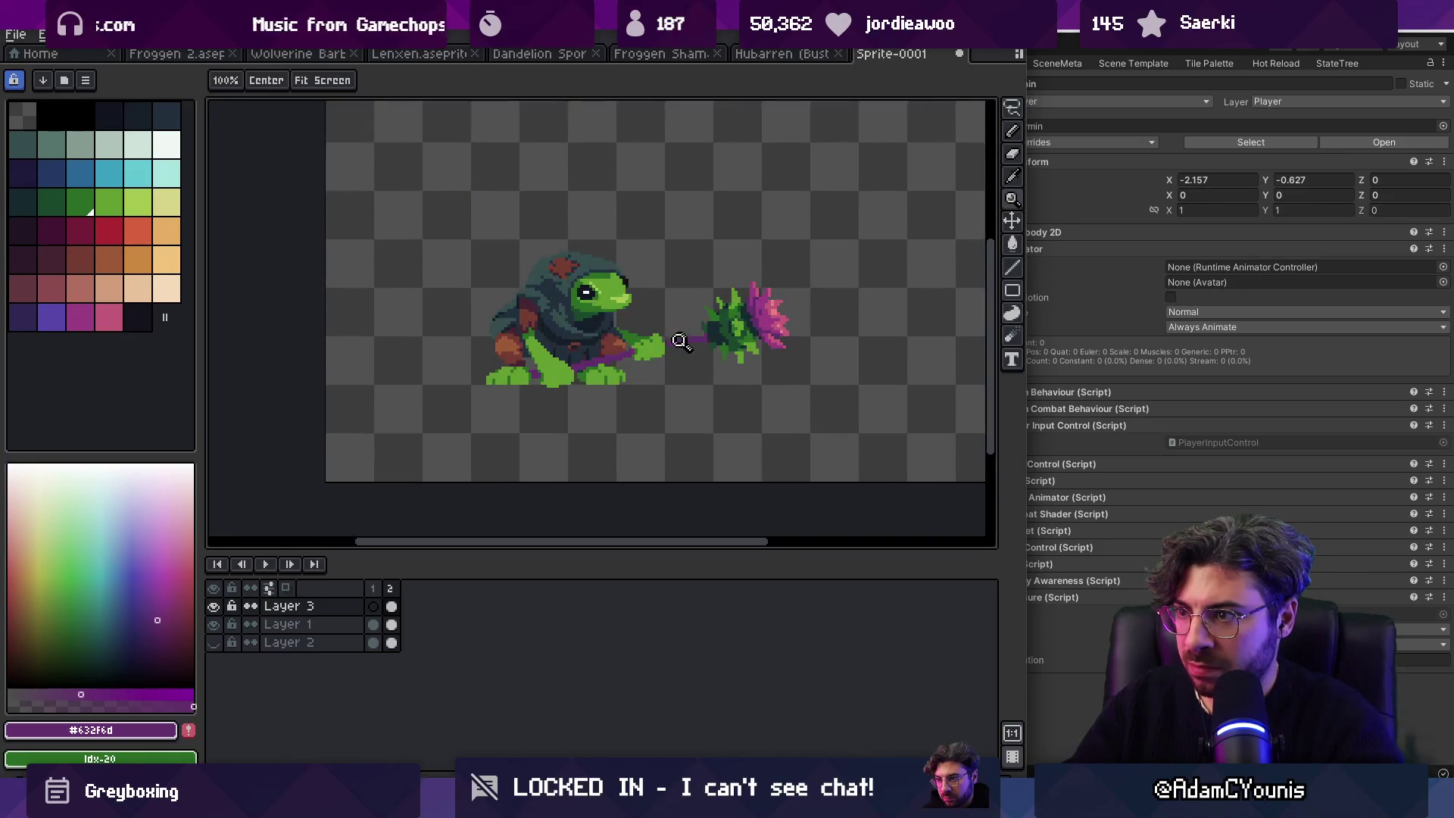
scroll(682, 338, down, 4)
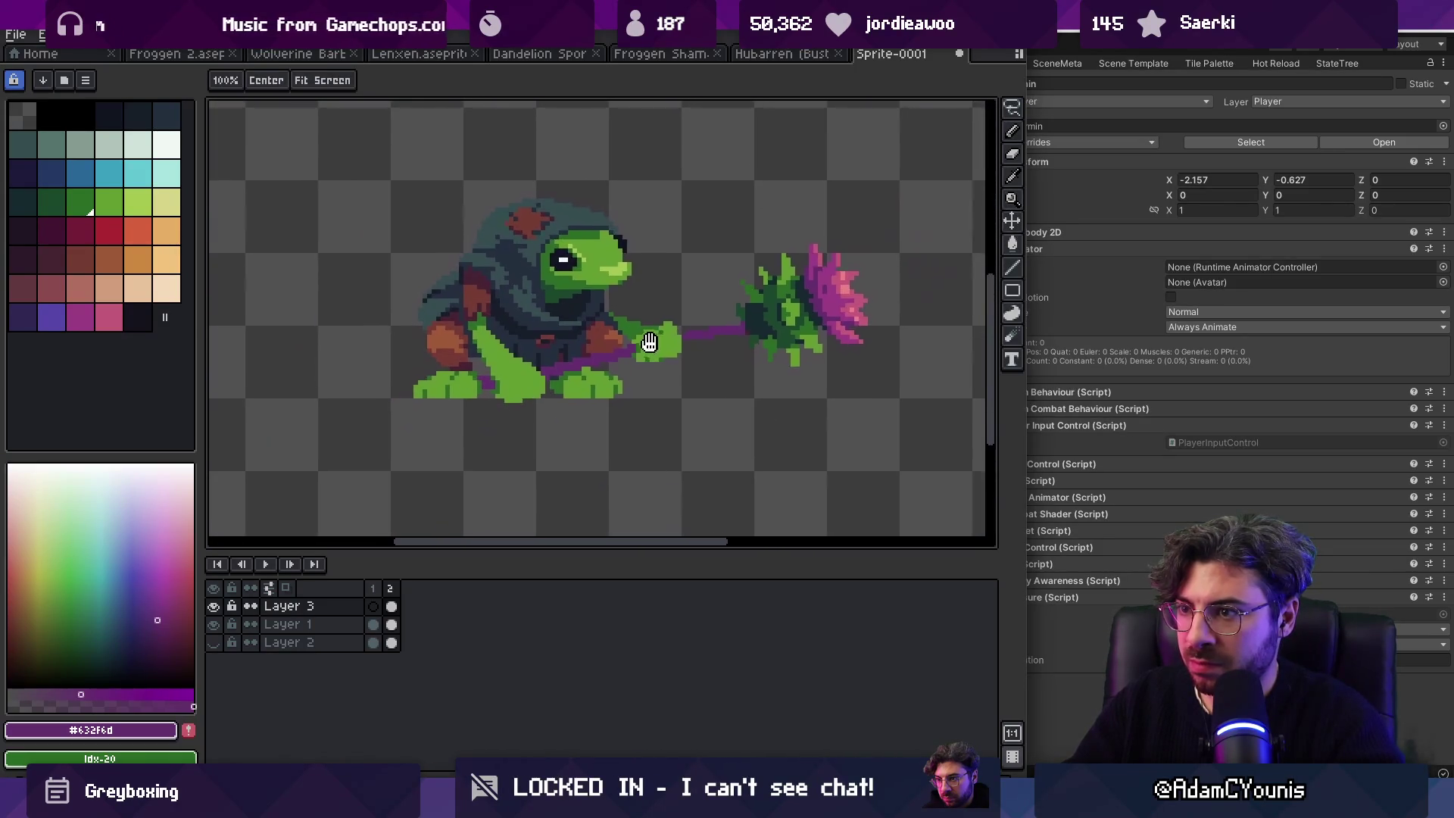
scroll(648, 341, up, 4)
key(m)
drag(604, 333, 610, 334)
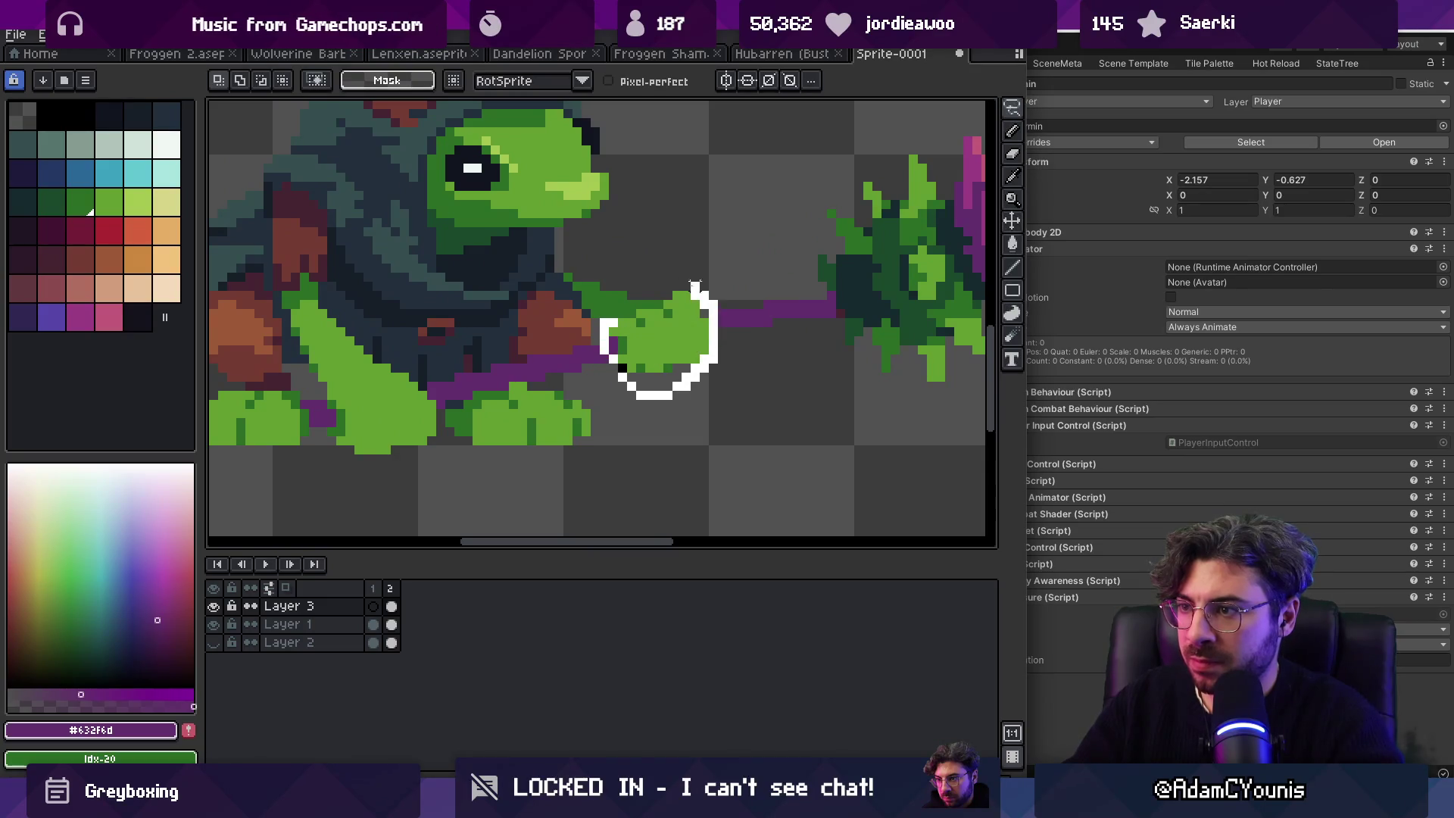
Step: Shift the selected hand slightly, confirm it, and sample dark green #2b6d25
click(678, 339)
key(Return)
key(b)
alt+click(601, 323)
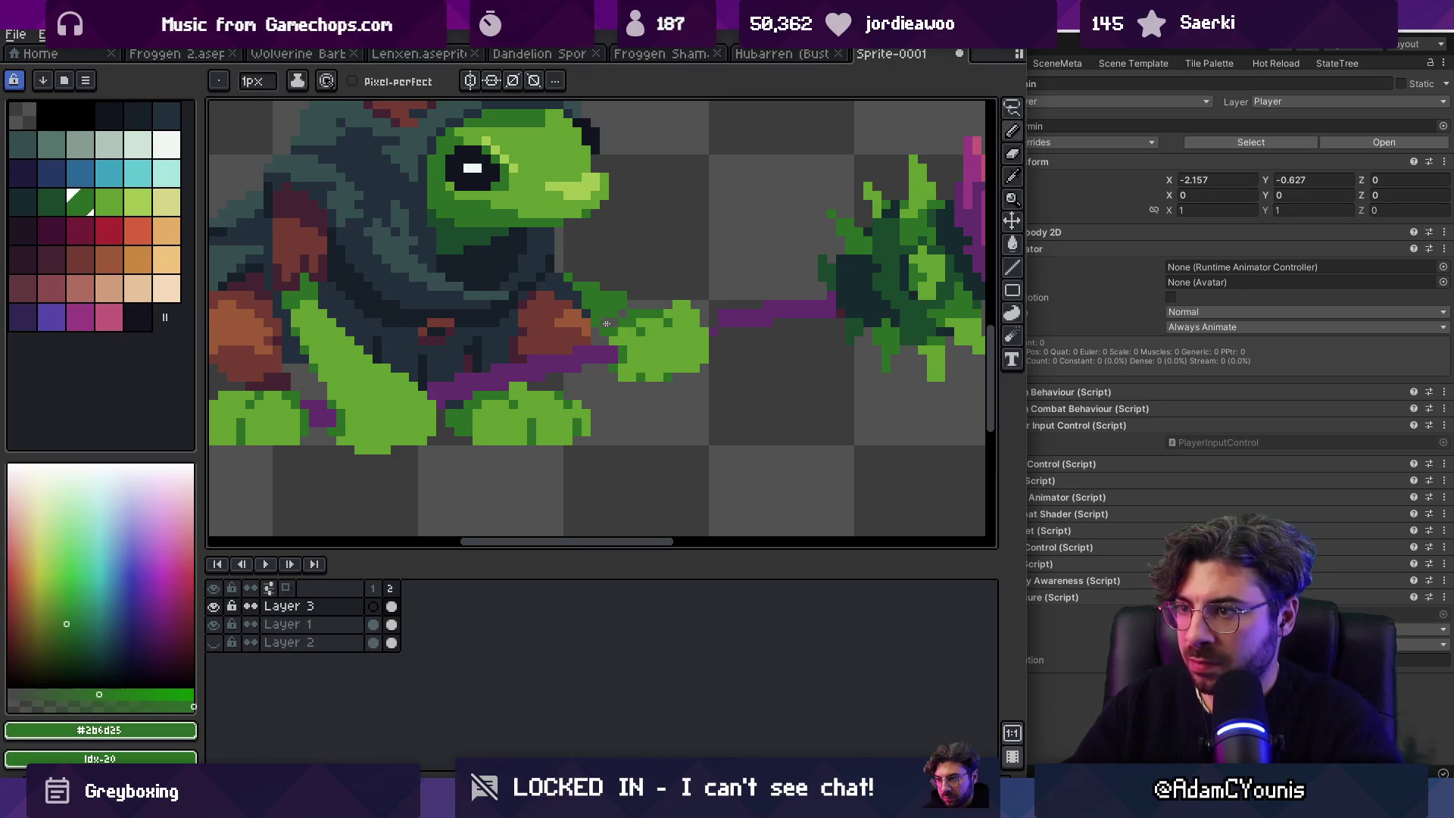
key(e)
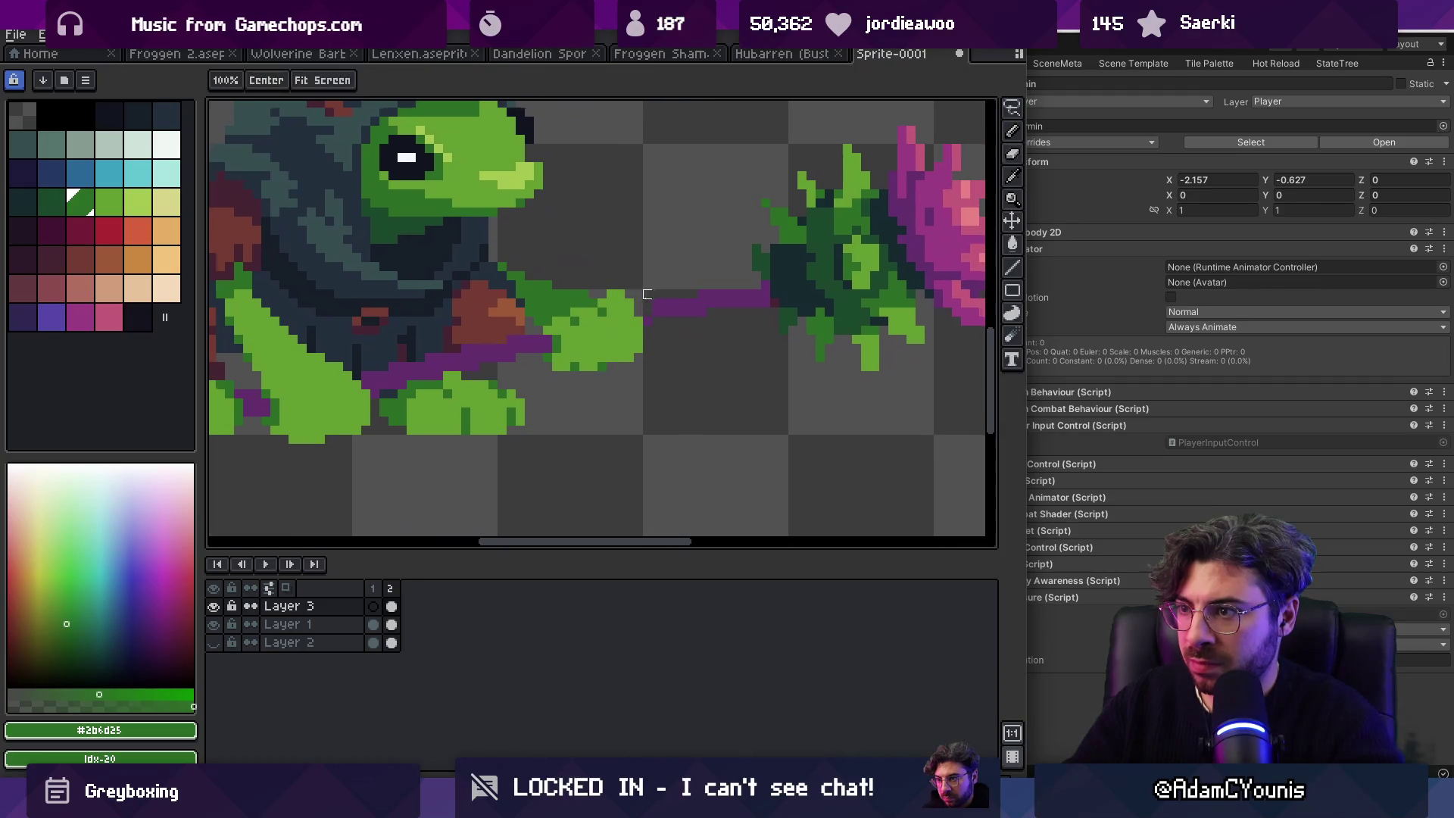
Step: Lasso the thistle head, rotate it -4.4° and lower it
key(q)
mouse_move(643, 299)
mouse_down()
mouse_move(861, 389)
mouse_move(792, 203)
mouse_move(482, 260)
mouse_up()
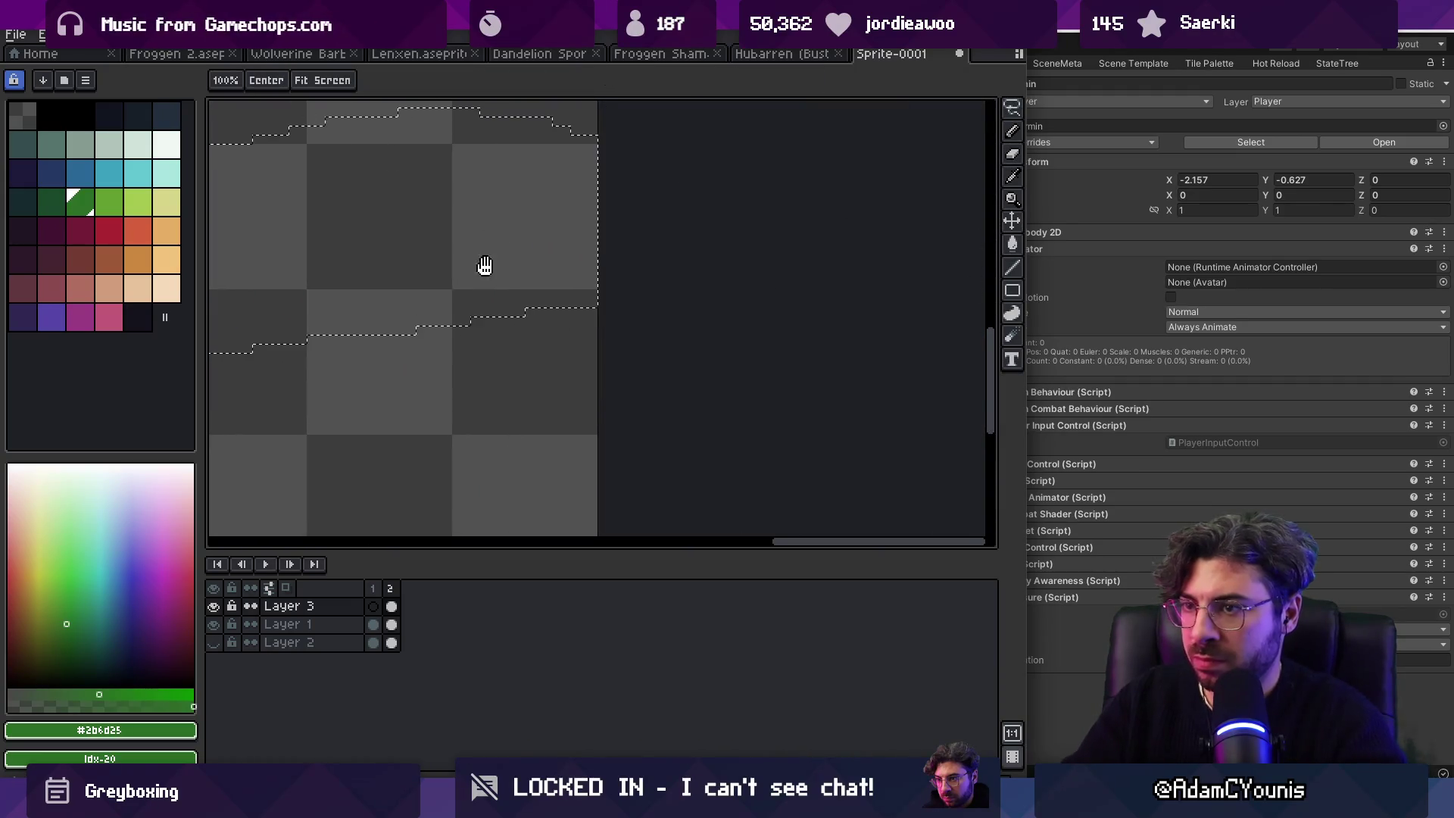
scroll(688, 309, down, 3)
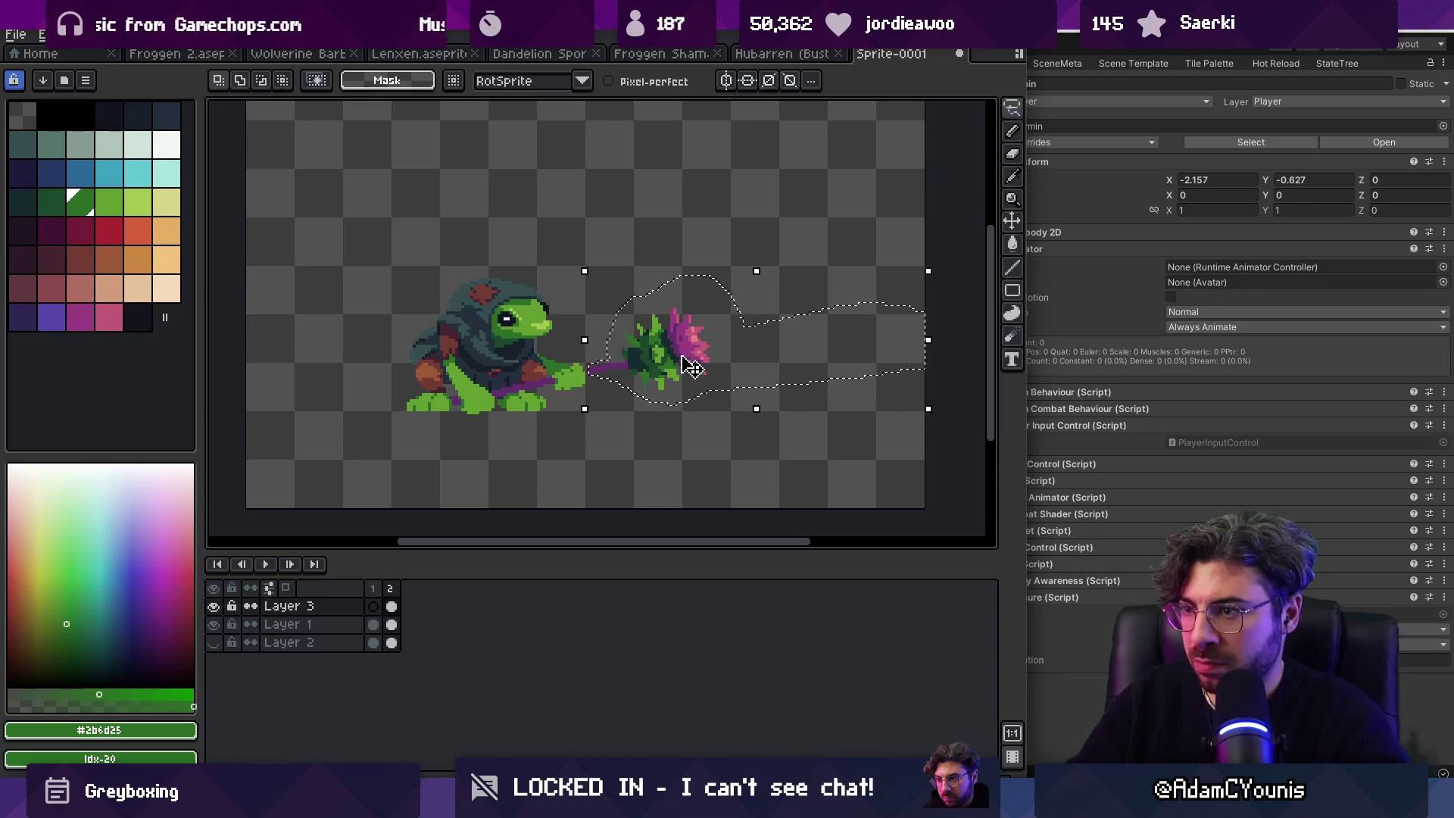
click(951, 282)
drag(952, 282, 956, 297)
mouse_move(648, 357)
mouse_down()
mouse_move(648, 375)
mouse_move(656, 362)
mouse_up()
key(z)
click(637, 368)
Step: Redraw the purple shaft with pencil and eraser so it meets the frog's hand
click(637, 367)
alt+click(601, 350)
key(b)
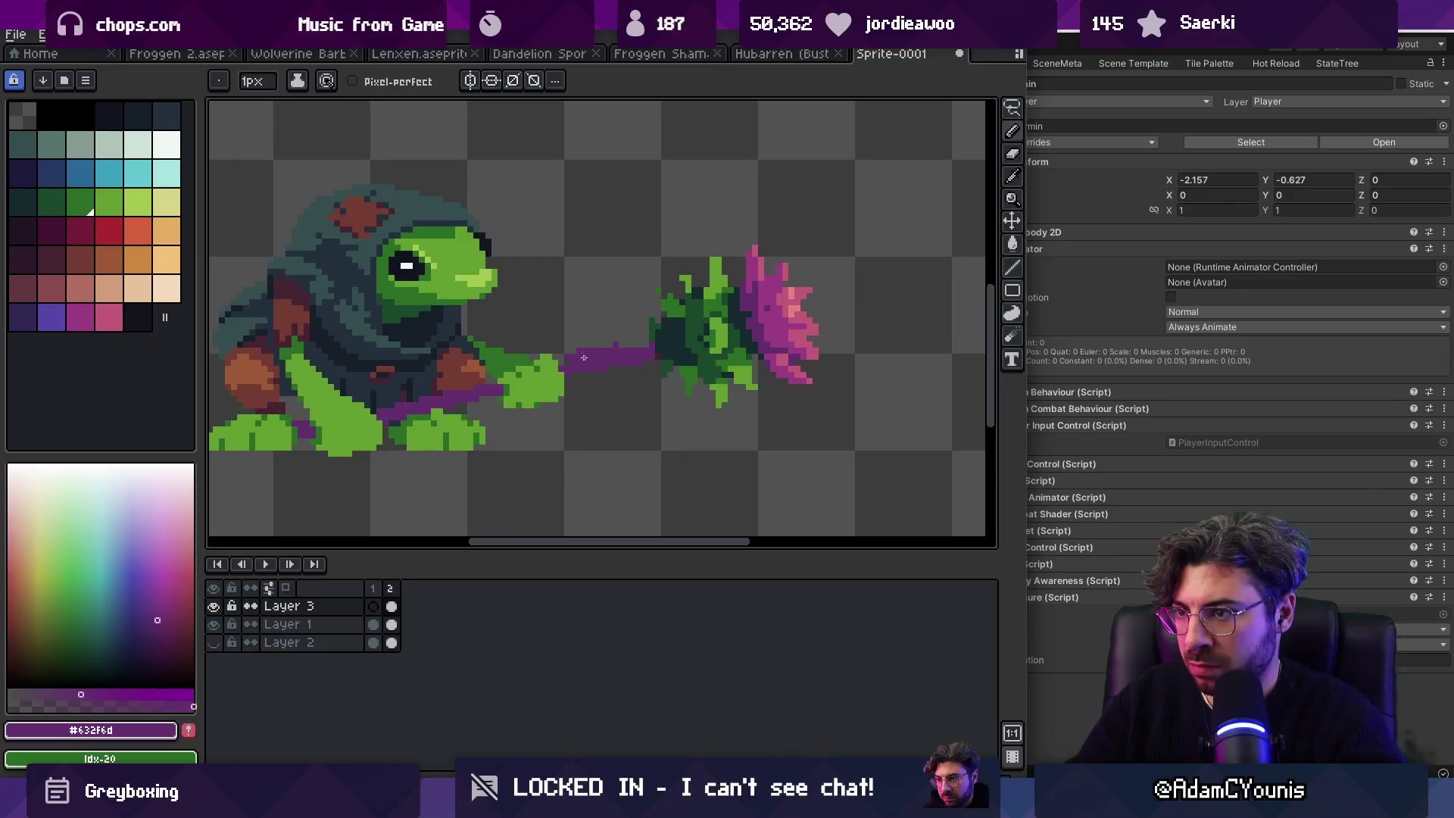
key(e)
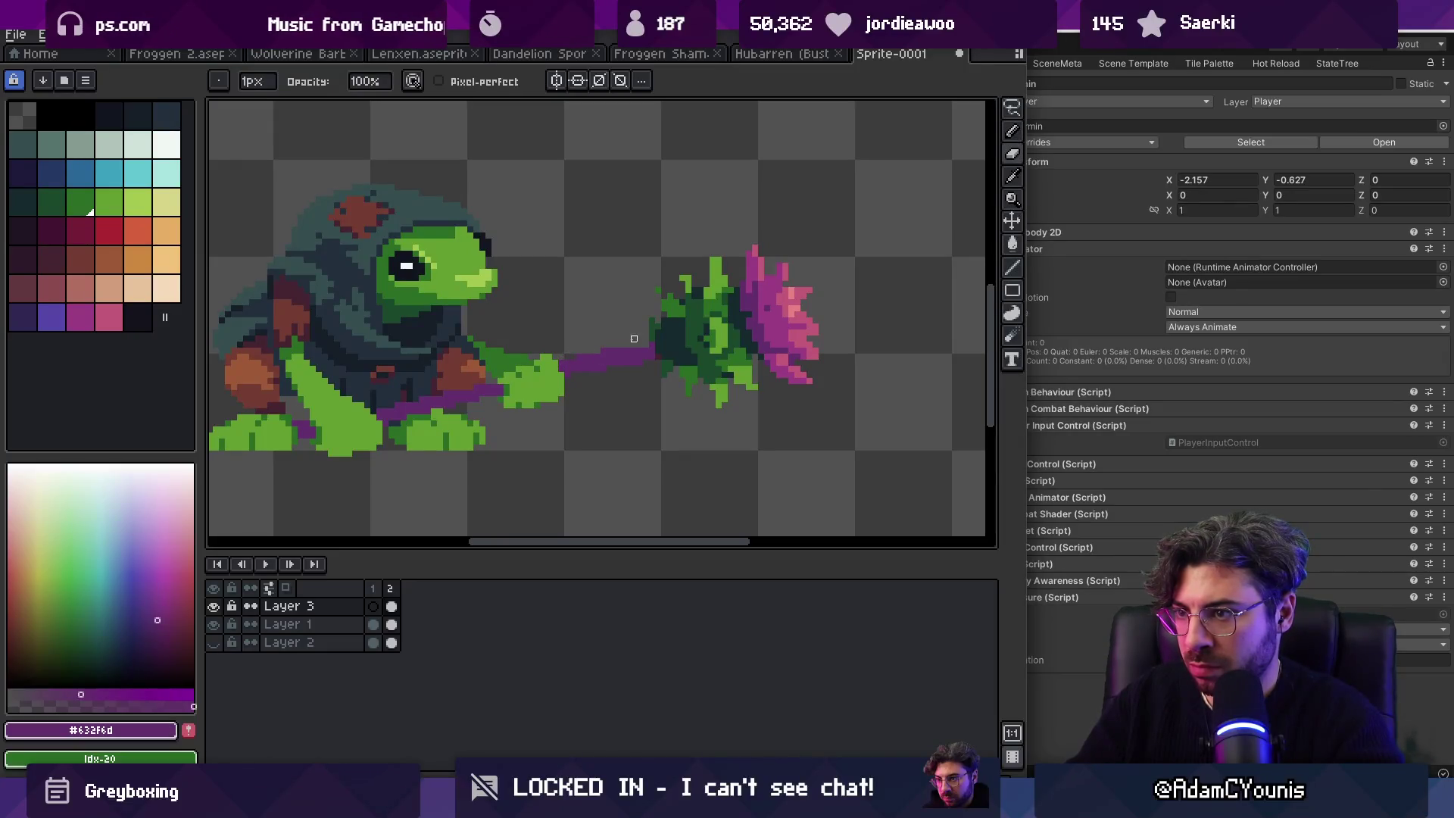
key(b)
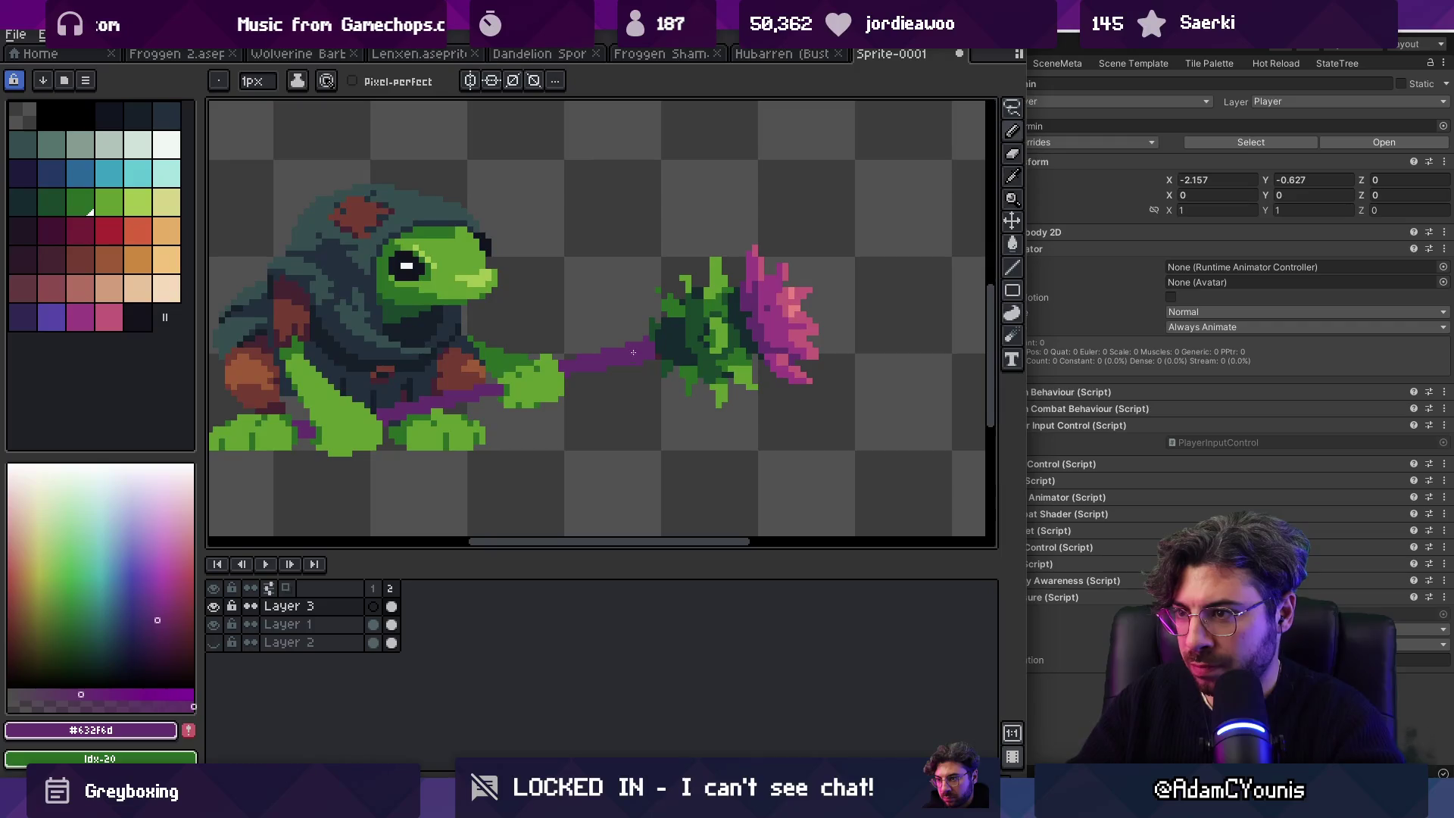
key(z)
scroll(627, 316, down, 5)
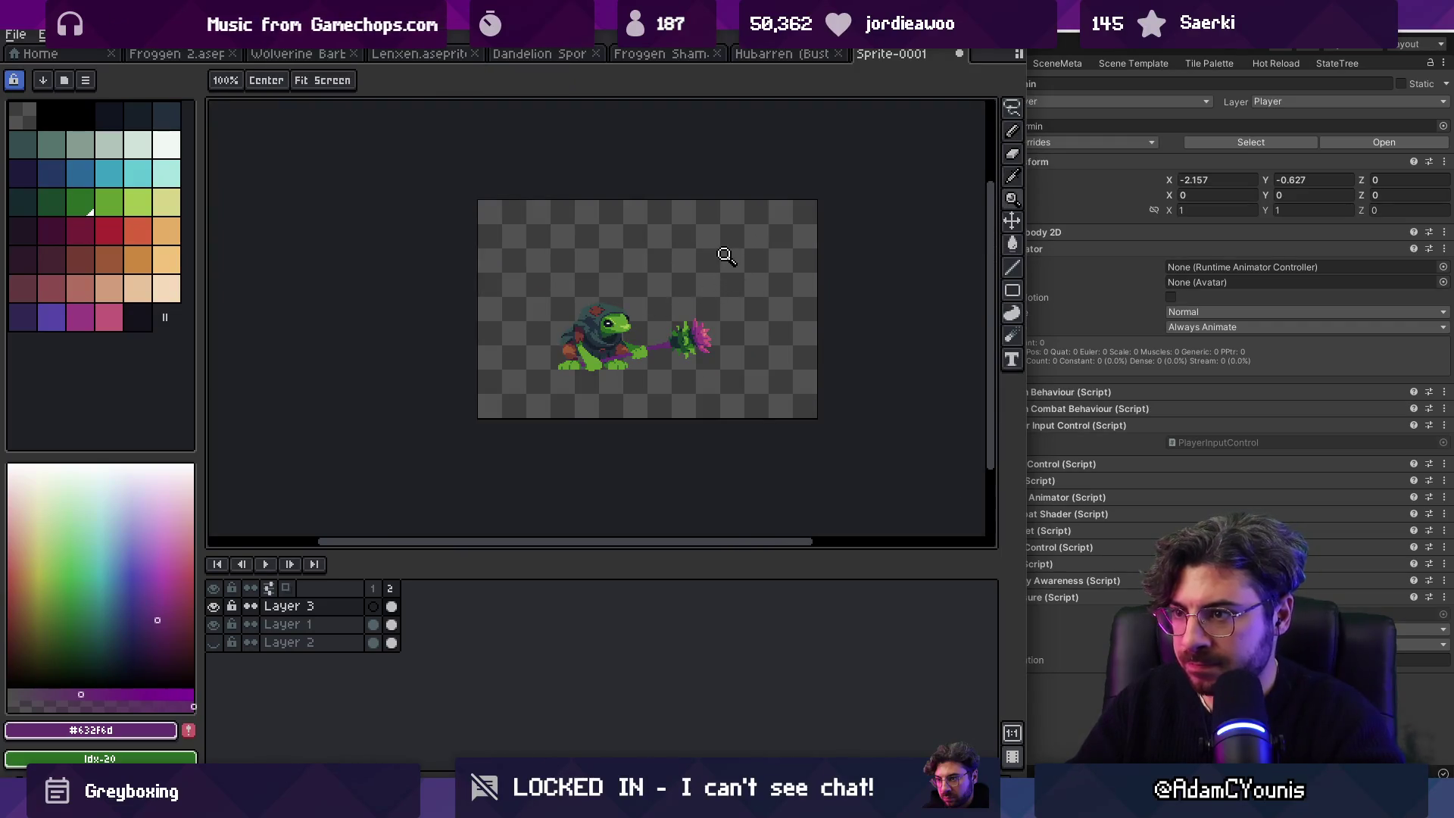
Step: Fill the staff with dark #452531 with the Paint Bucket and zoom out to judge it
scroll(641, 354, up, 5)
key(g)
alt+click(742, 325)
click(741, 325)
click(517, 375)
key(z)
scroll(531, 347, down, 5)
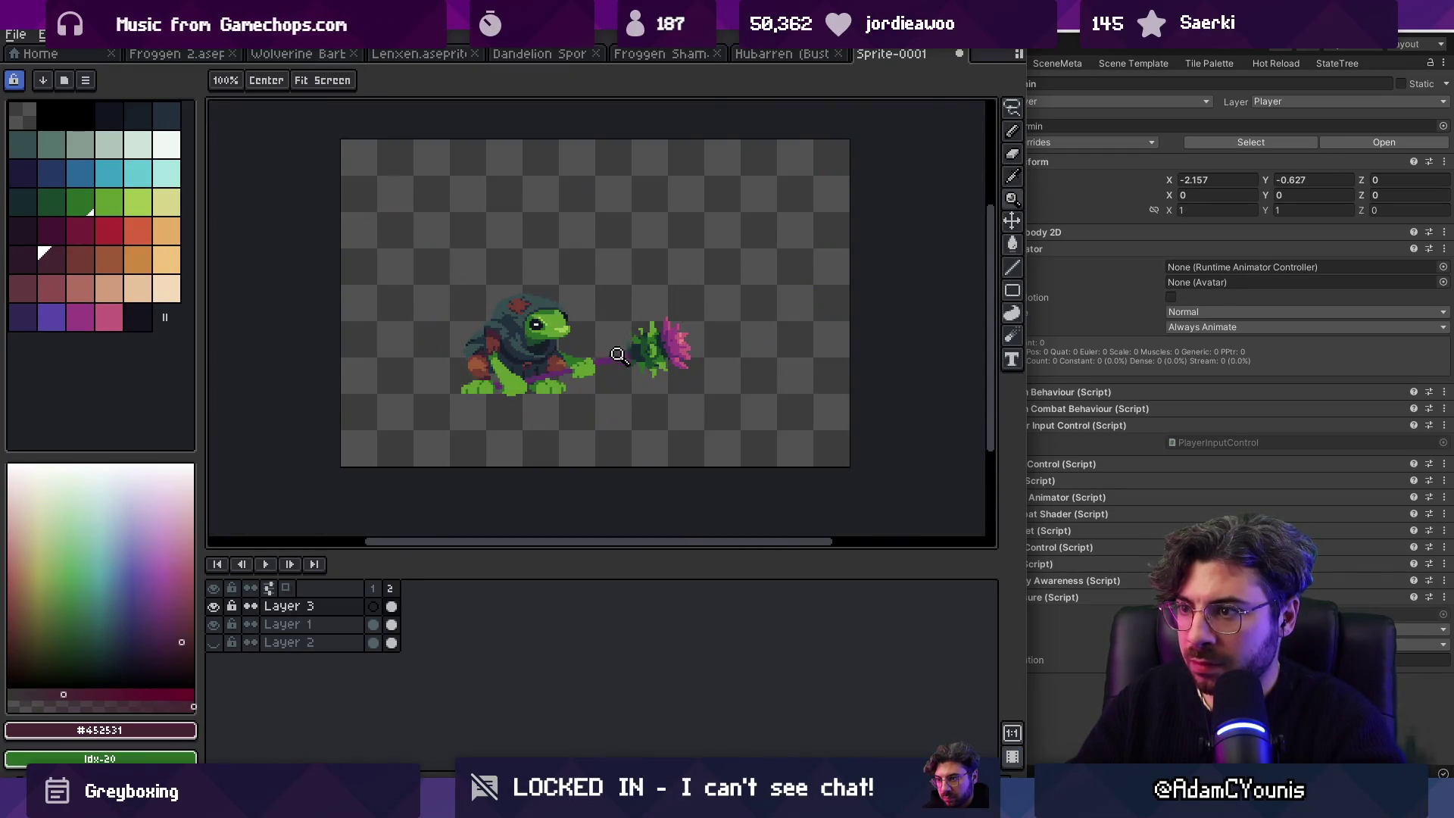
Step: Try a bright green staff fill sampled from the sprite, then undo it
scroll(610, 352, up, 2)
alt+click(684, 315)
click(614, 362)
click(583, 383)
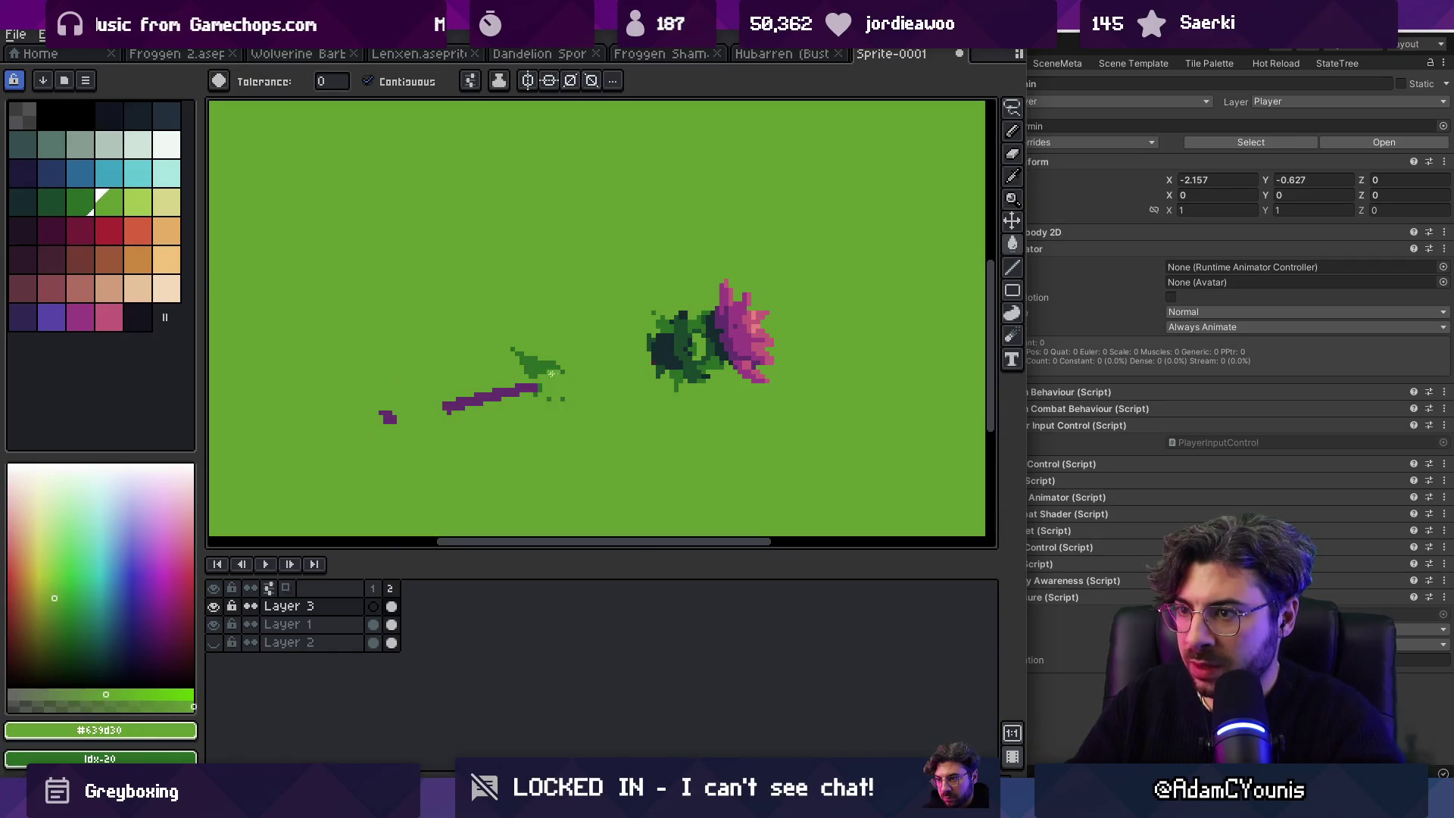
key(ctrl+z)
key(ctrl+z)
Step: Try a darker green #2b6d25 staff fill, review it zoomed out, then undo it
alt+click(703, 316)
click(617, 362)
click(500, 390)
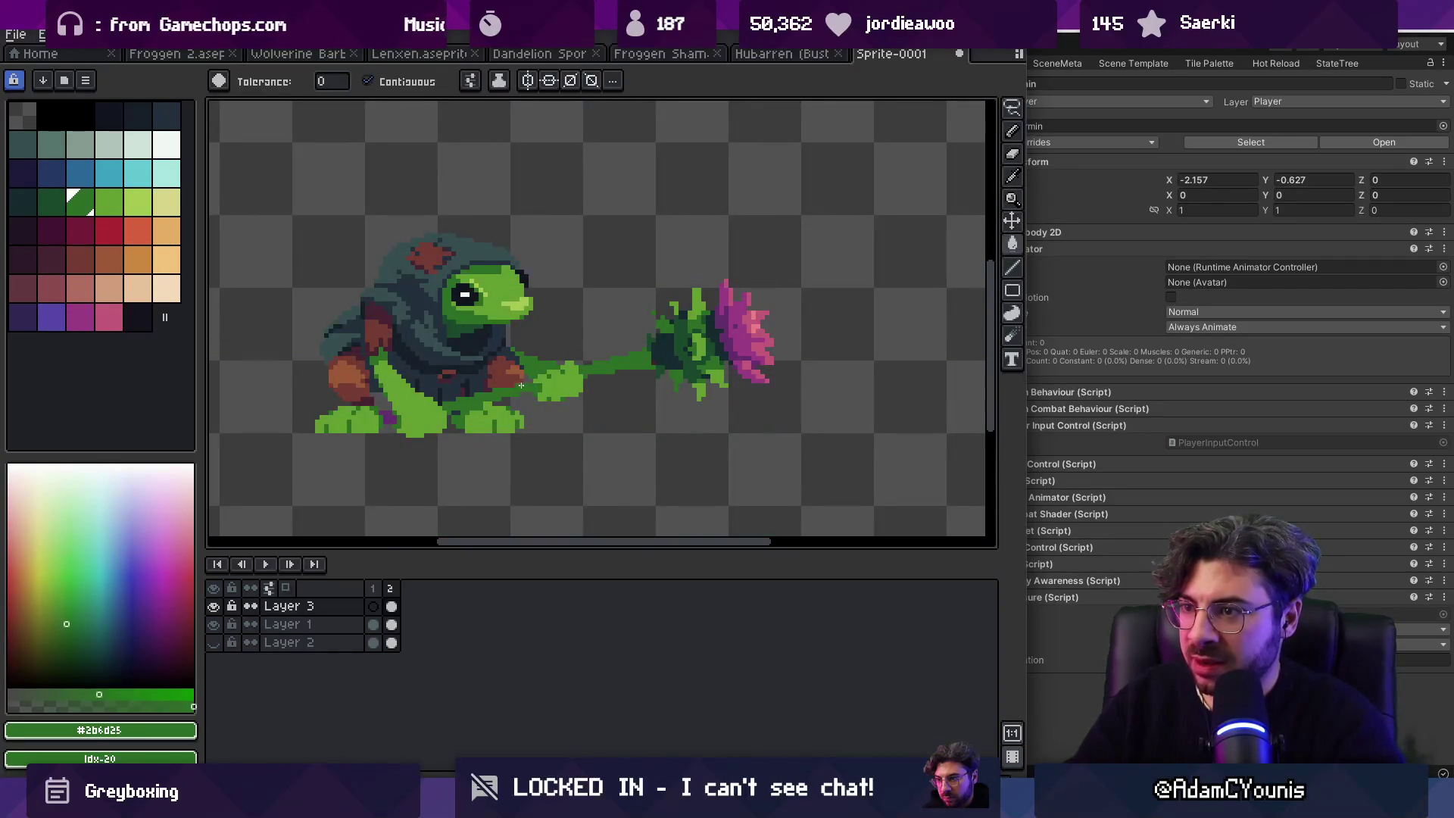
key(z)
scroll(561, 324, down, 2)
key(ctrl+z)
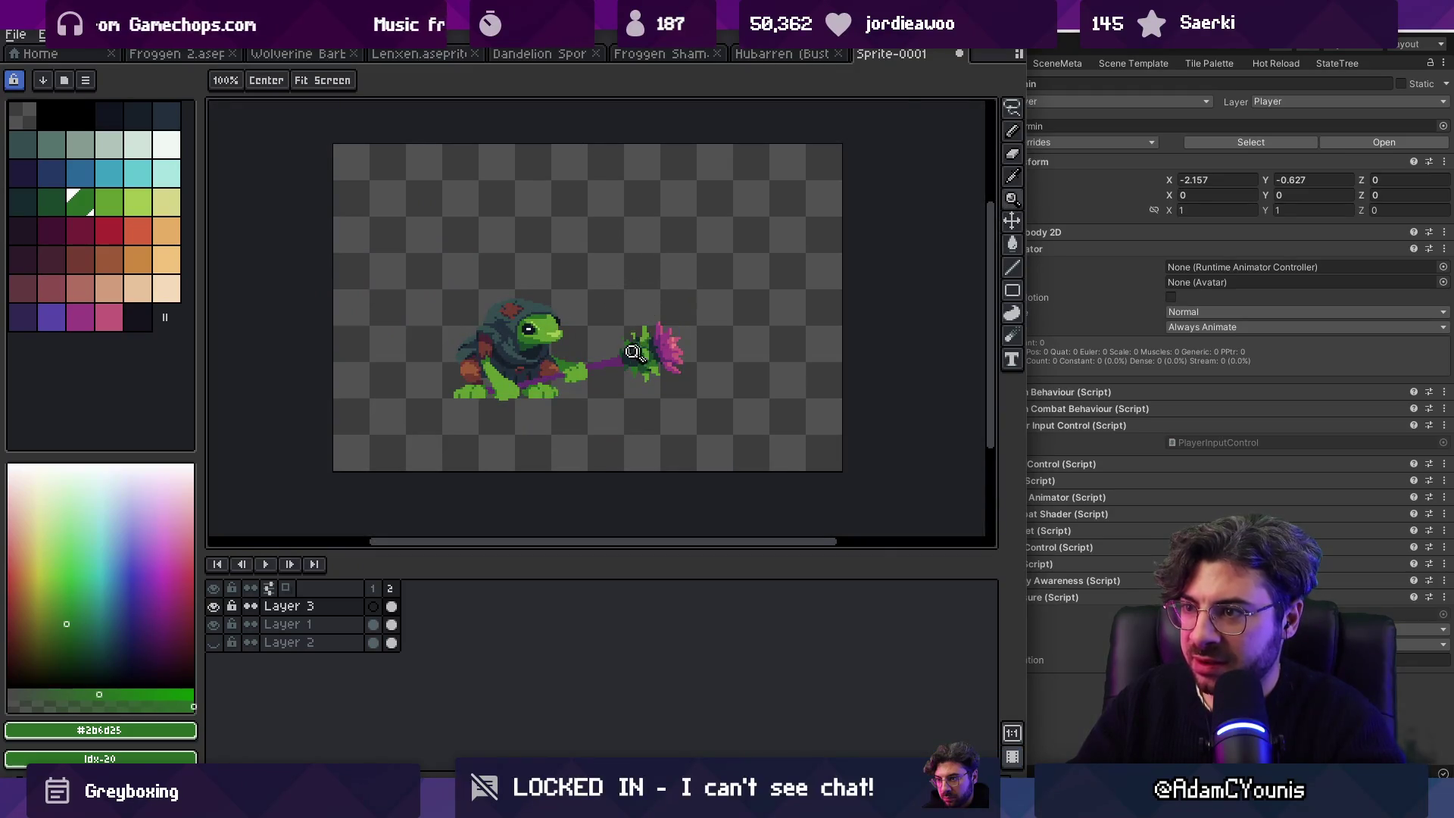
Step: Try a dark teal #152a2e staff fill, undo it, then pick brighter purple Idx-43
scroll(628, 358, up, 2)
alt+click(581, 370)
click(470, 394)
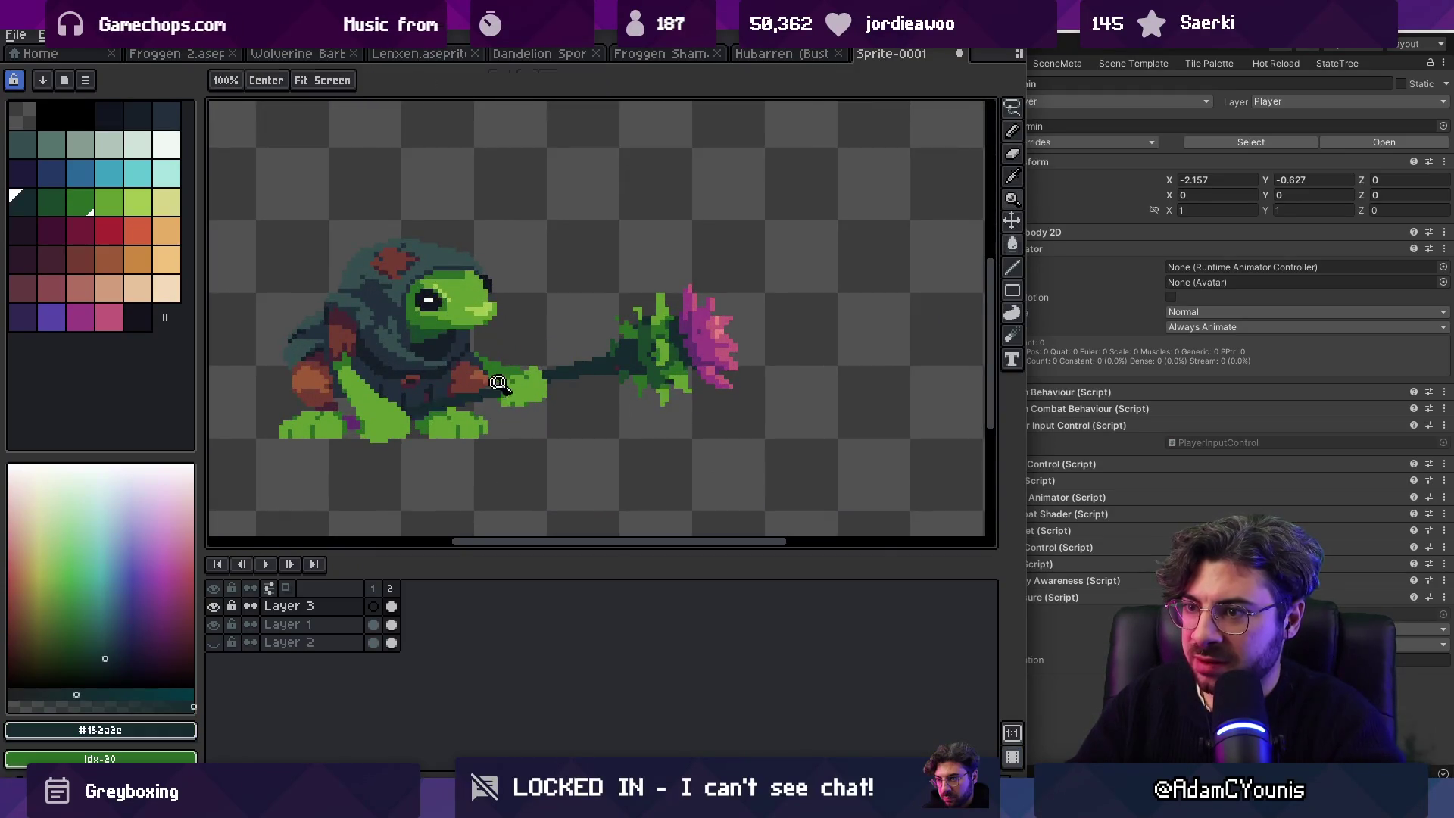
scroll(436, 379, down, 3)
scroll(429, 379, up, 3)
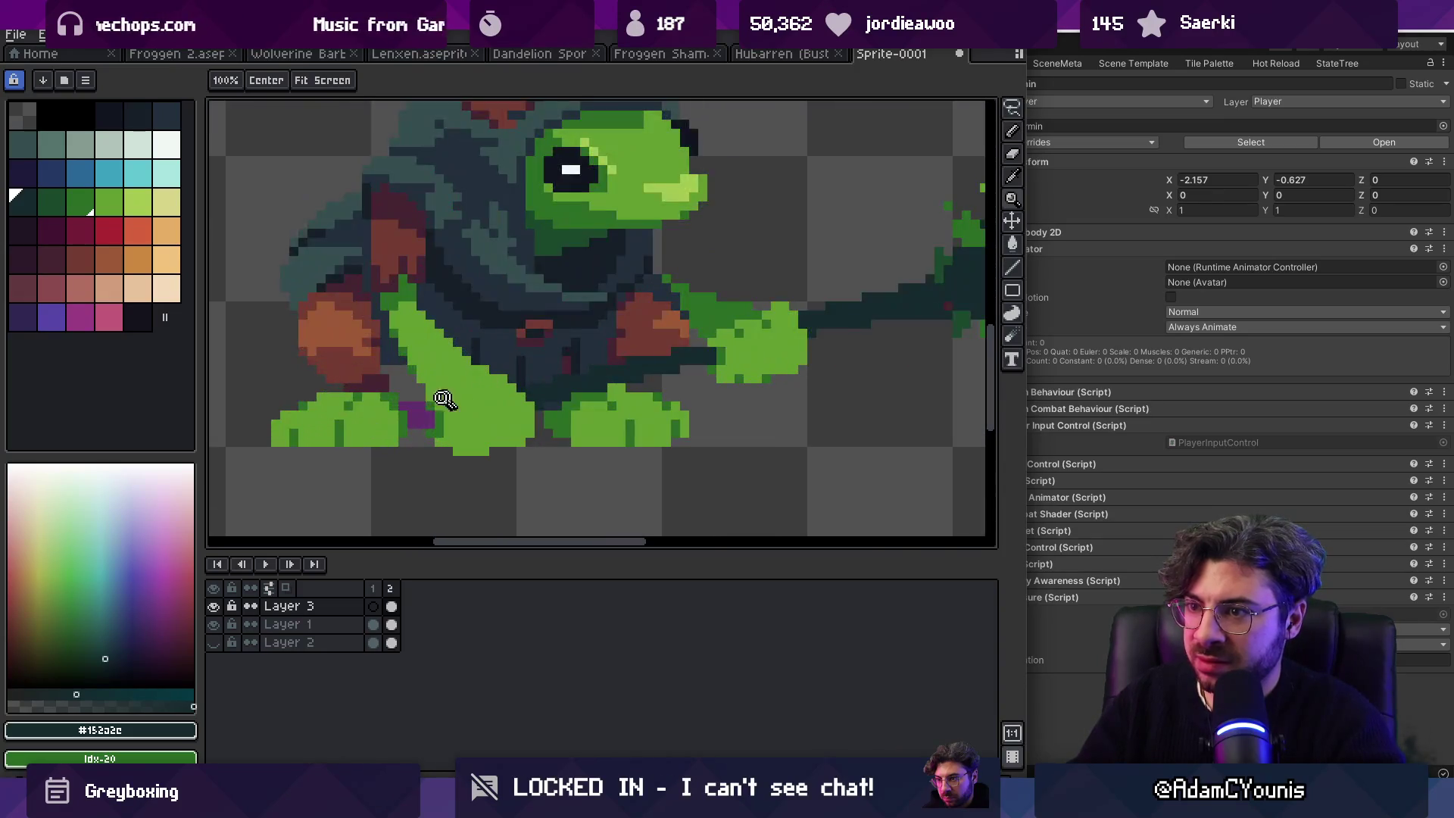
scroll(607, 286, down, 2)
key(ctrl+z)
scroll(598, 356, up, 2)
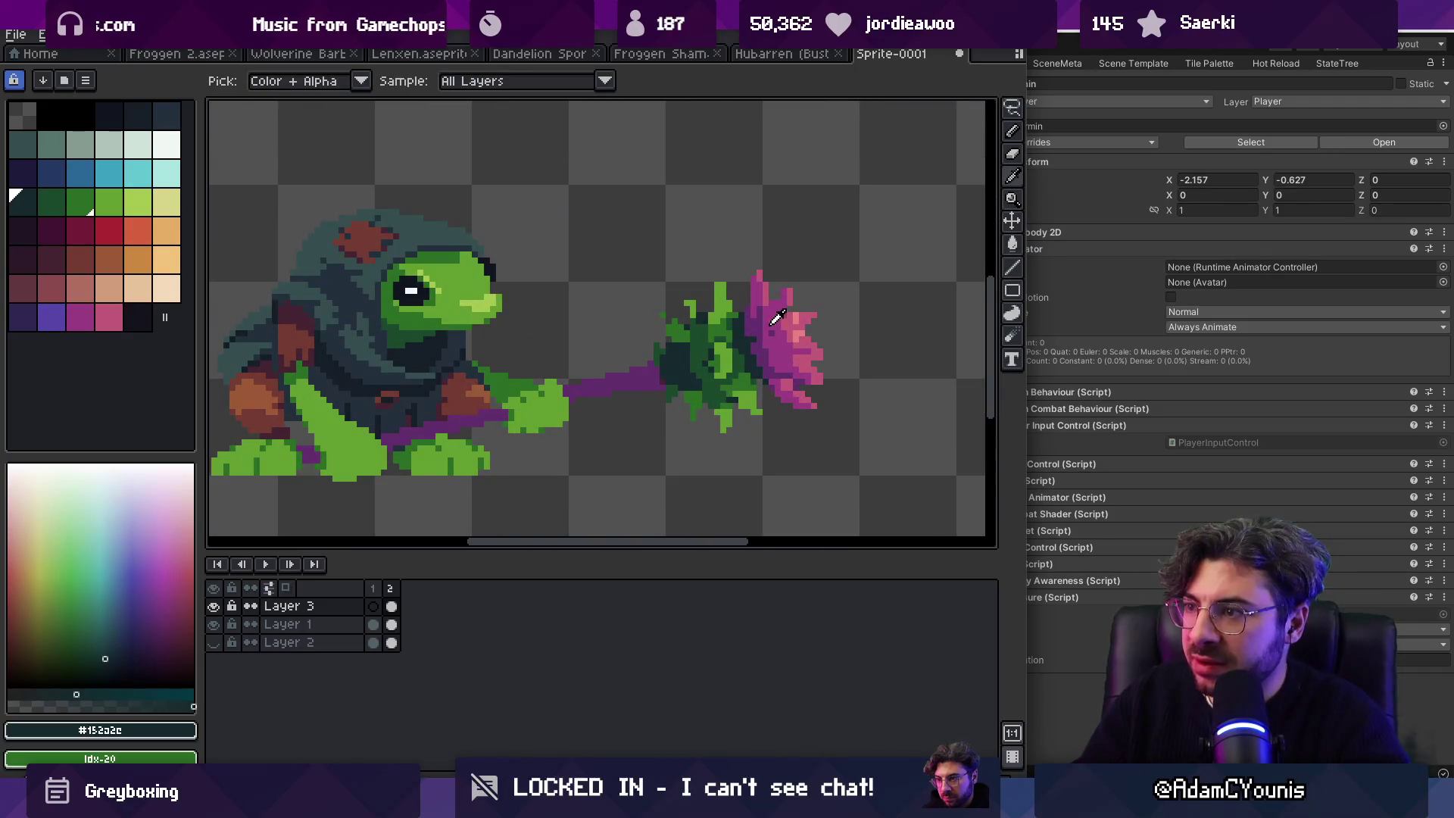
click(629, 379)
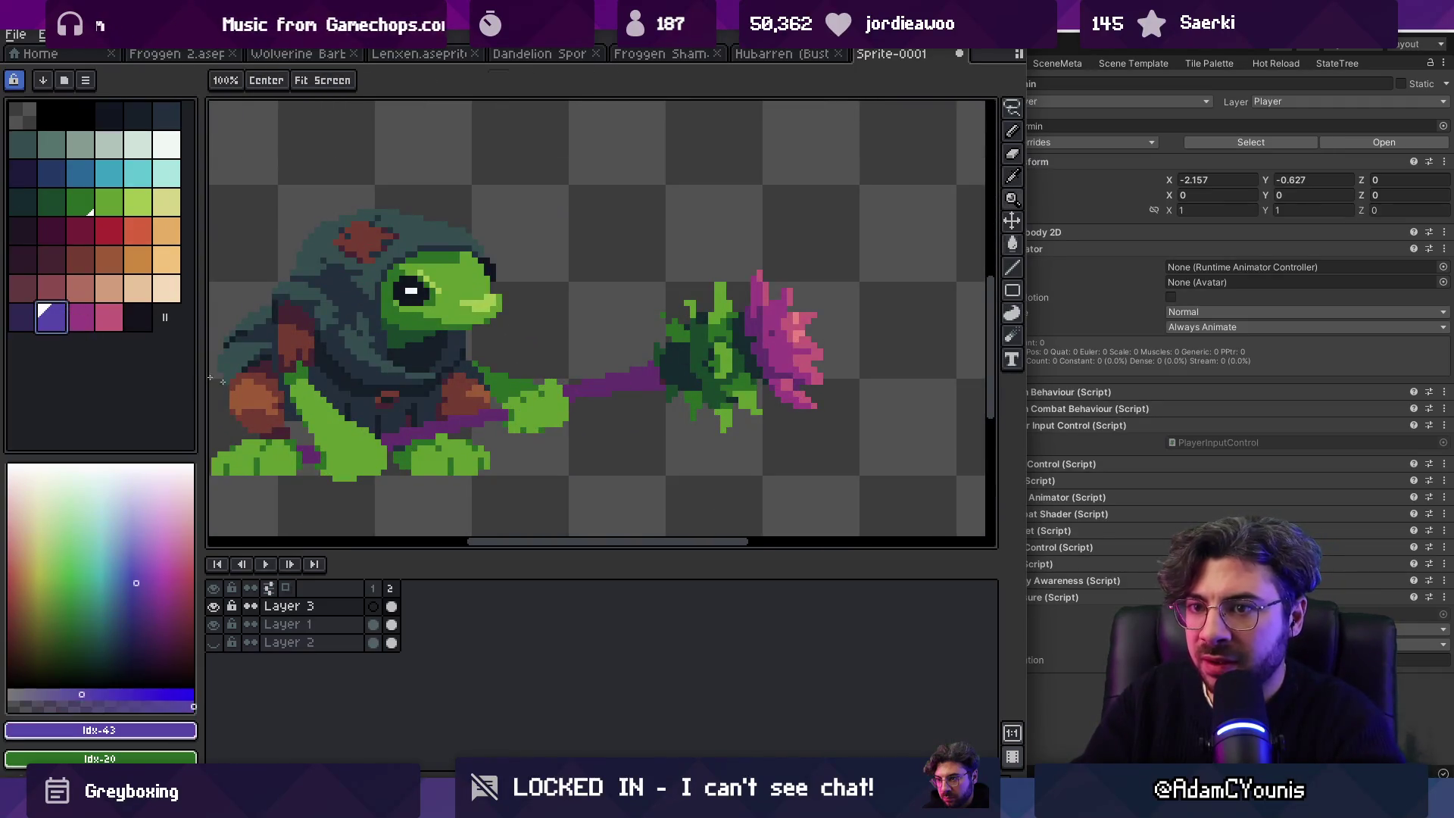
key(g)
click(311, 455)
click(614, 379)
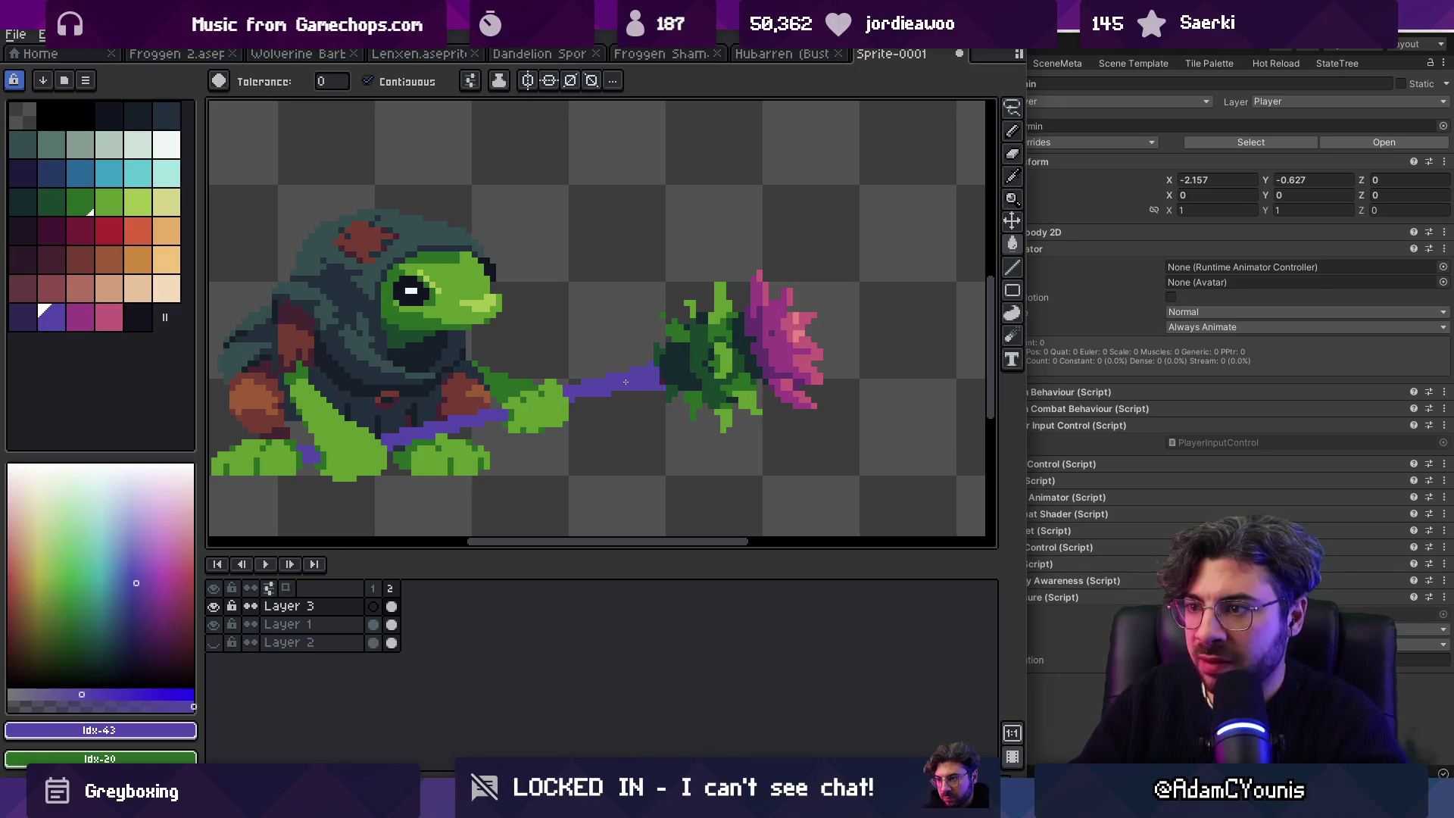
key(z)
scroll(576, 339, down, 3)
scroll(664, 372, up, 3)
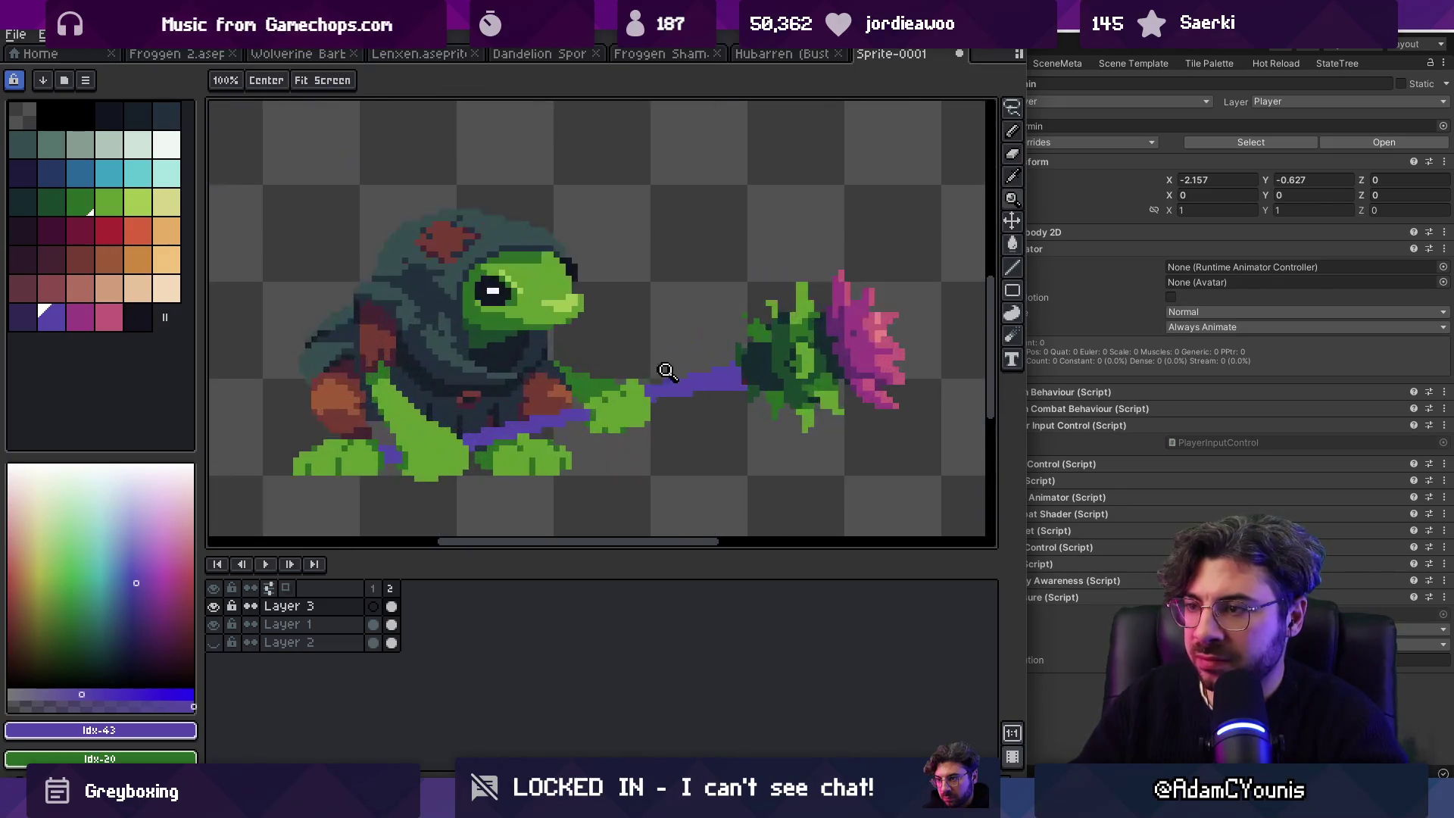
key(ctrl+z)
key(ctrl+z)
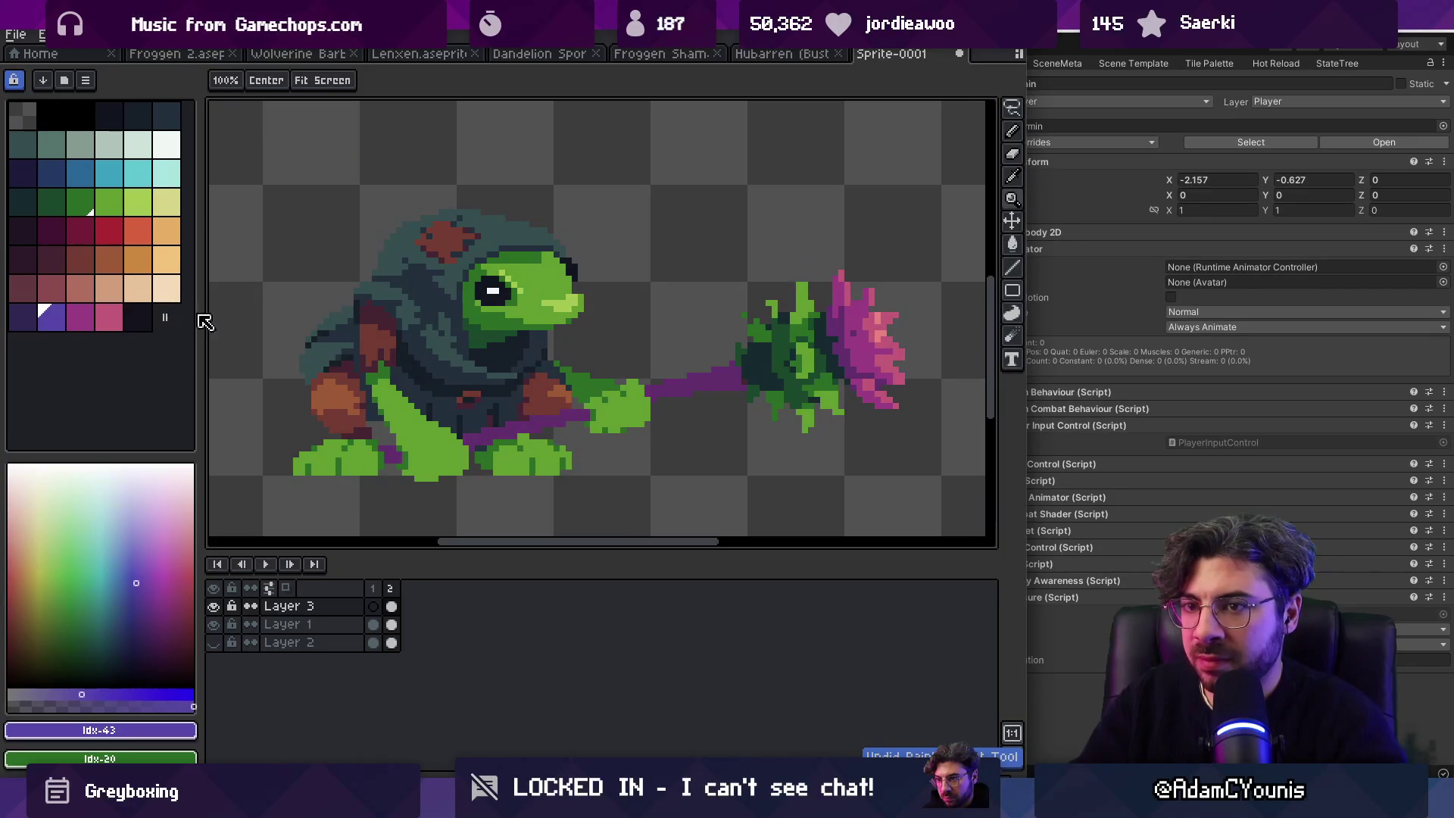
scroll(650, 412, up, 3)
key(b)
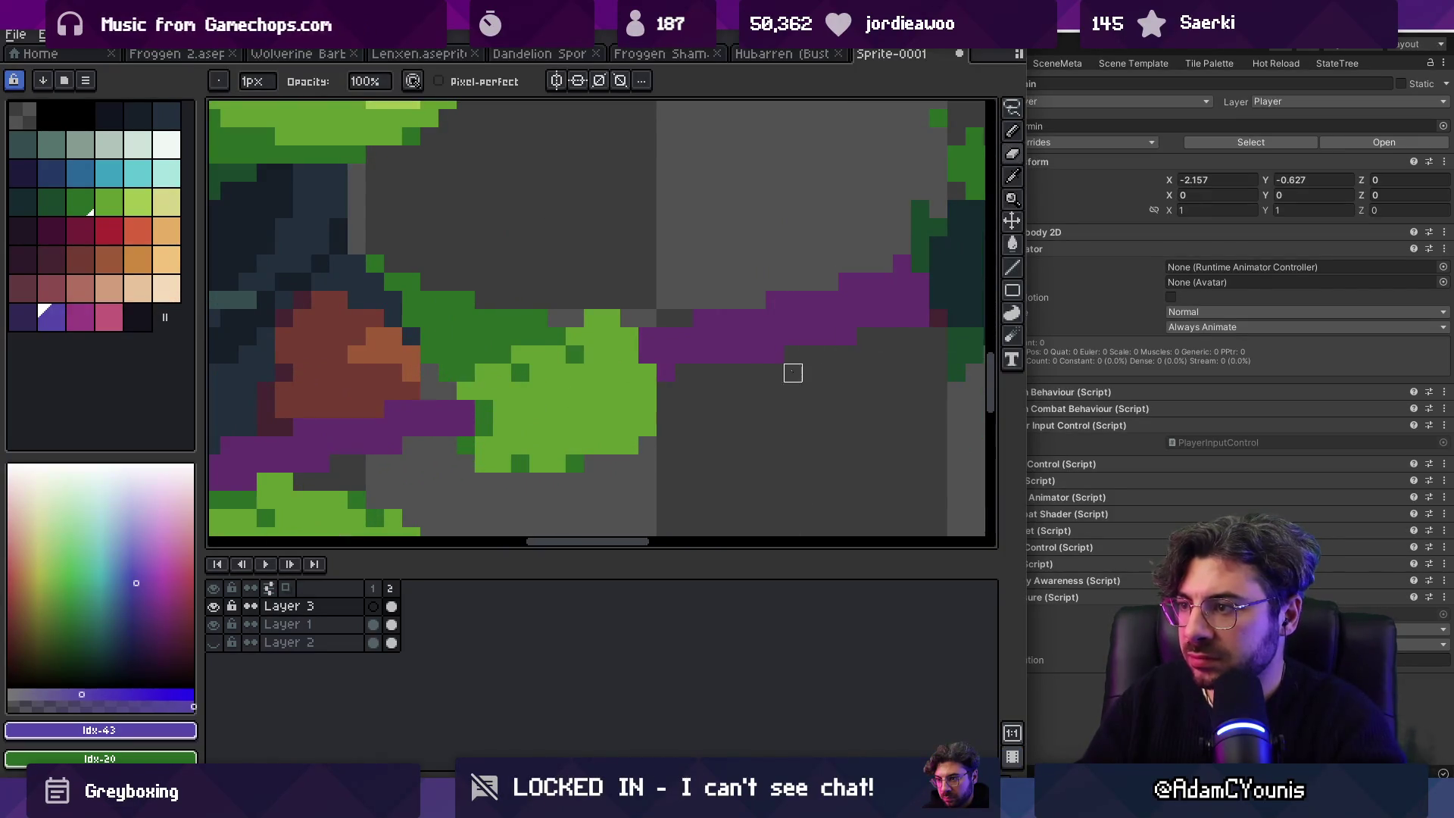
key(z)
scroll(371, 439, down, 5)
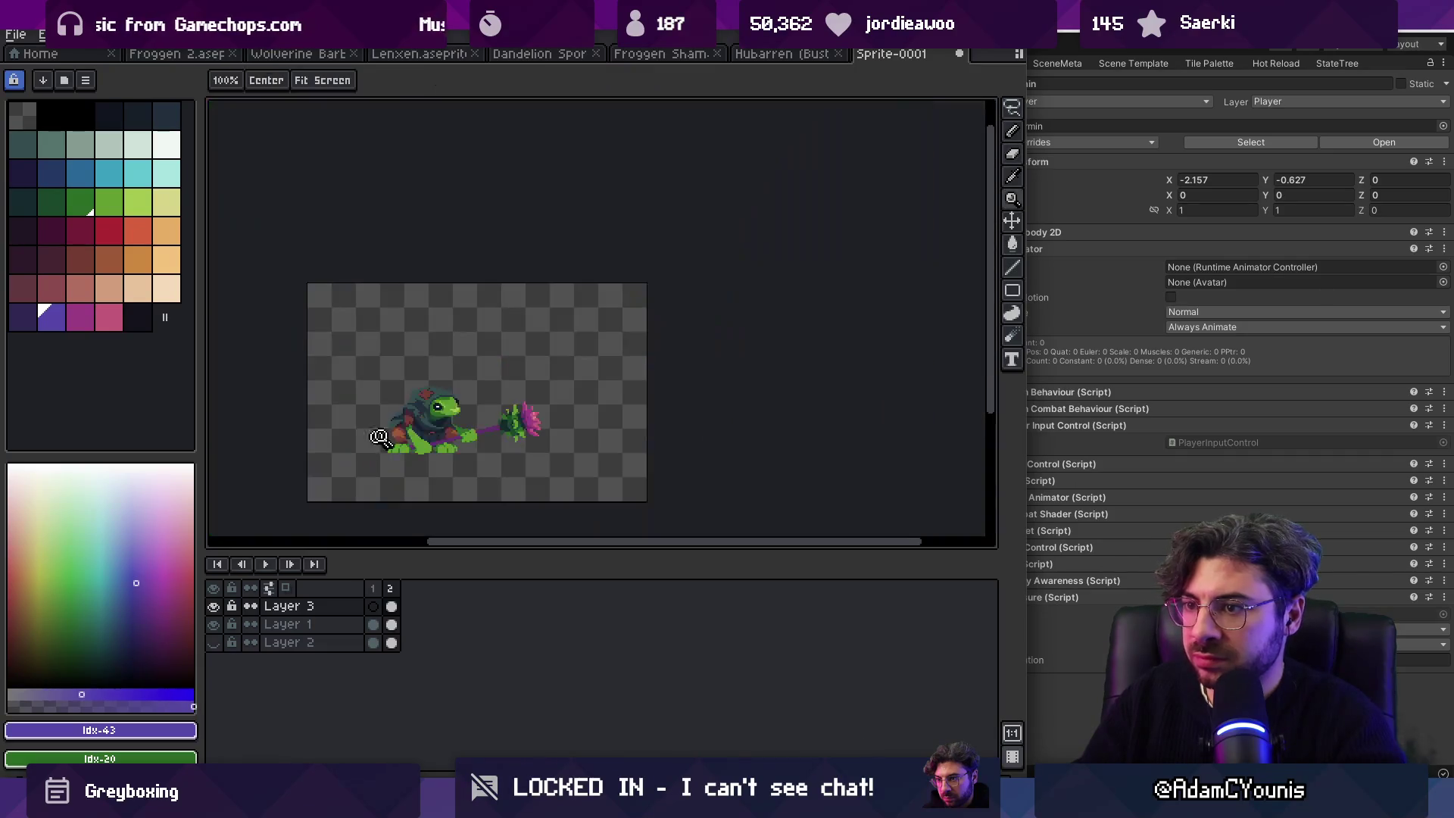
scroll(487, 401, up, 4)
key(i)
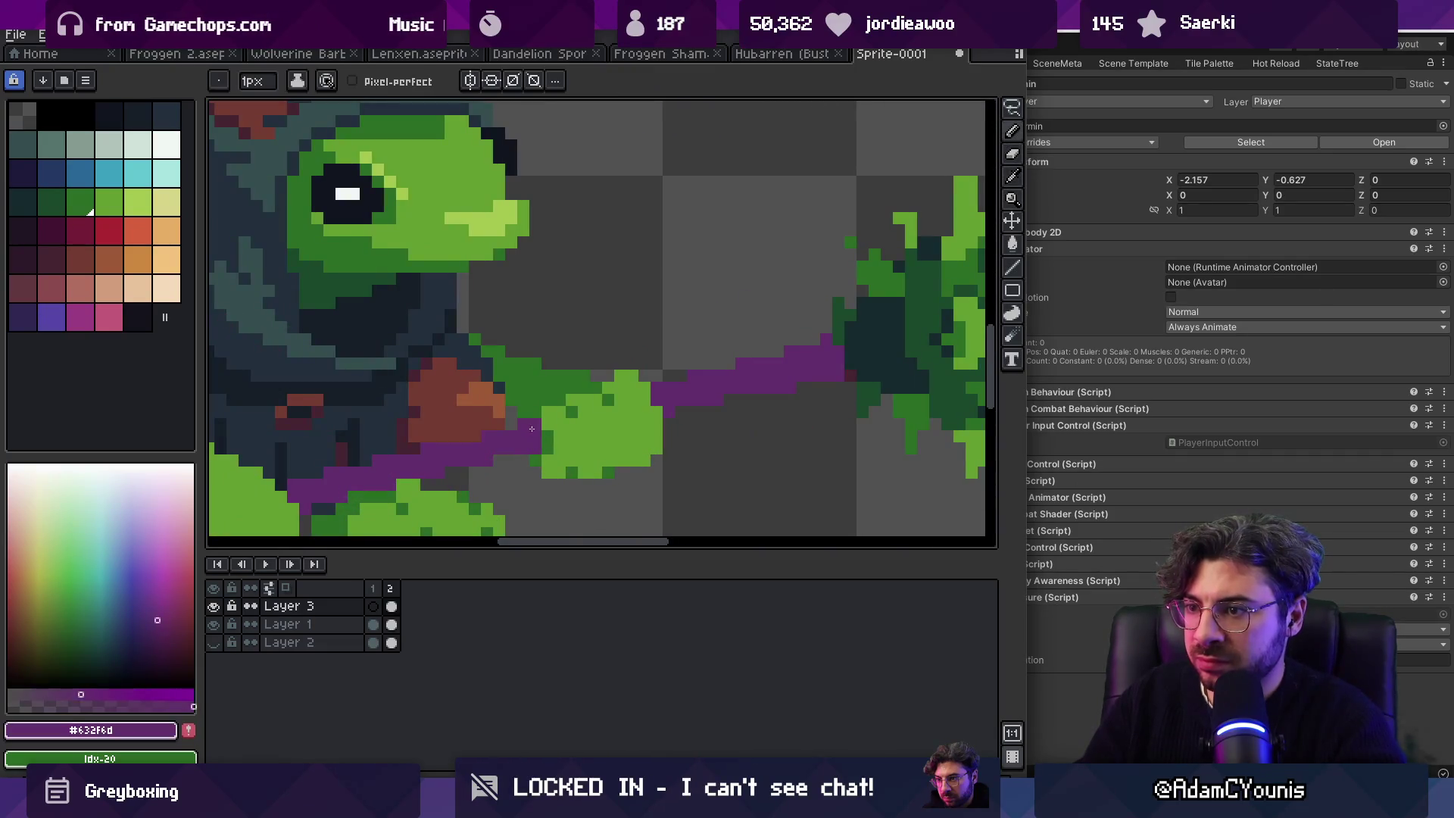
click(558, 413)
key(z)
scroll(598, 371, down, 4)
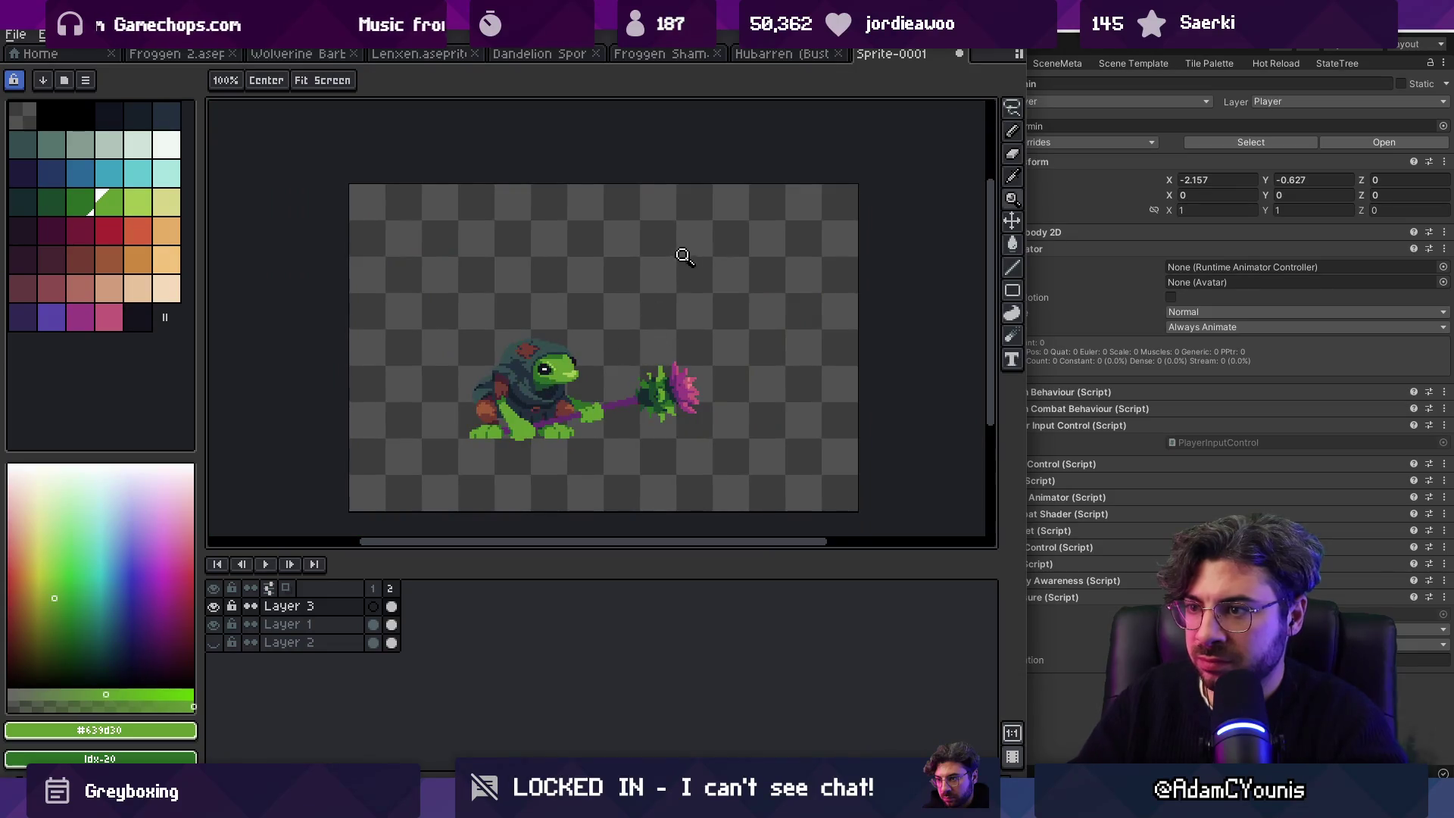
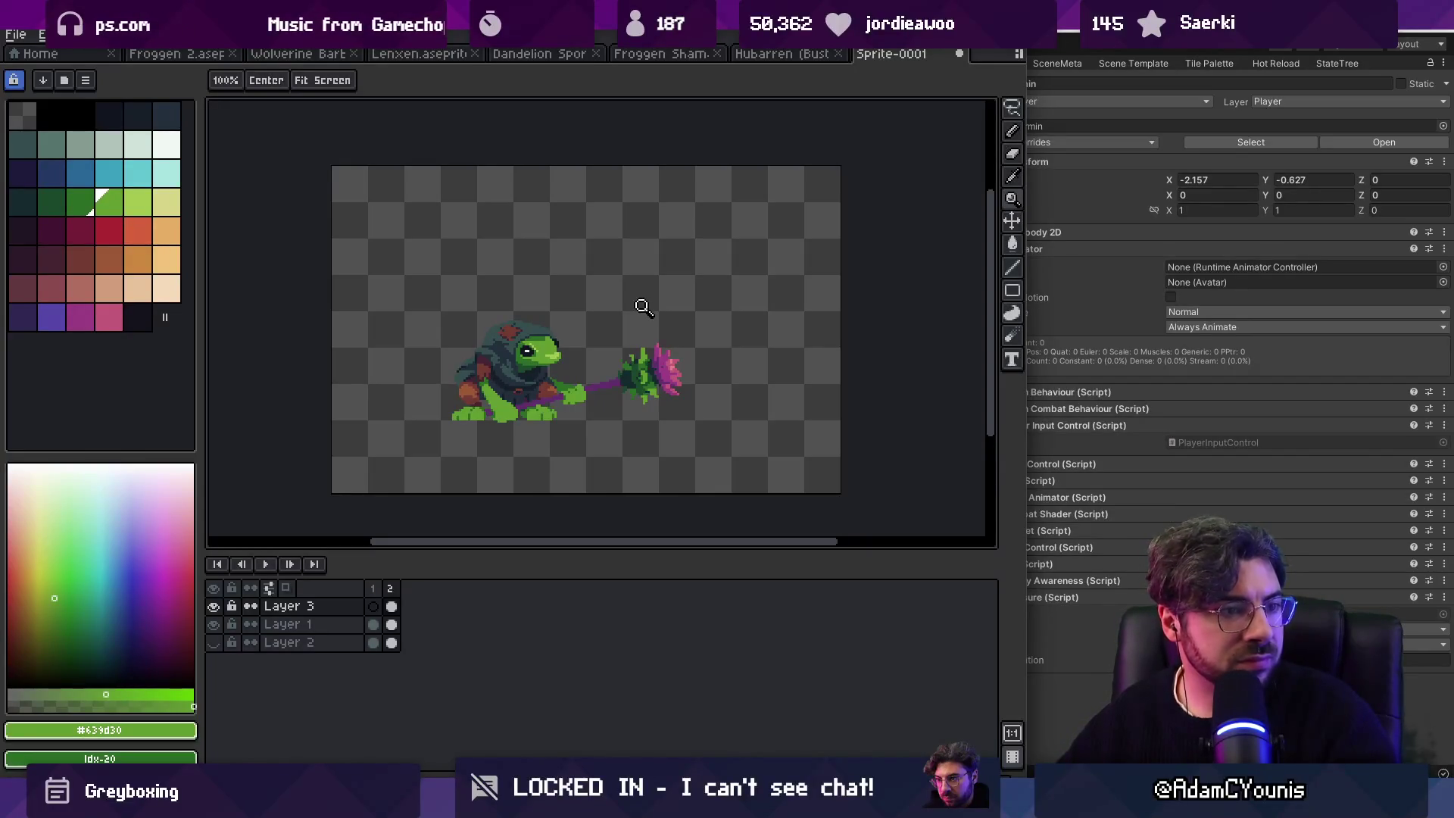
Step: Sample the staff's purple and paint a purple pixel between the frog's feet
scroll(642, 306, up, 2)
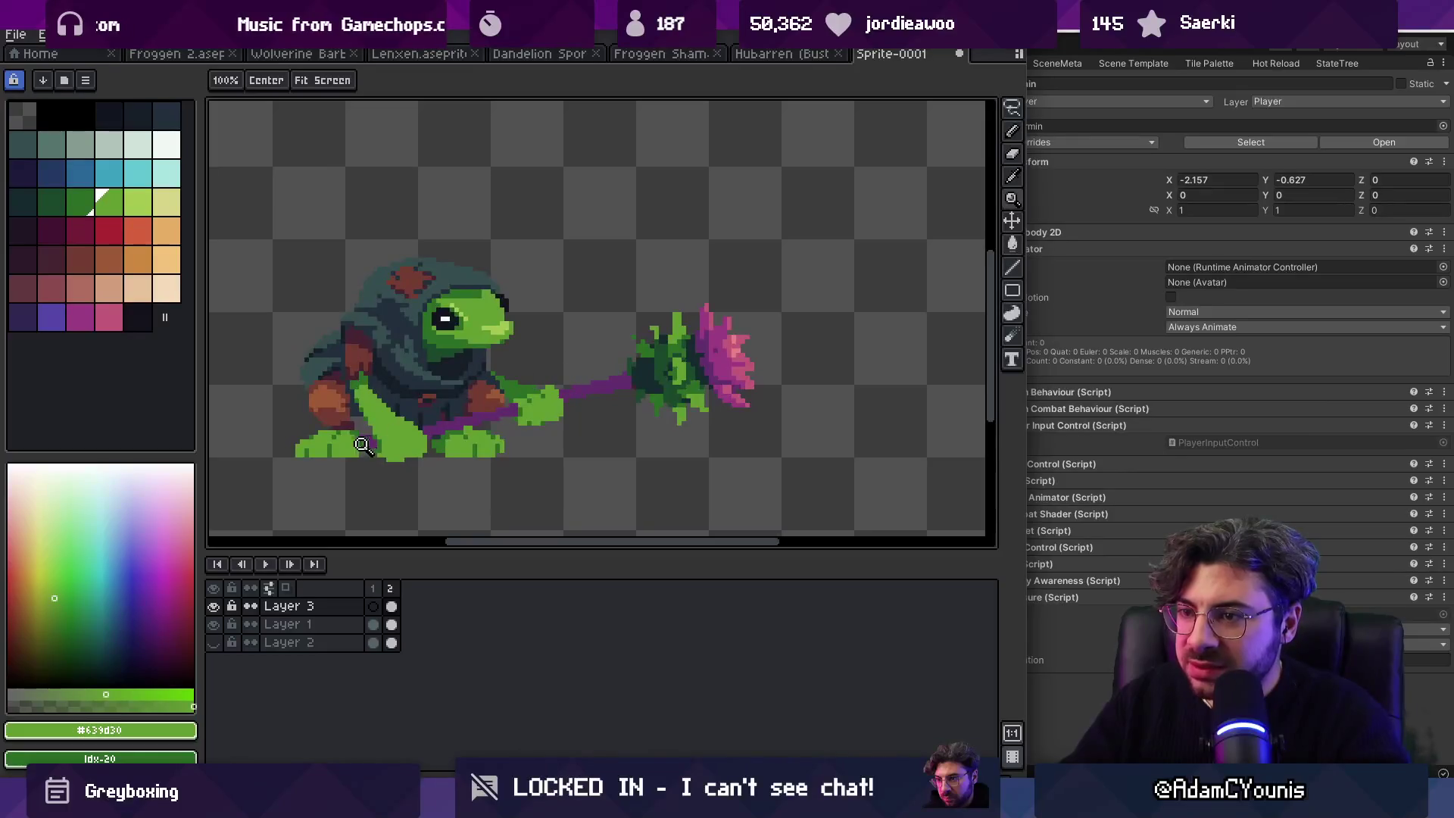
scroll(367, 445, up, 4)
key(b)
alt+click(458, 412)
click(429, 451)
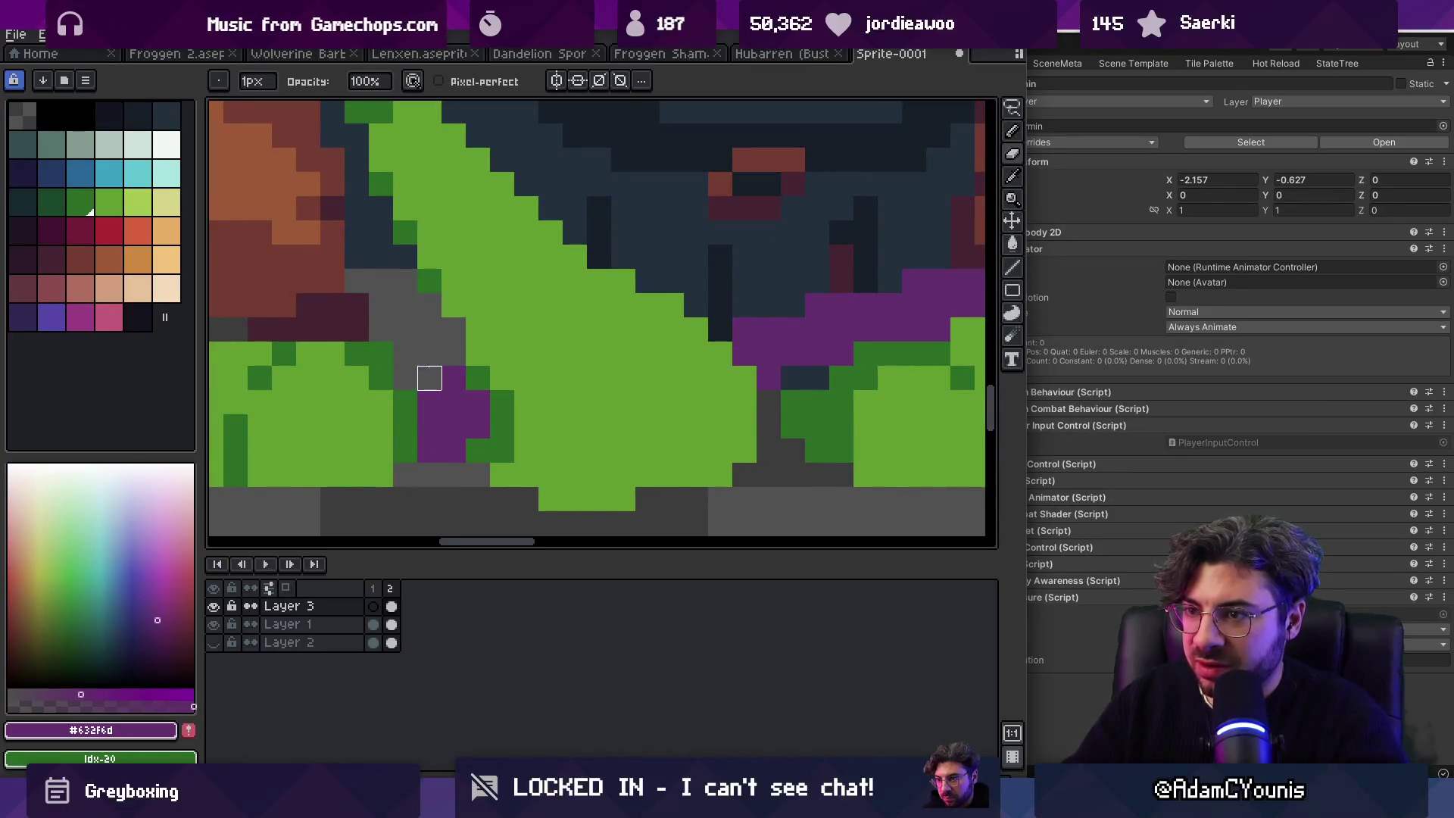
Step: Sample the pink from the flower petals and zoom out to see the whole frog
key(z)
scroll(516, 303, down, 5)
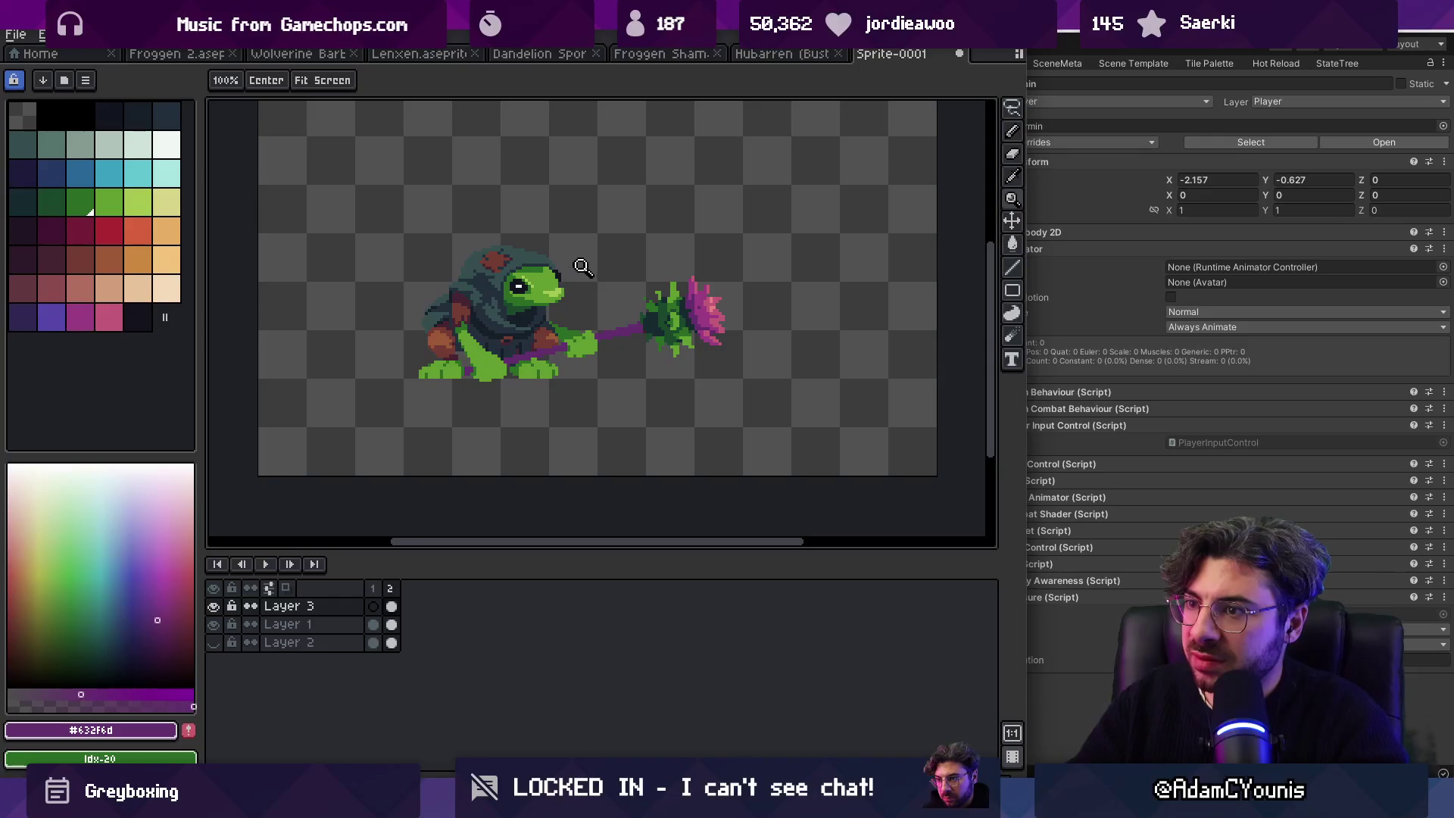
scroll(566, 262, up, 2)
alt+click(786, 297)
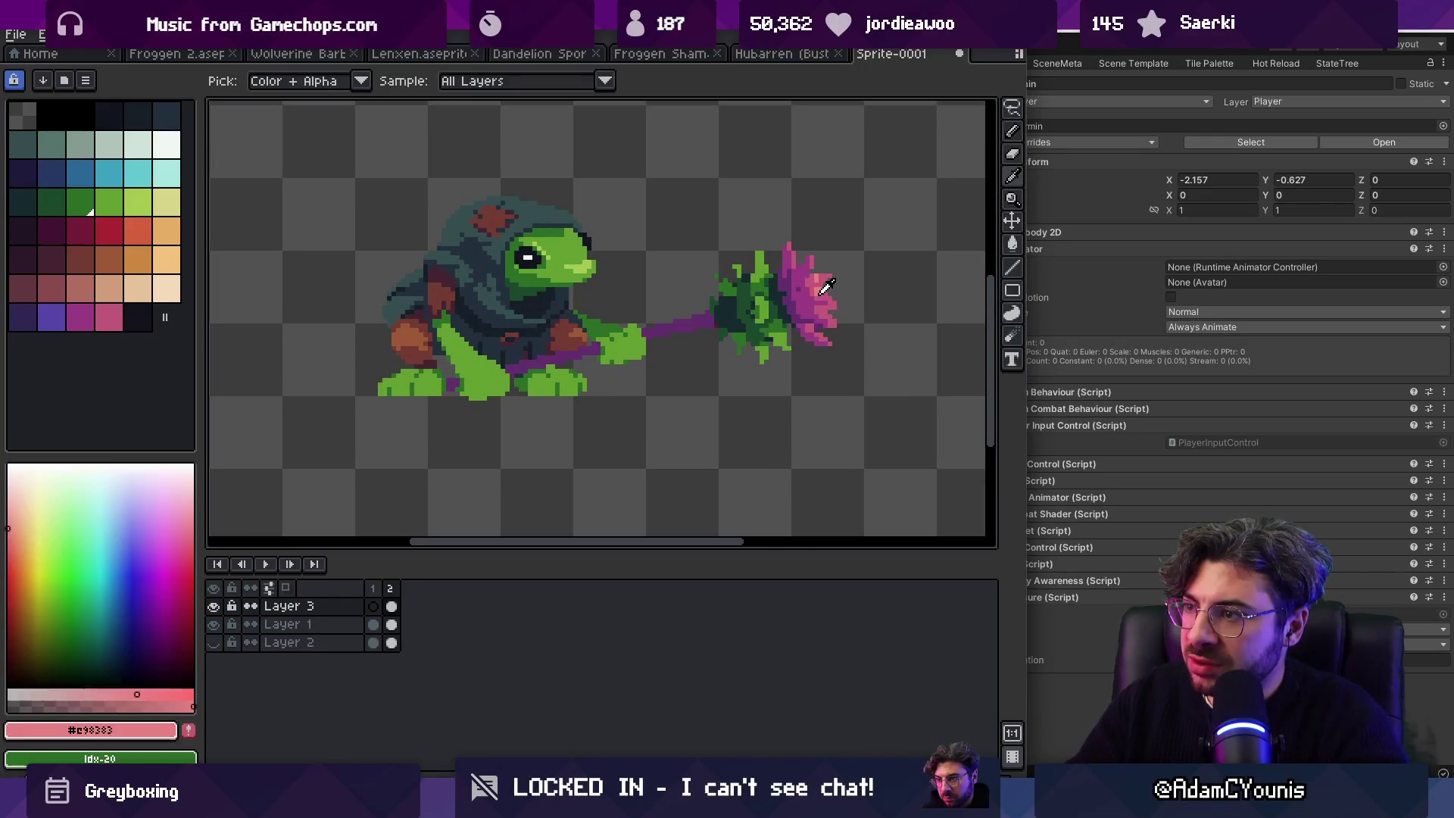
scroll(455, 383, up, 3)
key(b)
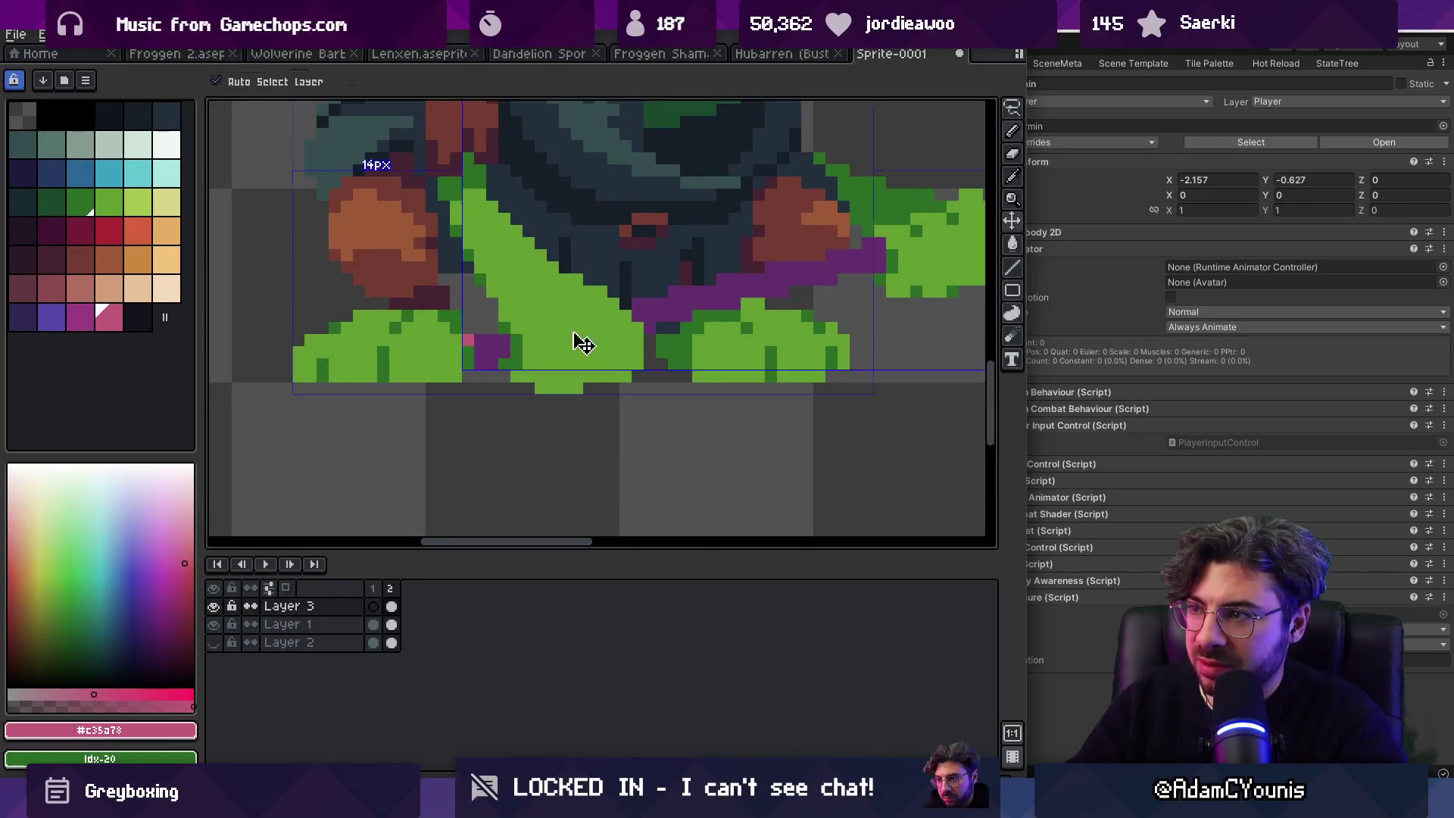
scroll(554, 337, down, 4)
key(z)
alt+click(854, 261)
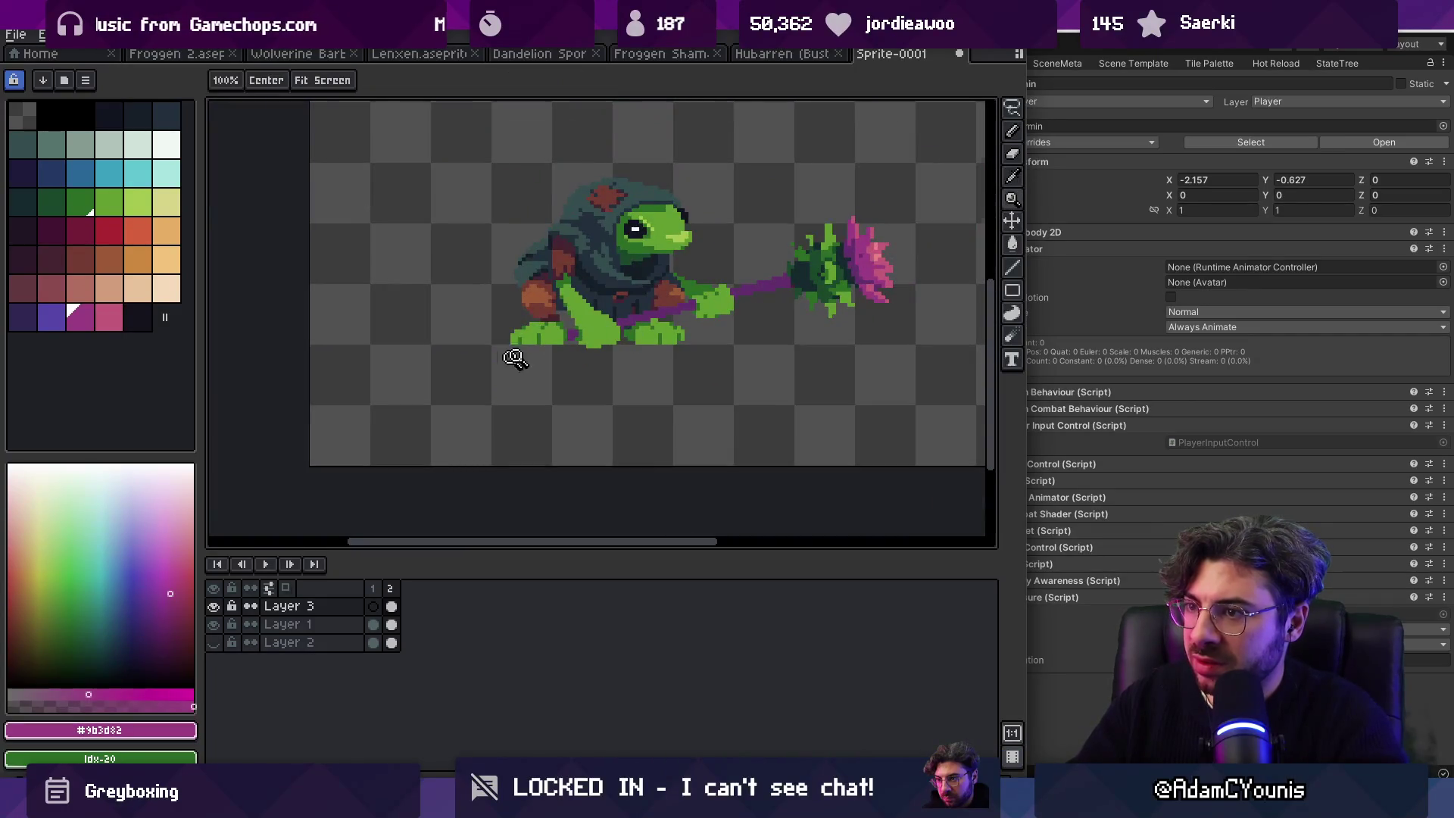
Step: Paint magenta pixels at the staff end and recolour two dark-green pixels dark purple
scroll(505, 362, up, 3)
key(b)
click(719, 247)
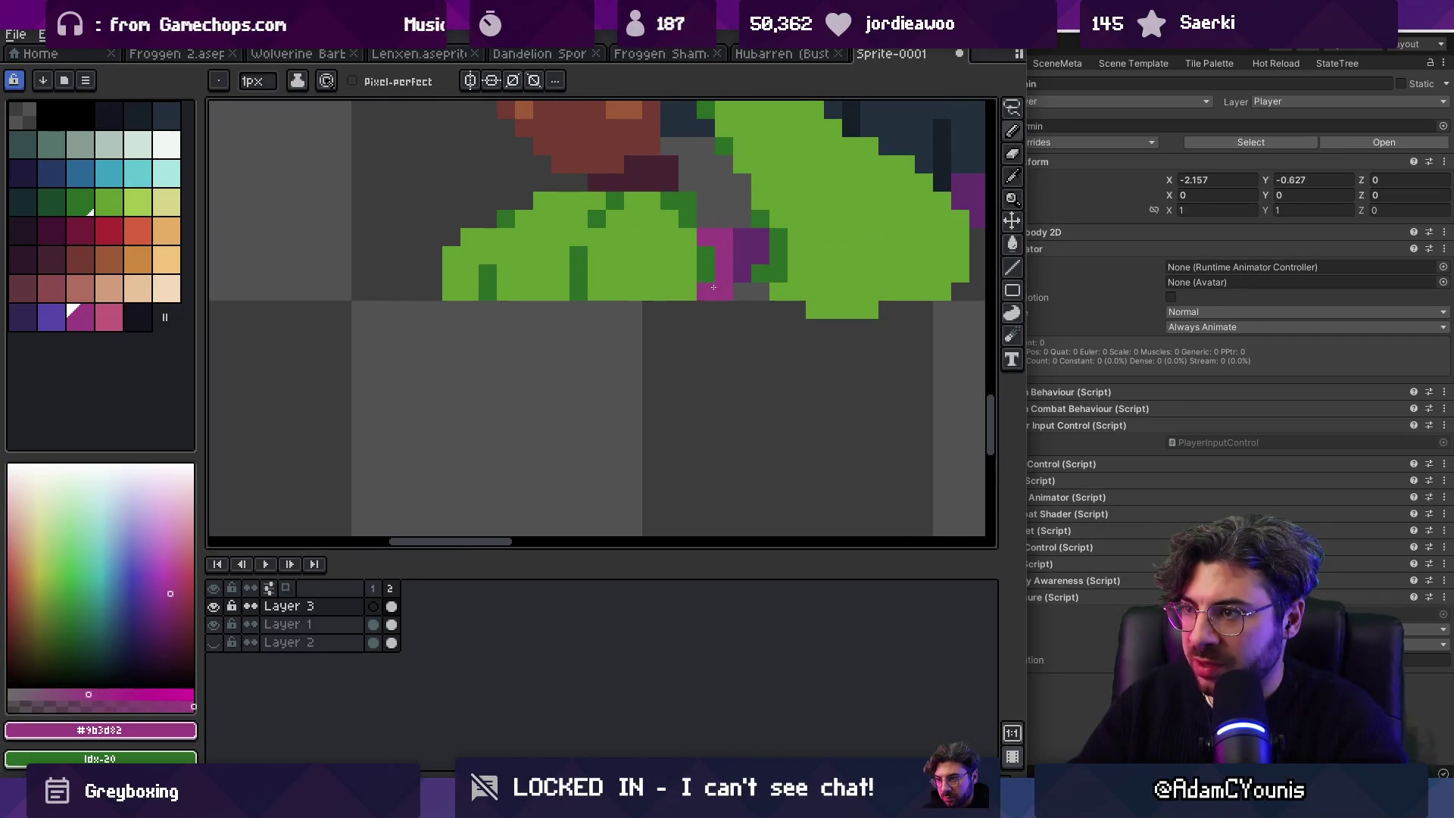
alt+click(742, 258)
drag(706, 255, 706, 273)
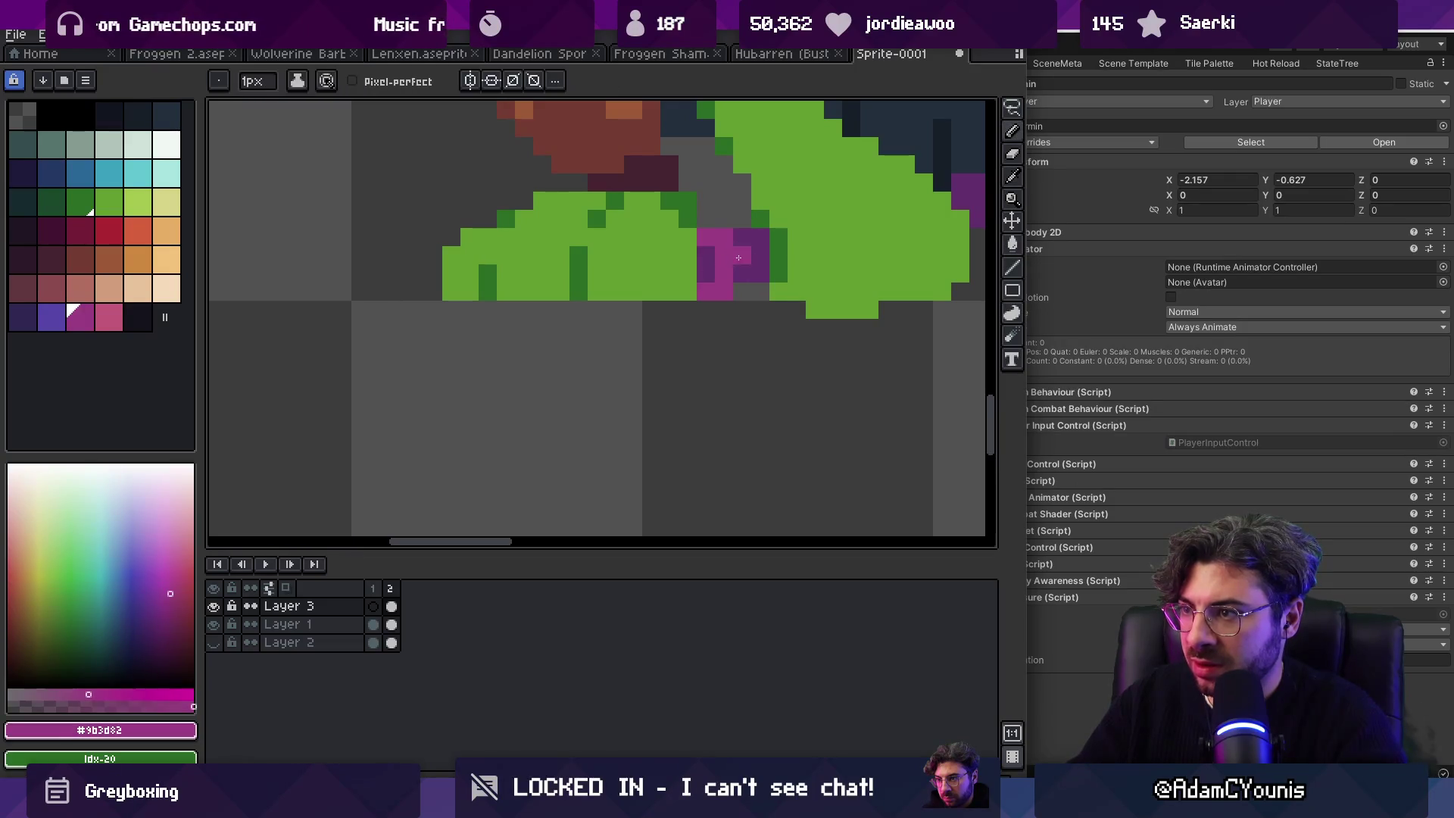
click(743, 273)
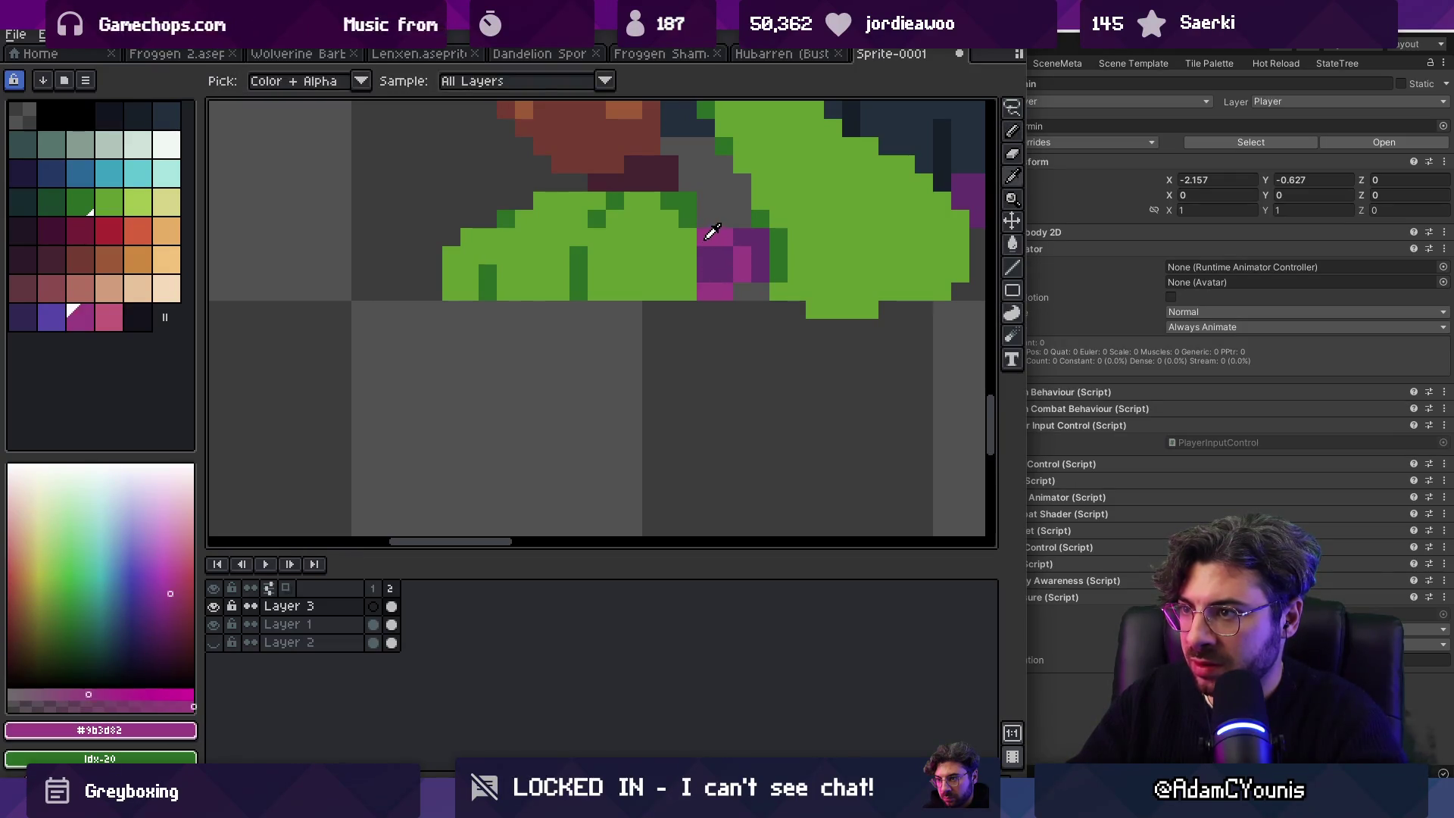
Step: Zoom out around the feet and paint purple pixels down the staff's base
key(z)
alt+click(690, 266)
scroll(490, 341, down, 5)
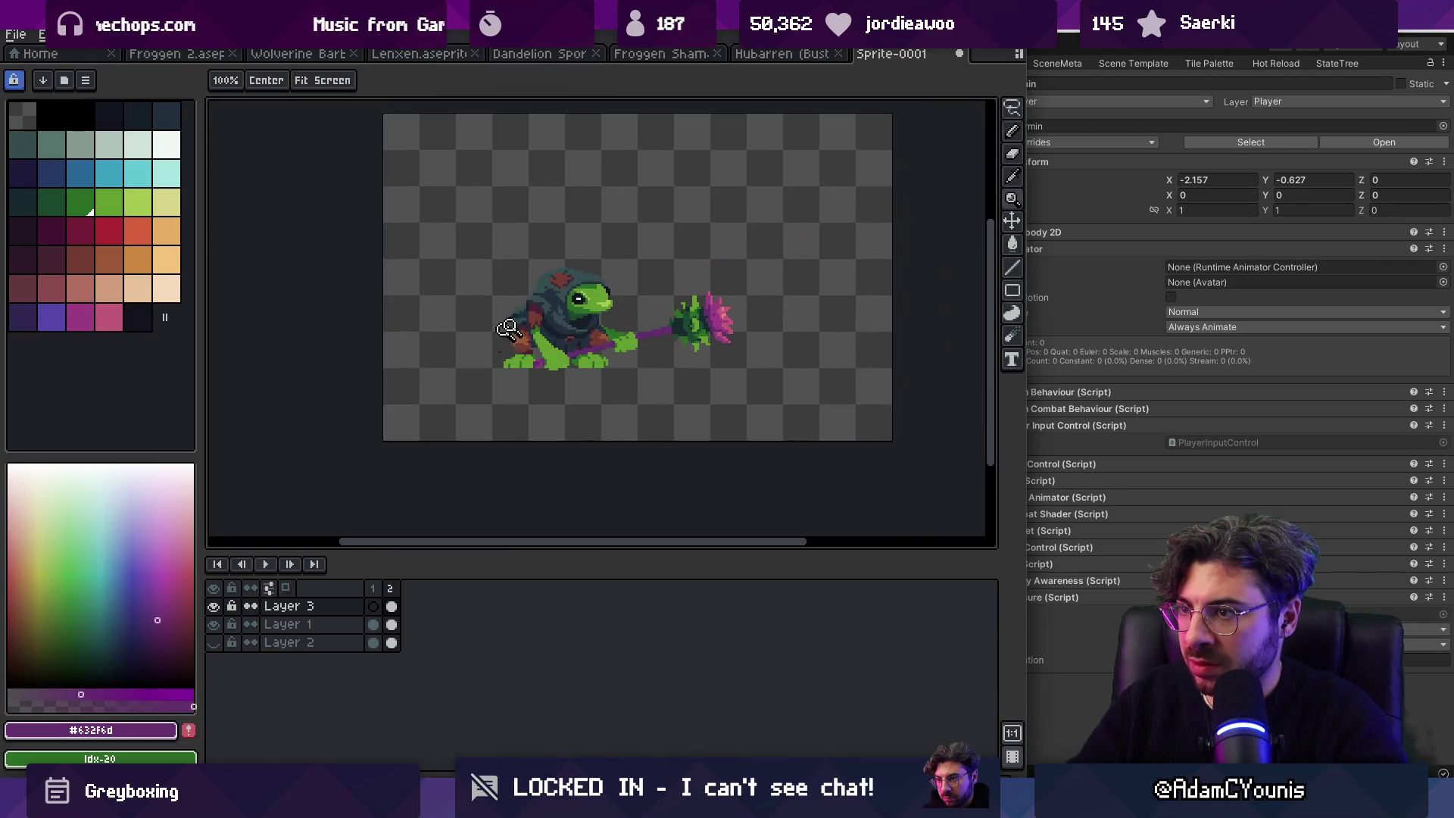
scroll(599, 337, up, 5)
key(b)
drag(623, 303, 623, 377)
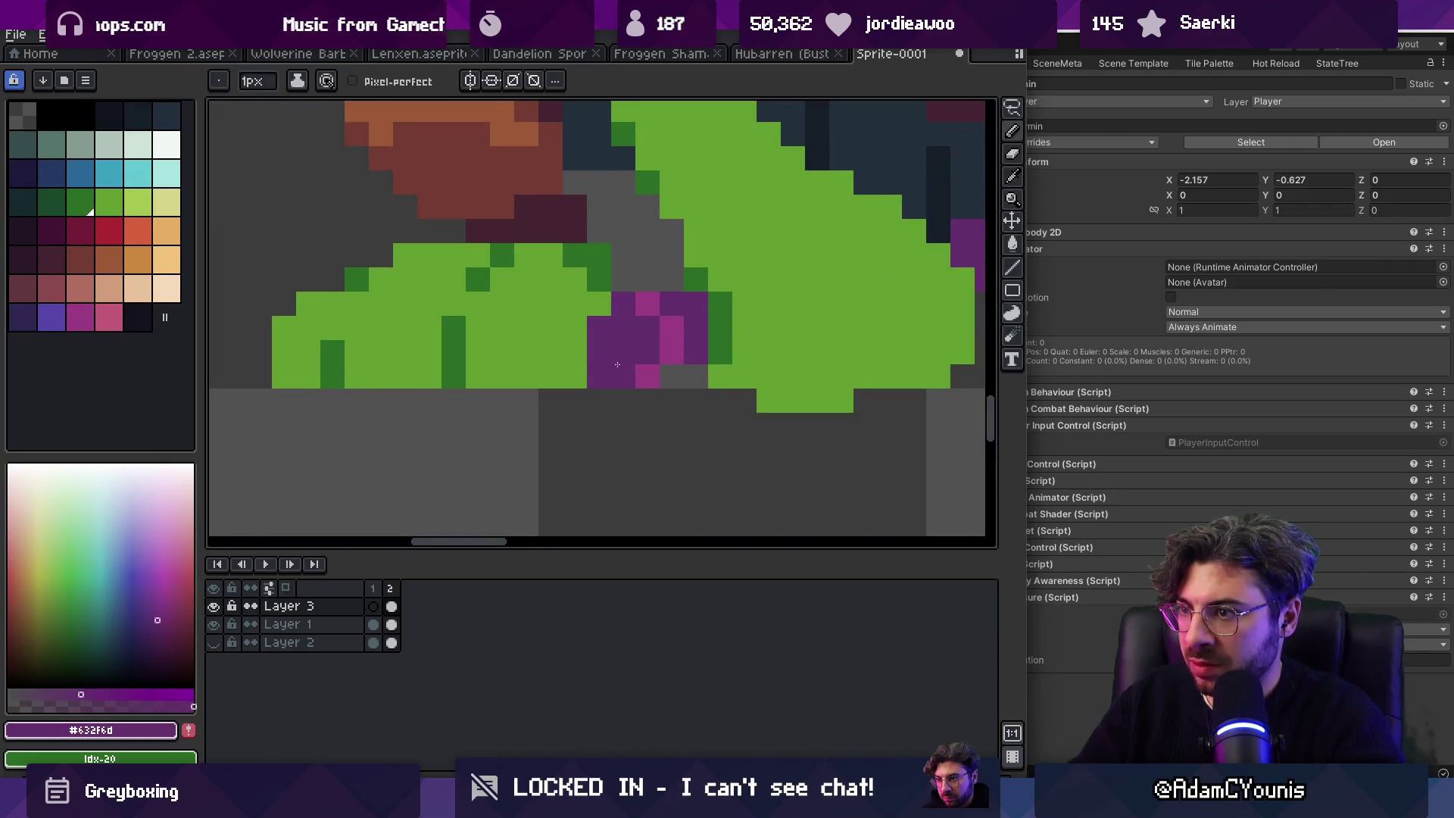
Step: Choose the dark blue colour from the palette
key(z)
scroll(530, 426, down, 5)
scroll(544, 424, up, 2)
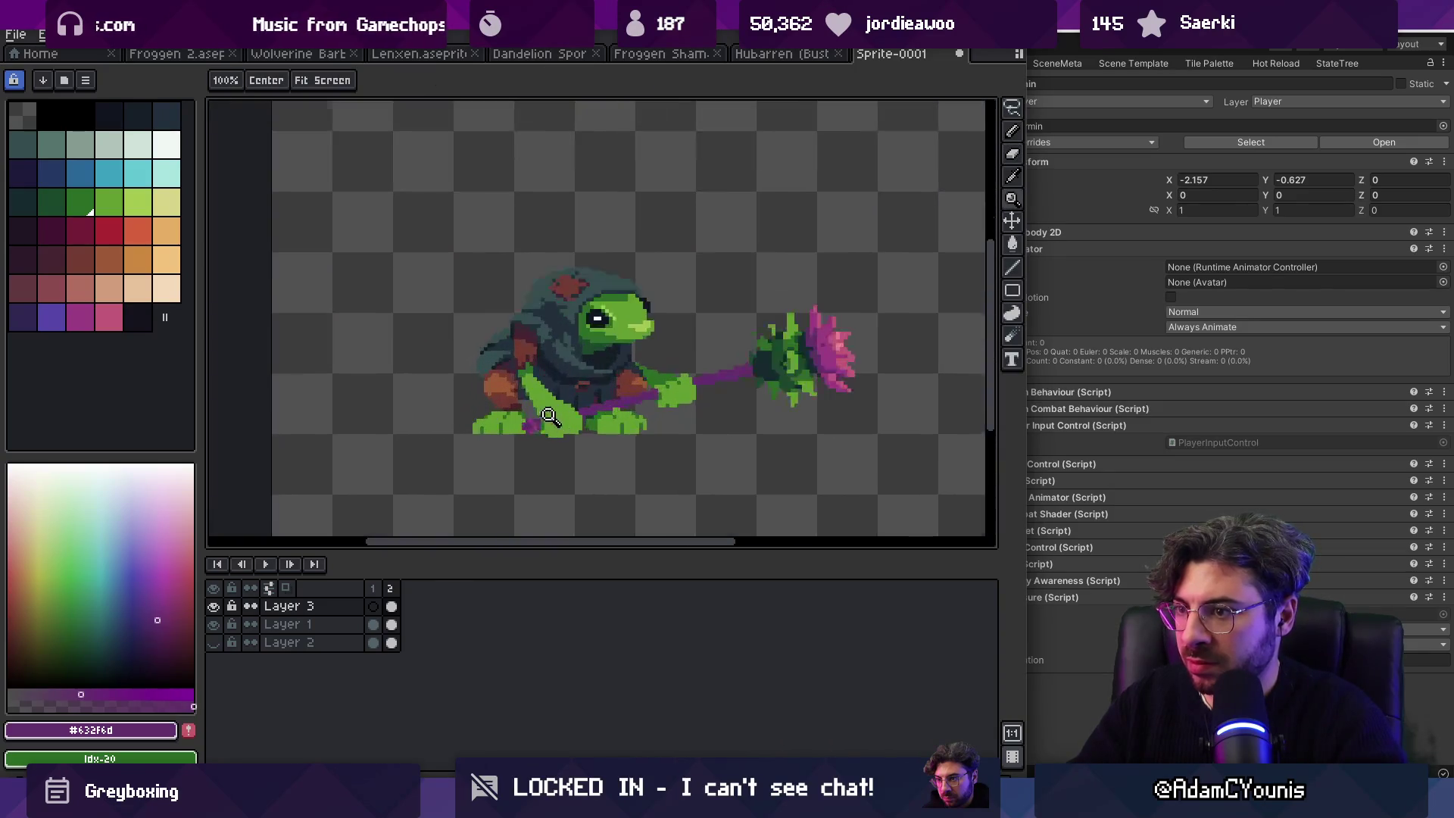
scroll(544, 424, up, 3)
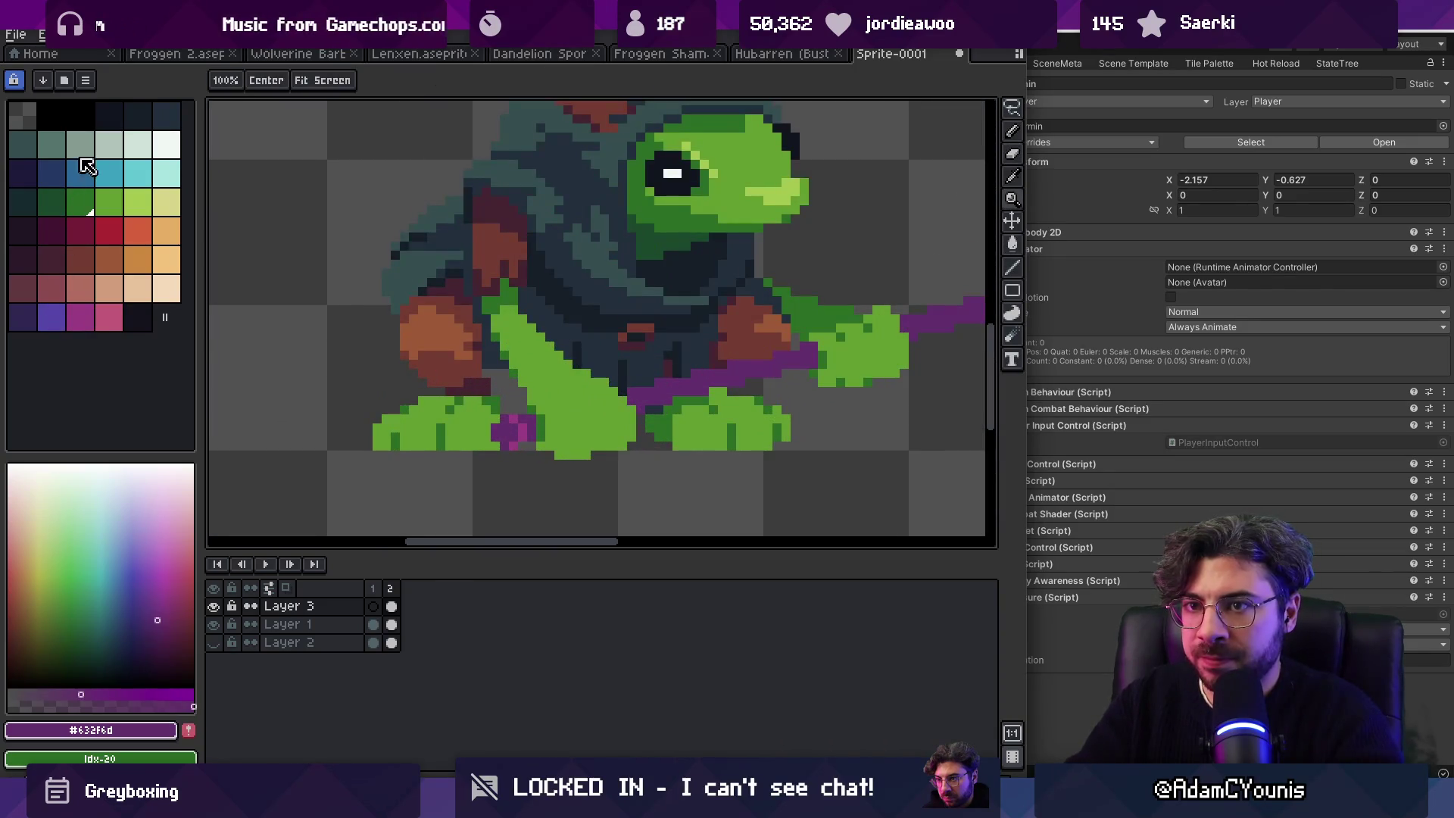
click(33, 178)
Step: Sample the magenta, darker purple, dark navy and dark purple from the staff end
scroll(500, 409, down, 5)
scroll(500, 379, up, 1)
scroll(500, 409, up, 5)
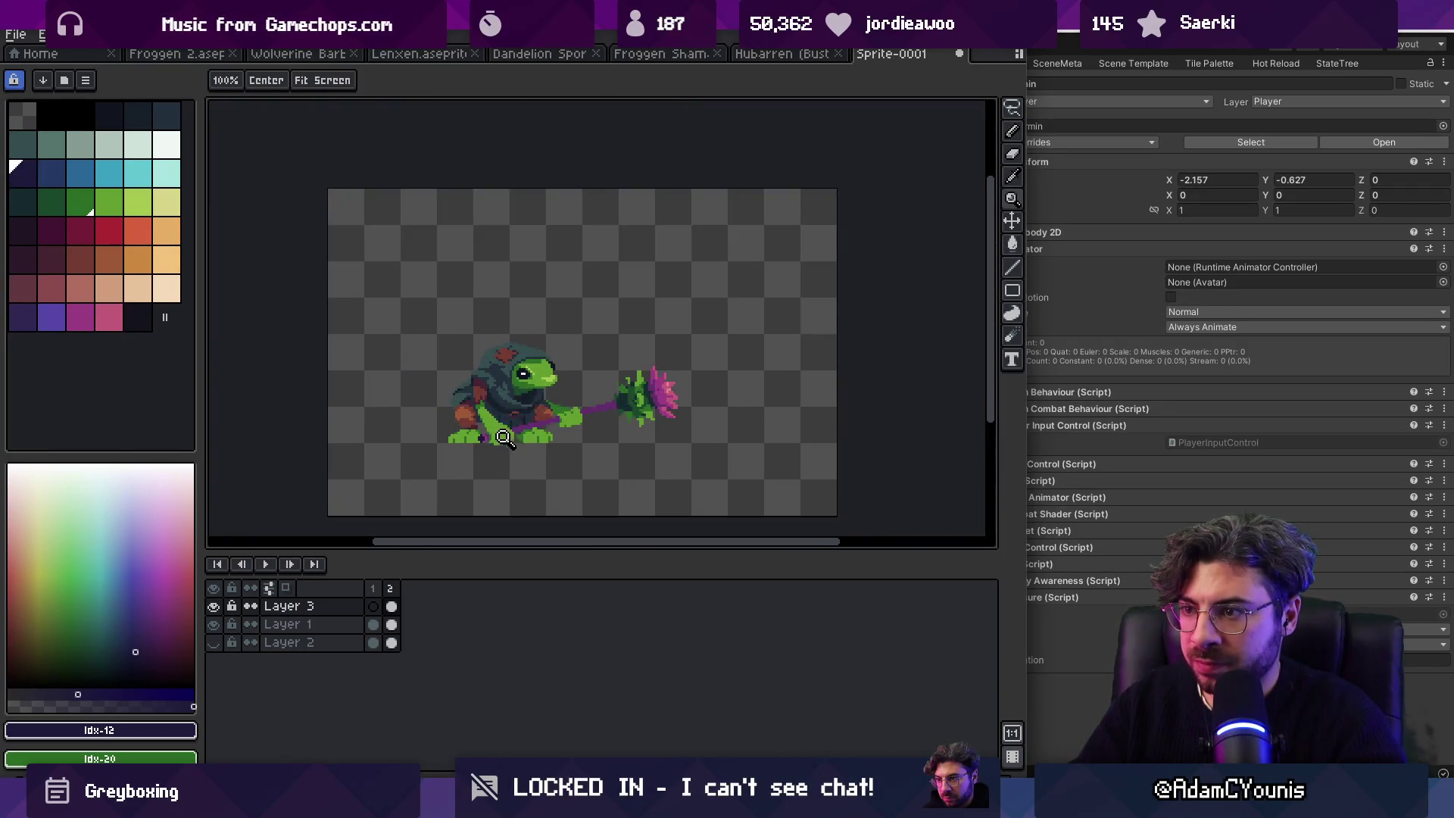
alt+click(462, 430)
alt+click(473, 429)
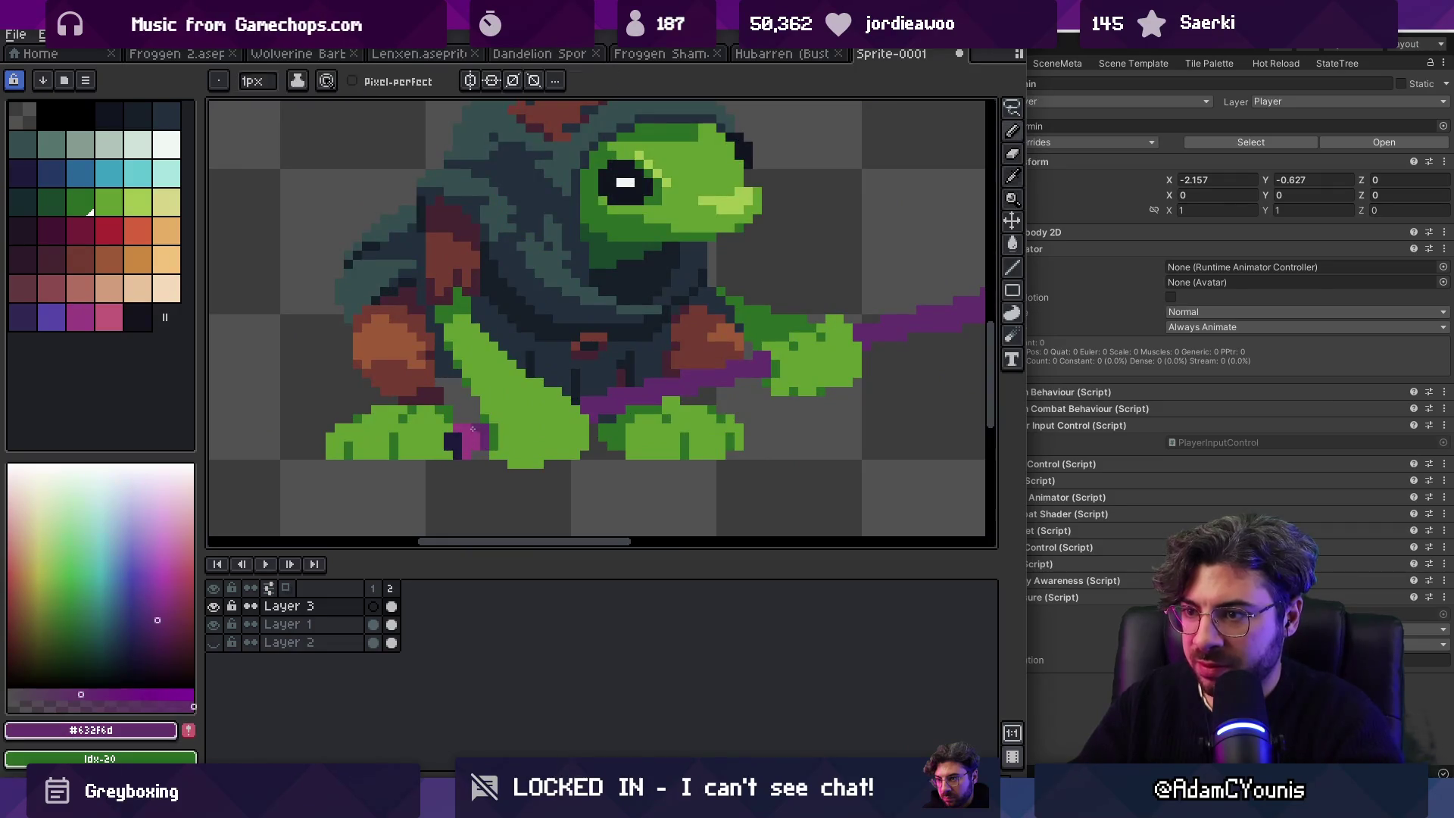
alt+click(466, 436)
alt+click(458, 443)
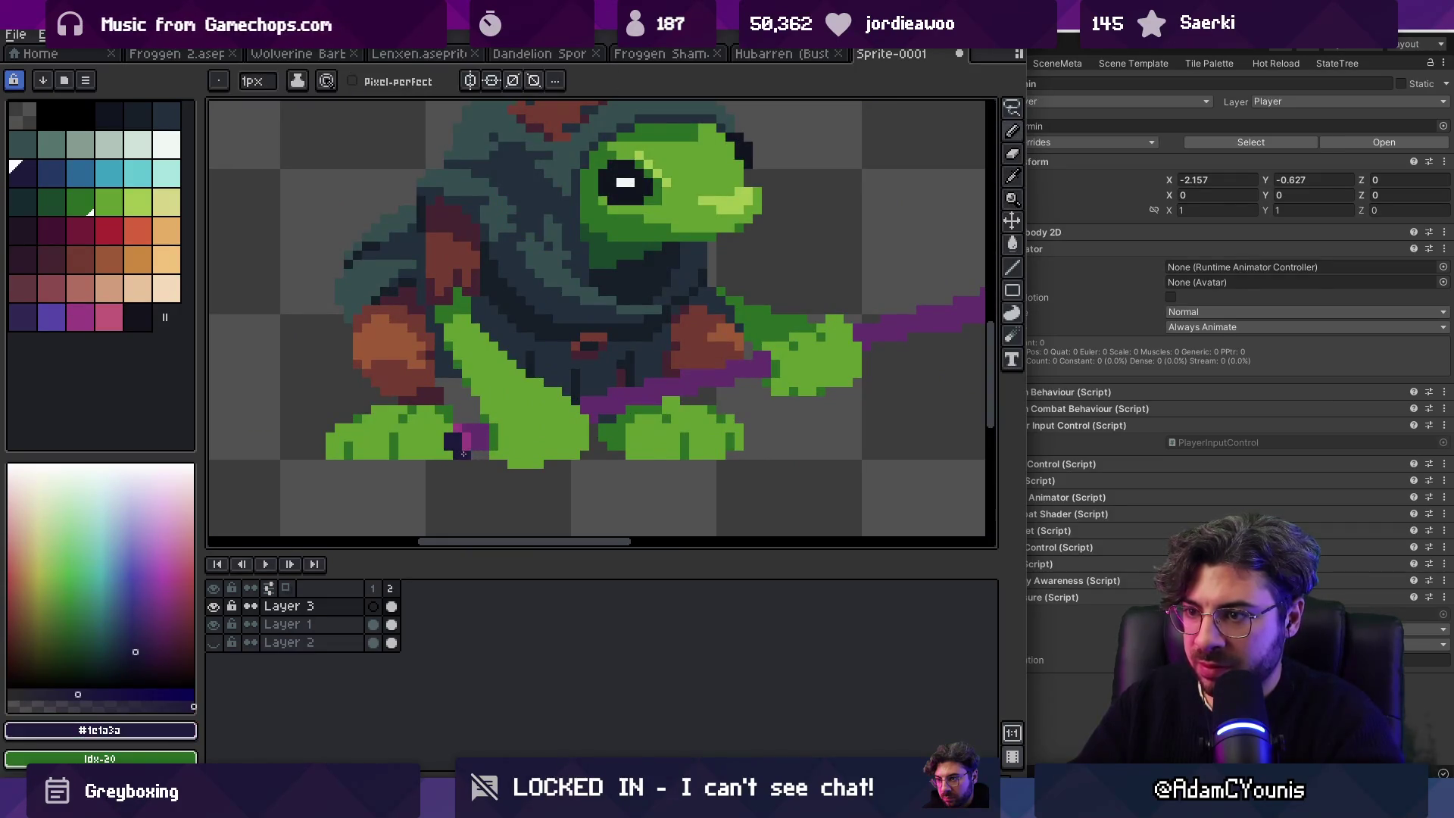
scroll(480, 432, down, 2)
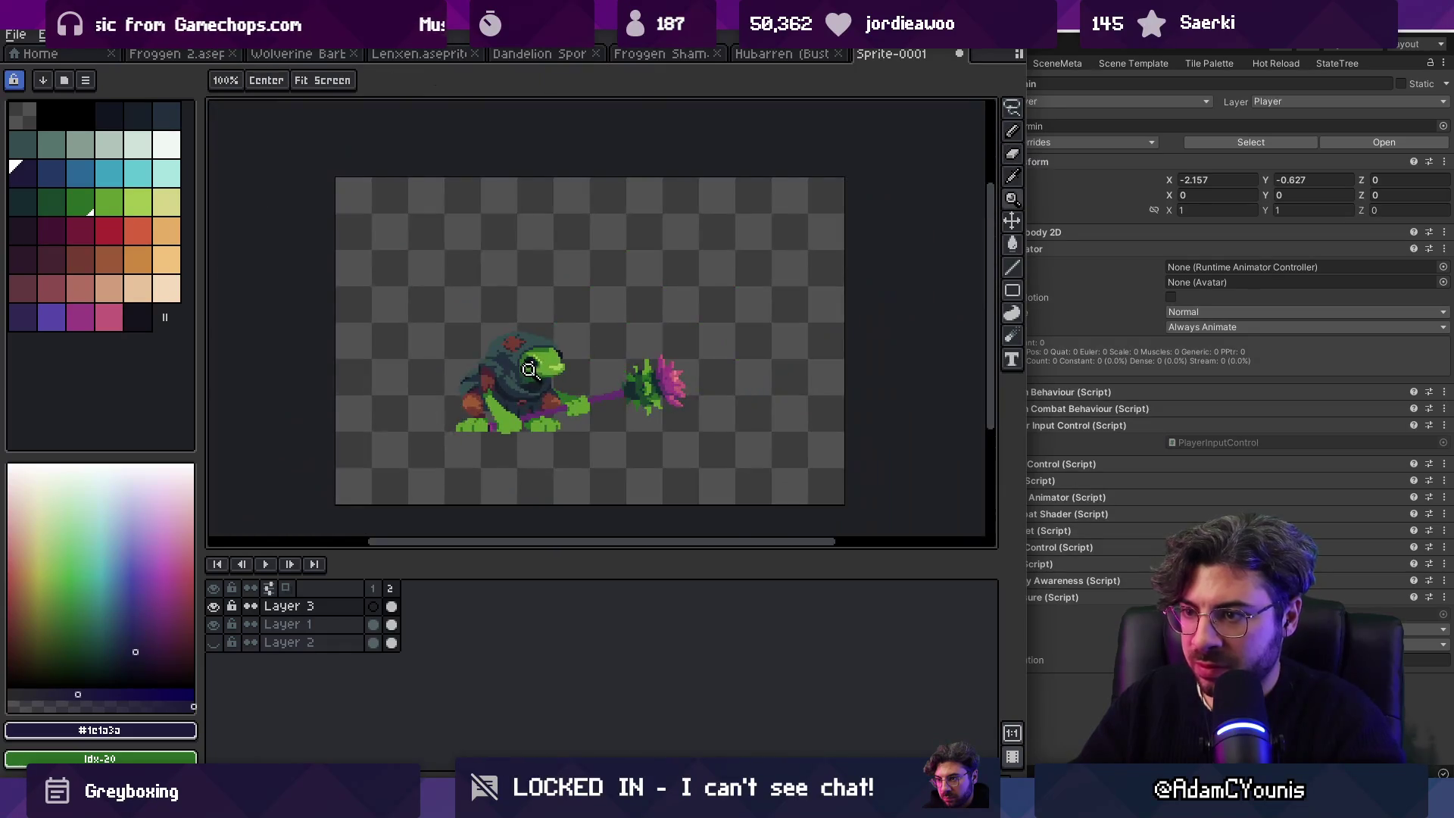
scroll(522, 421, up, 1)
scroll(530, 421, up, 1)
alt+click(519, 417)
scroll(520, 416, down, 3)
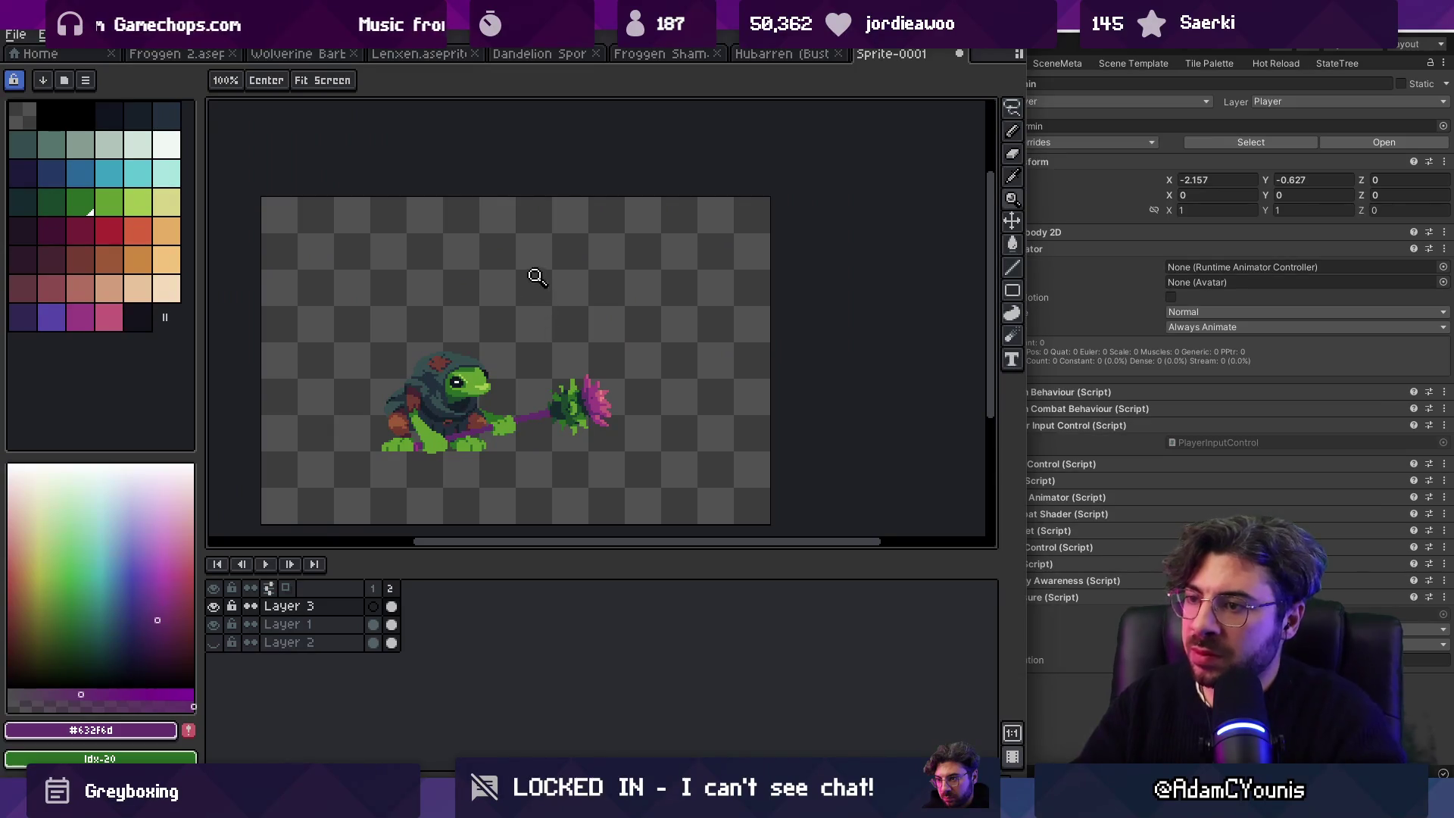
scroll(503, 416, up, 3)
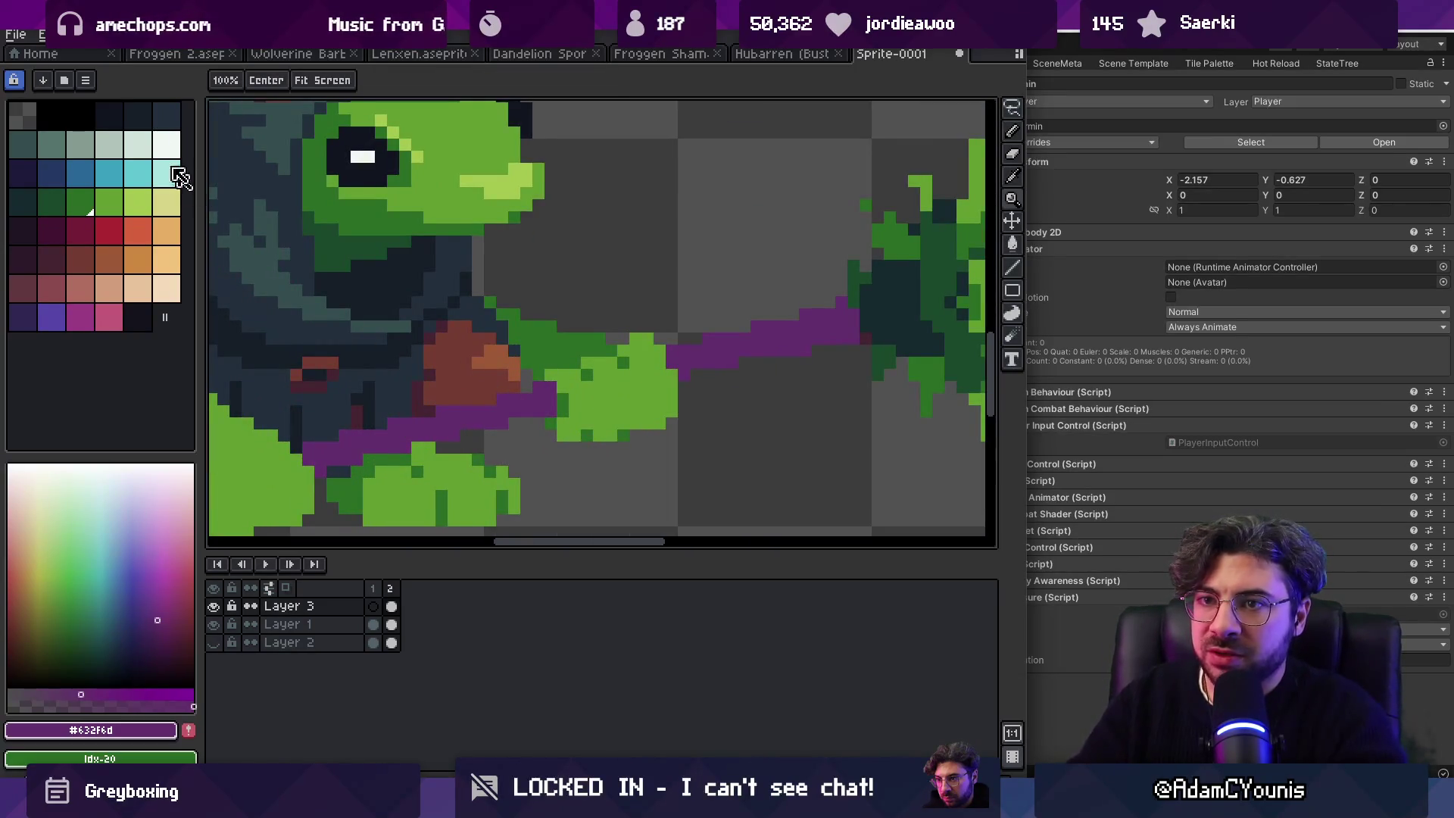
Step: Load the default palette from the palette options menu
click(85, 79)
click(183, 331)
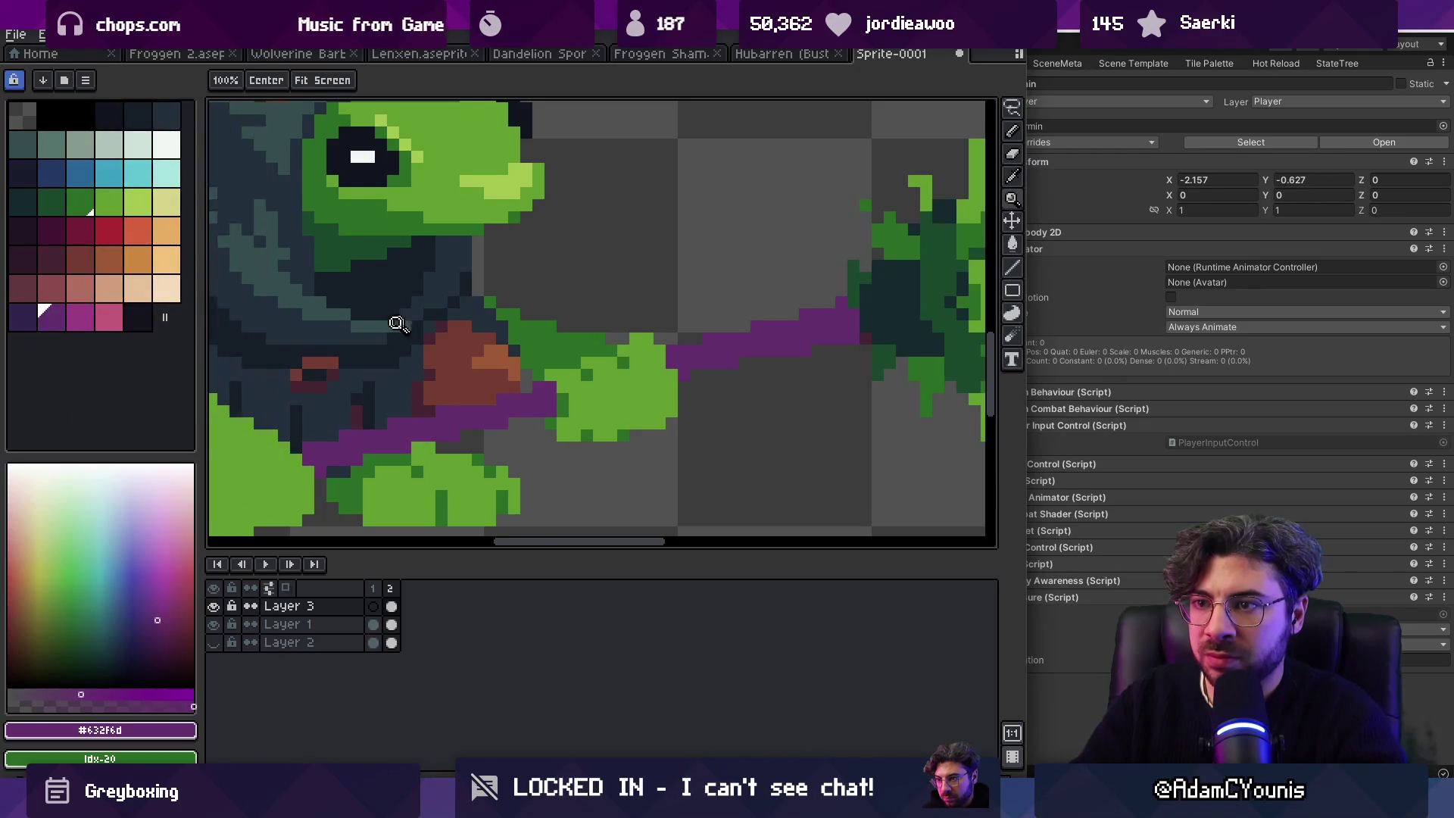
scroll(402, 321, down, 3)
scroll(326, 393, up, 3)
Step: Swap to dark purple and paint it beside the frog's left foot
key(b)
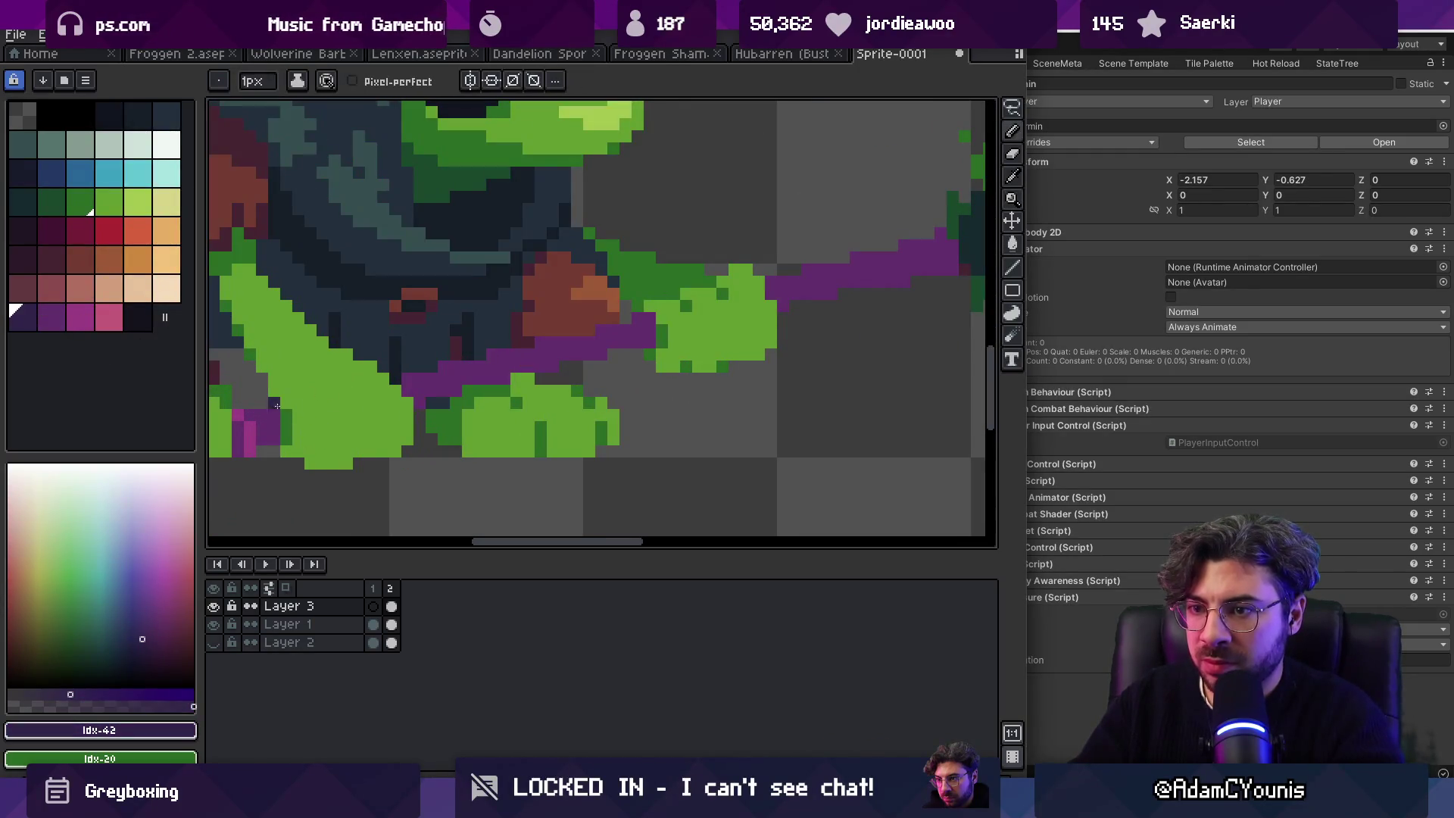
key(x)
key(x)
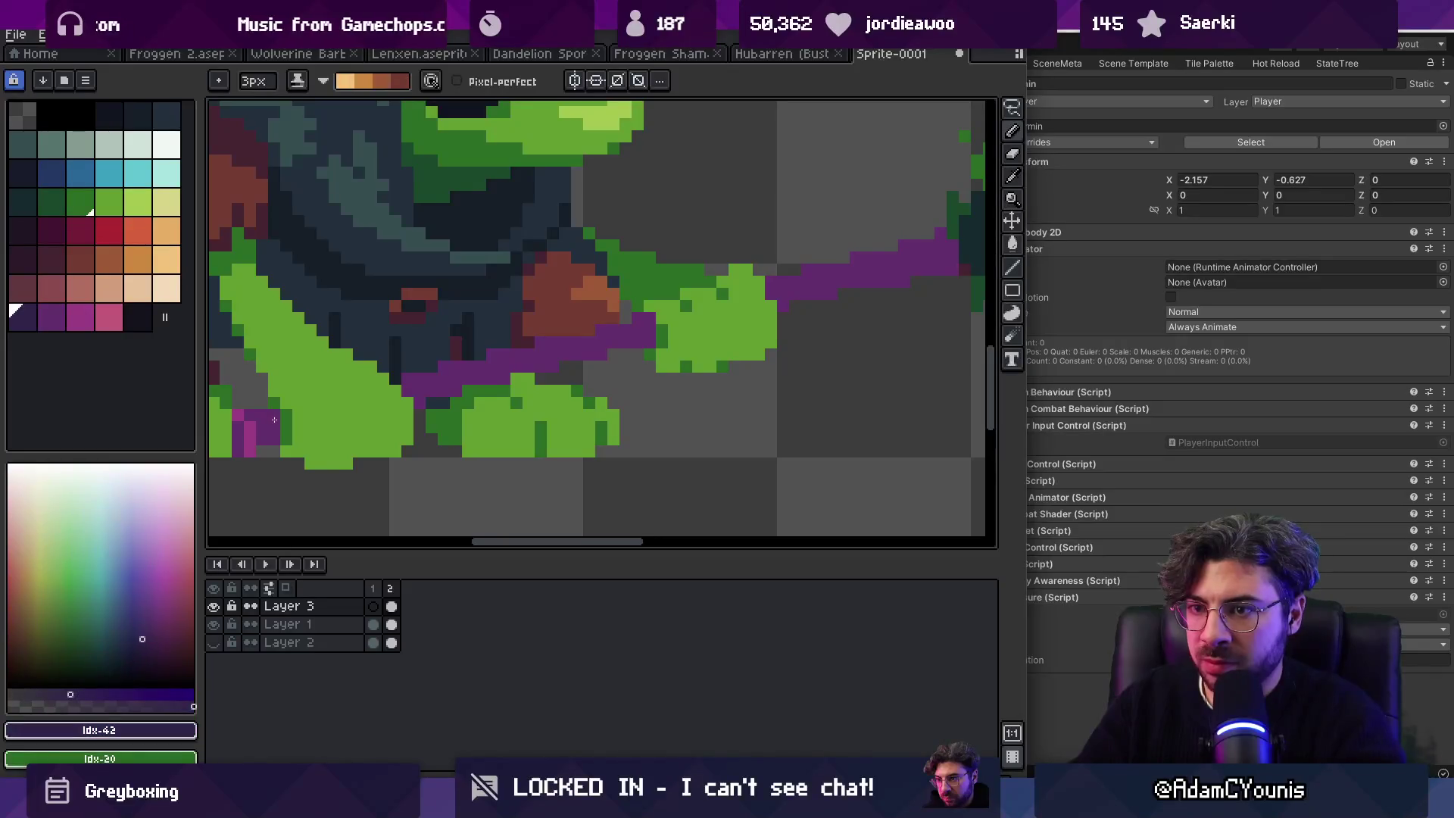
drag(279, 419, 271, 442)
key(z)
scroll(704, 337, down, 4)
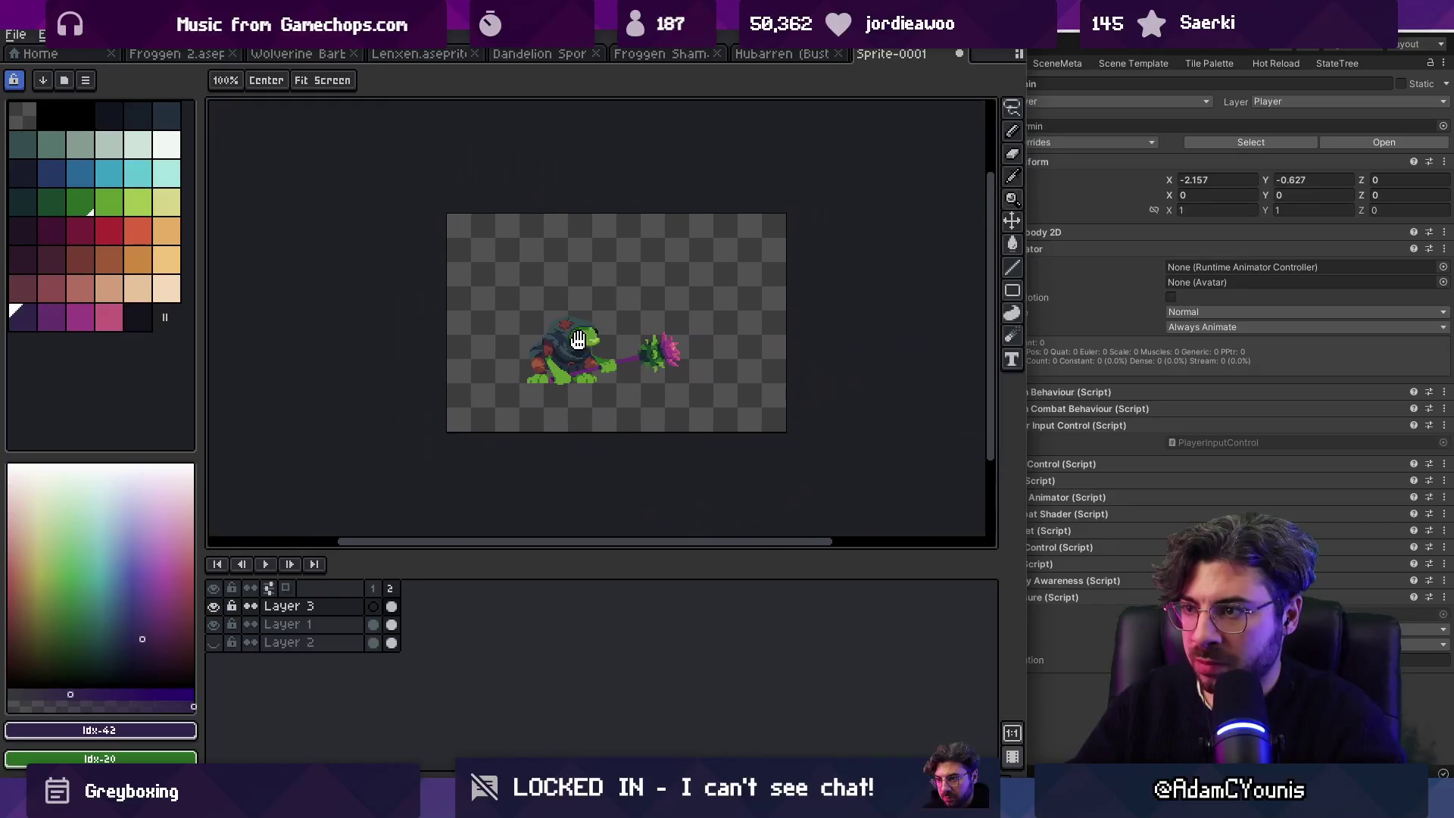
scroll(649, 364, up, 2)
key(b)
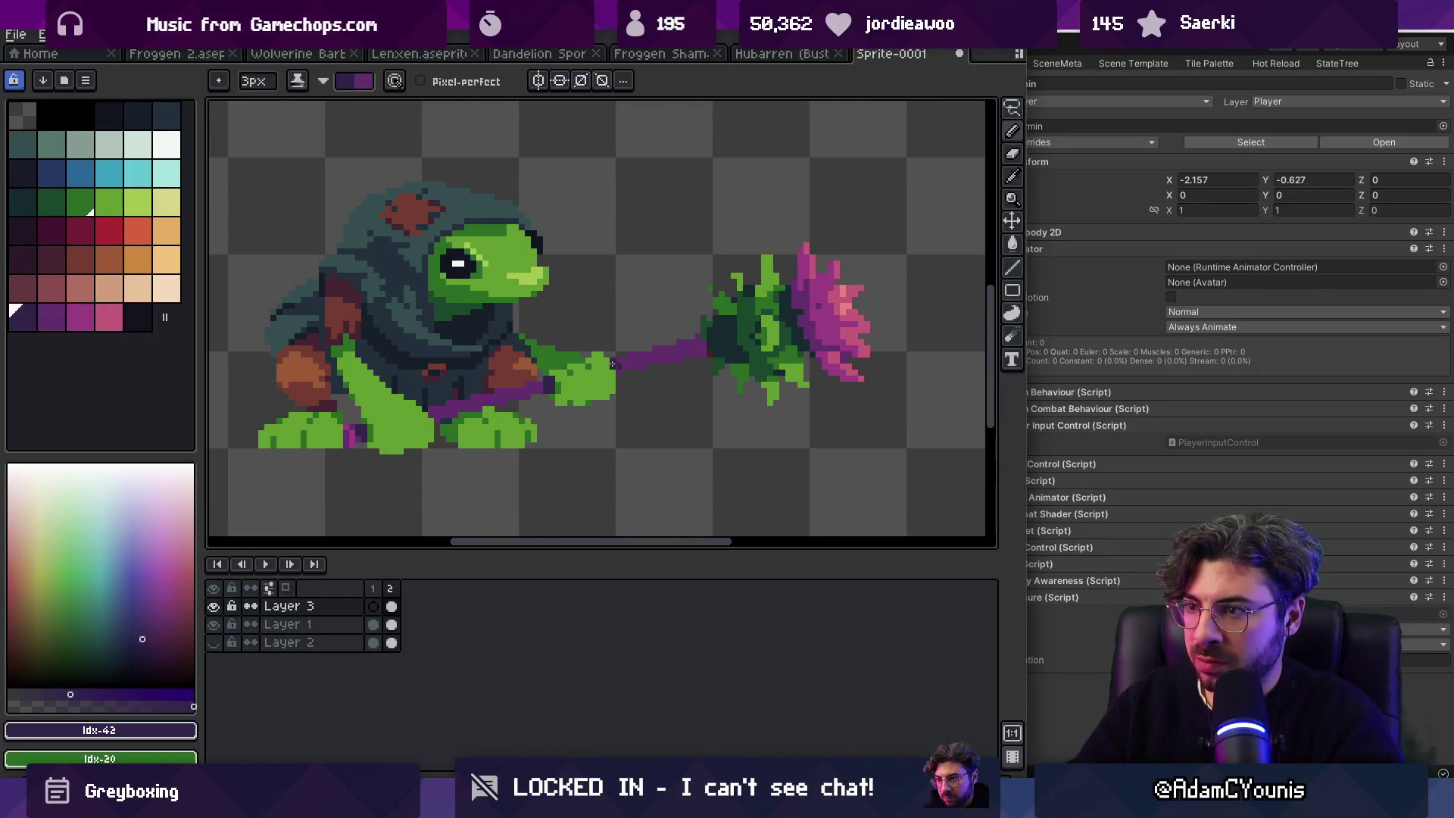
Step: Swap the colours back and zoom in and out to inspect the left foot
key(z)
scroll(432, 434, down, 3)
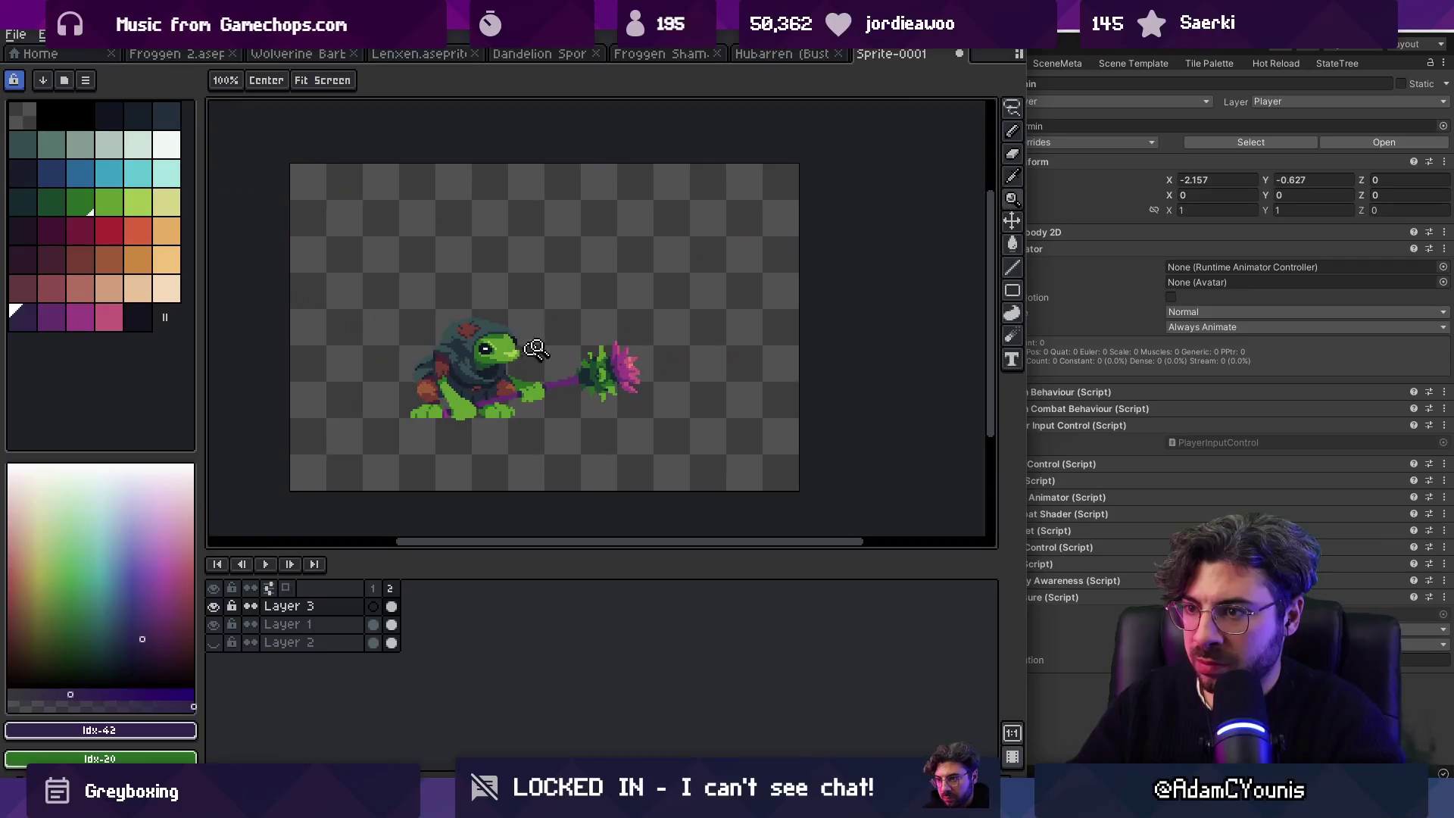
scroll(515, 393, up, 3)
key(b)
key(x)
key(z)
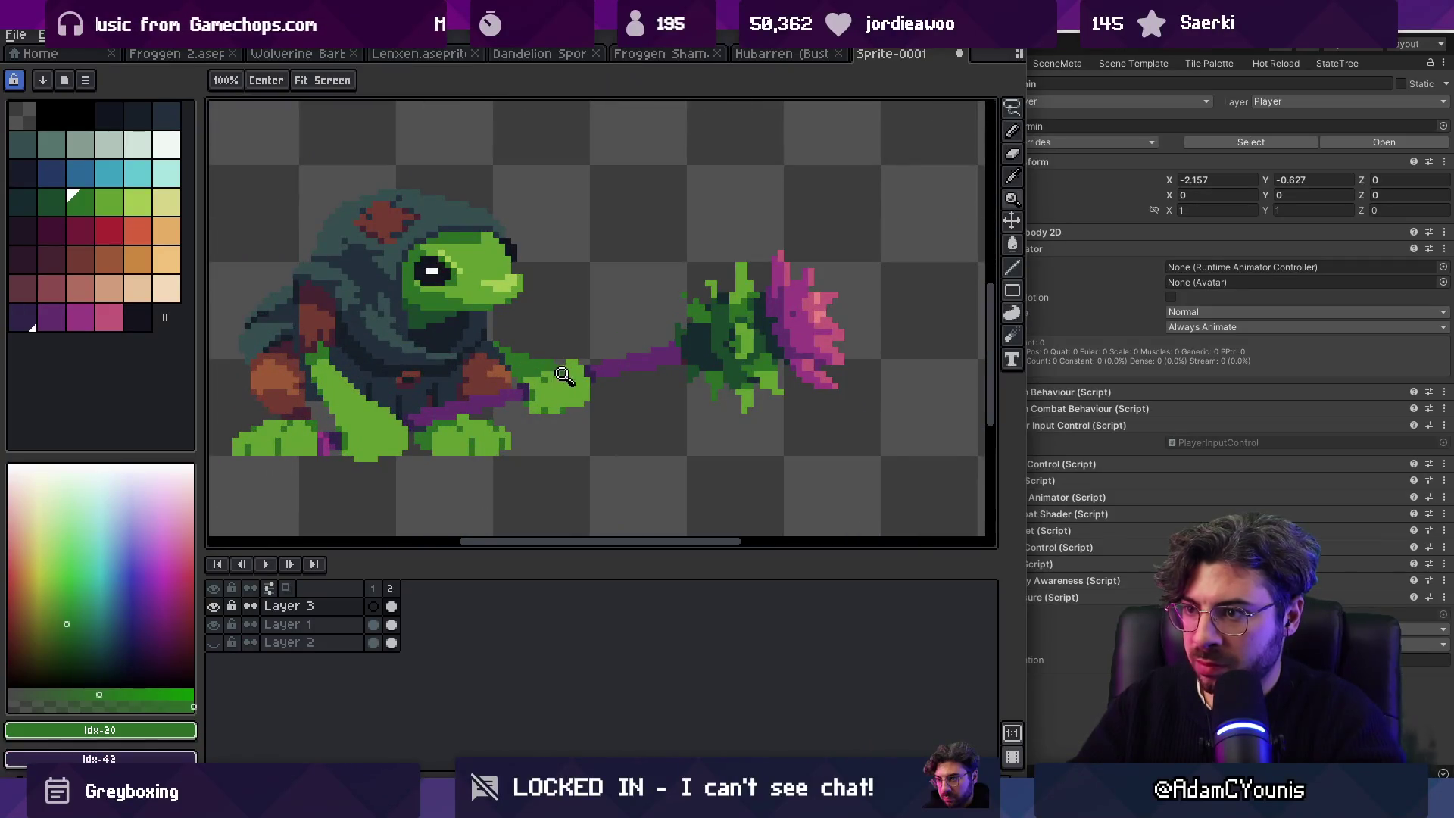
scroll(596, 288, down, 3)
scroll(558, 366, up, 3)
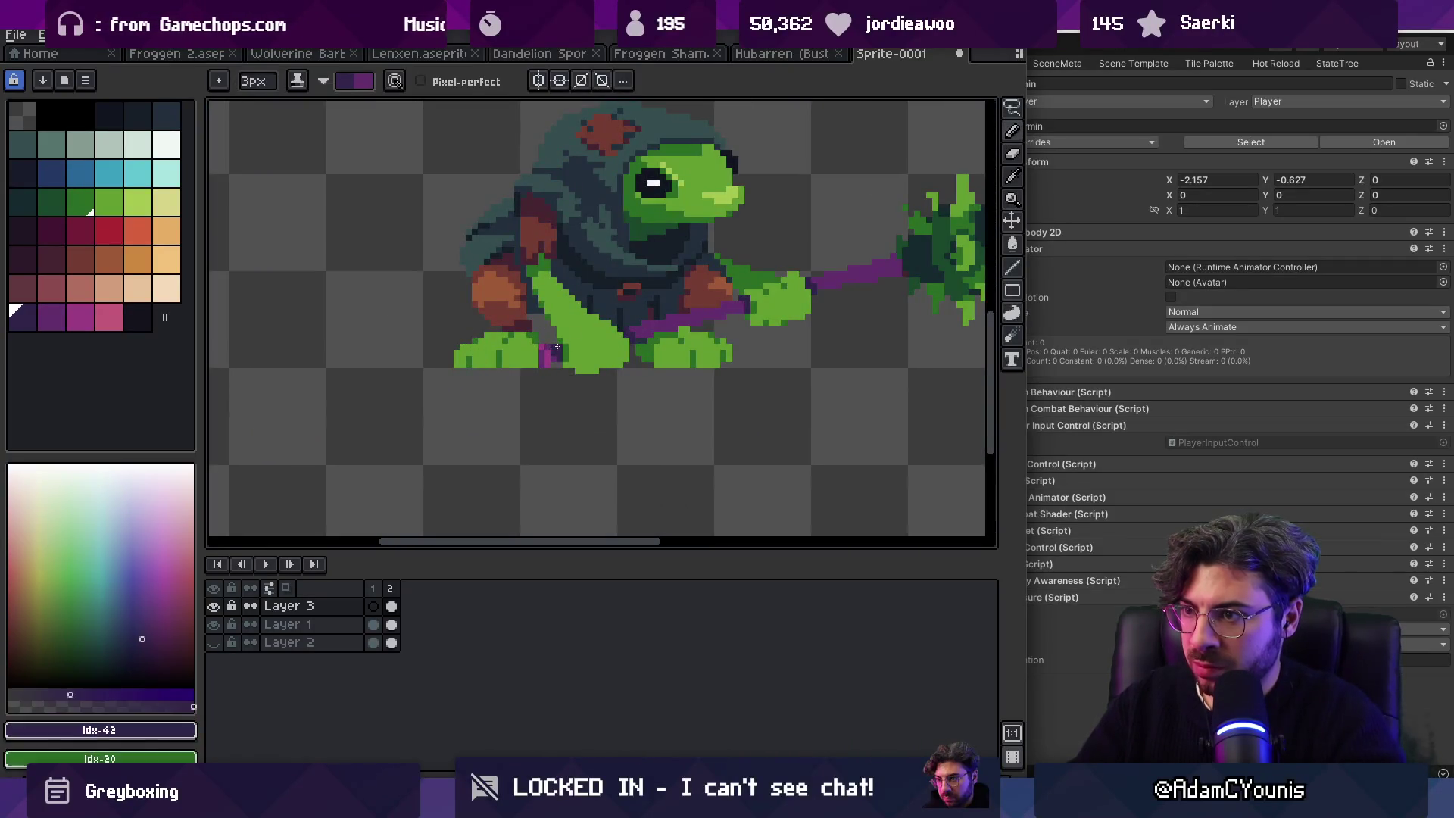
scroll(582, 354, down, 5)
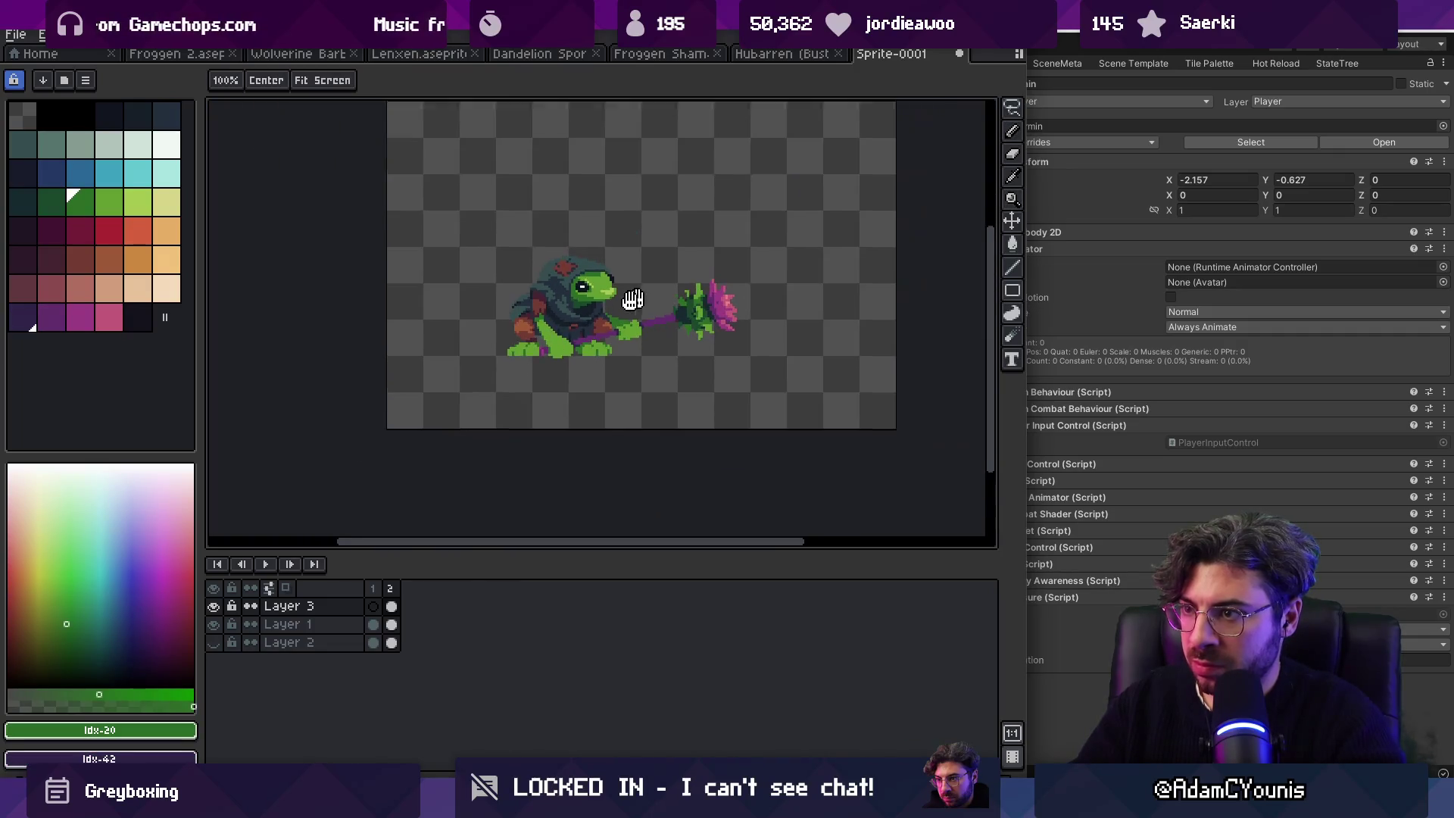
scroll(596, 314, up, 1)
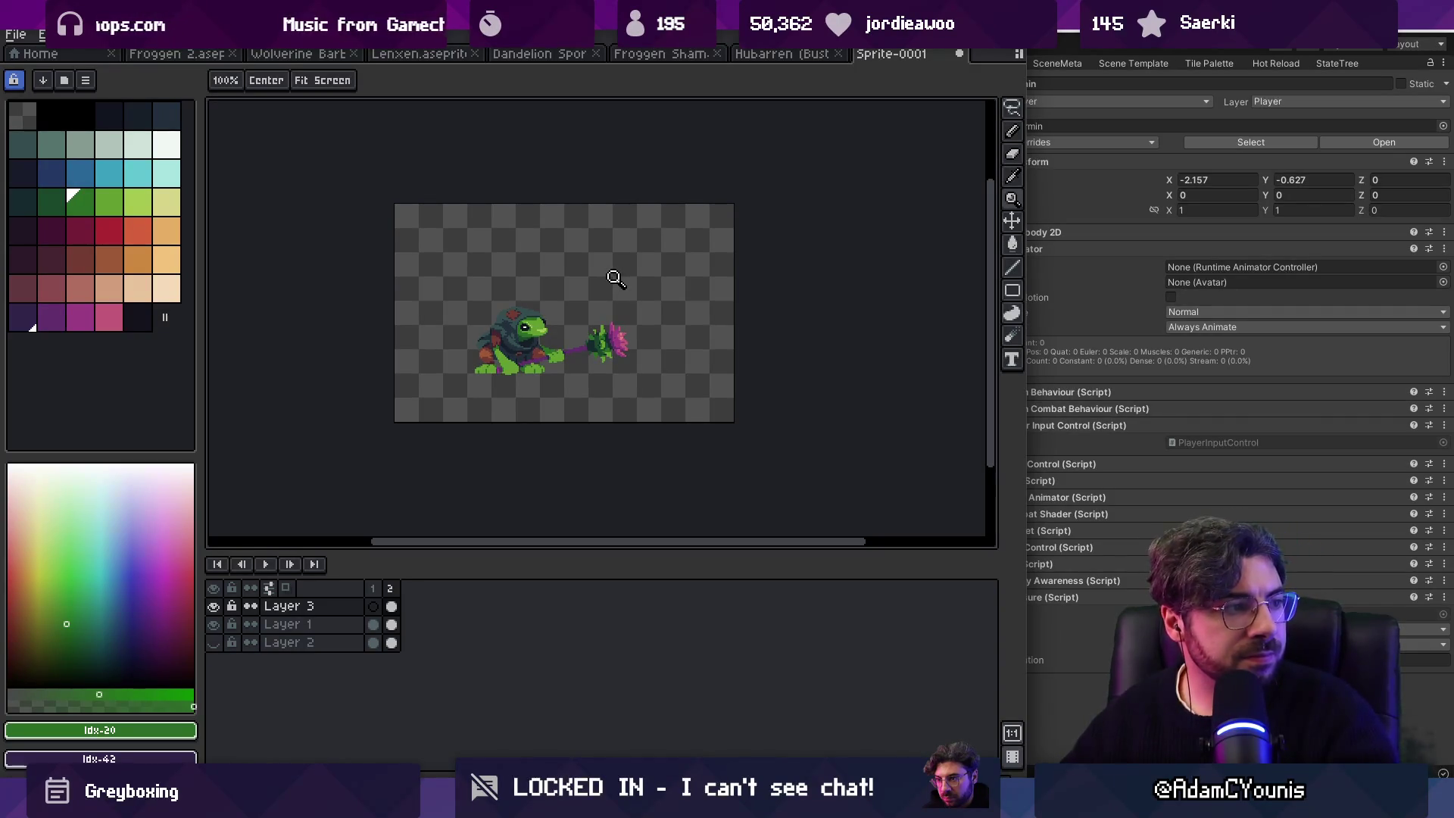
scroll(540, 324, up, 1)
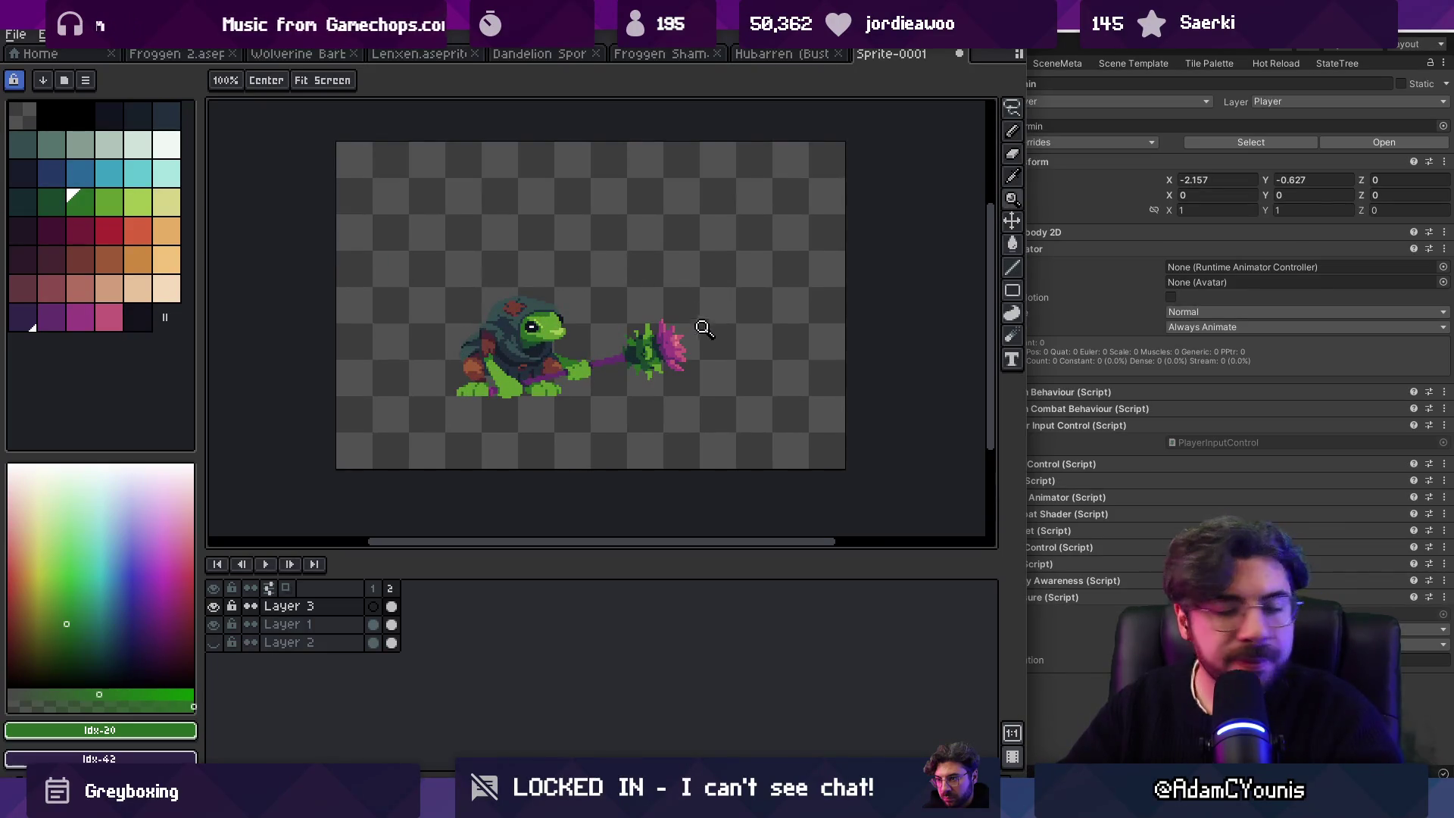
Step: Zoom in on the flower head, paint dark purple petal pixels, and shrink the brush to 1px
click(644, 337)
click(640, 329)
click(632, 345)
key(i)
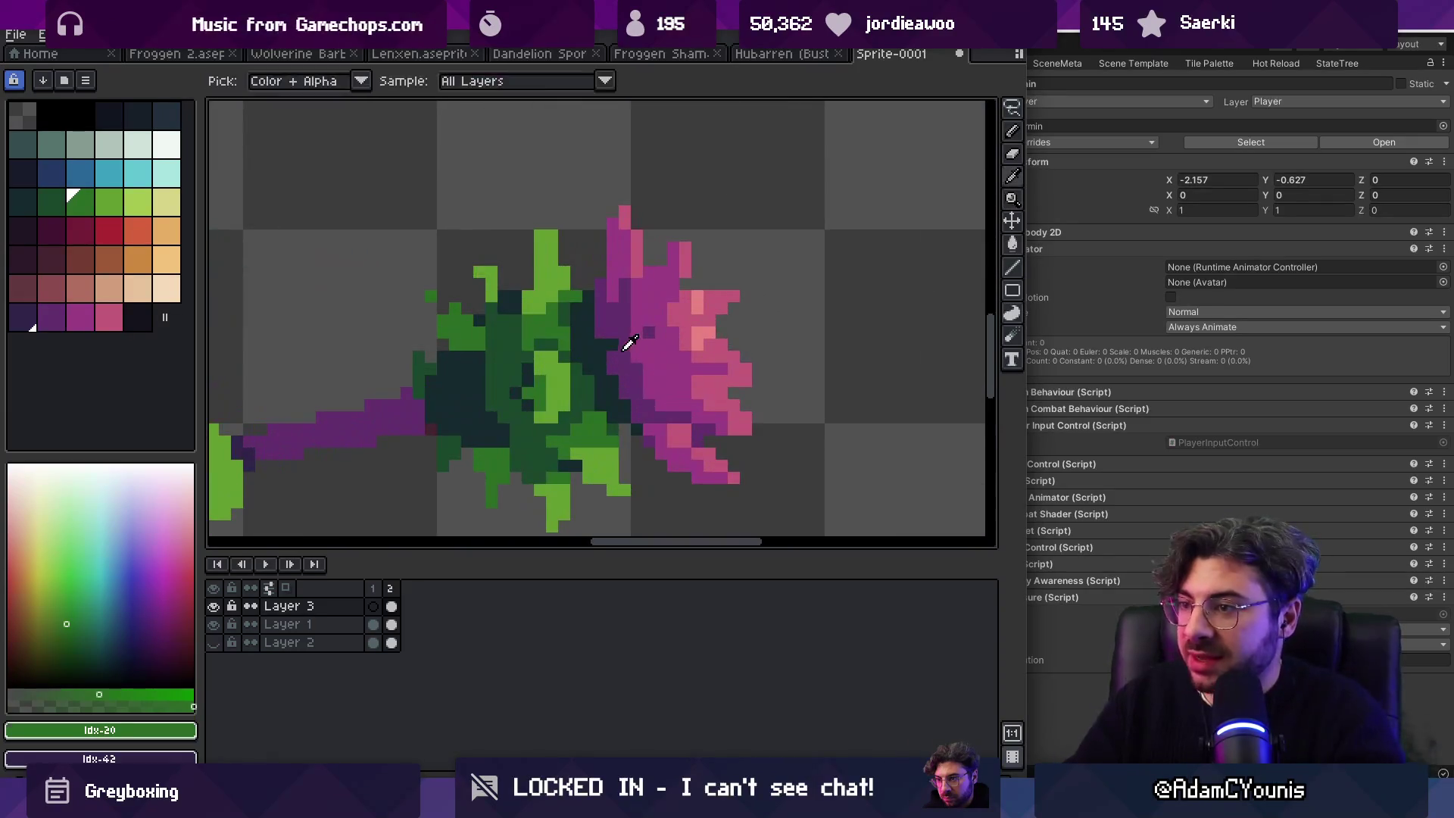
alt+click(650, 332)
click(650, 330)
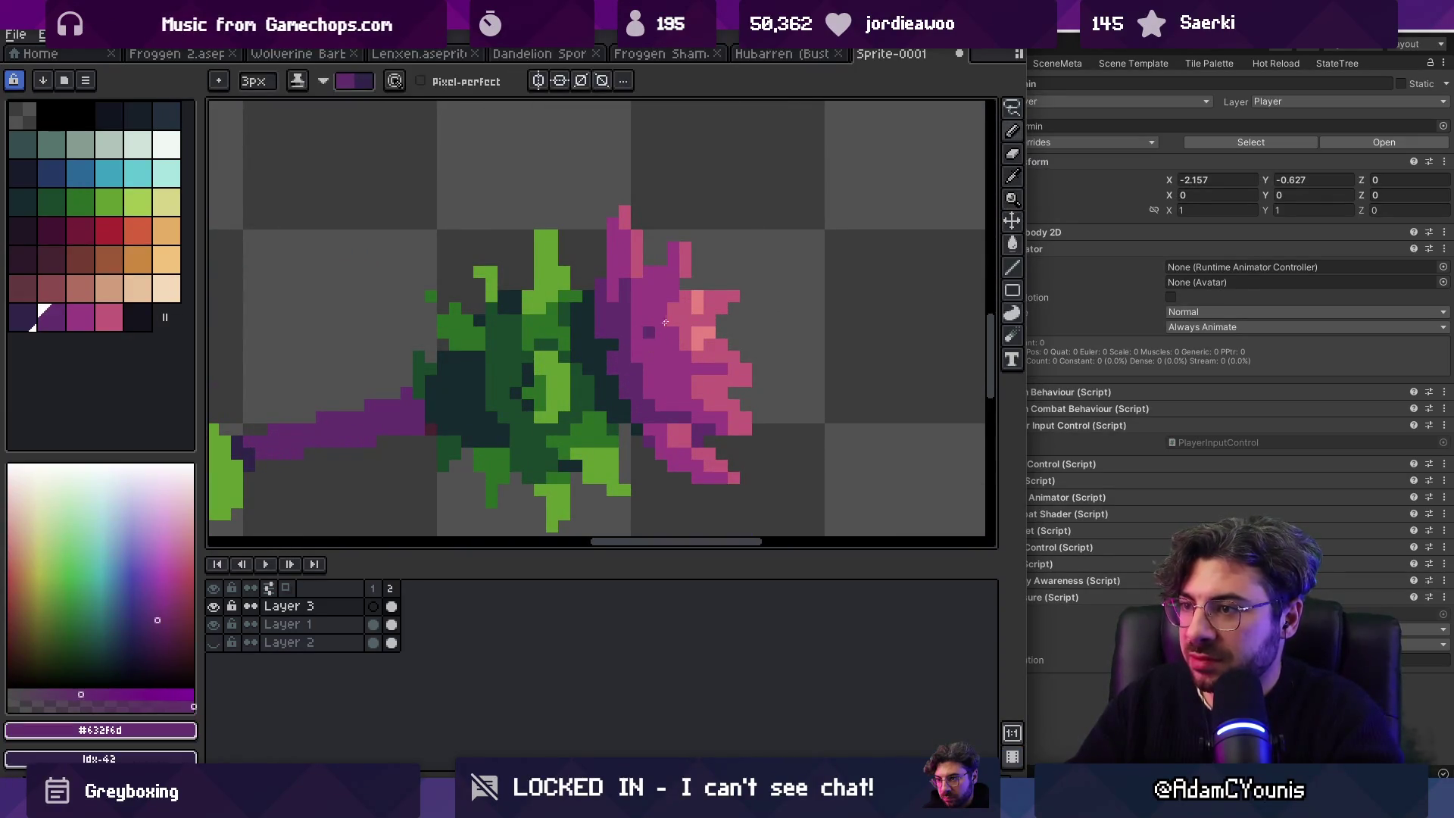
key(minus)
key(minus)
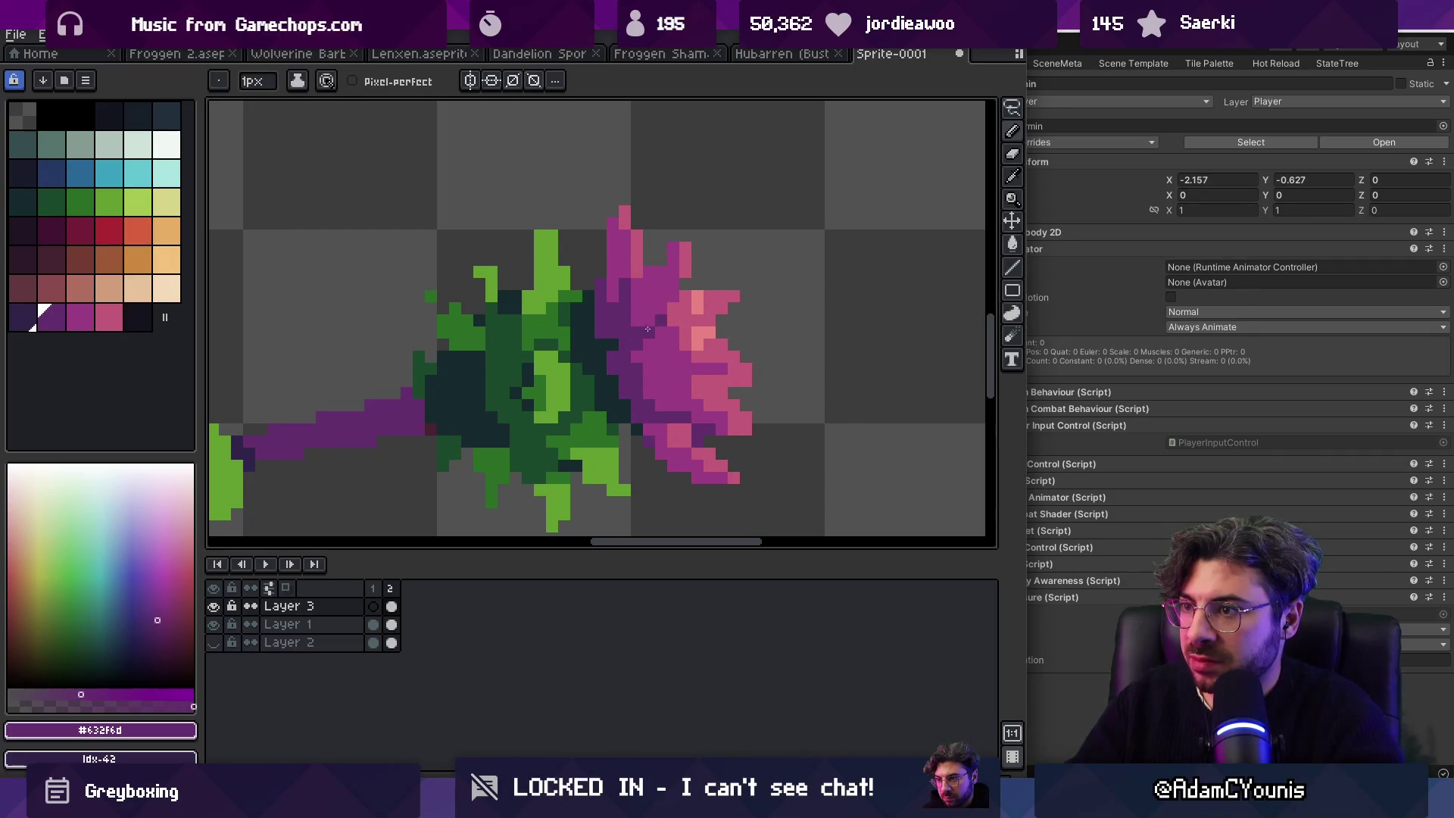
Step: Zoom out, bring the staff's flower into view, and sample the petal pink
key(z)
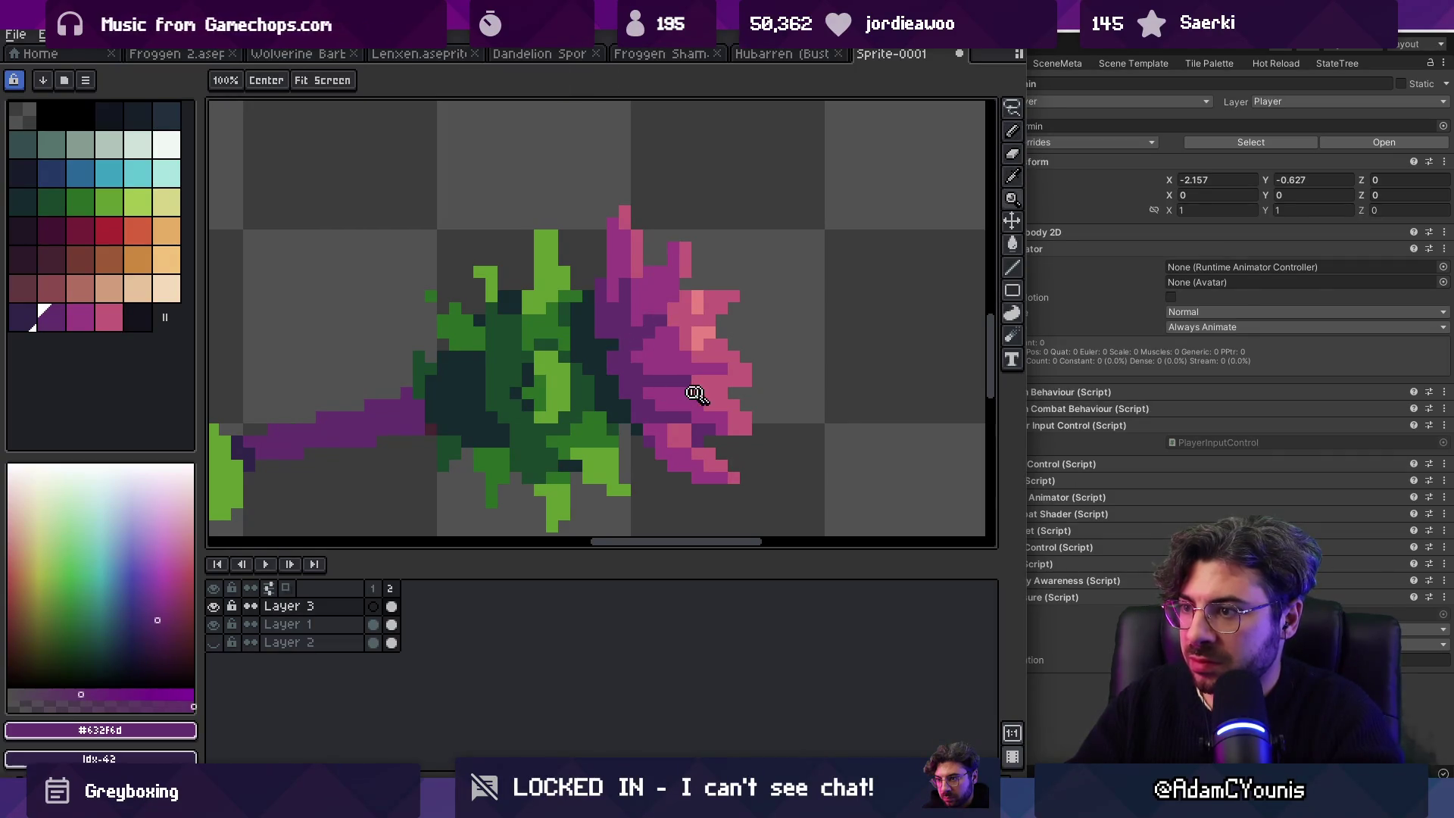
scroll(712, 344, down, 5)
scroll(726, 343, up, 1)
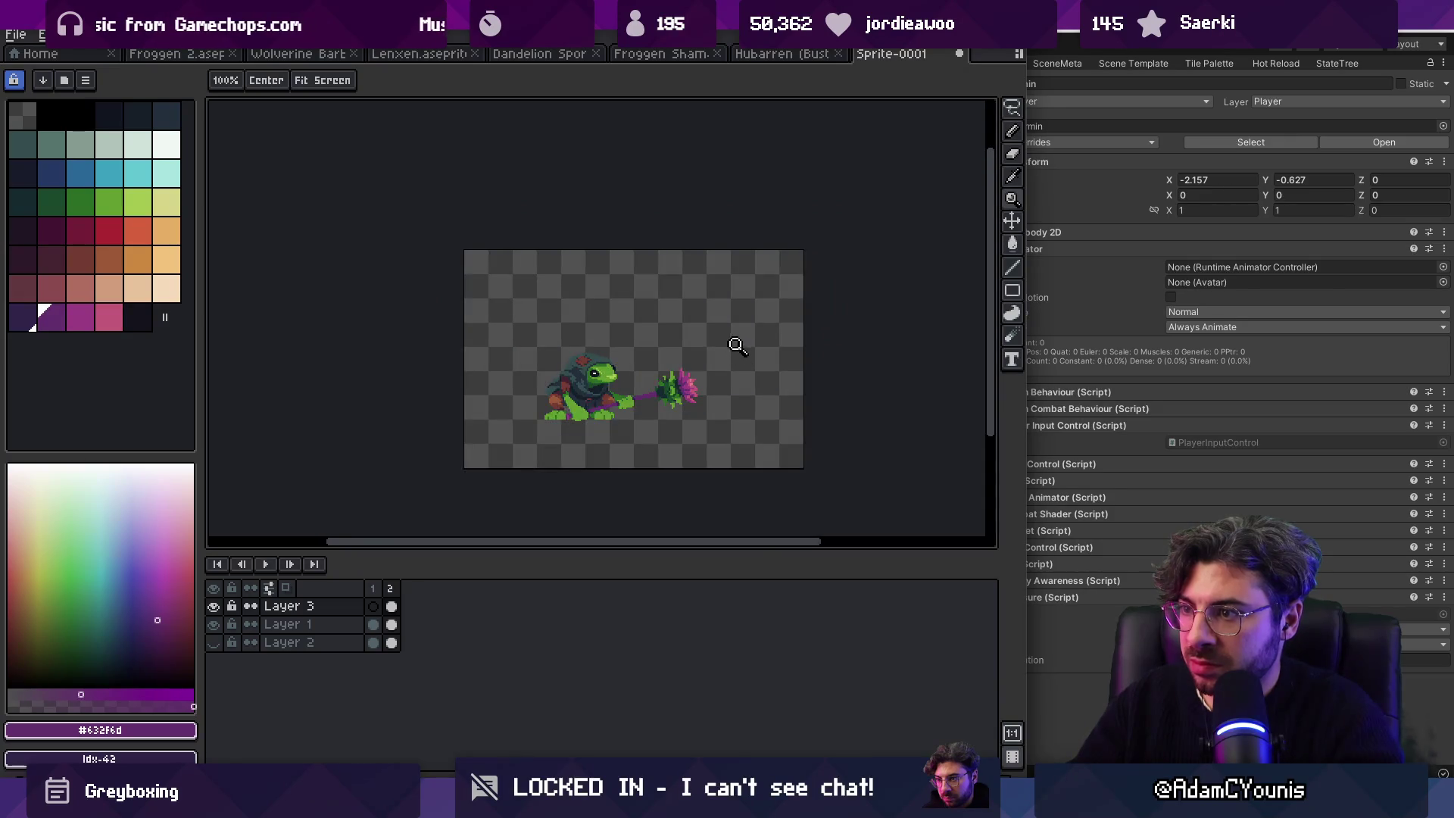
scroll(729, 364, up, 3)
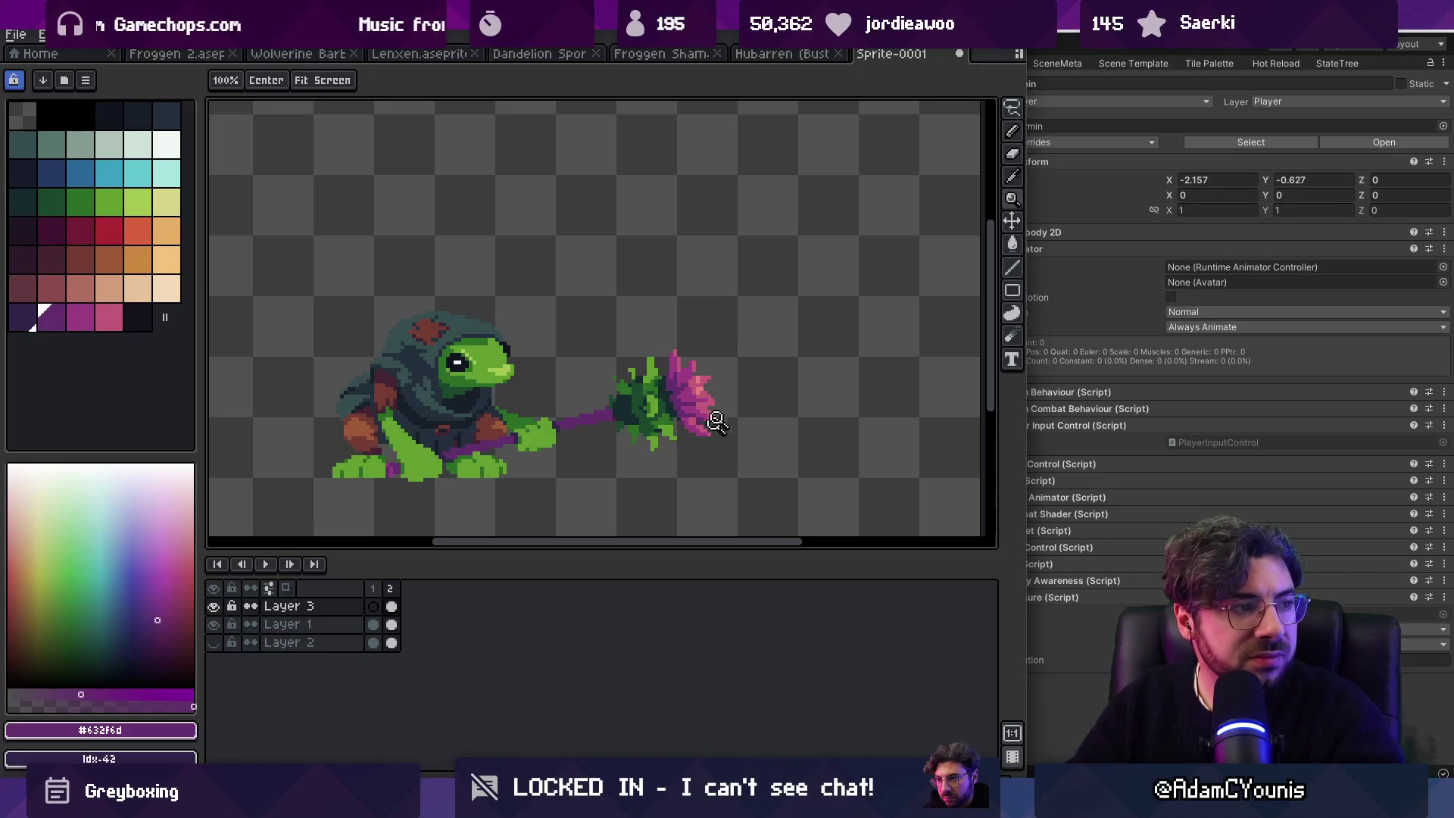
drag(723, 373, 667, 338)
scroll(659, 341, up, 4)
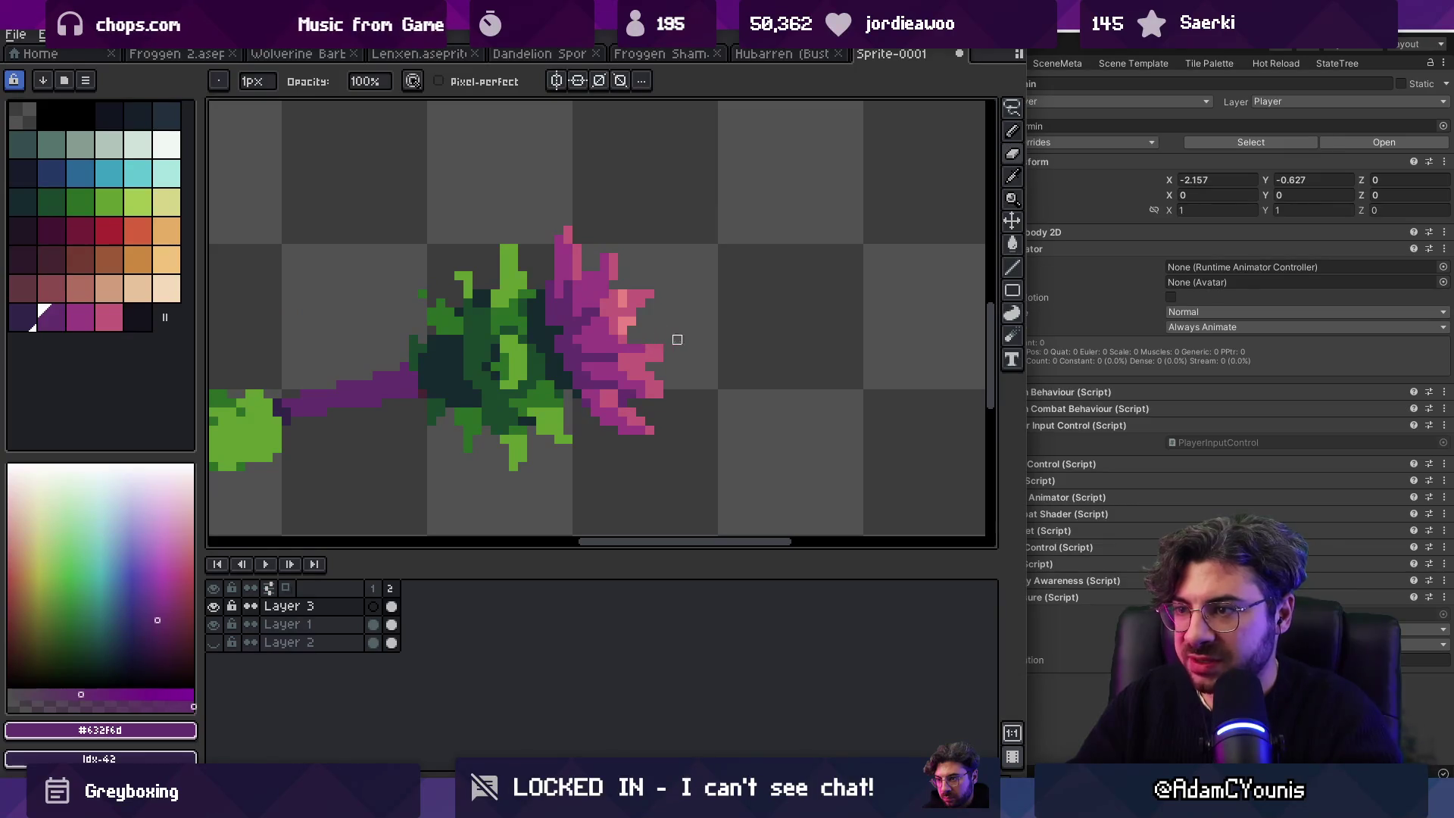
alt+click(645, 356)
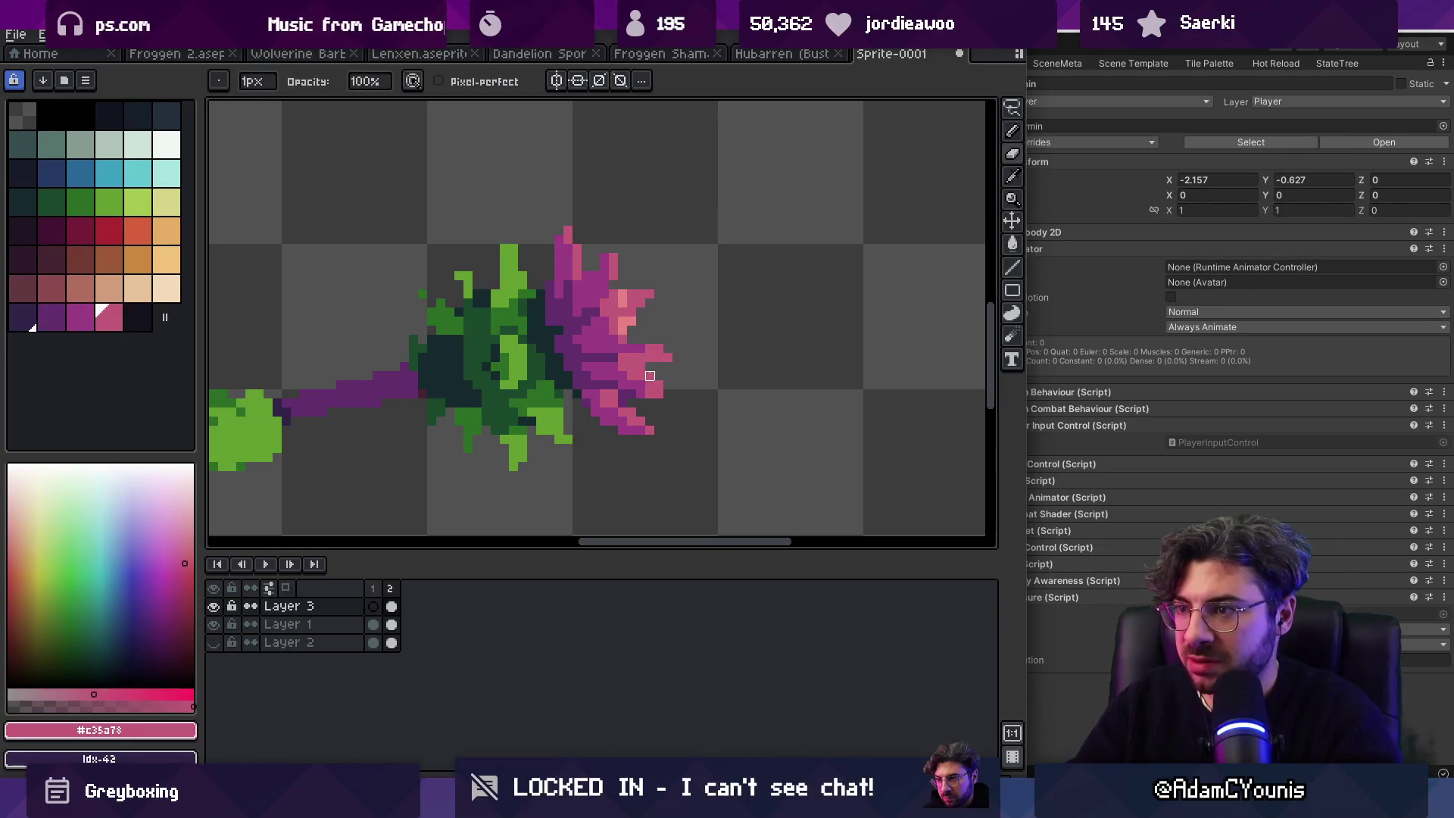
Step: Add light pink #e98383 highlights and darker pink #c35a78 shading to the flower
key(z)
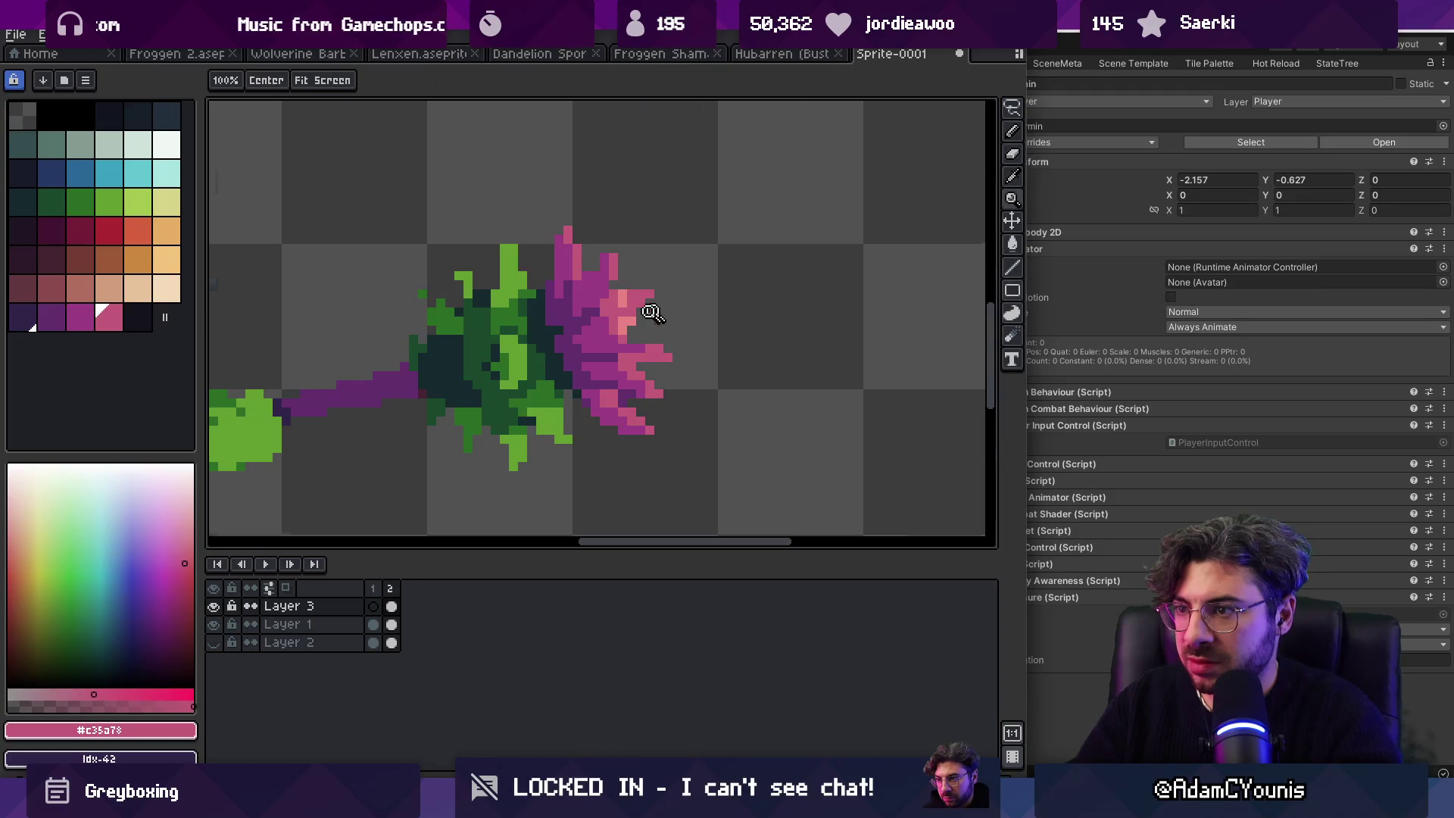
scroll(682, 280, down, 5)
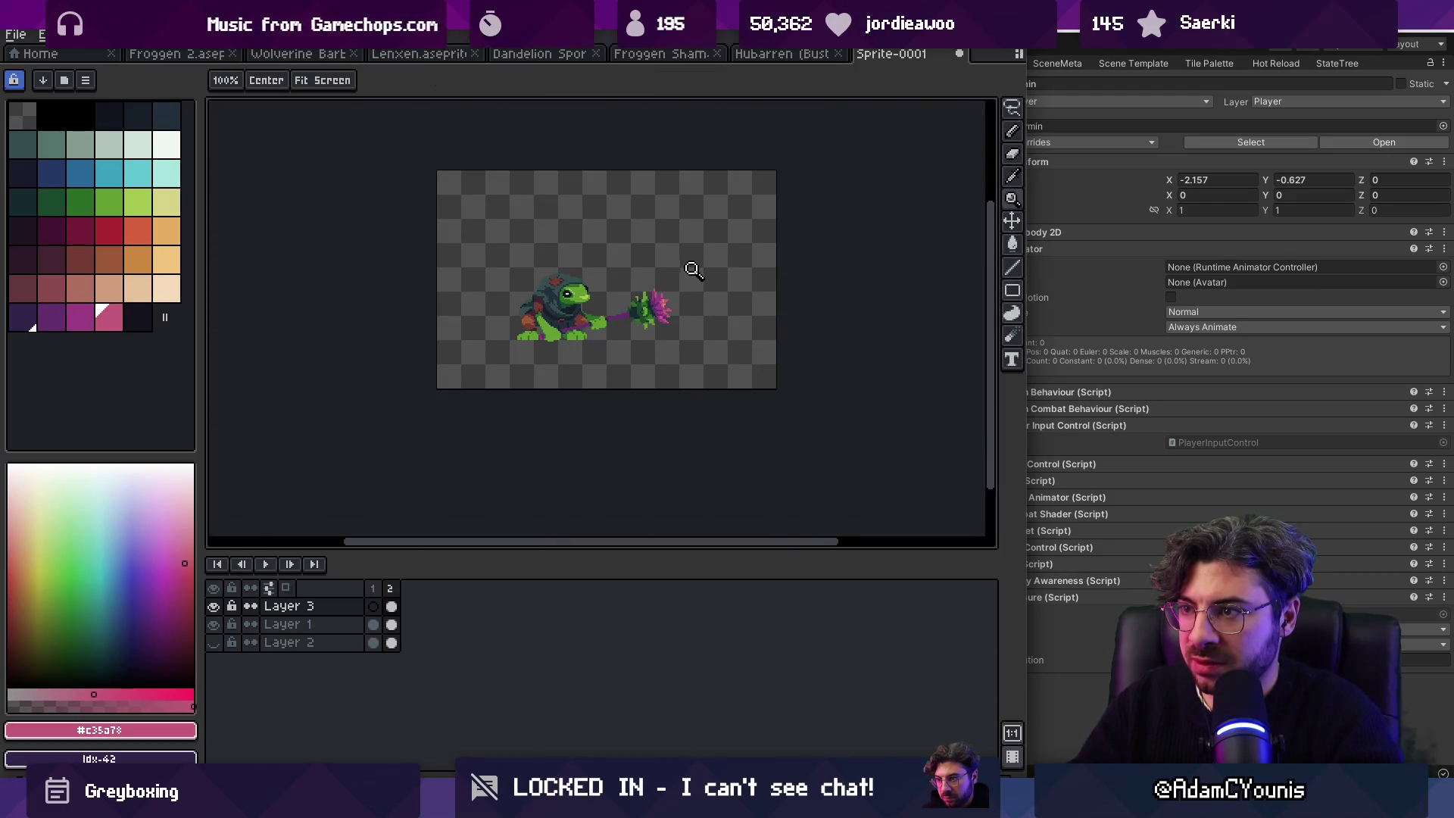
scroll(661, 301, up, 5)
alt+click(660, 303)
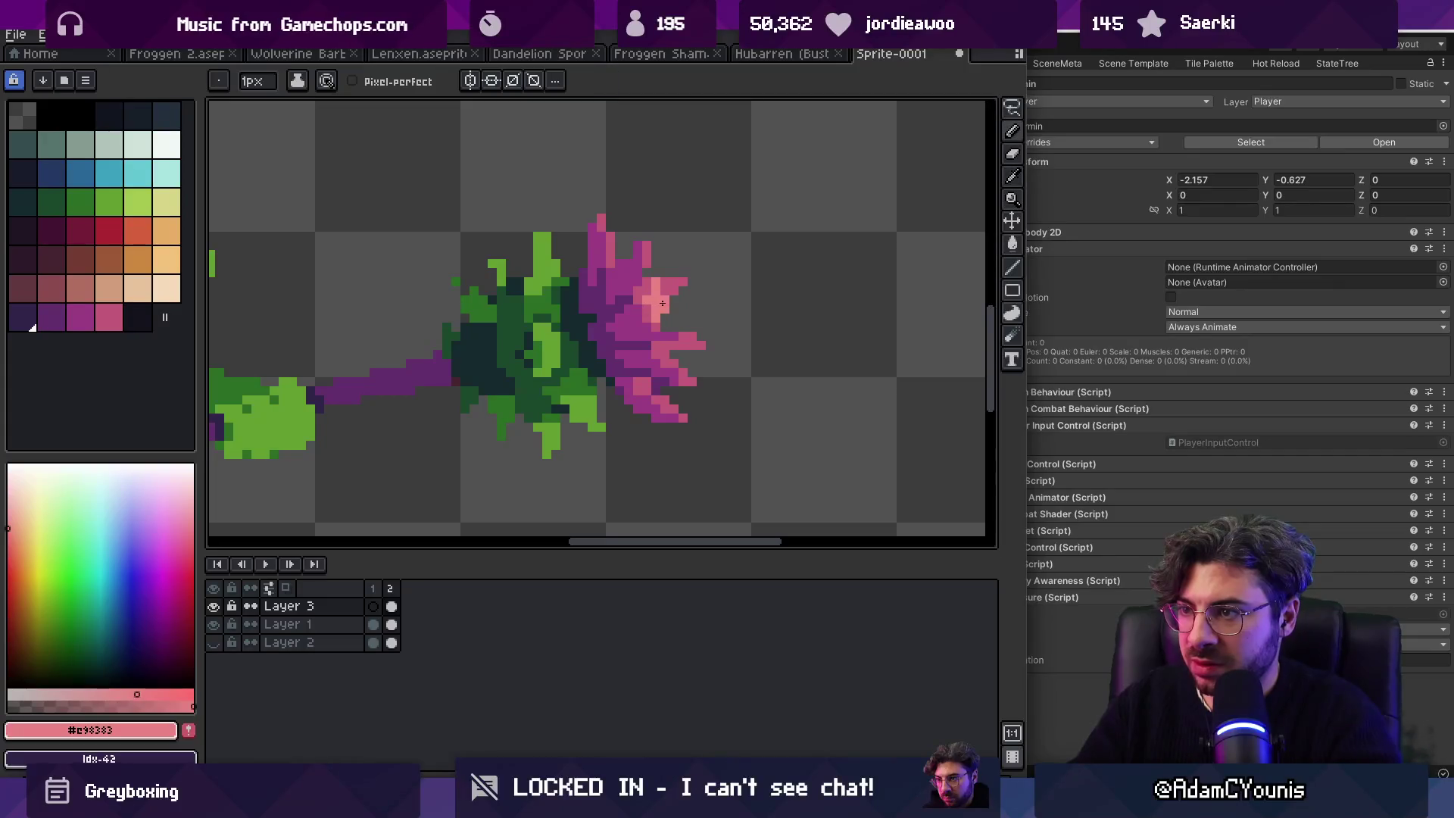
alt+click(651, 291)
alt+click(656, 288)
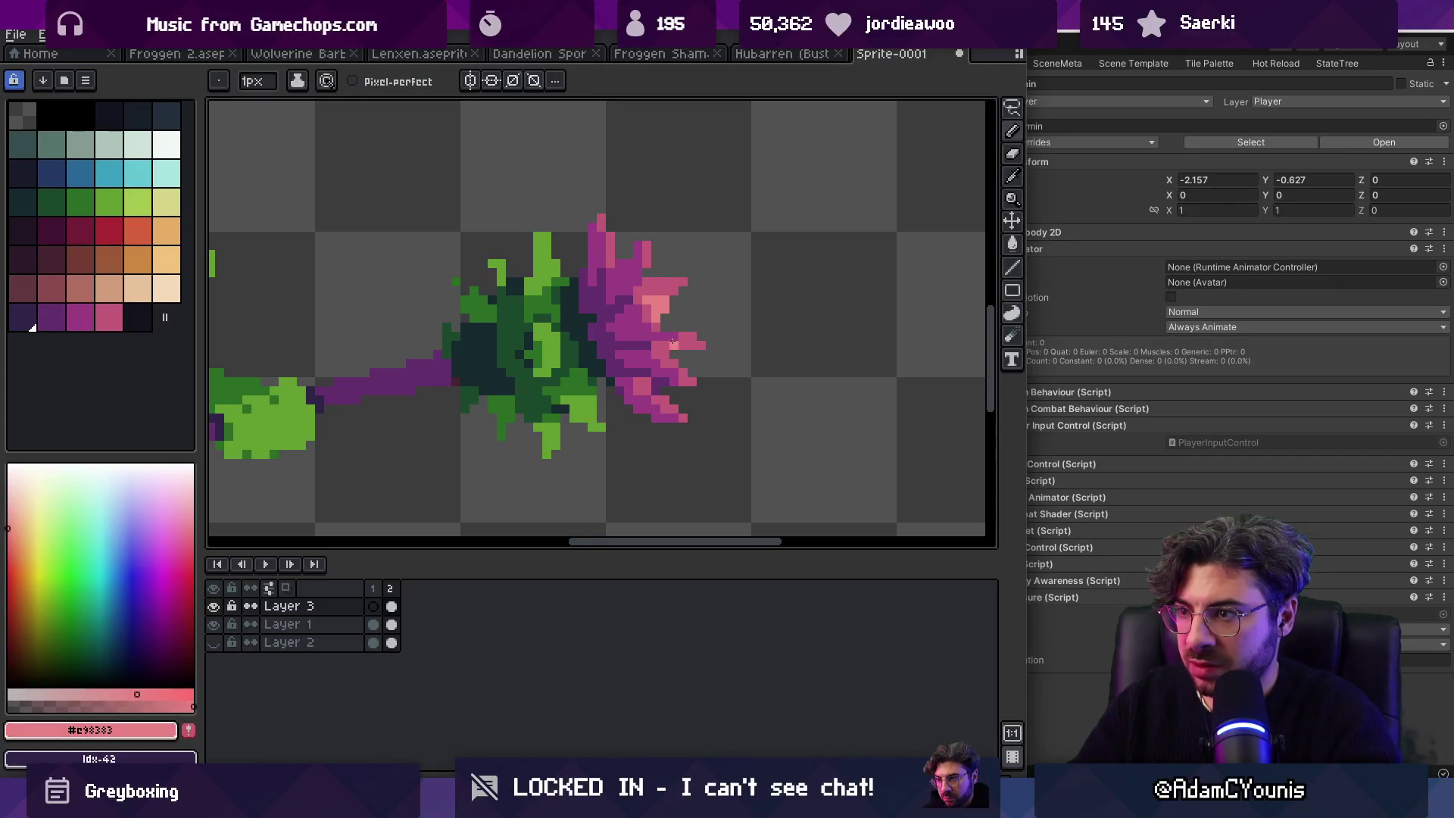
alt+click(685, 326)
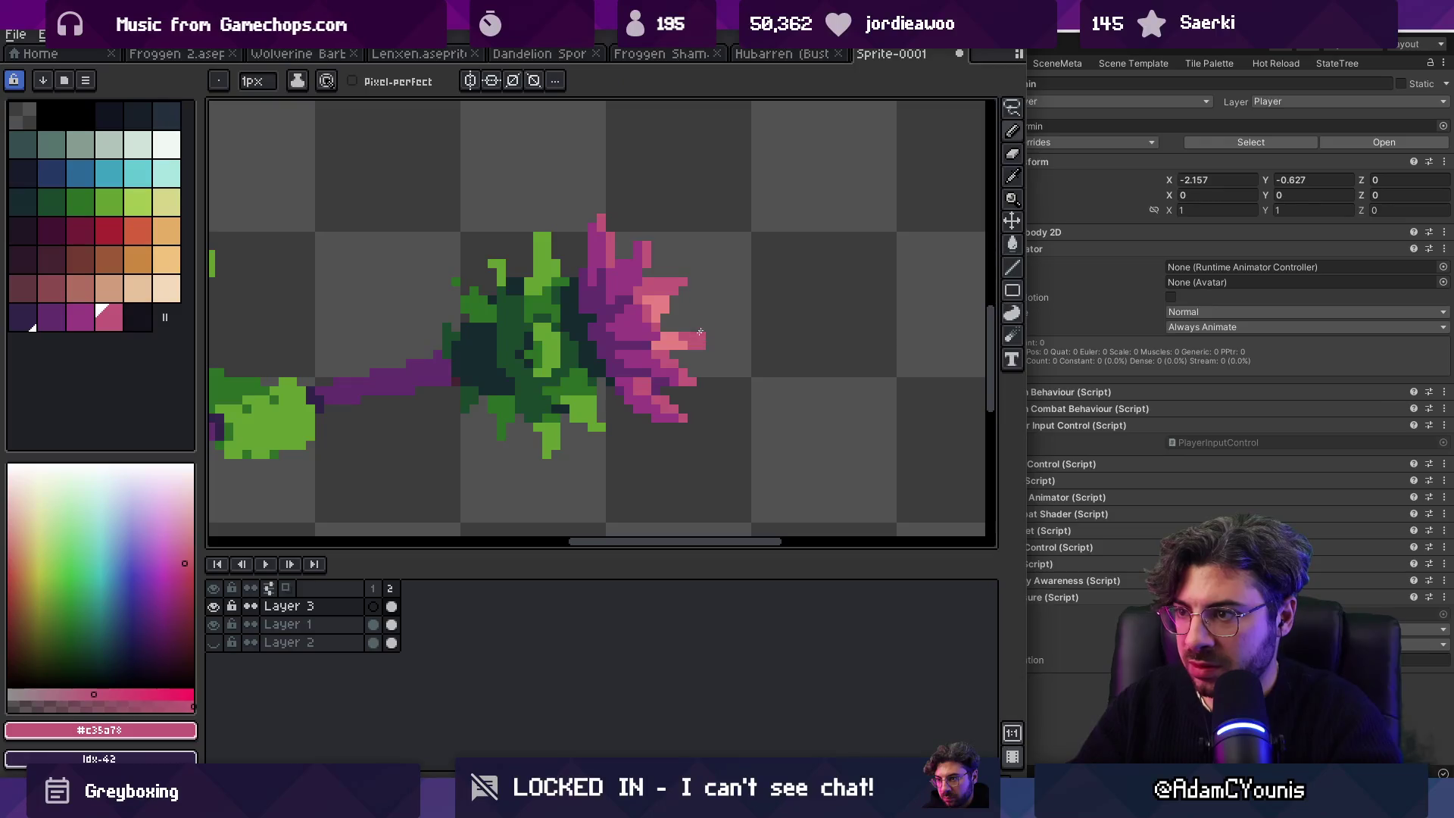
scroll(700, 295, down, 5)
scroll(738, 307, up, 1)
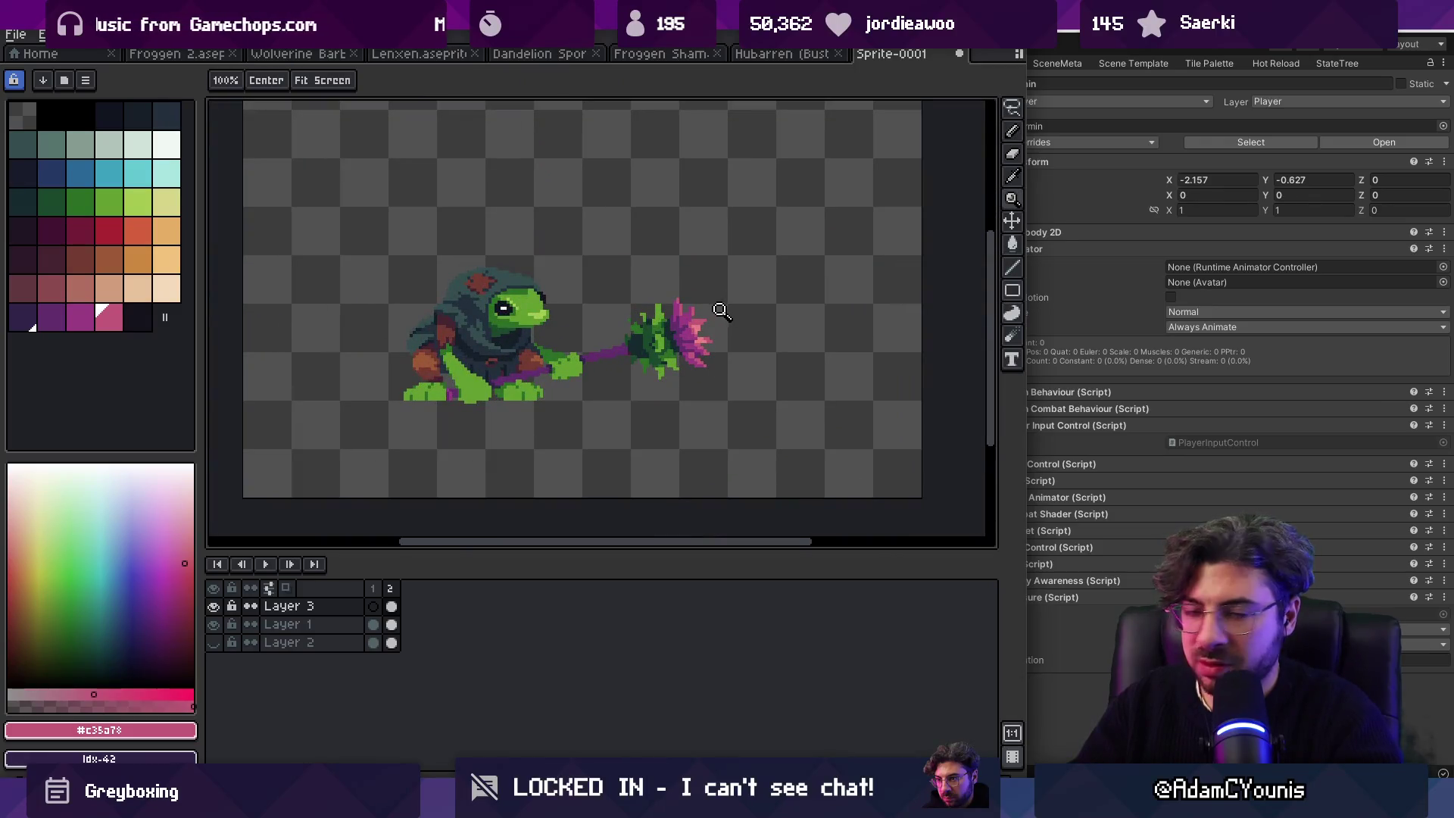
scroll(698, 321, down, 1)
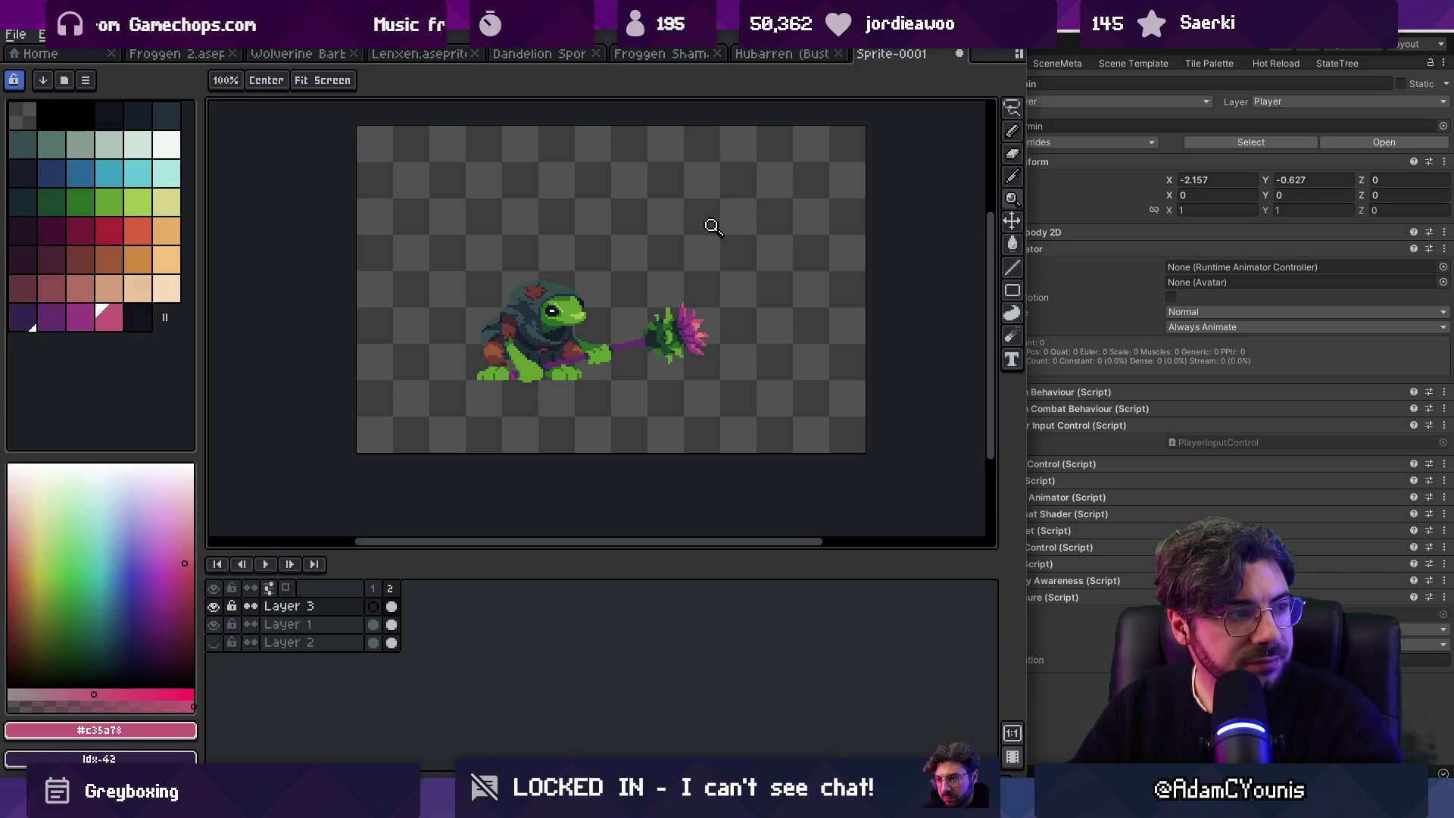
scroll(568, 351, up, 2)
Step: On the frog's body layer, select the front foot area and drop the selection
ctrl+click(529, 366)
mouse_move(506, 382)
mouse_down()
mouse_move(615, 422)
mouse_move(578, 392)
mouse_move(675, 395)
mouse_up()
key(Return)
Step: Sample the dark green #2b6d25 from the leg and zoom out to see the sprite
key(b)
scroll(650, 379, up, 2)
alt+click(648, 381)
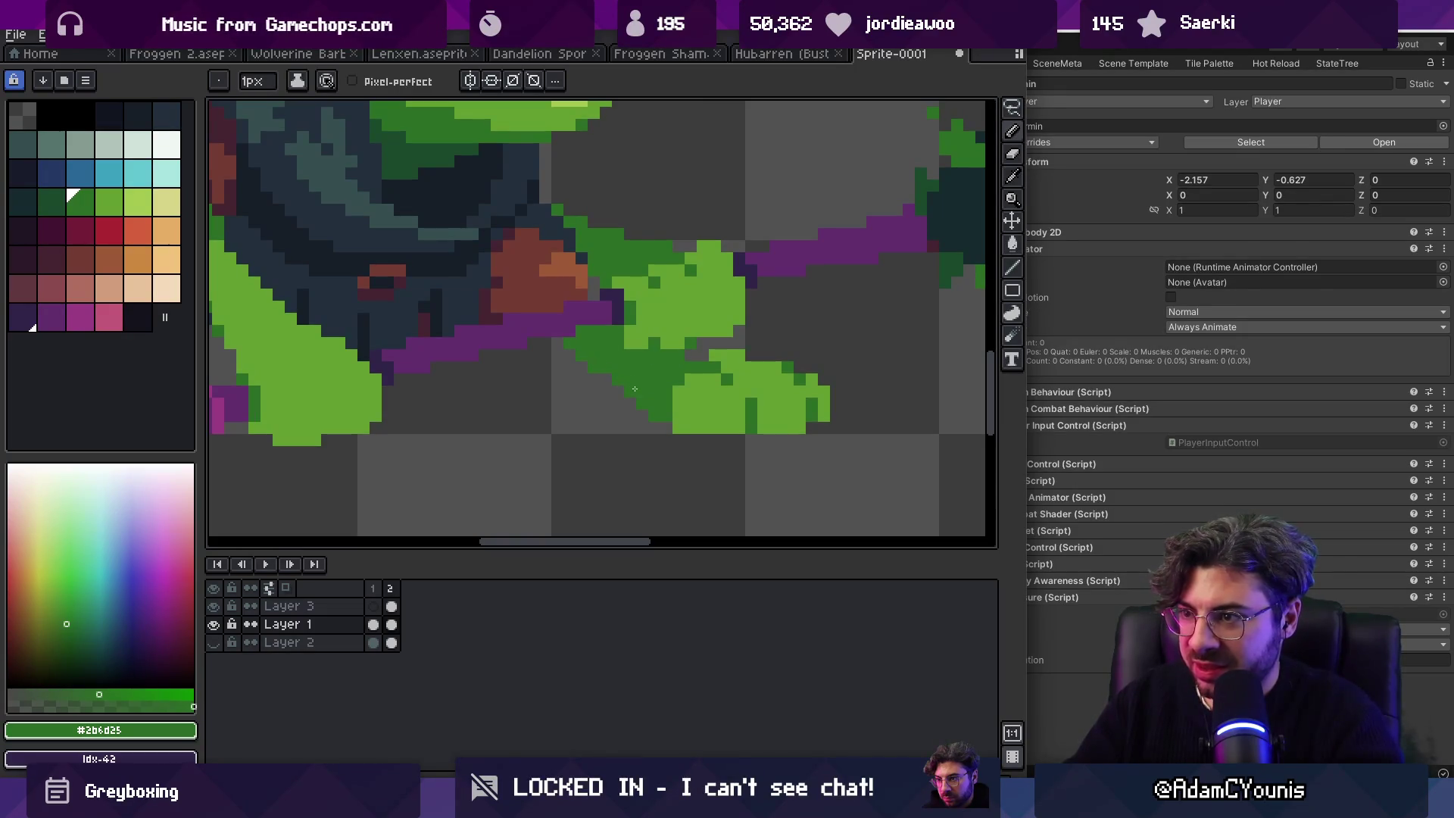
key(z)
scroll(635, 388, down, 4)
scroll(705, 253, up, 4)
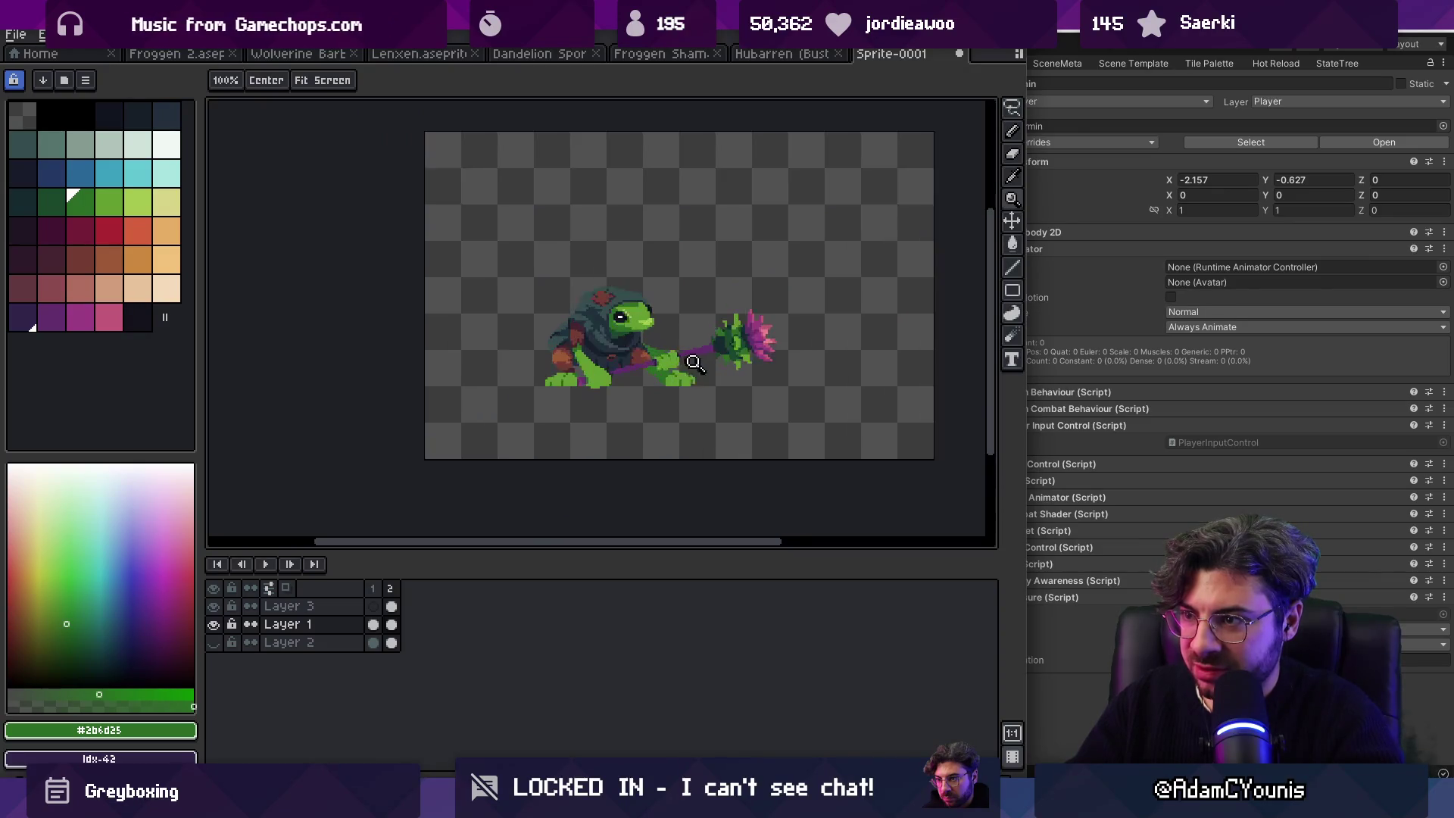
Step: Marquee-select the area around the front leg and shade it, then zoom out to check
key(m)
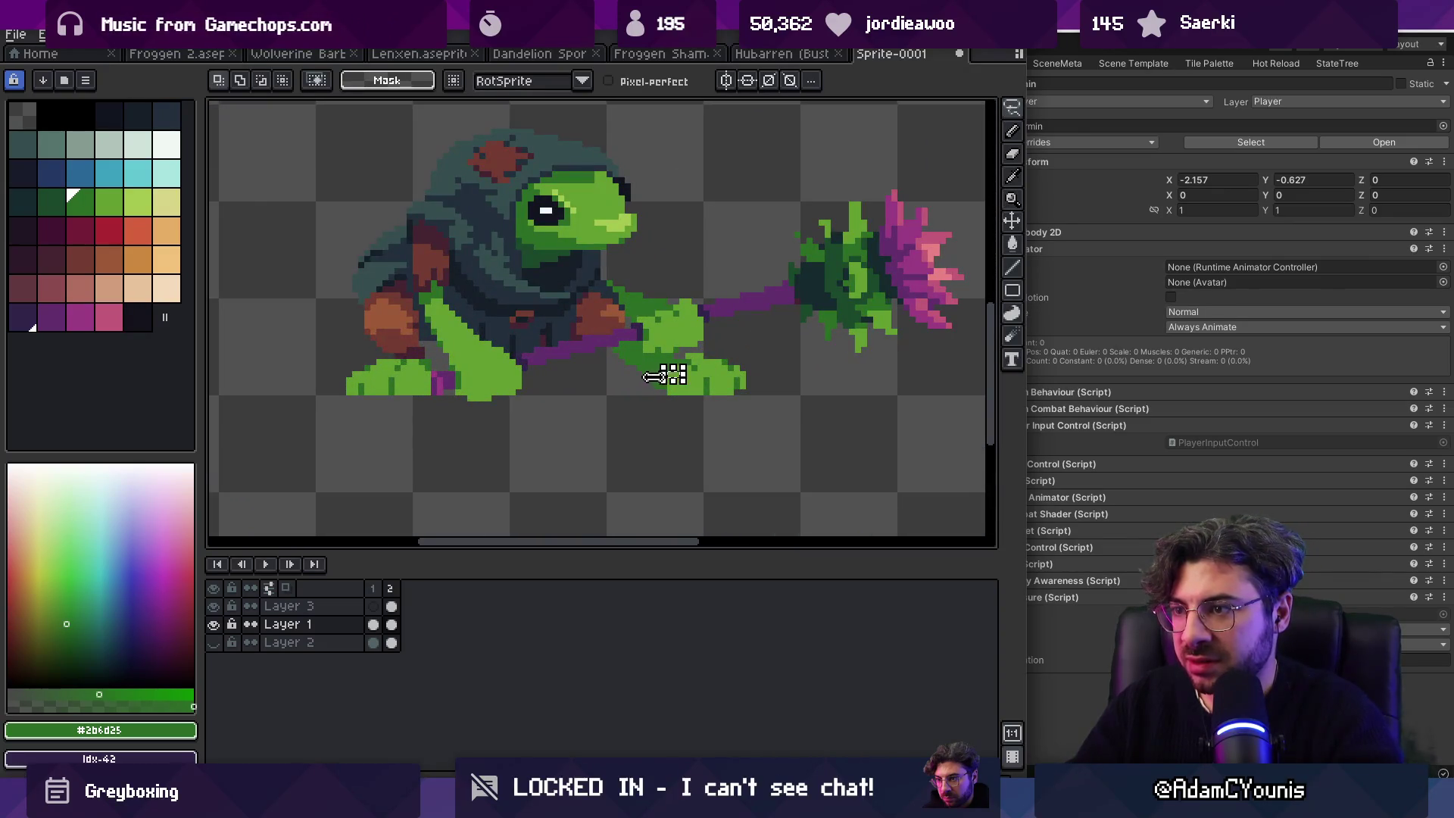
mouse_move(585, 343)
mouse_down()
mouse_move(761, 384)
mouse_move(775, 423)
mouse_up()
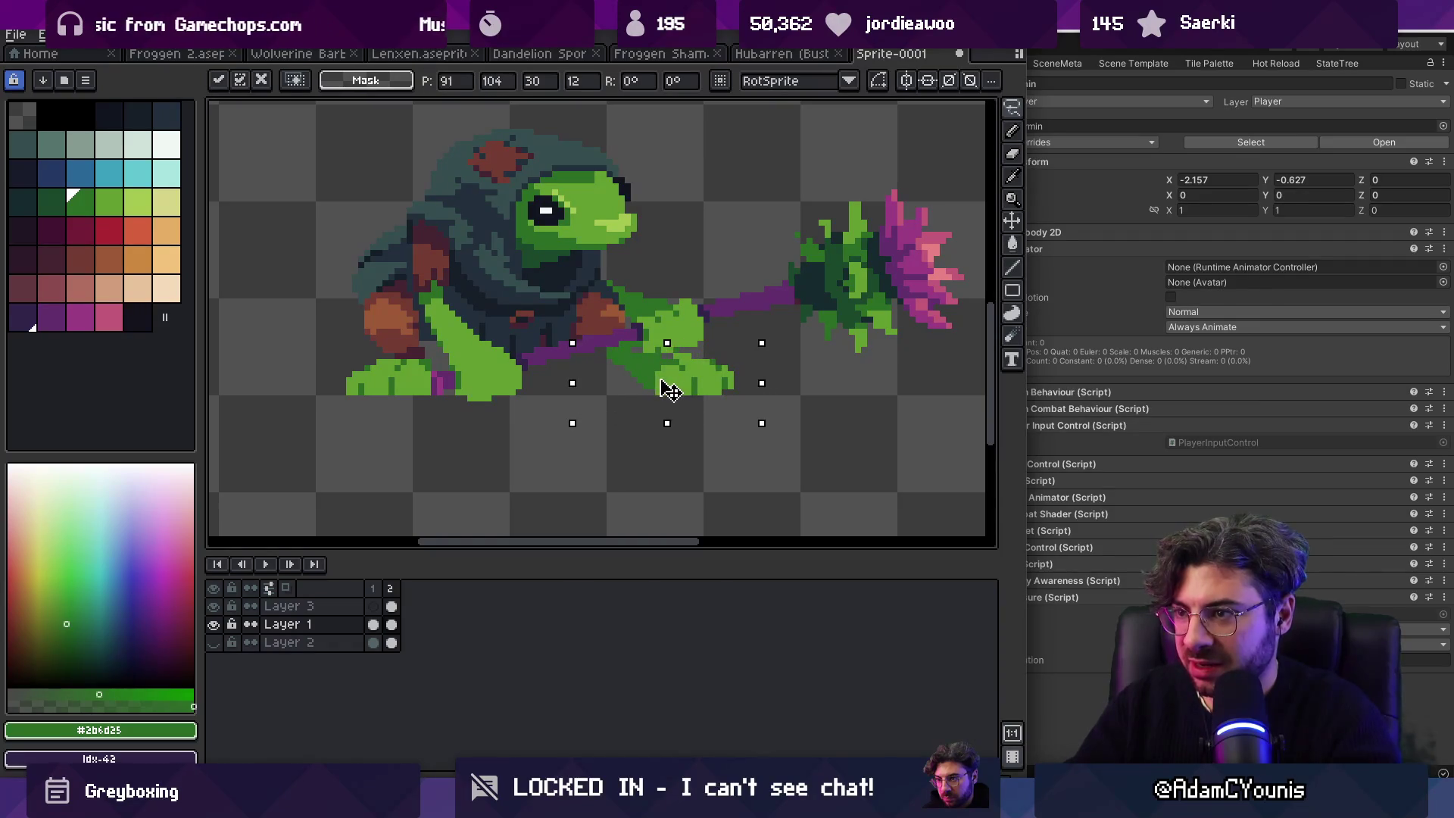
key(i)
scroll(657, 350, up, 2)
key(b)
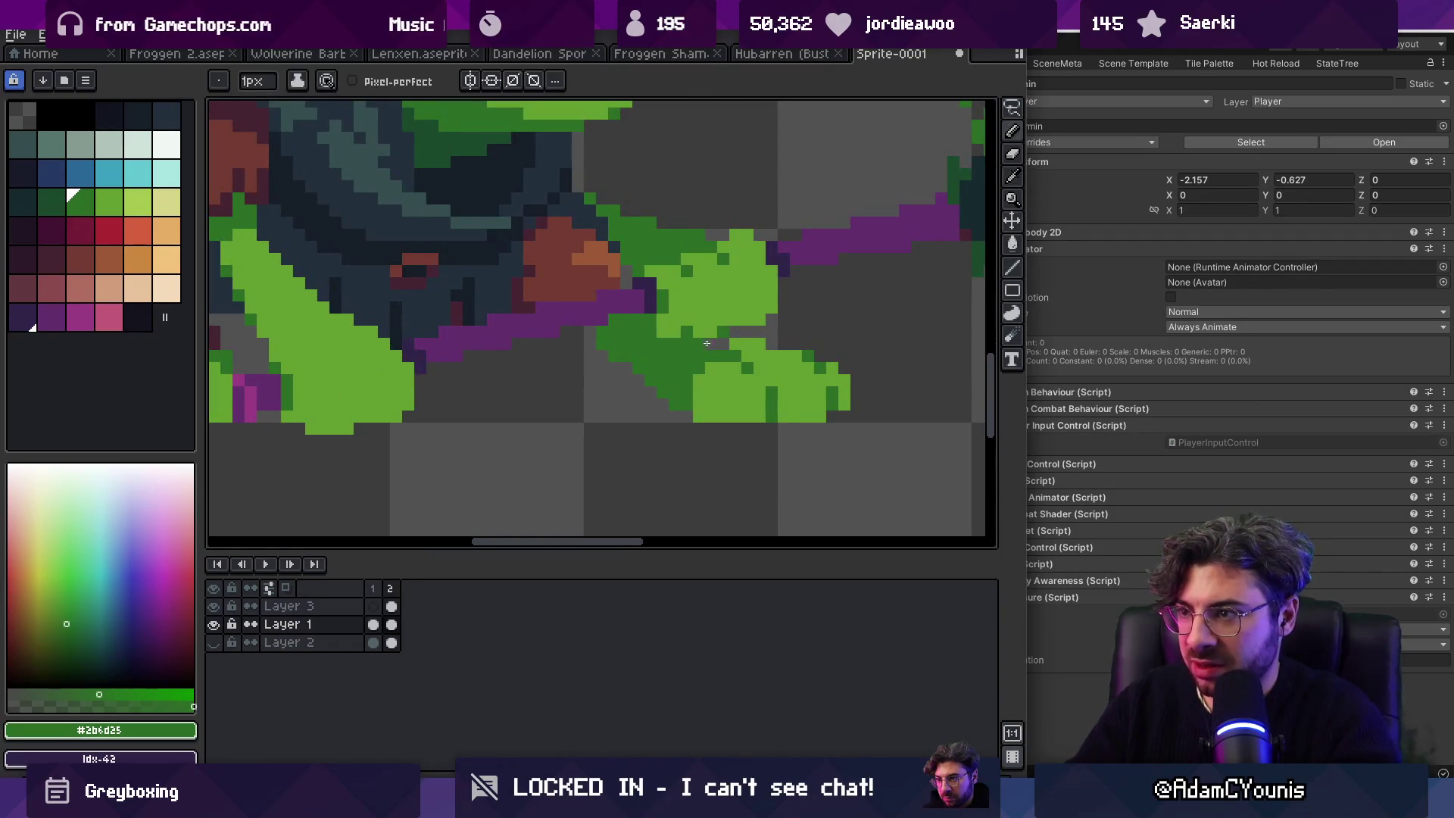
key(z)
scroll(606, 345, down, 3)
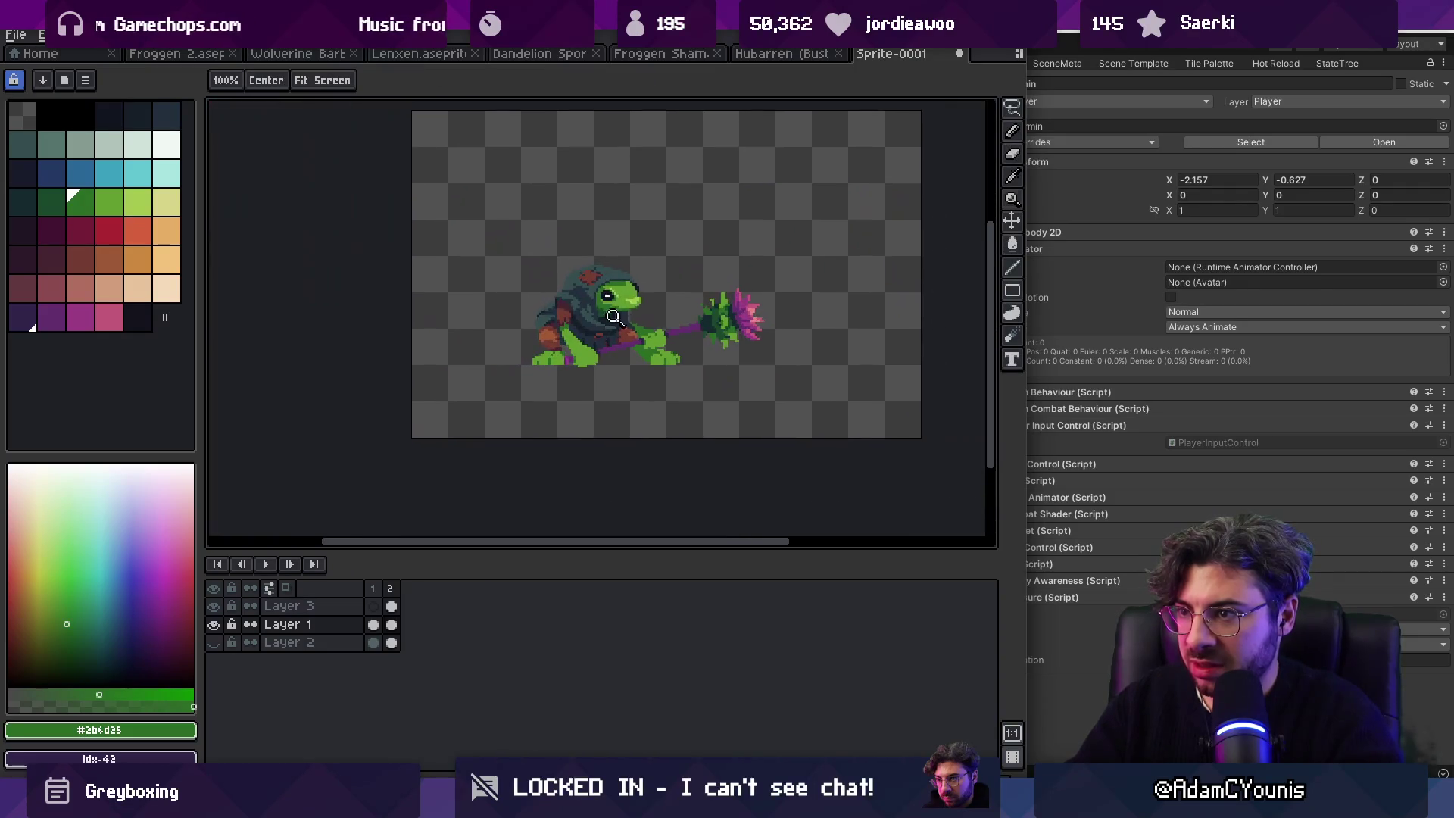
scroll(597, 342, up, 4)
Step: Marquee-select the frog's legs under the cloak, then clear the selection
key(m)
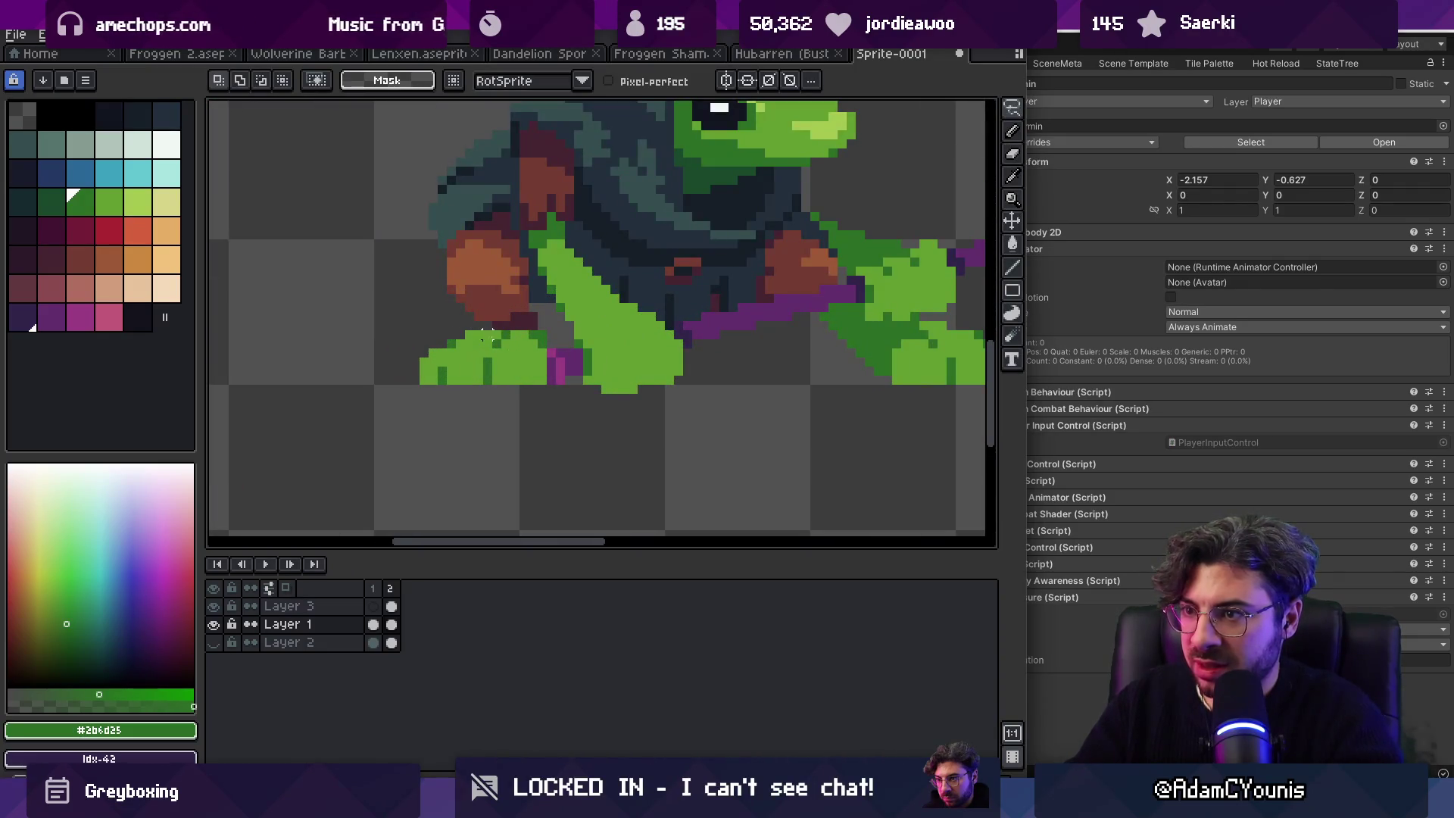
key(b)
key(m)
drag(474, 311, 539, 321)
key(b)
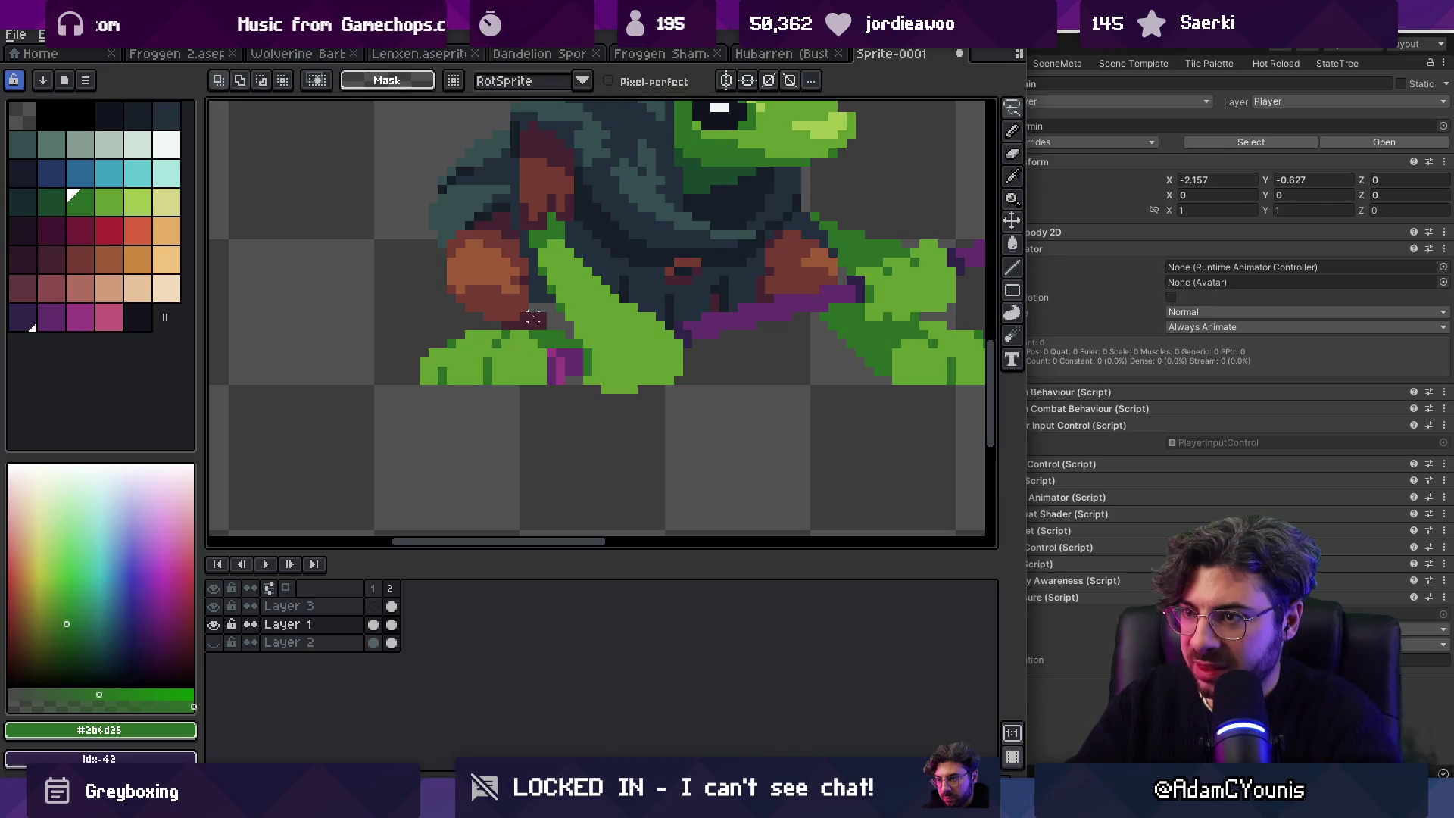
Step: Sample dark red #452531 from the cloak, then green #2b6d25 near the hand
alt+click(534, 311)
key(z)
scroll(573, 179, down, 3)
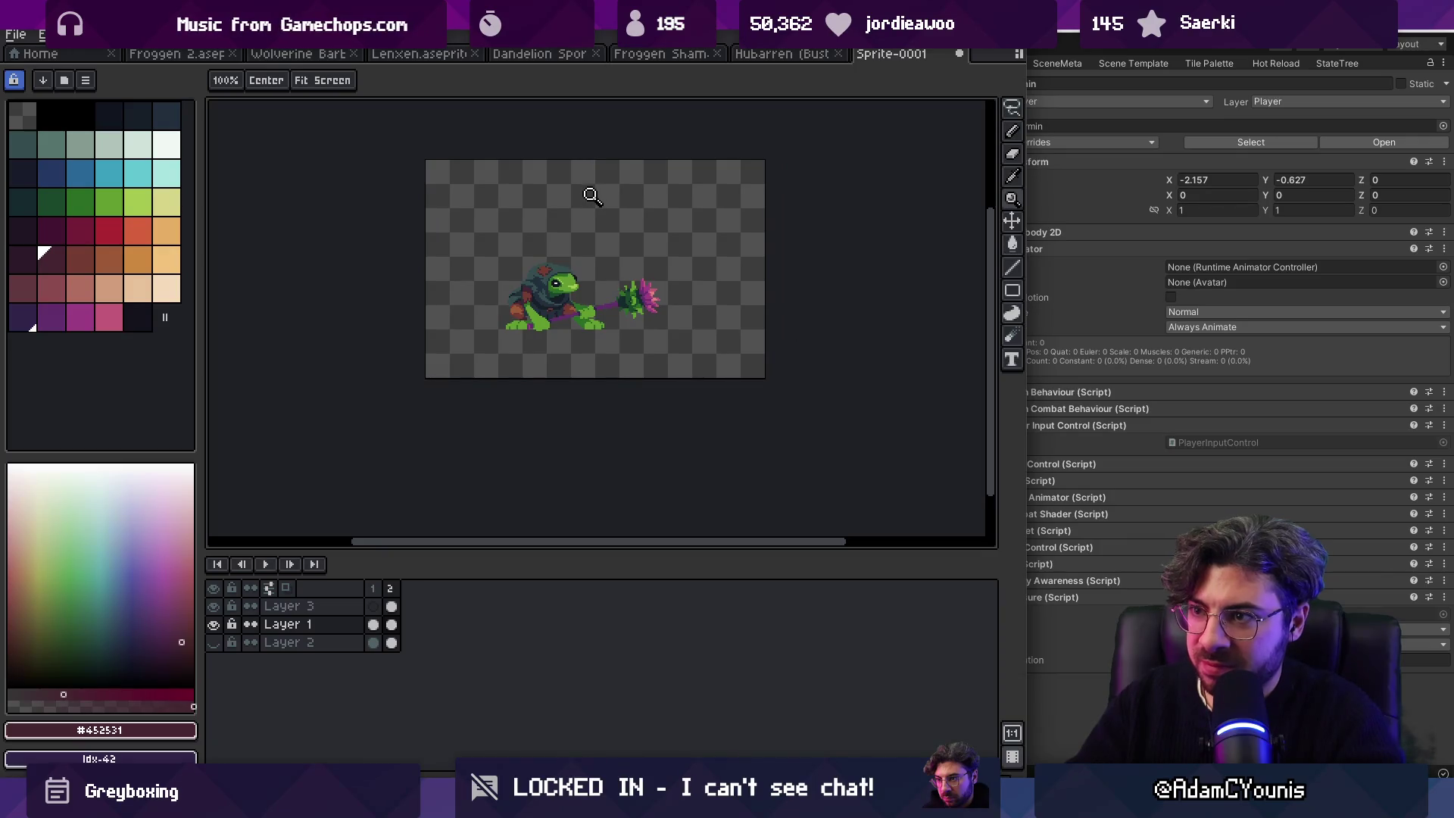
scroll(564, 318, up, 5)
key(b)
alt+click(563, 319)
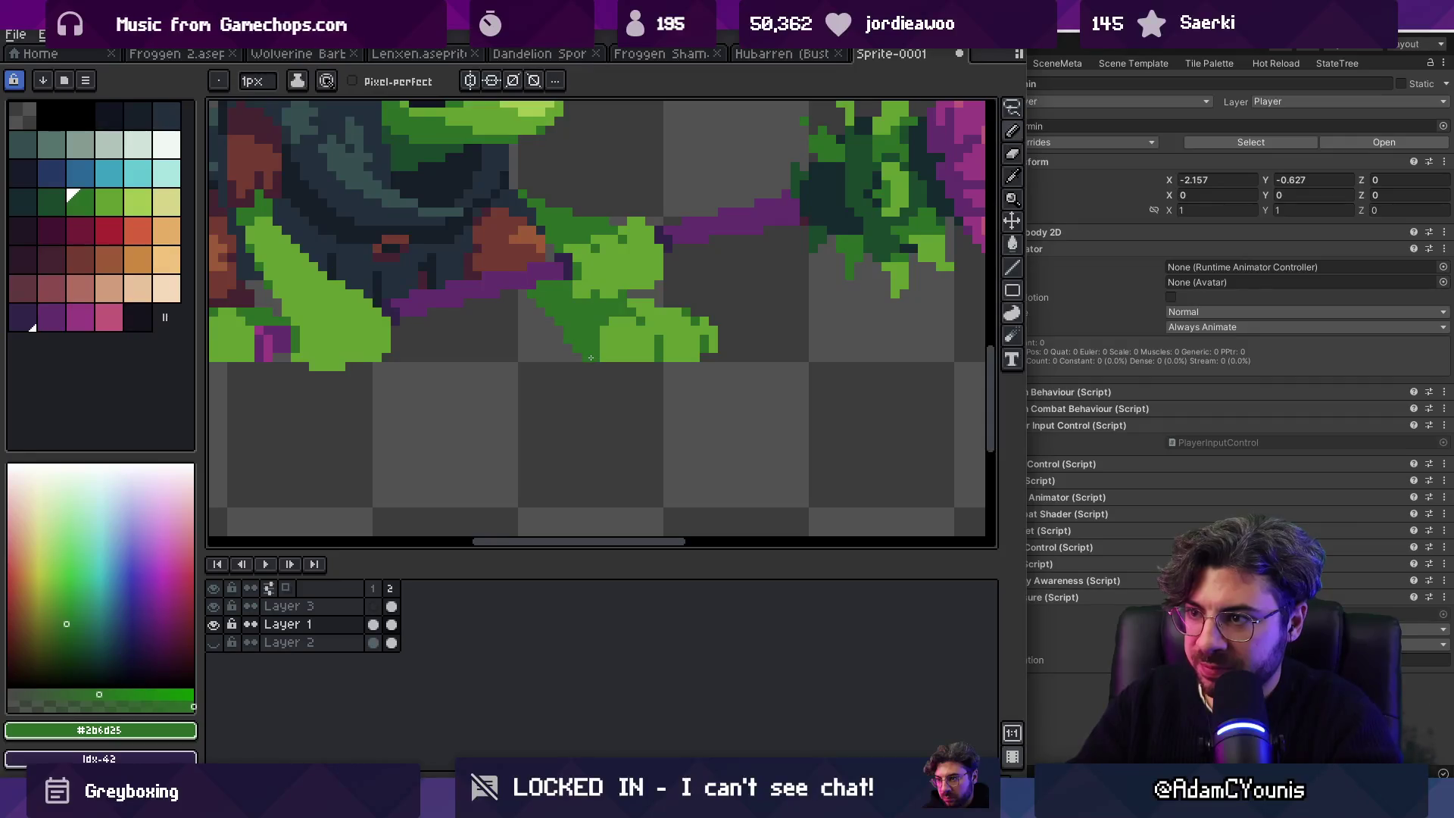
Step: Pick the dark green #1a482c and paint shadow pixels along the front leg
alt+click(576, 316)
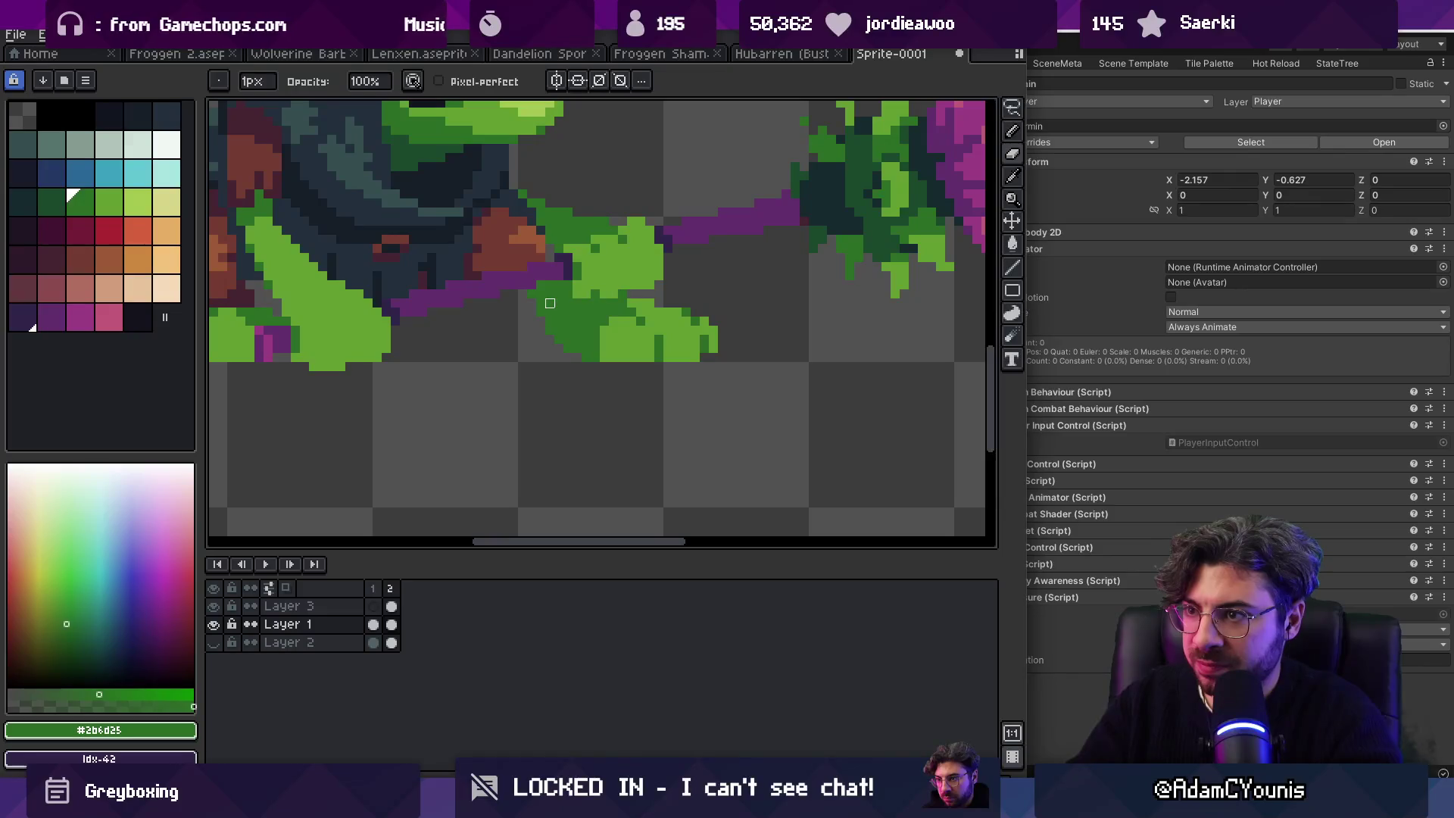
scroll(538, 309, down, 5)
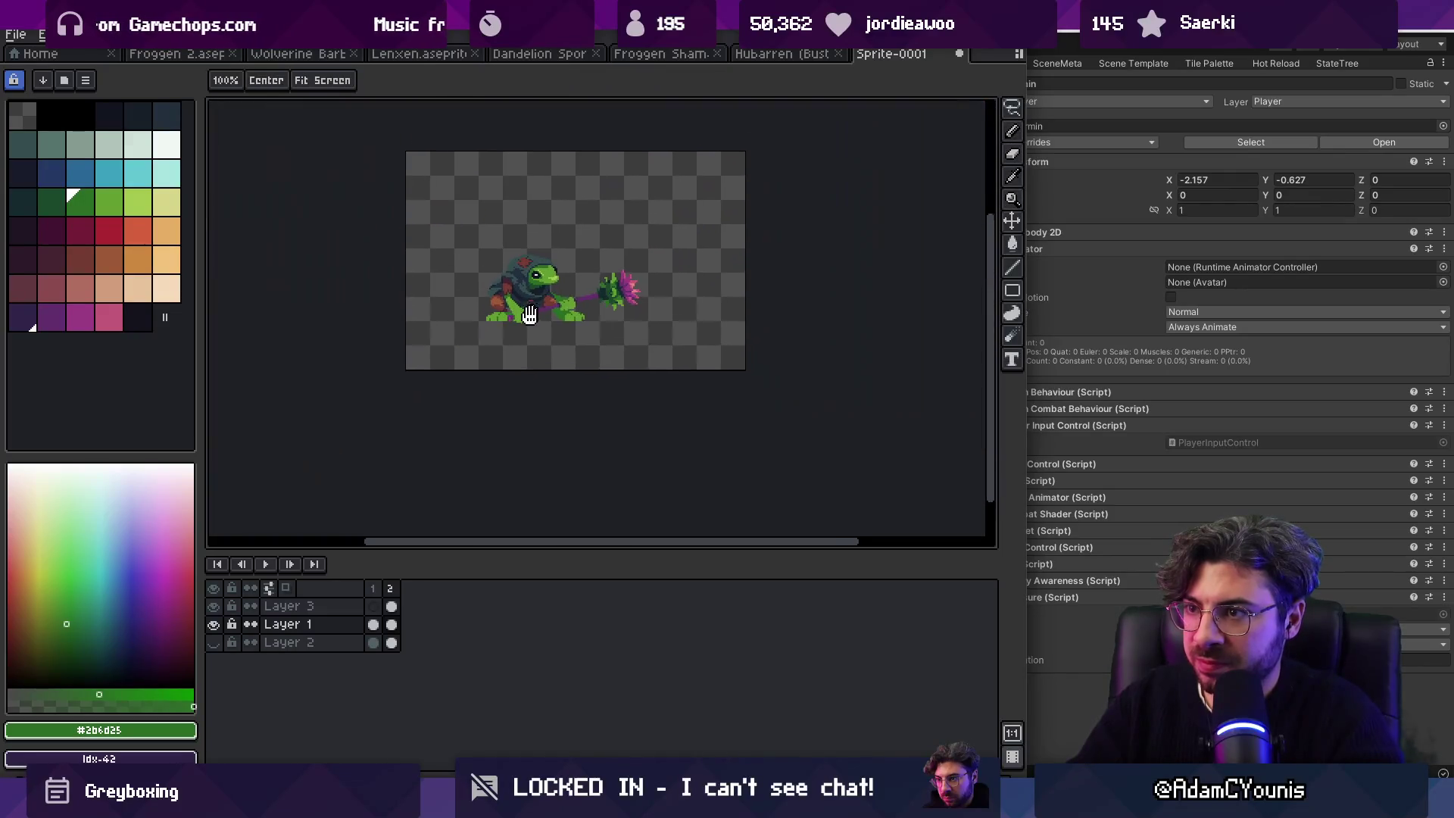
scroll(532, 312, up, 5)
alt+click(520, 324)
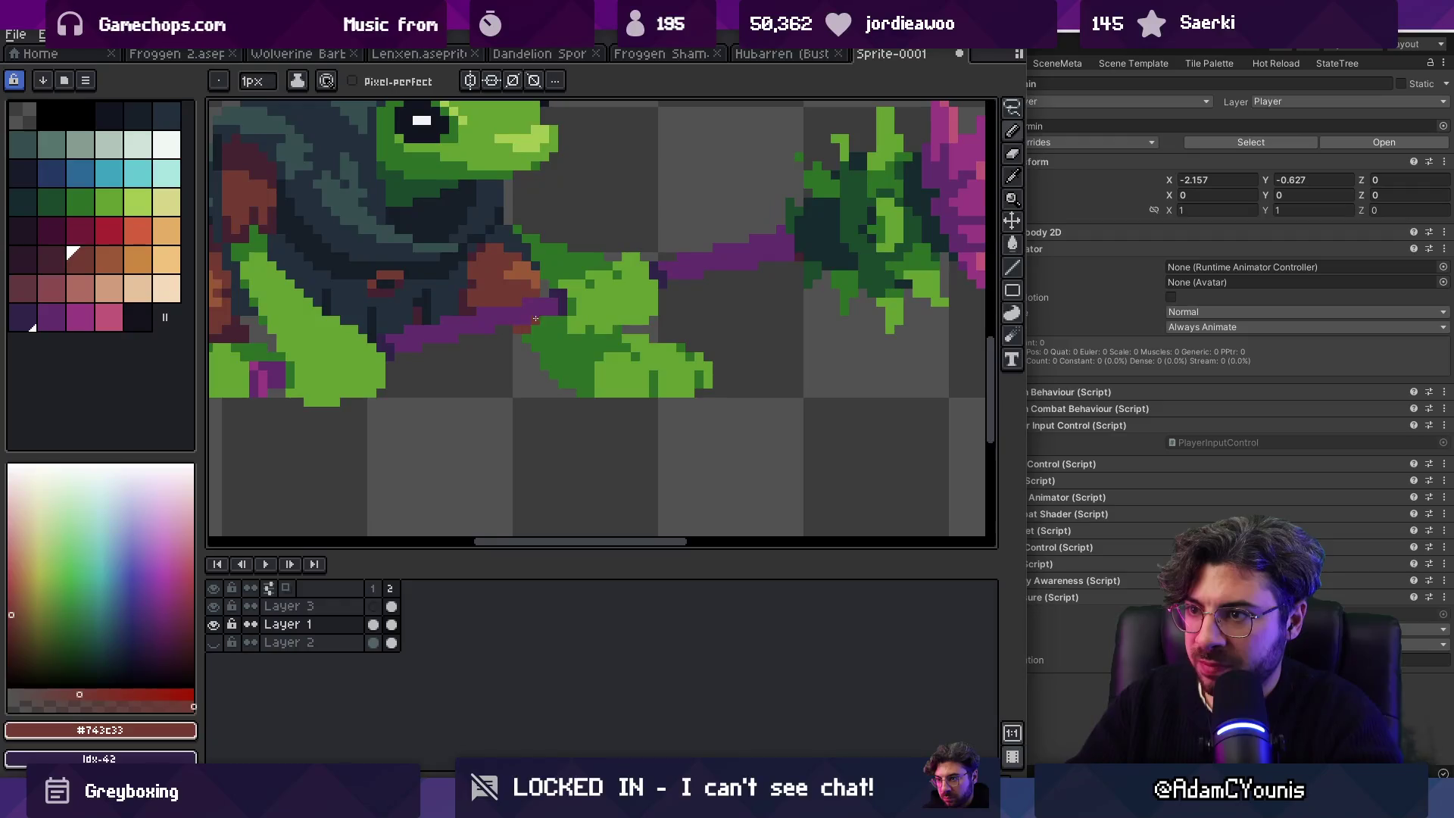
alt+click(476, 301)
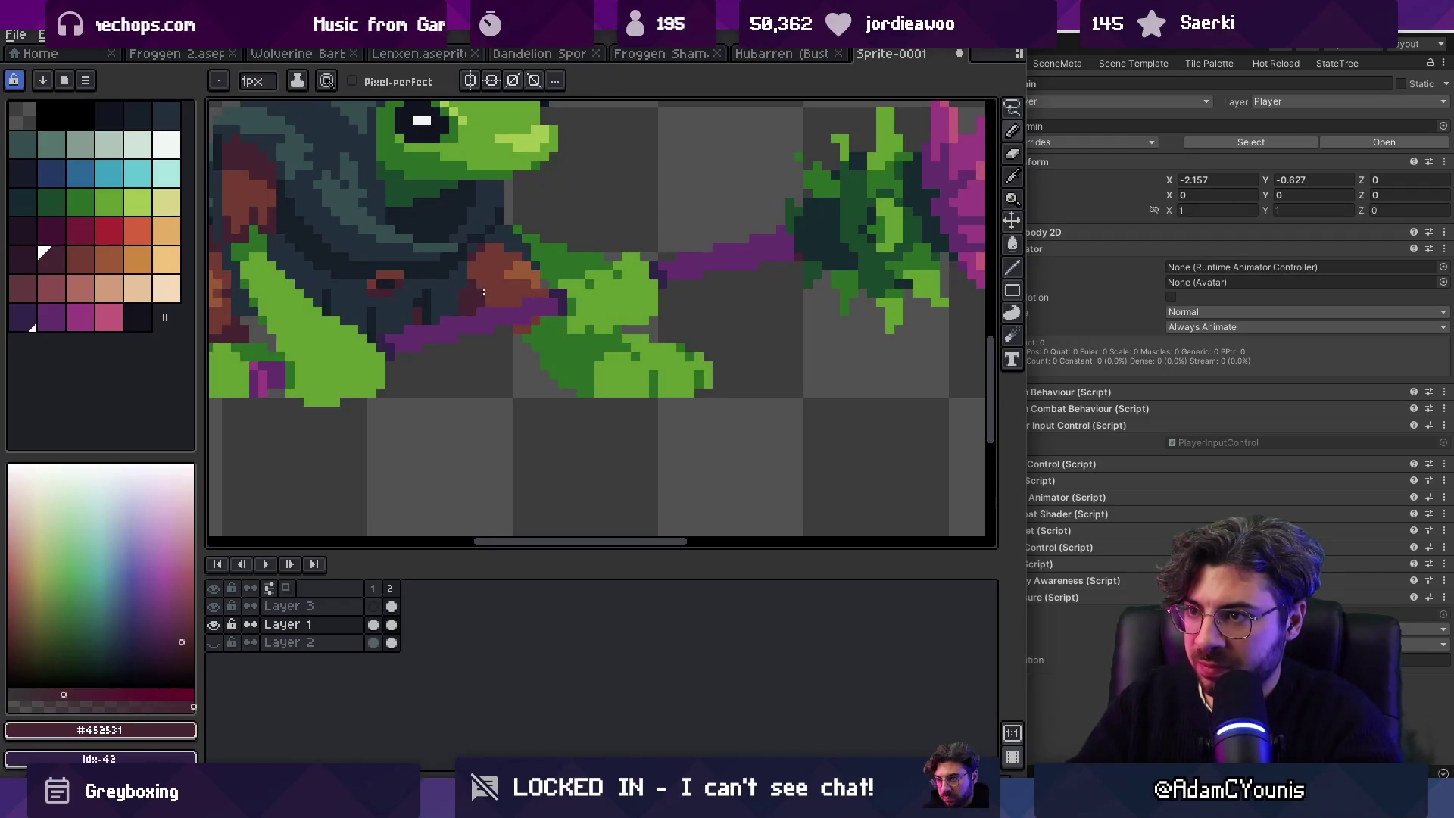
alt+click(482, 292)
scroll(481, 291, down, 4)
scroll(577, 286, up, 5)
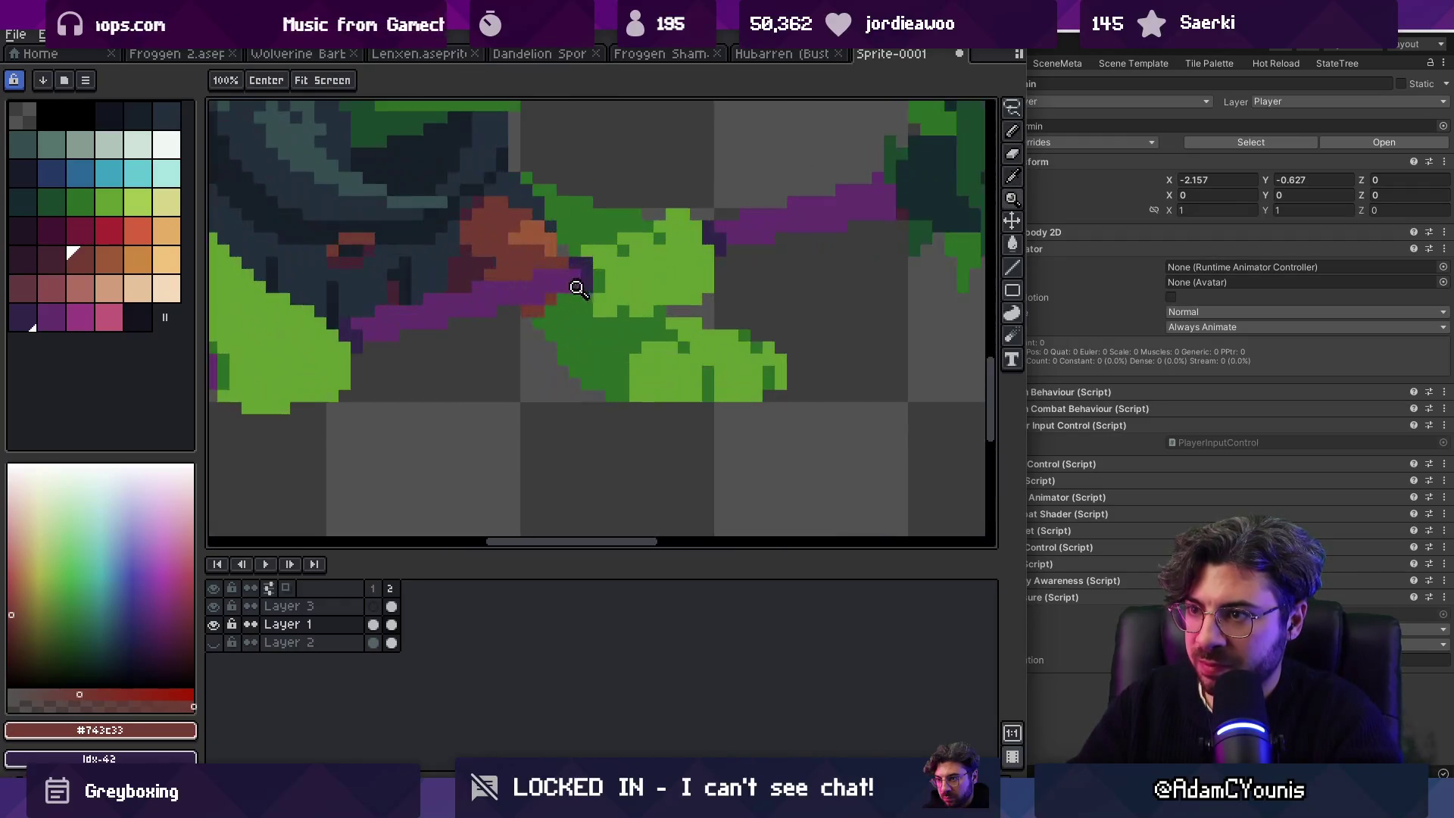
alt+click(511, 265)
alt+click(558, 292)
alt+click(919, 153)
alt+click(416, 113)
drag(538, 309, 551, 315)
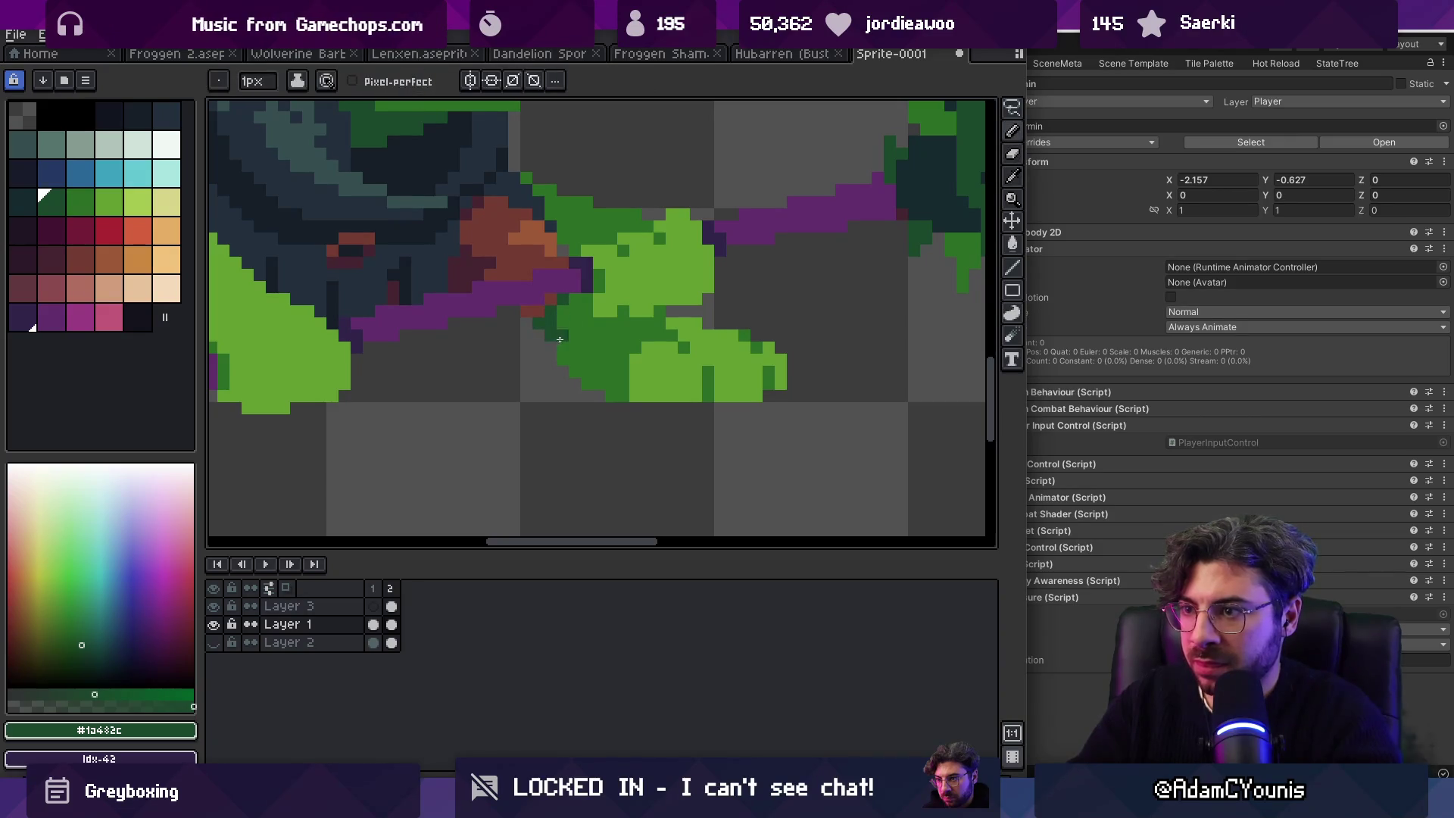
Step: Zoom out to review, sample the hand's mid green, and paint dark green shading under the hand on Layer 1
key(z)
key(1)
scroll(605, 276, up, 6)
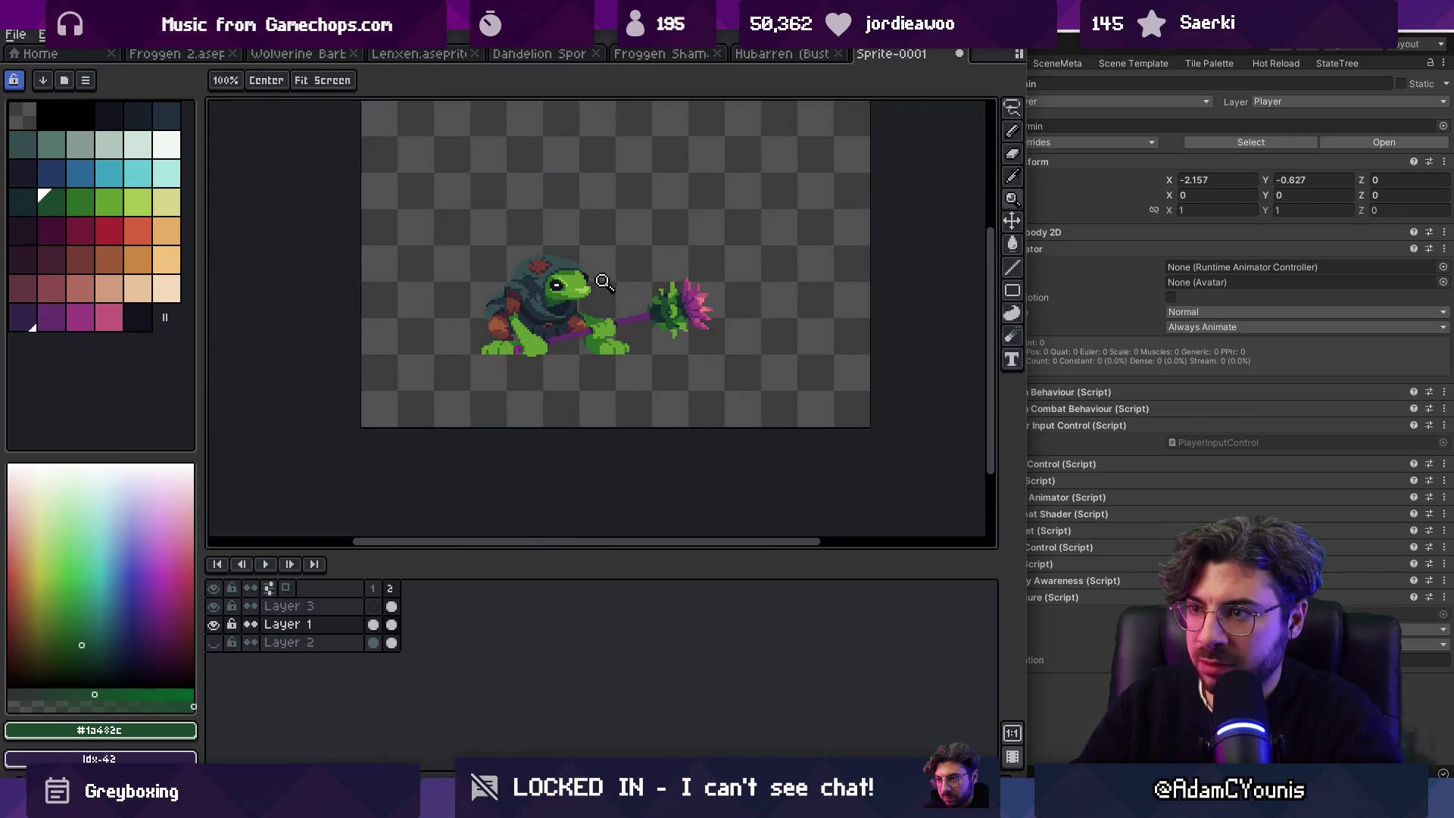
key(b)
key(z)
scroll(603, 288, down, 5)
scroll(636, 318, up, 4)
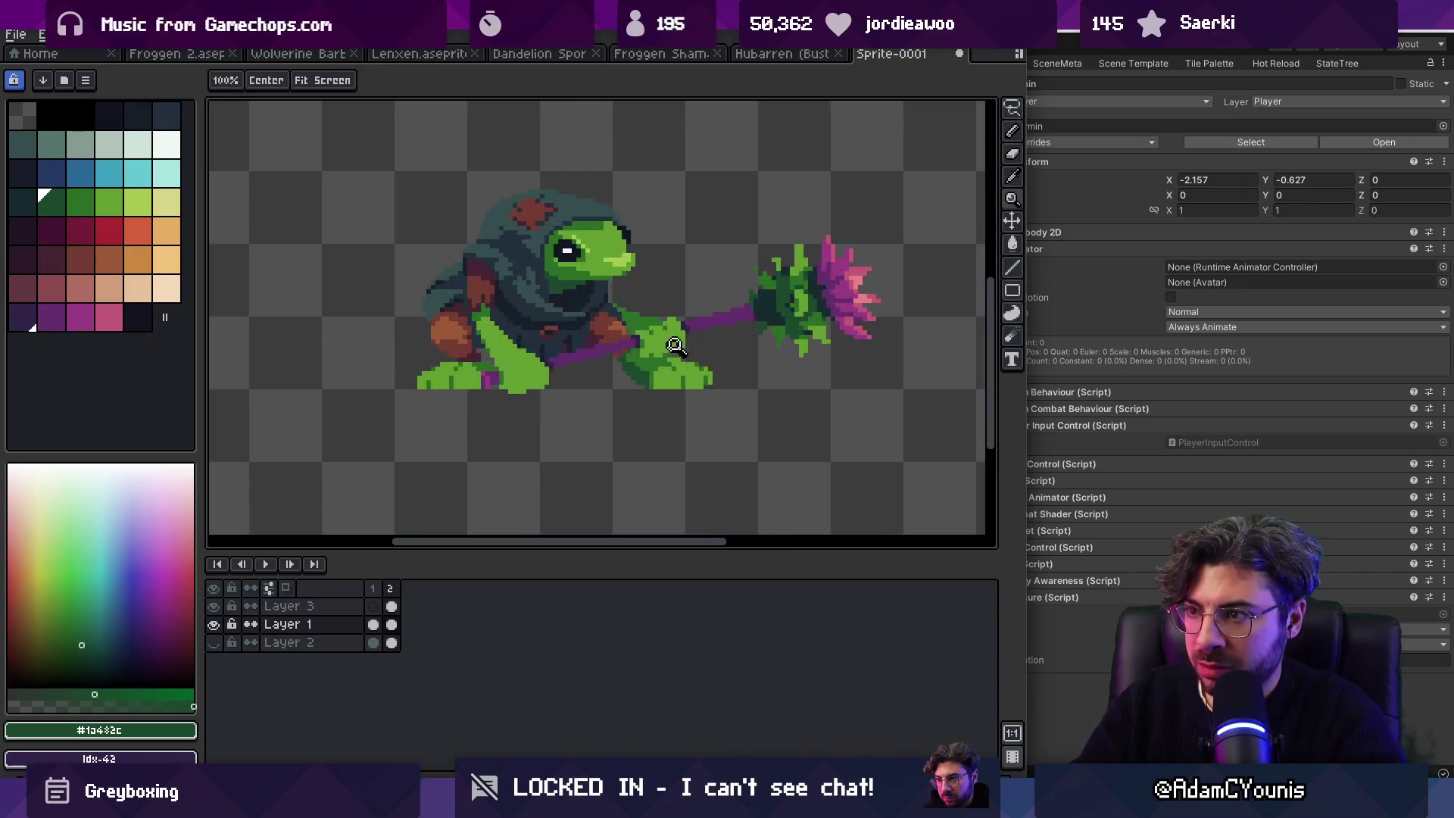
key(i)
scroll(659, 348, up, 2)
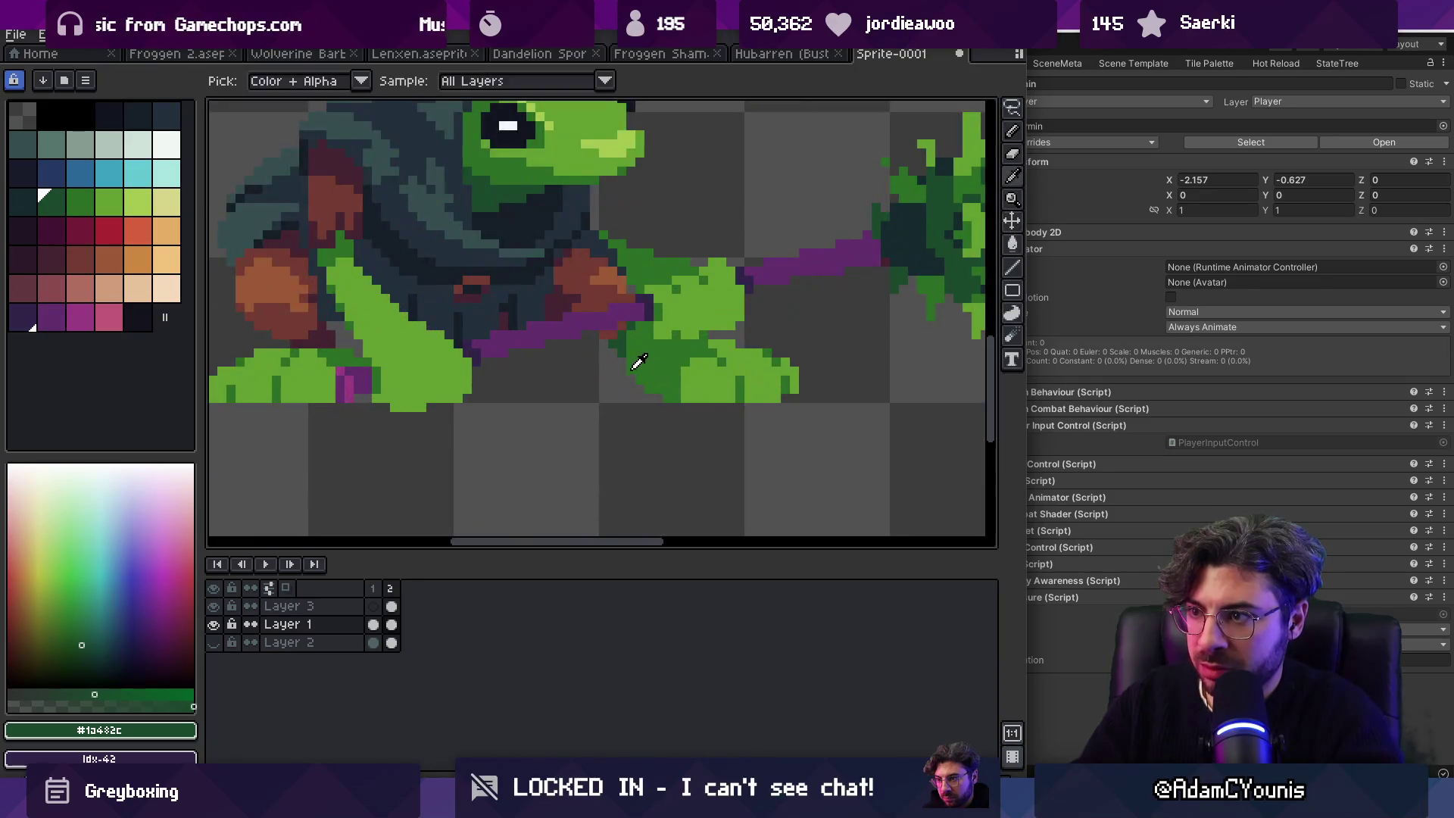
click(630, 371)
key(b)
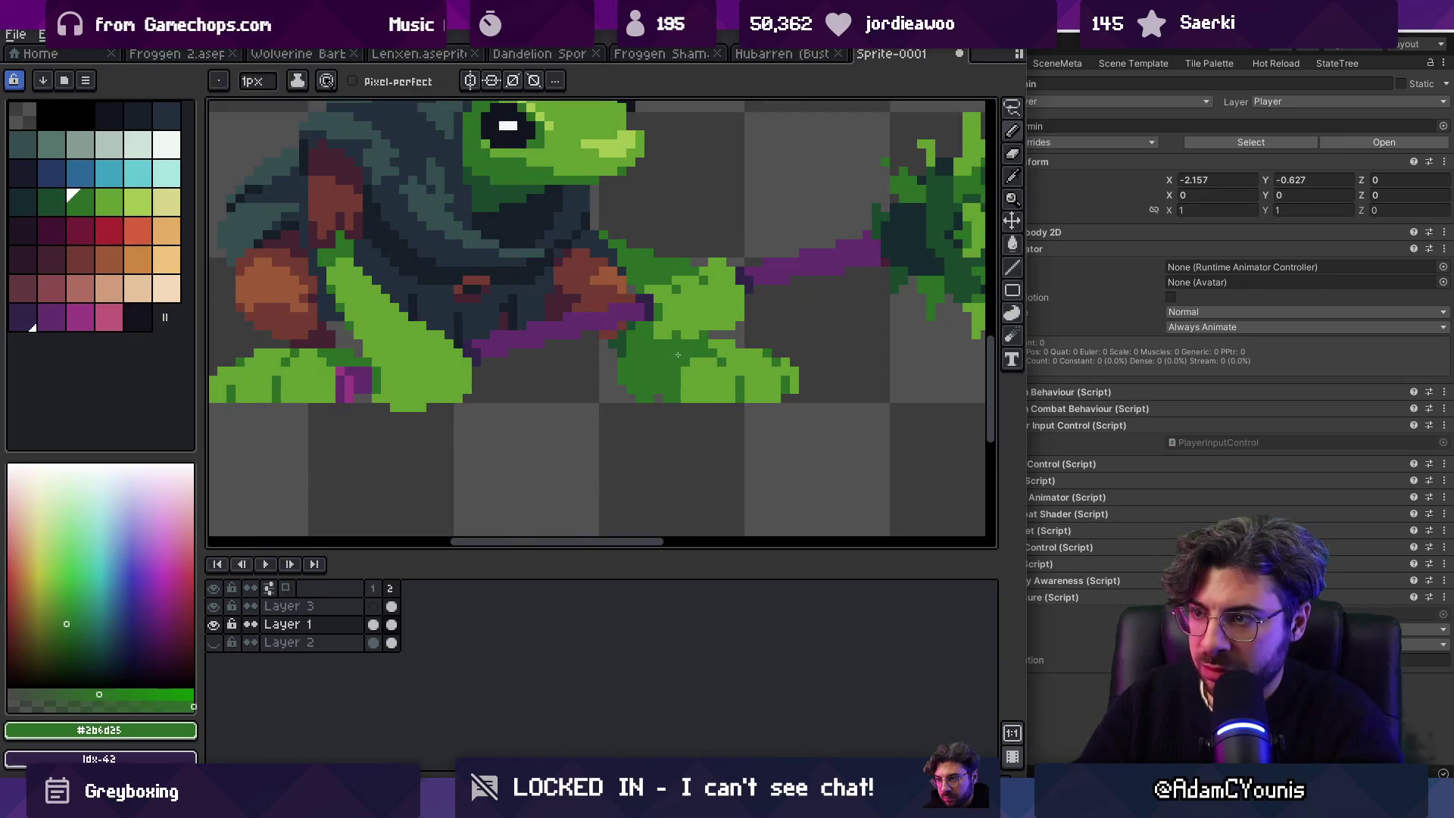
key(e)
key(alt+Up)
key(alt+Down)
key(b)
click(675, 357)
Step: Sample the foot's dark, mid and light greens, lighten a pixel at the foot's edge, and zoom out to check
key(v)
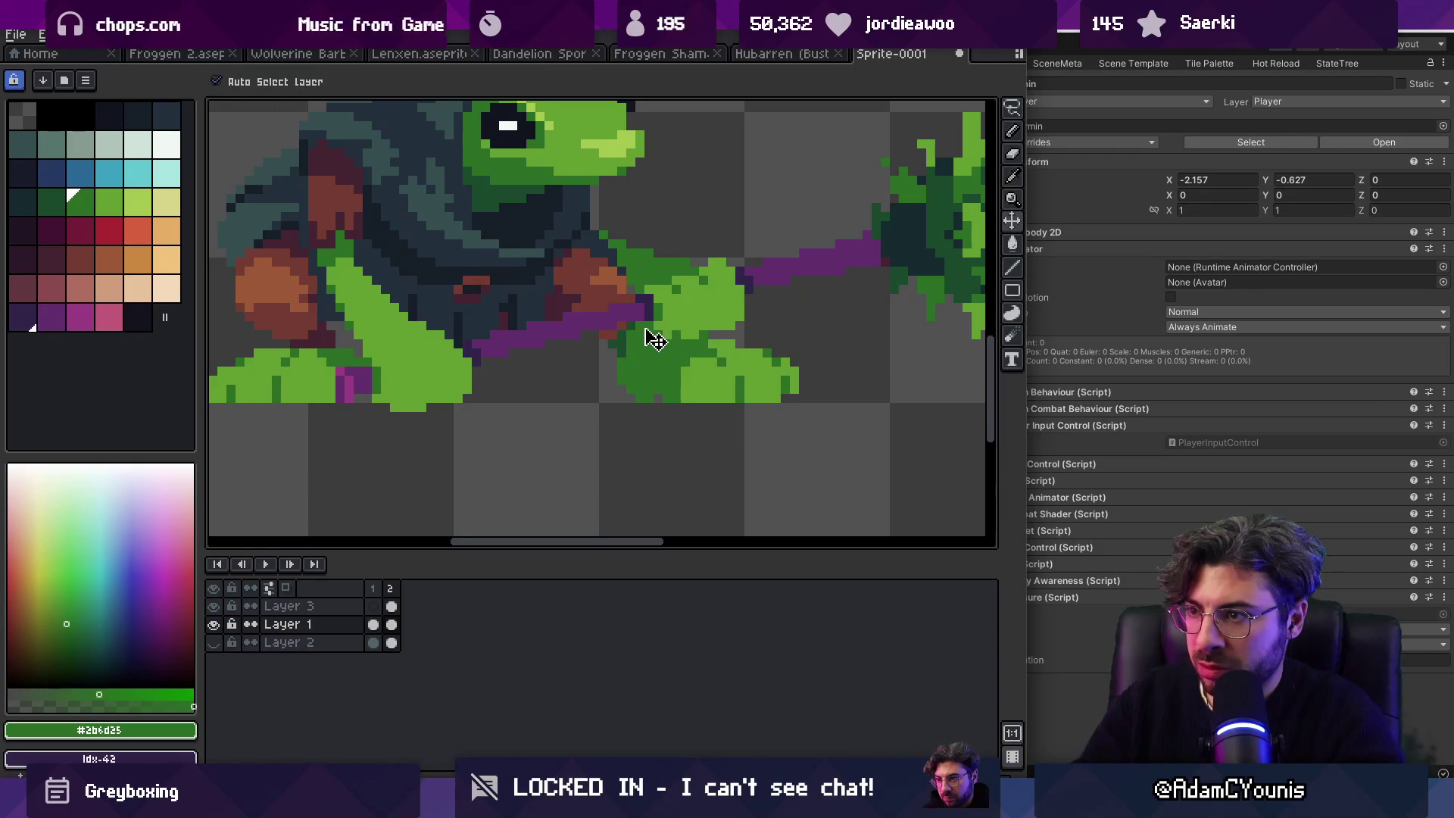
key(b)
scroll(636, 356, up, 1)
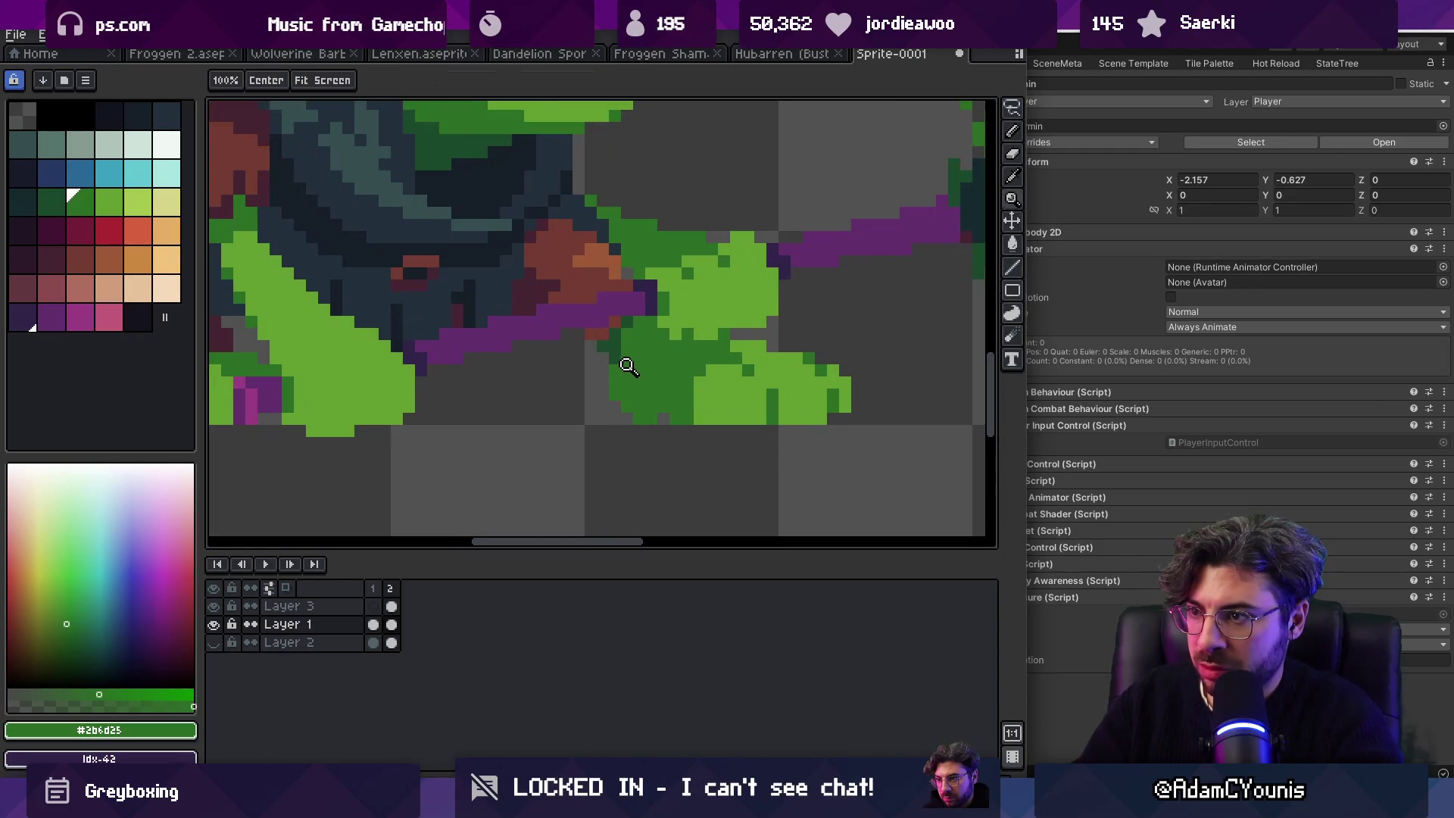
alt+click(605, 364)
alt+click(661, 415)
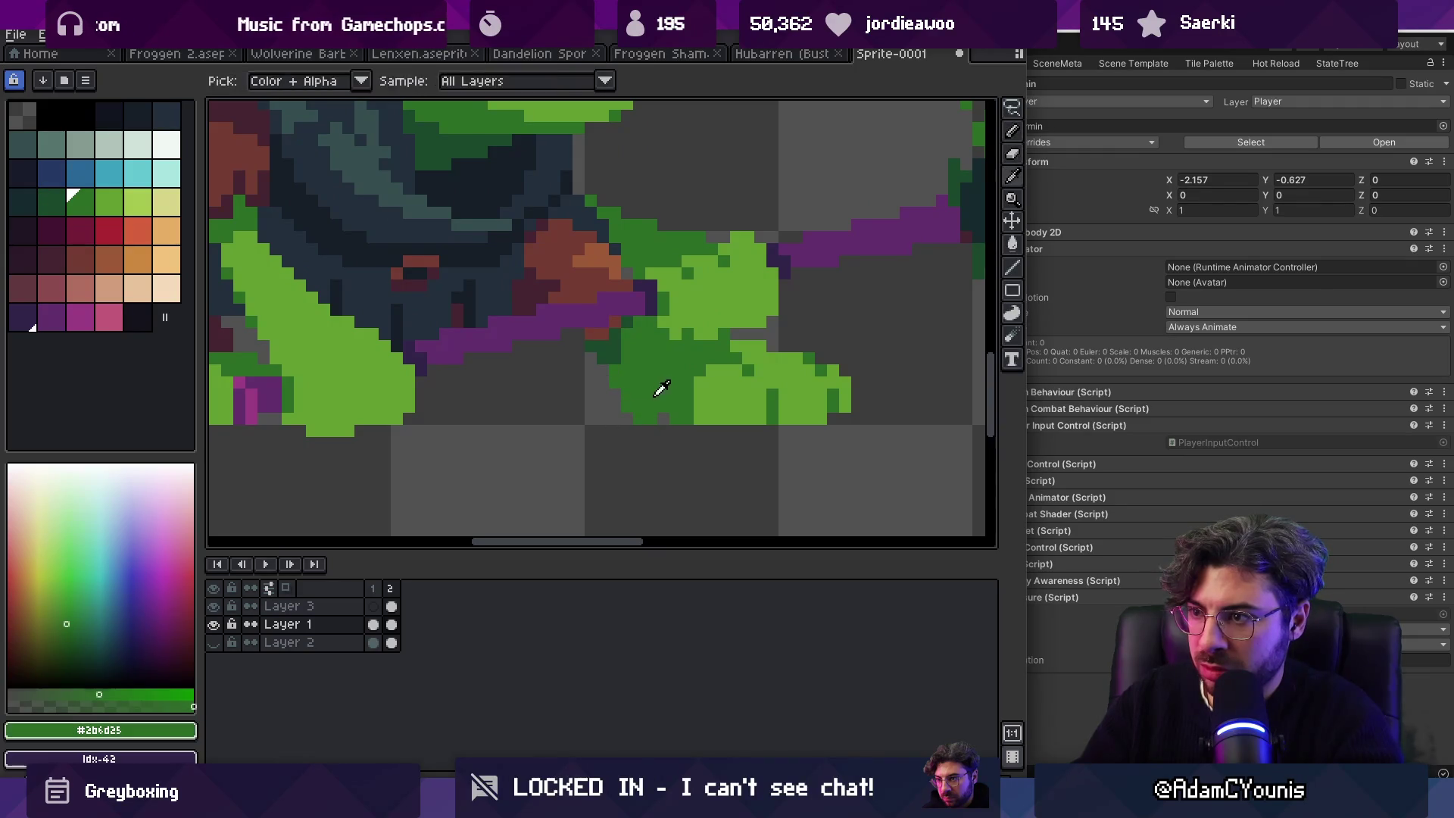
key(e)
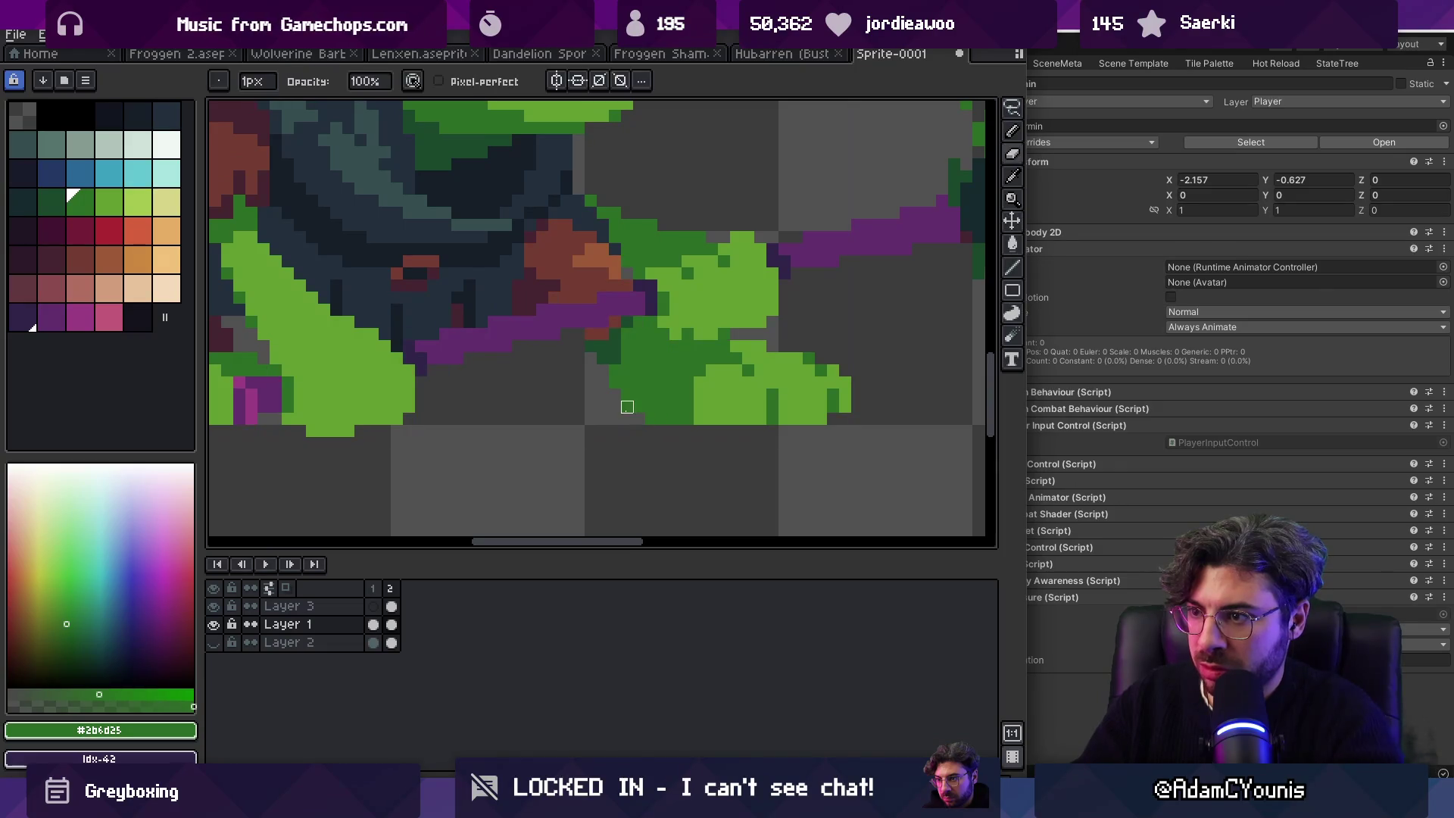
scroll(627, 419, down, 3)
scroll(721, 383, up, 3)
alt+click(705, 379)
key(b)
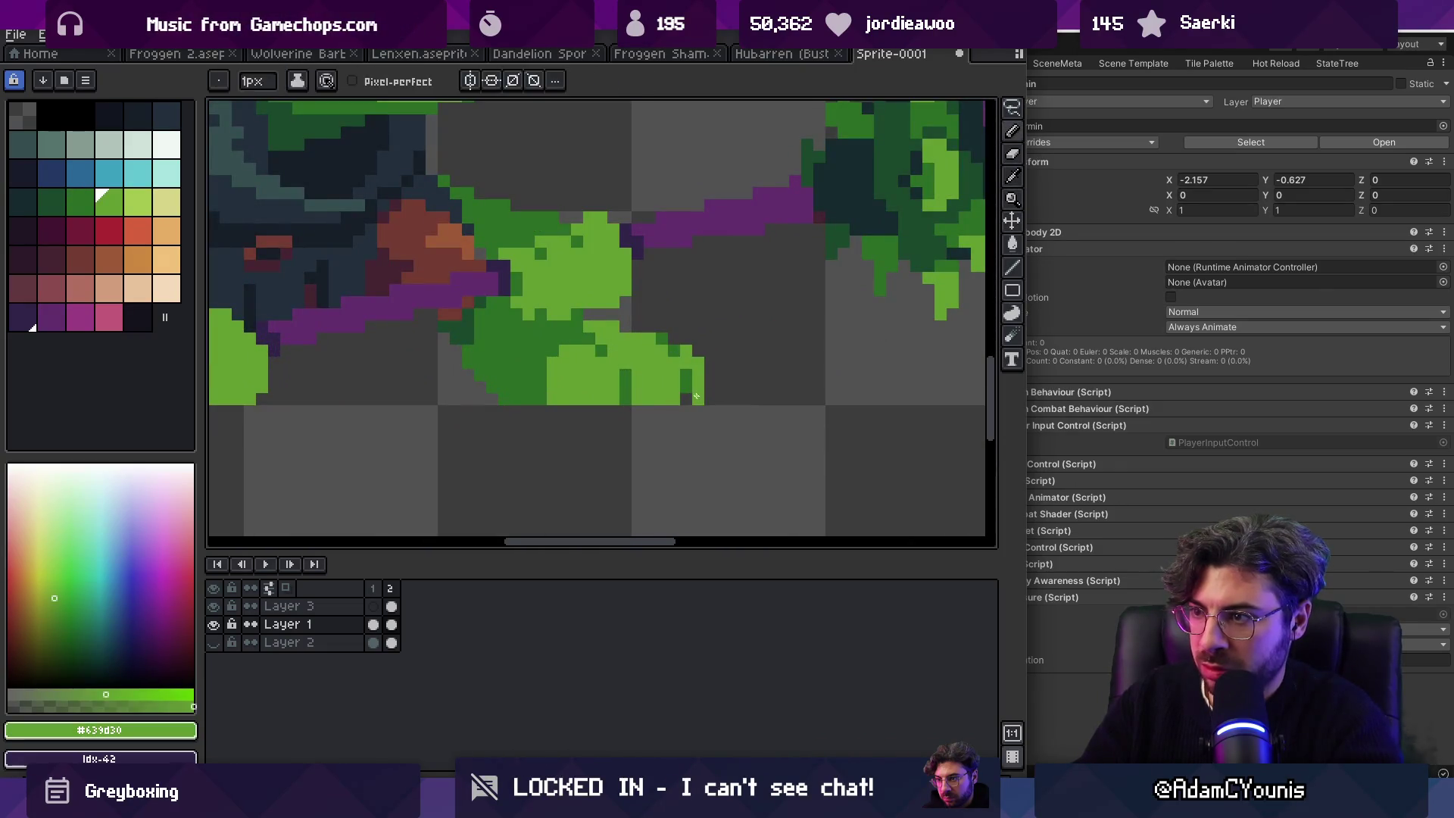
click(687, 398)
key(z)
scroll(619, 365, down, 2)
scroll(659, 249, down, 3)
scroll(688, 298, up, 1)
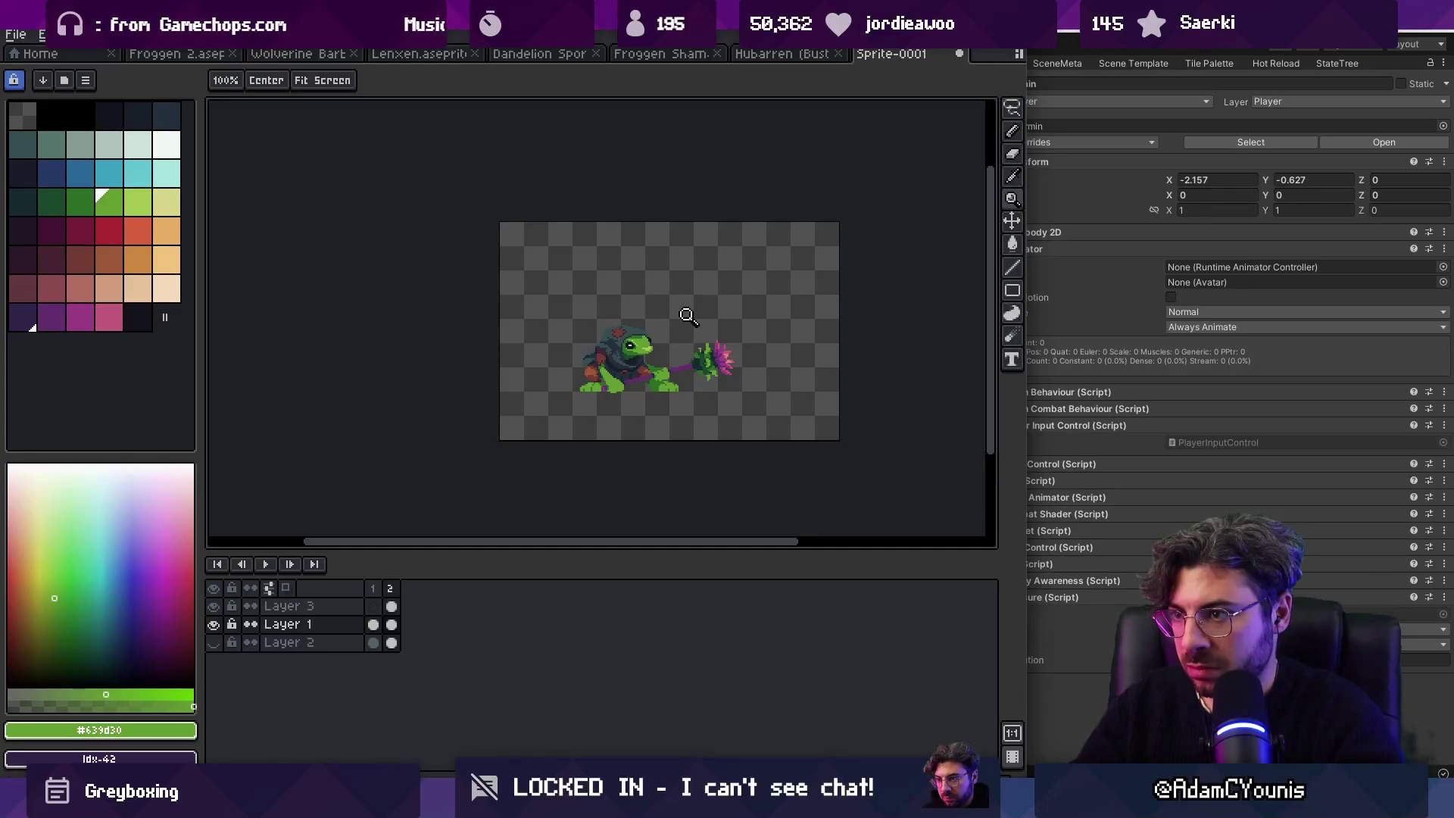
scroll(639, 366, up, 4)
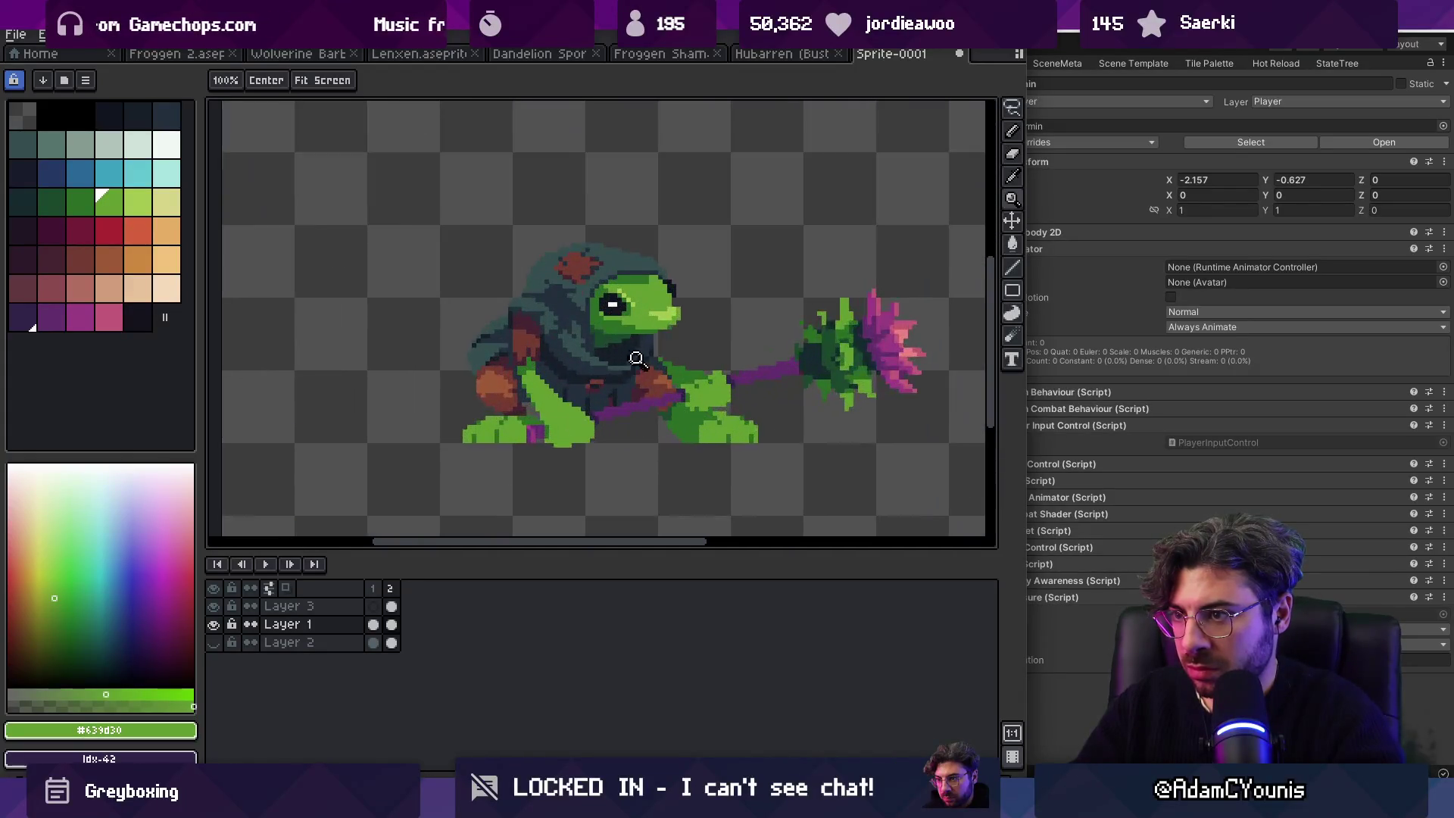
Step: Lasso-select the frog's head and shift it a few pixels to the right
key(m)
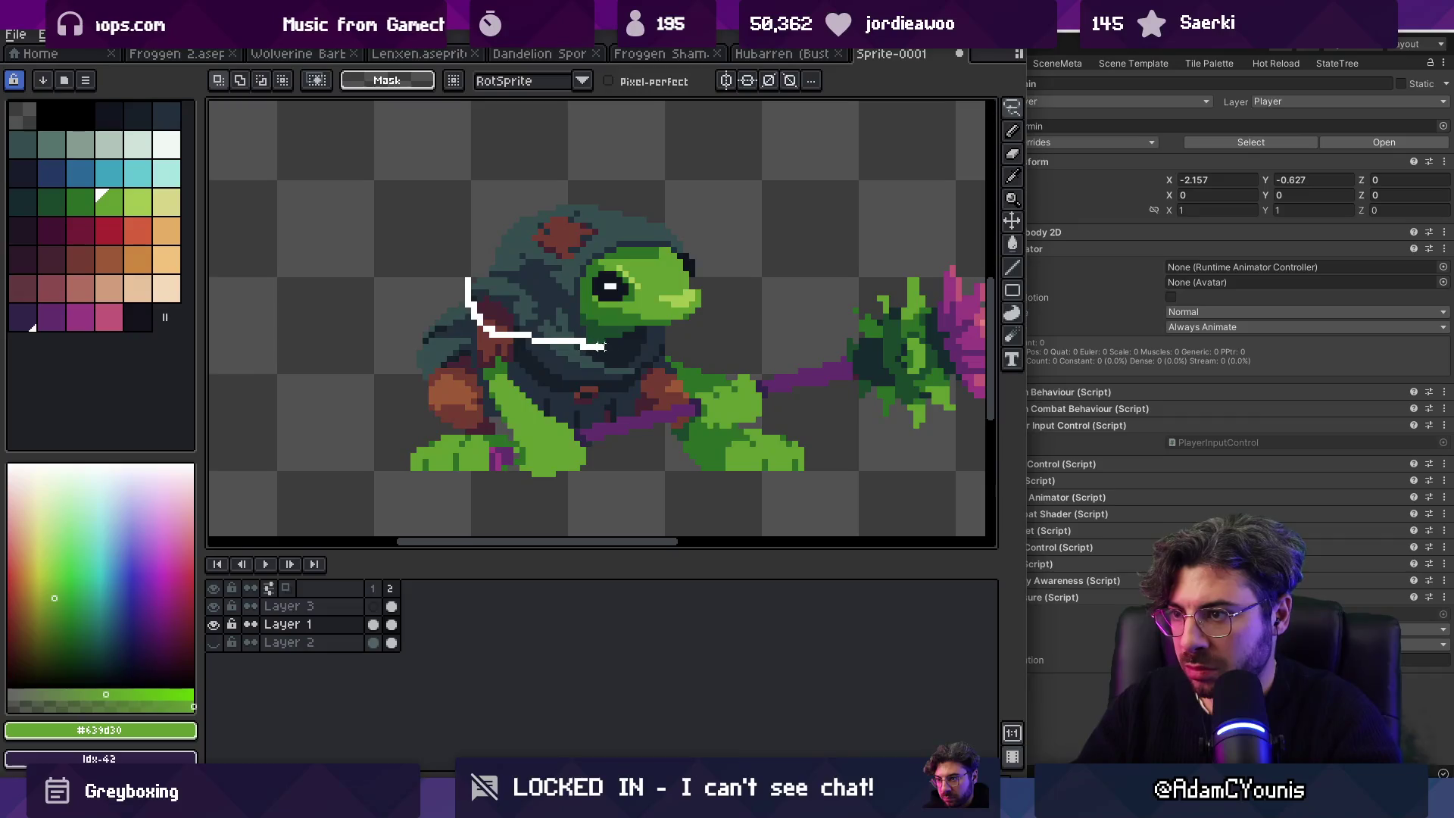
mouse_move(666, 328)
mouse_down()
mouse_move(698, 203)
mouse_move(468, 281)
mouse_up()
drag(652, 301, 666, 301)
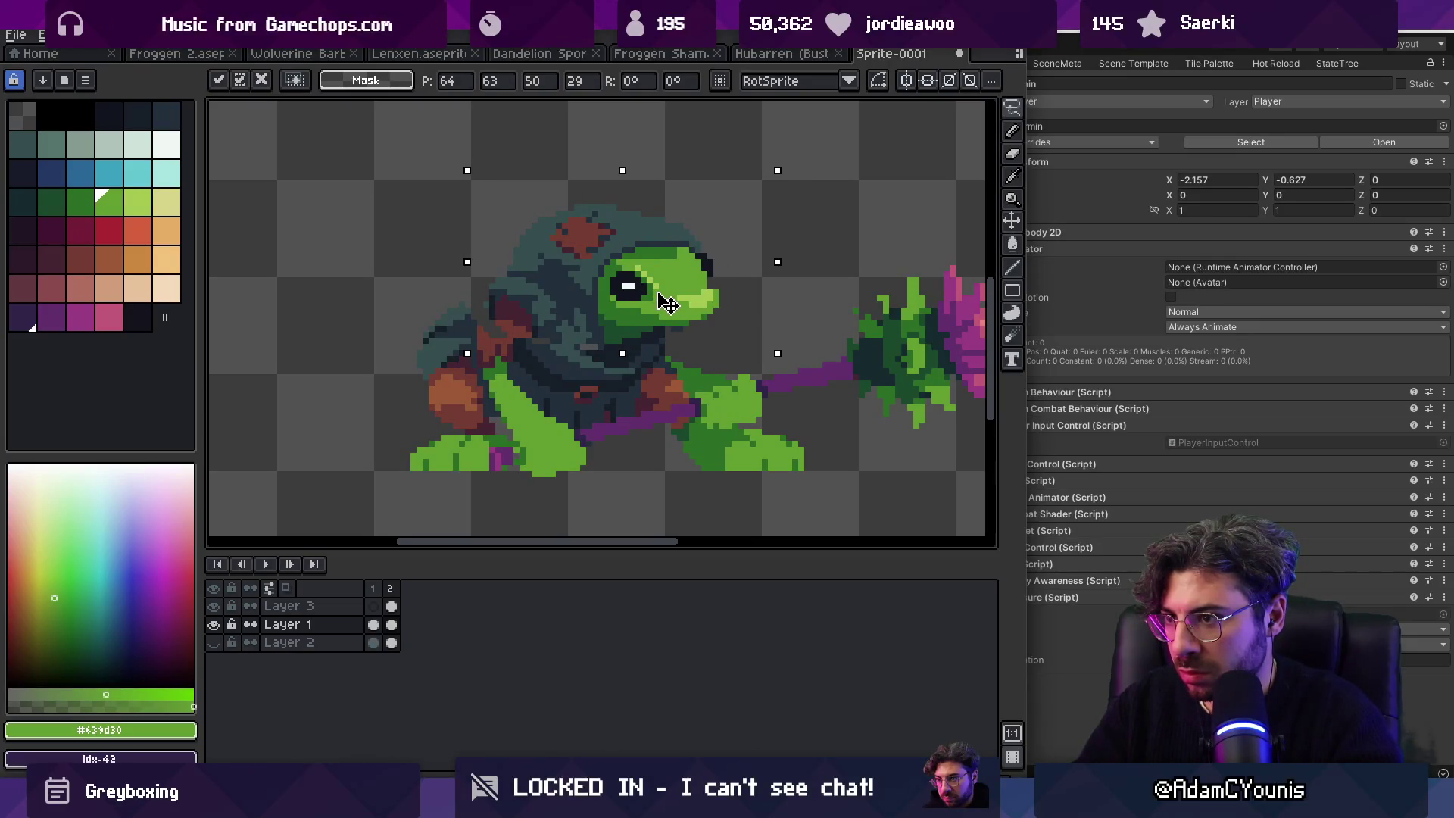
Step: Drop the moved head into place and paint dark maroon pixels along the hood's edge
key(i)
key(b)
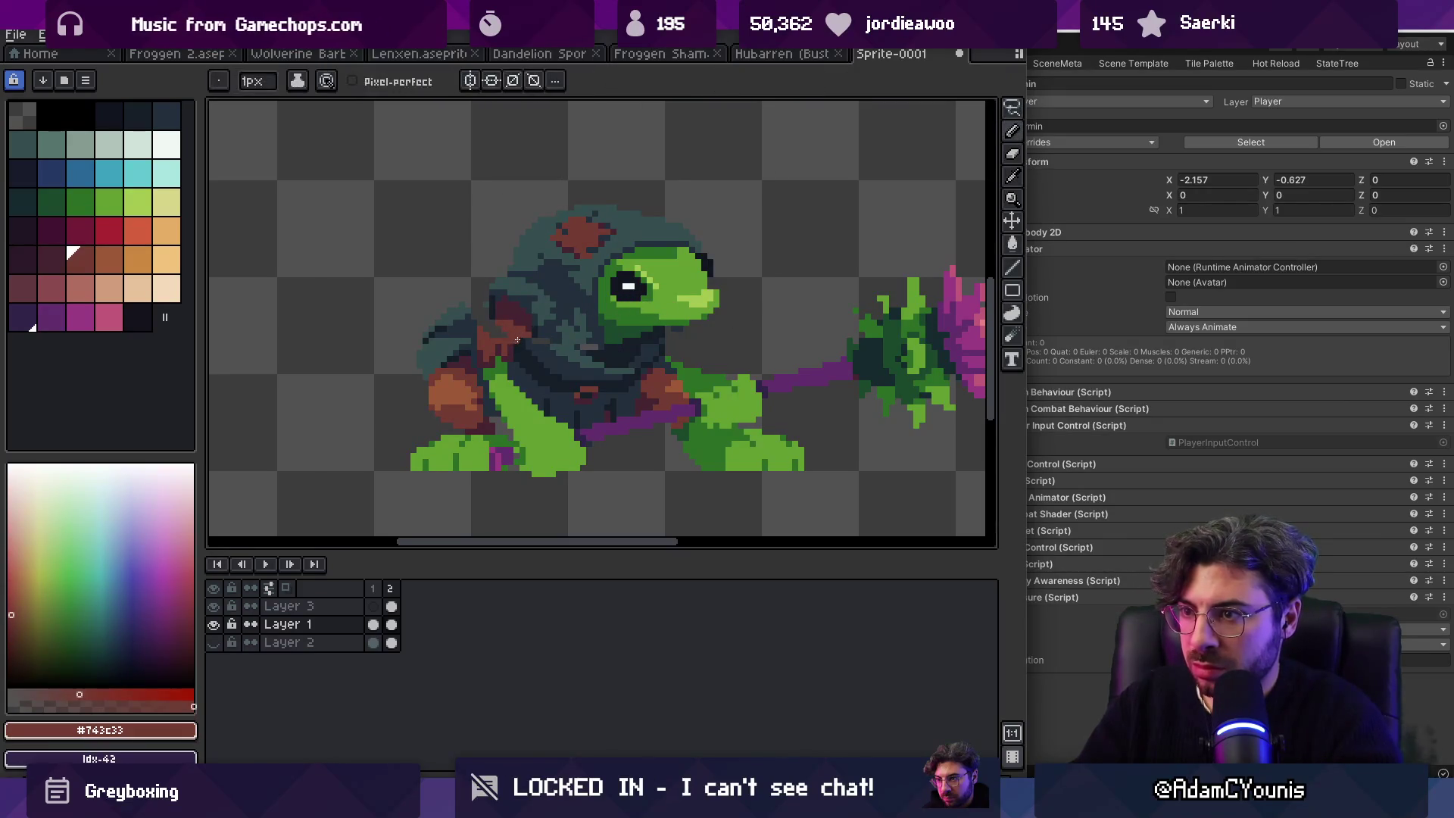
alt+click(477, 312)
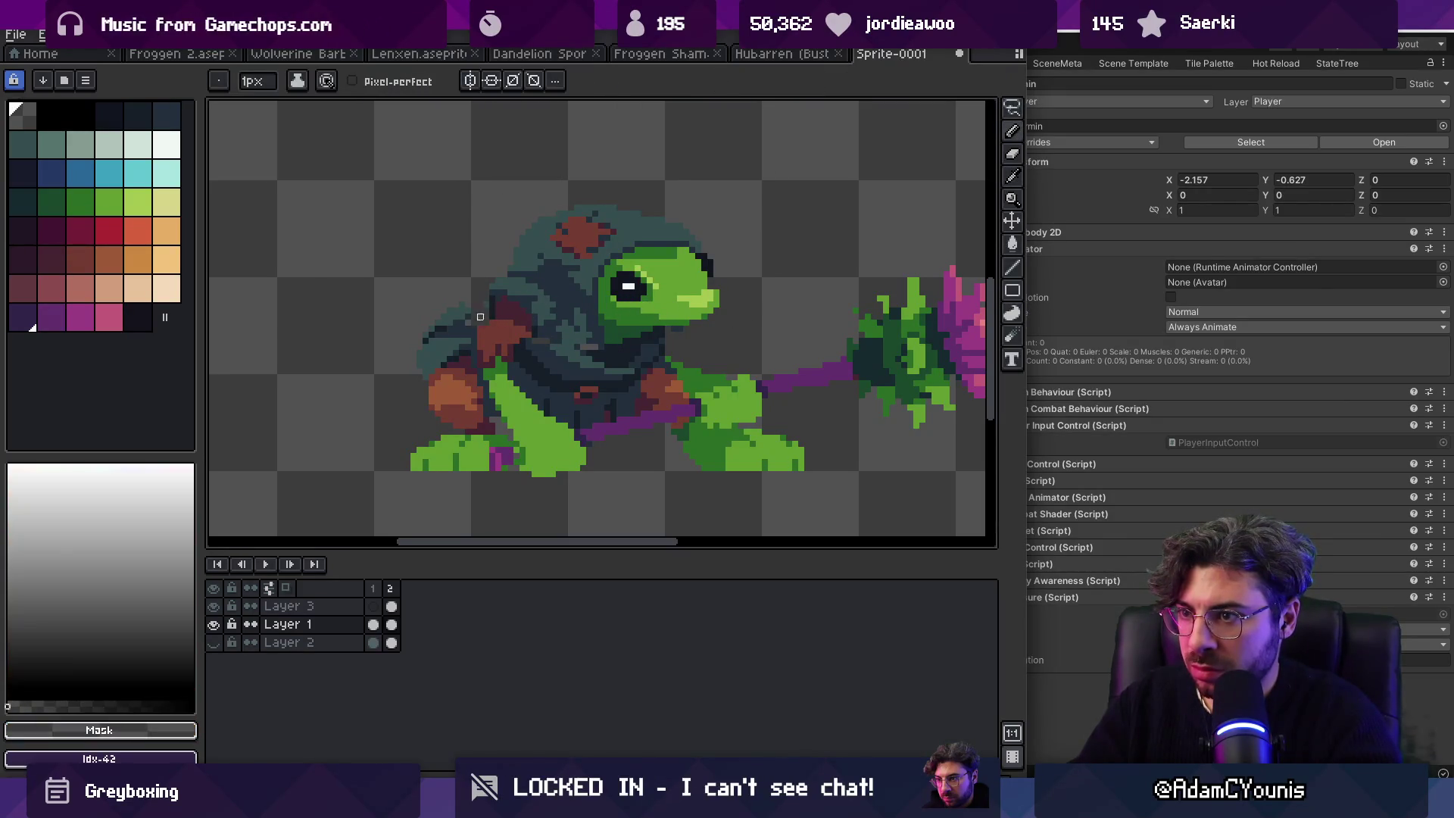
scroll(516, 311, up, 3)
alt+click(564, 314)
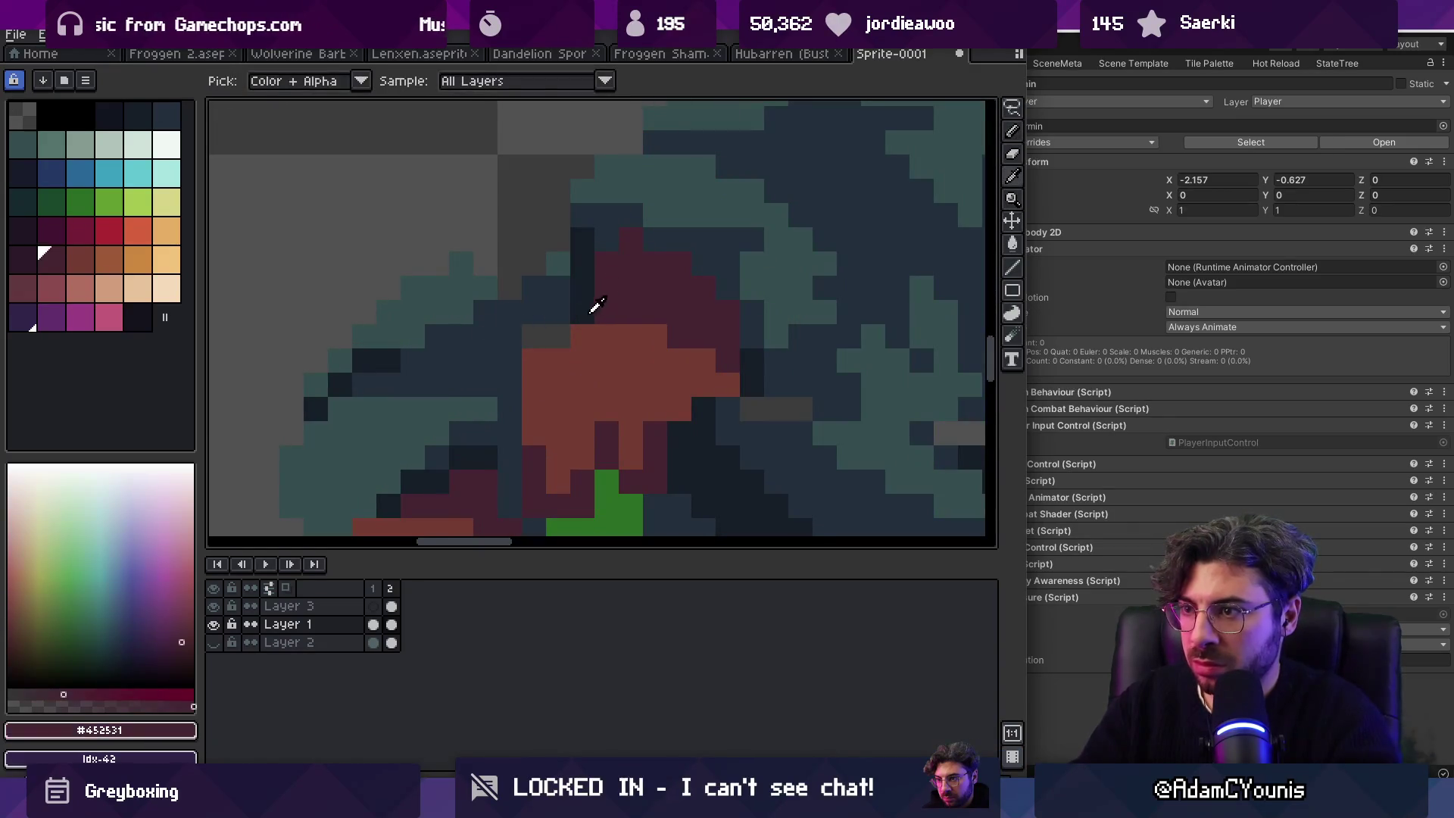
alt+click(602, 310)
click(559, 288)
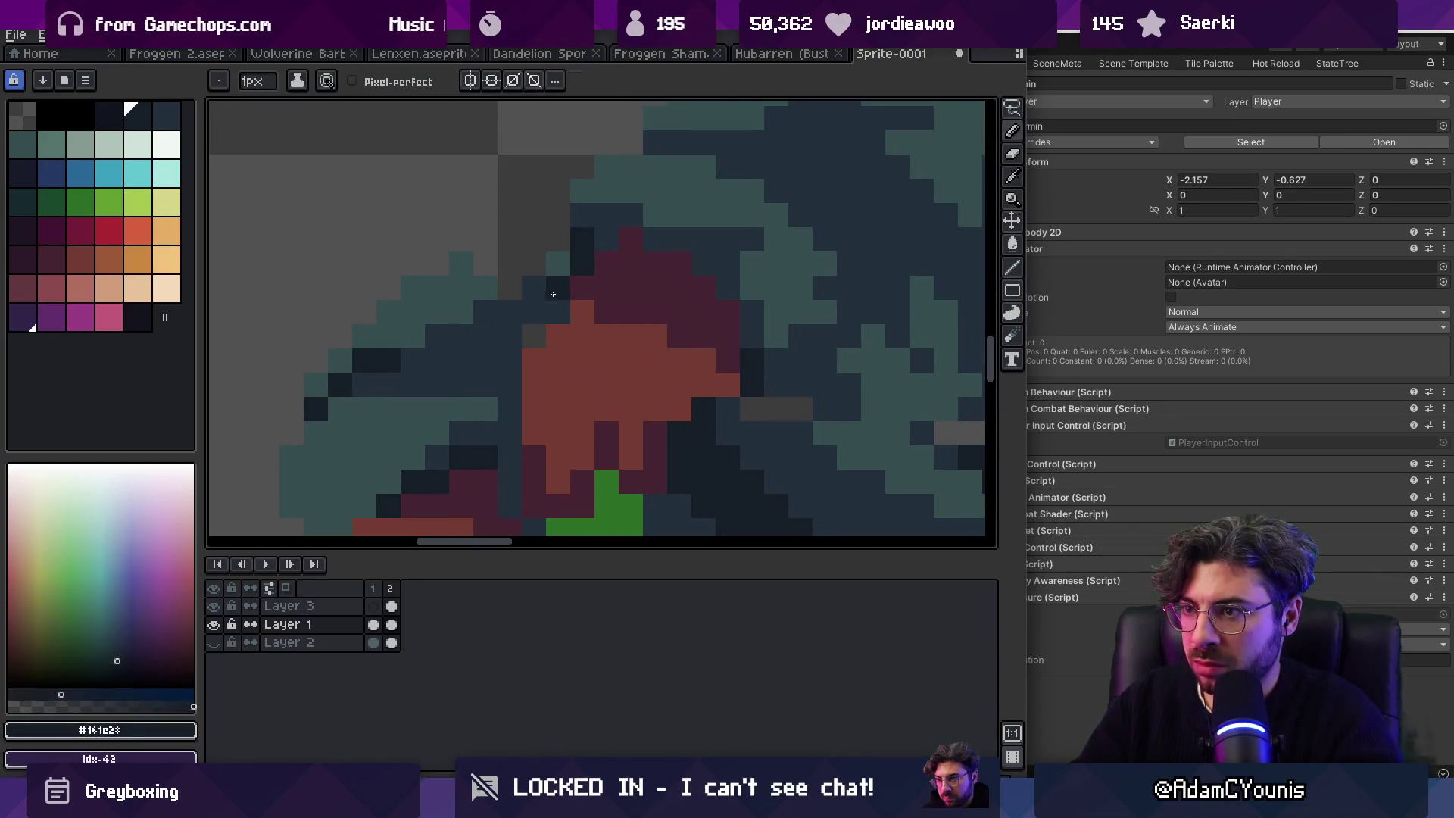
alt+click(544, 342)
alt+click(469, 282)
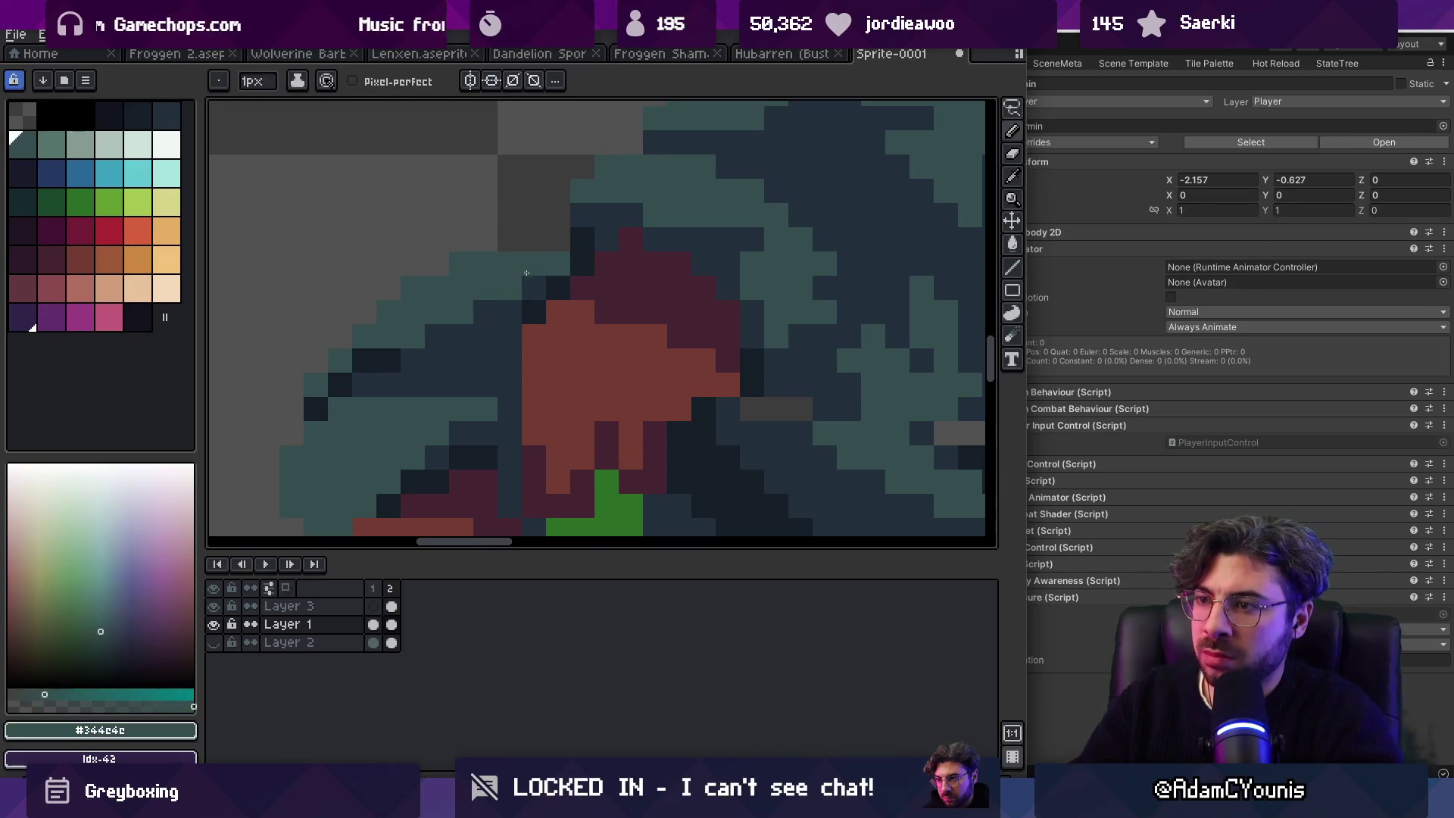
Step: Zoom in on the shoulder and resample its dark maroon colour
key(z)
scroll(494, 278, down, 5)
scroll(493, 277, up, 5)
alt+click(529, 302)
alt+click(581, 295)
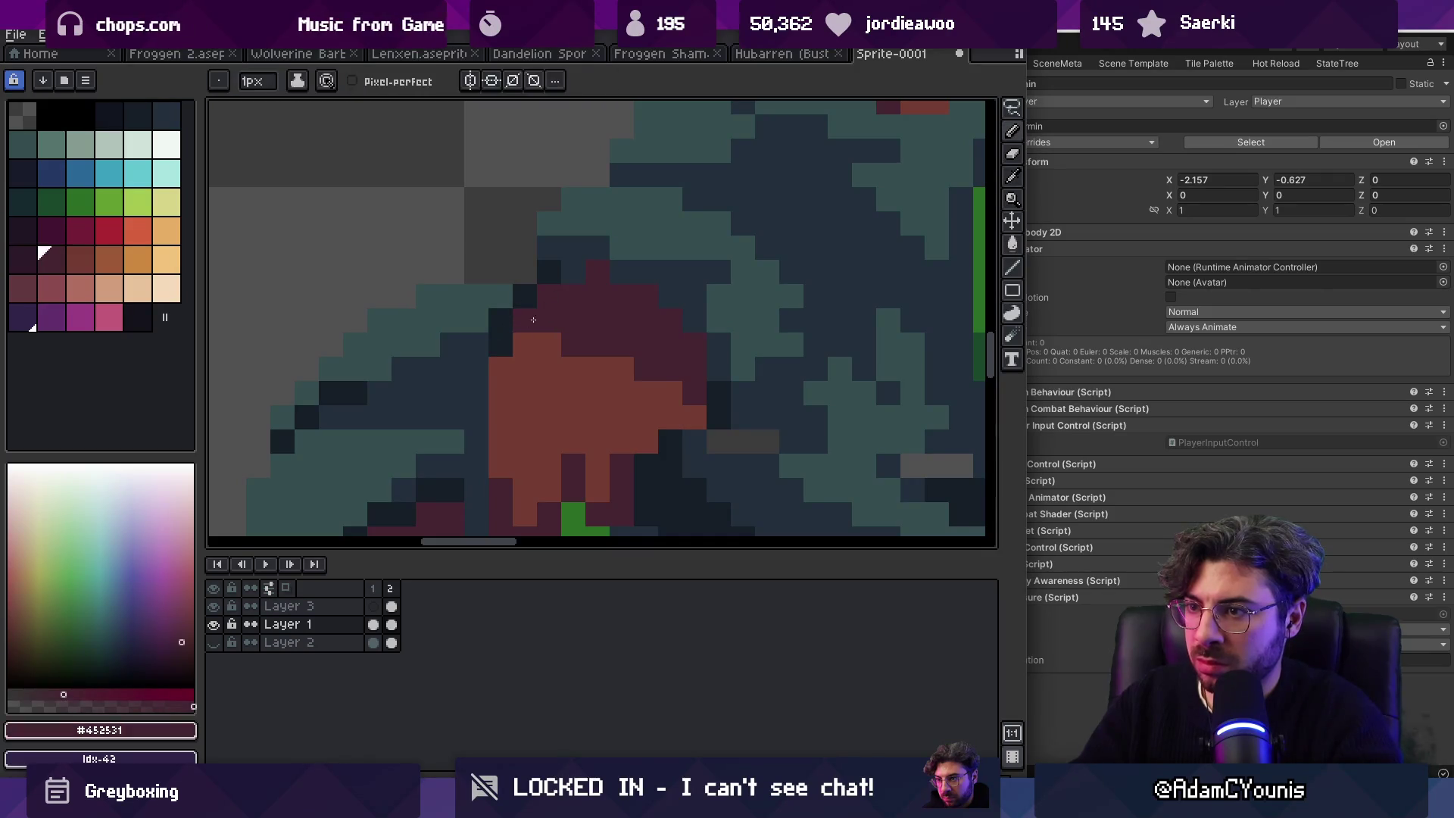
key(z)
scroll(542, 318, down, 5)
scroll(637, 290, up, 3)
scroll(637, 291, up, 3)
Step: Sample the hood's darkest navy, dark blue-grey and teal colours
alt+click(473, 320)
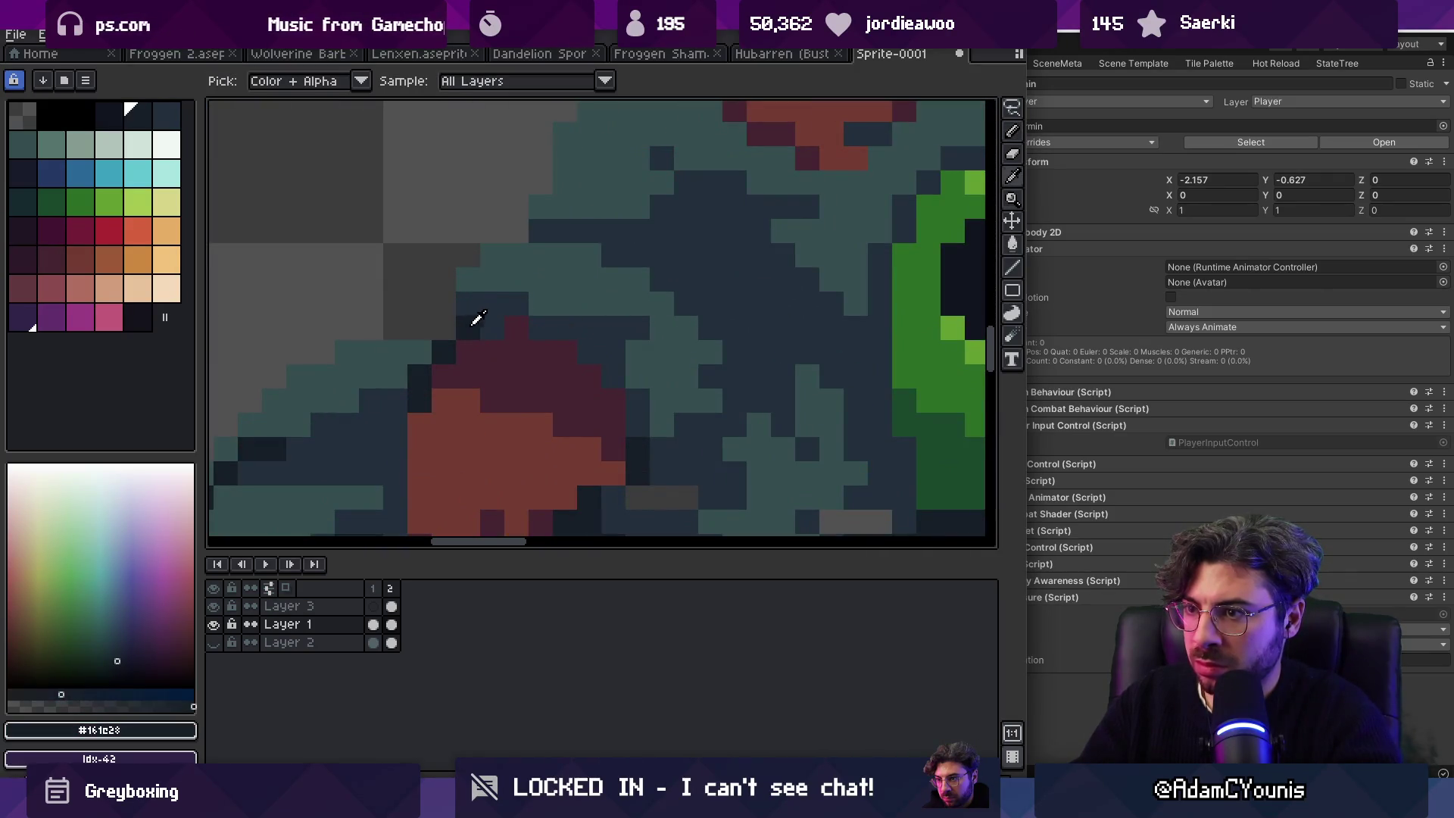
scroll(561, 303, down, 5)
scroll(530, 289, up, 5)
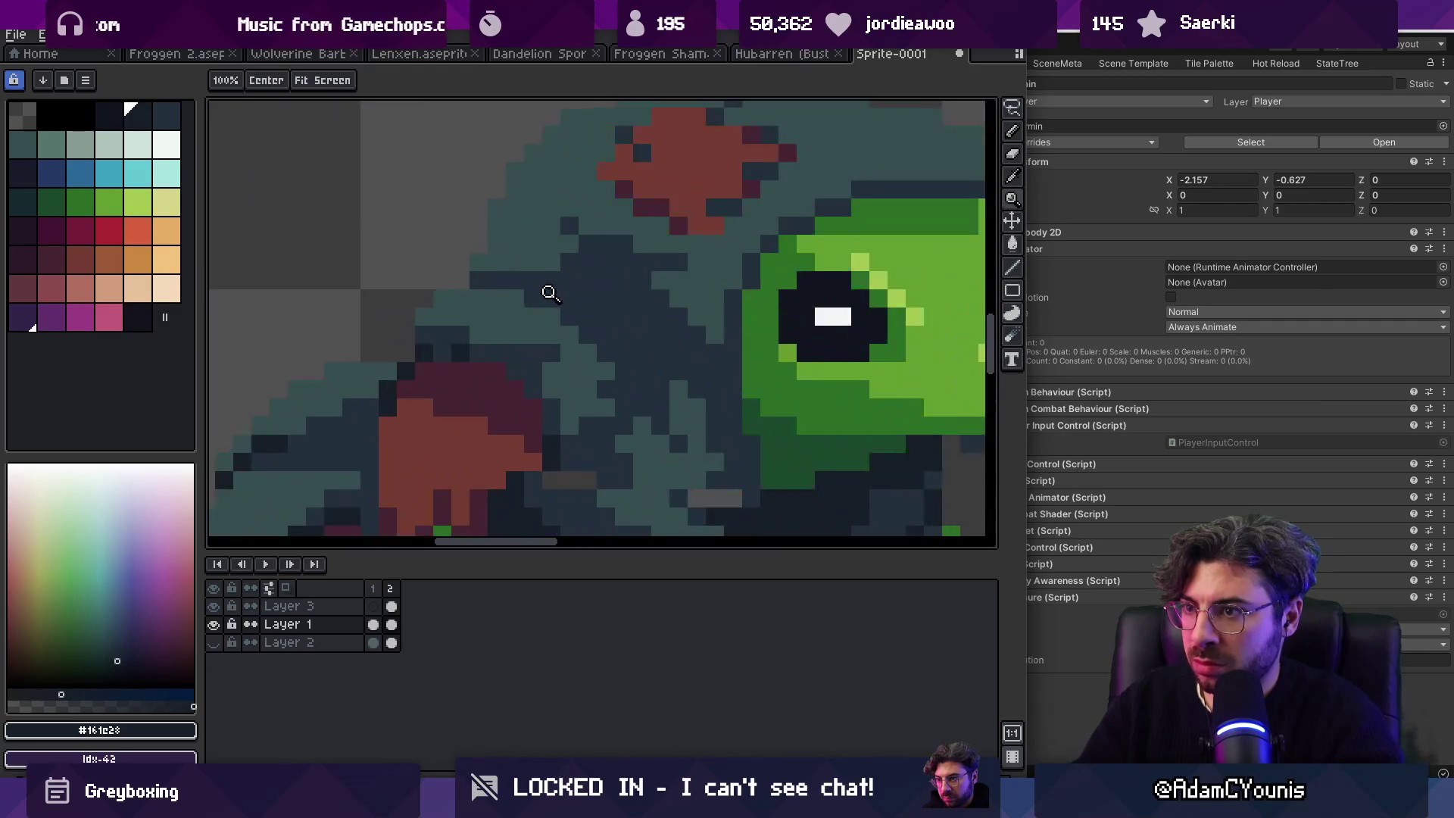
scroll(484, 315, down, 5)
scroll(547, 299, up, 3)
scroll(547, 299, up, 1)
alt+click(460, 300)
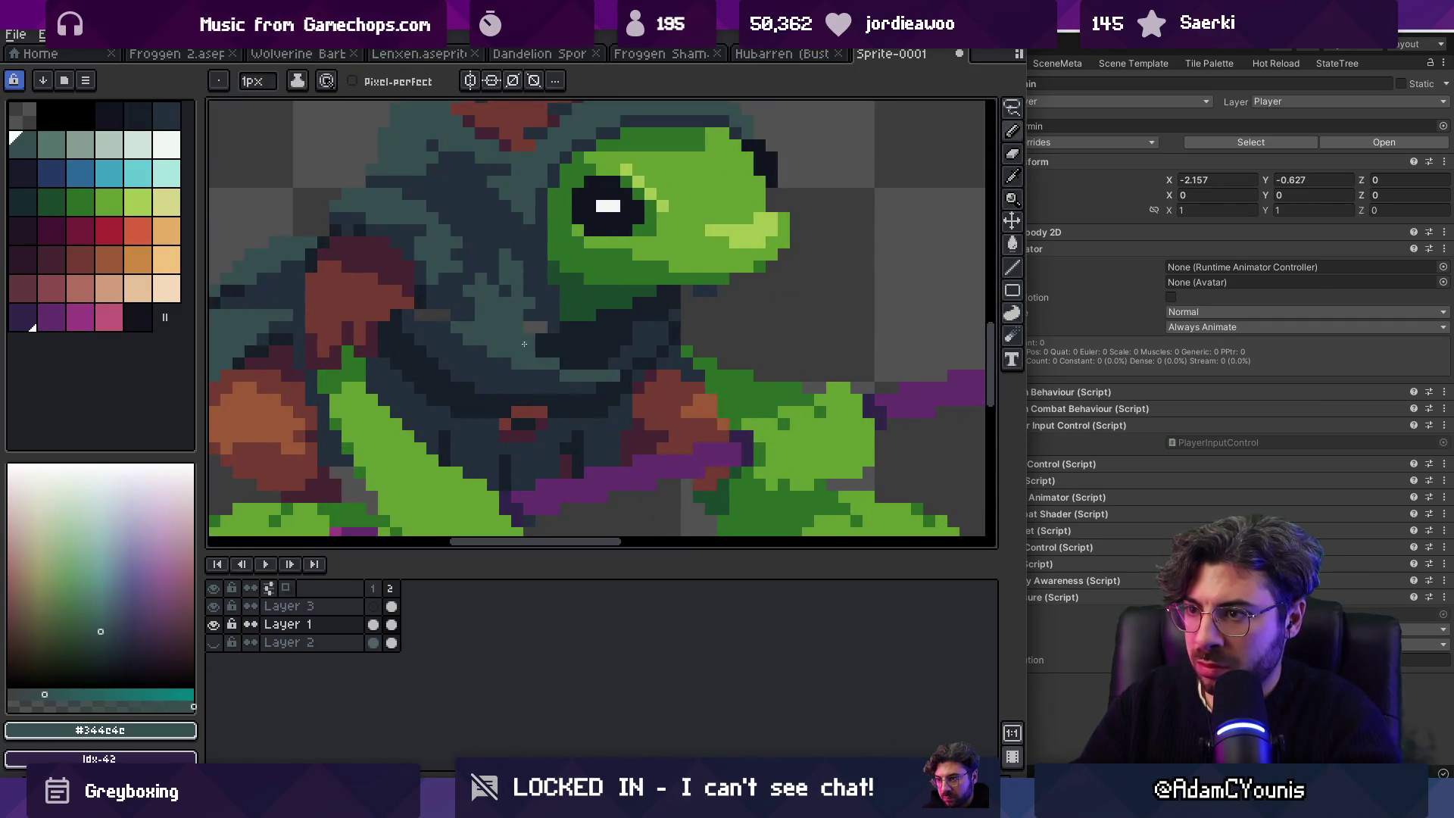
alt+click(412, 321)
alt+click(509, 324)
key(z)
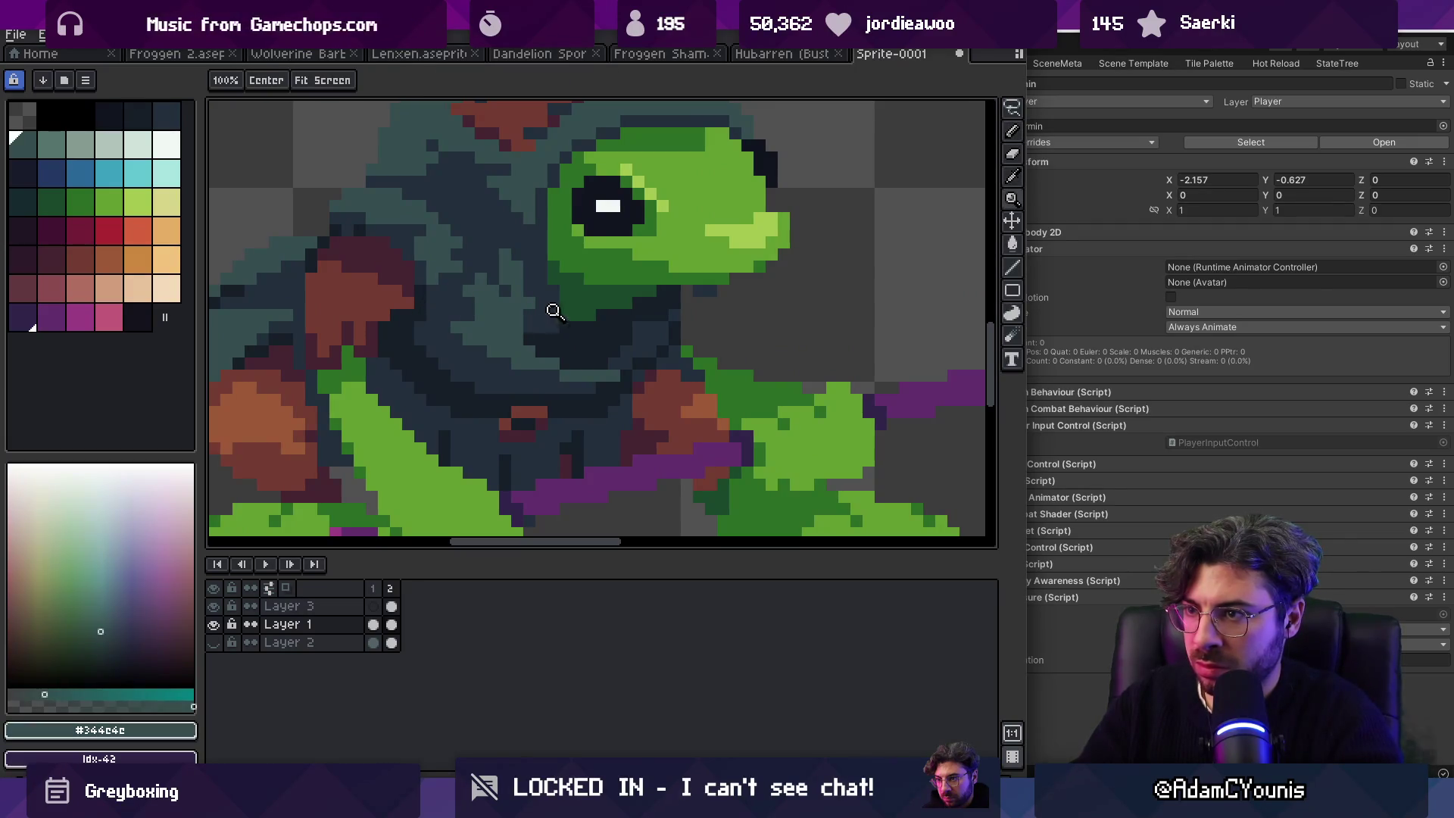
scroll(560, 307, down, 4)
scroll(590, 305, up, 1)
scroll(557, 318, up, 2)
key(b)
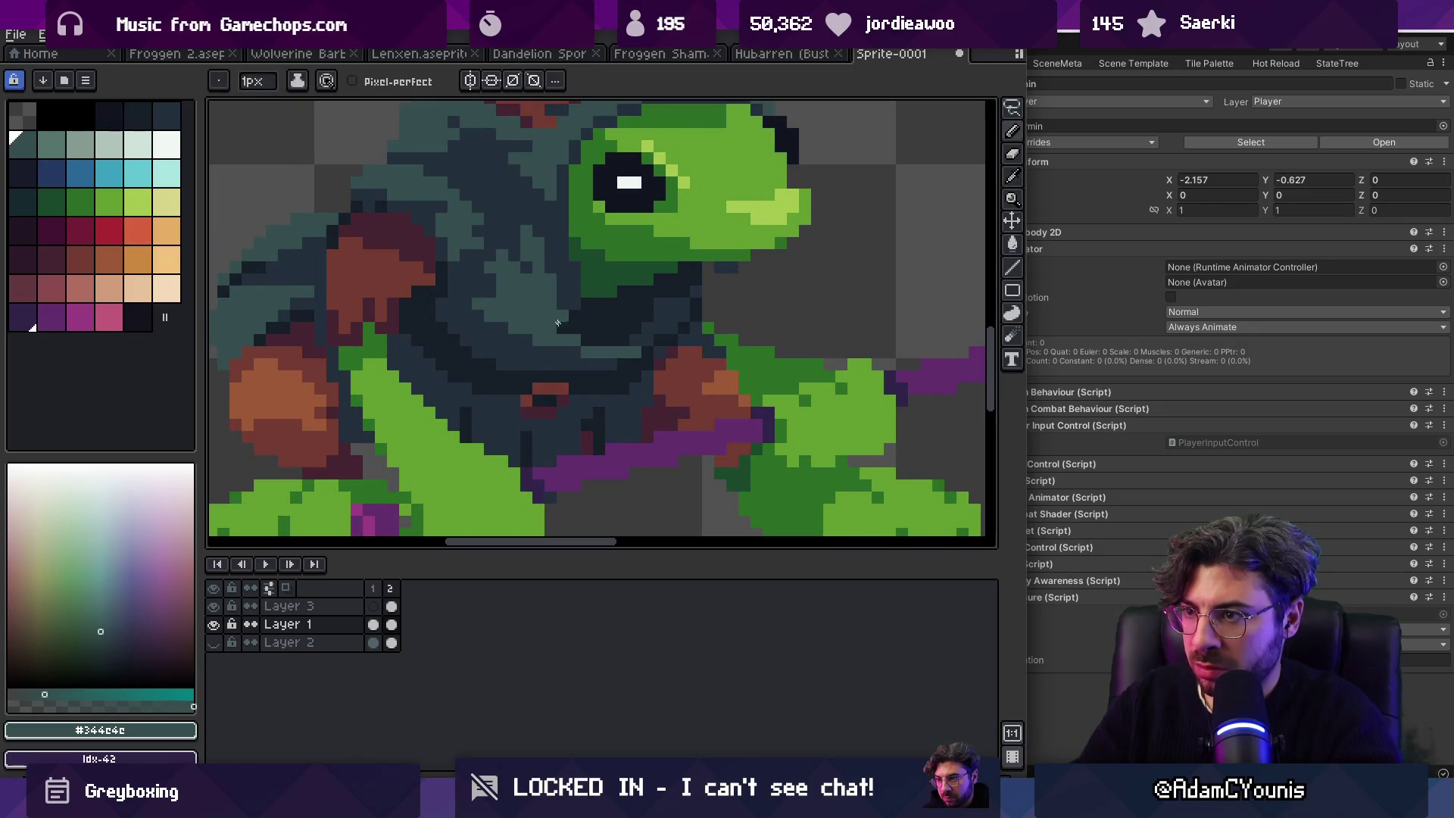
Step: Paint darker blue-grey and navy shading pixels across the cloak's chest
alt+click(575, 334)
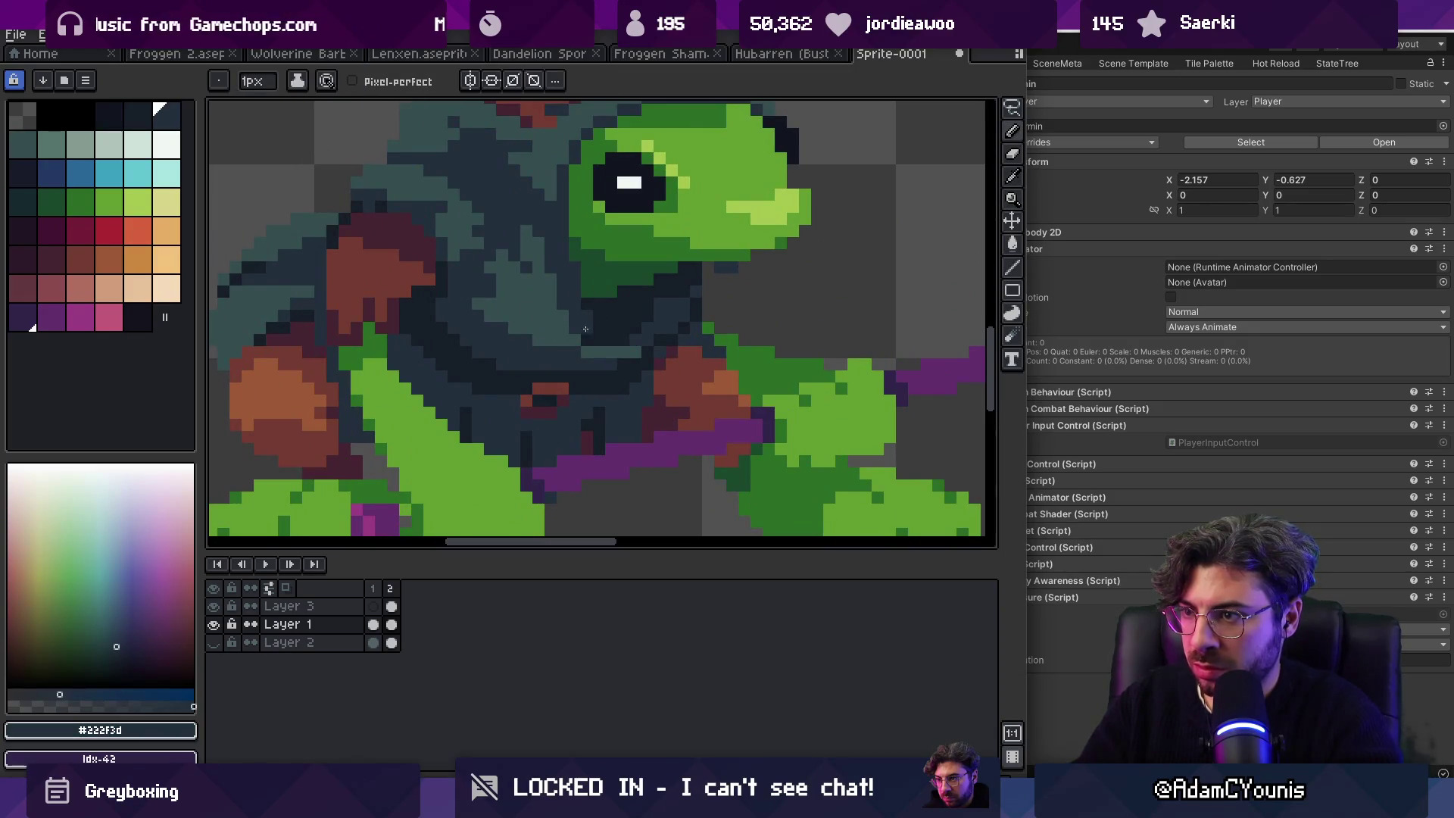
alt+click(593, 311)
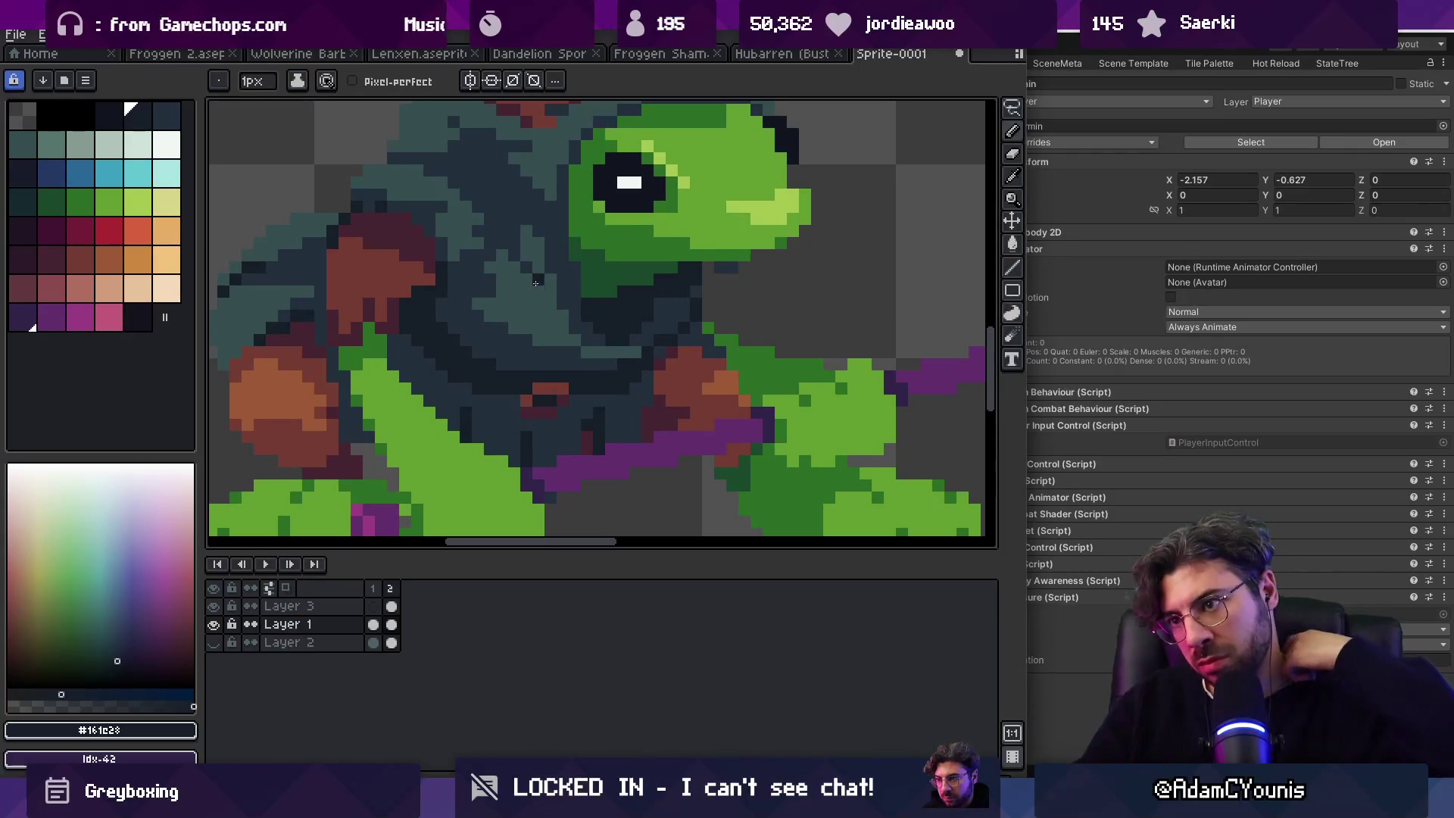
key(z)
scroll(522, 250, down, 5)
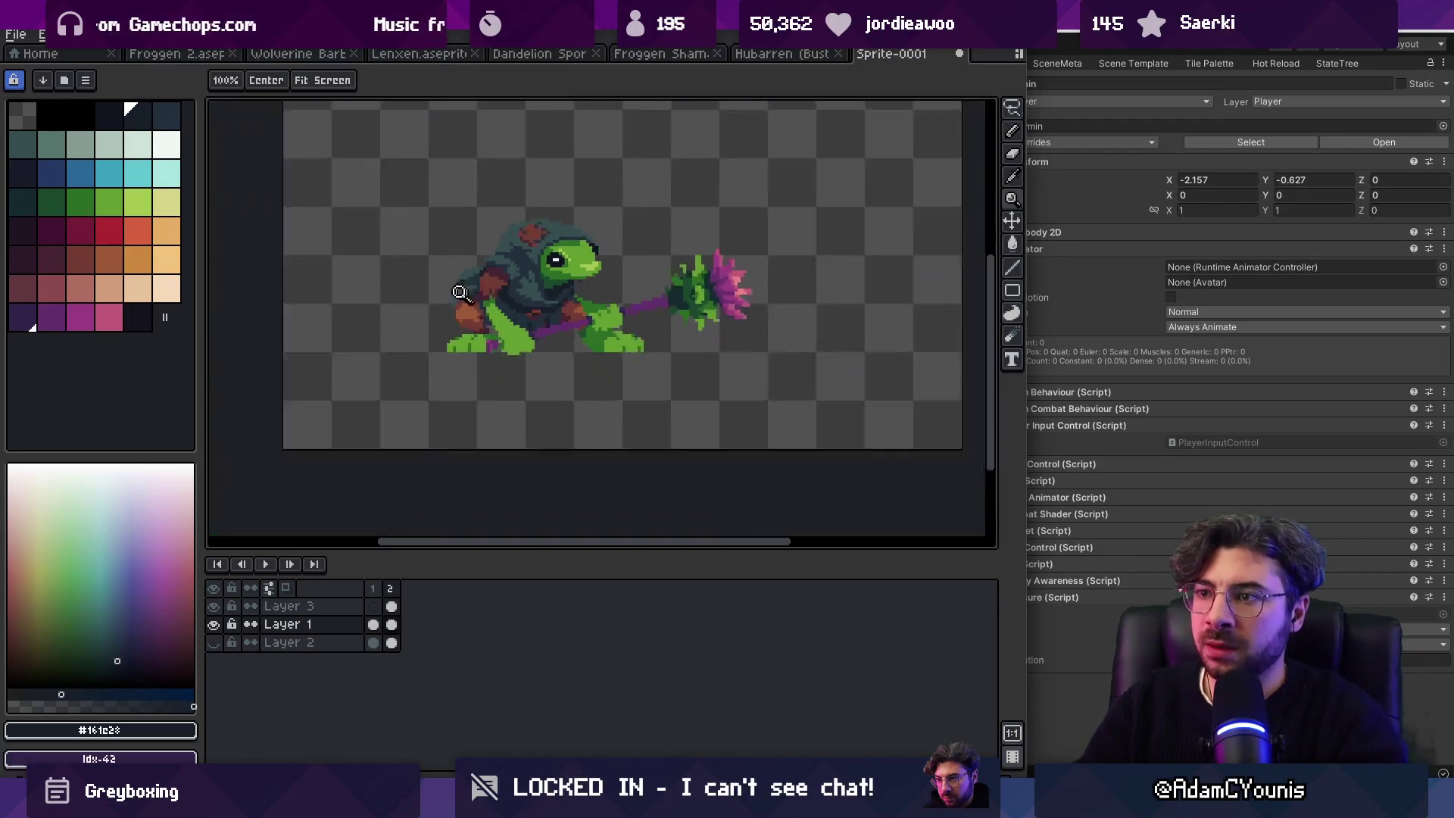
scroll(536, 327, up, 6)
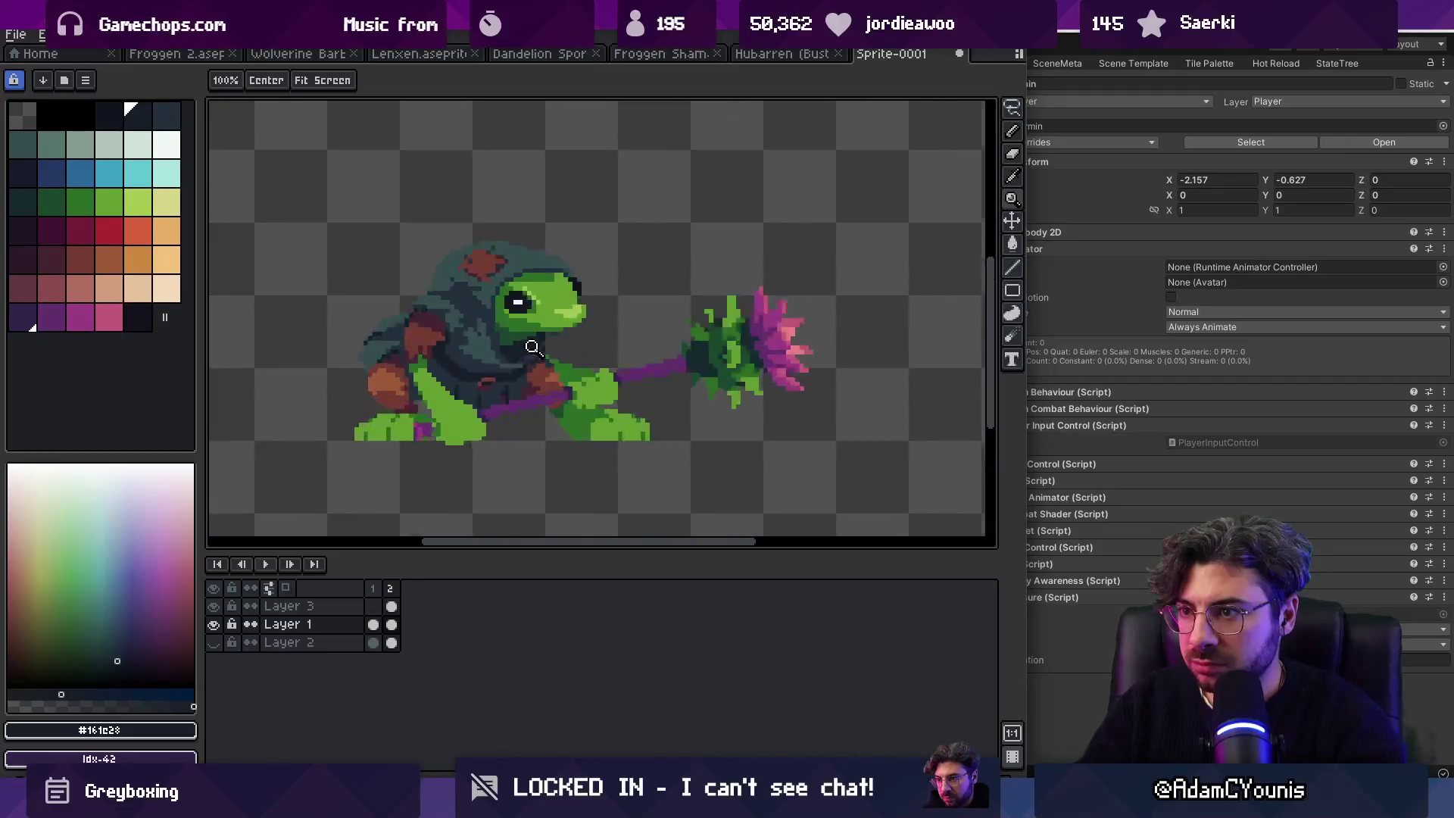
key(b)
alt+click(484, 347)
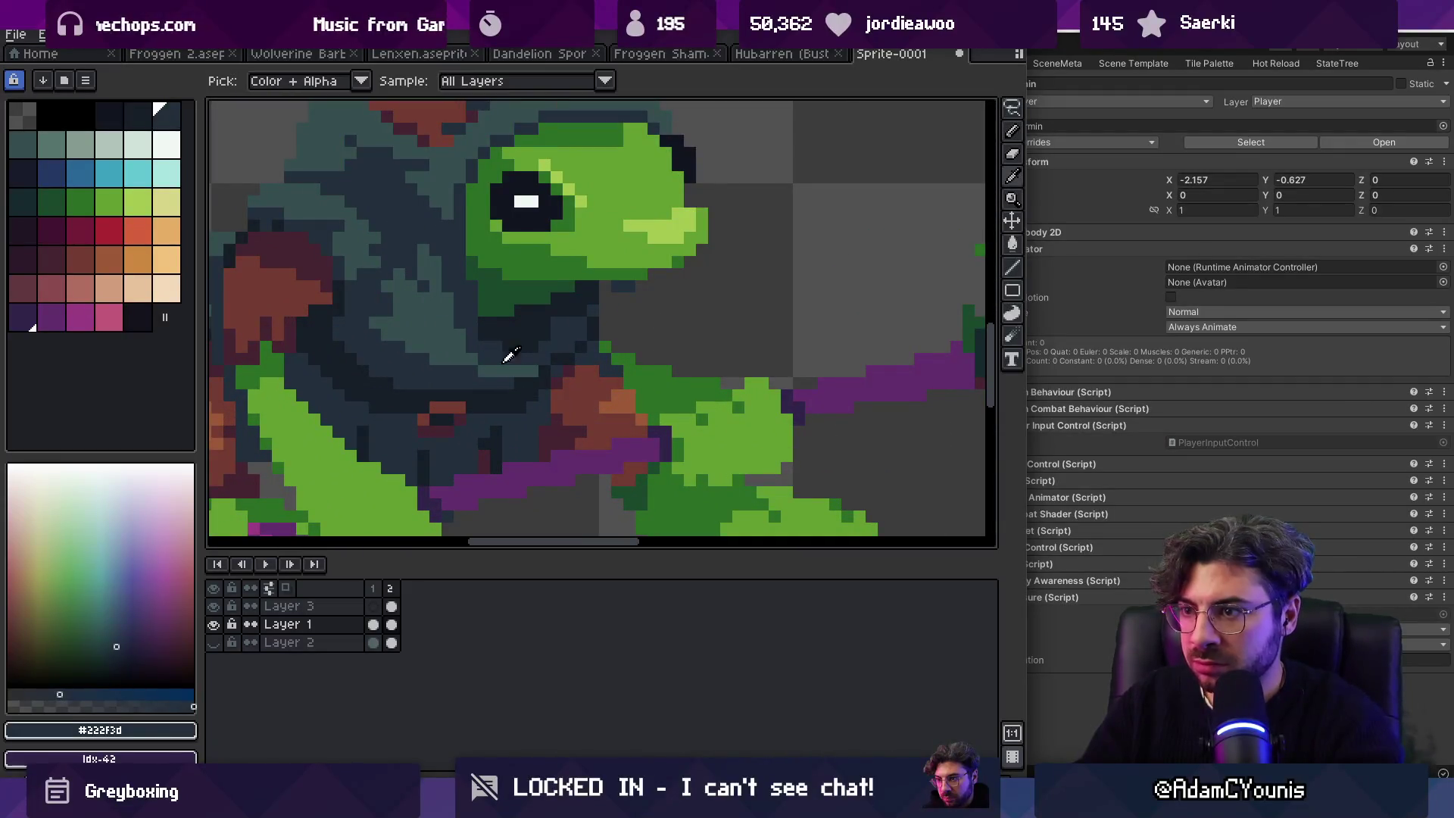
alt+click(472, 354)
alt+click(485, 364)
key(z)
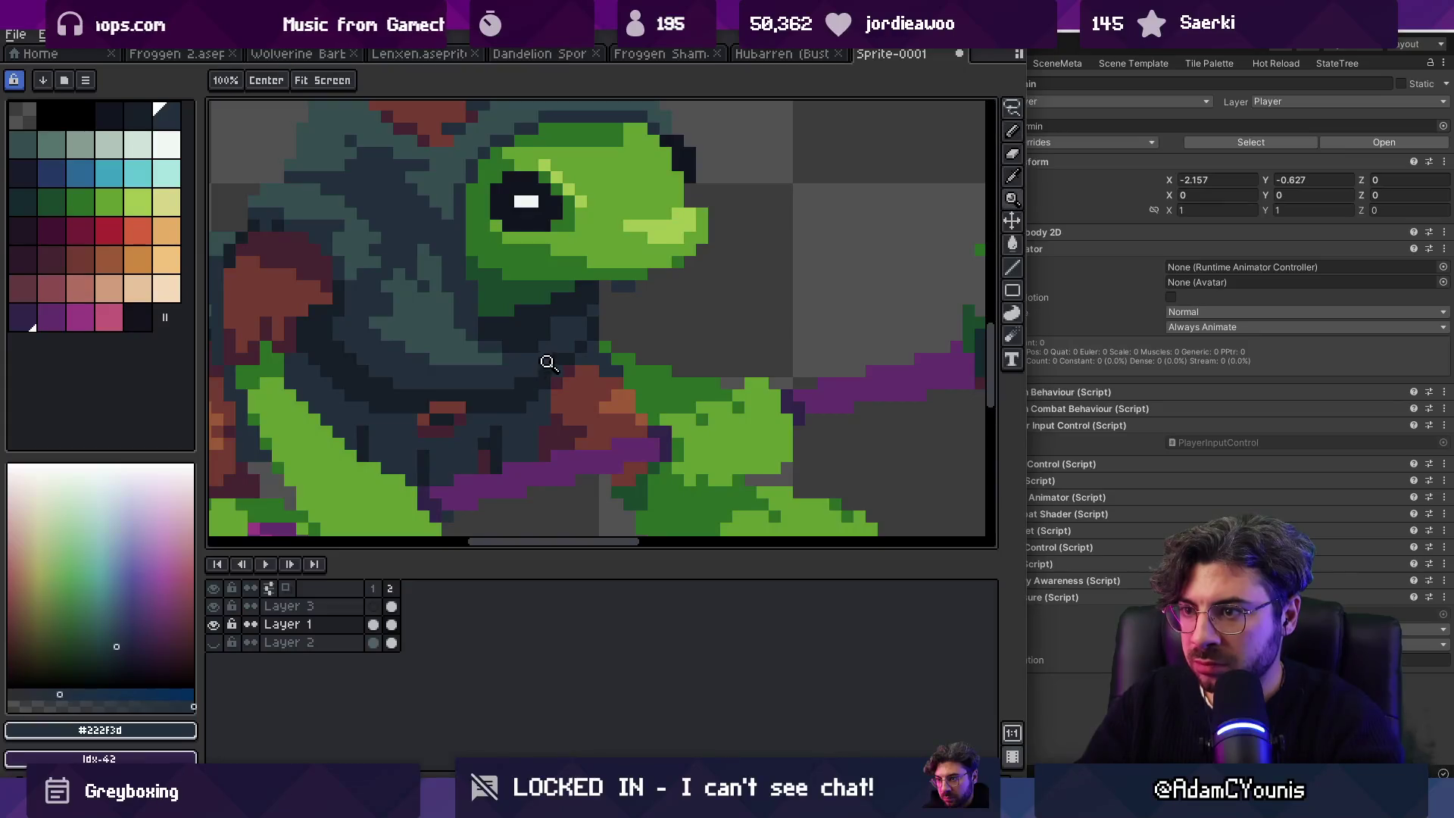
scroll(511, 305, down, 6)
click(580, 319)
scroll(568, 315, up, 4)
key(b)
alt+click(589, 412)
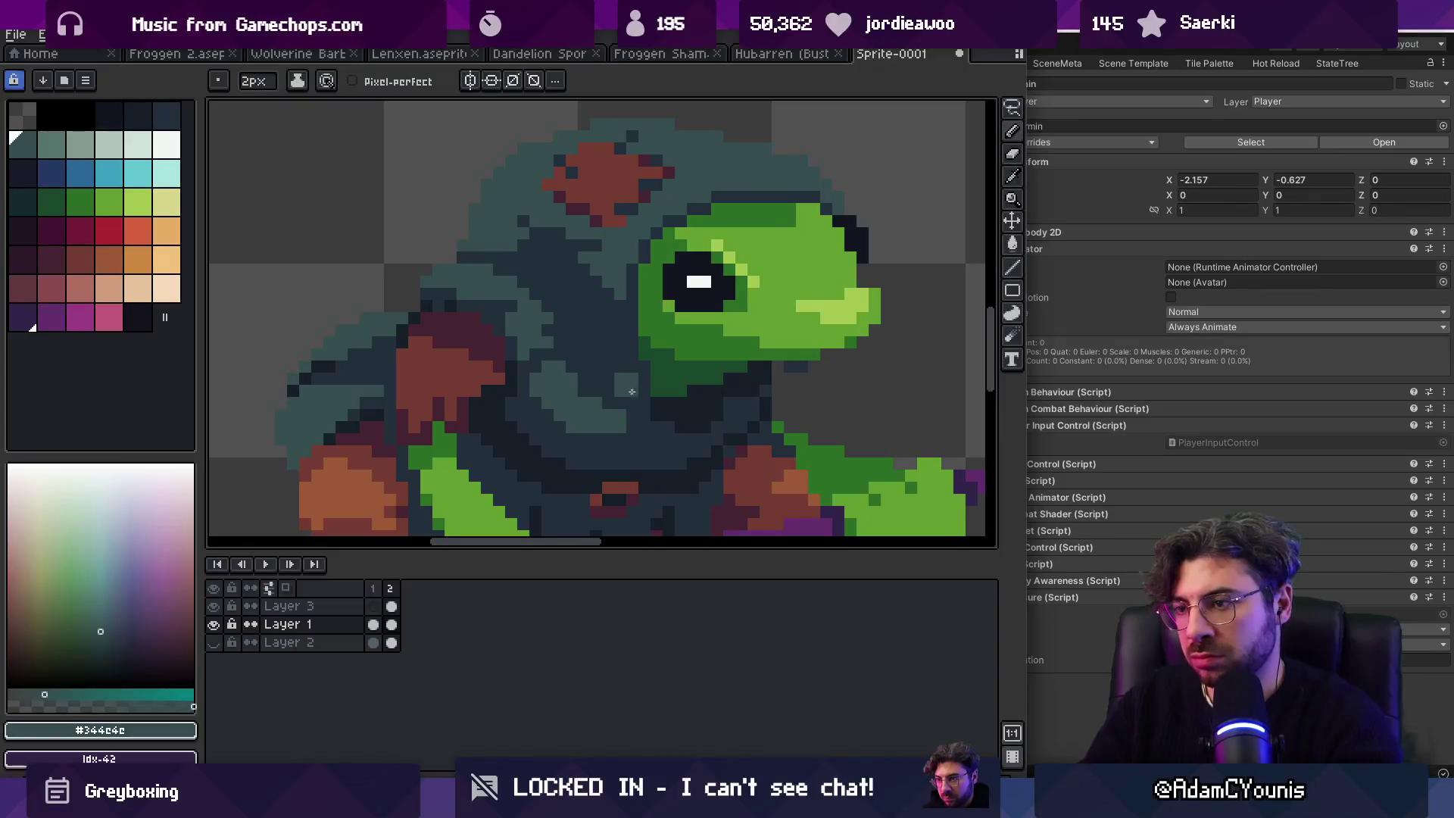
alt+click(590, 415)
alt+click(568, 409)
alt+click(552, 412)
click(572, 417)
alt+click(556, 400)
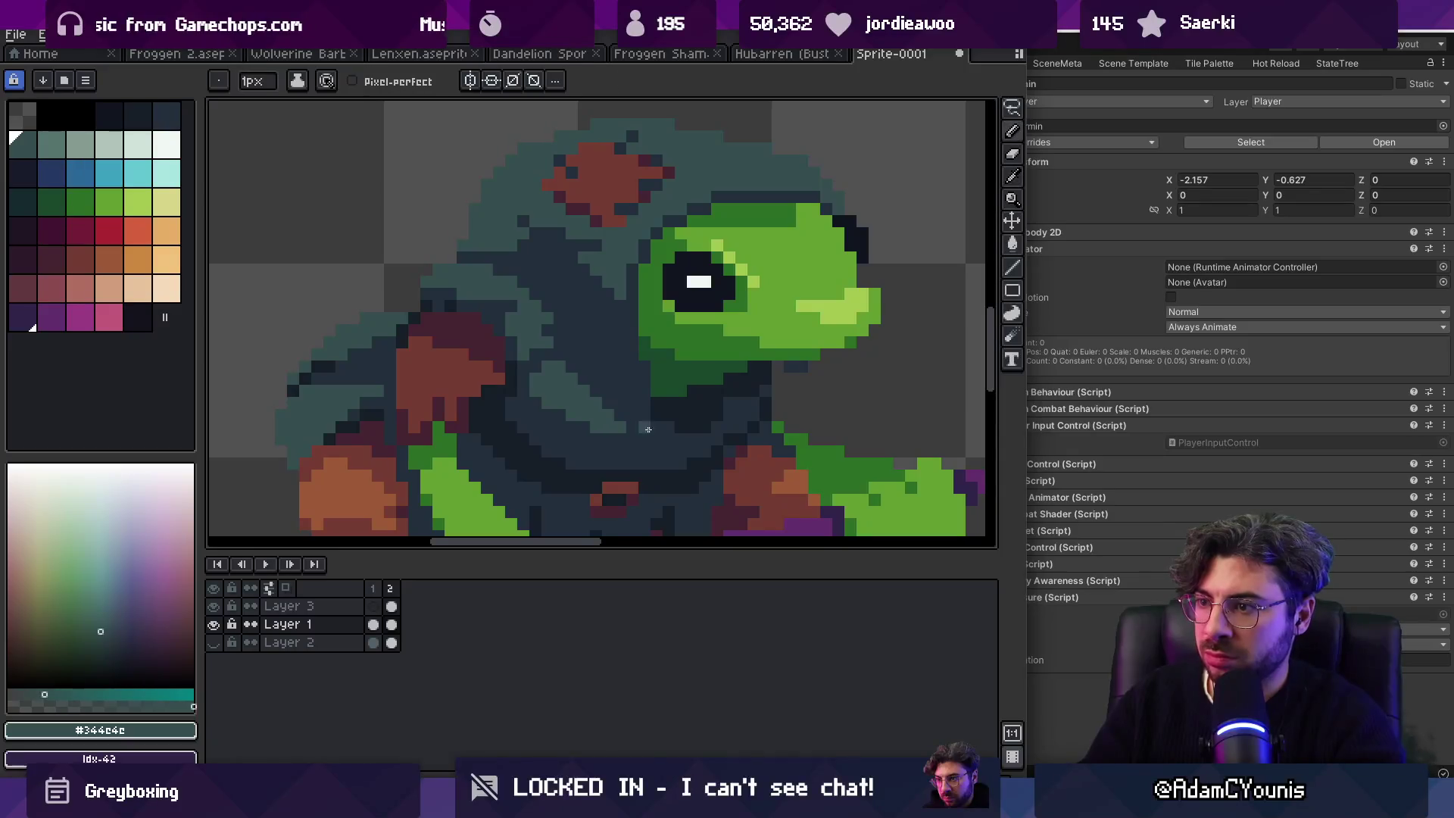
Step: Zoom out to review and sample cloak colours #222f3d, #344c4c and the near-black shadow
key(z)
scroll(624, 332, down, 5)
scroll(675, 364, down, 1)
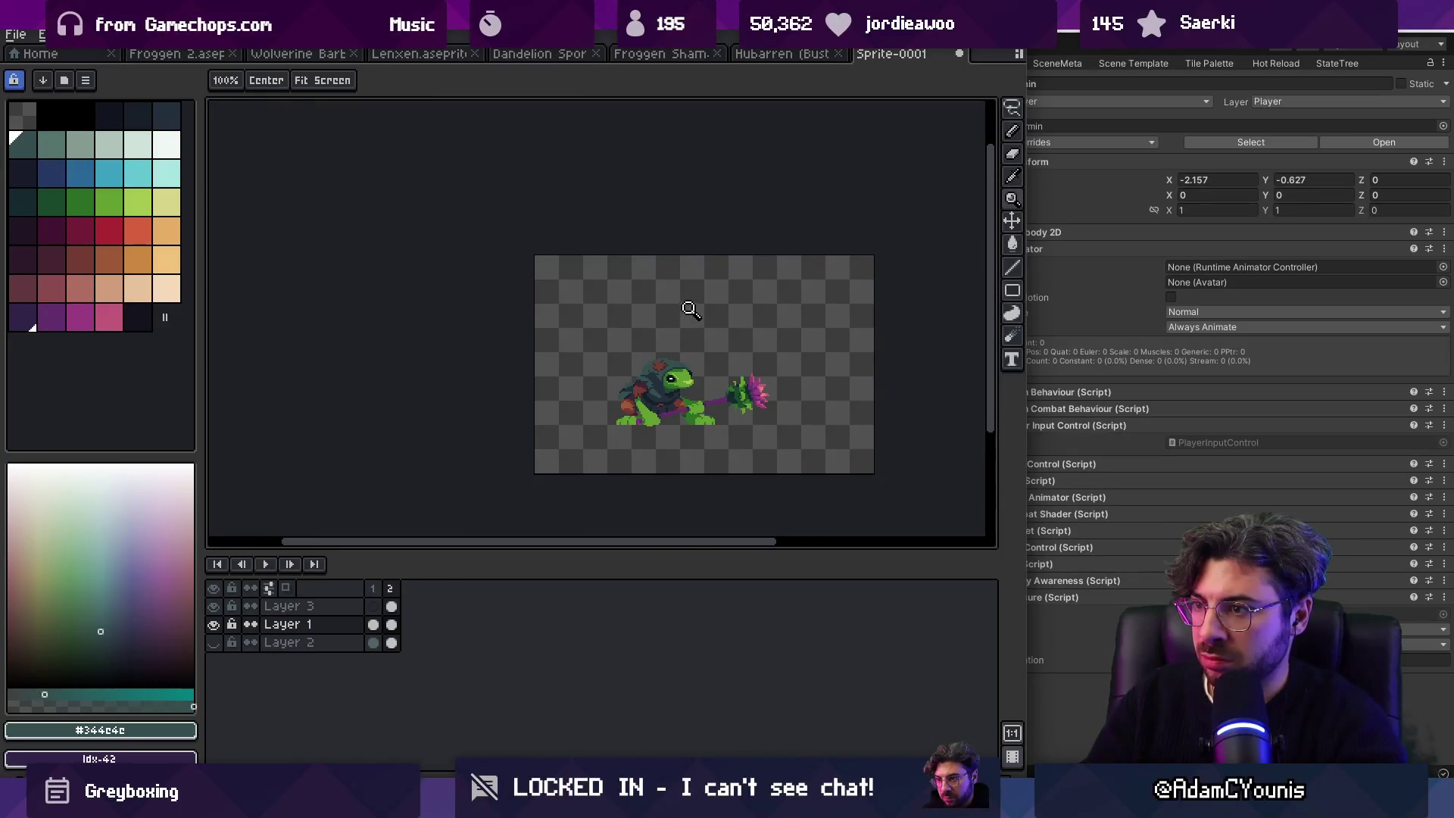
scroll(688, 335, up, 4)
key(b)
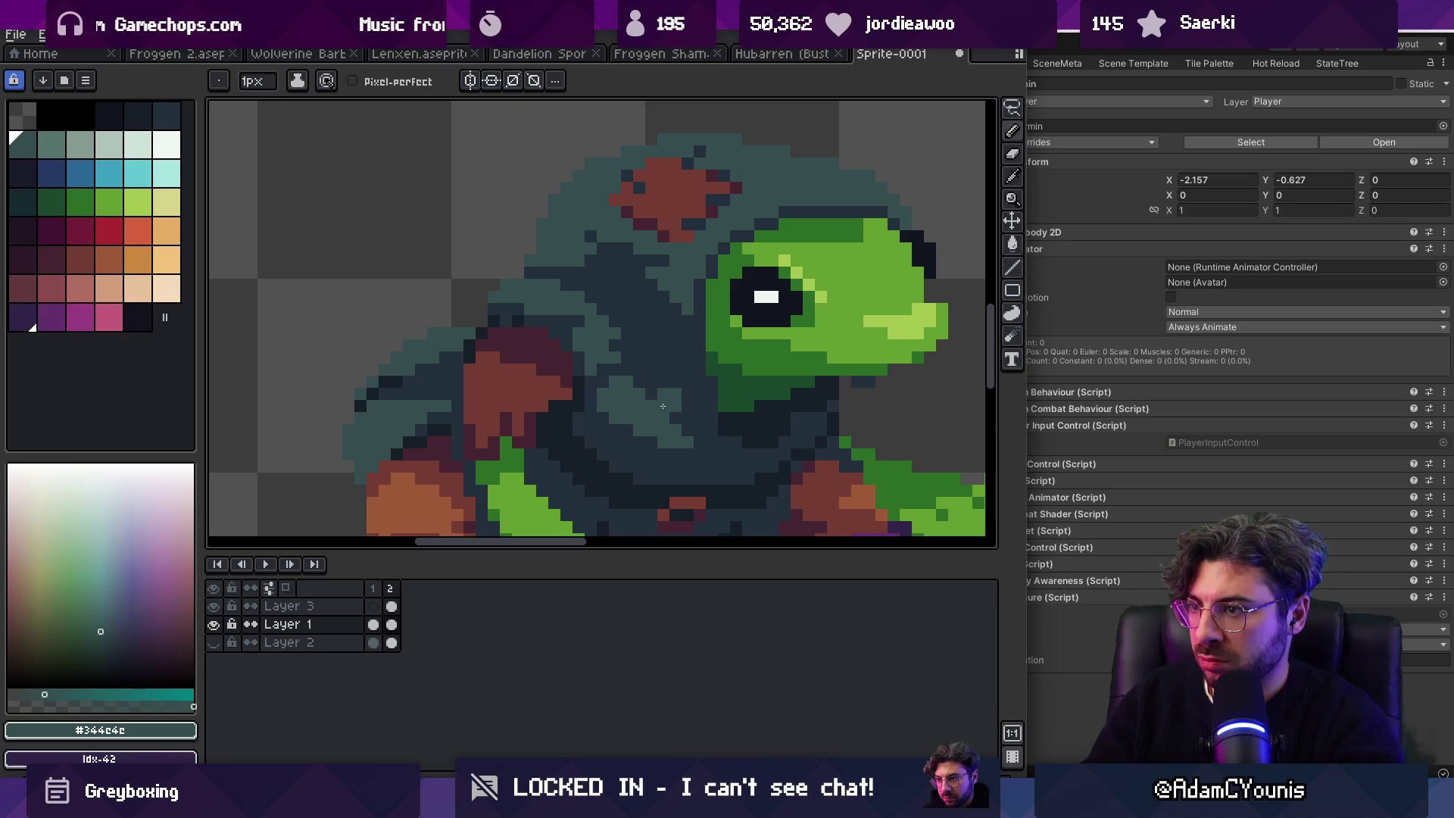
alt+click(702, 408)
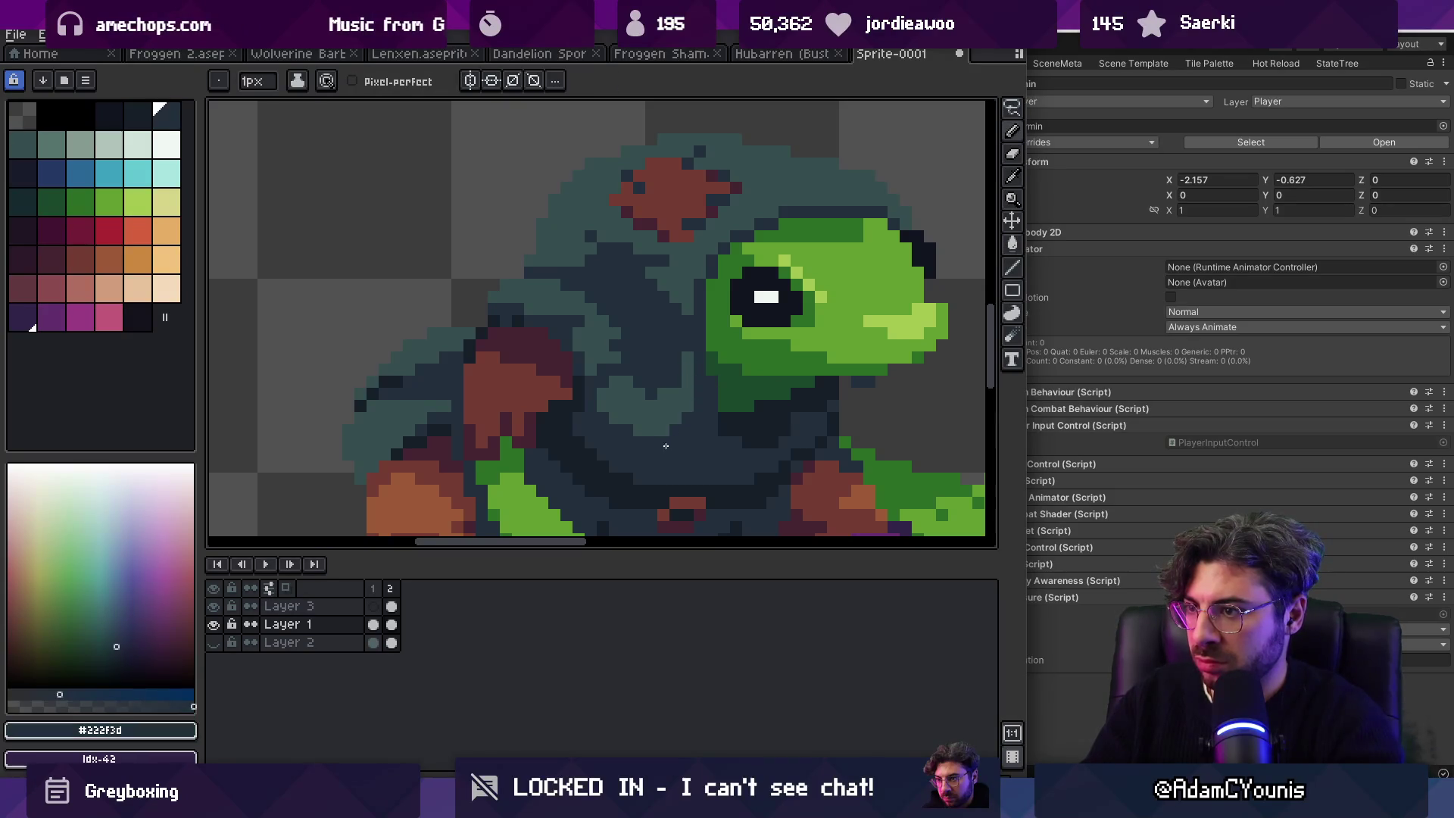
key(z)
scroll(683, 347, down, 4)
scroll(714, 410, up, 2)
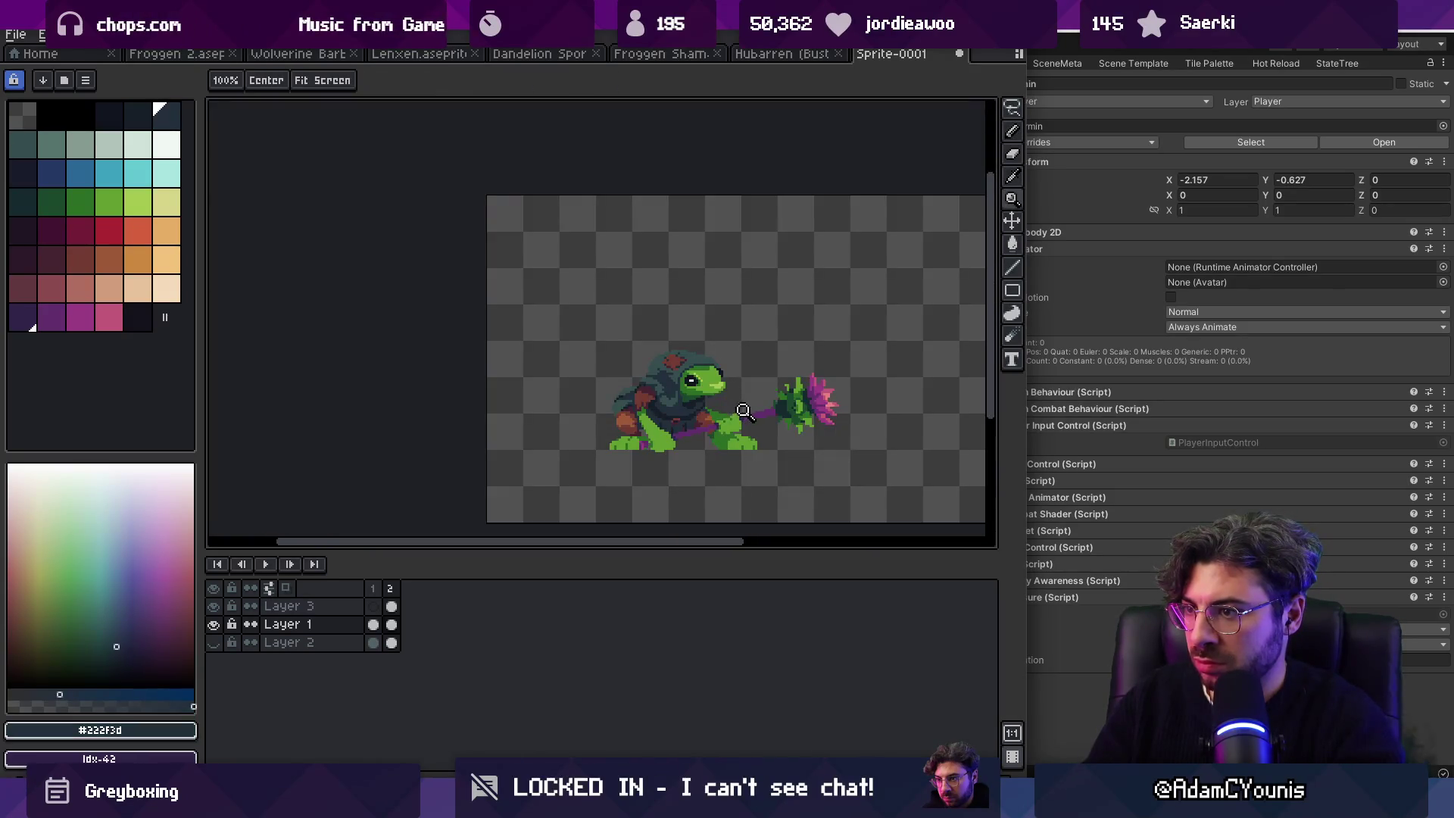
scroll(672, 402, up, 3)
key(b)
alt+click(642, 375)
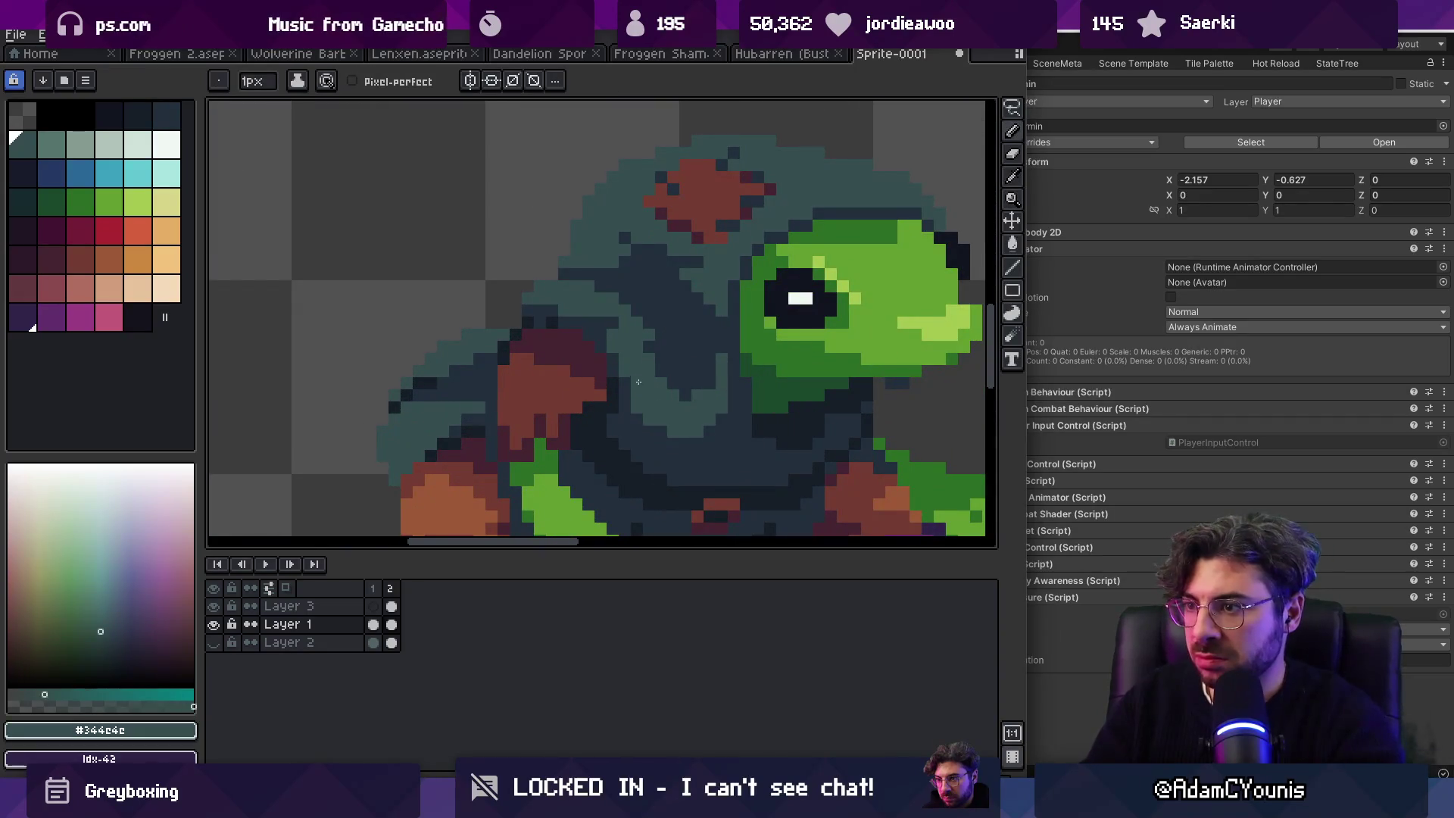
key(z)
scroll(621, 364, down, 5)
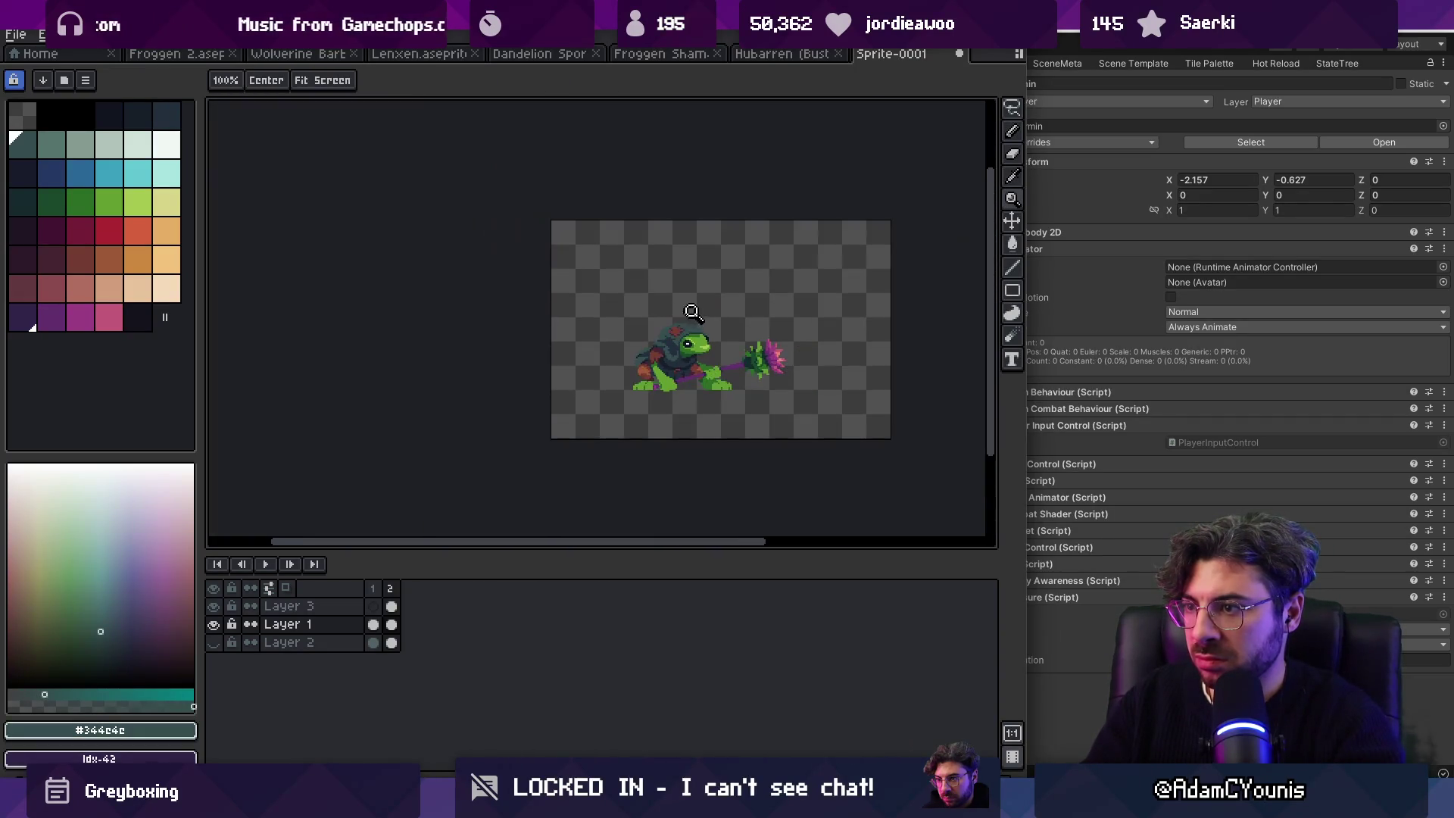
scroll(695, 316, up, 6)
key(b)
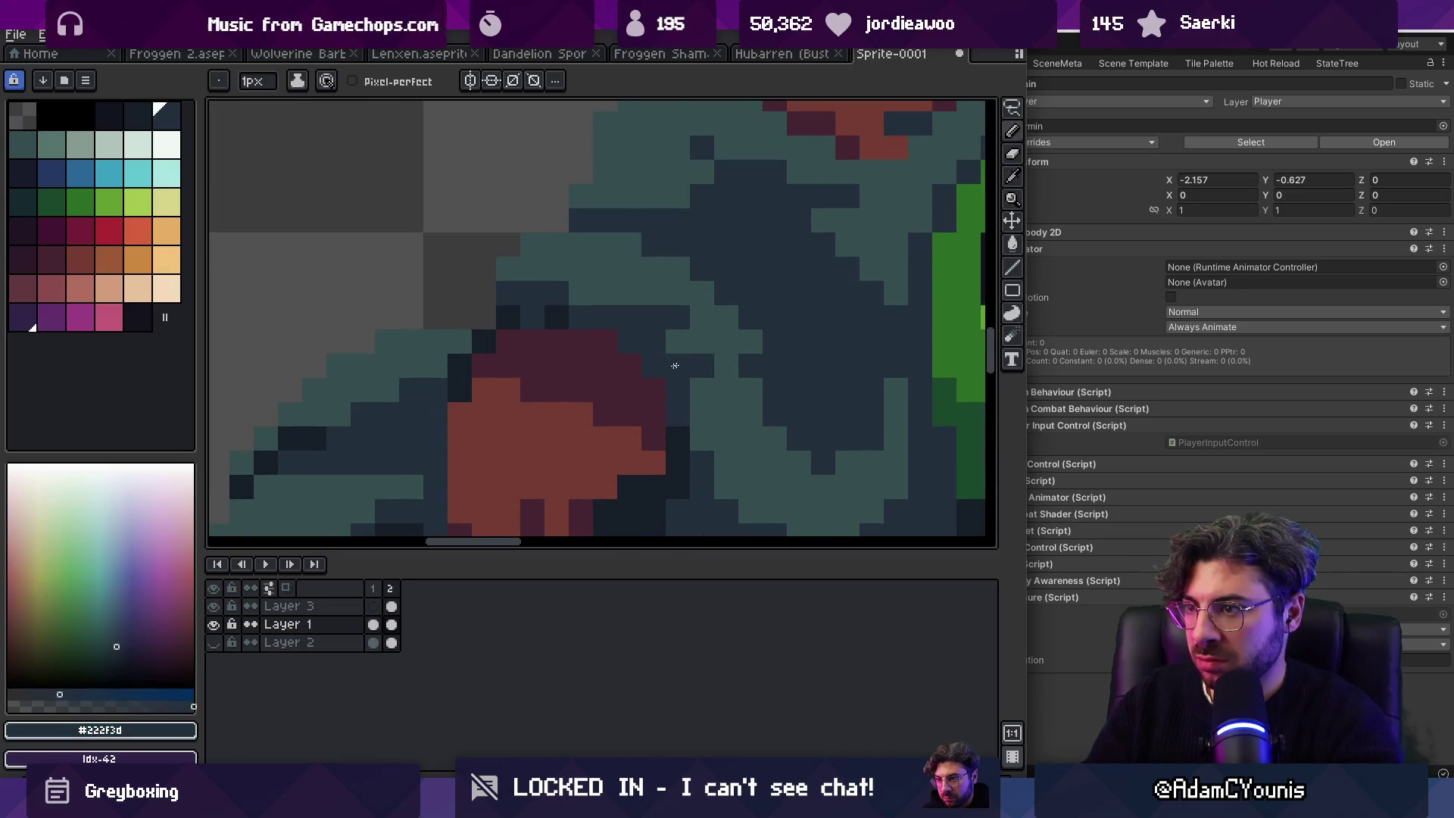
alt+click(681, 363)
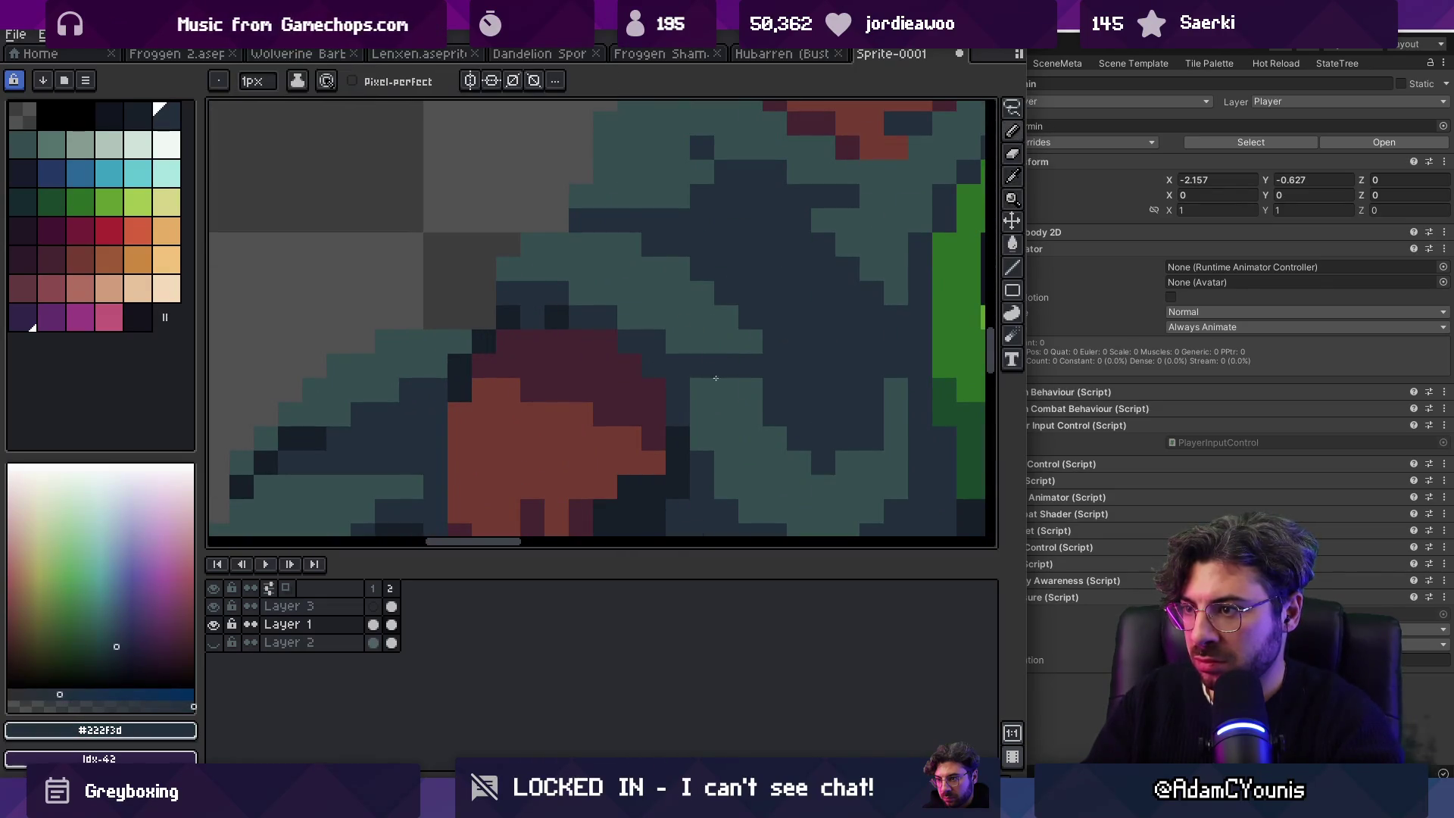
alt+click(691, 390)
Step: Paint a row of near-black shadow pixels on the cloak right of the shoulder patch
drag(678, 413, 711, 389)
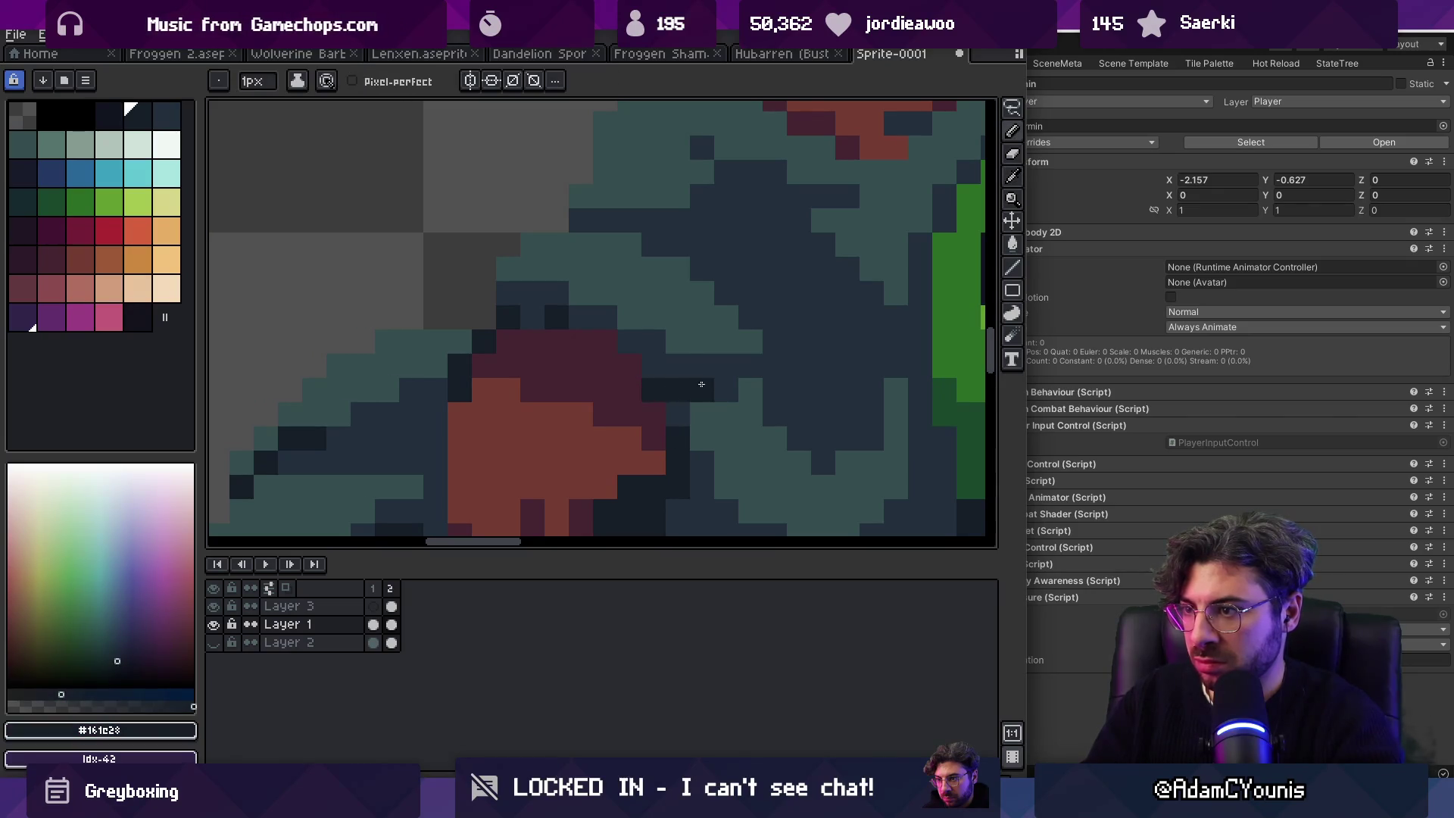
alt+click(703, 357)
key(z)
scroll(682, 318, down, 5)
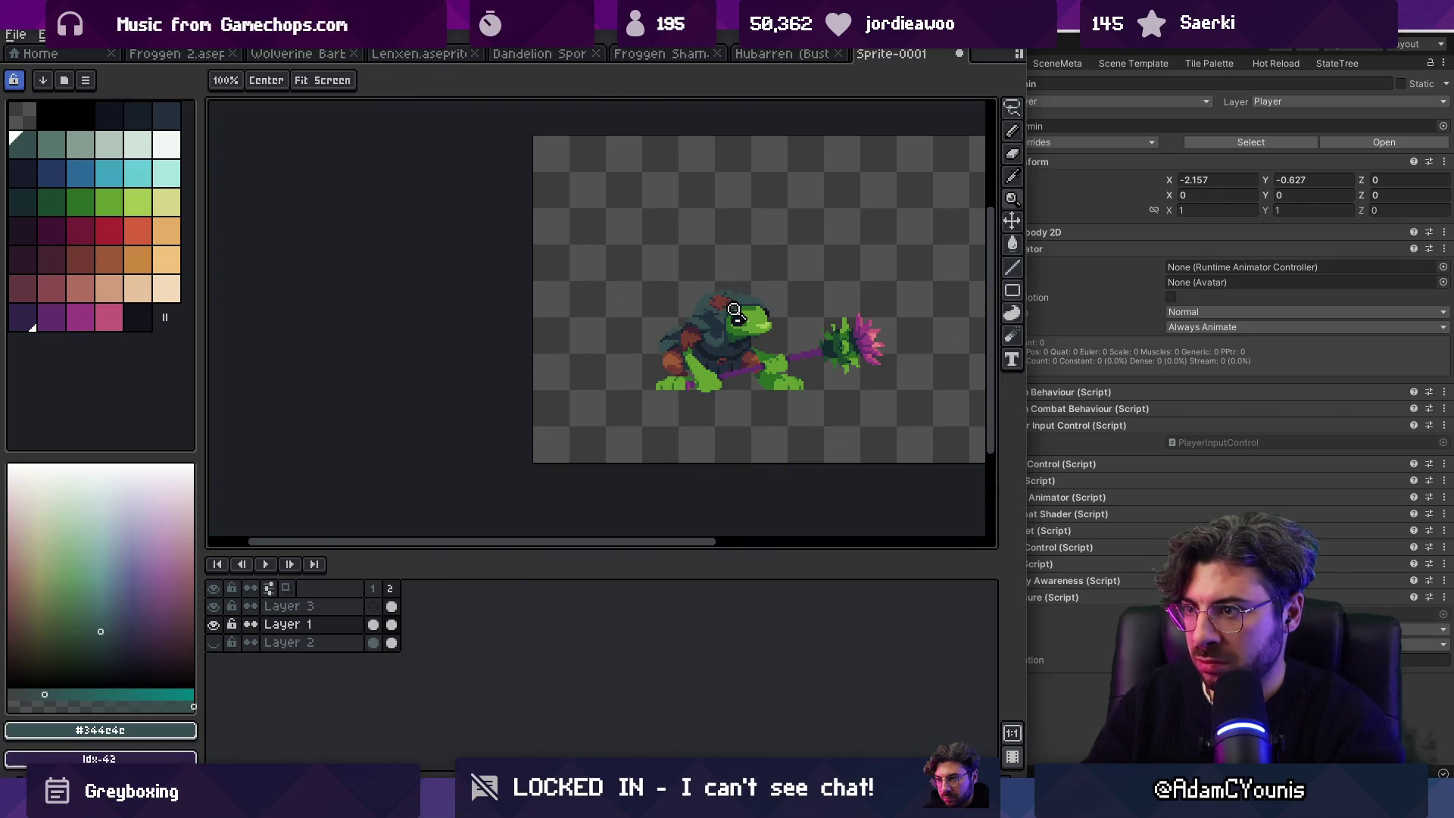
click(734, 308)
key(v)
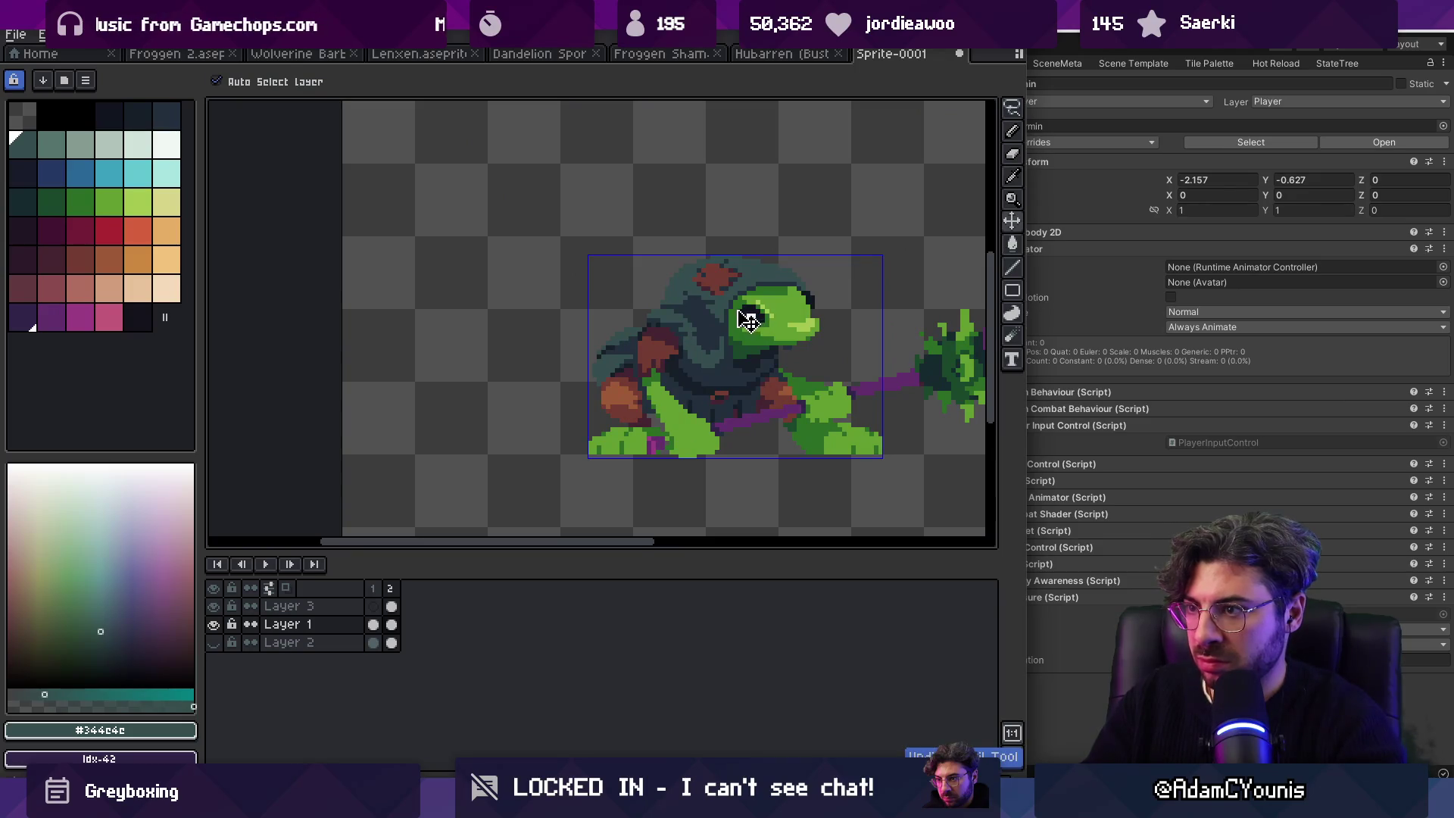
key(z)
scroll(748, 318, up, 4)
scroll(675, 341, down, 1)
key(i)
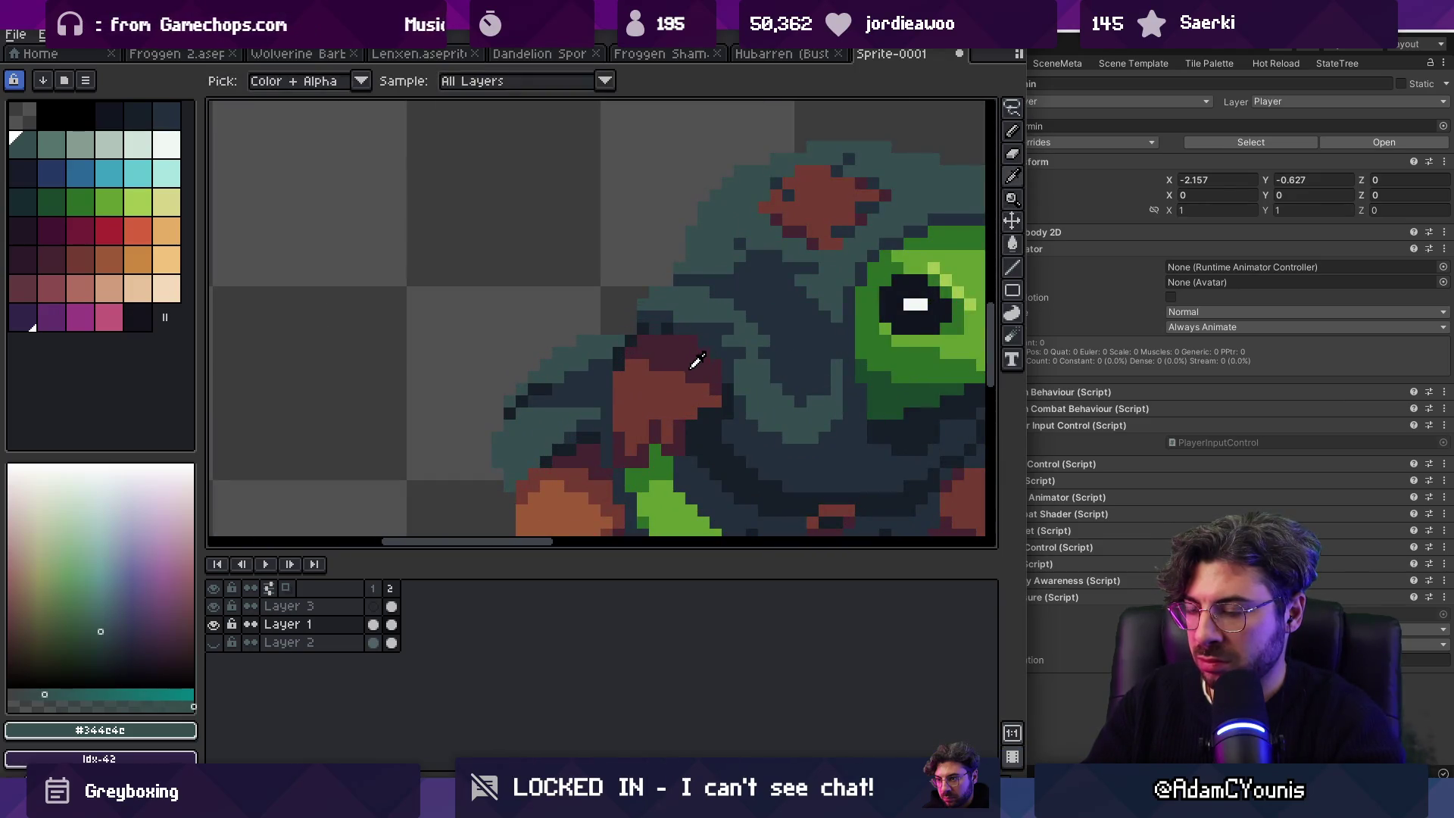
alt+click(692, 366)
scroll(711, 341, down, 4)
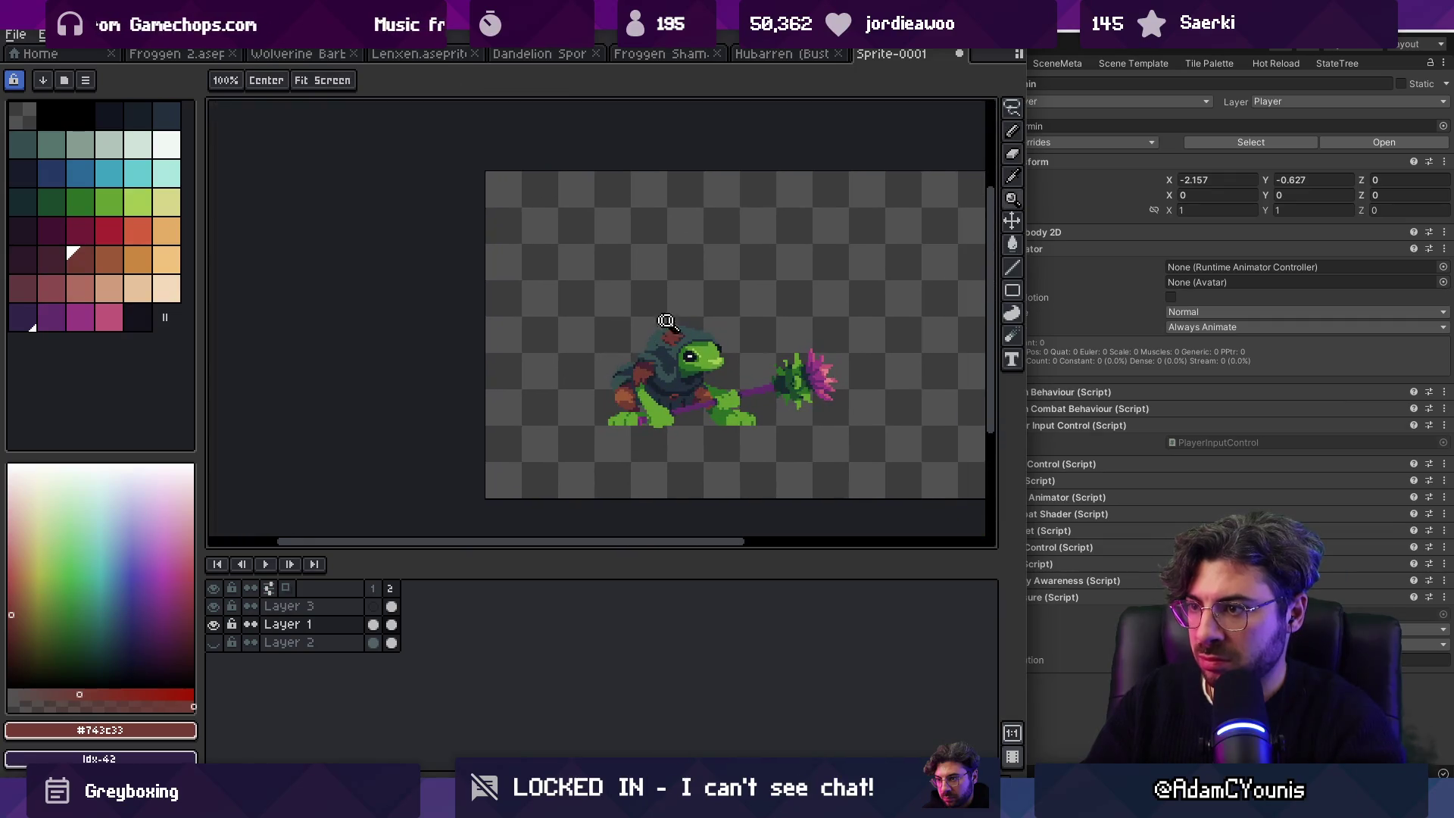
key(z)
scroll(668, 317, down, 1)
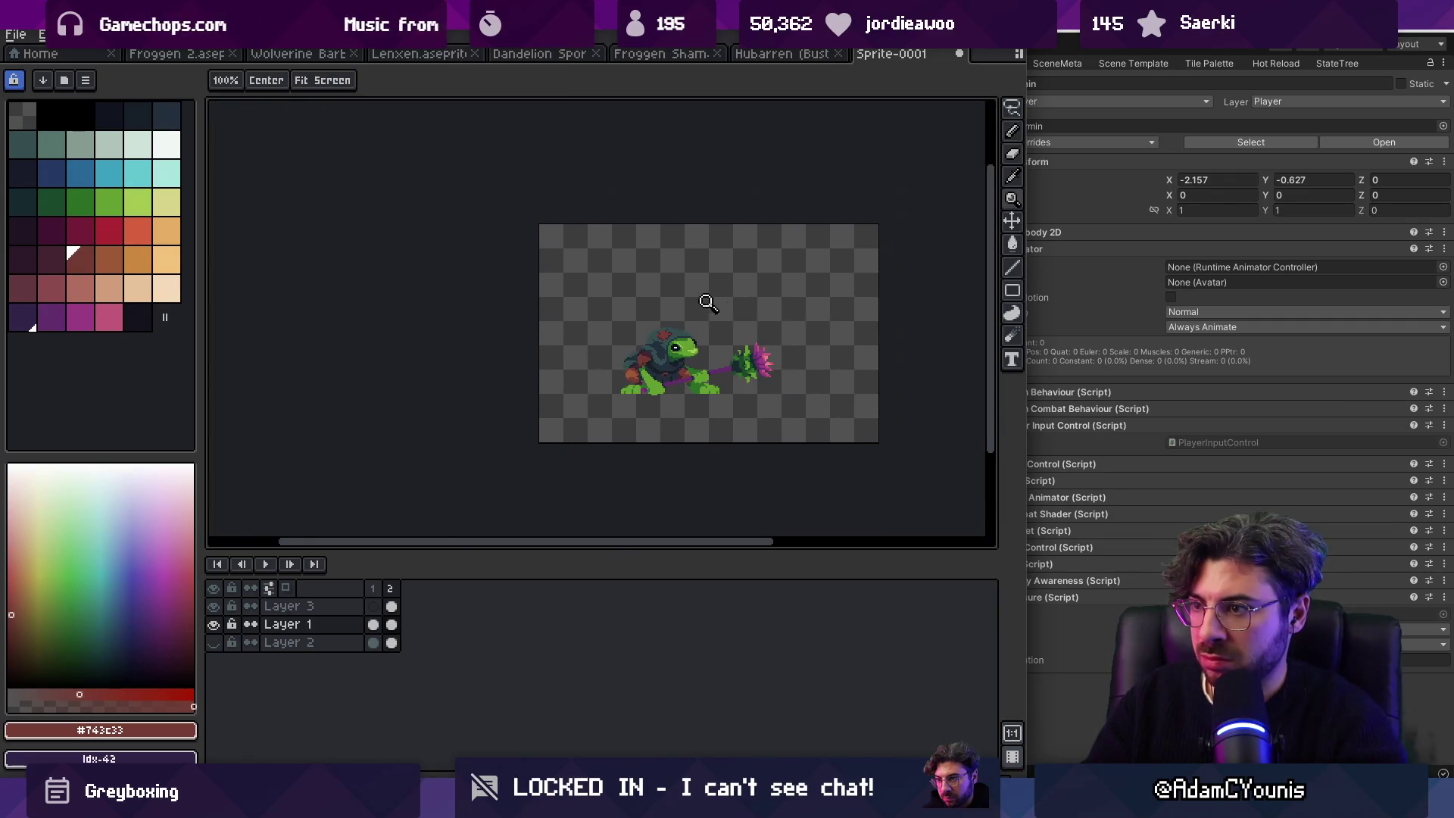
scroll(661, 320, right, 1)
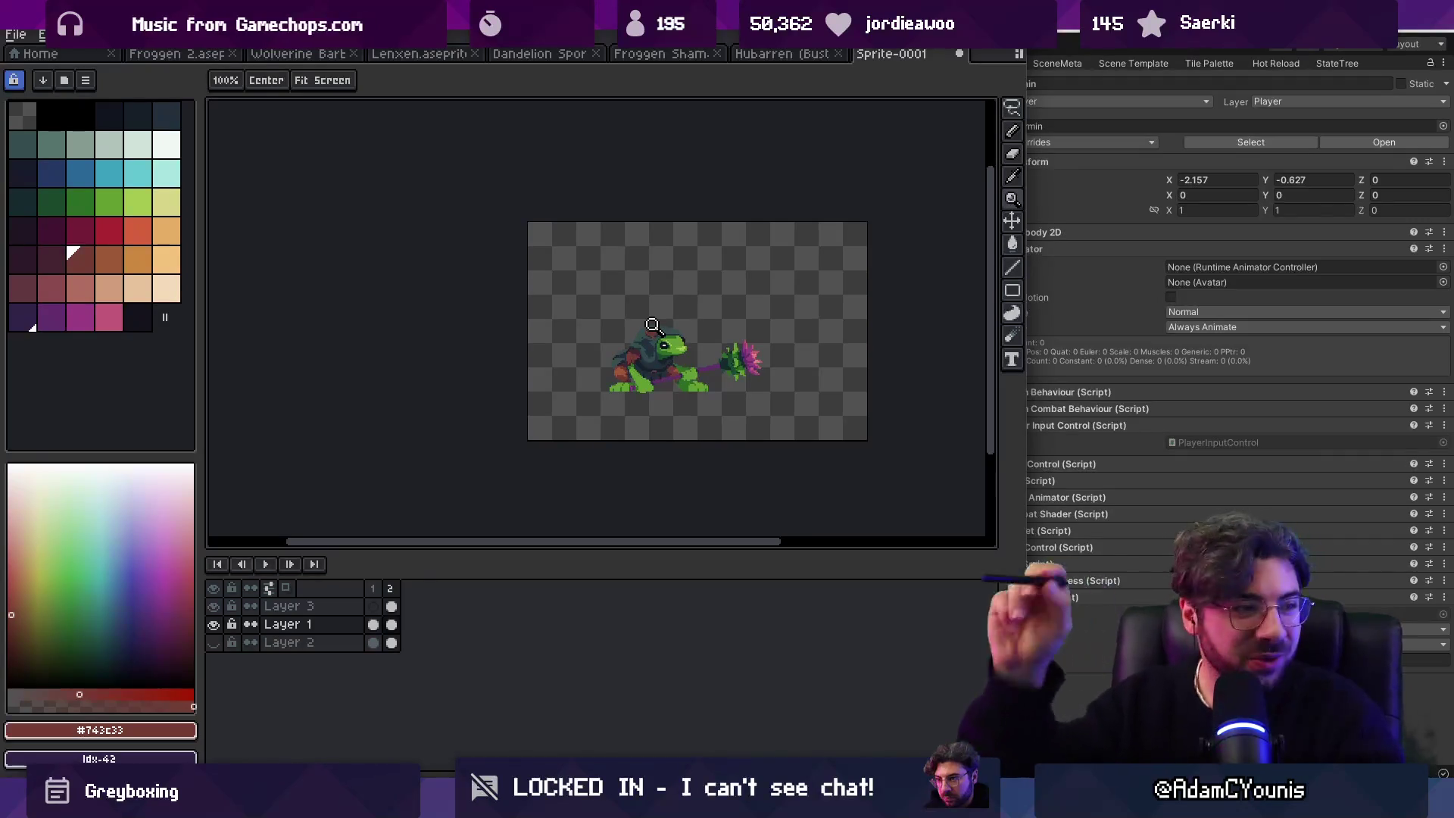
scroll(668, 350, up, 3)
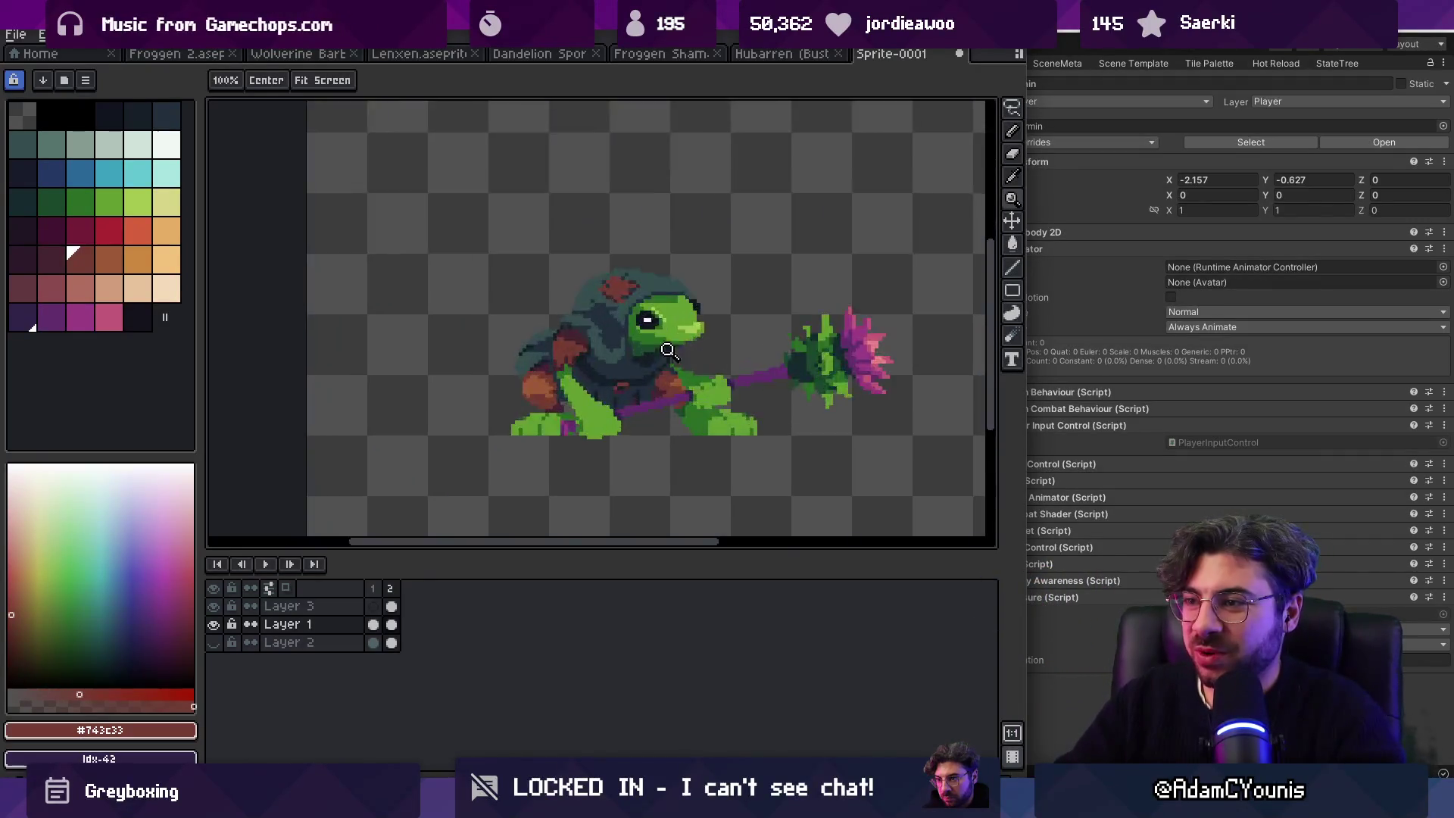
scroll(668, 350, up, 5)
alt+click(676, 347)
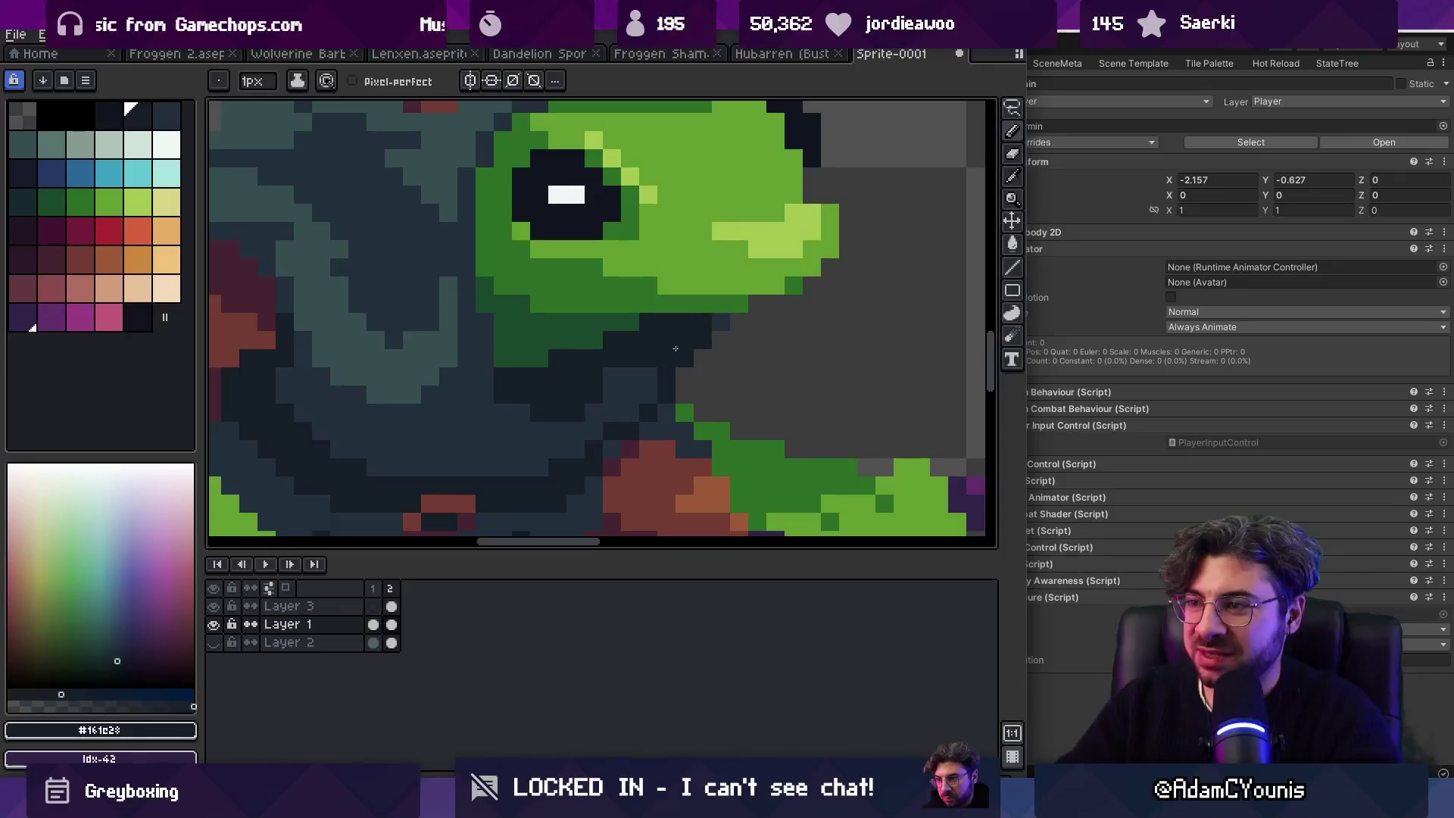
Step: Paint dark shadow pixels below and right of the frog's chin
key(z)
key(1)
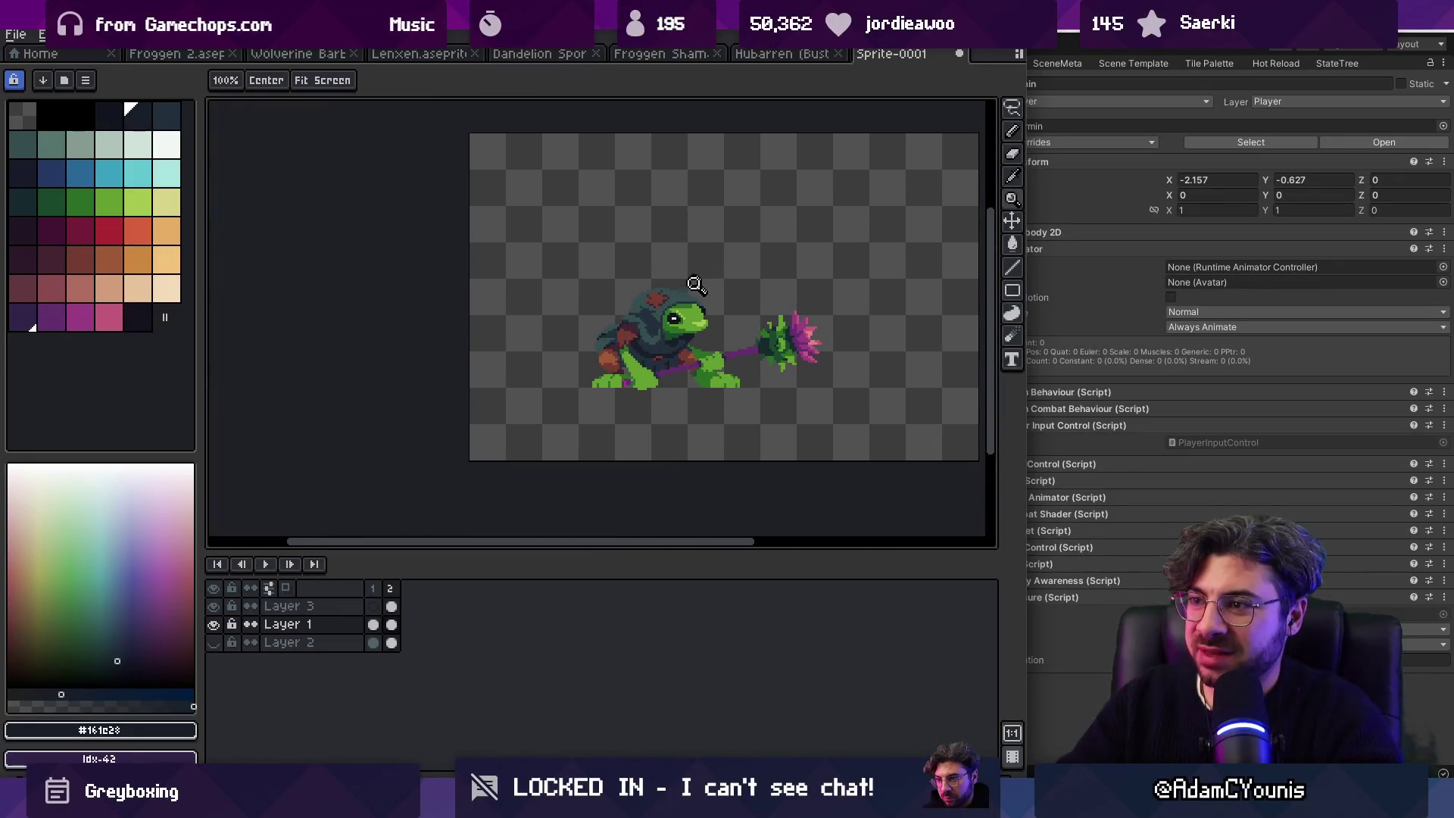
scroll(698, 282, up, 4)
key(b)
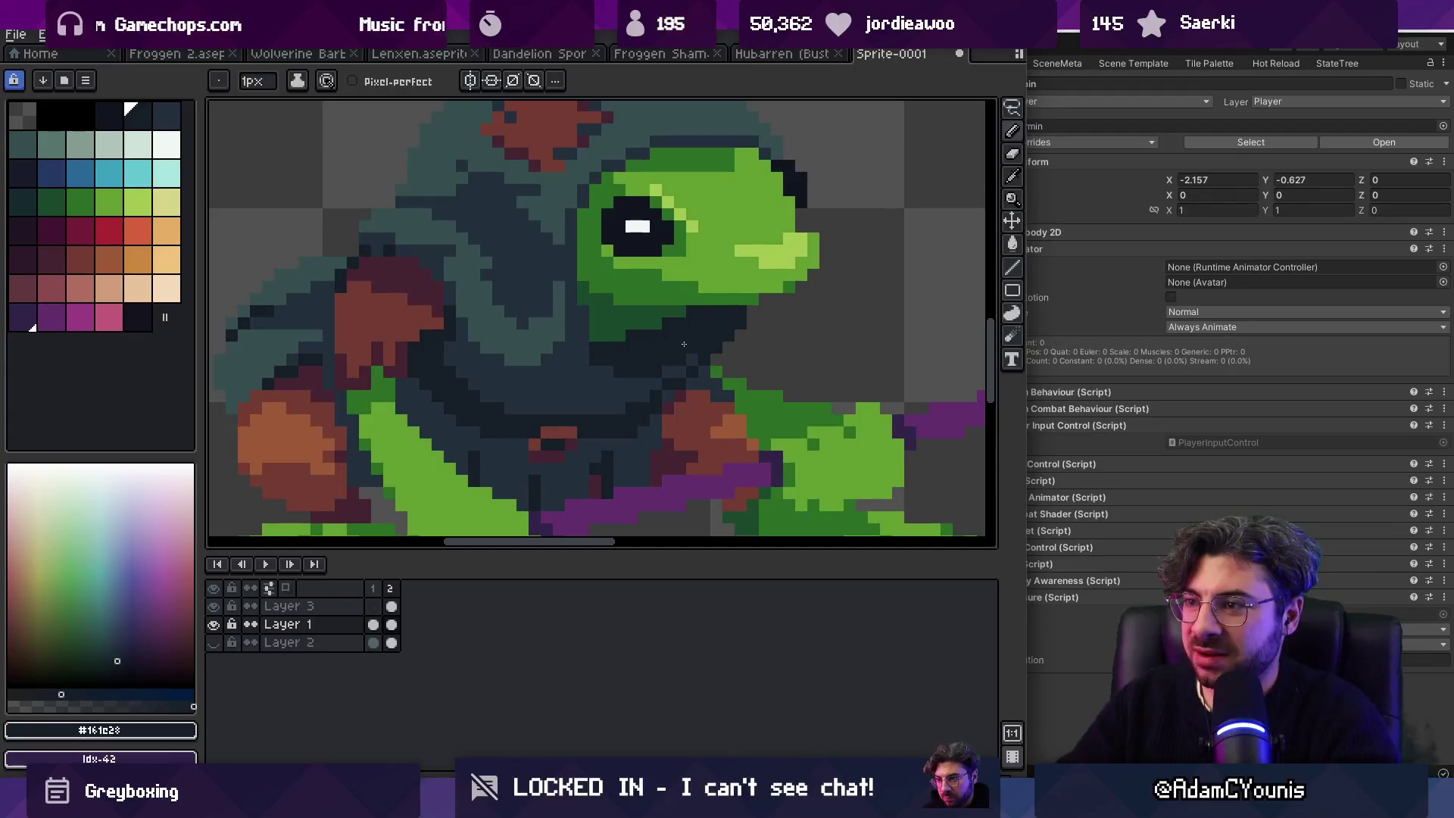
drag(729, 357, 742, 326)
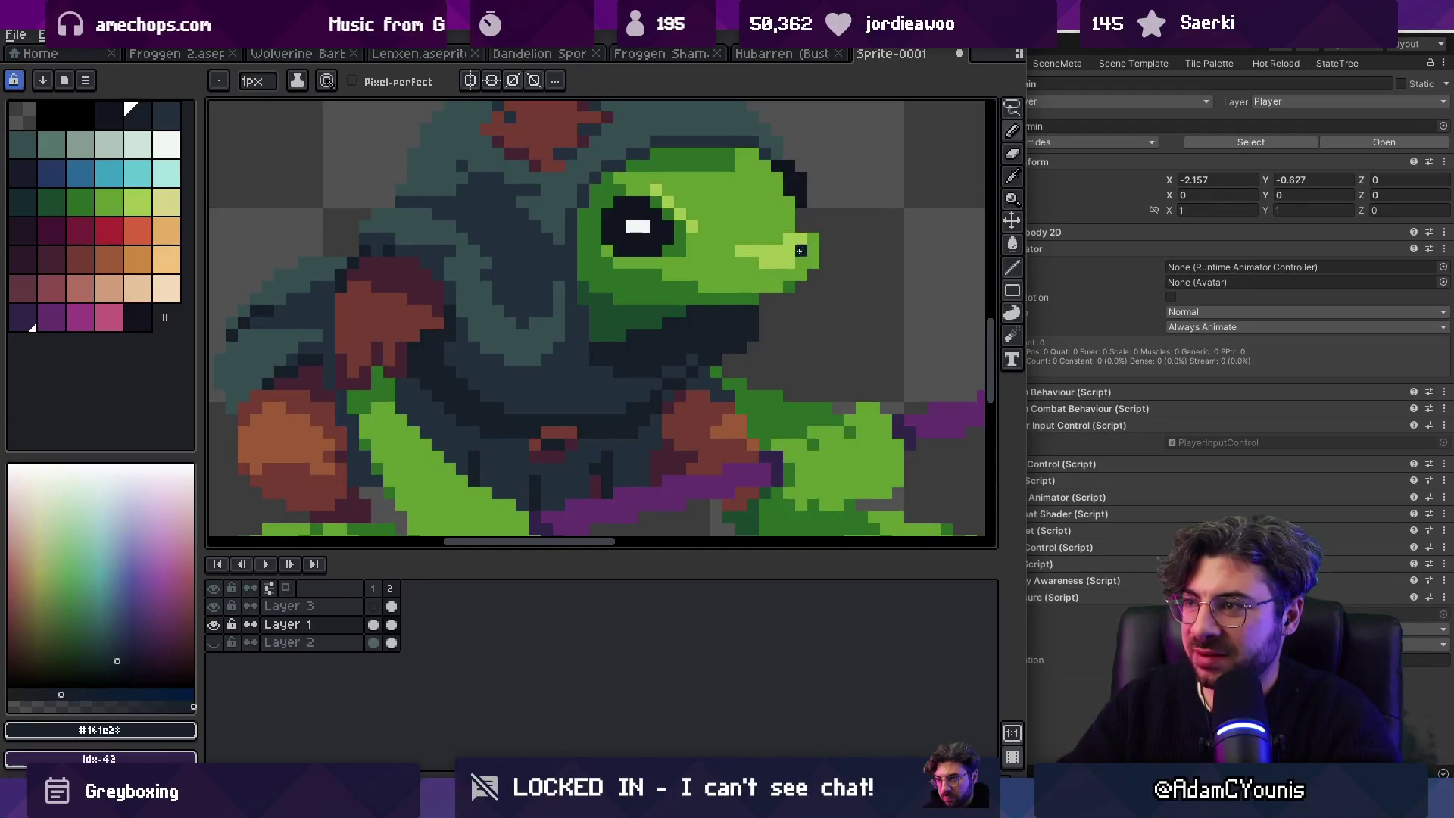
scroll(790, 261, up, 3)
key(e)
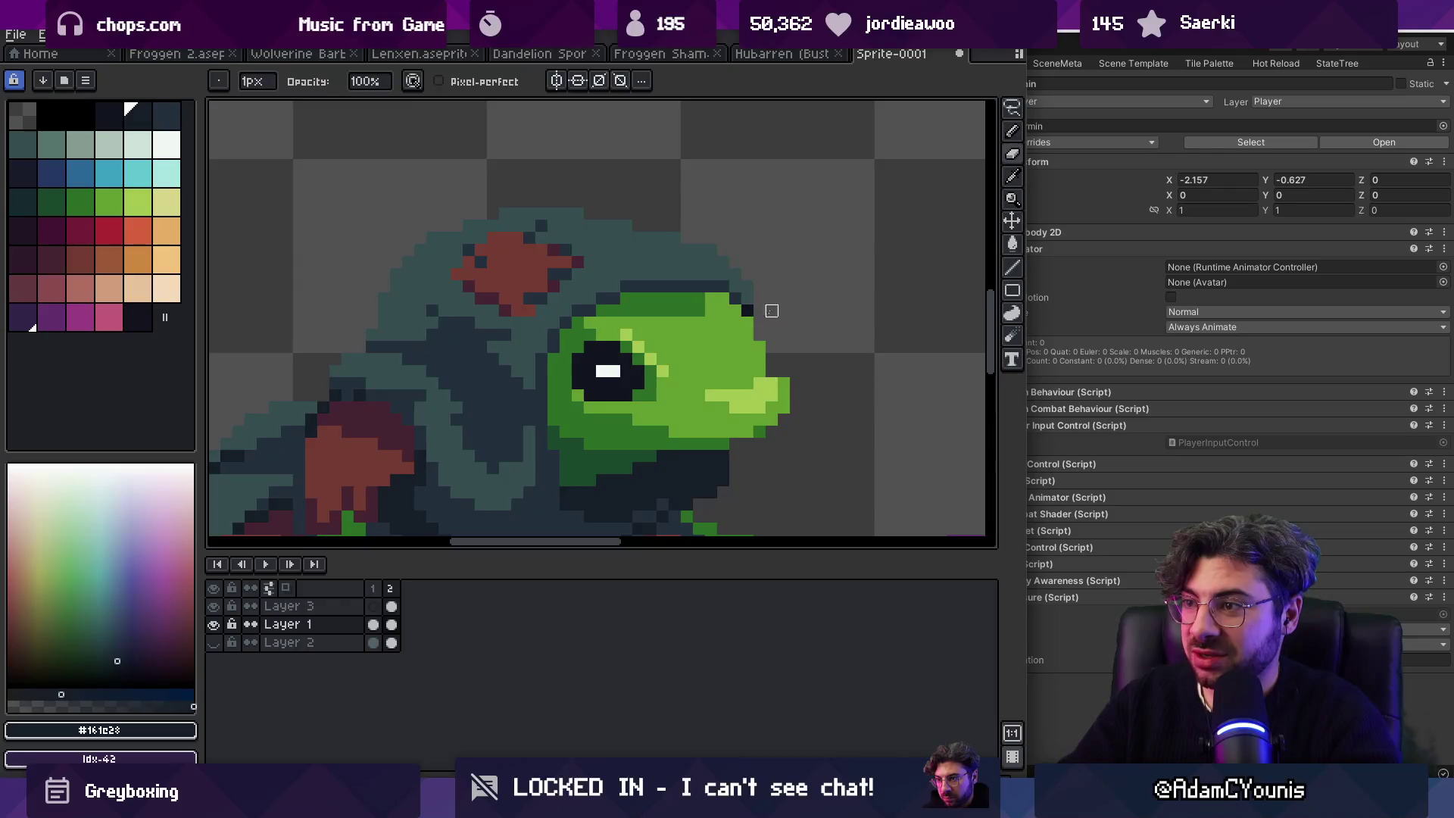
Step: Sample the dark blue-grey cloak colour and check the sprite's distance to the canvas edges
key(z)
scroll(772, 323, down, 5)
scroll(793, 310, up, 5)
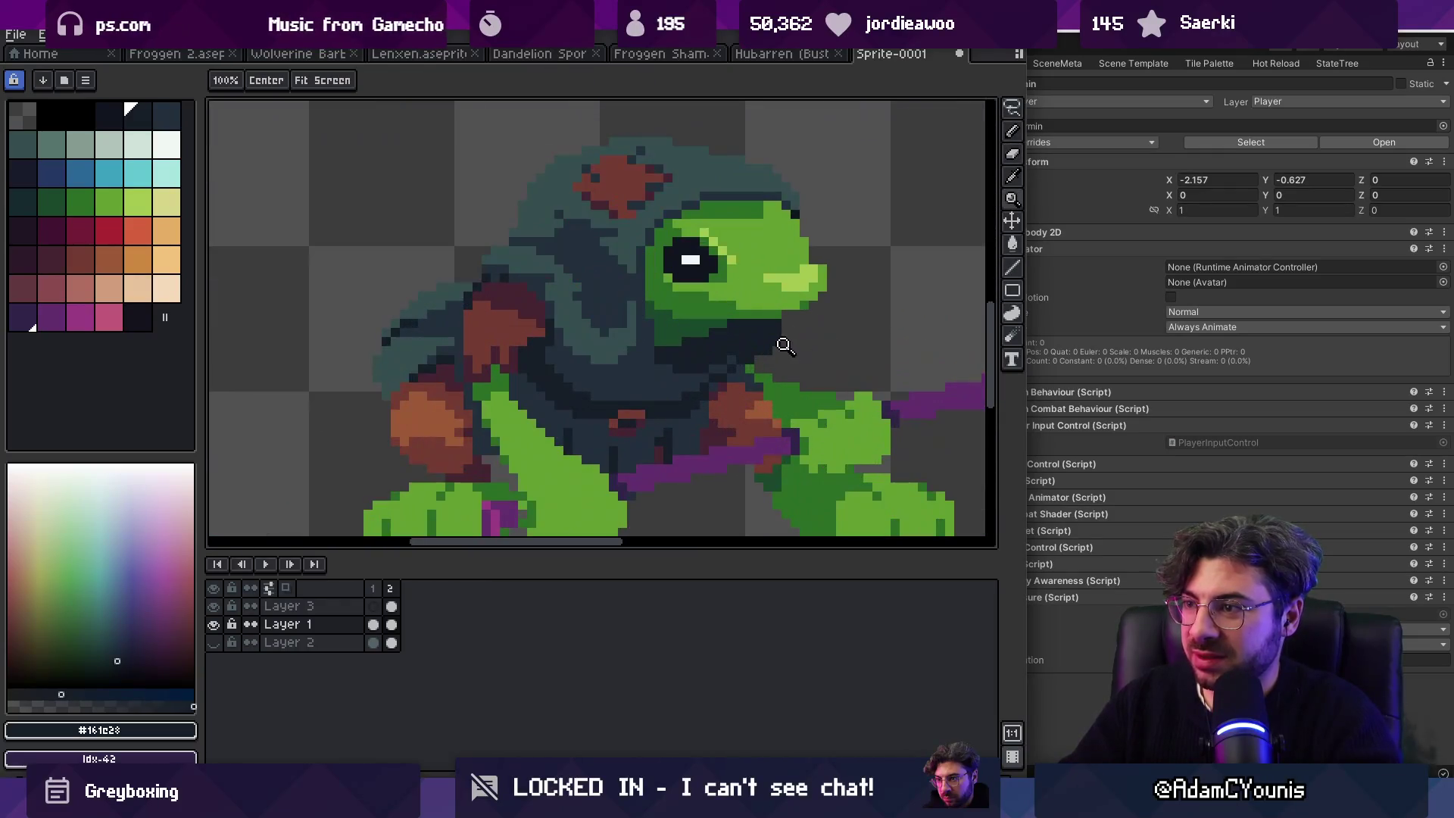
key(e)
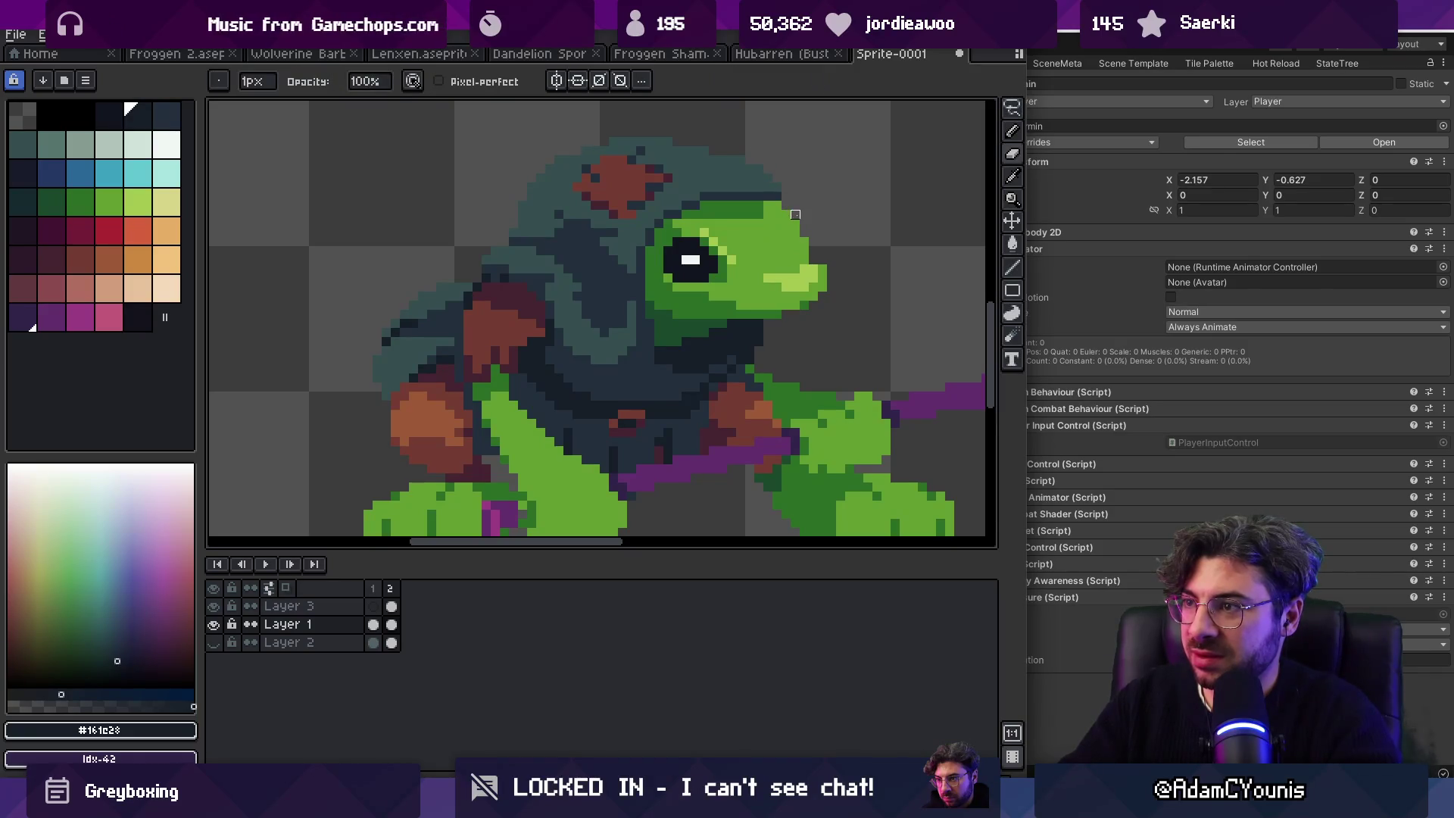
alt+click(773, 188)
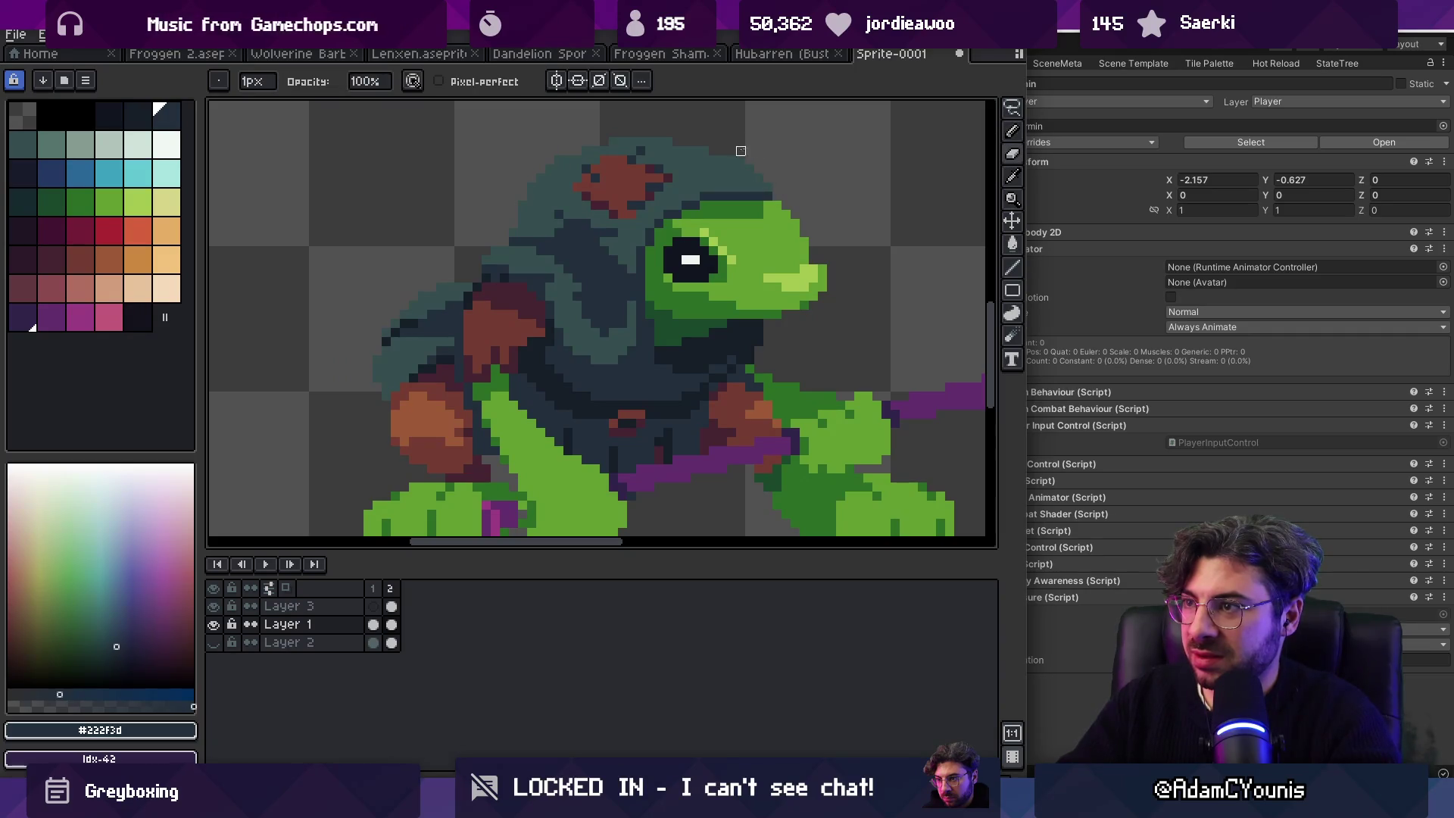
key(z)
scroll(703, 157, down, 4)
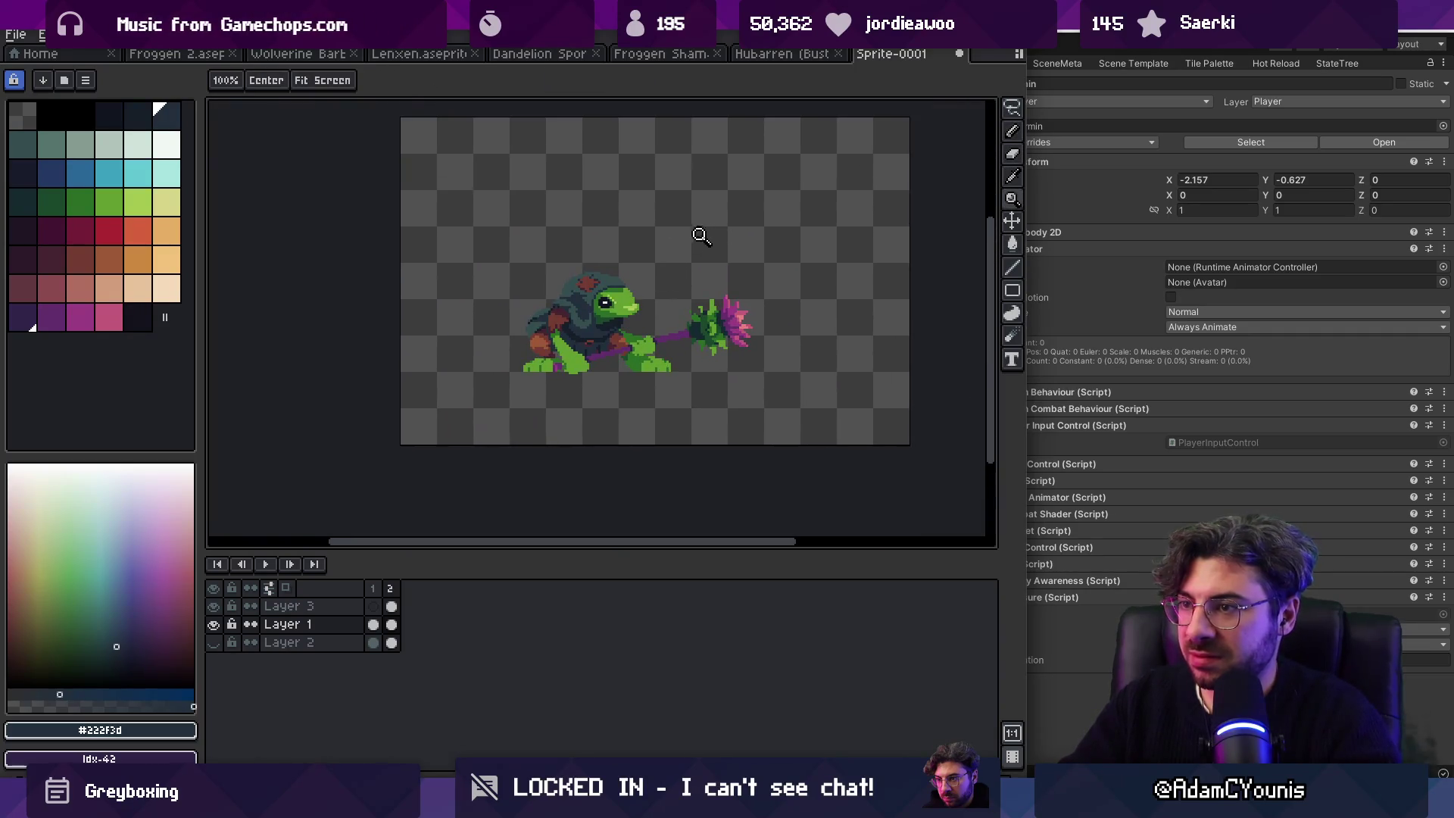
key(v)
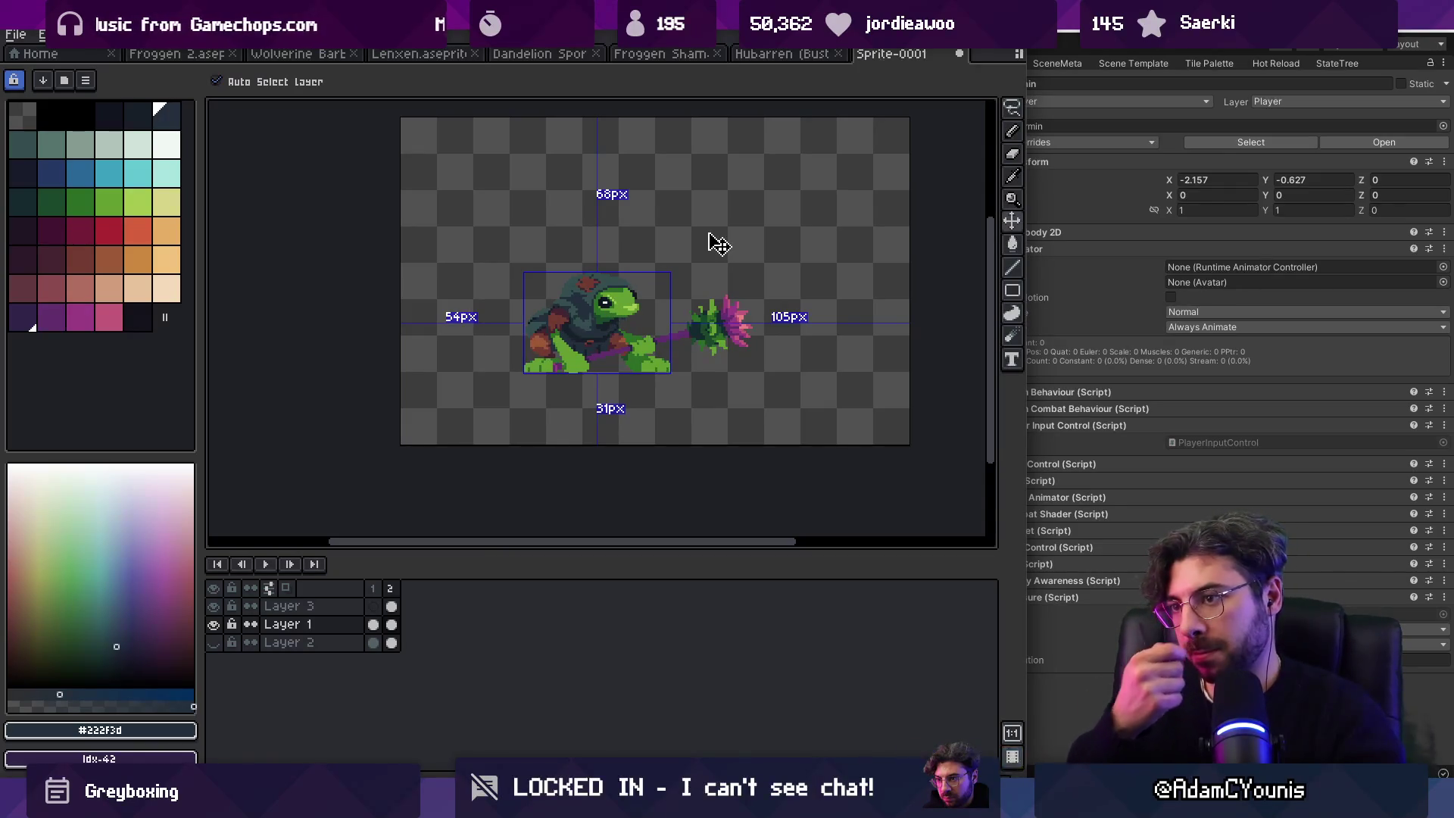
key(z)
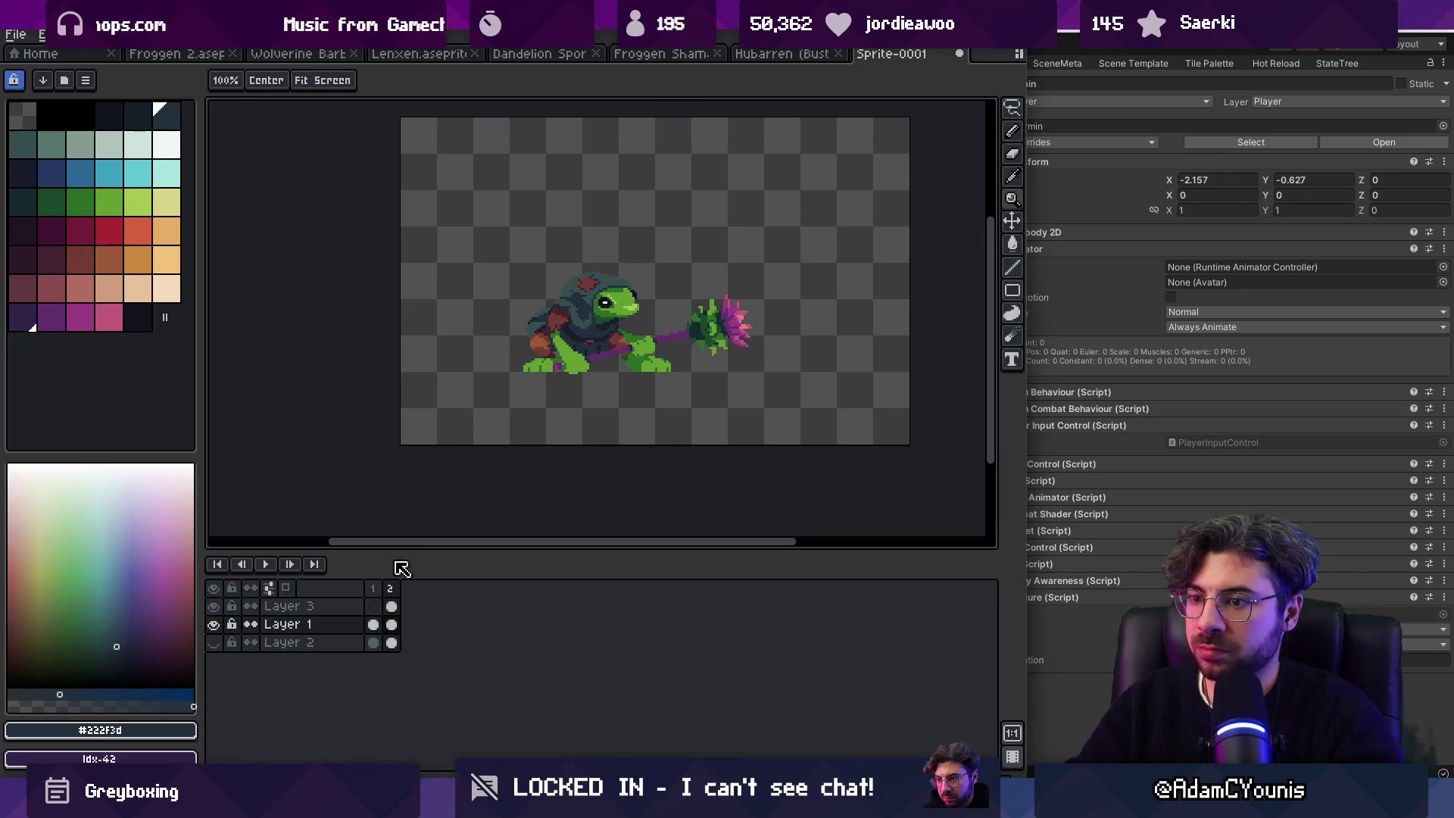
Step: Compare the first animation frame, then on frame two sample the near-black shadow and frog green
click(376, 594)
click(389, 603)
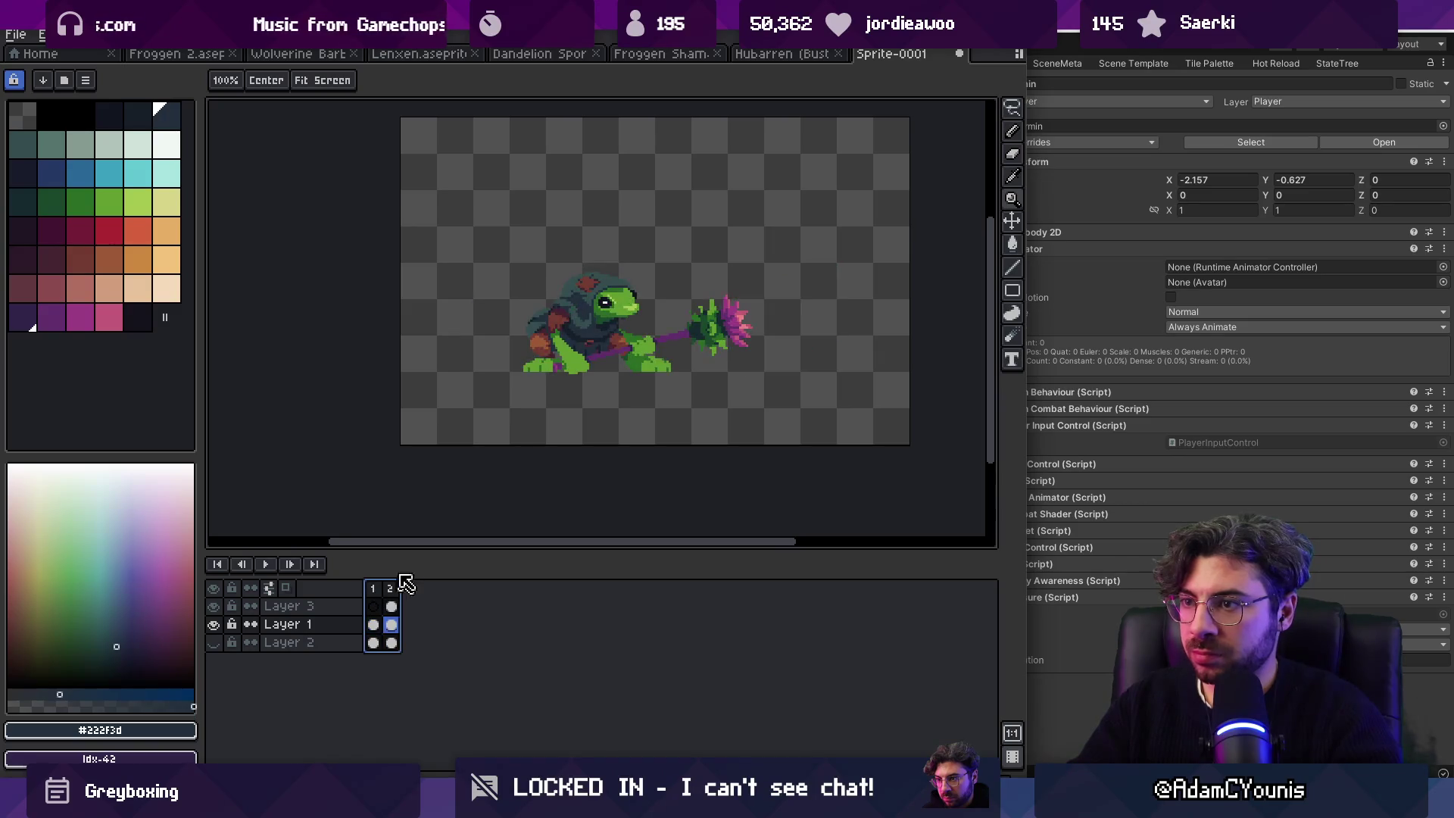
scroll(672, 305, up, 5)
key(i)
click(569, 378)
key(b)
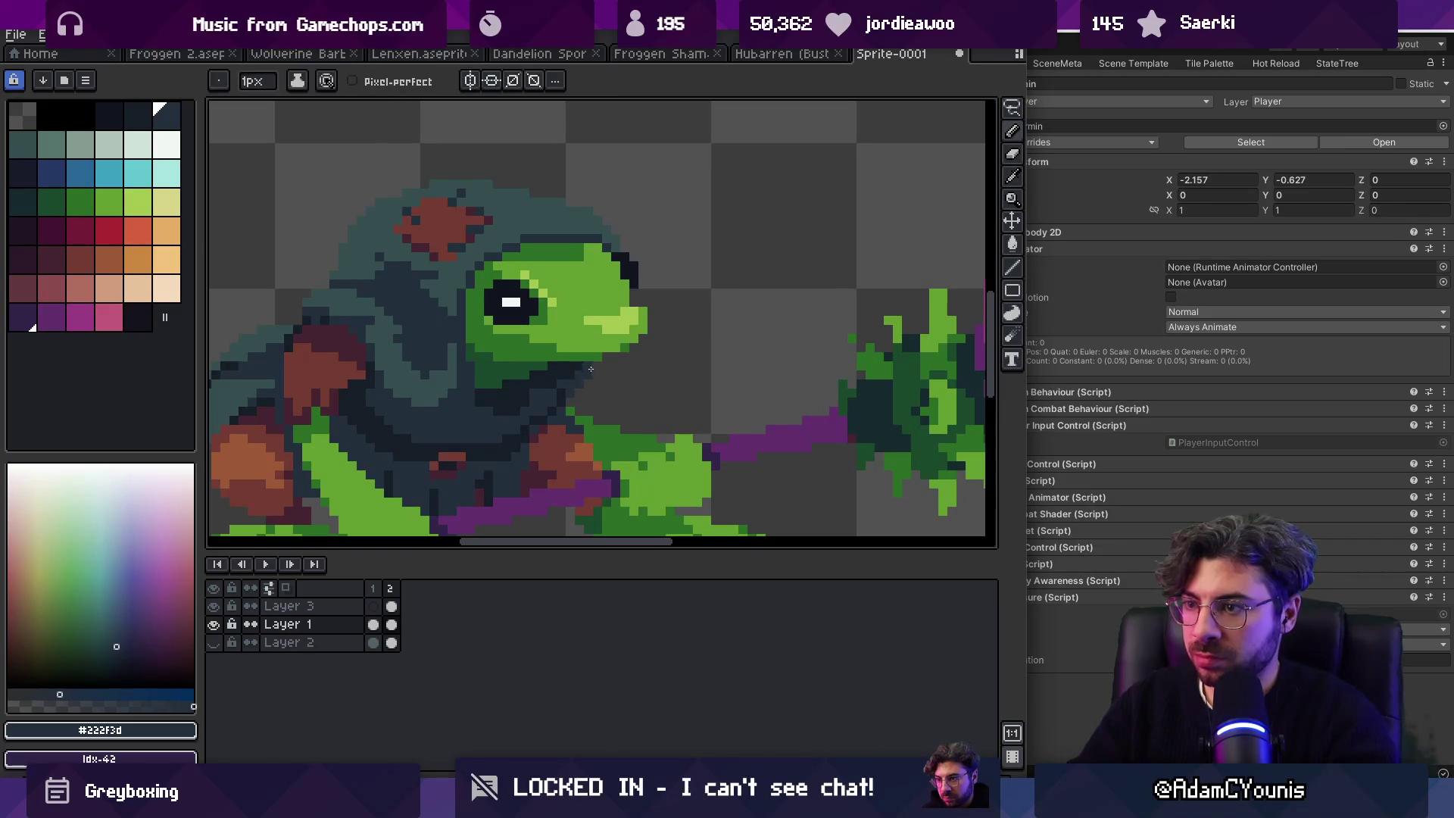
alt+click(554, 387)
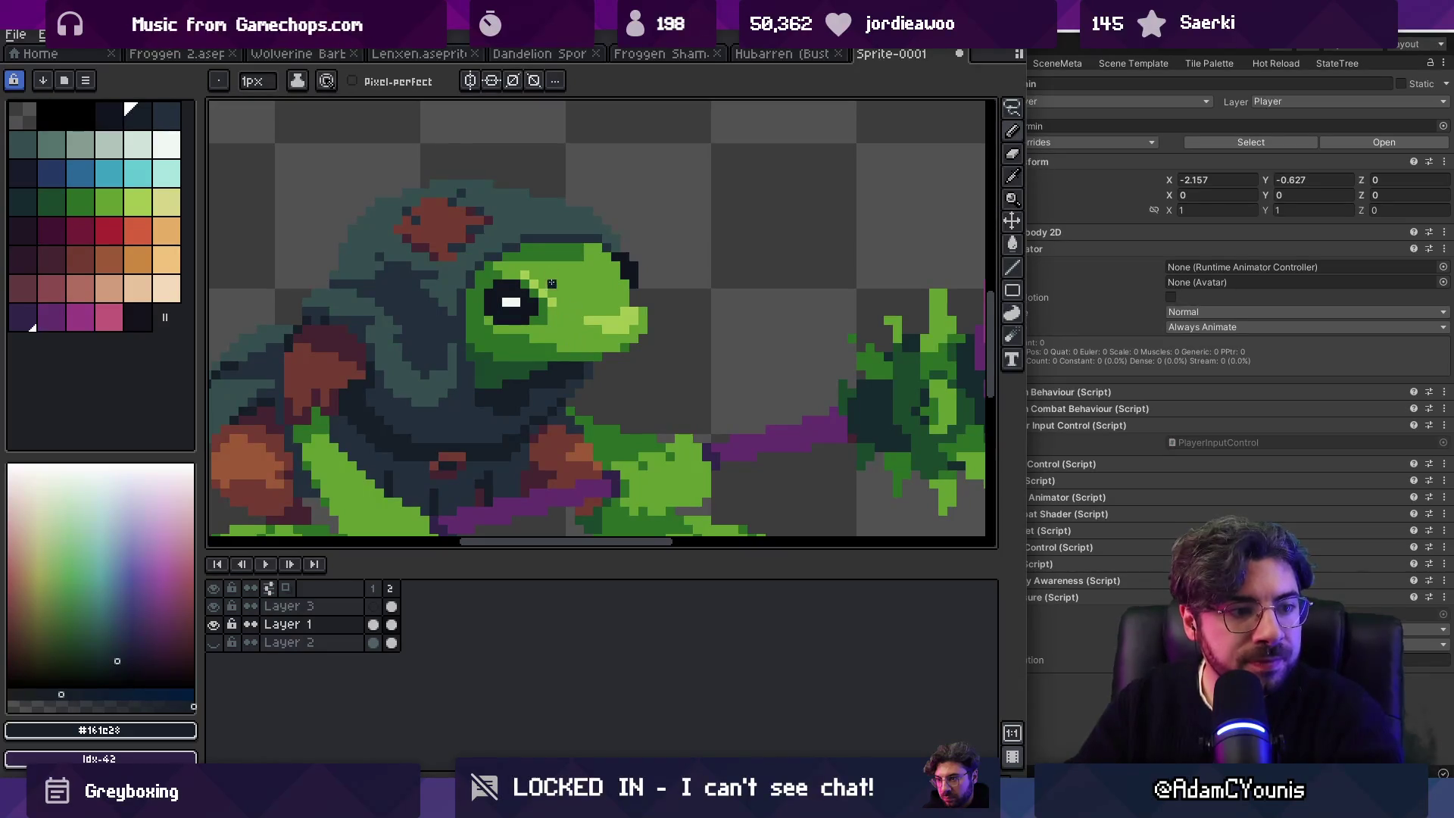
alt+click(597, 353)
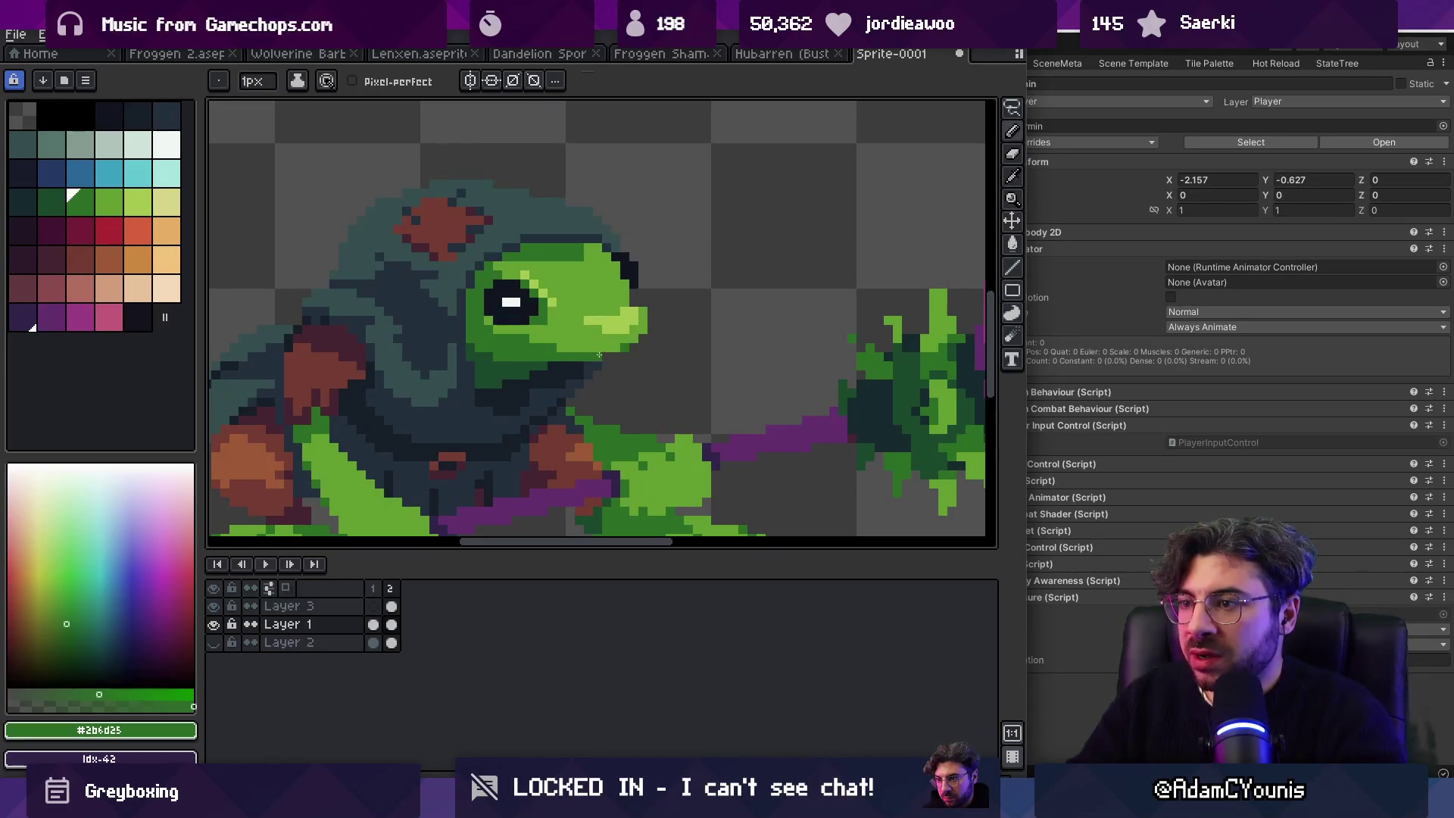
key(z)
key(1)
scroll(650, 311, up, 5)
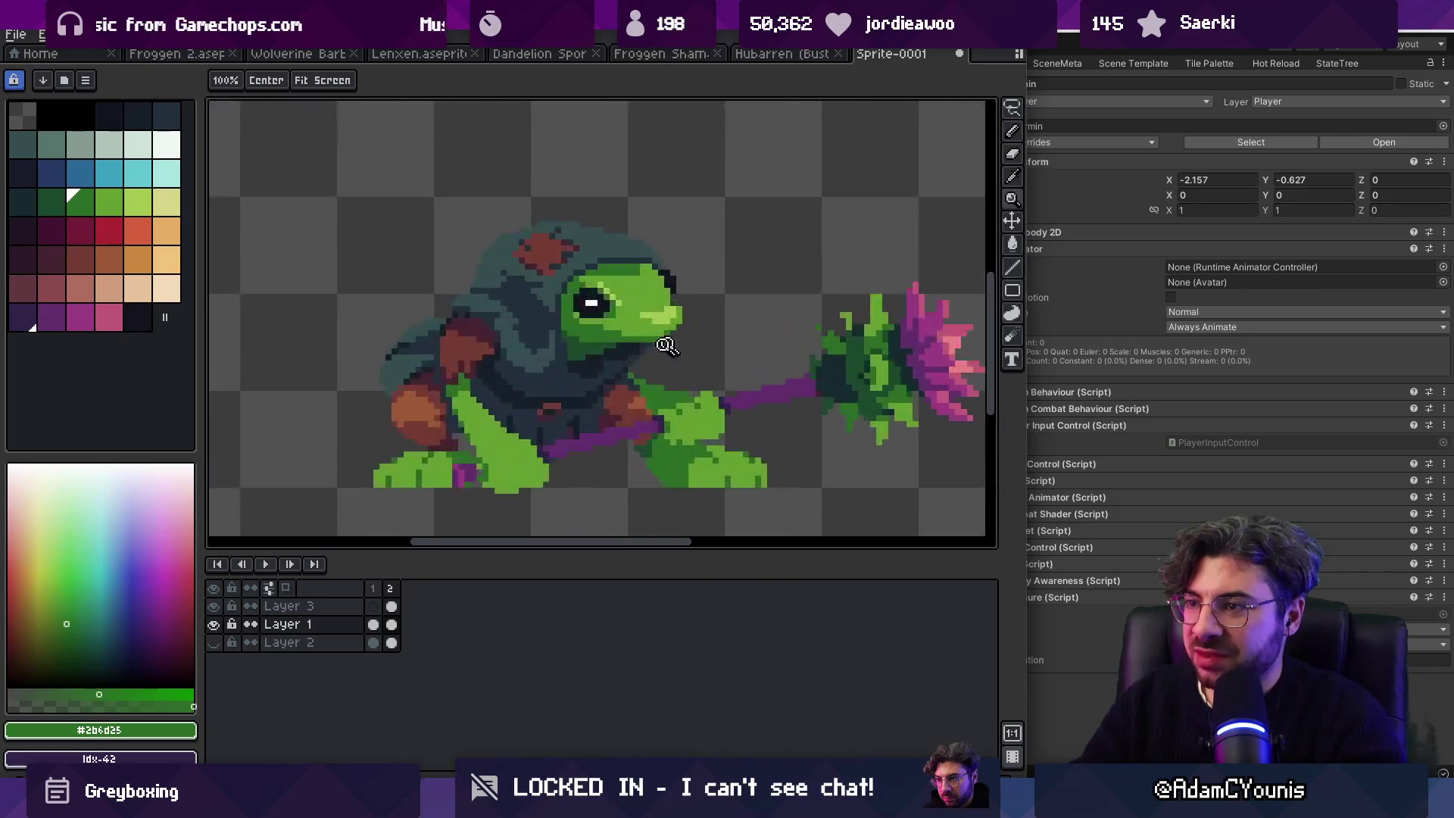
key(b)
Step: Paint dark navy #161c28 pixels under the frog's chin
alt+click(519, 370)
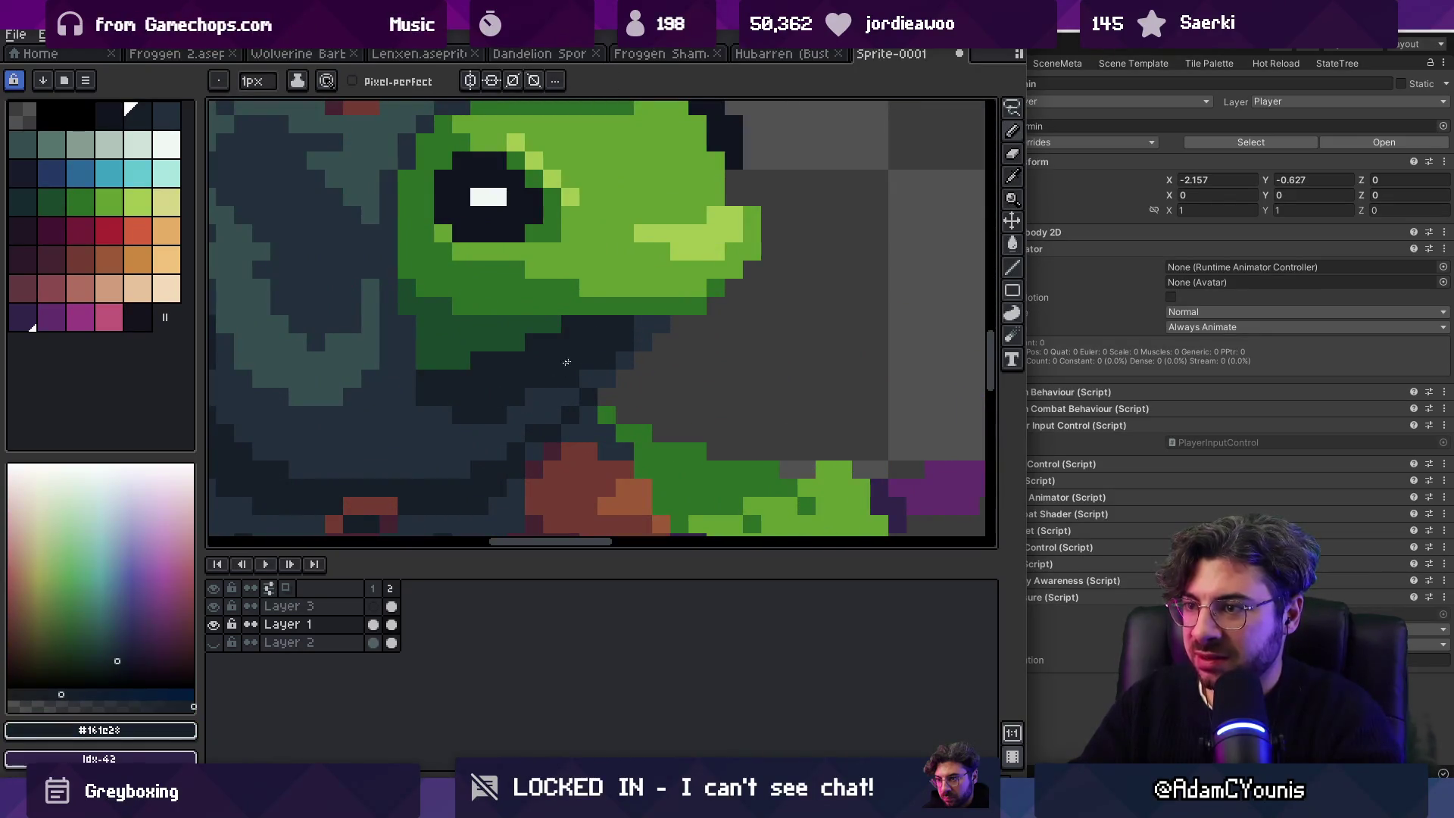
key(z)
key(1)
scroll(665, 262, up, 5)
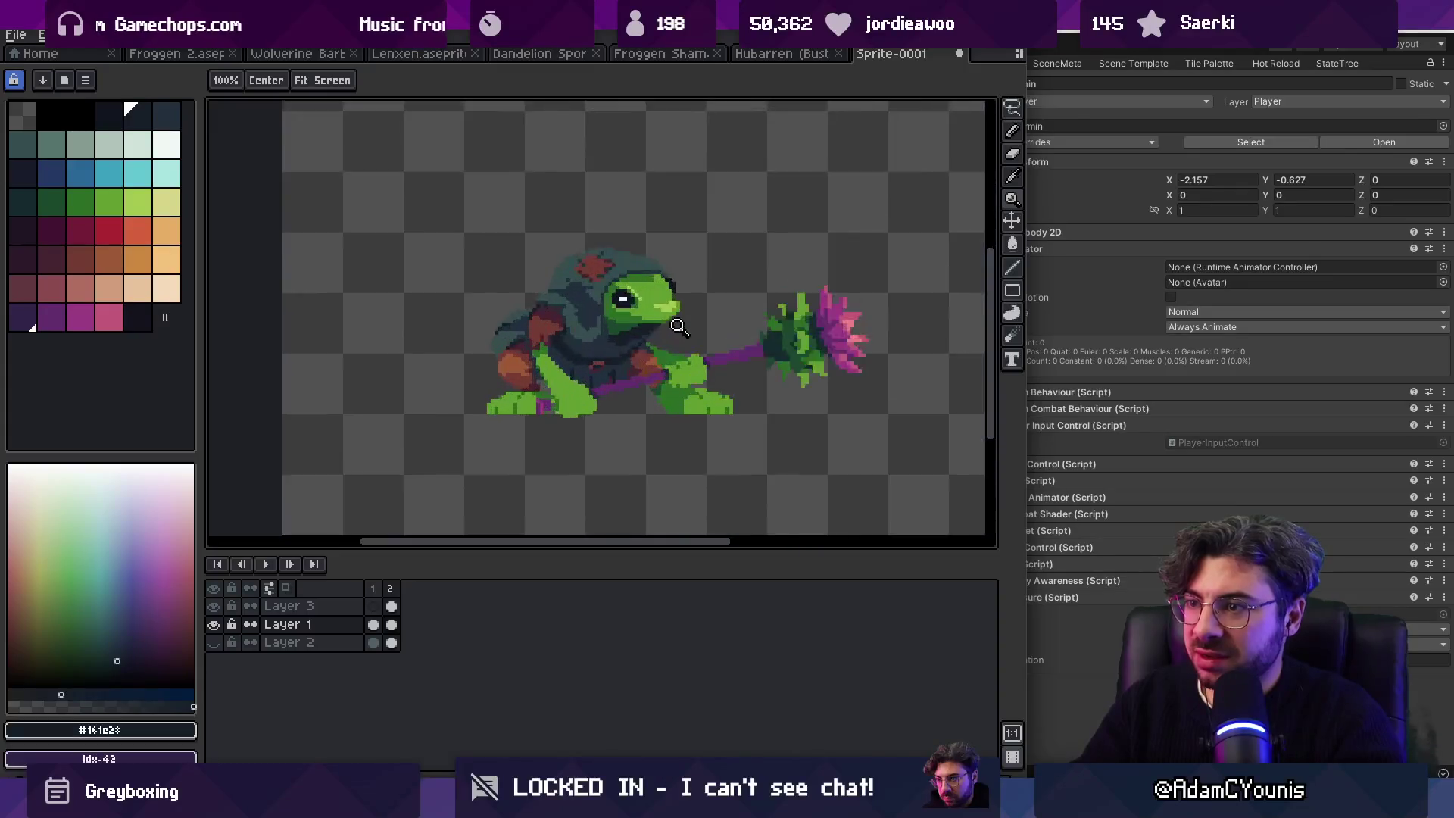
key(b)
alt+click(584, 357)
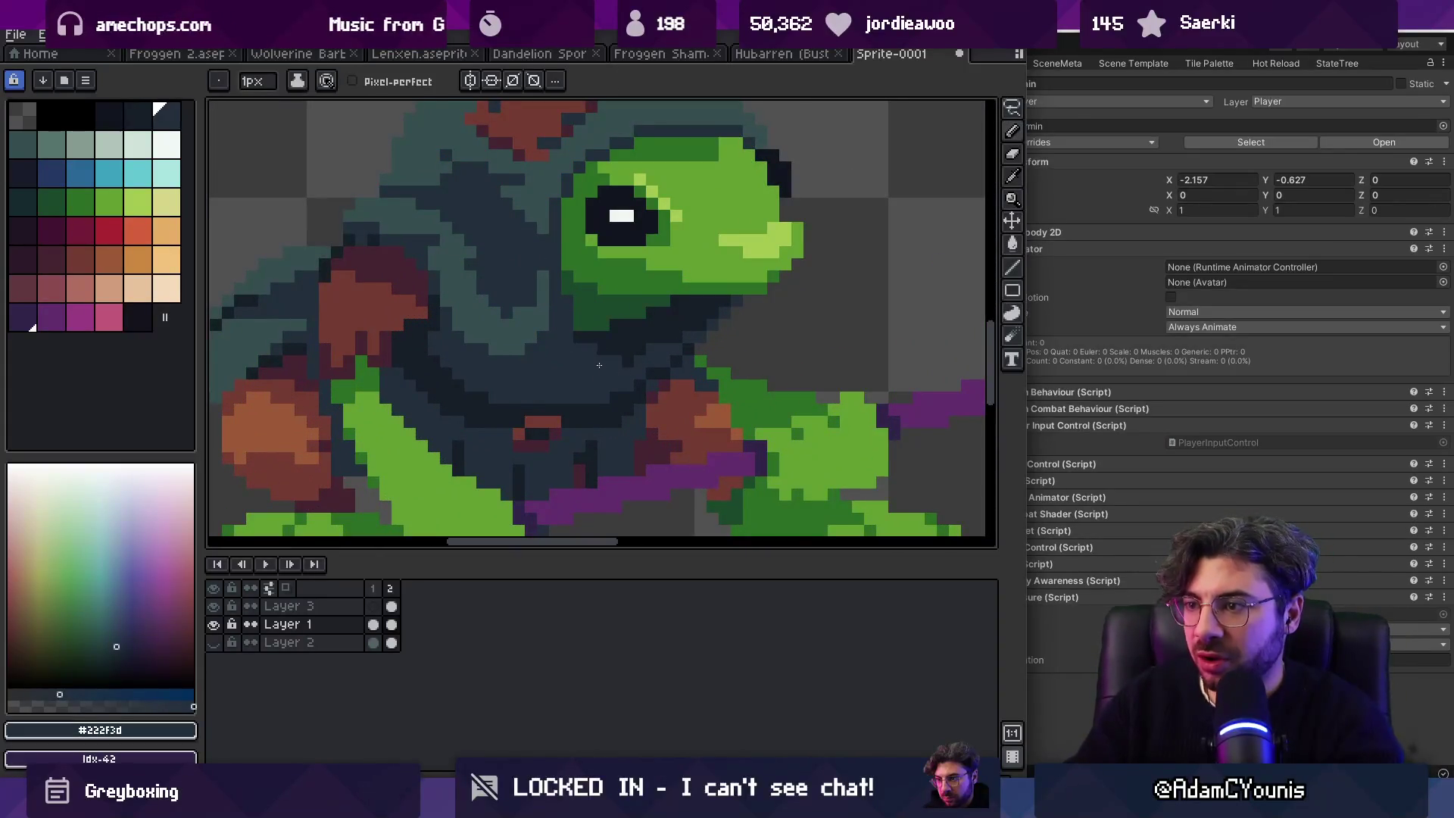
key(z)
key(1)
scroll(612, 343, up, 2)
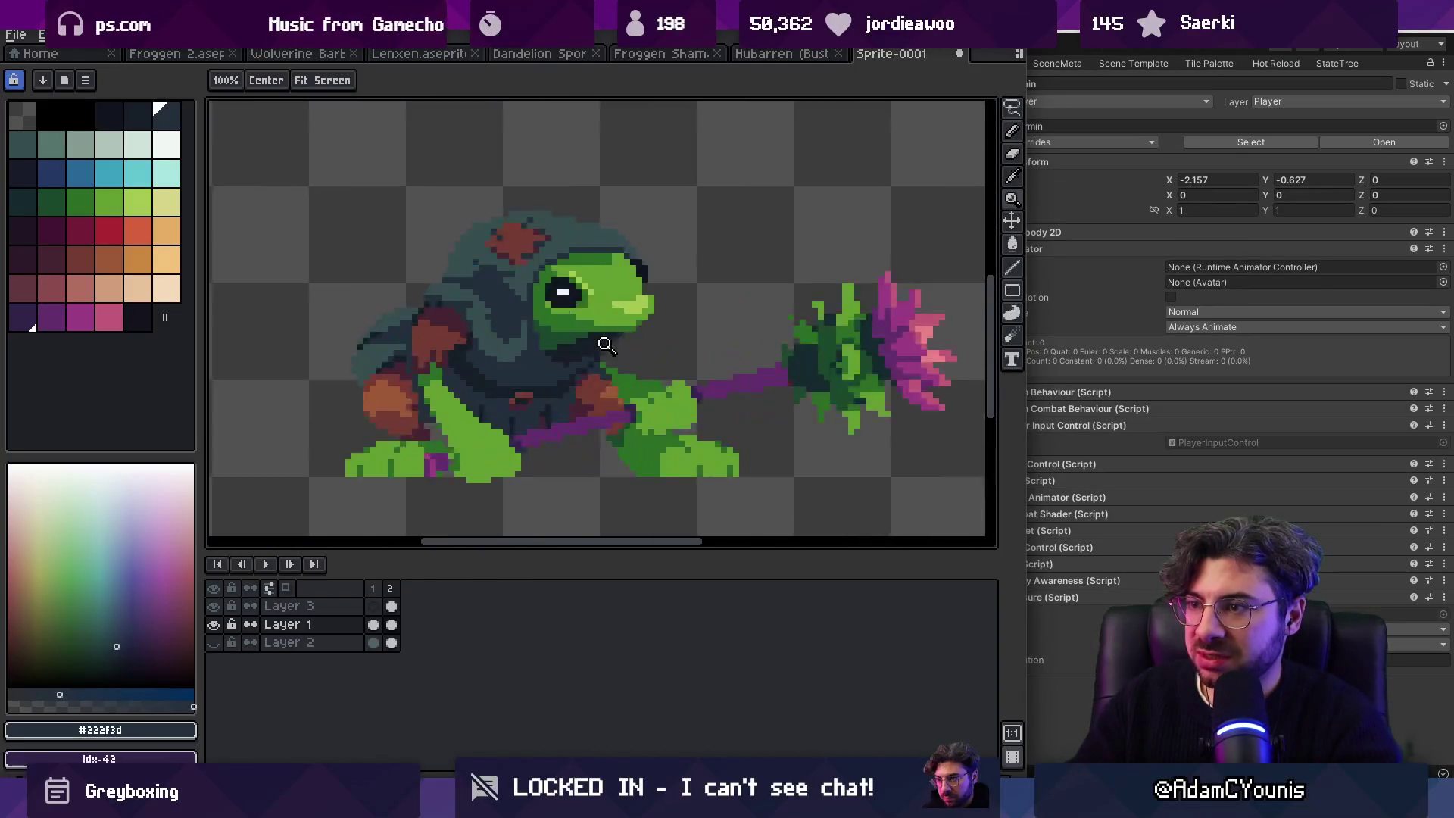
scroll(612, 343, up, 2)
alt+click(594, 344)
key(b)
drag(661, 315, 666, 314)
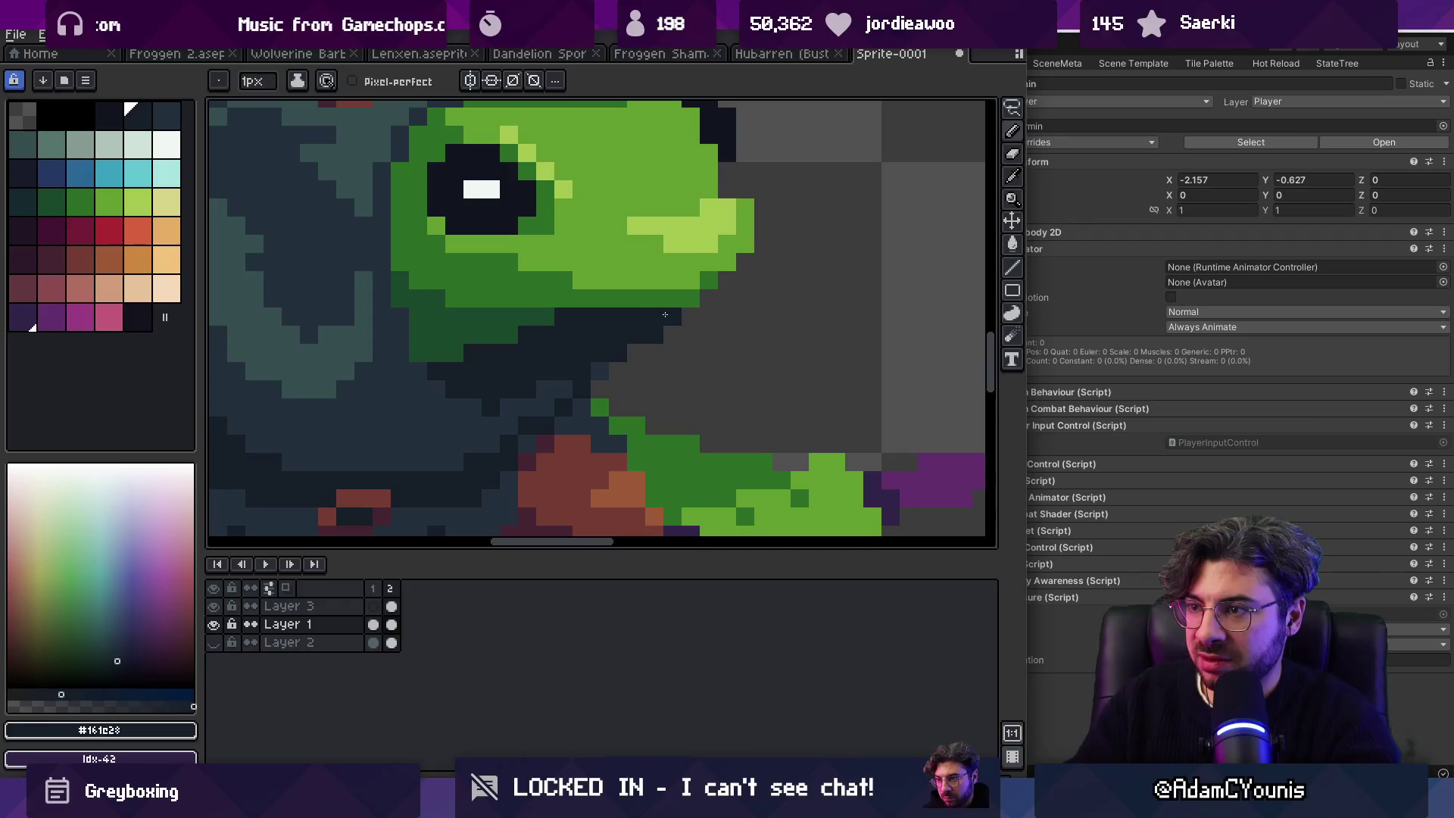
click(600, 371)
Step: Alternate the slate and darkest navy shades on the chin shadow
alt+click(572, 383)
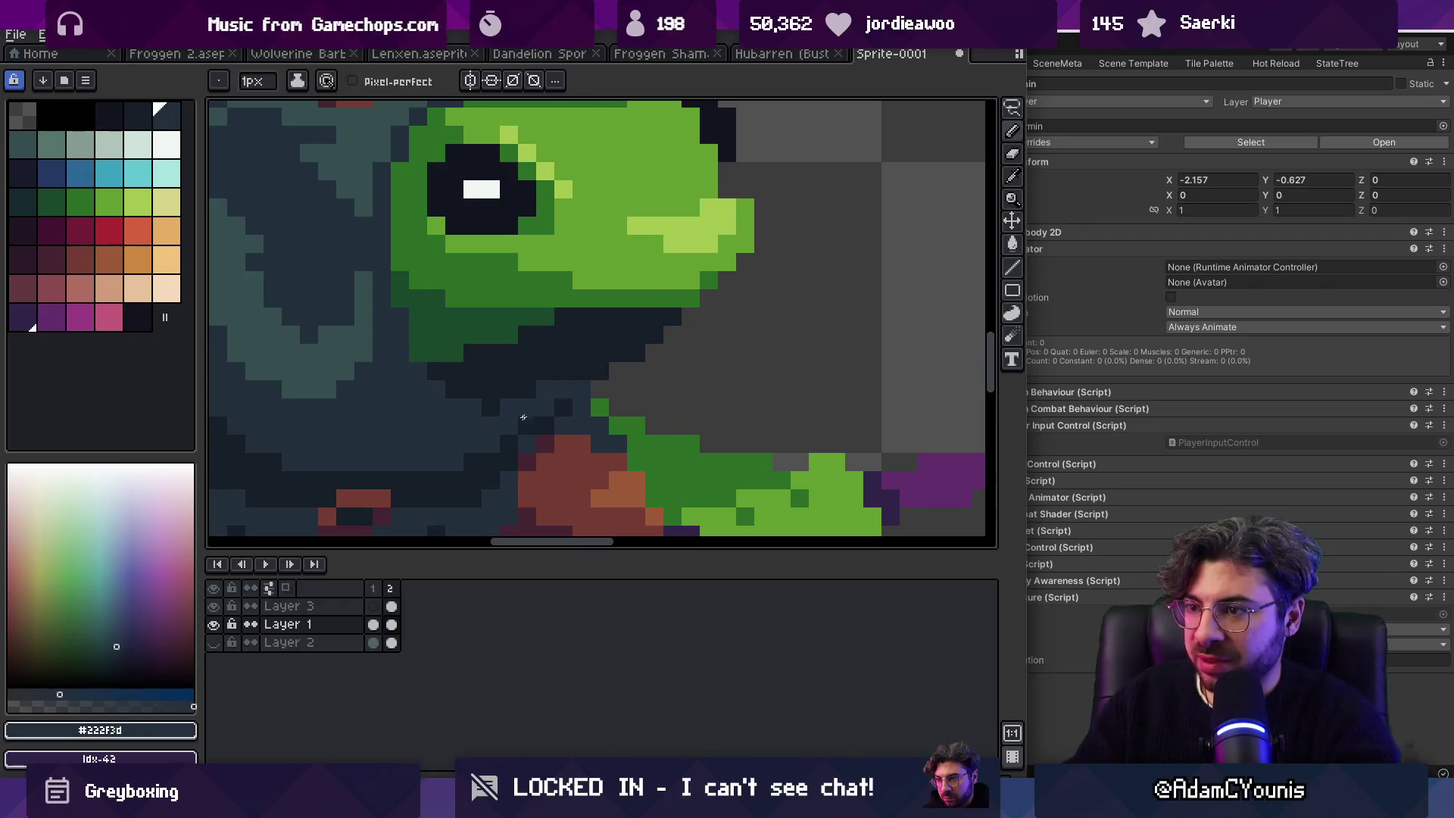
key(z)
scroll(580, 378, down, 8)
scroll(609, 373, up, 8)
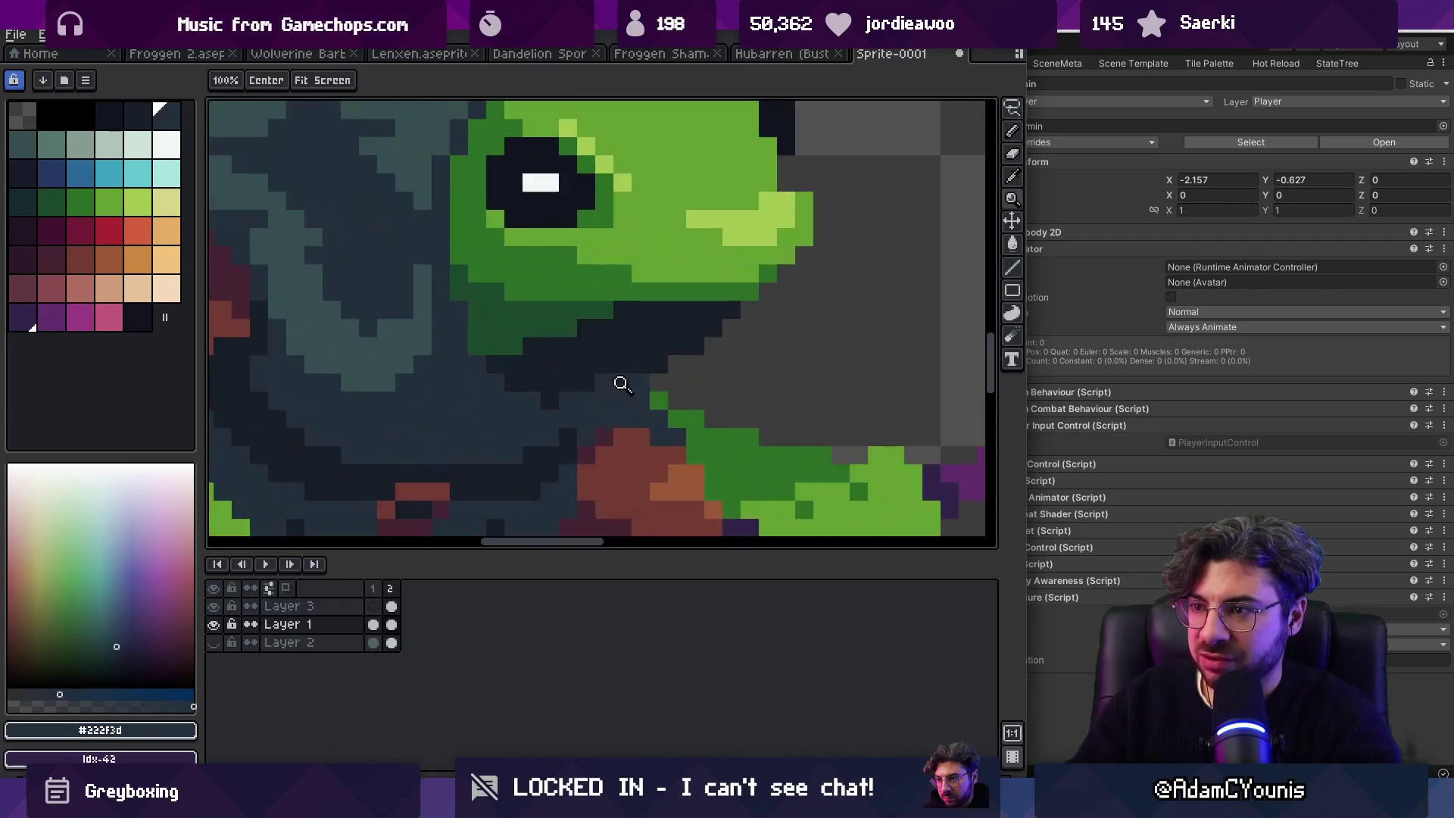
key(b)
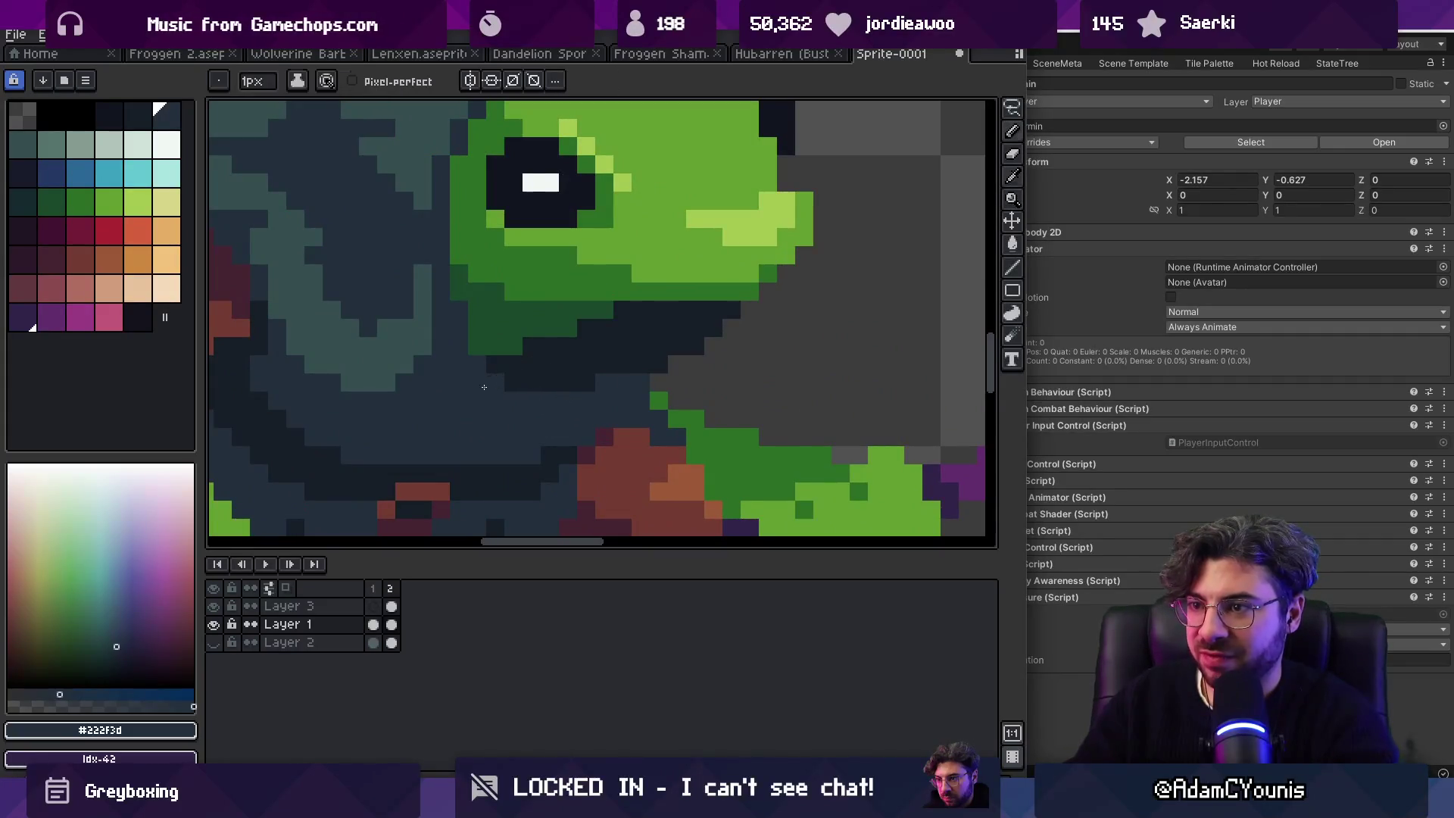
alt+click(529, 353)
key(z)
scroll(584, 310, down, 8)
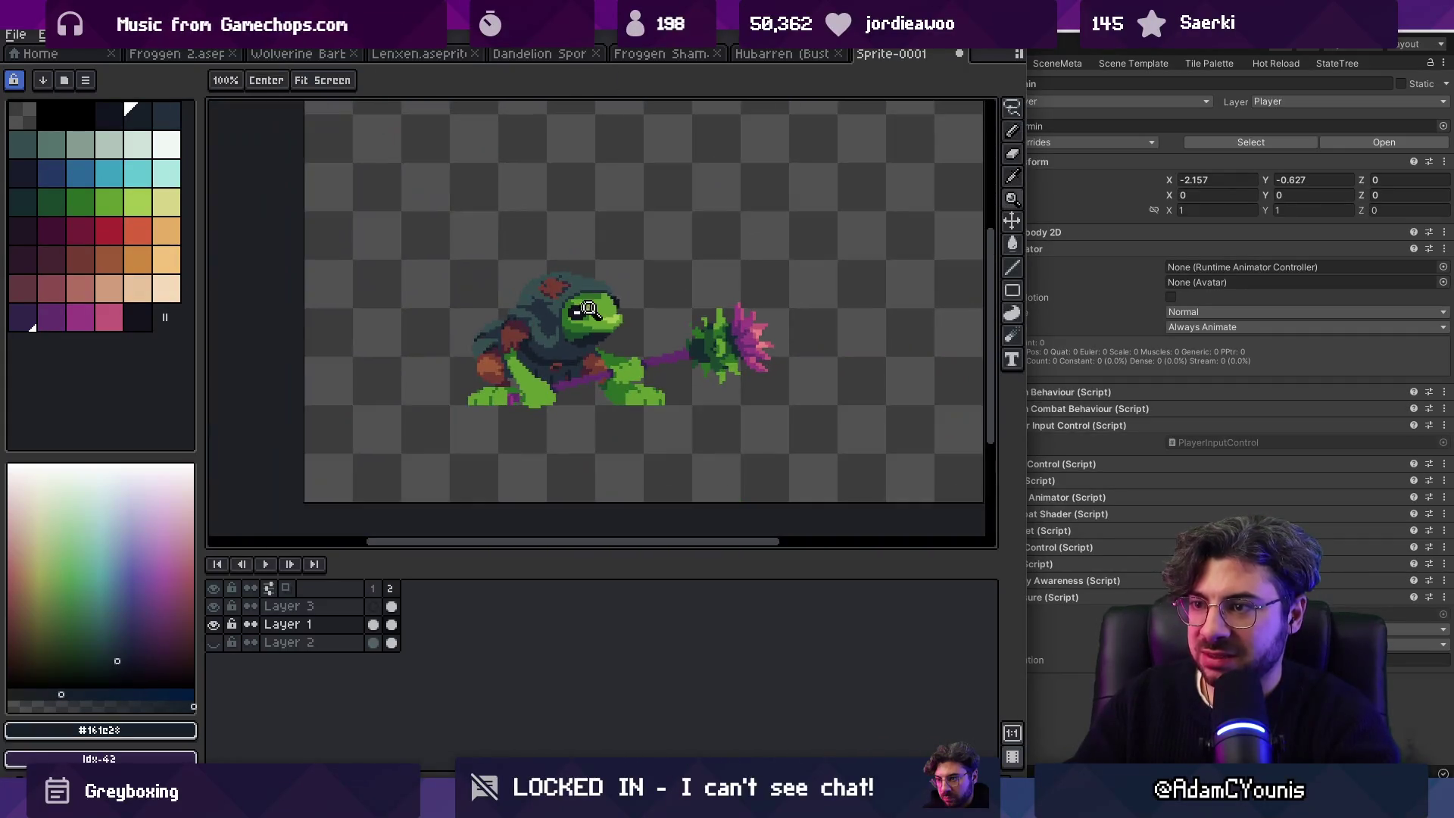
scroll(576, 336, up, 8)
key(b)
Step: Refine the chin shadow further with dark green and darkest navy pixels
alt+click(577, 337)
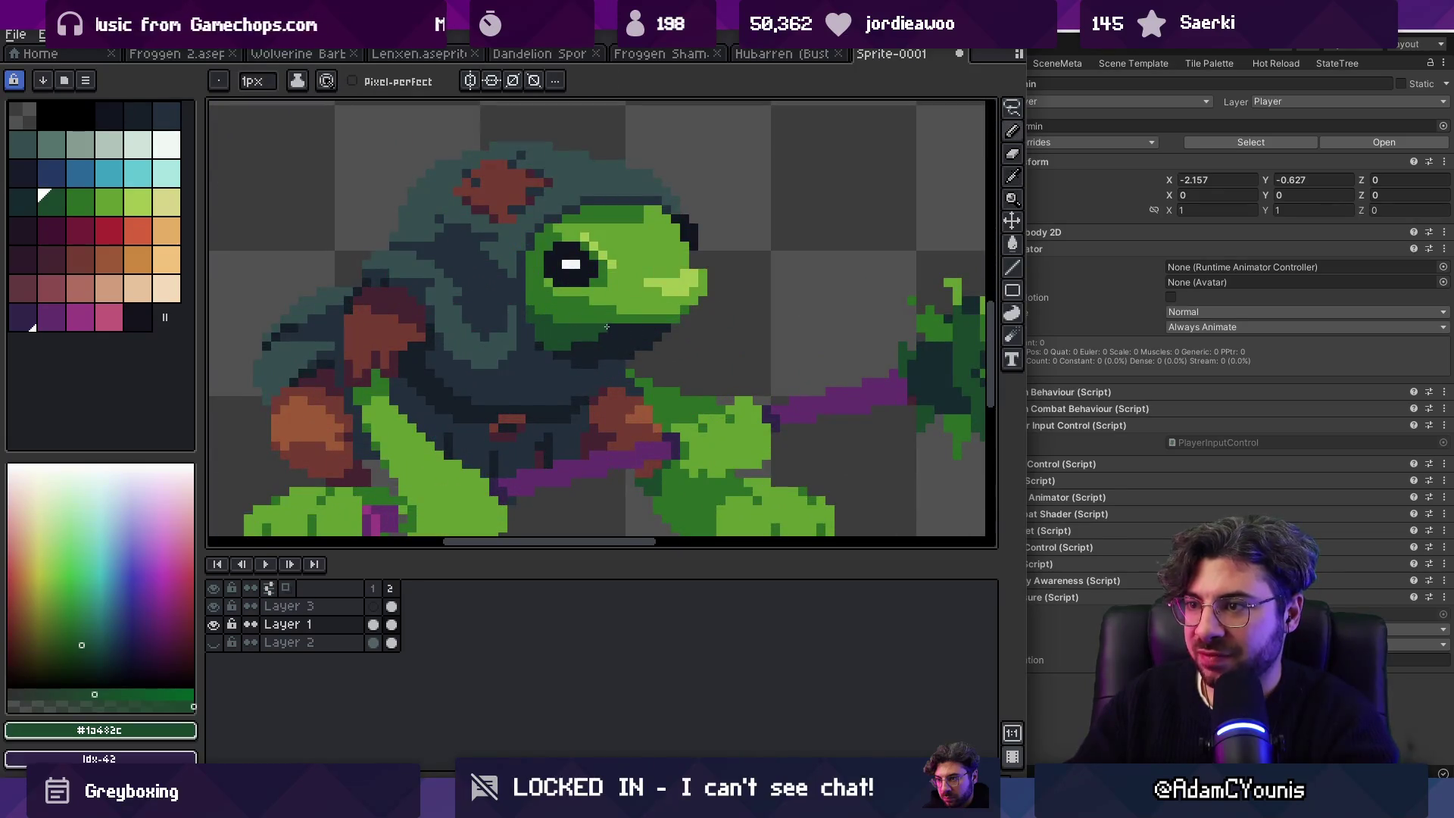
key(z)
scroll(540, 322, down, 8)
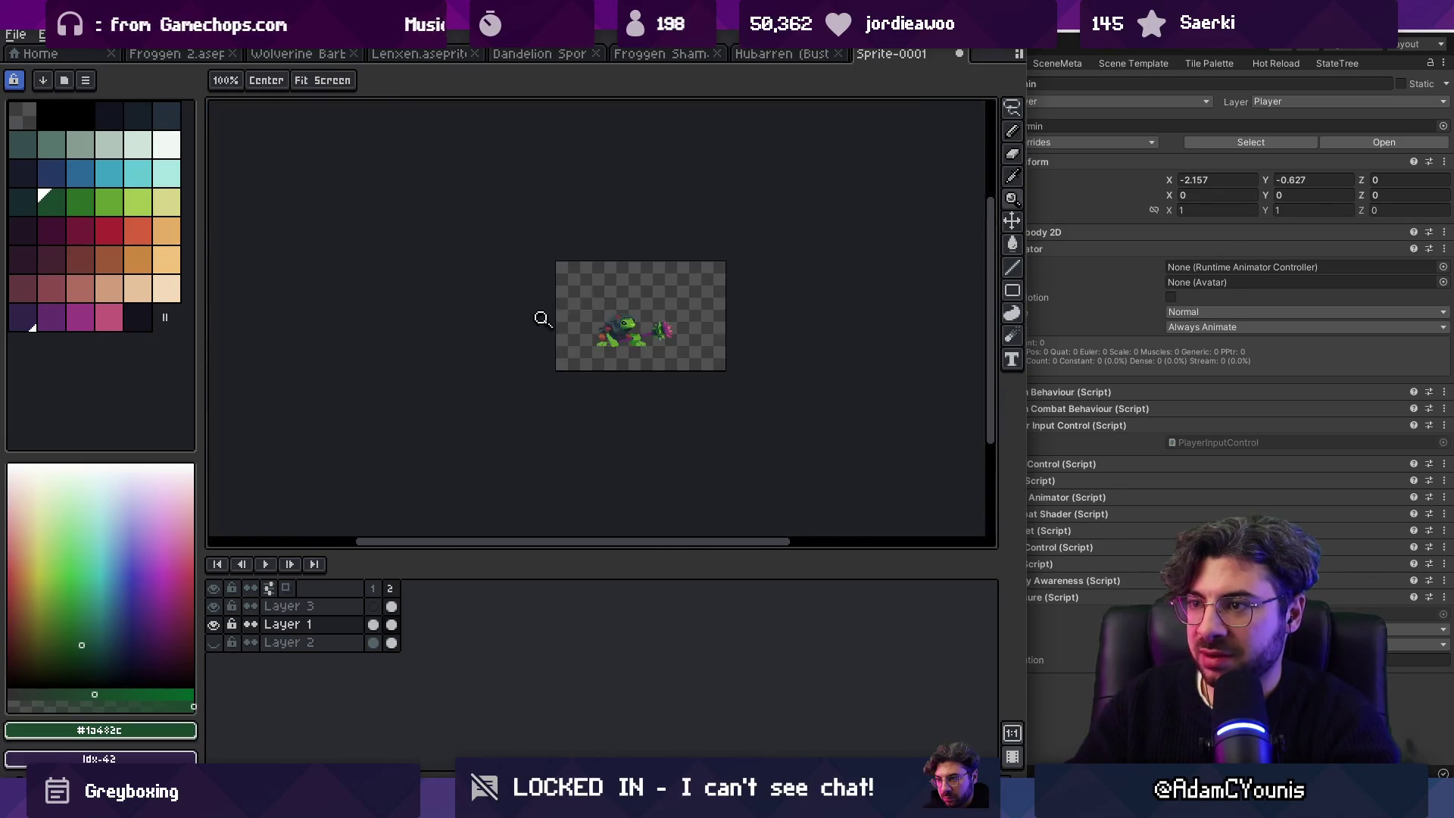
scroll(651, 284, up, 1)
scroll(600, 326, up, 7)
key(b)
alt+click(552, 304)
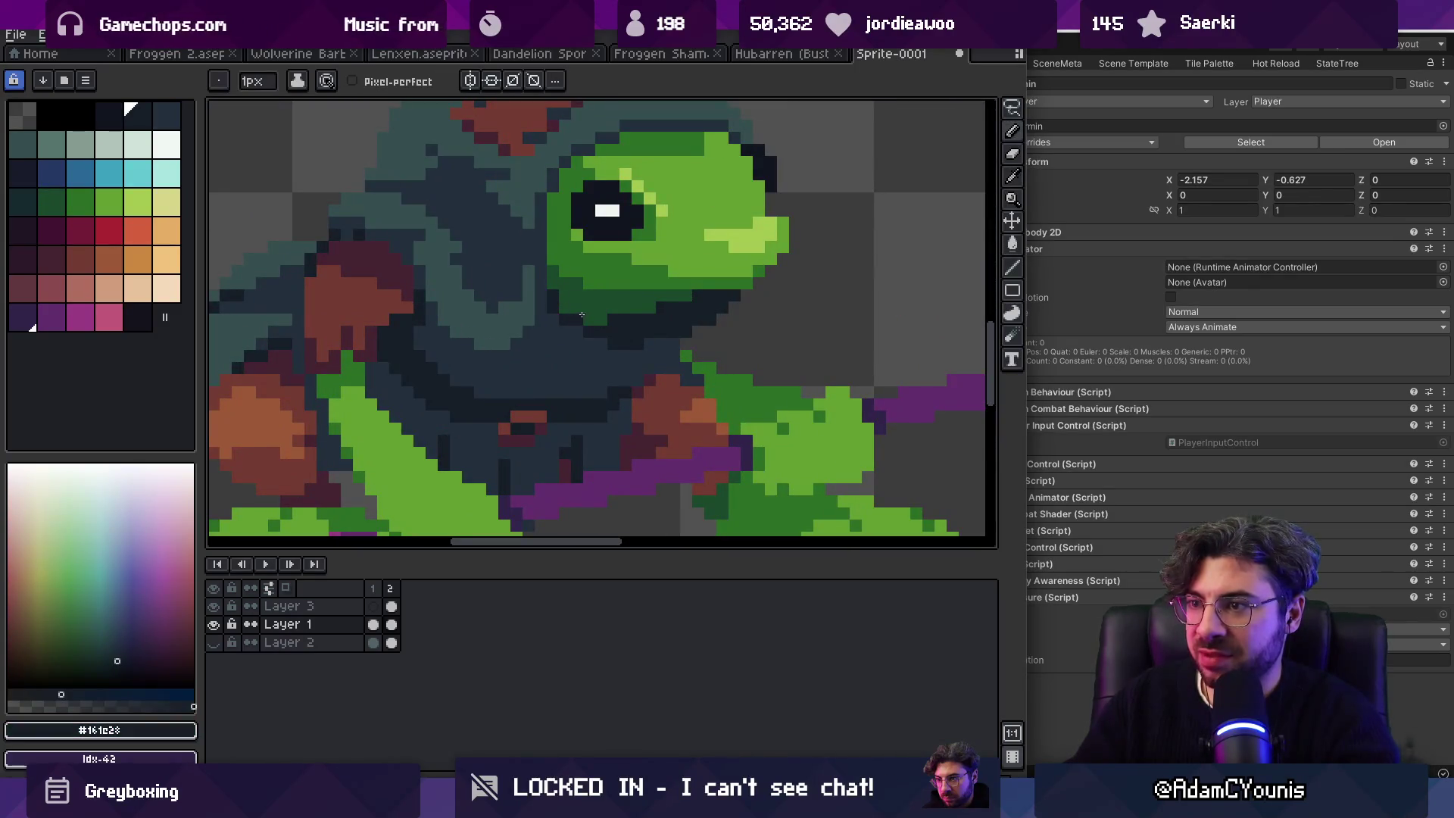
alt+click(579, 309)
key(z)
scroll(680, 250, down, 5)
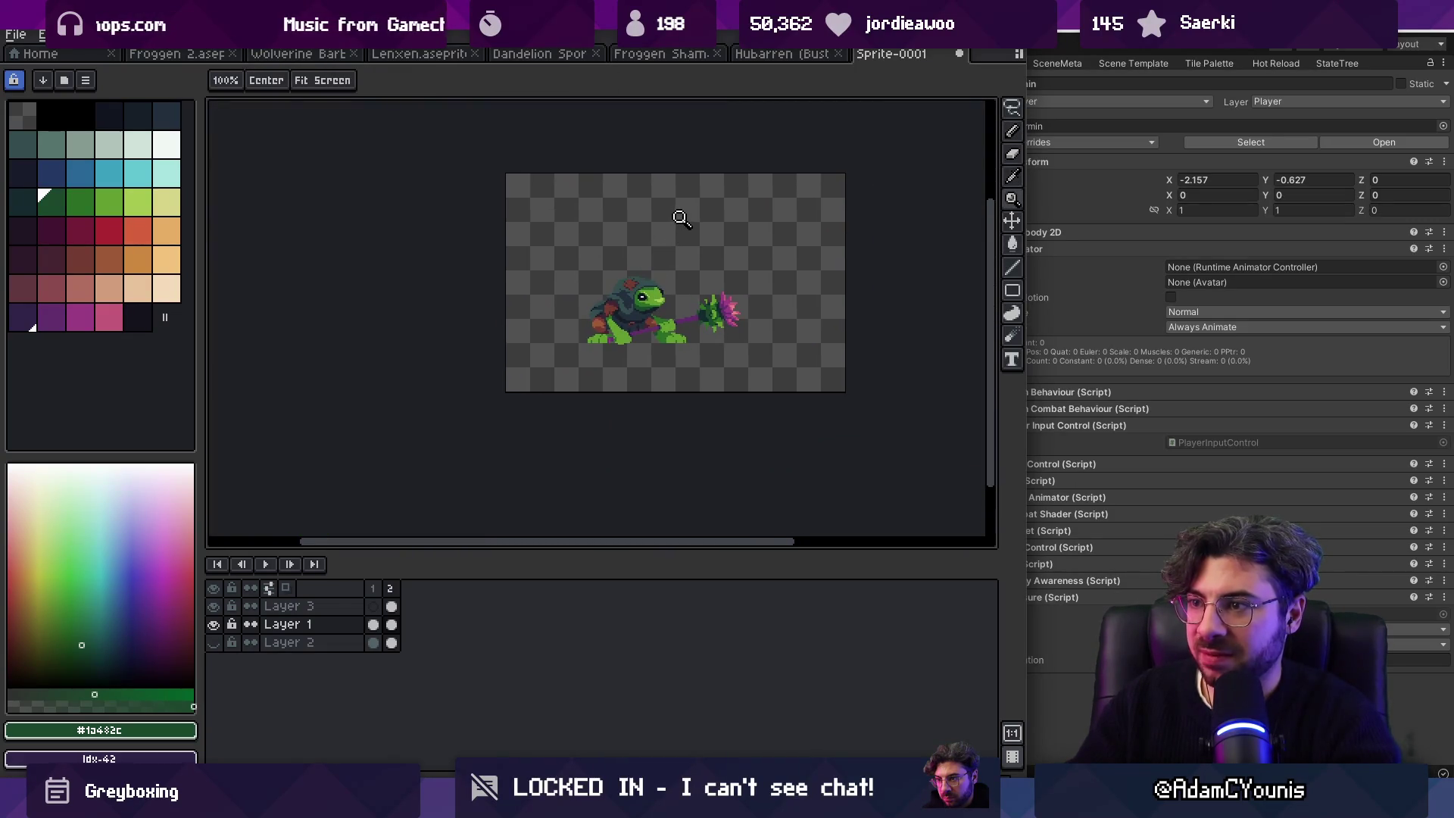
scroll(670, 264, up, 6)
key(b)
alt+click(639, 247)
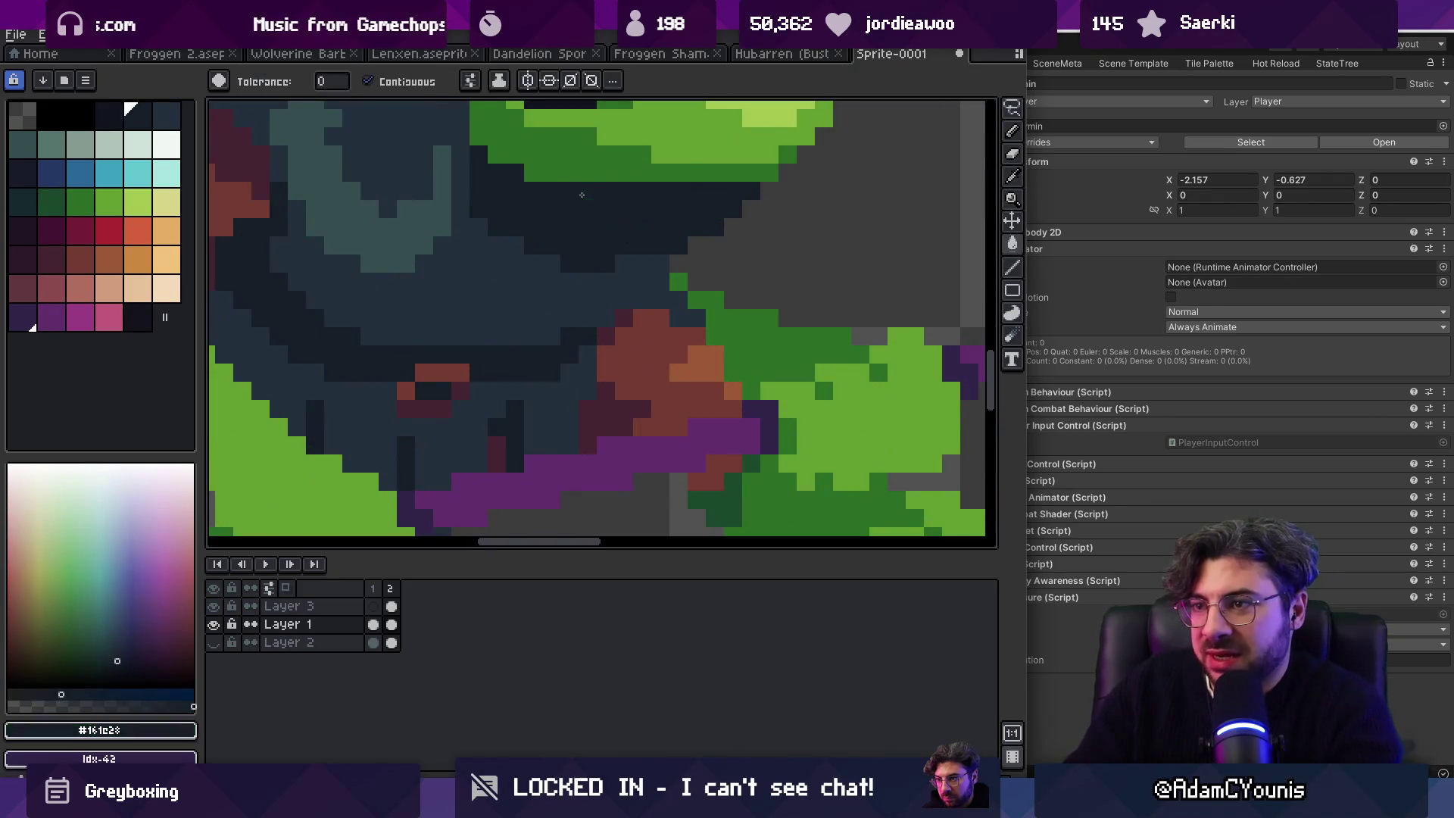
key(z)
scroll(540, 242, down, 4)
scroll(584, 235, up, 3)
Step: Zoom in on the frog's head and cloak and sample the slate hood shadow colour
key(v)
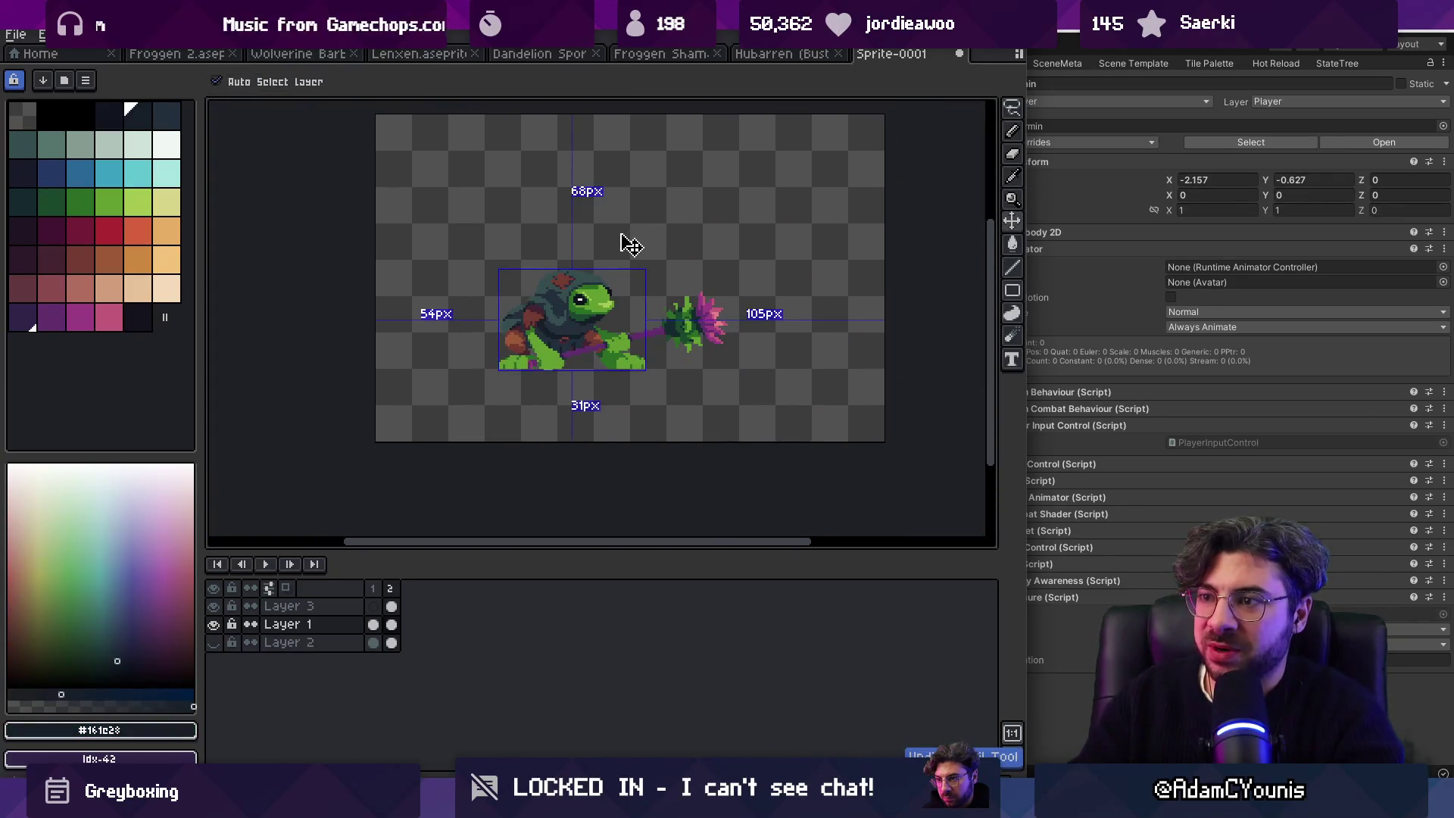
key(z)
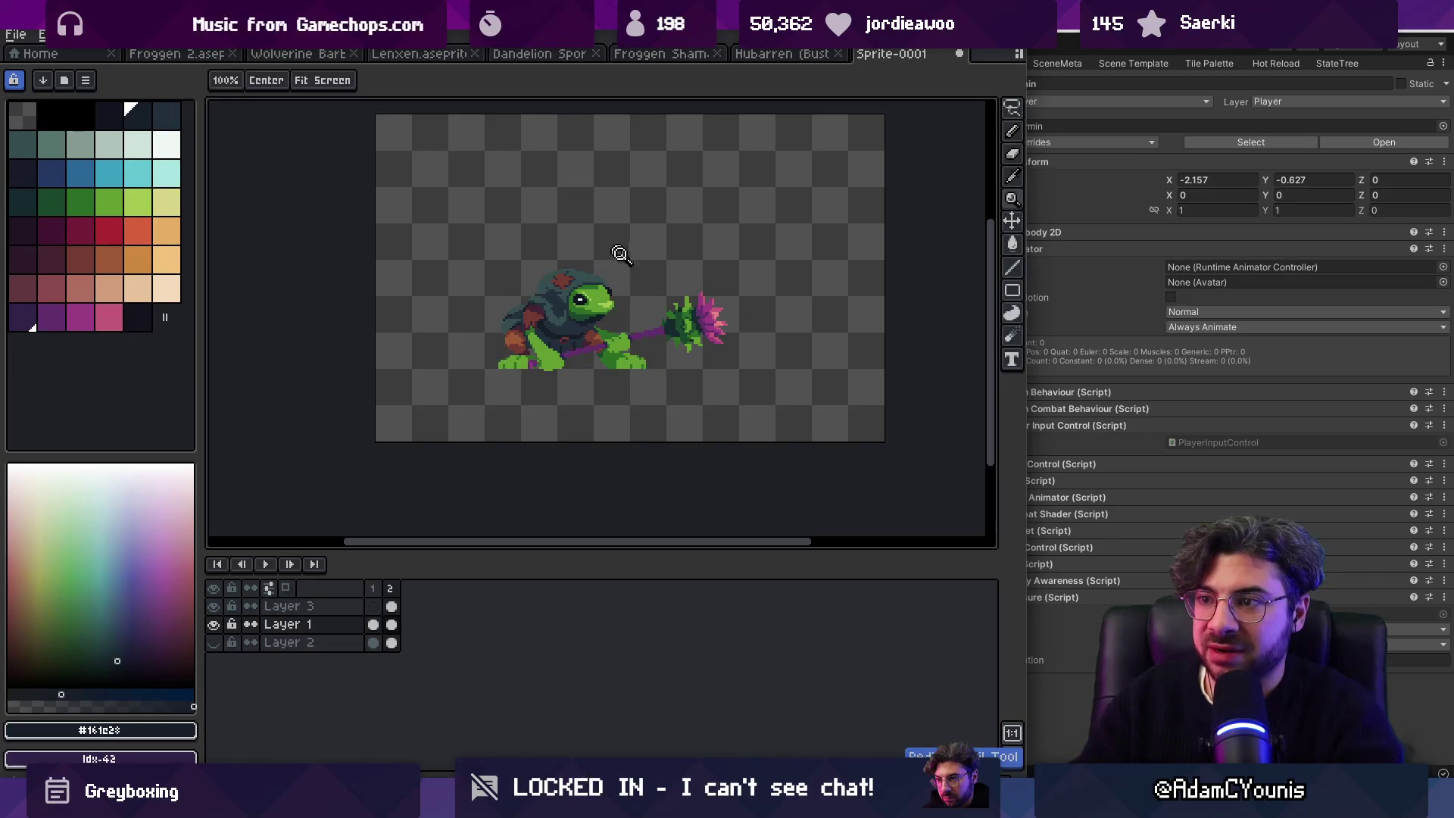
click(614, 288)
click(617, 326)
click(576, 333)
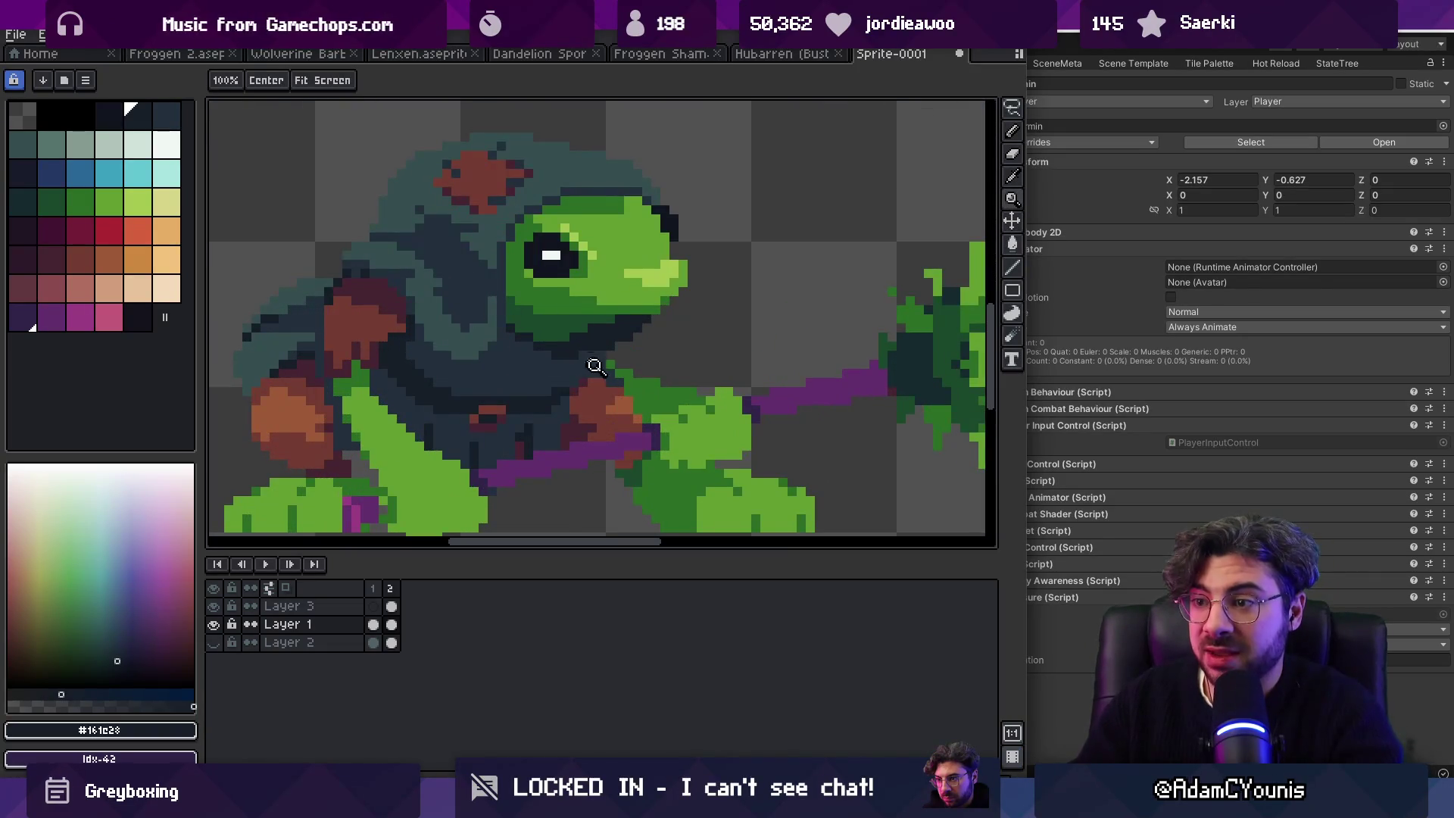
drag(592, 364, 594, 325)
key(b)
alt+click(562, 354)
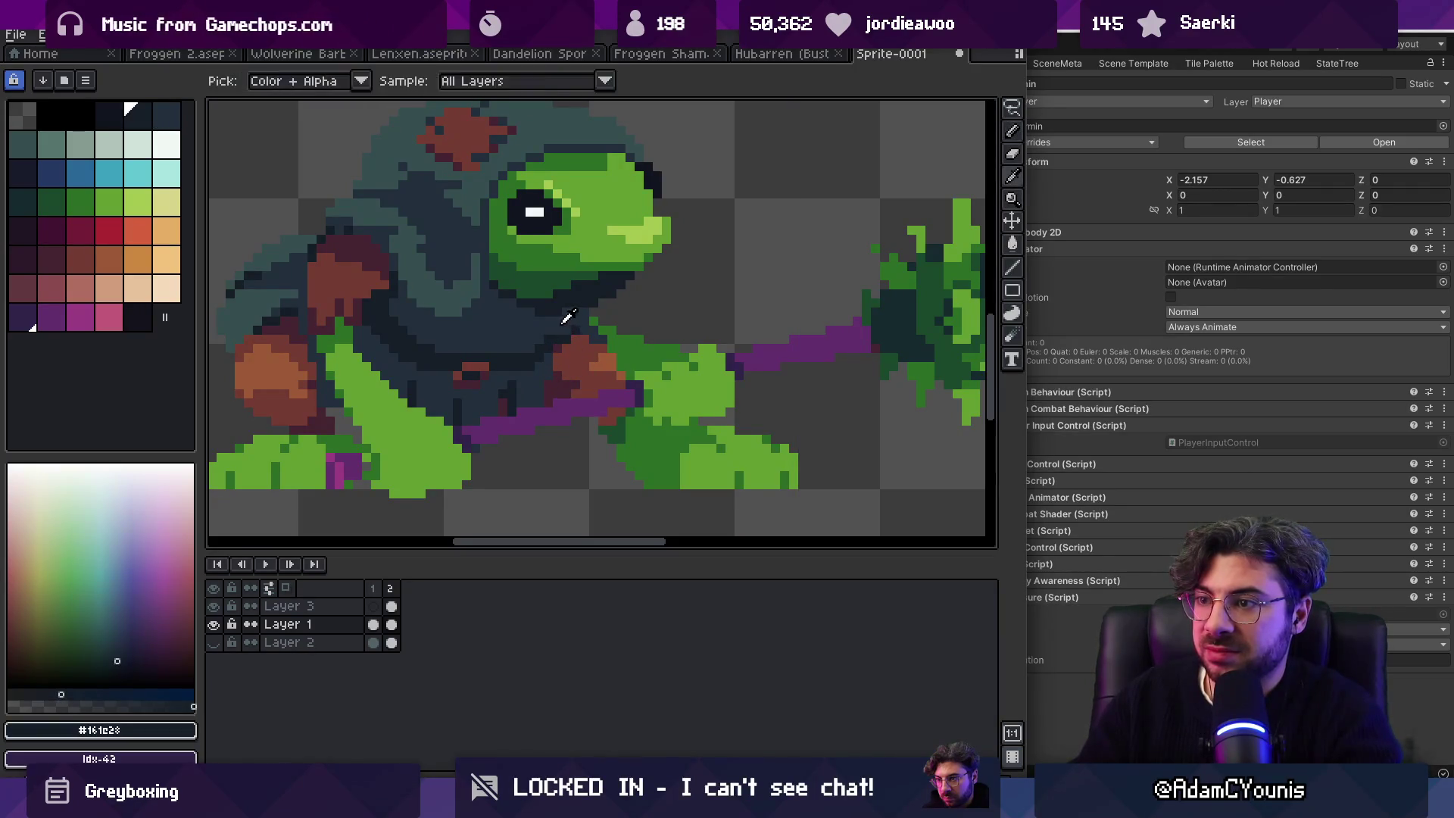
key(z)
key(1)
scroll(594, 324, up, 5)
Step: Marquee-select the small red block on the cloak and move it one pixel right
key(m)
drag(448, 331, 558, 434)
drag(509, 379, 541, 386)
key(Escape)
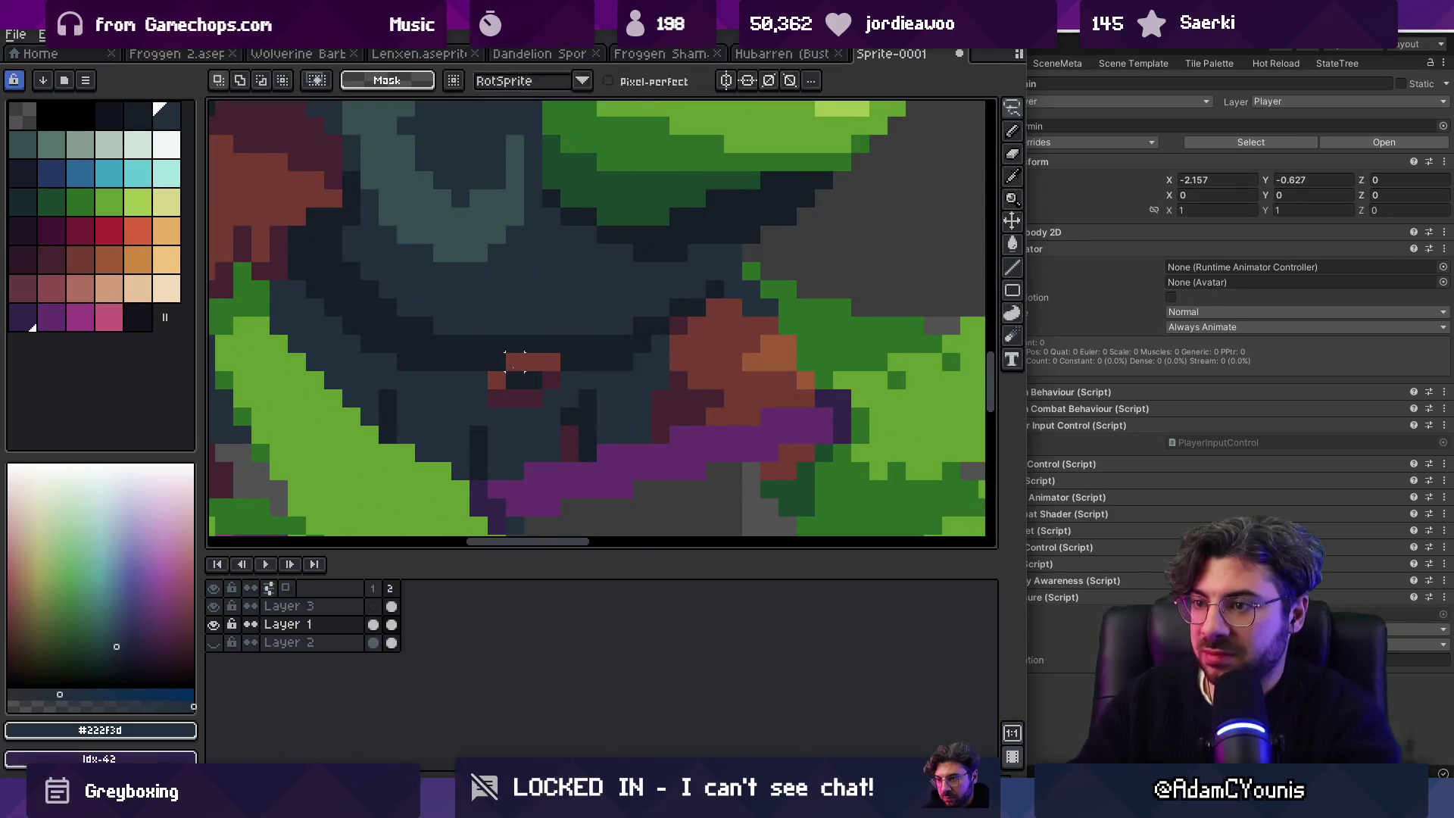
drag(465, 333, 562, 411)
drag(520, 367, 556, 376)
alt+click(534, 382)
Step: Sample the slate hood colour and review the whole sprite after the move
key(z)
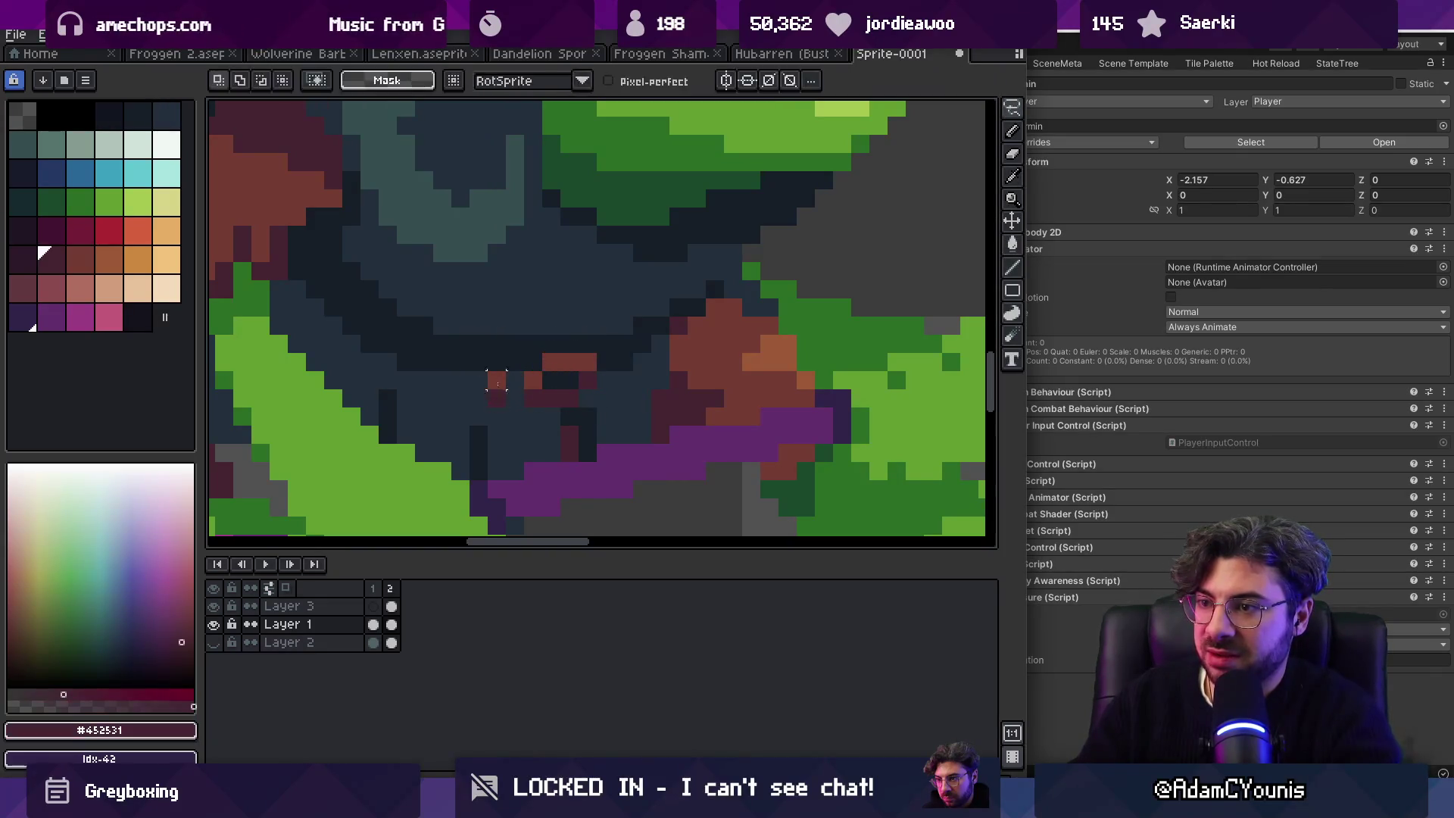
alt+click(534, 383)
scroll(524, 352, down, 5)
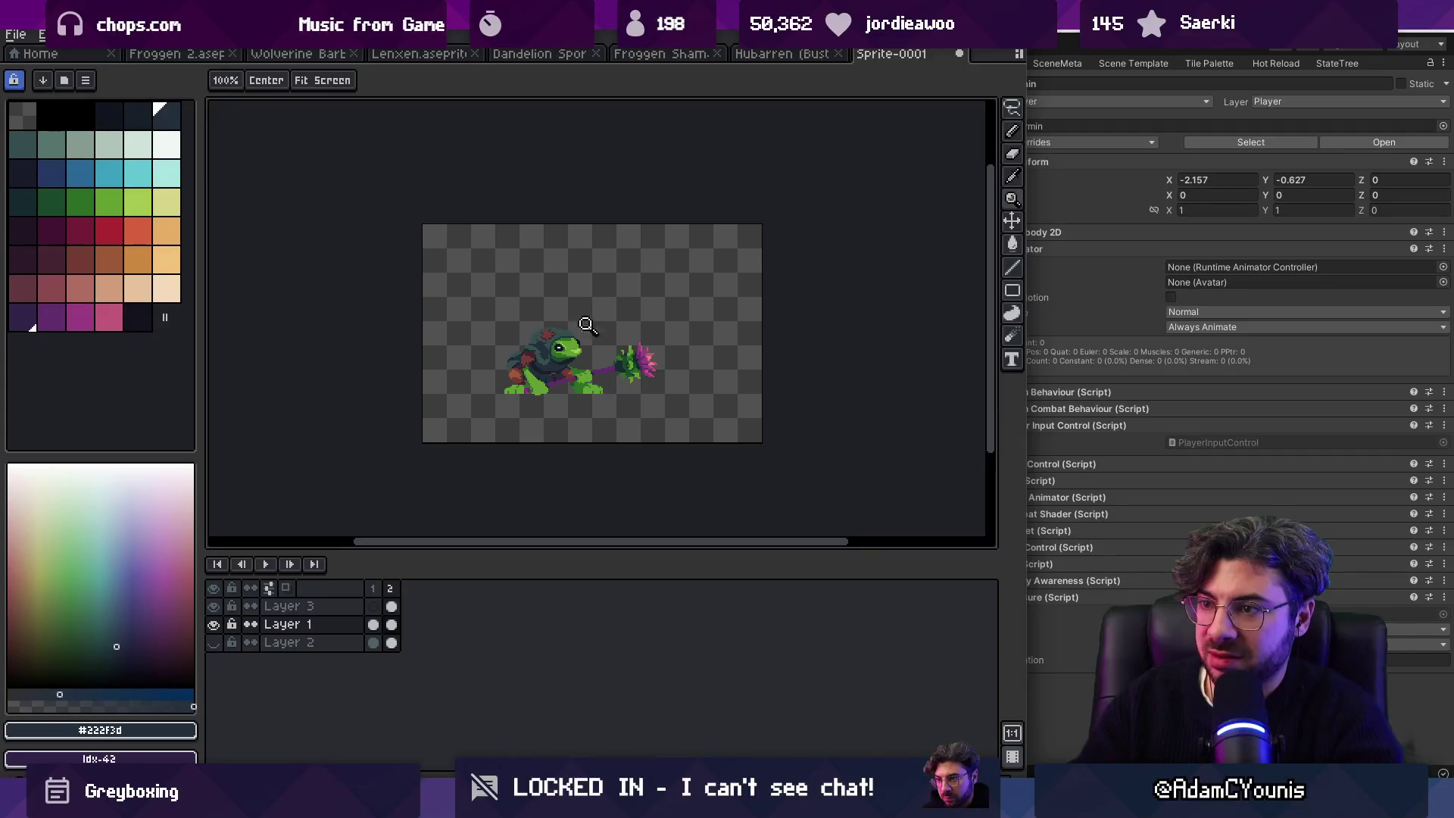
scroll(590, 320, up, 5)
key(i)
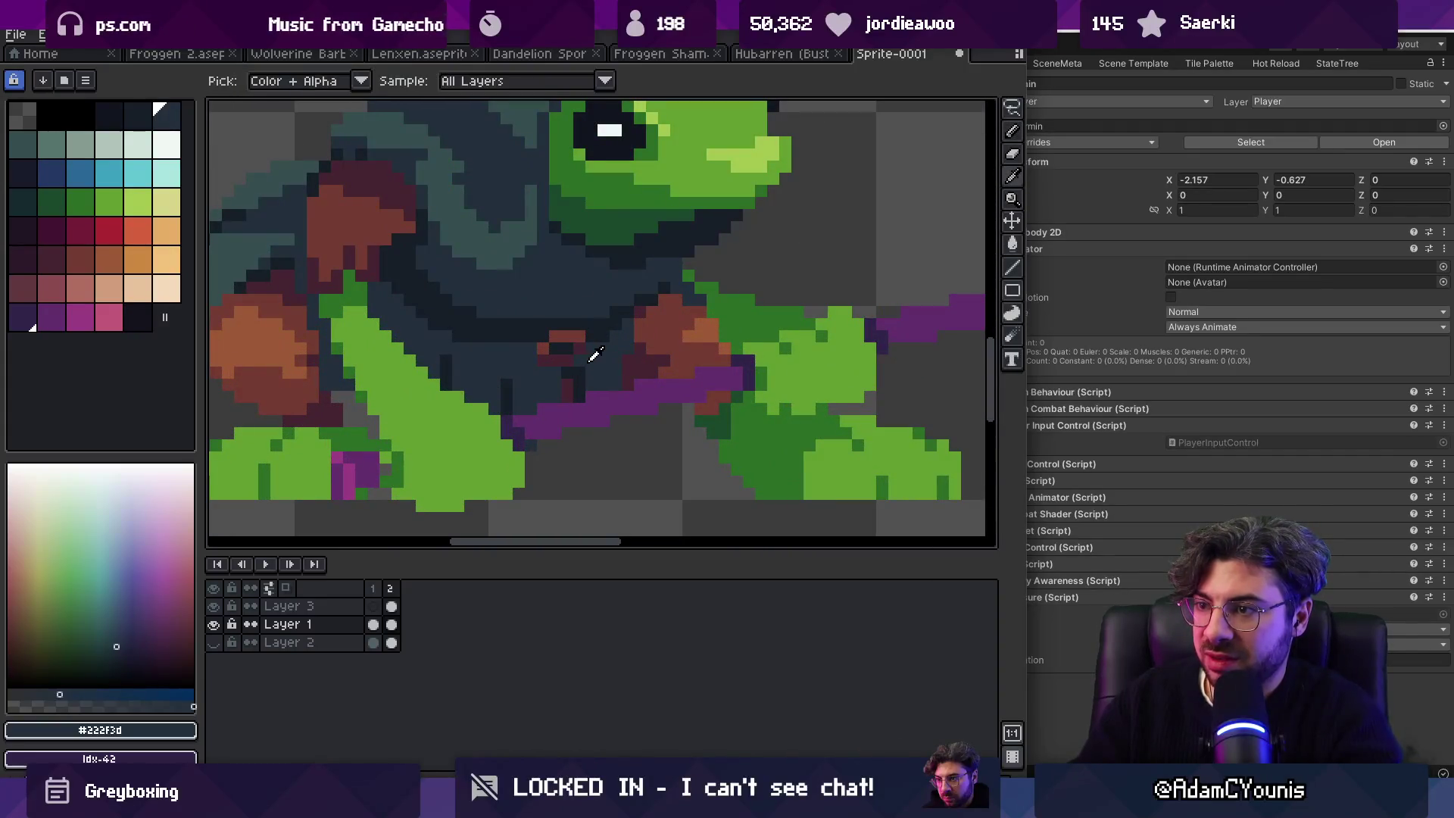
key(z)
scroll(551, 377, down, 5)
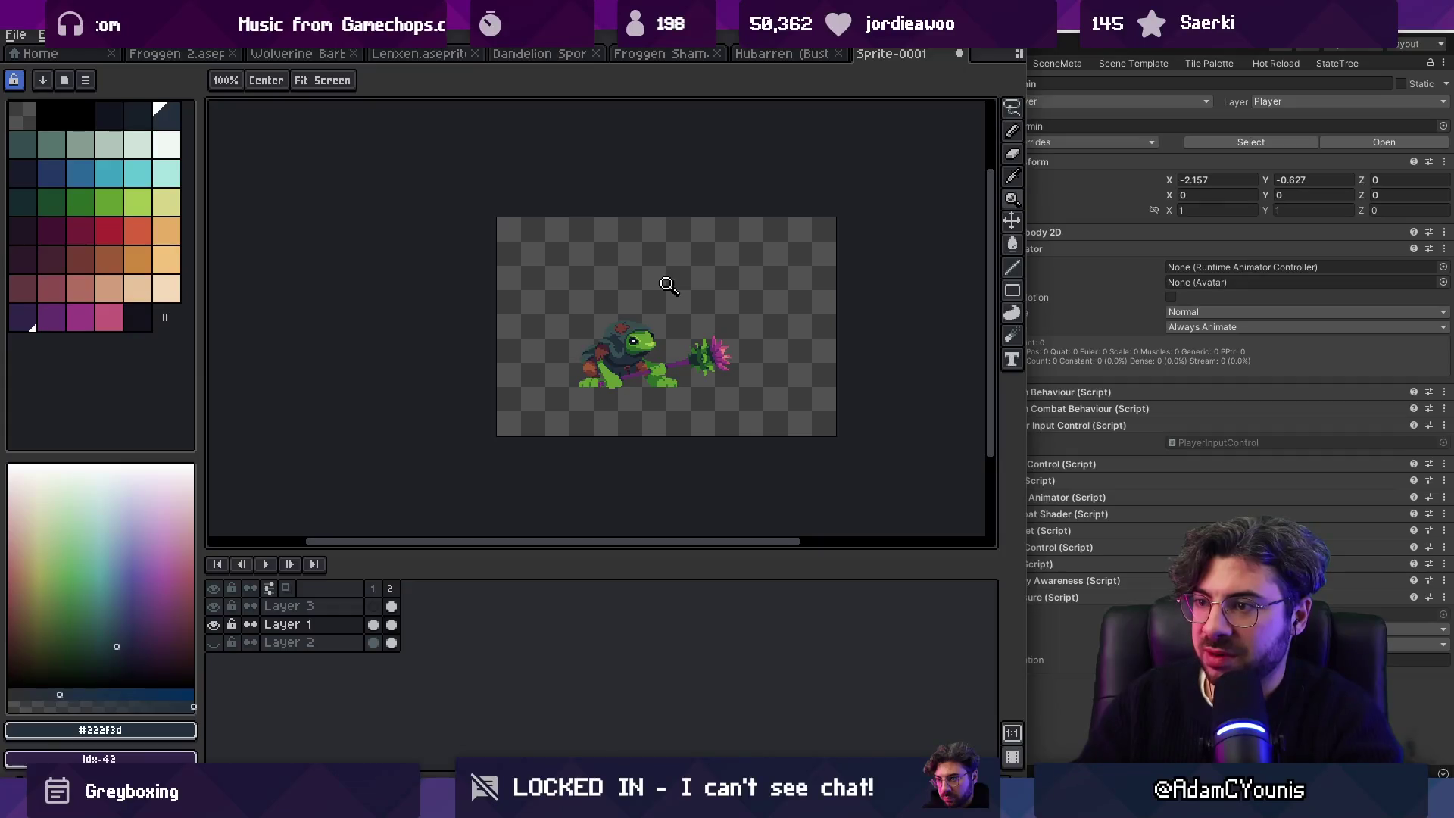
scroll(598, 349, up, 5)
Step: Sample the darkest navy #161c23 and zoom in on the frog's head
key(i)
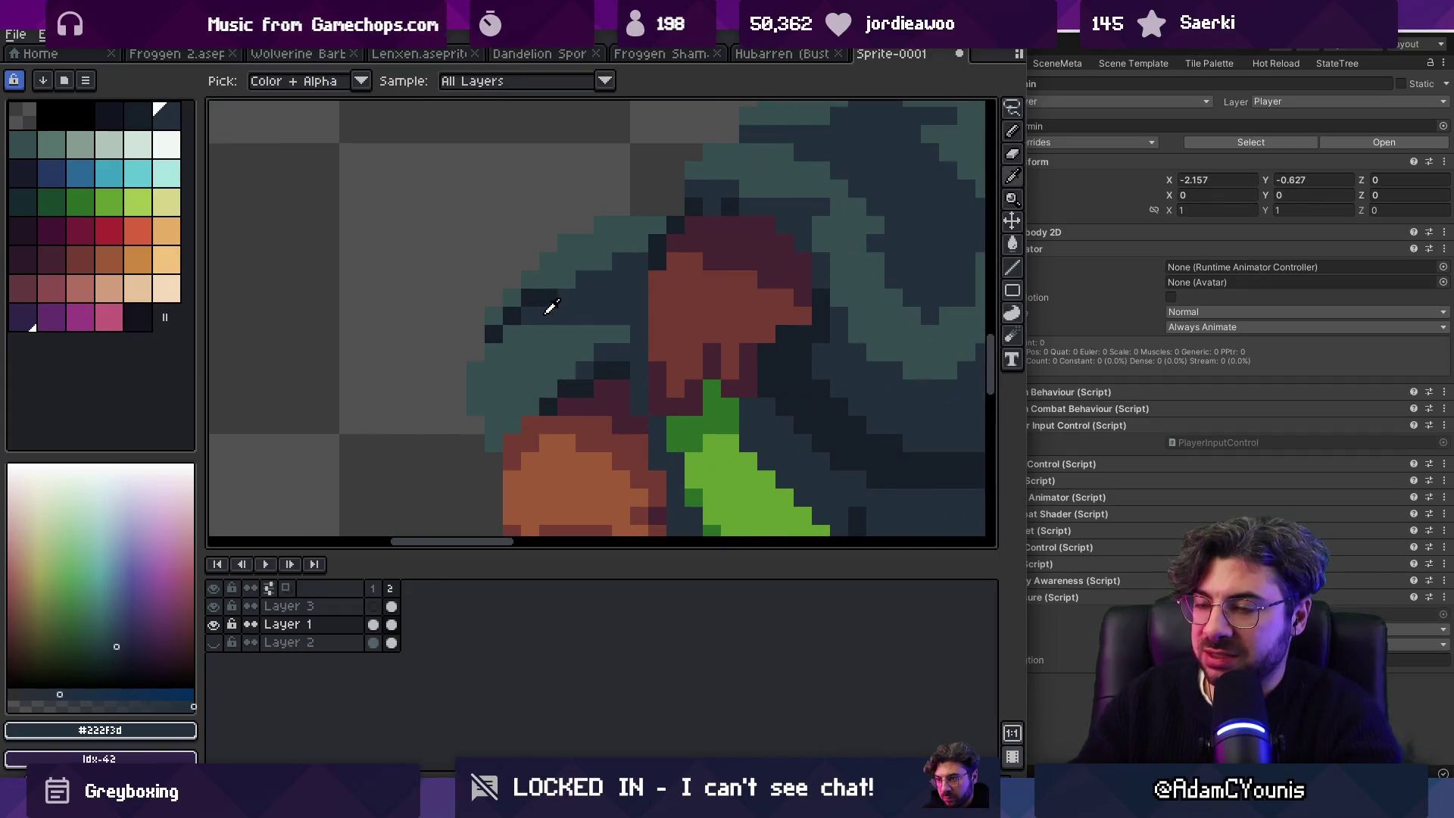
click(547, 305)
key(b)
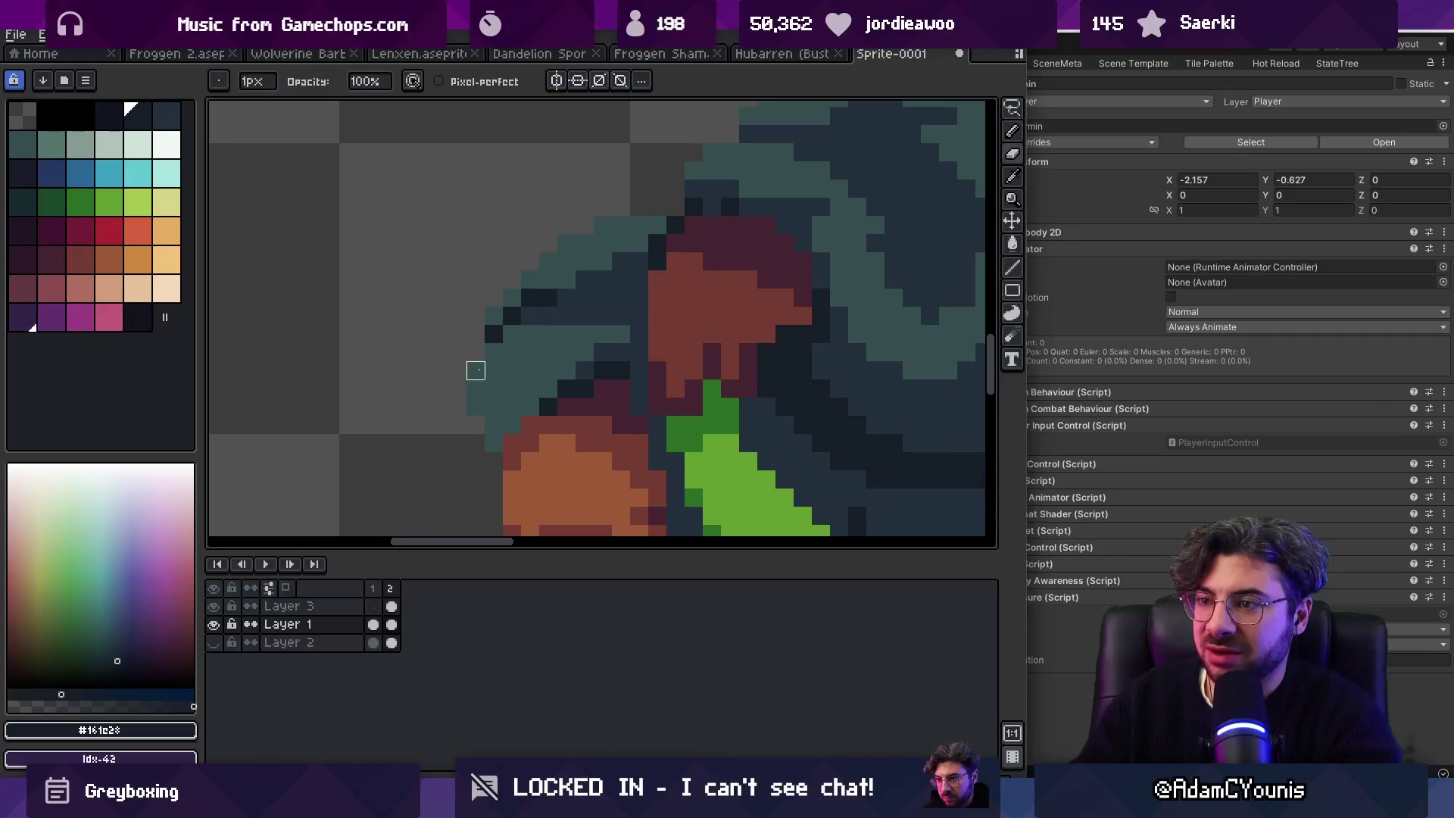
key(z)
scroll(494, 335, down, 5)
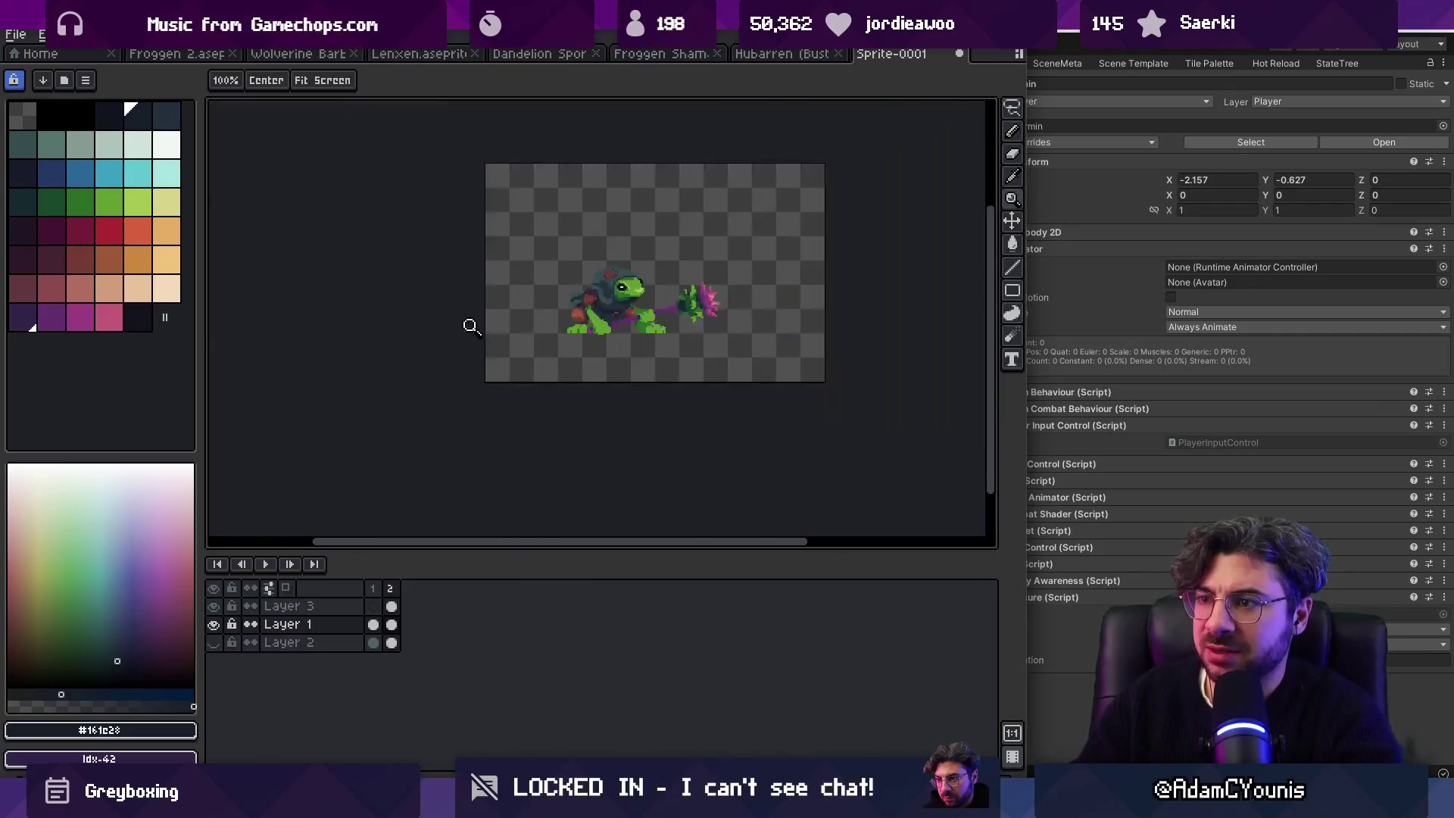
scroll(628, 272, up, 1)
click(592, 291)
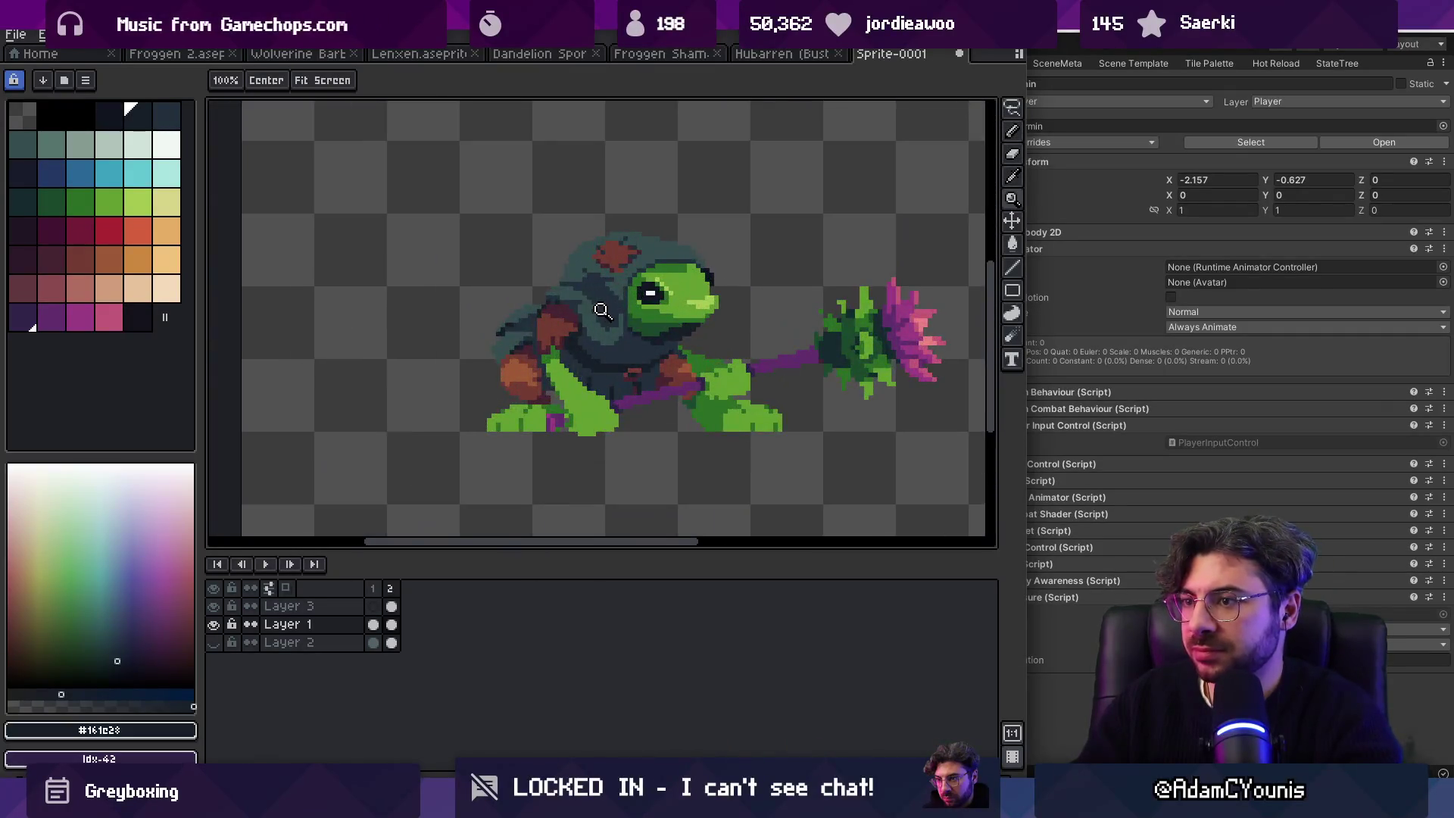
click(601, 311)
Step: Touch up shadow pixels beside the frog's neck and on the hood in slate
key(v)
key(b)
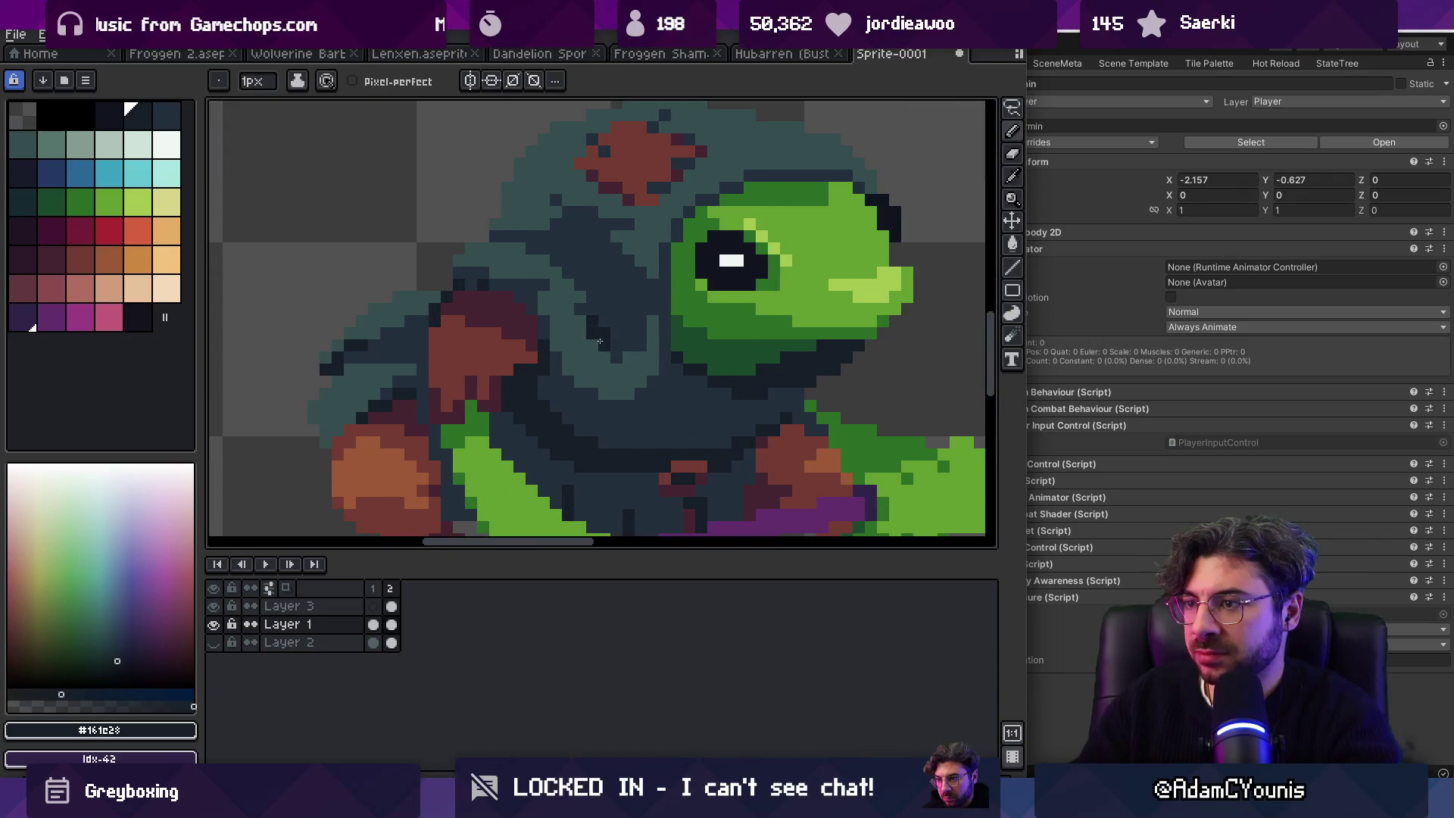
click(646, 326)
alt+click(634, 319)
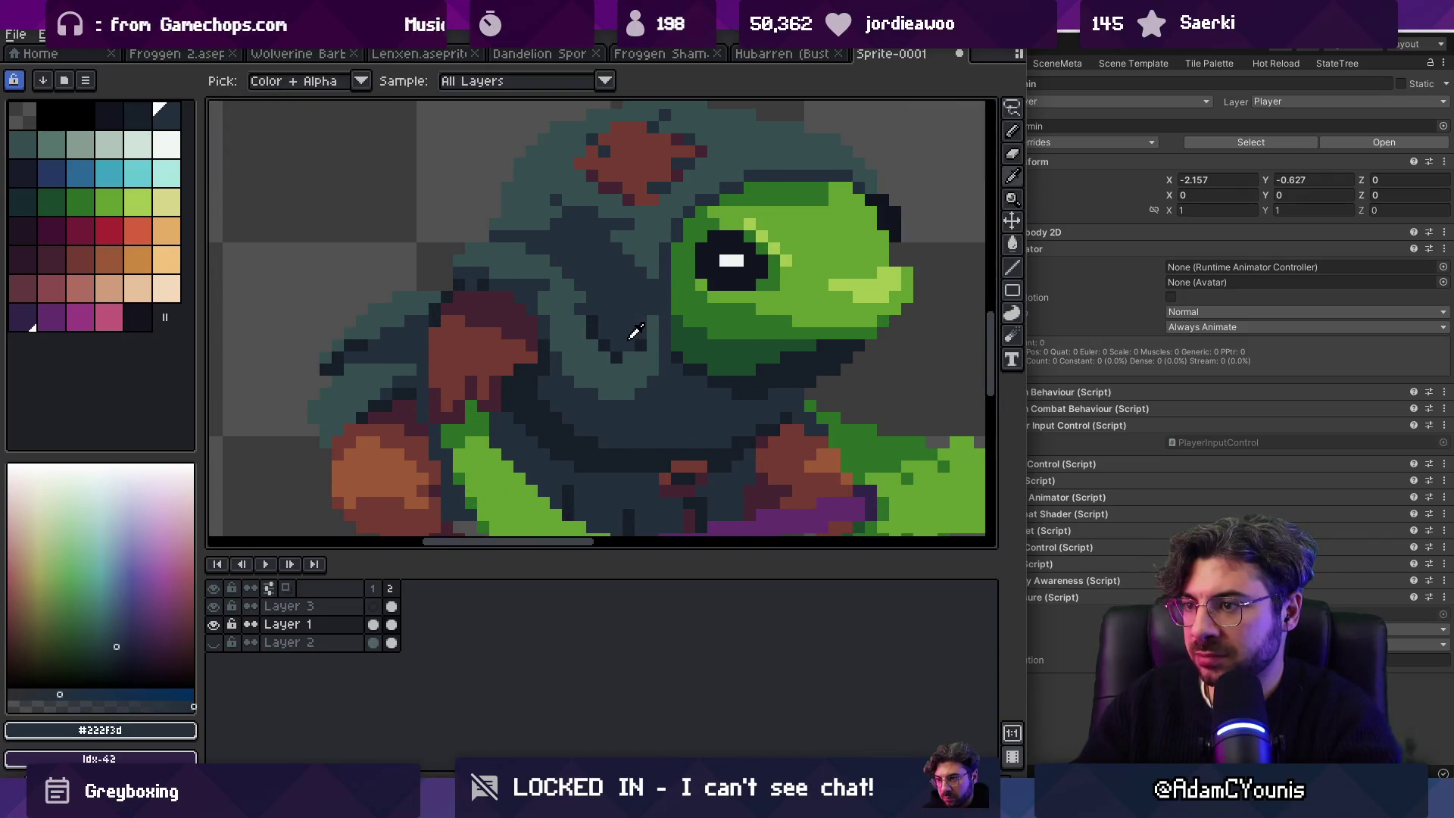
alt+click(627, 359)
Step: View the sprite at 100%, sample the cloak's teal-grey, then undo the last change
key(space)
key(1)
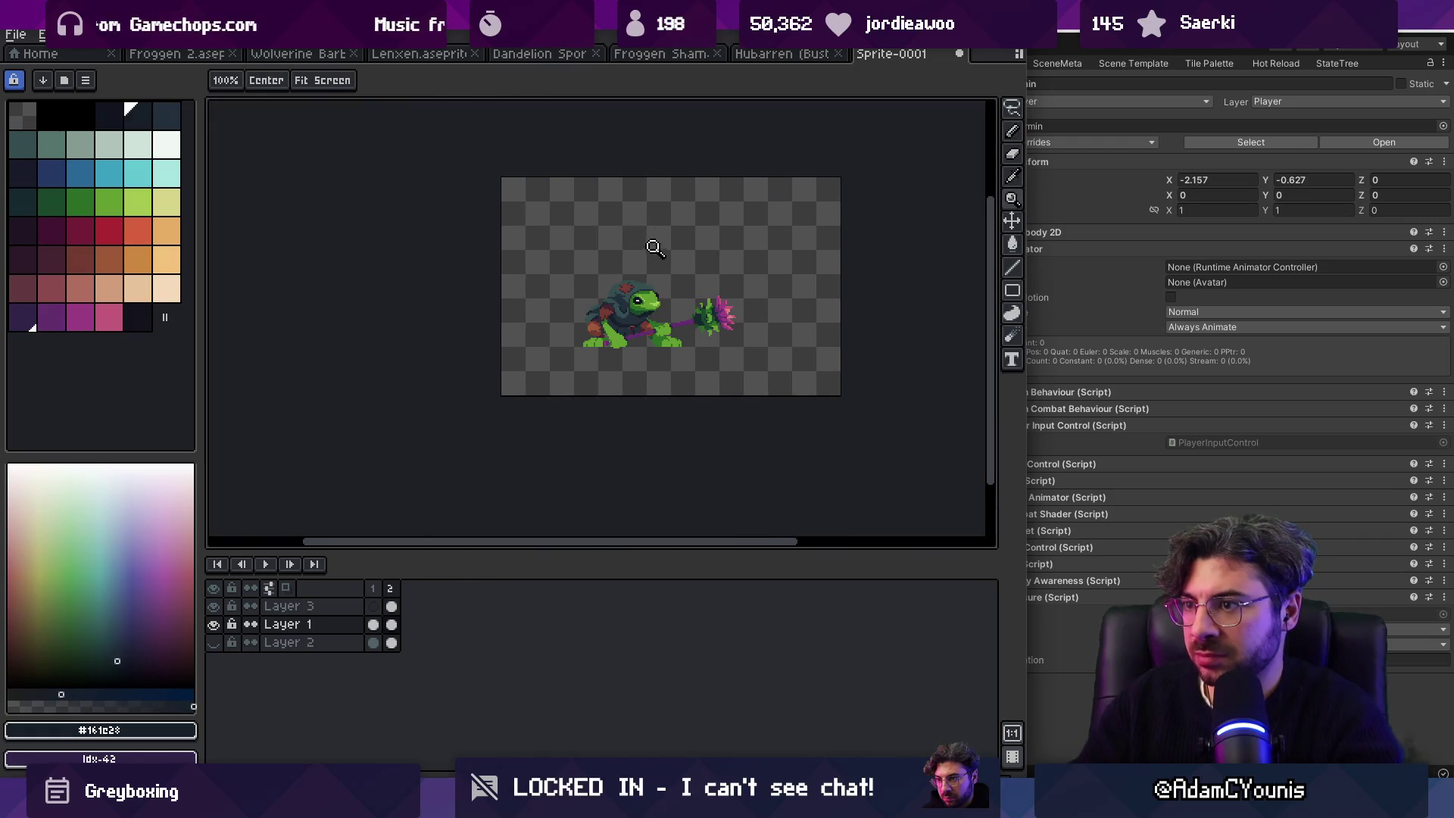
scroll(642, 311, up, 4)
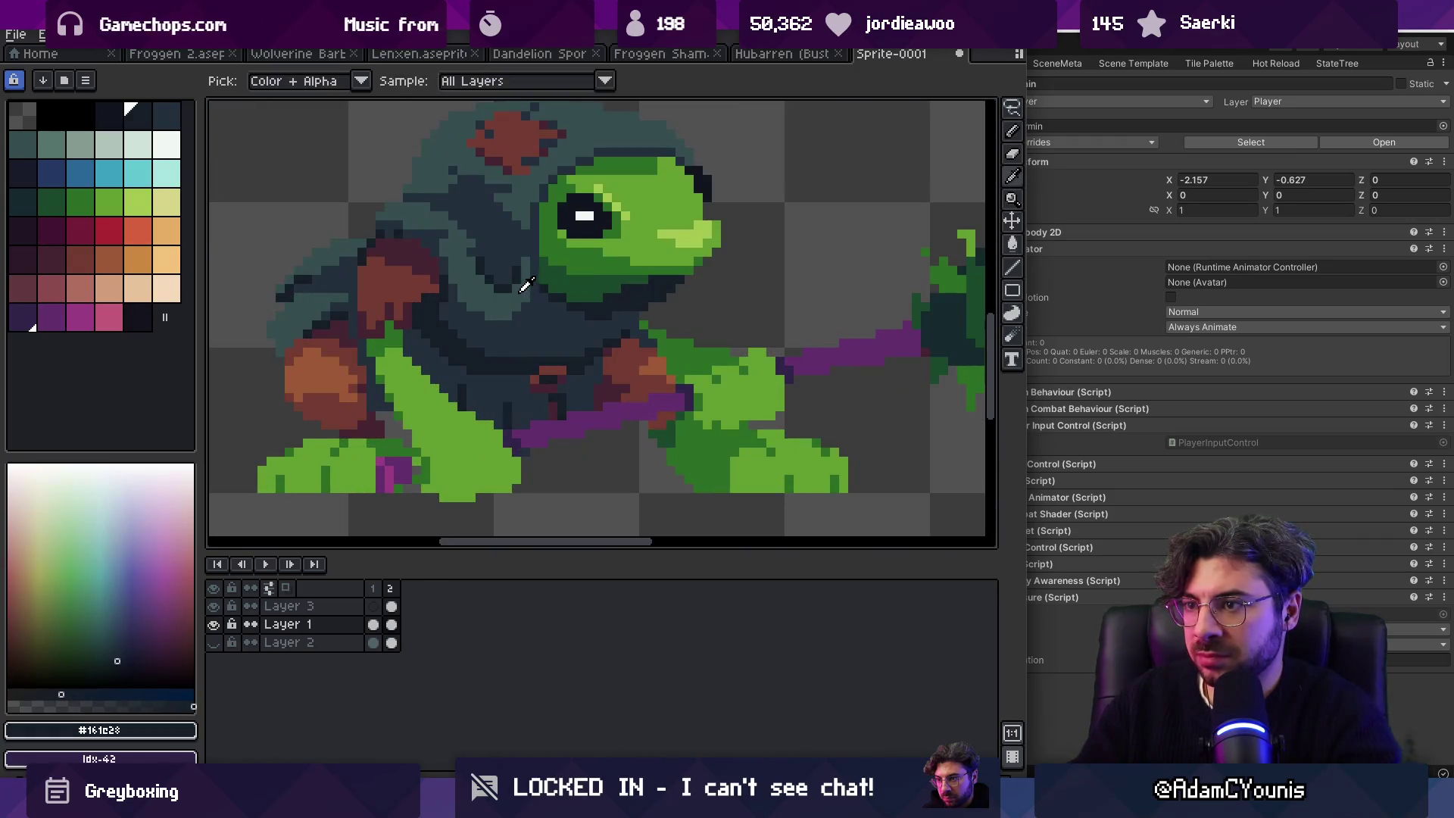
alt+click(601, 326)
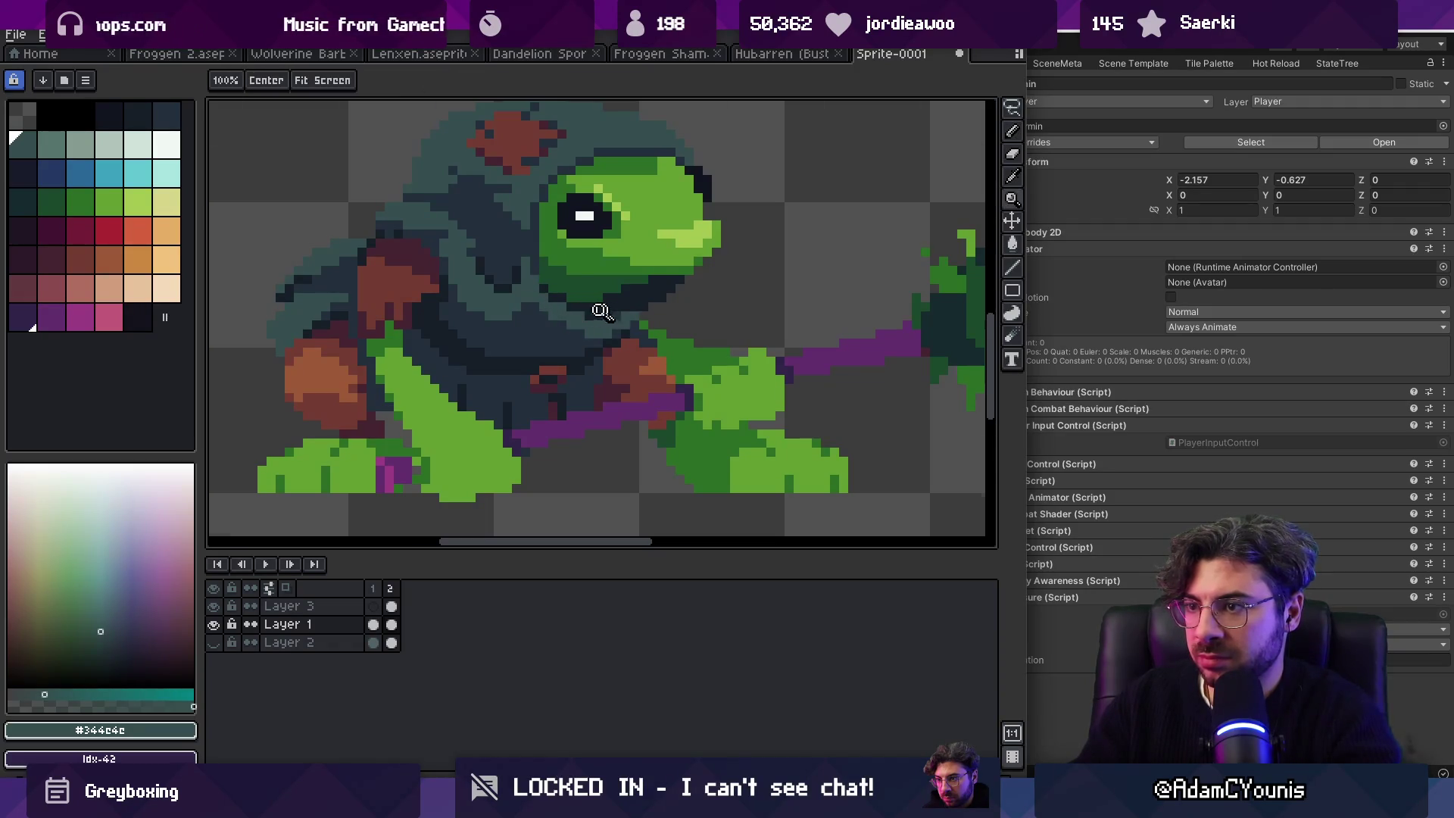
scroll(606, 287, down, 5)
scroll(640, 273, up, 2)
key(ctrl+z)
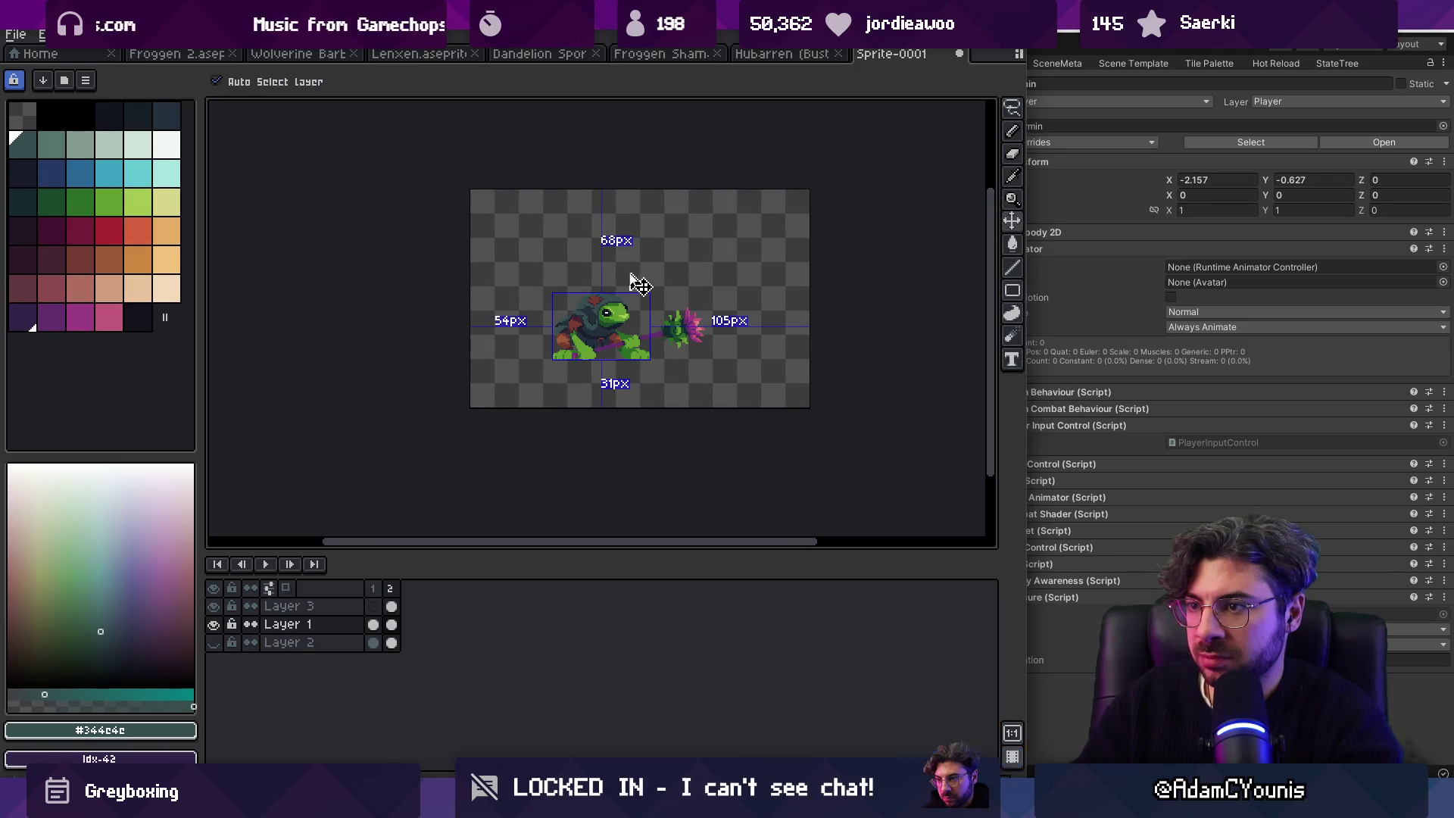
Step: Reshade cloak pixels below the chin with #161c23 and #222f3d
key(z)
scroll(644, 318, up, 3)
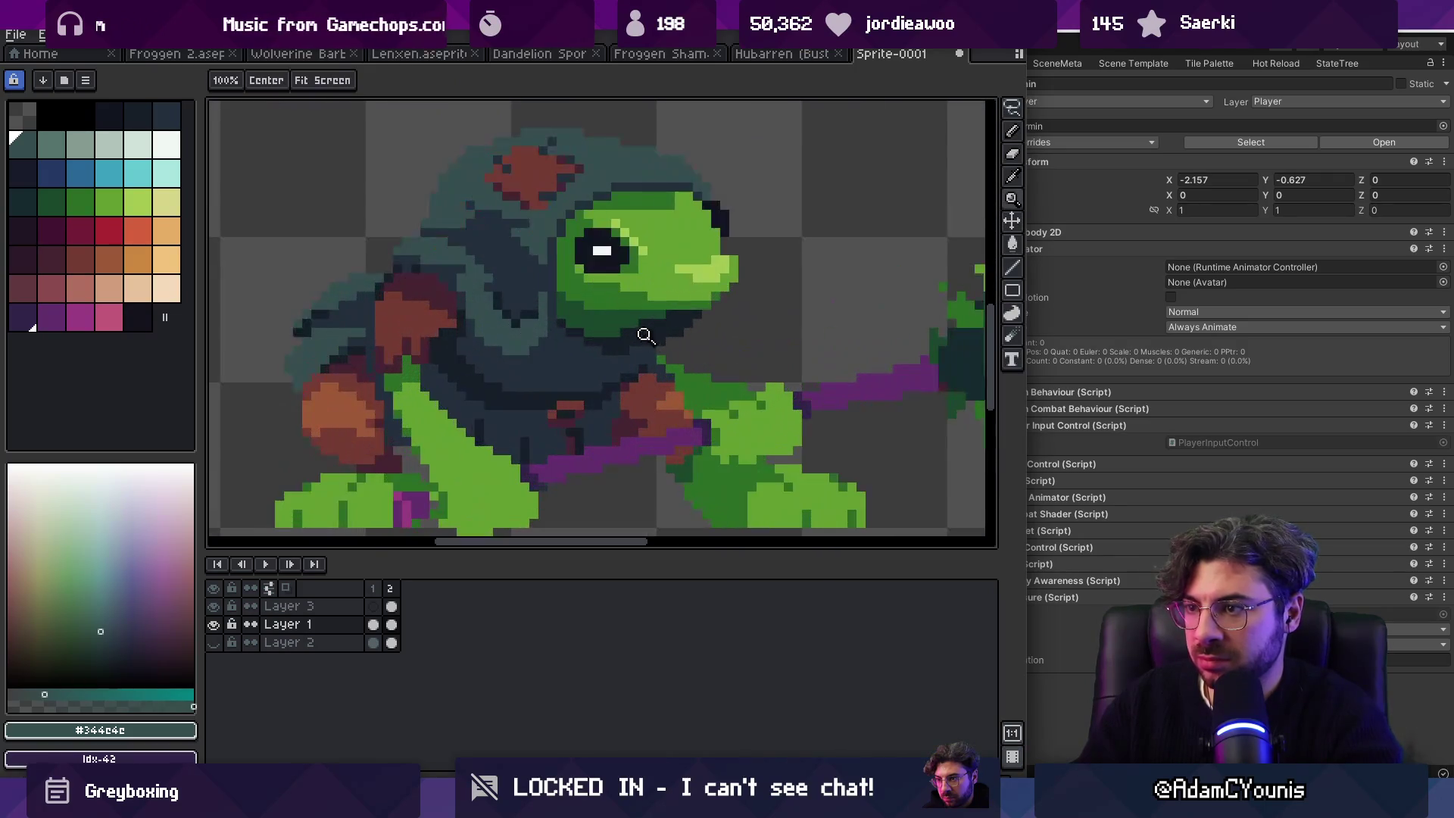
alt+click(665, 338)
key(b)
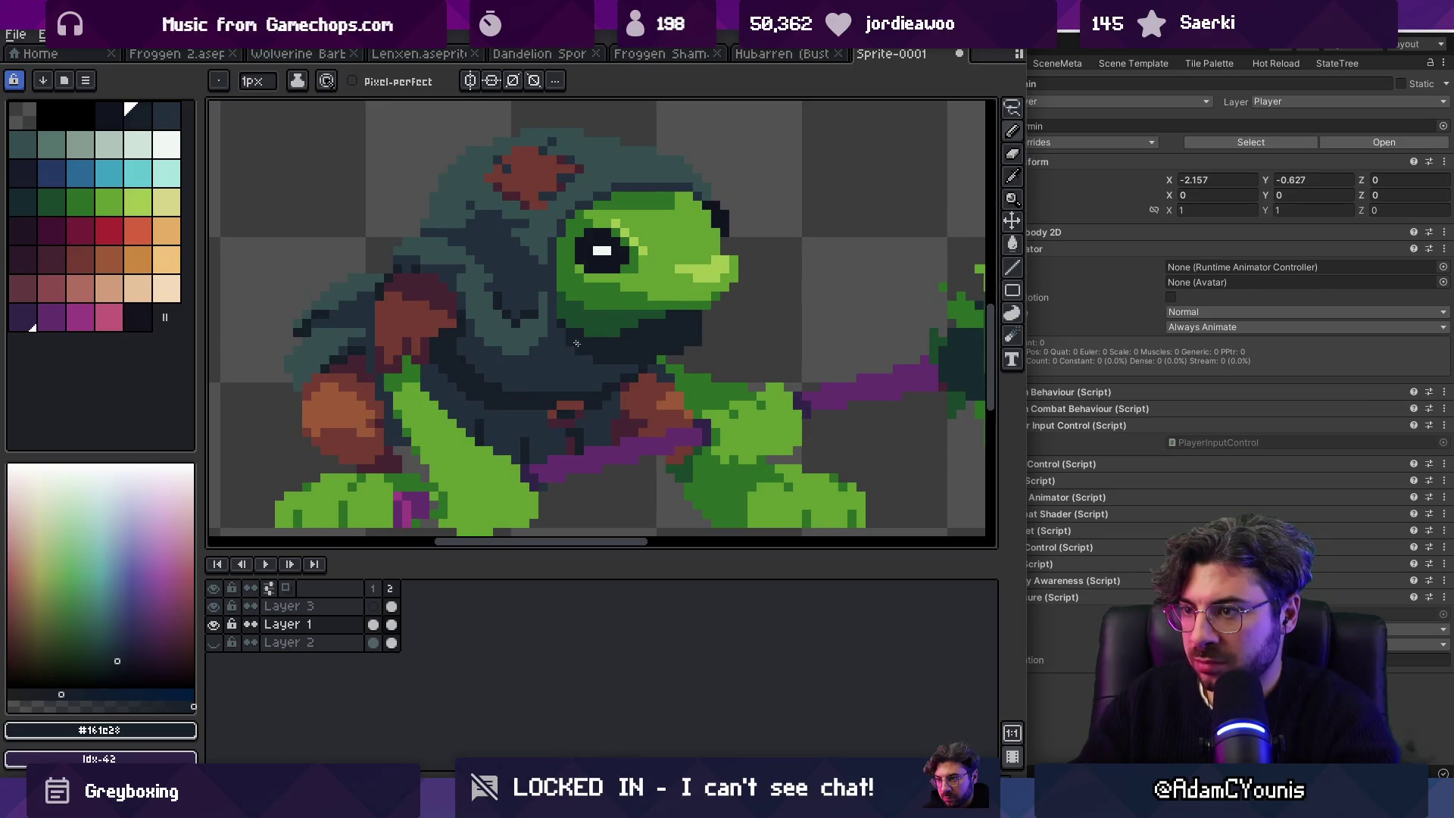
alt+click(587, 375)
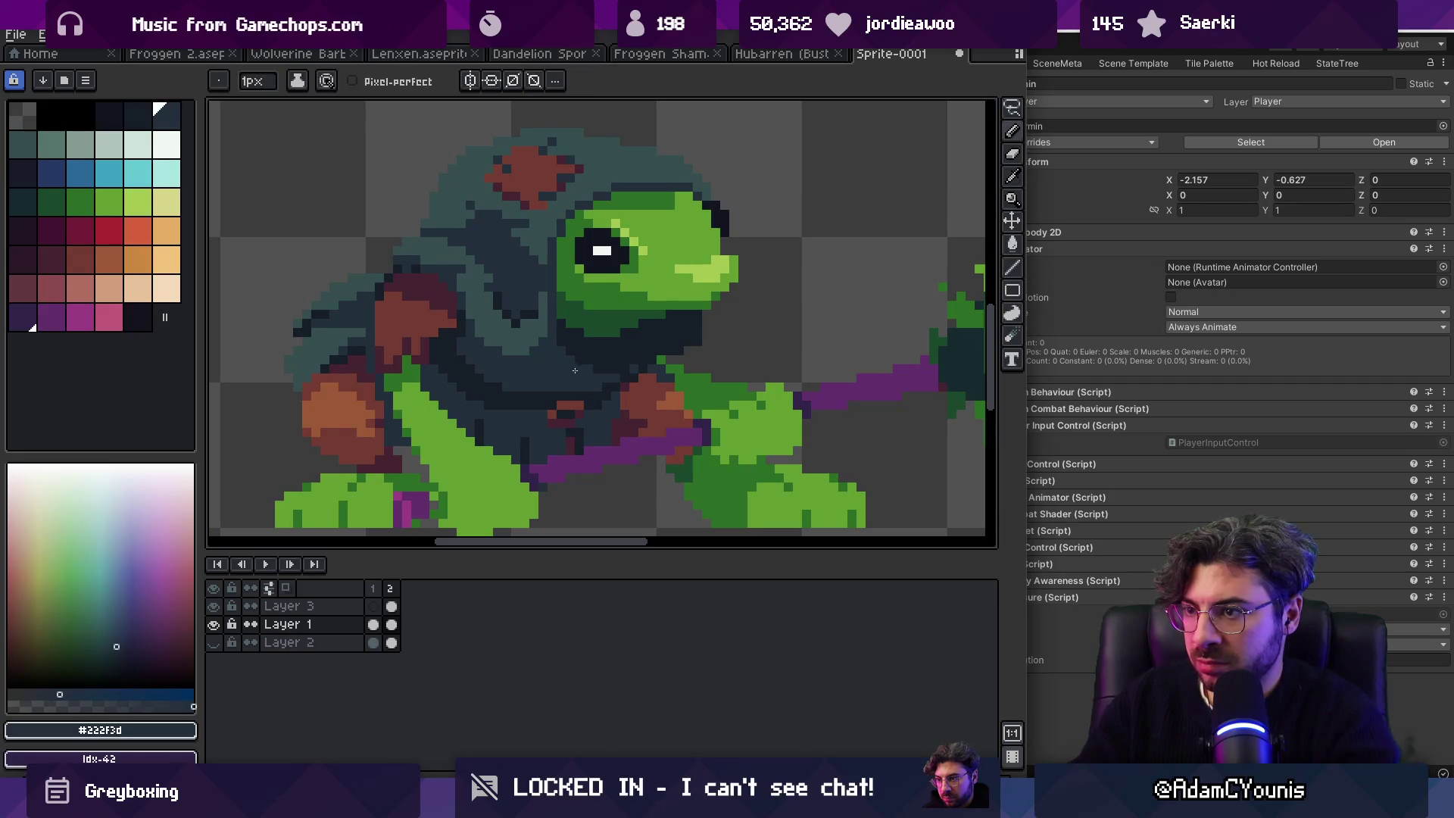
ctrl+click(661, 361)
ctrl+click(652, 356)
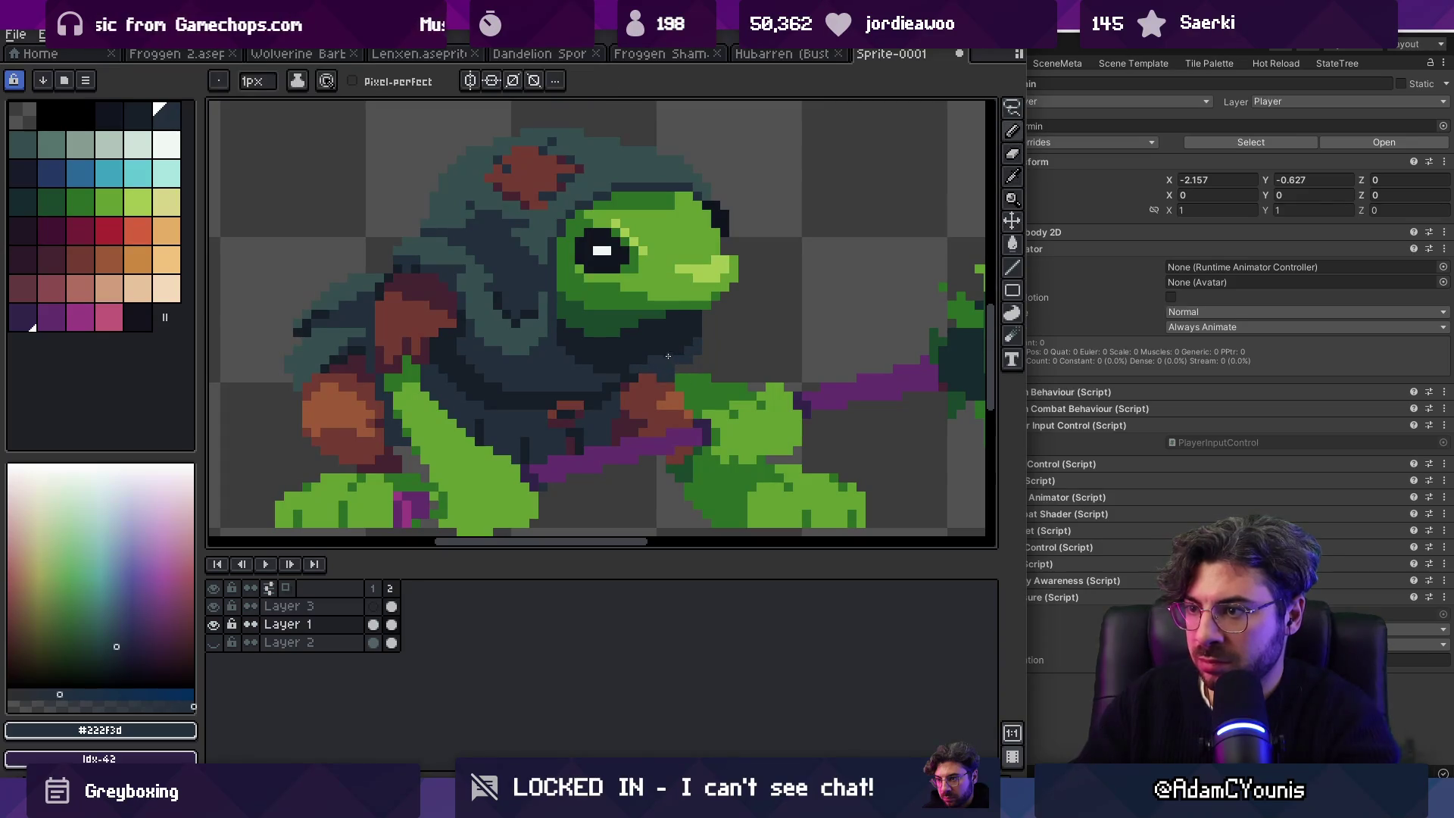
alt+click(649, 358)
alt+click(634, 368)
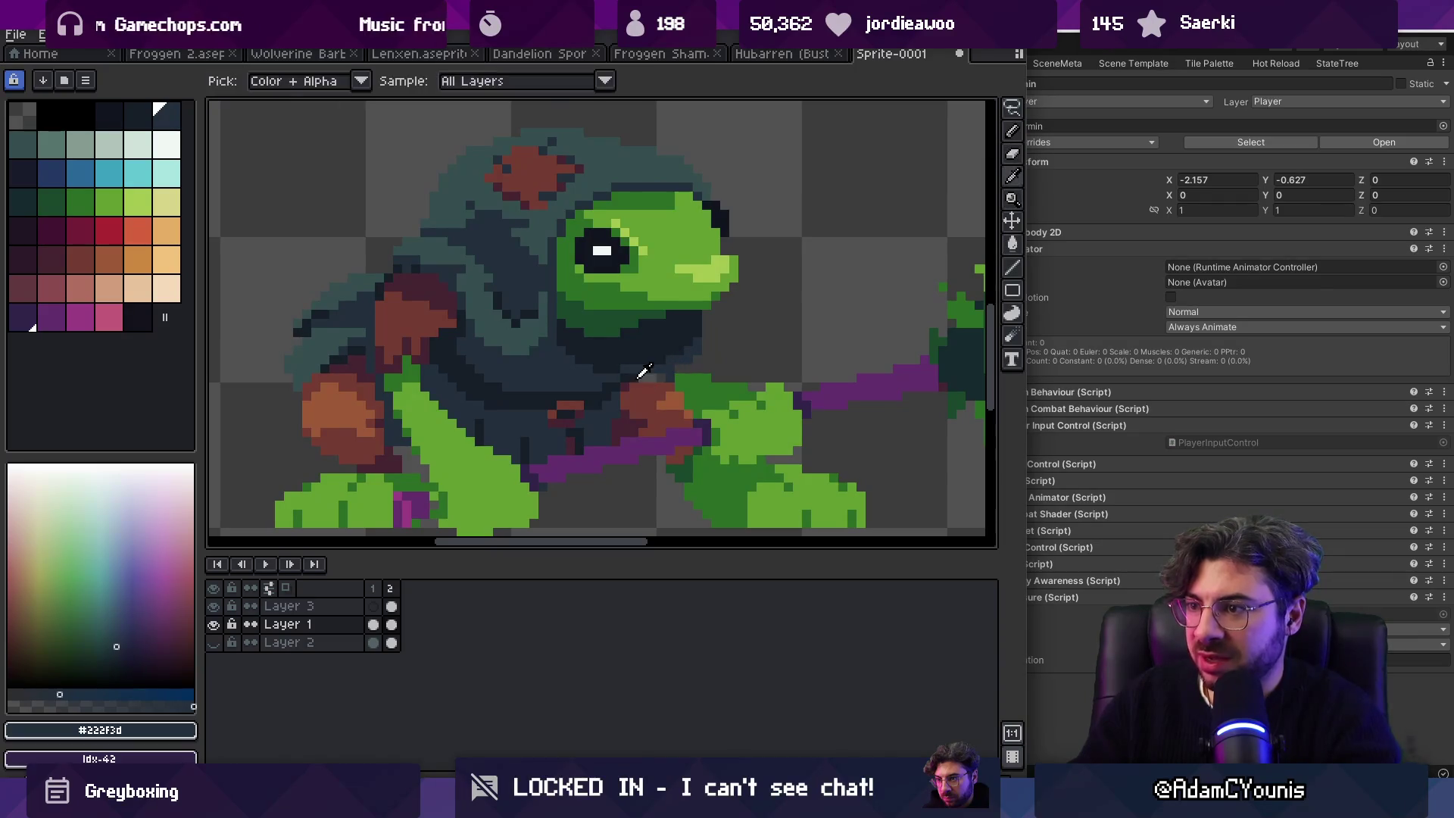
alt+click(658, 378)
alt+click(661, 378)
Step: Finish the solid chin shadow with the two darkest blues, checking the whole sprite
key(z)
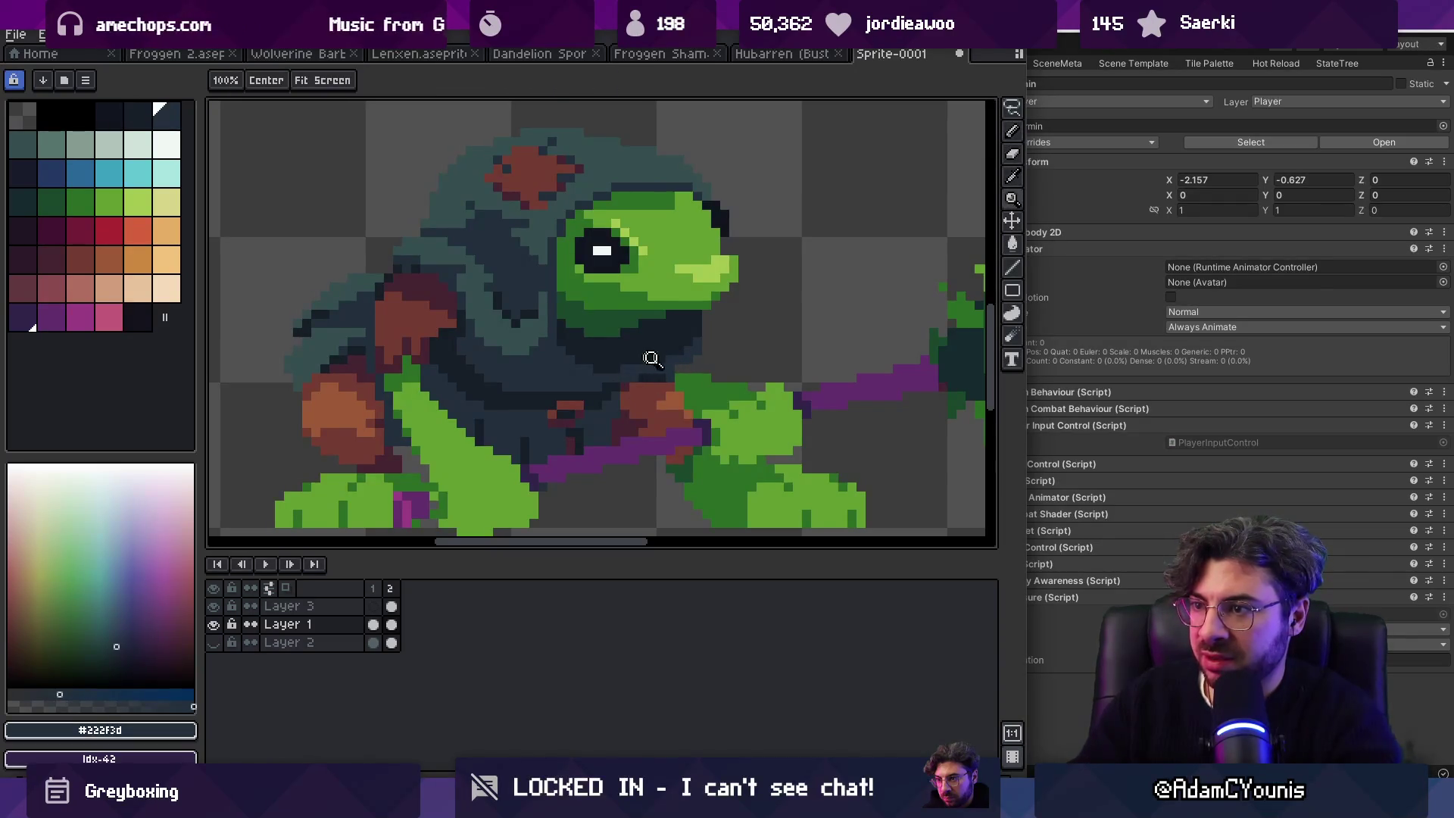
scroll(651, 363, down, 3)
scroll(684, 346, up, 5)
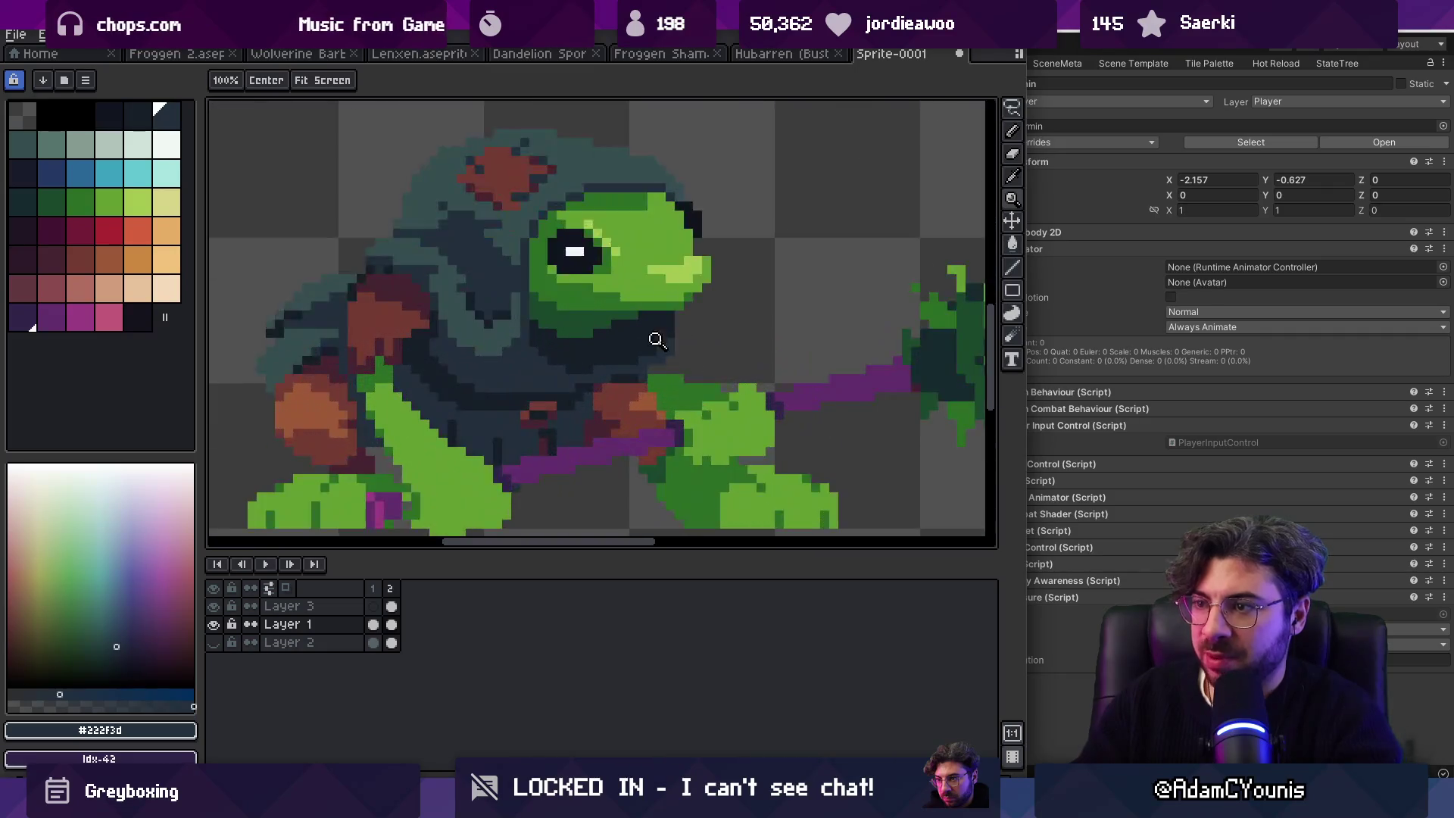
key(b)
alt+click(614, 382)
alt+click(539, 396)
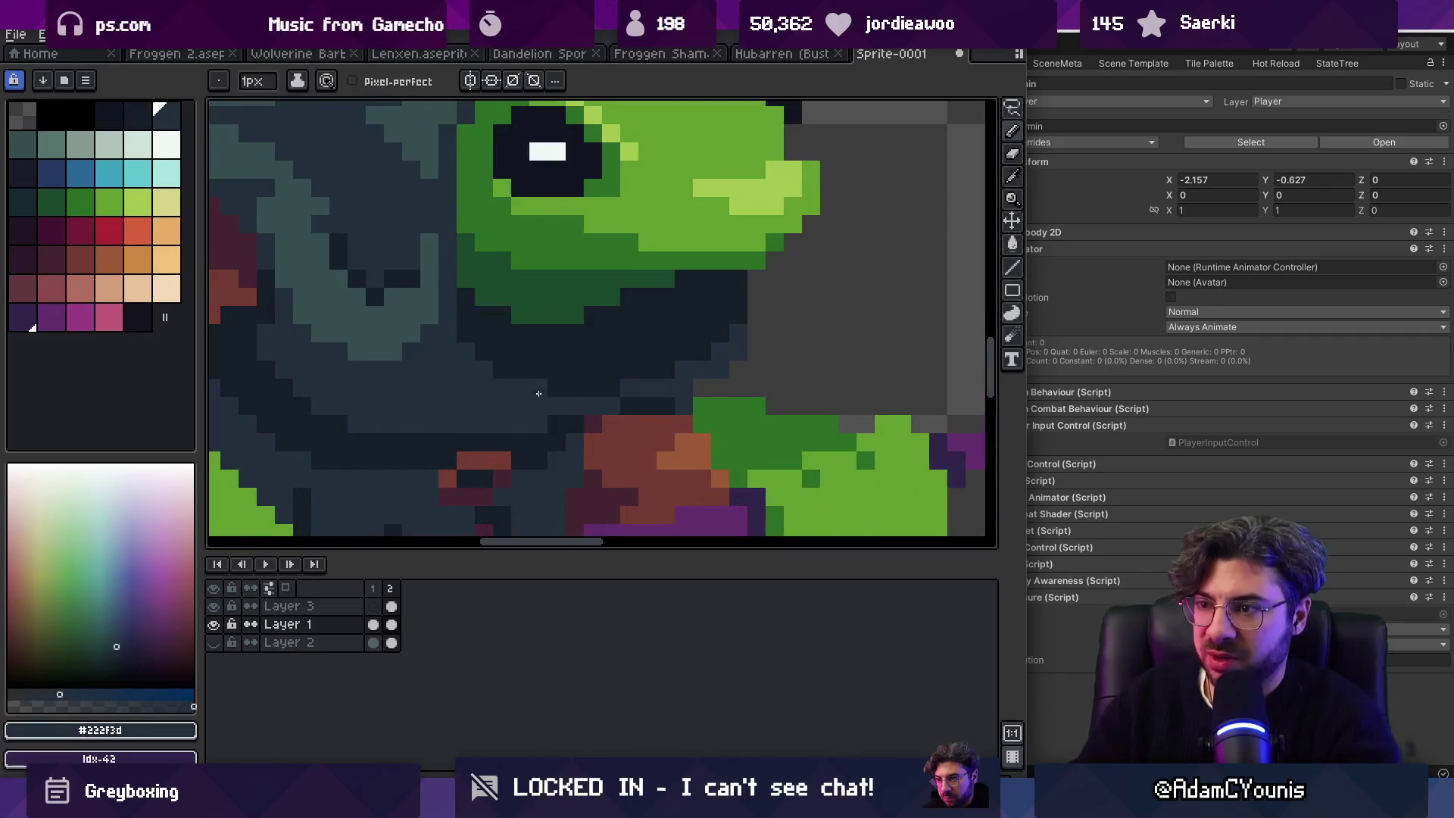
key(z)
scroll(479, 350, down, 5)
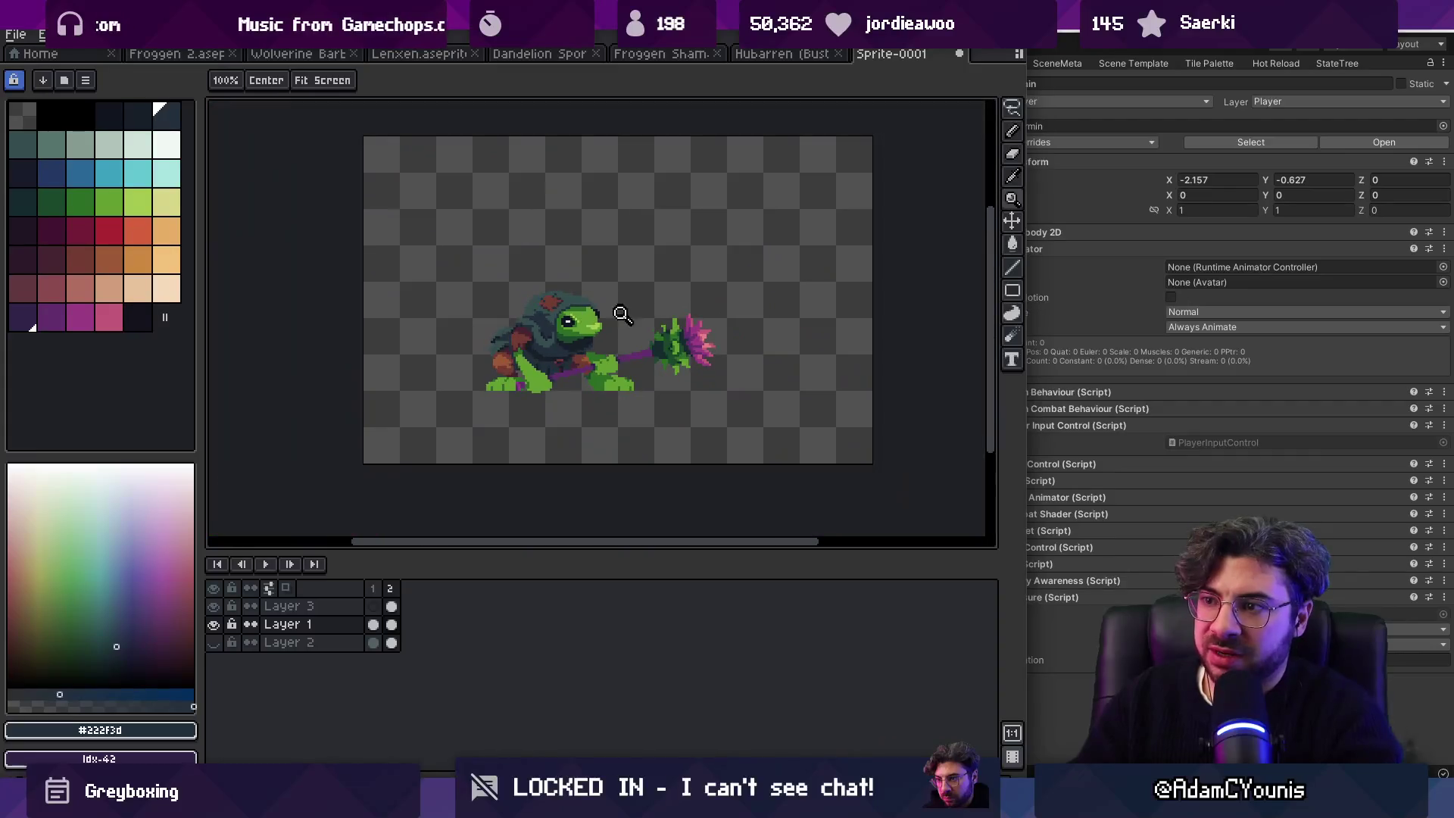
scroll(629, 303, up, 5)
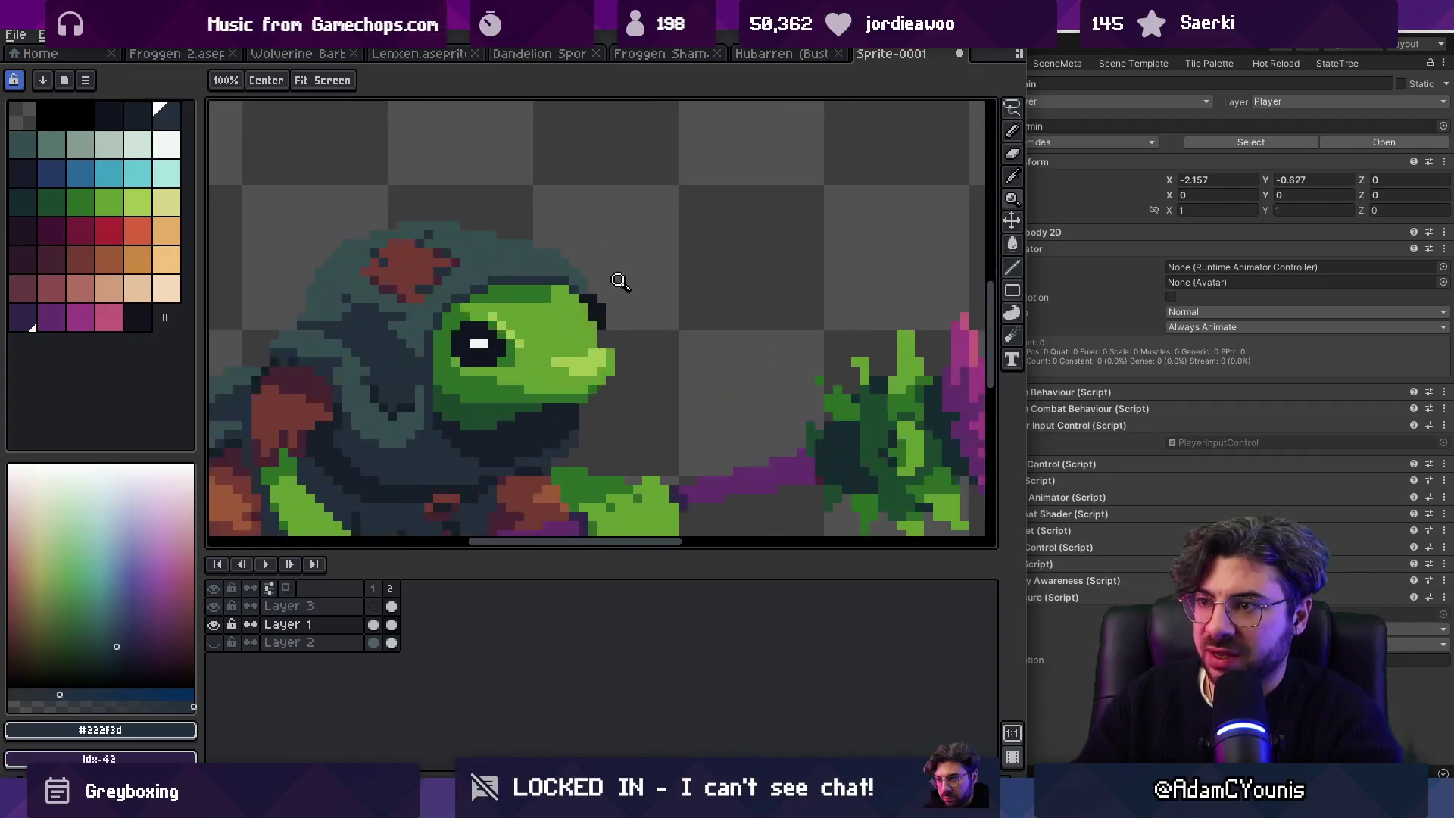
key(b)
scroll(618, 334, down, 3)
scroll(659, 287, up, 3)
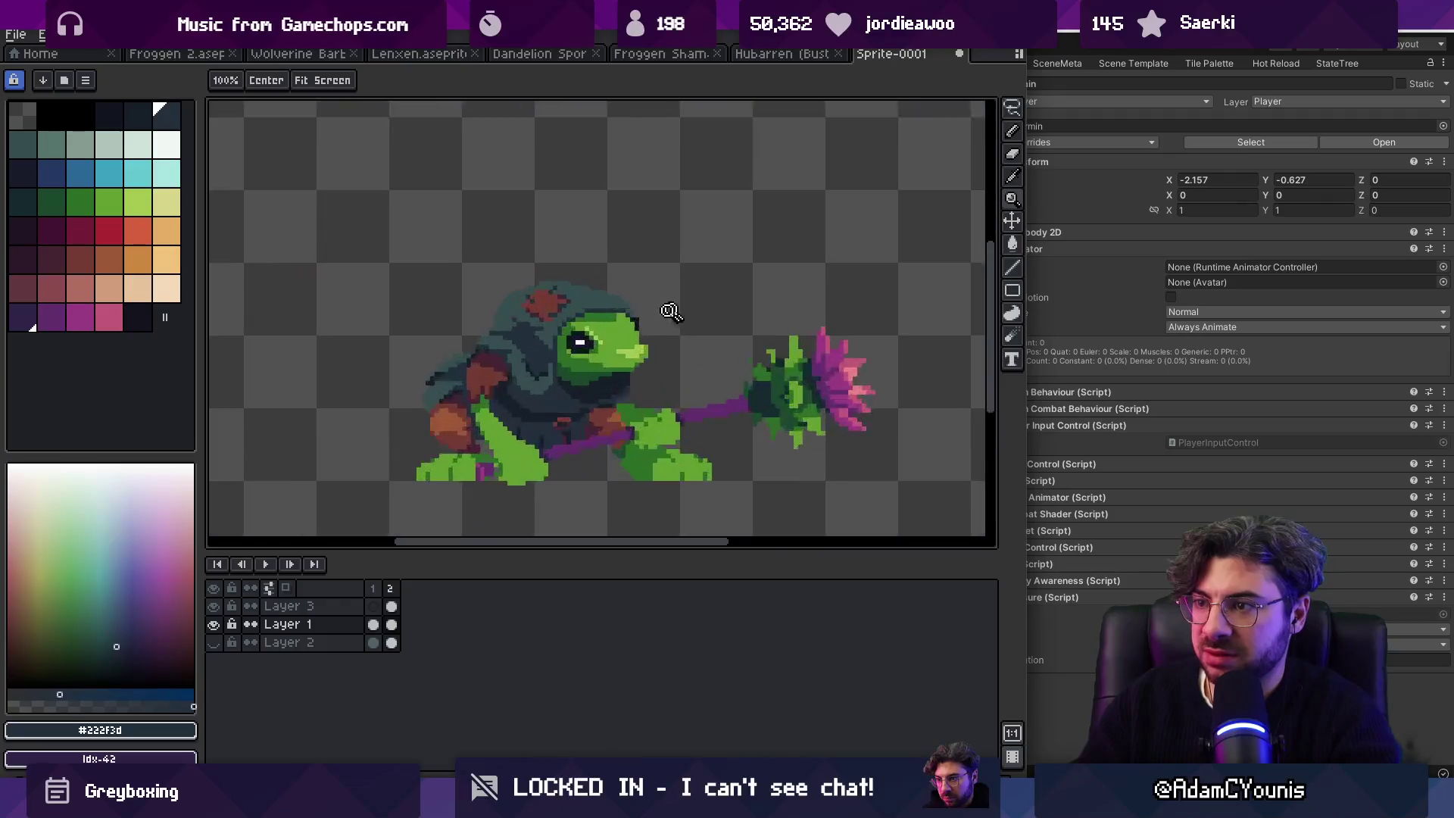
alt+click(615, 302)
alt+click(612, 309)
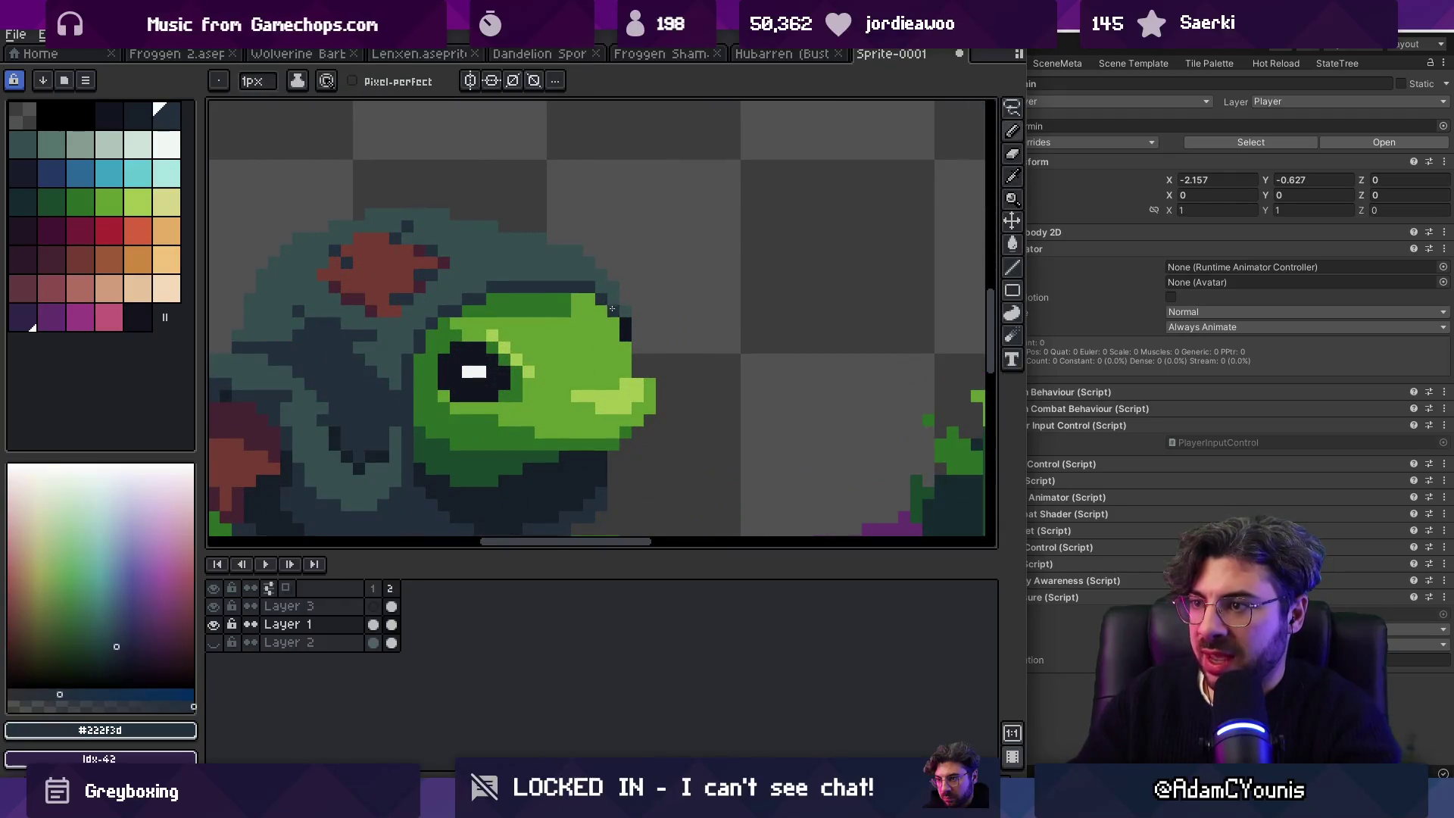
key(z)
scroll(656, 316, down, 4)
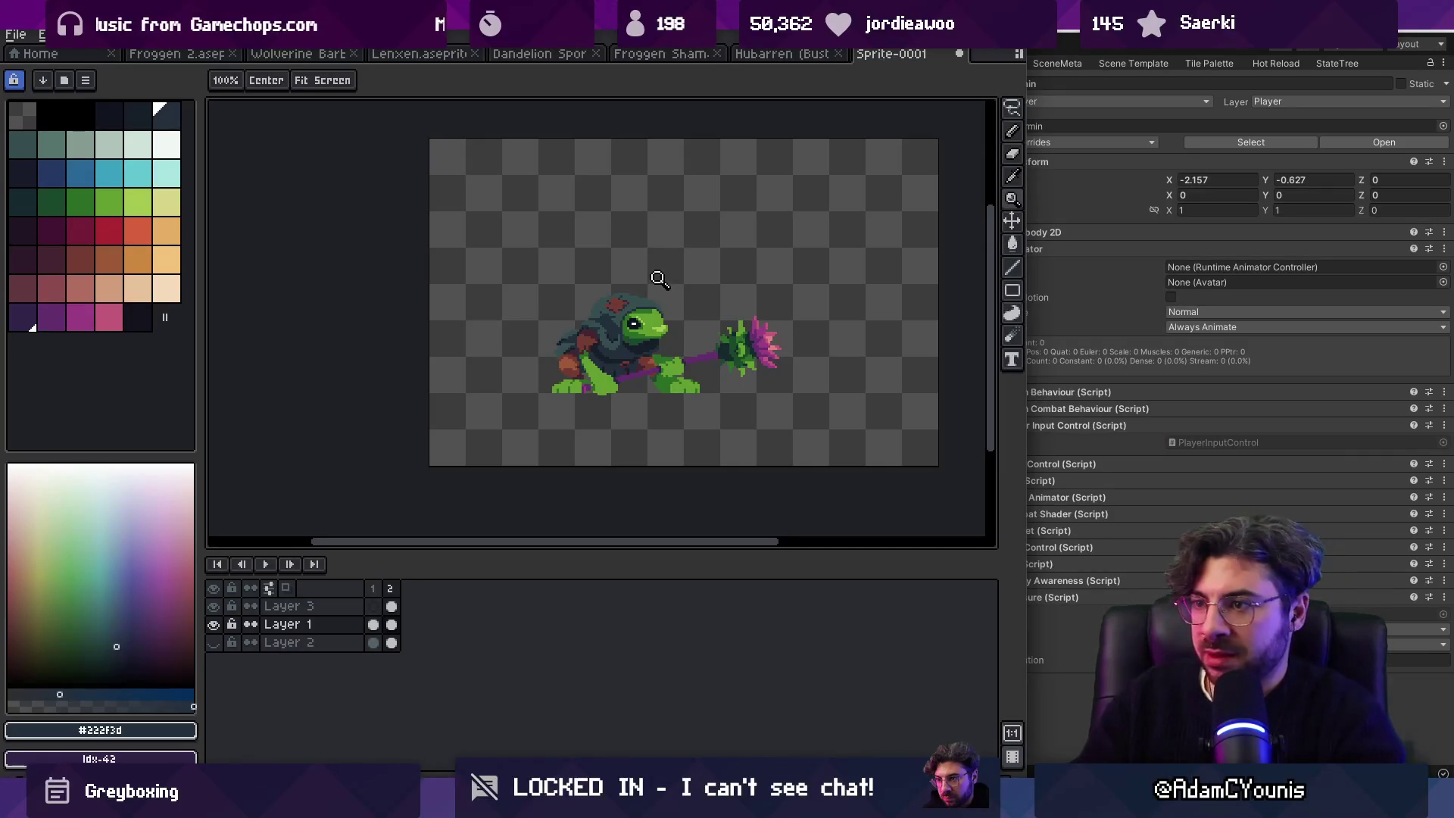
Step: Sample the teal-grey #344c4c hood colour and go back to the Pencil
scroll(658, 279, up, 4)
alt+click(598, 360)
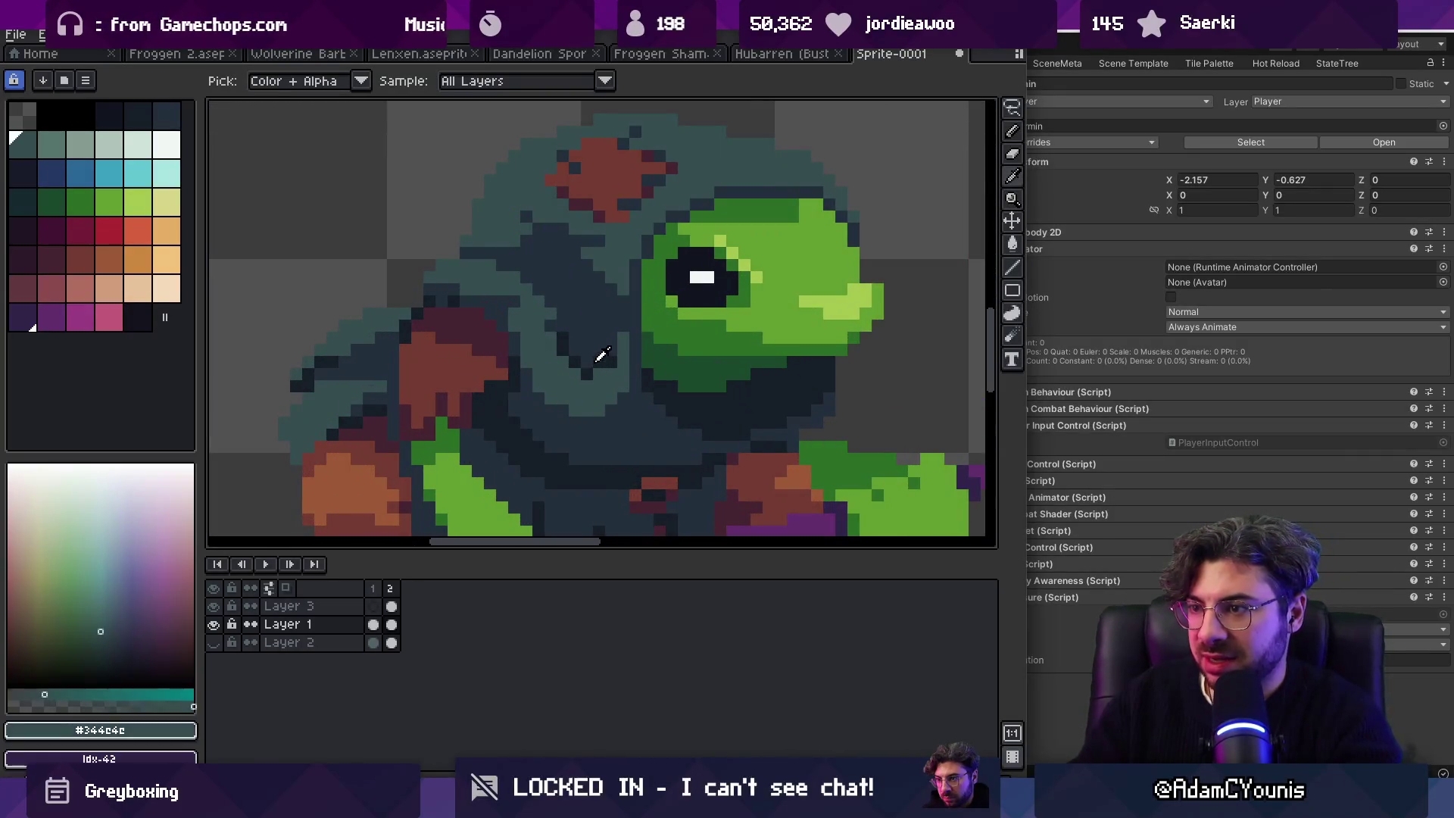
alt+click(598, 360)
scroll(621, 296, down, 4)
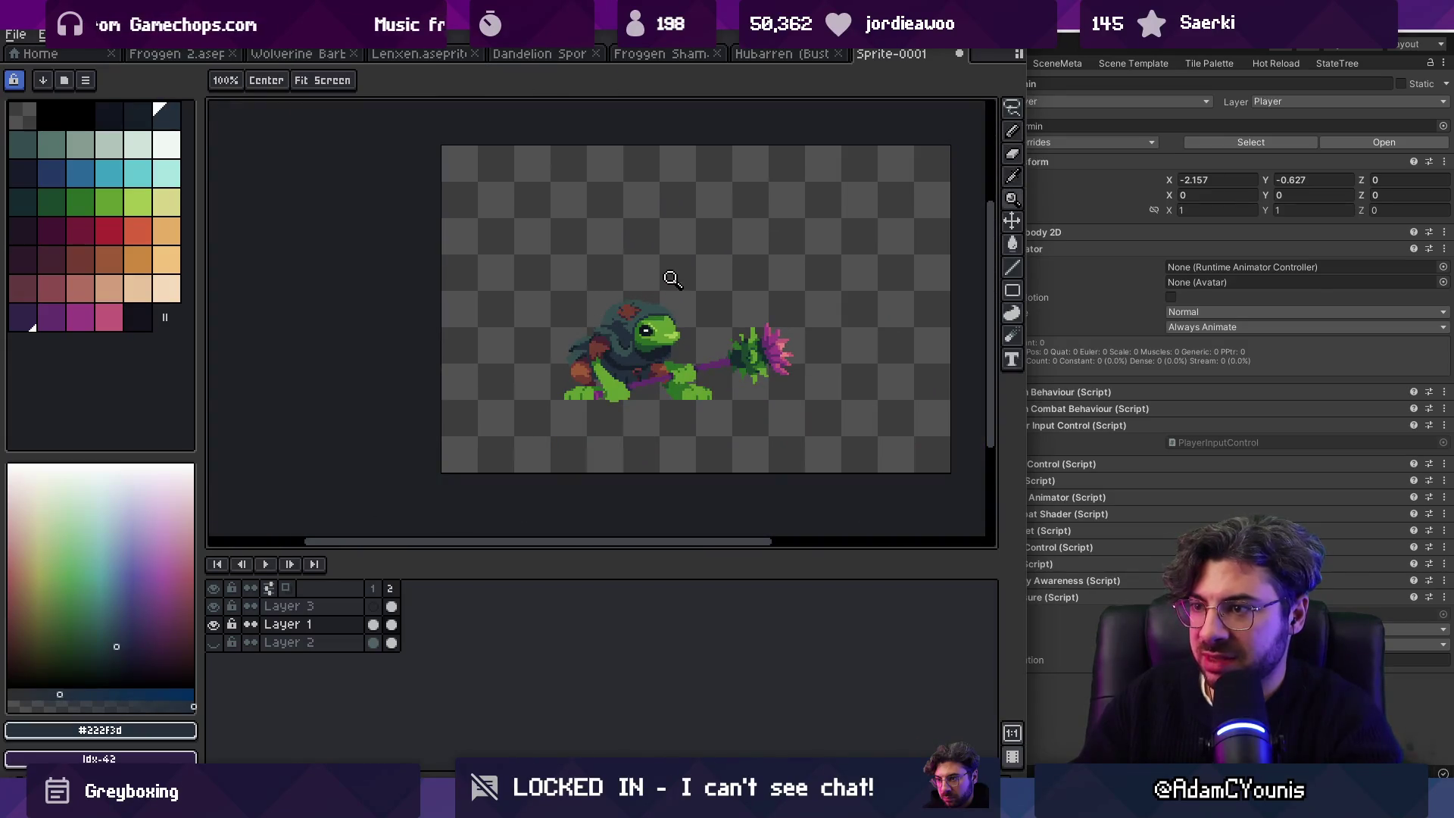
scroll(648, 356, up, 4)
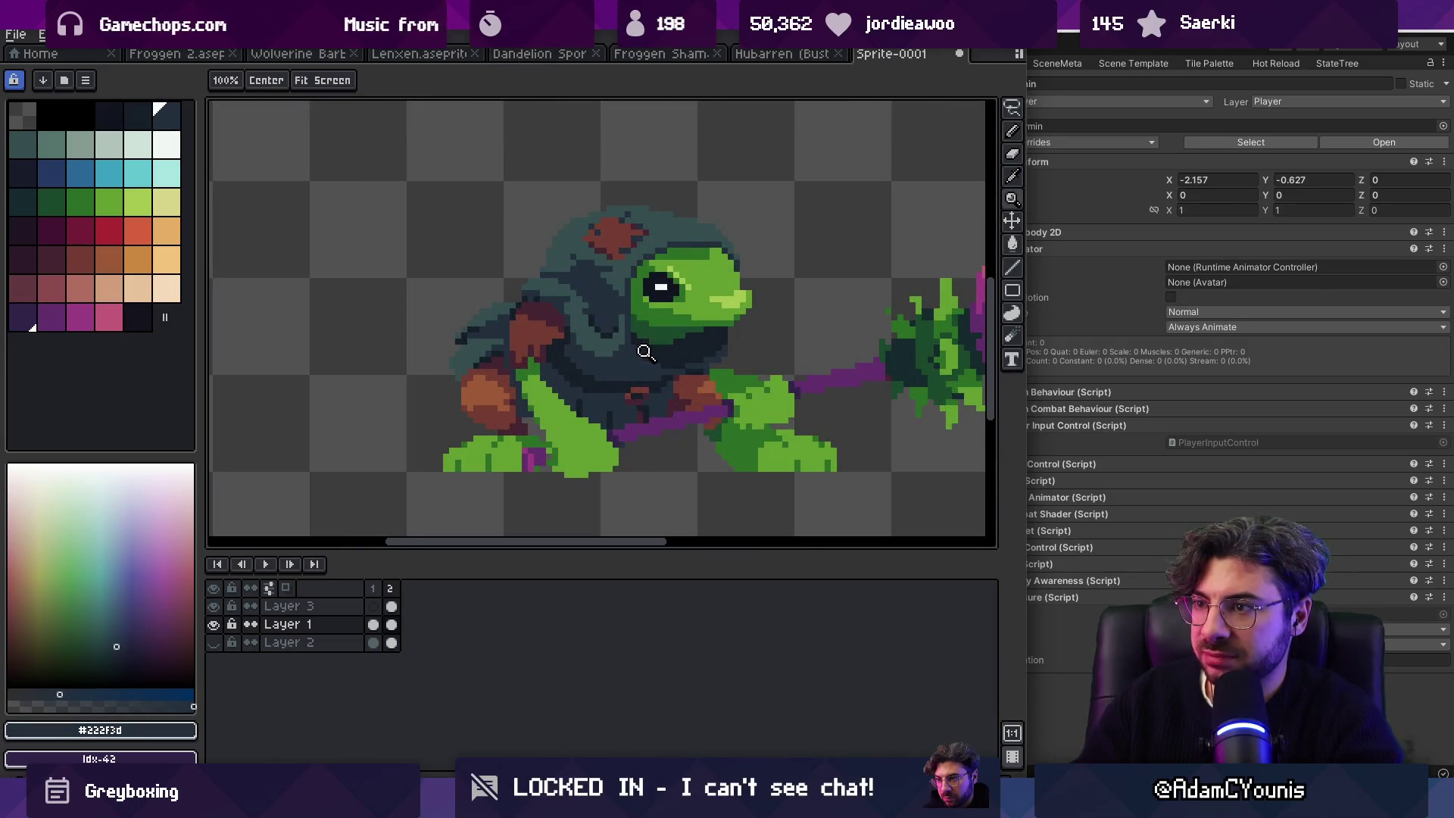
scroll(647, 352, up, 3)
key(b)
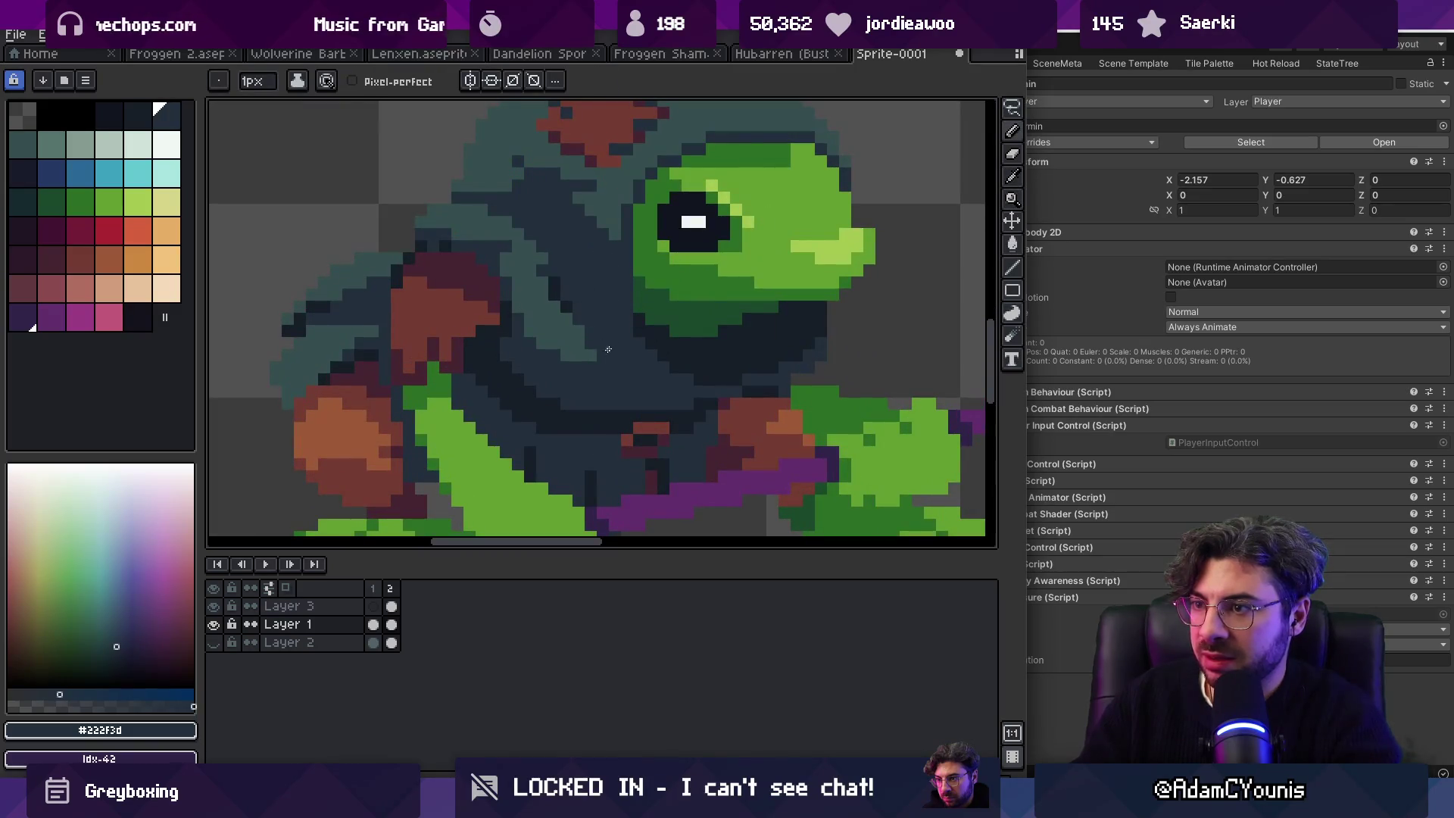
Step: Check the whole sprite, then pick the frog face green #639d30 for drawing
key(z)
scroll(617, 347, down, 6)
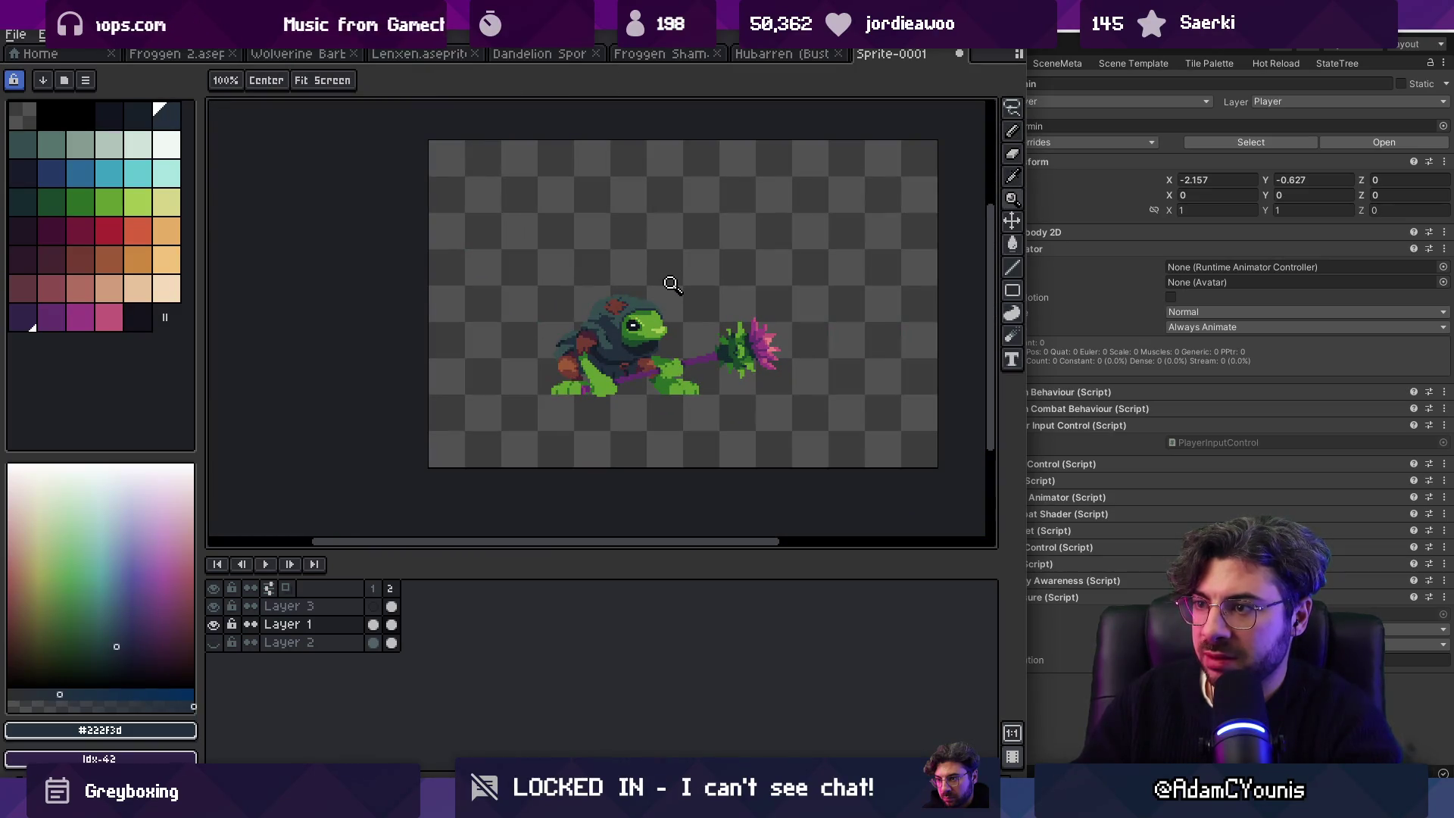
scroll(674, 274, down, 1)
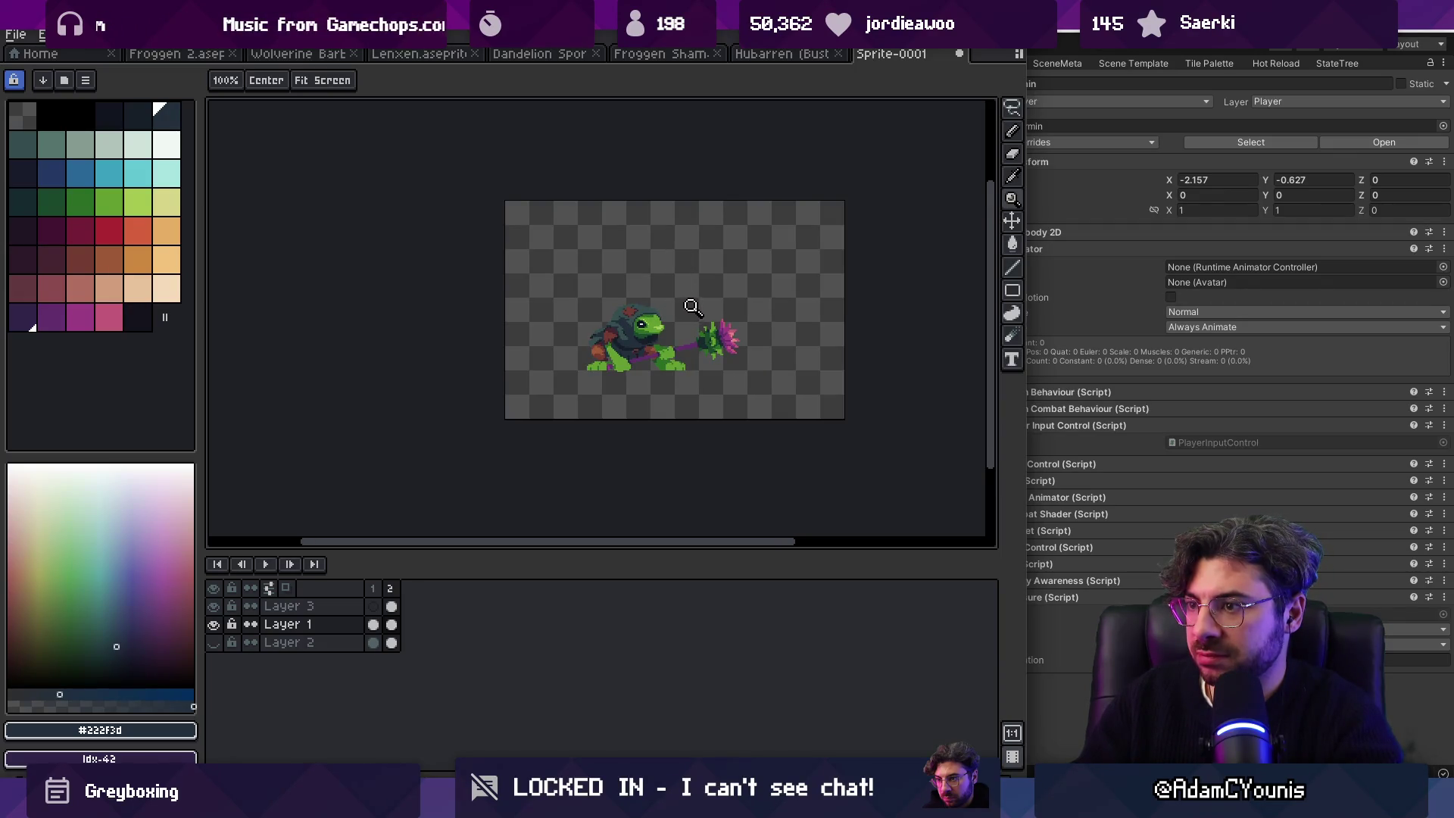
scroll(661, 328, up, 5)
key(i)
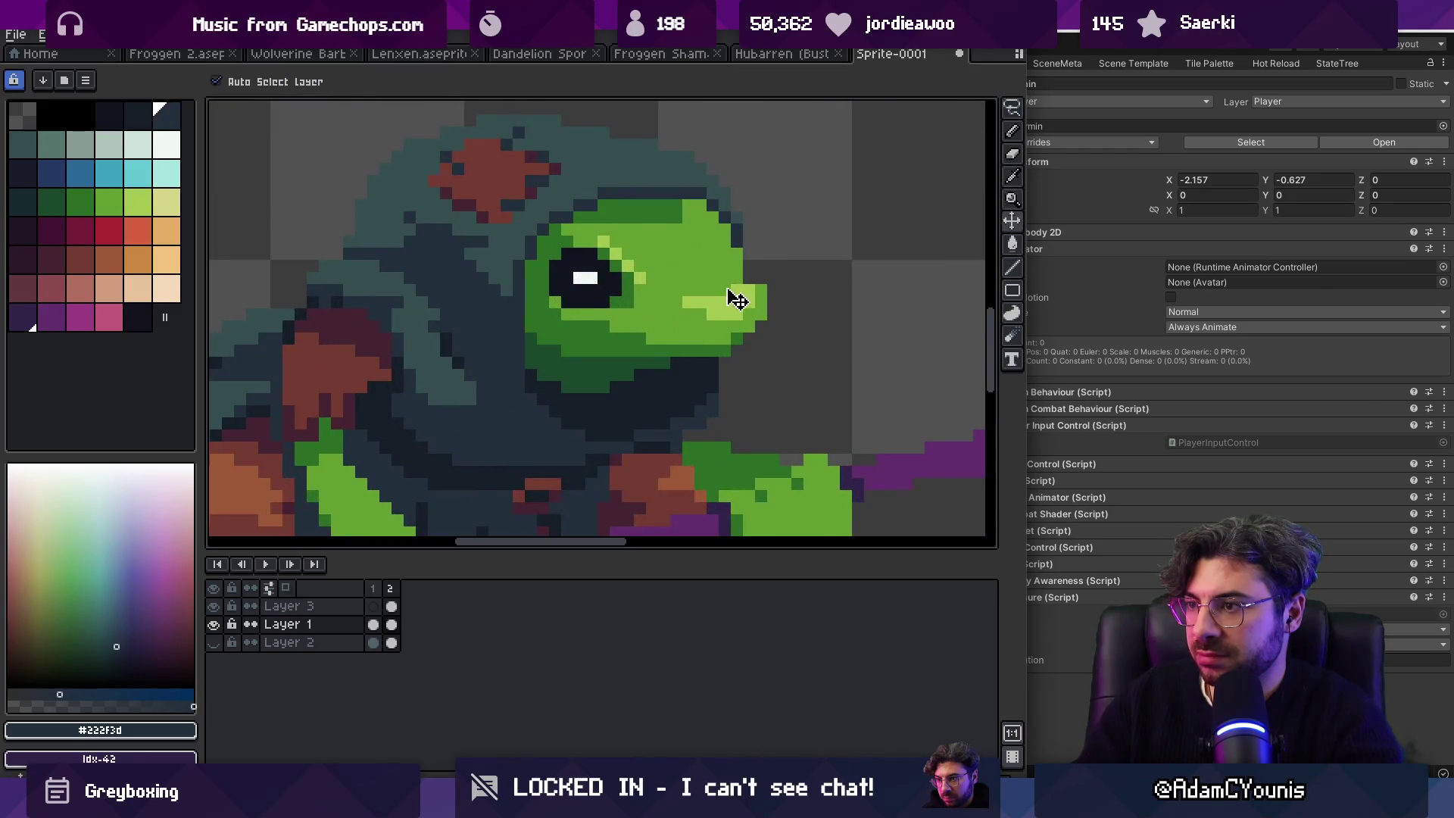
click(745, 280)
key(b)
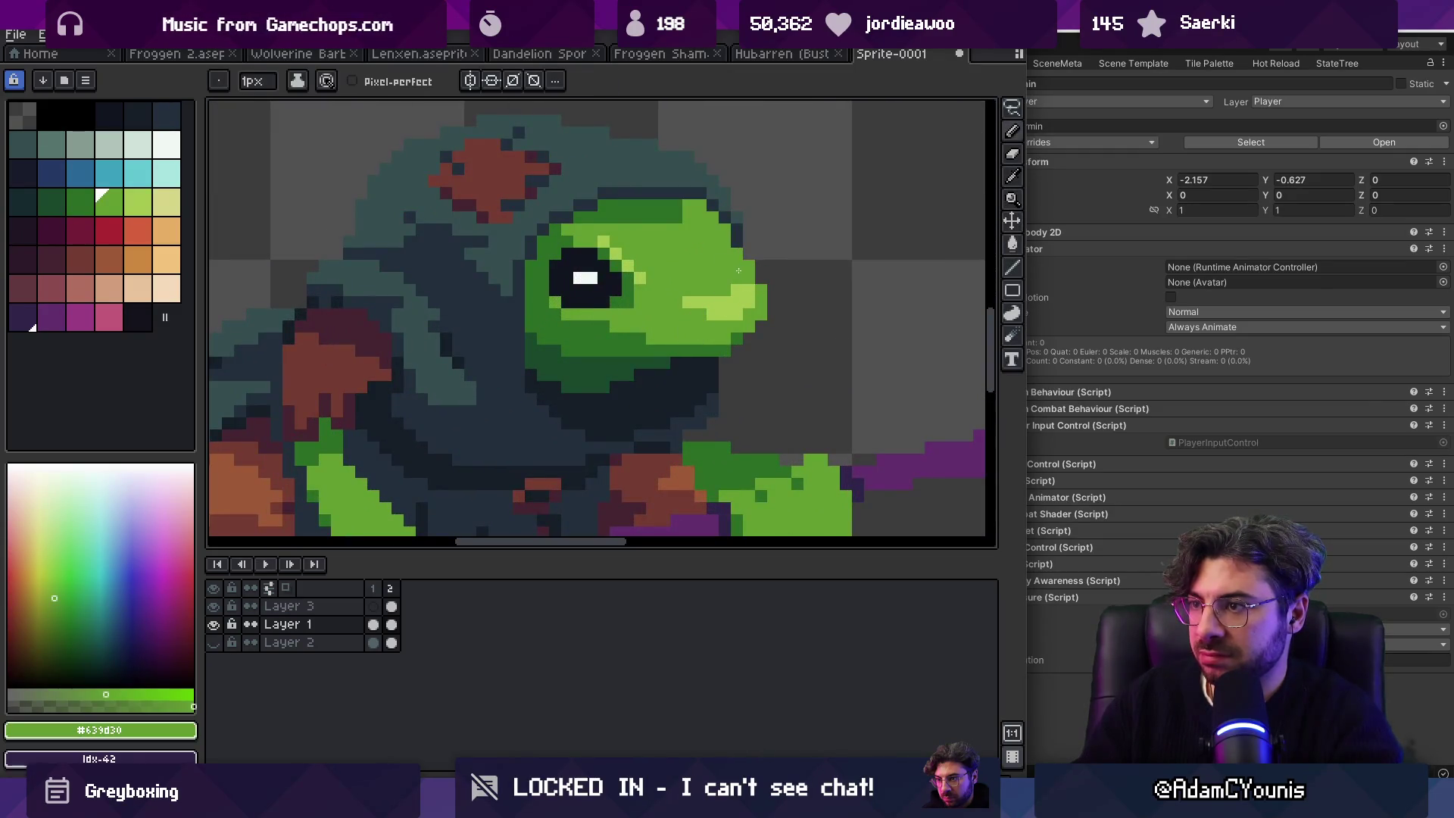
Step: Centre the frog in the view and re-sample the teal-grey hood colour
key(z)
scroll(731, 257, down, 4)
scroll(733, 251, up, 1)
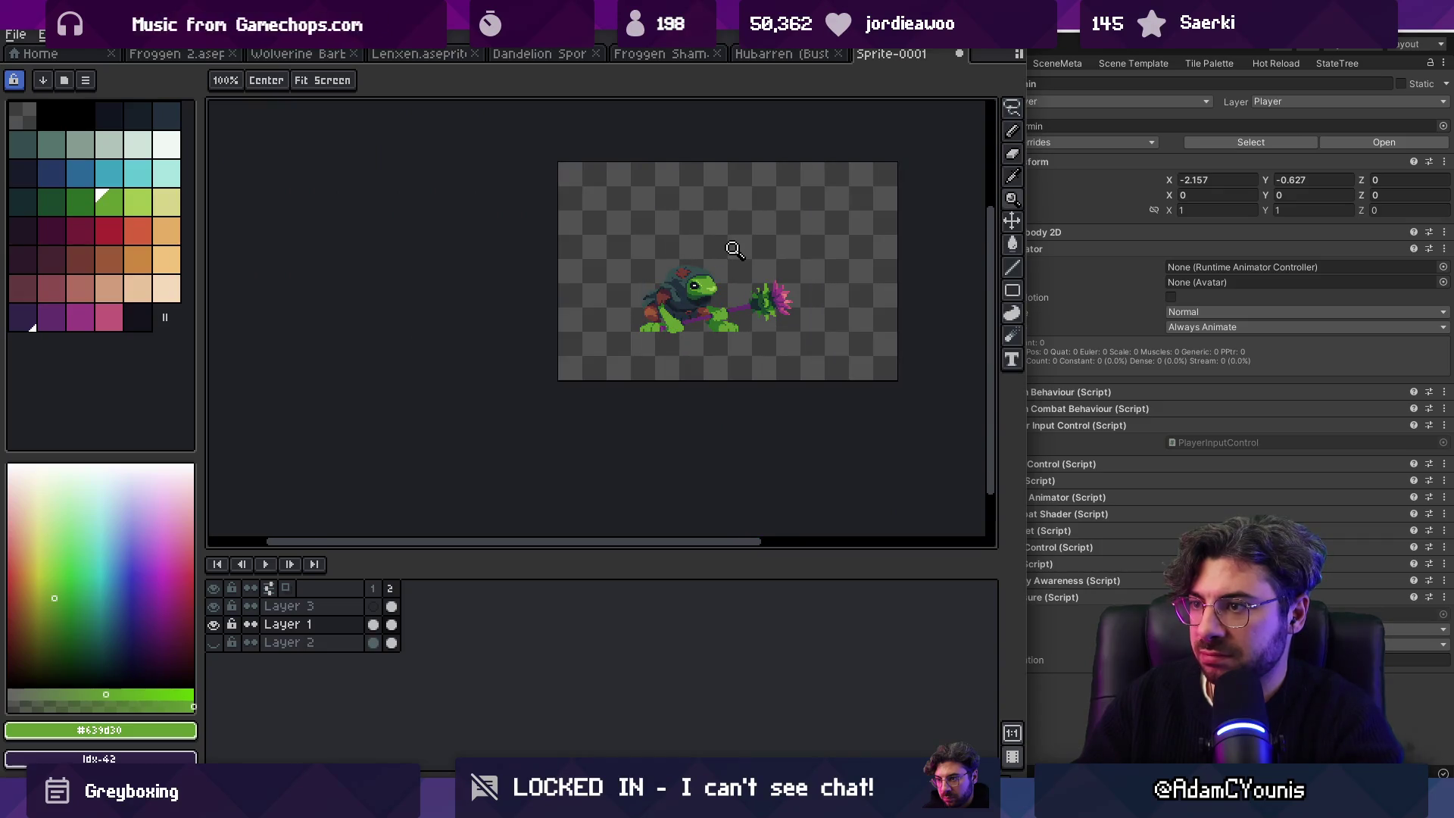
scroll(728, 255, up, 4)
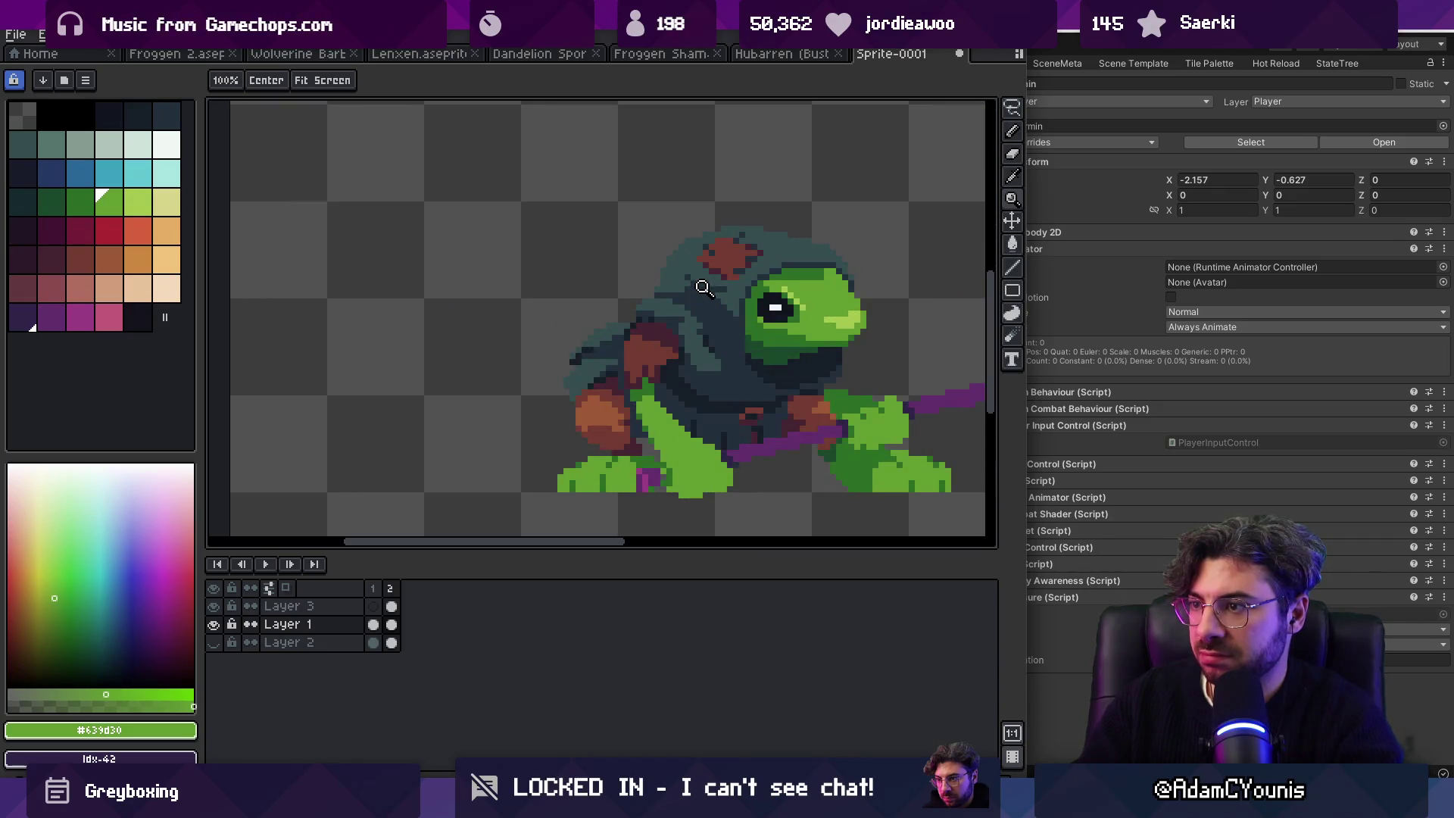
drag(758, 342, 625, 360)
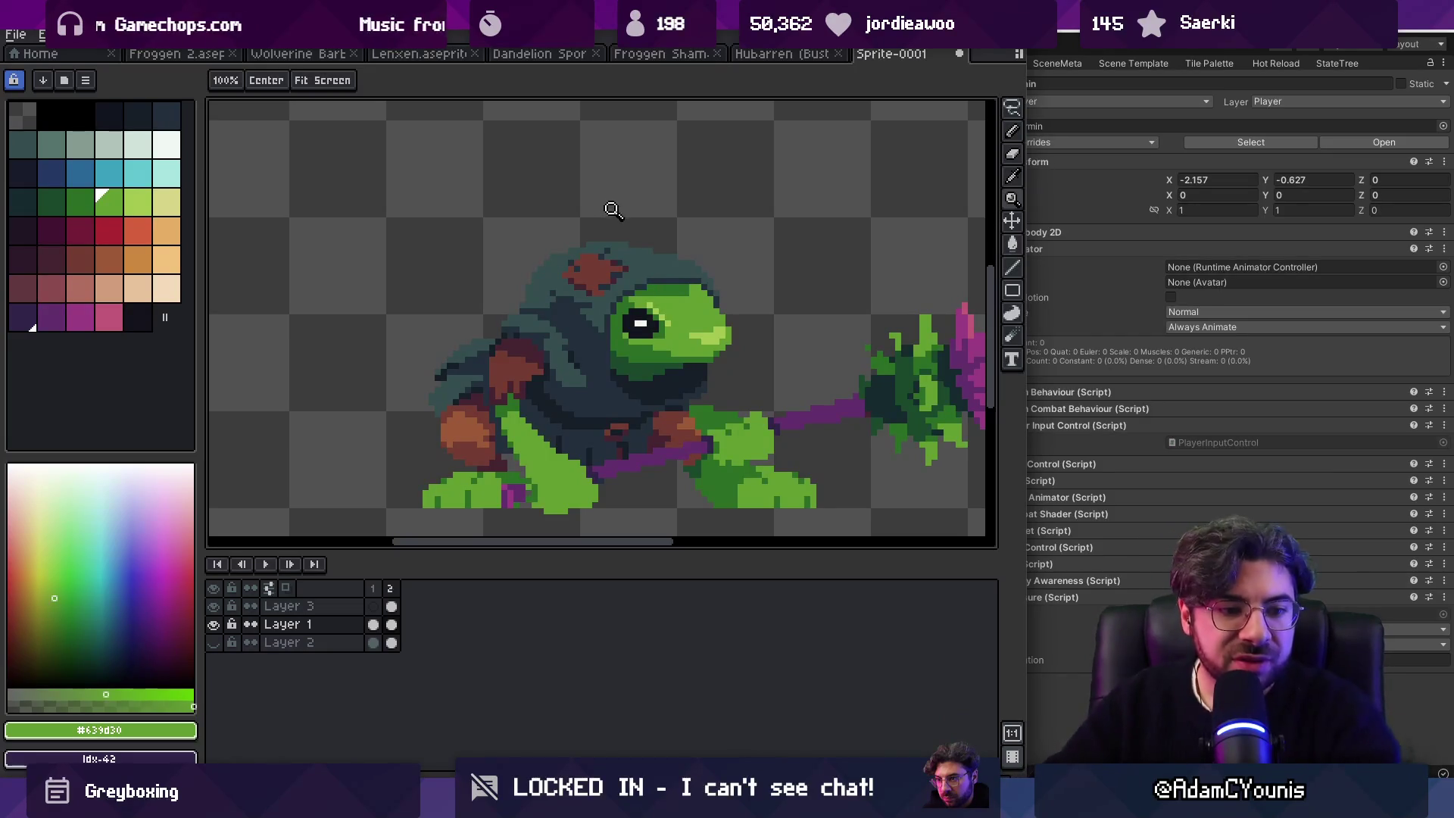
scroll(653, 324, down, 3)
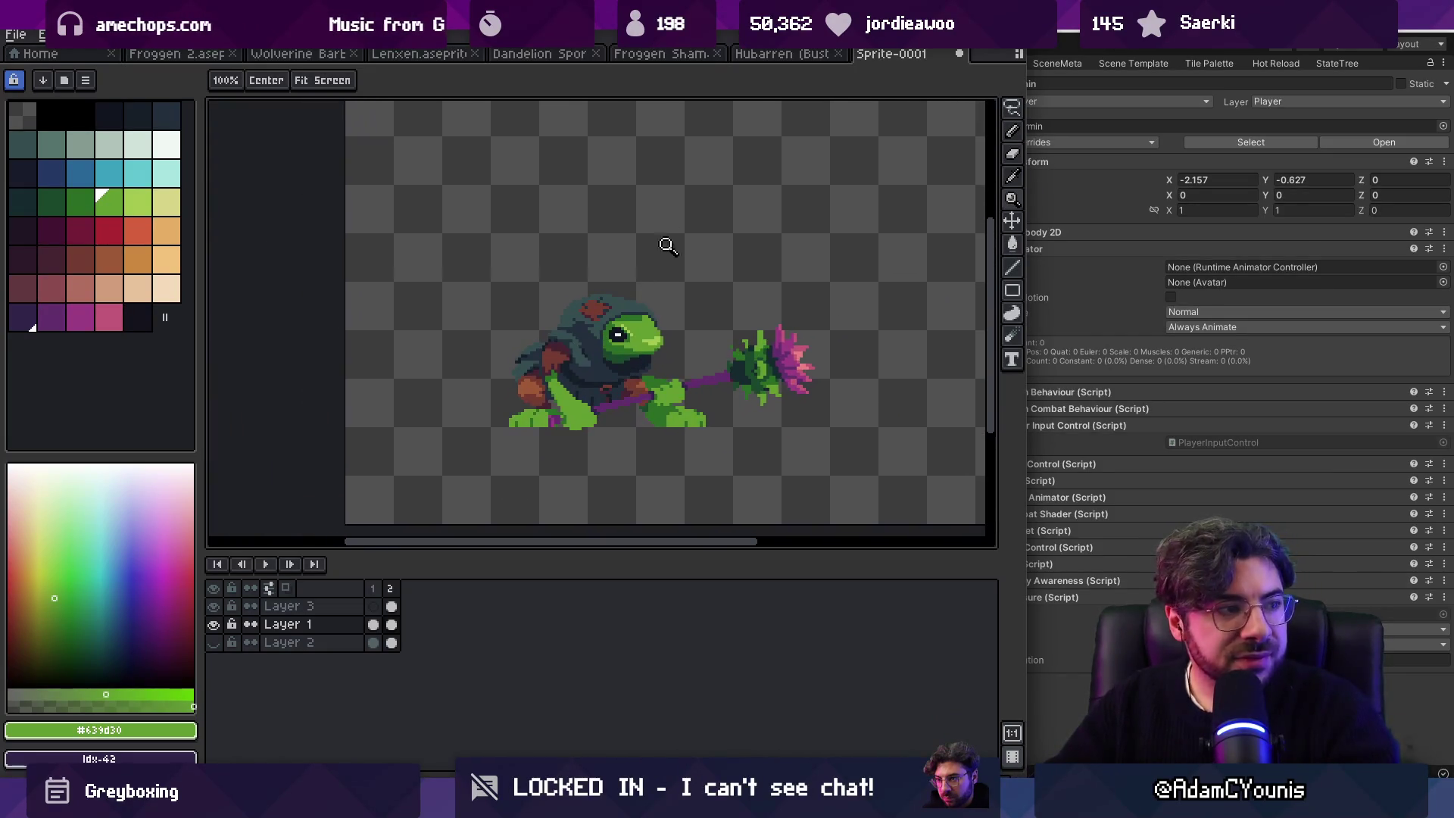
scroll(666, 303, up, 3)
alt+click(654, 307)
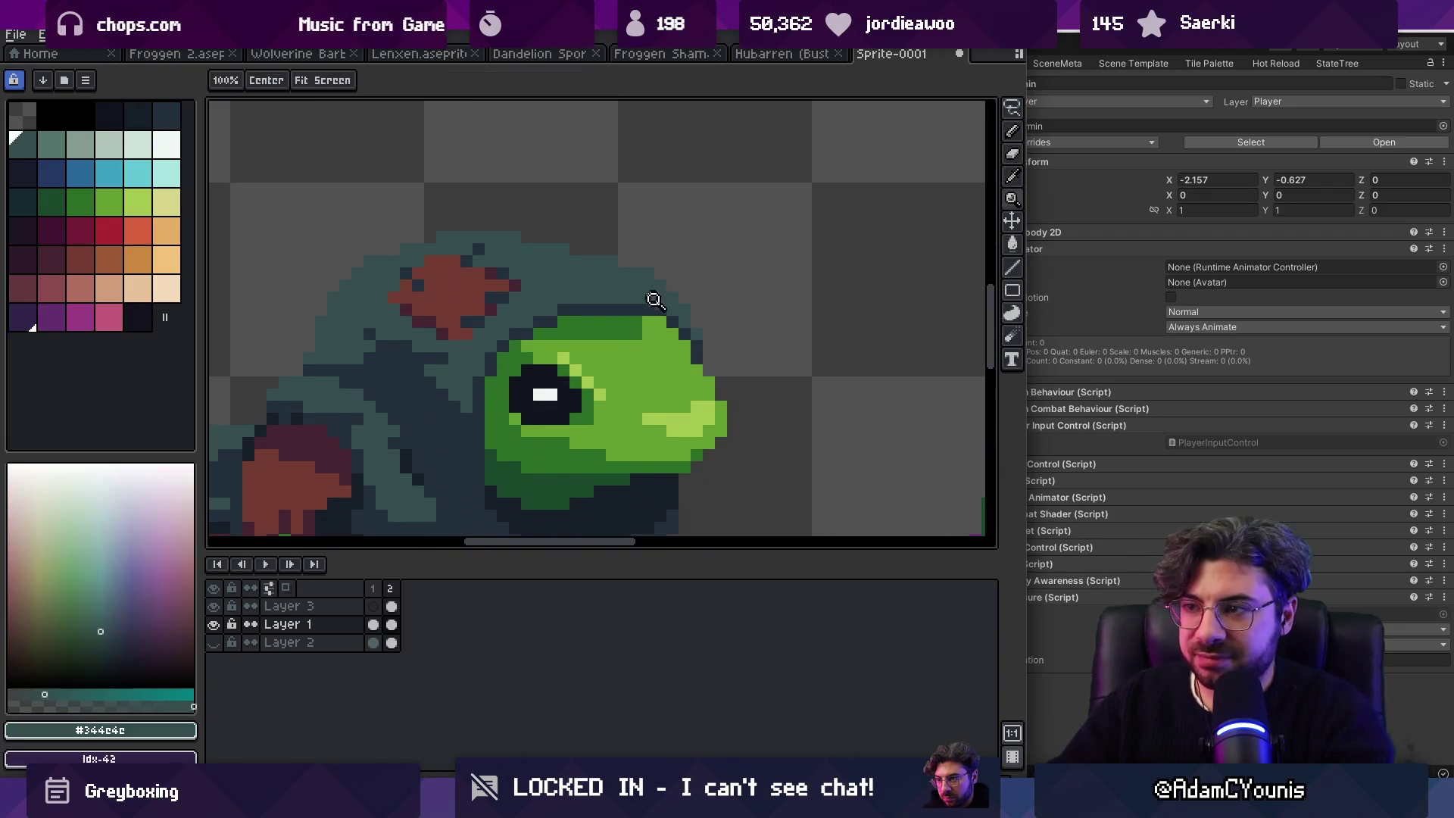
Step: Paint dark #11151F outline pixels along the top of the frog's head
key(b)
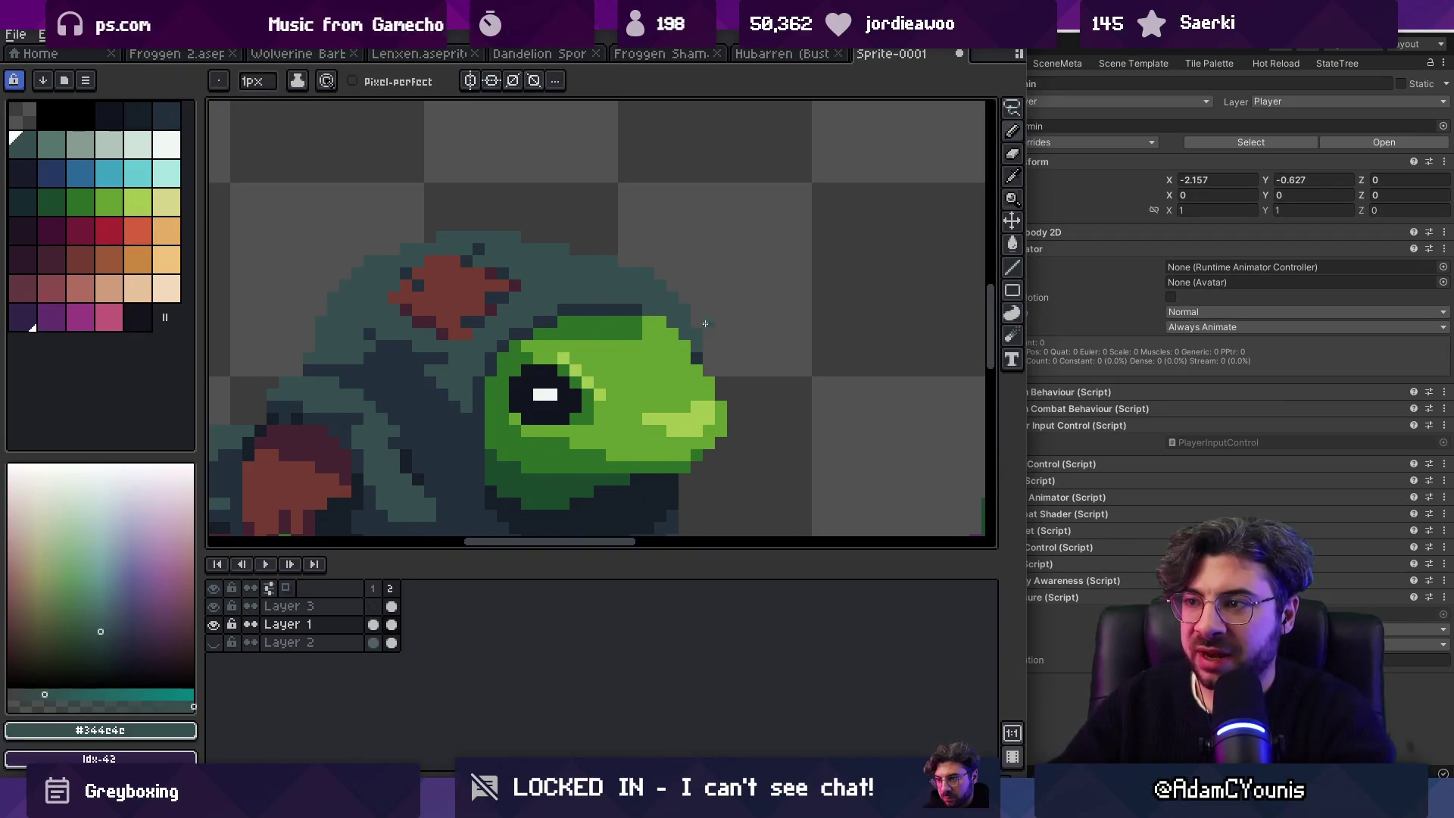
key(z)
scroll(705, 329, down, 6)
click(699, 311)
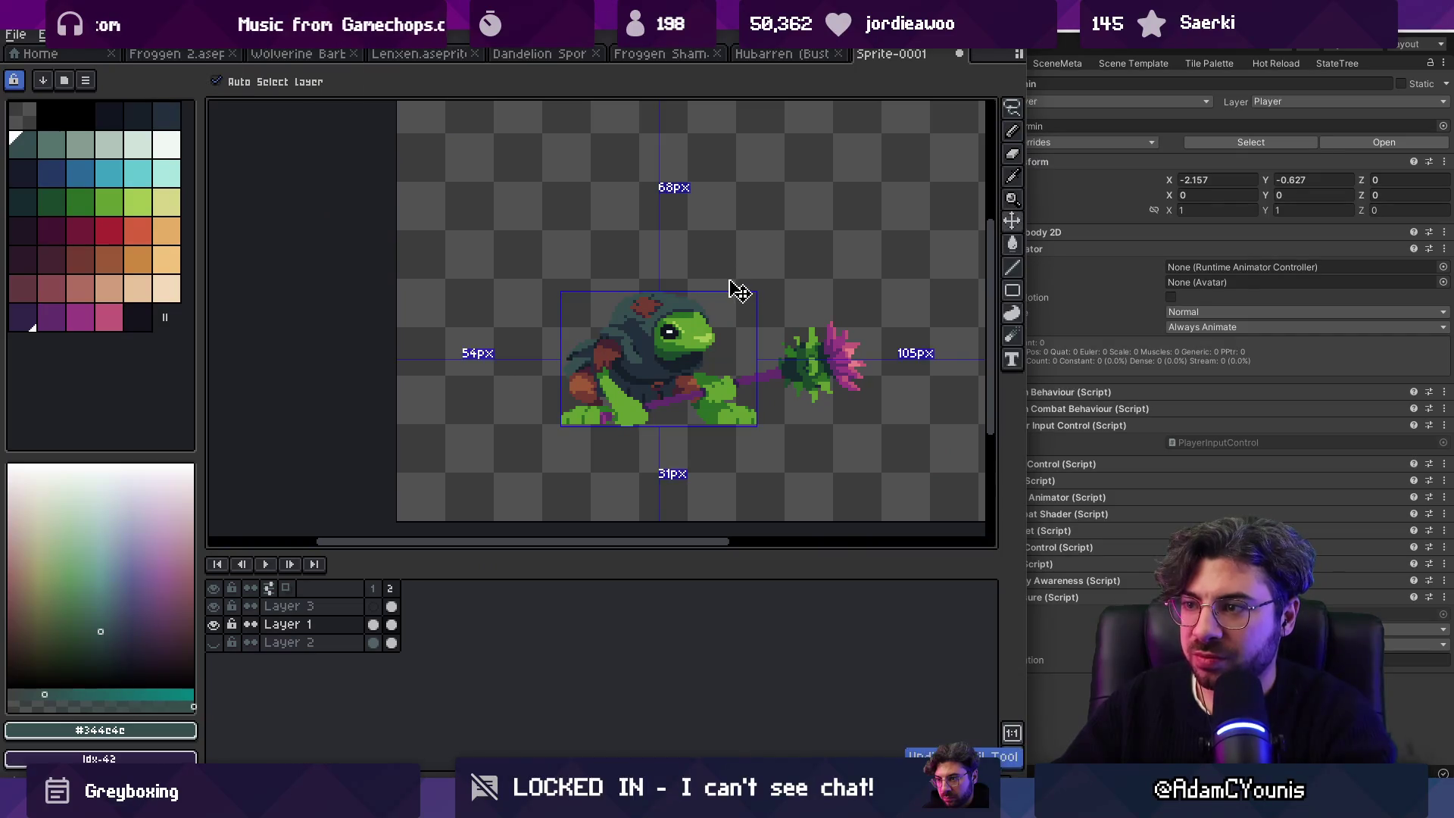
scroll(723, 295, up, 4)
key(b)
alt+click(701, 325)
mouse_move(700, 325)
mouse_down()
mouse_move(712, 328)
mouse_move(712, 295)
mouse_up()
Step: Touch up around the eye using hood teal #344c4c and head green #639d30
key(e)
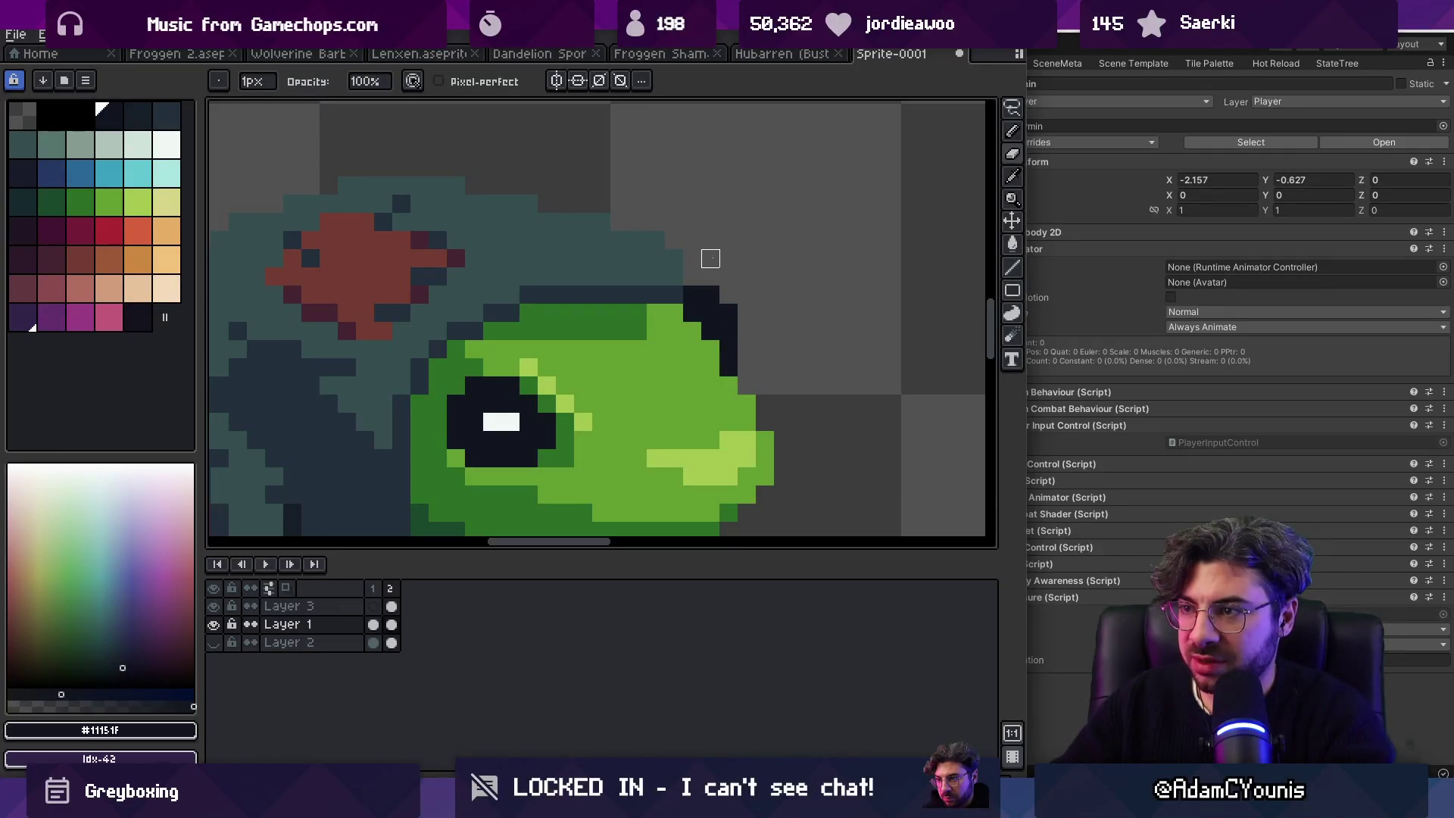
key(z)
scroll(682, 228, down, 4)
scroll(742, 219, up, 4)
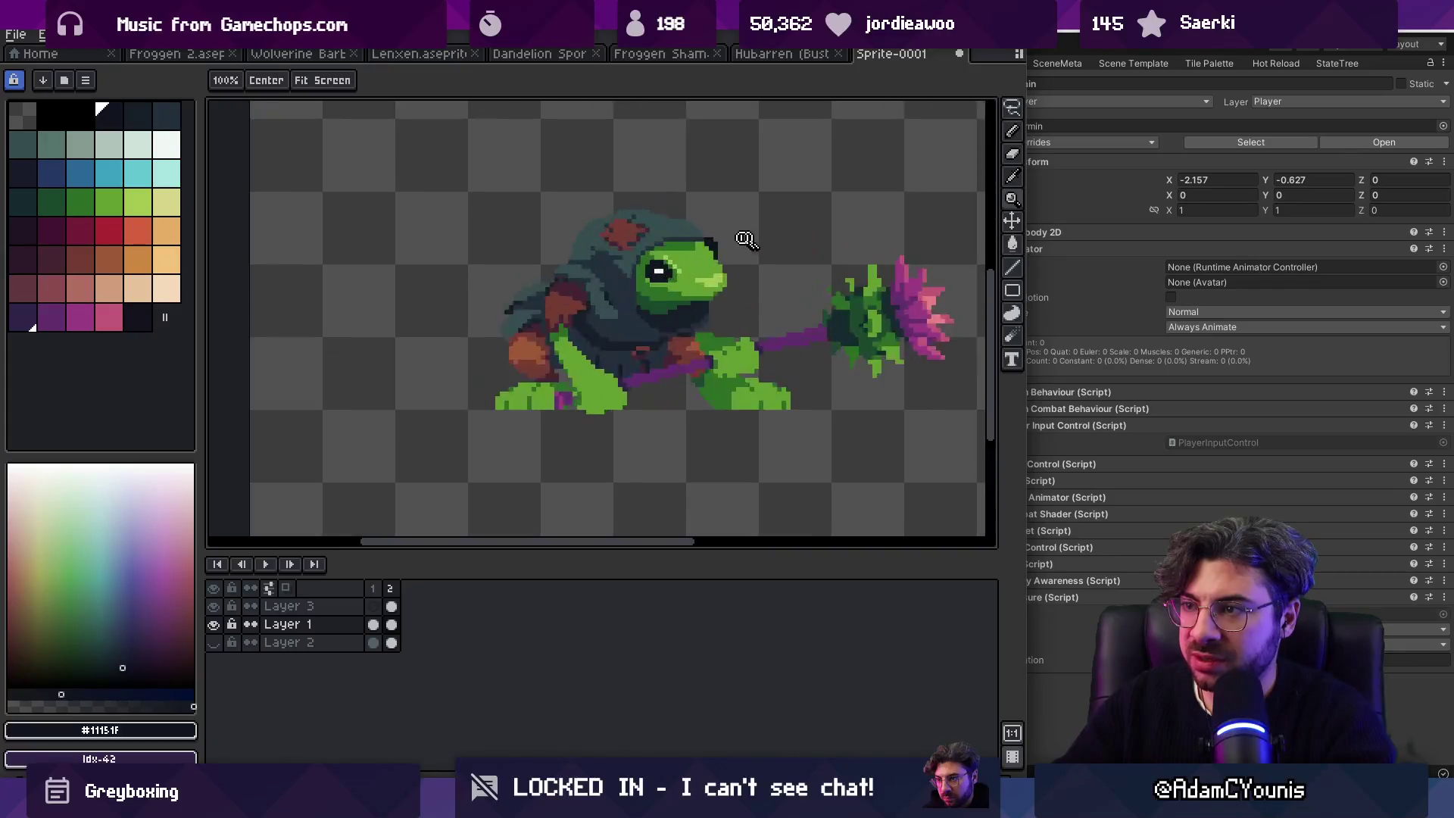
key(b)
alt+click(691, 227)
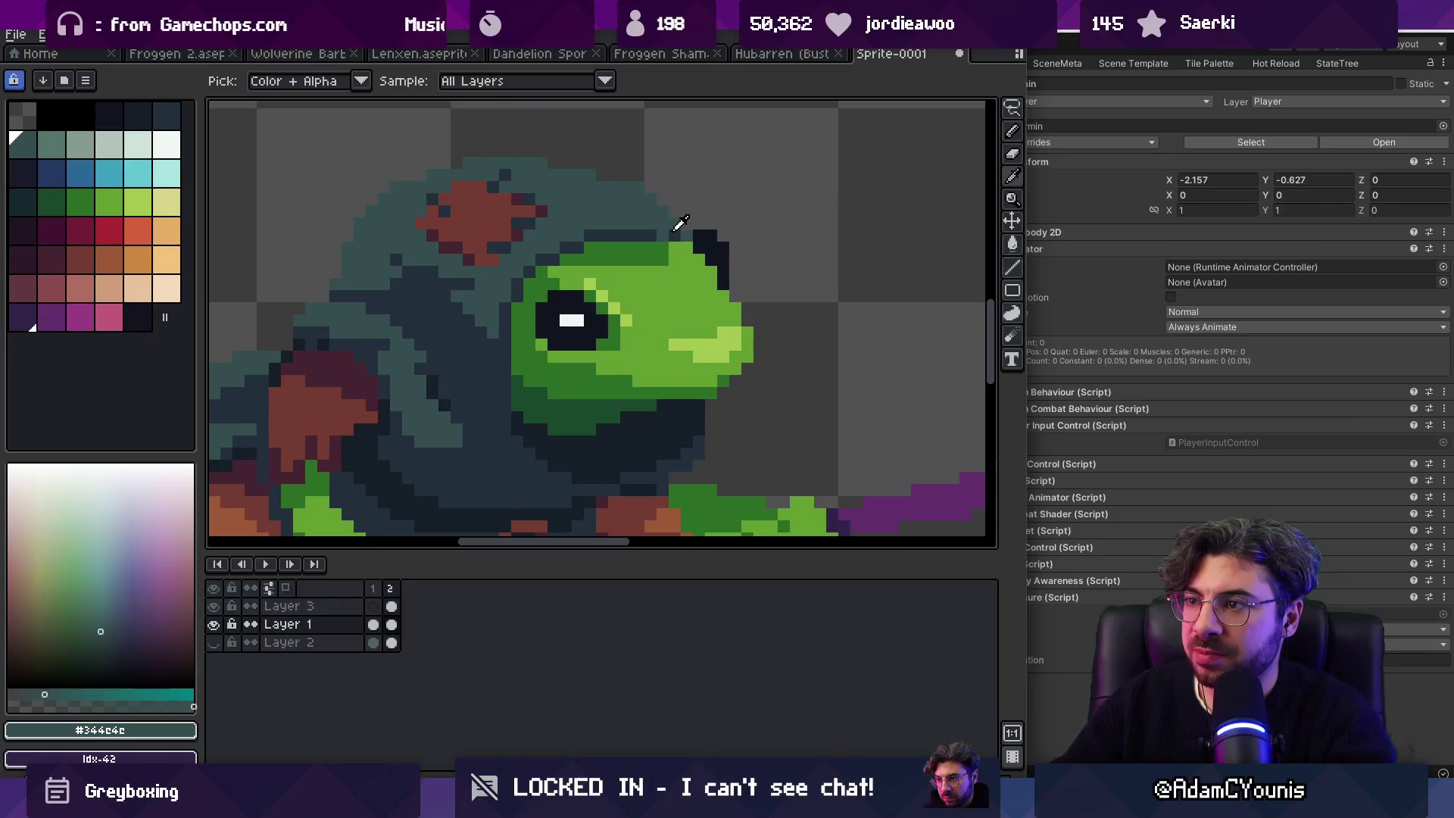
alt+click(670, 238)
alt+click(678, 232)
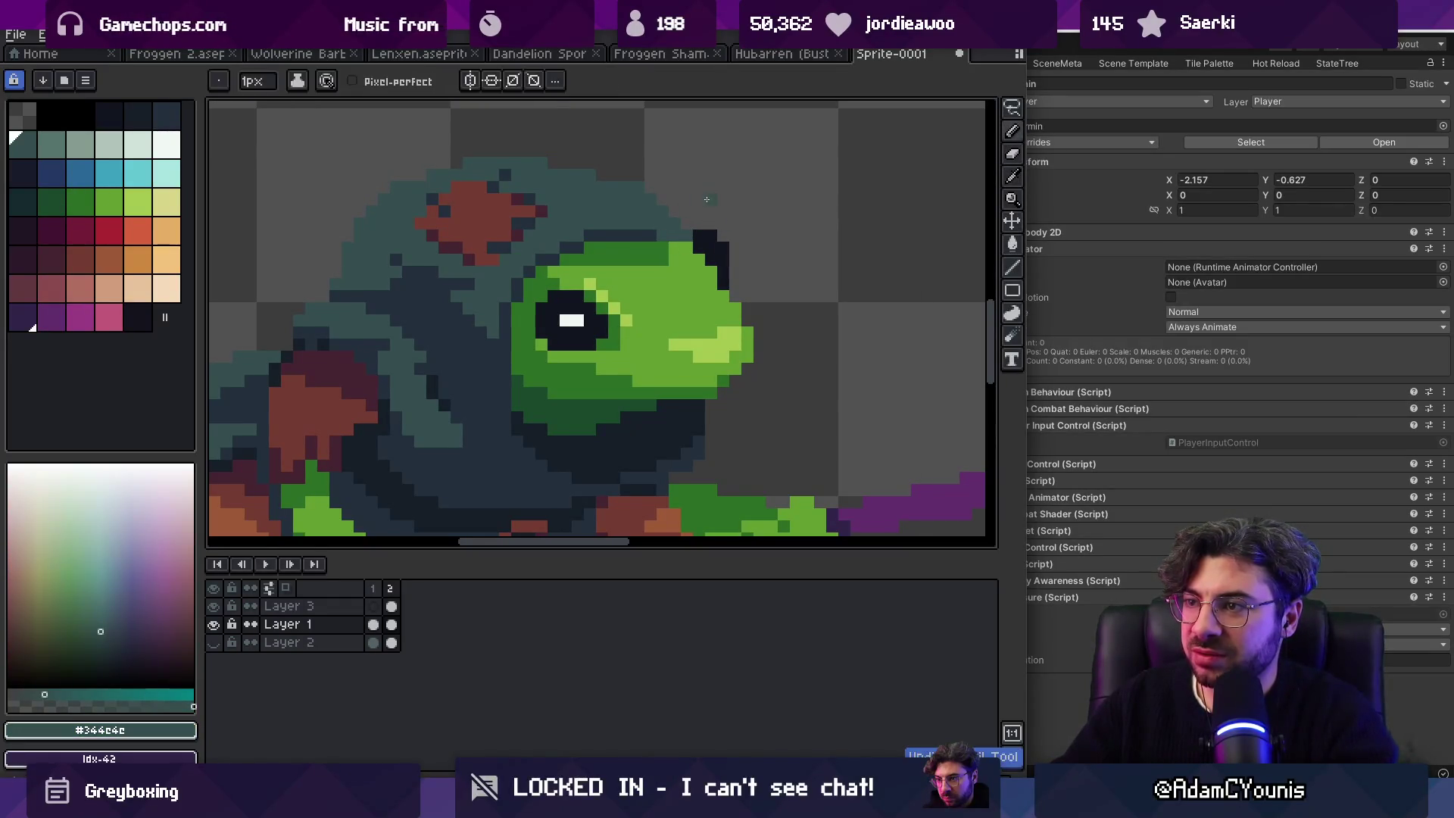
key(z)
click(674, 238)
alt+click(666, 227)
scroll(678, 223, down, 5)
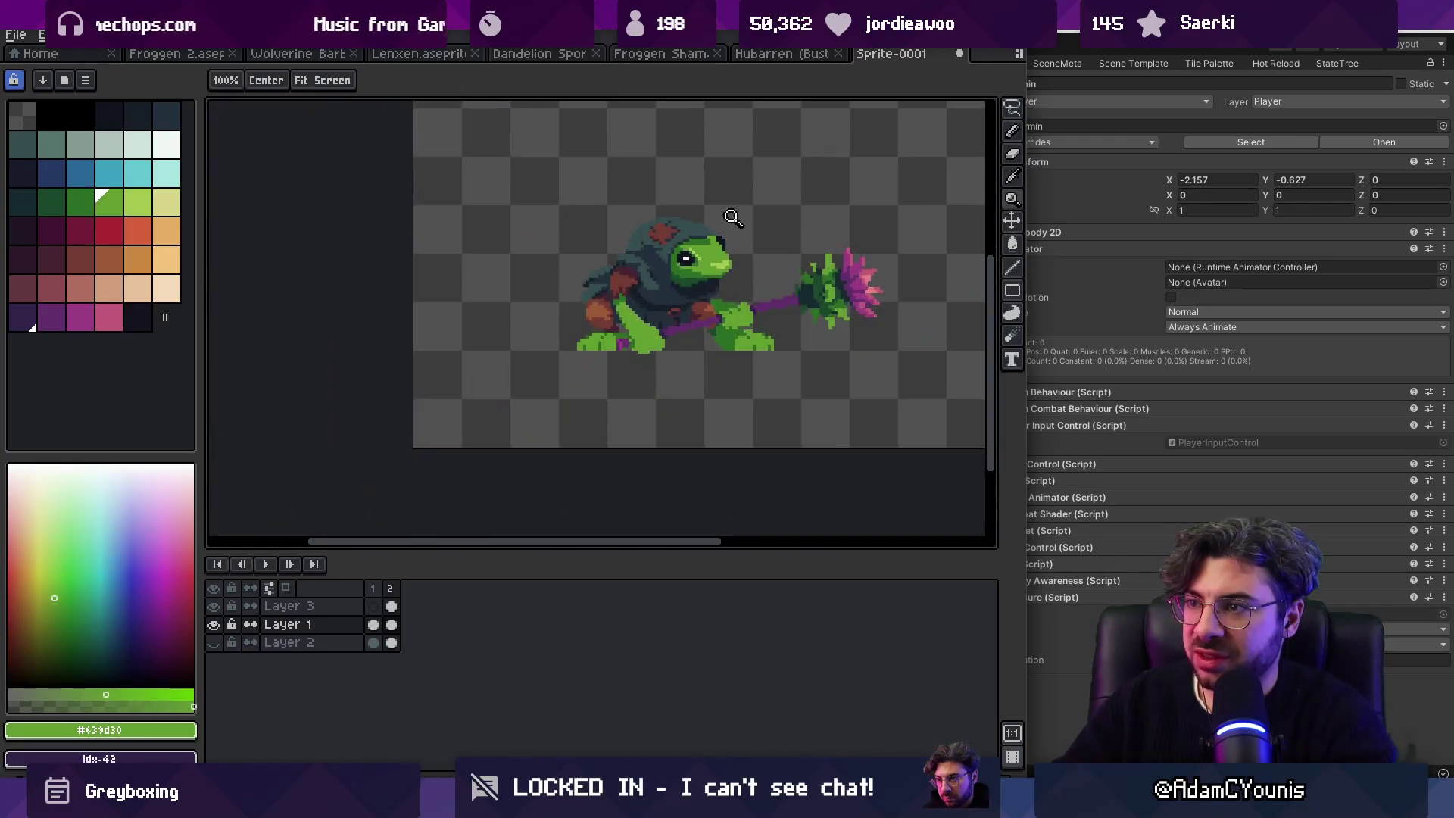
scroll(694, 227, up, 4)
Step: Refine the head with outline #11151f, dark green #2b6d25 and hood teal
key(b)
alt+click(736, 261)
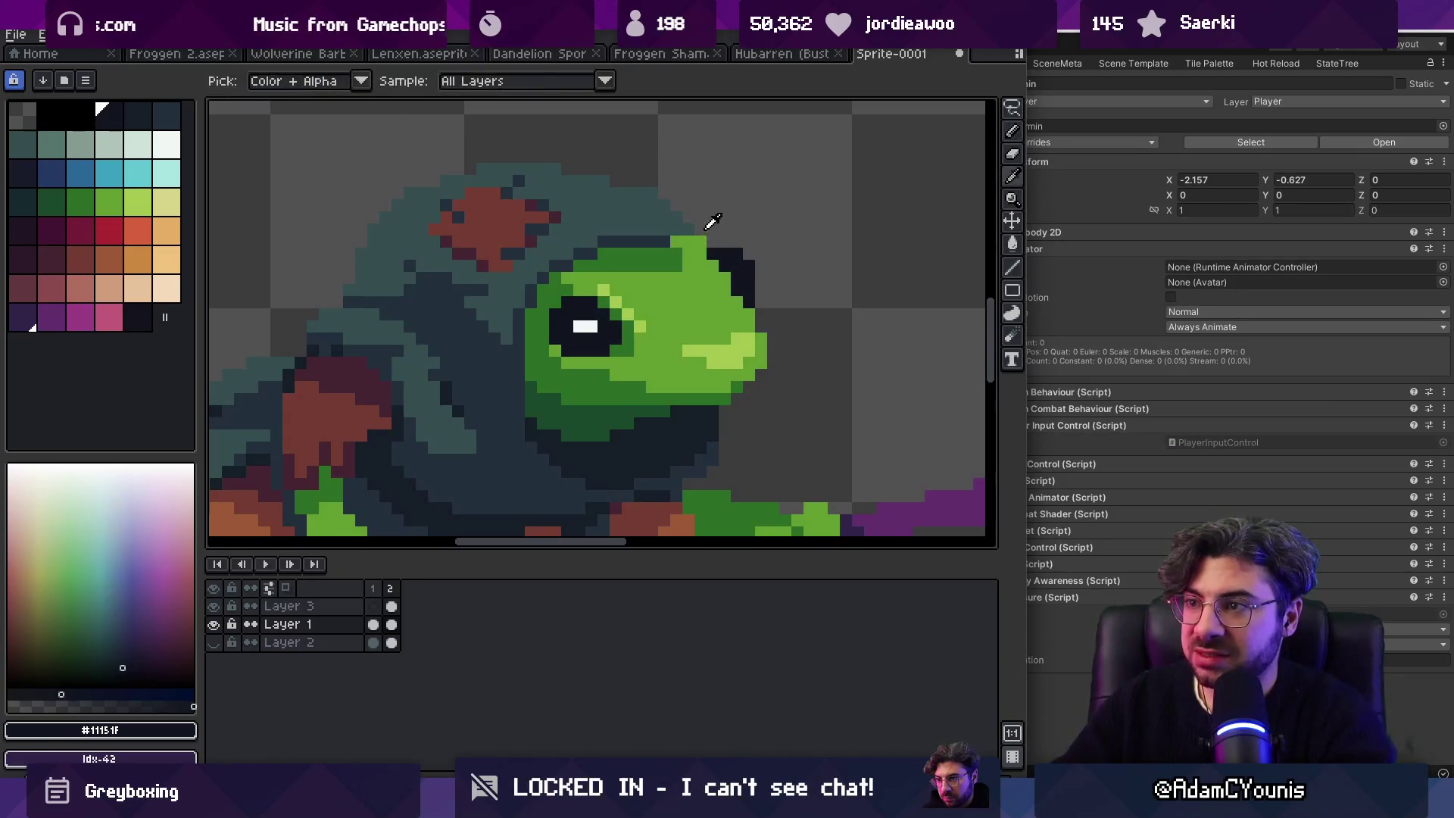
alt+click(668, 247)
key(z)
scroll(731, 223, down, 1)
scroll(731, 222, down, 3)
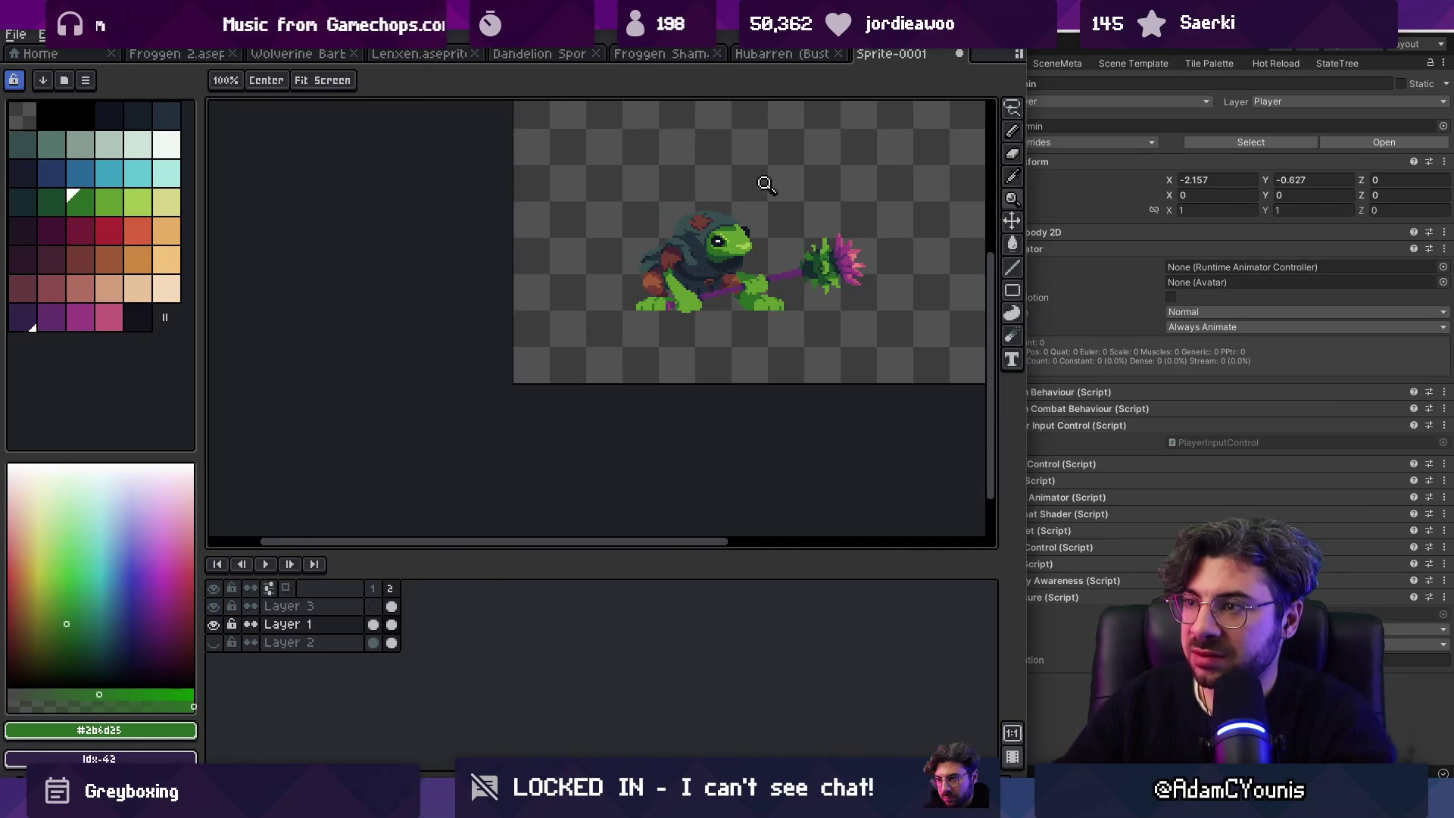
scroll(776, 187, up, 3)
alt+click(734, 215)
key(b)
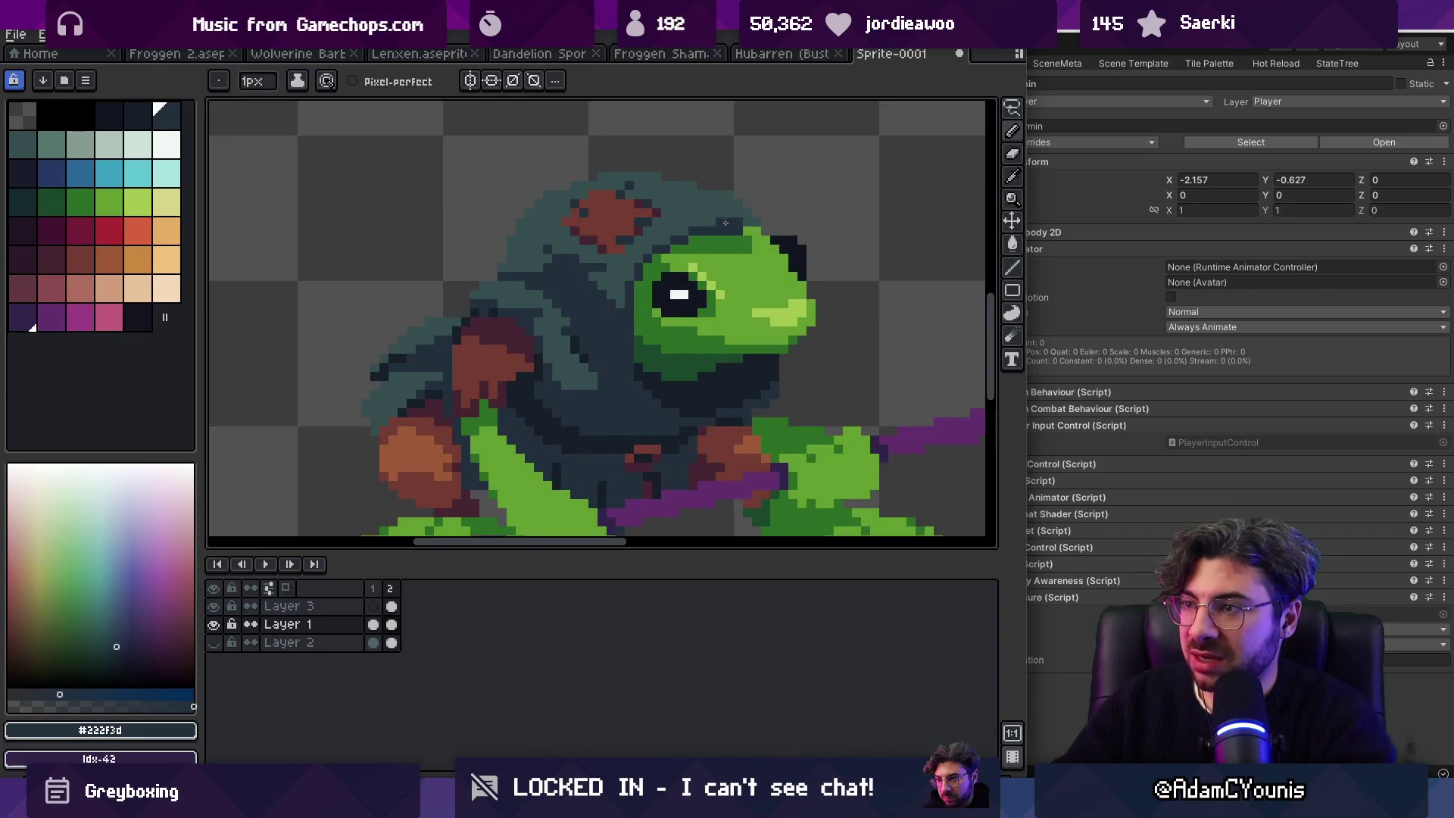
key(alt)
alt+click(732, 238)
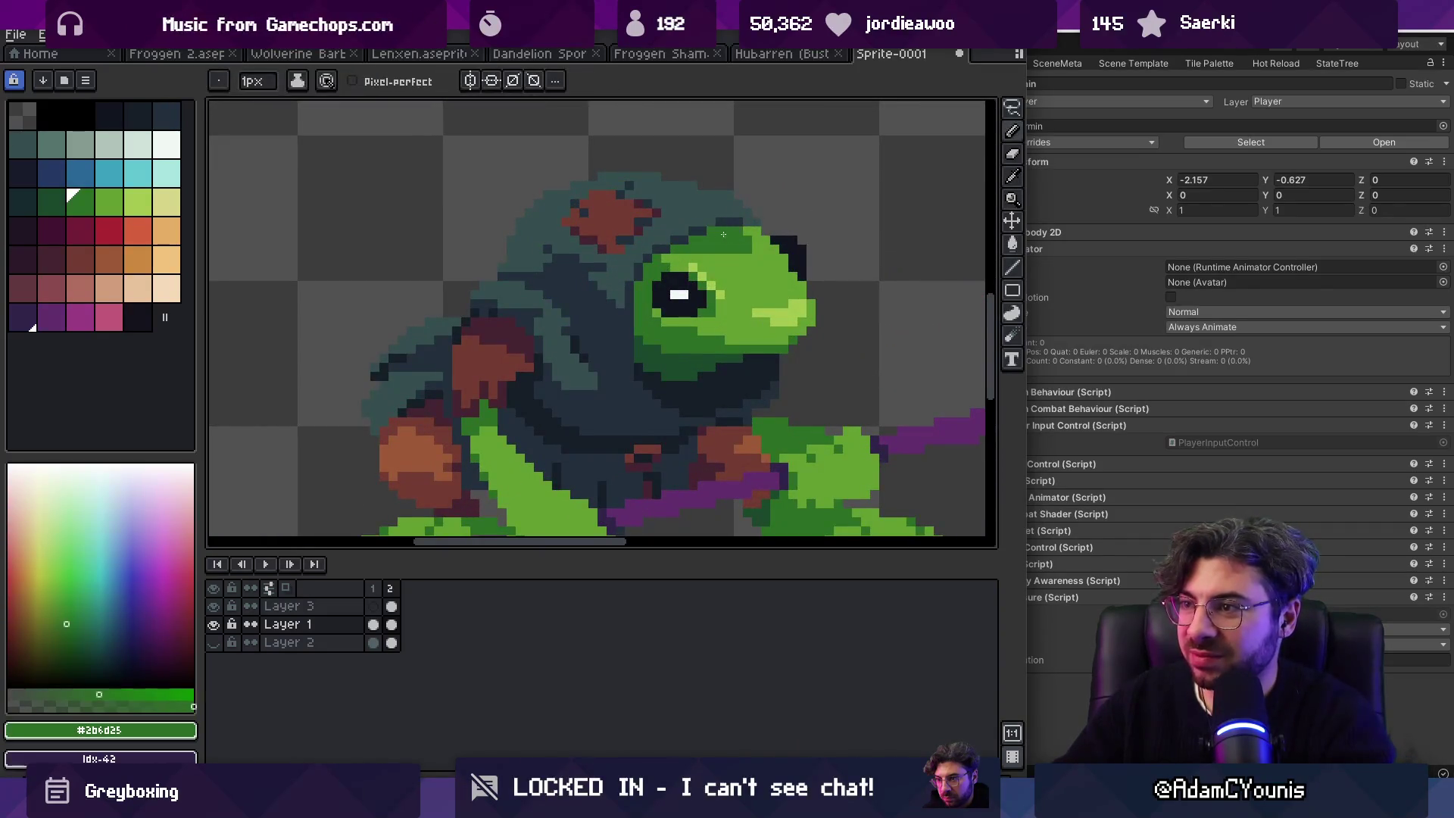
Step: Undo and redo the last head edit, then zoom close on the head
key(z)
scroll(759, 187, down, 3)
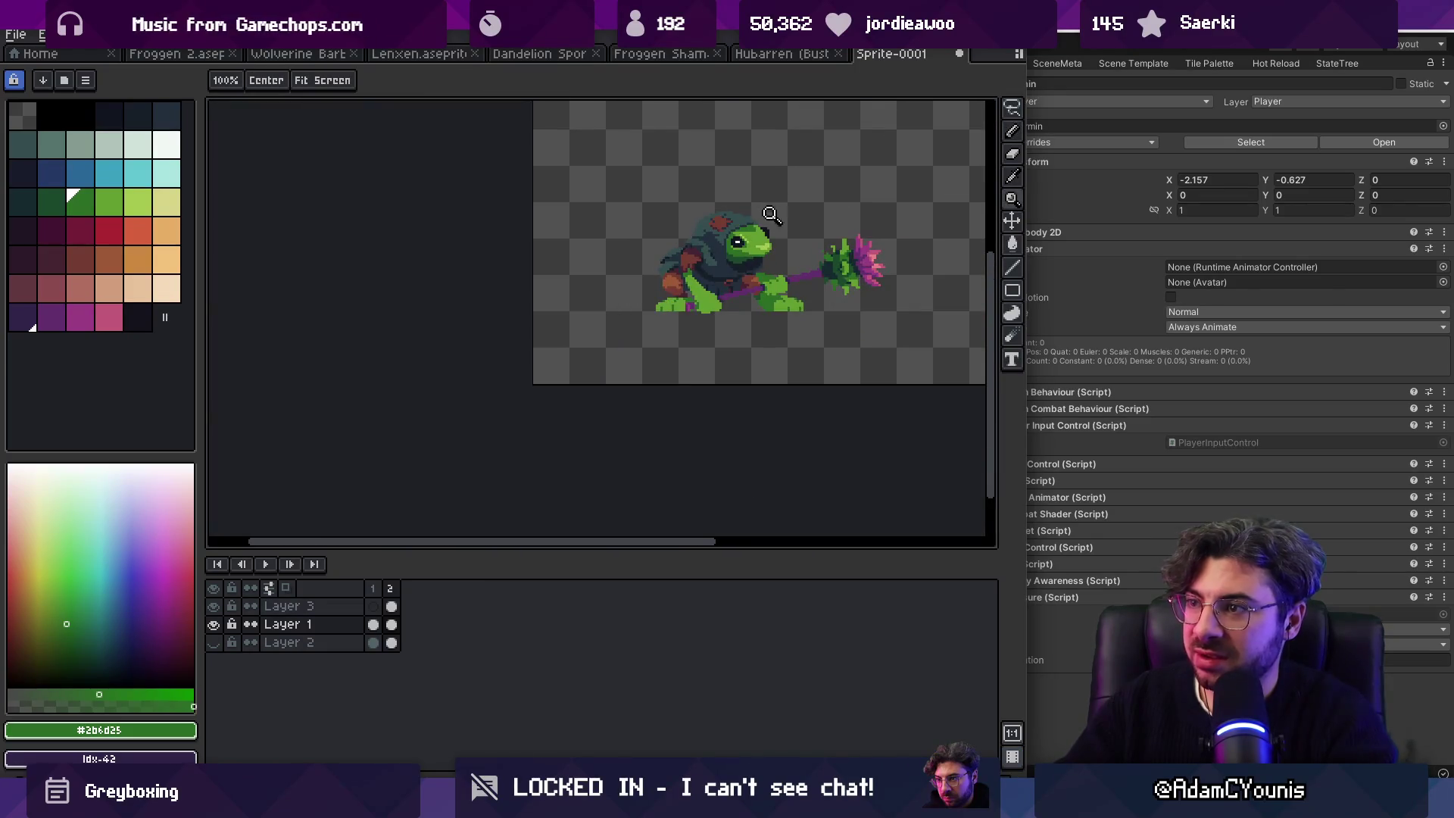
scroll(772, 212, up, 1)
scroll(788, 207, down, 2)
scroll(790, 203, up, 4)
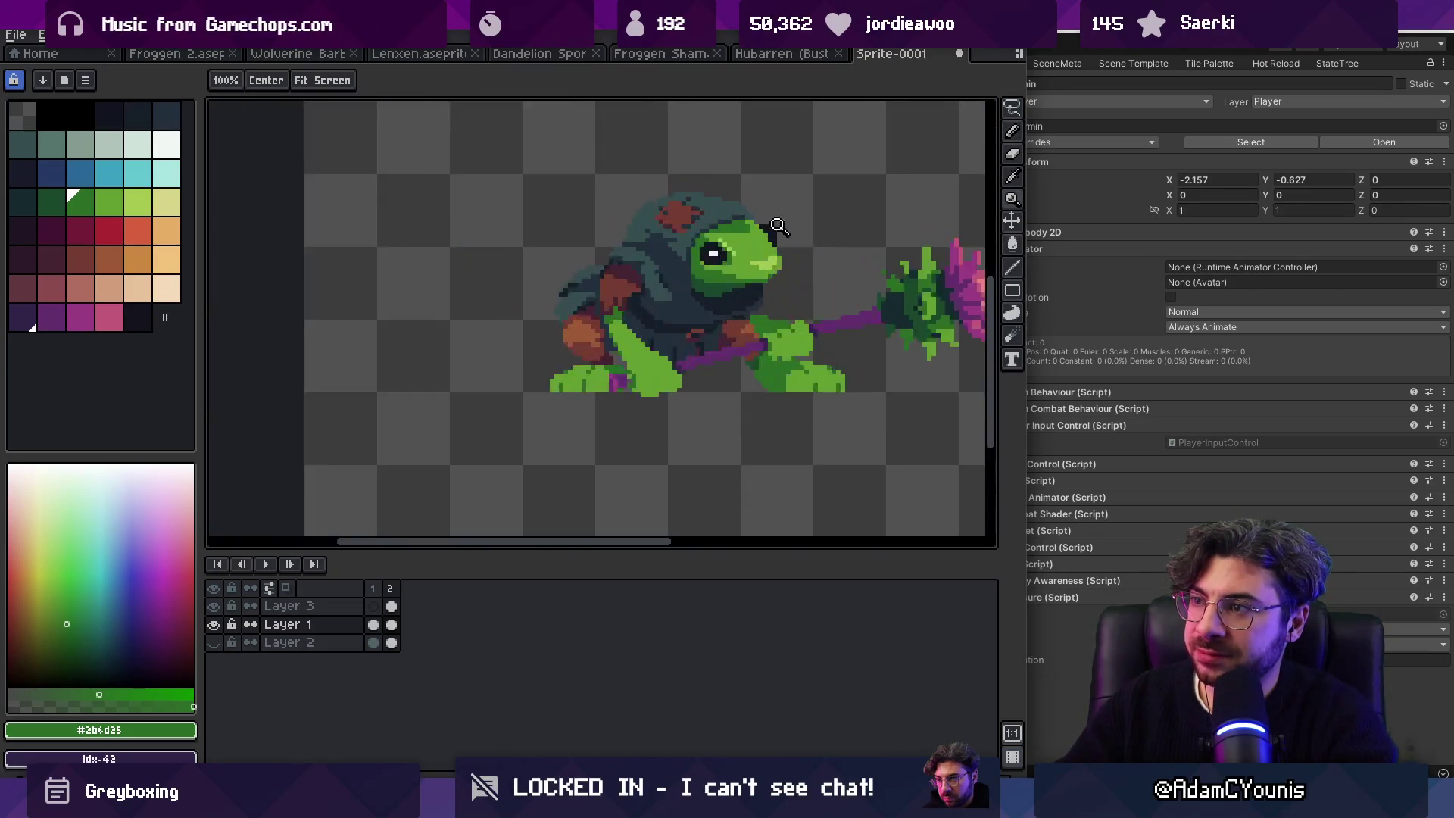
key(b)
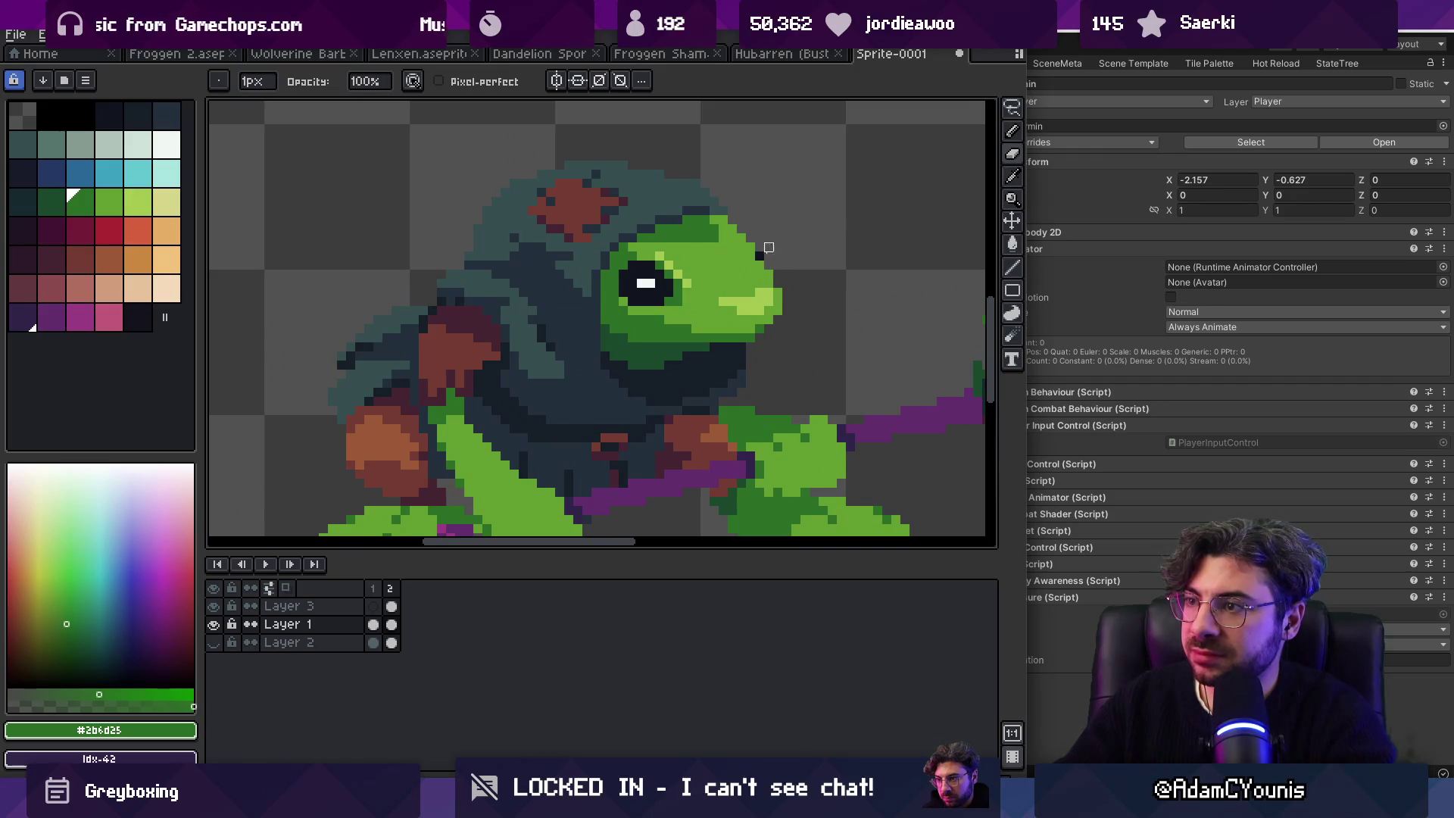
scroll(778, 238, down, 4)
key(ctrl+z)
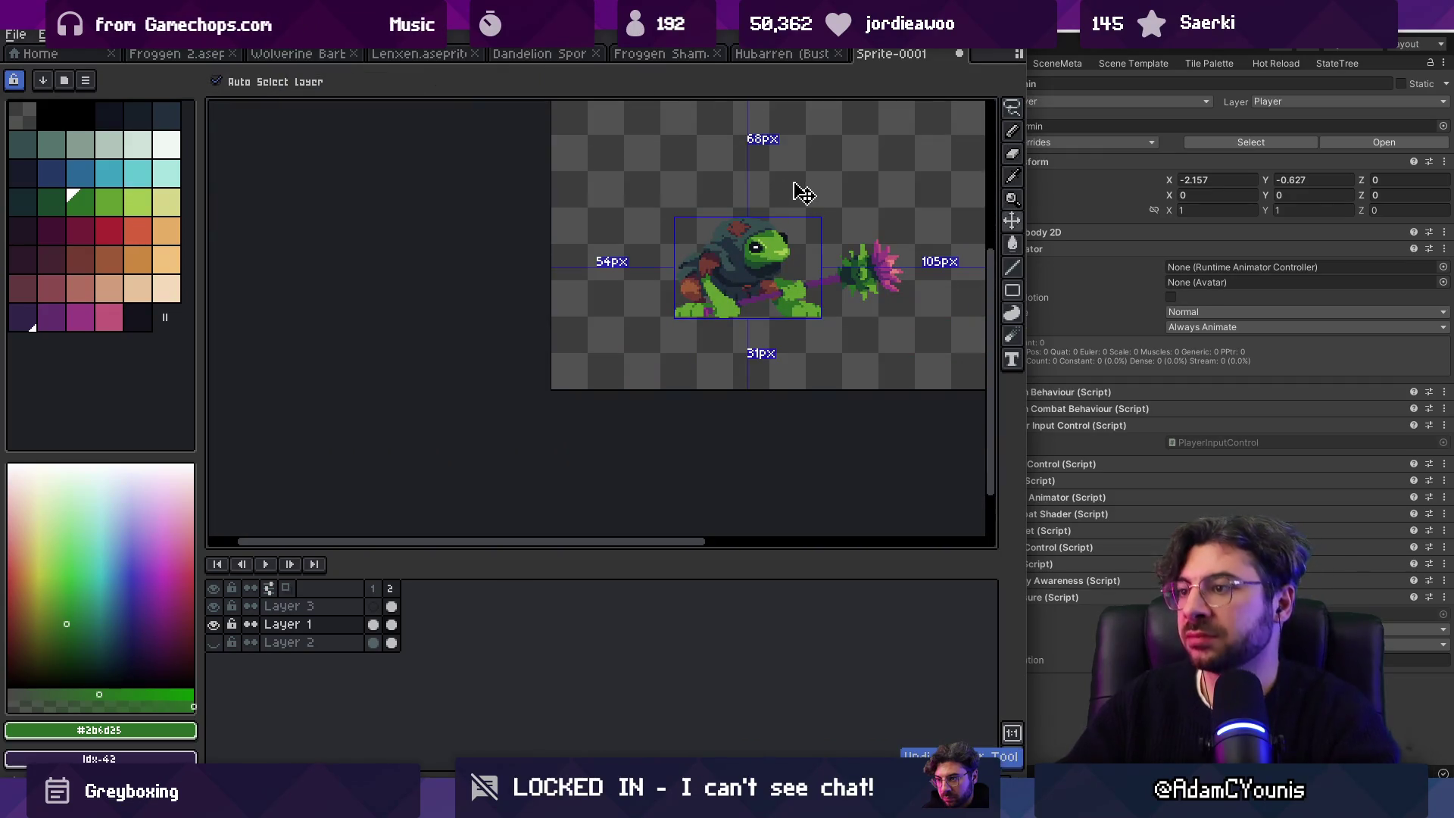
key(z)
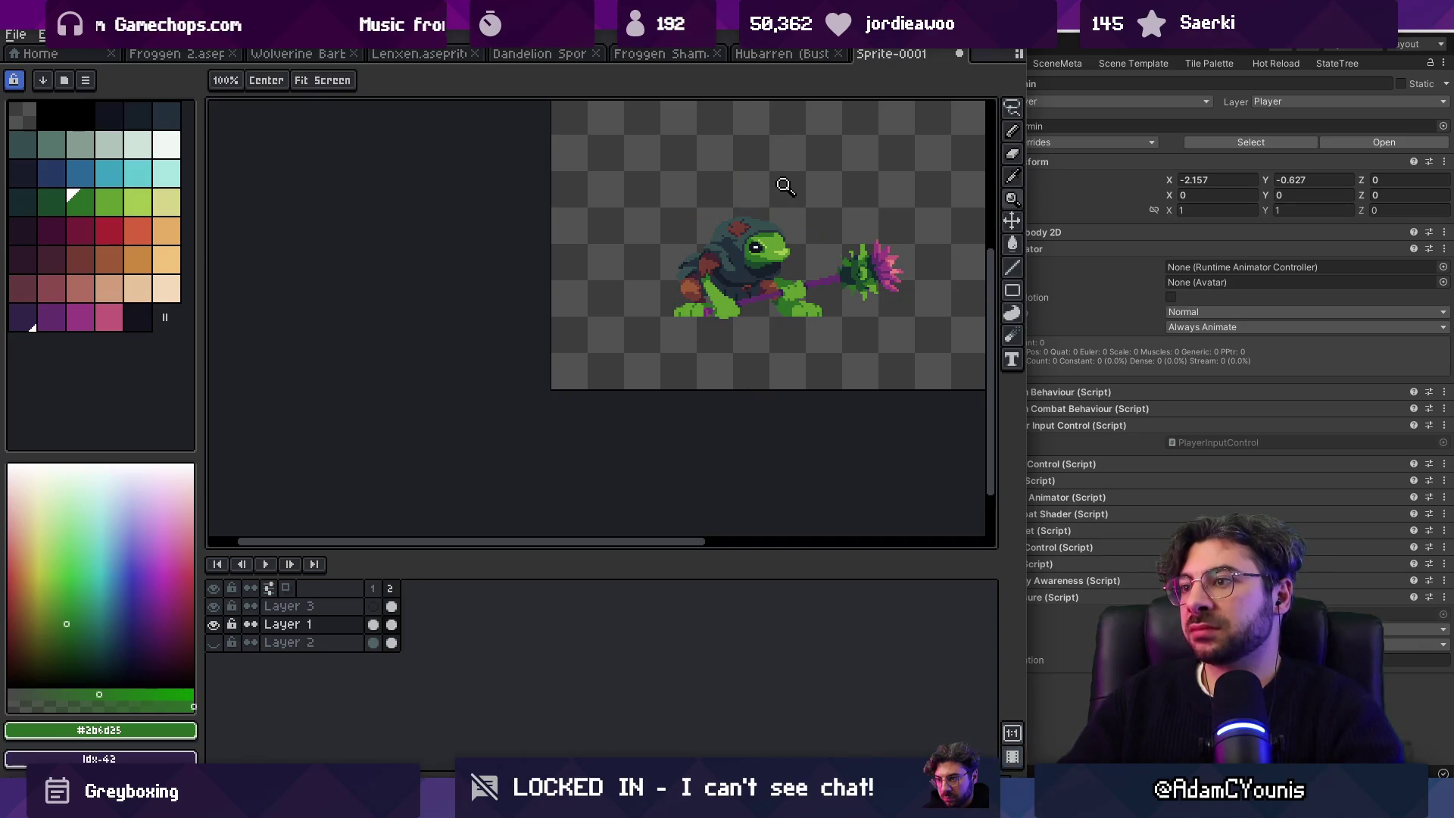
key(ctrl+y)
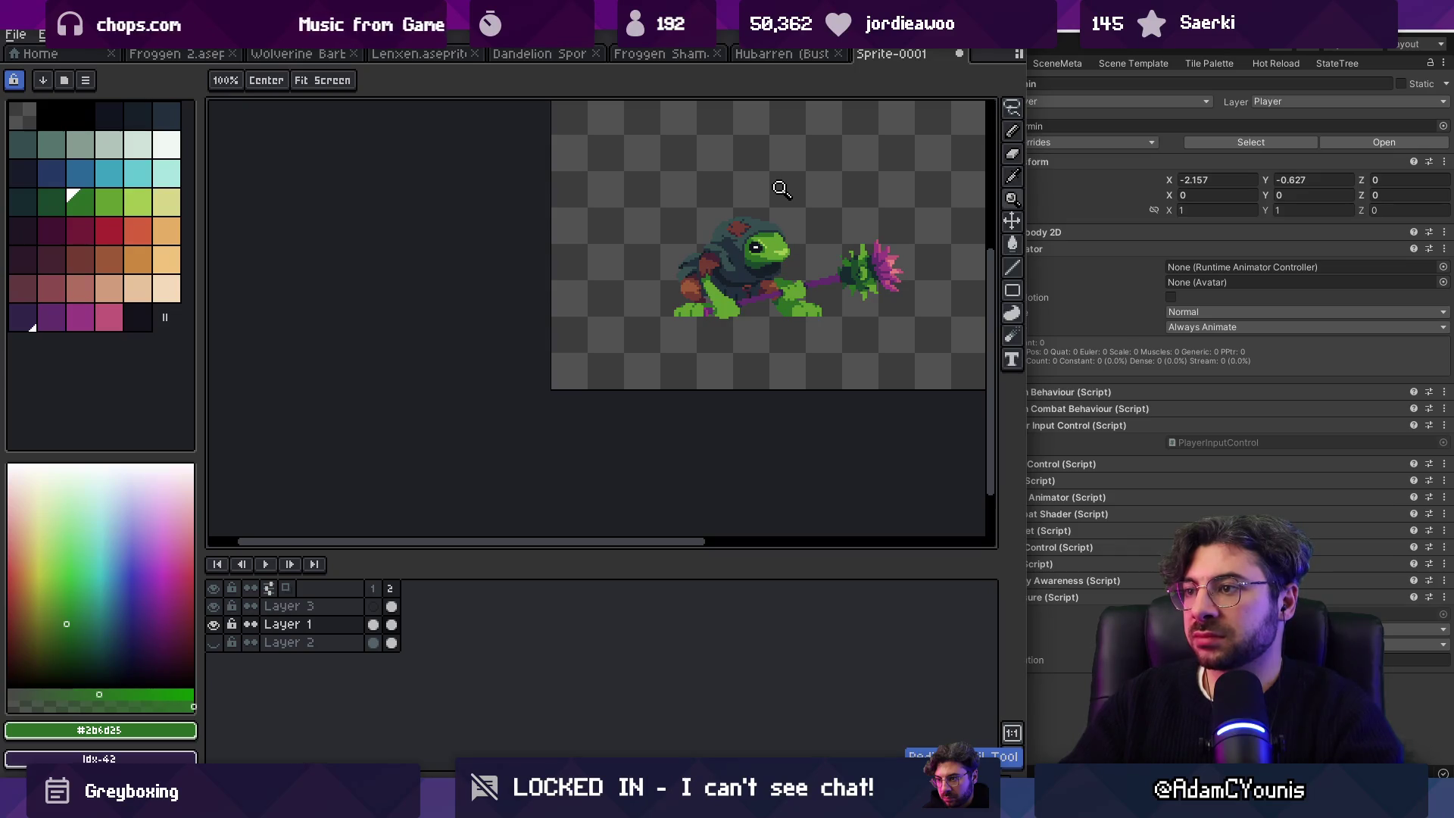
drag(799, 228, 828, 234)
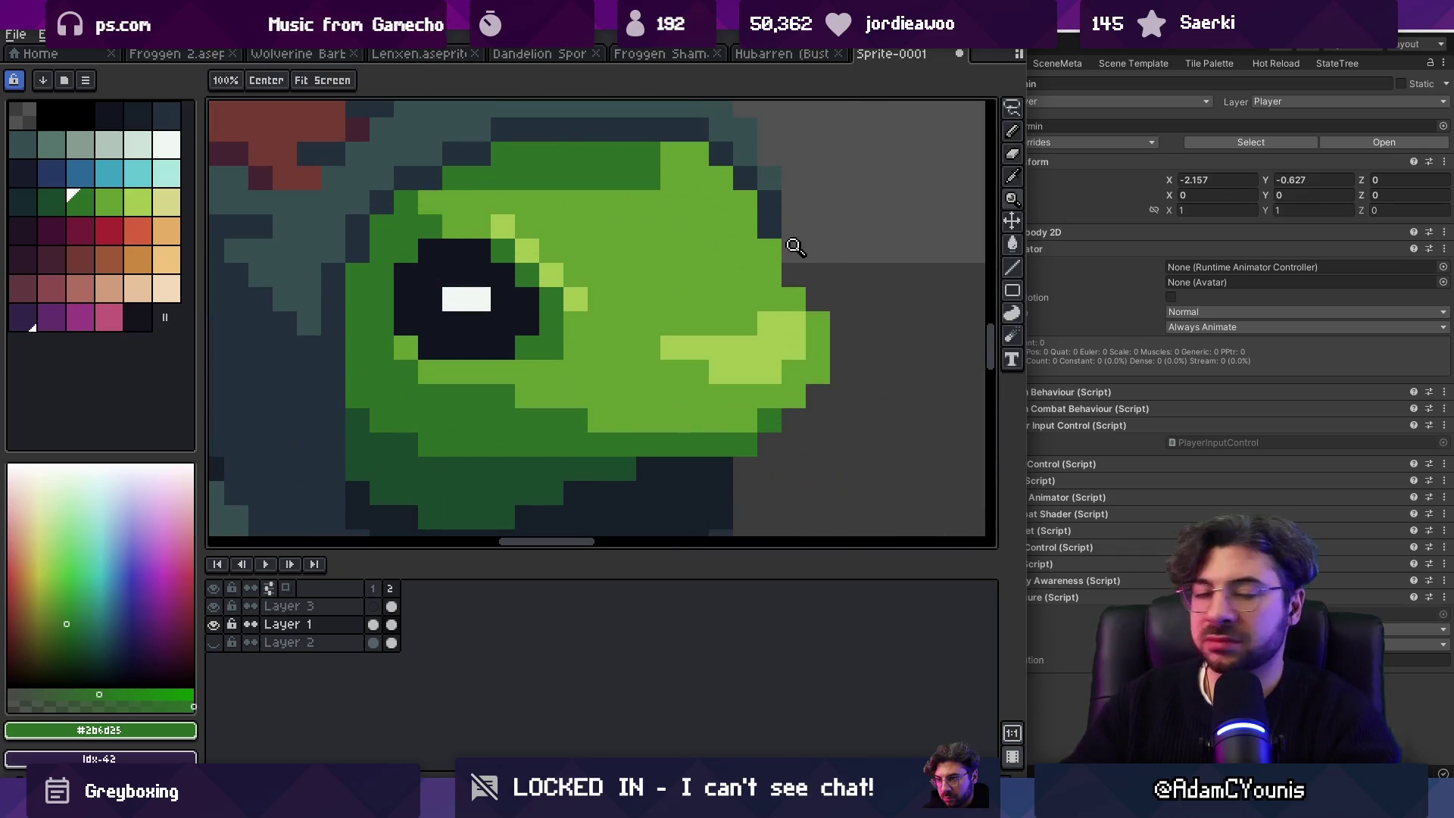
Step: Select the 9x7 block around the eye and move it one pixel right
scroll(706, 281, down, 5)
scroll(674, 283, up, 4)
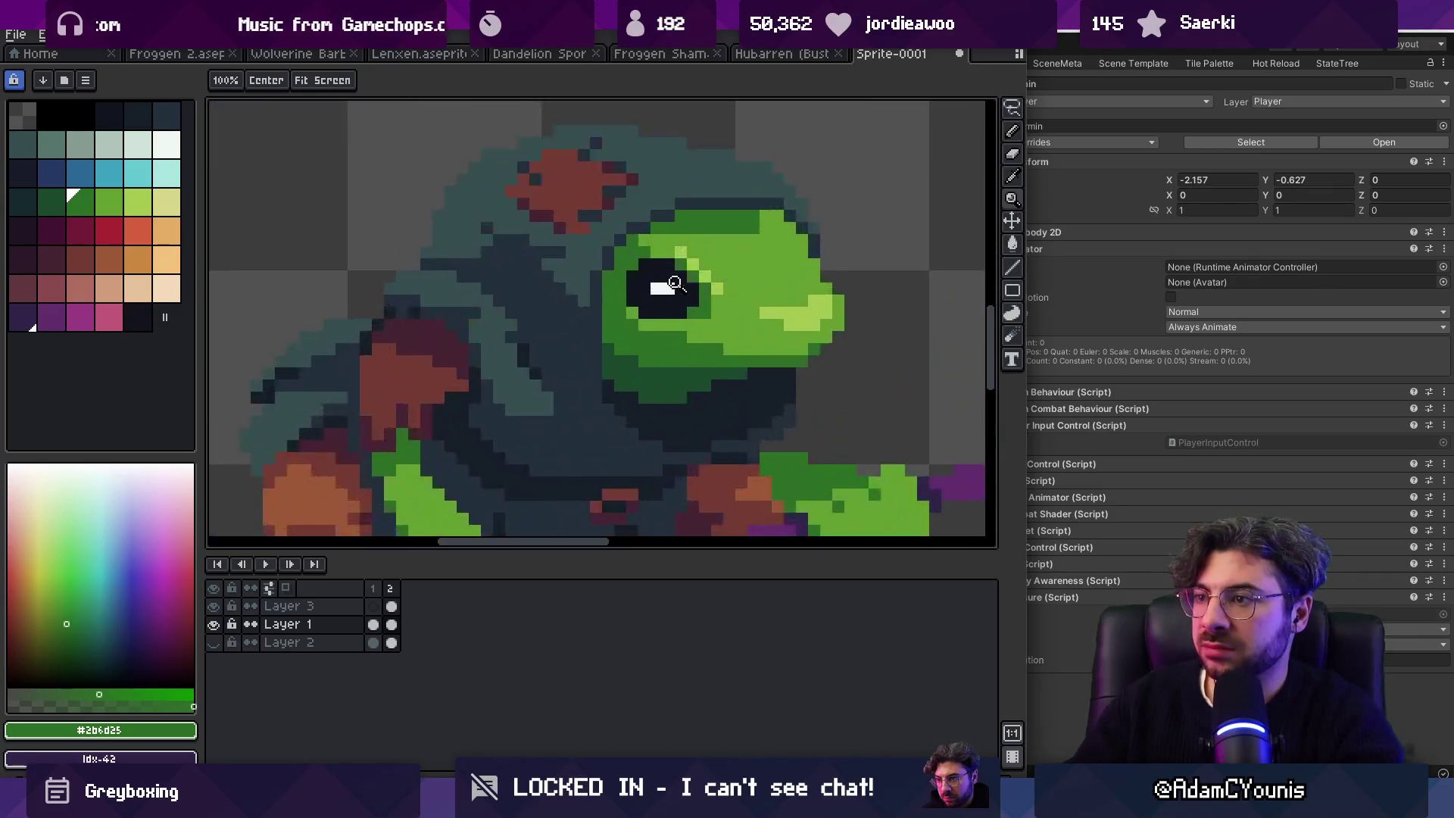
scroll(674, 283, up, 2)
key(b)
mouse_move(663, 222)
mouse_down()
mouse_move(564, 303)
mouse_move(667, 367)
mouse_move(760, 294)
mouse_up()
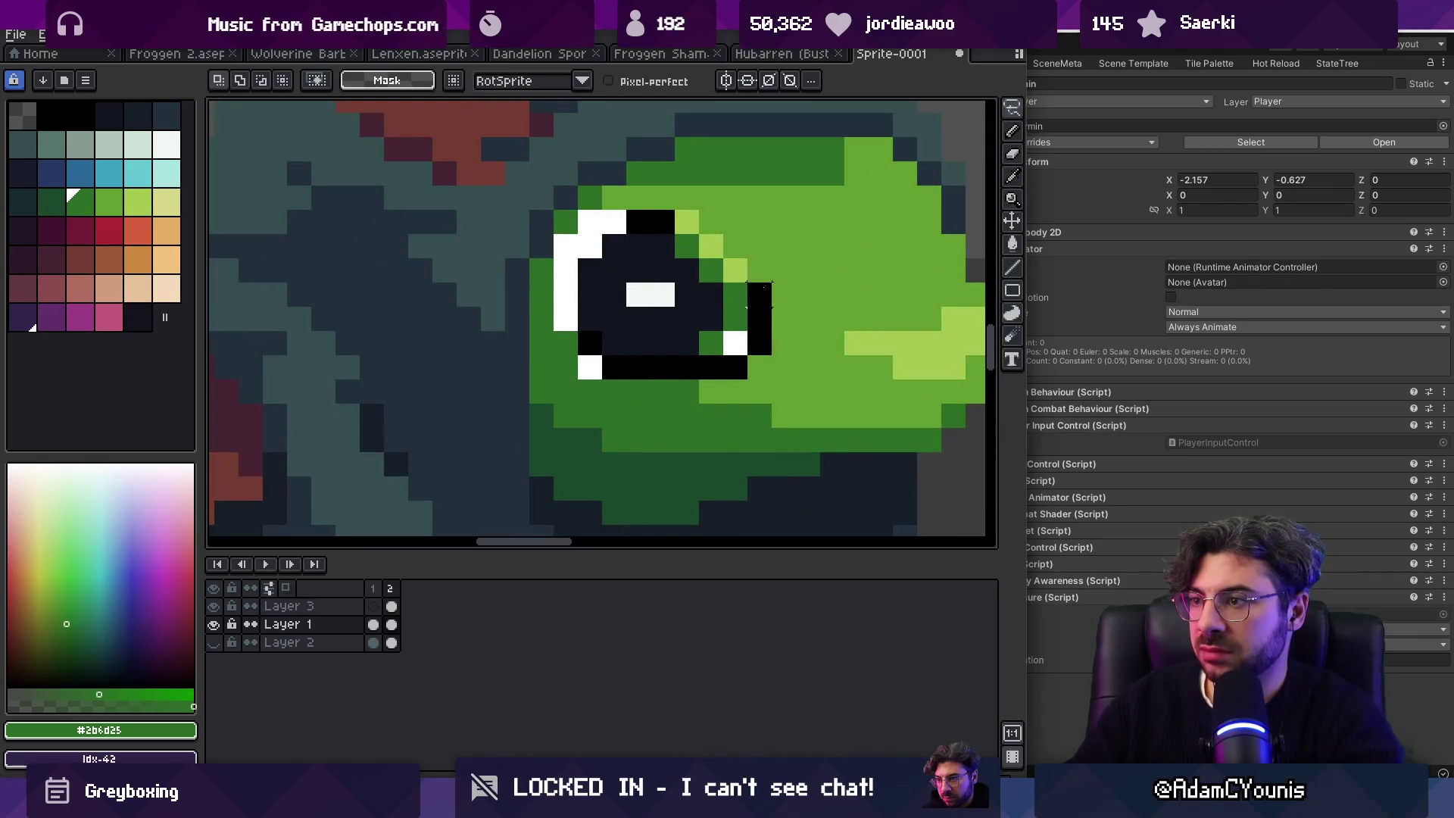
drag(650, 293, 682, 299)
key(ctrl+d)
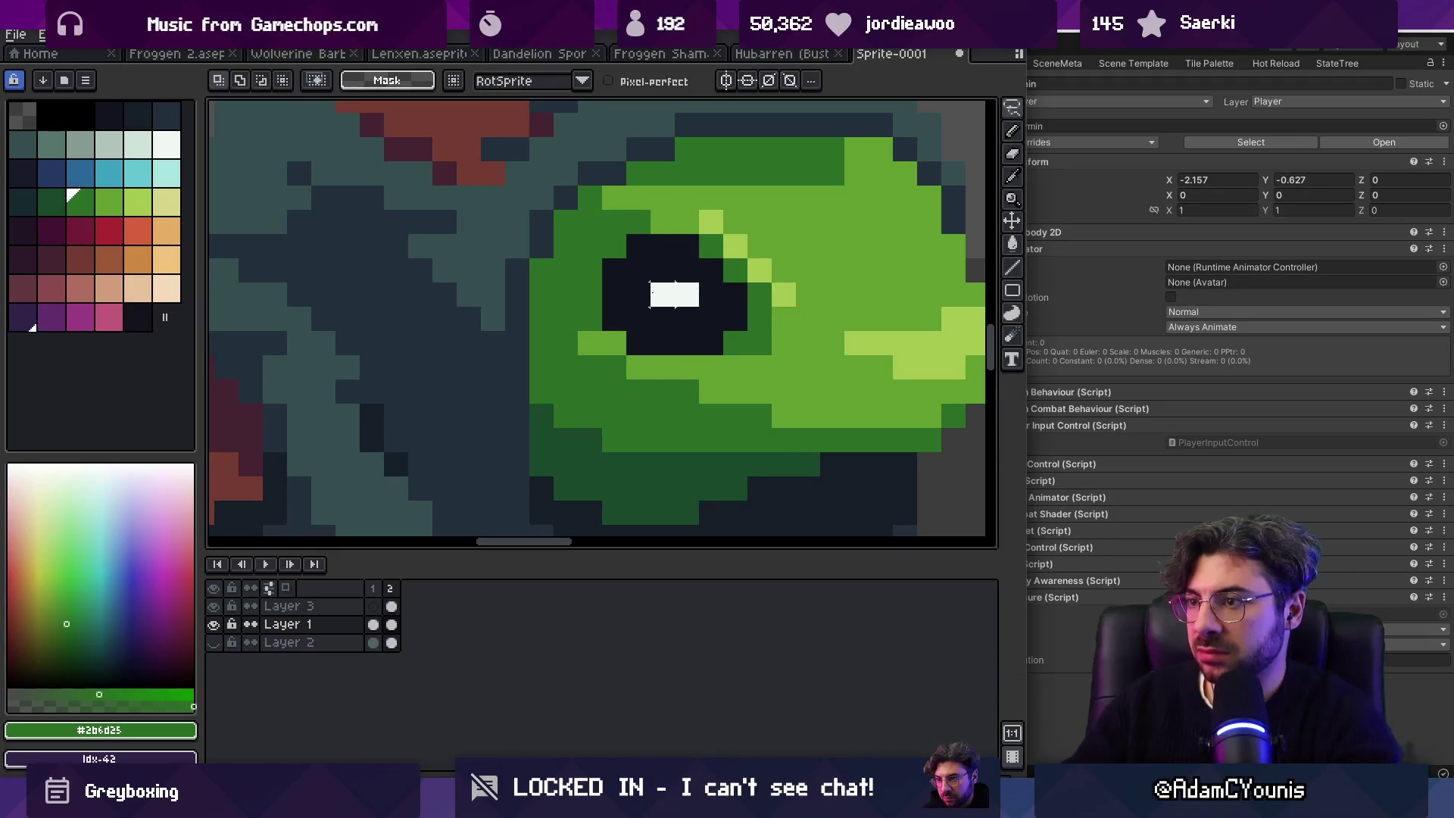
key(ctrl+z)
click(653, 294)
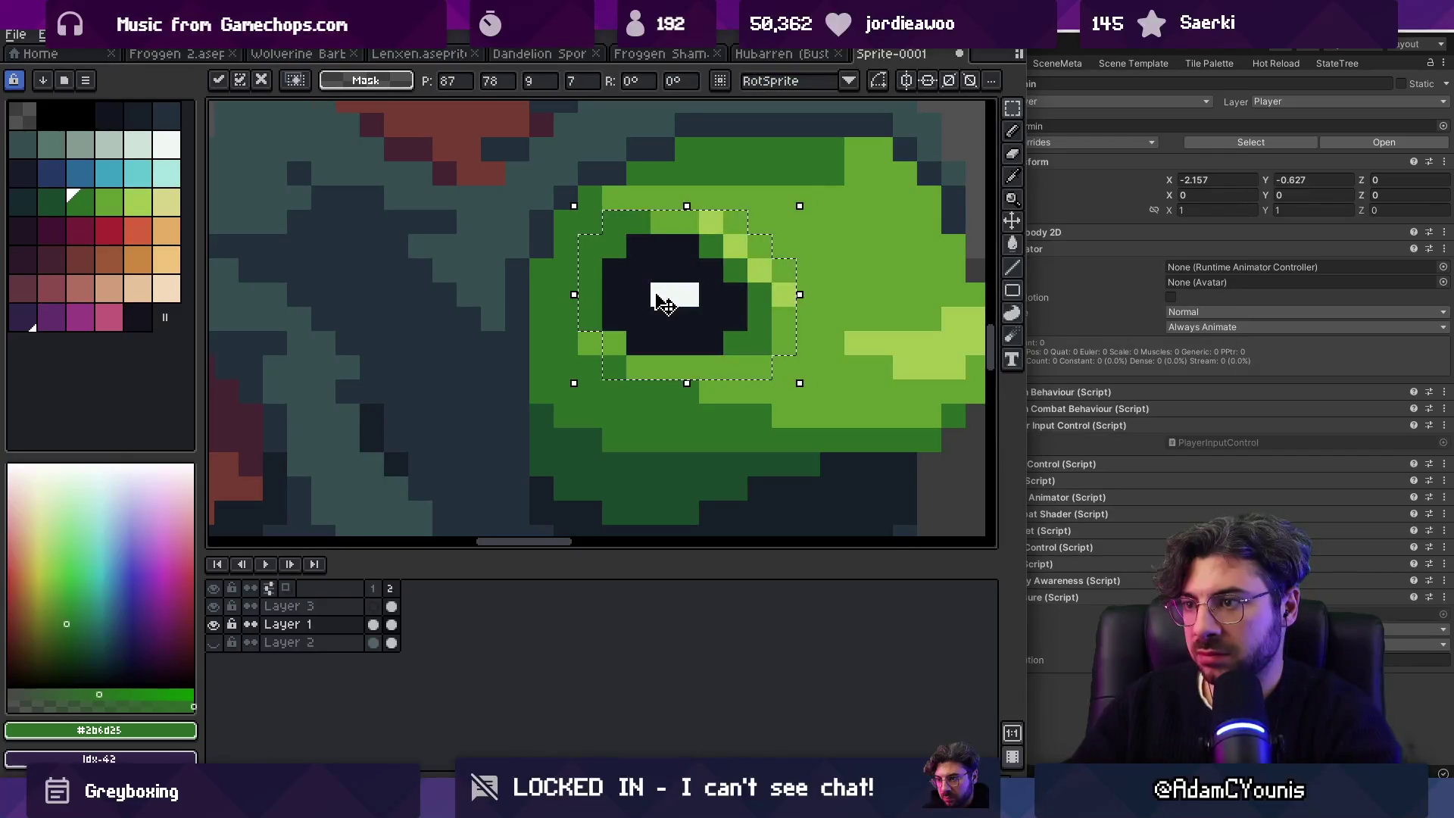
drag(663, 303, 687, 303)
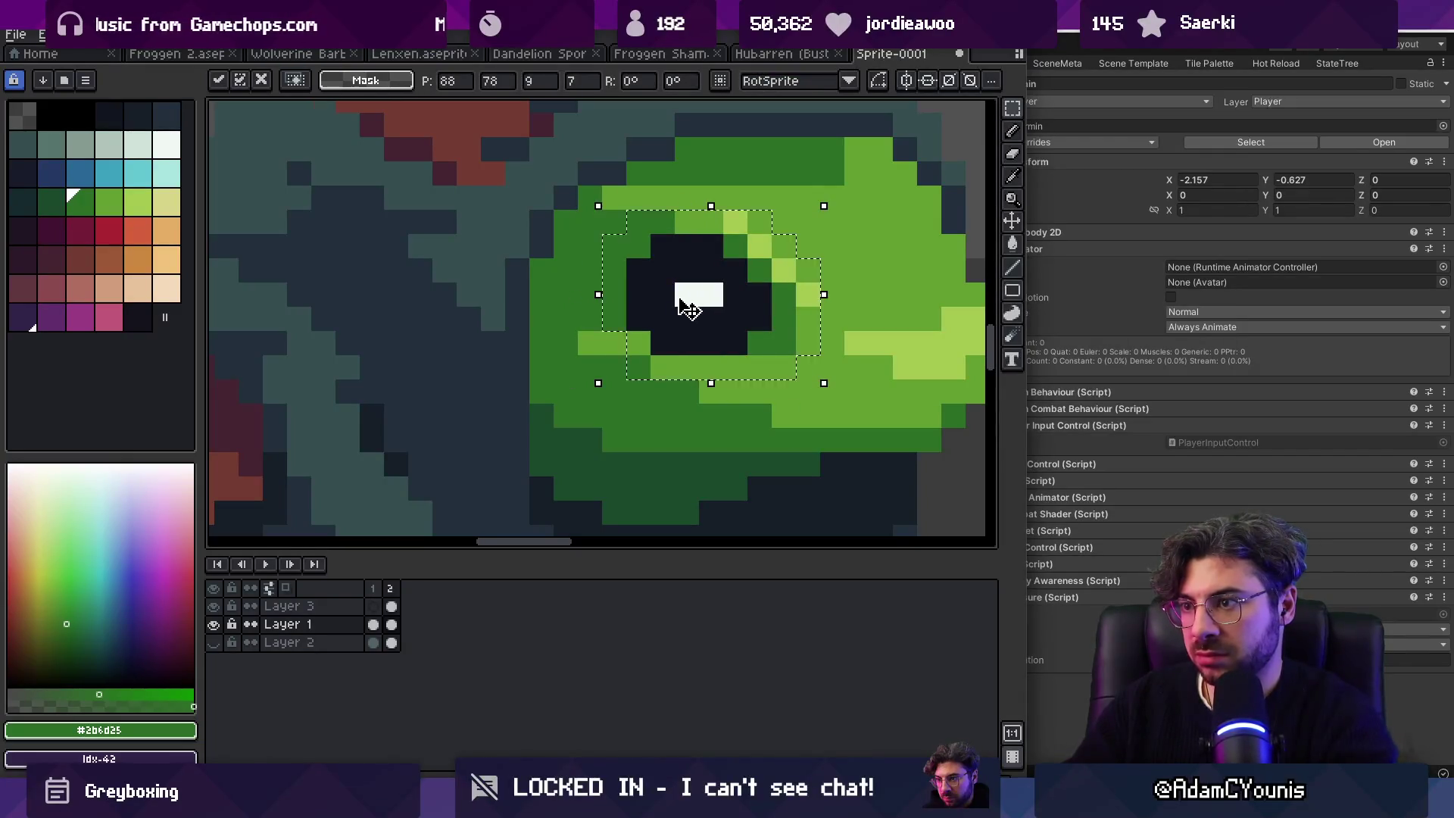
key(ctrl+d)
Step: Select animation frames 1 and 2 in the timeline
key(z)
scroll(643, 325, down, 4)
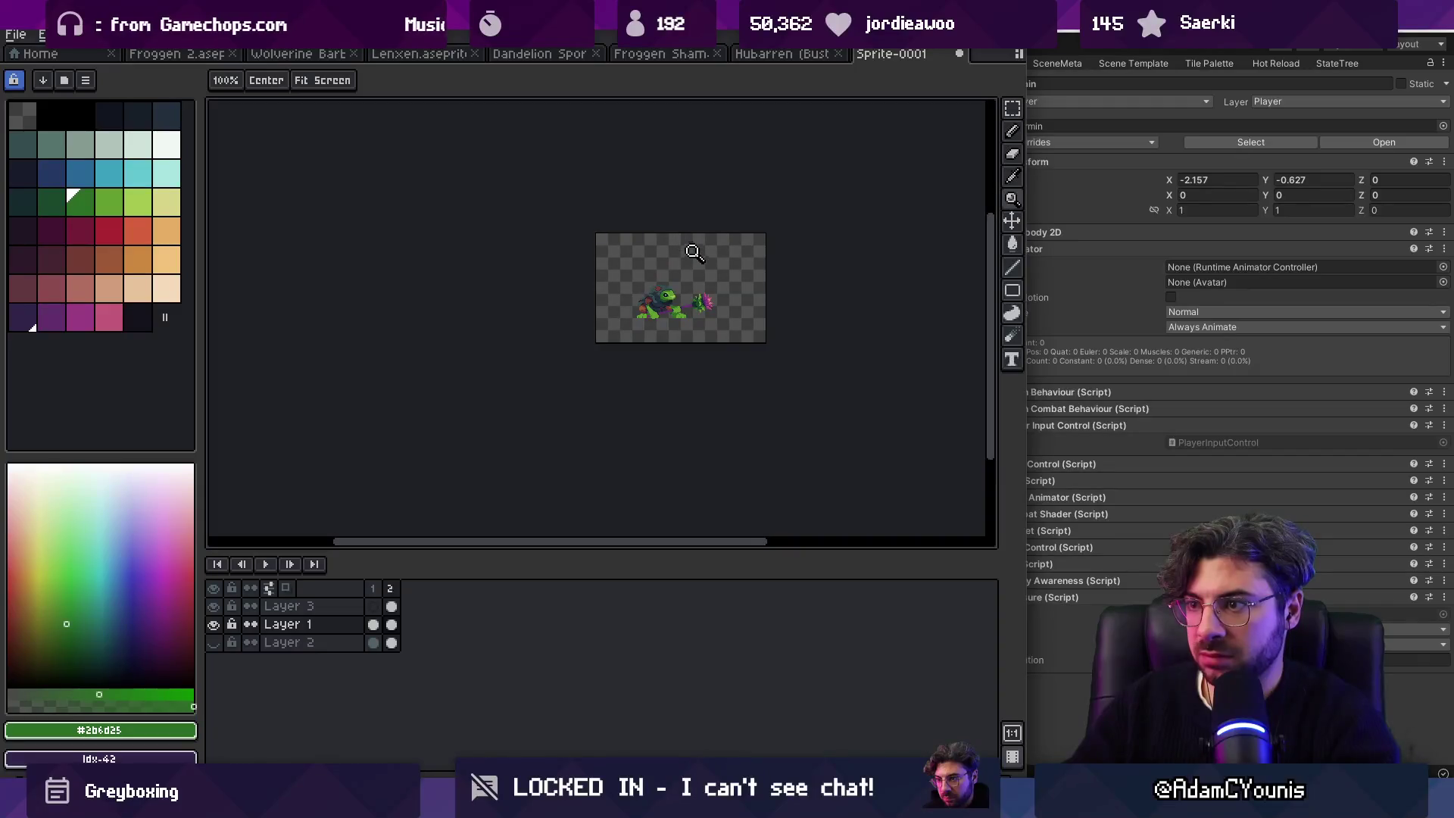
scroll(690, 276, up, 4)
scroll(682, 282, up, 4)
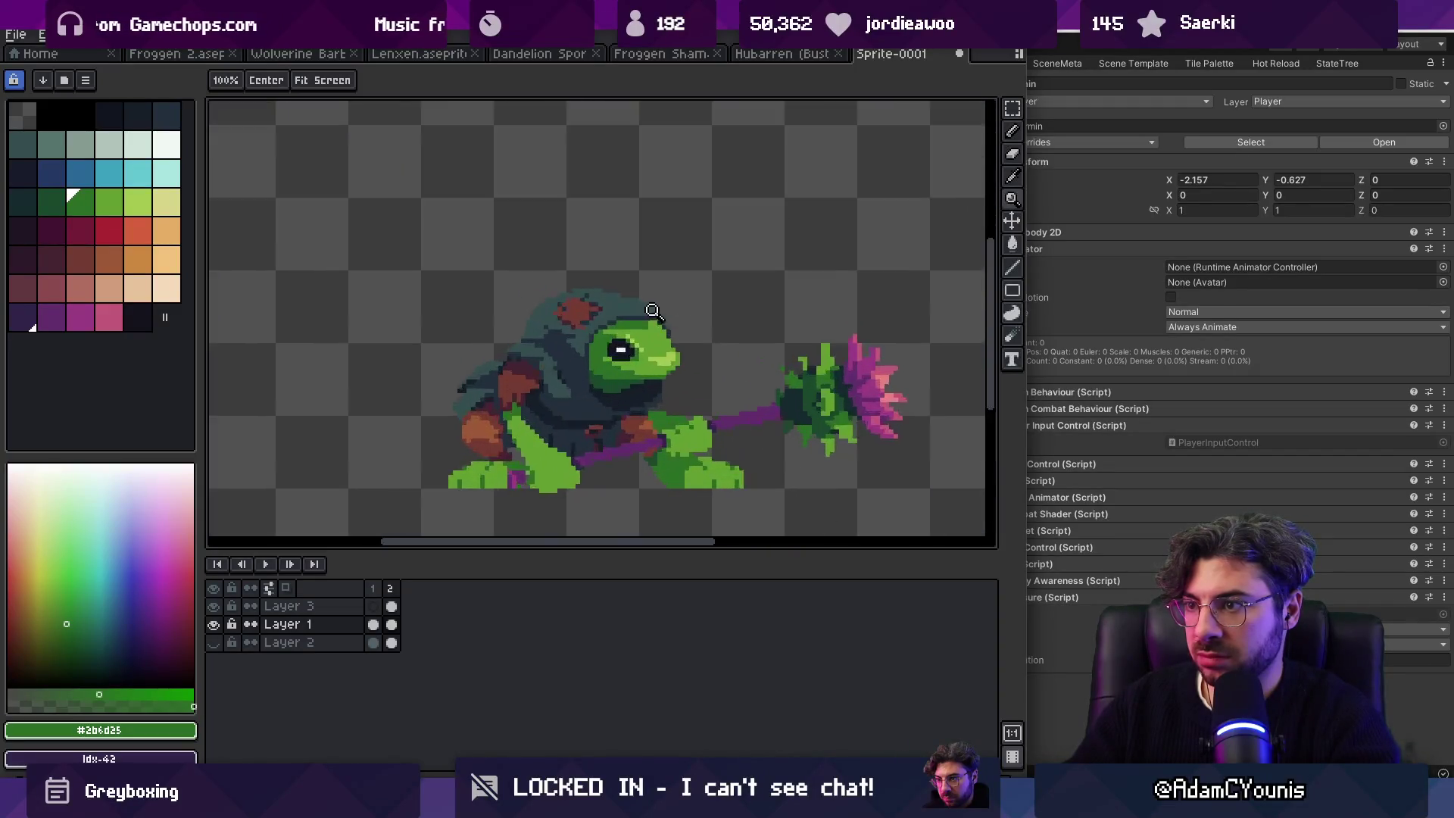
key(b)
key(z)
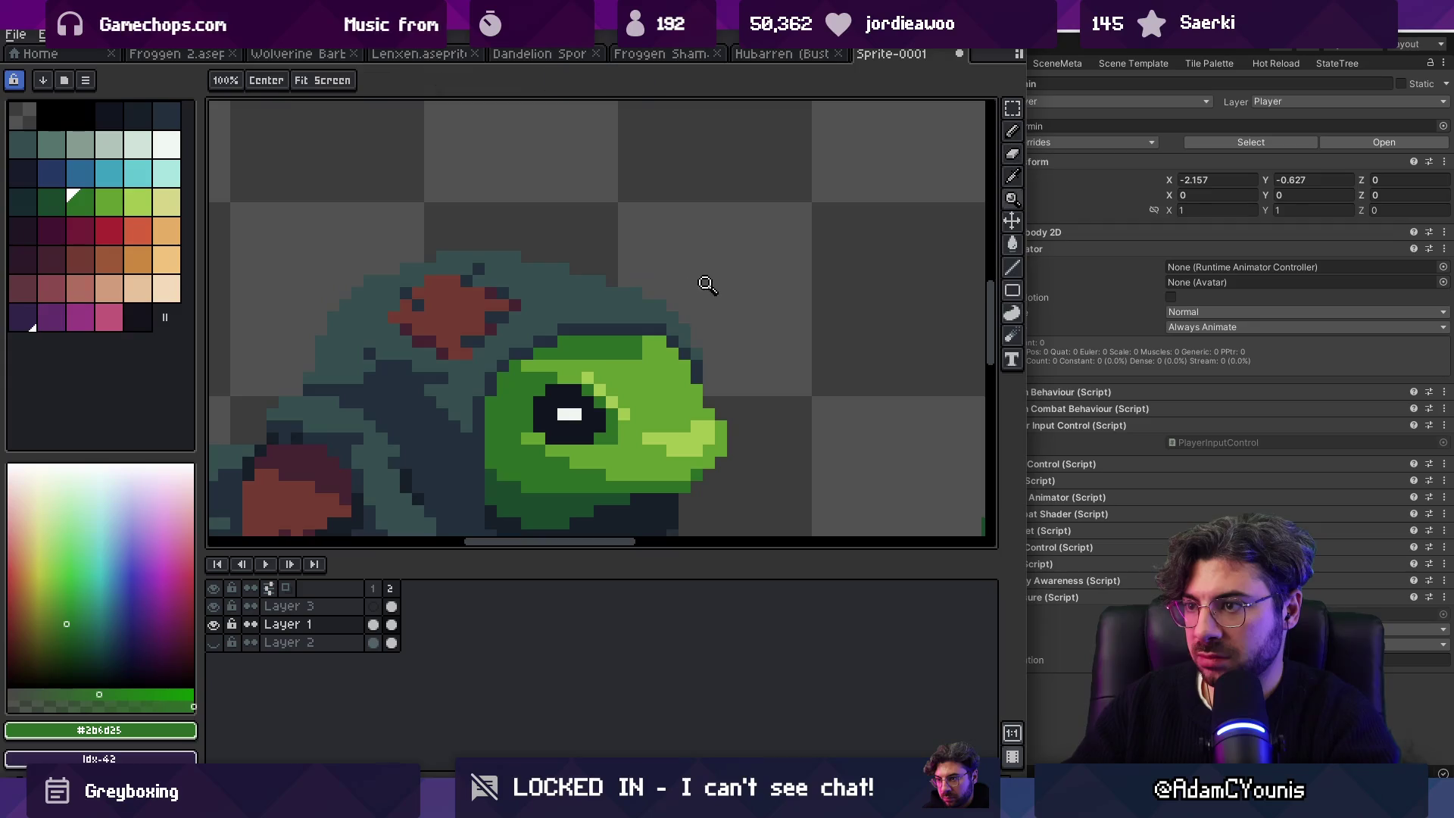
scroll(733, 256, down, 5)
drag(373, 589, 395, 594)
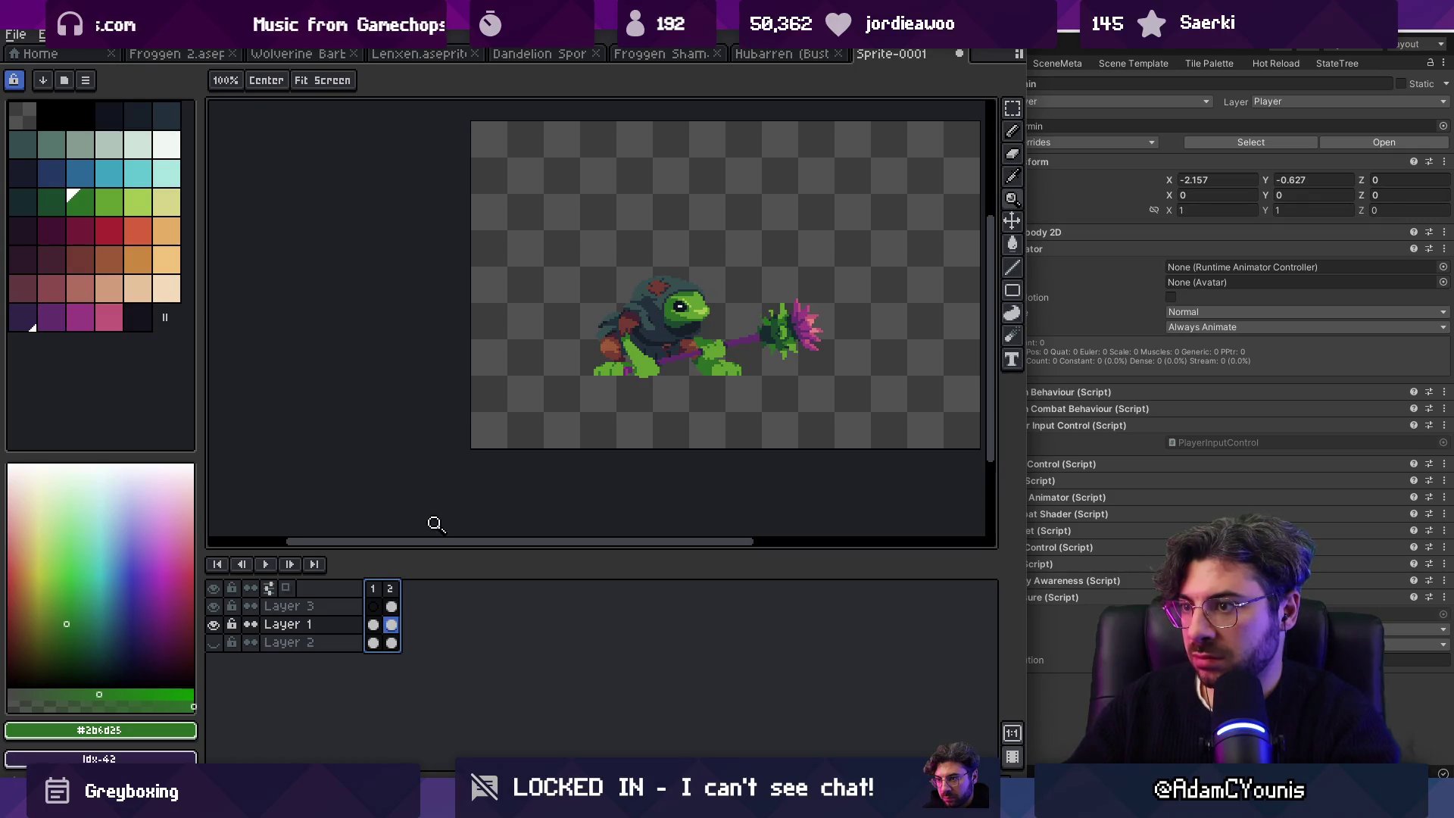
scroll(682, 339, up, 1)
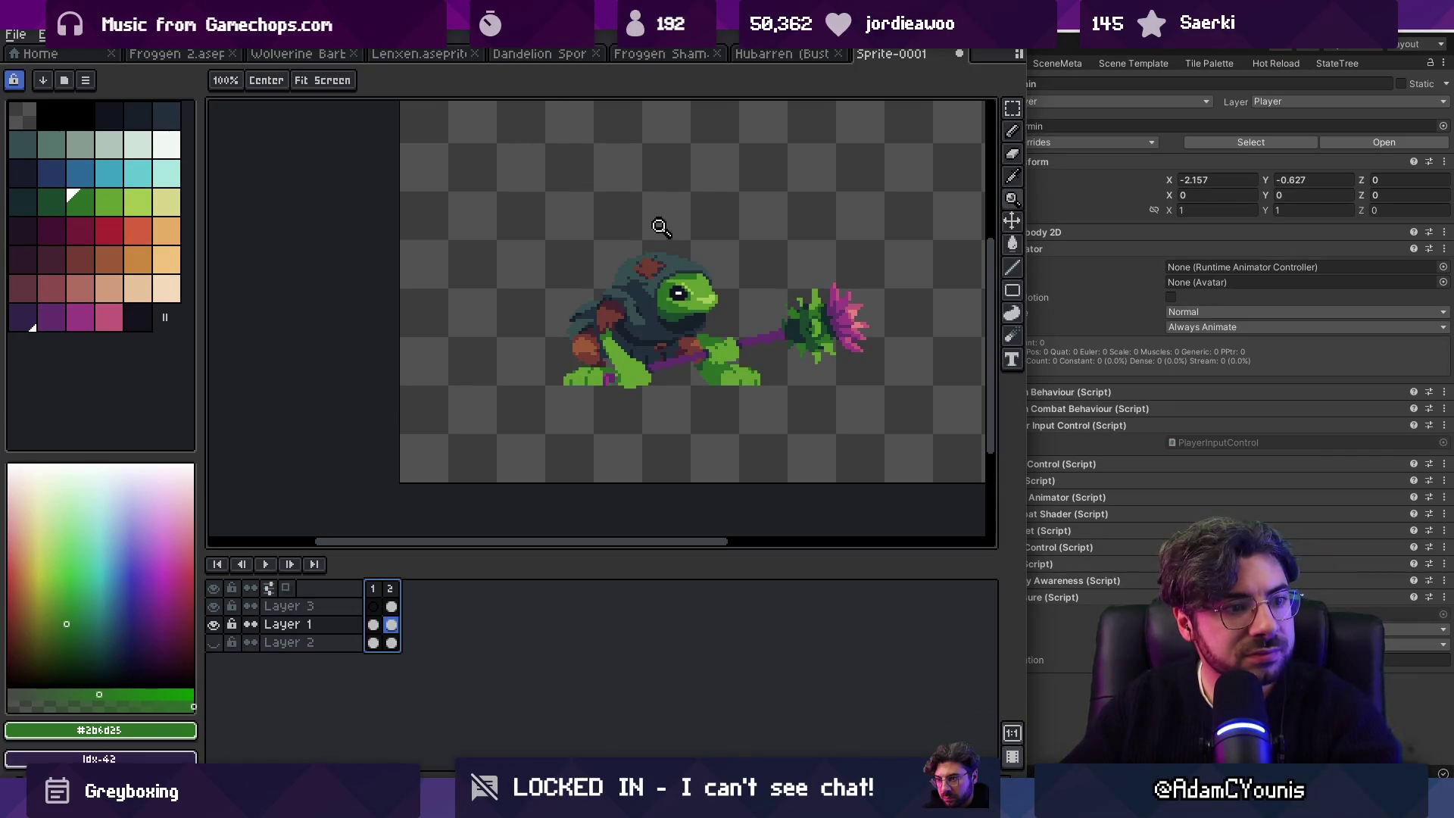
click(648, 251)
Step: On Layer 2, bucket-fill the green background with light cyan
click(667, 242)
click(678, 239)
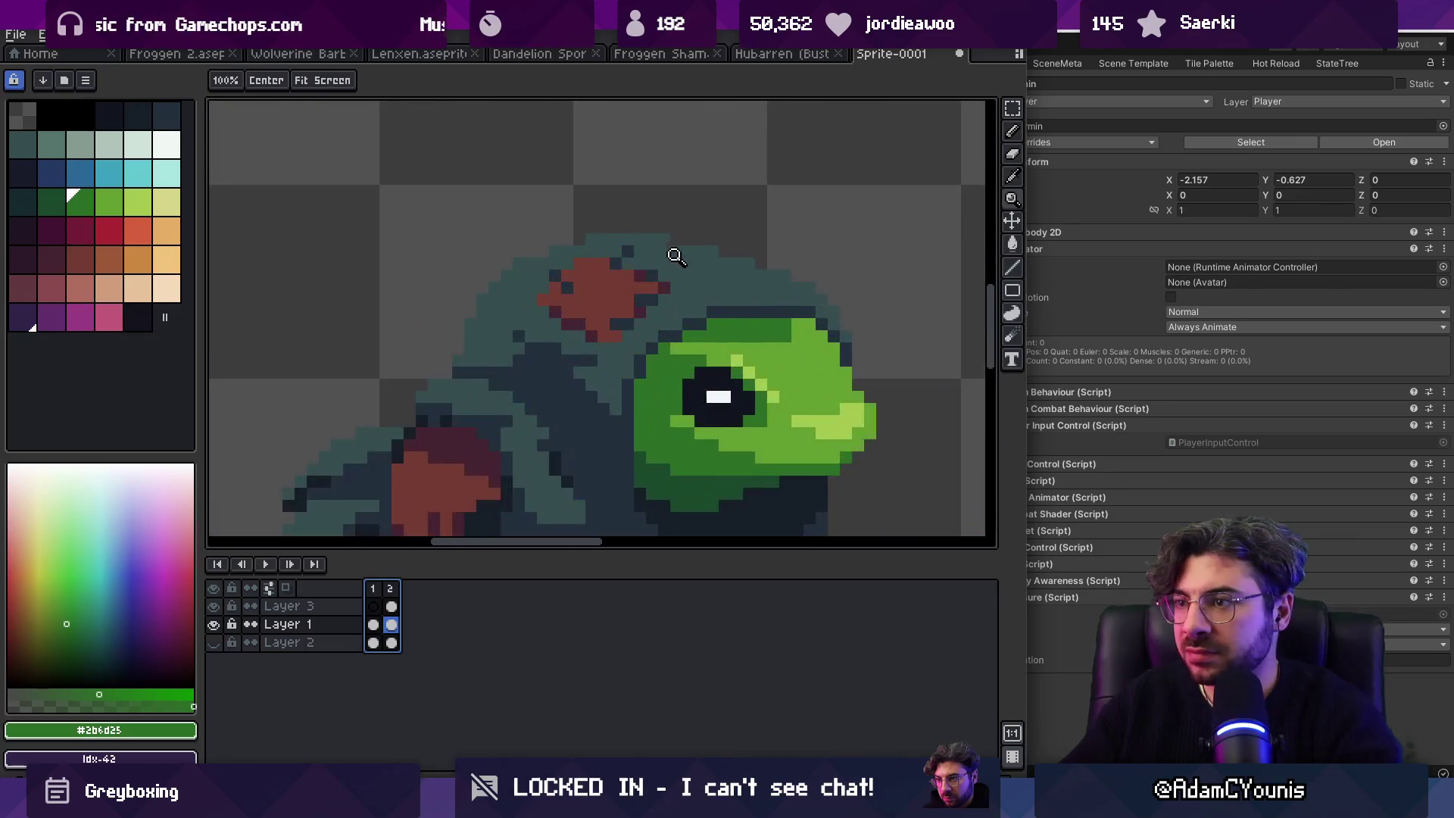
key(b)
key(z)
scroll(681, 258, down, 4)
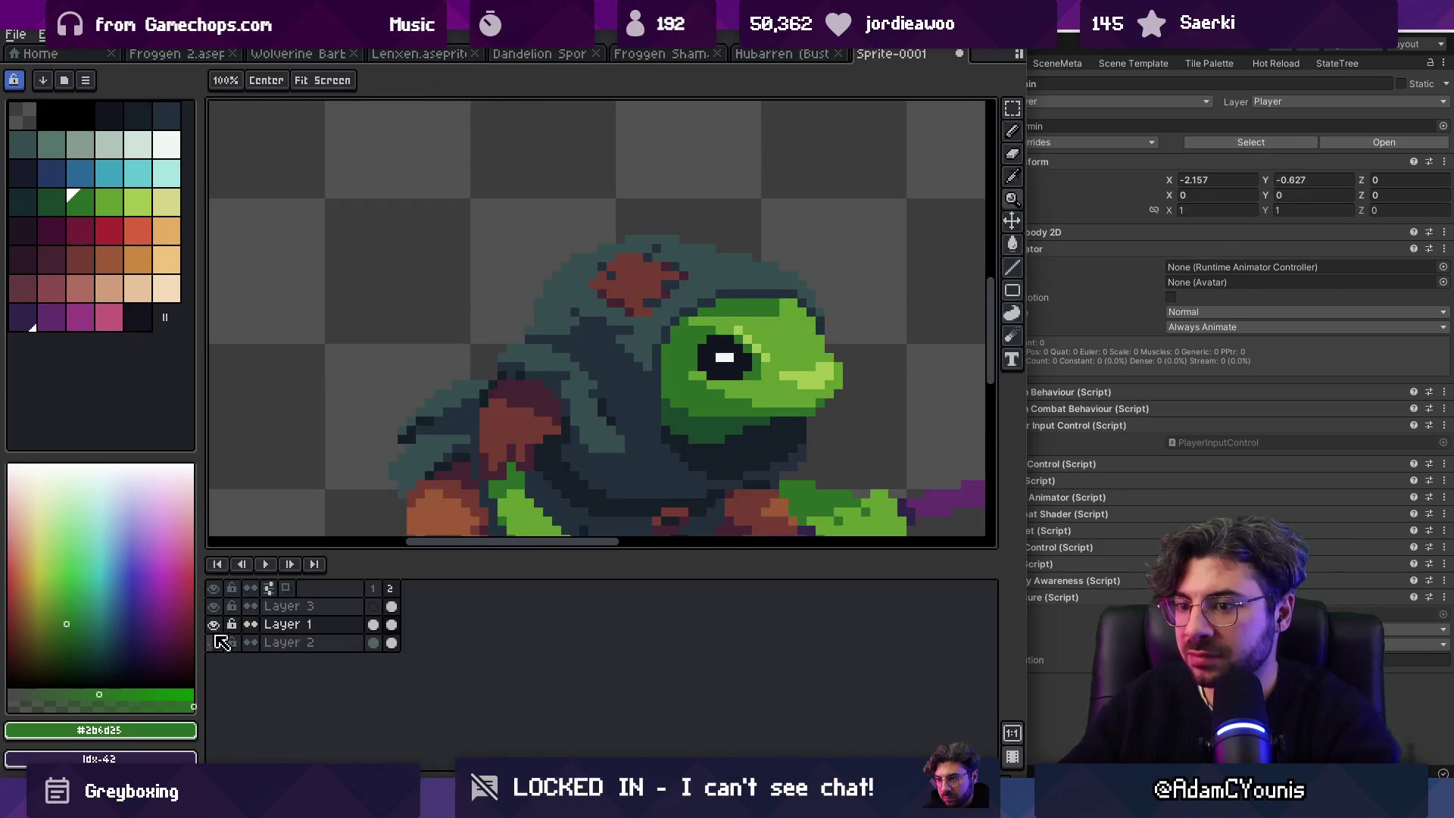
key(alt+Down)
key(g)
click(160, 167)
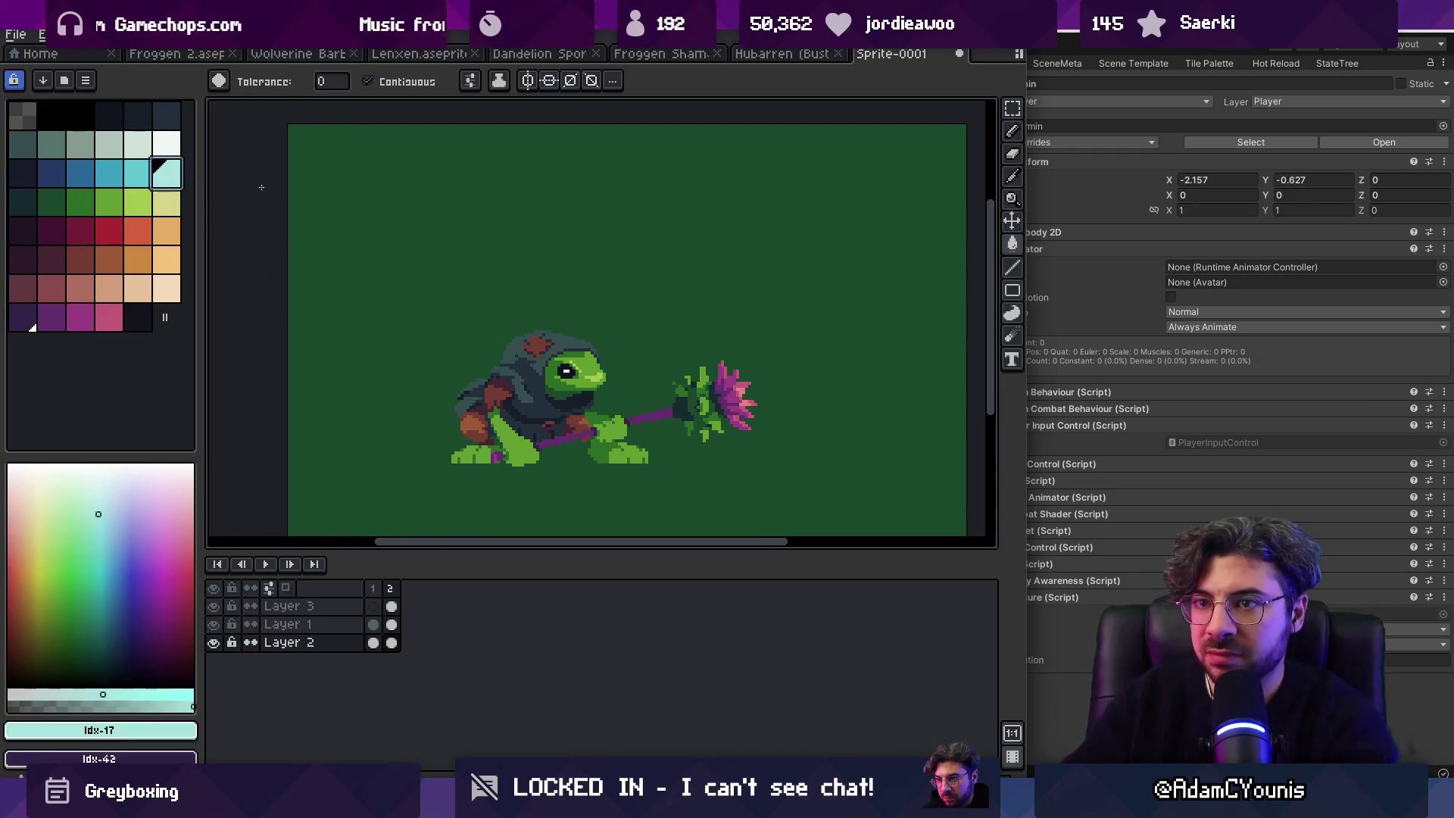
click(602, 333)
drag(585, 360, 587, 287)
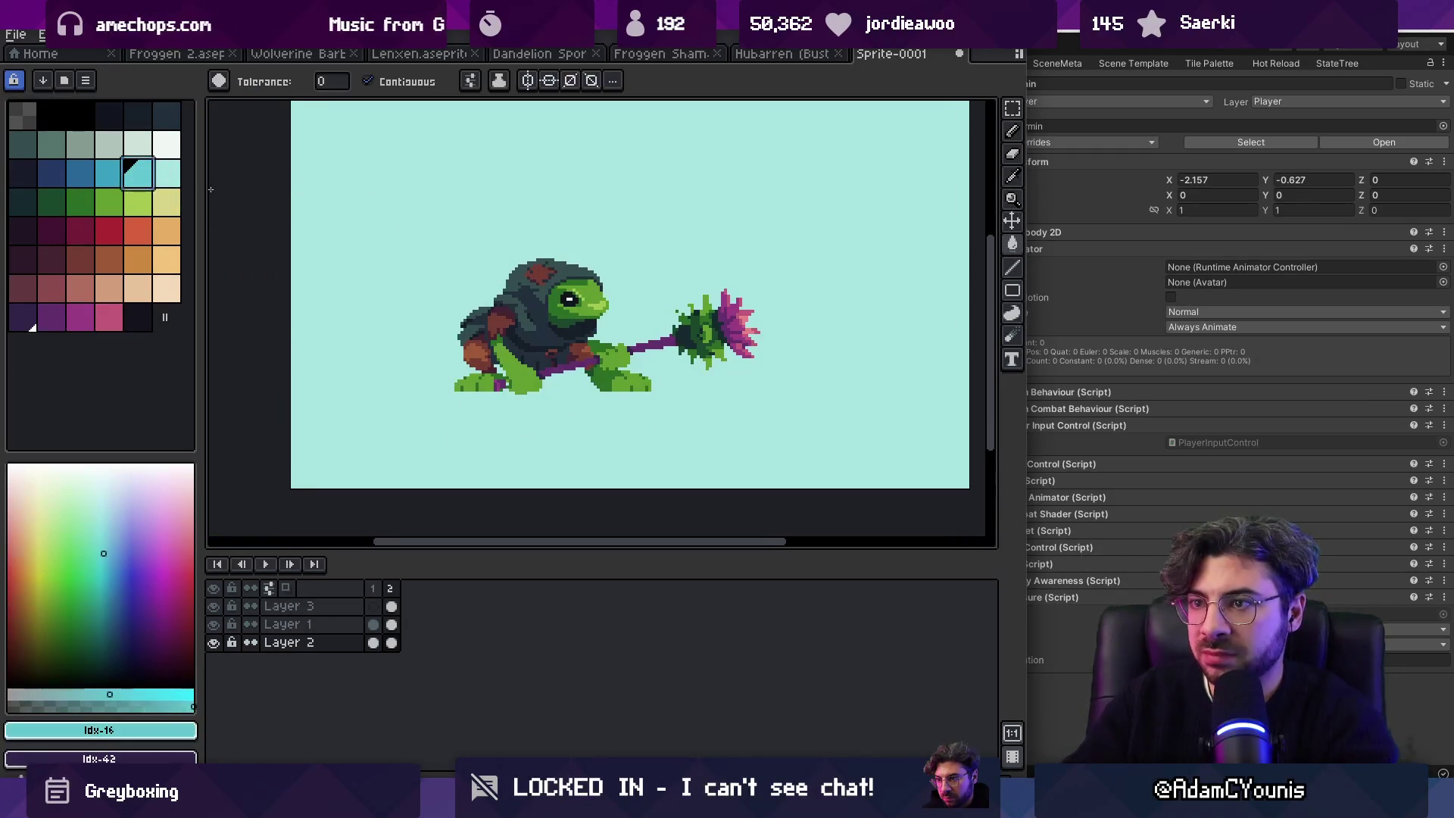
Step: Refill the background with a slightly darker blue-cyan
key(g)
click(109, 175)
click(517, 226)
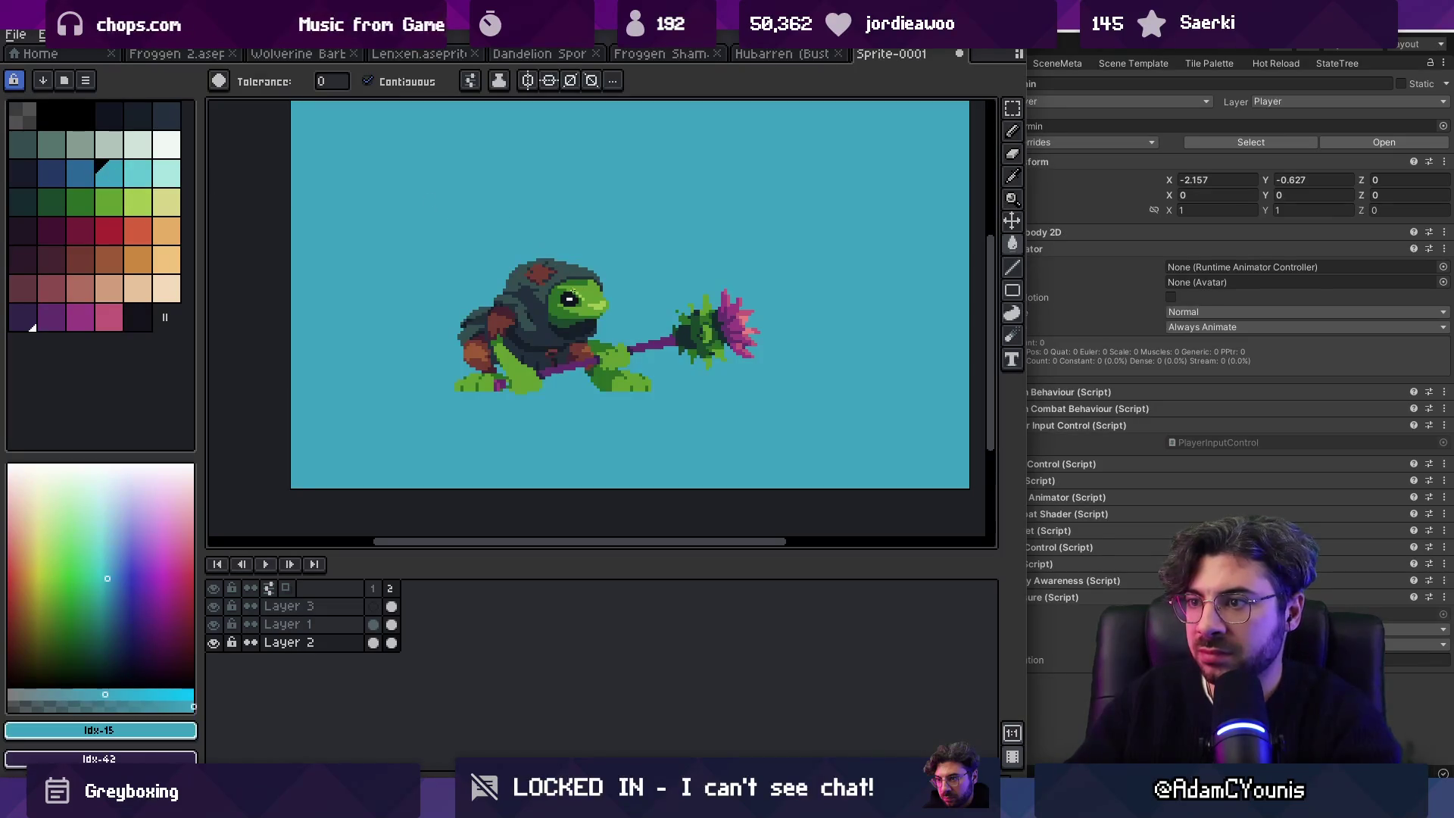
key(z)
scroll(587, 280, up, 3)
ctrl+click(568, 243)
scroll(585, 185, down, 4)
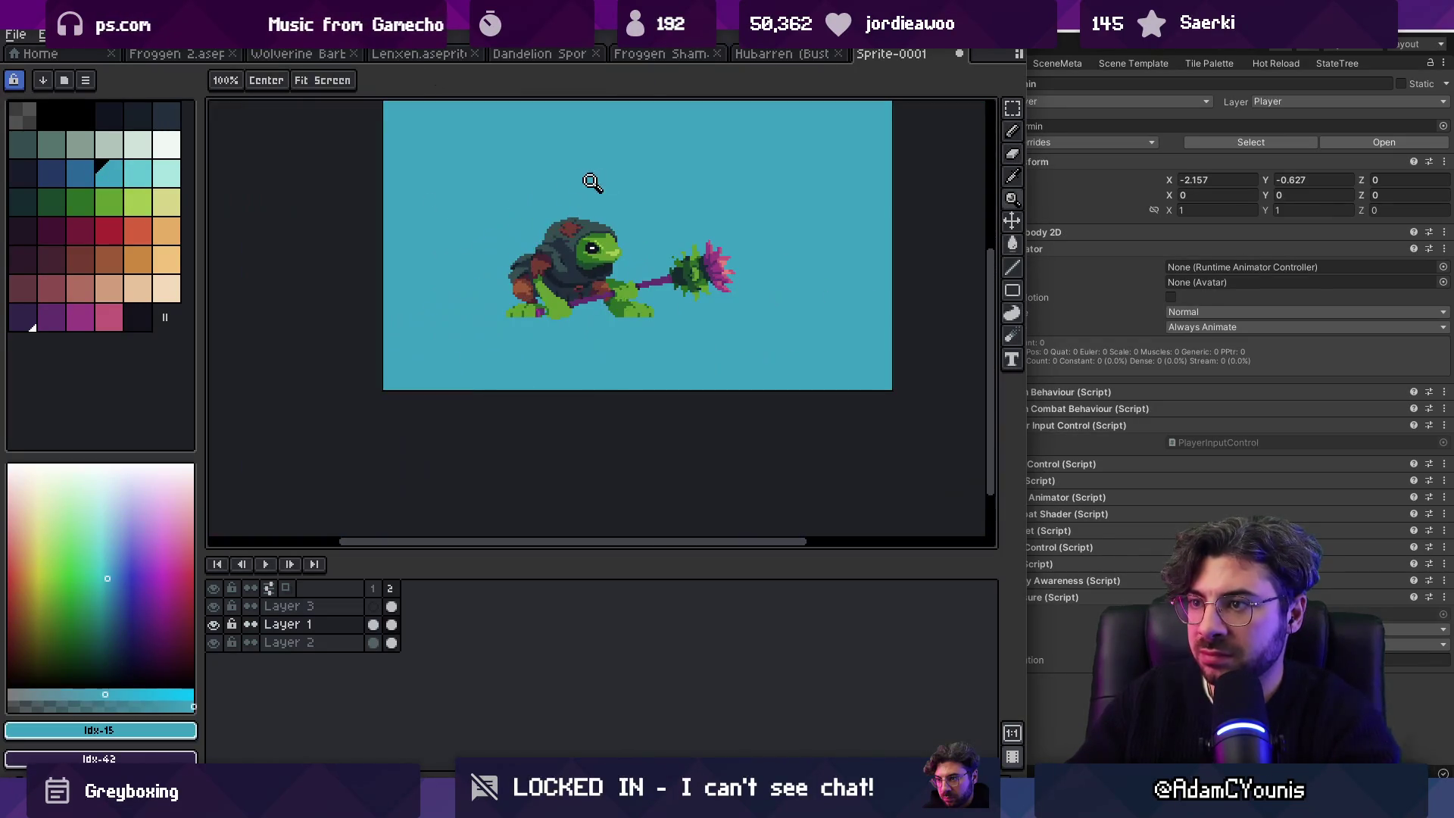
scroll(558, 243, up, 3)
Step: Pick dark navy #161c28 and pencil a few extra pixels on the hood
key(i)
click(699, 352)
key(b)
drag(549, 256, 576, 258)
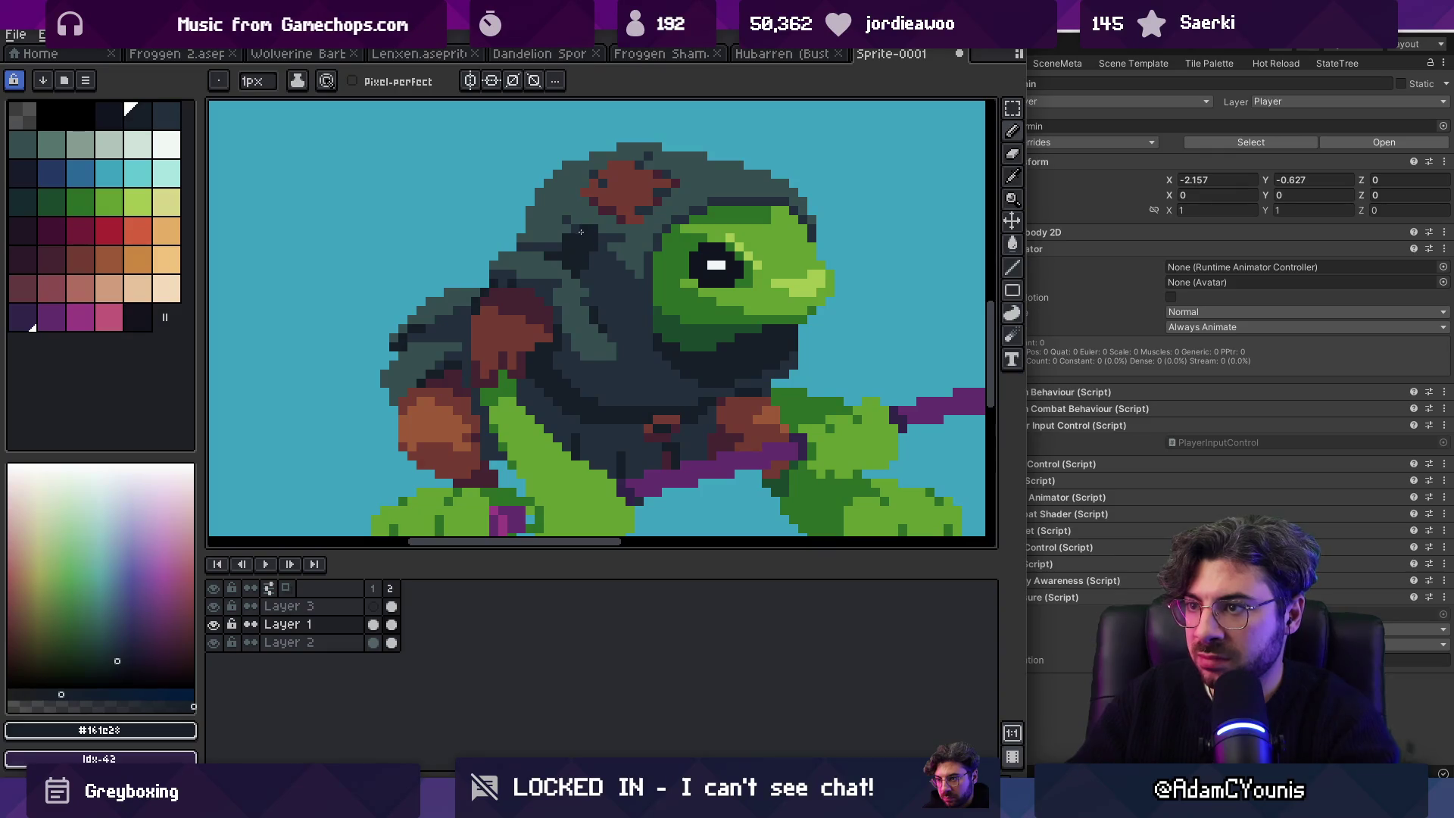
Step: Zoom in and sample the frog's greens, ending on dark green #2b6d25
key(z)
scroll(582, 231, down, 3)
key(v)
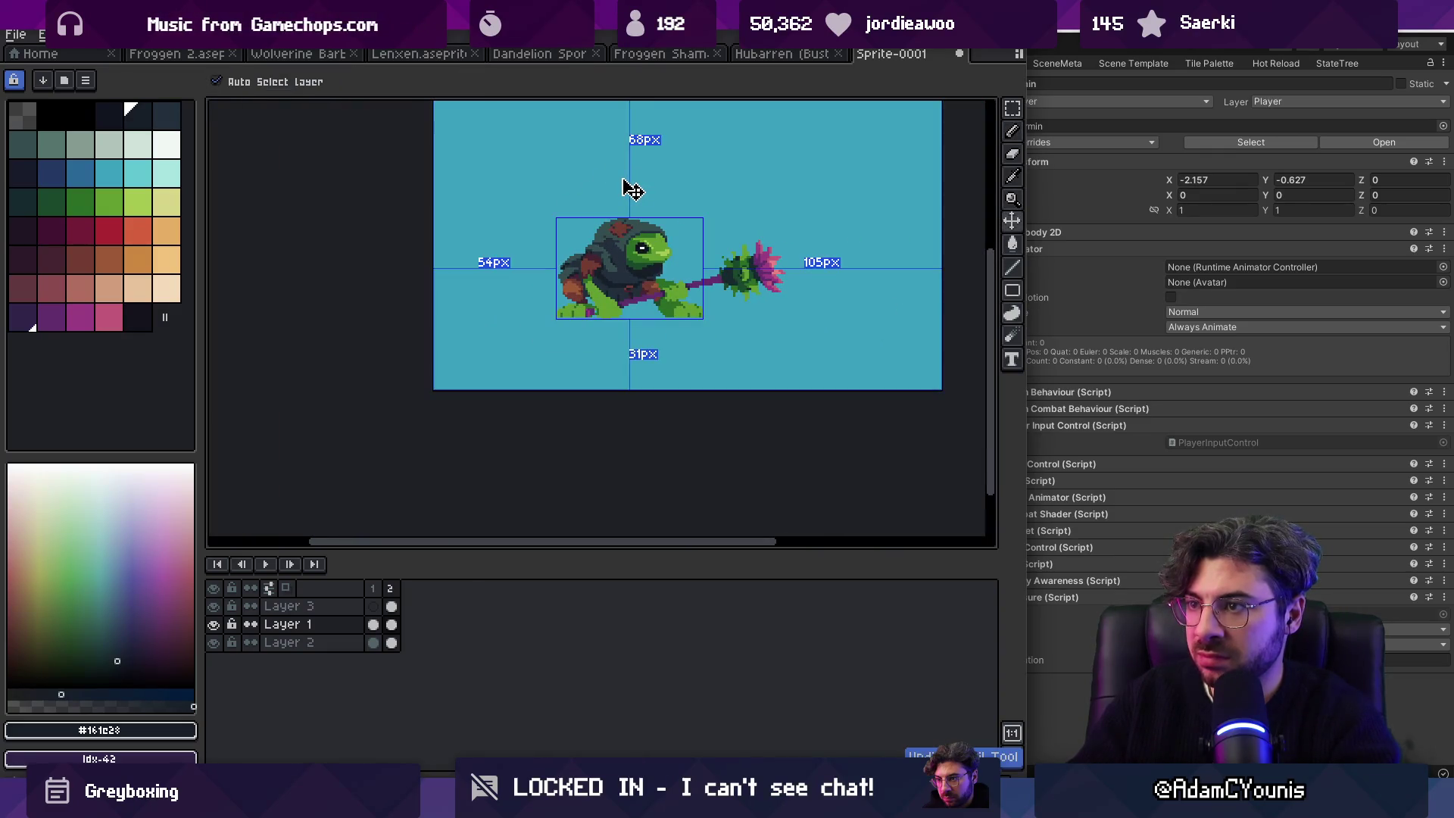
key(z)
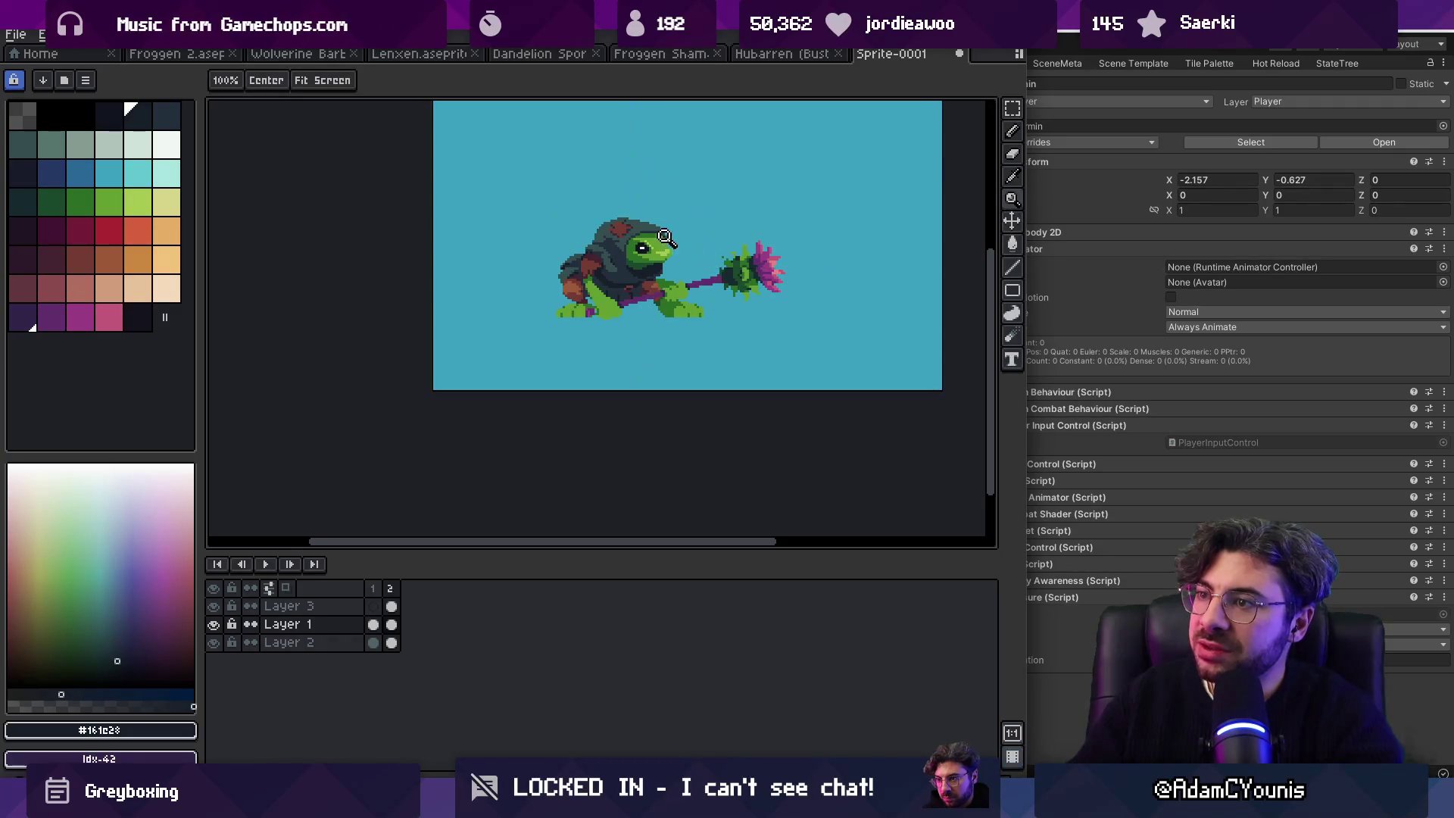
scroll(676, 182, down, 1)
scroll(651, 250, up, 3)
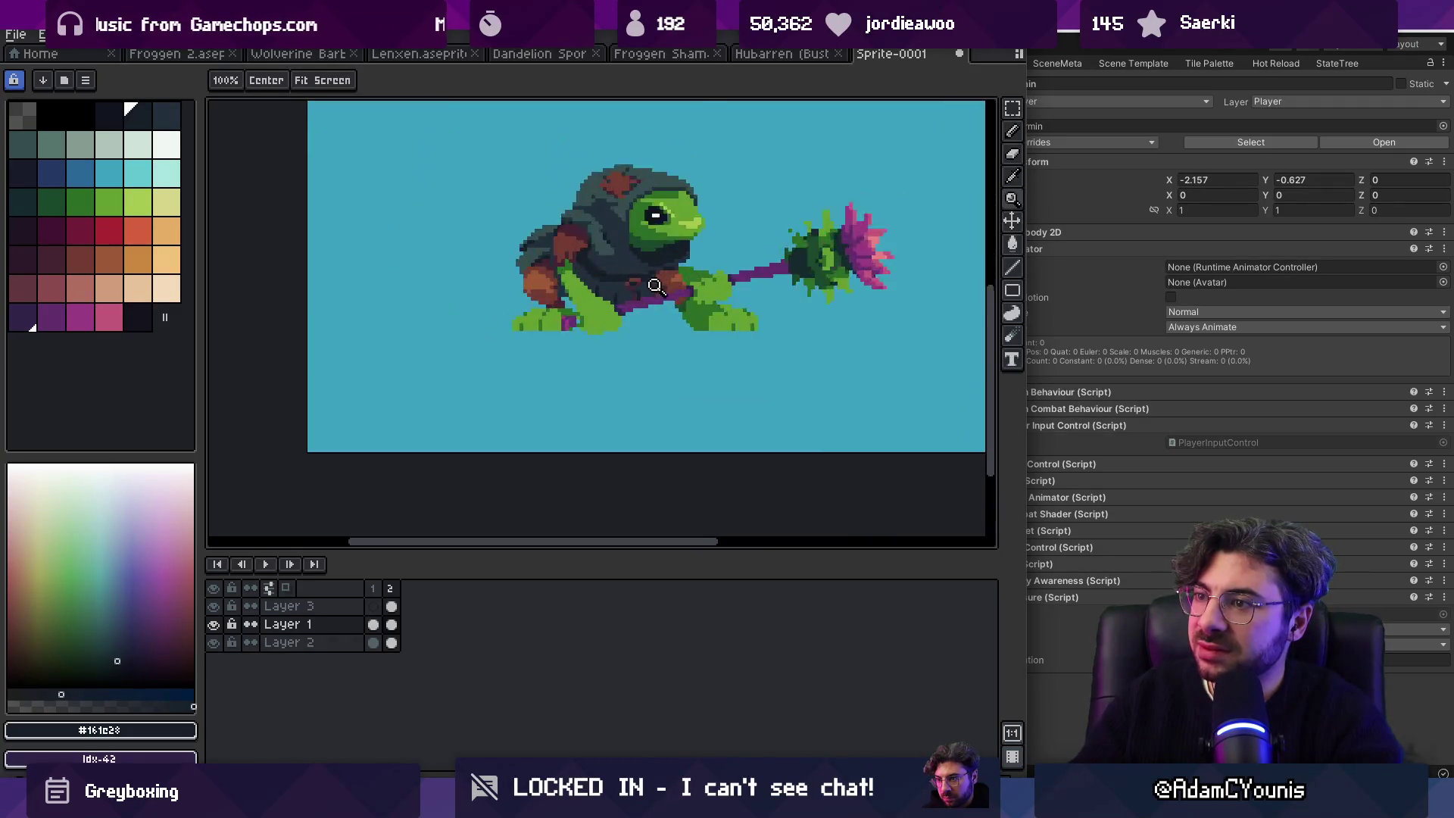
key(b)
alt+click(735, 333)
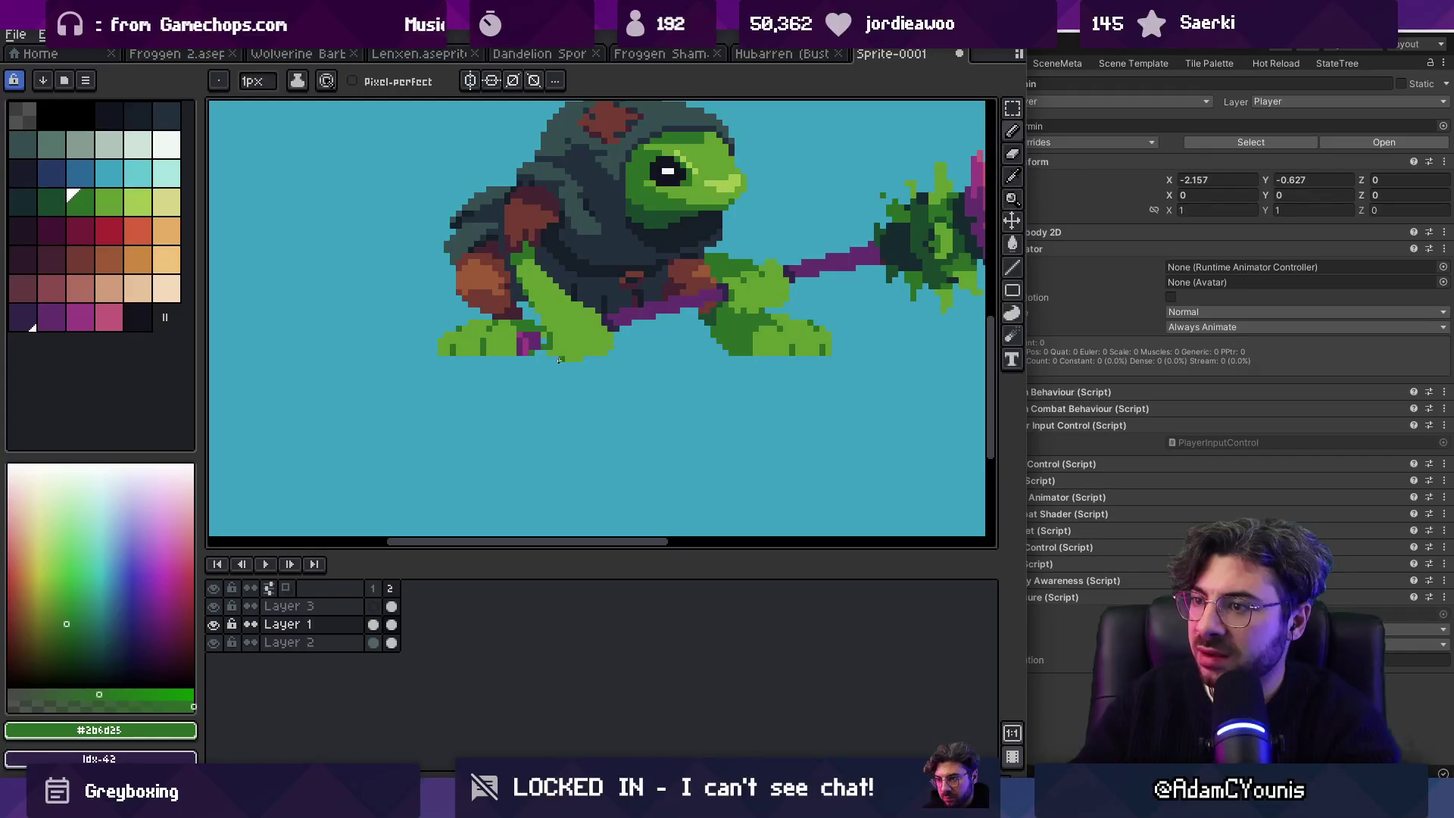
alt+click(603, 344)
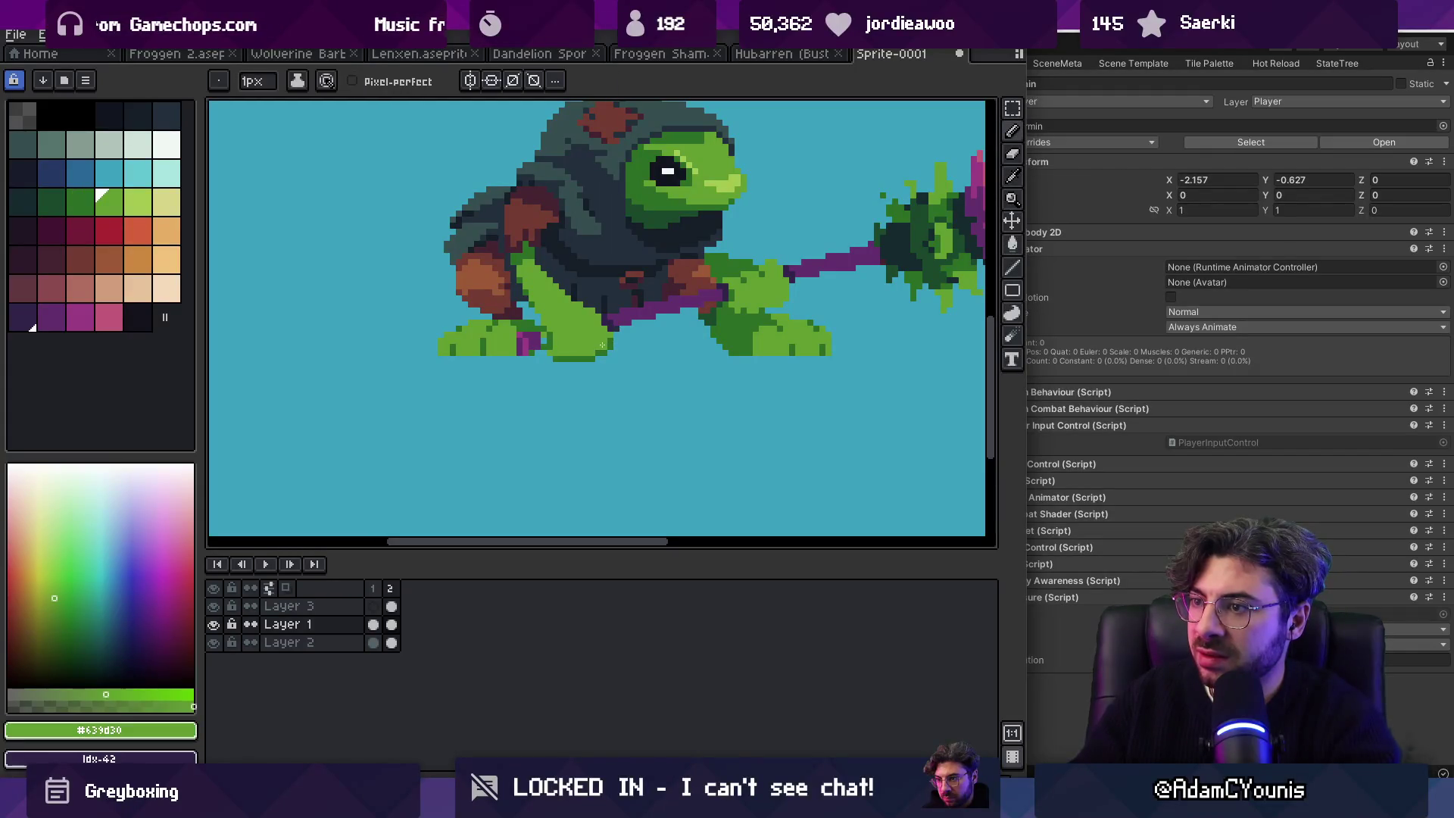
alt+click(556, 353)
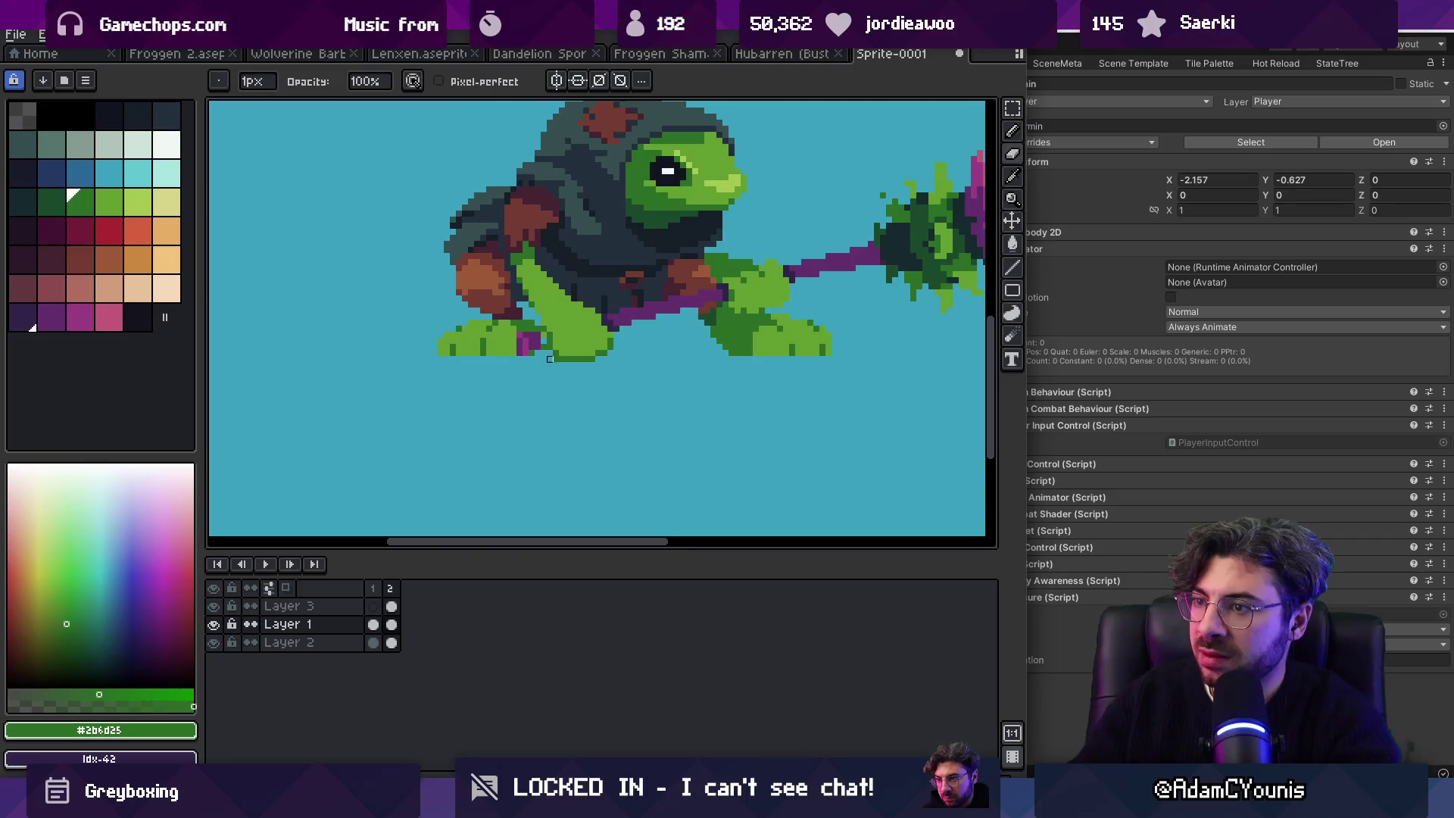
Step: Pick purple #632f6d from the staff and paint one pixel near the frog's feet
key(z)
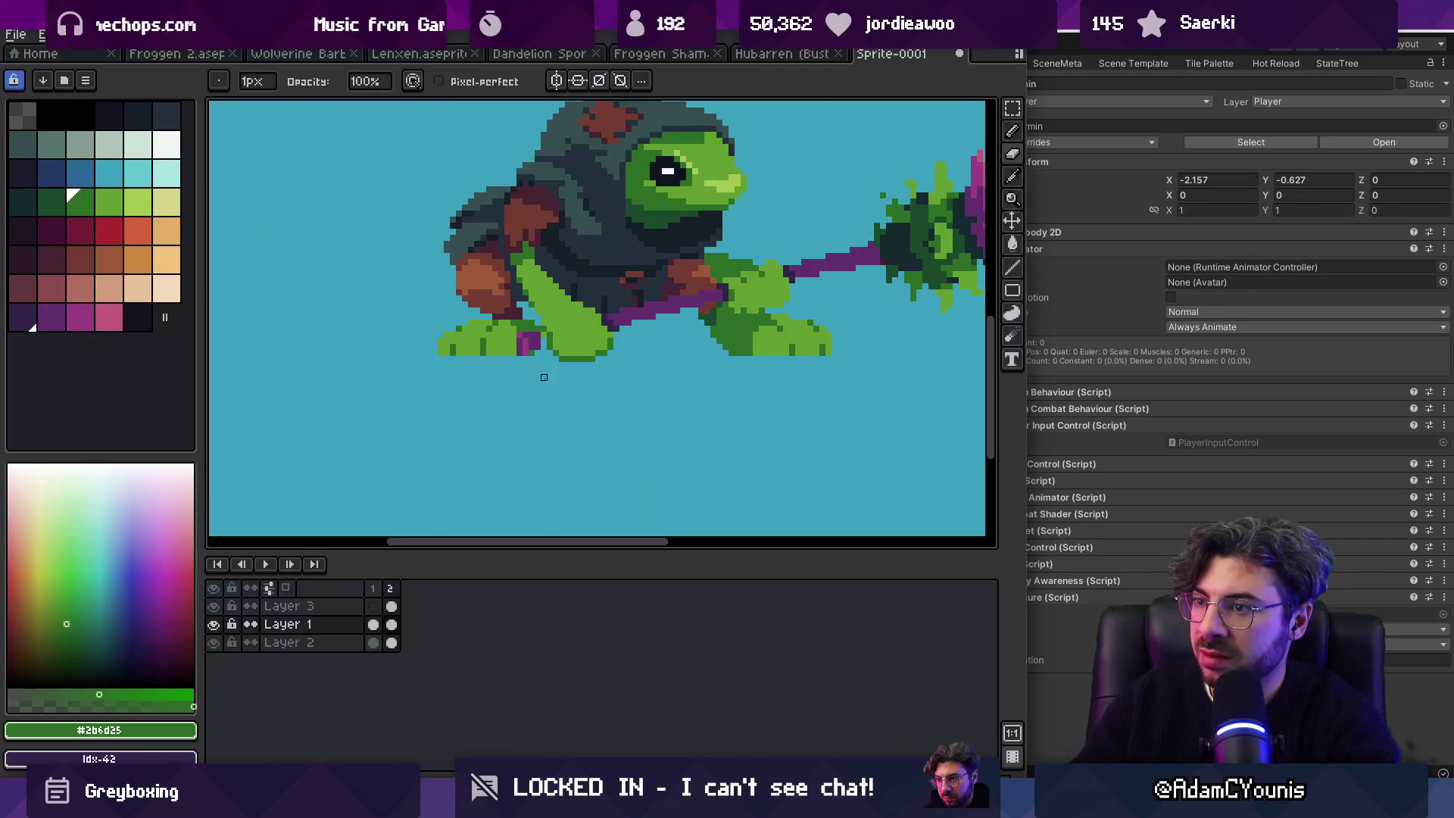
scroll(533, 338, down, 3)
scroll(593, 277, down, 1)
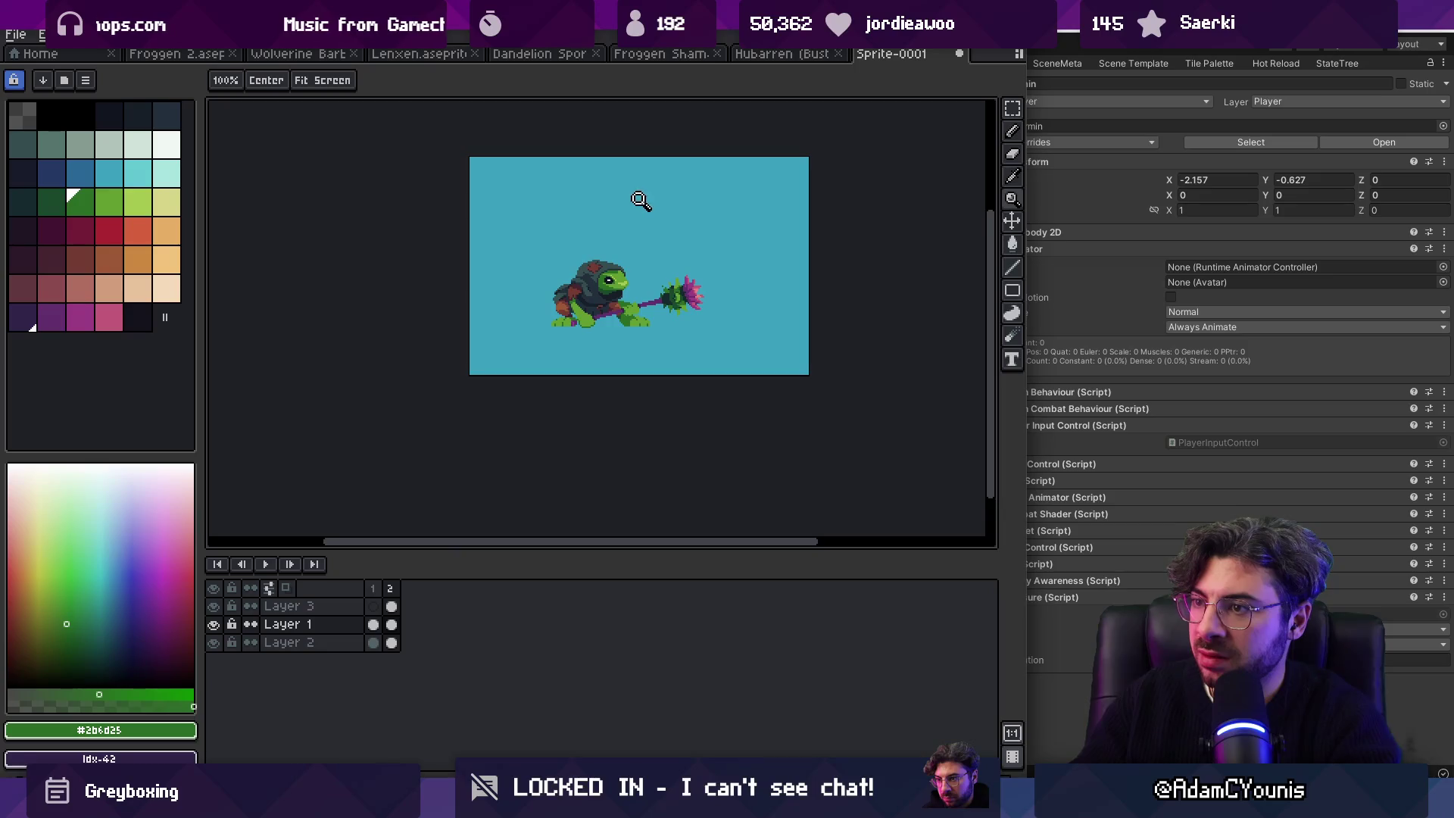
scroll(599, 303, up, 4)
scroll(594, 253, up, 3)
alt+click(591, 261)
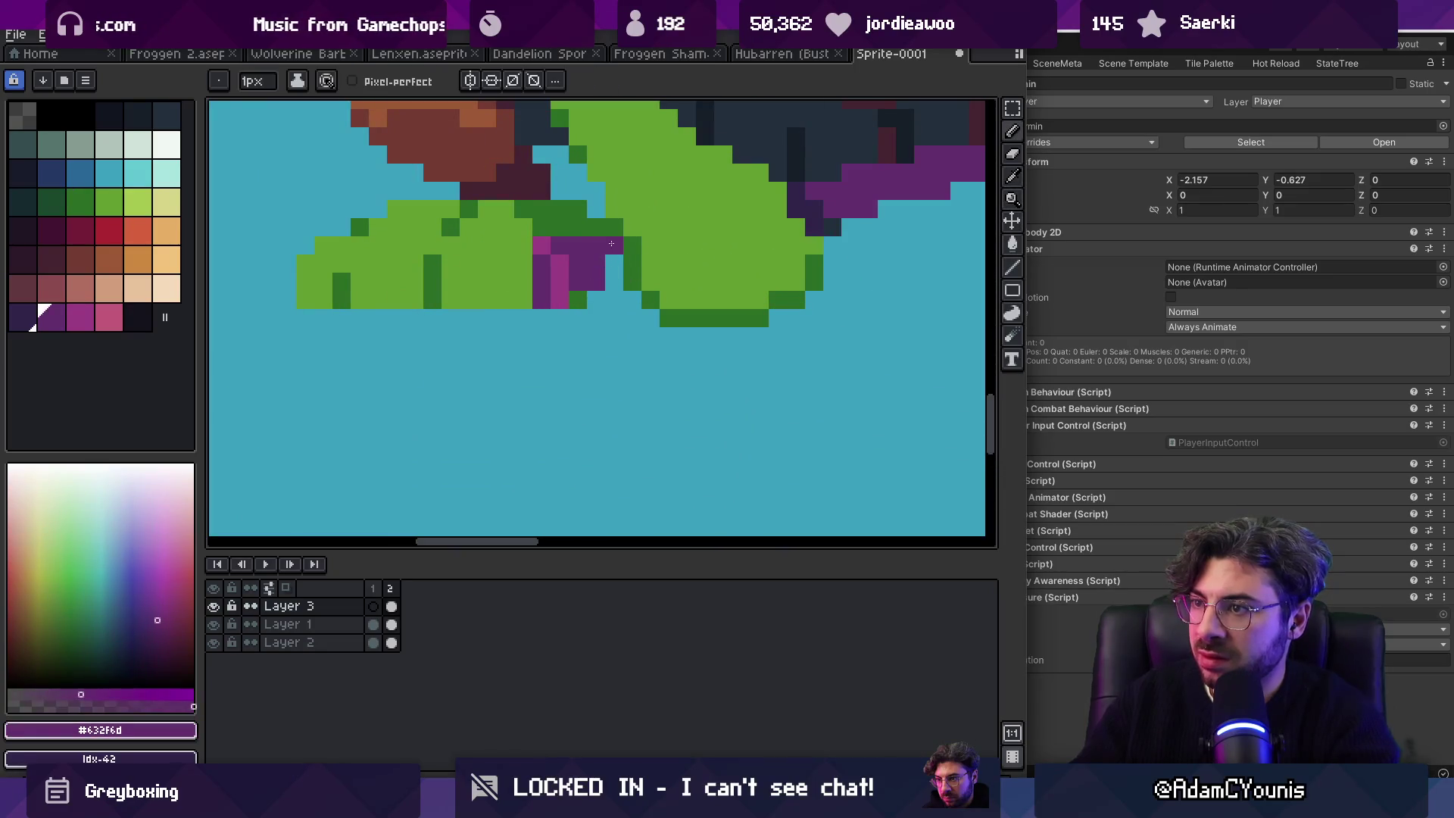
click(559, 283)
Step: Repaint the brown cloak pixels in dark maroon #452531
key(v)
key(z)
scroll(541, 300, down, 6)
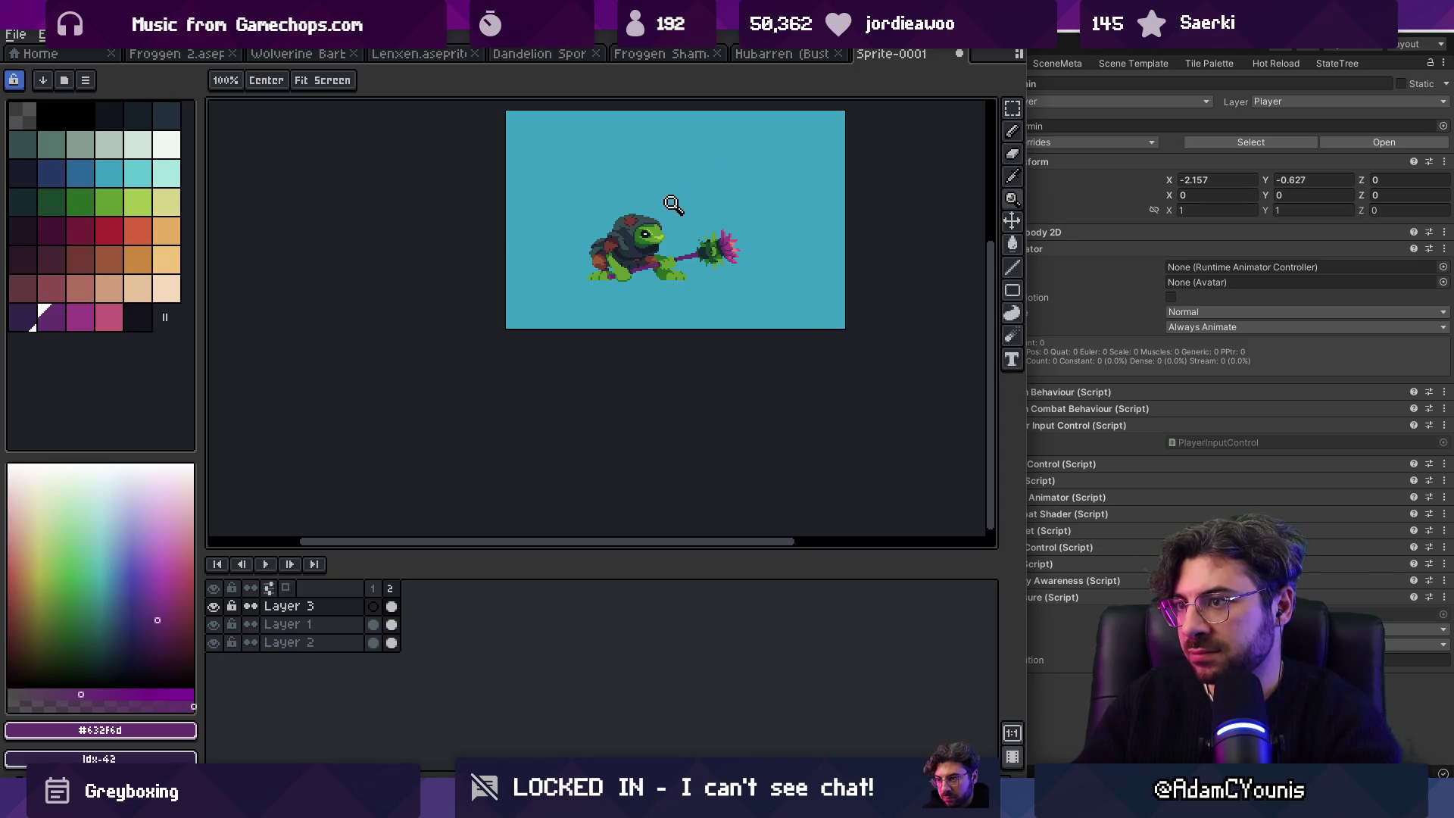
scroll(672, 205, up, 2)
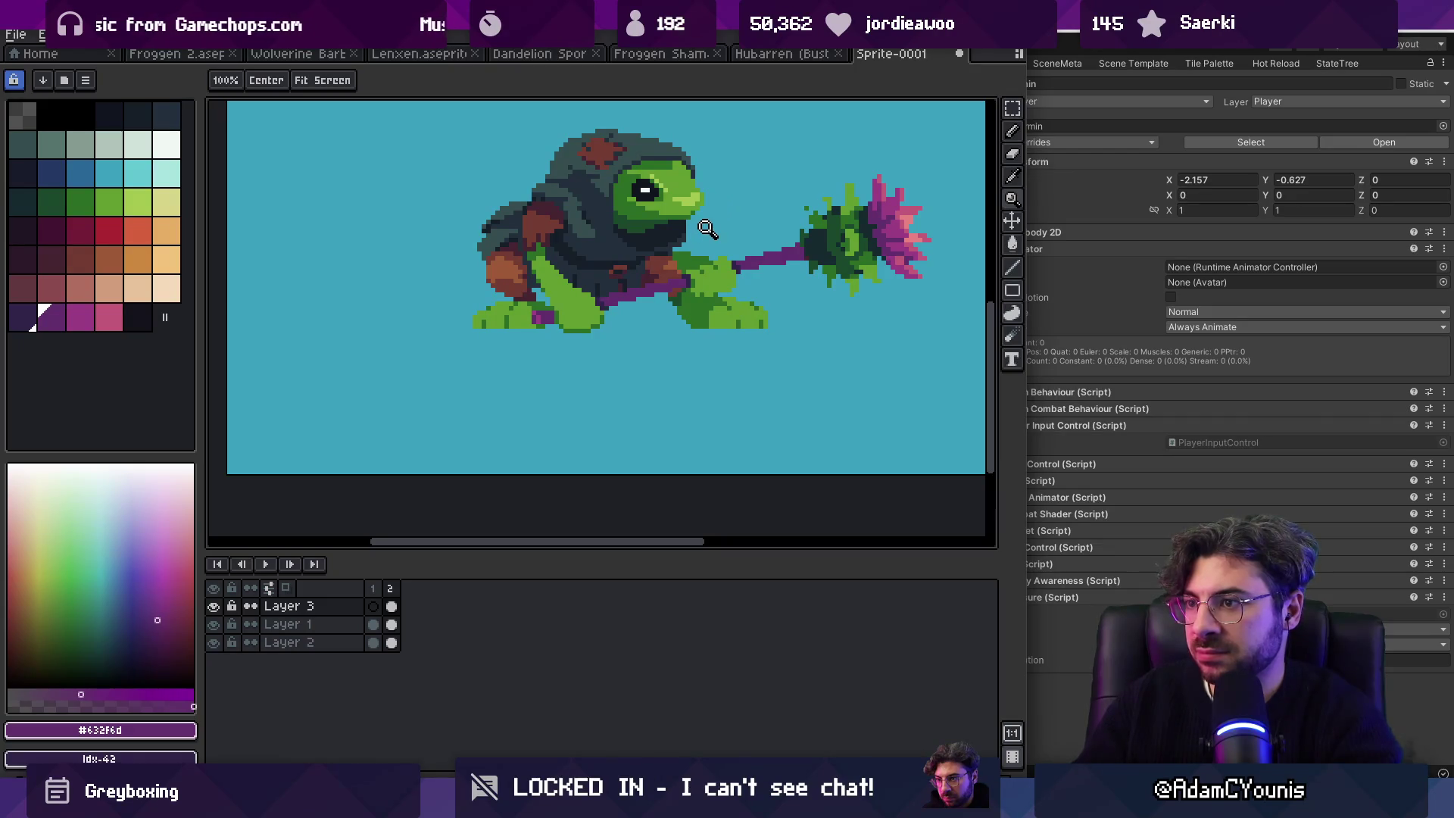
scroll(695, 251, up, 1)
key(b)
alt+click(652, 281)
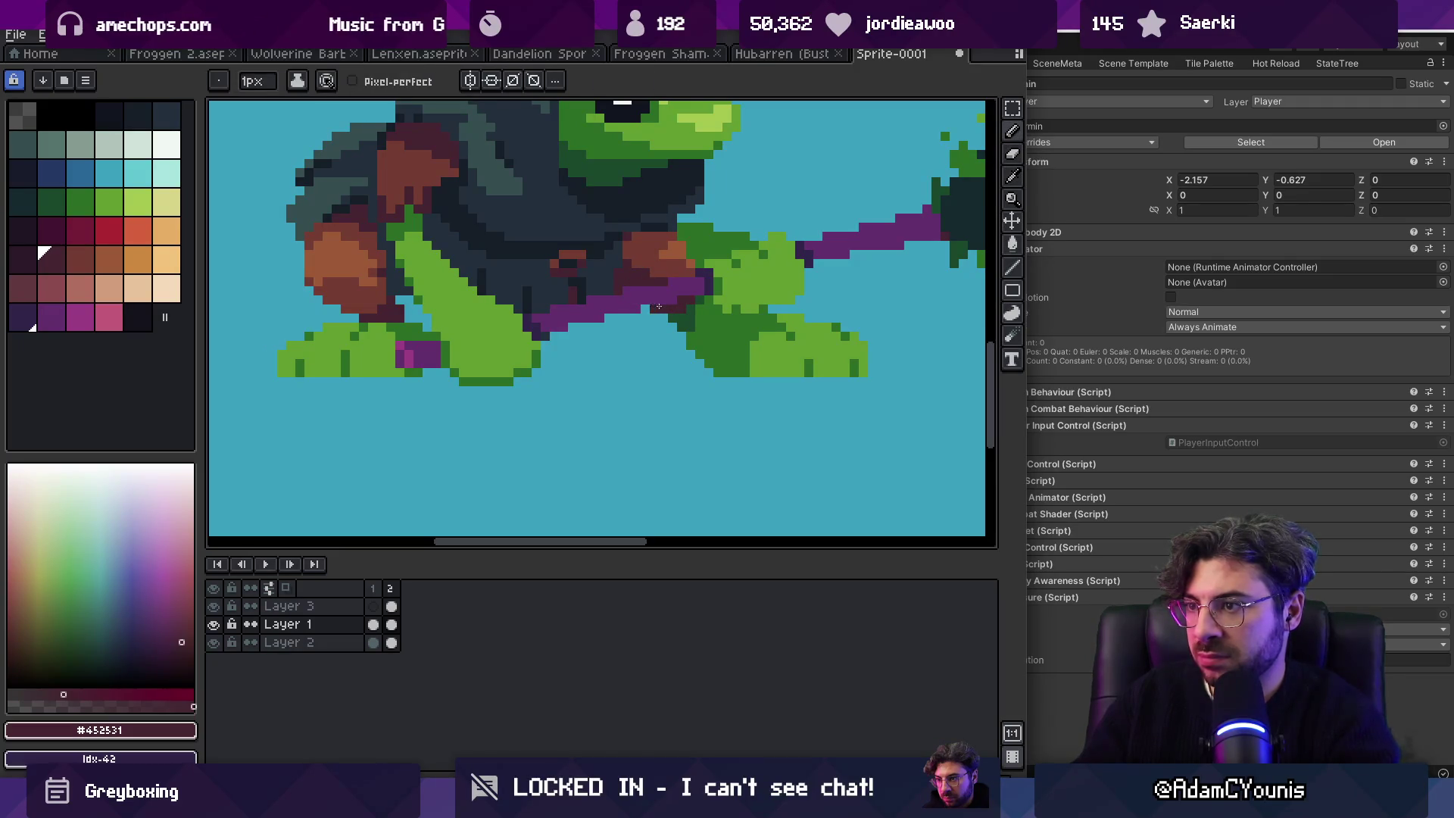
scroll(659, 286, down, 4)
scroll(692, 279, up, 5)
drag(656, 292, 695, 285)
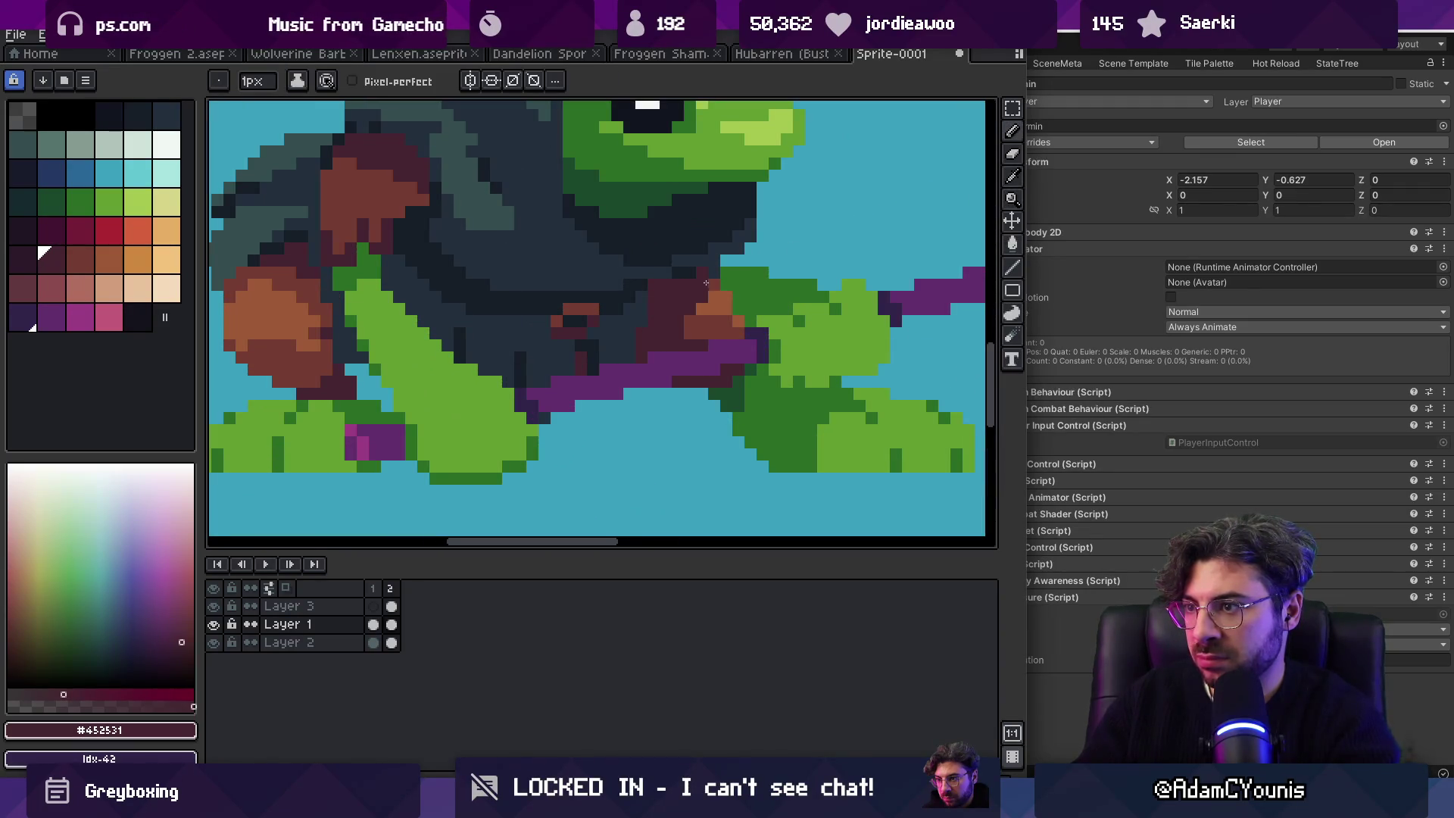
Step: Draw two dark #222f3d legs below the purple staff
alt+click(693, 274)
key(z)
scroll(686, 298, down, 4)
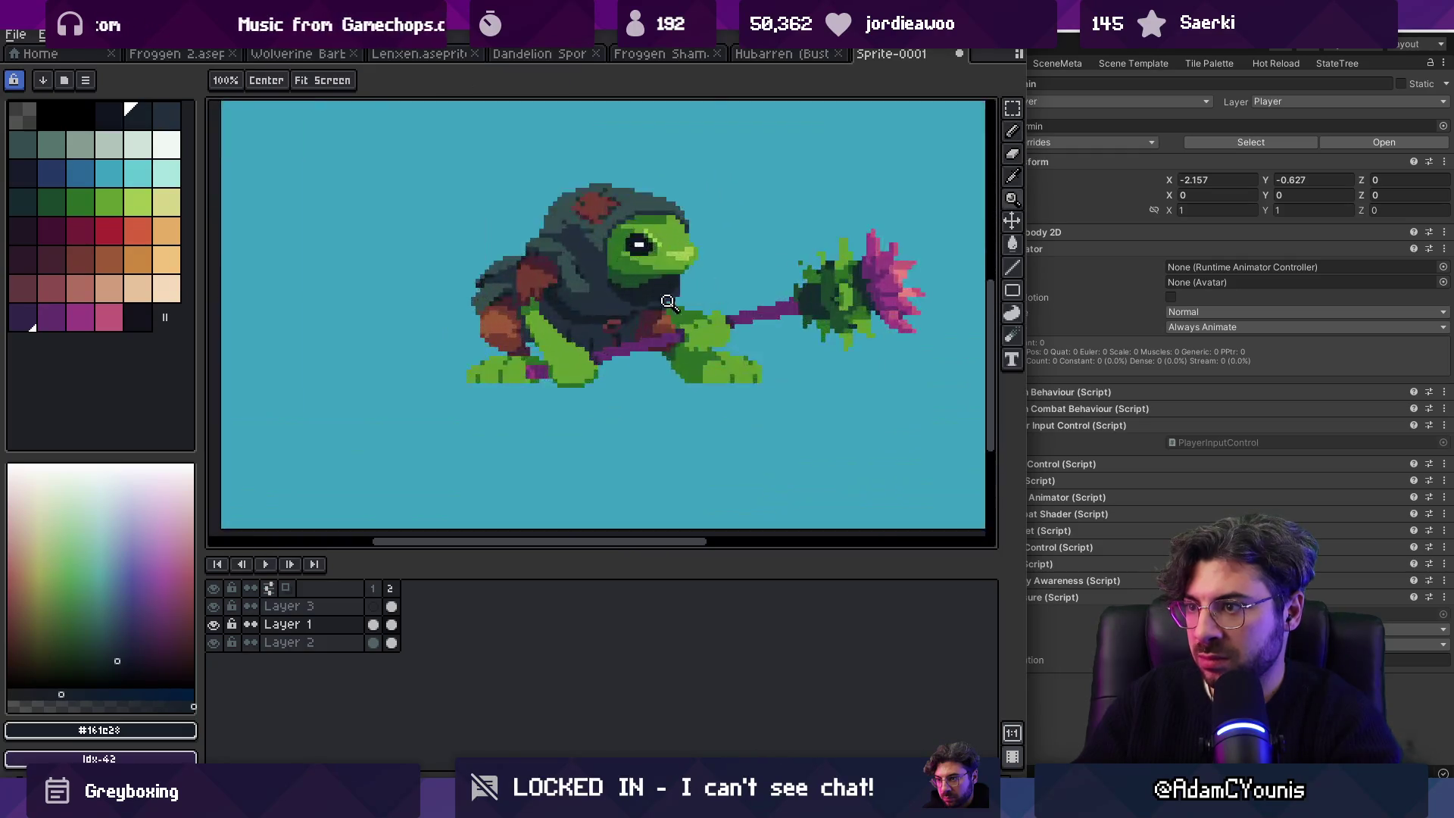
scroll(686, 298, up, 3)
key(b)
alt+click(616, 327)
mouse_move(629, 439)
mouse_down()
mouse_move(610, 461)
mouse_move(648, 462)
mouse_move(615, 464)
mouse_up()
Step: Select Layer 3 and hide it so the staff disappears
key(v)
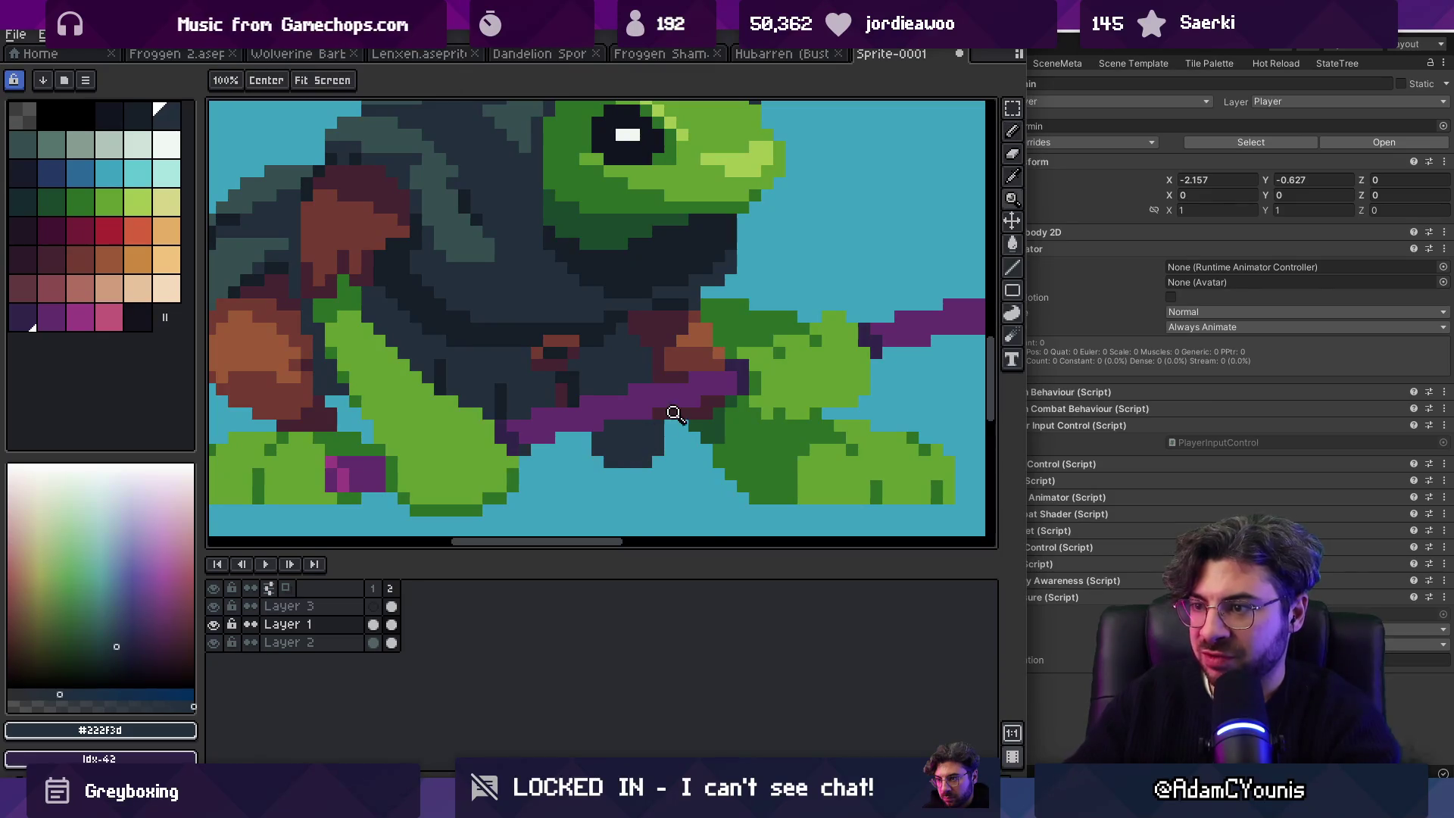
scroll(666, 416, down, 3)
click(629, 426)
click(214, 606)
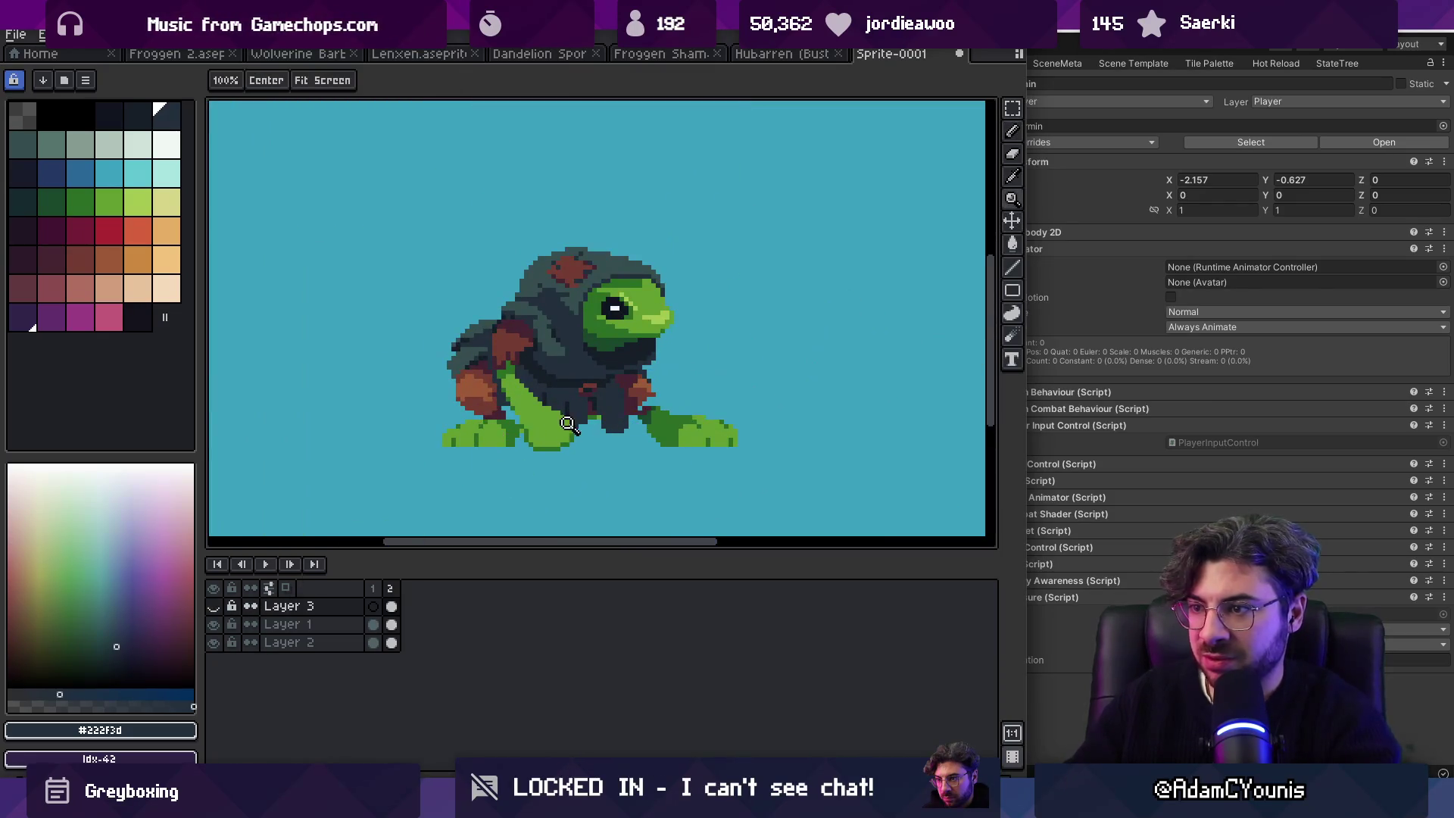
Step: On Layer 1, add dark pixels below the body and a #222f3d column left of the leg
scroll(568, 425, up, 2)
click(652, 408)
key(b)
drag(645, 452, 648, 443)
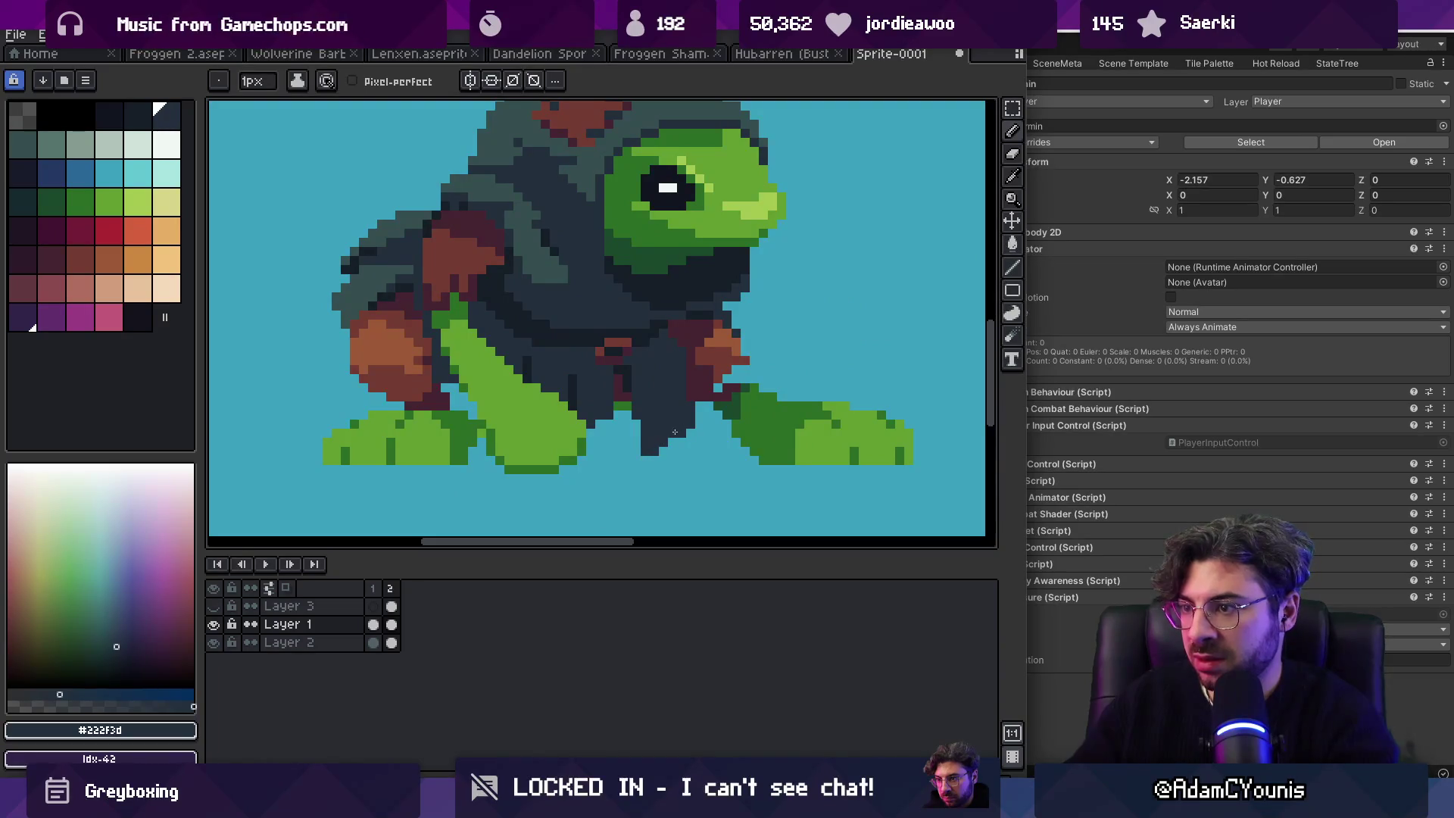
alt+click(659, 327)
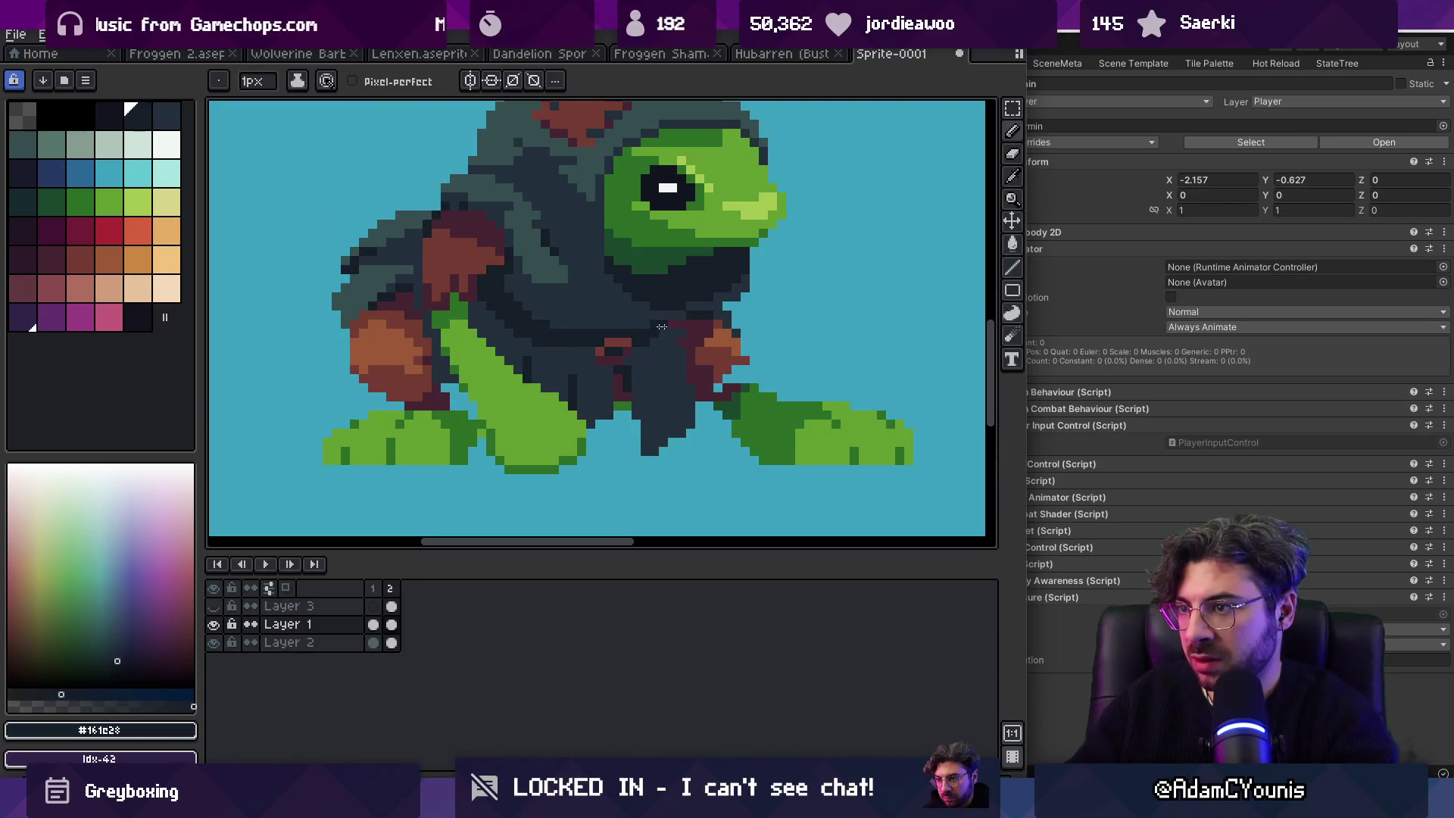
alt+click(649, 381)
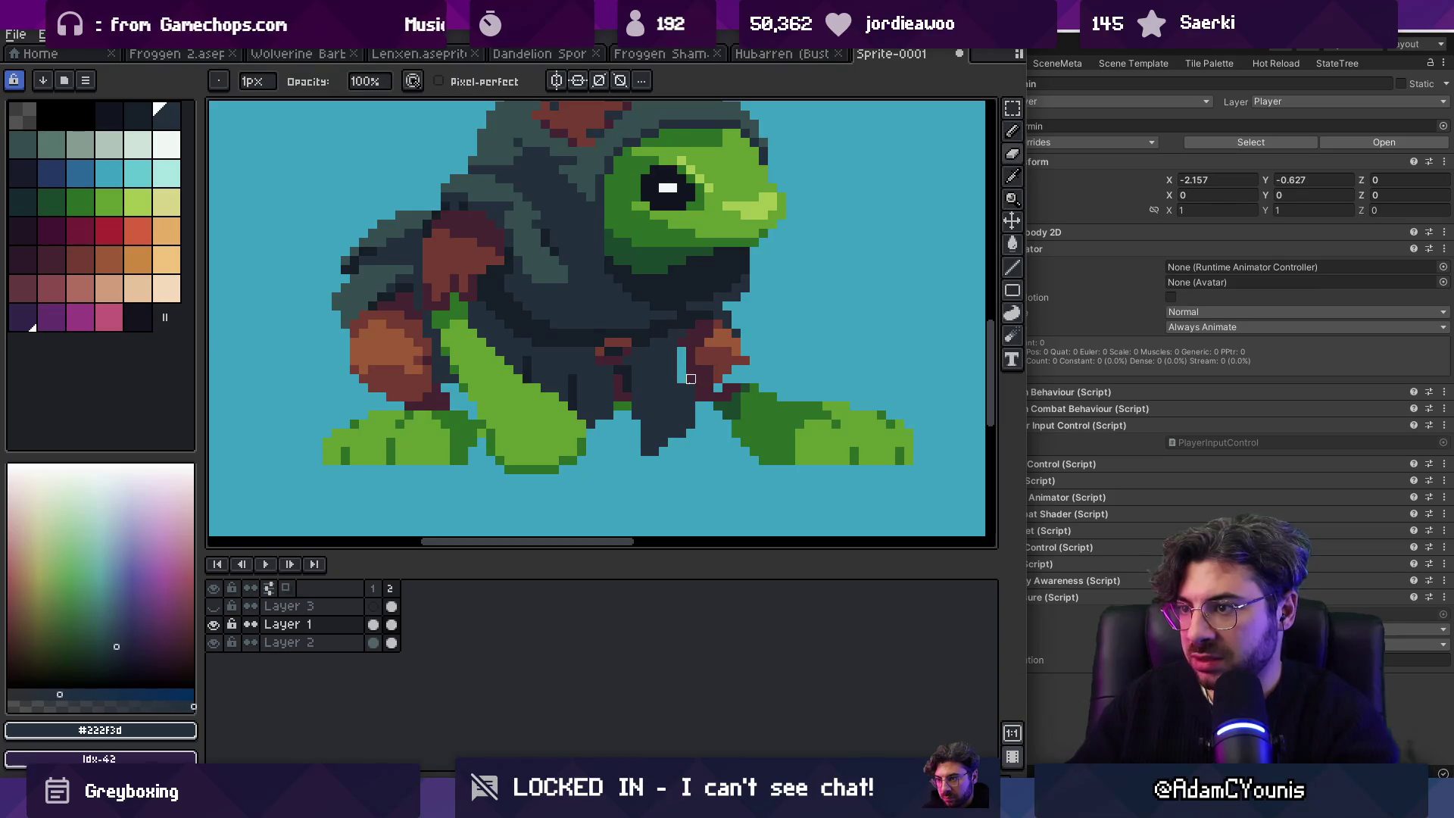
key(e)
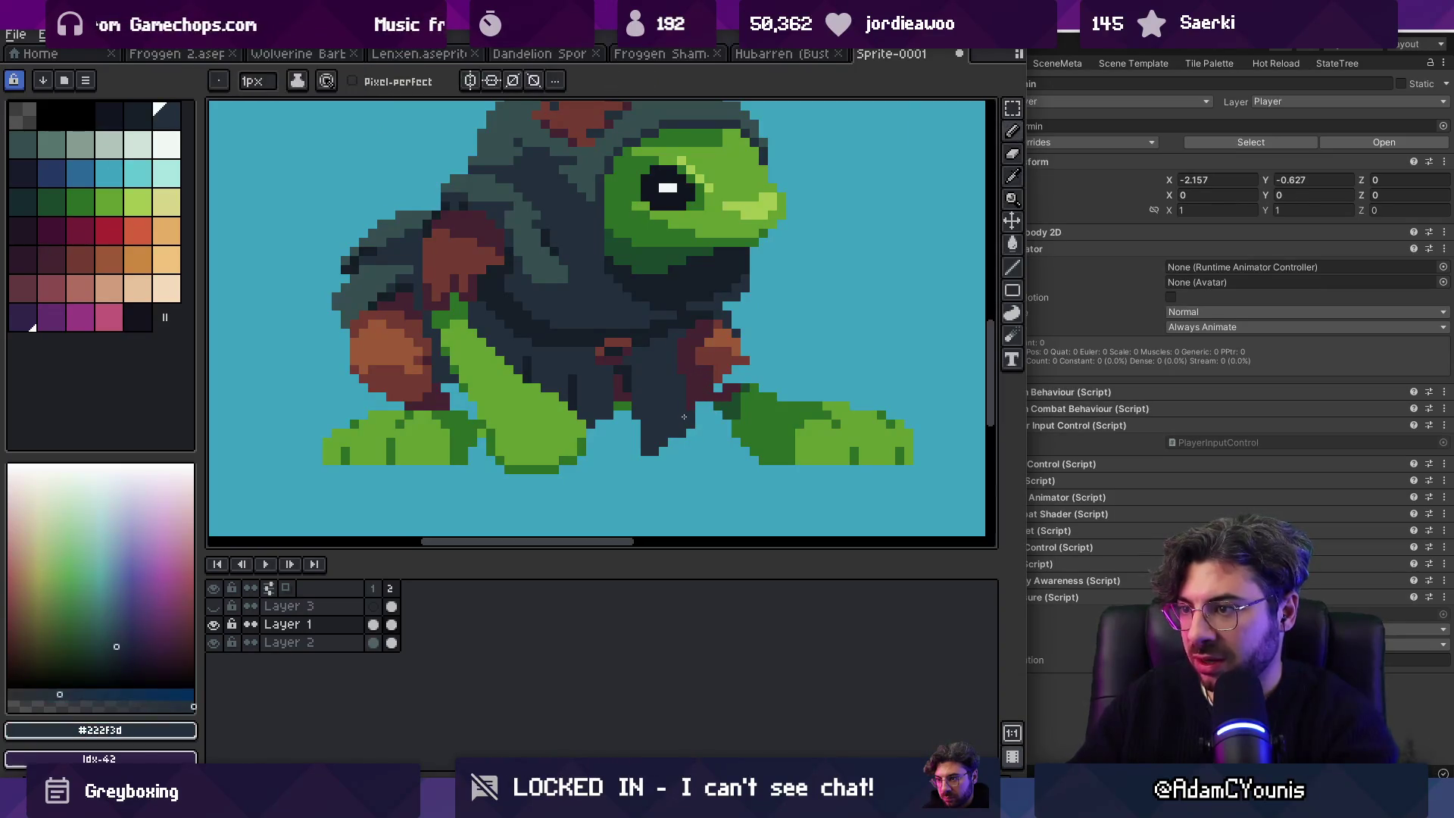
key(b)
key(e)
drag(637, 421, 637, 450)
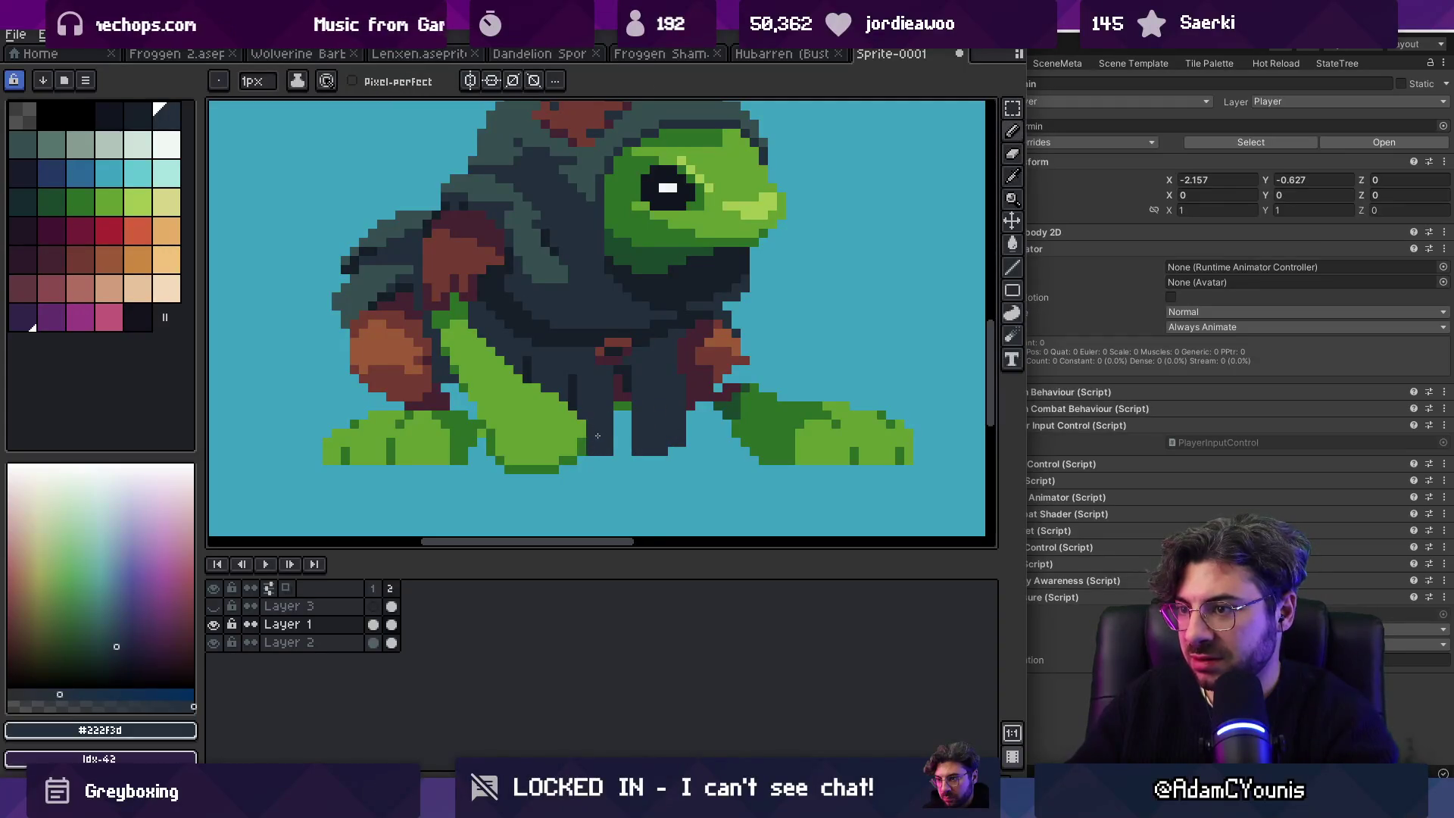
Step: Draw navy and #222f3d columns along the legs, darken the right leg's edge, and show Layer 3
alt+click(618, 375)
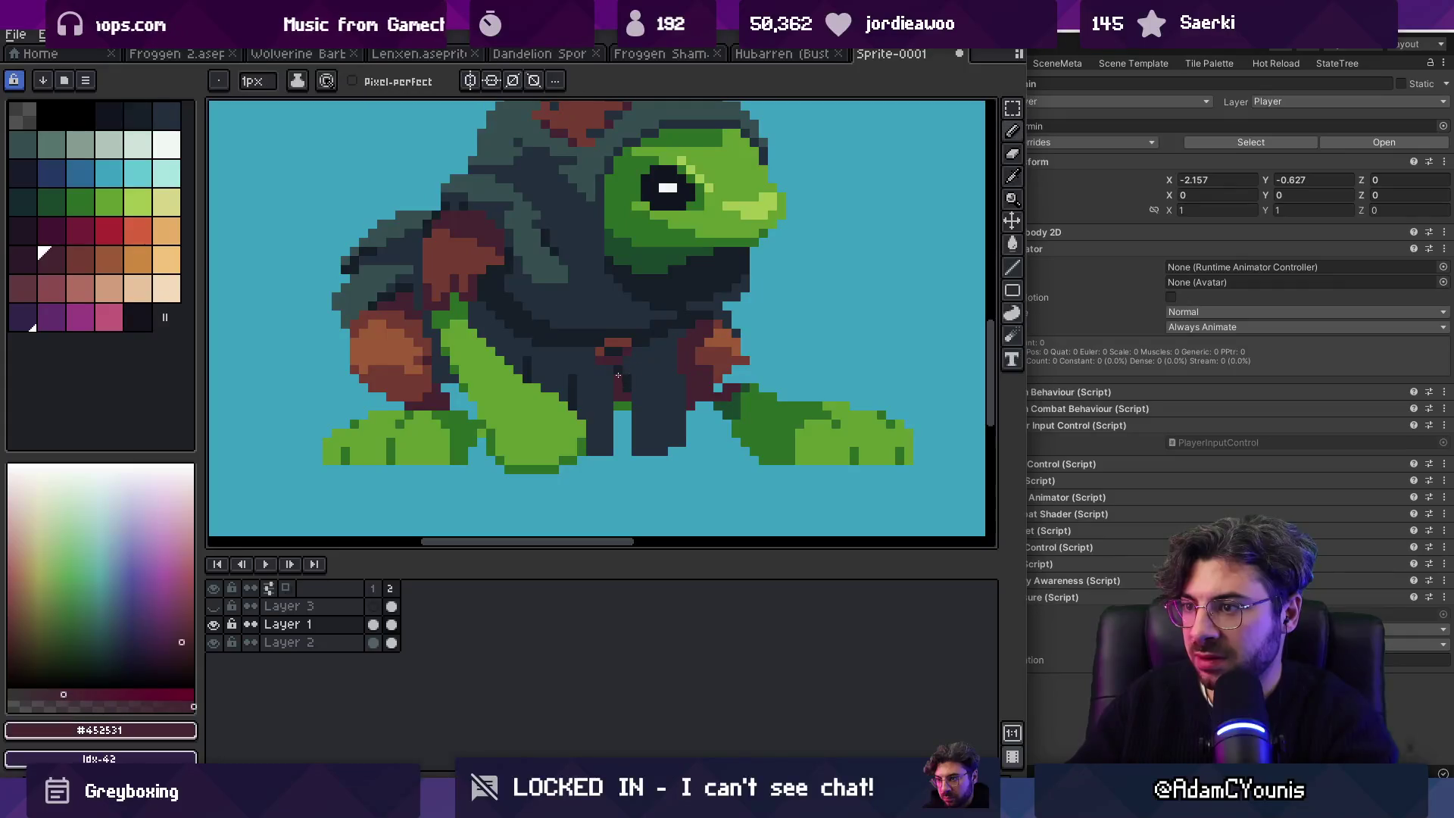
alt+click(619, 375)
drag(627, 413, 626, 436)
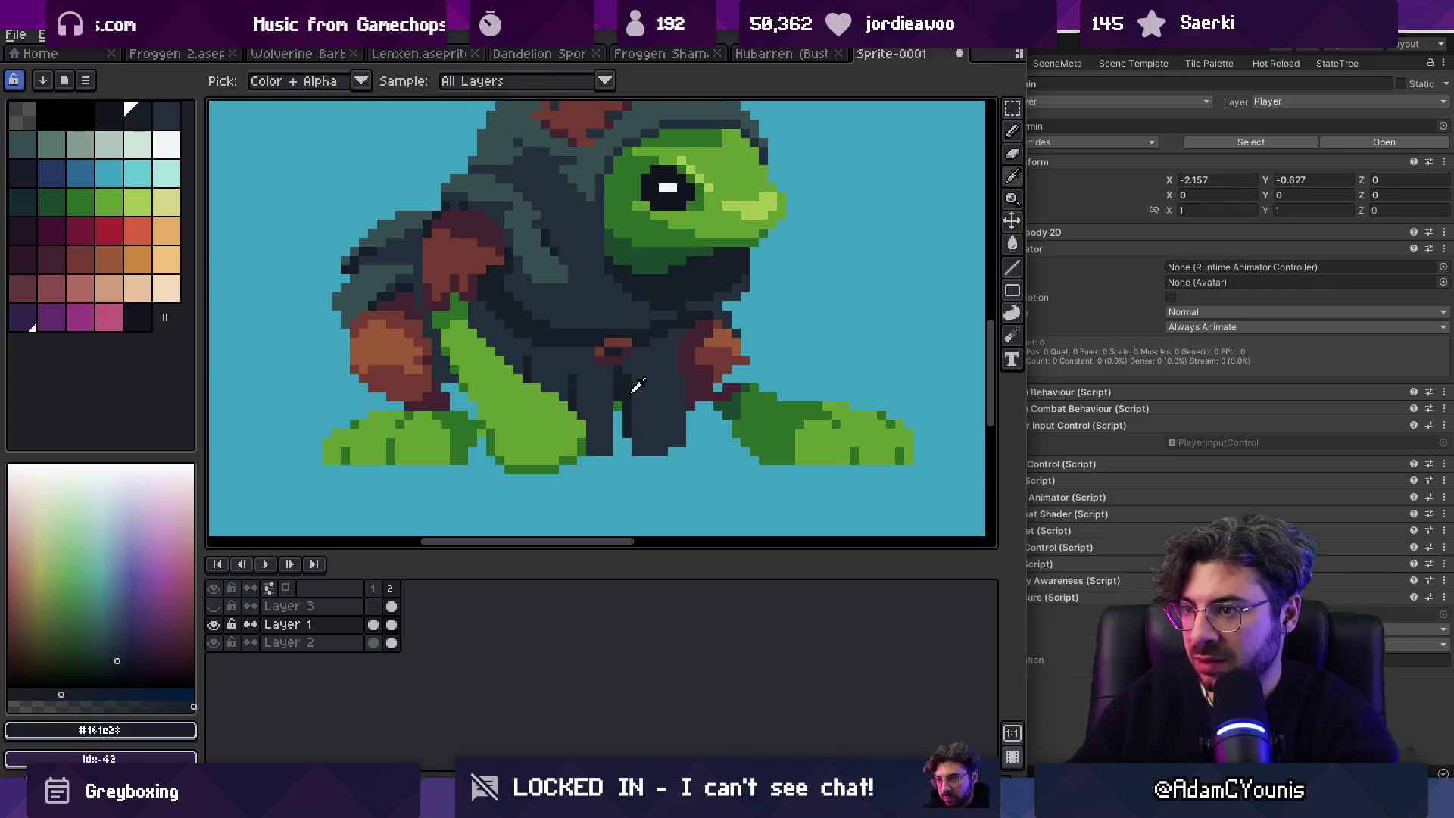
alt+click(640, 388)
drag(682, 375, 682, 447)
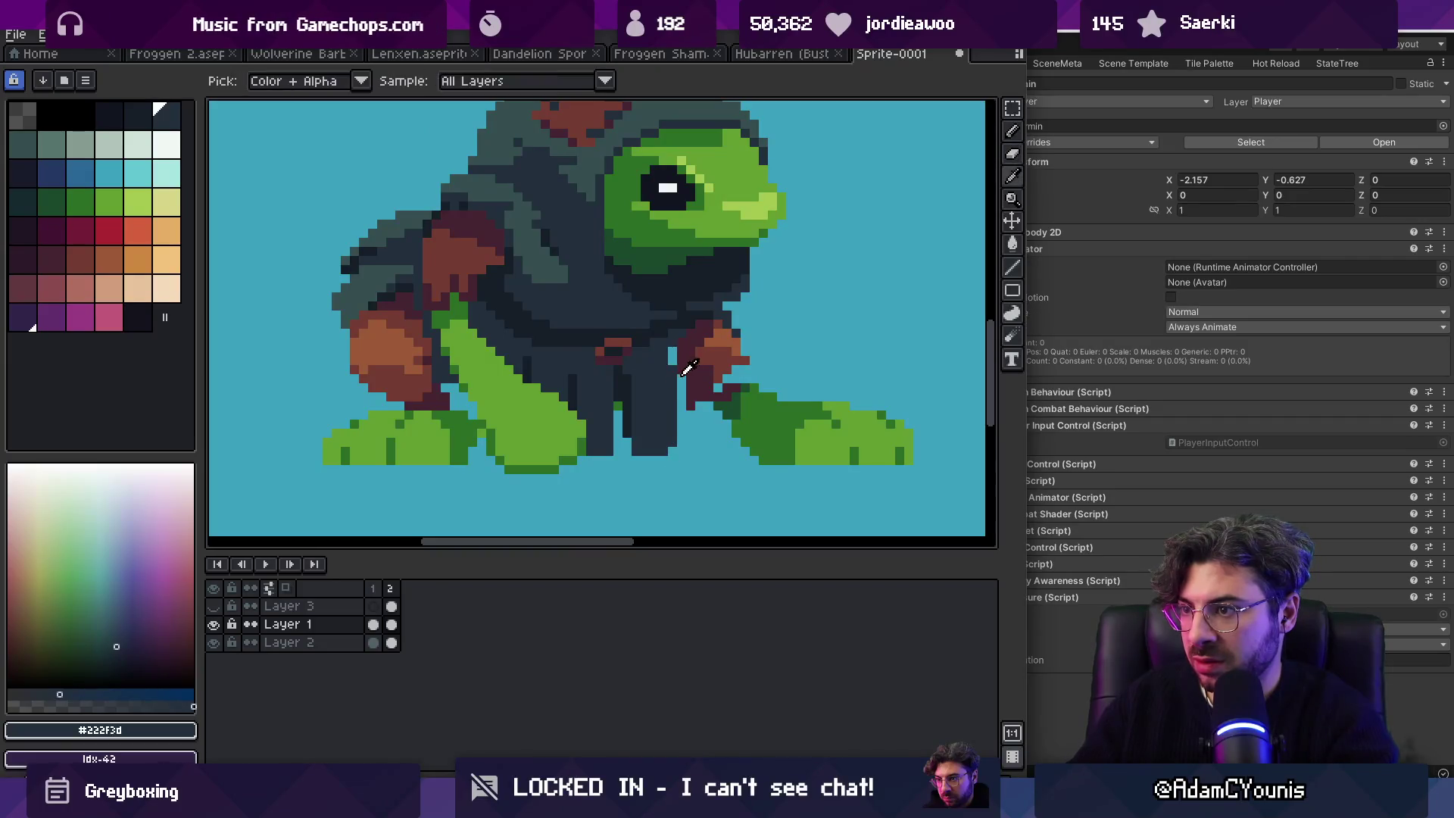
alt+click(672, 360)
drag(744, 323, 754, 370)
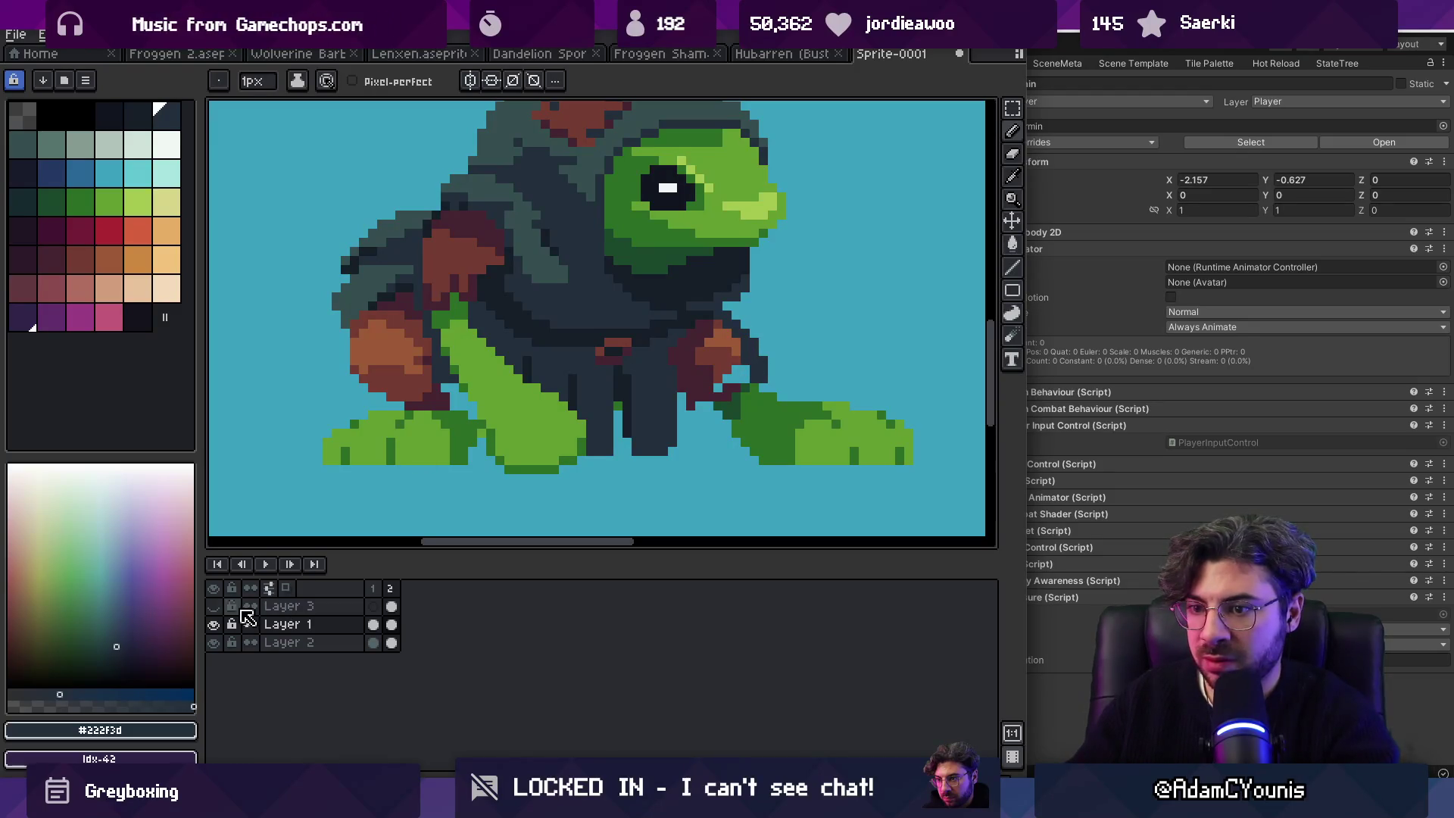
click(214, 606)
Step: Paint darkest-navy pixel columns on the right leg and left of the leg
key(z)
scroll(746, 348, down, 1)
scroll(746, 348, up, 2)
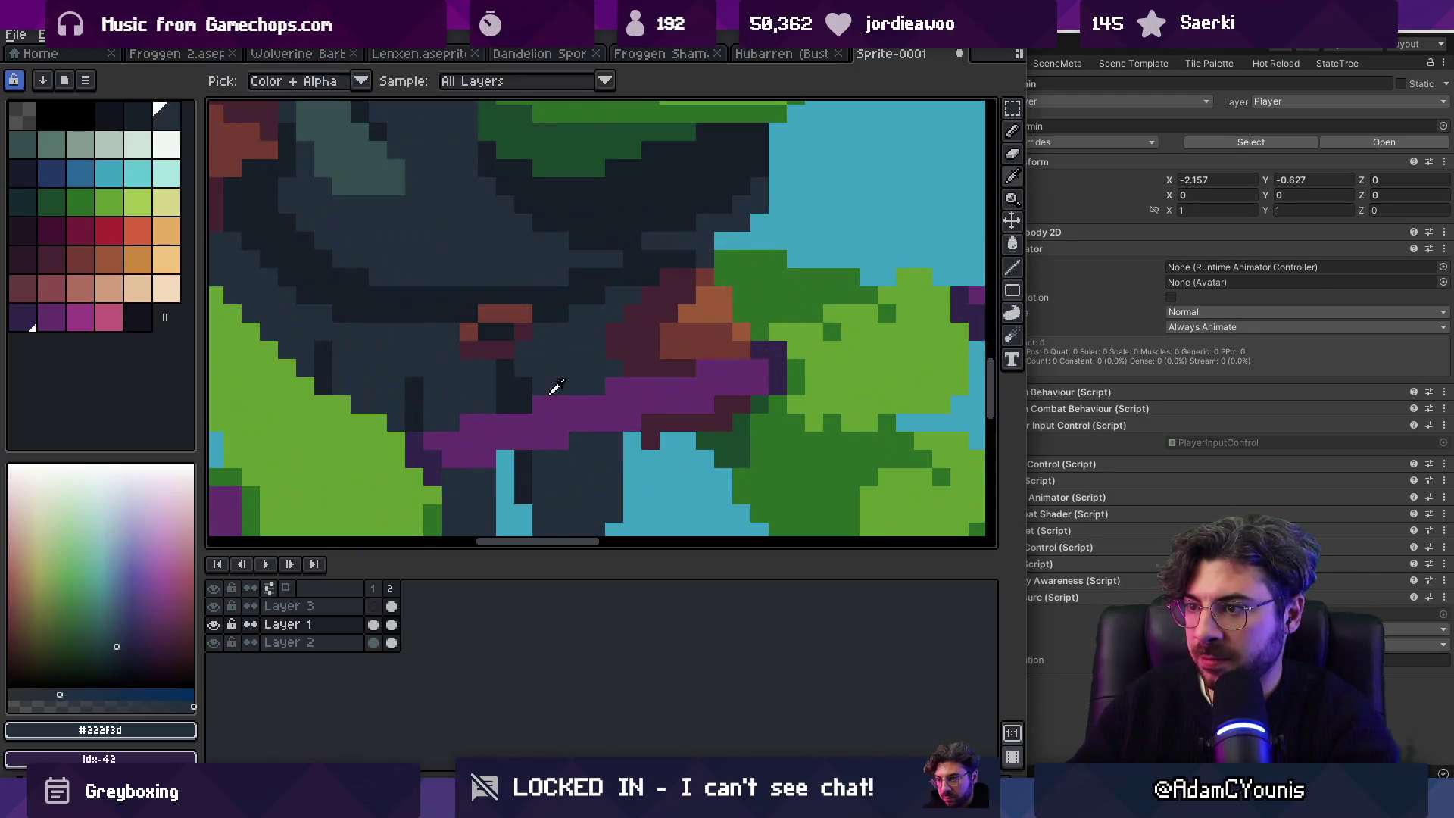
alt+click(588, 432)
scroll(587, 432, down, 2)
drag(672, 289, 696, 340)
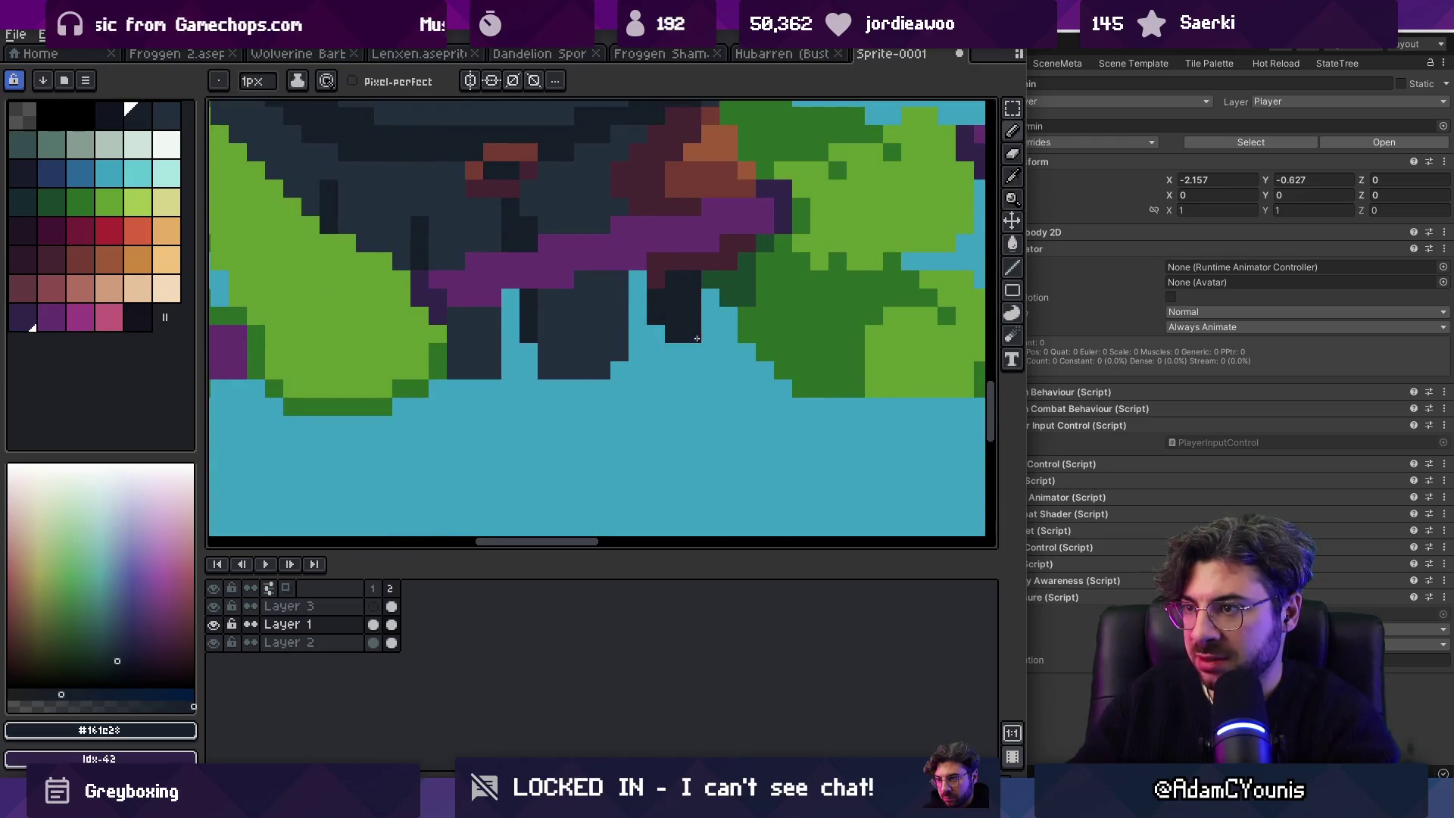
drag(638, 288, 638, 341)
Step: Paint over the stray dark pixels between the legs with the teal background
key(z)
scroll(675, 315, down, 5)
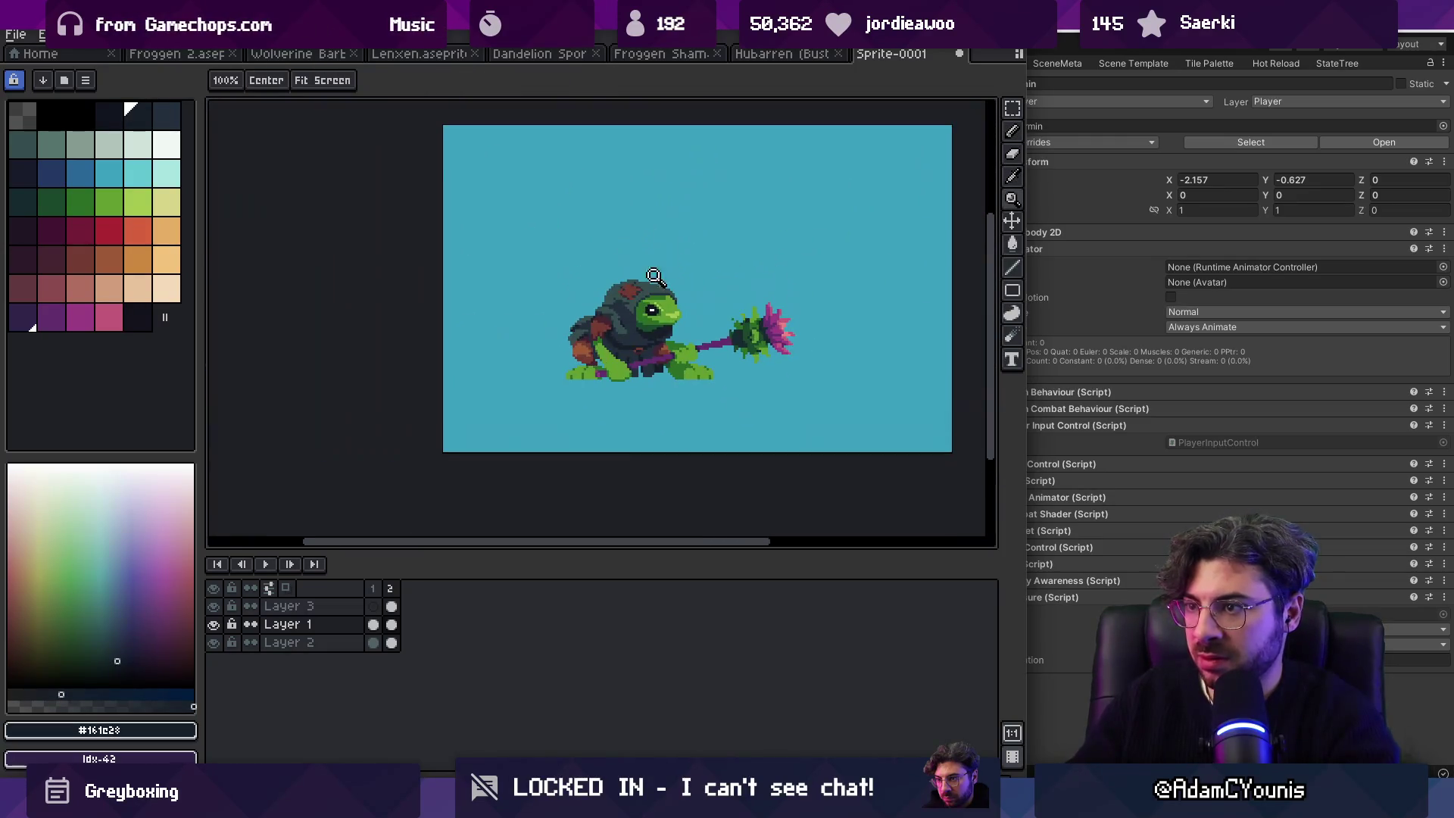
scroll(667, 289, up, 5)
key(b)
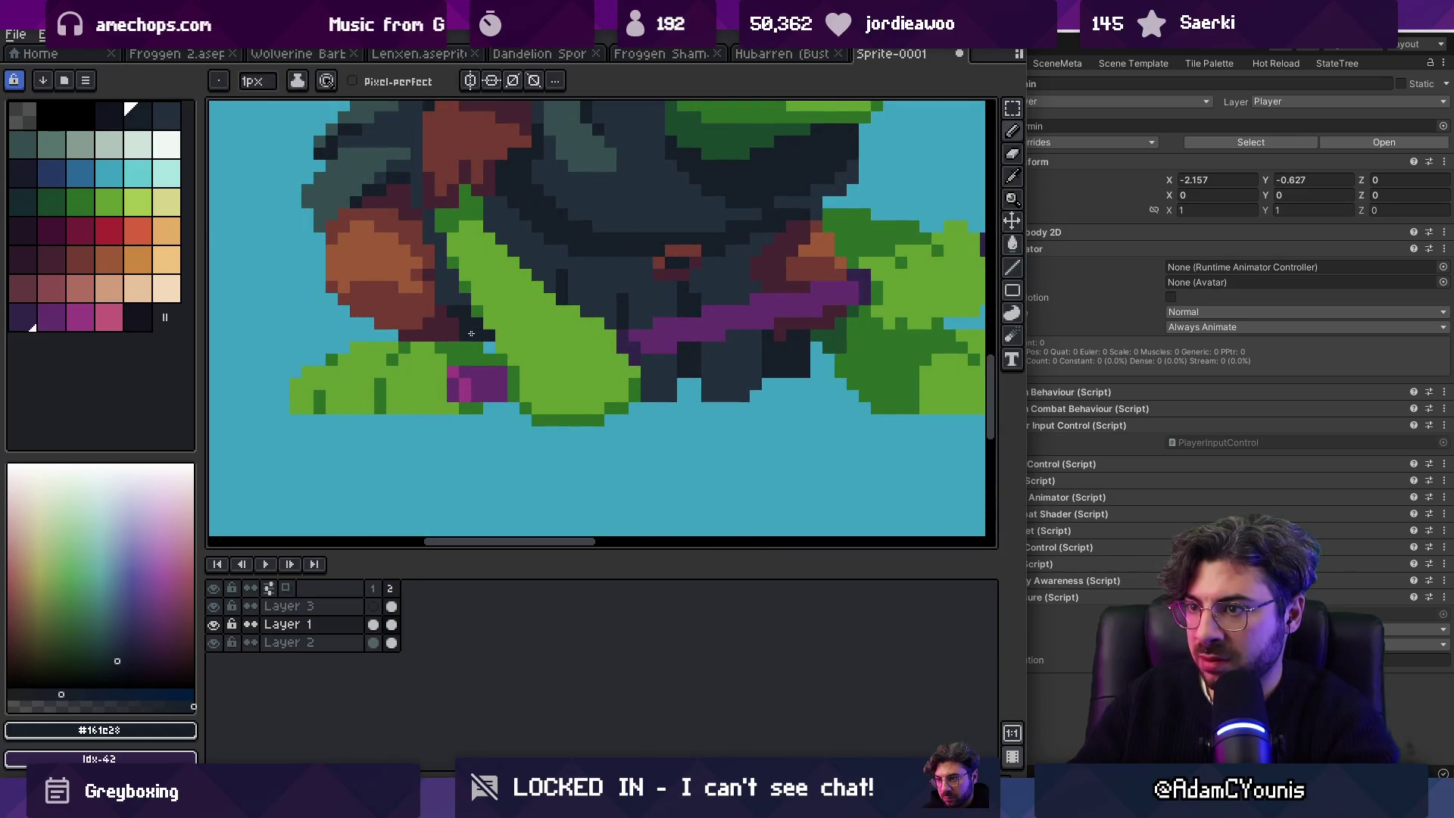
key(z)
scroll(607, 315, down, 5)
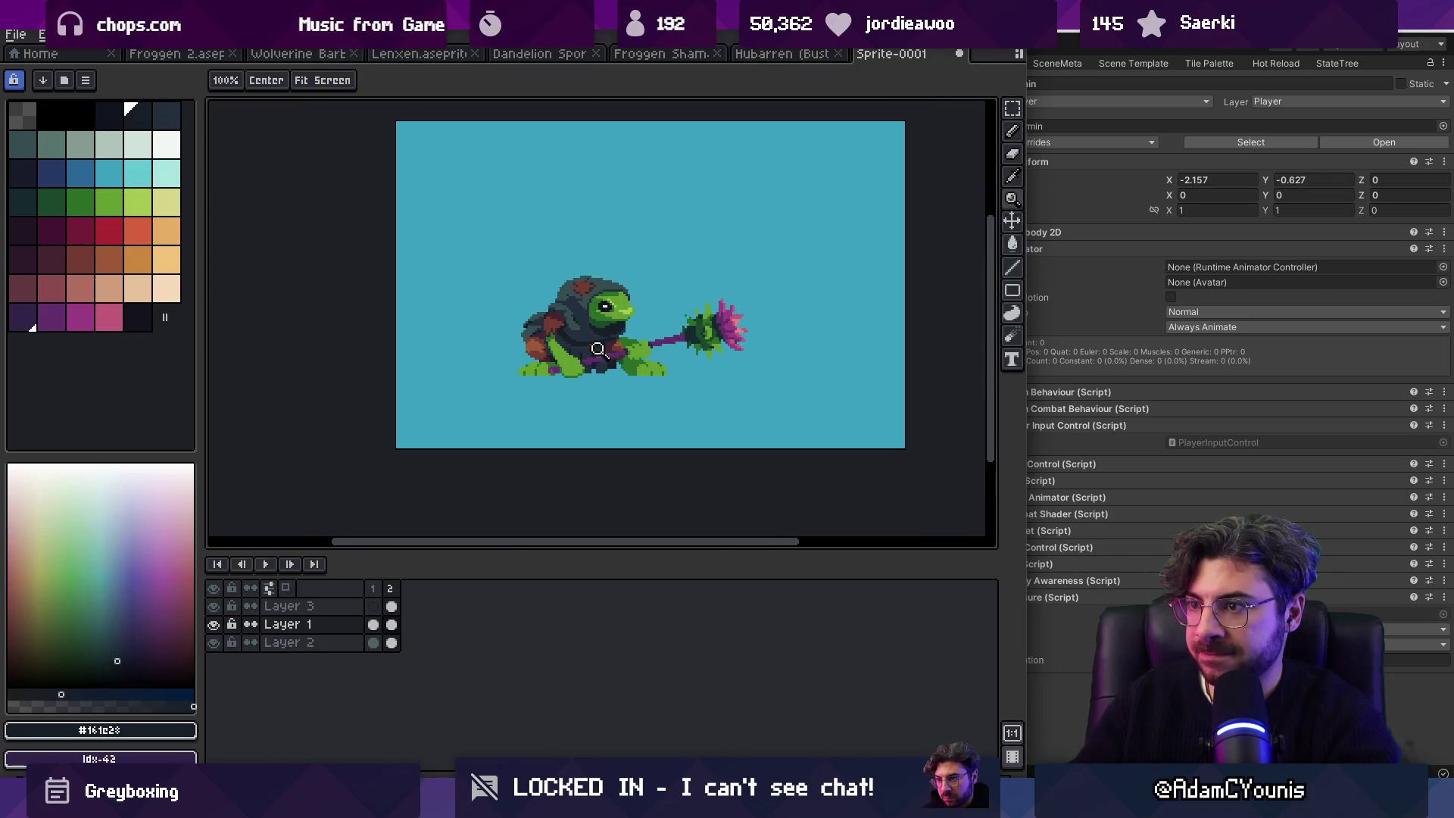
scroll(604, 346, up, 5)
key(v)
key(b)
drag(670, 375, 699, 361)
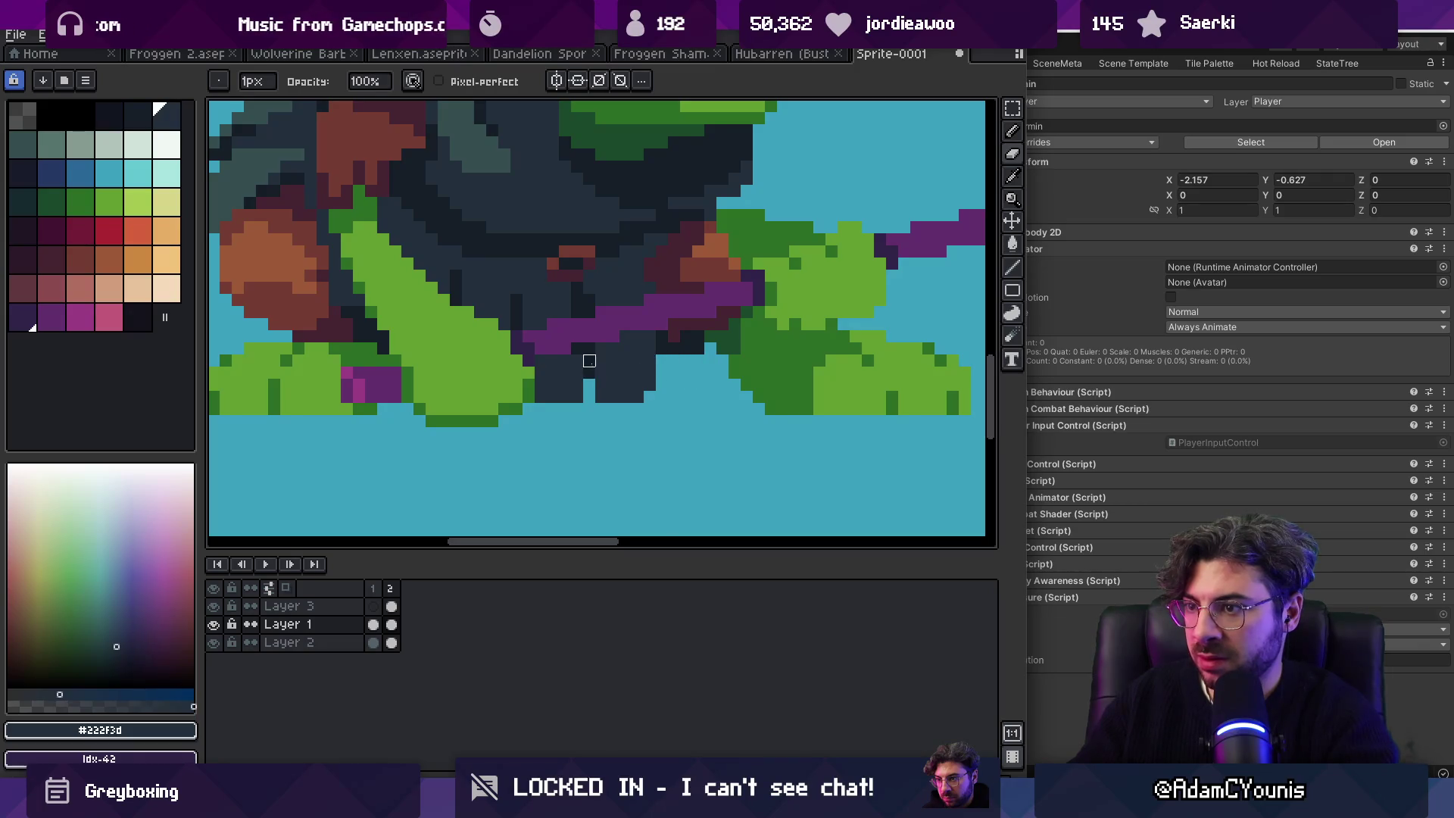
Step: Zoom out and back in to check the whole frog sprite
key(z)
scroll(590, 361, down, 5)
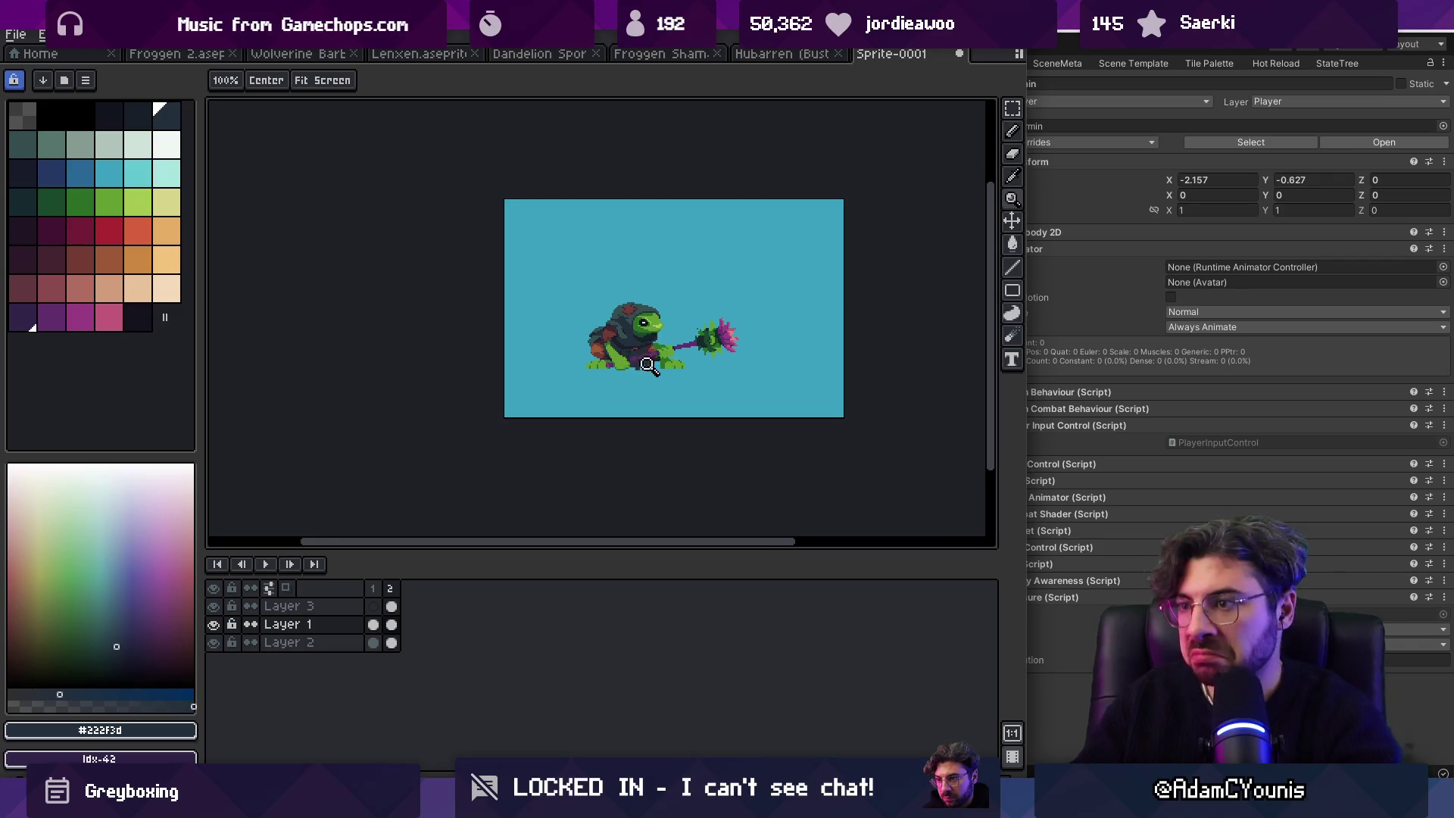
scroll(649, 377, up, 5)
key(v)
key(b)
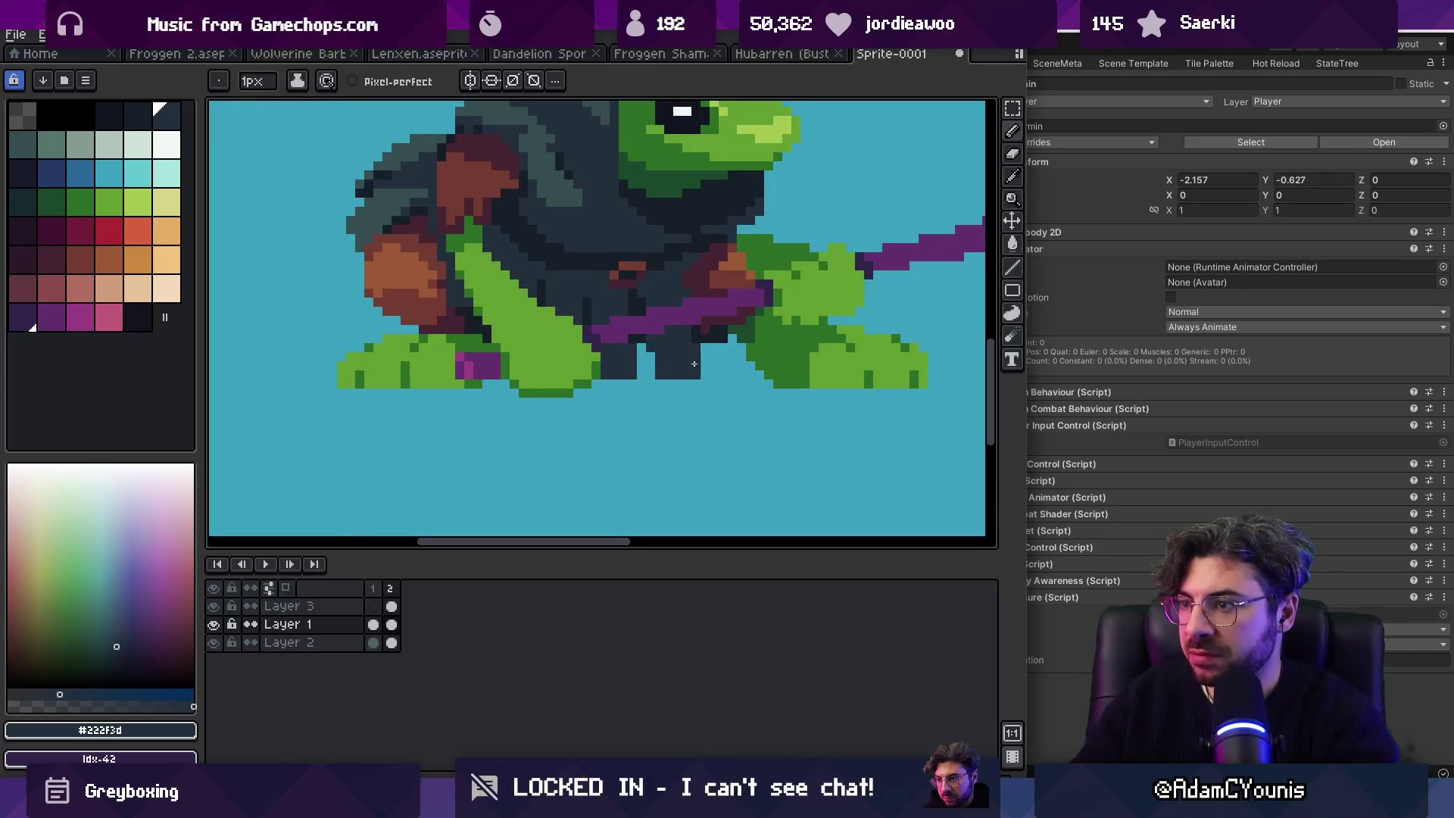
key(z)
scroll(692, 366, down, 5)
scroll(709, 377, up, 6)
key(b)
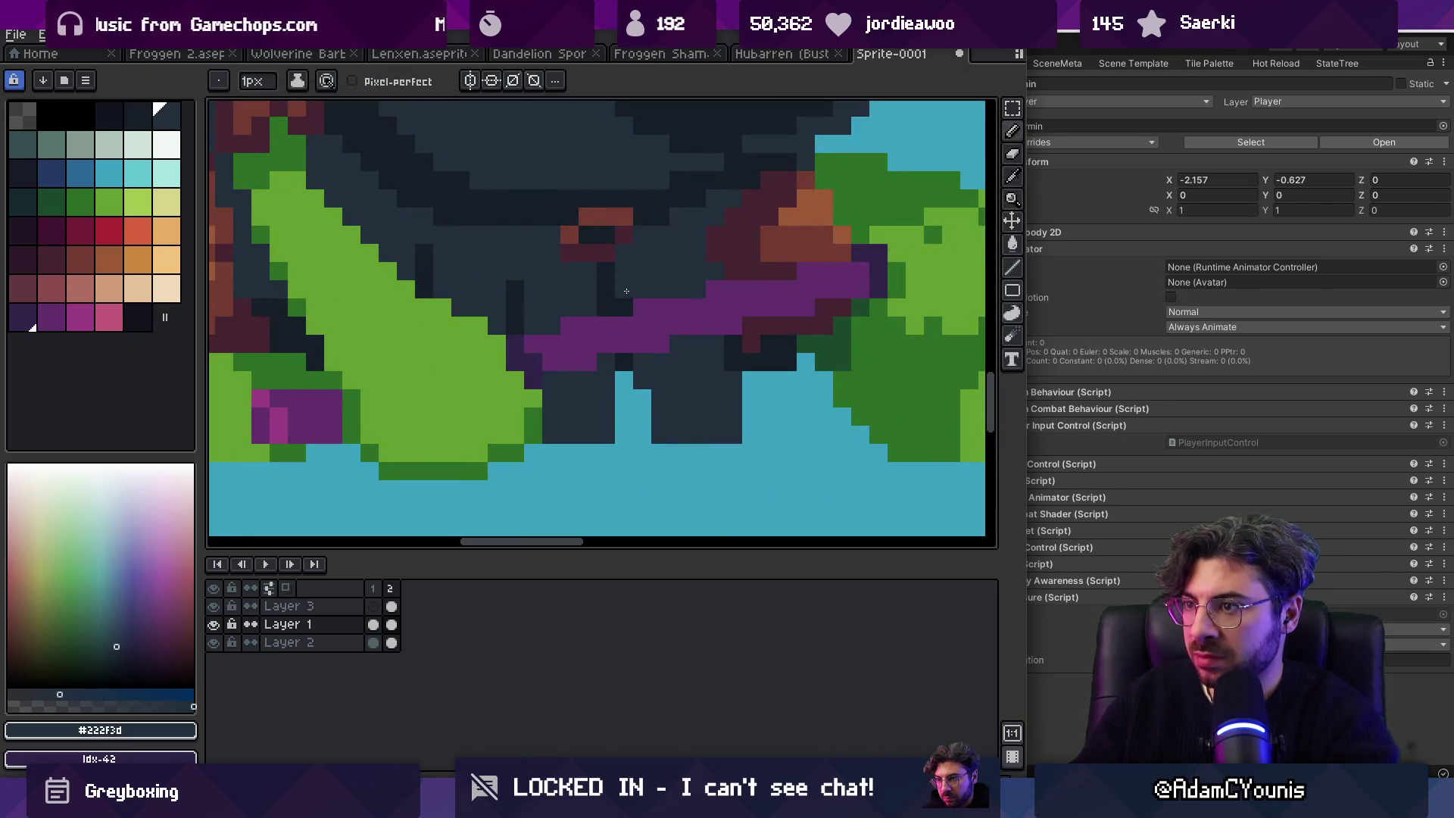
scroll(619, 291, down, 5)
scroll(644, 326, up, 5)
Step: Sample the darkest cloak colour, dark blue #222f3d and green #2b6d25 from the canvas
alt+click(646, 328)
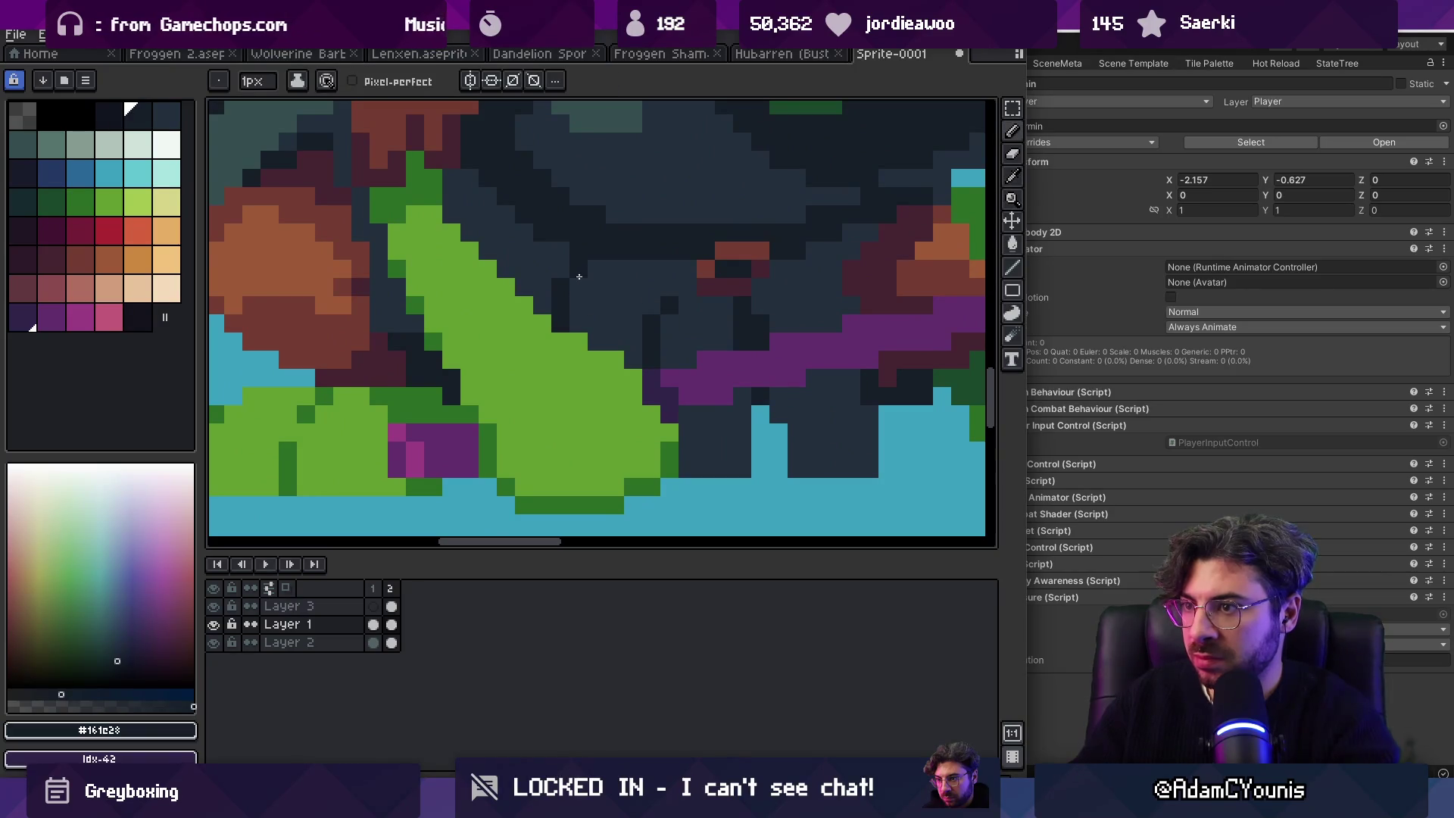
key(z)
scroll(580, 276, down, 5)
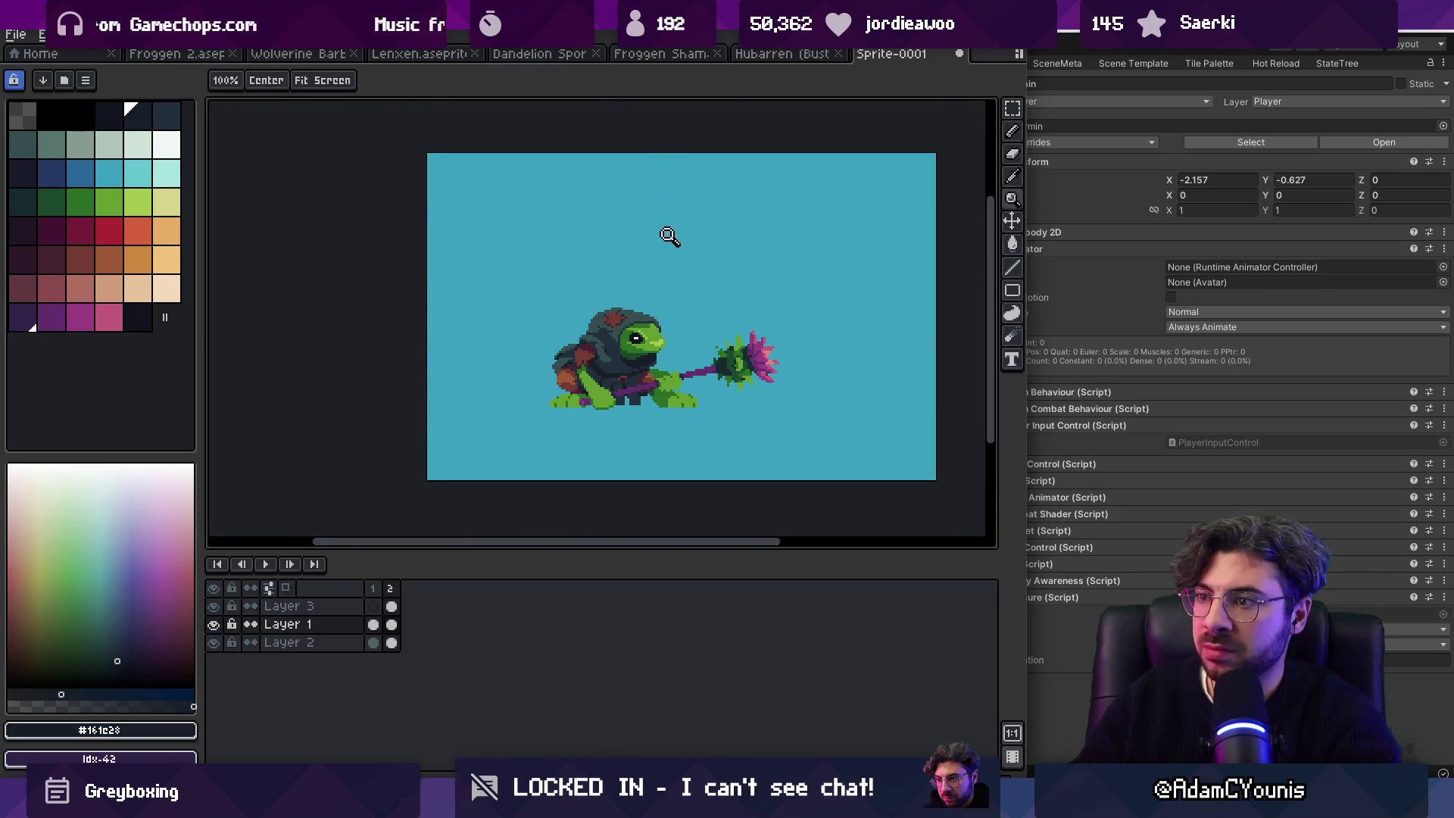
scroll(652, 303, up, 4)
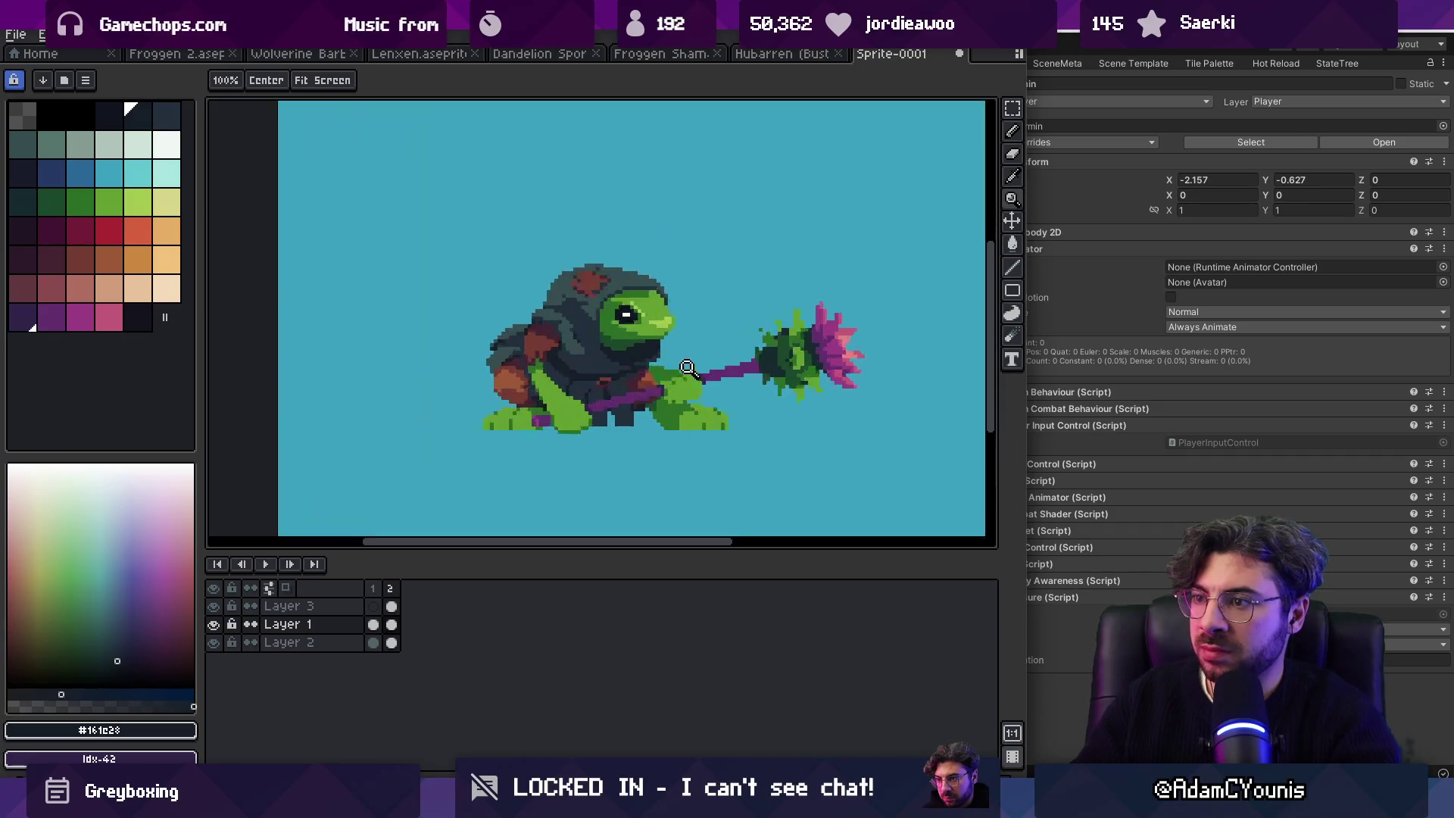
alt+click(610, 375)
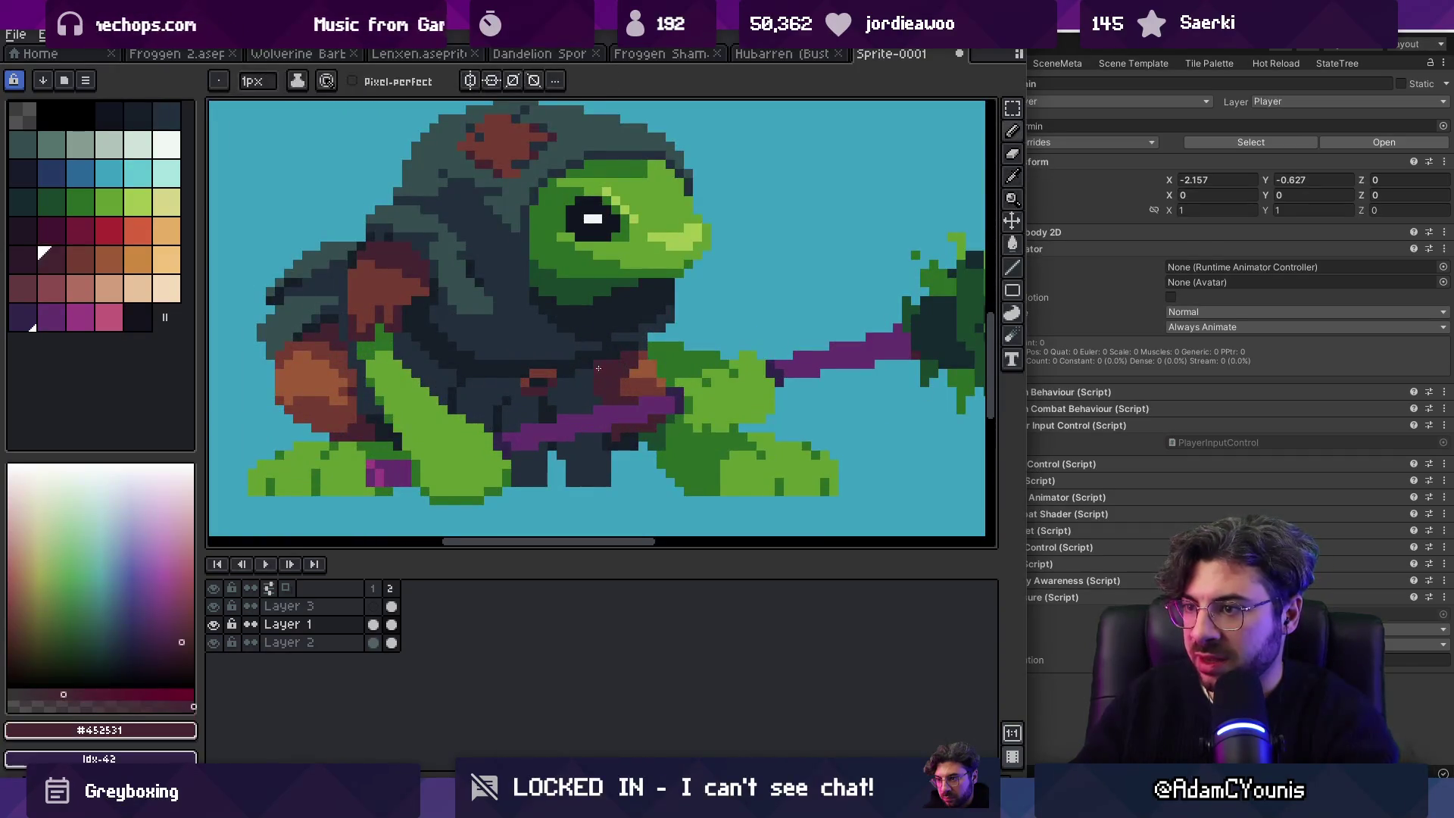
alt+click(664, 345)
Step: Select a range of green colours in the palette, extending it to idx-18
key(v)
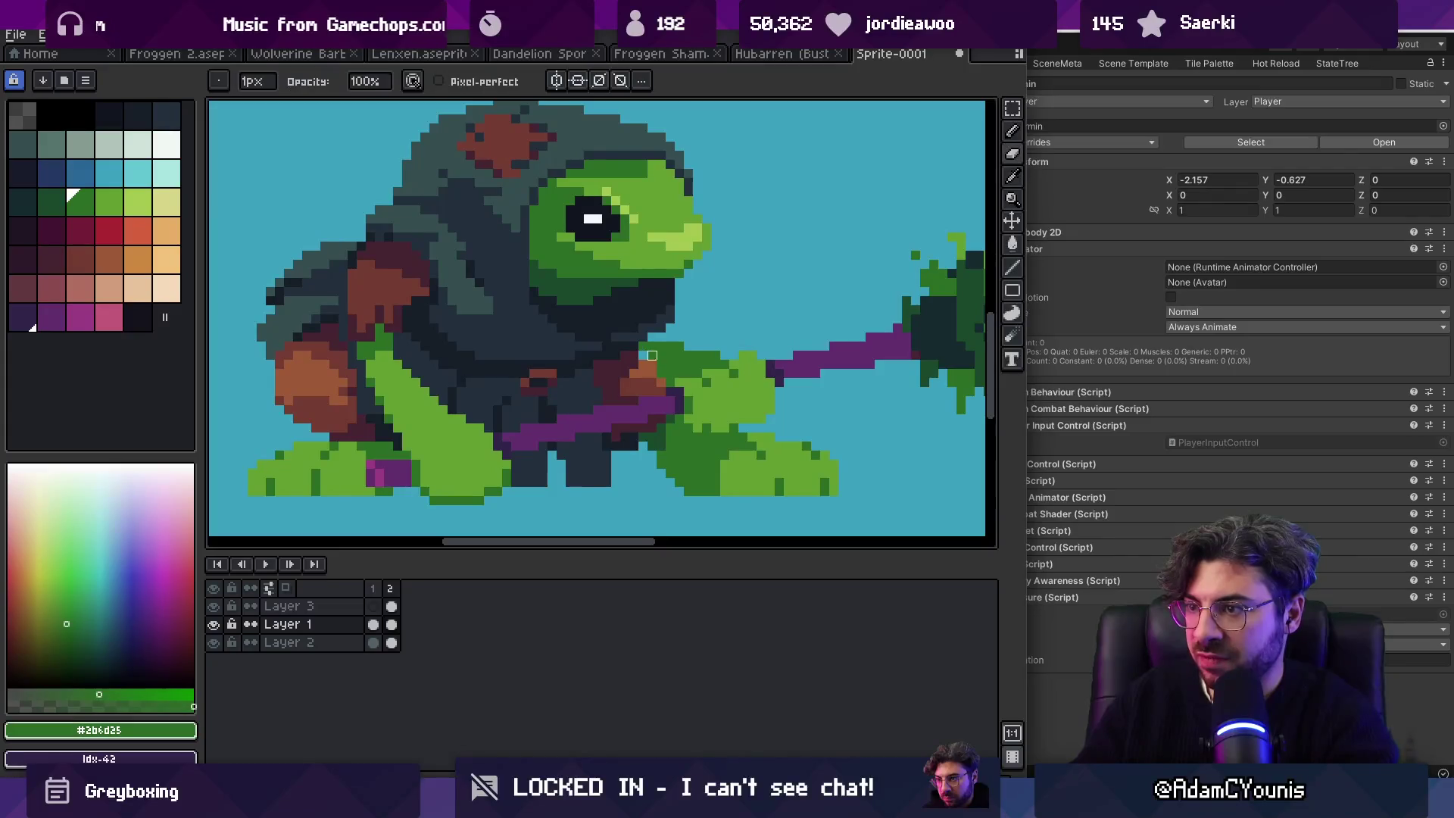
key(z)
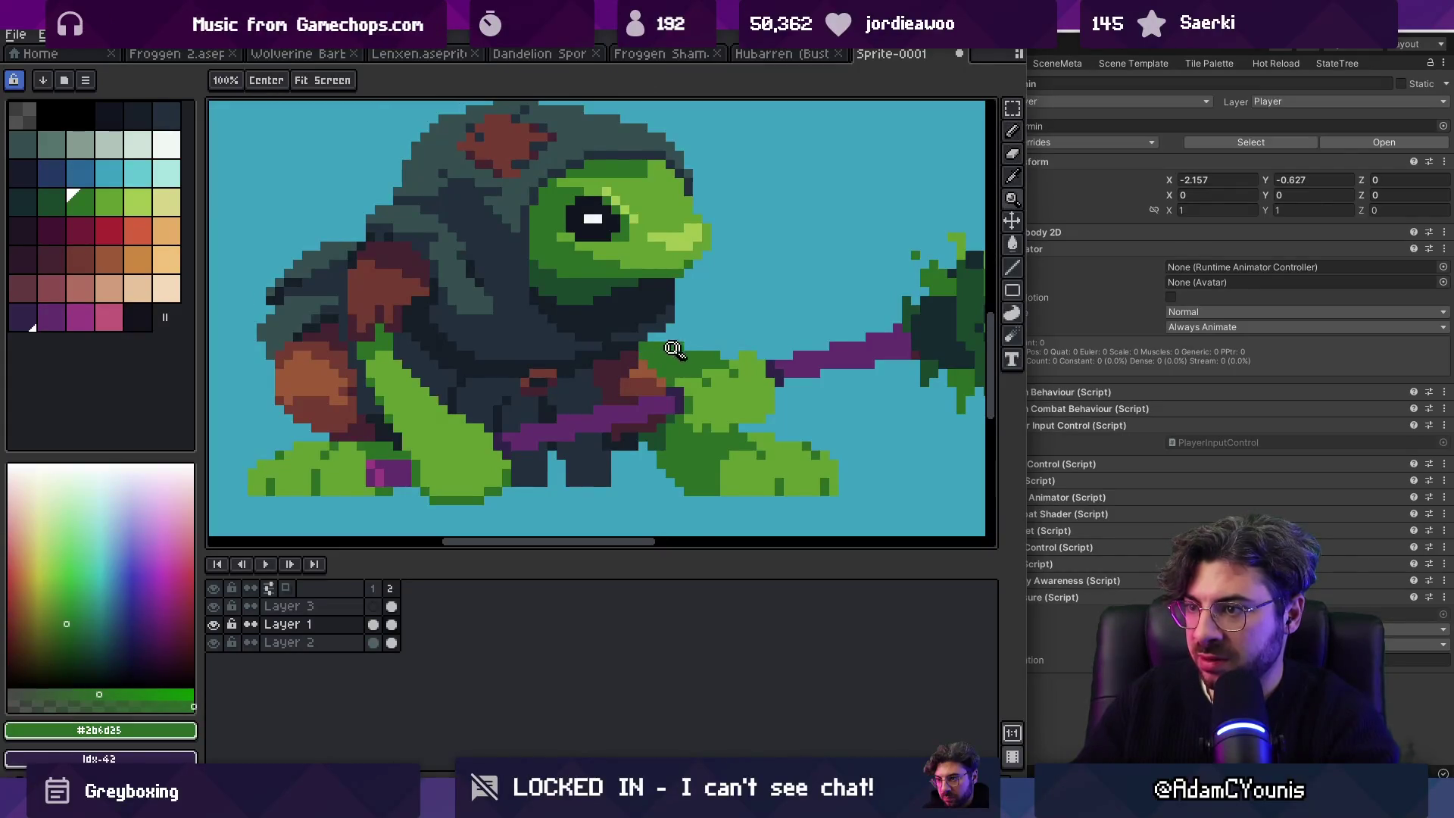
scroll(664, 320, down, 3)
scroll(663, 320, down, 1)
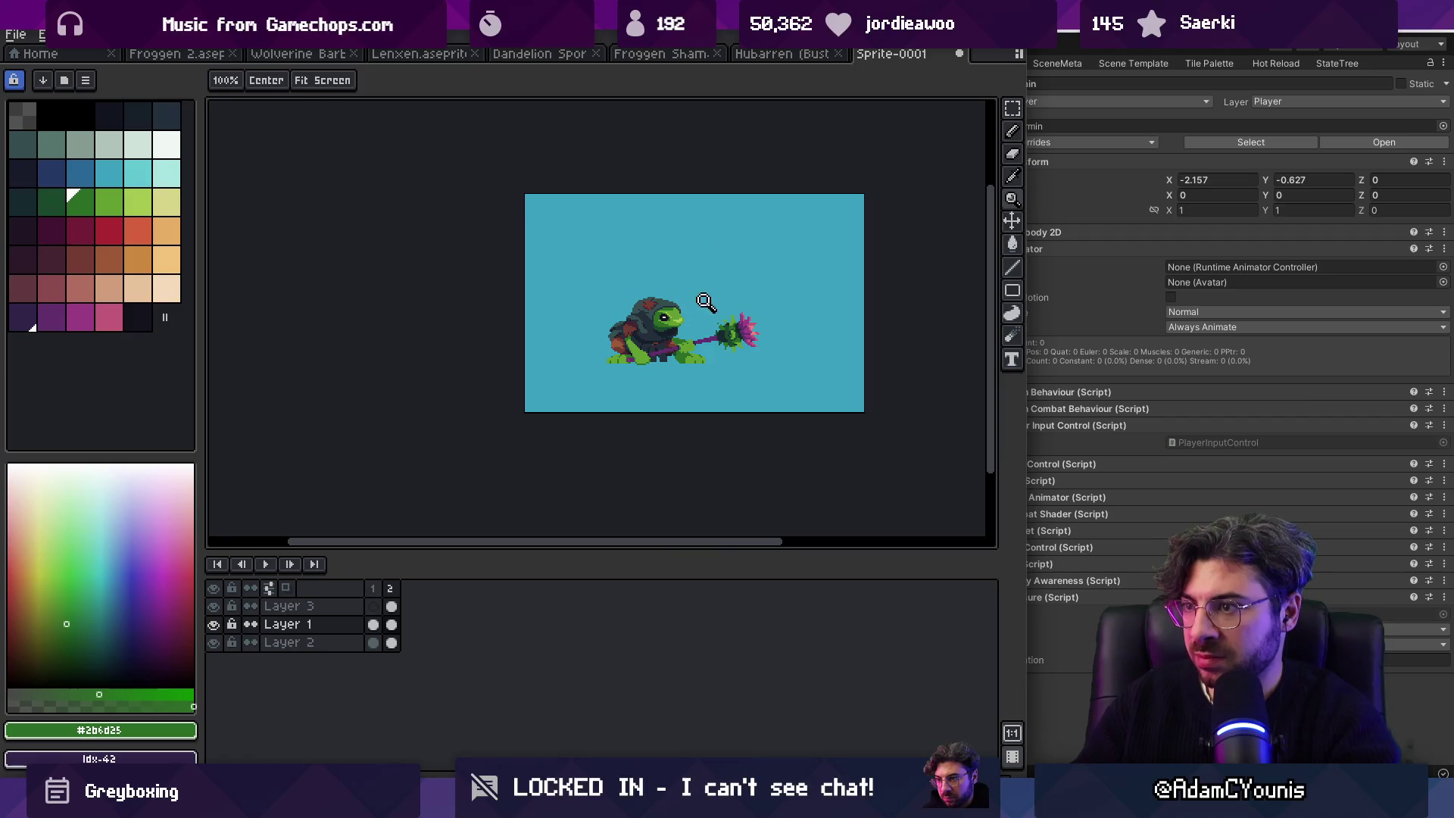
scroll(706, 328, up, 2)
scroll(668, 326, up, 1)
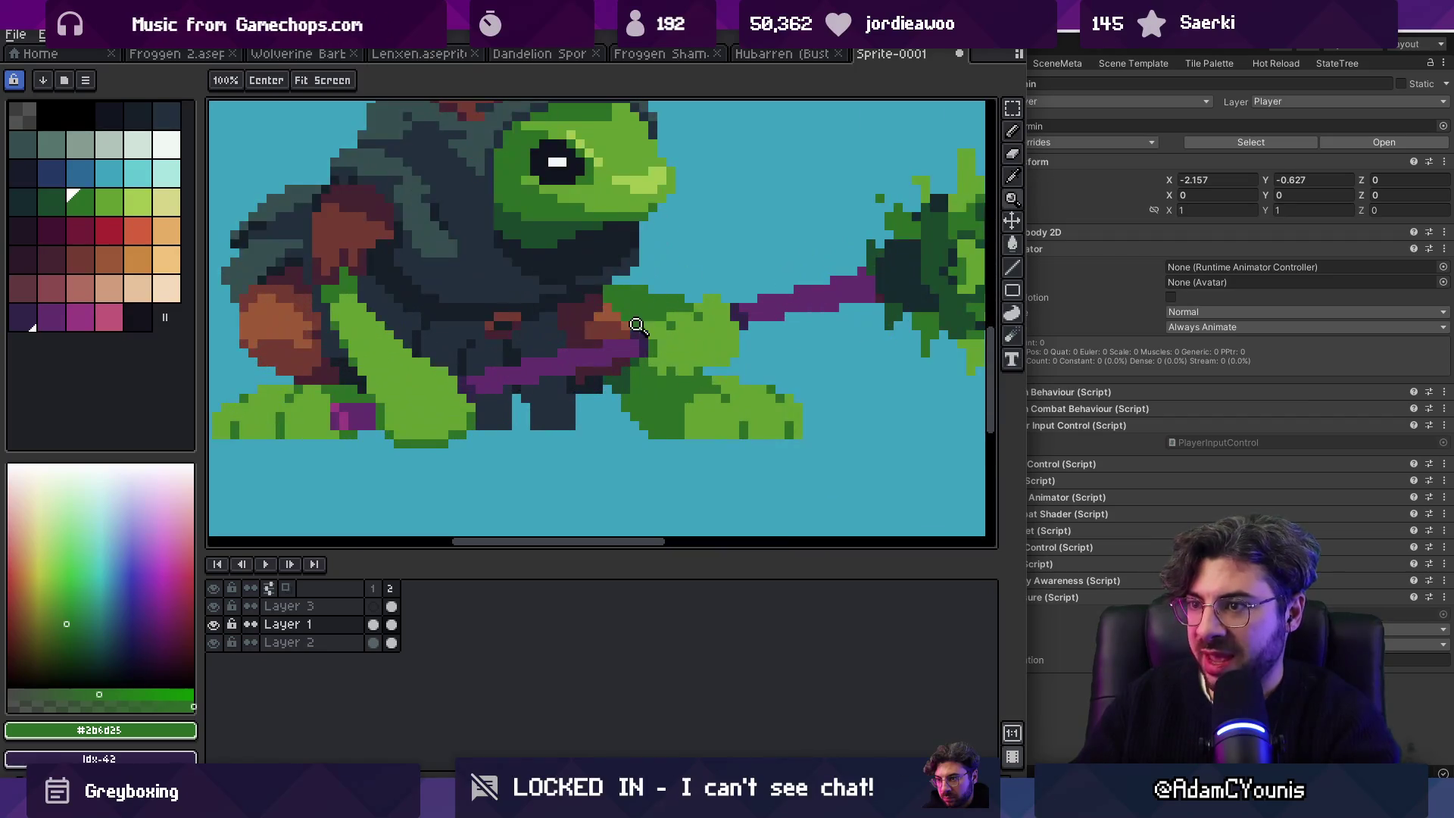
scroll(668, 326, down, 1)
key(v)
mouse_move(175, 209)
mouse_down()
mouse_move(35, 228)
mouse_move(81, 202)
mouse_move(169, 208)
mouse_move(47, 215)
mouse_move(21, 201)
mouse_up()
key(b)
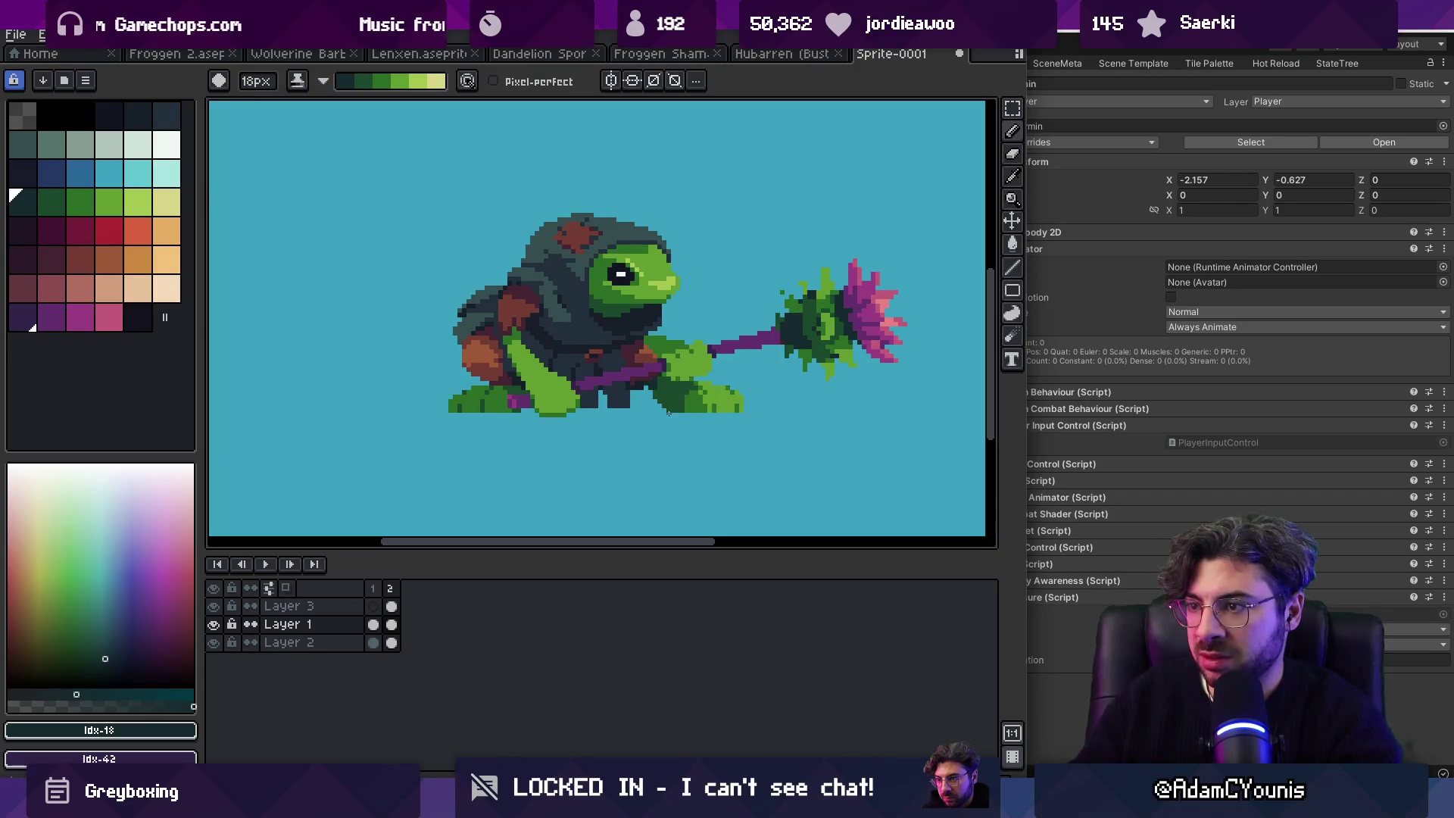
Step: Zoom in on the frog and centre it in the view
key(z)
scroll(719, 417, down, 2)
scroll(684, 475, down, 2)
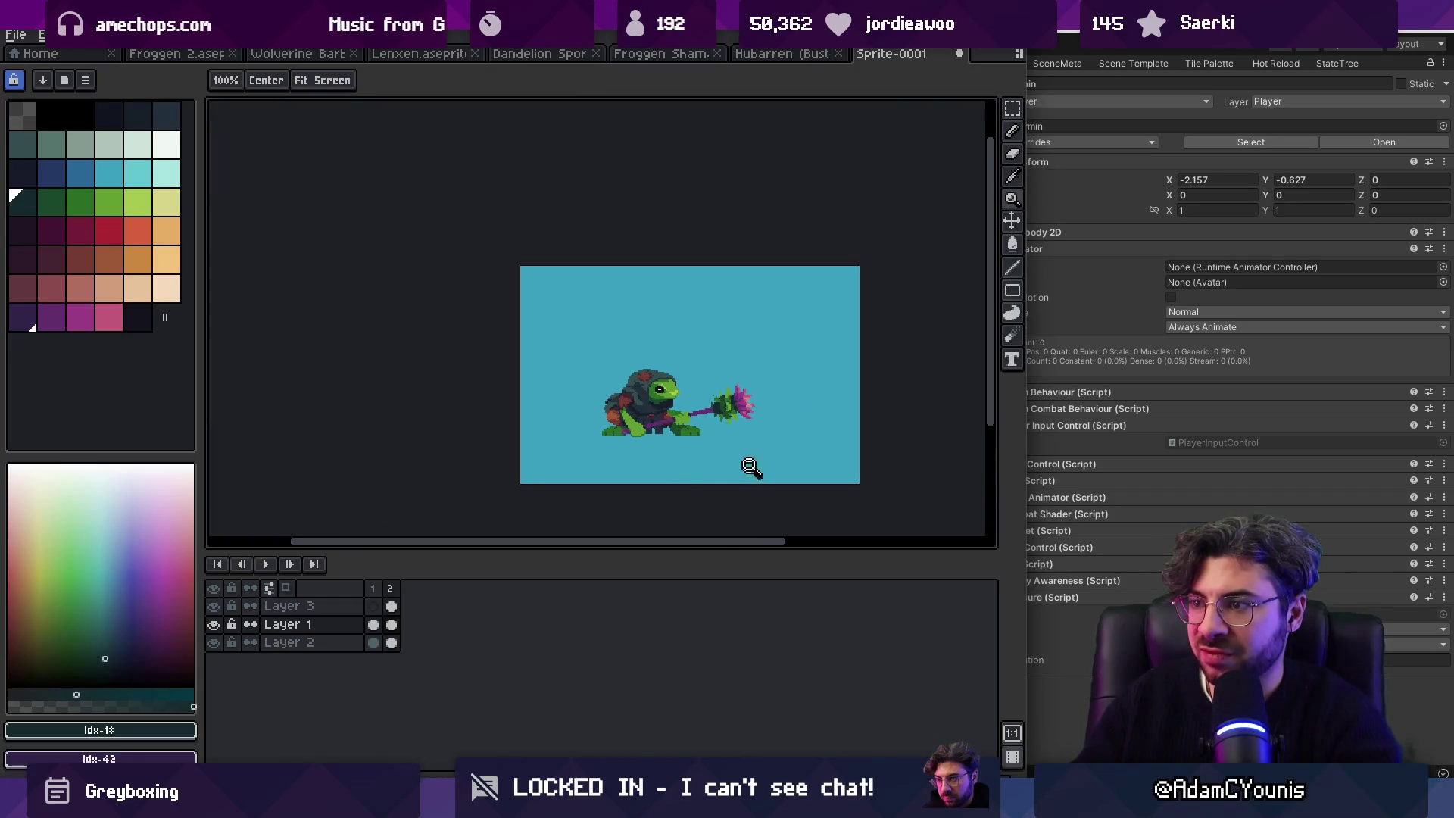
scroll(692, 441, up, 2)
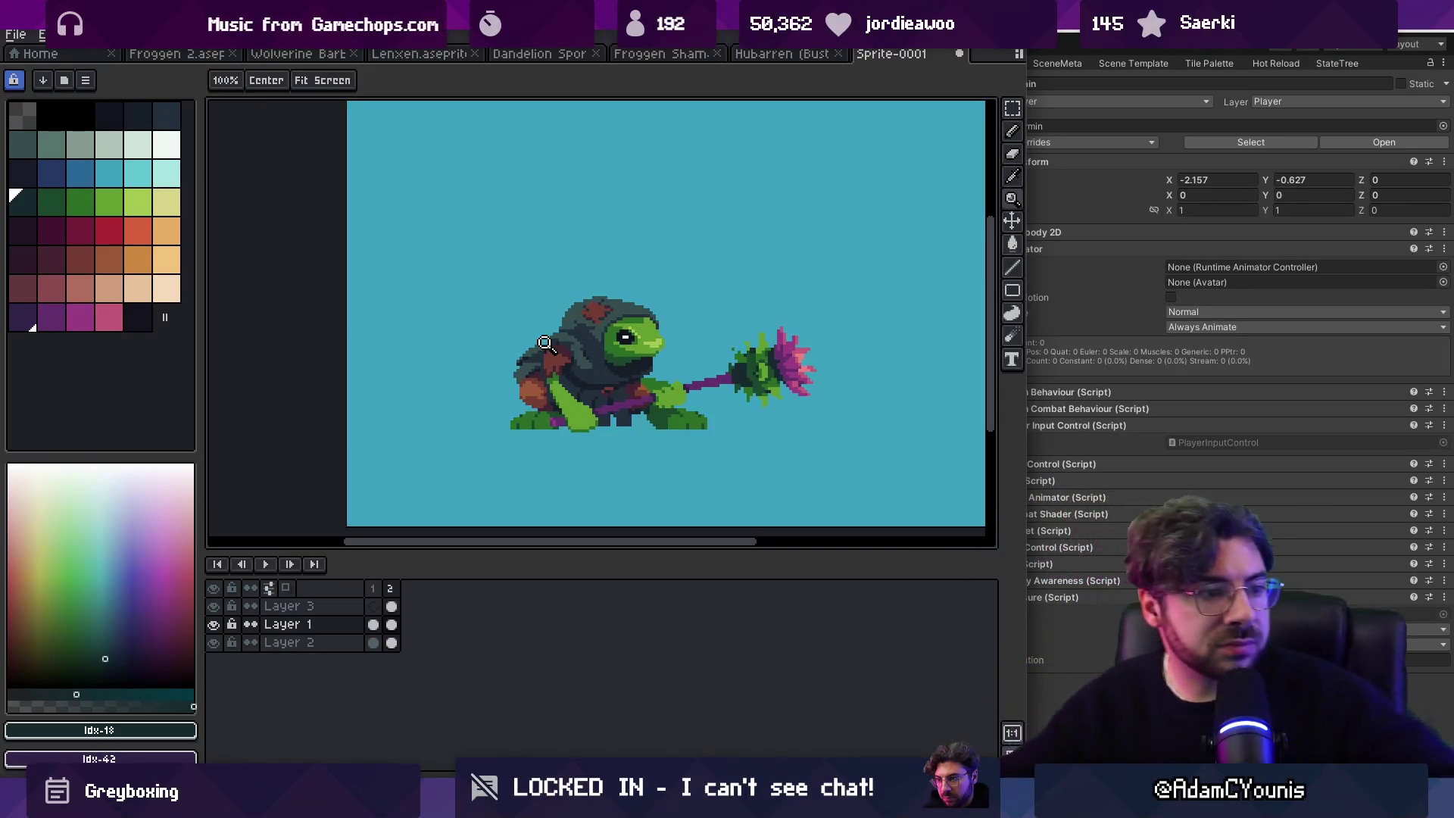
click(623, 255)
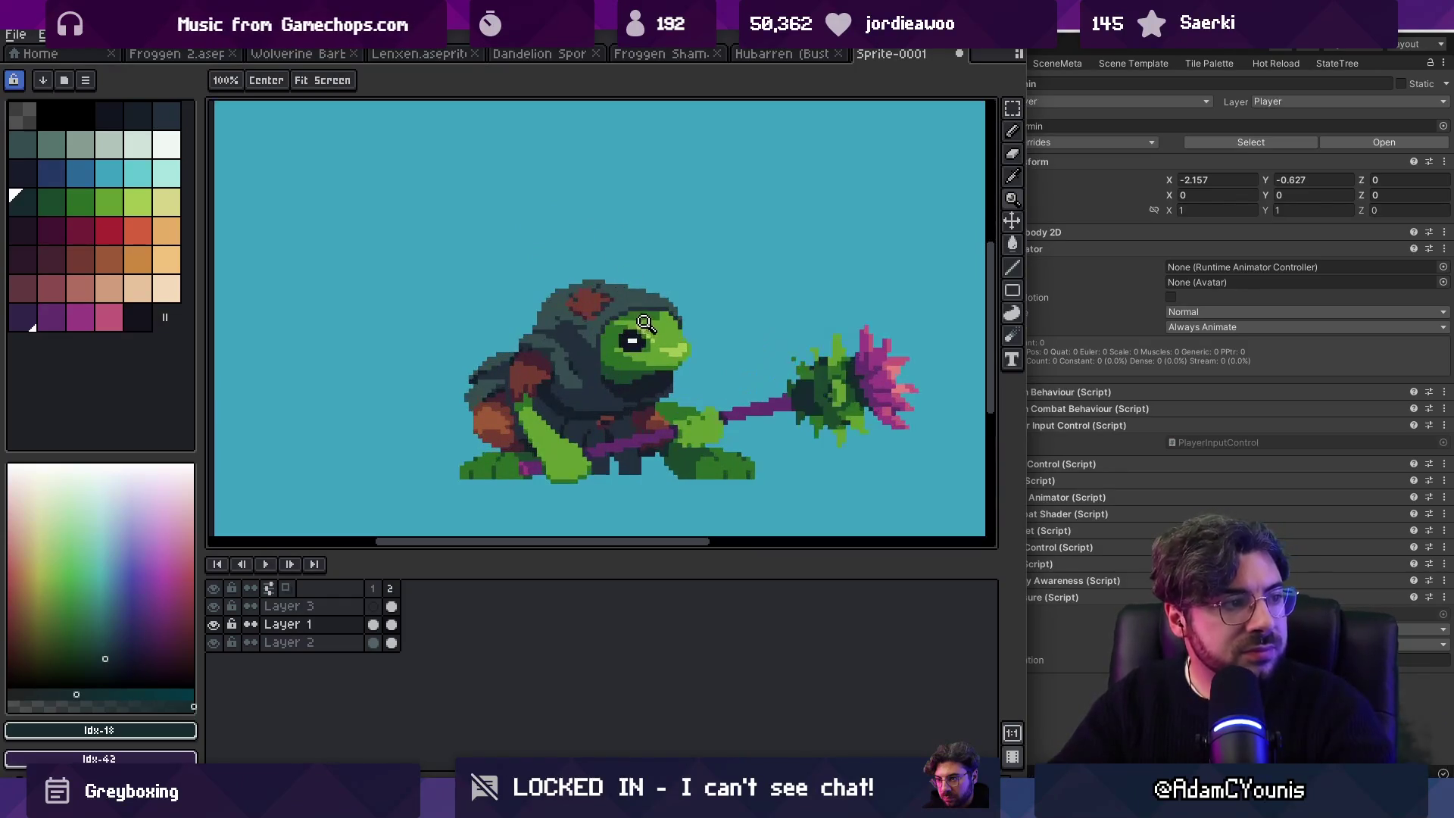
drag(638, 321, 622, 296)
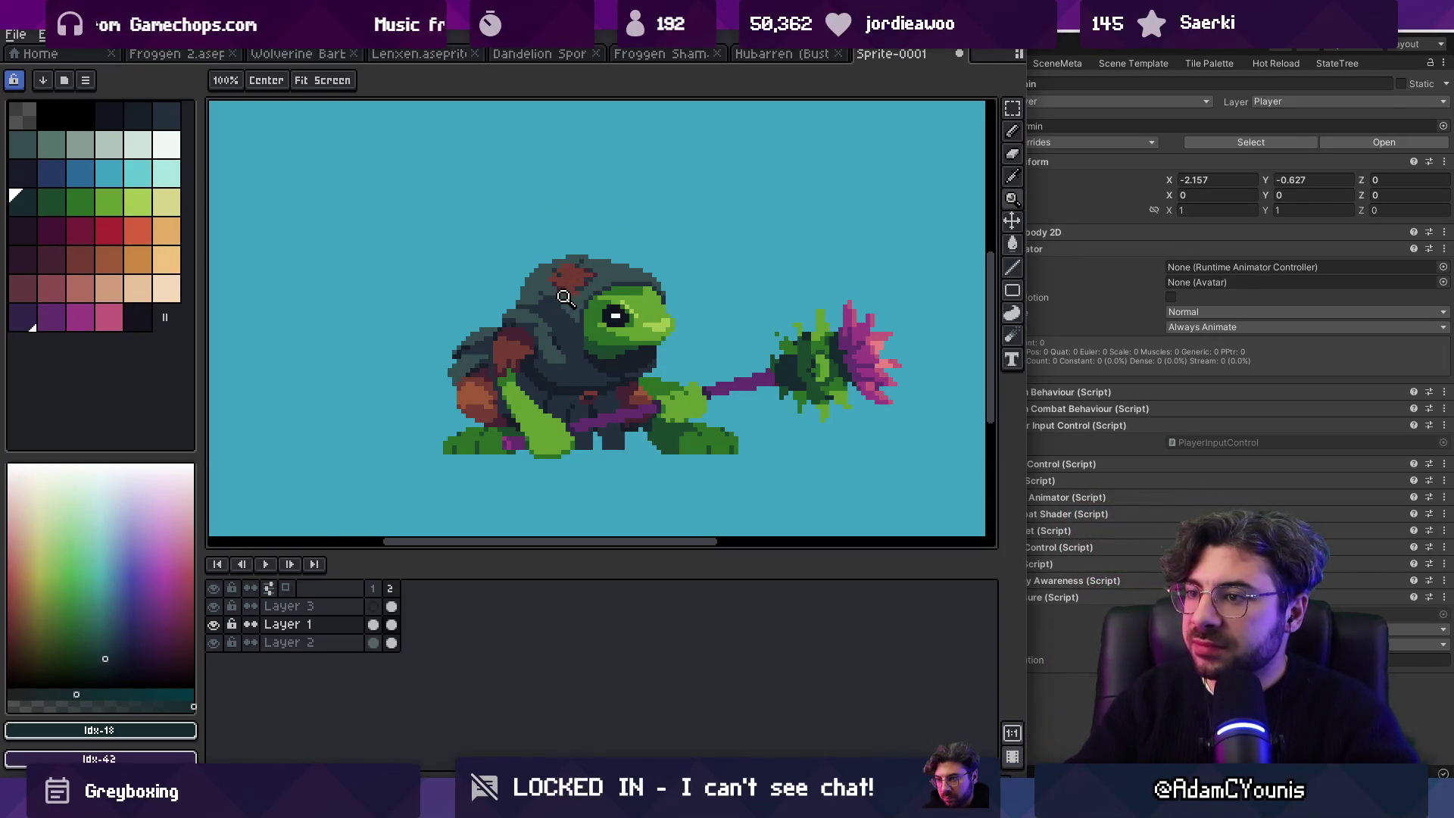
scroll(583, 296, down, 1)
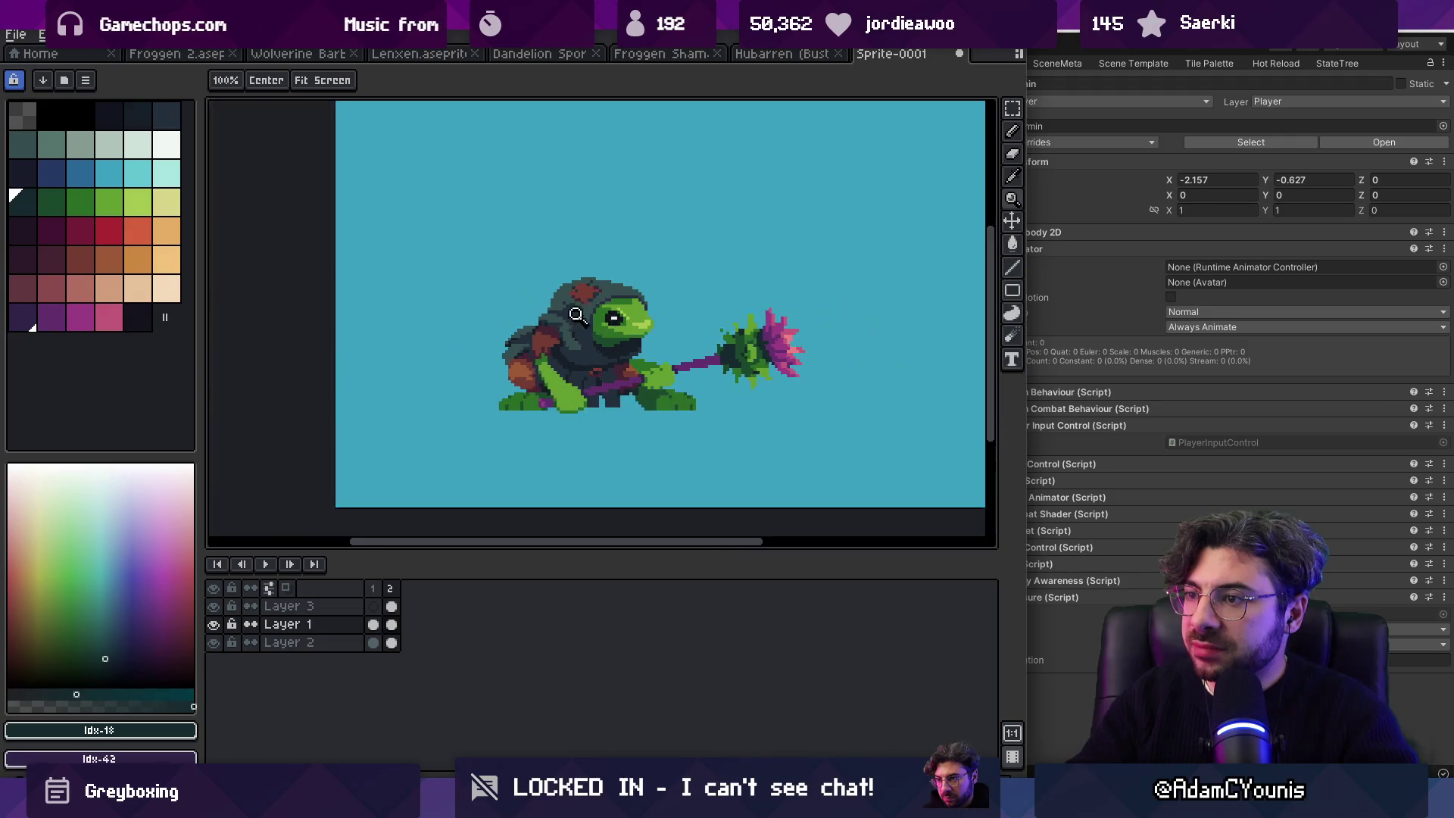
Step: Add a third frame with Alt+N, hide Layer 3's staff and arm, and select Layer 1
key(alt+n)
key(z)
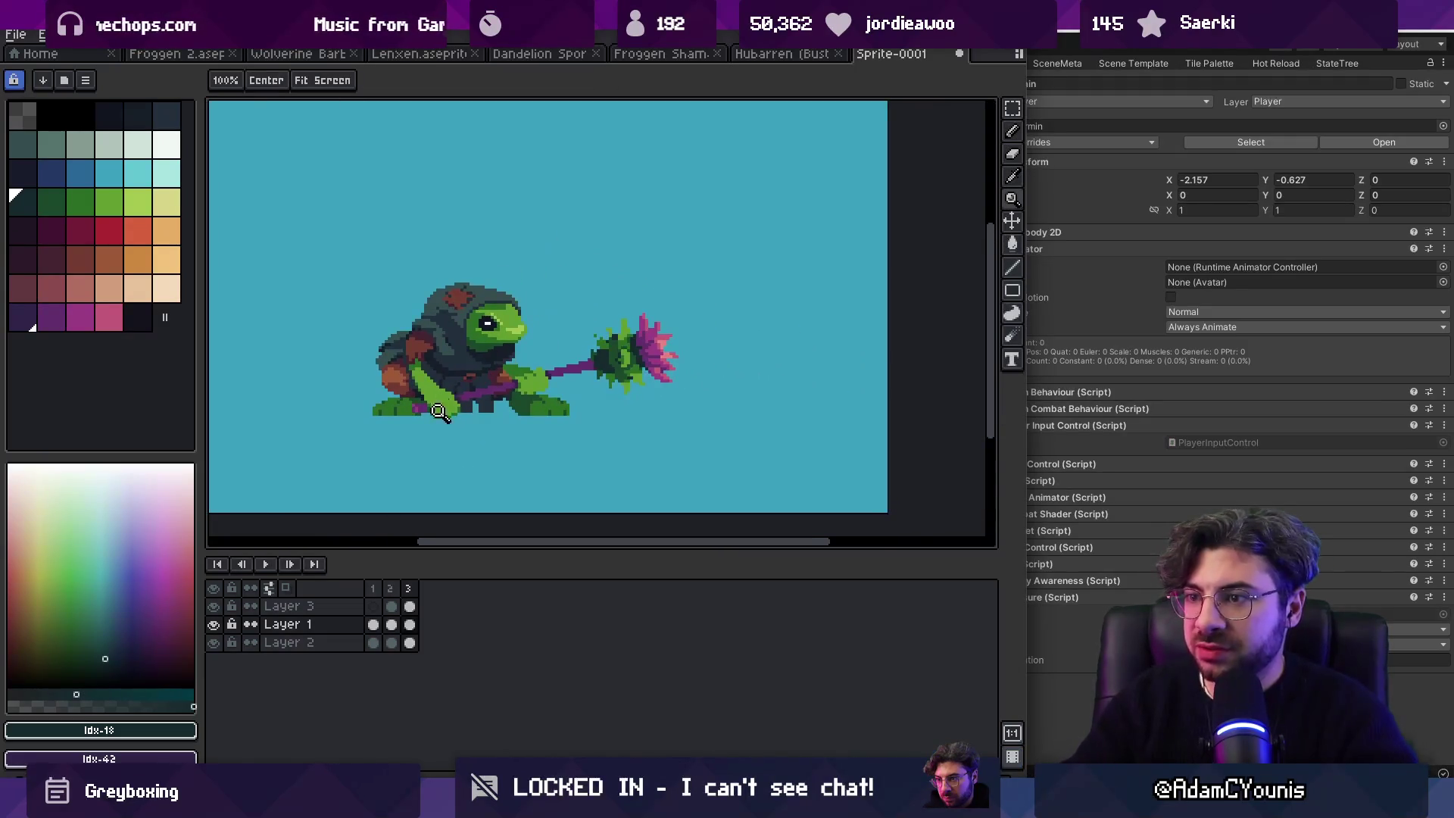
click(536, 383)
key(v)
click(214, 606)
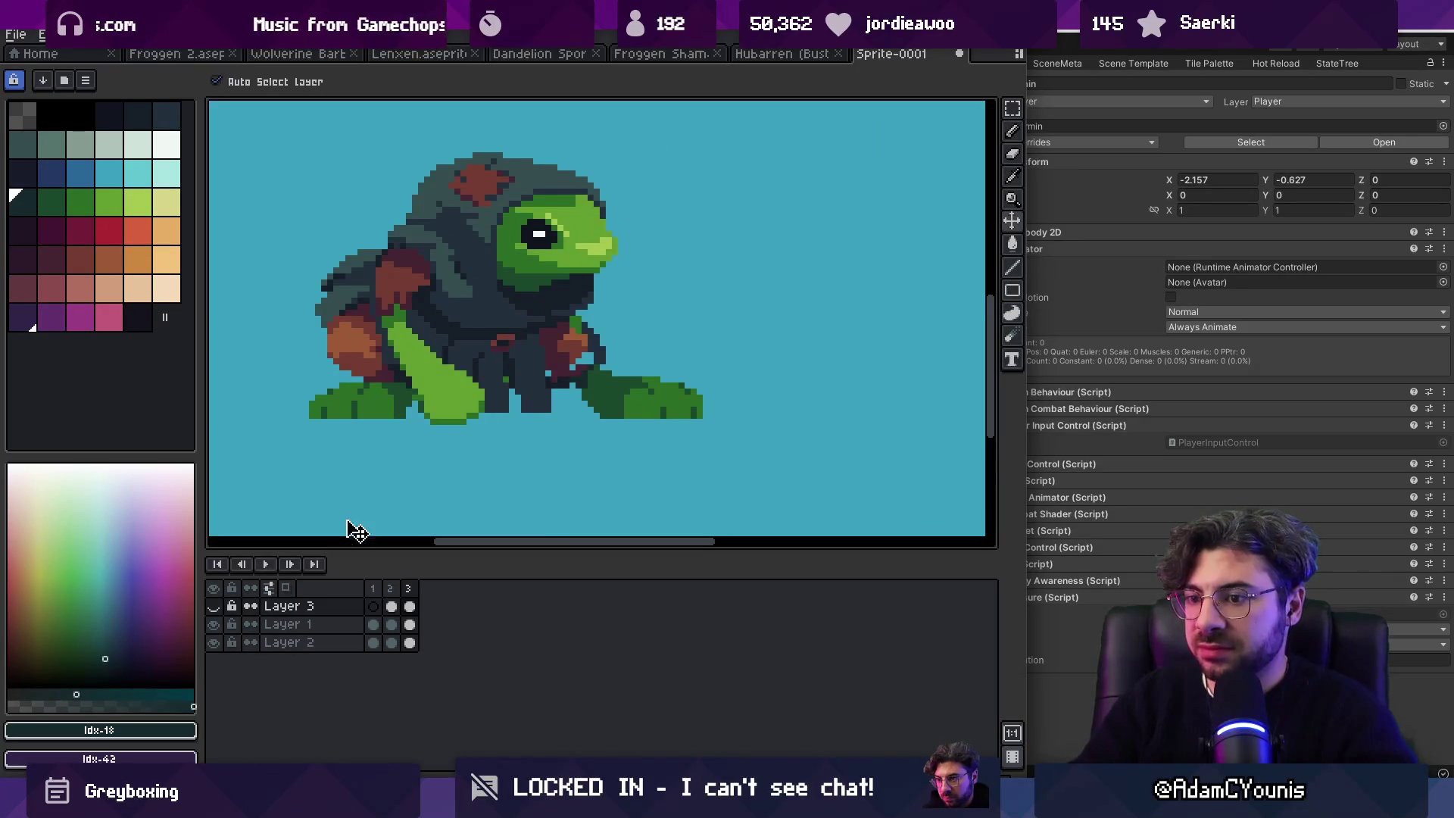
click(498, 385)
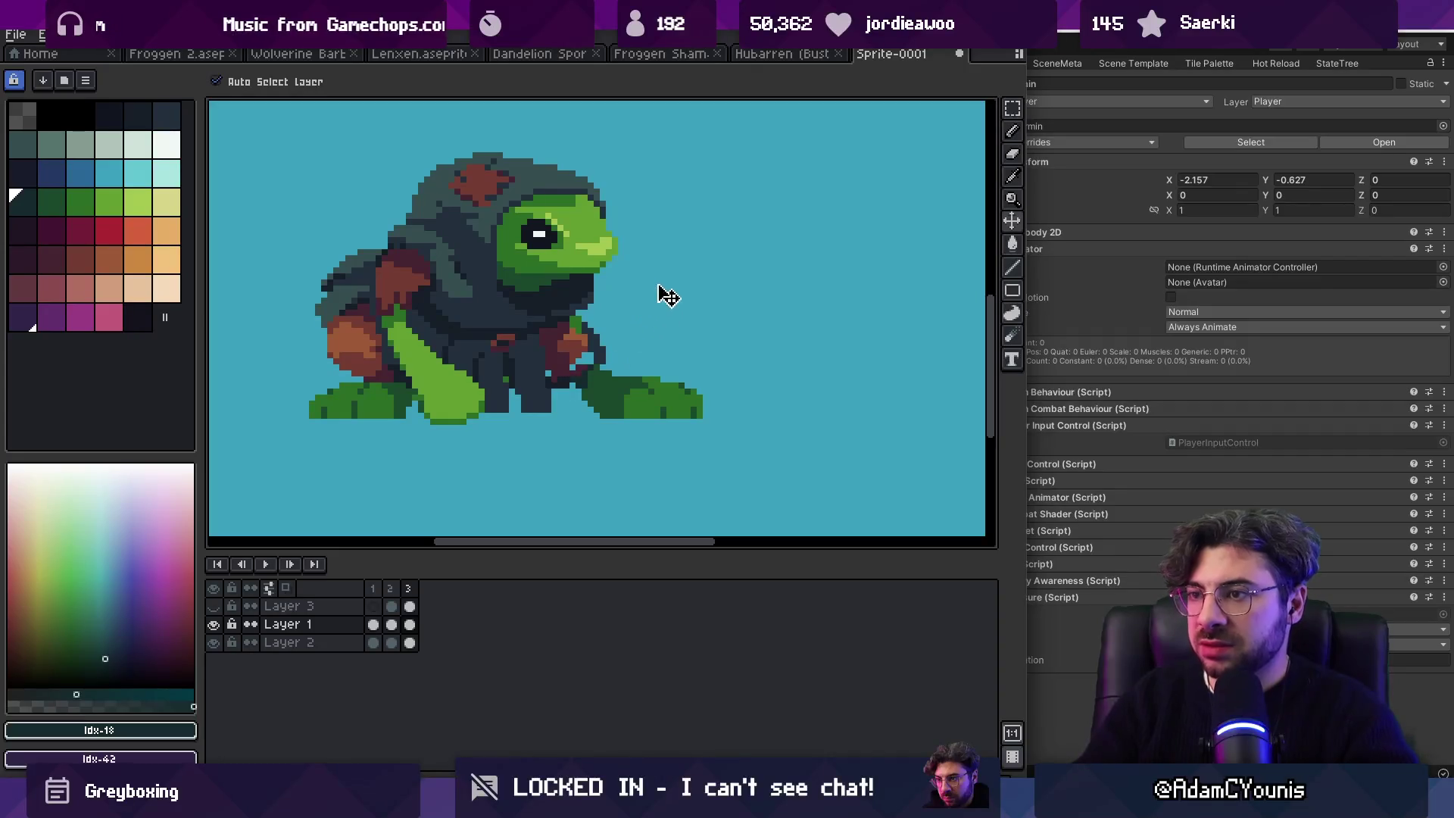
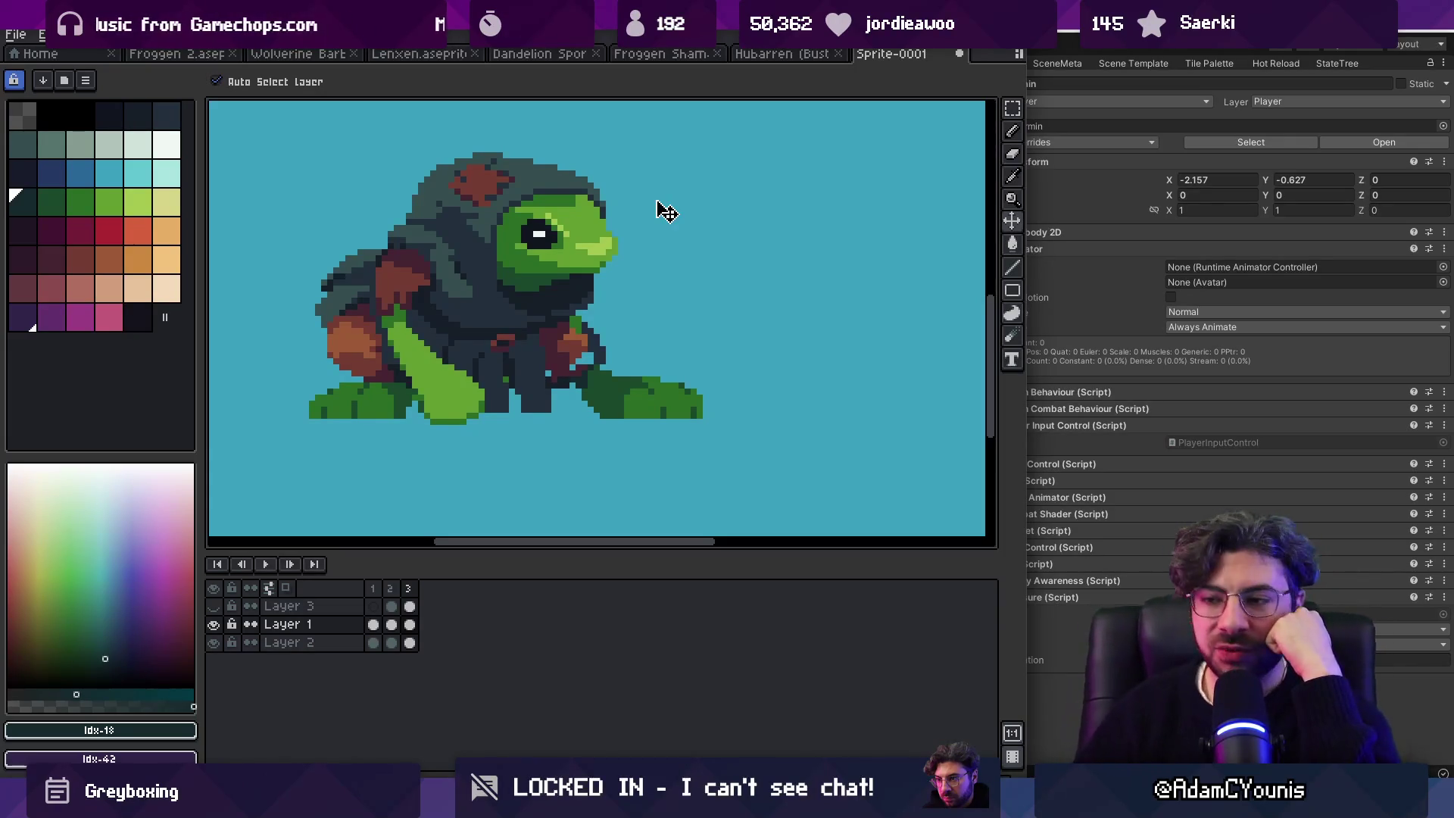
Step: Unhide Layer 3 so the frog holds its purple thistle mace again
click(214, 606)
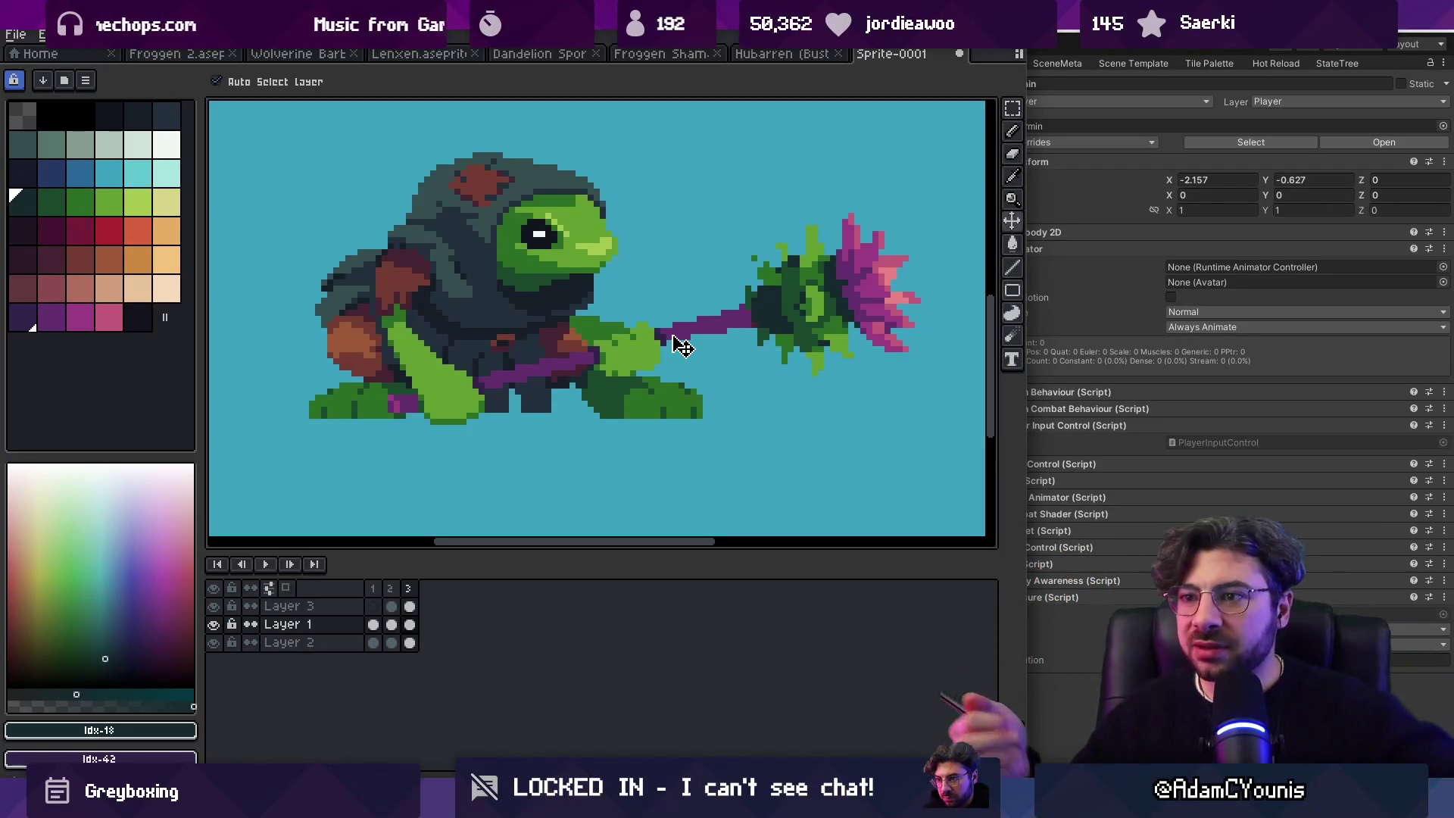
key(z)
scroll(646, 285, down, 3)
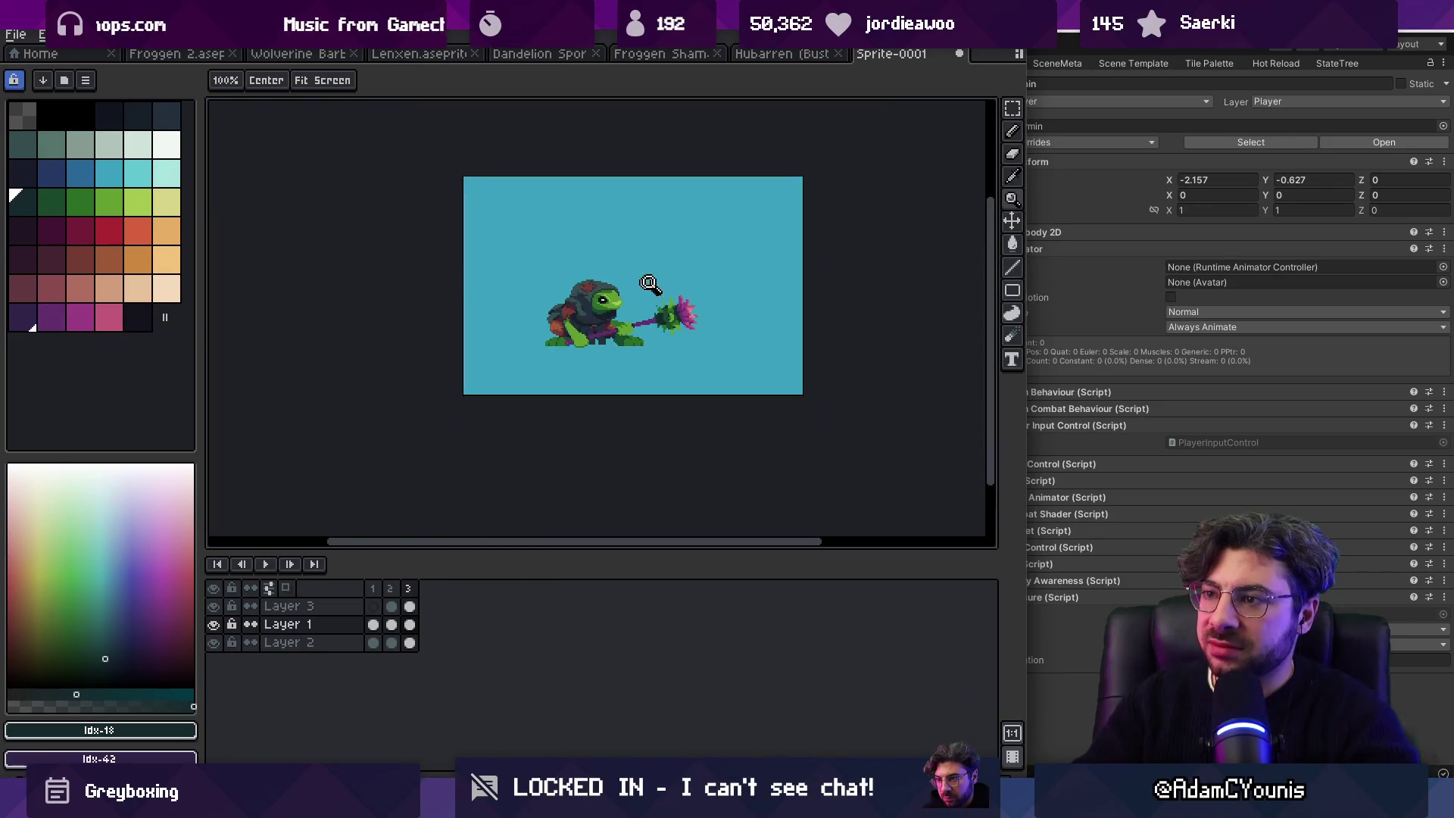
scroll(661, 284, up, 2)
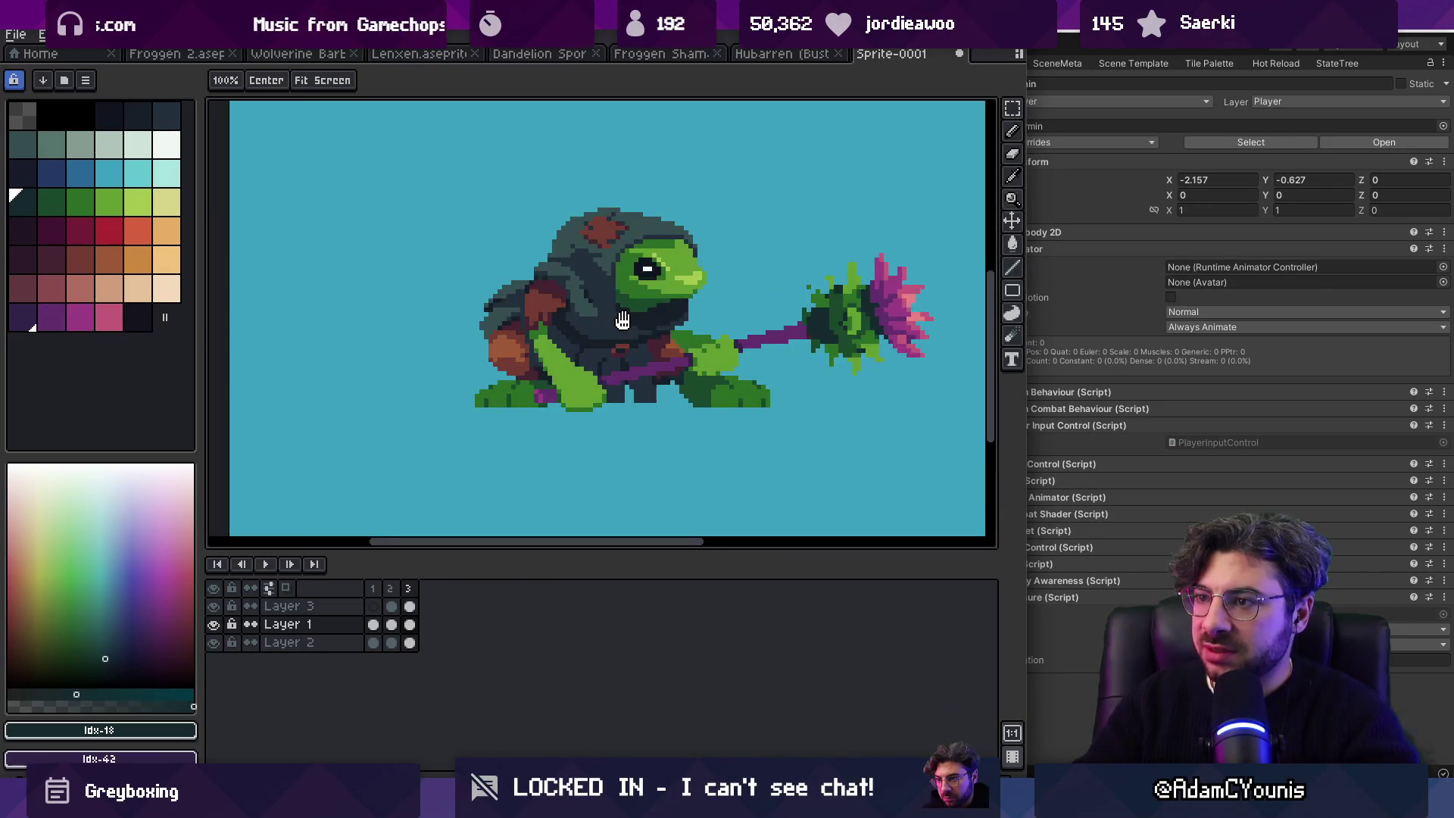
Step: Select frames 2 and 3 across all layers with the Pencil ready
key(v)
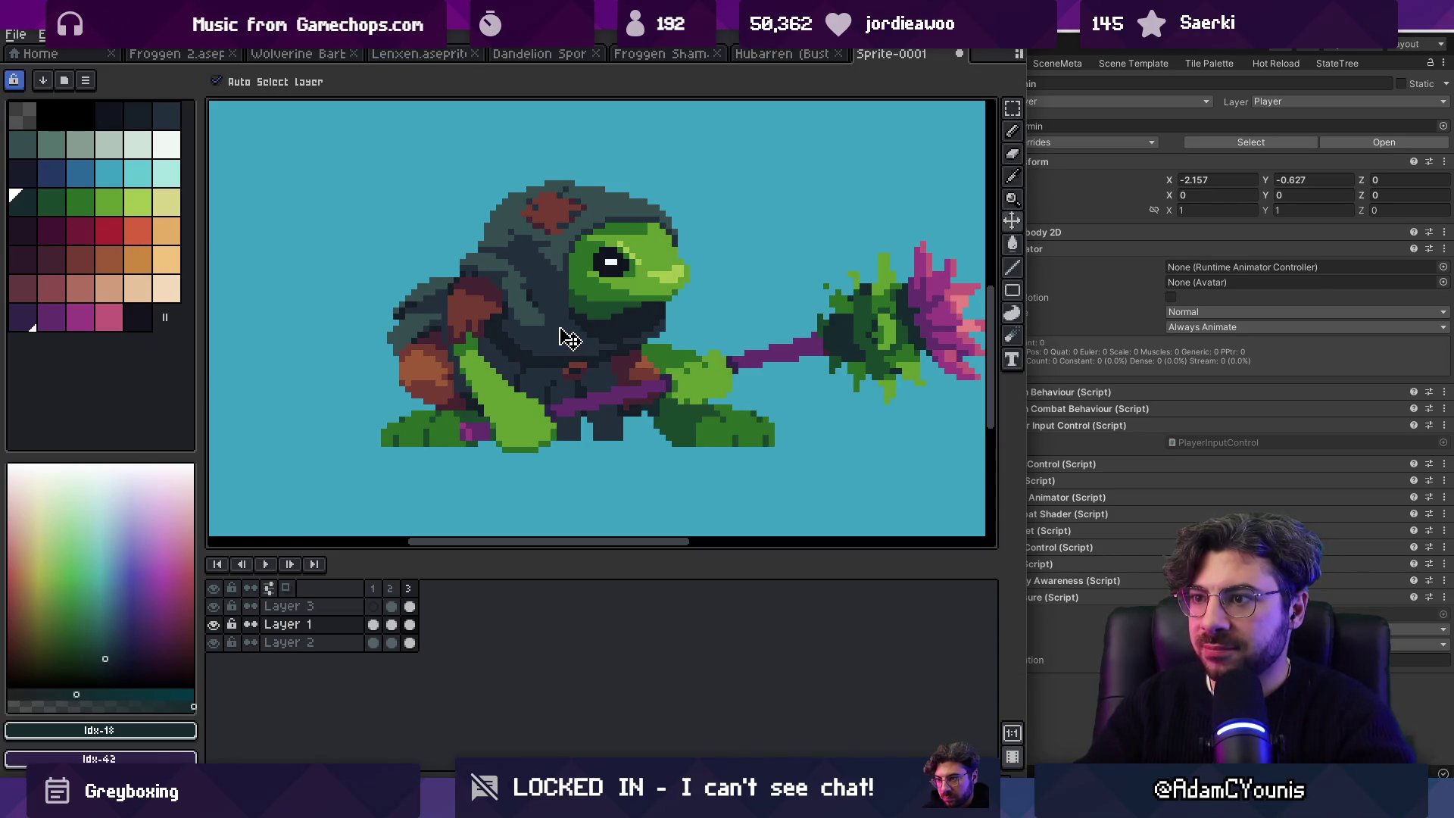
key(z)
scroll(561, 332, down, 3)
scroll(549, 330, up, 1)
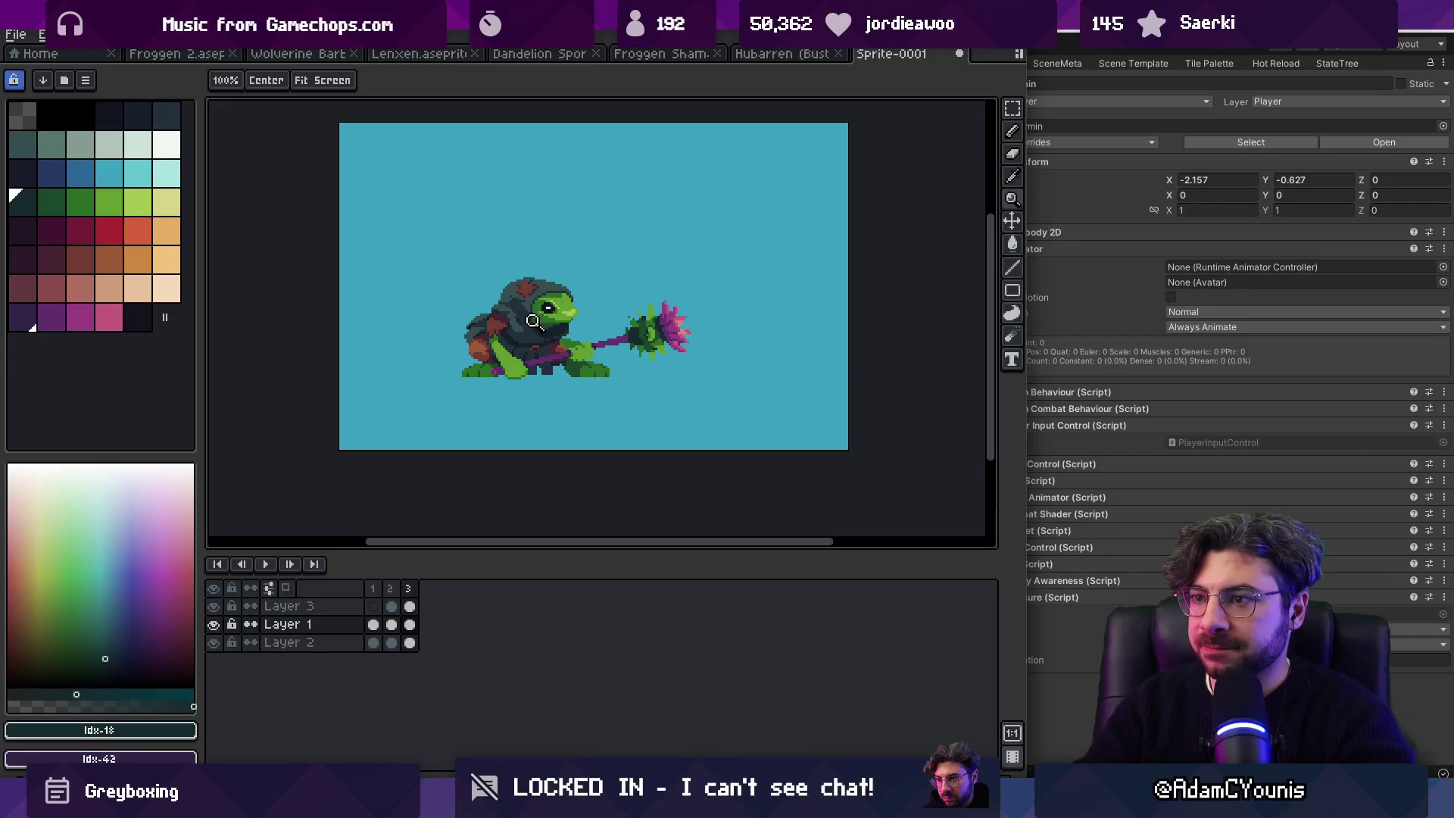
scroll(543, 328, up, 2)
scroll(544, 328, up, 1)
key(v)
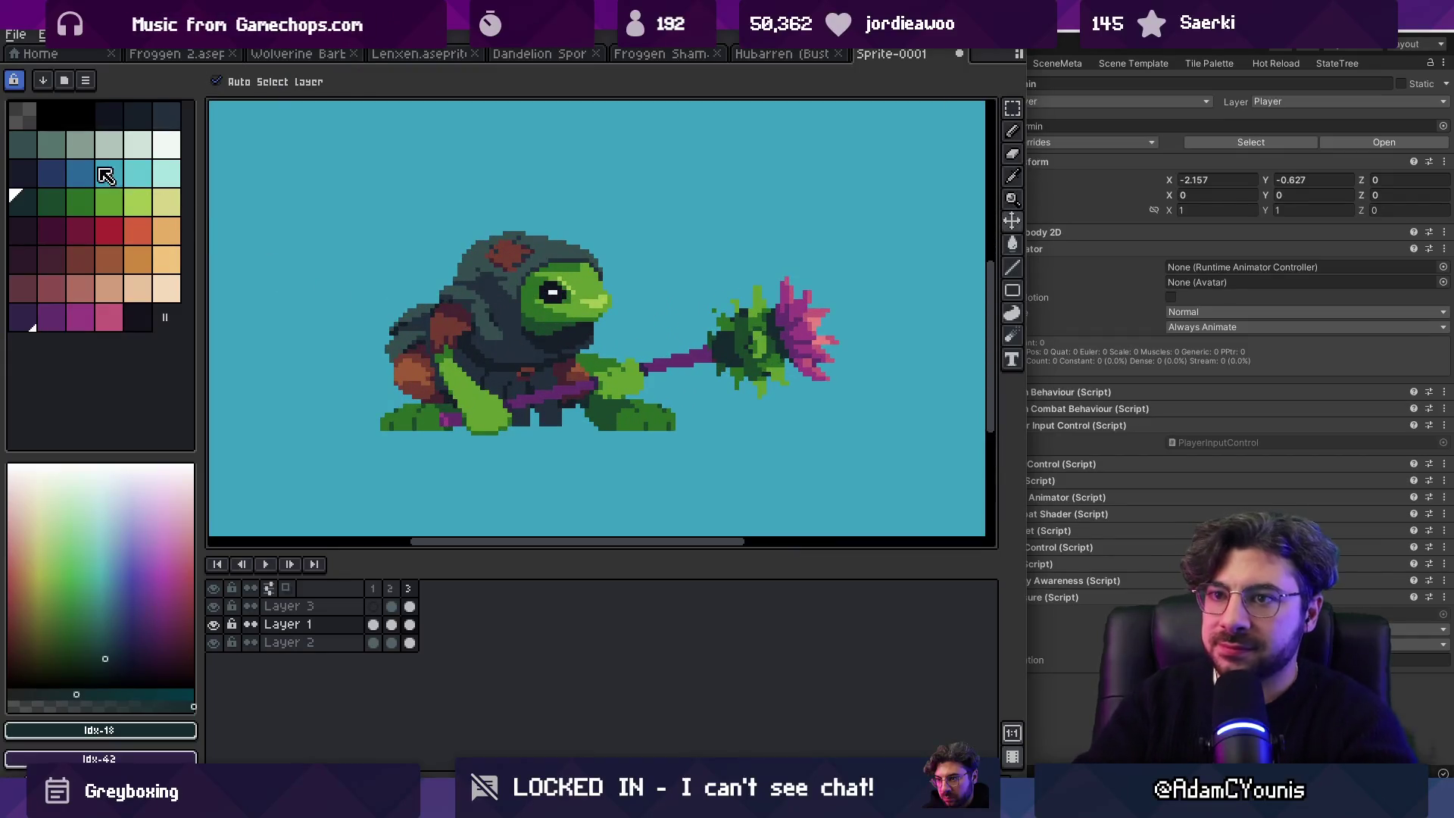
drag(390, 591, 425, 597)
key(b)
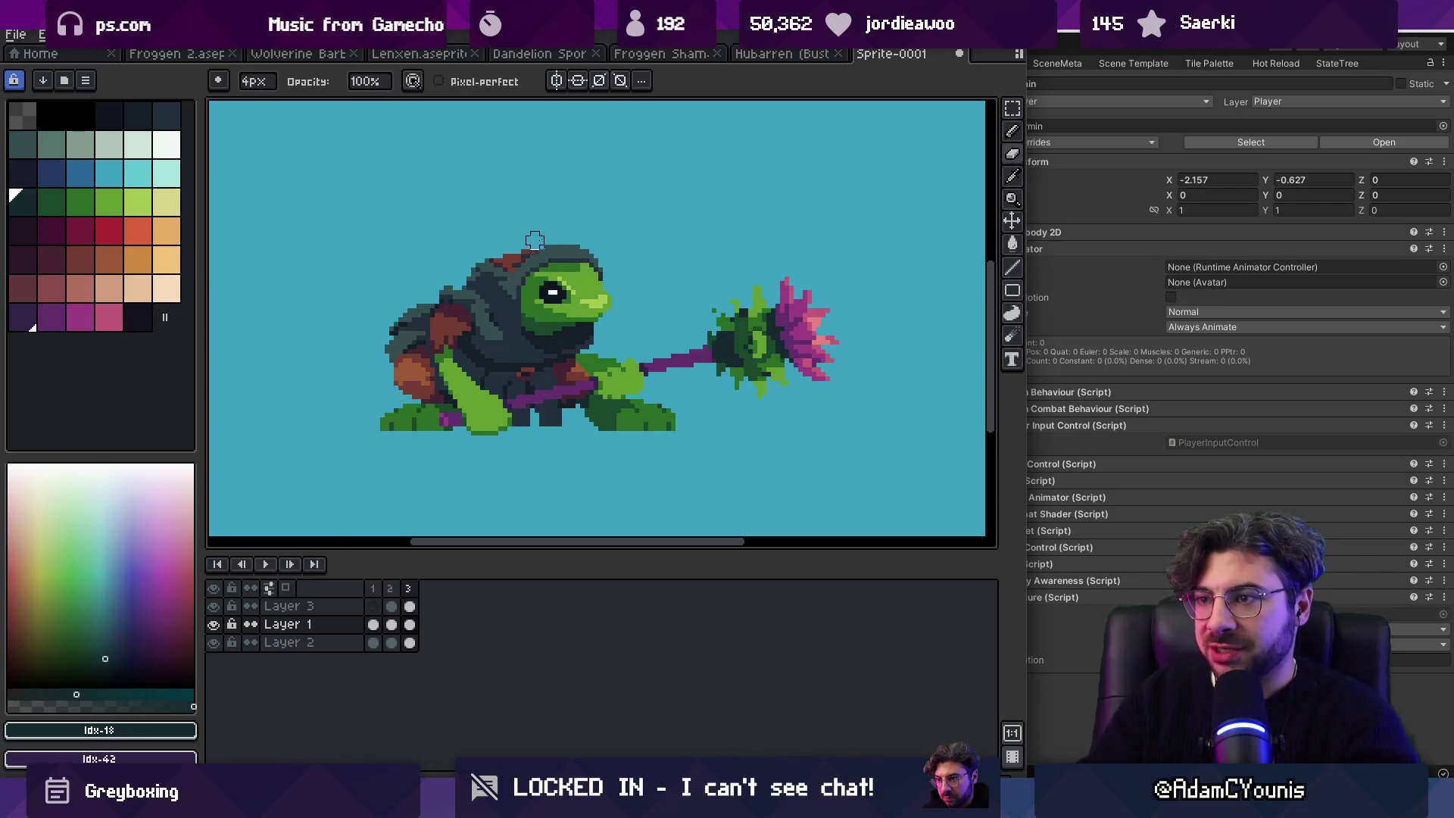
Step: Try a green blob over the hood, then undo it
alt+click(573, 260)
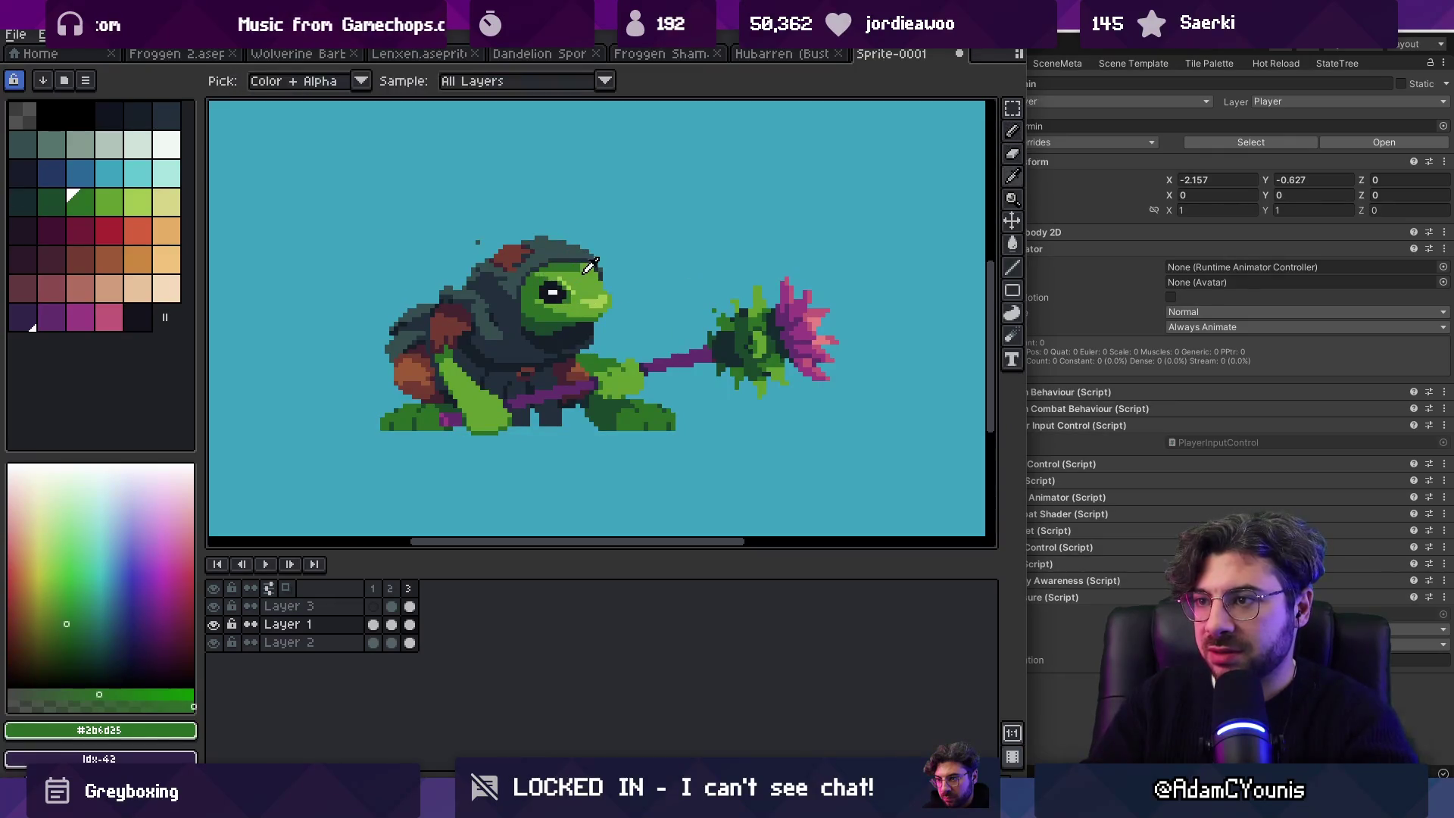
alt+click(576, 300)
mouse_move(560, 273)
mouse_down()
mouse_move(572, 255)
mouse_move(598, 266)
mouse_up()
key(ctrl+z)
key(ctrl+z)
key(ctrl+z)
key(minus)
key(minus)
key(minus)
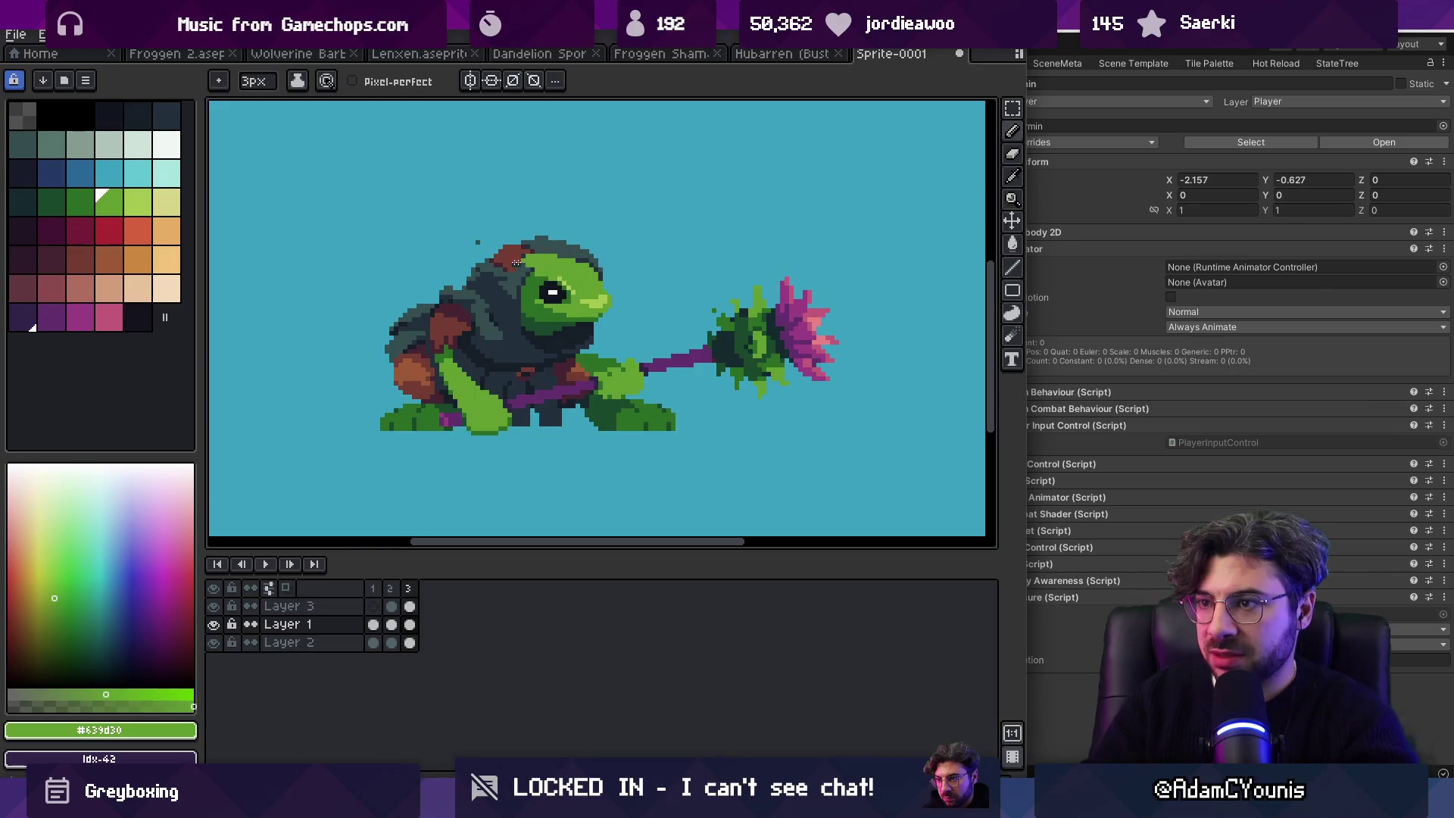
Step: Erase the dark outline along the head top and paint dark green #2b6d25 over leftover dark pixels
key(e)
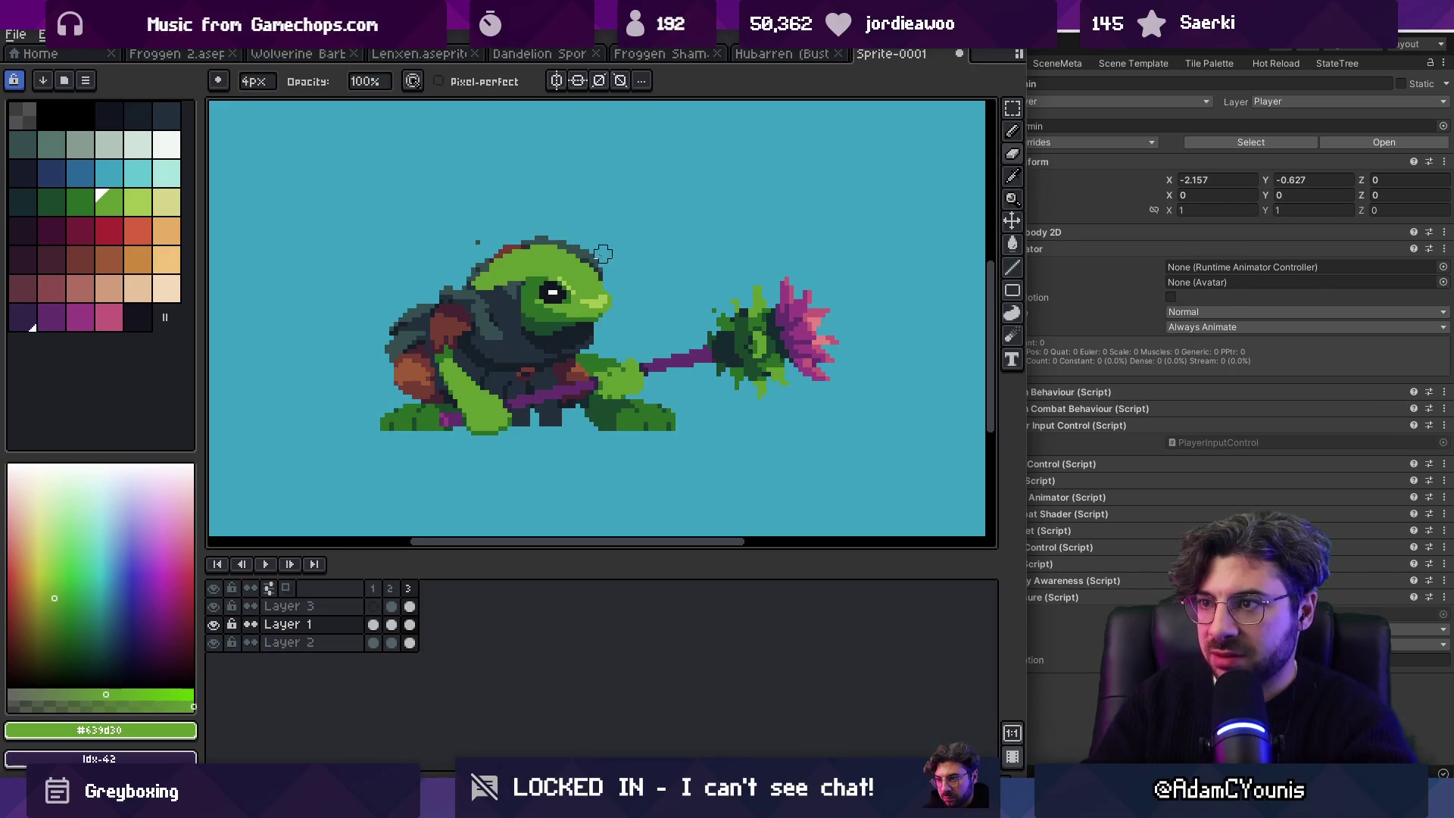
drag(558, 241, 480, 254)
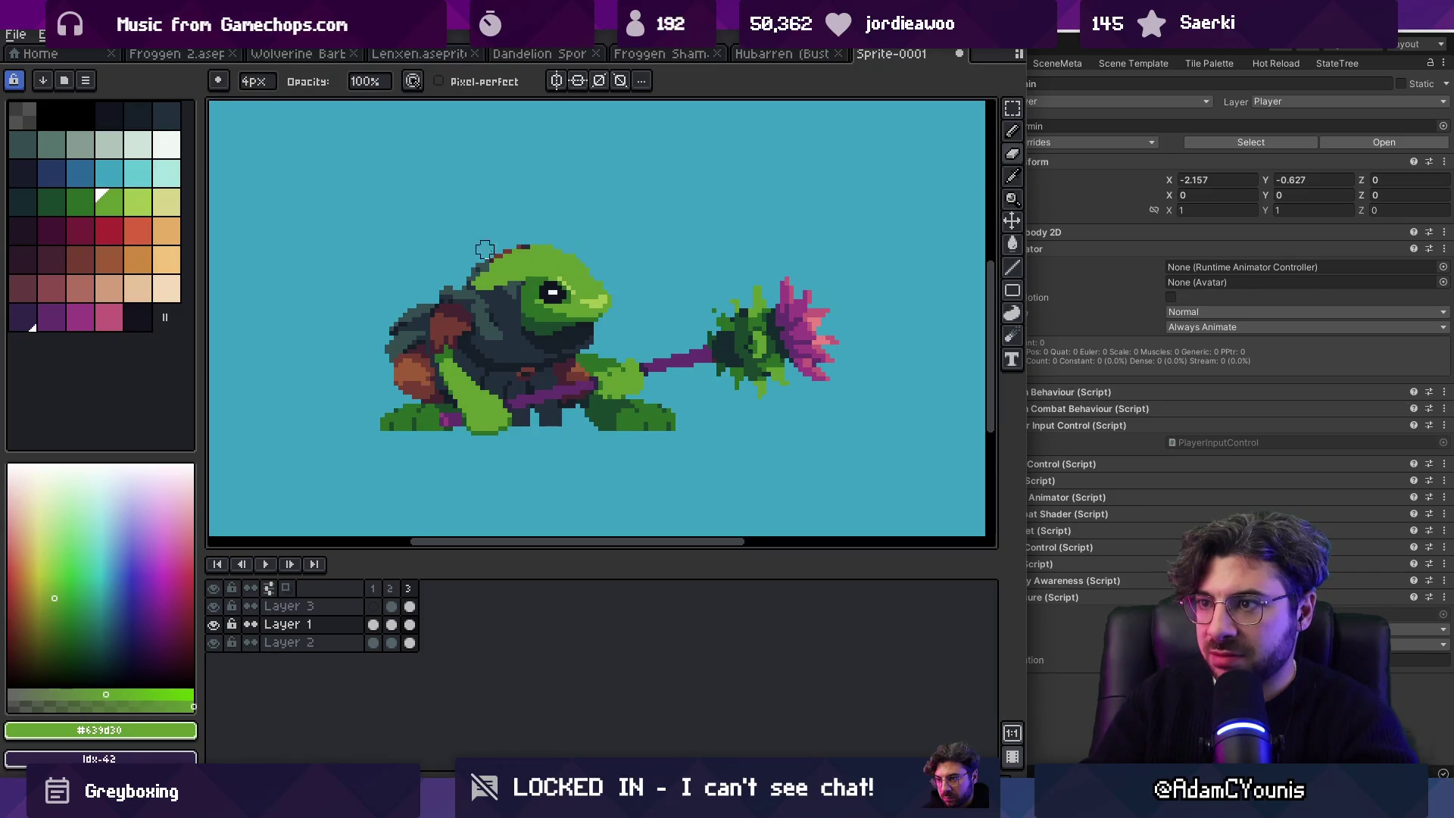
key(i)
scroll(561, 281, up, 2)
click(535, 301)
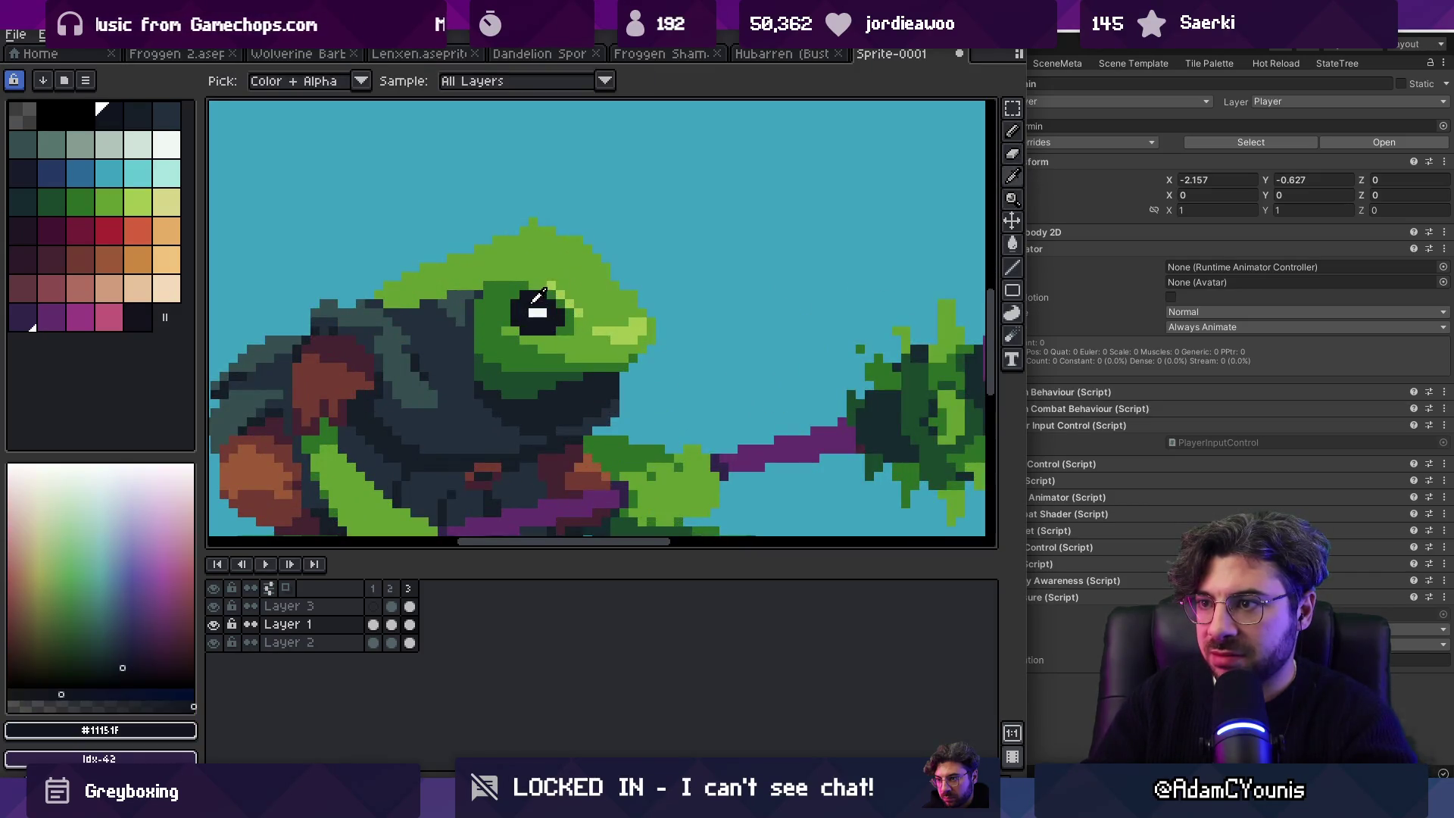
click(485, 292)
key(b)
mouse_move(462, 311)
mouse_down()
mouse_move(432, 269)
mouse_move(432, 318)
mouse_up()
Step: Add a 1px light green #a6c74f highlight across the head
alt+click(515, 260)
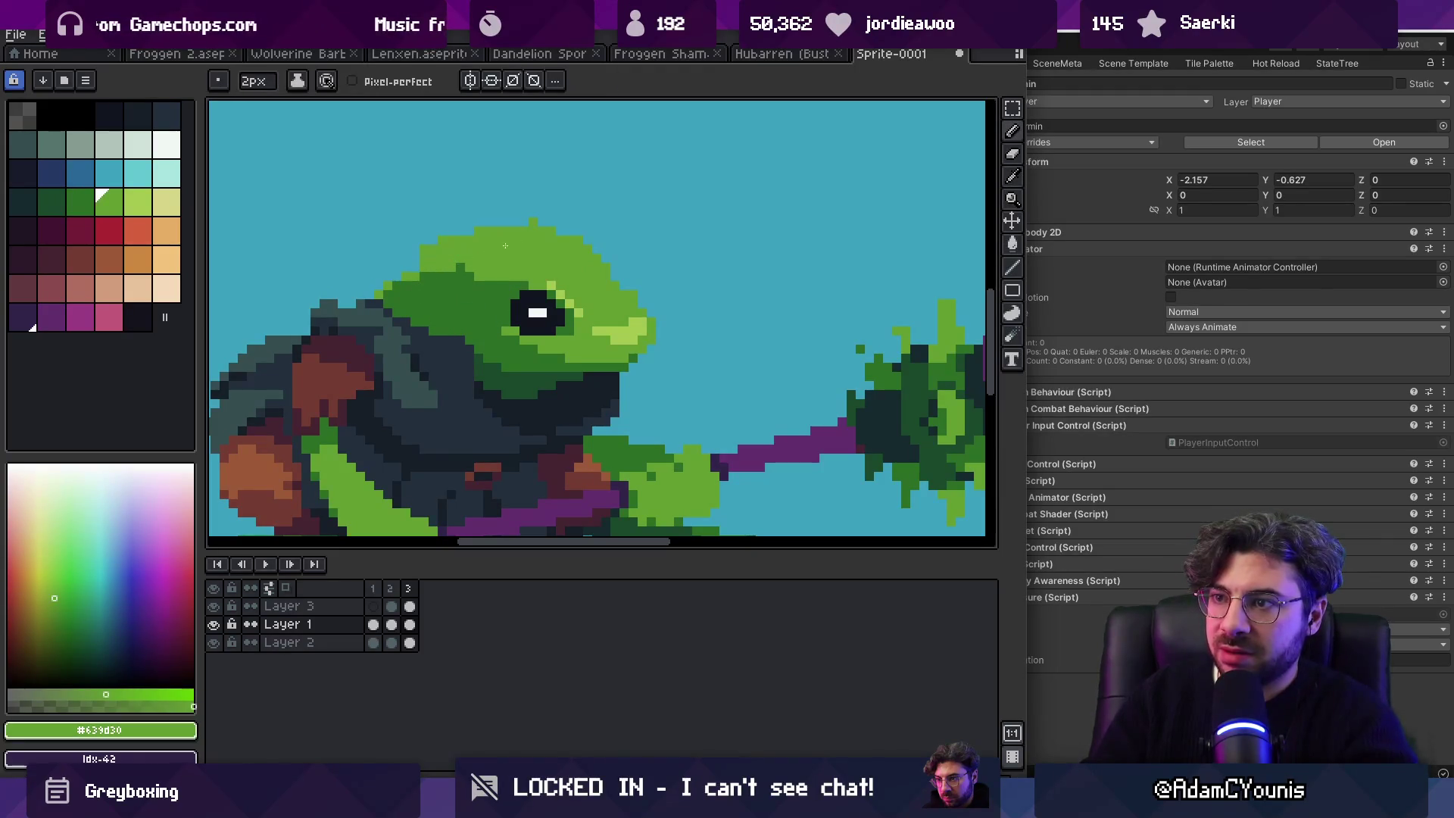
alt+click(570, 300)
key(minus)
drag(547, 277, 486, 258)
Step: Add dark green #1a482c shading to the head and reselect the mid and light greens
key(z)
scroll(606, 229, down, 5)
scroll(592, 248, up, 5)
key(b)
alt+click(572, 297)
alt+click(548, 309)
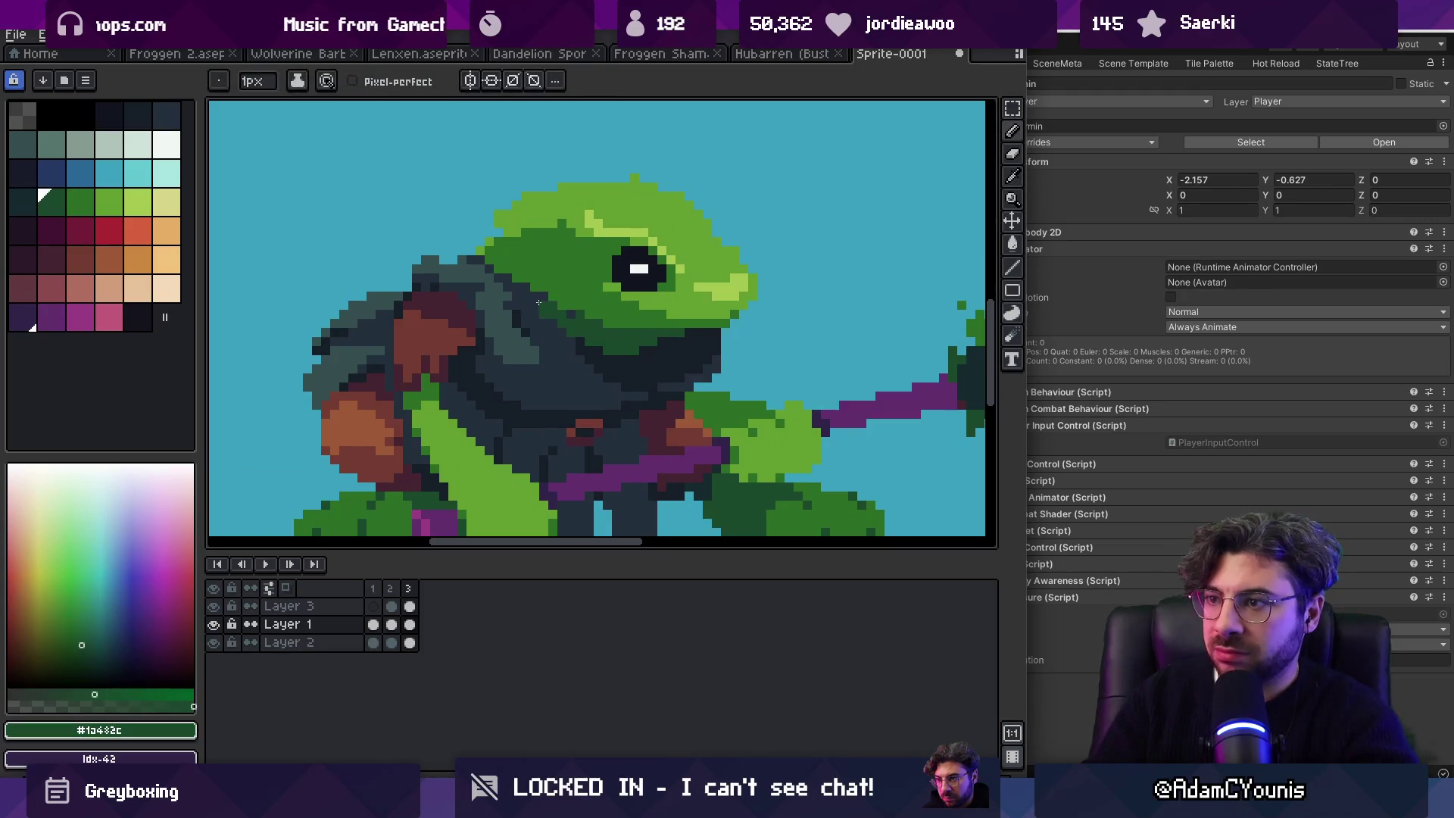
alt+click(656, 314)
alt+click(504, 228)
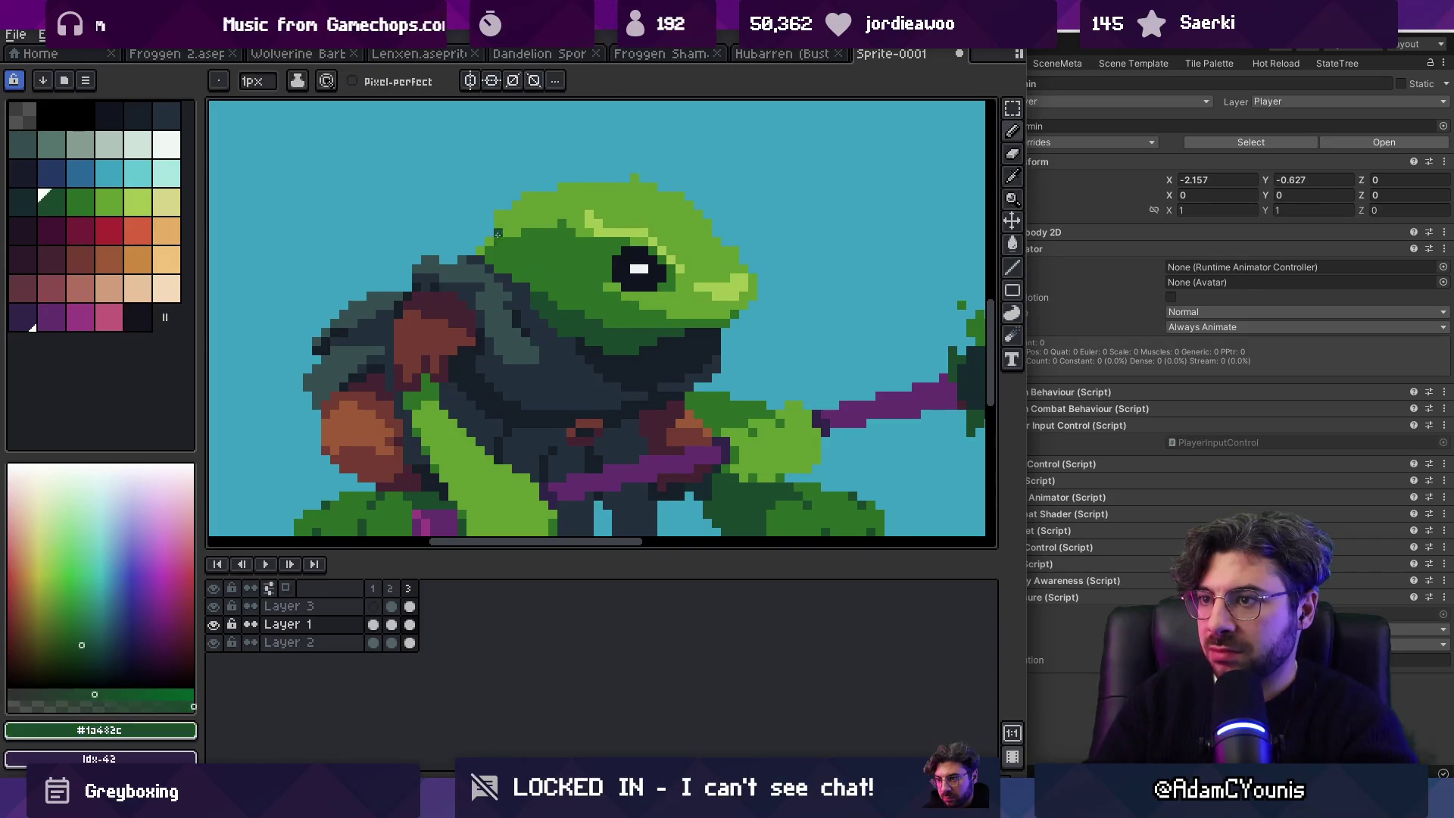
key(z)
key(alt+Down)
click(213, 642)
scroll(630, 275, down, 3)
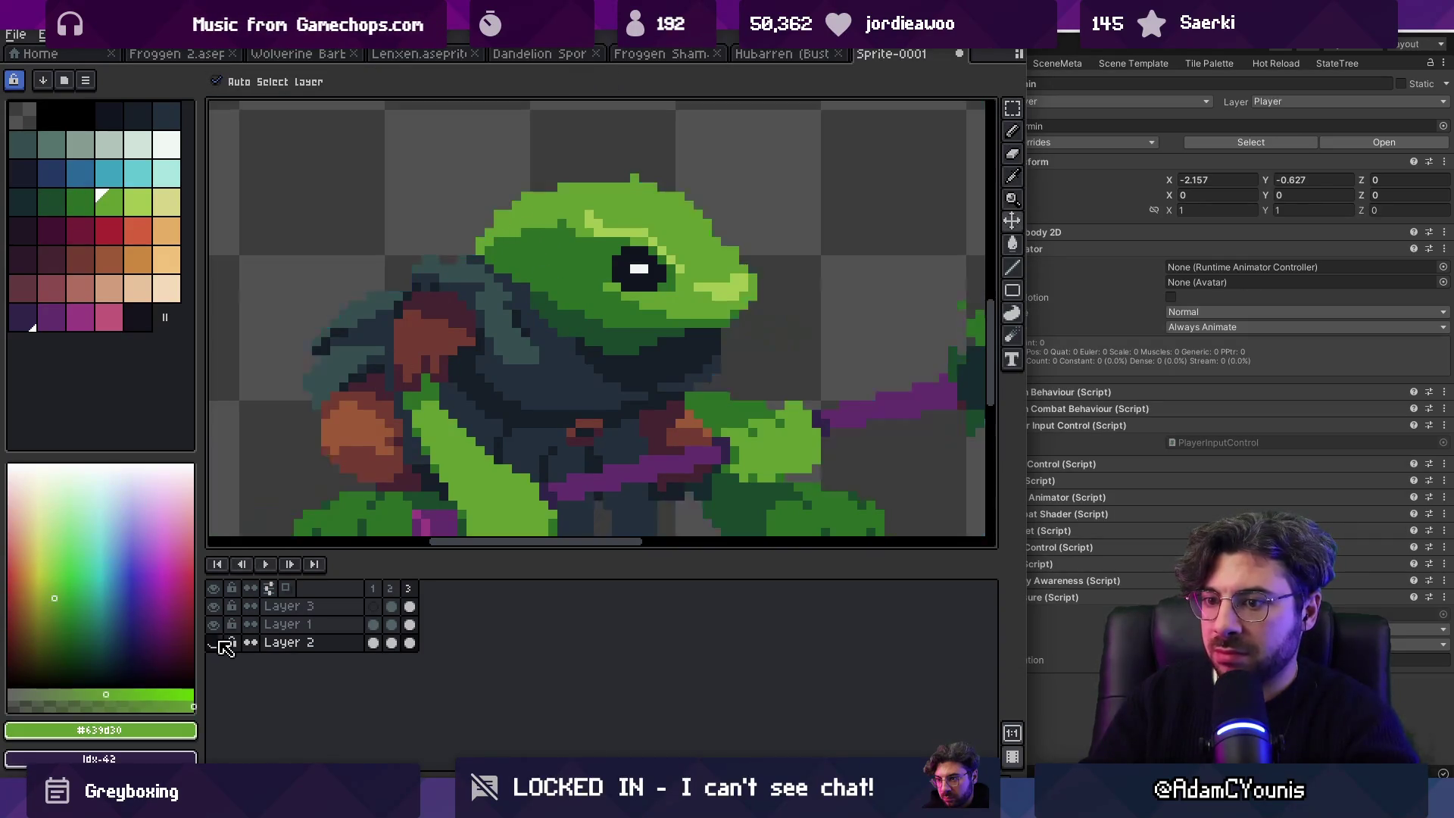
scroll(682, 261, down, 2)
scroll(683, 262, up, 5)
ctrl+click(579, 246)
key(b)
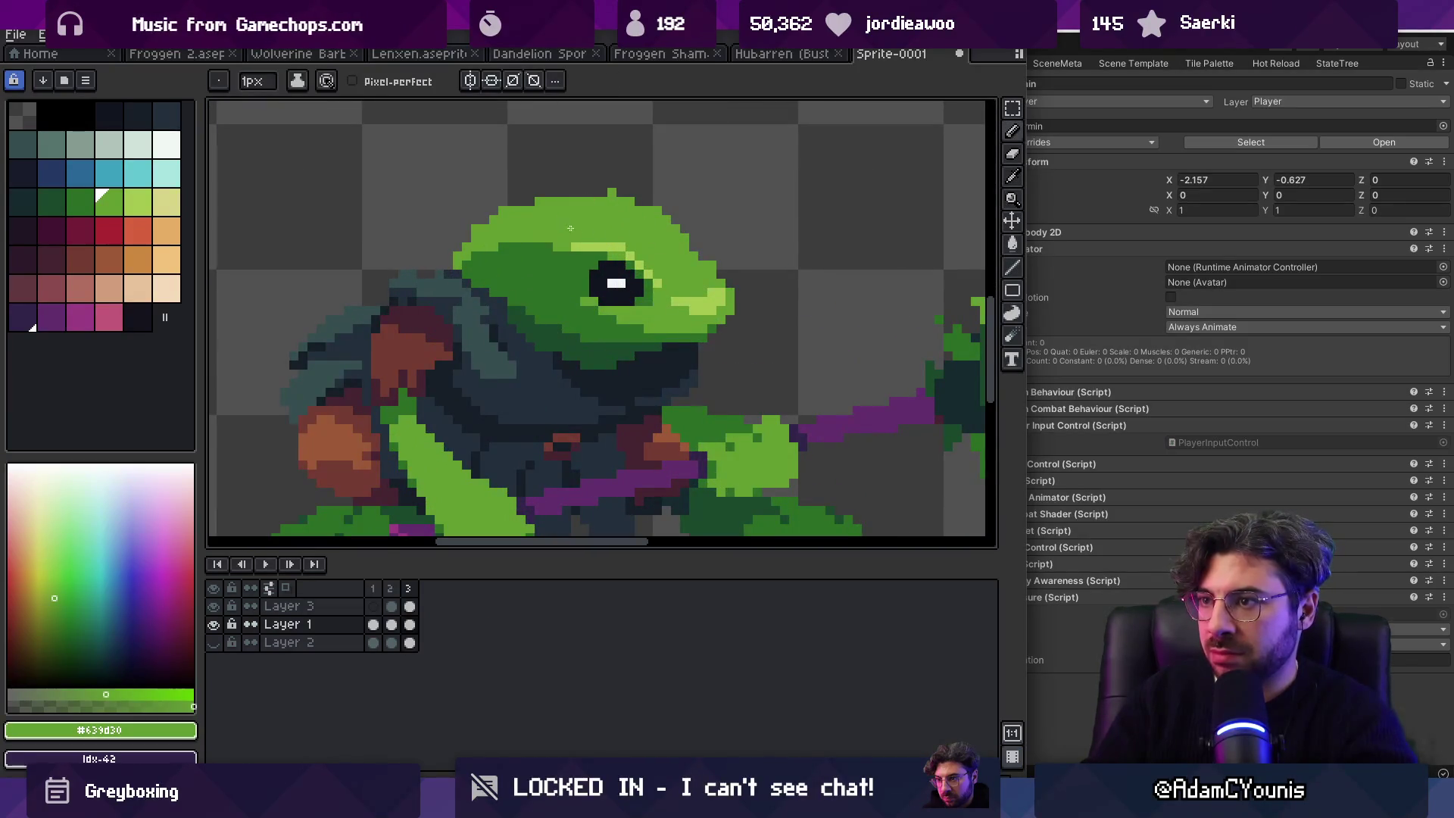
key(e)
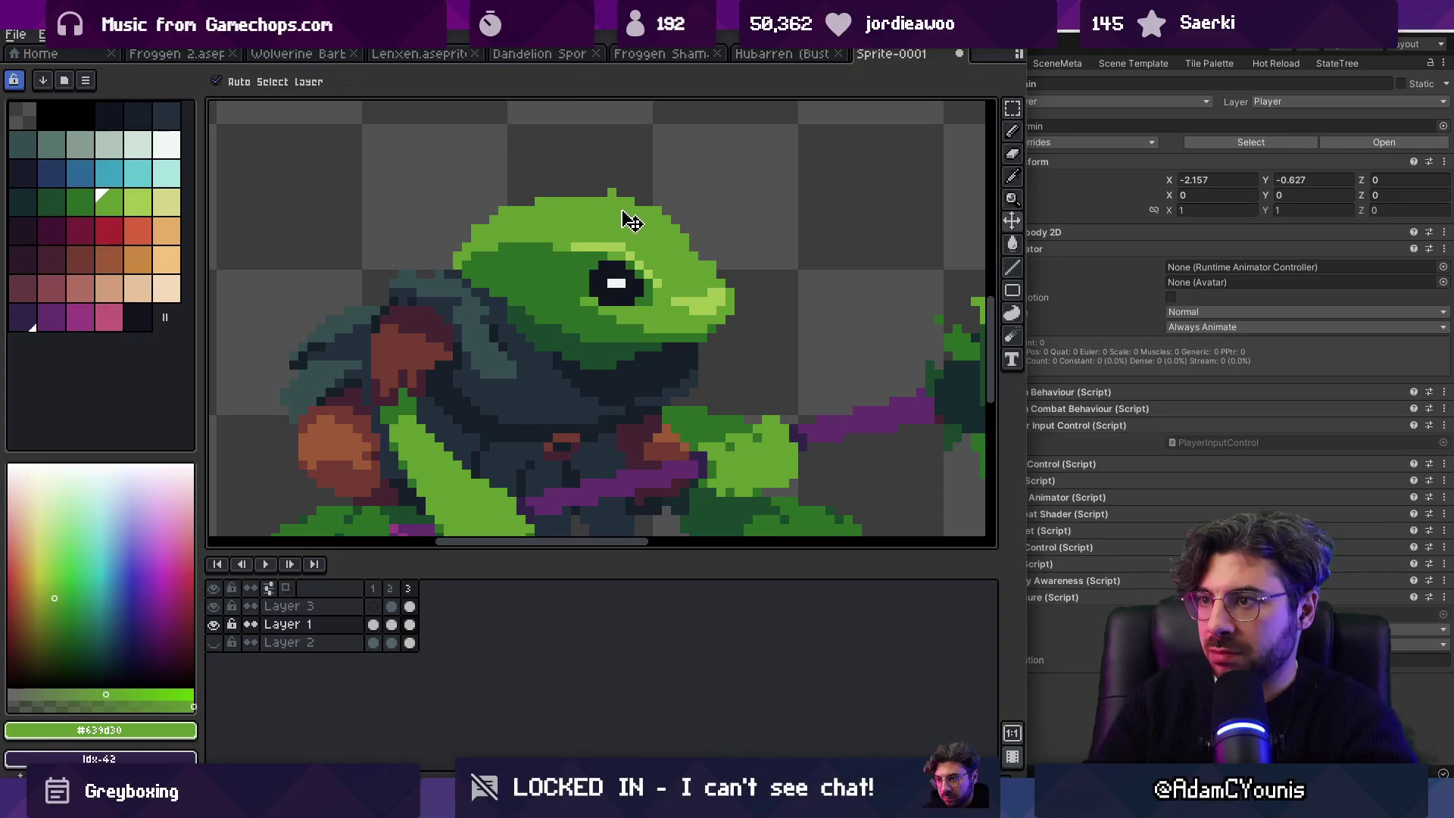
key(z)
scroll(682, 243, down, 3)
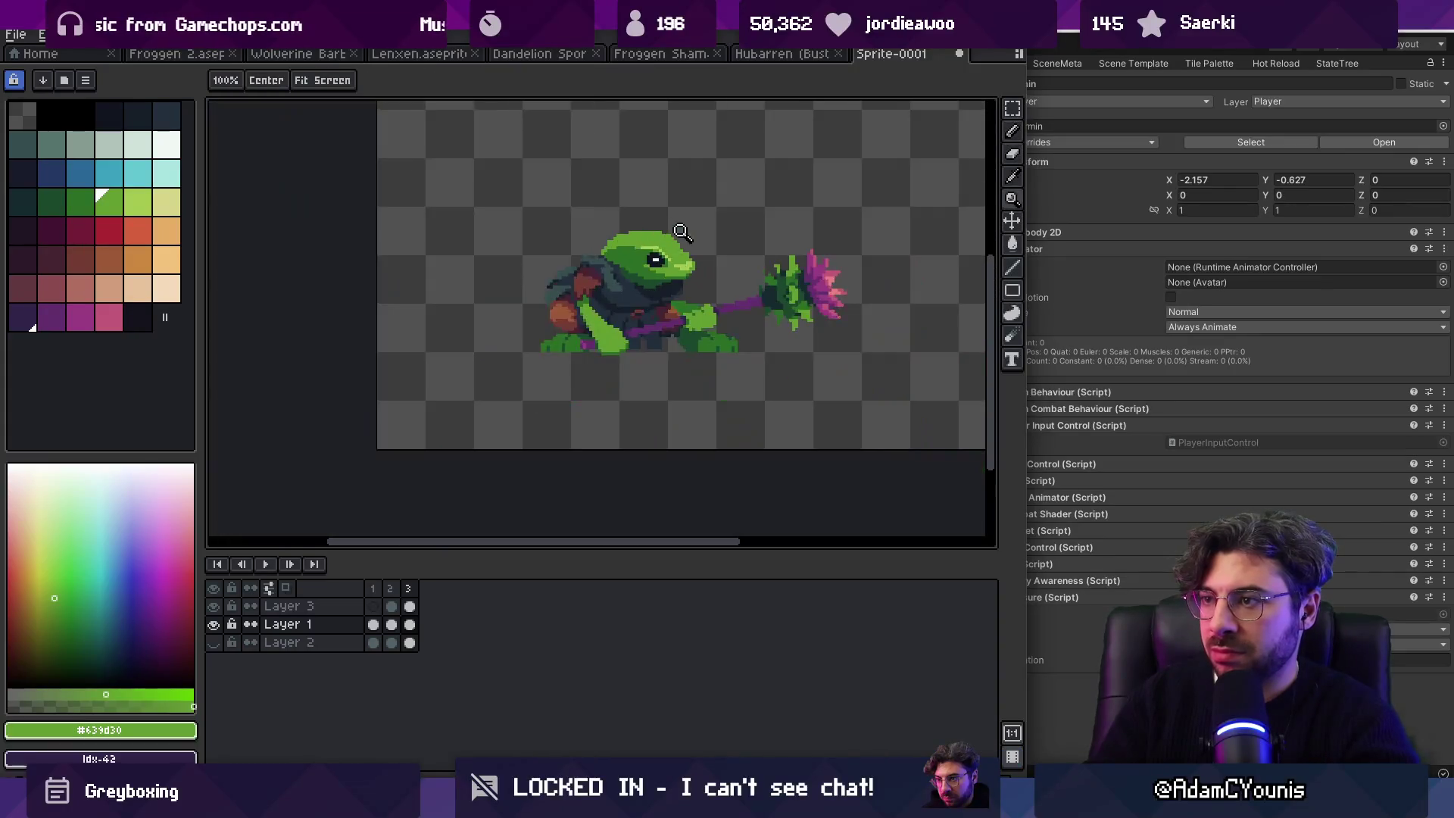
scroll(702, 250, up, 3)
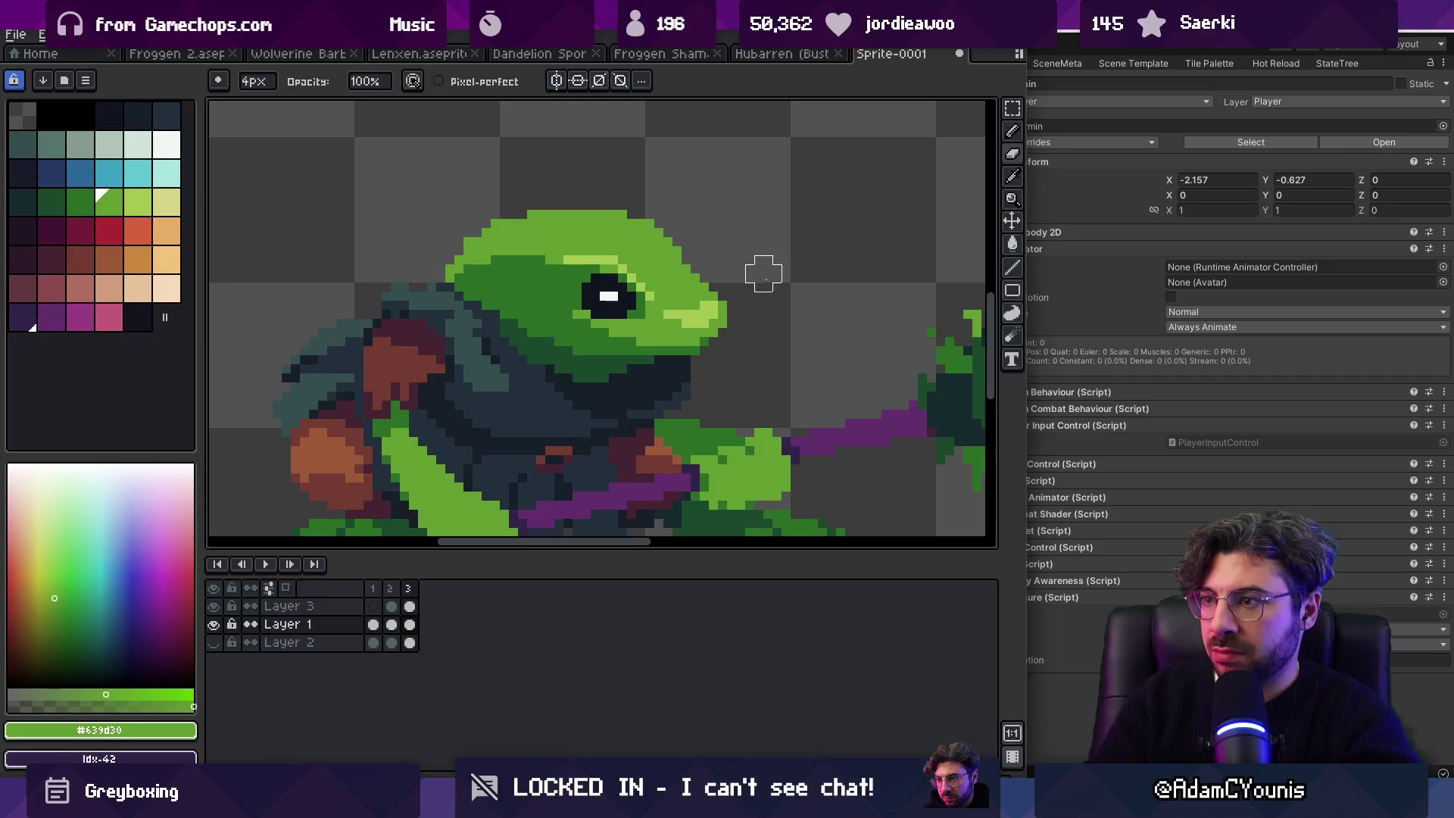
scroll(746, 250, down, 4)
scroll(765, 242, up, 3)
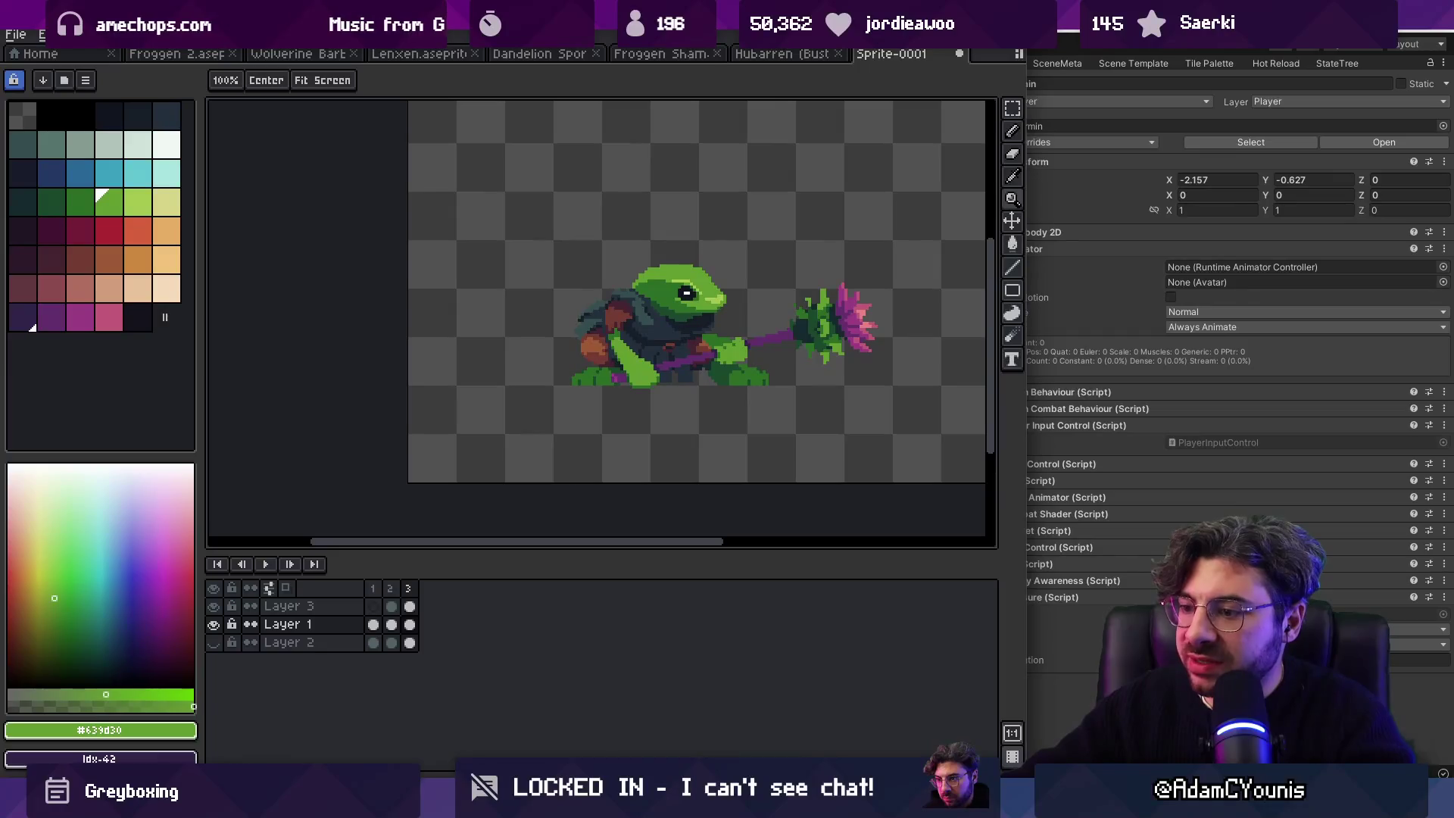
Step: Search Google for 'tree frog' in Chrome
mouse_move(727, 800)
click(770, 719)
click(212, 49)
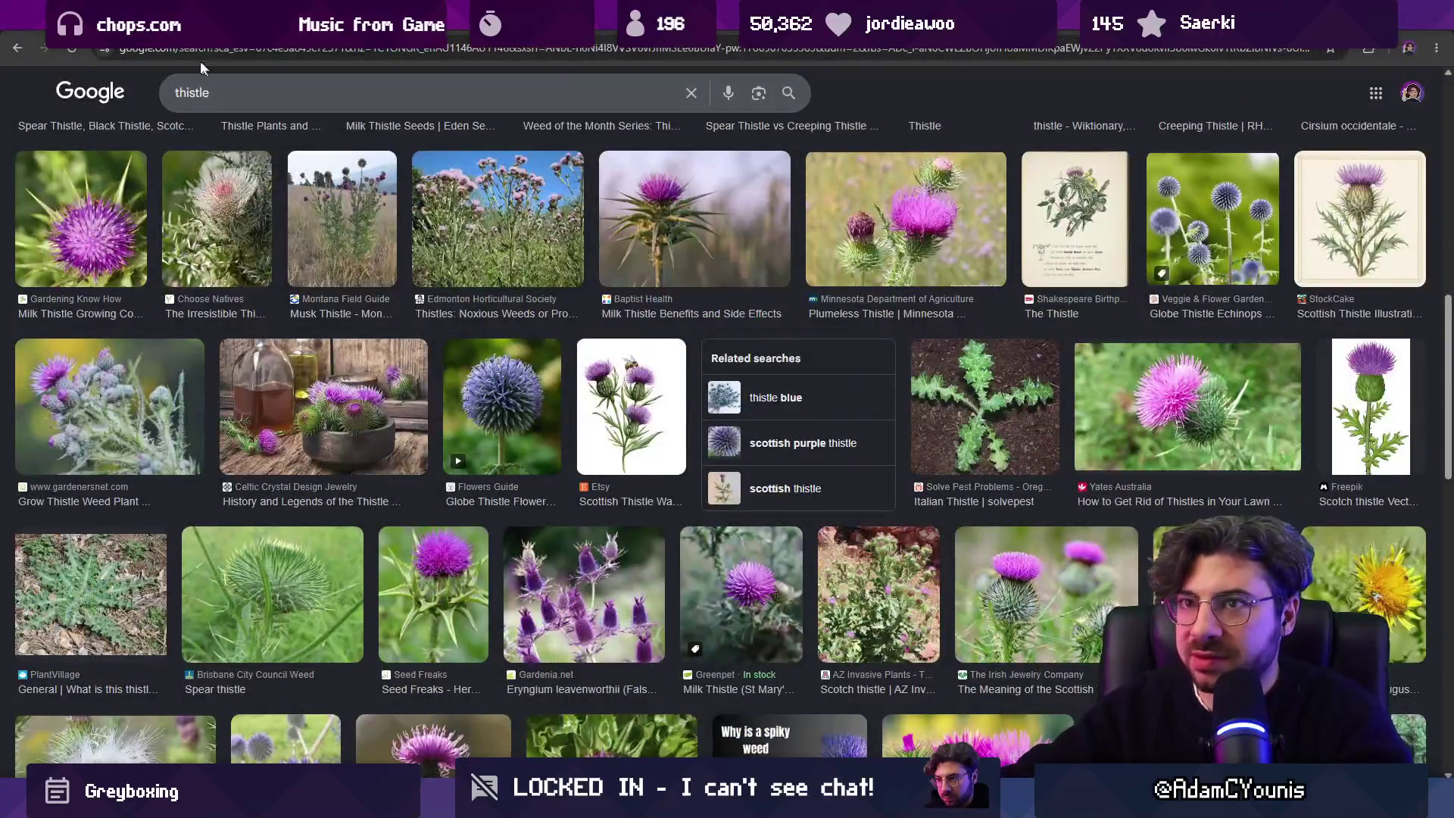
text(skaven)
key(Return)
text(tree frog)
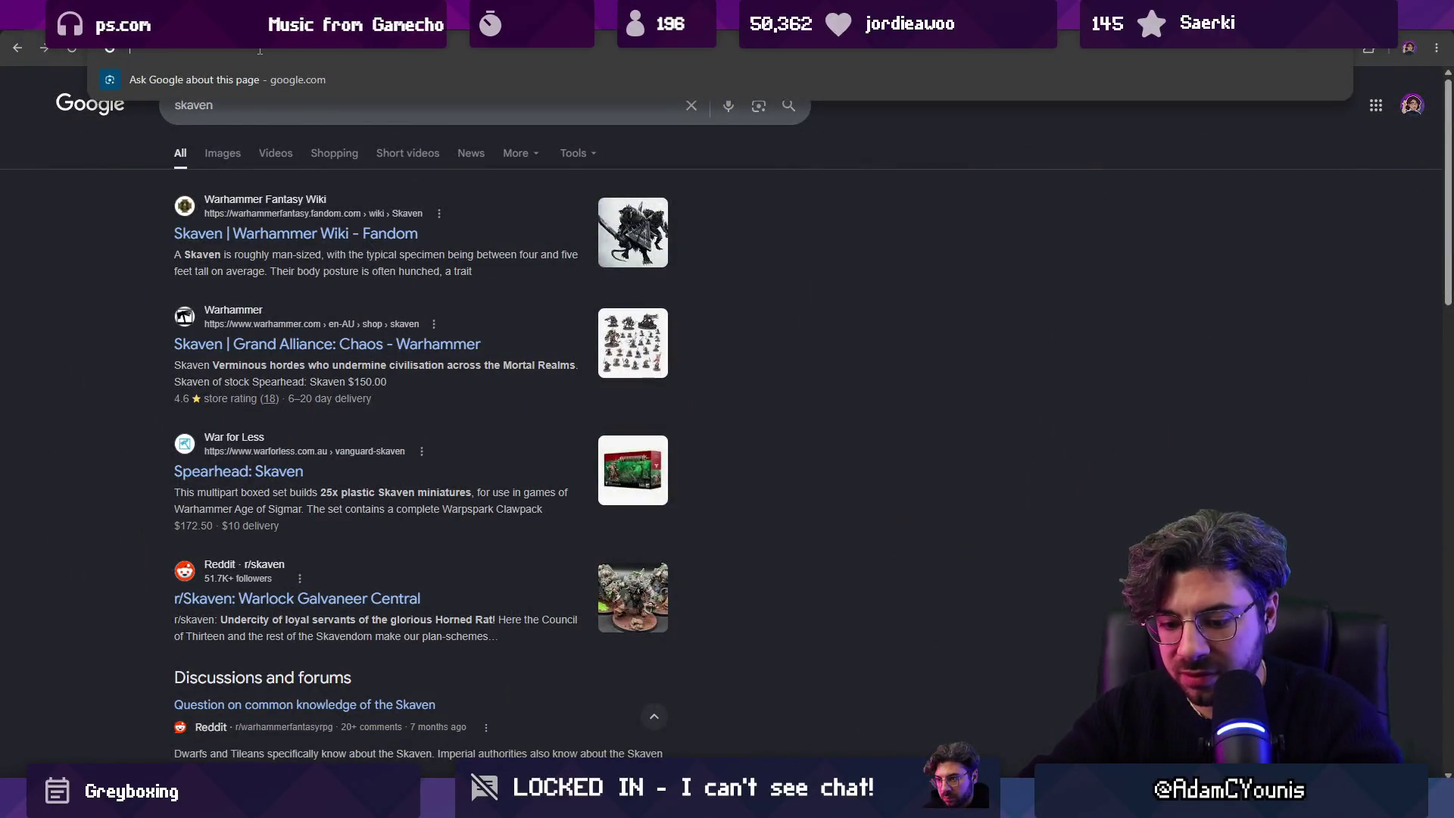
key(Return)
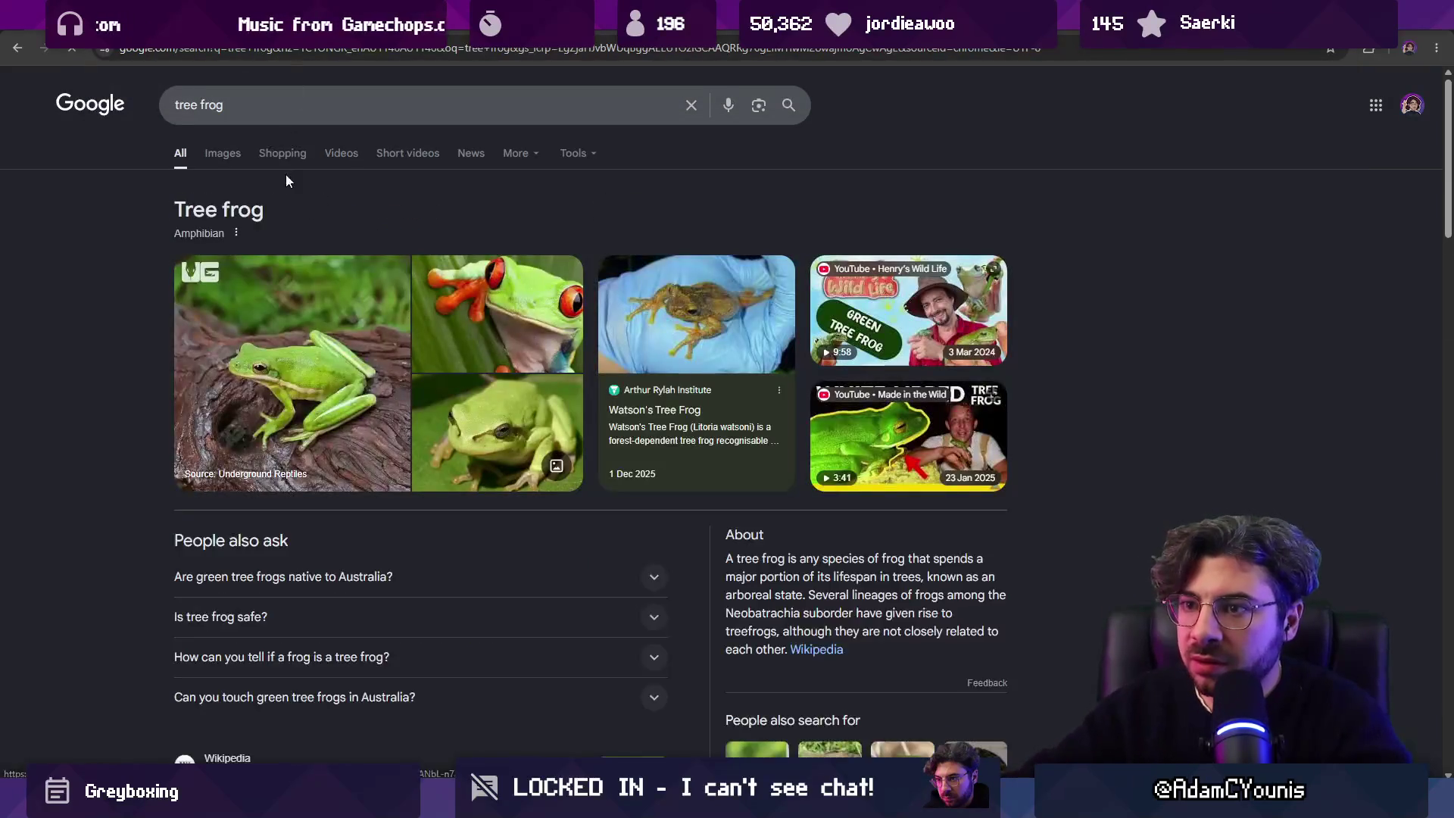
Step: Show the tree frog image results, then return to the Aseprite sprite
click(223, 155)
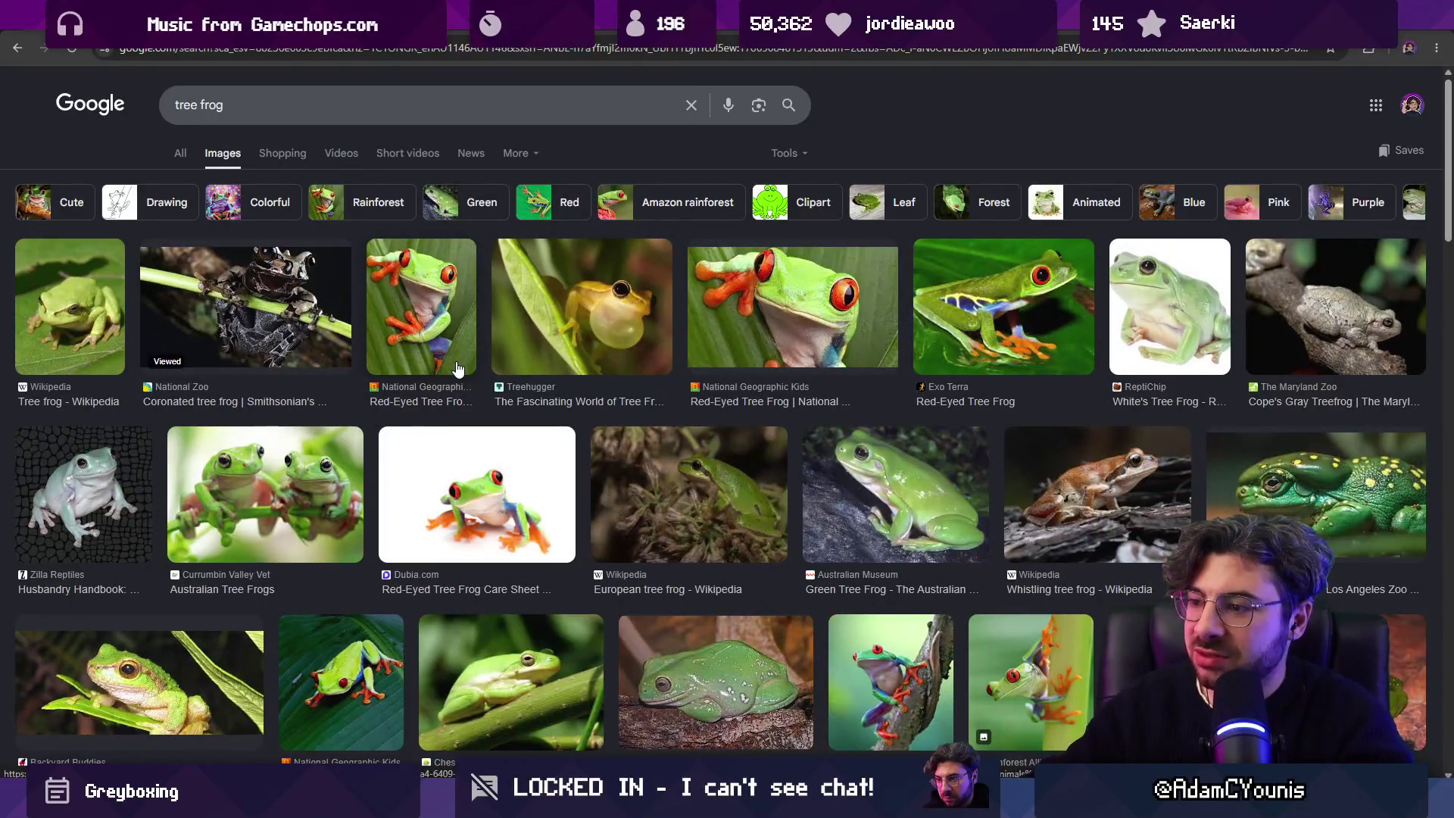
key(alt+Tab)
scroll(578, 345, up, 4)
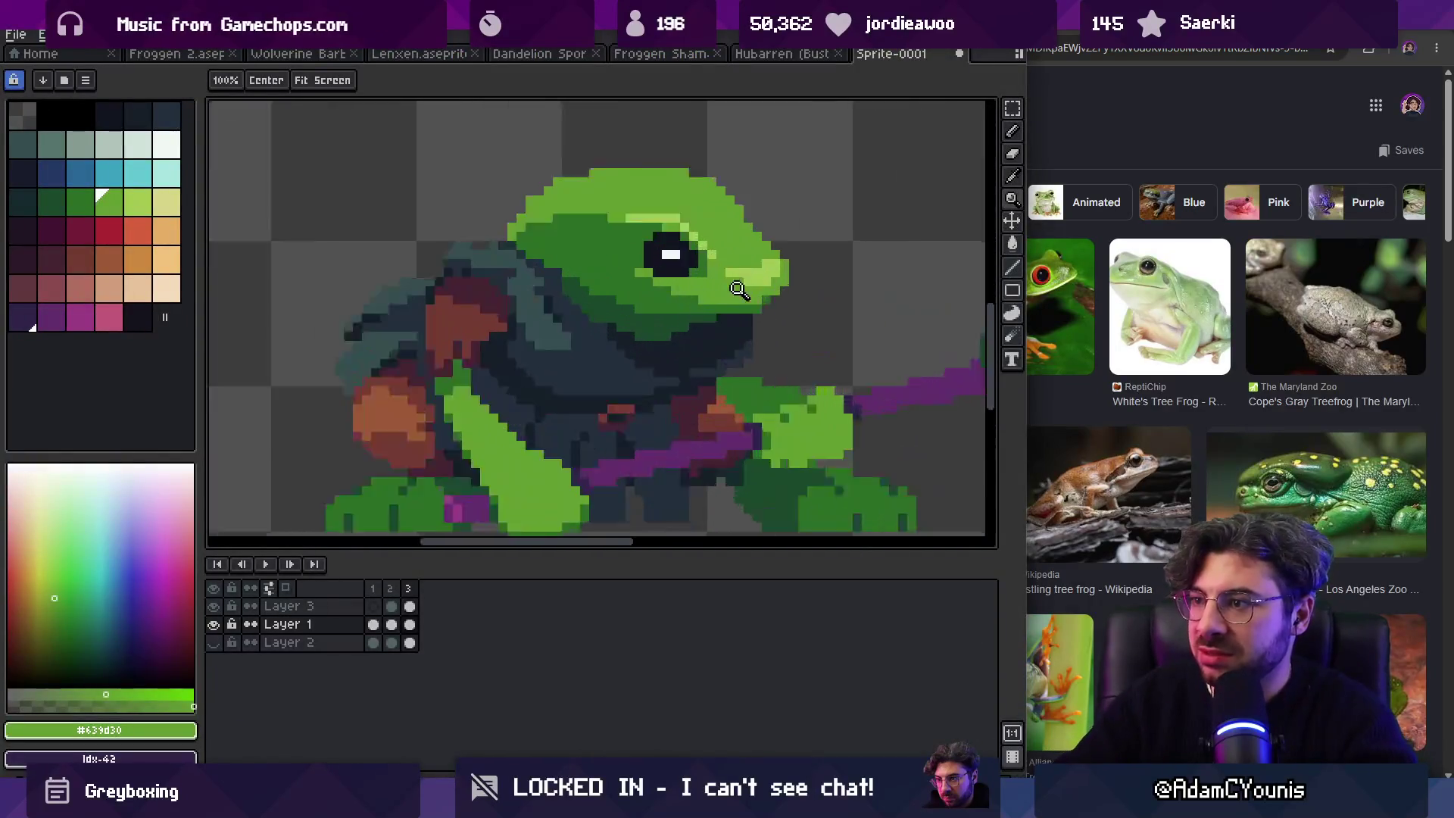
Step: Draw a salmon mouth line along the jaw and fill the mouth area with salmon
click(576, 340)
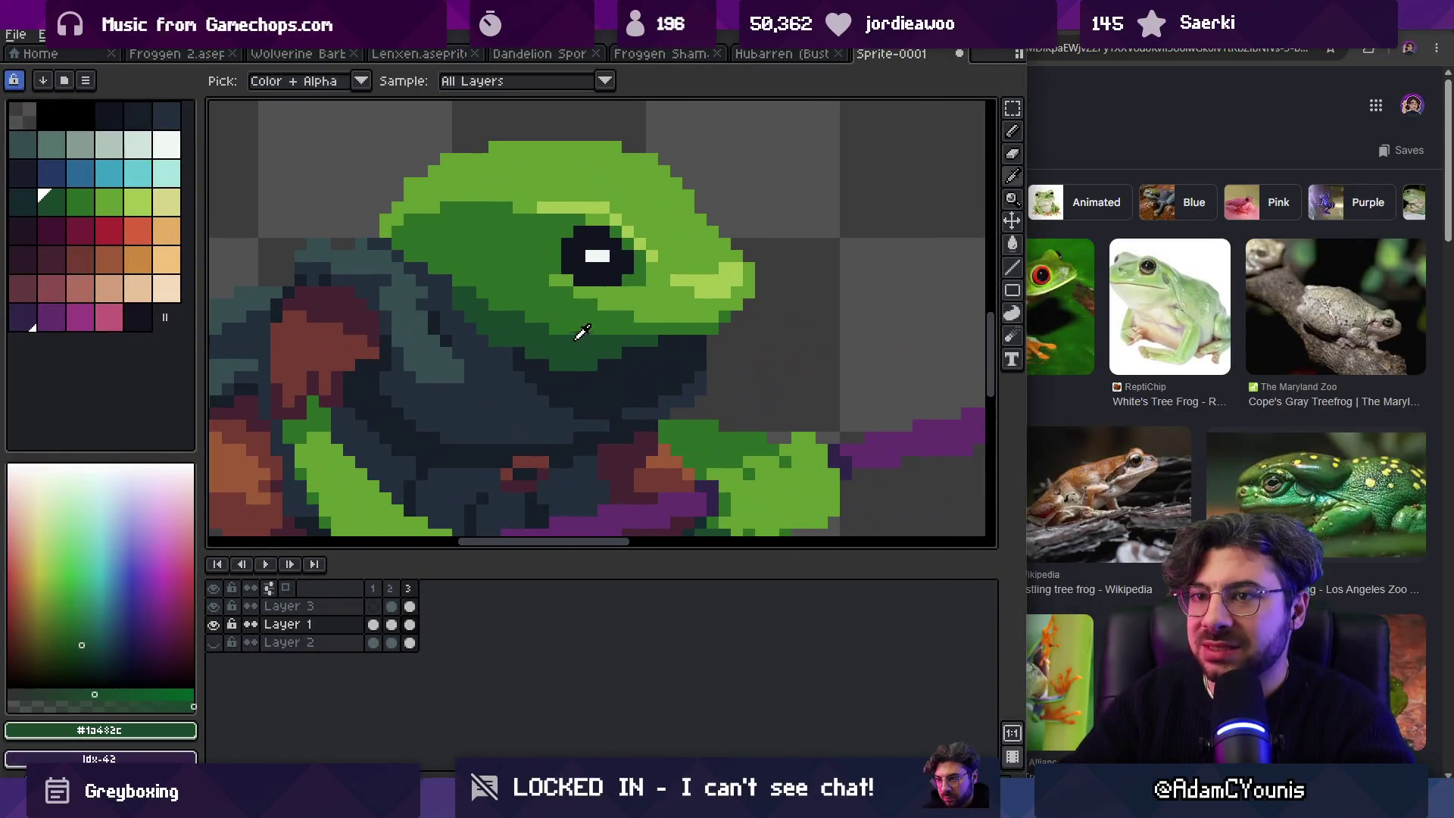
click(110, 289)
click(688, 341)
mouse_move(689, 342)
mouse_down()
mouse_move(564, 375)
mouse_move(526, 354)
mouse_up()
key(g)
click(609, 350)
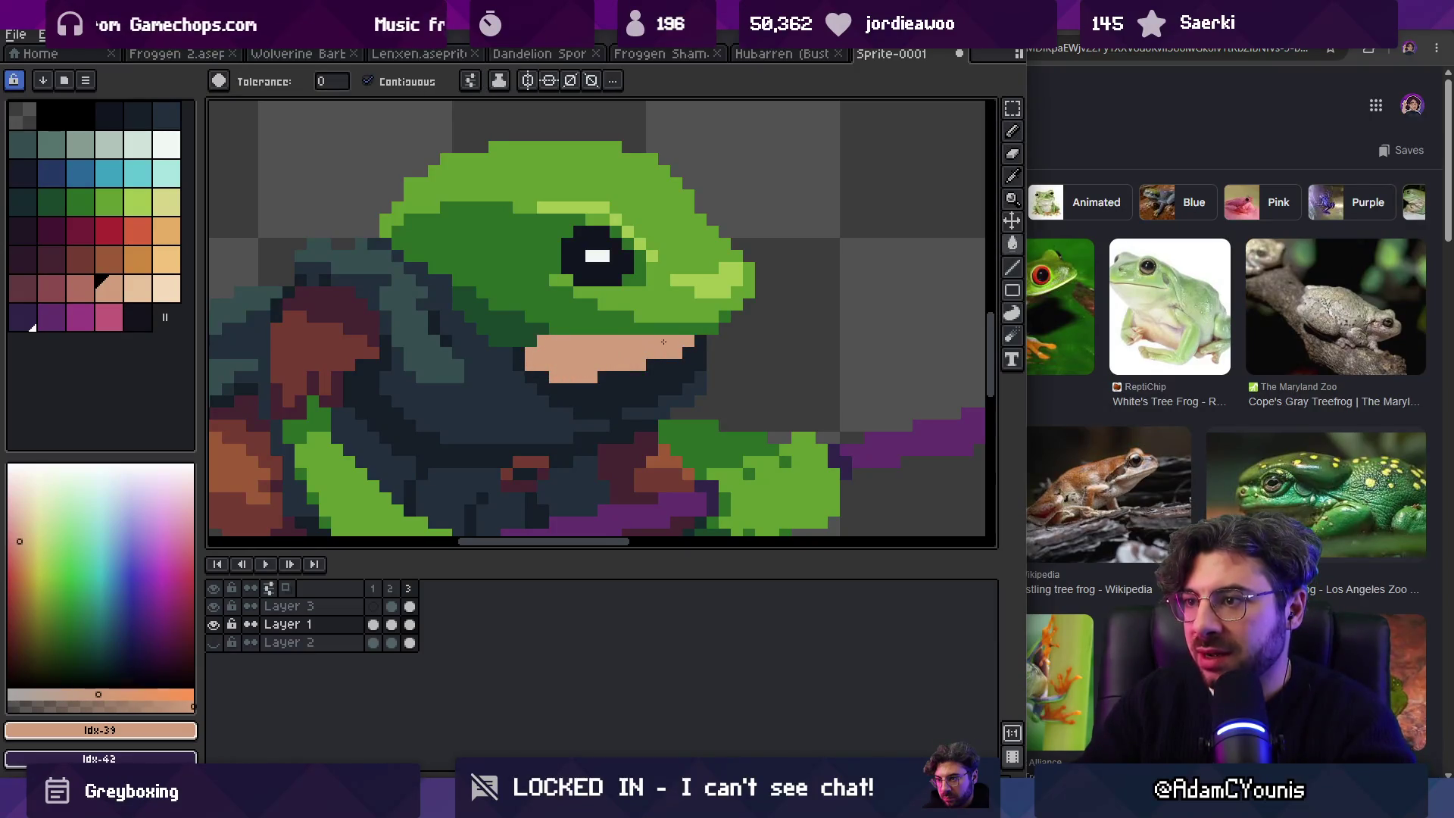
Step: Fill the frog's belly beneath the mouth with salmon pink using the Paint Bucket
key(z)
scroll(579, 311, down, 5)
scroll(680, 342, up, 5)
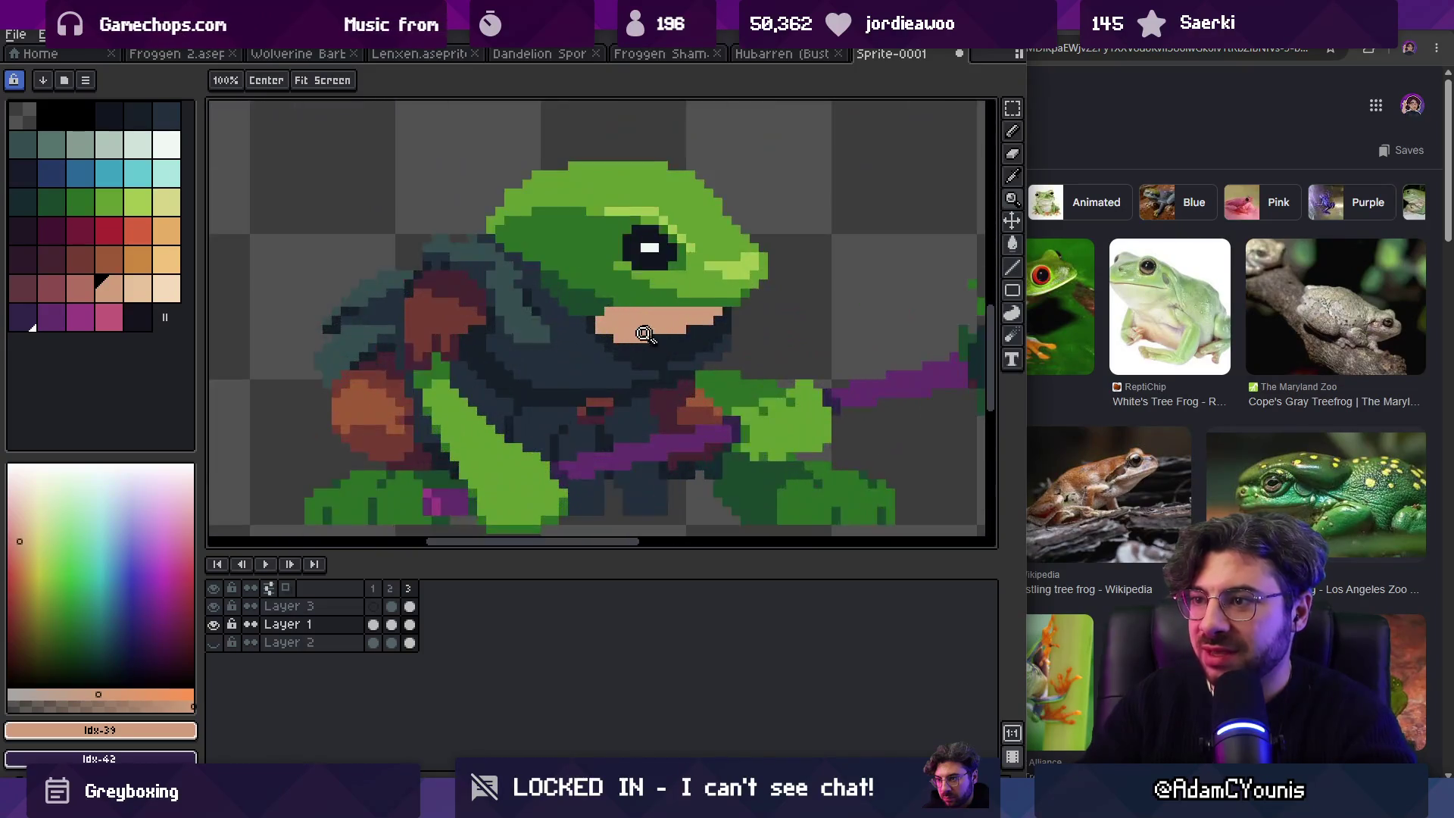
key(b)
key(bracketleft)
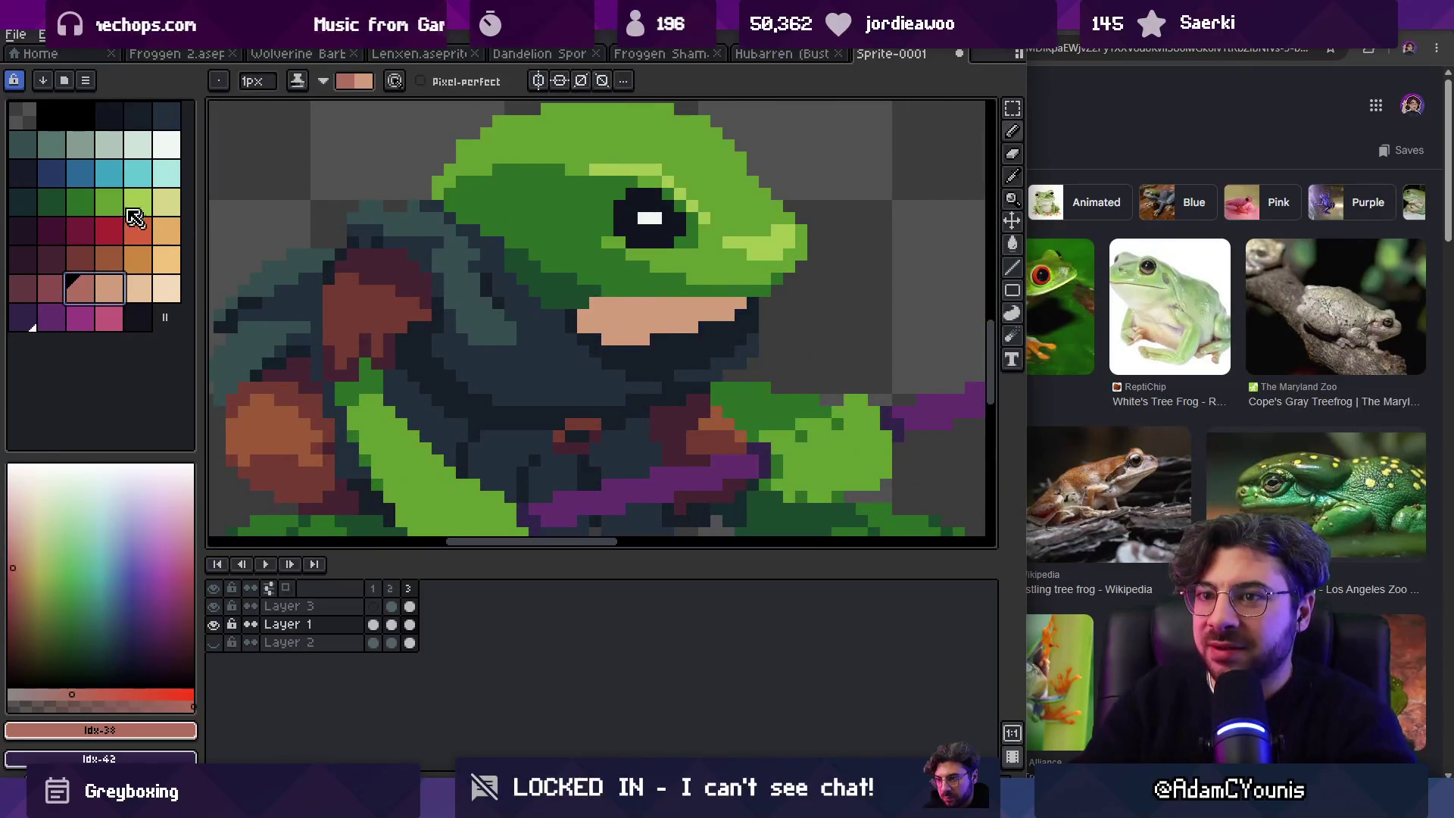
click(109, 202)
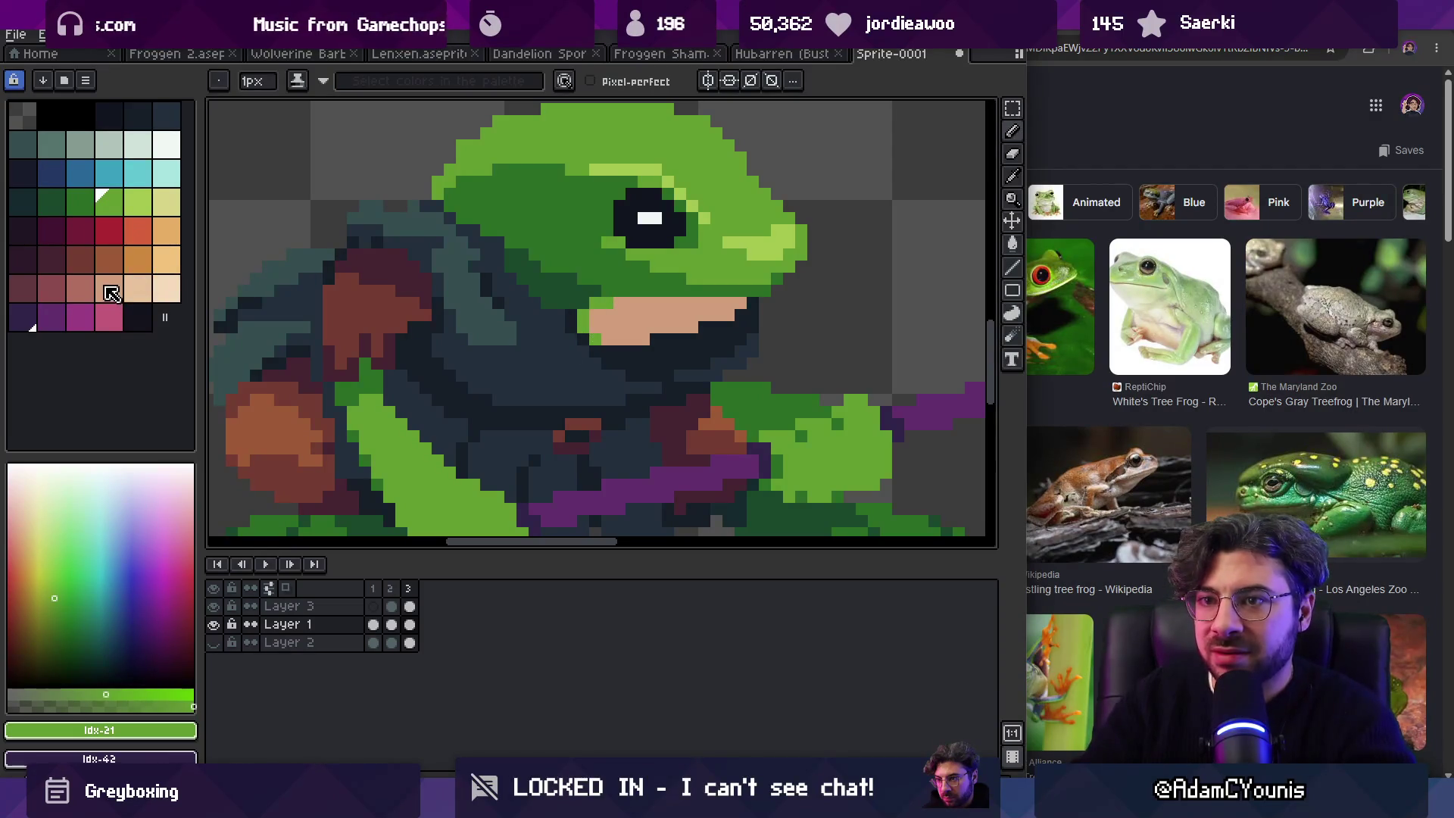
click(80, 288)
key(g)
click(609, 327)
key(z)
scroll(609, 327, down, 5)
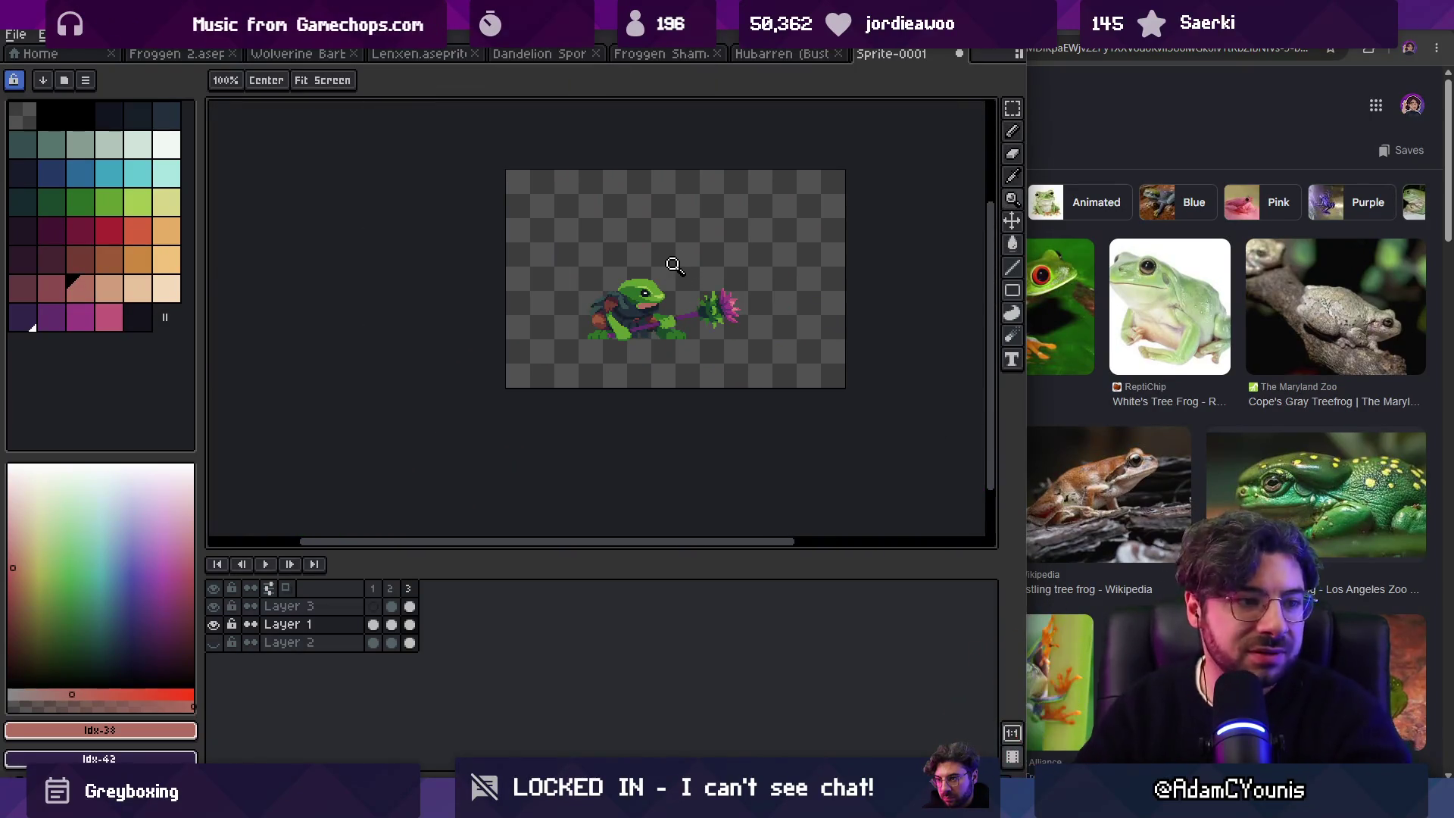
Step: Sample the dark and darkest greens from the frog's head for shading
scroll(684, 257, up, 1)
scroll(668, 250, up, 4)
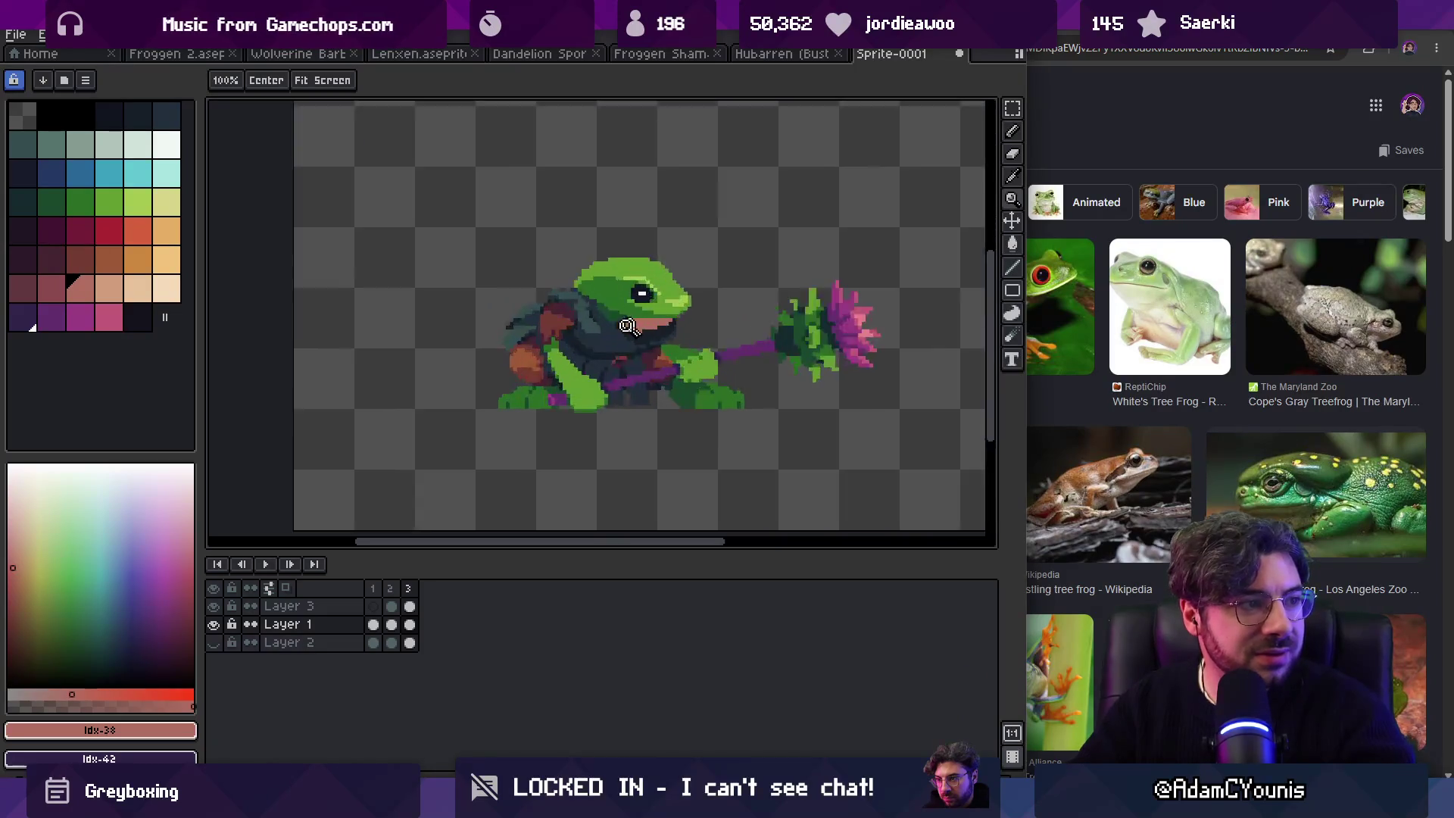
click(59, 294)
key(b)
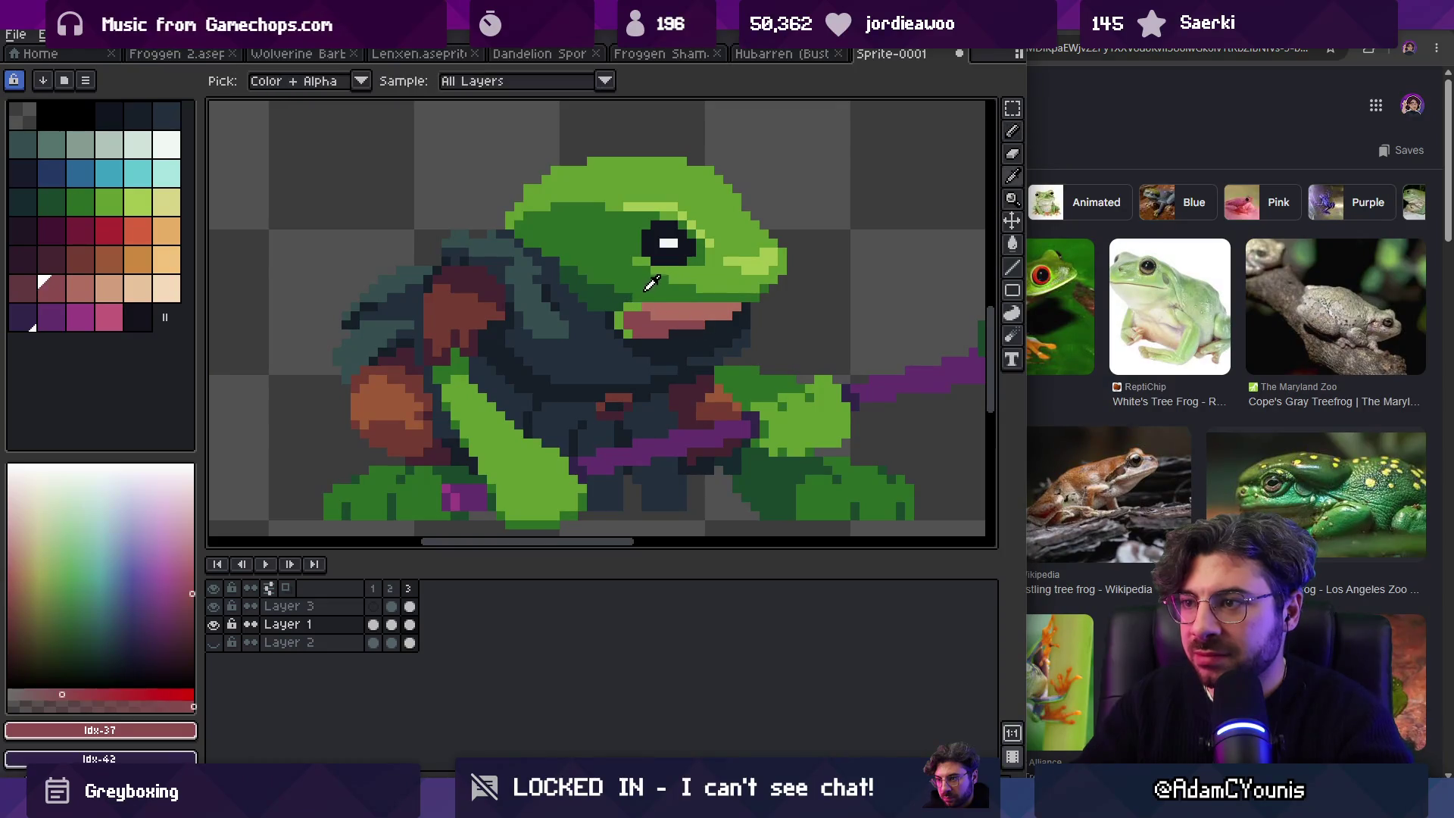
alt+click(665, 300)
key(ctrl)
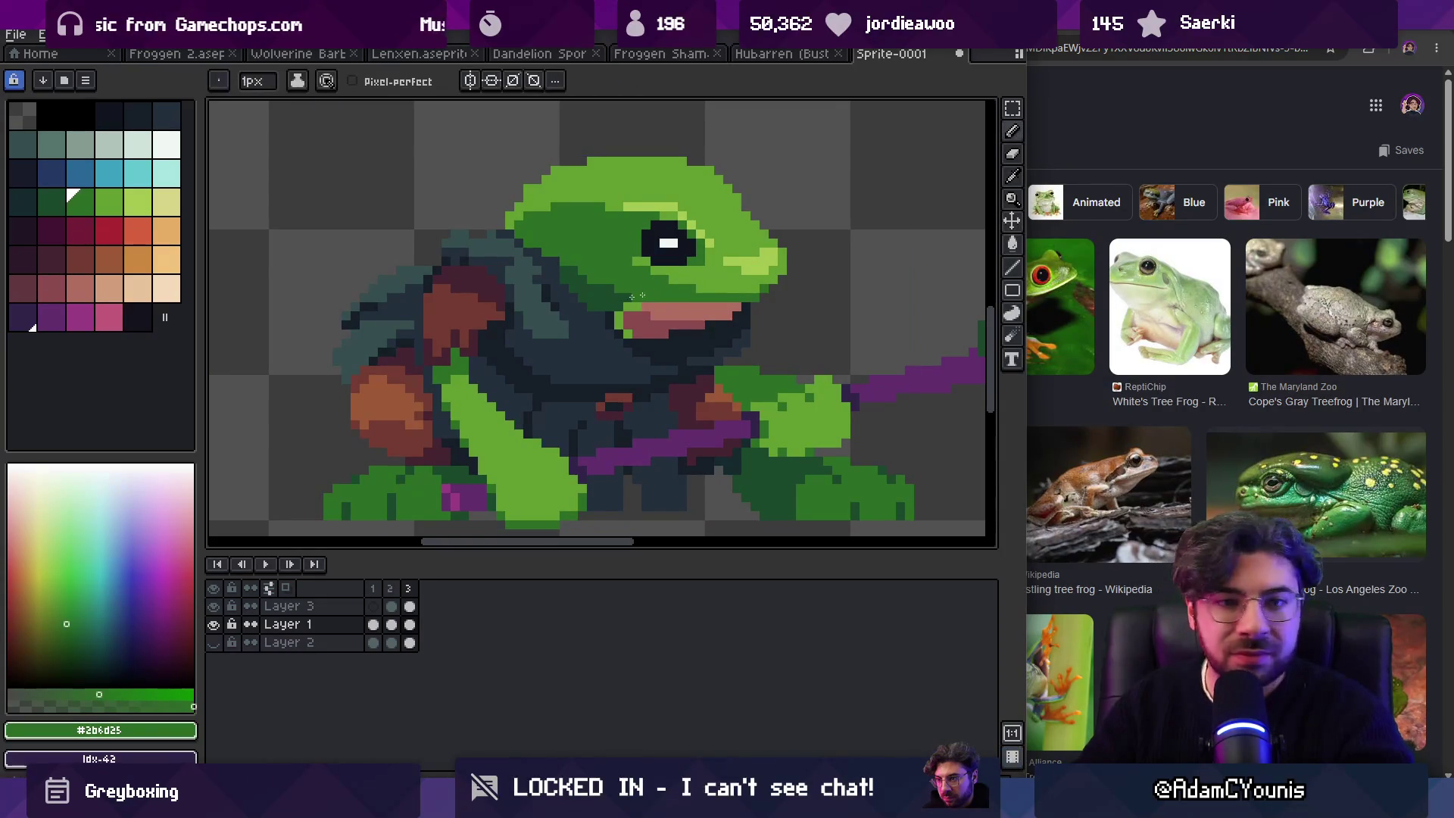
key(z)
scroll(628, 295, down, 5)
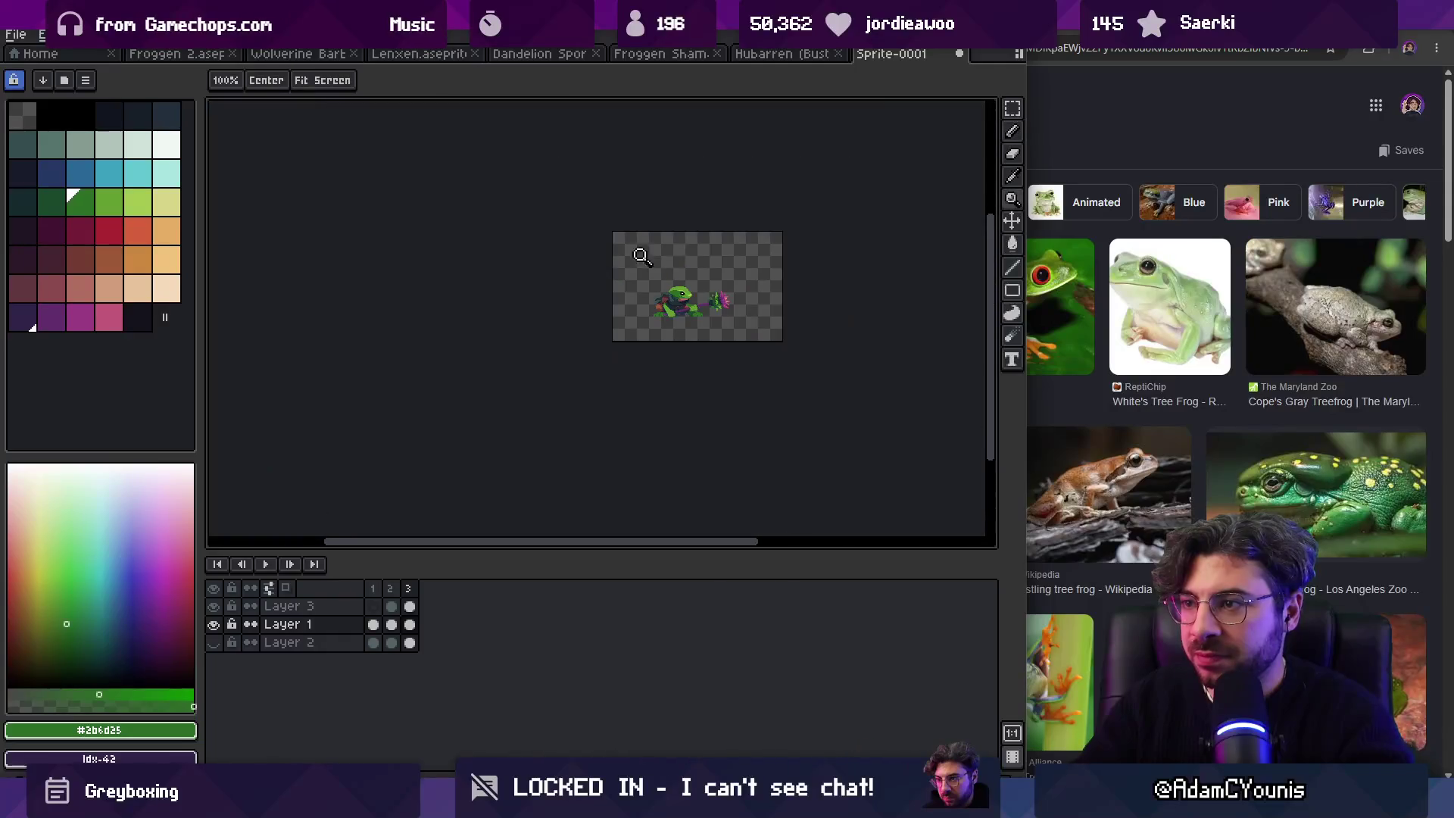
scroll(712, 287, up, 3)
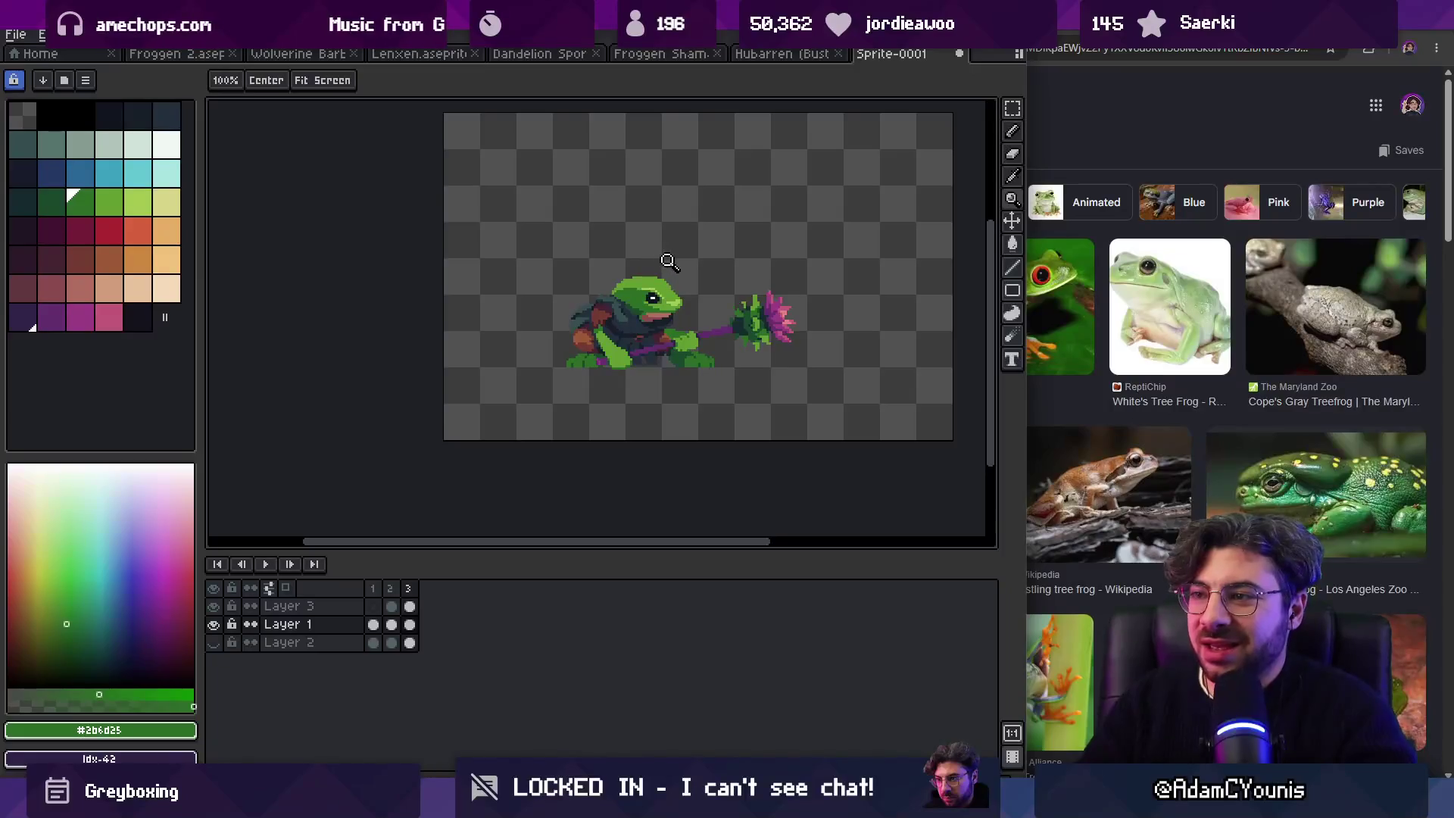
scroll(659, 294, up, 4)
alt+click(628, 332)
key(b)
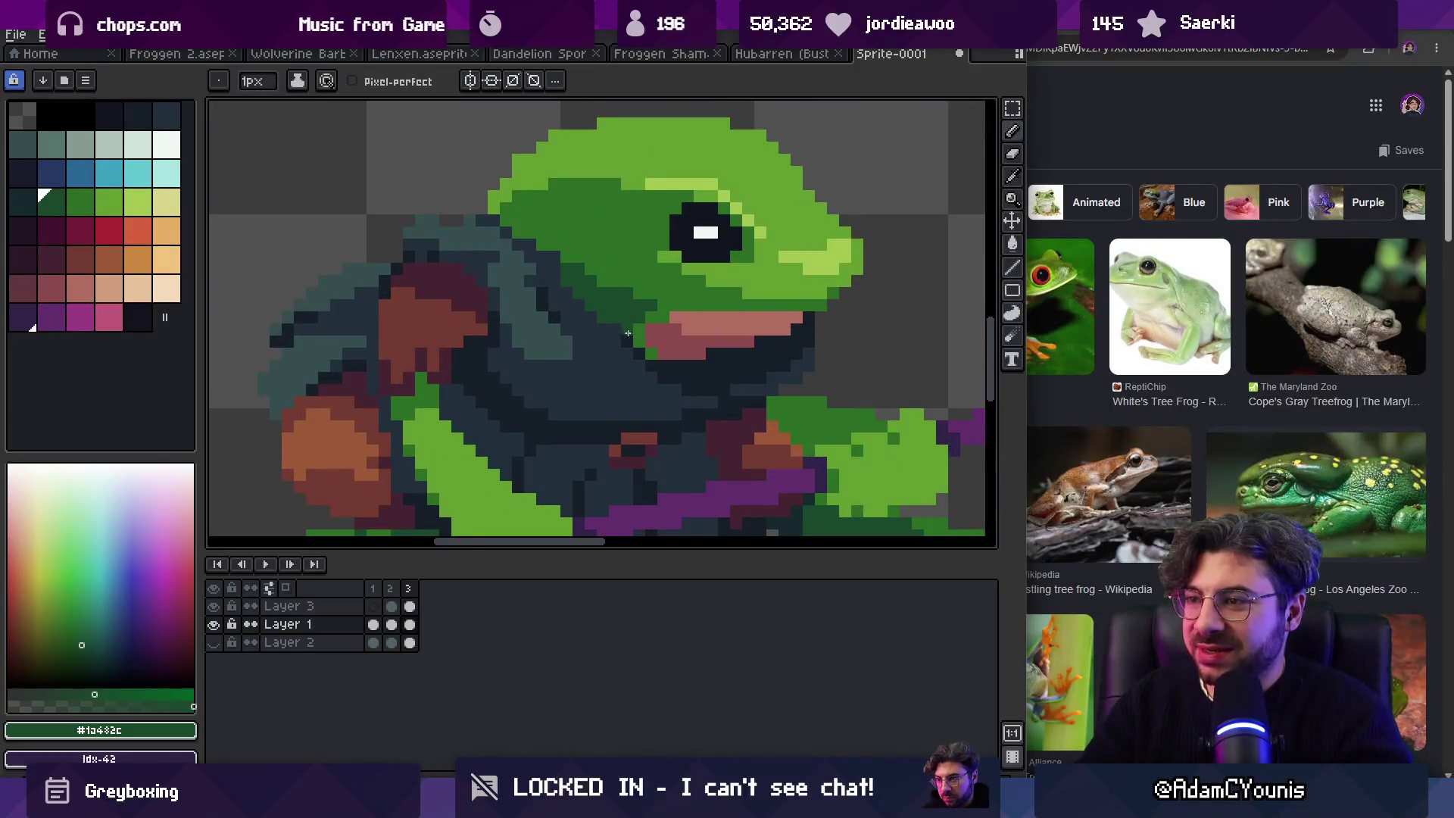
Step: Erase the top rows of the frog's head to lower its dome
key(z)
scroll(611, 266, down, 5)
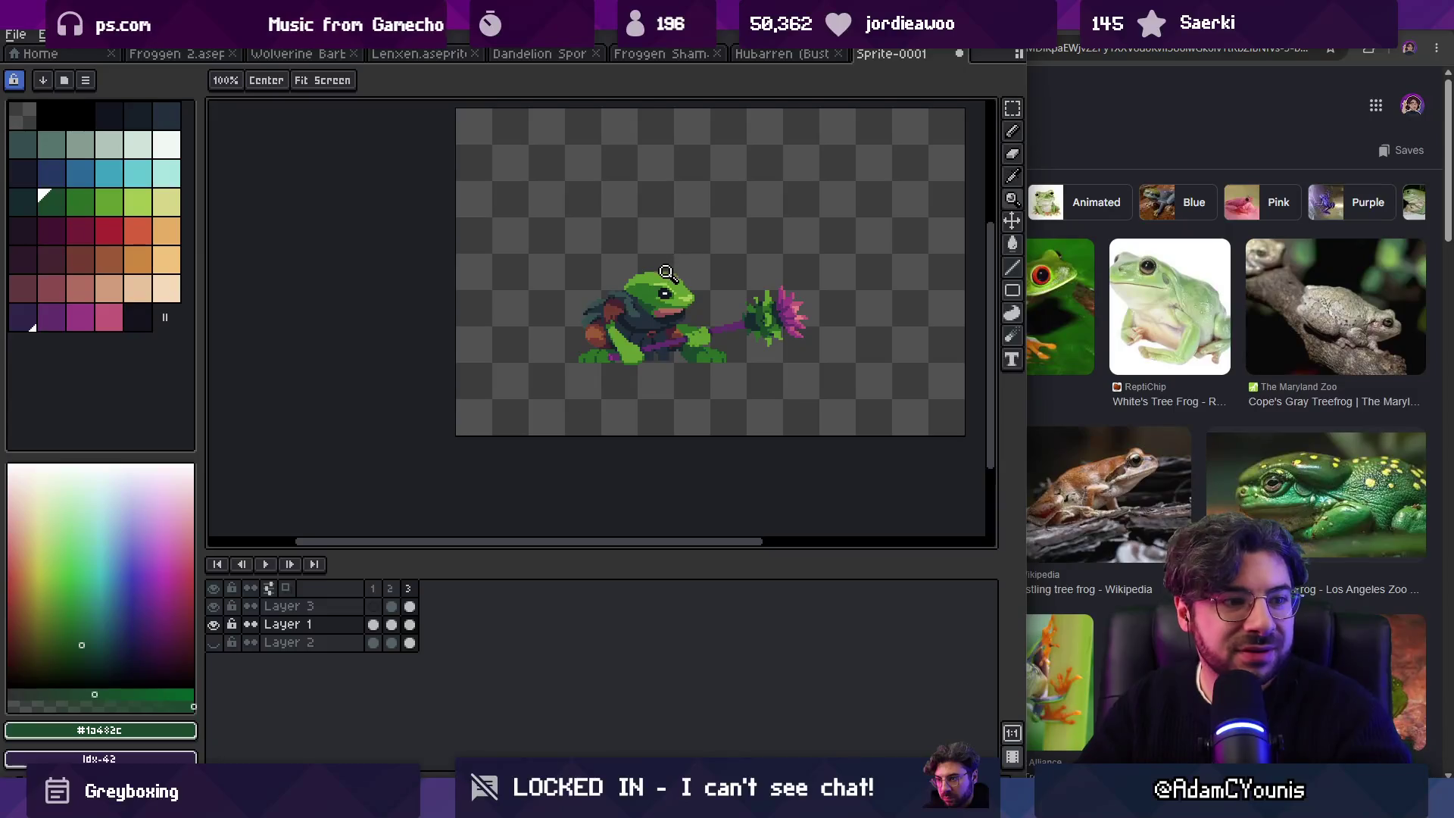
scroll(684, 273, up, 2)
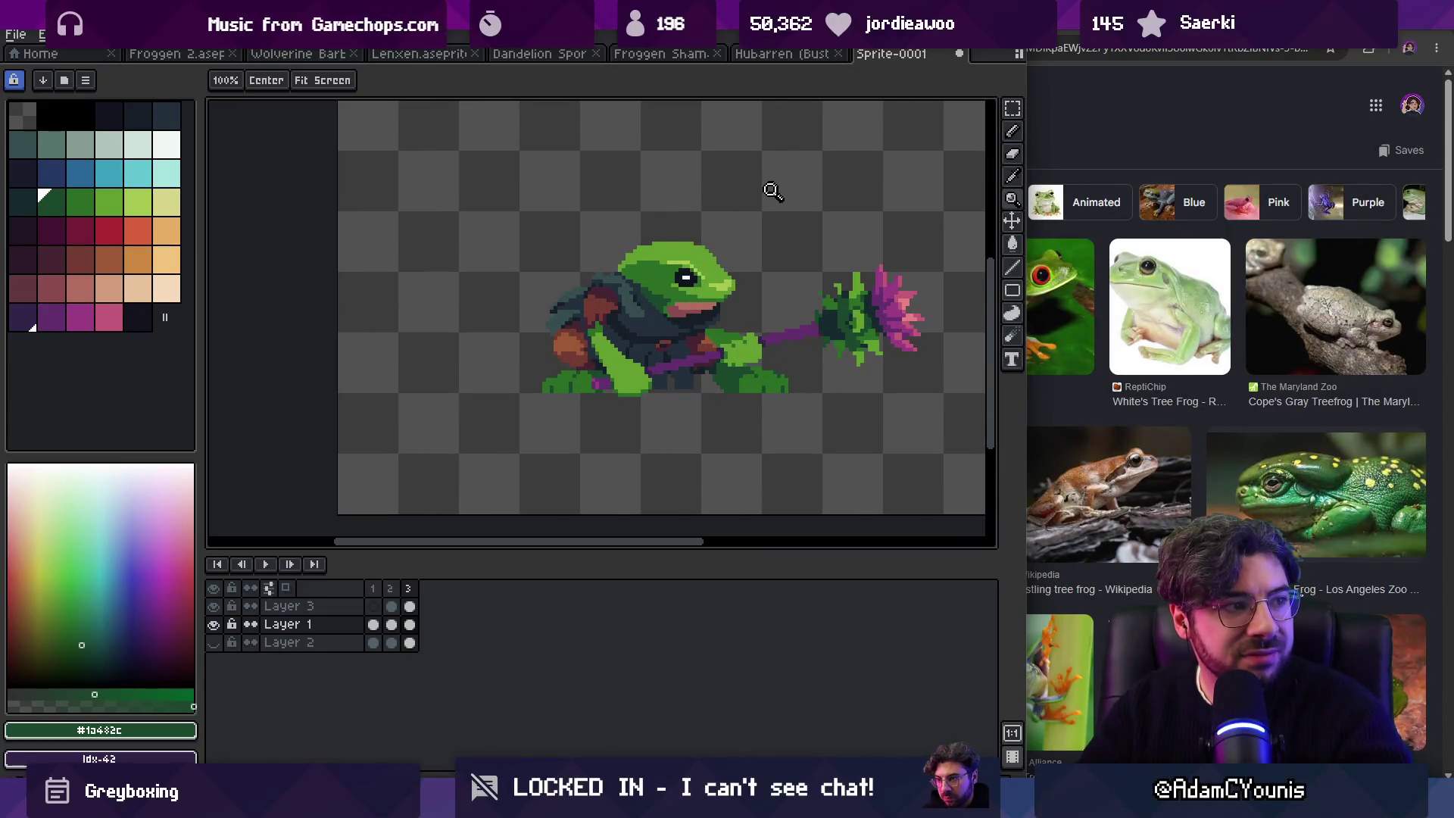
scroll(739, 258, up, 2)
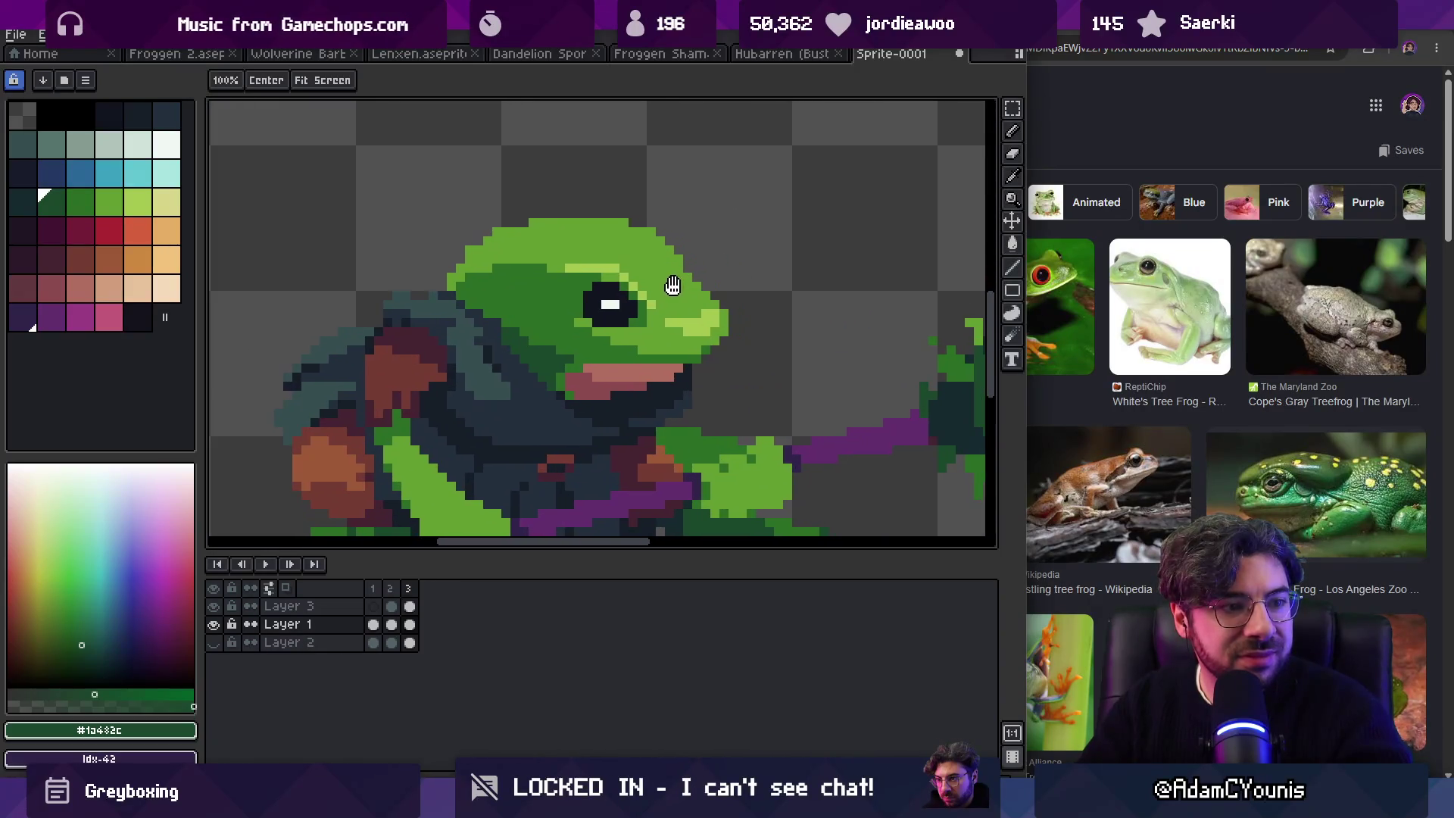
scroll(682, 275, down, 2)
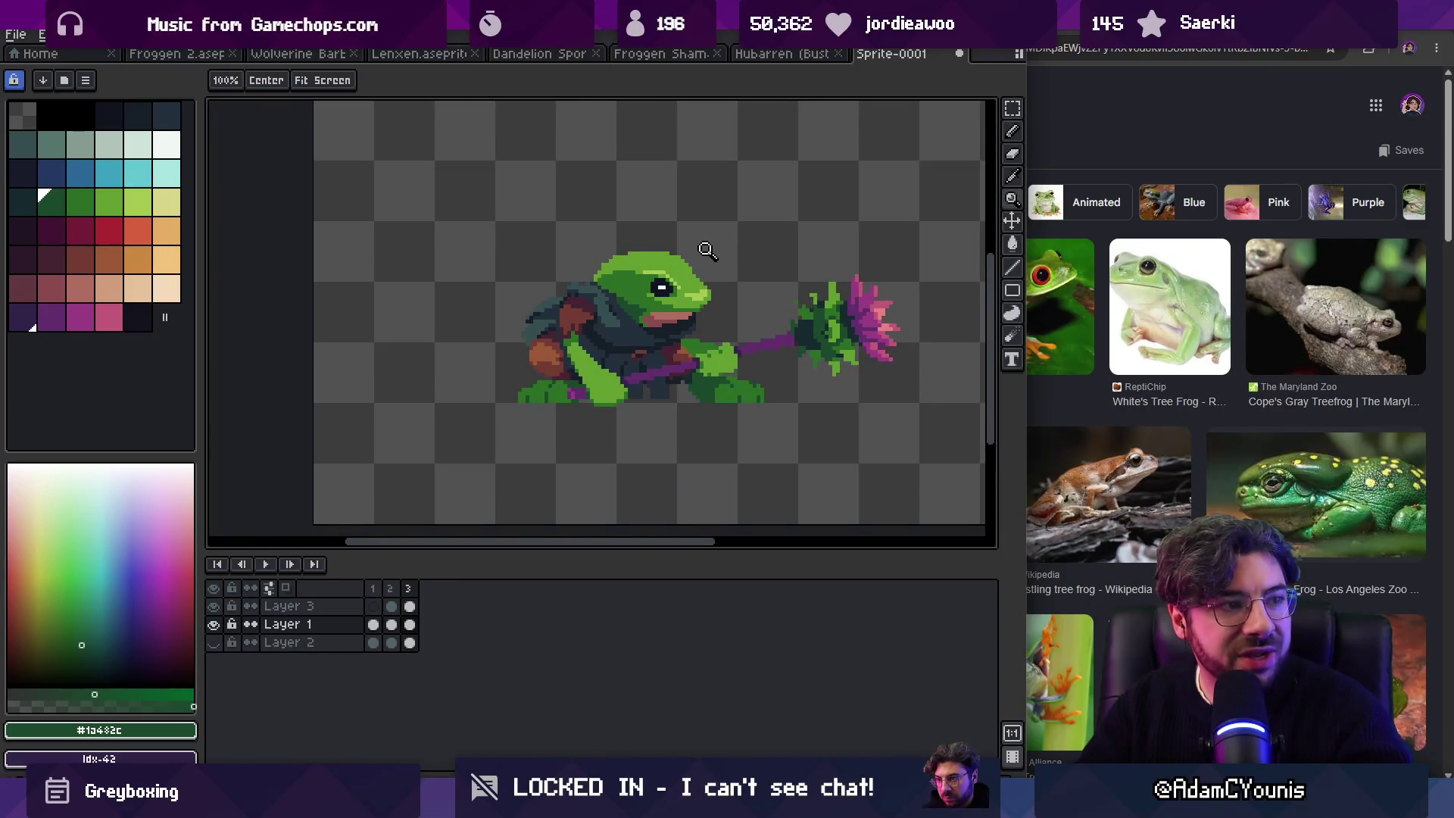
scroll(682, 271, up, 2)
key(b)
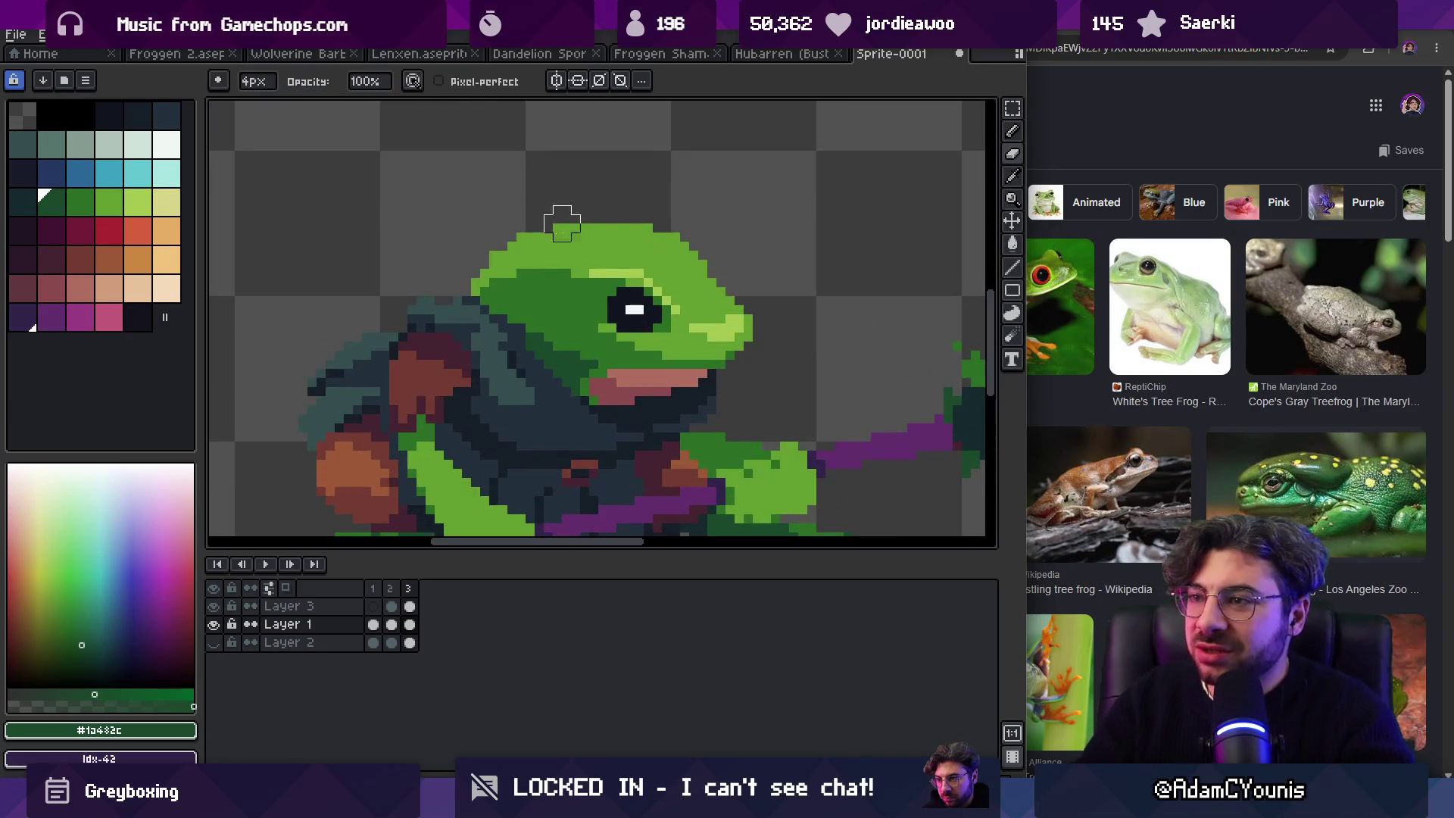
drag(517, 233, 716, 205)
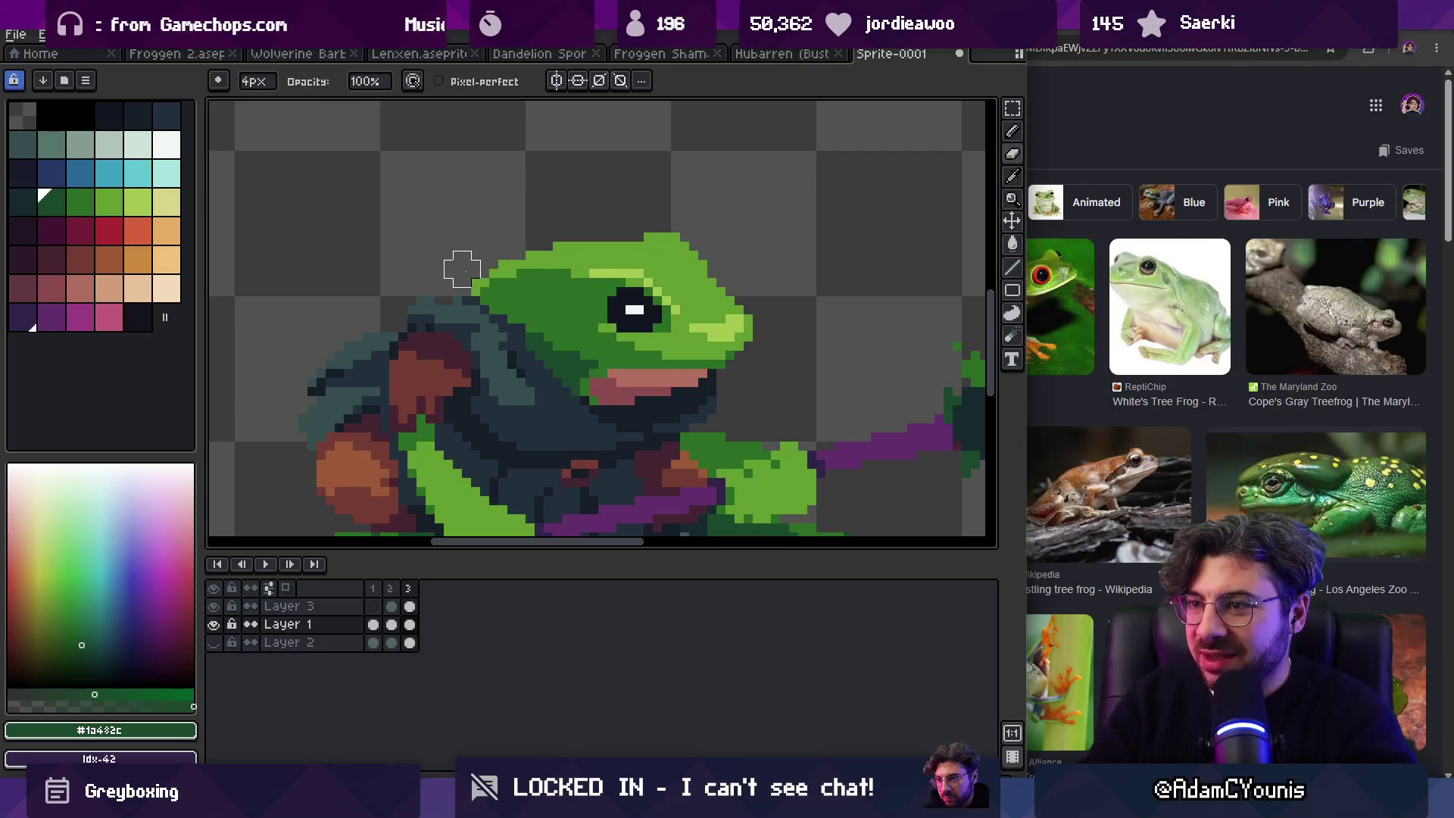
Step: Review the trimmed head and sample its light green for touch-ups
key(z)
scroll(480, 242, down, 3)
scroll(629, 241, up, 1)
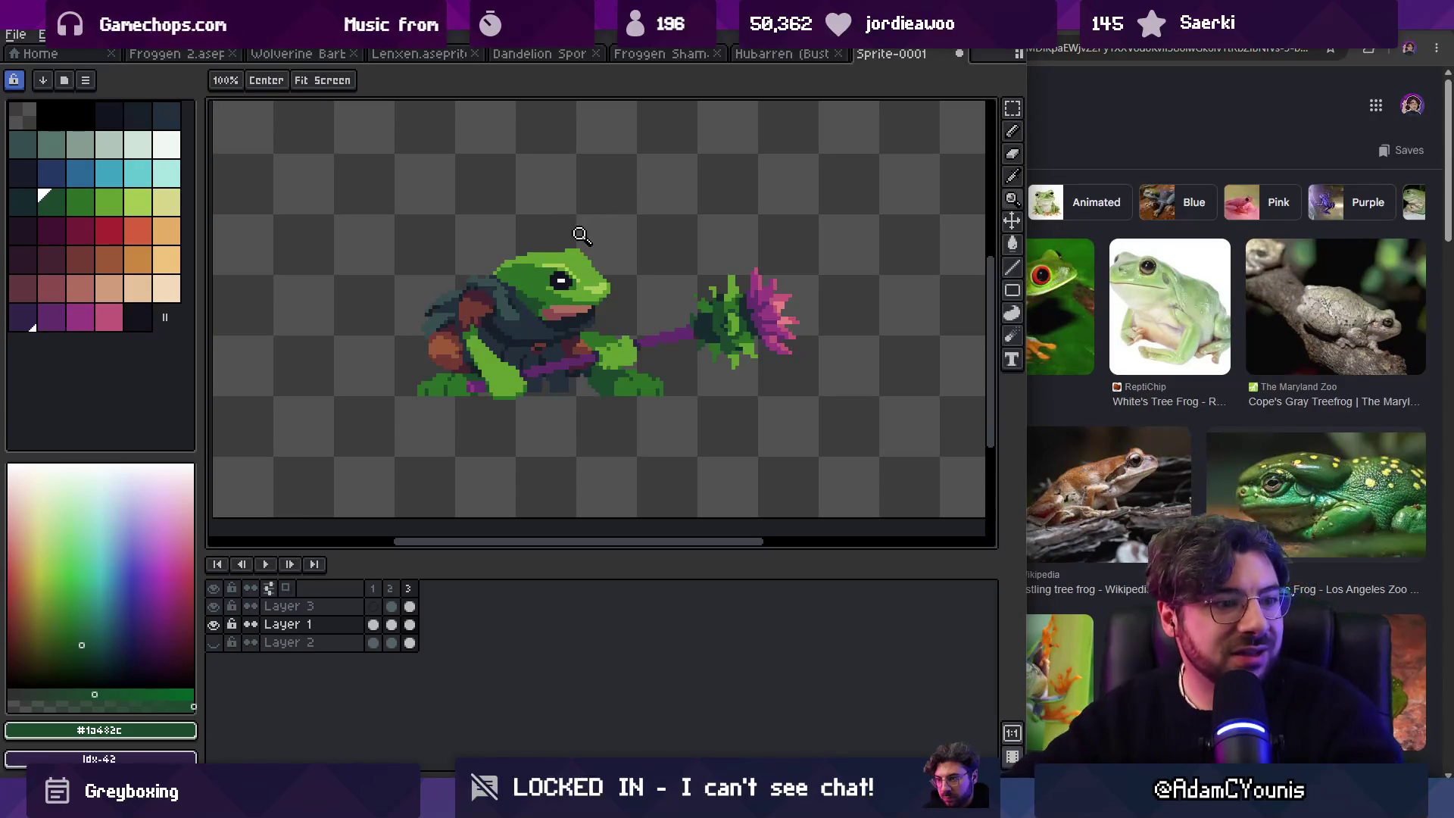
scroll(588, 235, down, 1)
scroll(606, 242, up, 1)
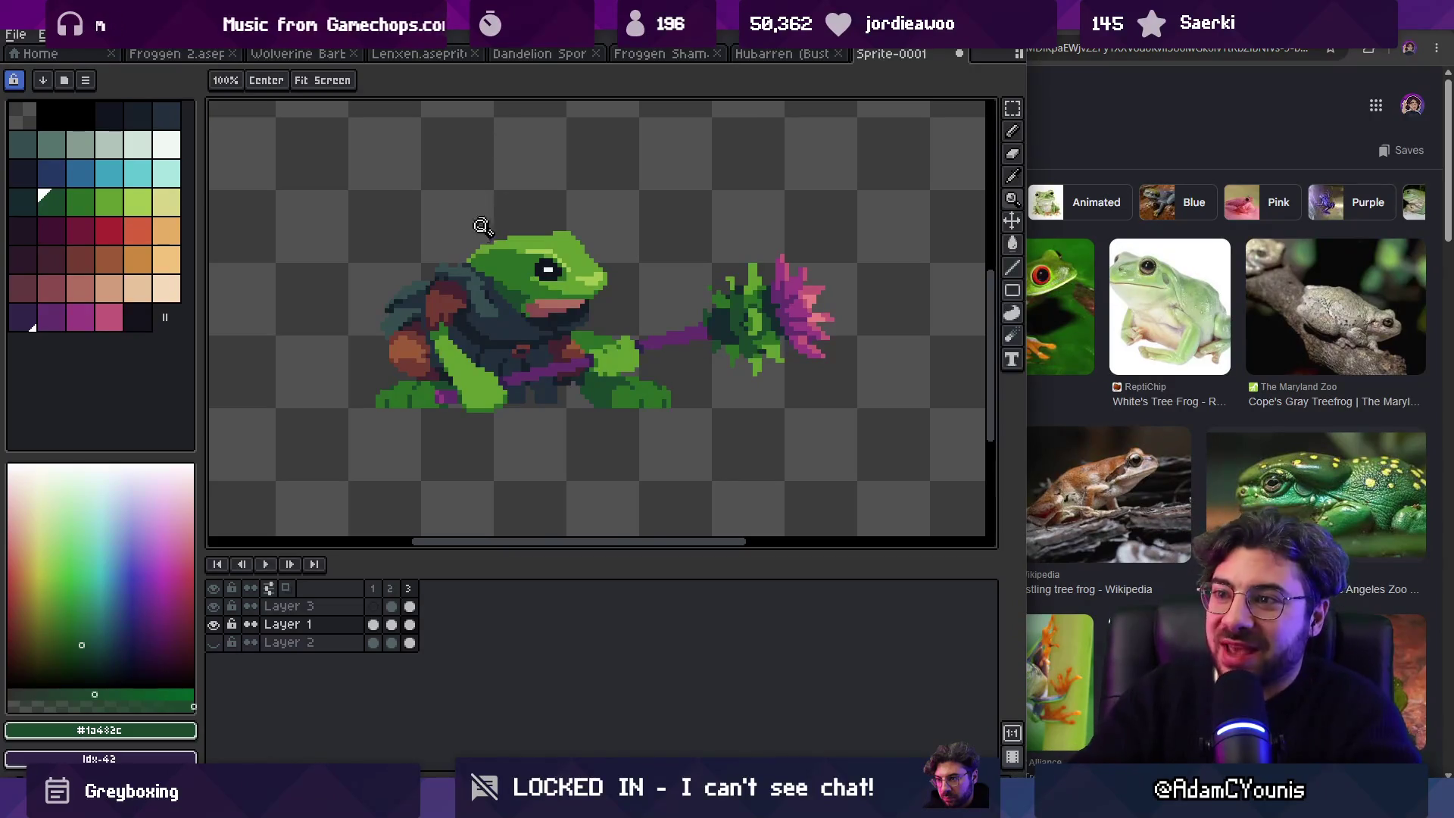
scroll(485, 228, up, 4)
key(v)
key(bracketright)
key(b)
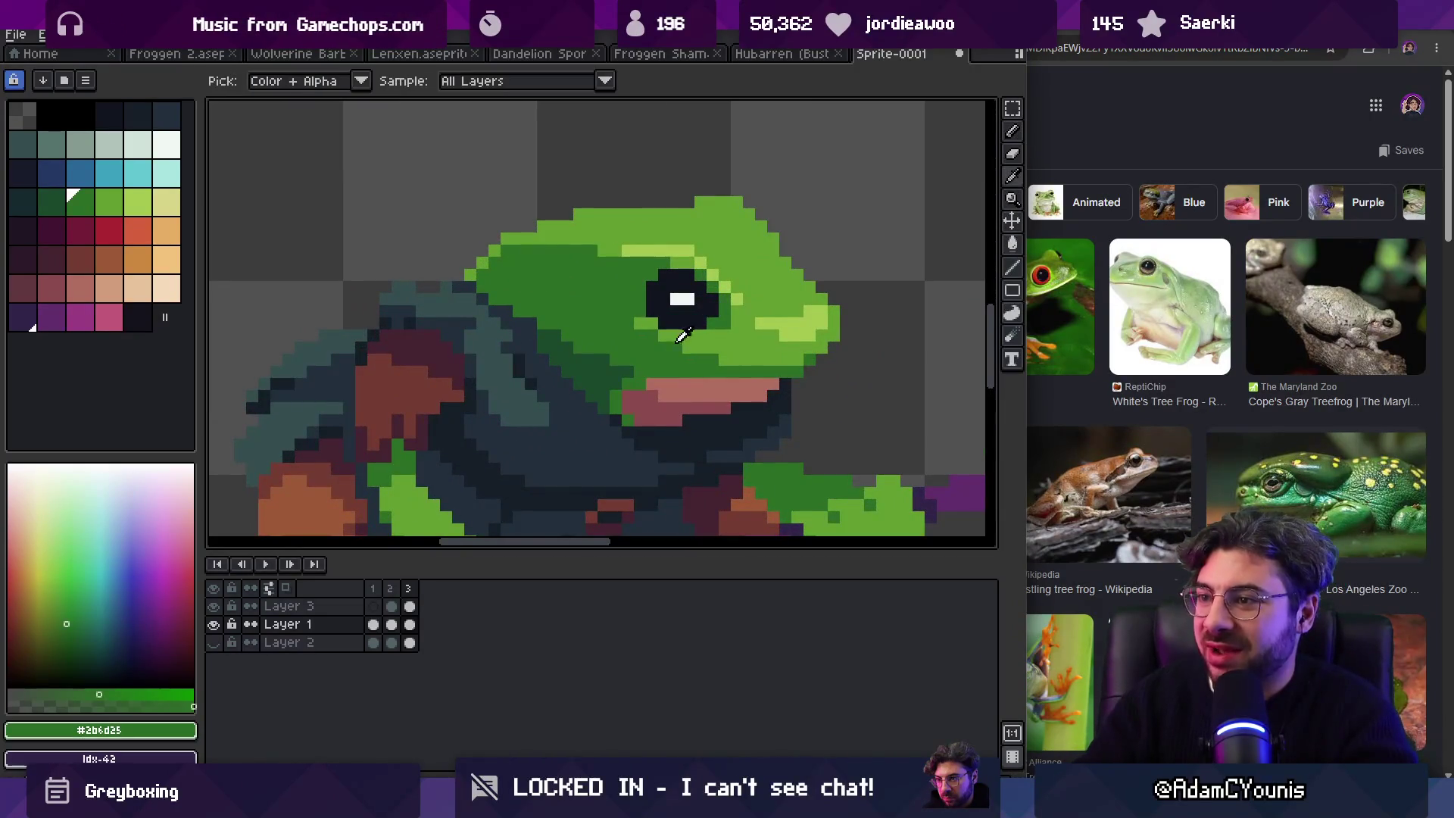
alt+click(638, 320)
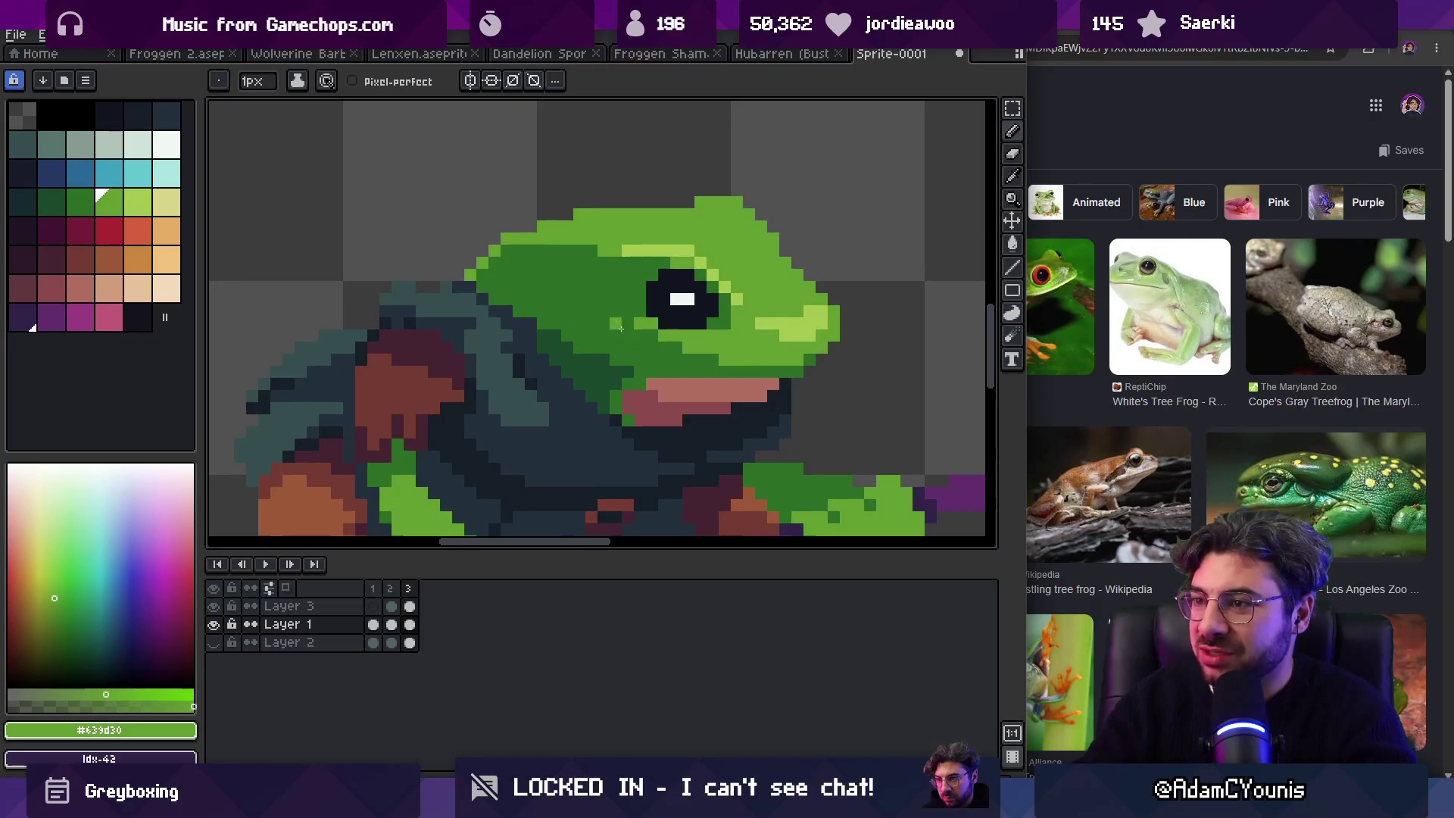
Step: Draw an orange stroke across the frog's back shoulder to start the pauldron
key(z)
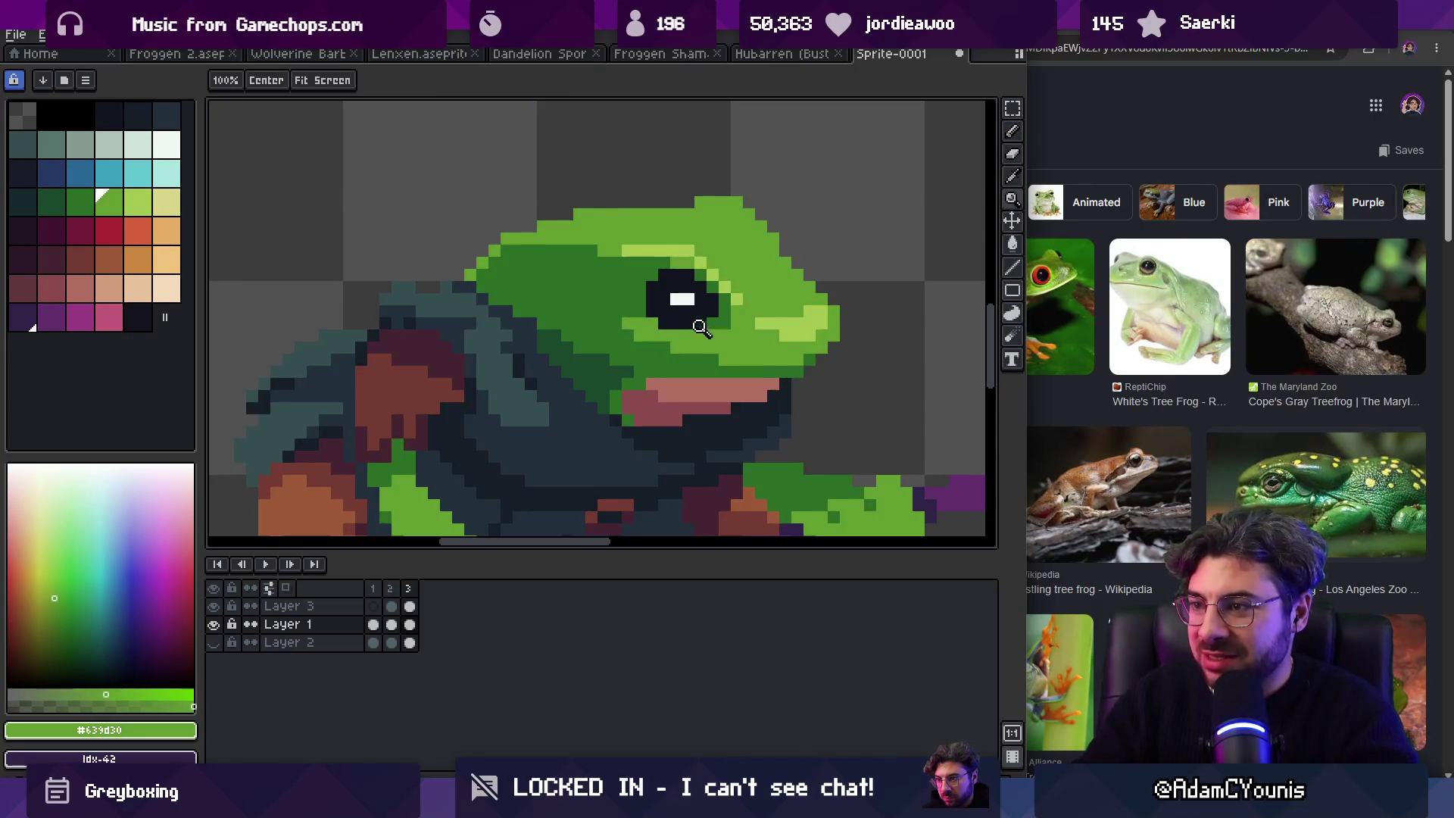
scroll(655, 267, down, 8)
scroll(682, 284, up, 2)
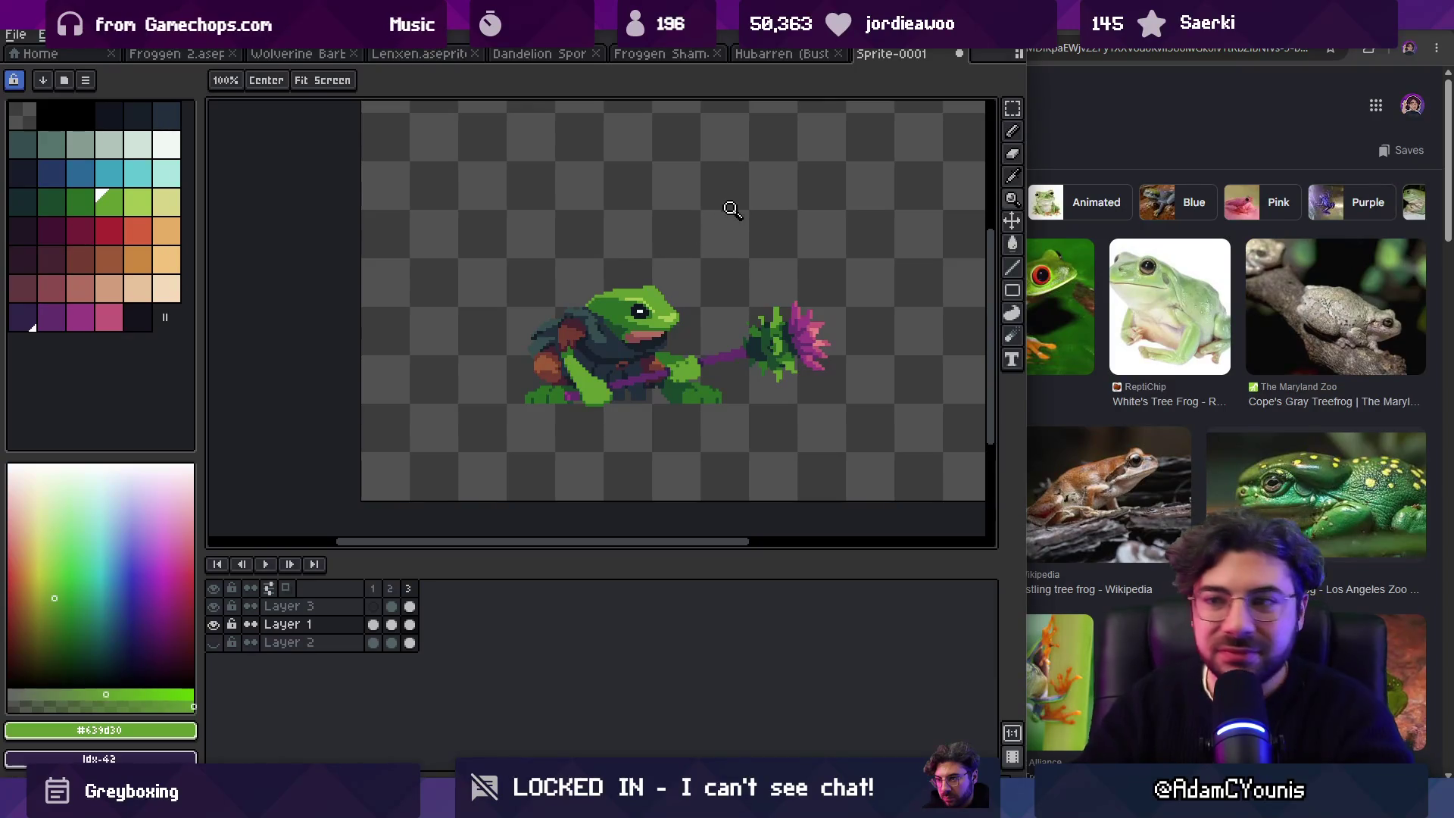
scroll(646, 279, up, 3)
key(b)
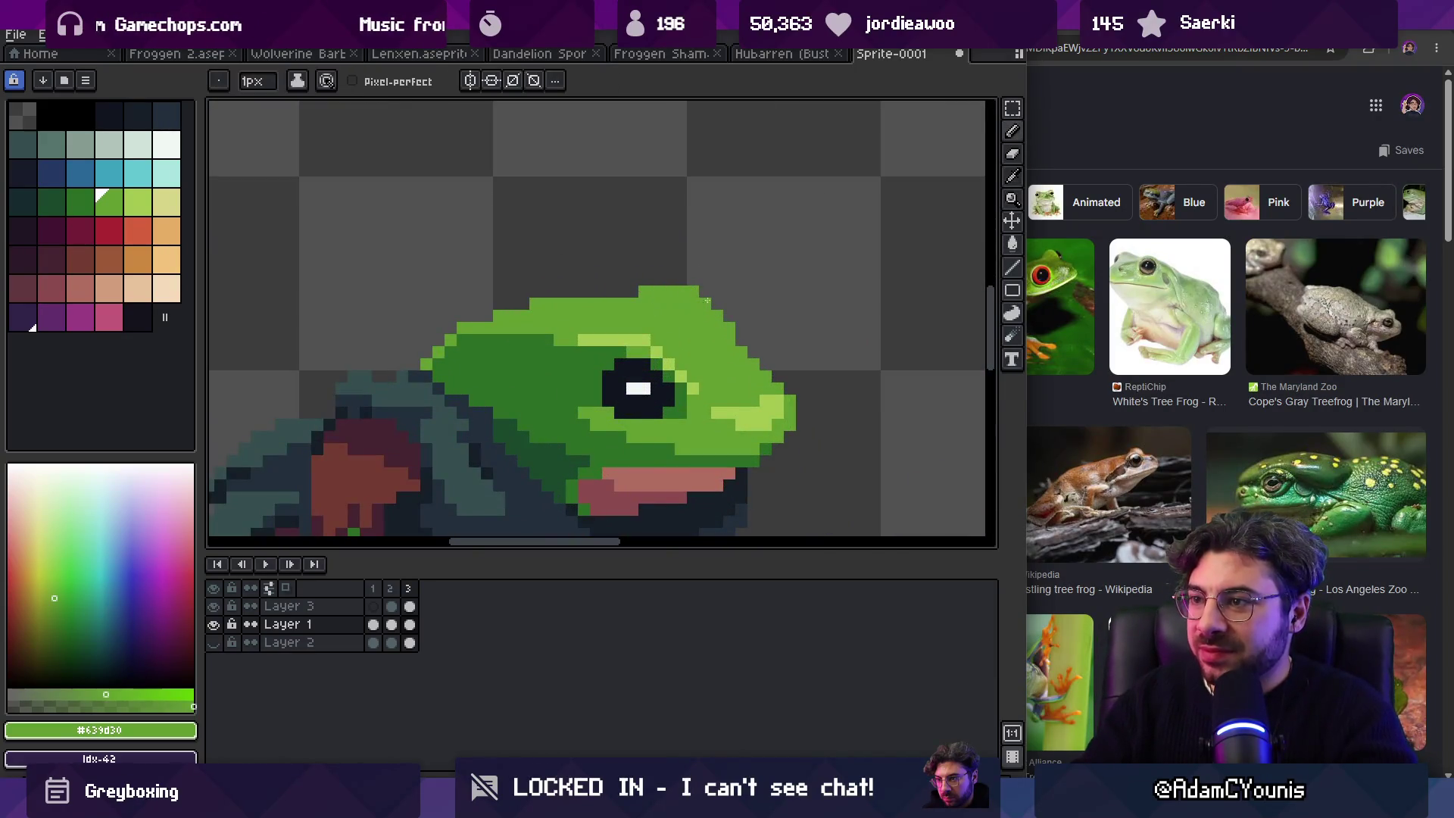
key(z)
scroll(773, 273, down, 3)
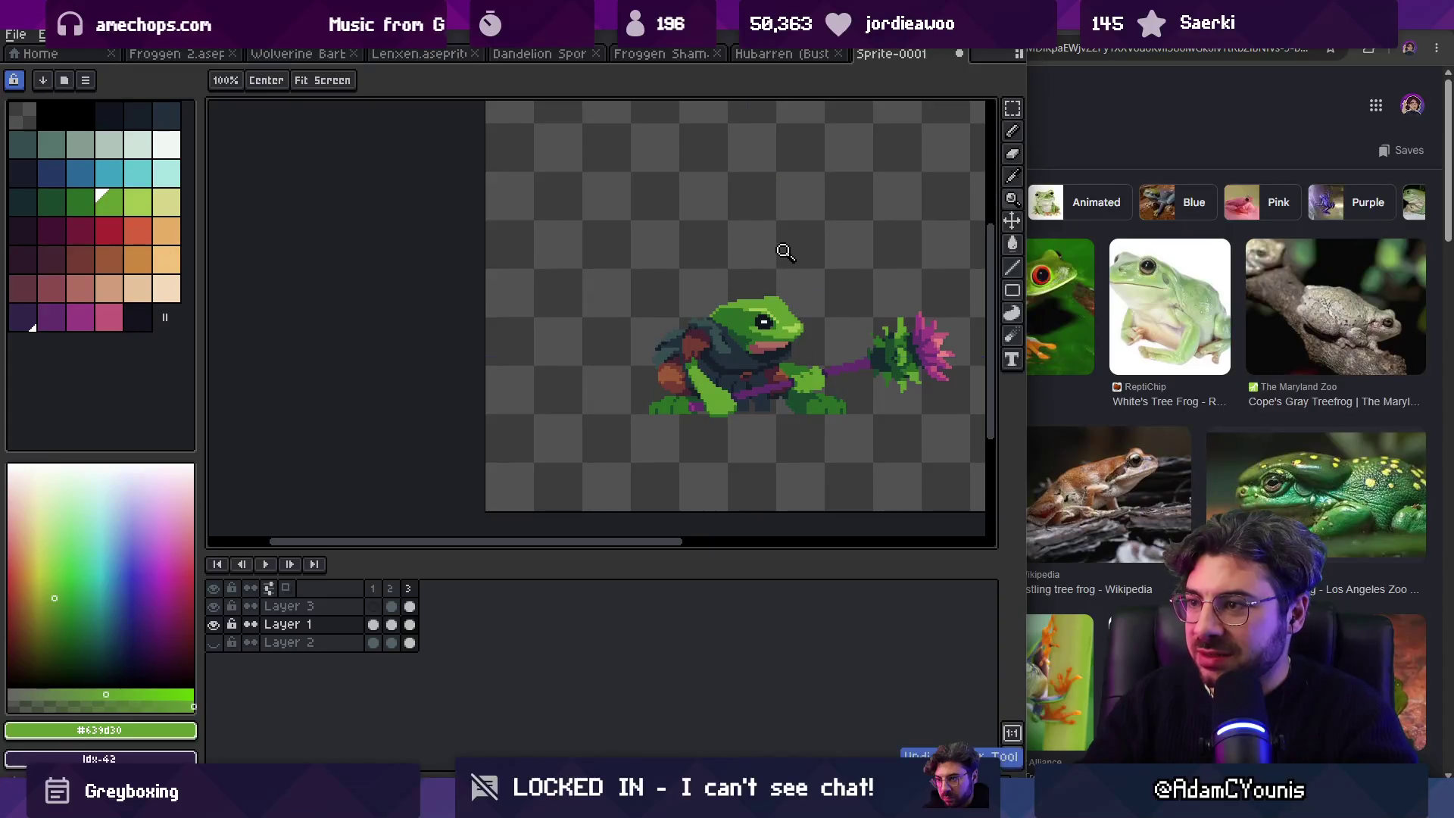
scroll(747, 285, up, 3)
scroll(698, 250, down, 4)
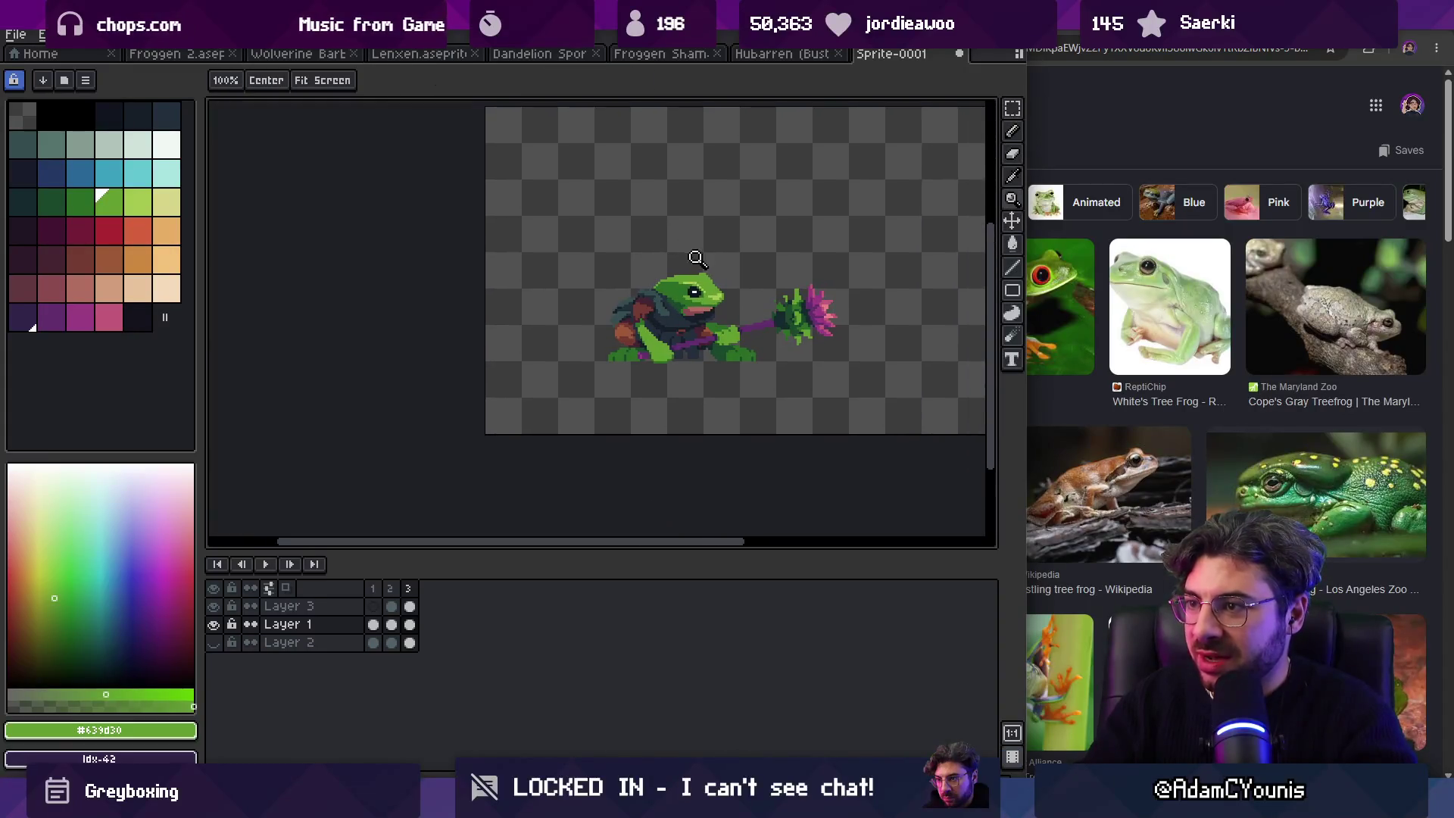
scroll(703, 255, up, 3)
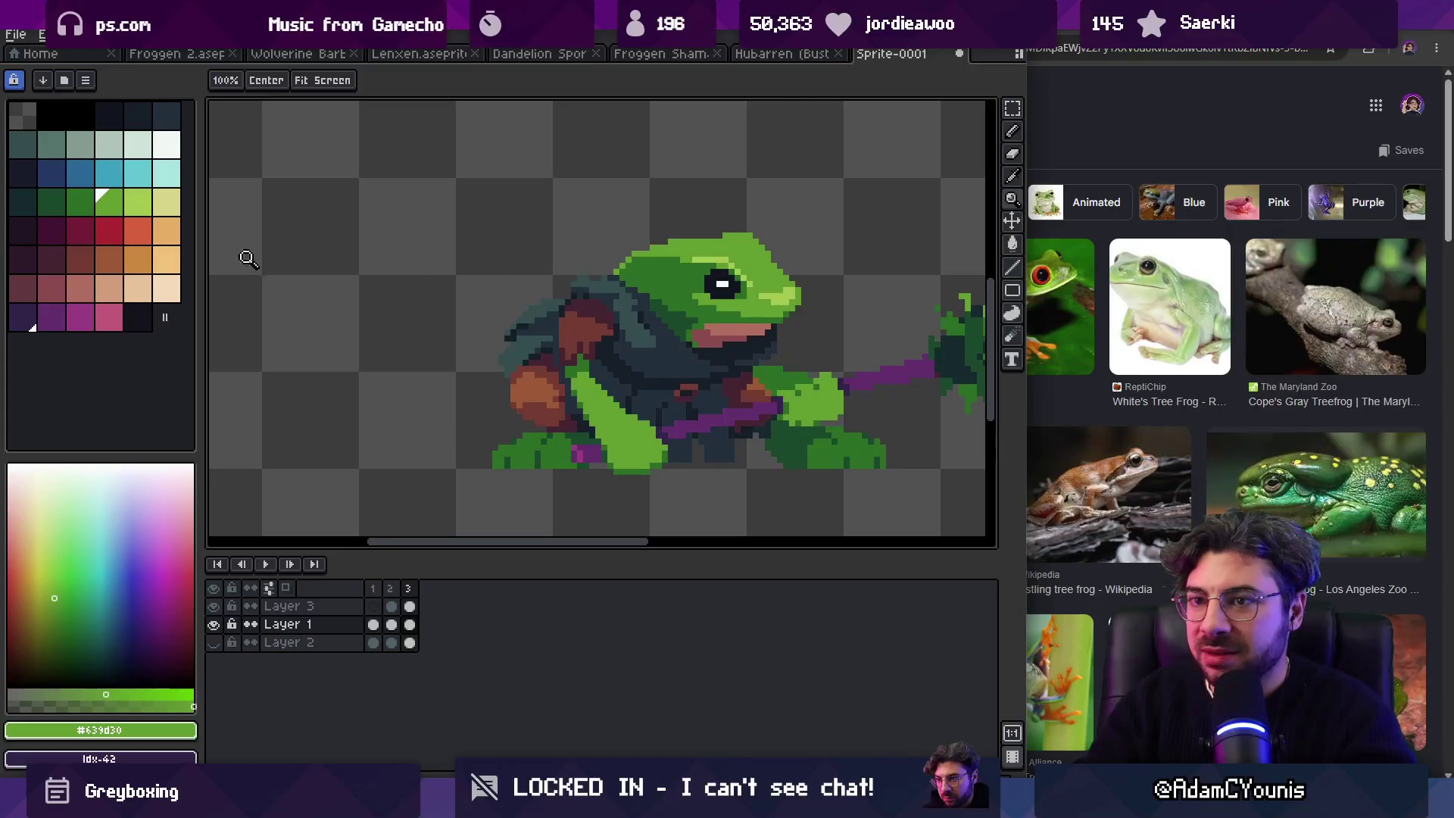
click(138, 259)
key(b)
drag(536, 283, 599, 284)
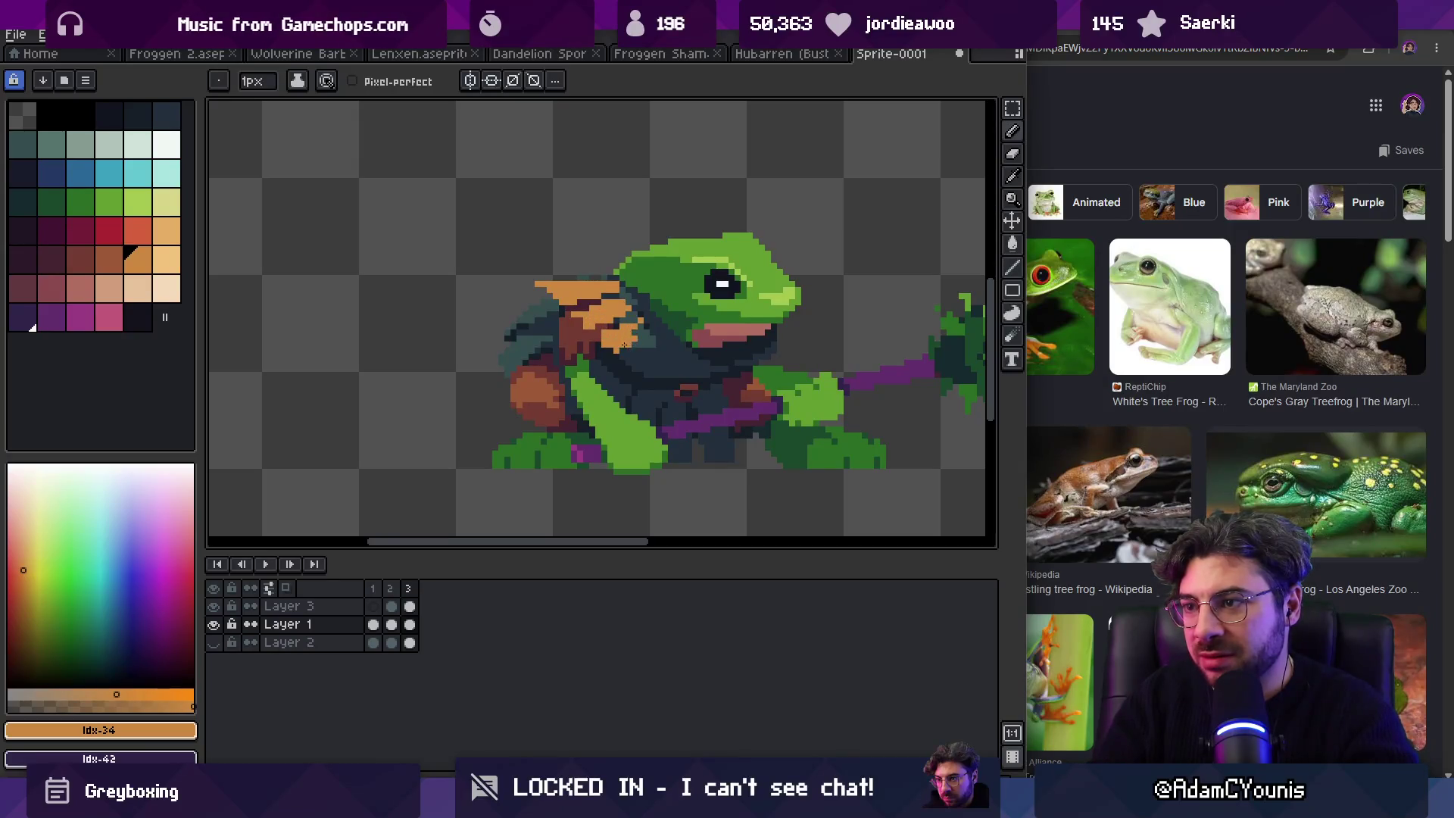
Step: Undo the orange shoulder strokes and add a new pauldron layer above Layer 3
key(z)
scroll(616, 283, down, 5)
scroll(610, 280, up, 4)
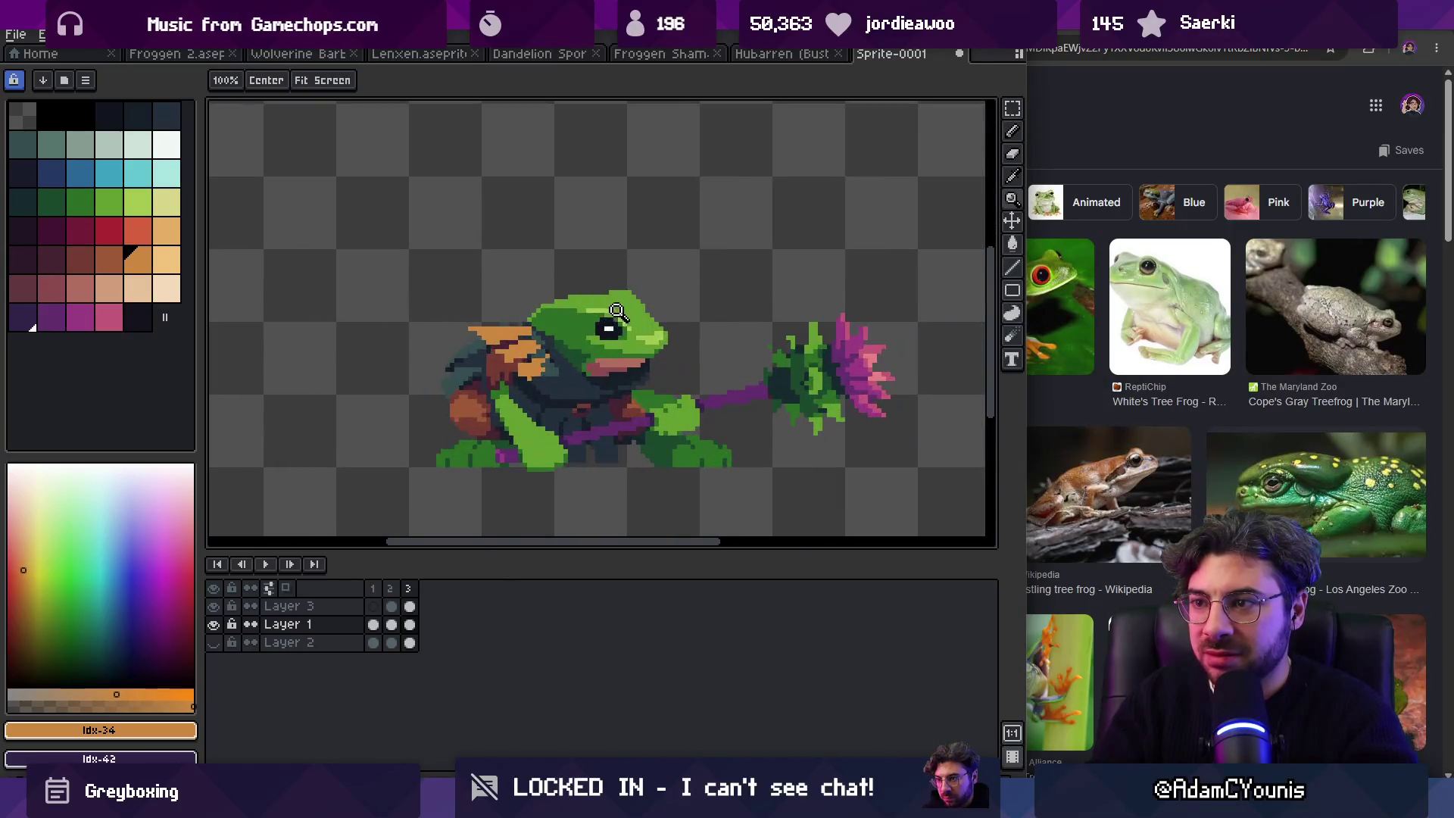
key(ctrl+z)
key(ctrl+z)
key(alt+Up)
key(shift+n)
key(b)
key(z)
scroll(561, 301, up, 1)
key(b)
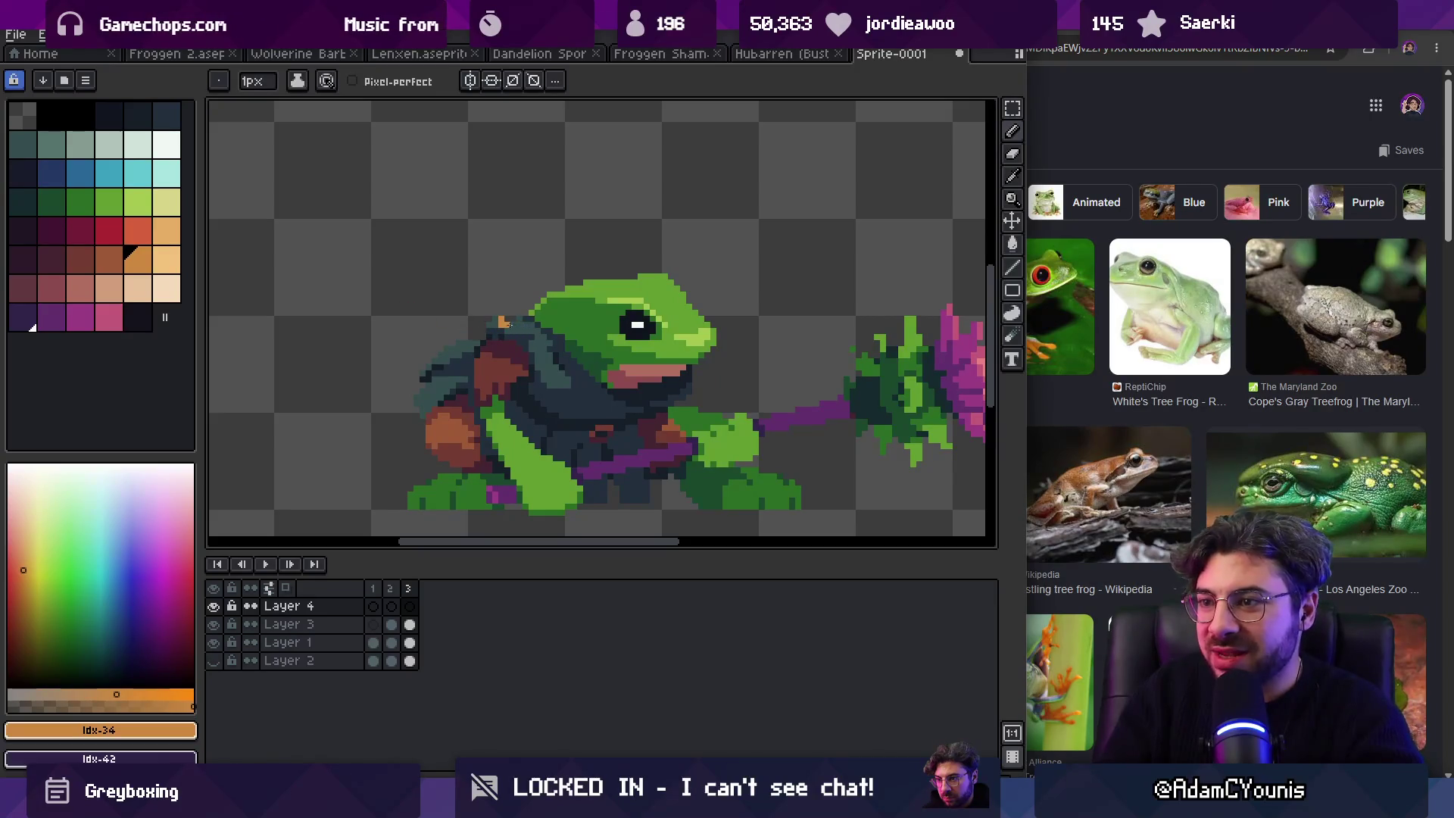
key(ctrl+z)
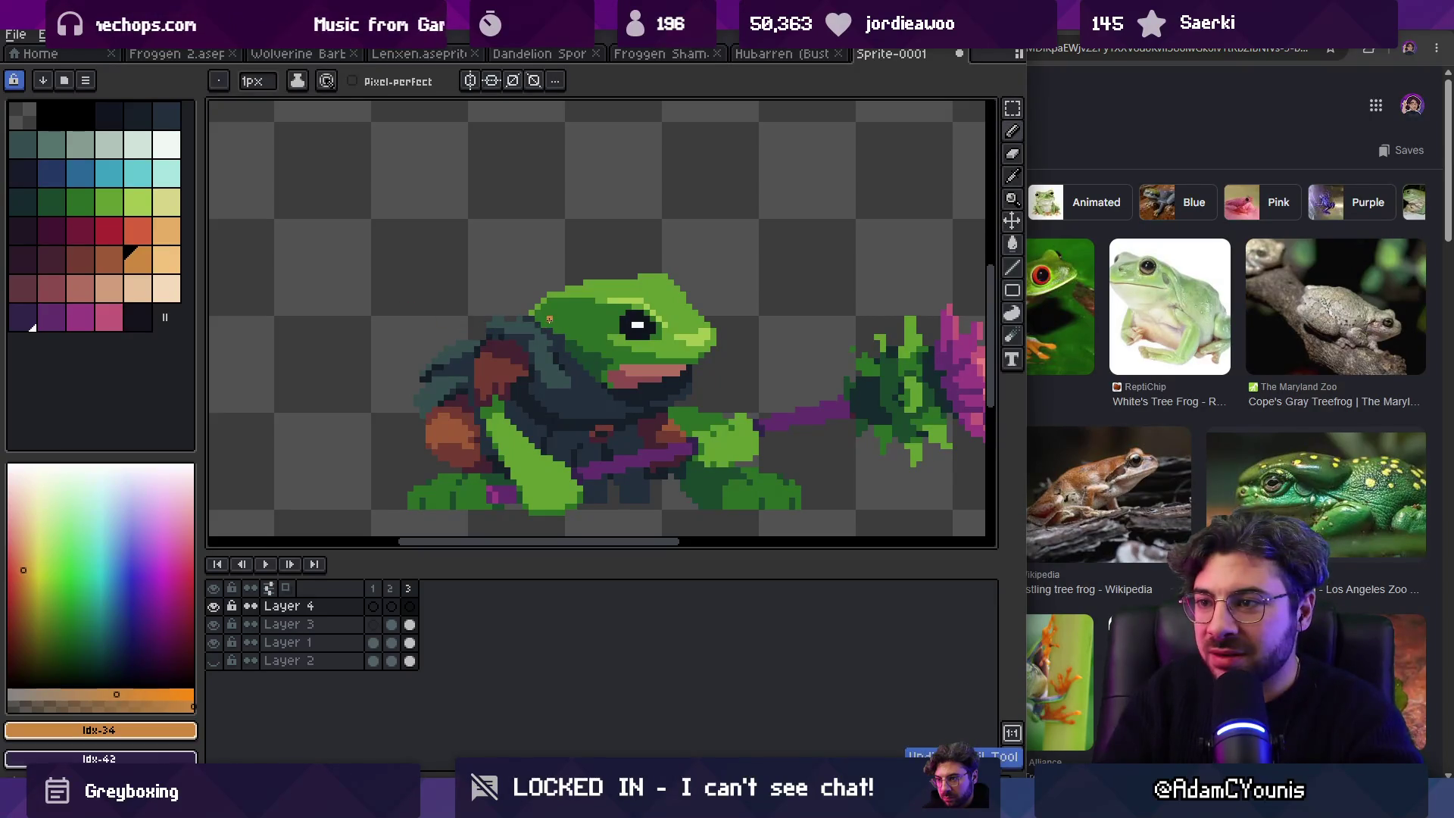
Step: Outline the pauldron on the frog's shoulder and fill it with orange
drag(550, 320, 536, 324)
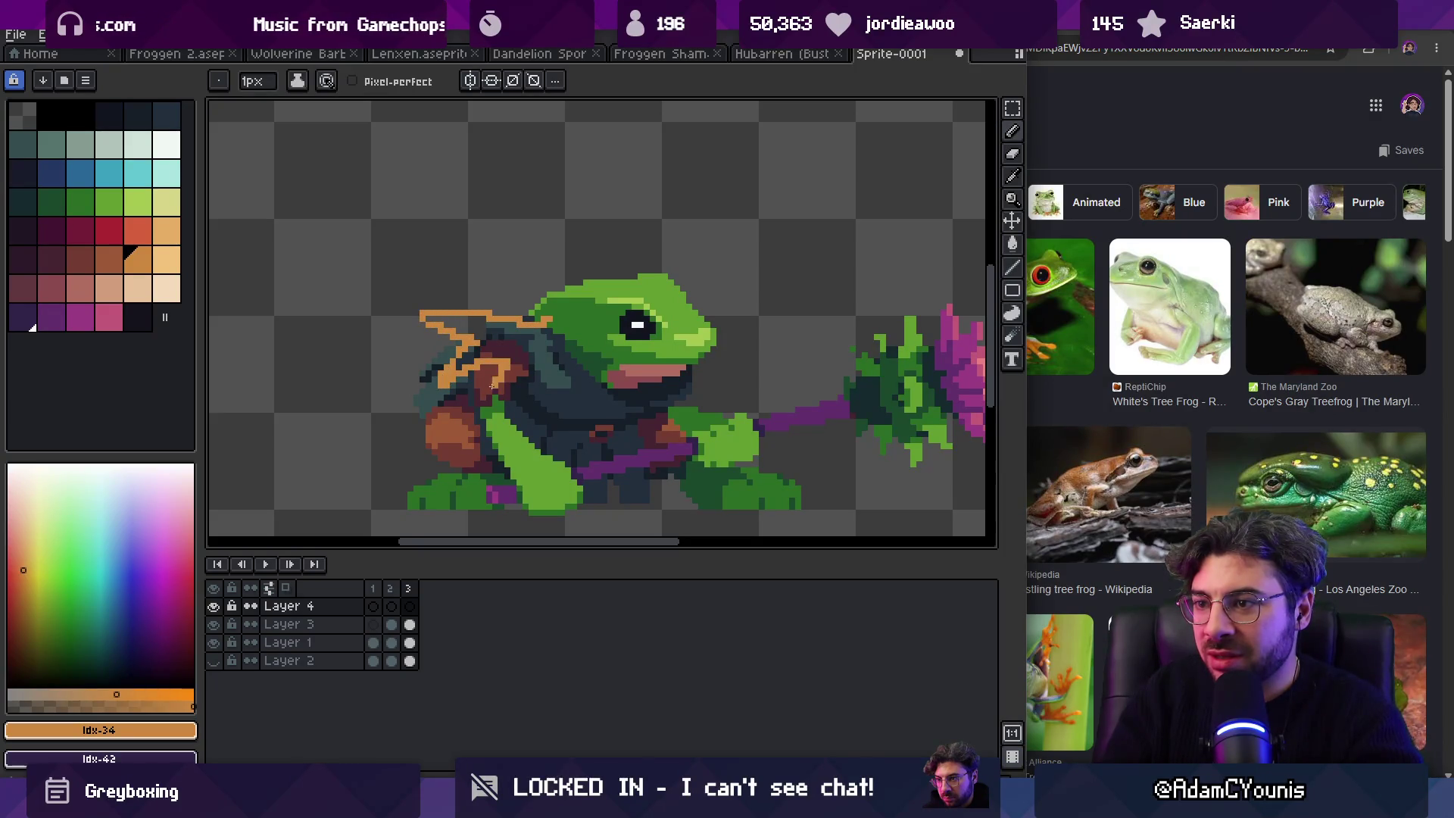
key(g)
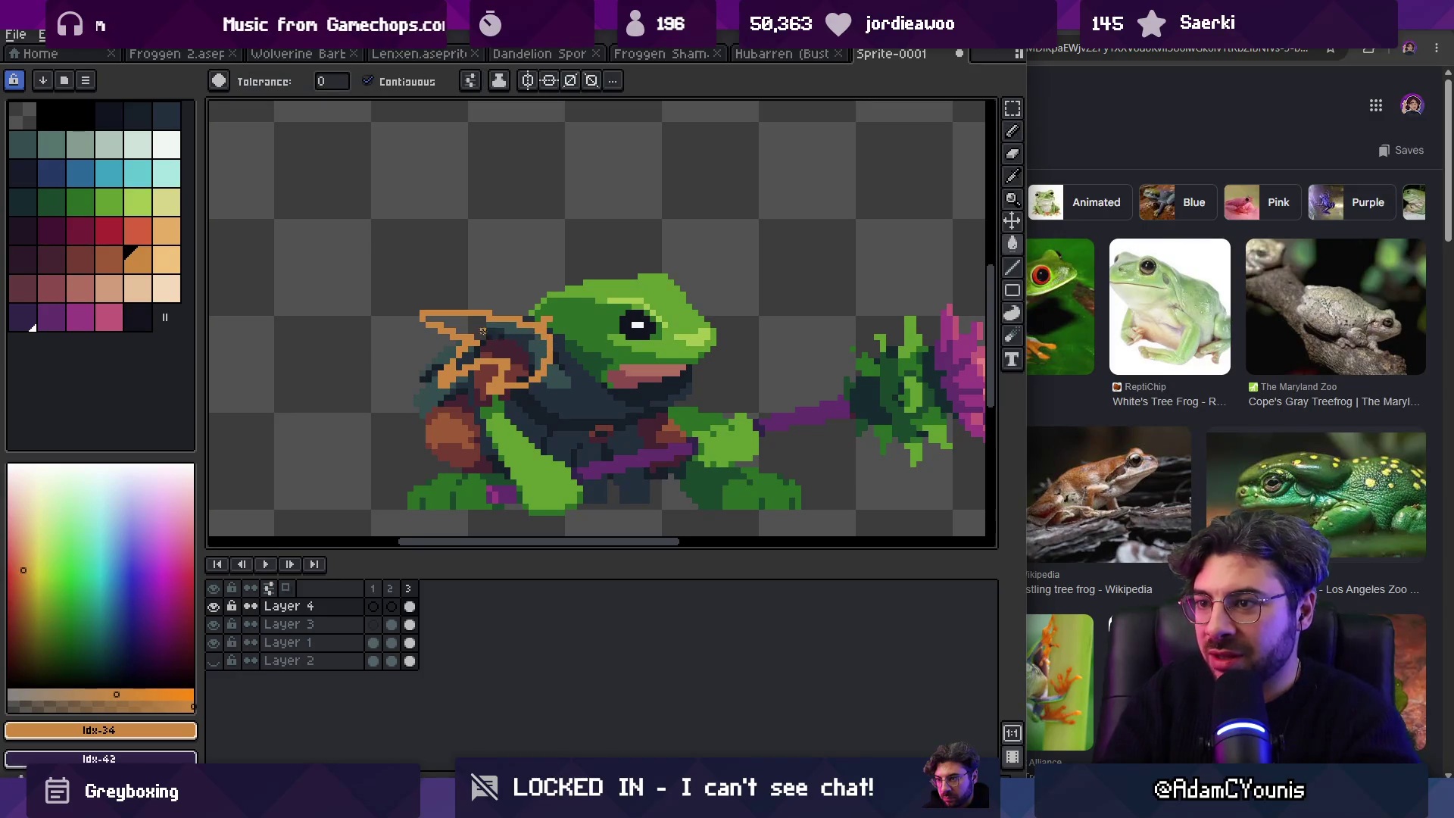
click(513, 343)
key(z)
scroll(559, 275, down, 3)
scroll(541, 345, up, 3)
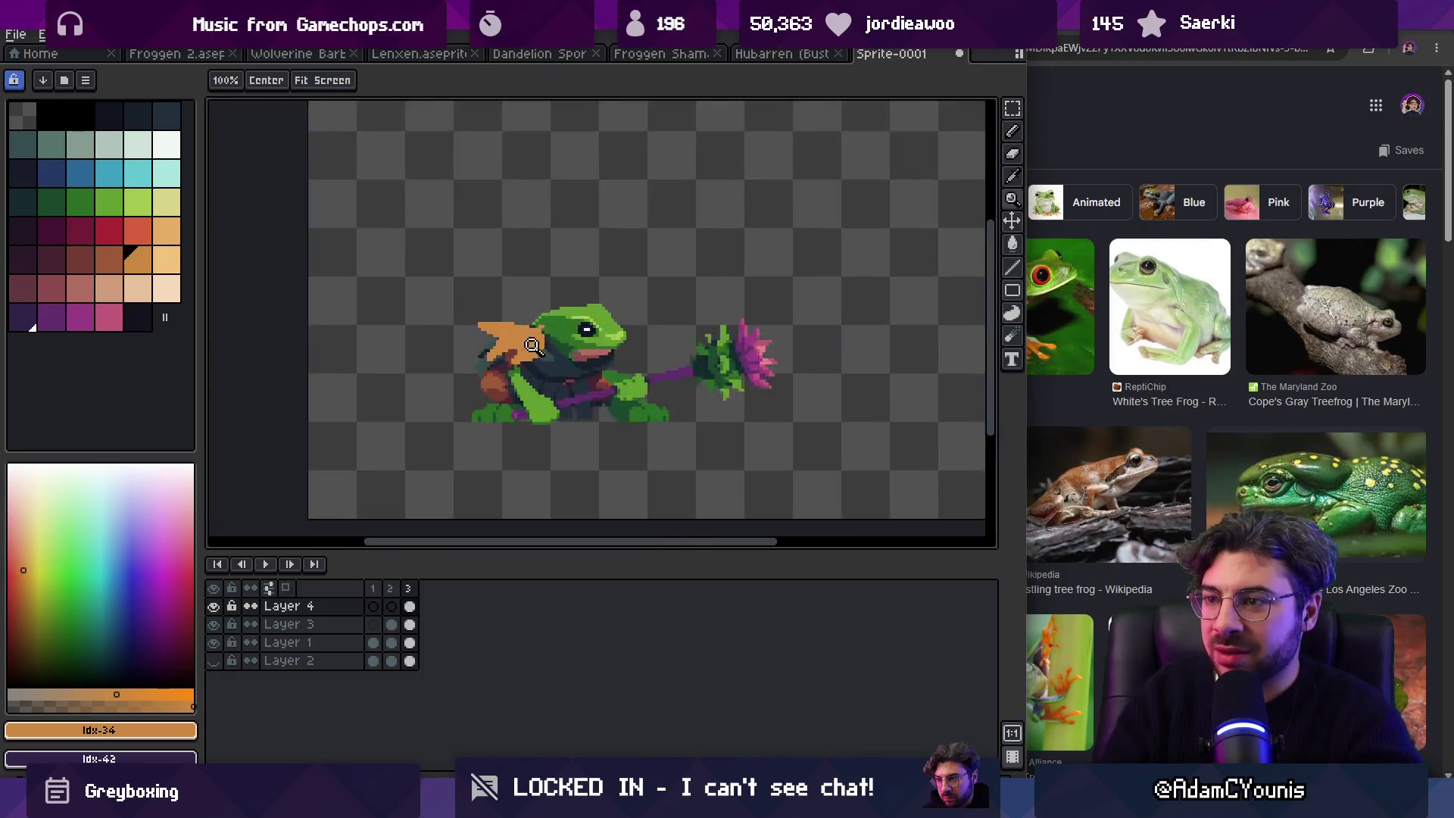
Step: Extend the leaf over the dark pixels, erase its upper-left tip, and trim its right edge with a 4px brush
key(b)
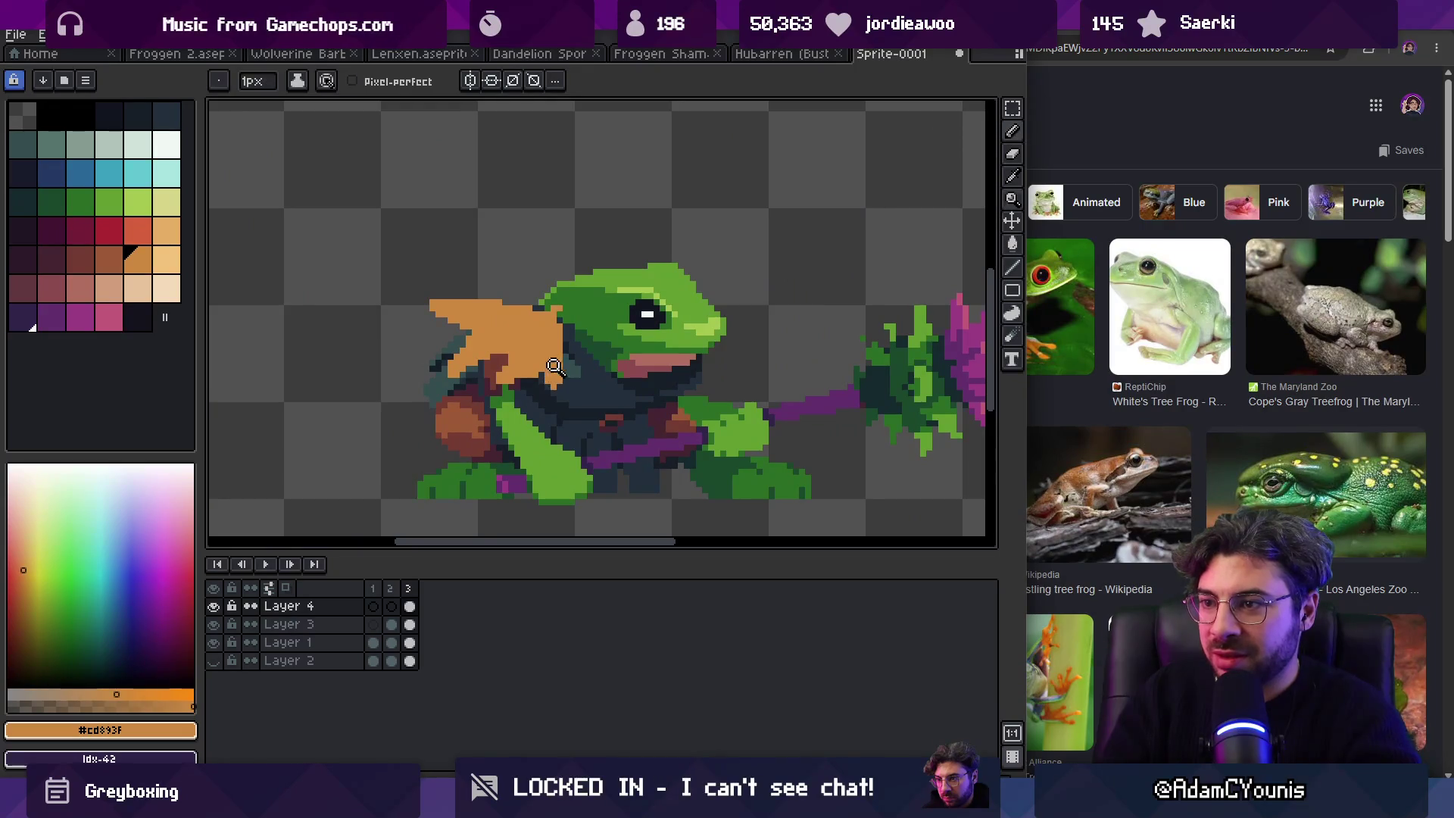
scroll(553, 366, up, 1)
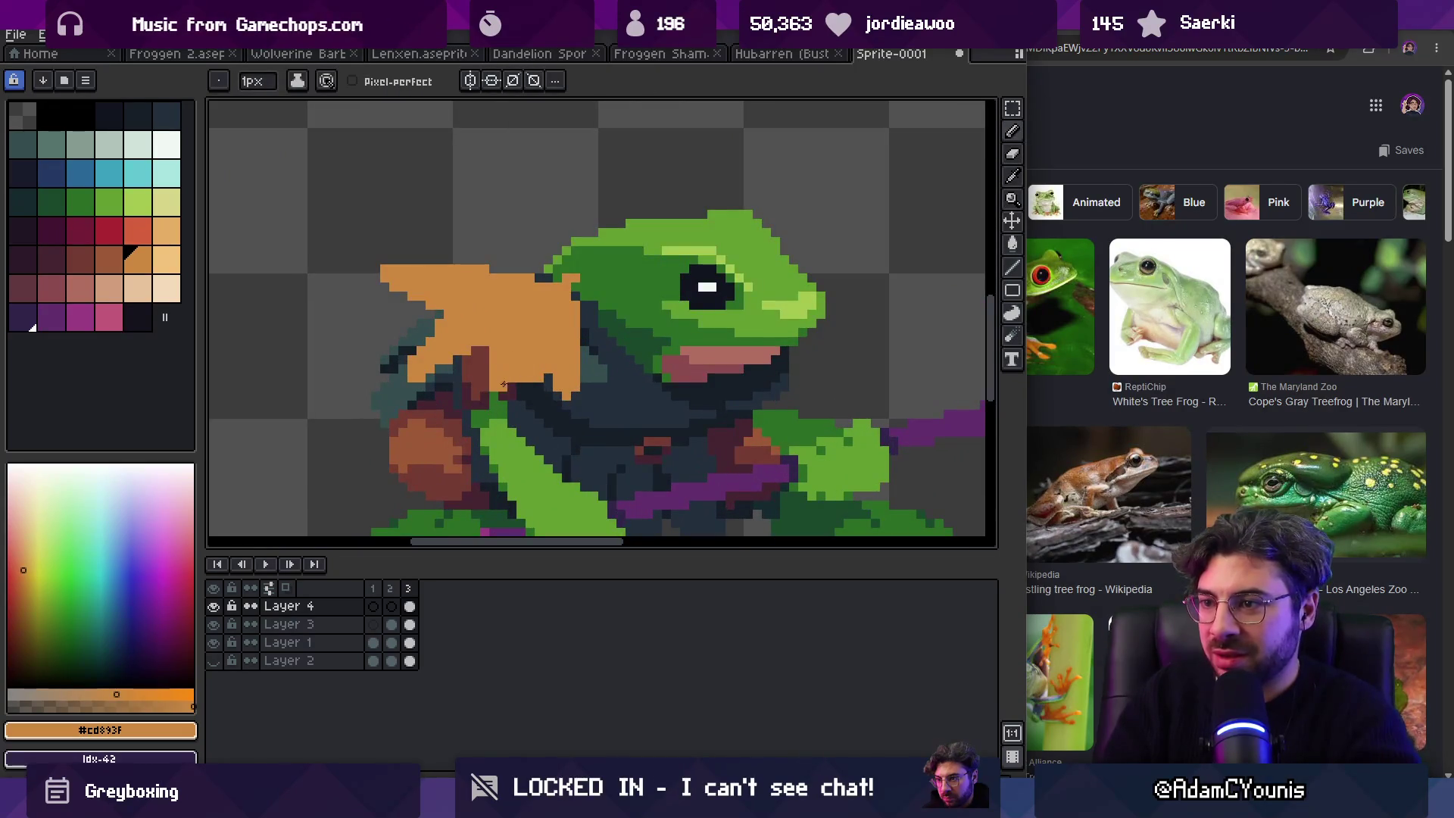
drag(417, 355, 477, 357)
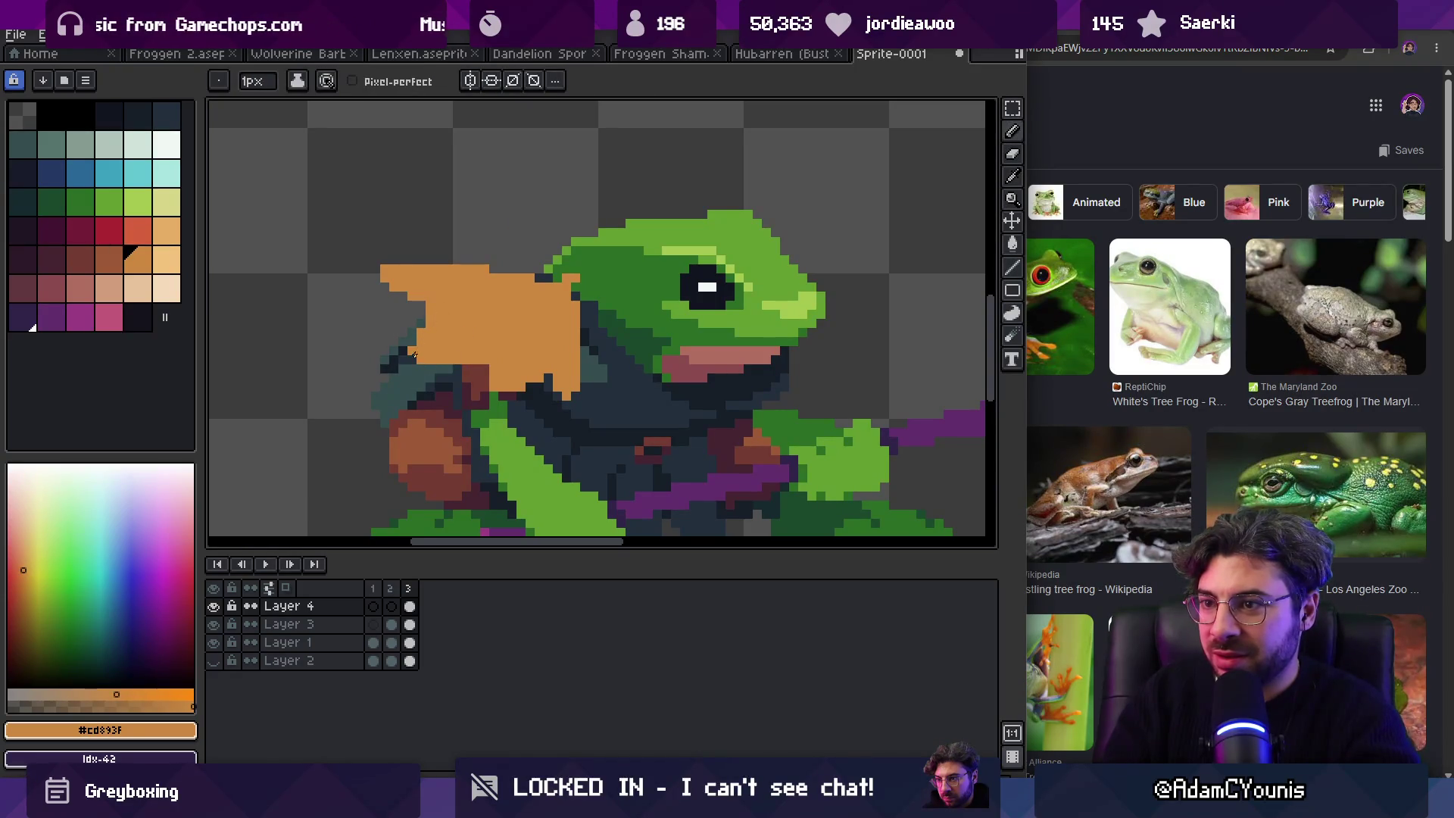
drag(382, 271, 478, 271)
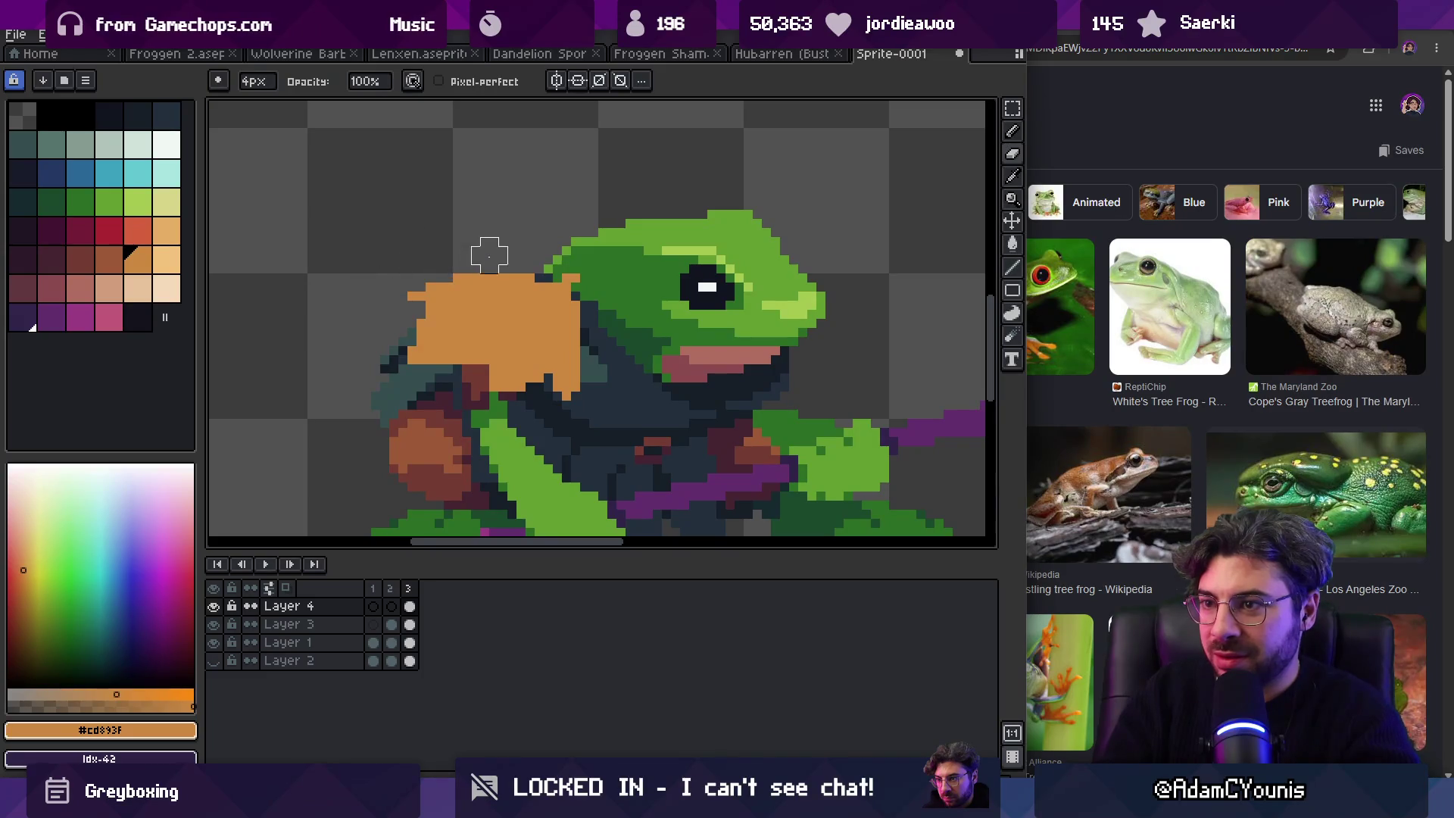
key(b)
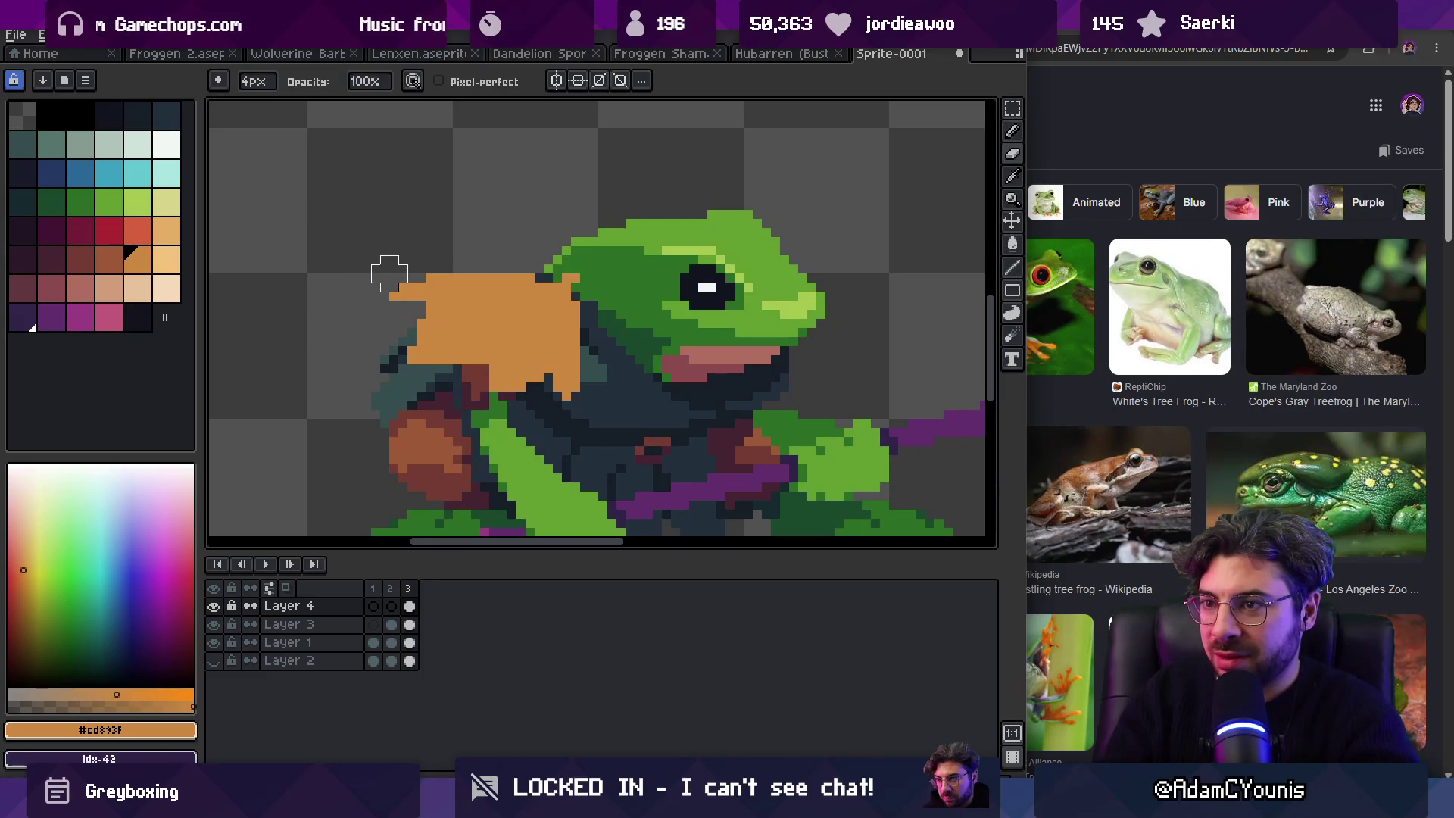
scroll(510, 243, down, 5)
scroll(534, 239, up, 5)
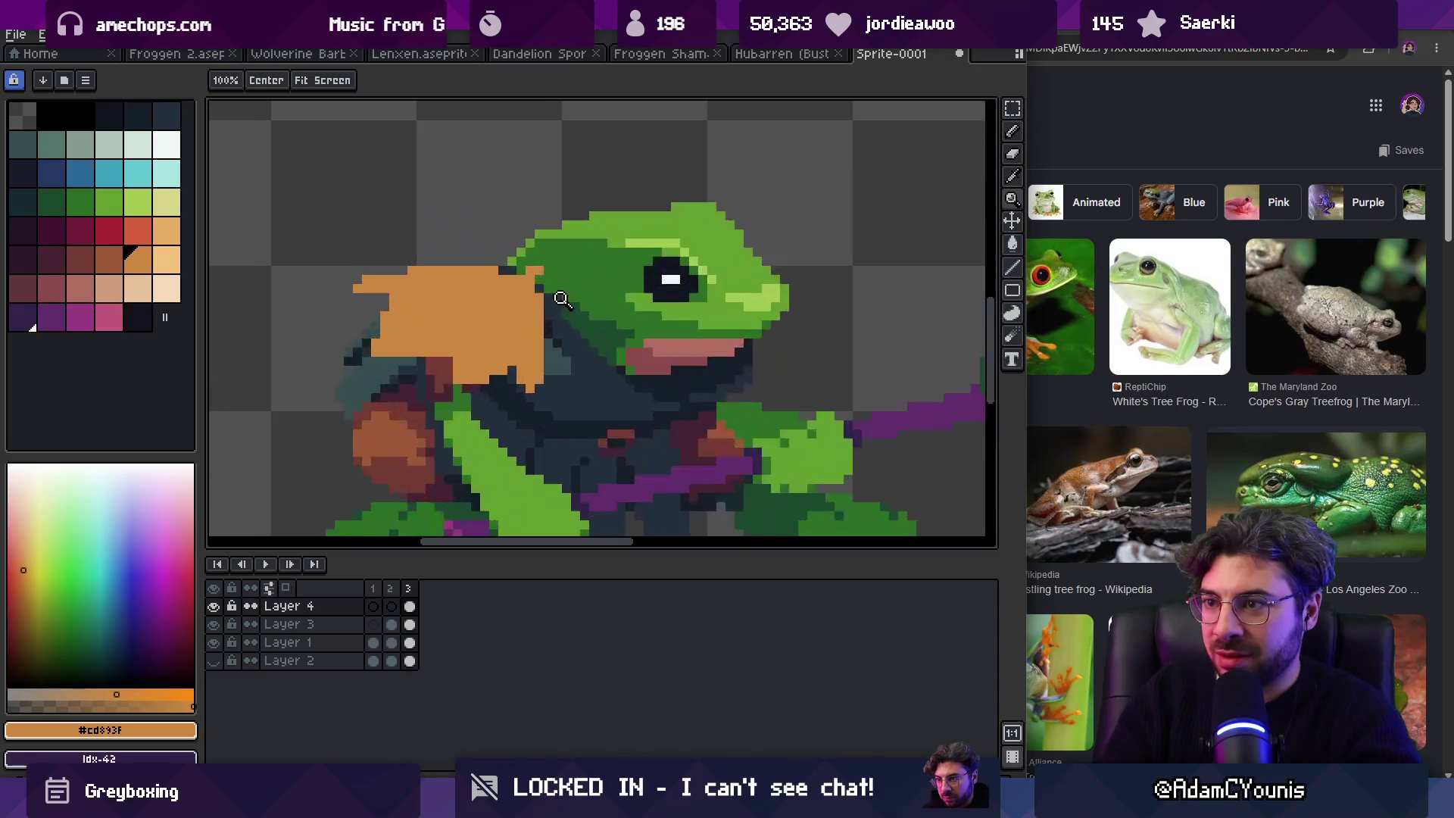
drag(545, 294, 563, 356)
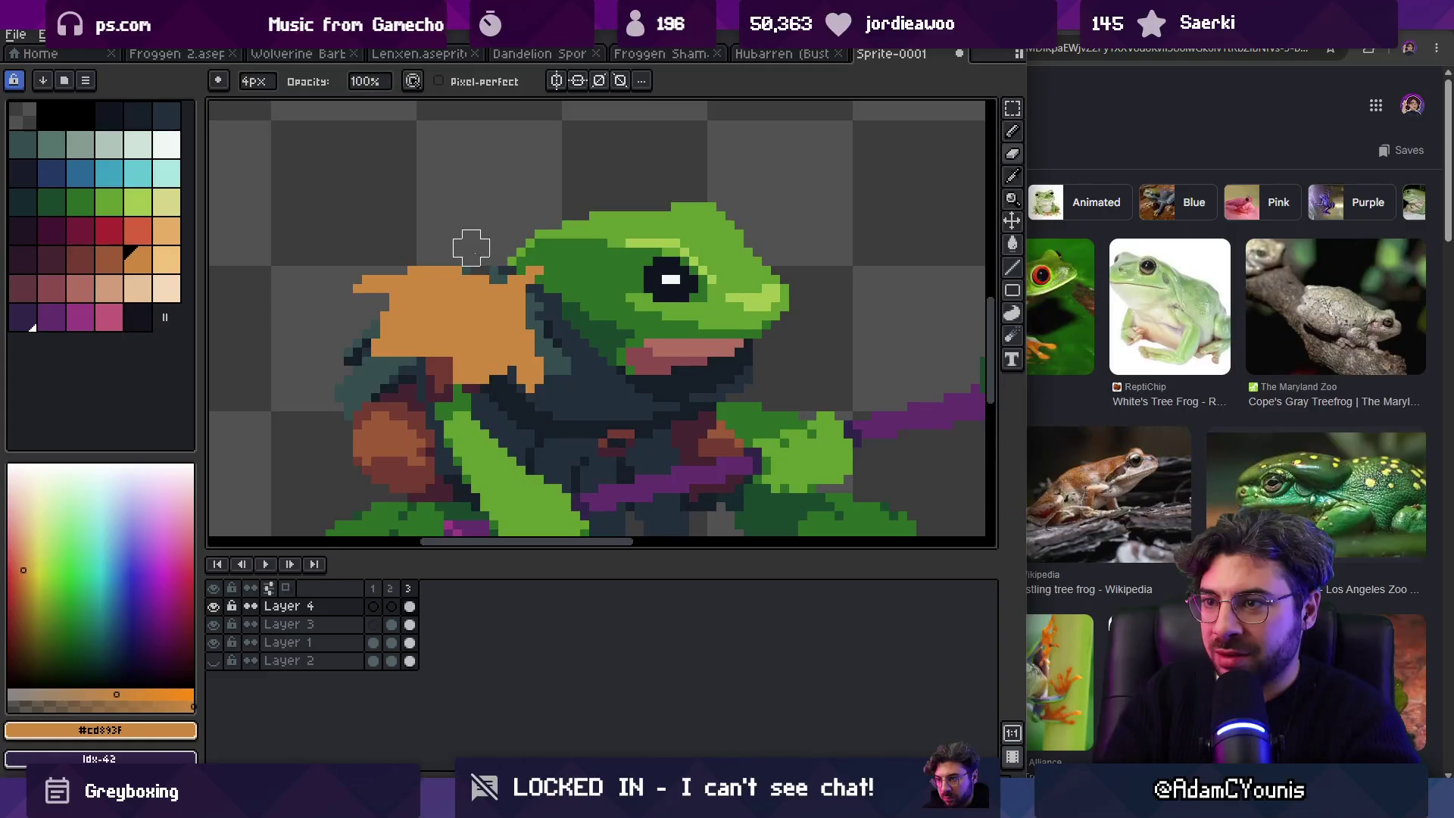
Step: Review the whole sprite and try a light green for the shoulder leaf
key(z)
scroll(455, 242, down, 5)
scroll(547, 252, up, 2)
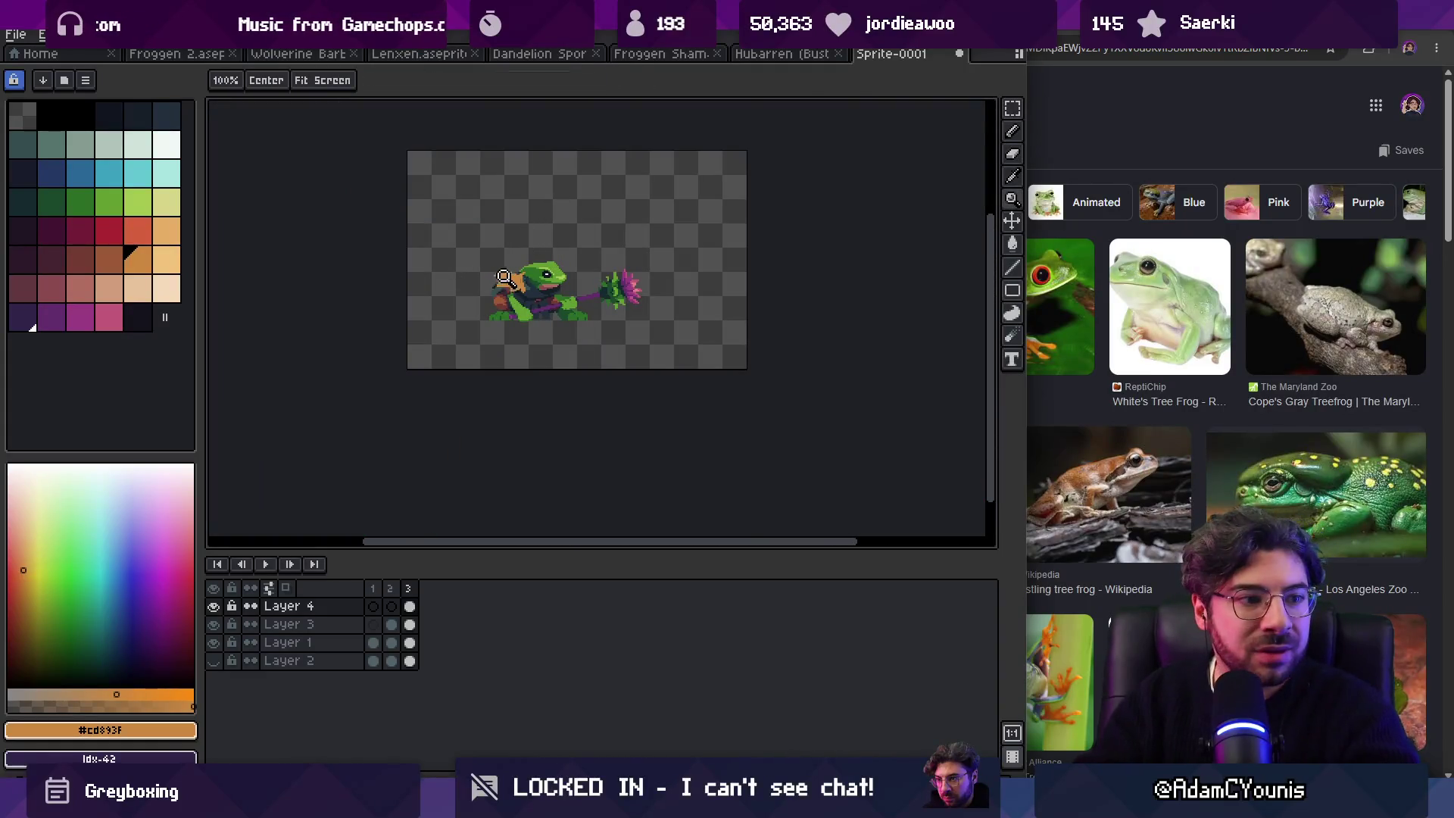
scroll(509, 282, up, 2)
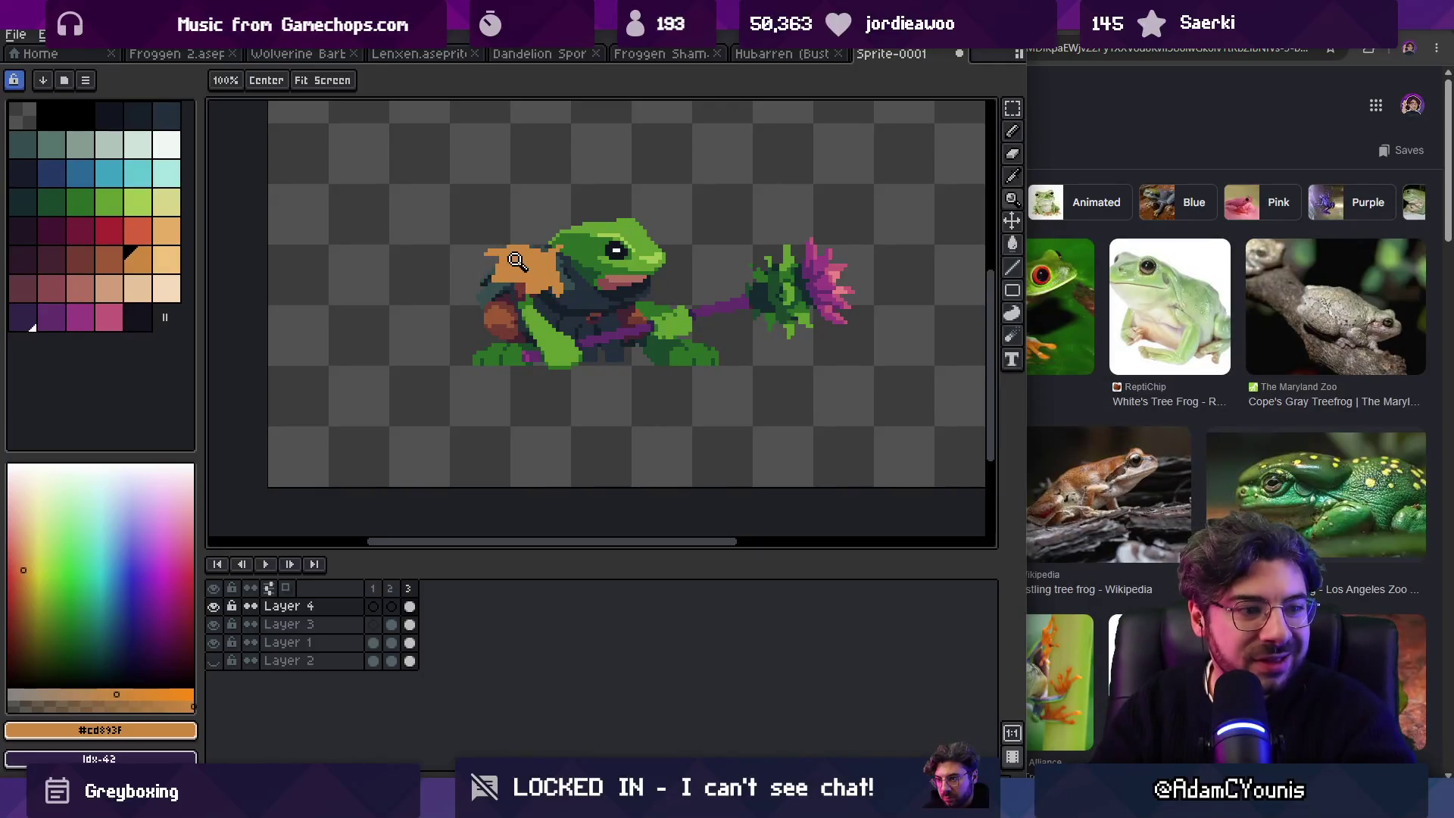
scroll(584, 265, down, 1)
scroll(602, 264, up, 2)
scroll(564, 263, up, 1)
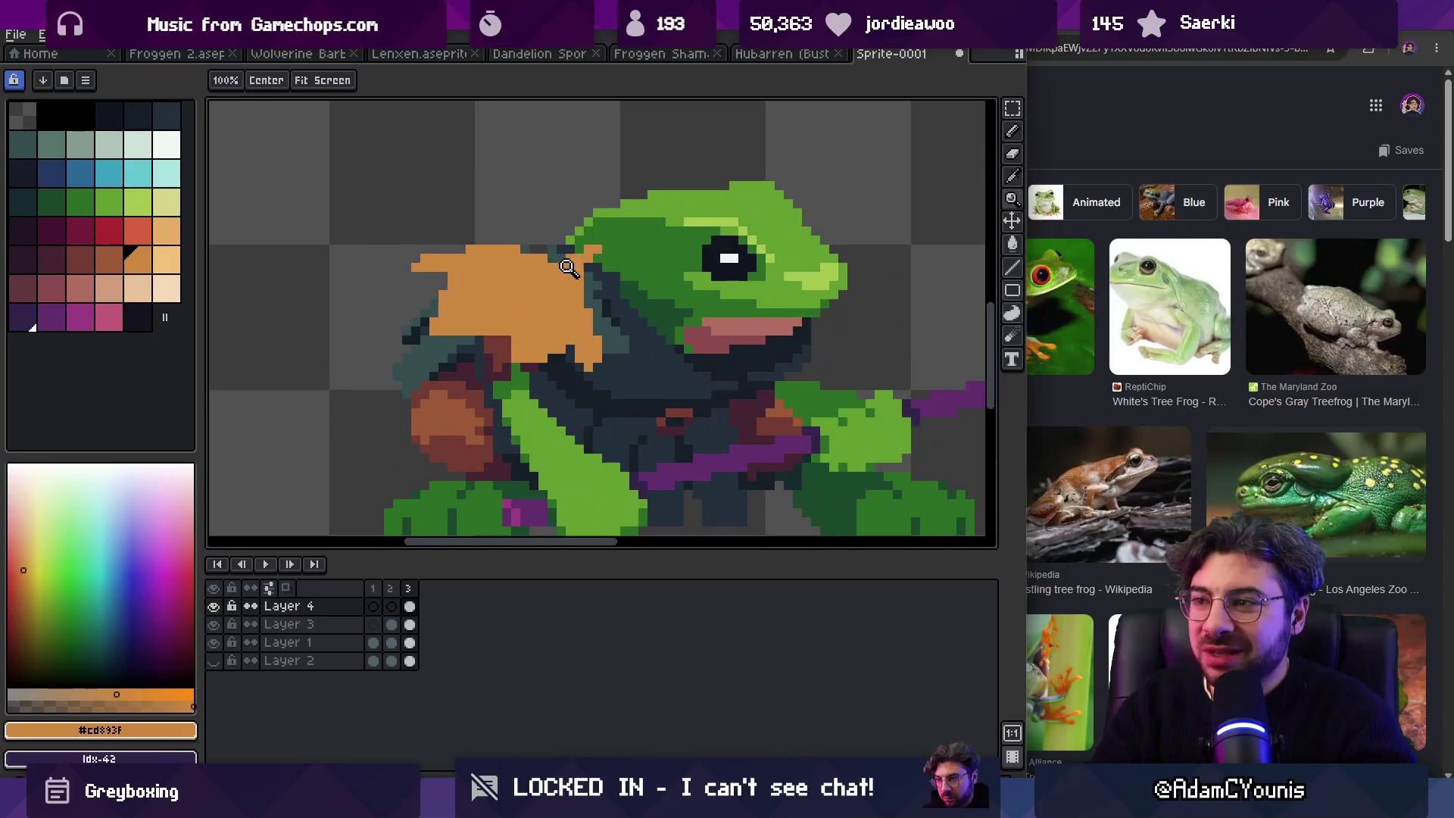
key(v)
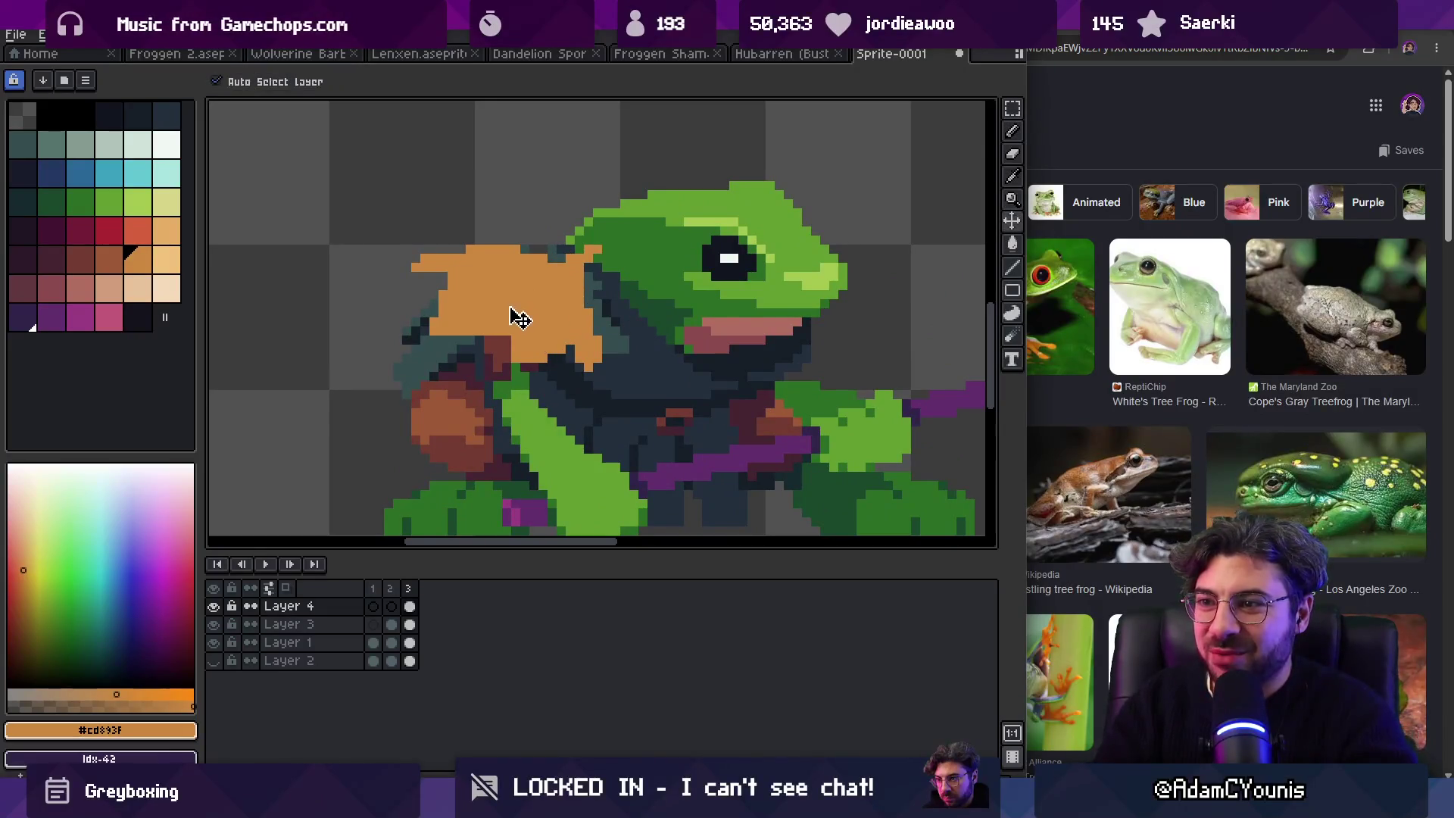
click(138, 202)
key(z)
scroll(587, 267, down, 4)
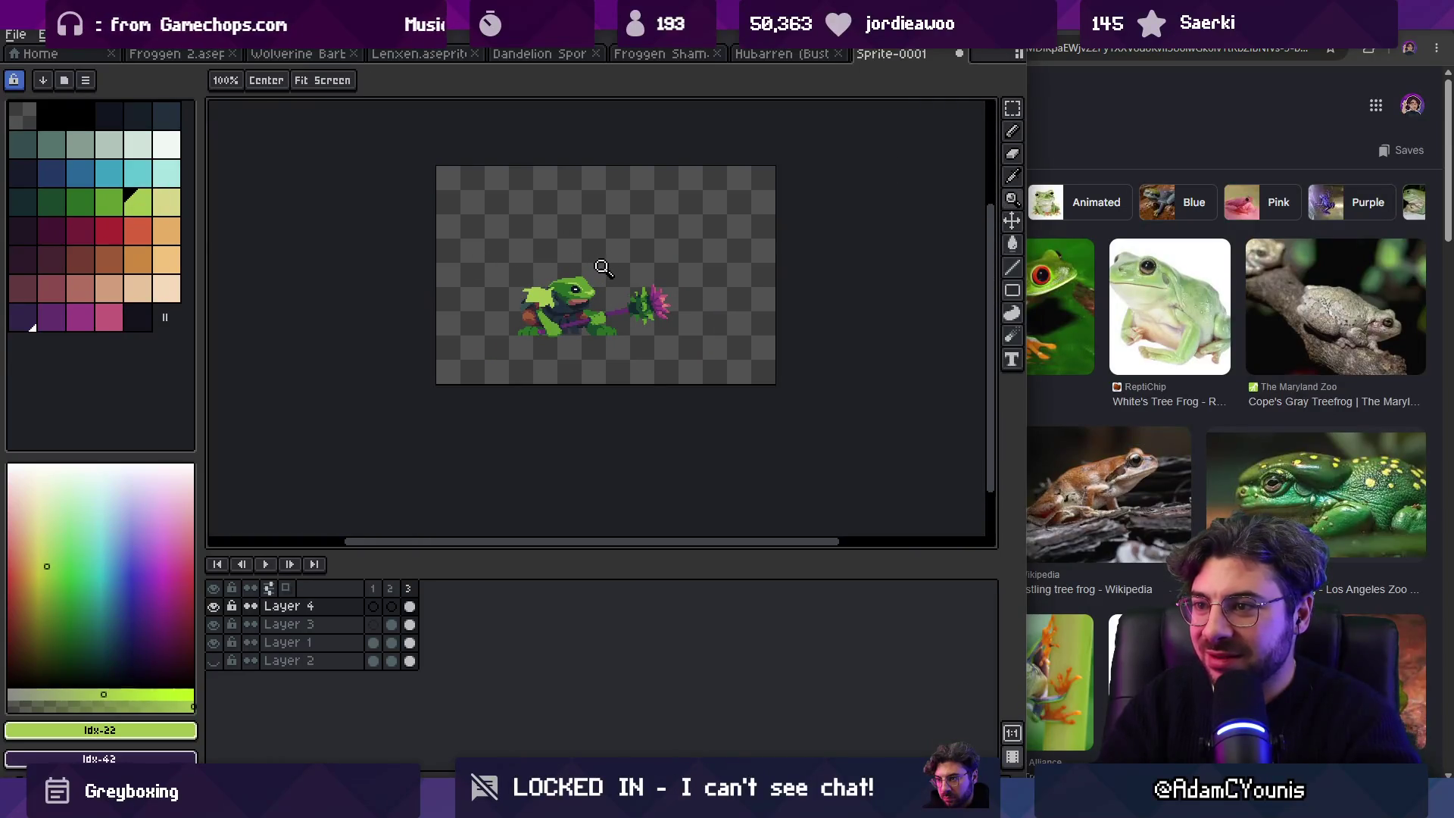
scroll(602, 294, up, 4)
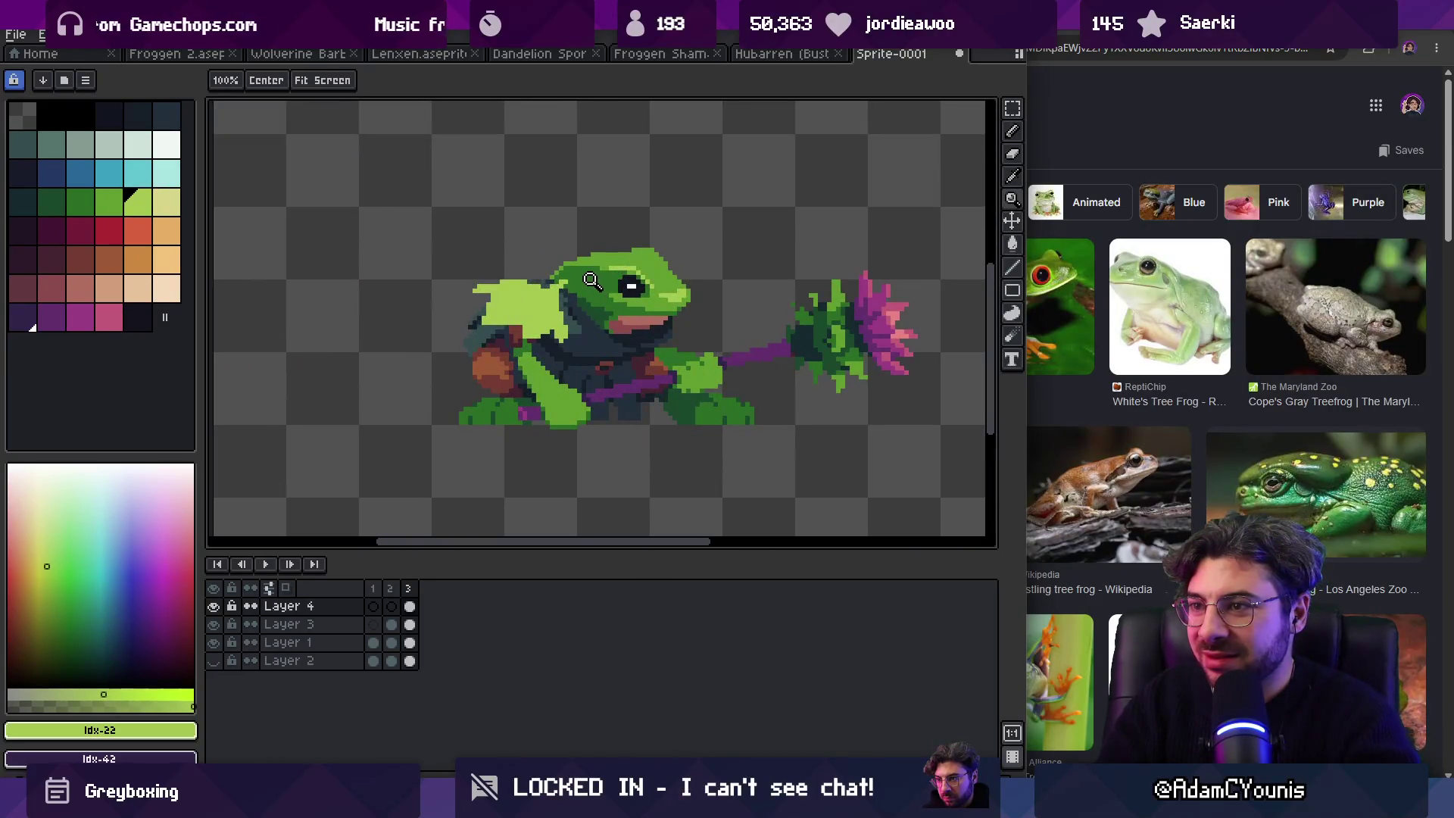
click(522, 302)
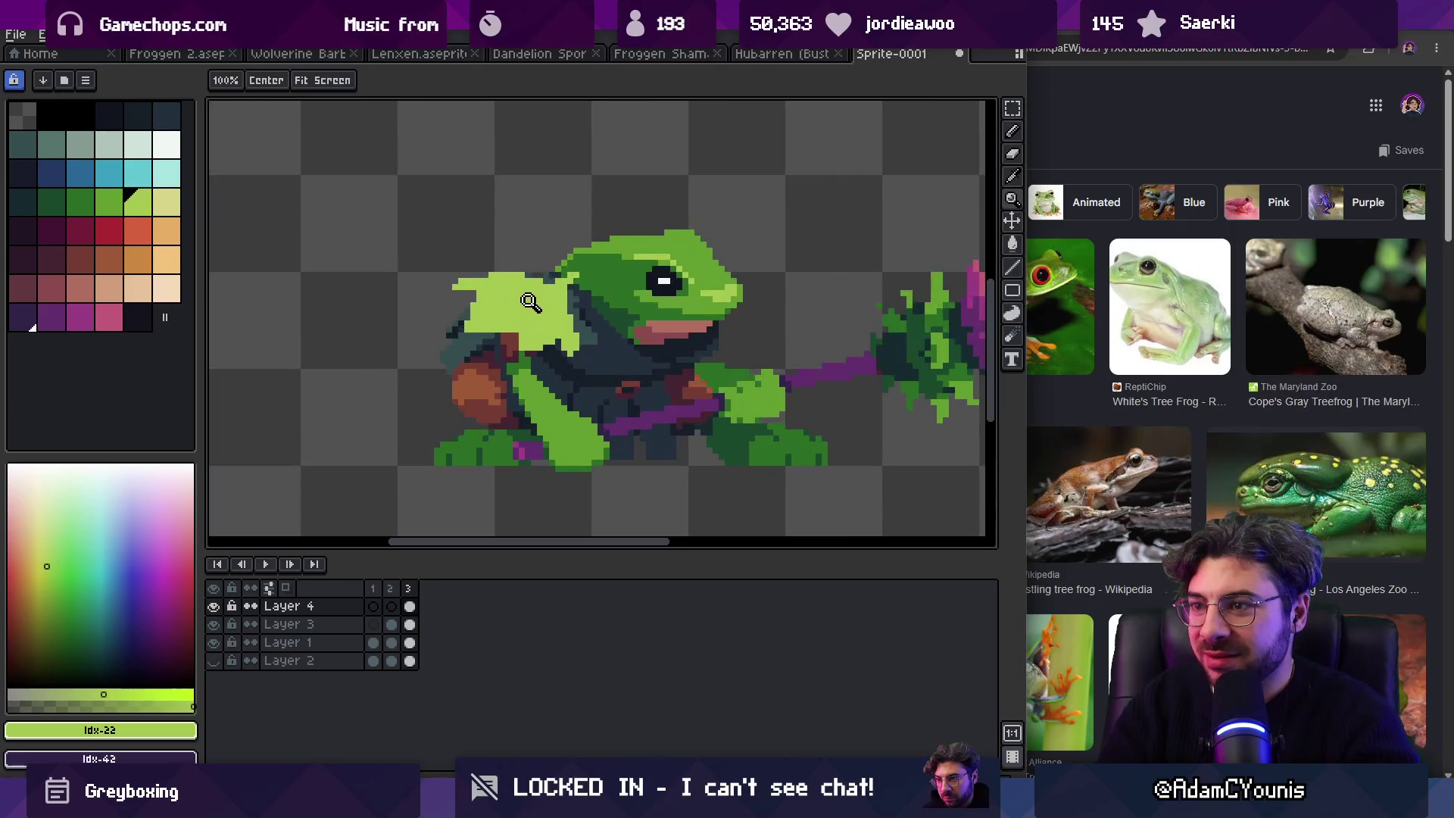
click(522, 301)
click(118, 208)
key(b)
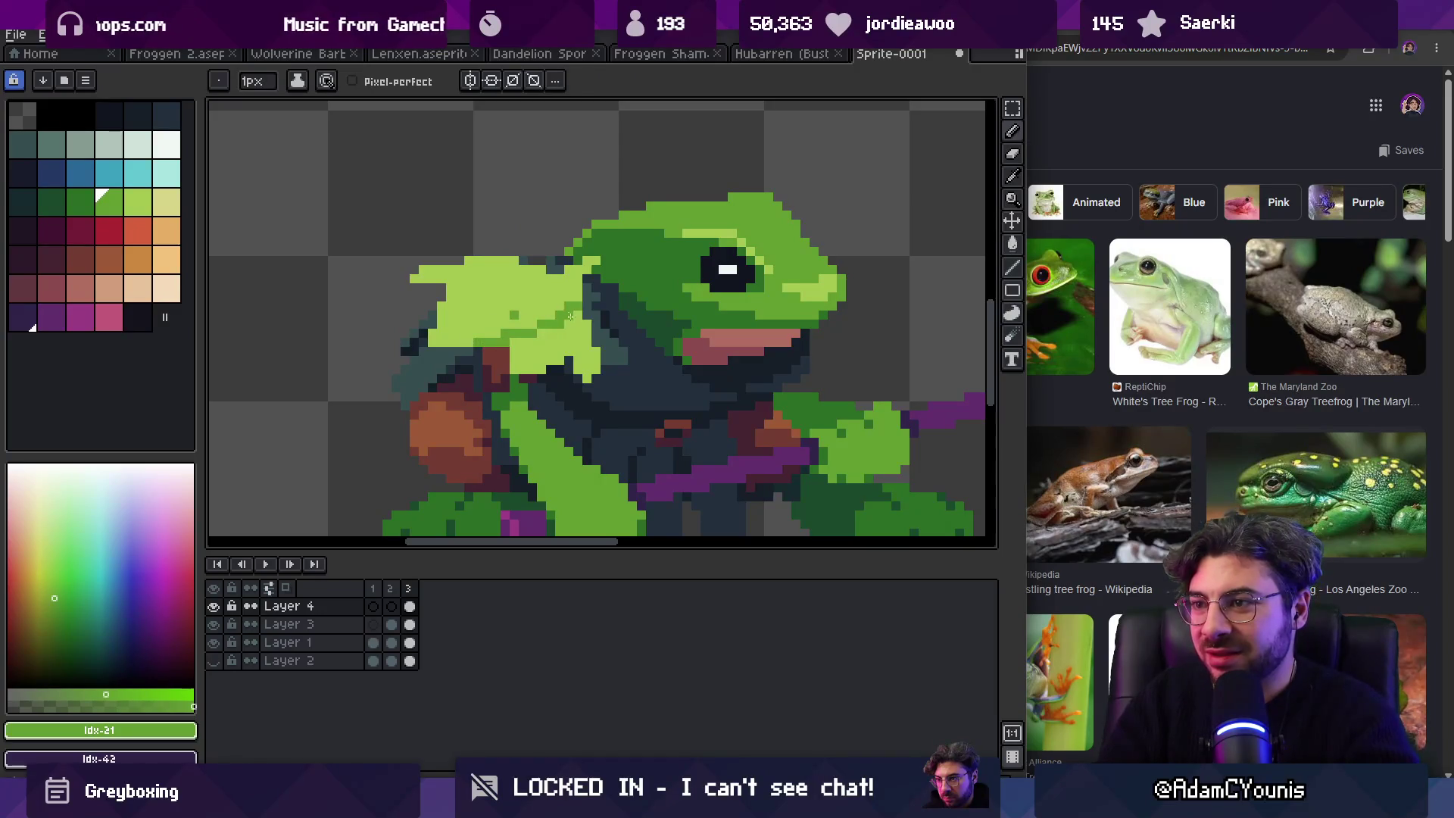
drag(571, 312, 532, 314)
alt+click(533, 314)
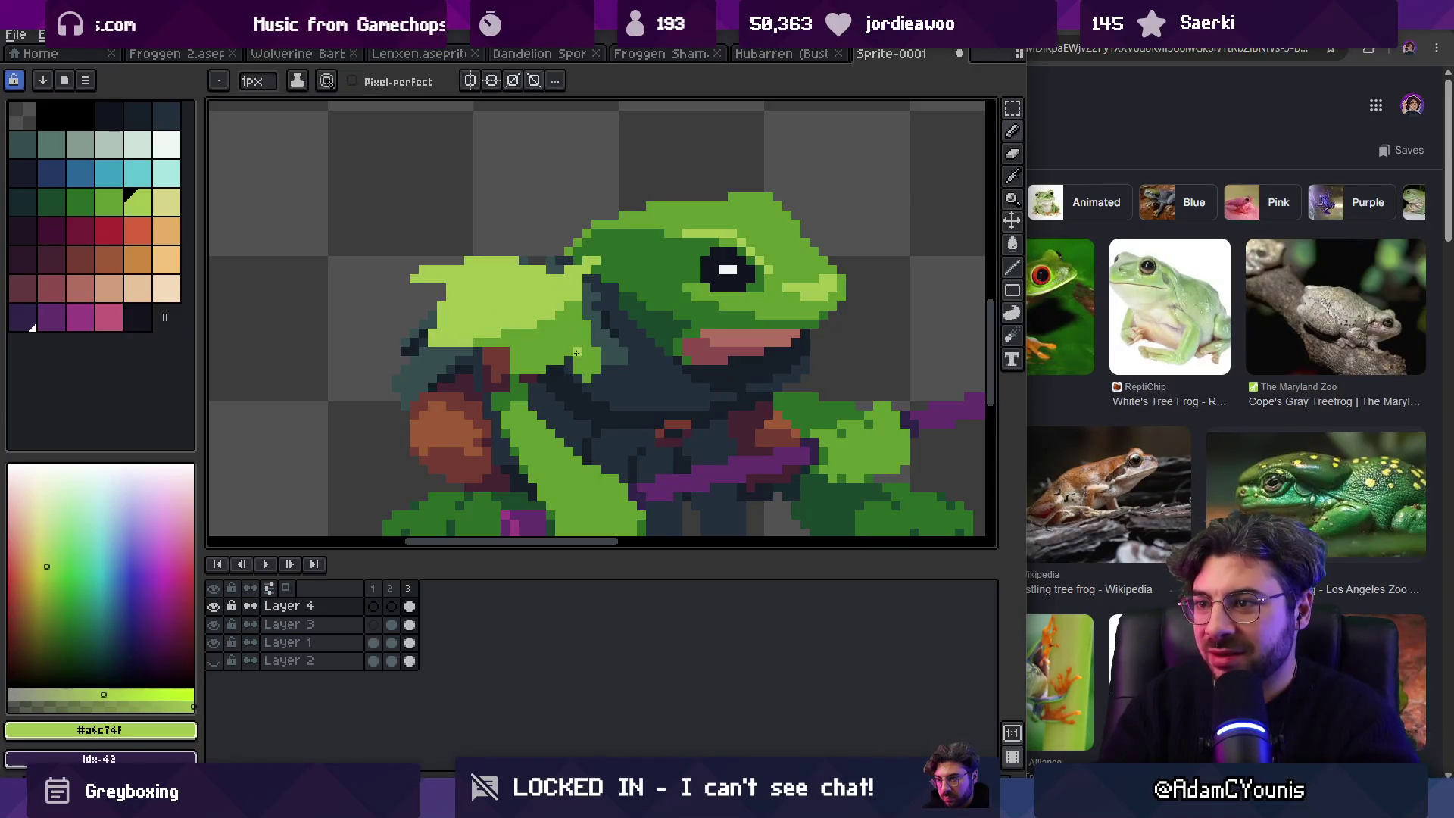
key(z)
scroll(511, 295, down, 3)
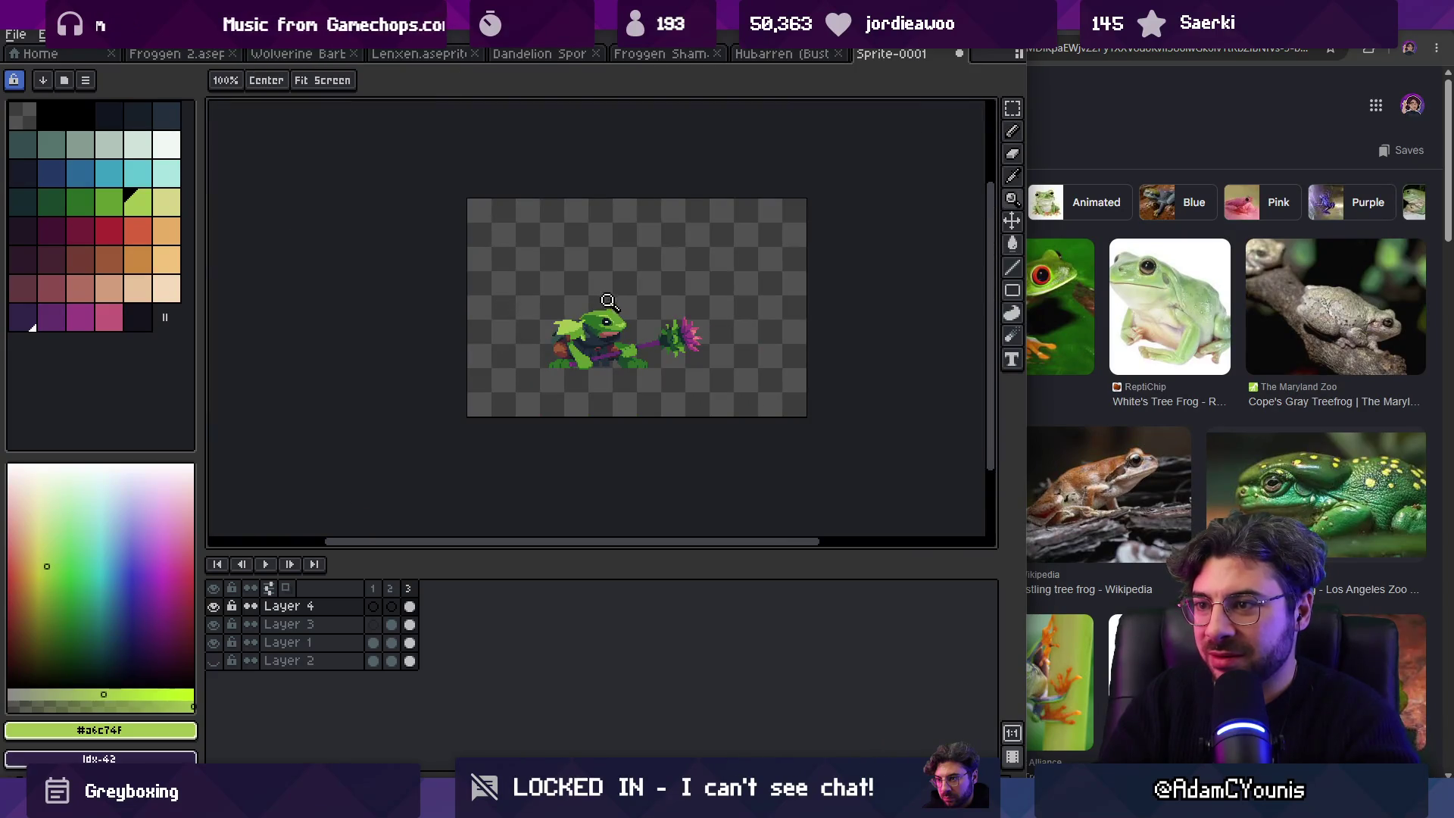
drag(585, 285, 578, 328)
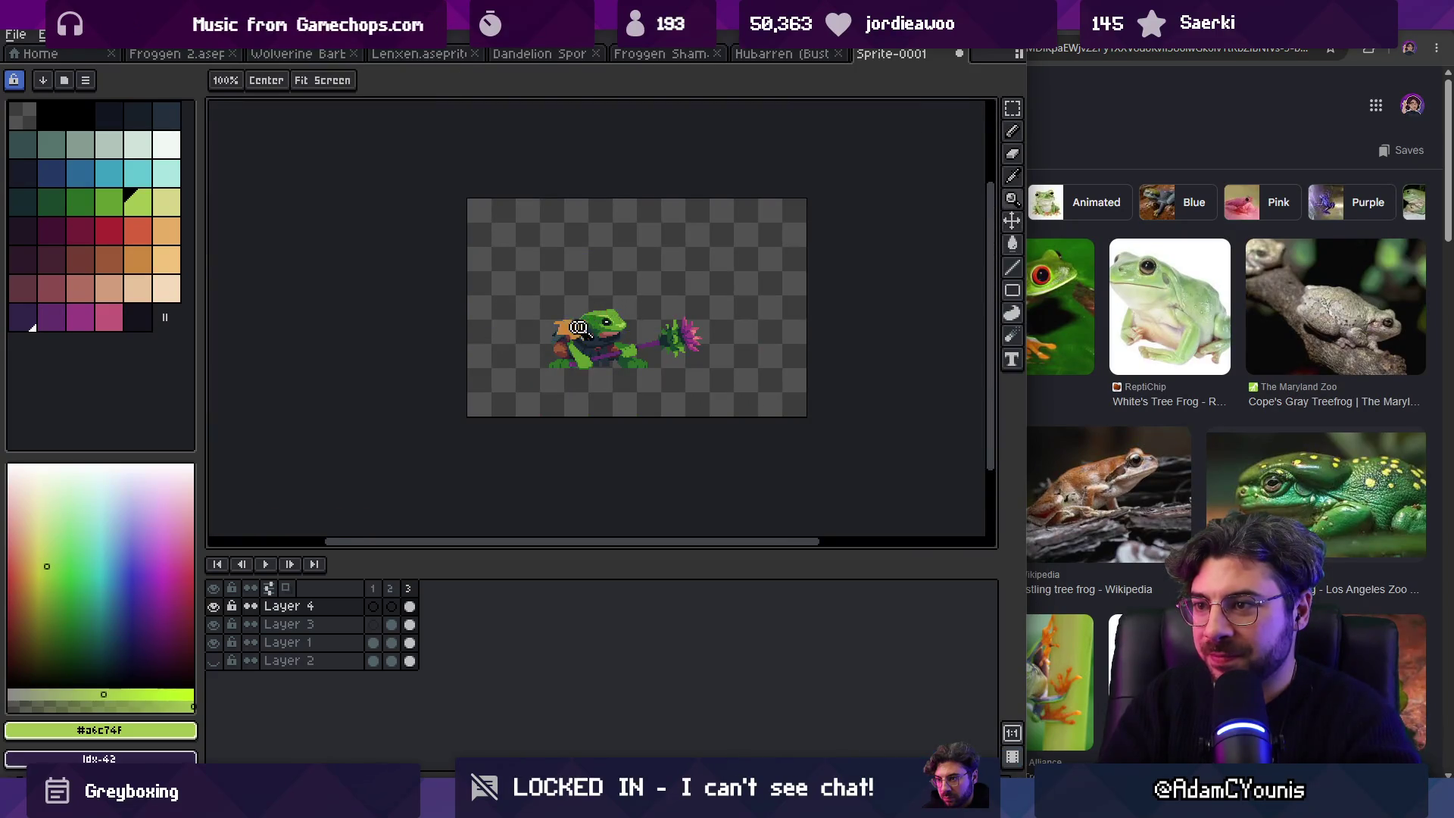
scroll(575, 327, up, 4)
key(b)
alt+click(507, 328)
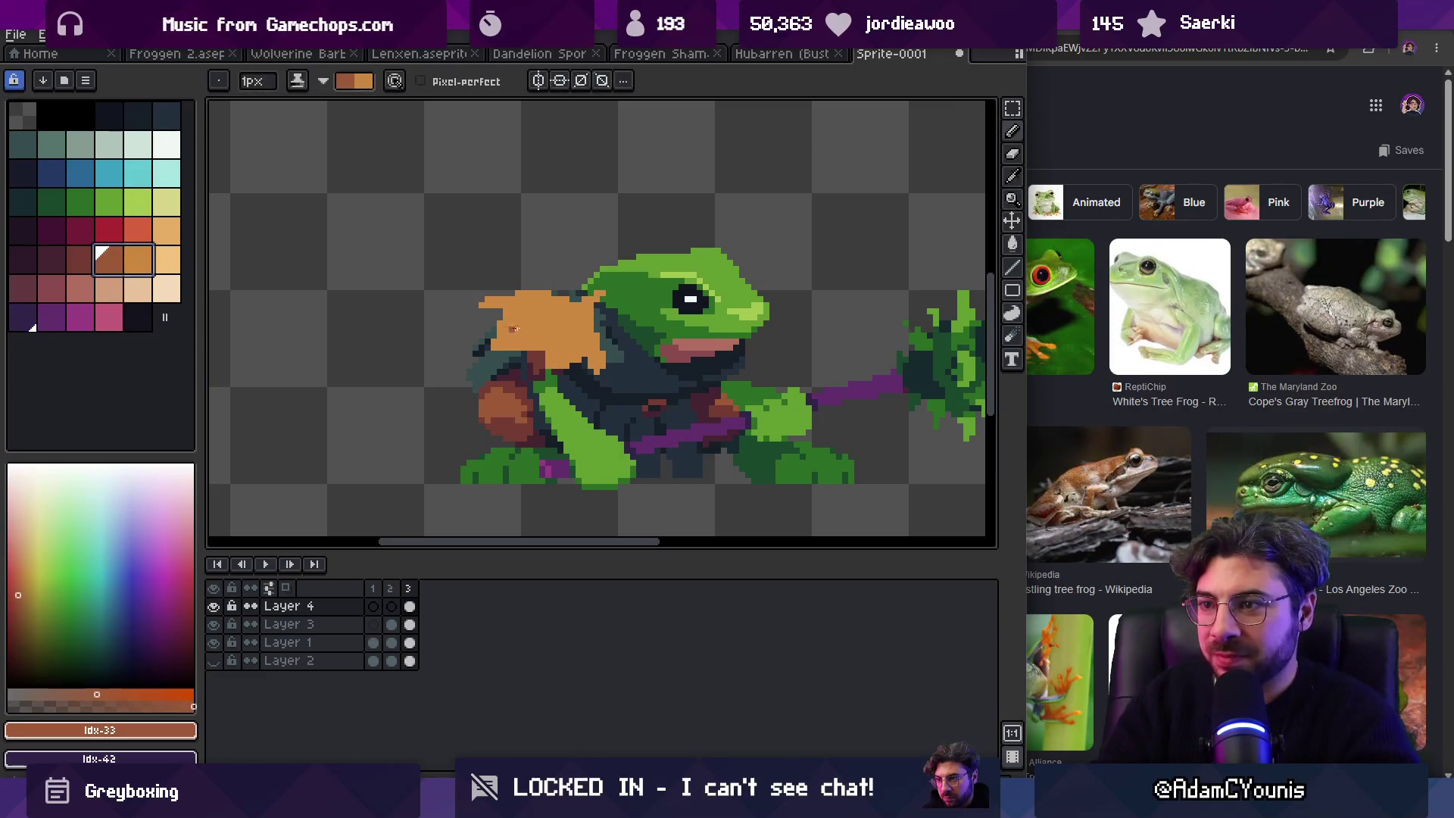
Step: Paint a darker brown patch on the leaf with a 3px brush
key(plus)
key(plus)
click(523, 336)
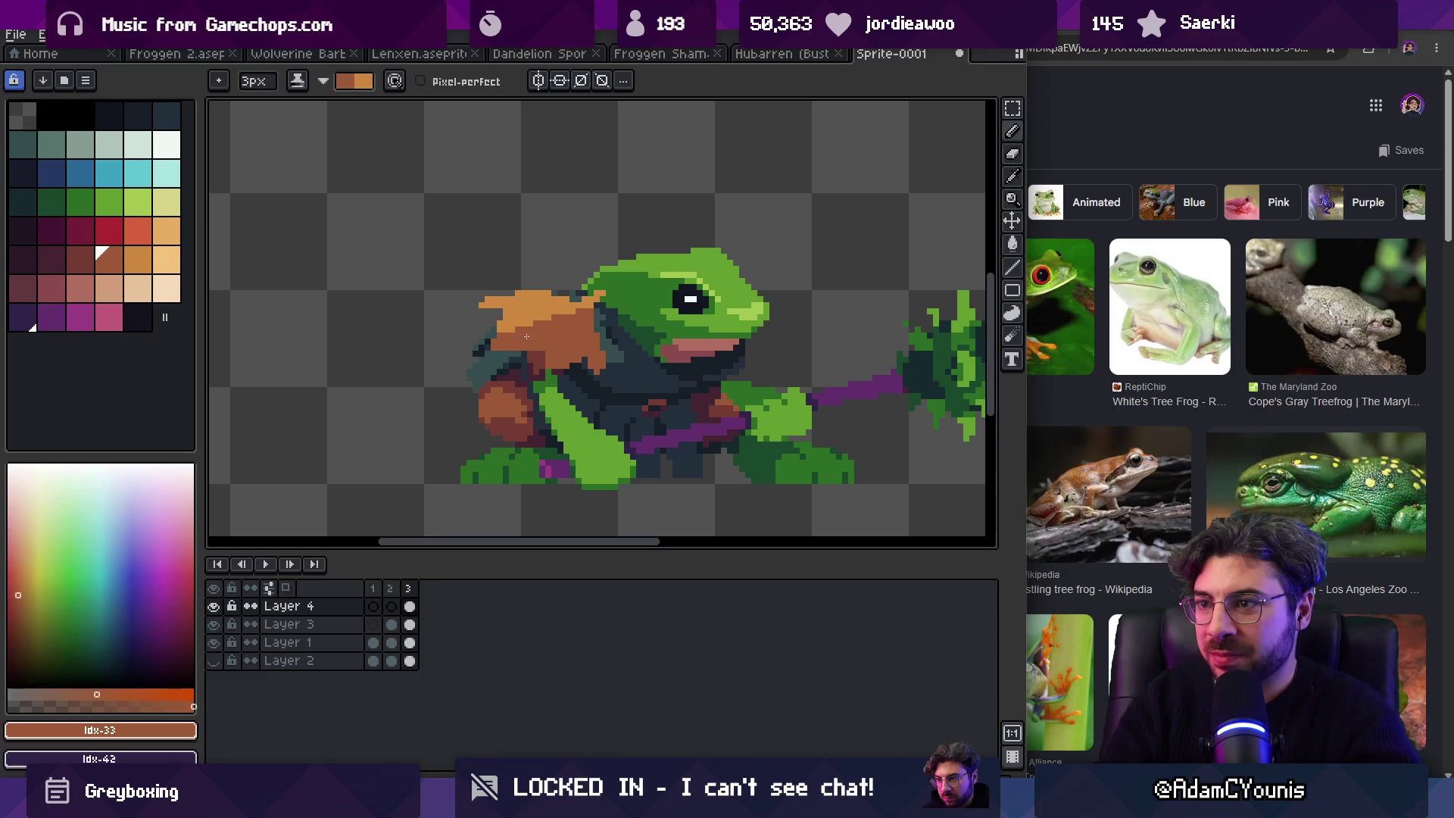
key(x)
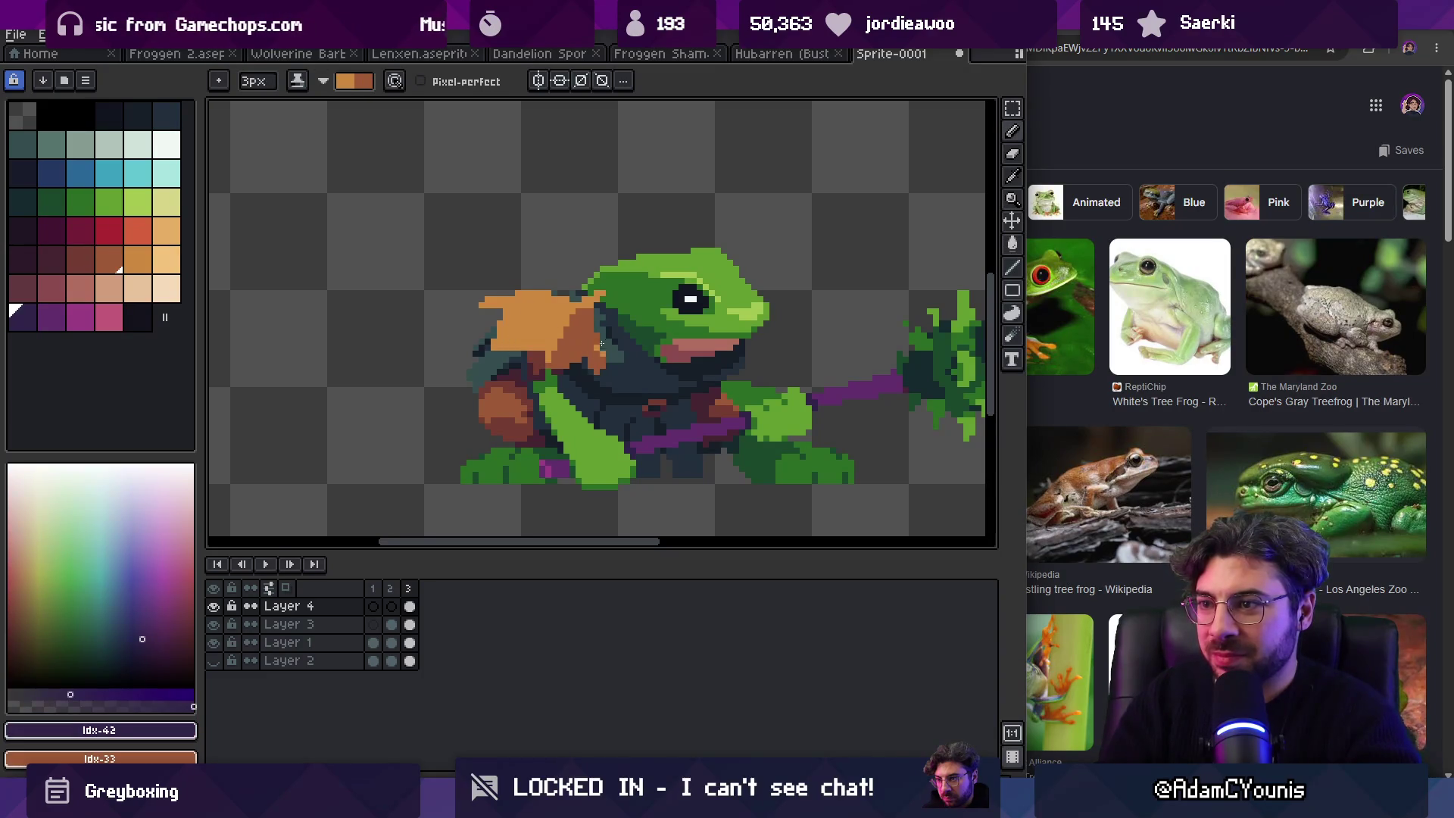
key(x)
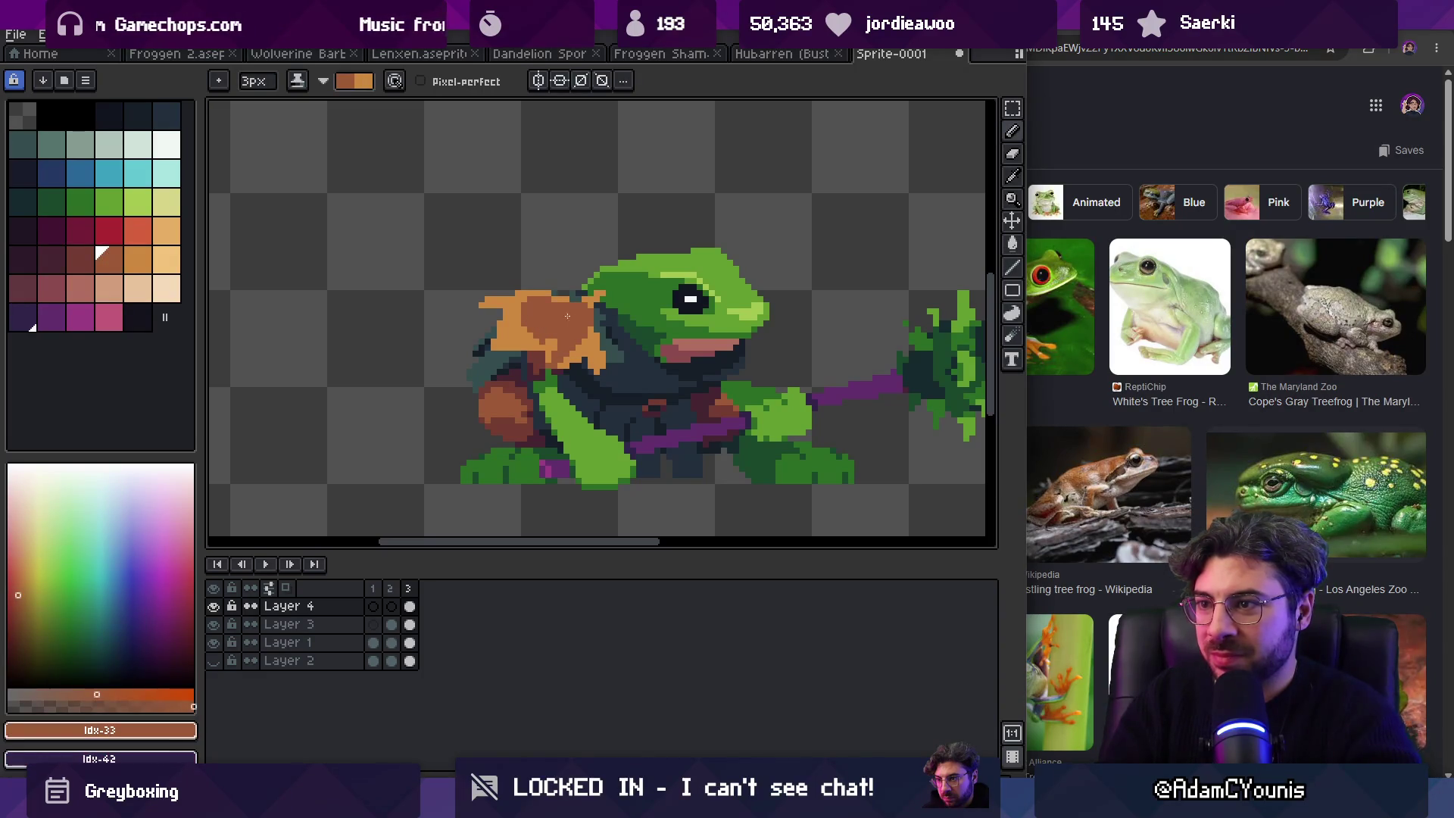
key(z)
scroll(588, 253, down, 3)
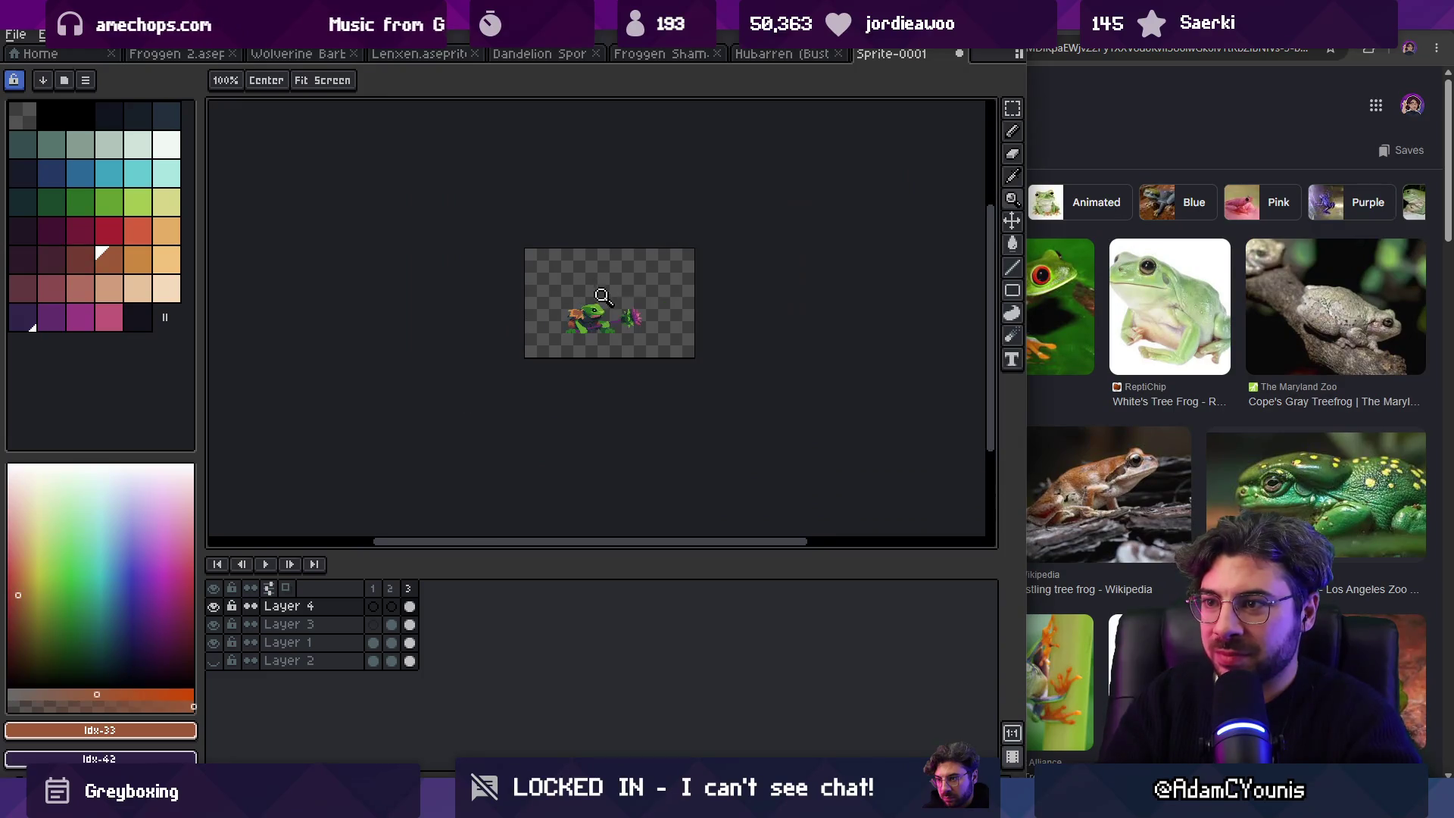
scroll(570, 326, up, 2)
scroll(570, 326, up, 3)
key(b)
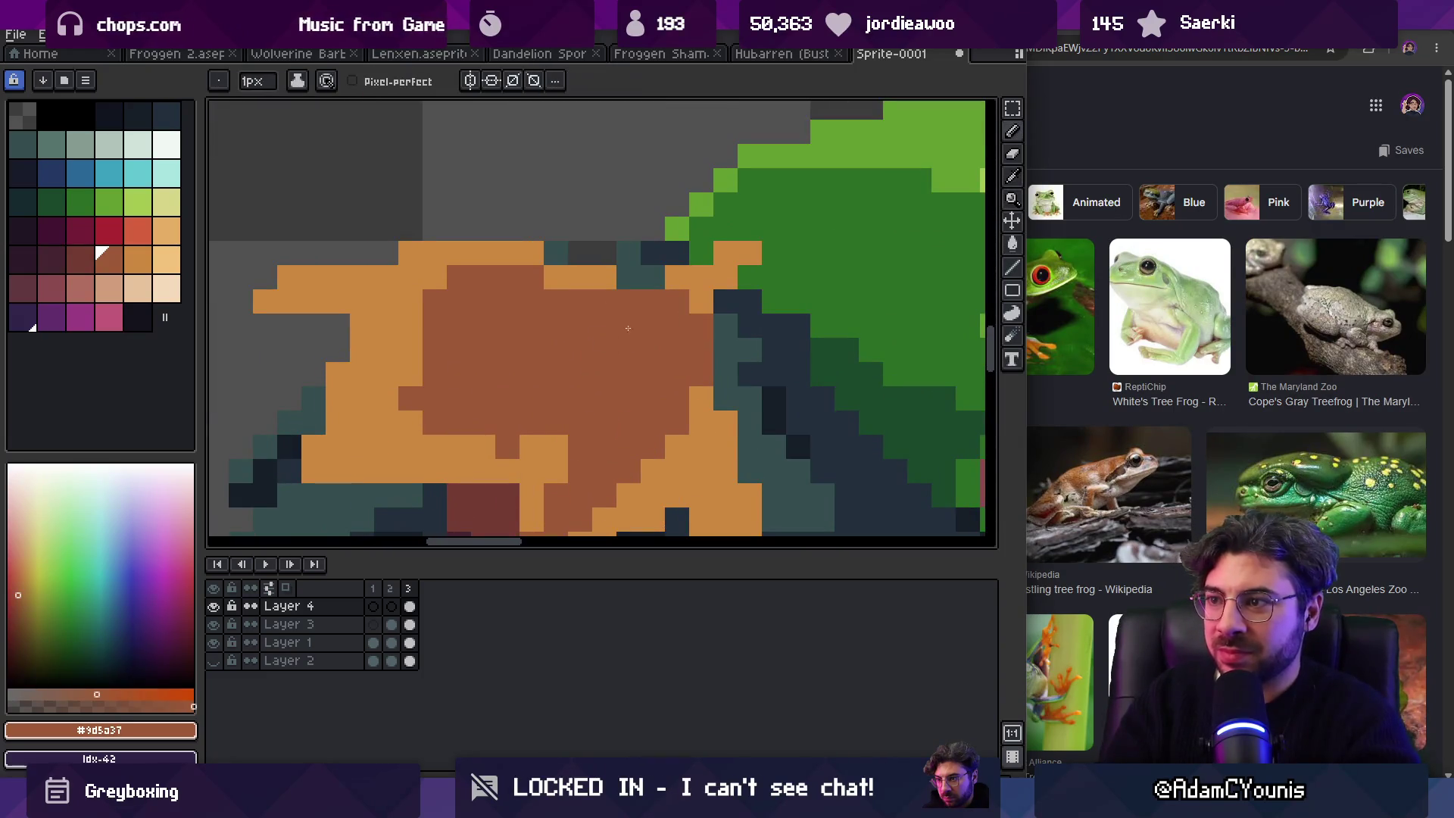
Step: Repaint the leaf's top edge in light orange and add a maroon pixel at its top
alt+click(693, 301)
drag(693, 302, 689, 326)
alt+click(653, 301)
click(674, 301)
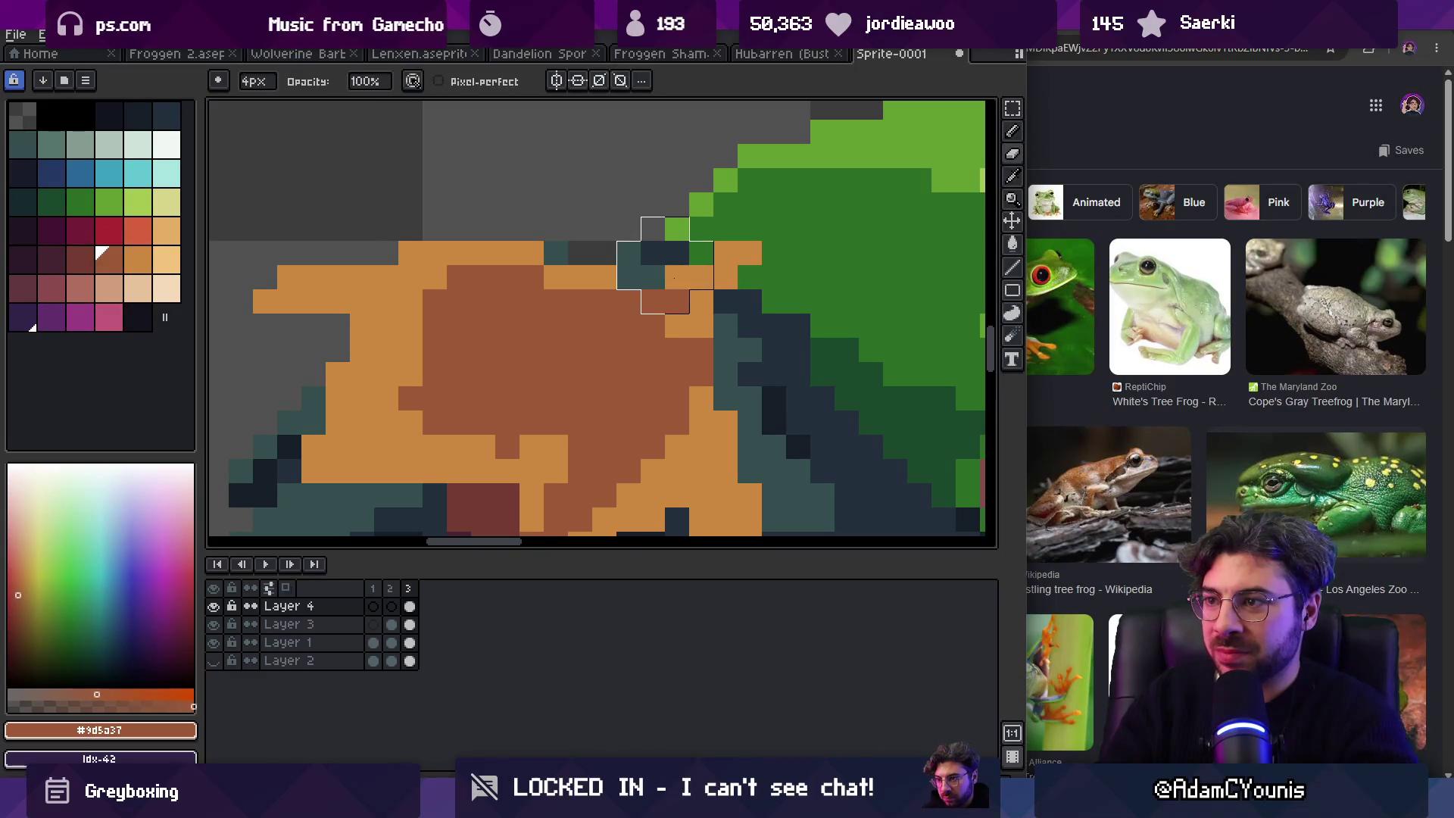
key(z)
scroll(676, 250, down, 4)
scroll(406, 260, up, 2)
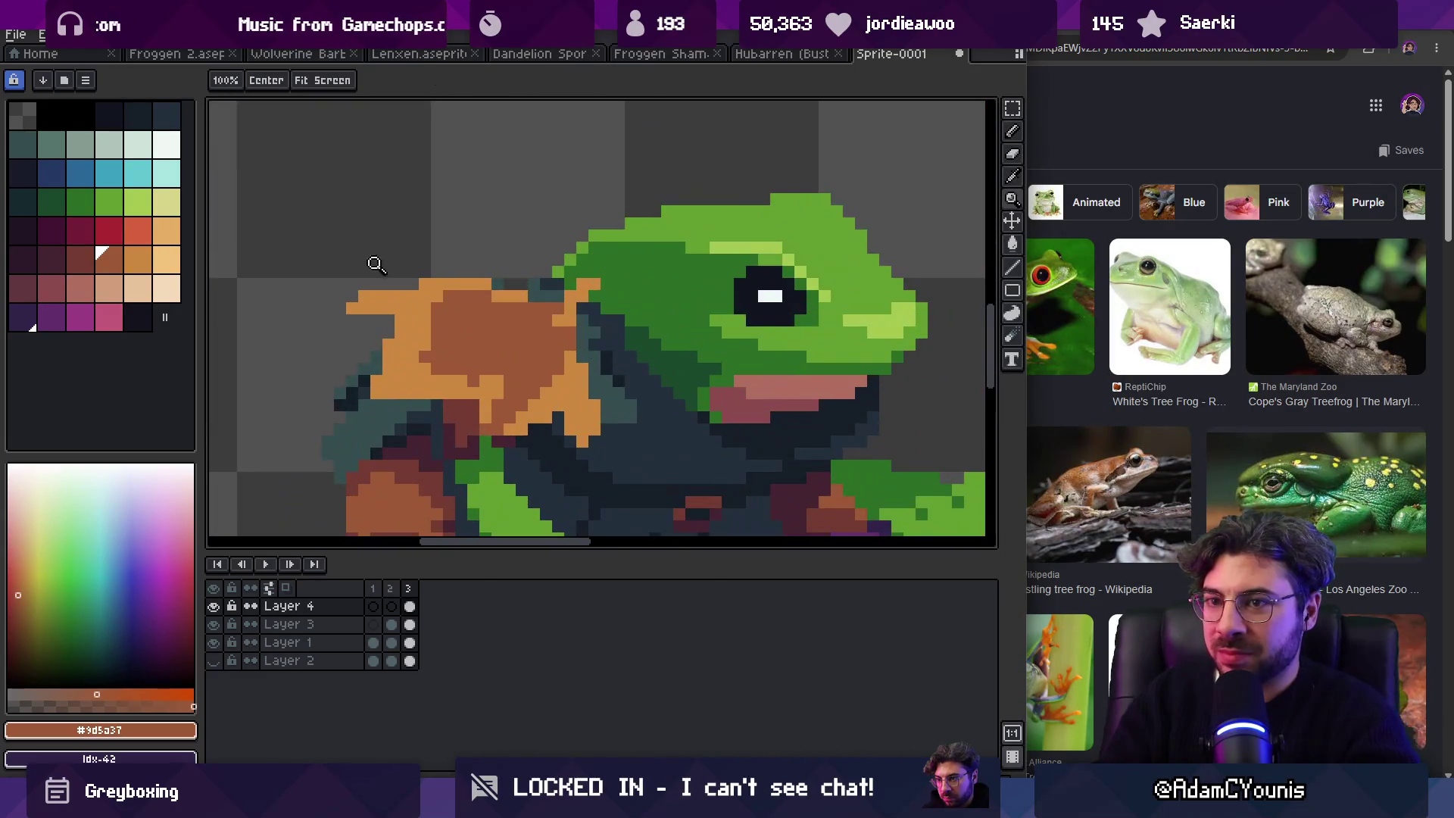
key(9)
key(b)
click(593, 284)
Step: Draw a short maroon (#743c33) vein across the leaf with a few extra maroon pixels
key(b)
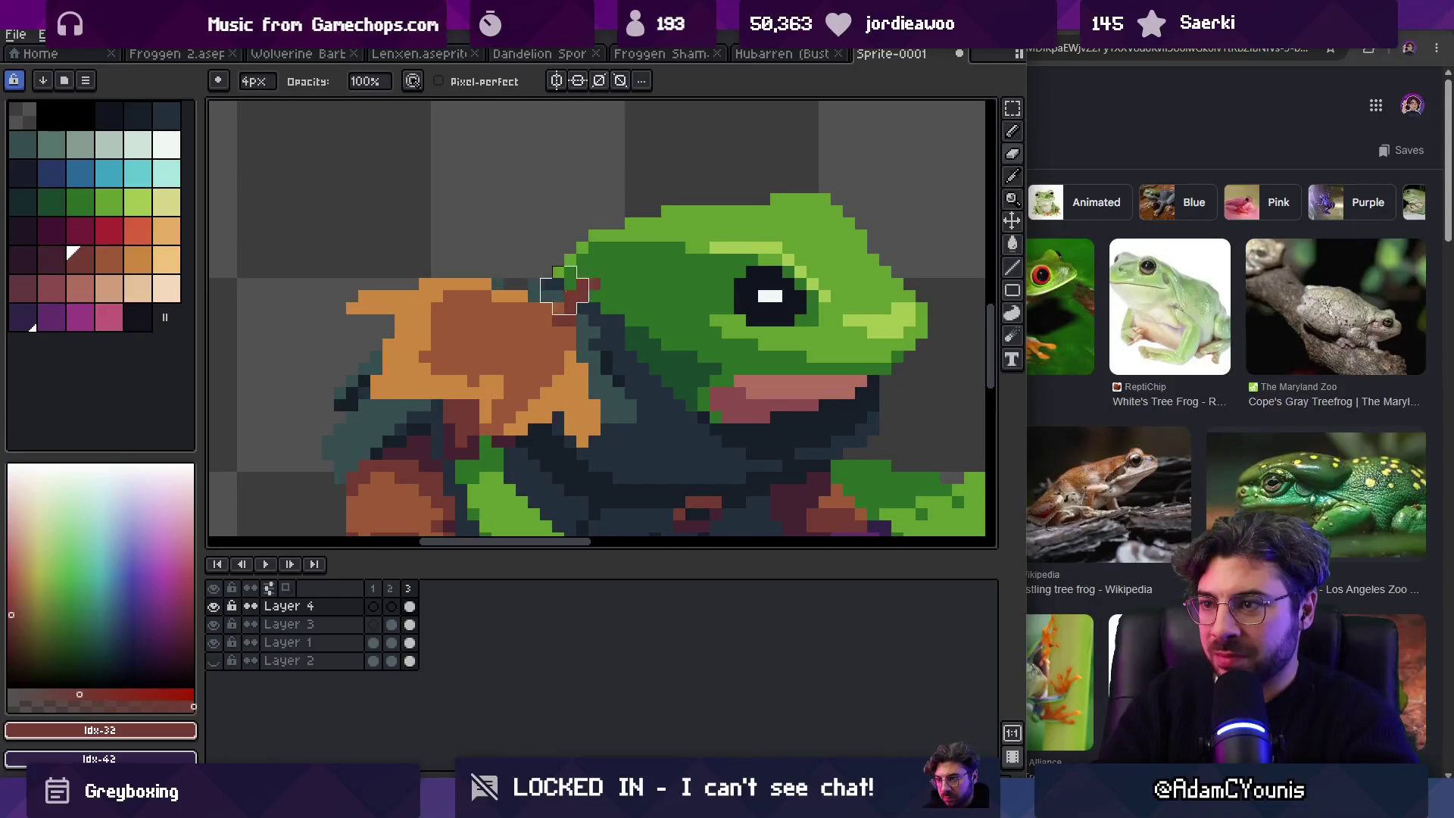
key(z)
scroll(530, 265, down, 3)
scroll(548, 279, up, 3)
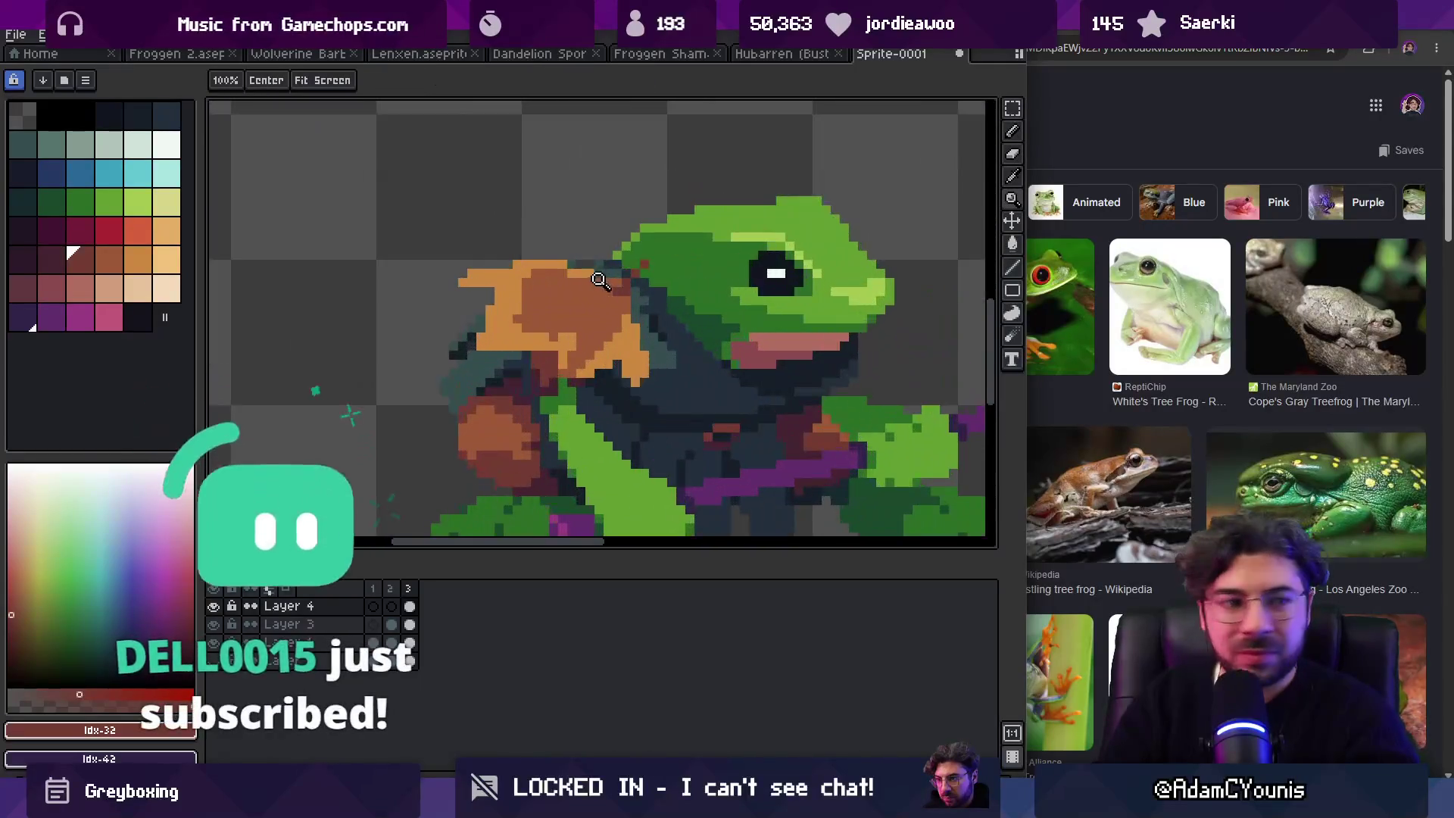
key(i)
click(602, 298)
key(b)
drag(596, 309, 562, 309)
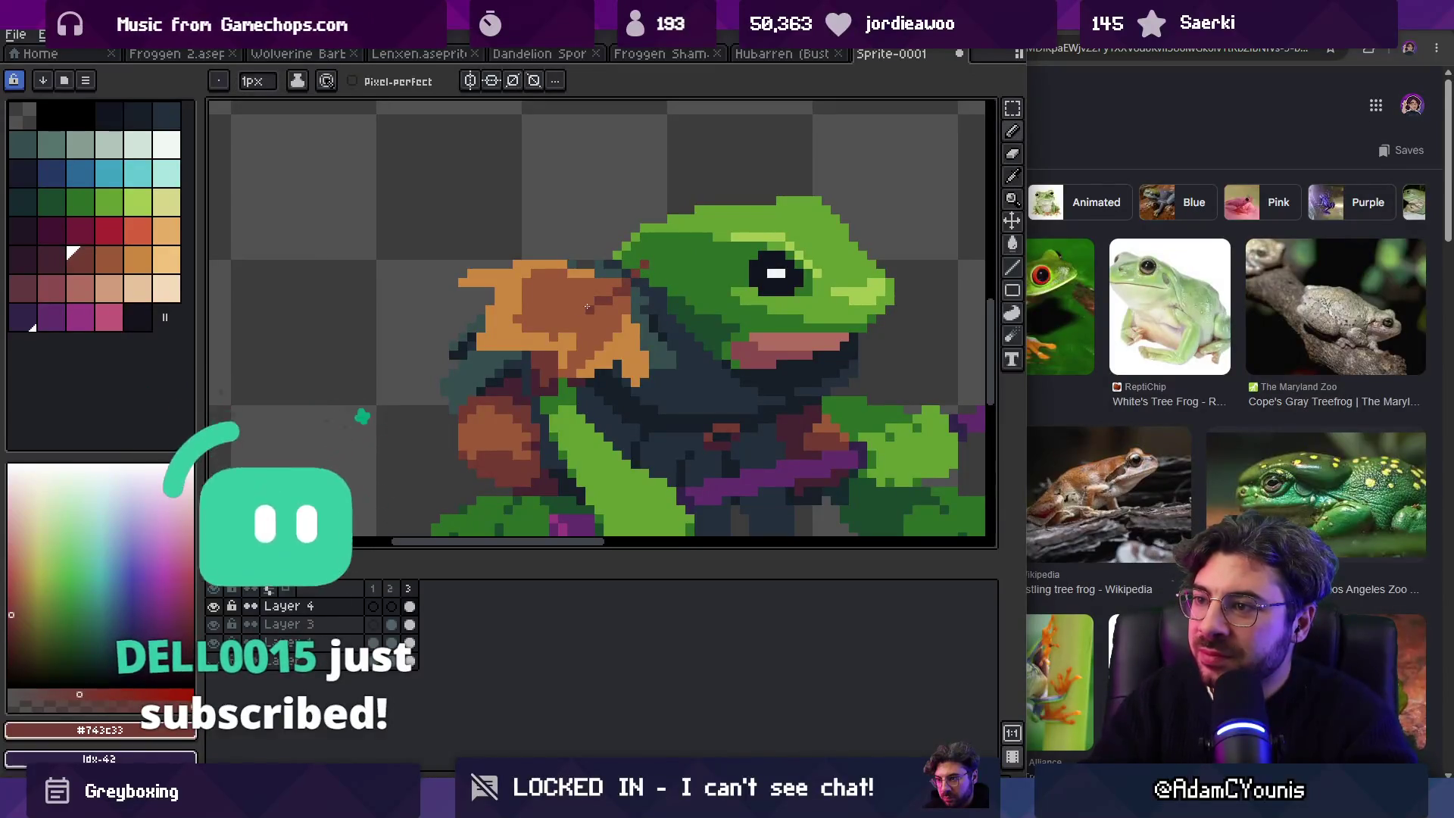
click(573, 293)
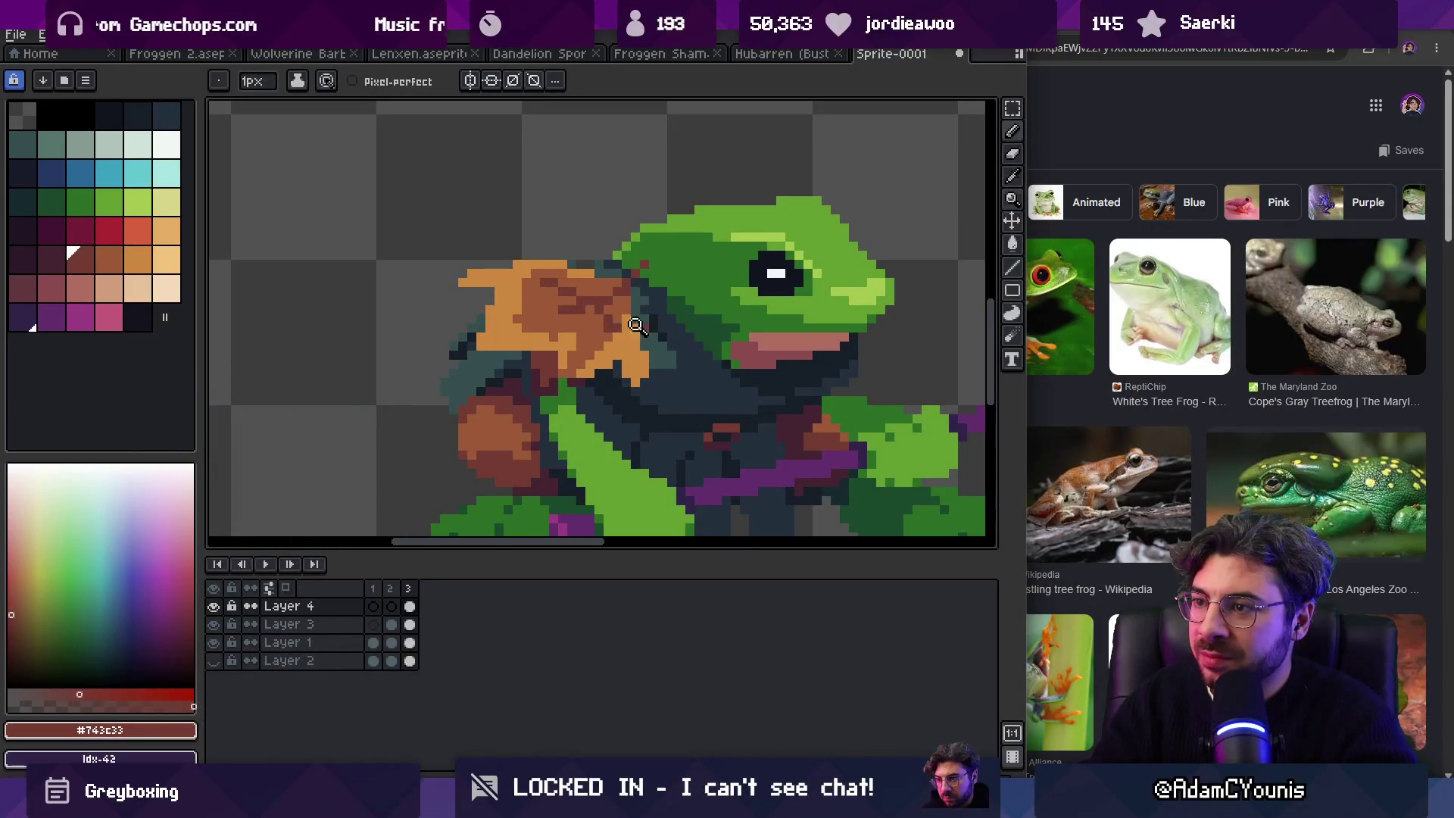
scroll(644, 325, down, 4)
scroll(649, 285, up, 6)
click(554, 289)
Step: Fill the leaf's light-orange regions with brown #9d5a37, redoing one bad fill
alt+click(580, 273)
key(g)
click(606, 337)
click(730, 359)
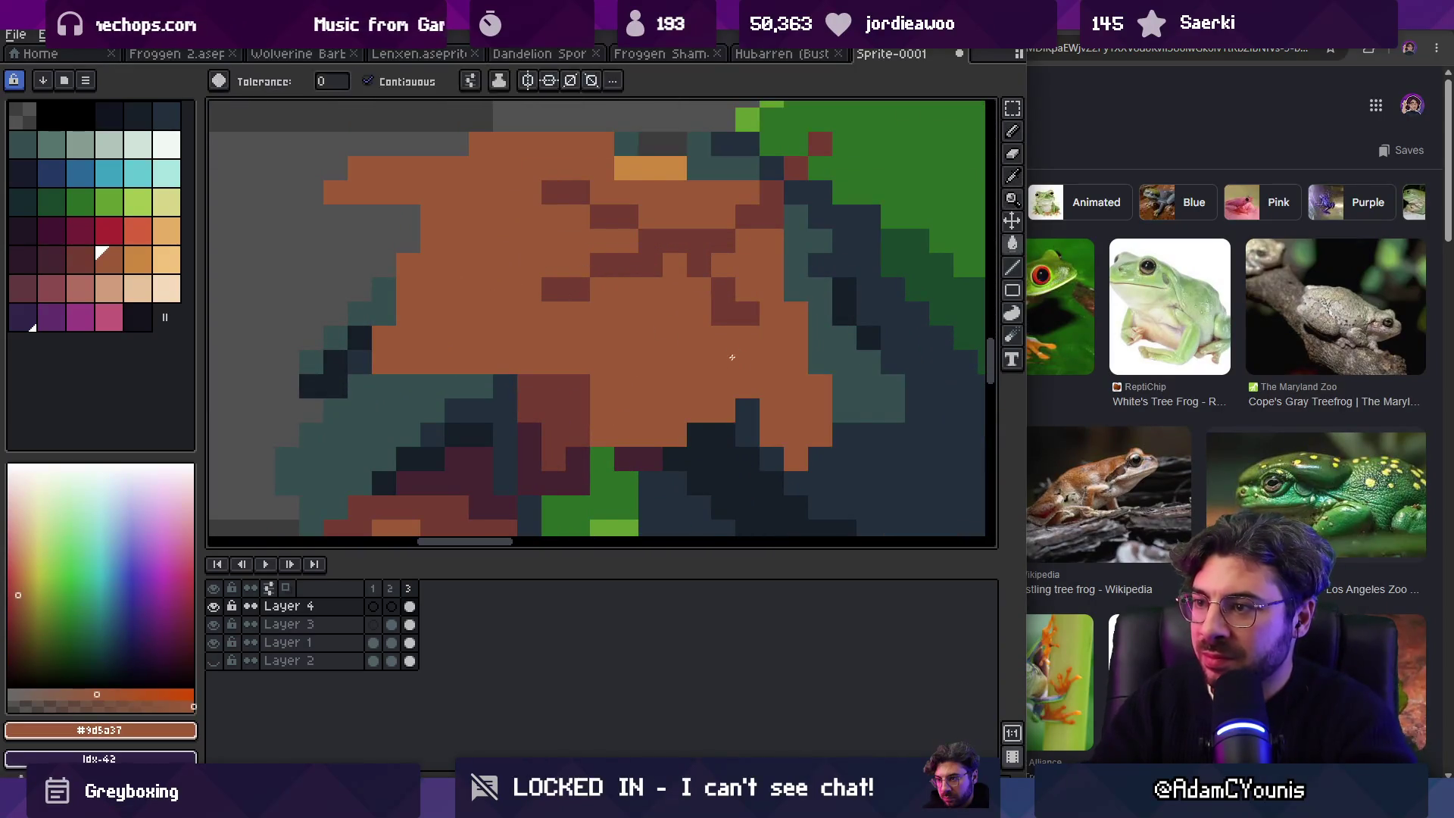
scroll(730, 359, down, 5)
key(ctrl+z)
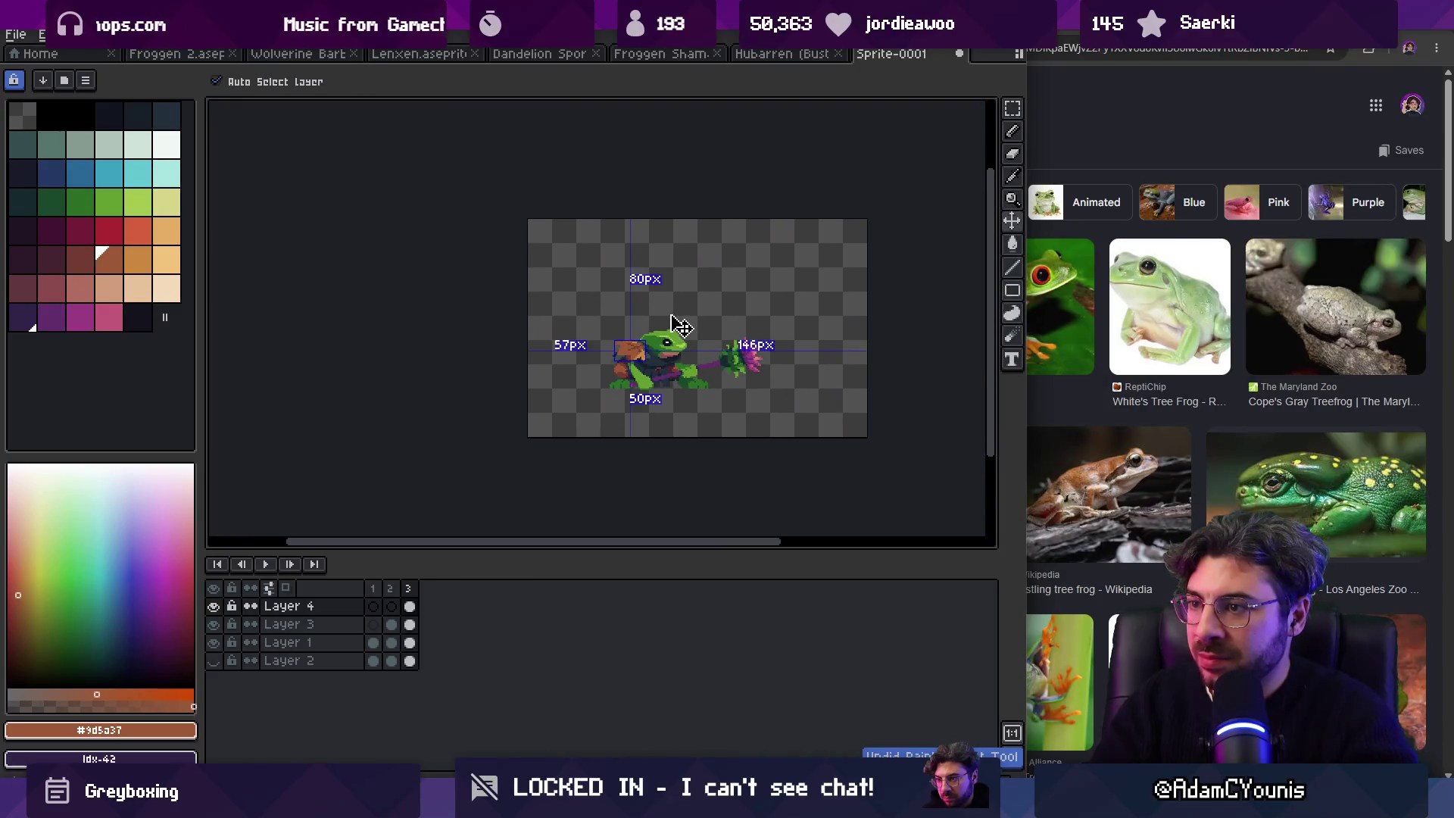
key(z)
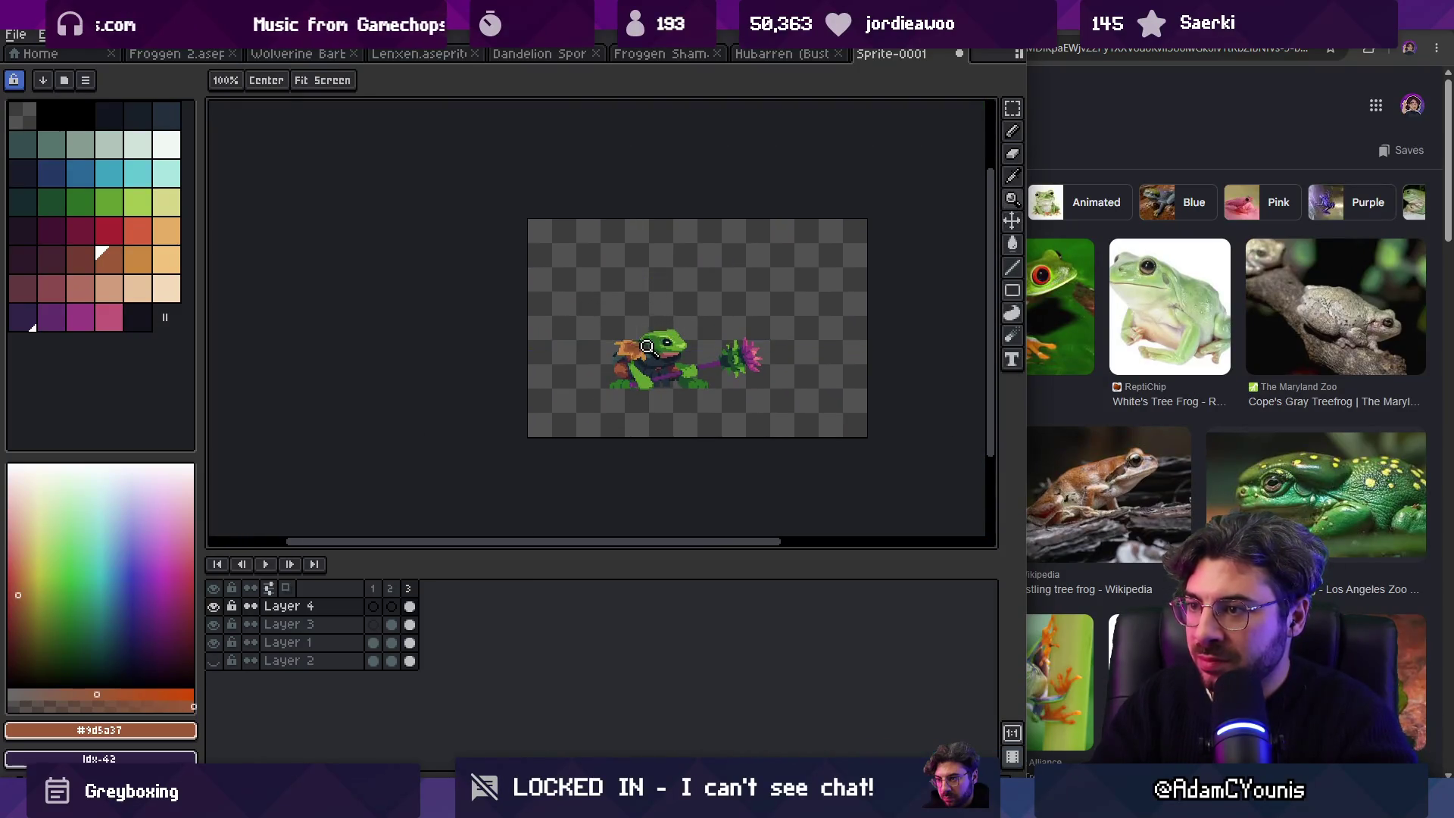
scroll(656, 326, up, 5)
key(g)
click(706, 413)
scroll(706, 413, down, 2)
scroll(682, 394, up, 3)
Step: Add #9d5a37 pixels along the leaf's edge, extending it up against the head
key(i)
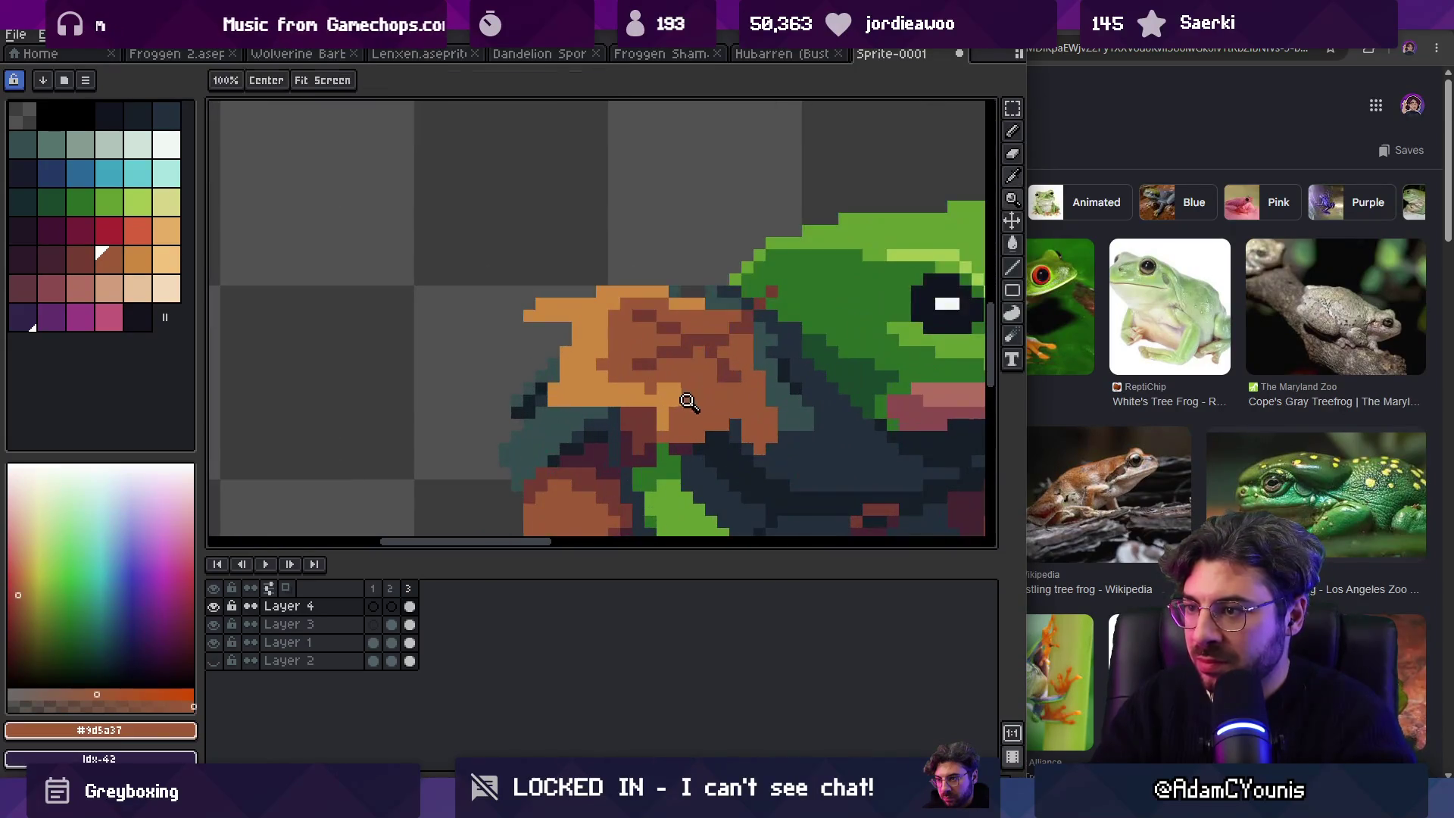
key(b)
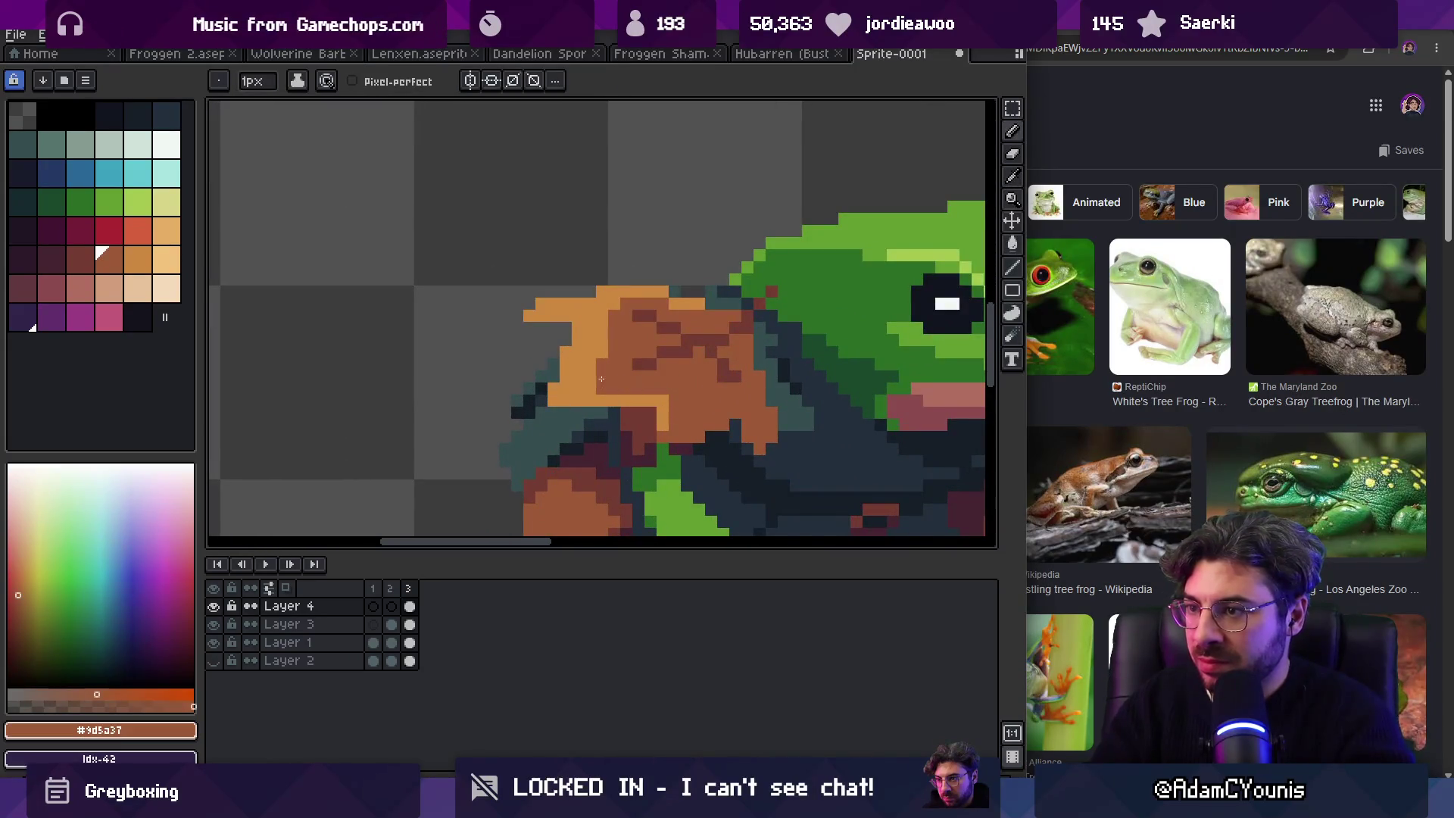
key(z)
scroll(657, 344, down, 5)
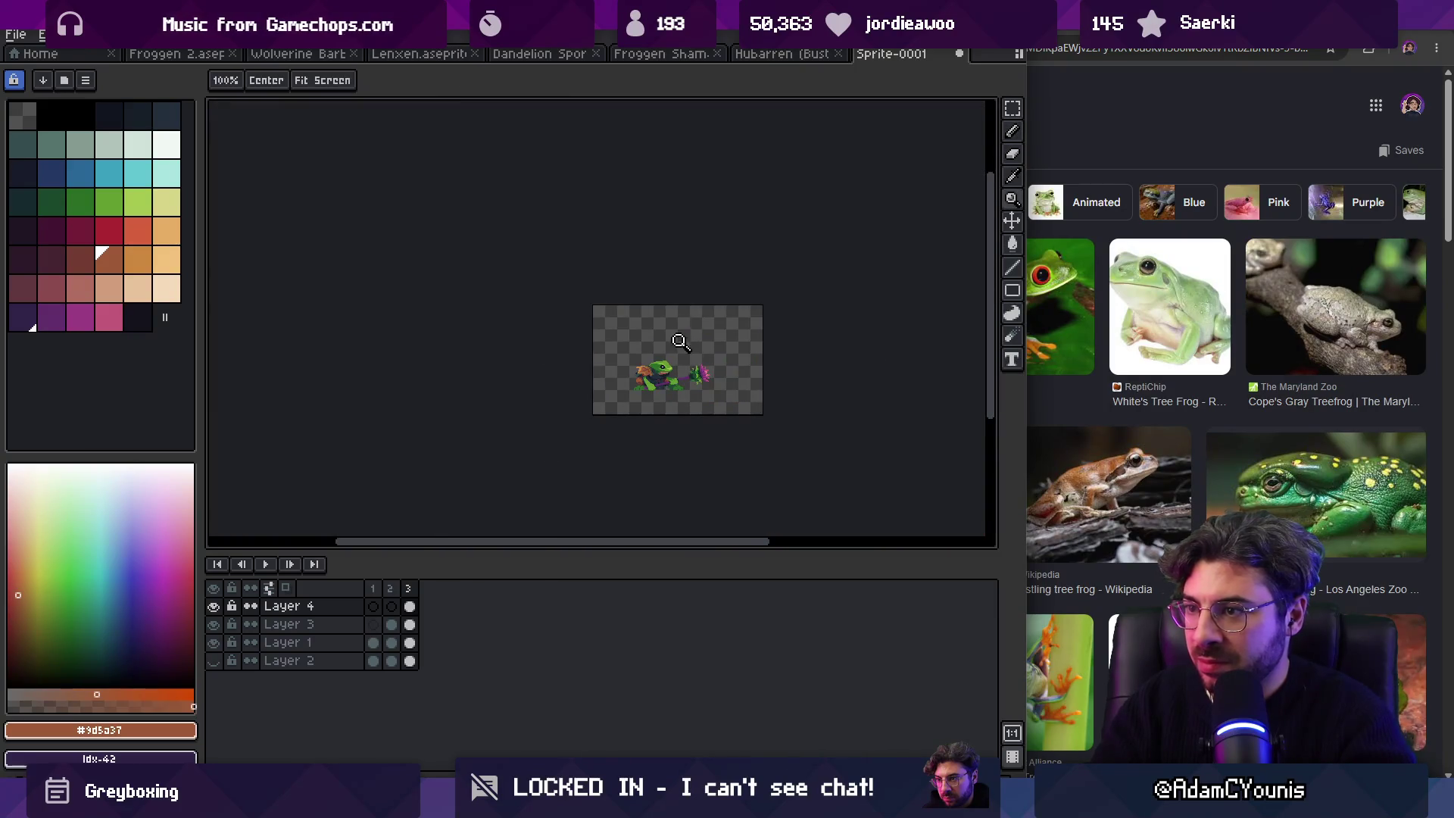
scroll(680, 335, up, 5)
alt+click(651, 343)
scroll(606, 362, up, 2)
alt+click(606, 367)
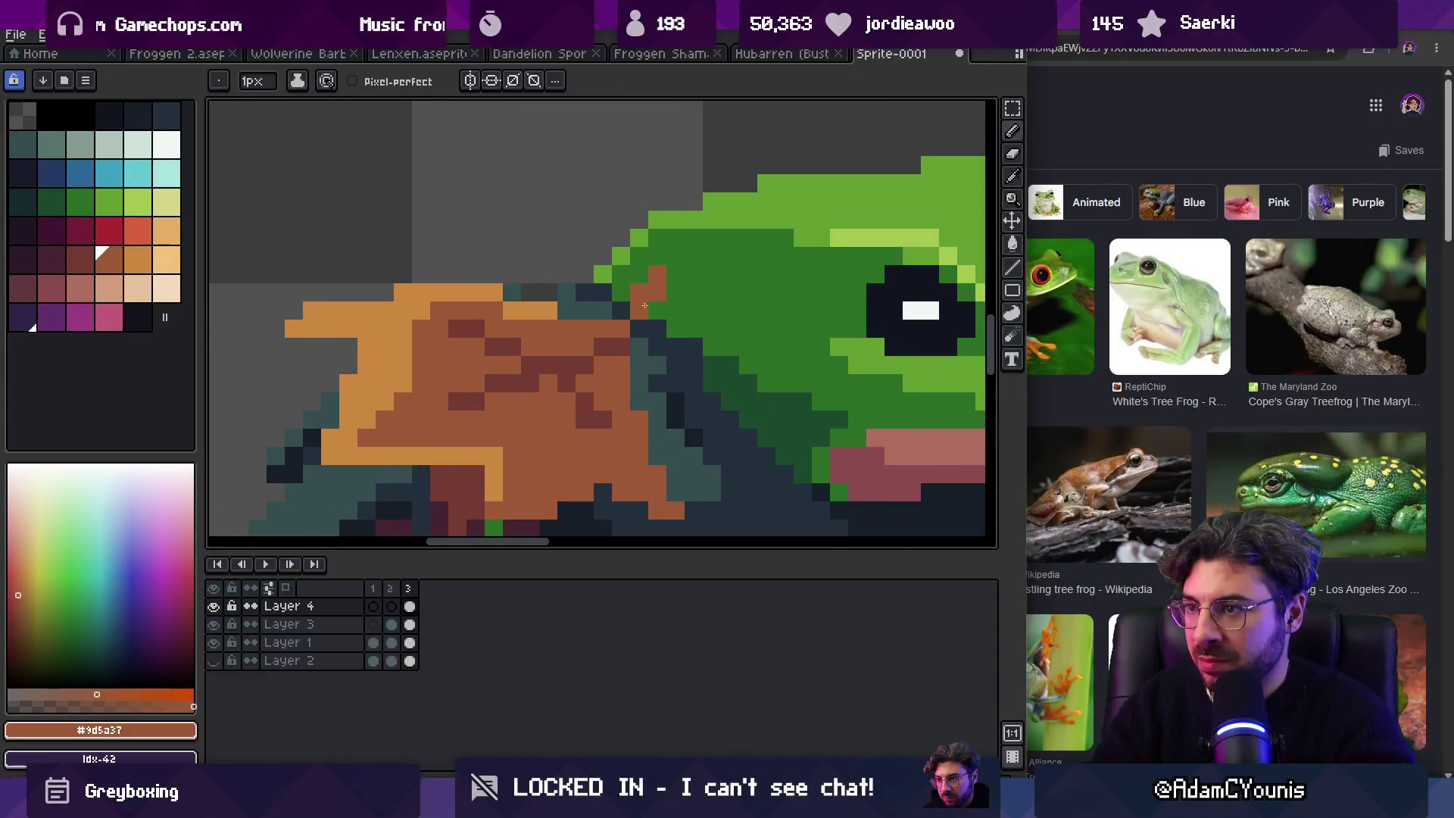
alt+click(598, 292)
click(621, 309)
alt+click(657, 292)
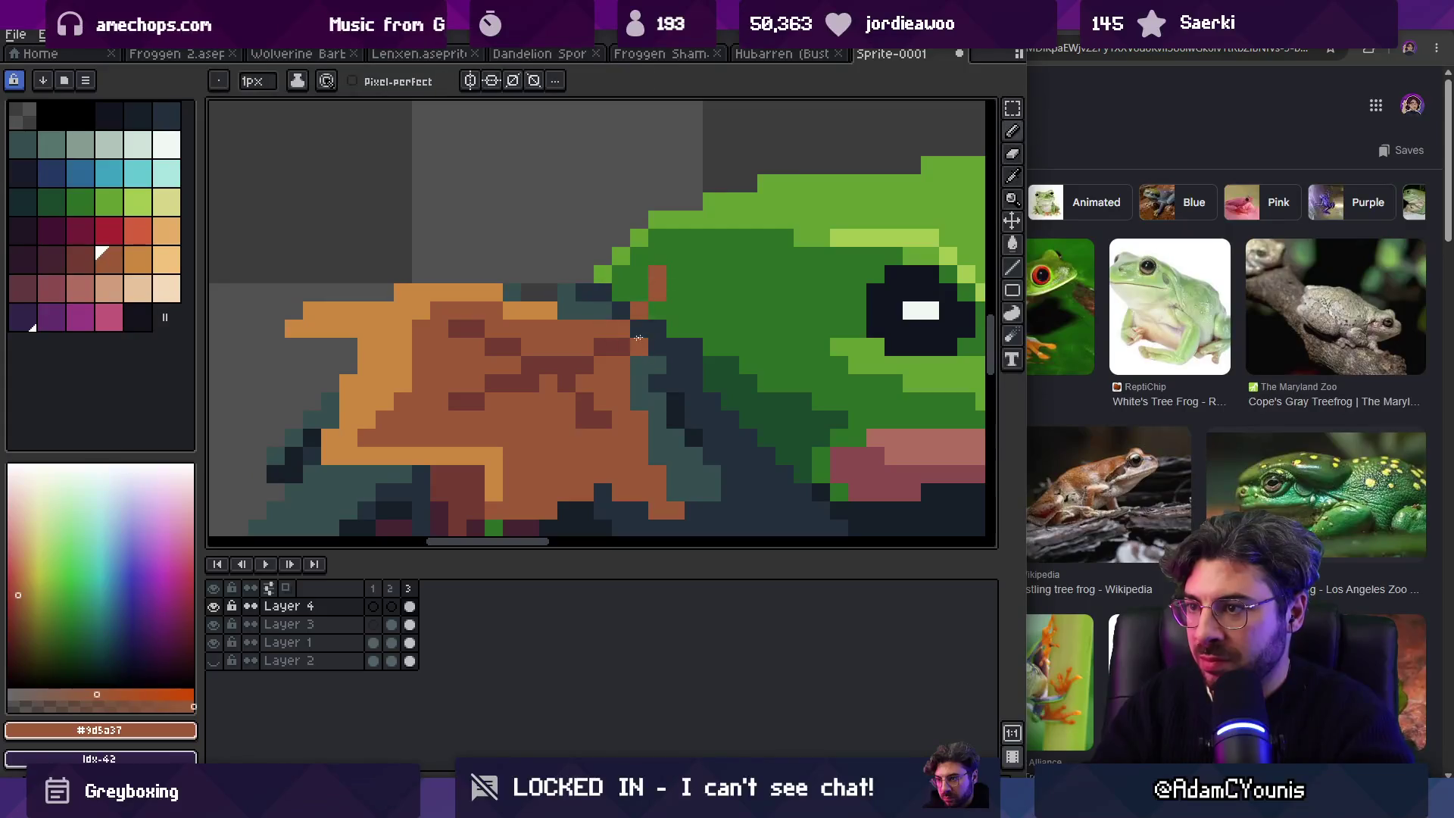
drag(658, 327, 662, 299)
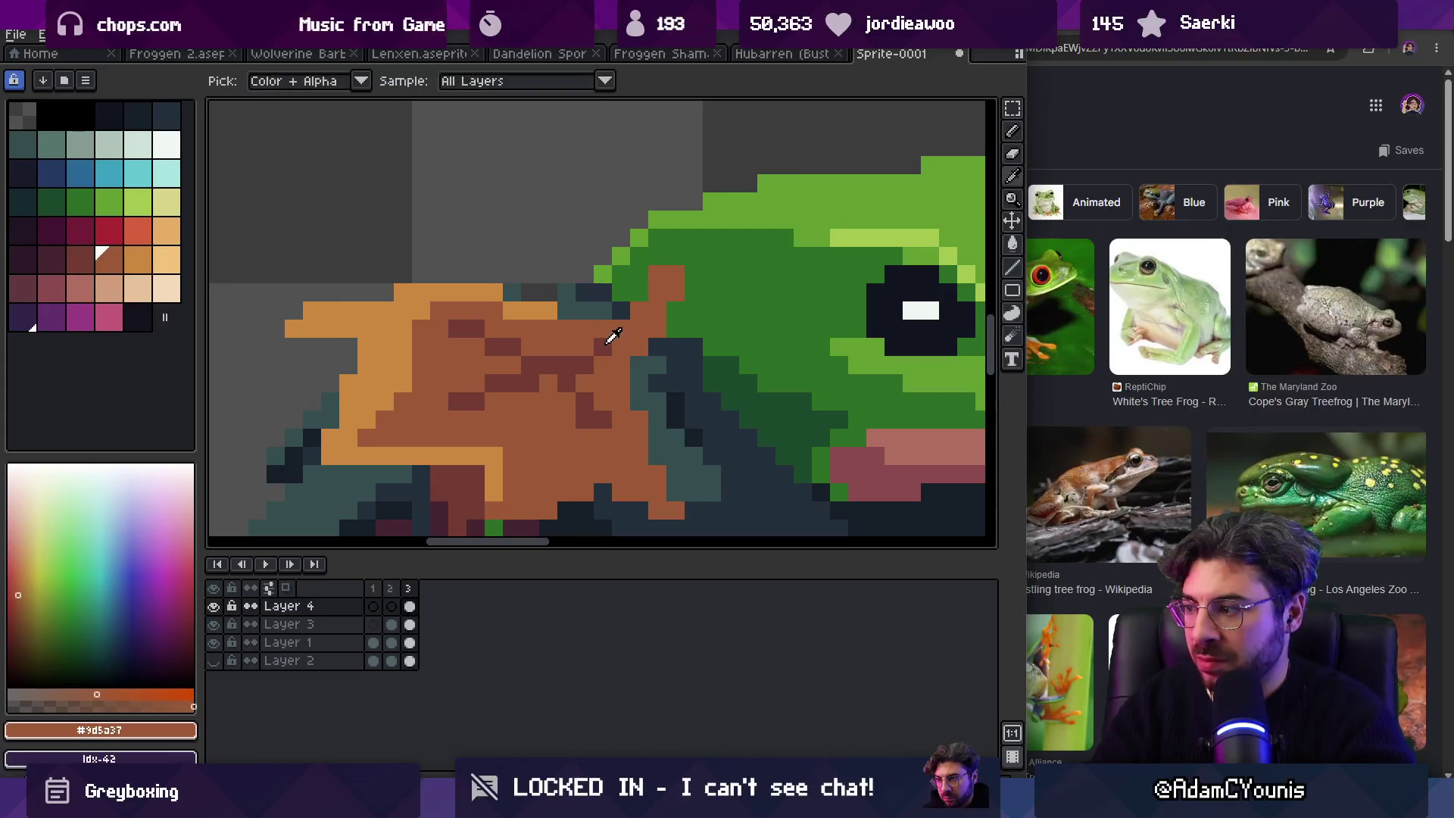
Step: Paint dark brown #743c33 shading pixels and a fill on the leaf
alt+click(611, 342)
key(z)
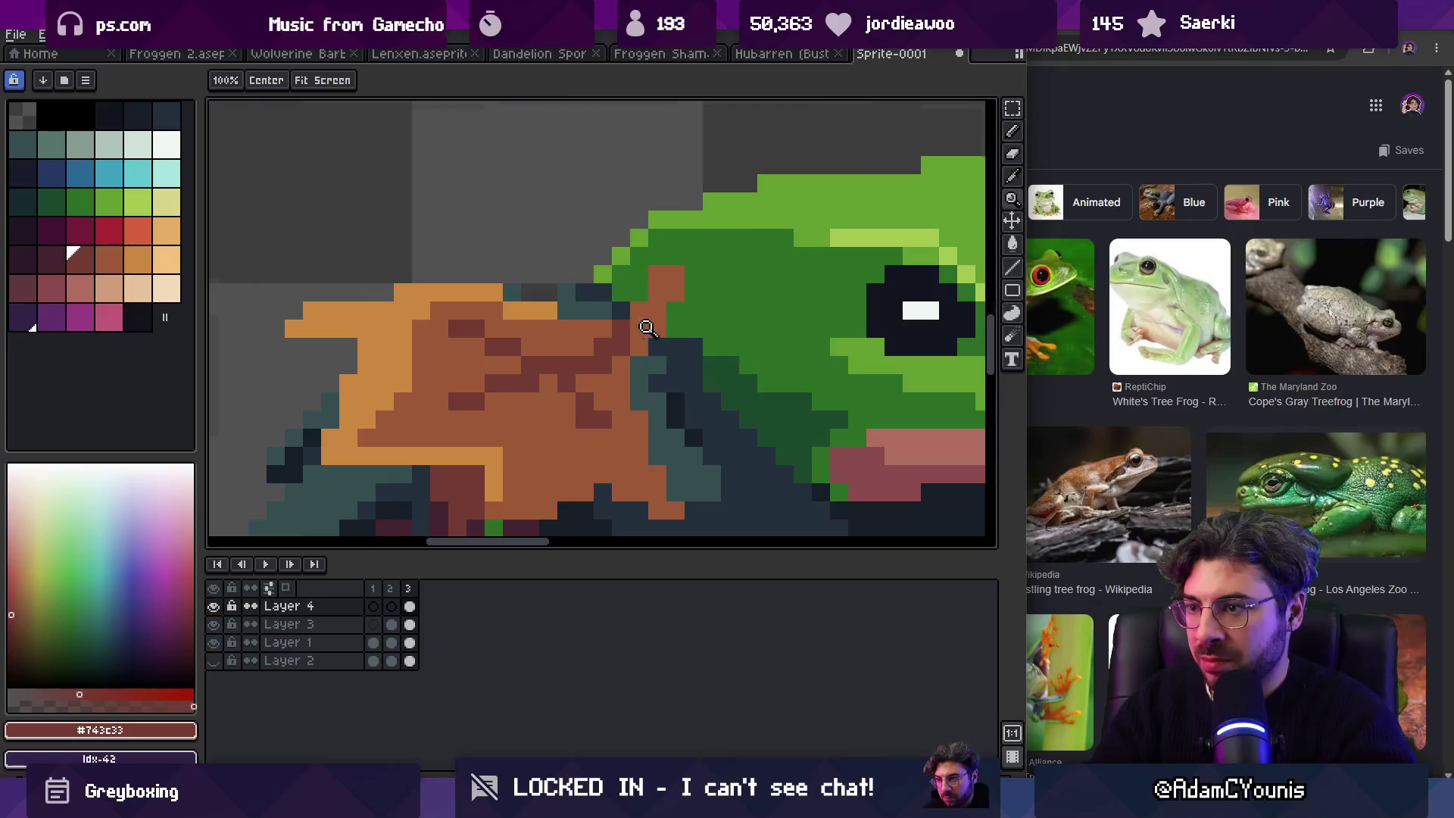
scroll(606, 301, down, 6)
scroll(609, 322, up, 2)
scroll(609, 322, up, 5)
key(b)
drag(565, 341, 618, 340)
key(g)
click(618, 341)
Step: Undo the oversized fill and paint dark brown shading across the leaf
key(z)
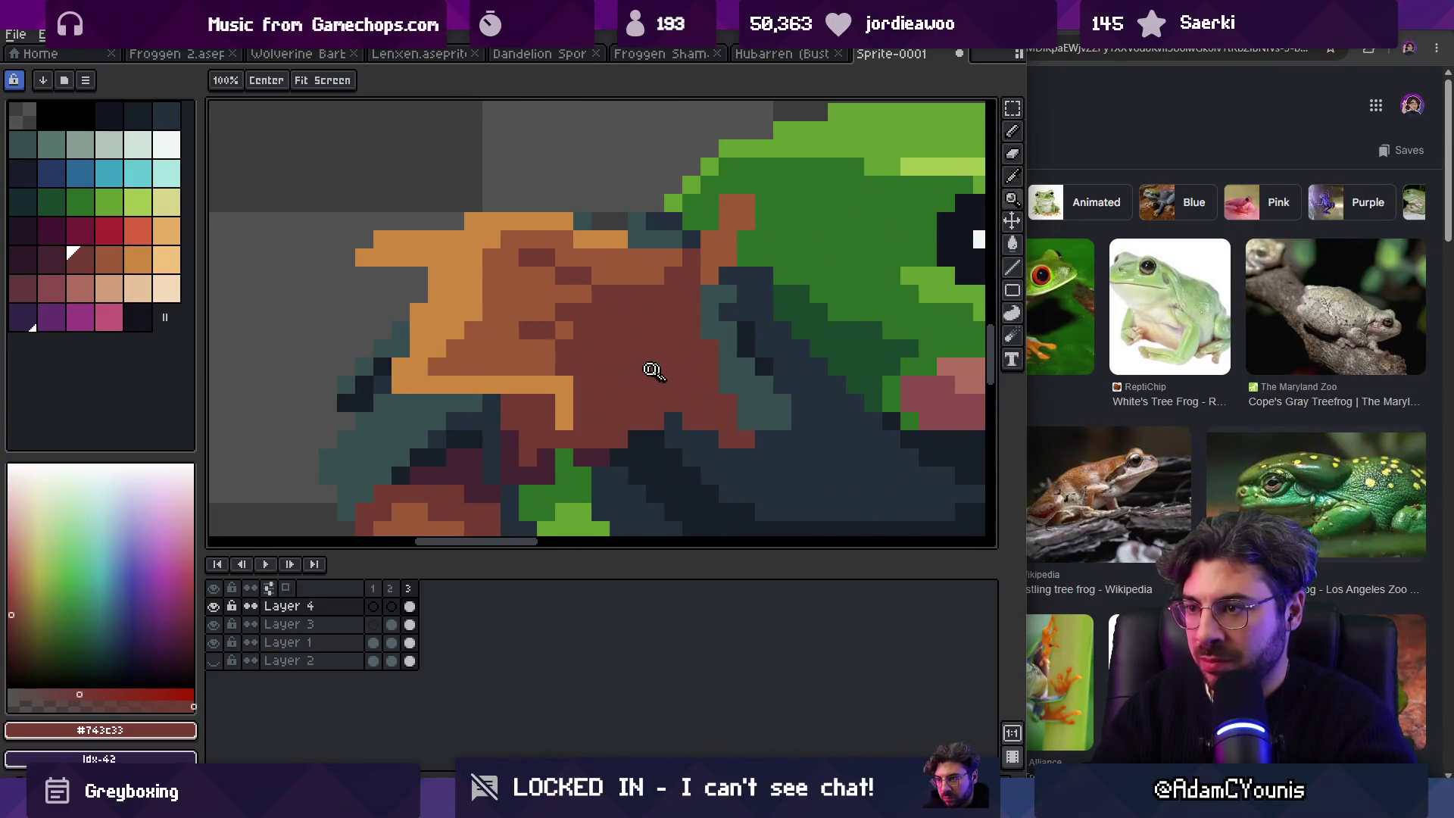
scroll(660, 367, down, 5)
key(ctrl+z)
key(v)
key(z)
scroll(644, 352, up, 5)
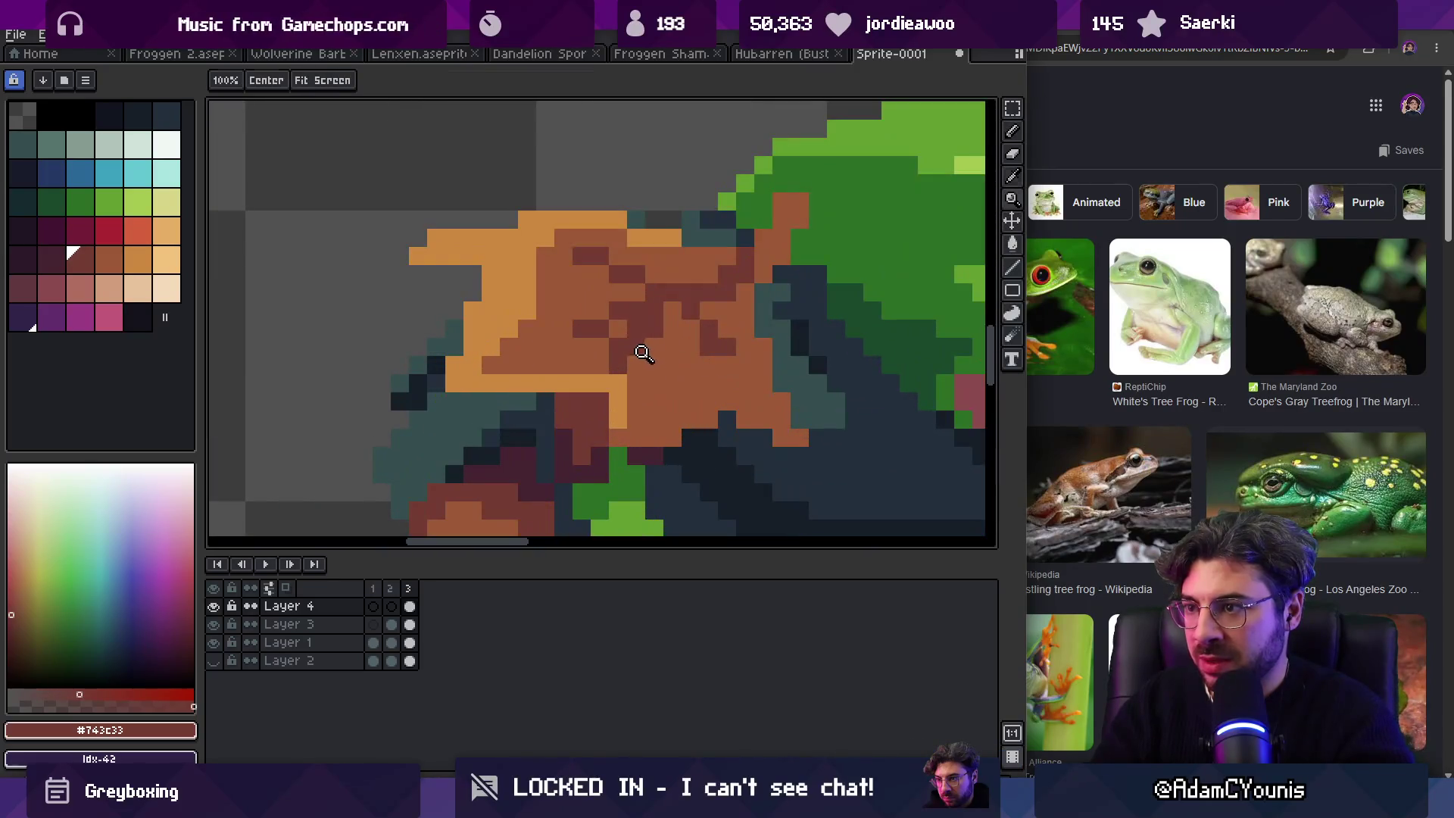
key(b)
drag(636, 436, 771, 415)
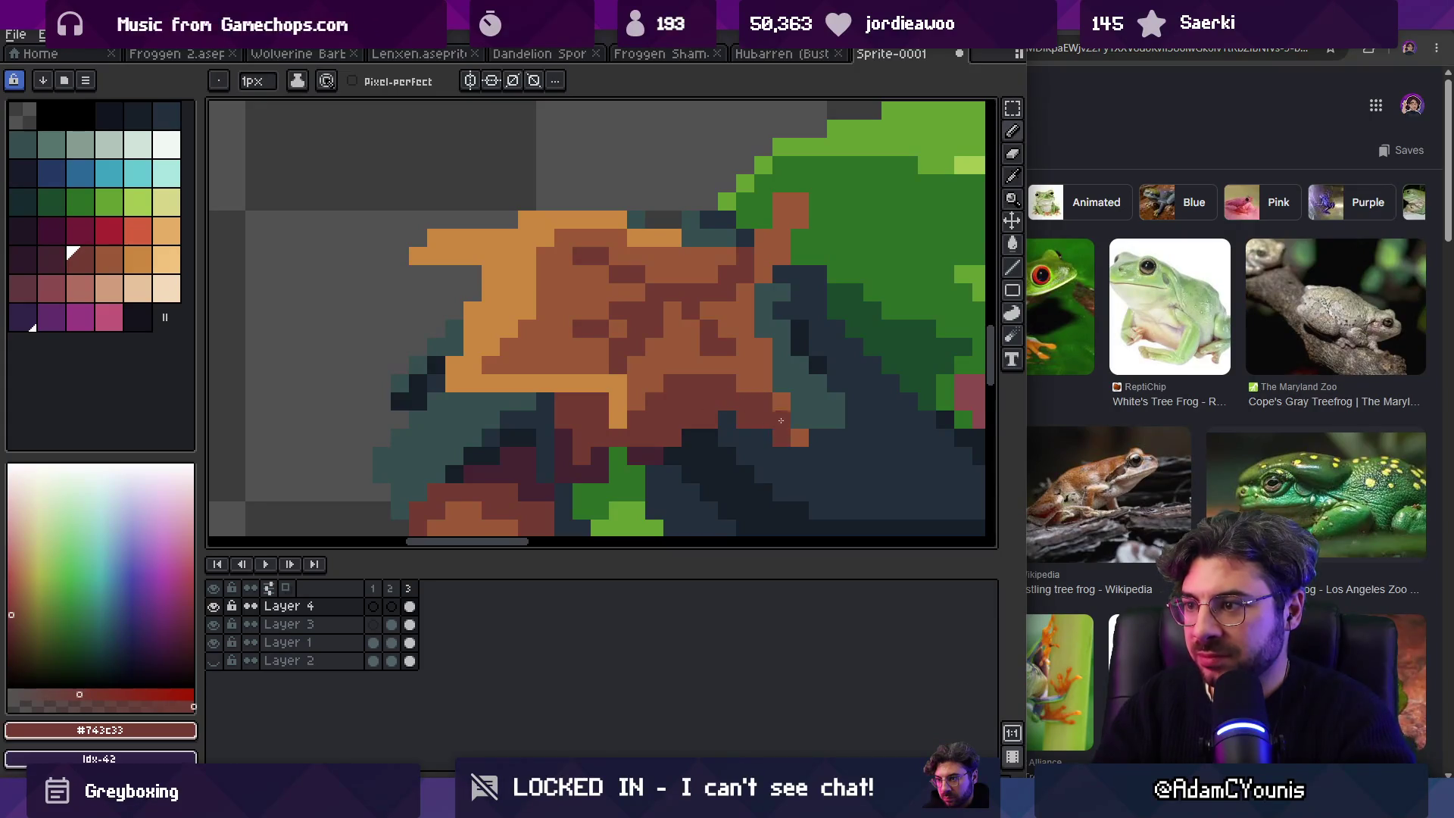
Step: Sample the dark armour colour and its layer from the canvas
key(z)
scroll(724, 345, down, 5)
scroll(712, 325, up, 6)
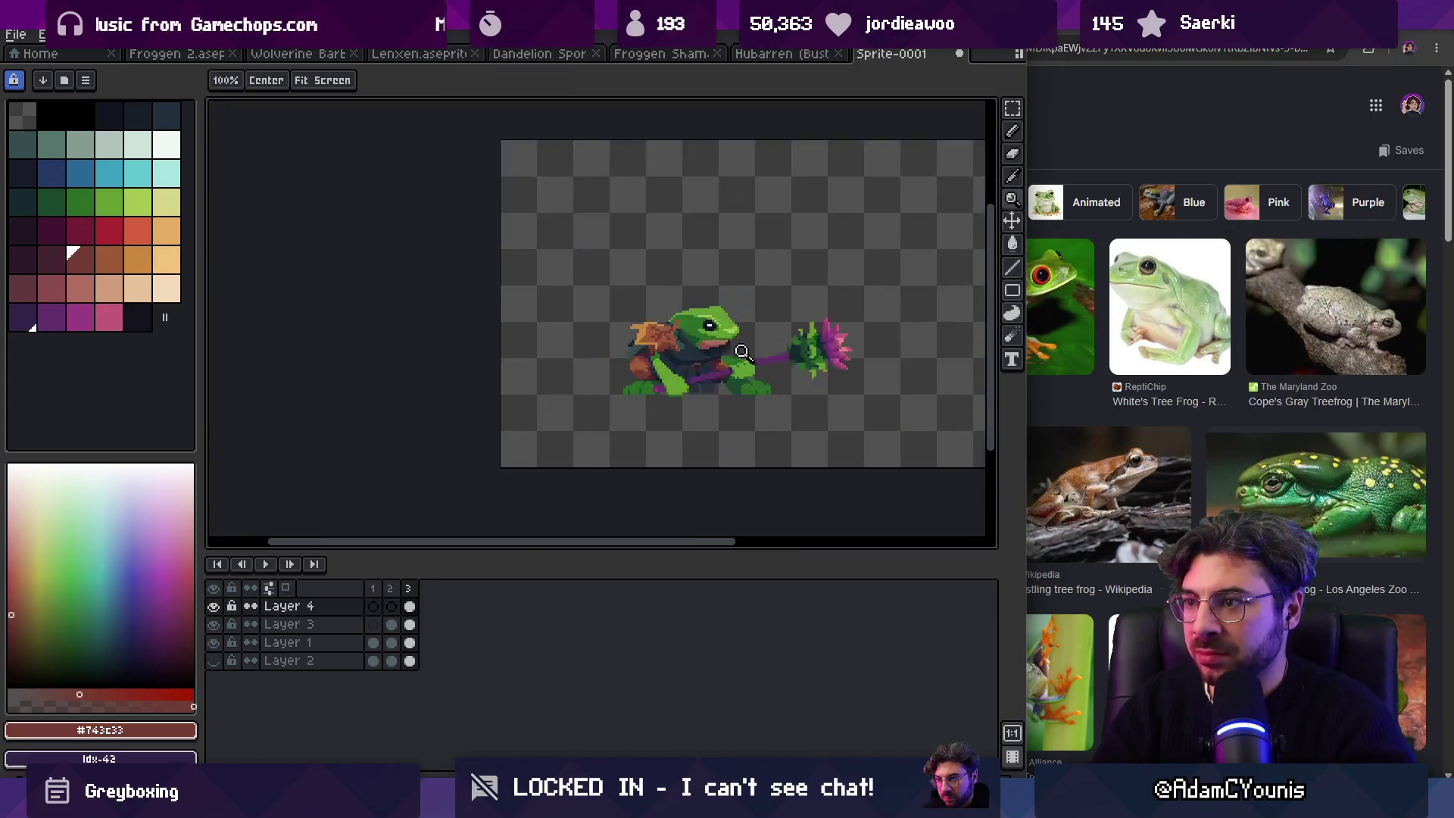
key(i)
click(708, 388)
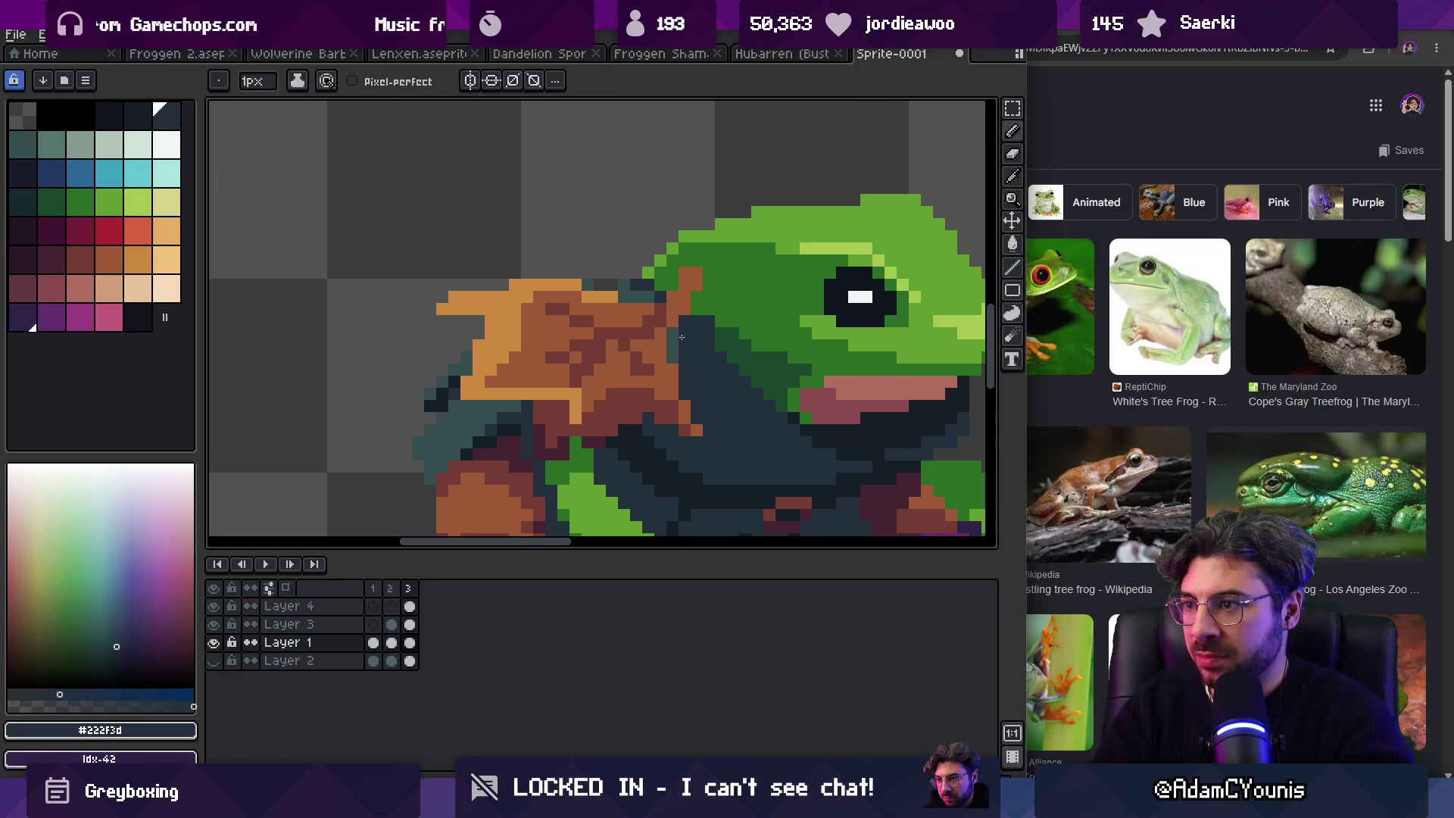
Step: Zoom in on the frog sprite
key(h)
scroll(615, 294, down, 4)
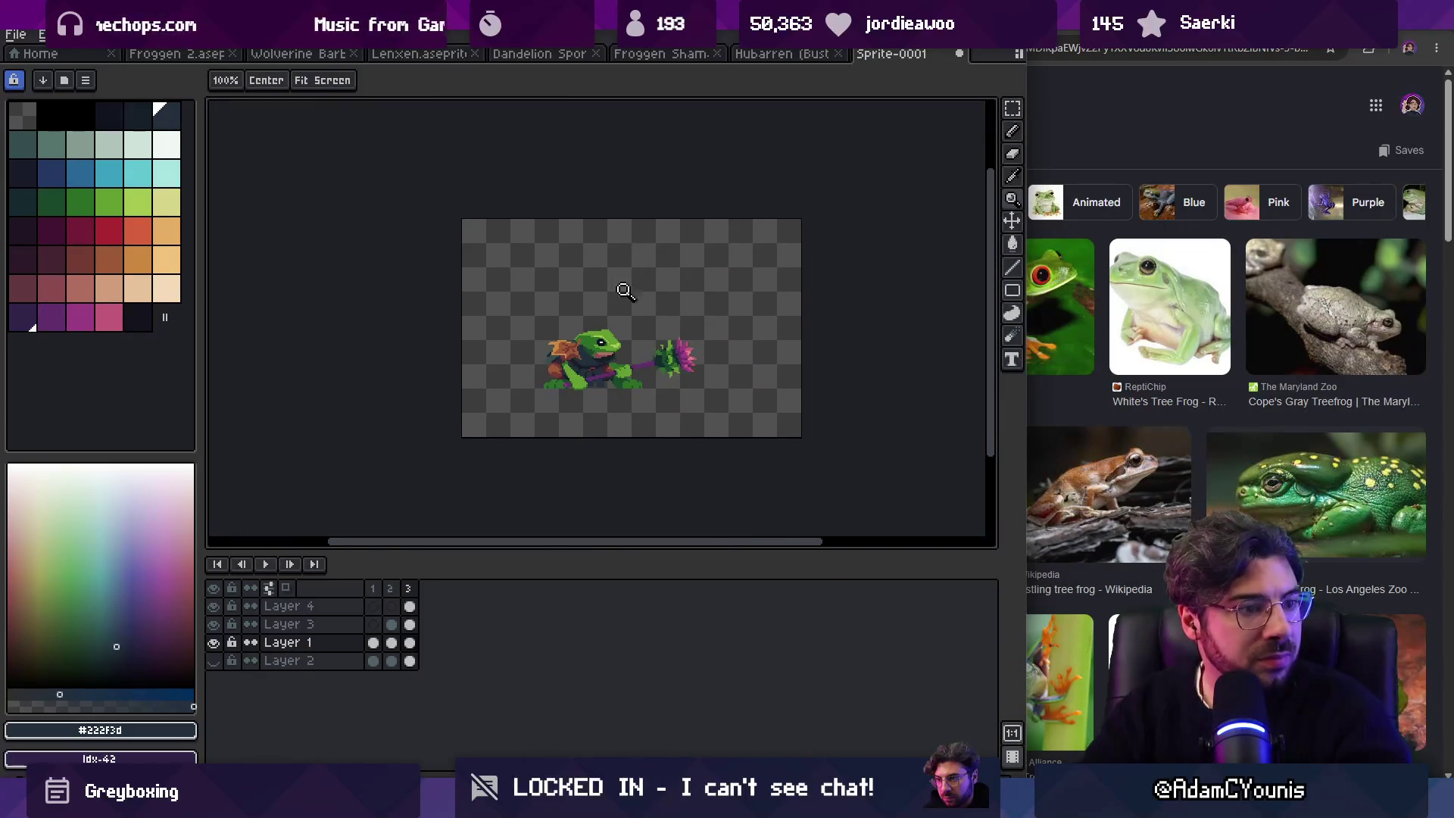
click(583, 336)
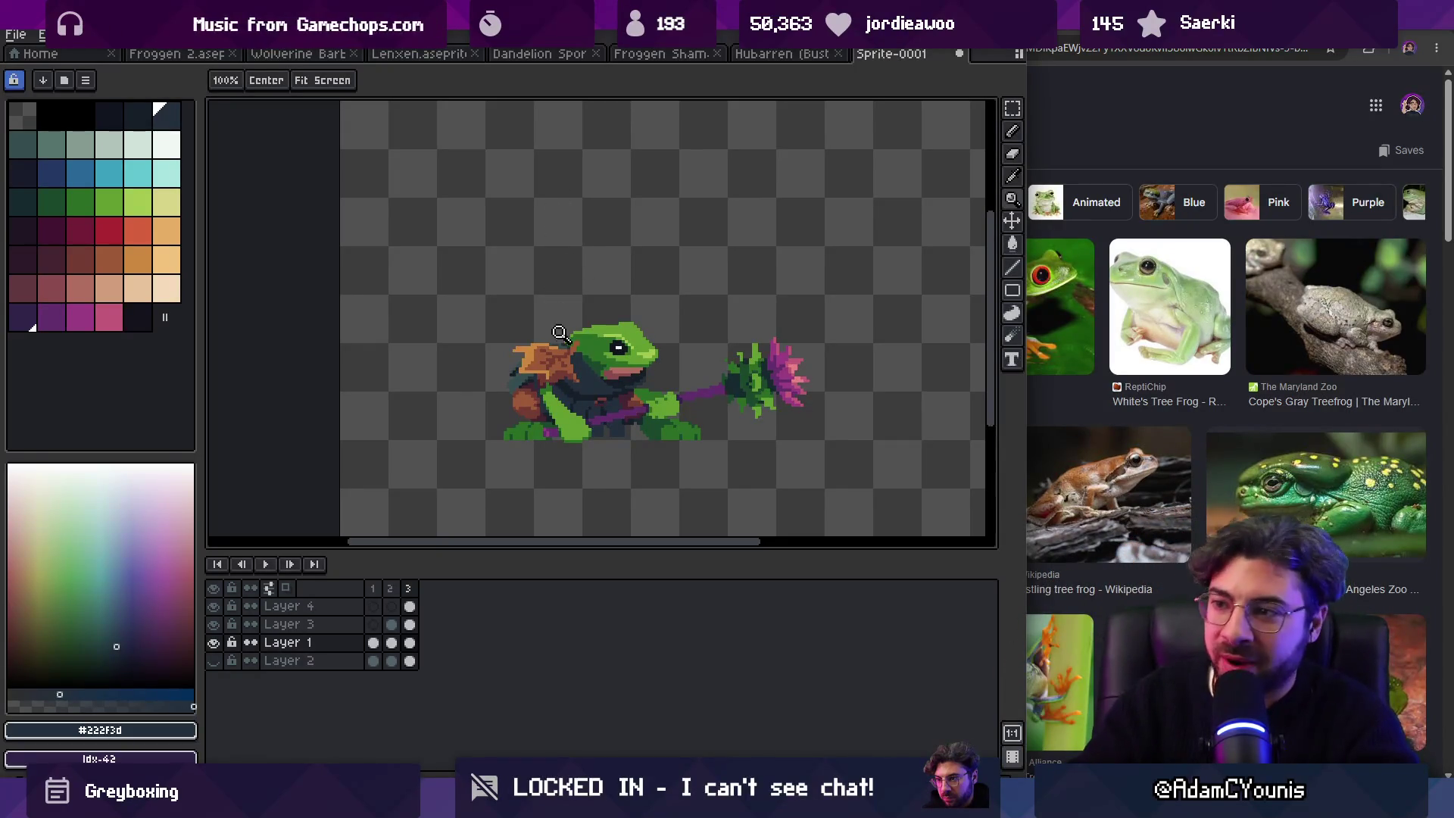
scroll(561, 333, up, 3)
Step: Sample the leaf's dark brown and mid-brown #9d5a37
key(g)
alt+click(610, 364)
key(z)
scroll(590, 284, down, 4)
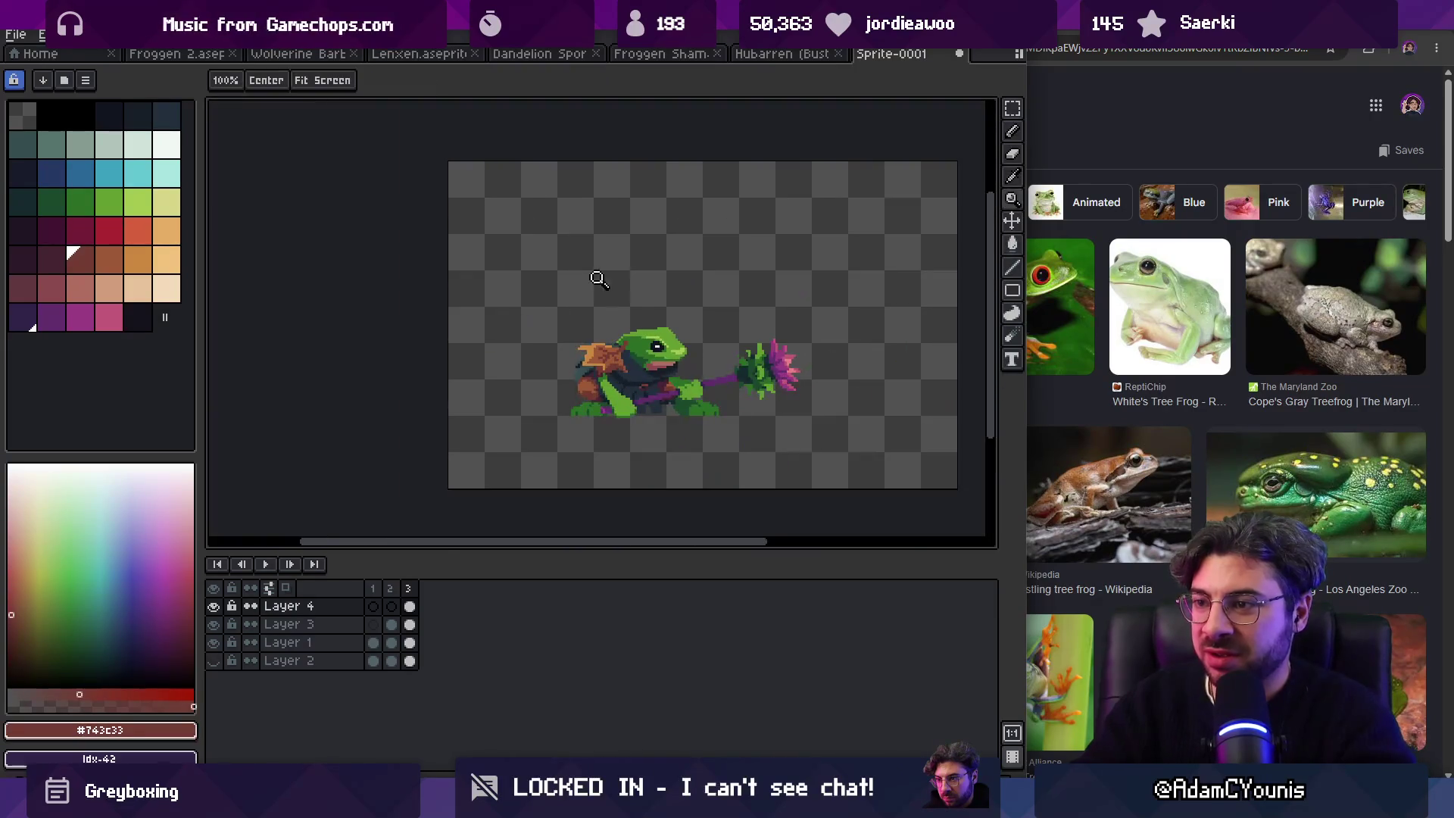
scroll(617, 333, up, 4)
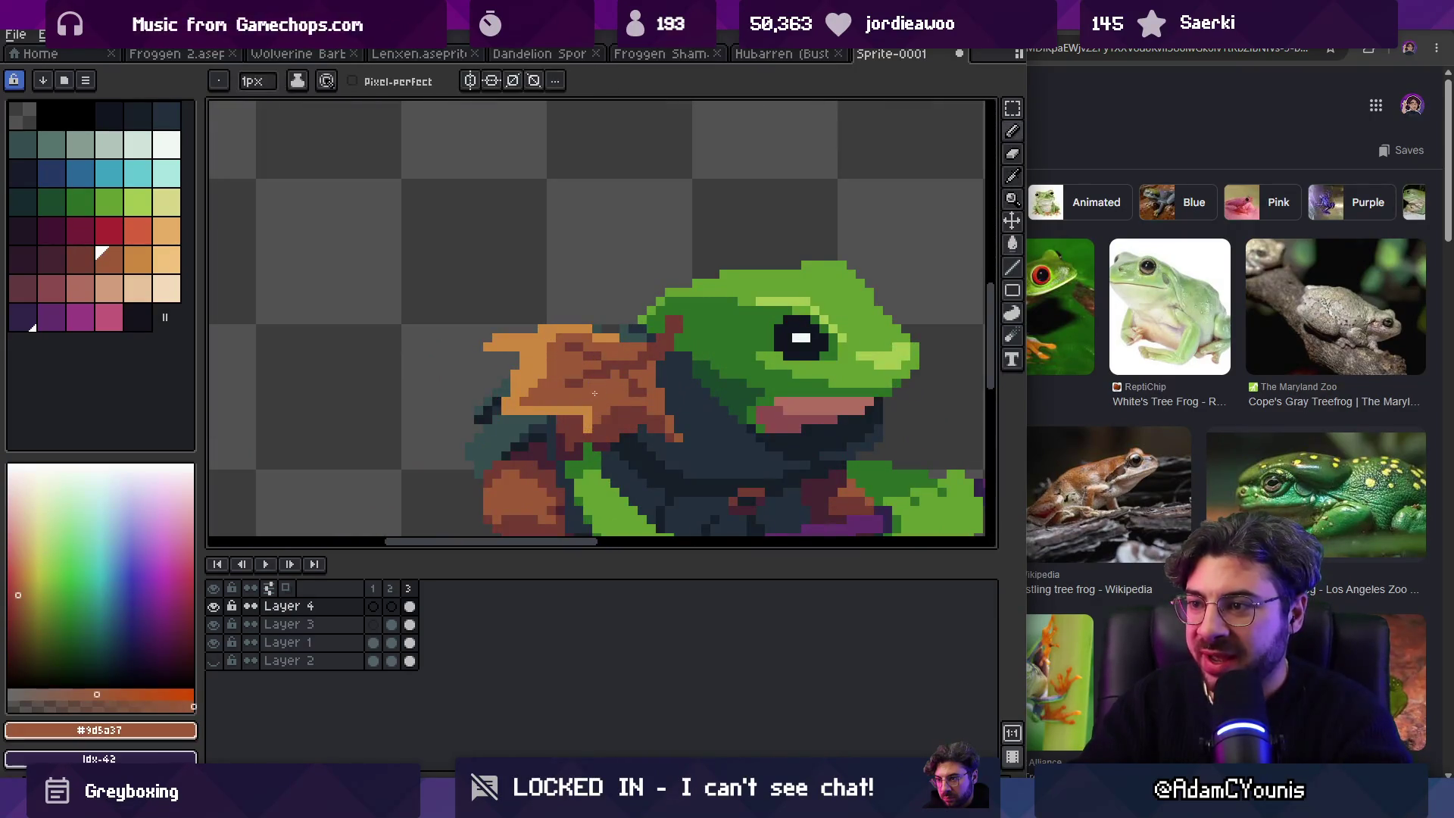
alt+click(606, 366)
key(b)
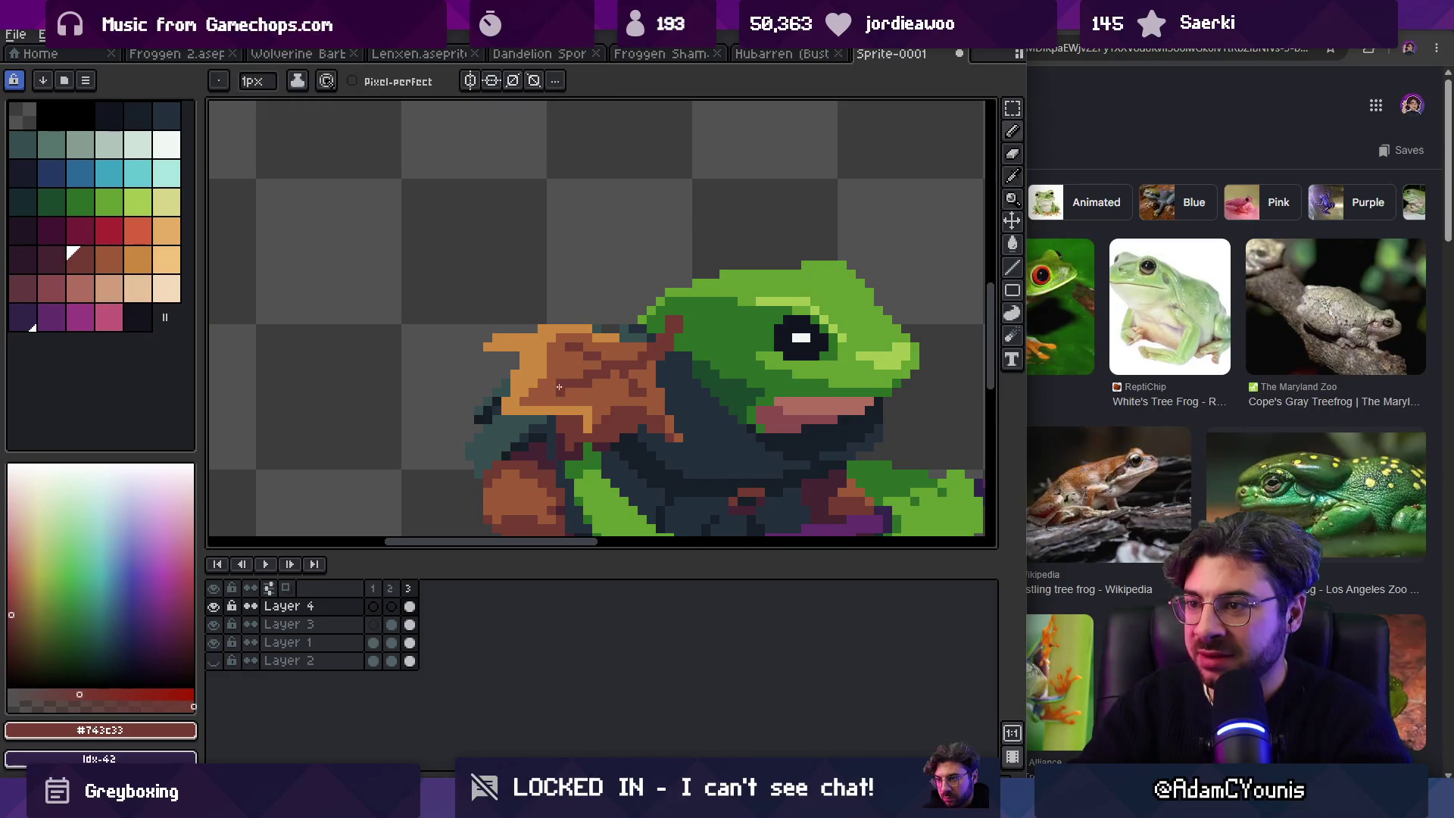
alt+click(562, 390)
Step: Select the frog body's layer and bring the frog's head into view
key(z)
scroll(631, 312, down, 4)
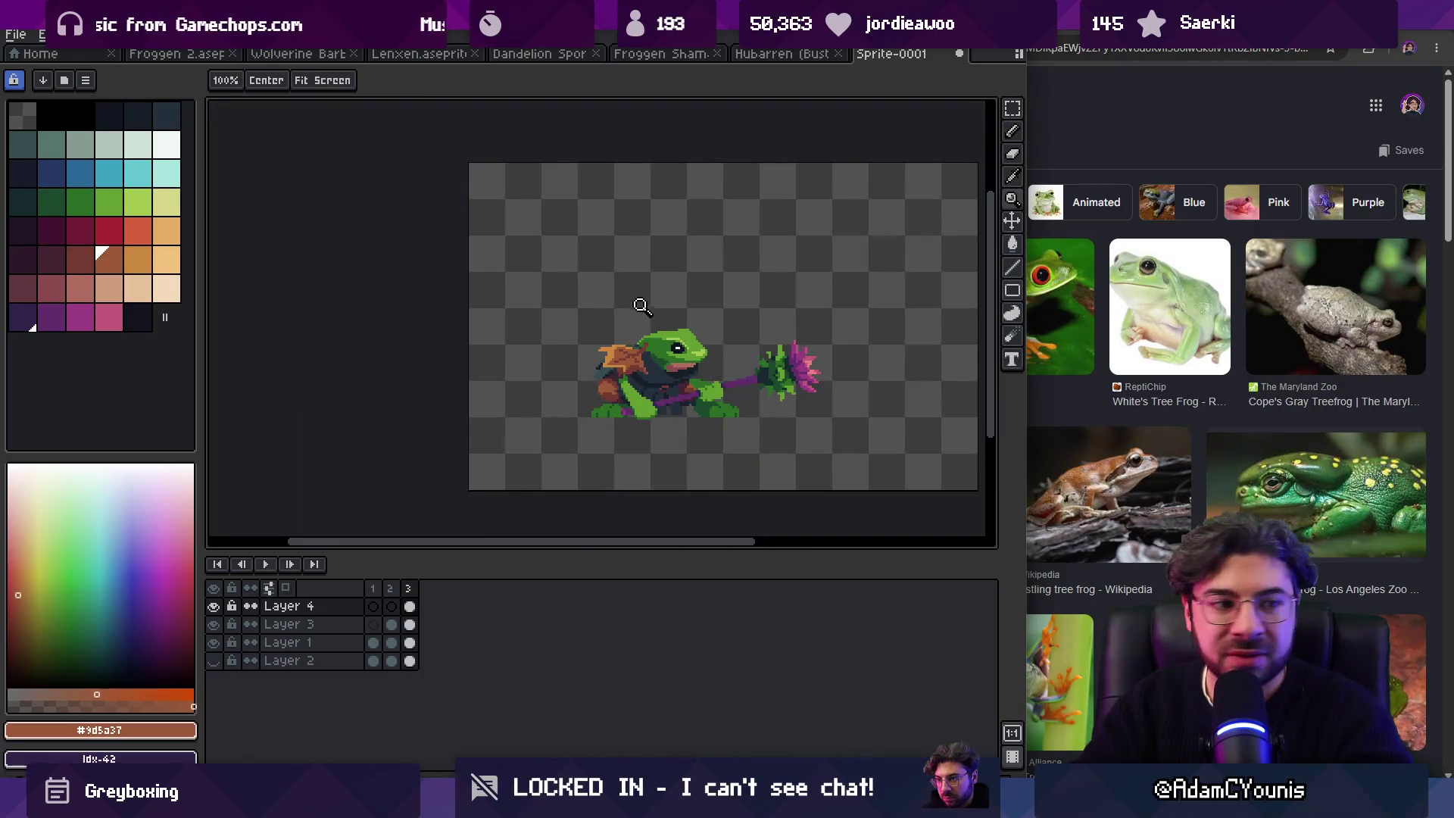
scroll(629, 271, right, 2)
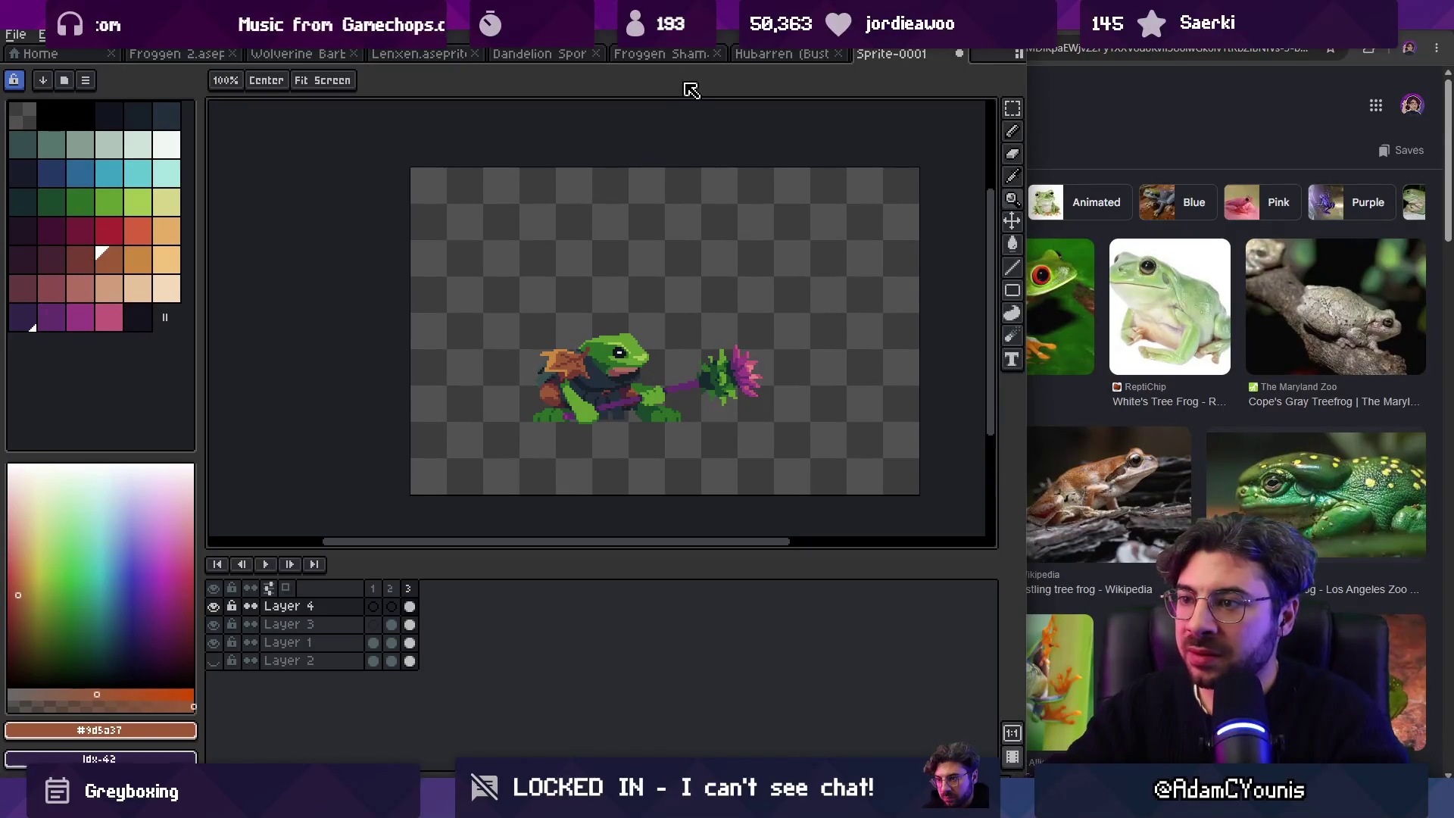
scroll(606, 348, up, 4)
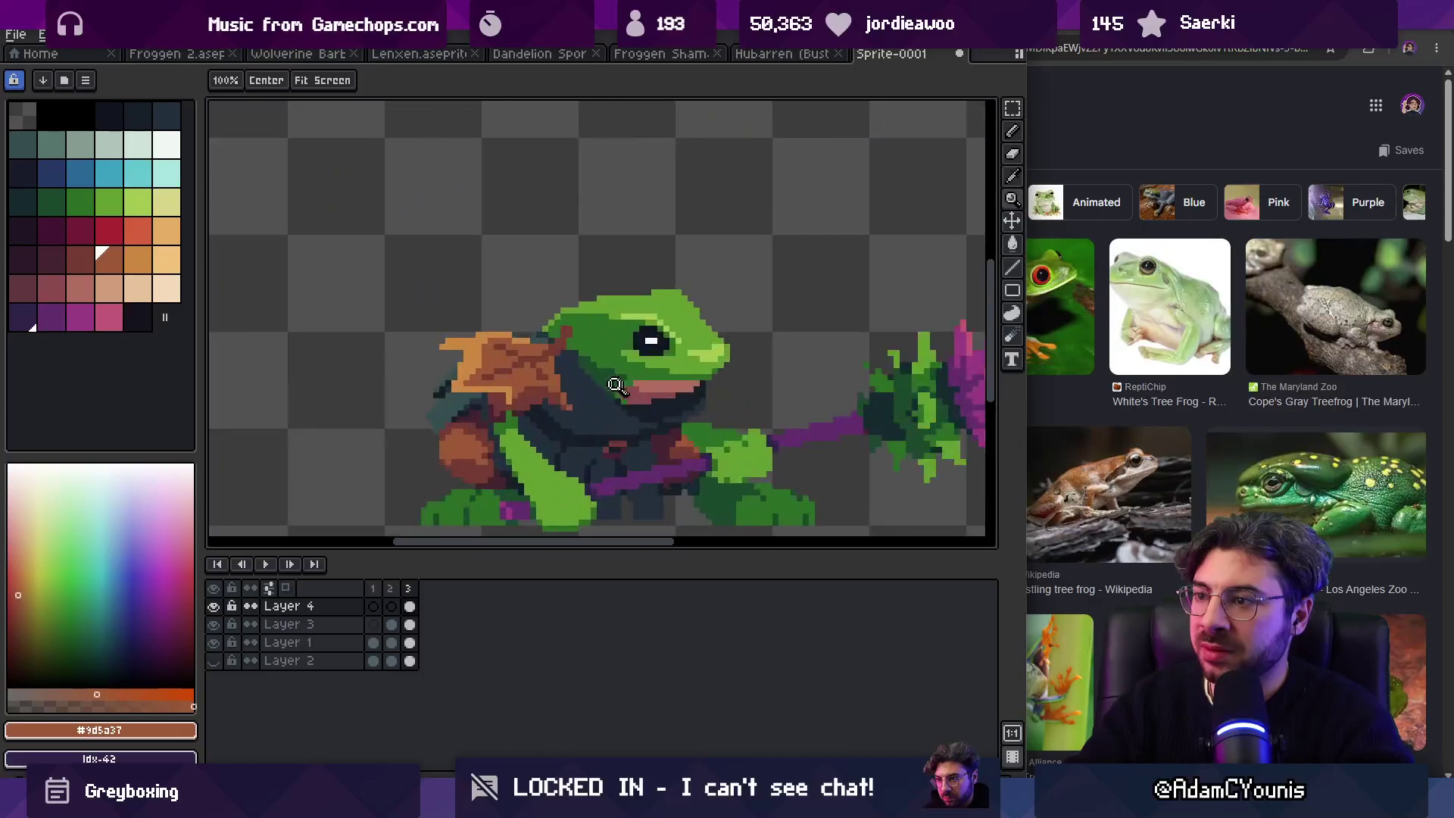
ctrl+click(596, 398)
drag(596, 398, 532, 345)
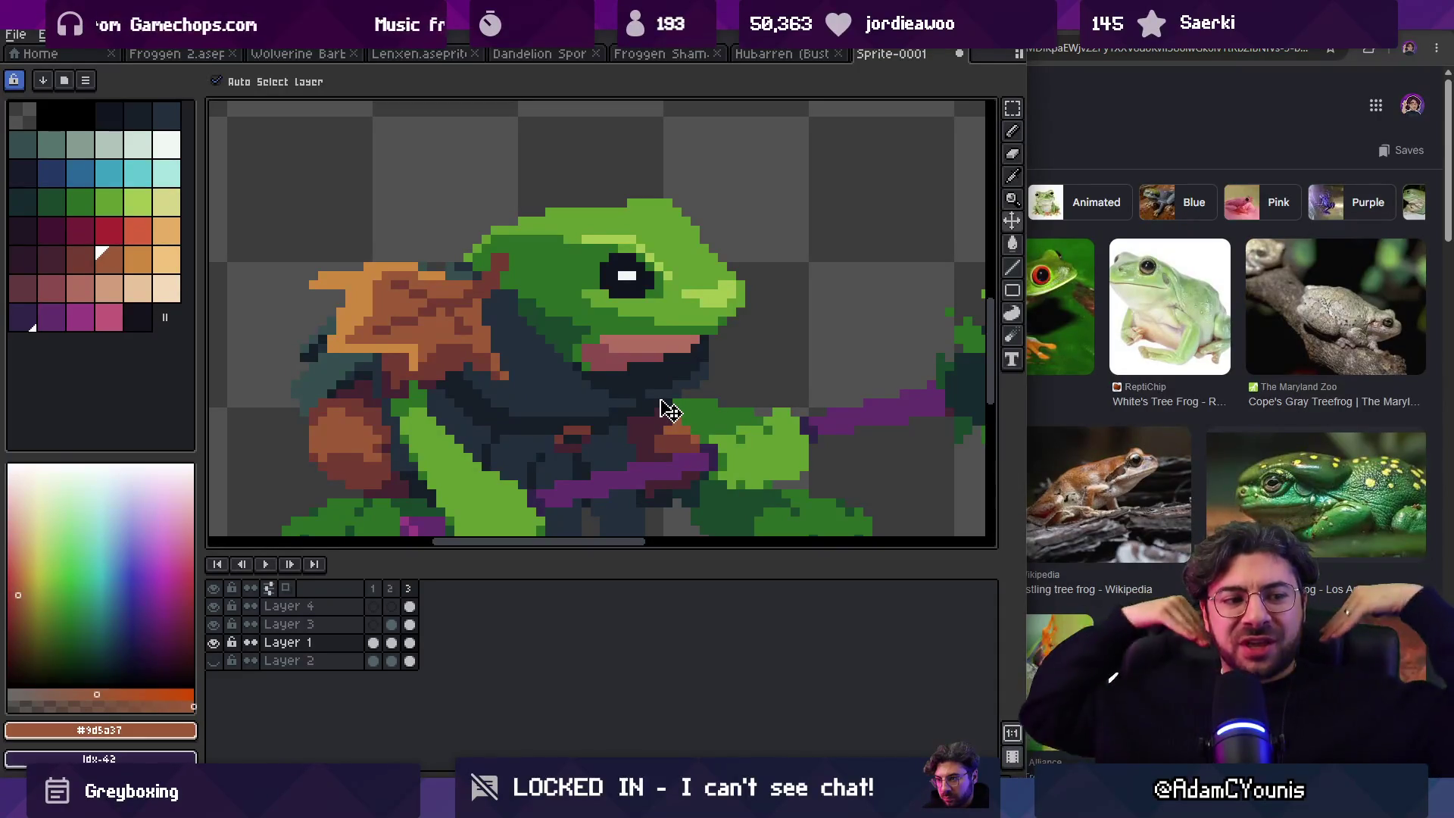
Step: Pencil a dark armour edge behind the head in #222f3d, #161c28 and #344c4c, undoing a stray stroke
key(b)
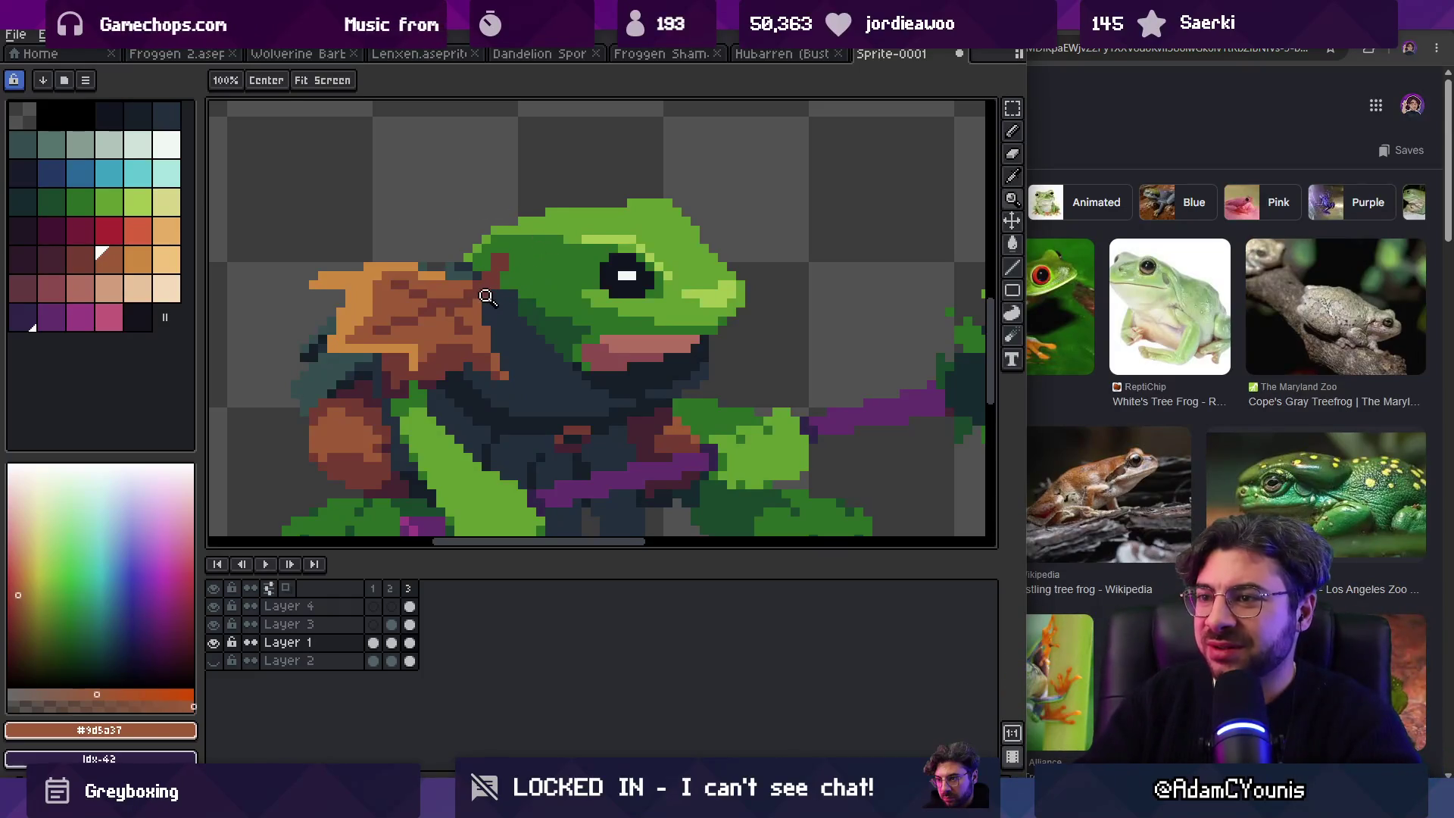
scroll(493, 297, up, 1)
alt+click(674, 401)
alt+click(673, 404)
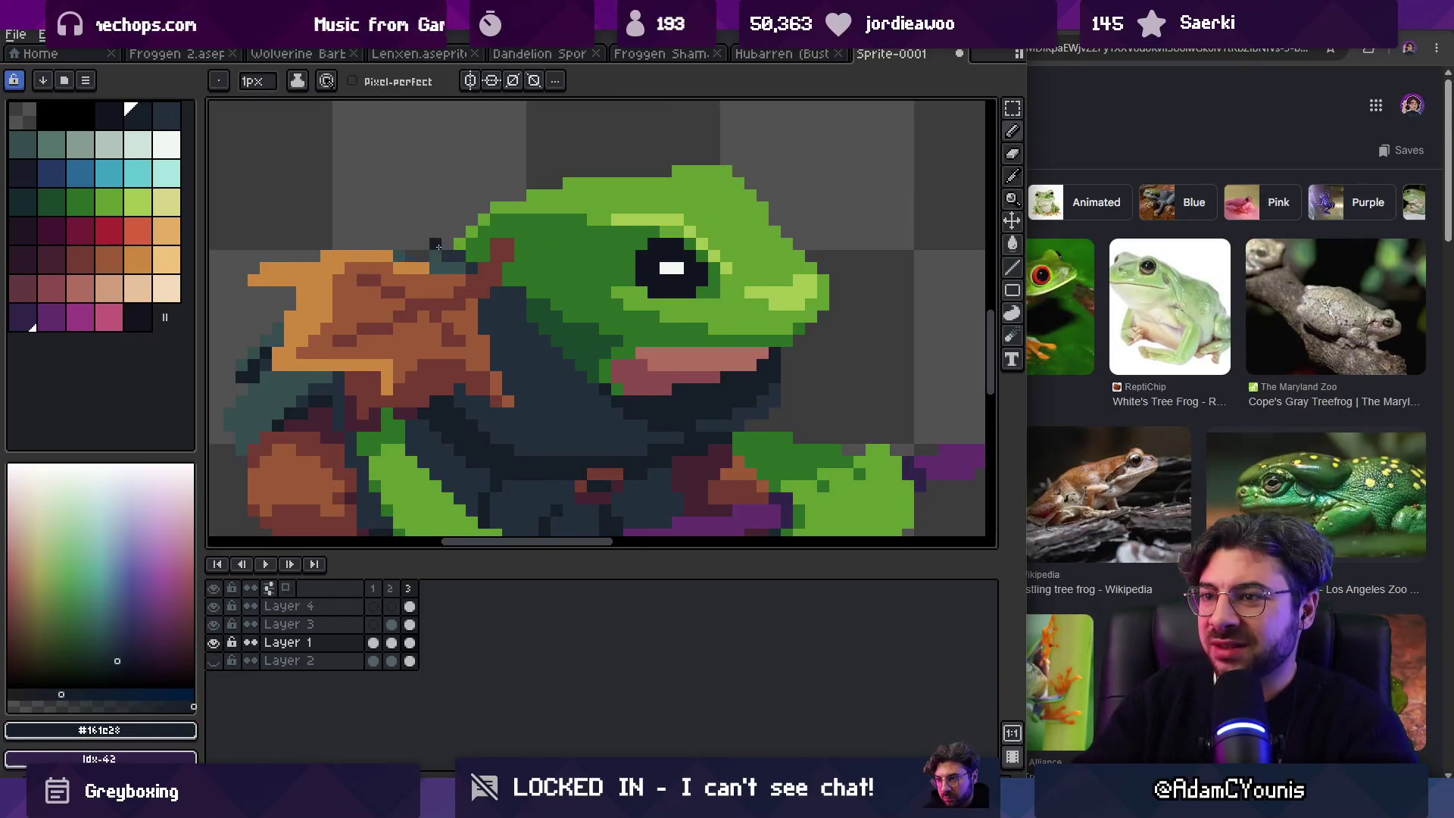
alt+click(417, 252)
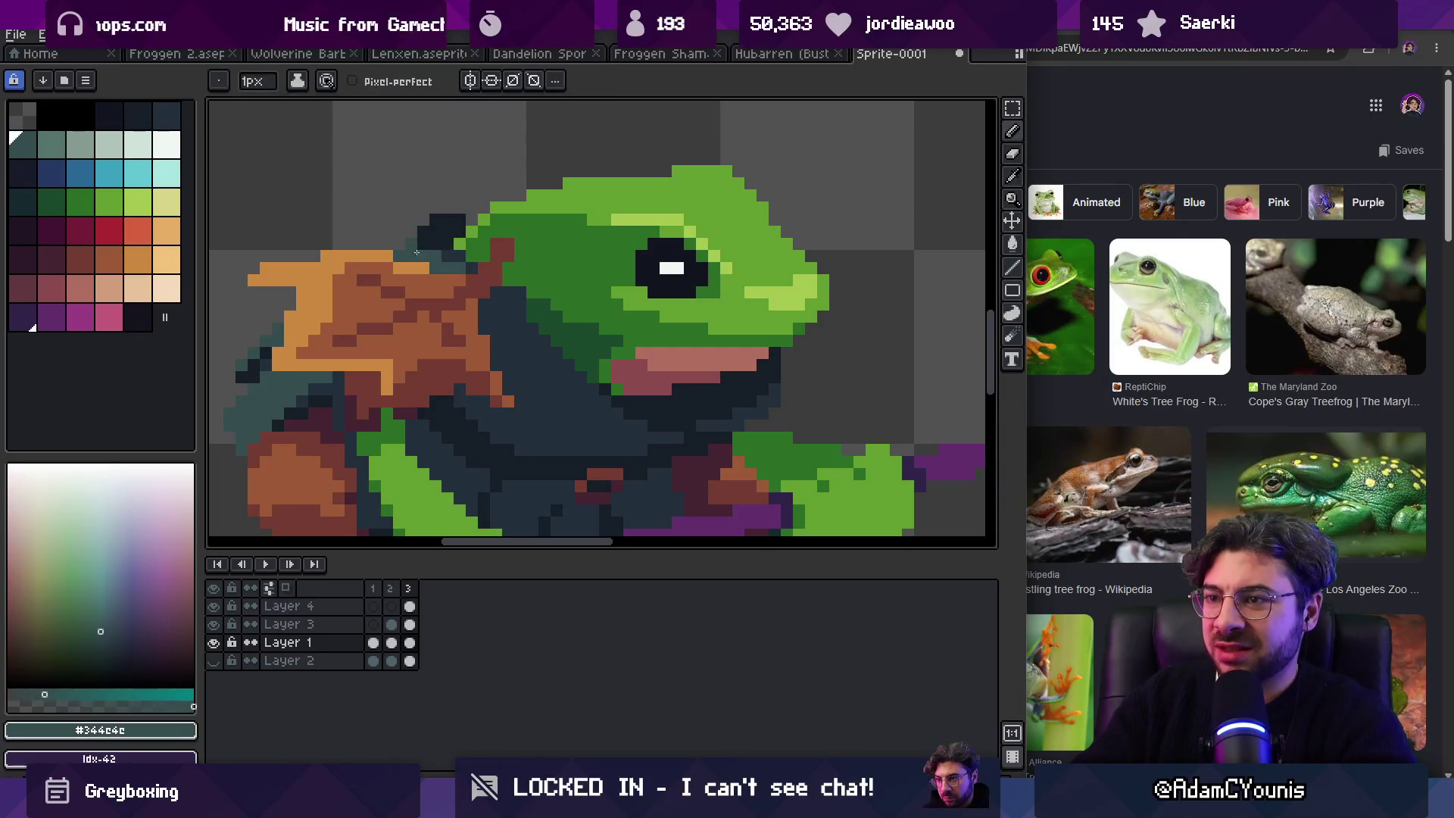
alt+click(503, 292)
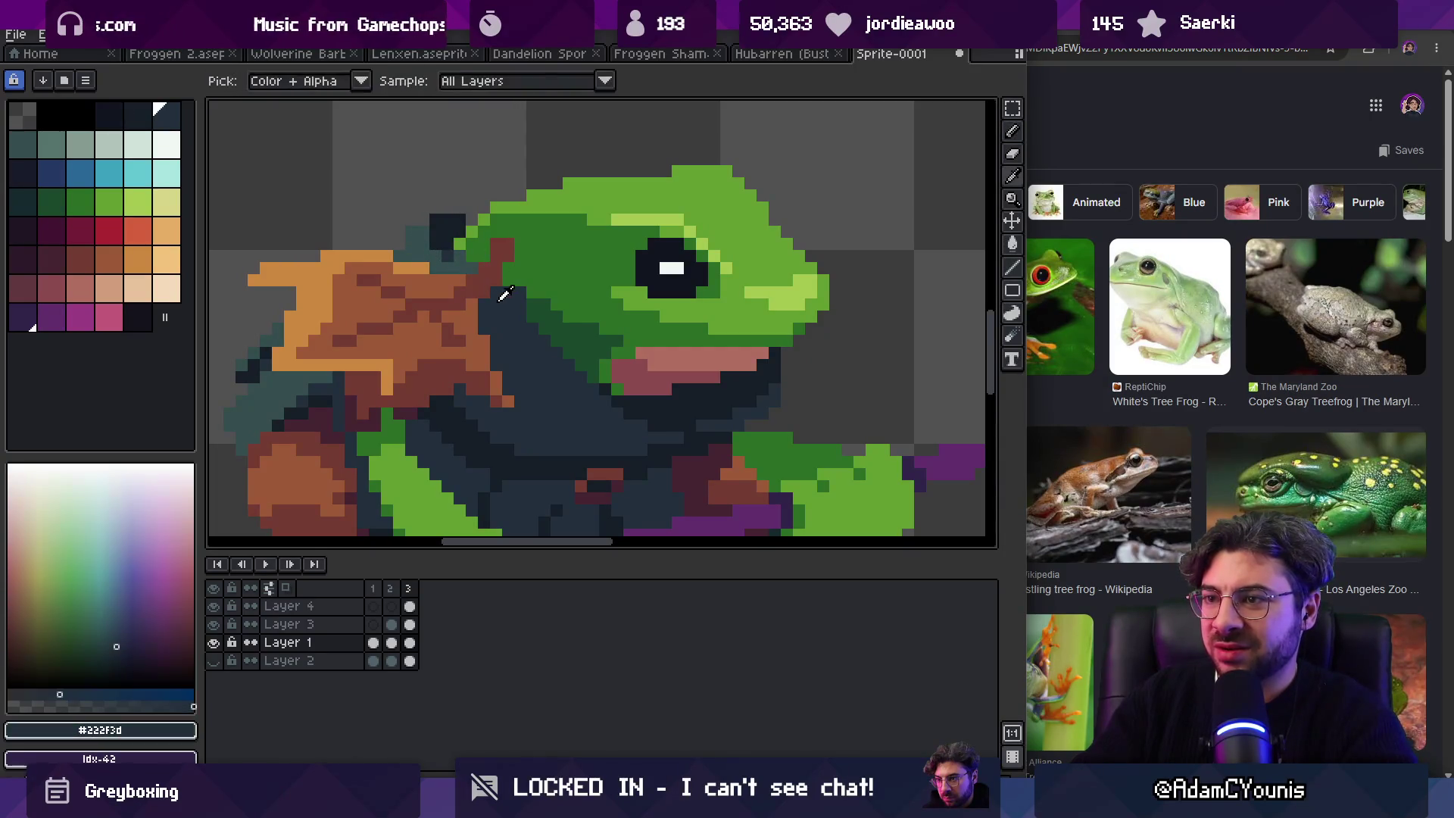
key(ctrl+z)
click(489, 243)
Step: Select the leaf pauldron's layer from the canvas and undo the last edit
key(z)
scroll(587, 135, down, 3)
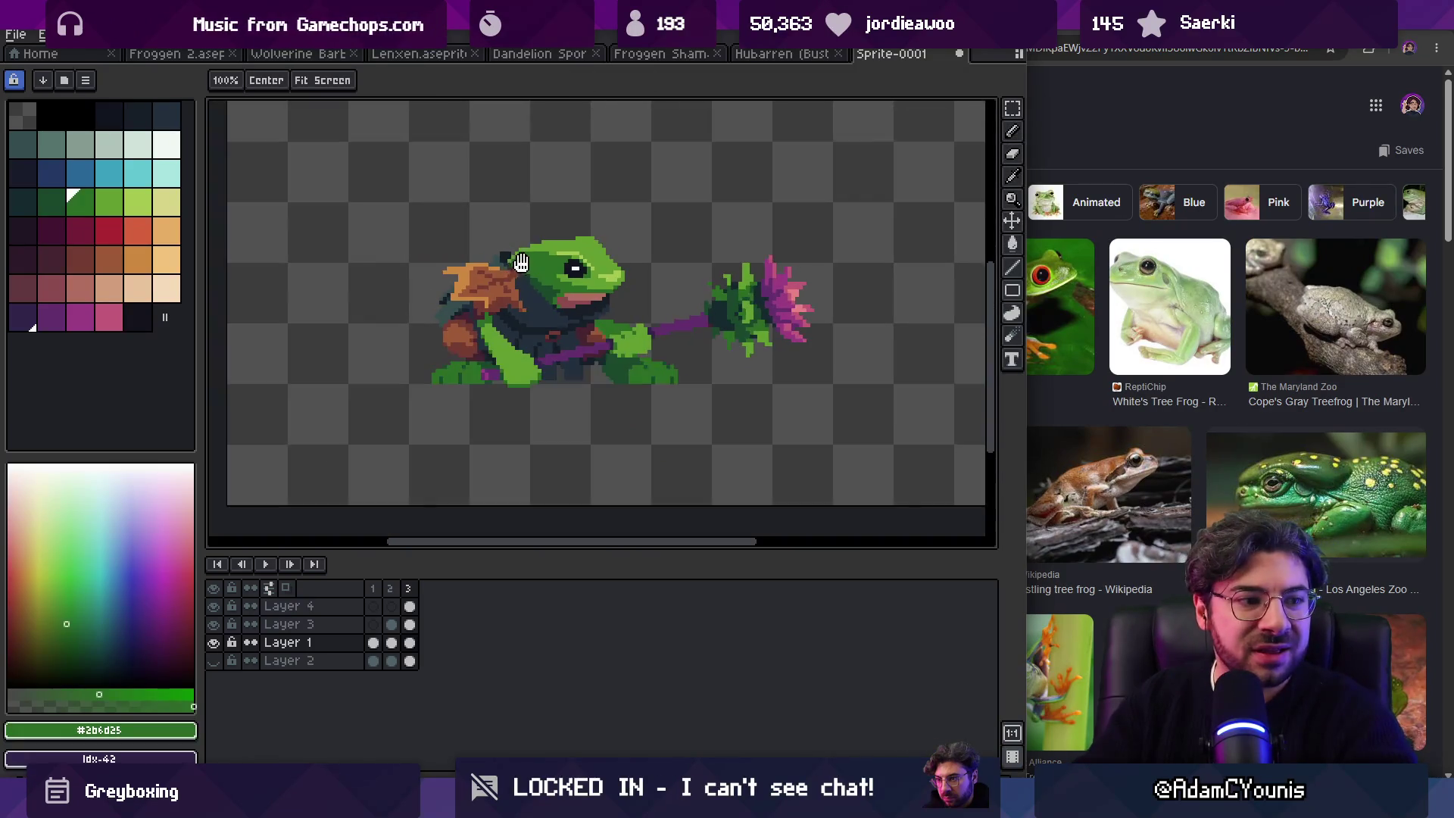
scroll(534, 292, up, 2)
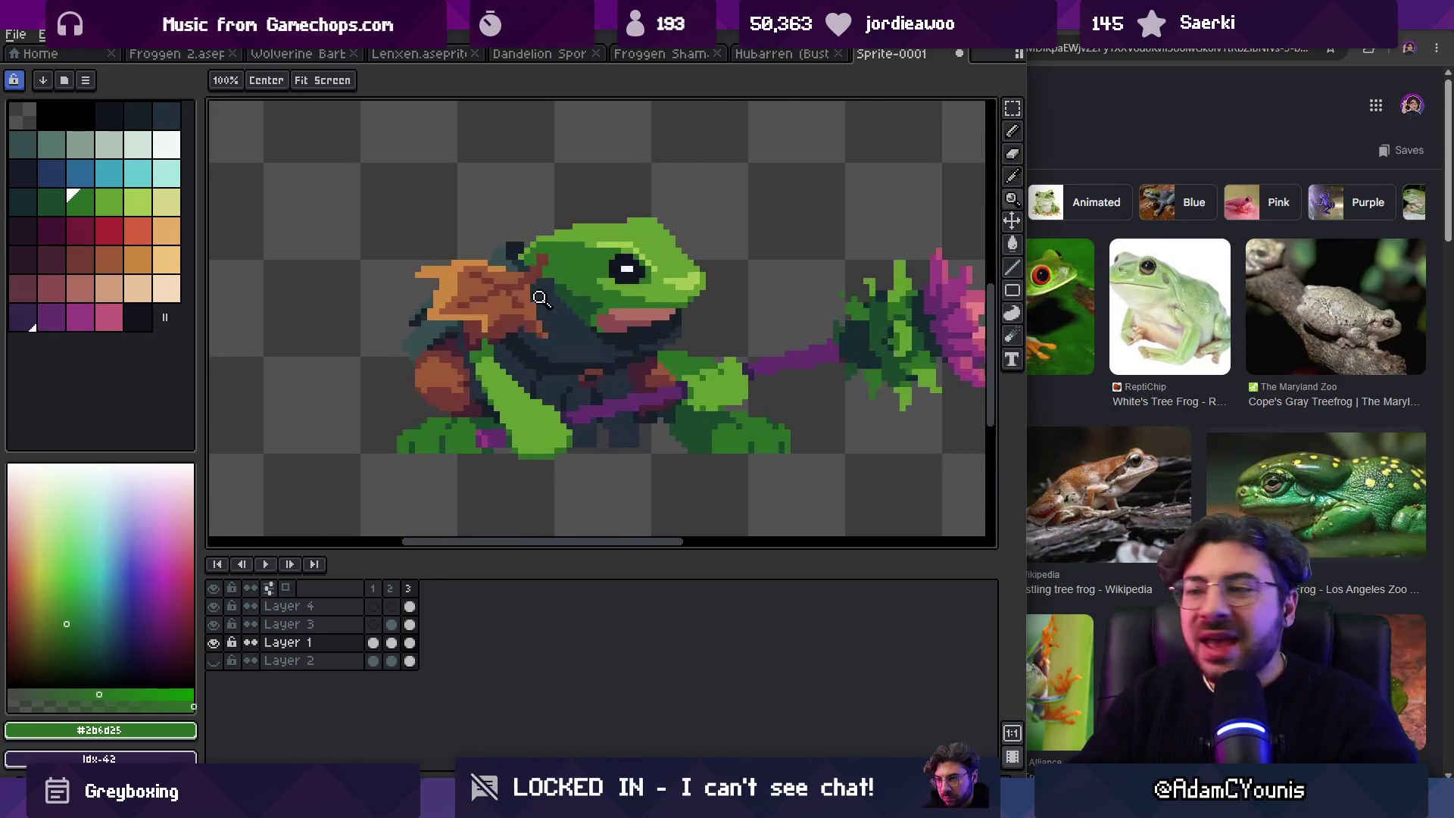
key(v)
click(496, 286)
key(ctrl+z)
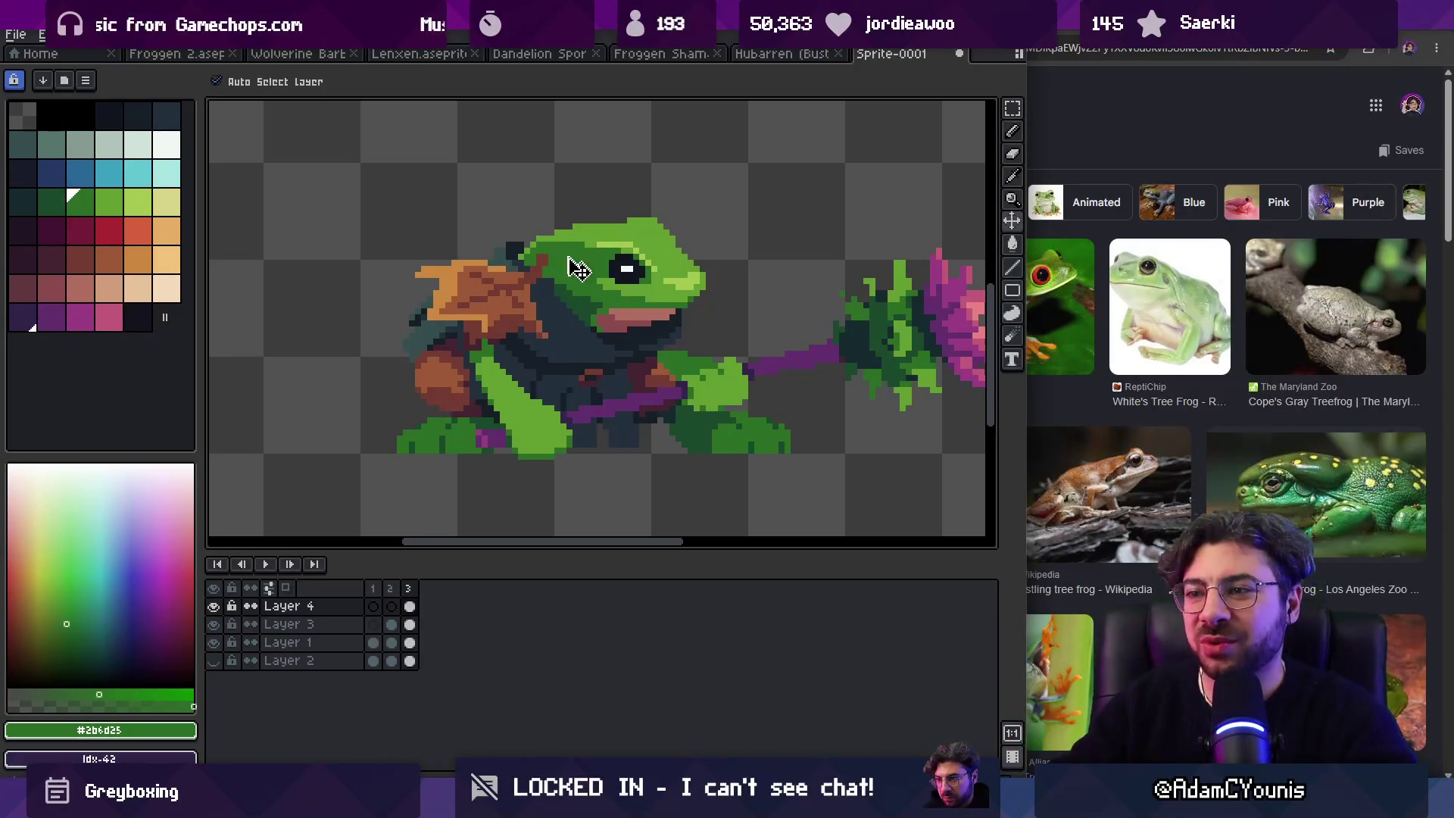
Step: Pick the light orange #cd893f from the leaf
key(b)
alt+click(485, 328)
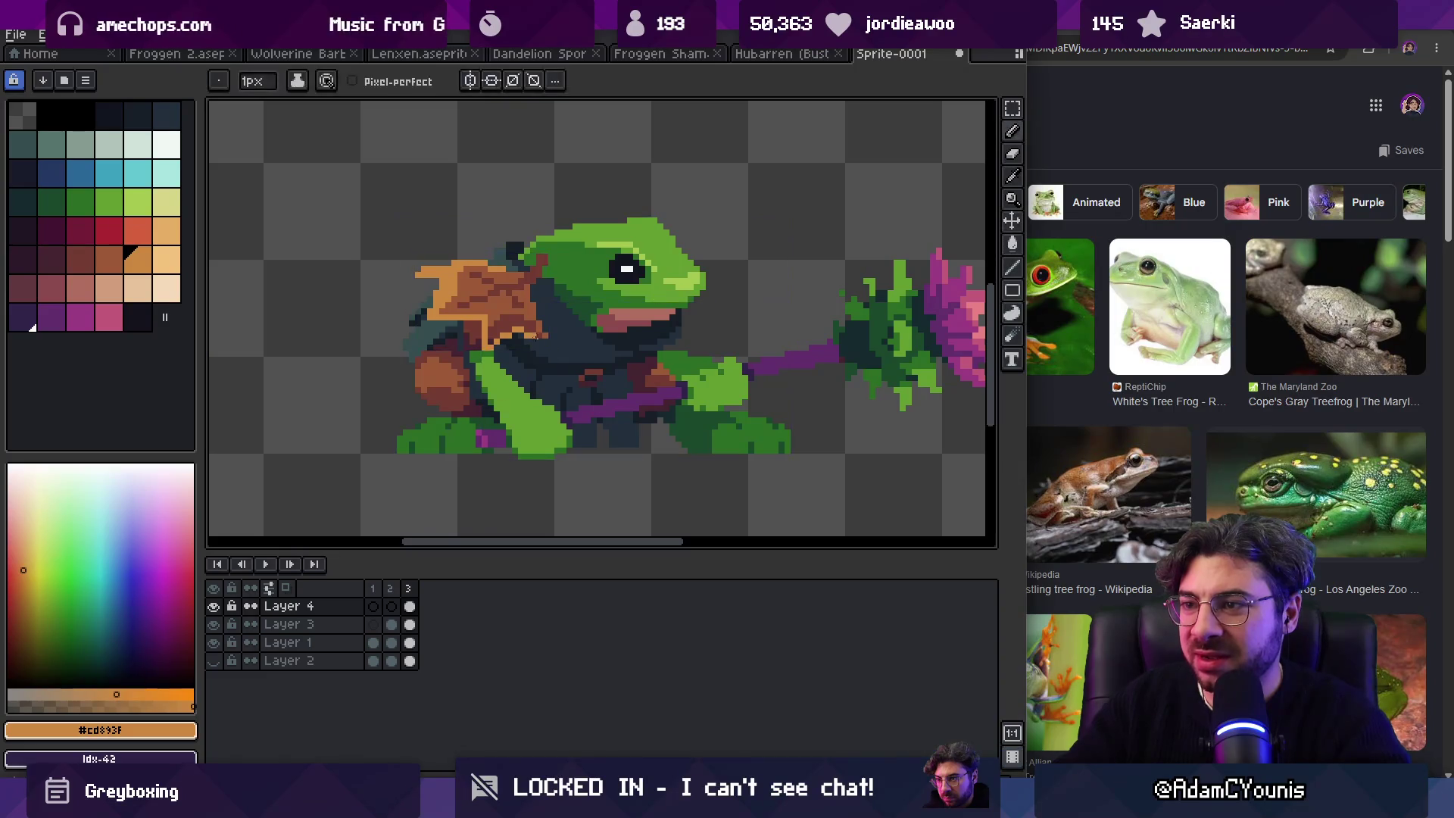
key(z)
scroll(594, 252, down, 4)
scroll(622, 262, up, 3)
Step: Erase the orange scarf on Layer 4 with a pencil stroke
key(b)
drag(554, 272, 530, 326)
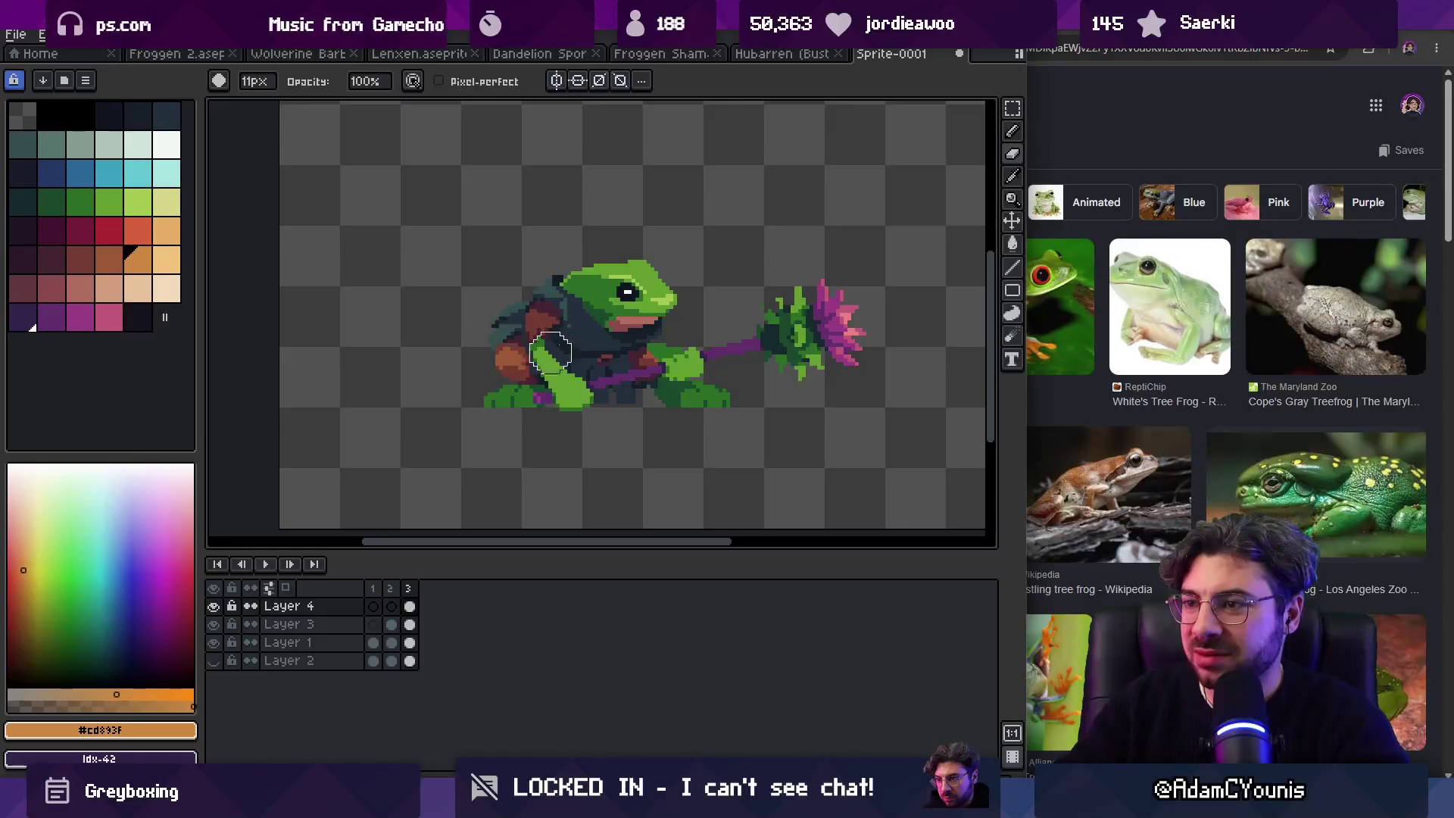
key(z)
scroll(621, 303, down, 4)
scroll(697, 296, up, 2)
scroll(703, 303, up, 4)
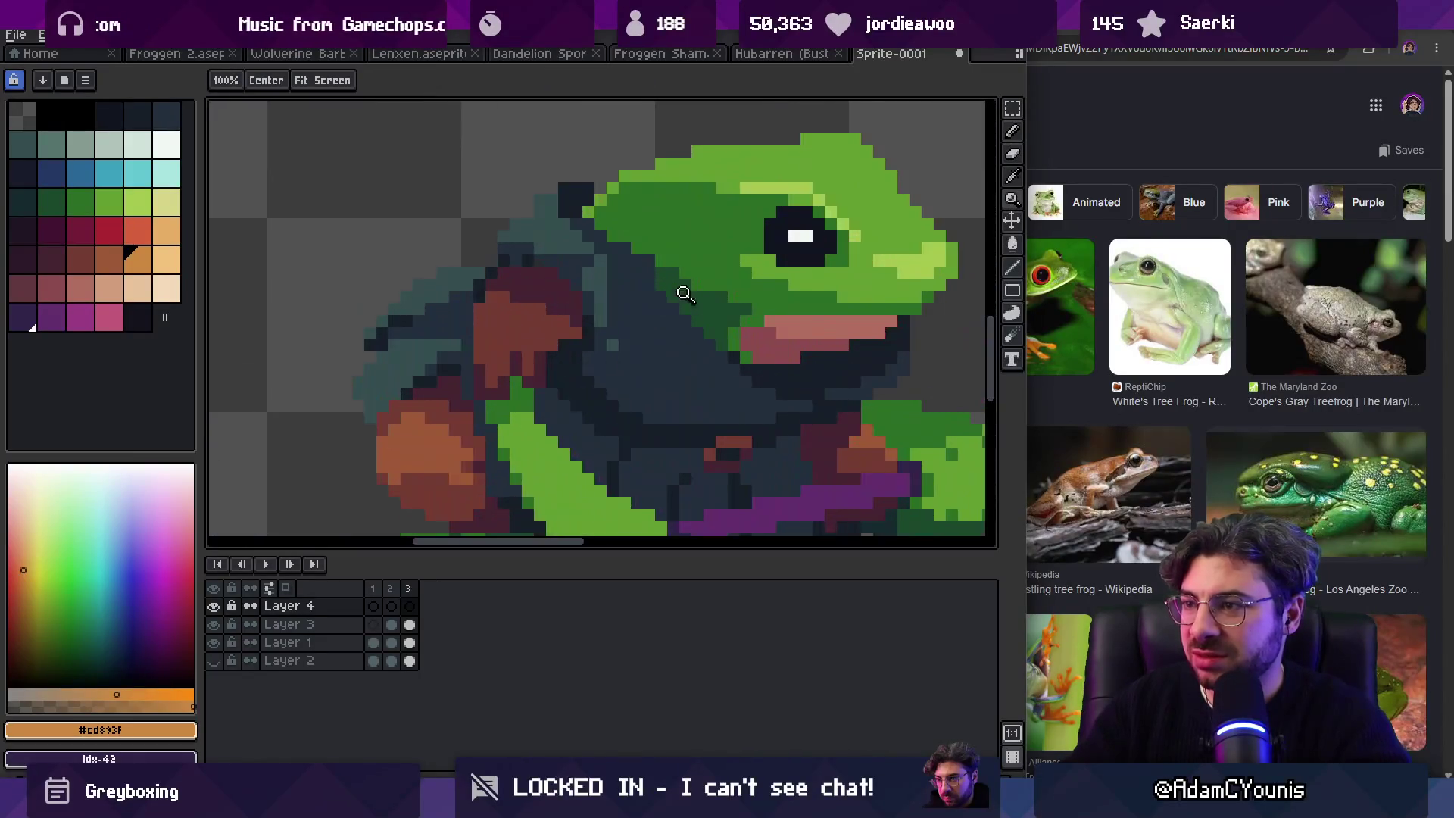
Step: Sample the backpack's teal and the dark navy armour colour
key(b)
alt+click(591, 267)
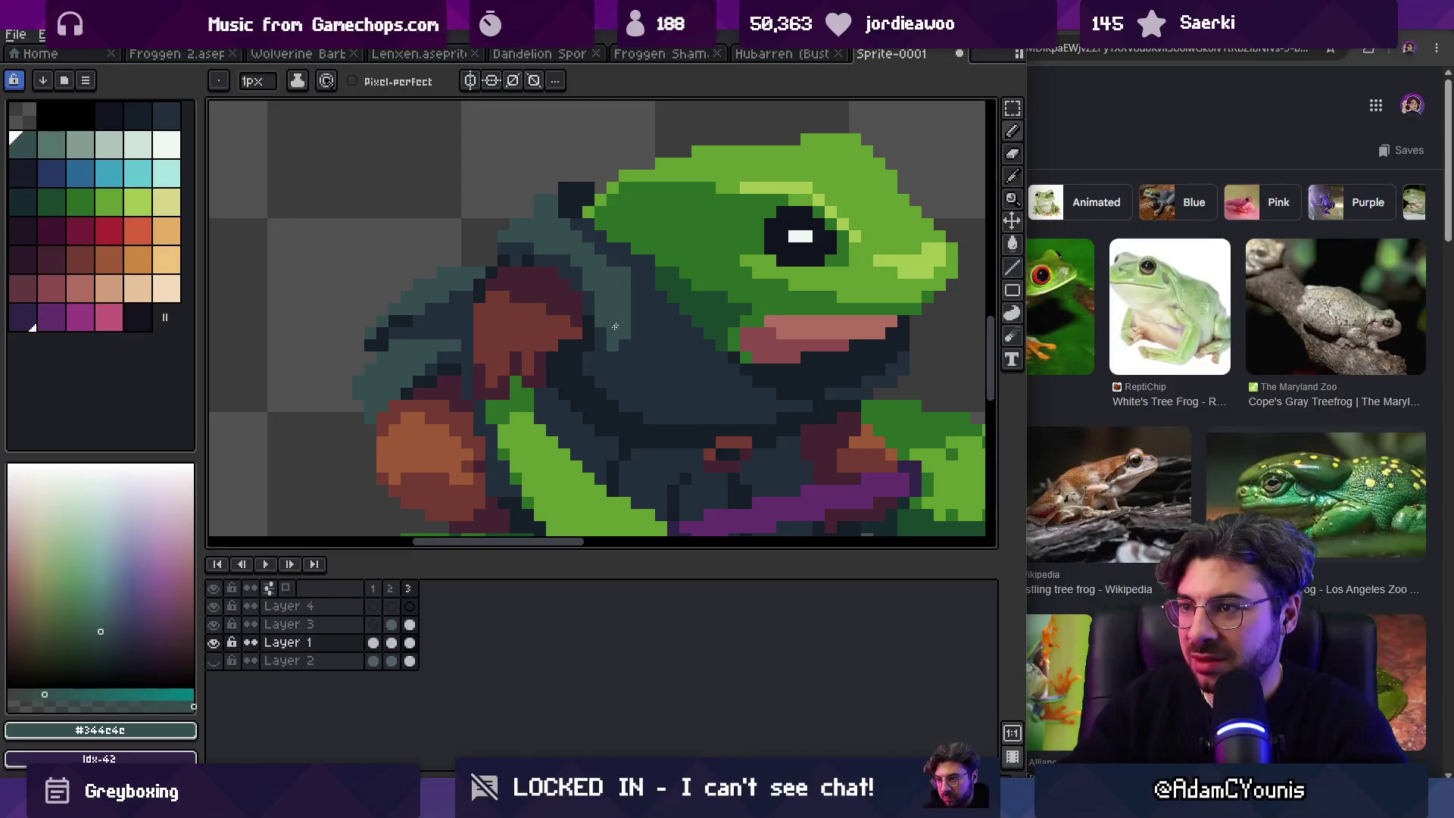
alt+click(626, 338)
key(z)
key(b)
alt+click(552, 196)
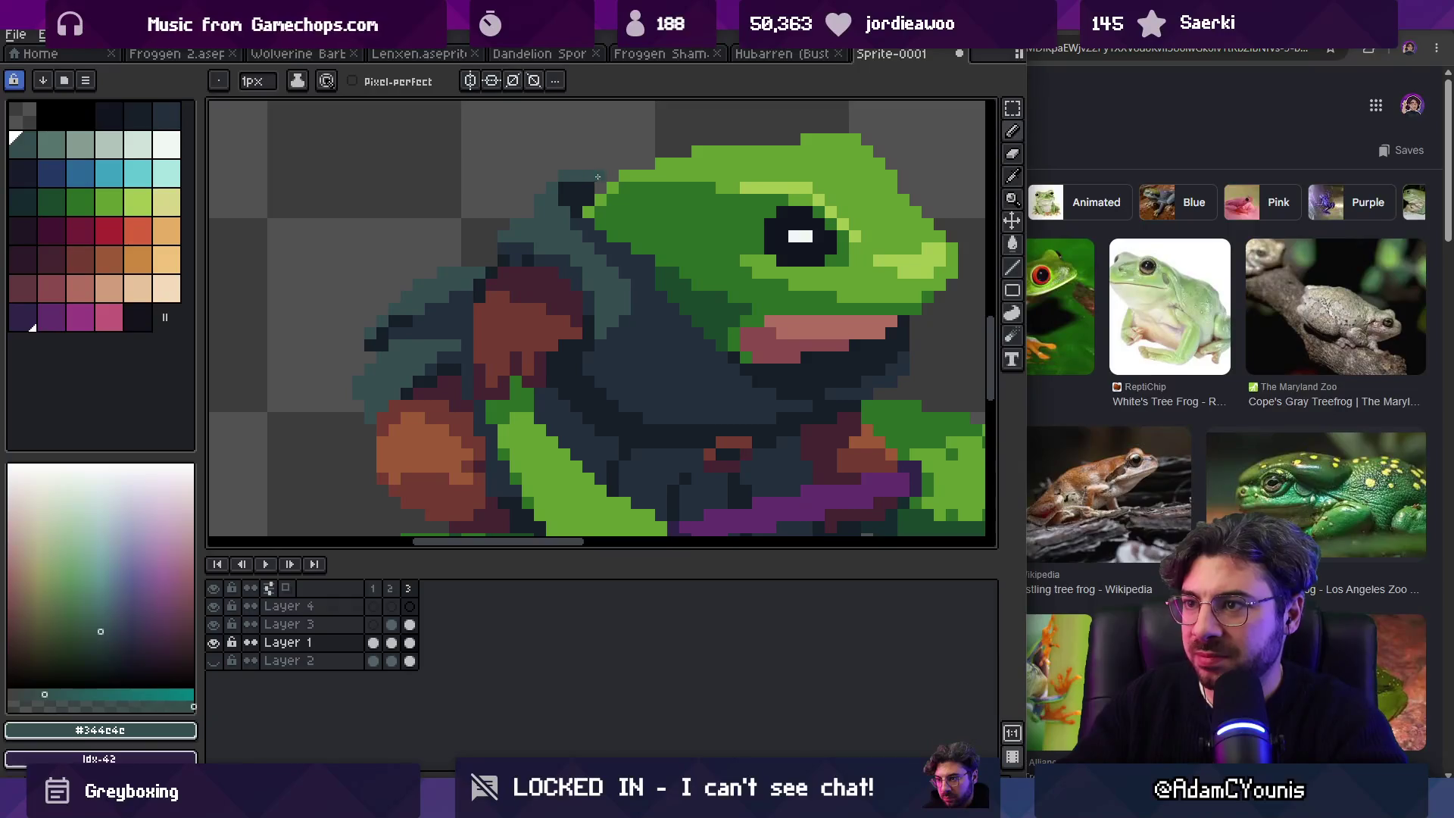
key(z)
scroll(601, 210, down, 3)
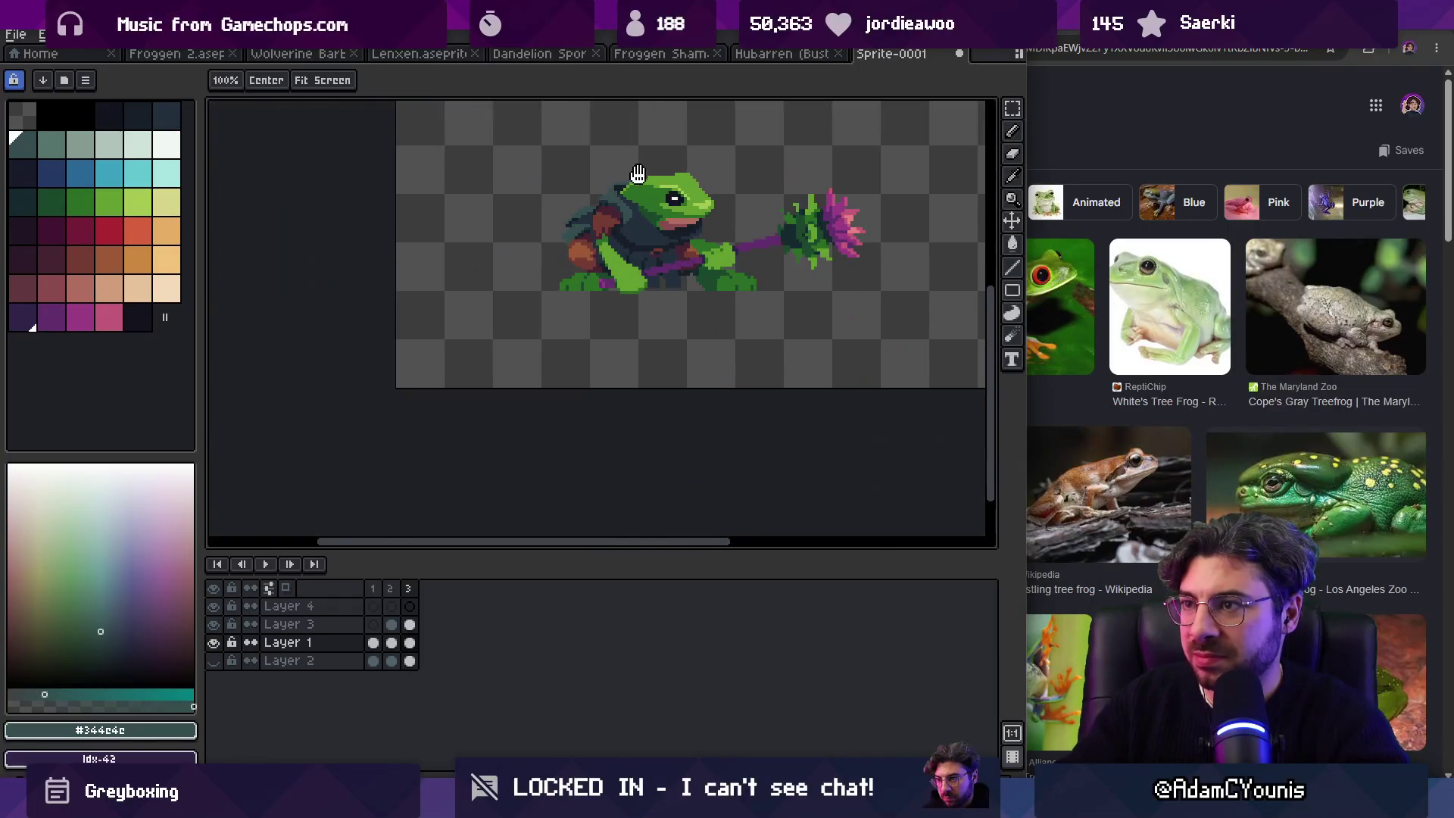
scroll(601, 210, up, 3)
Step: Draw a diagonal teal line along the frog's neck
key(b)
alt+click(582, 201)
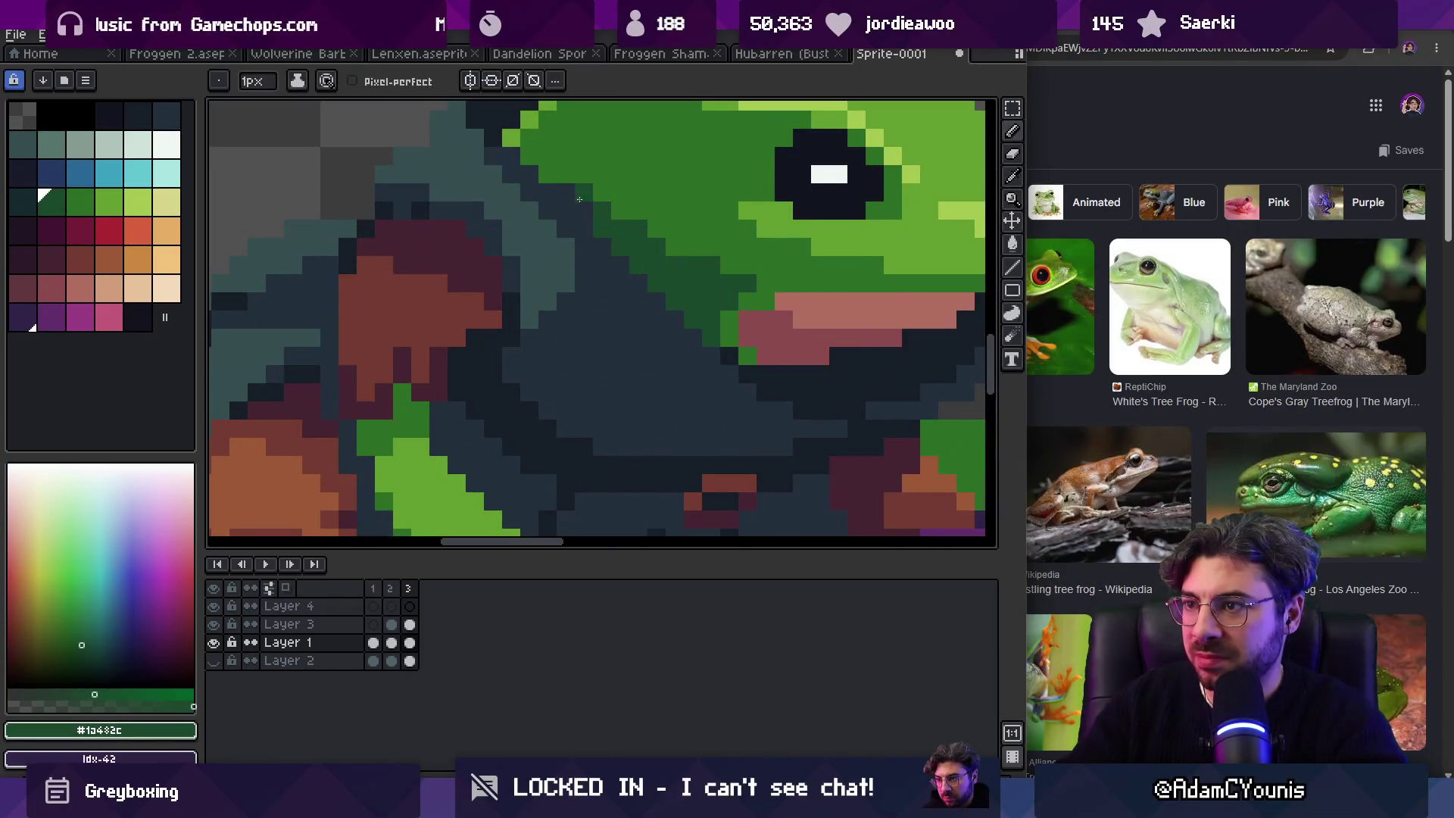
alt+click(558, 213)
drag(558, 213, 738, 386)
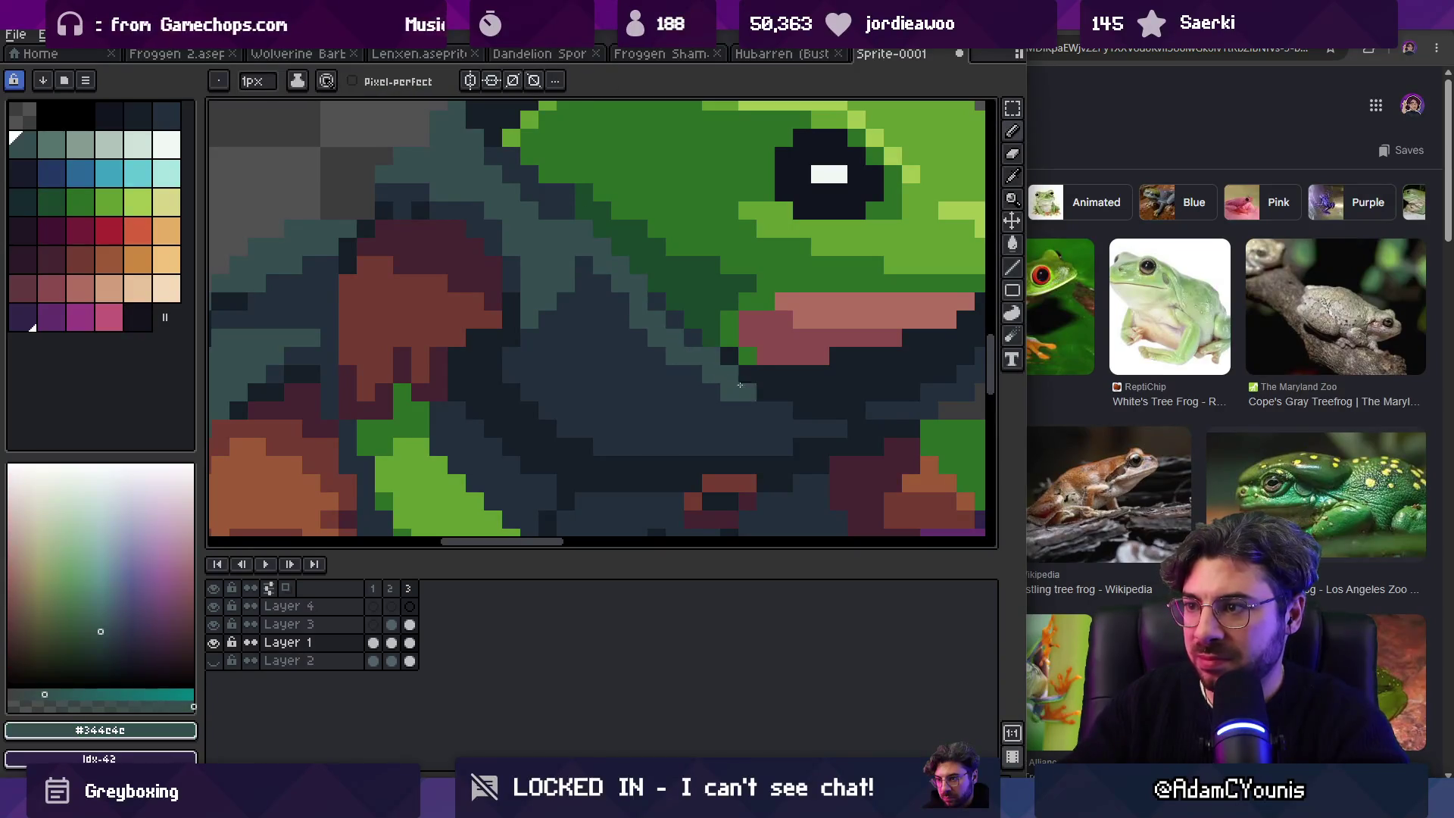
Step: Repaint the teal neck diagonal in dark navy
alt+click(708, 315)
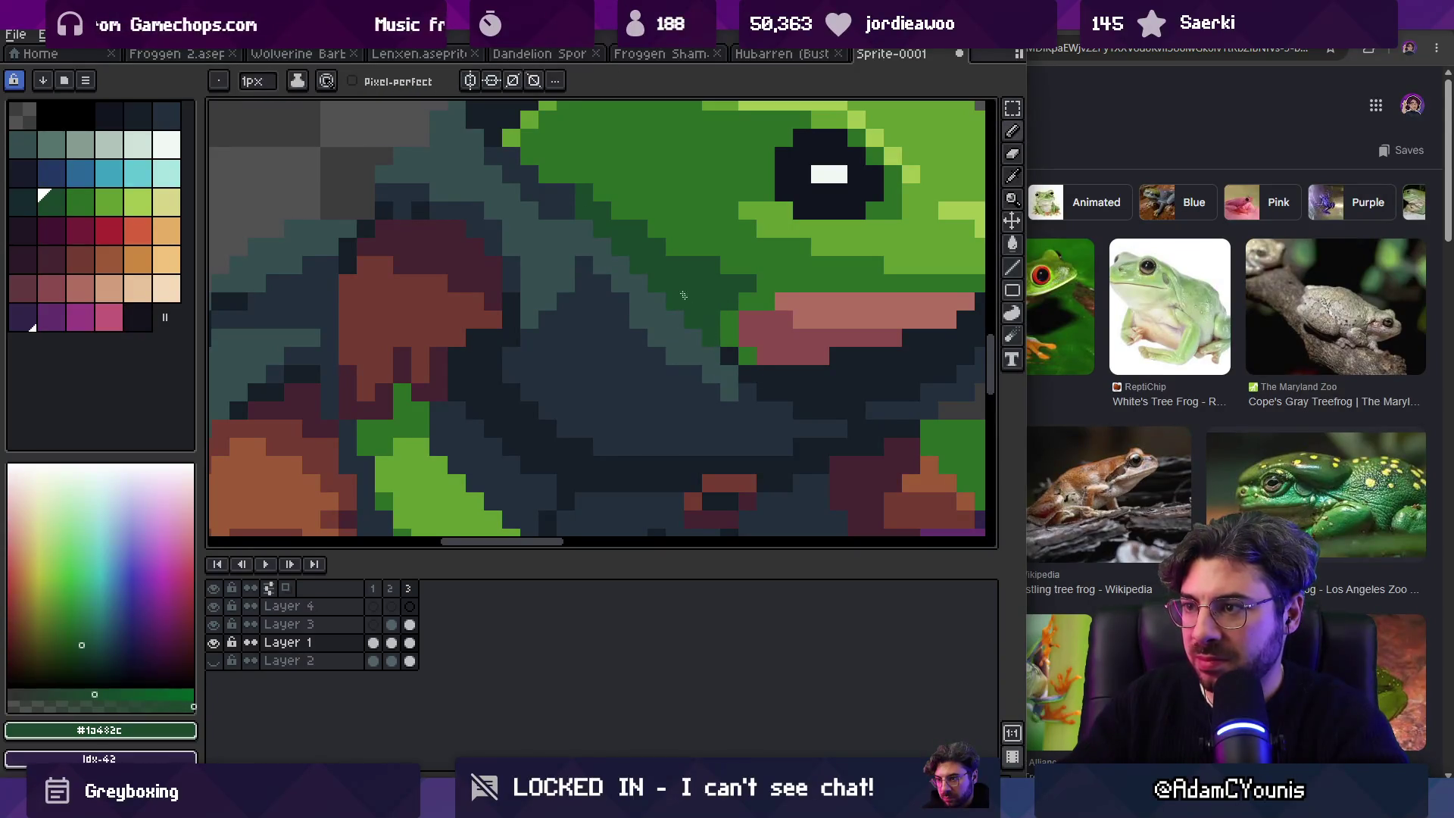
key(z)
scroll(599, 220, down, 5)
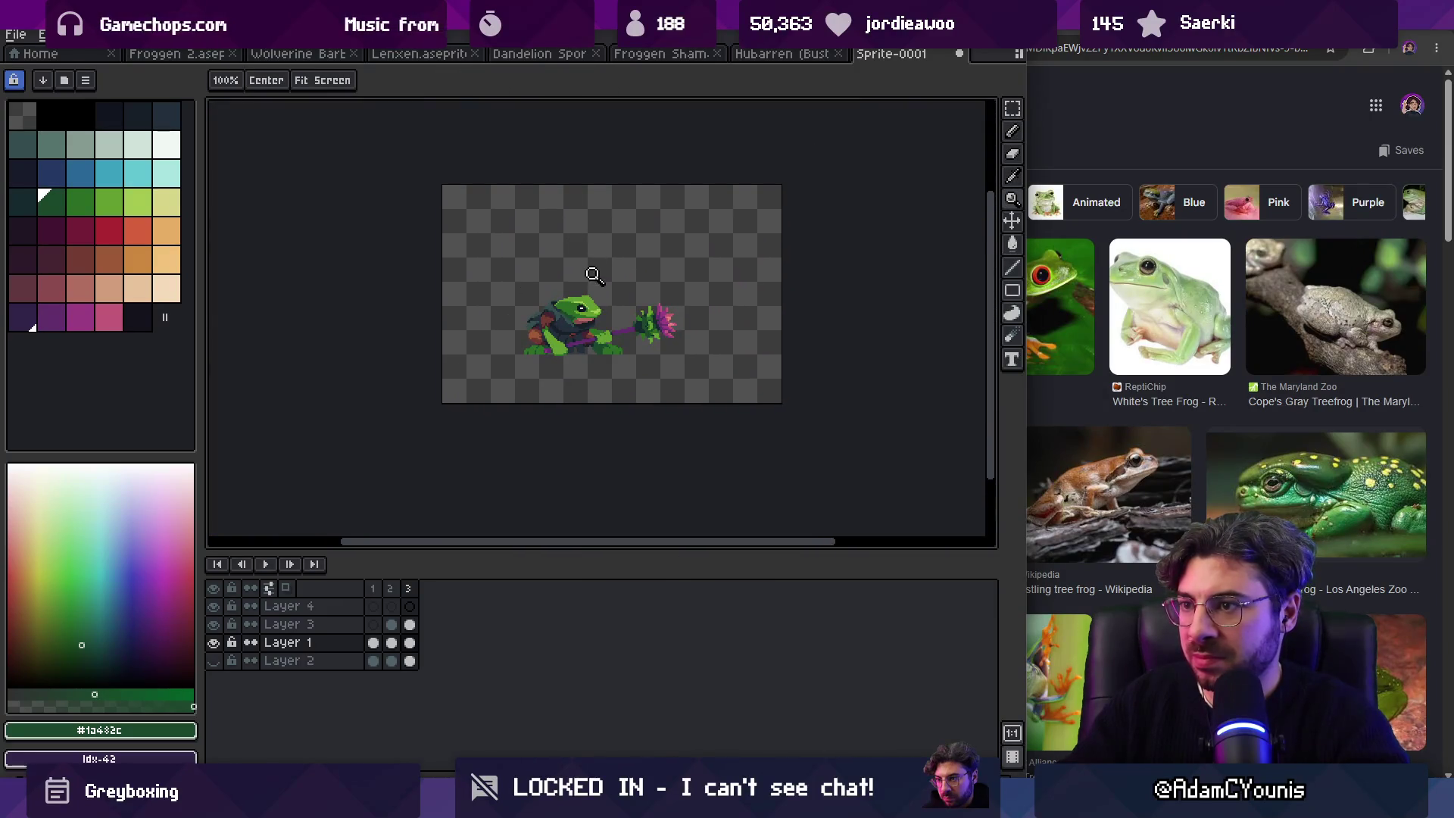
scroll(592, 274, up, 5)
key(b)
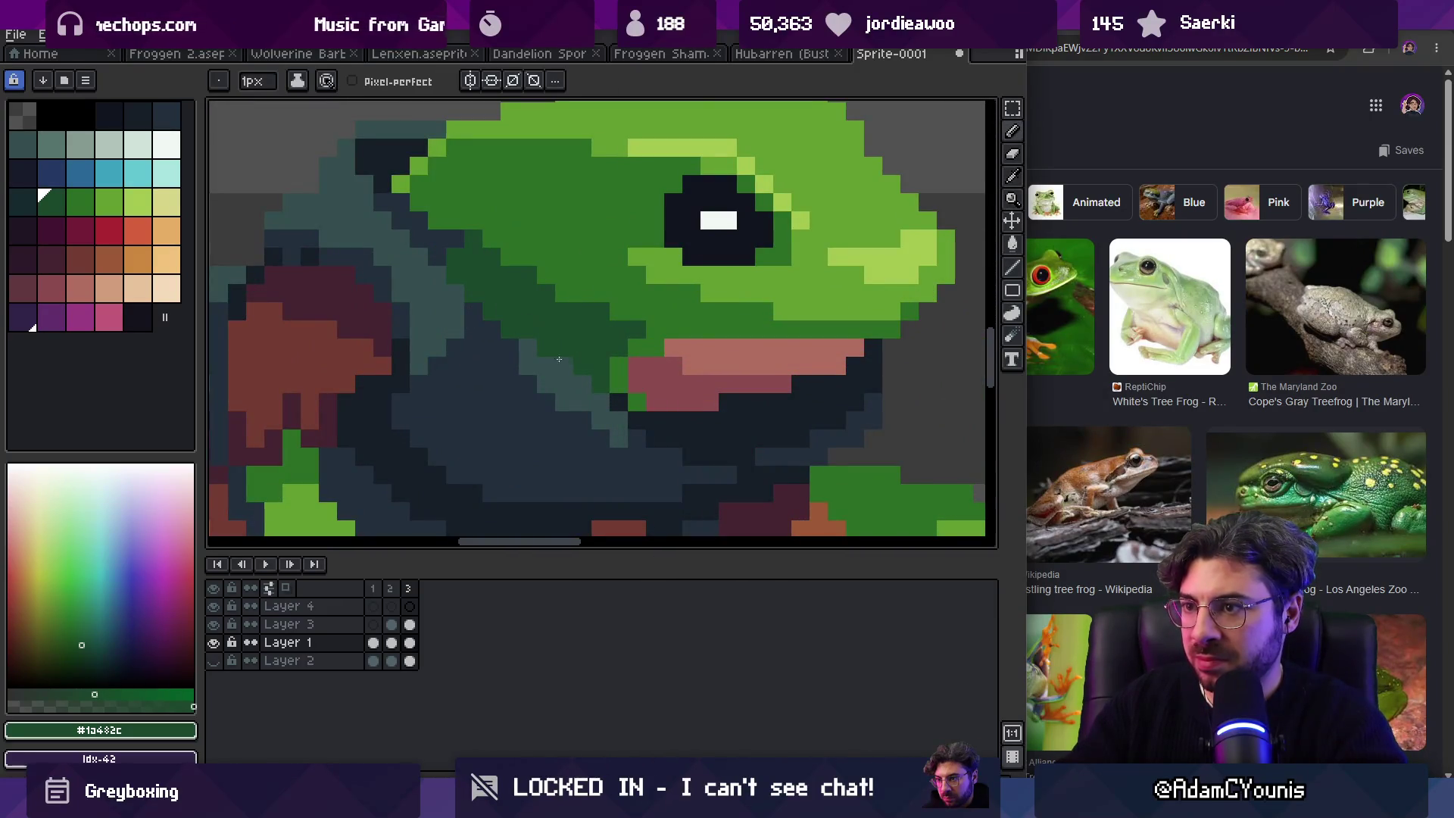
alt+click(561, 379)
drag(542, 385, 582, 402)
Step: Sample the head's dark green and recentre the sprite in the view
key(g)
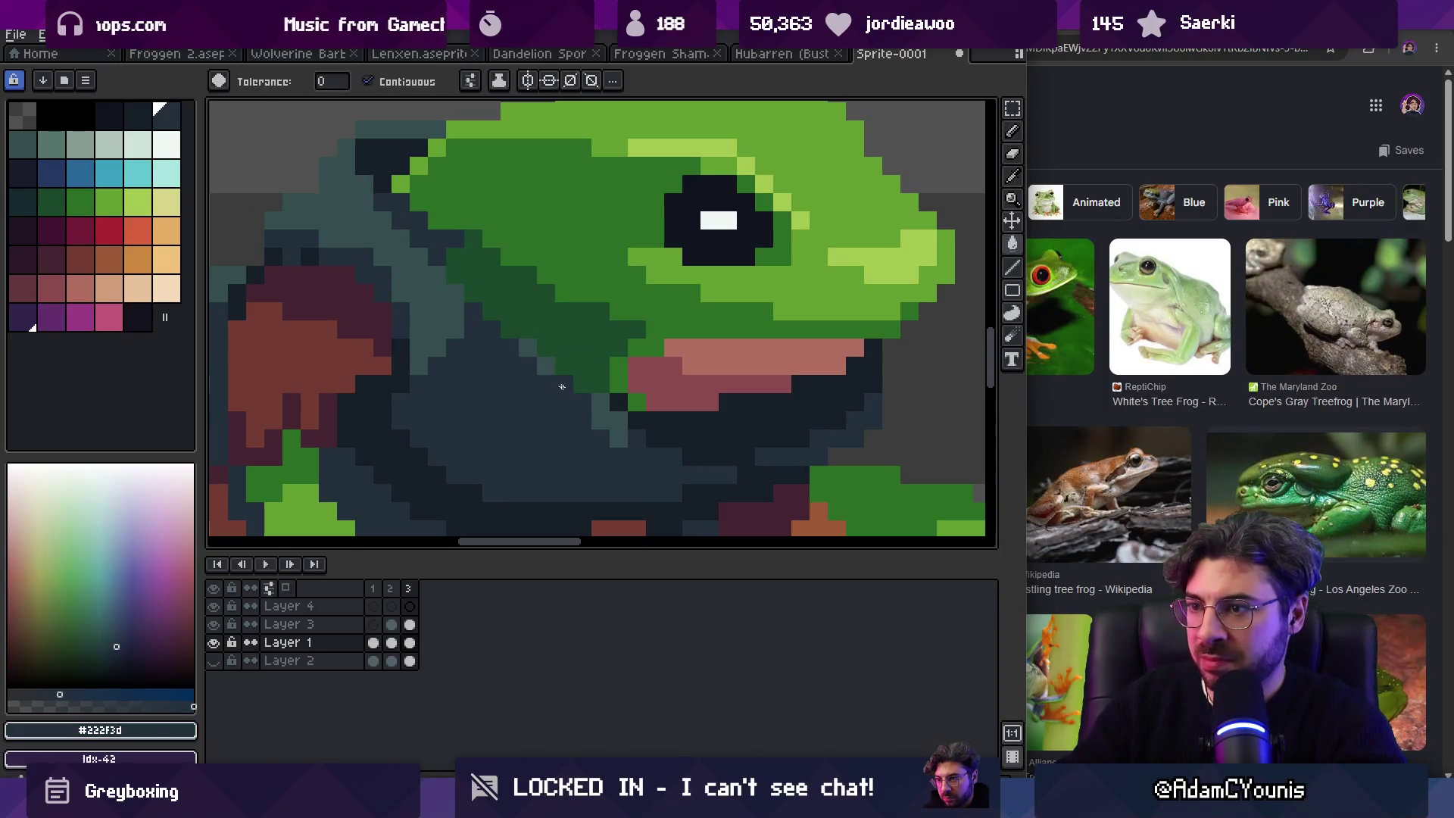
alt+click(621, 373)
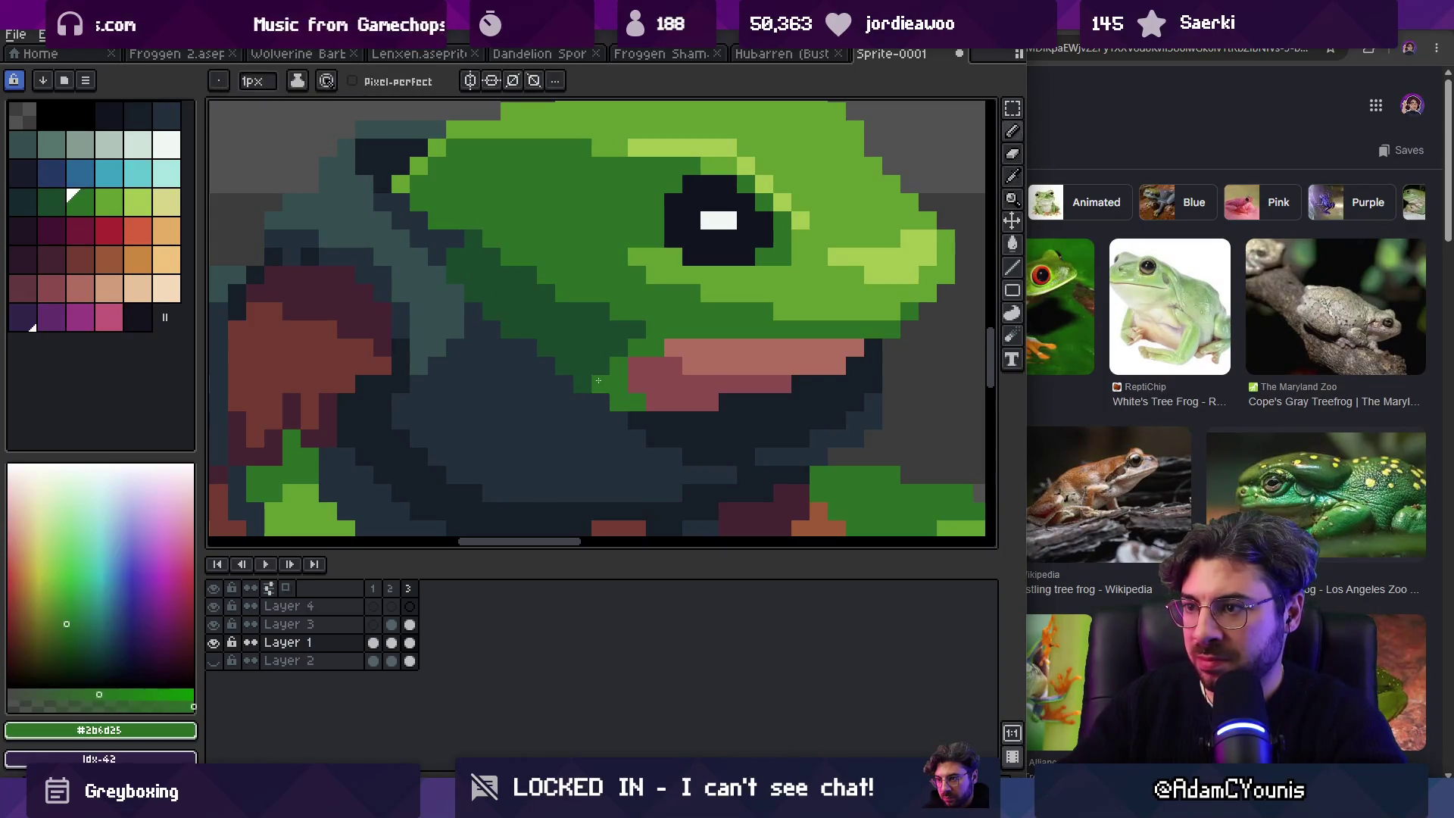
key(z)
scroll(547, 362, down, 3)
scroll(553, 348, down, 2)
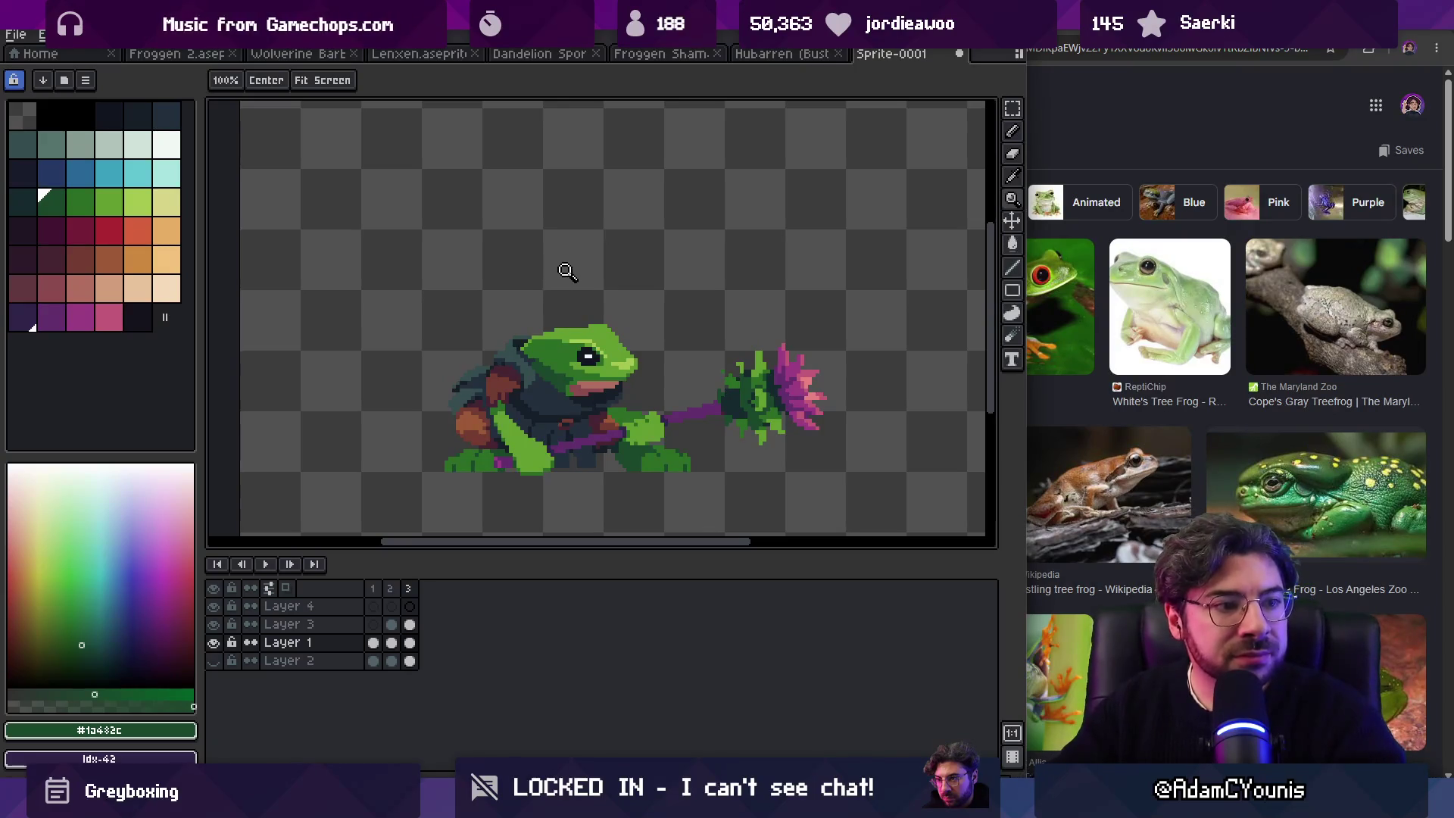
drag(567, 320, 576, 346)
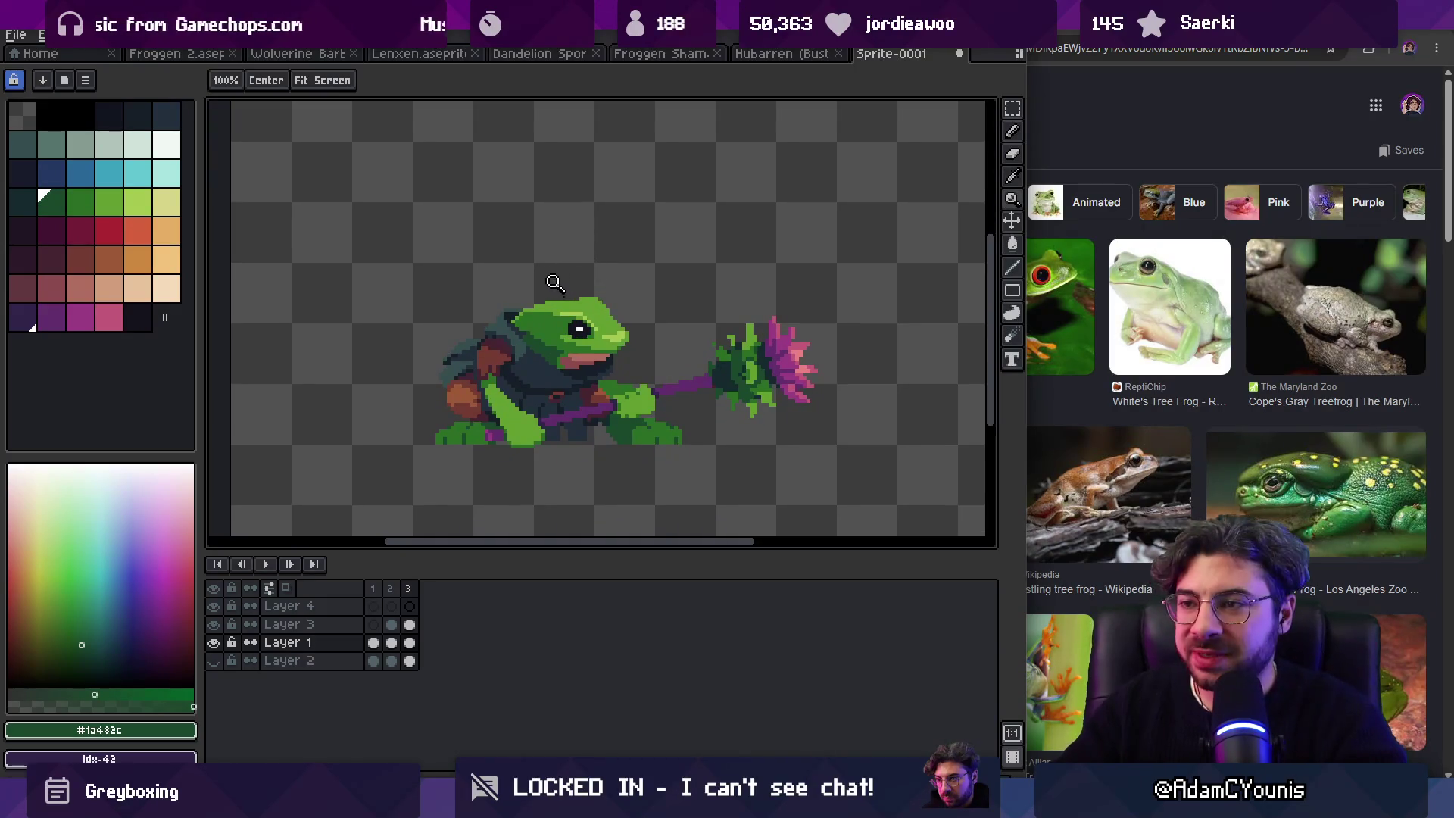
scroll(523, 333, up, 3)
Step: Sample the navy and dark green, then choose the mid green colour
key(b)
alt+click(523, 369)
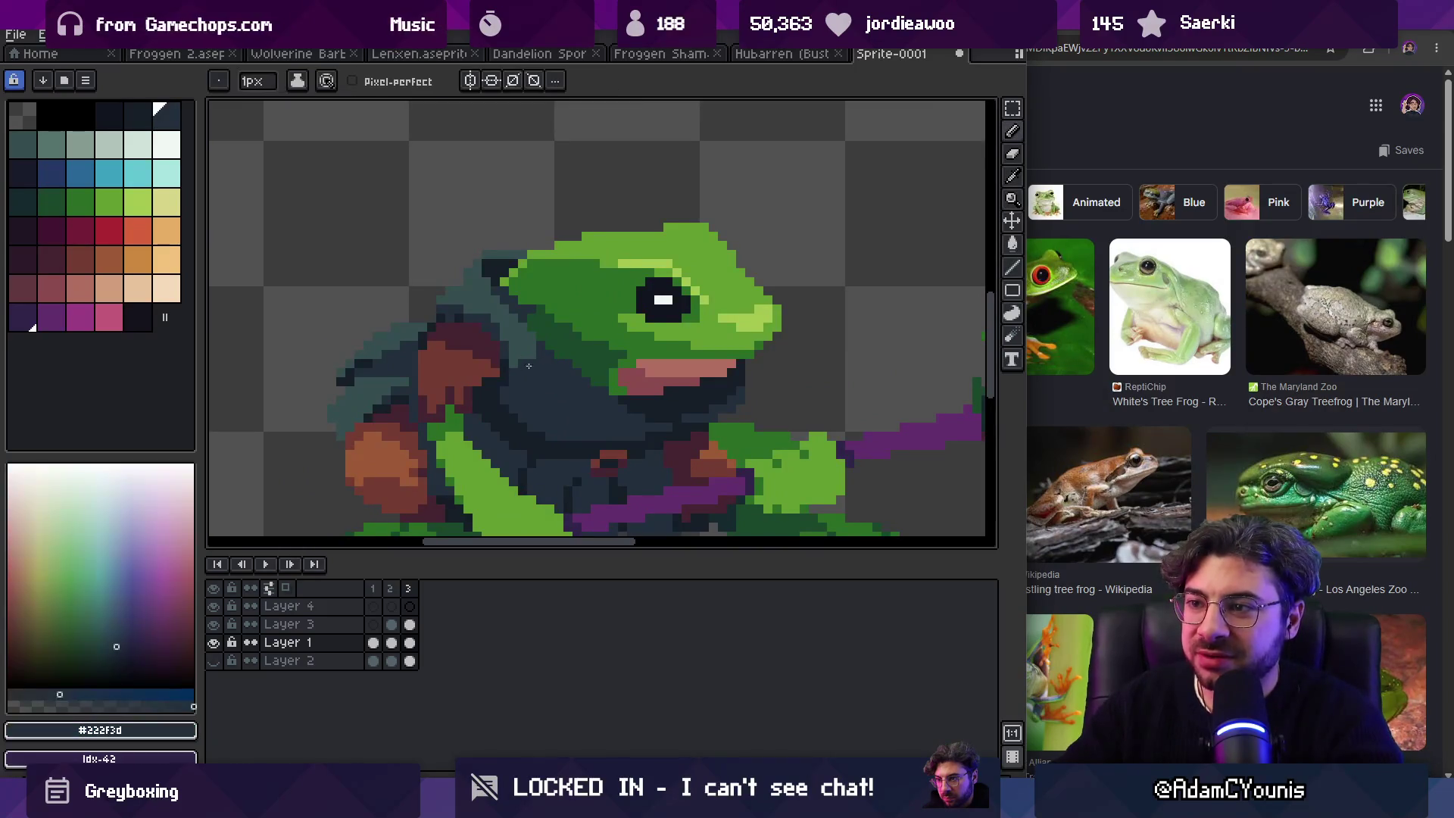
scroll(536, 355, down, 3)
scroll(530, 307, up, 3)
alt+click(530, 307)
key(g)
key(b)
alt+click(543, 312)
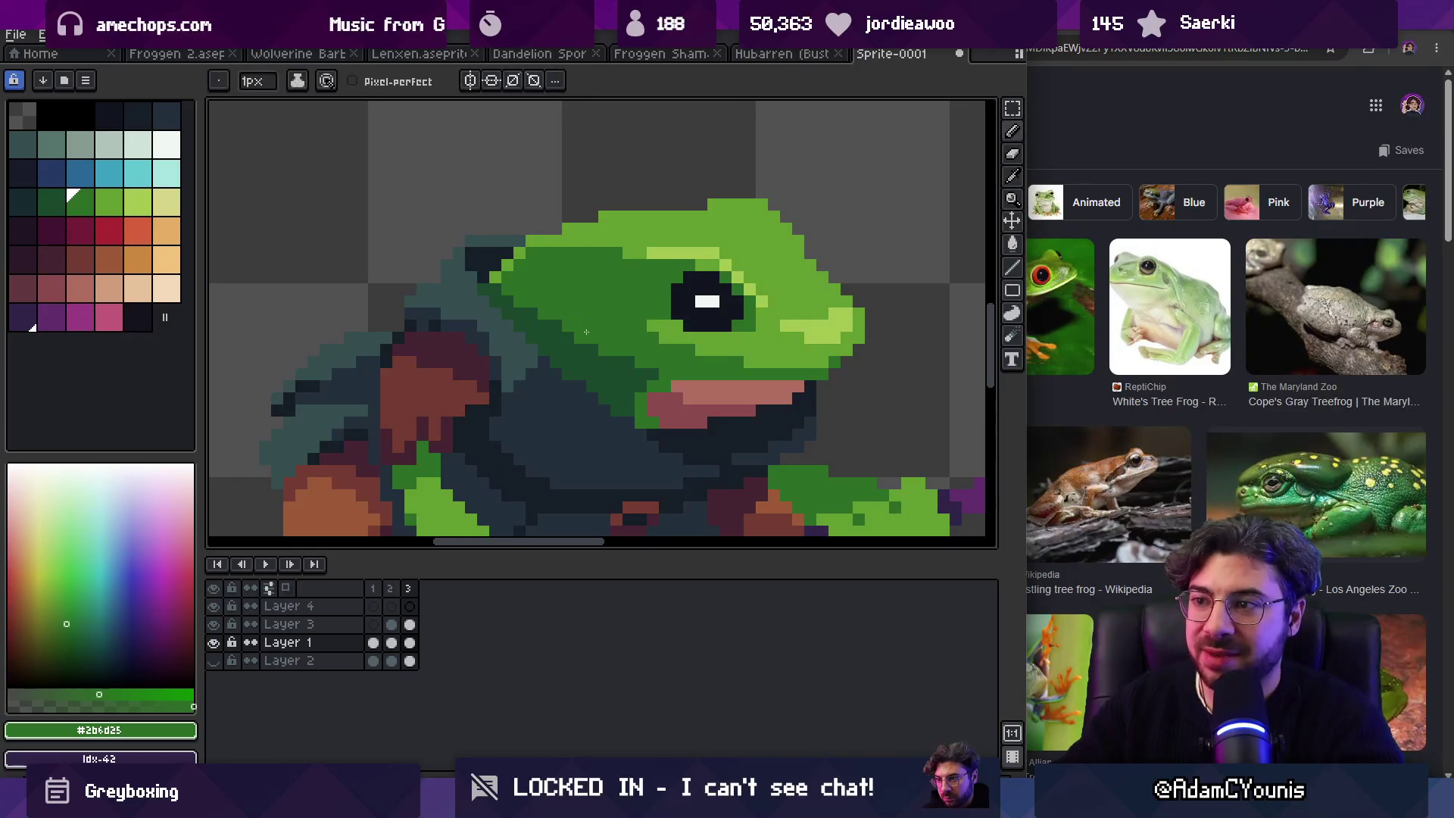
Step: Repaint the jaw shadow pixels in green
key(z)
scroll(576, 287, down, 3)
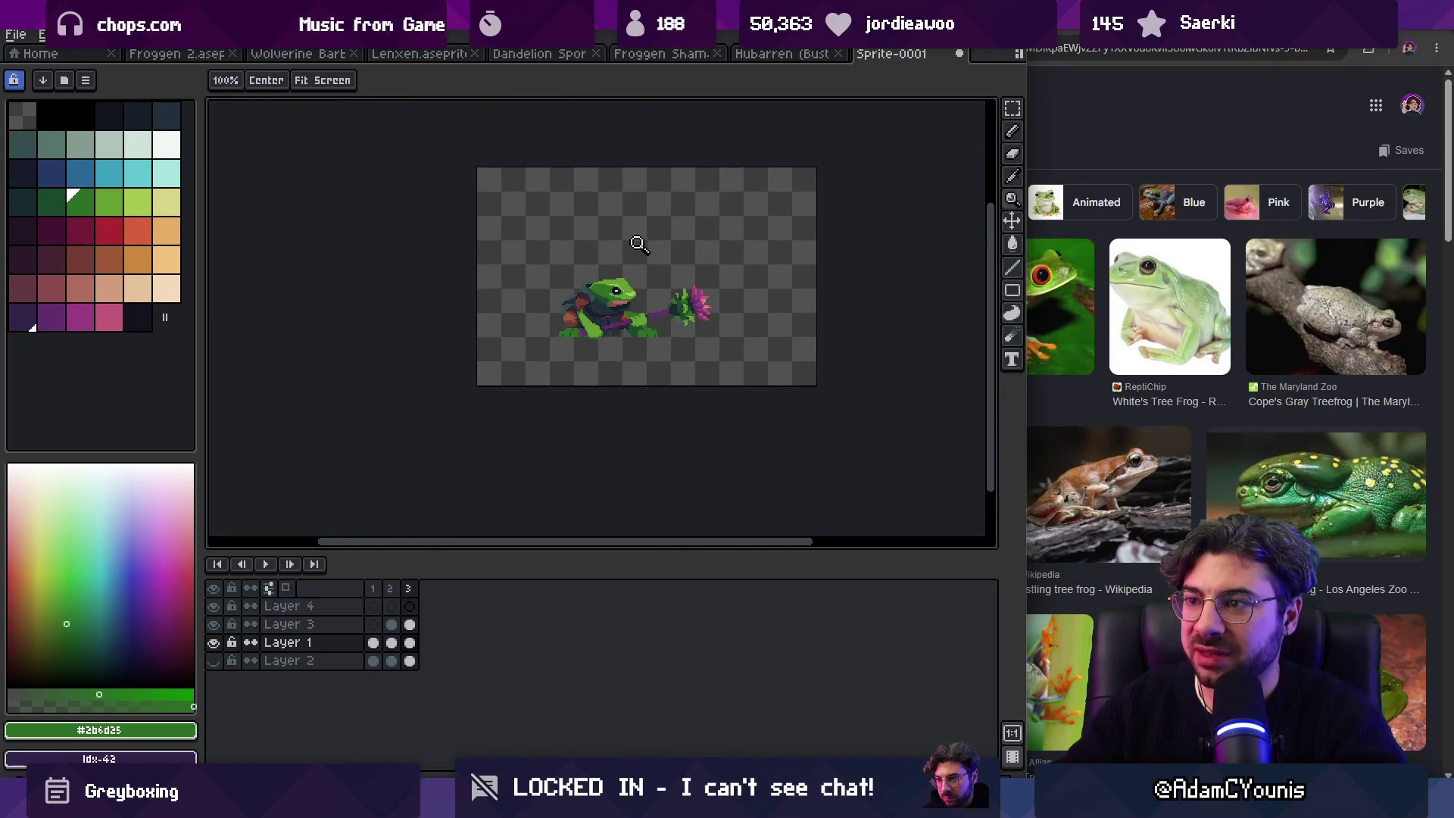
scroll(642, 258, up, 2)
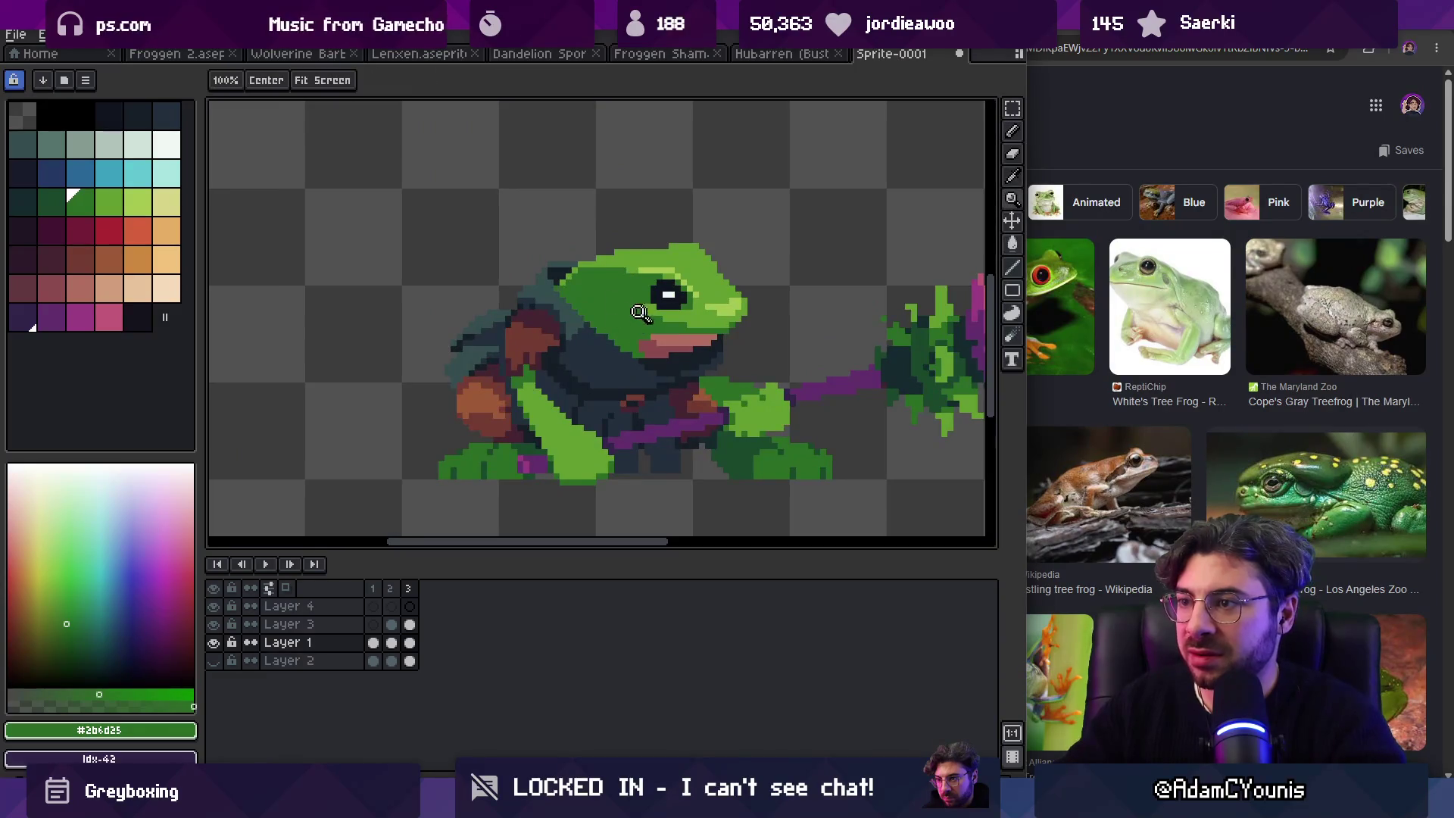
scroll(633, 262, down, 2)
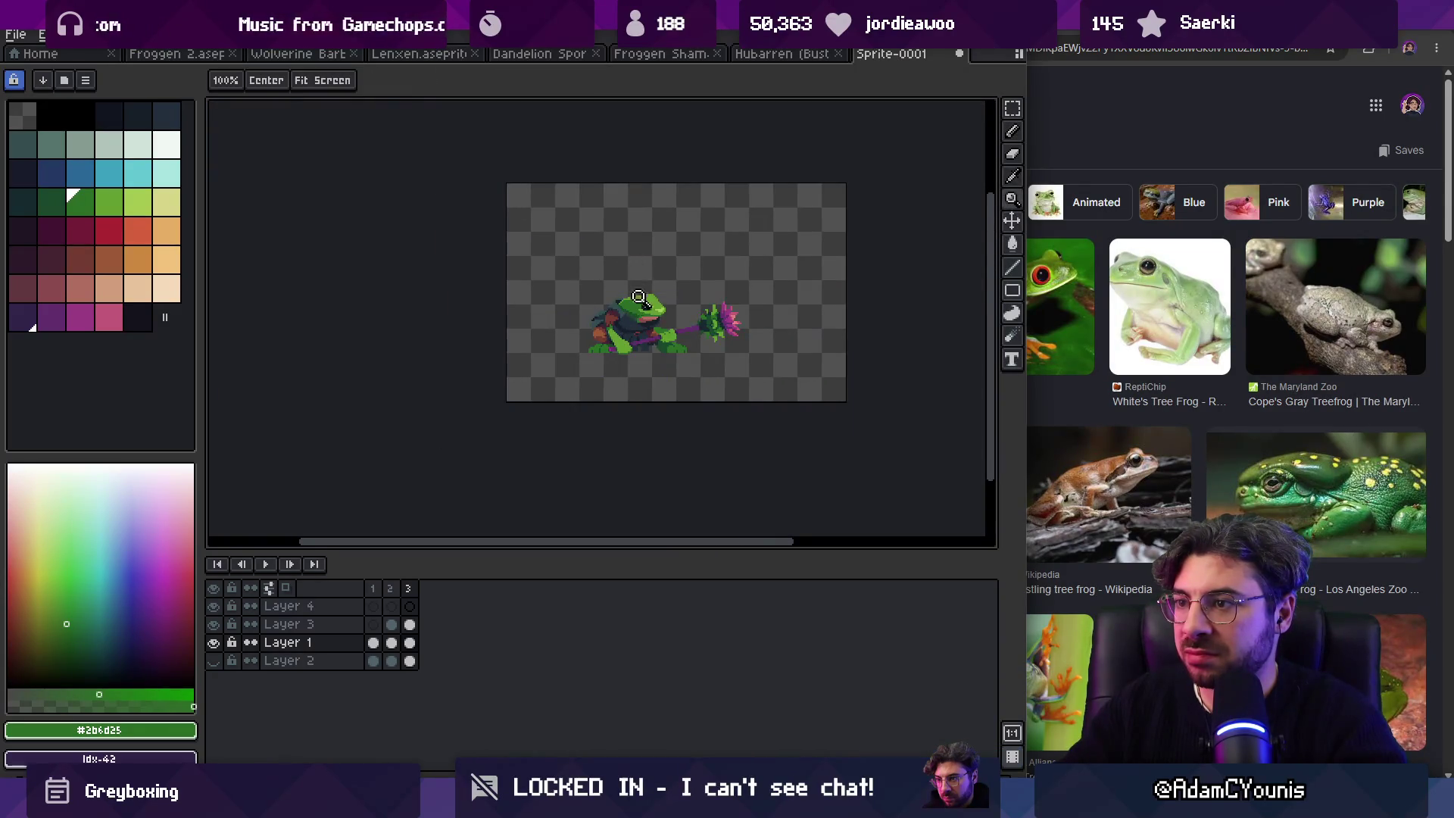
scroll(636, 265, up, 4)
key(b)
drag(615, 286, 686, 310)
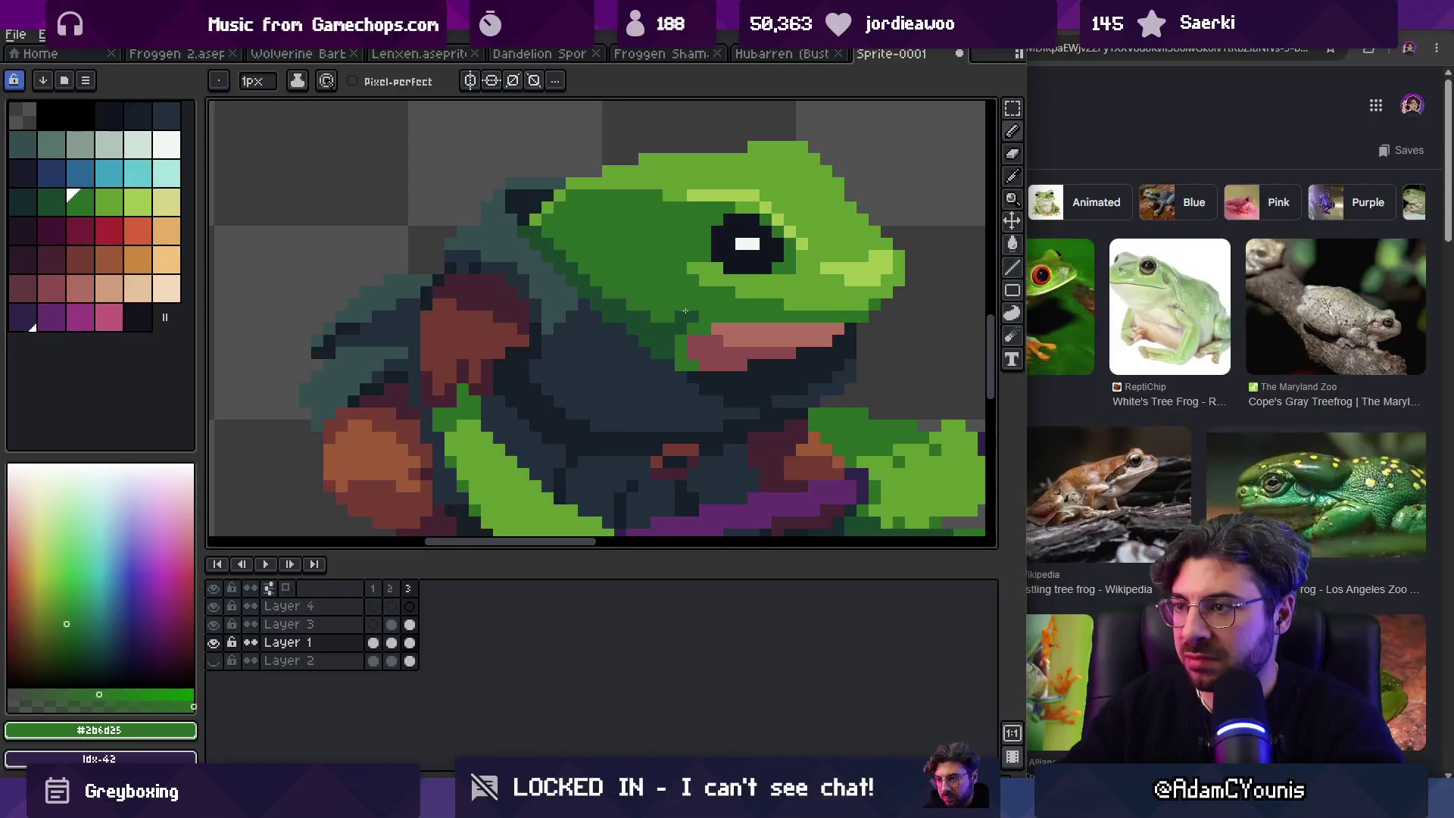
Step: Paint Bucket the brown shoulder patch with green
key(z)
scroll(692, 315, down, 5)
scroll(712, 313, up, 5)
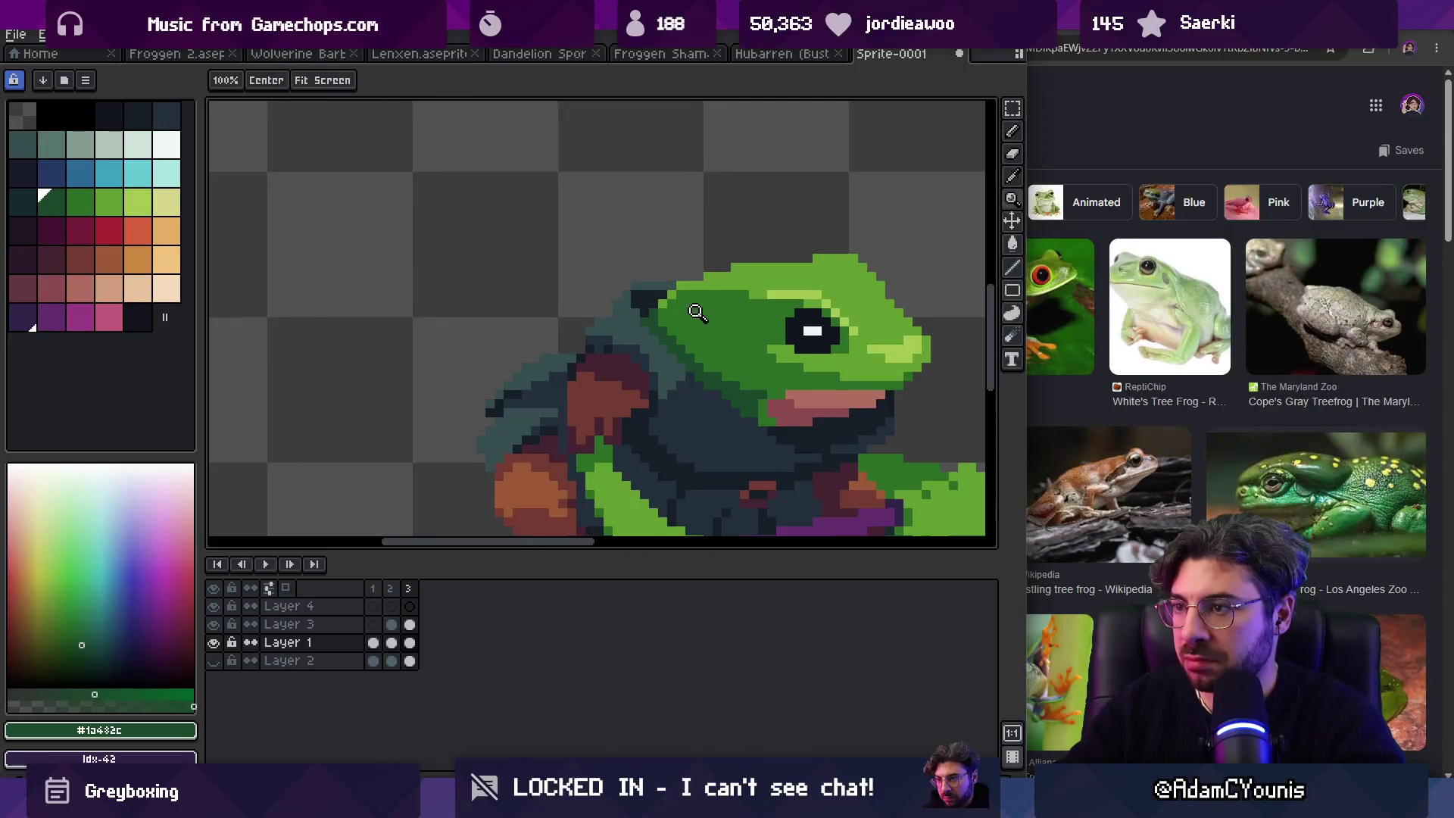
scroll(651, 311, up, 2)
key(b)
key(z)
scroll(685, 288, down, 5)
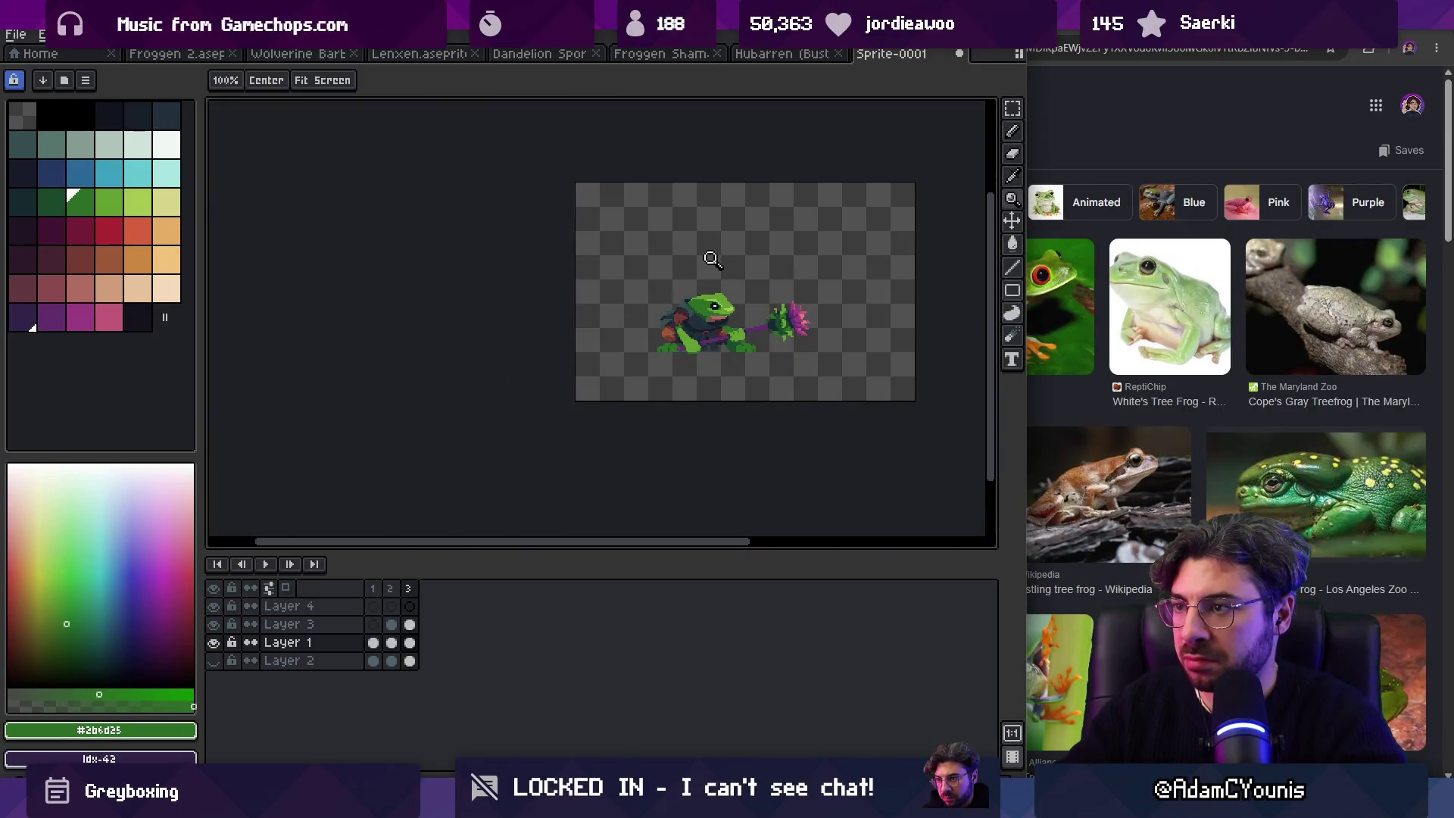
scroll(704, 306, up, 4)
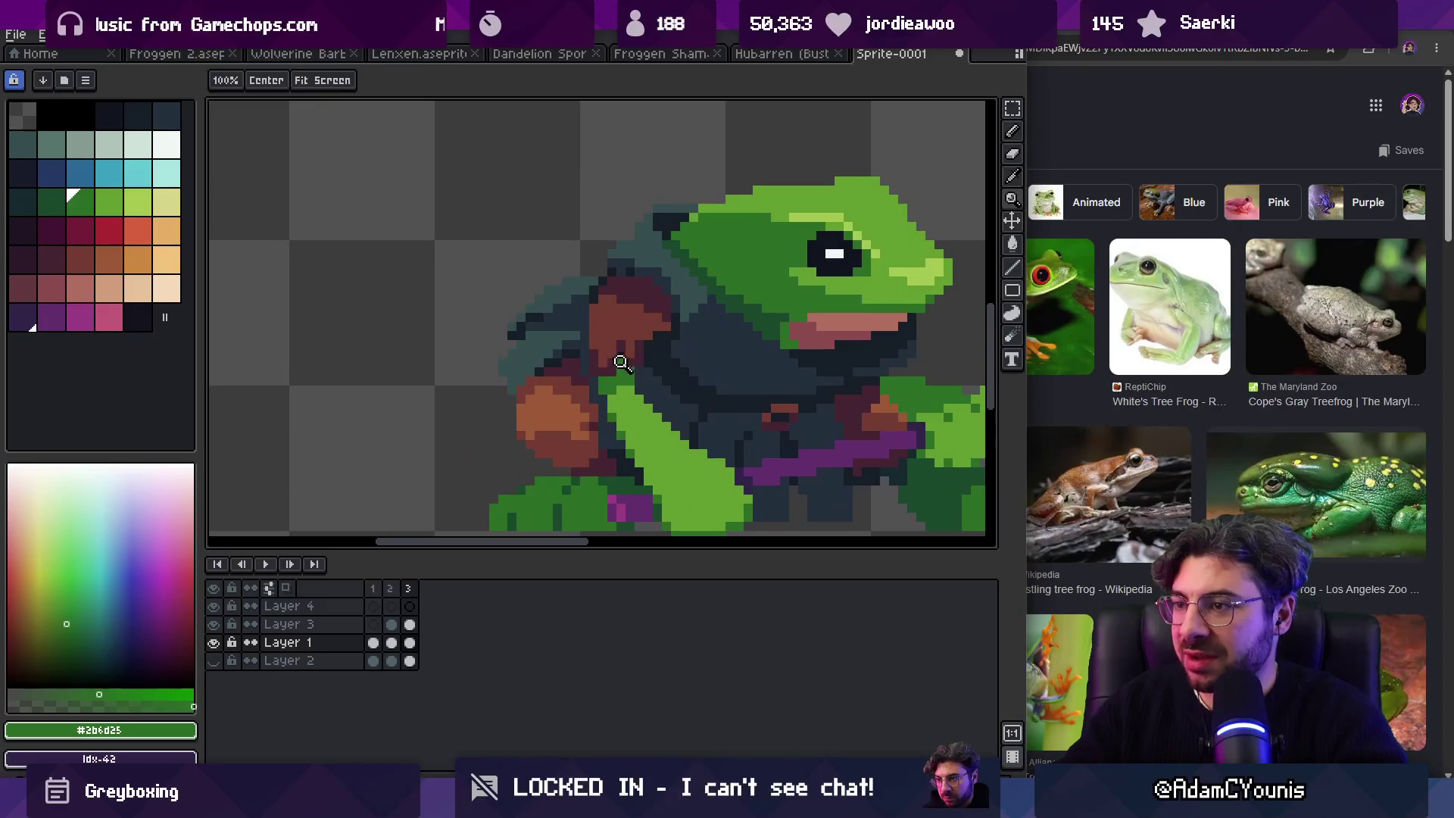
key(i)
key(g)
click(623, 362)
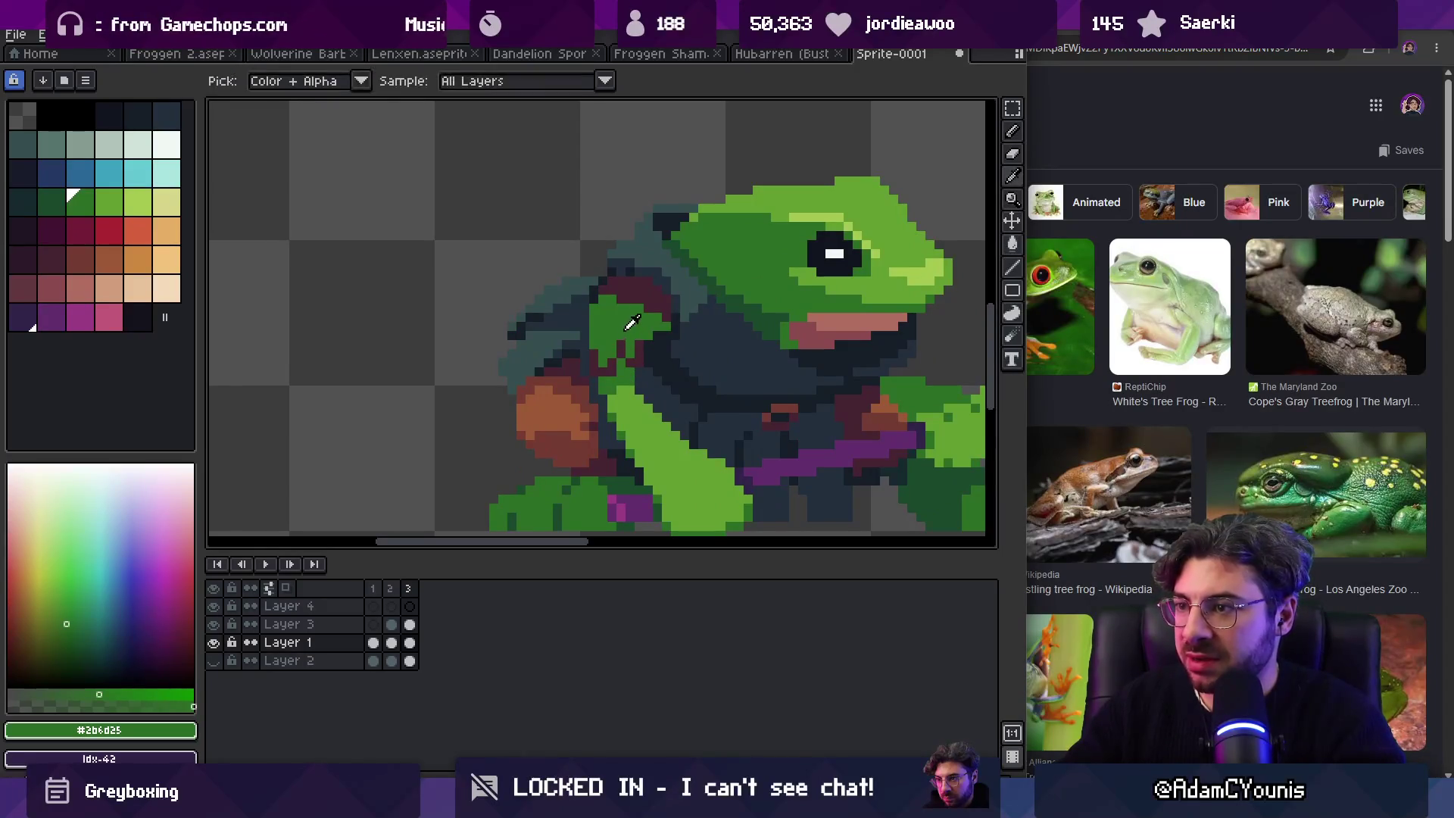
Step: Sample the dark green and the darkest armour colour
key(z)
scroll(634, 295, down, 5)
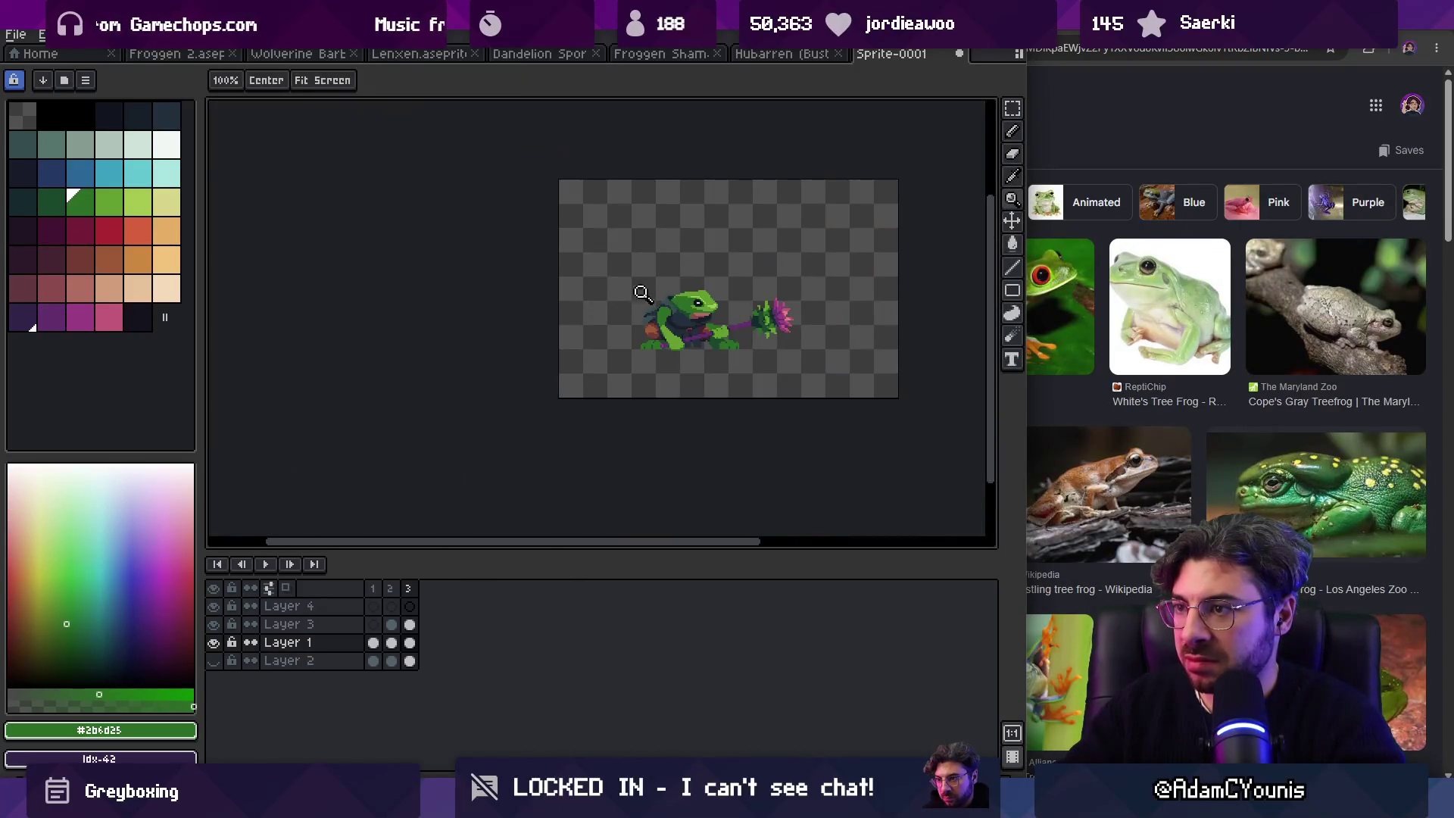
scroll(707, 274, up, 4)
key(i)
click(780, 384)
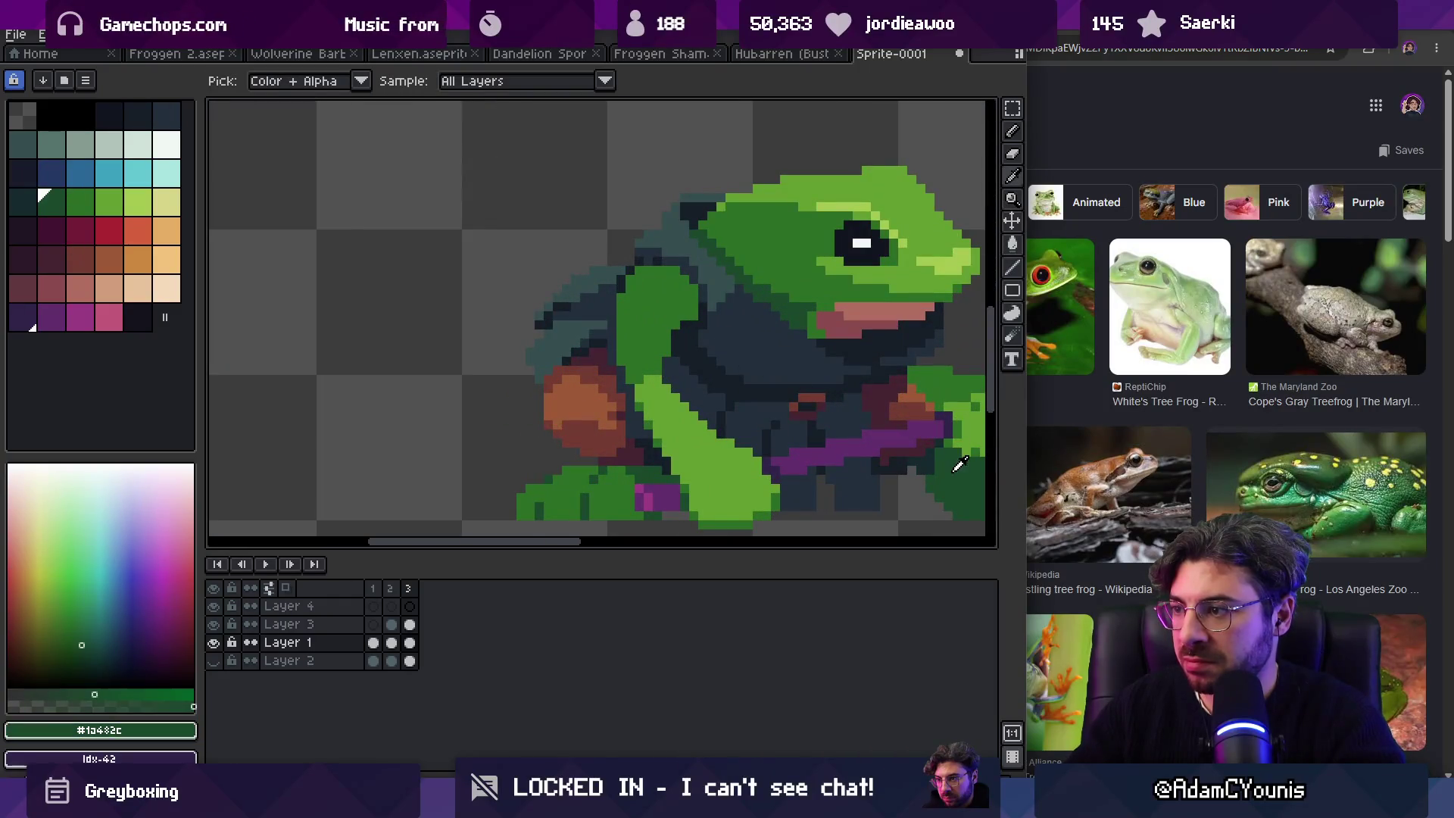
key(b)
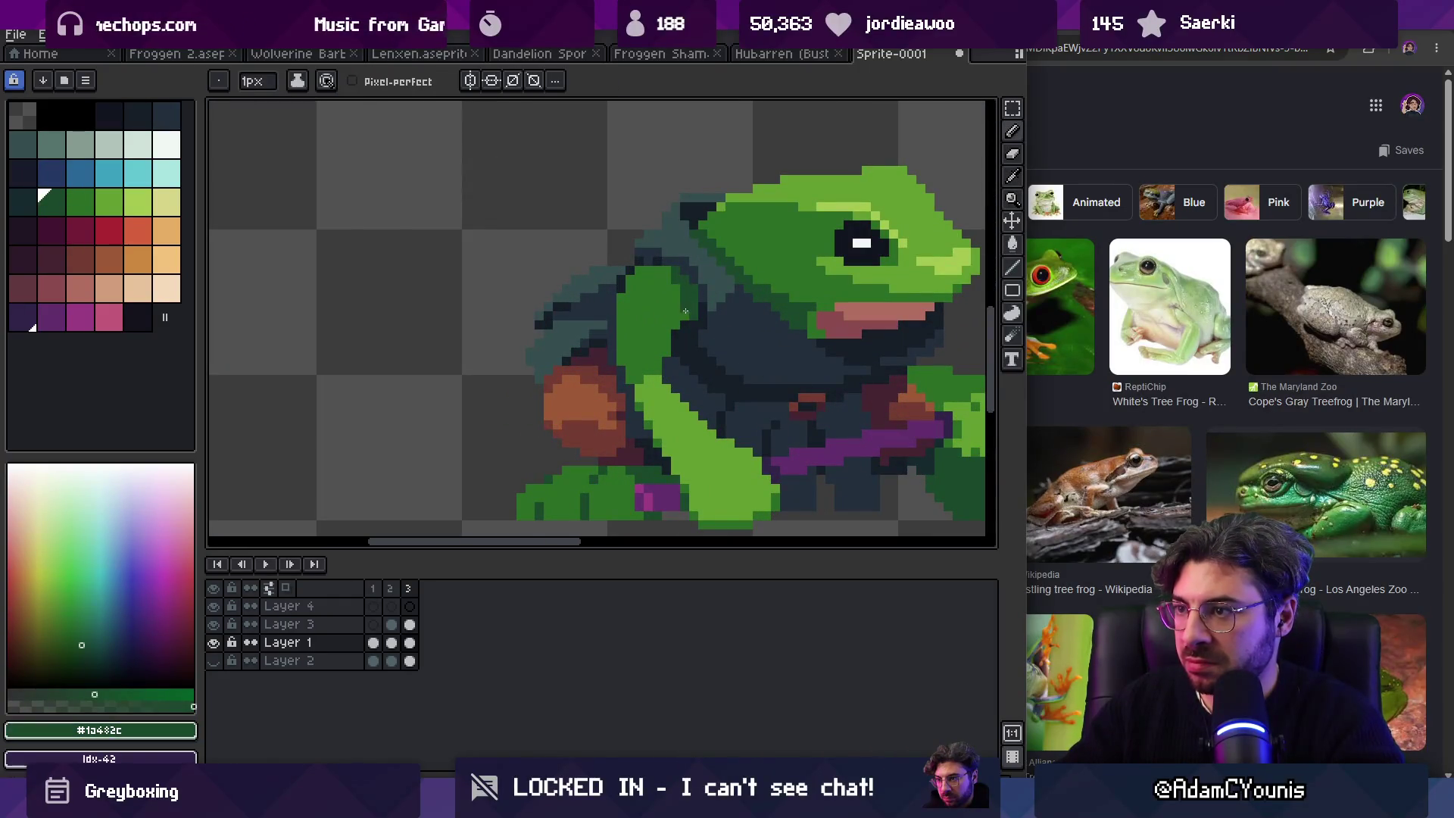
key(i)
click(685, 311)
Step: Make Layer 4's frame 3 the drawing target
key(z)
scroll(641, 241, down, 4)
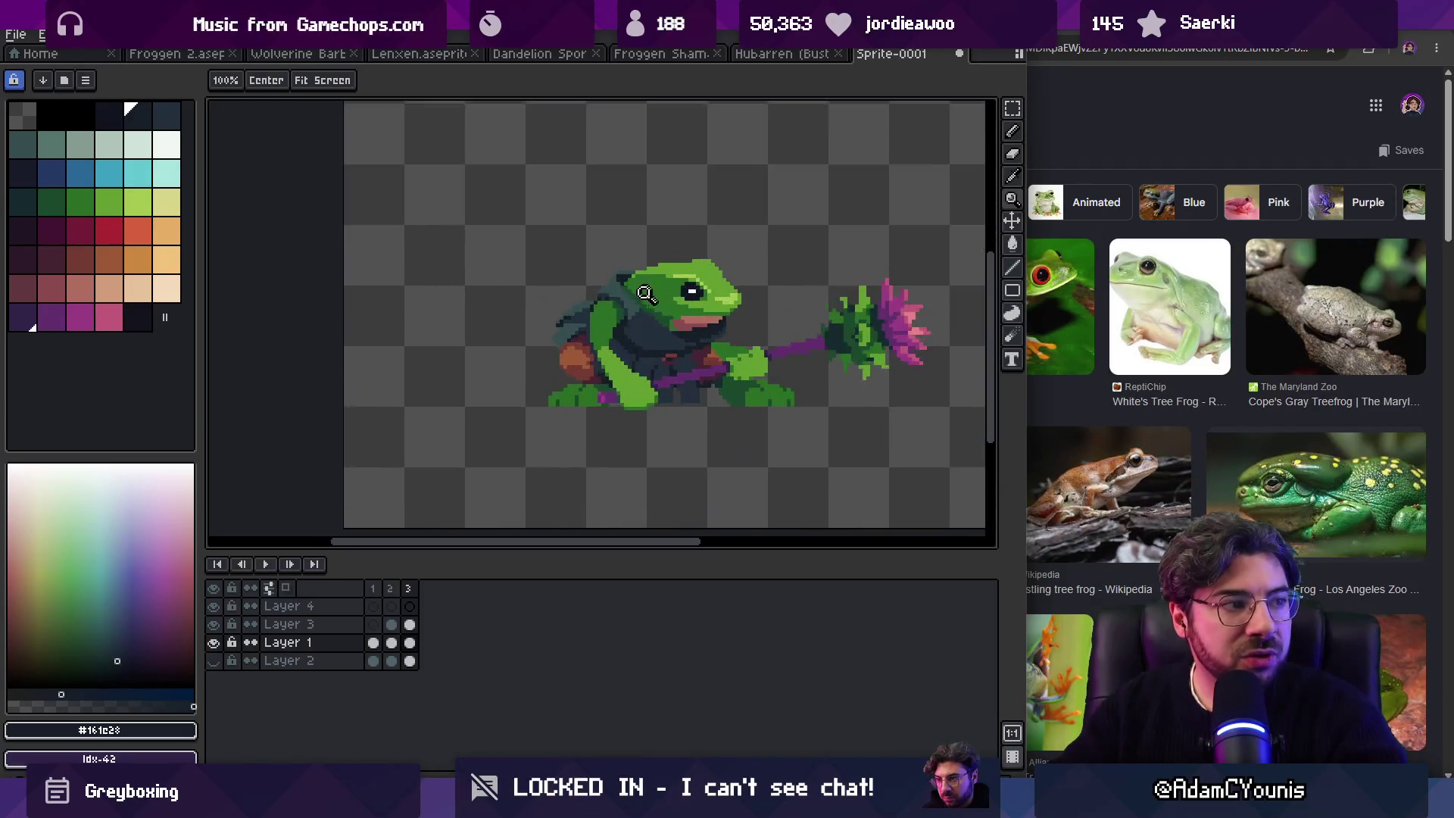
scroll(643, 312, up, 2)
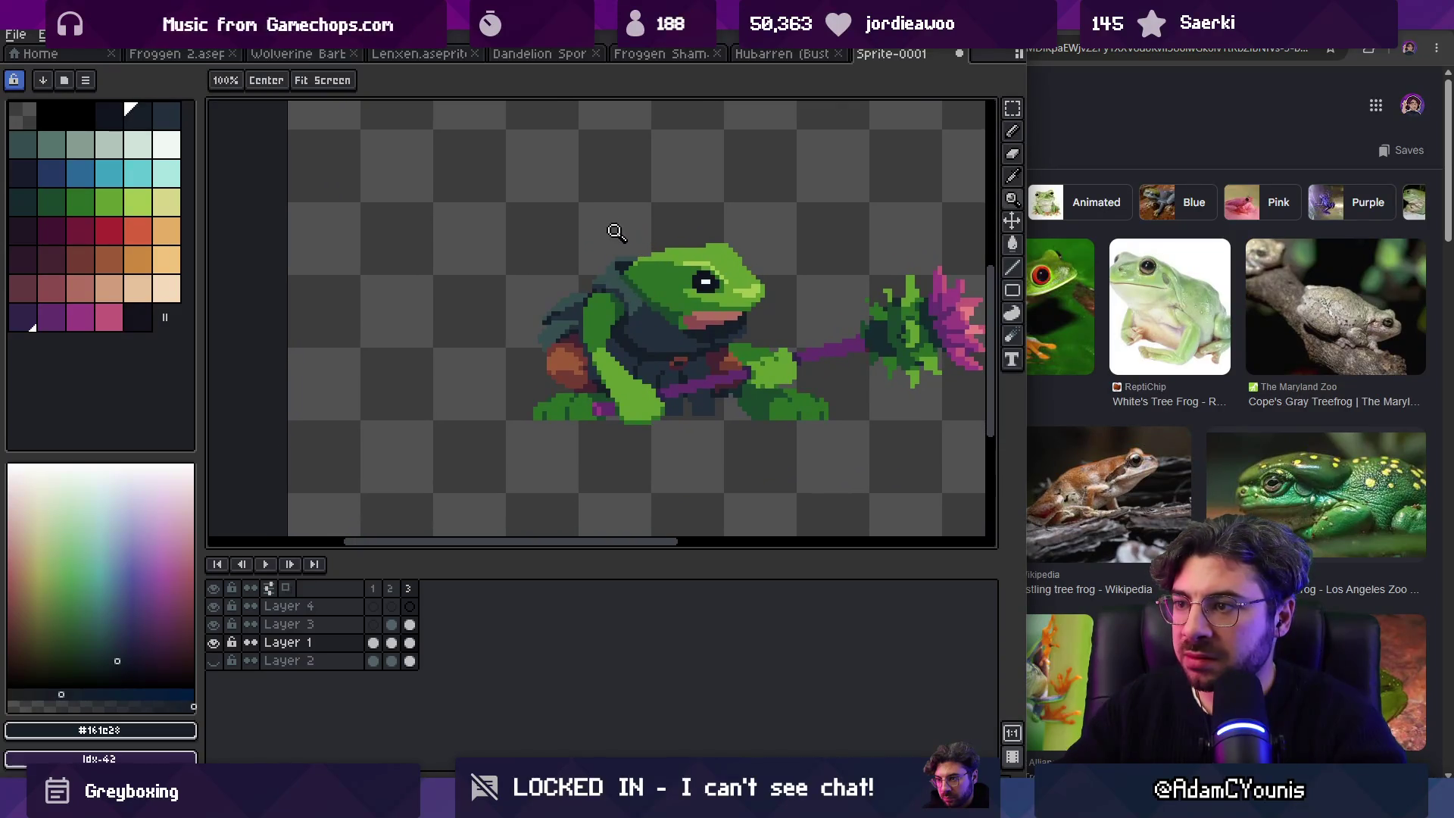
scroll(615, 291, up, 1)
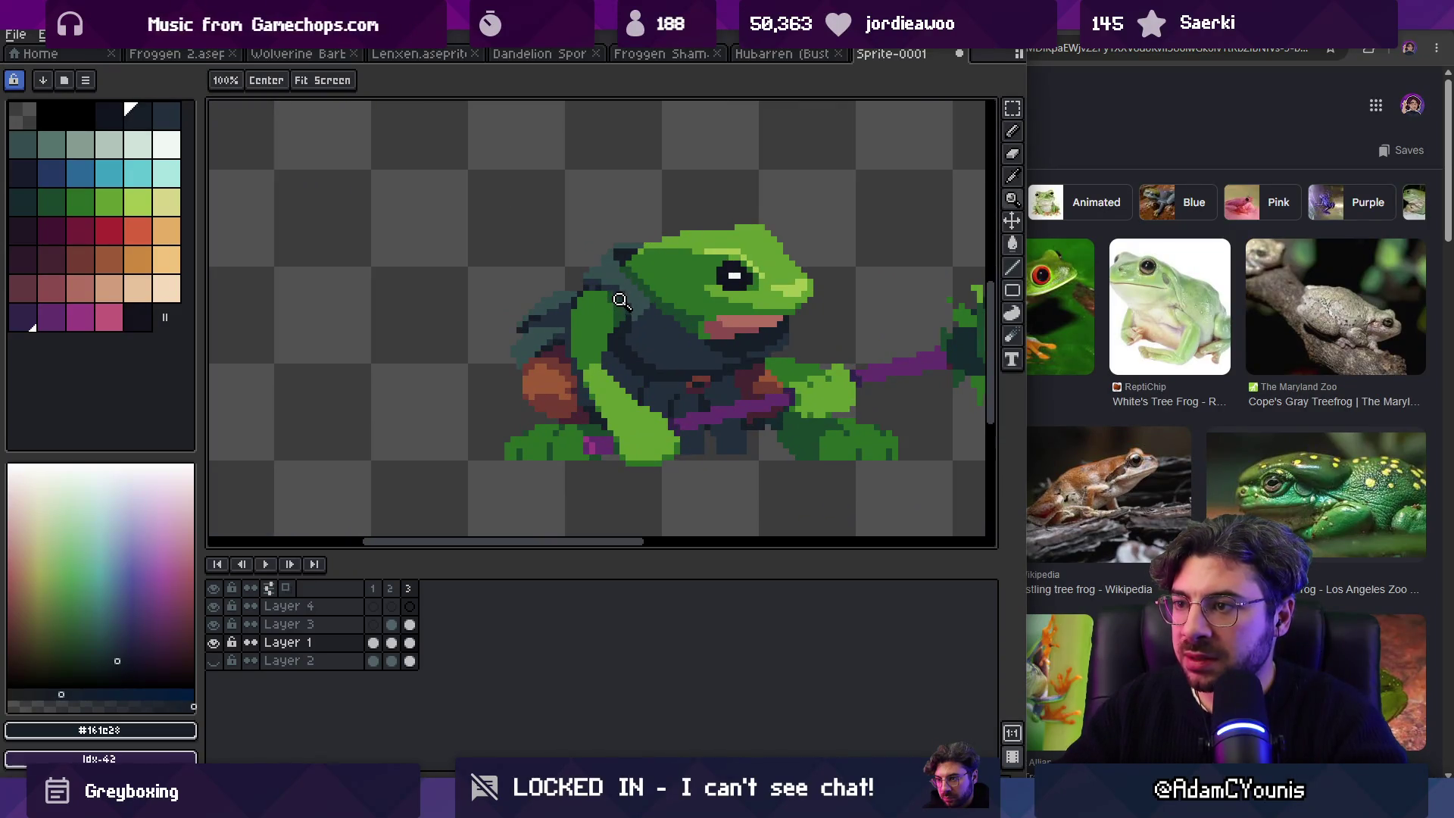
click(410, 606)
Step: Draw a 2 px magenta line along the frog's back, redoing the first attempt
key(b)
click(80, 317)
key(plus)
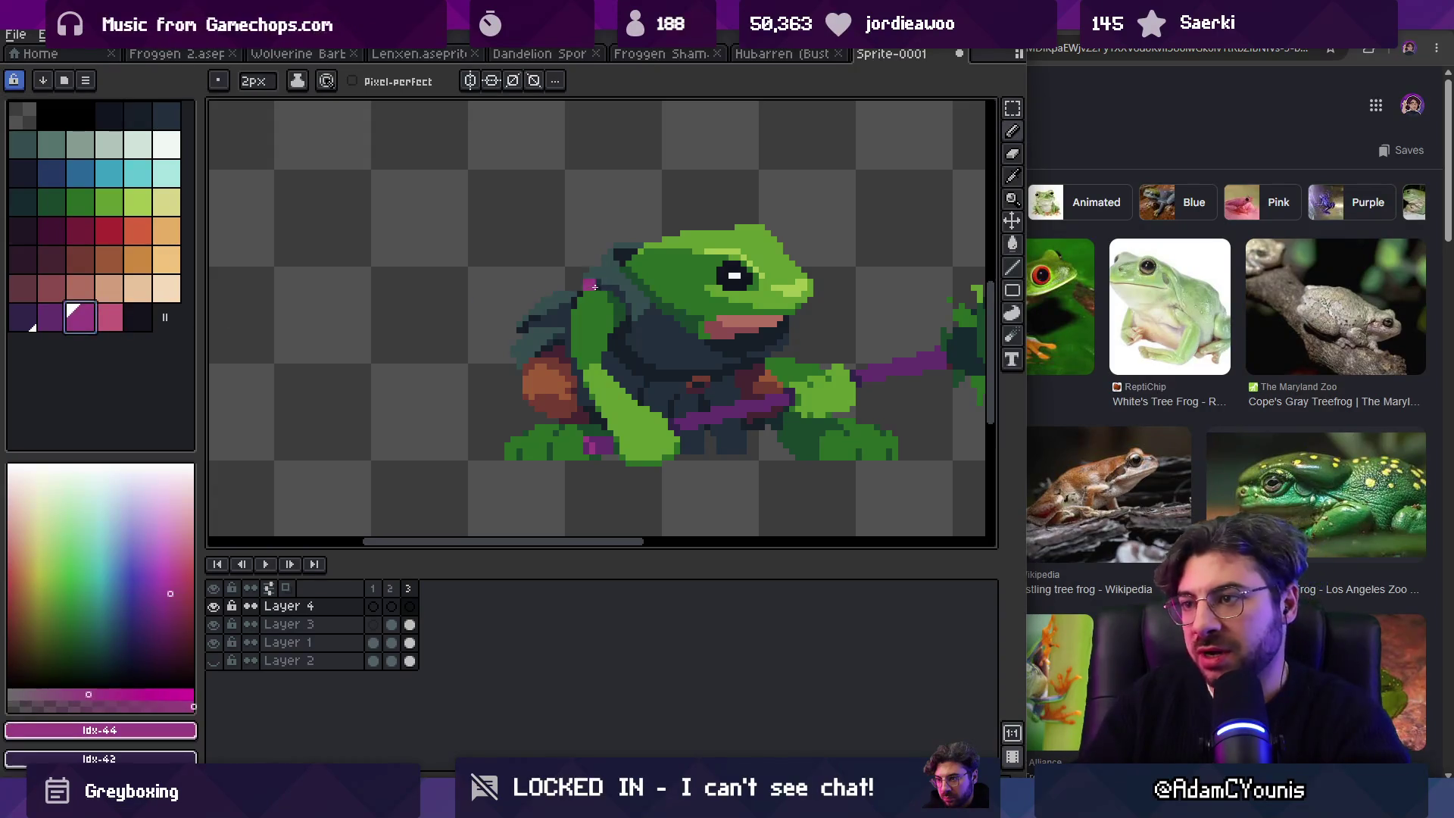
drag(603, 278, 536, 322)
key(ctrl+z)
drag(600, 279, 536, 327)
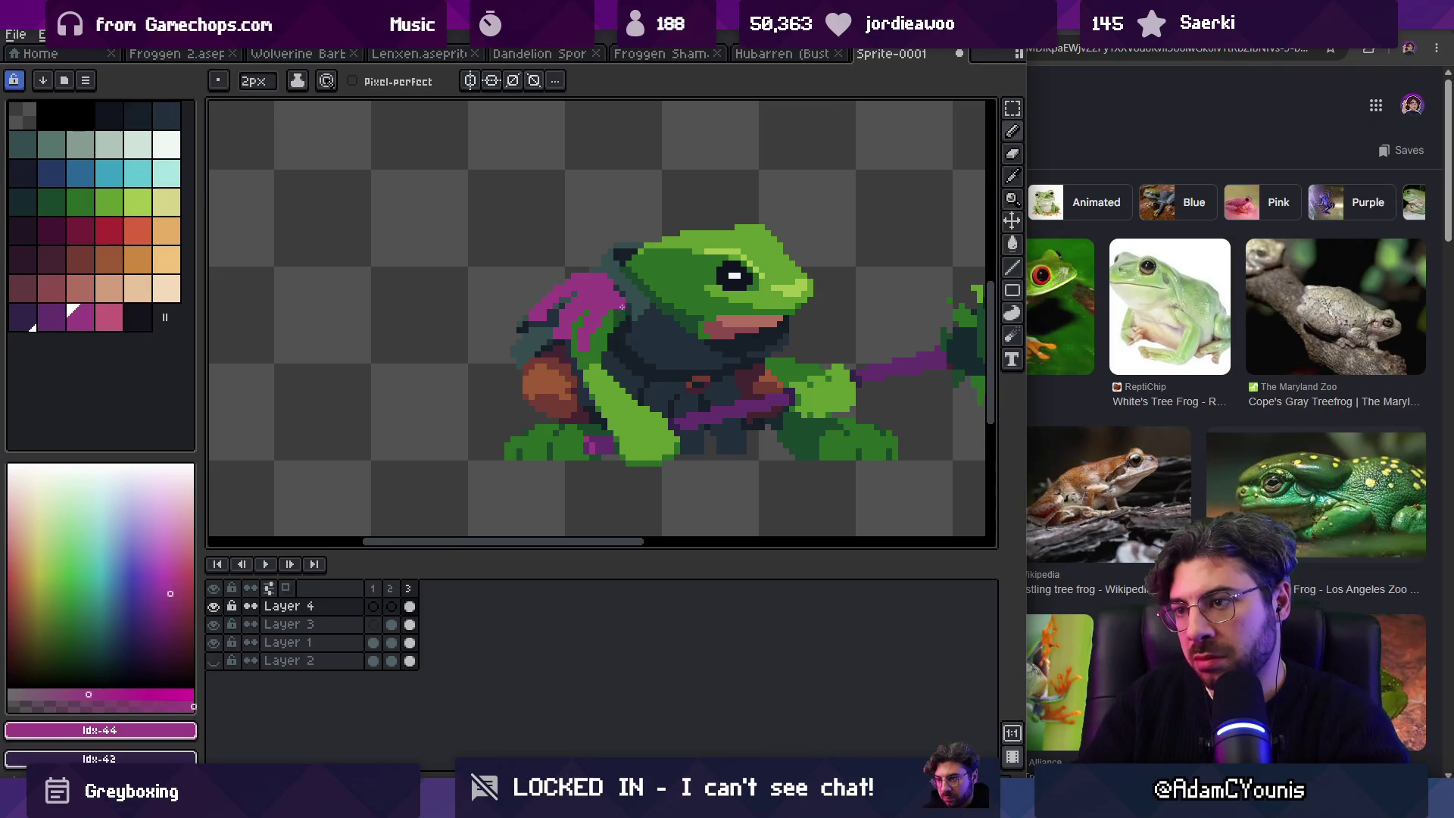
Step: Review the whole sprite and undo the orange recolour of the back spikes
key(z)
scroll(606, 318, down, 4)
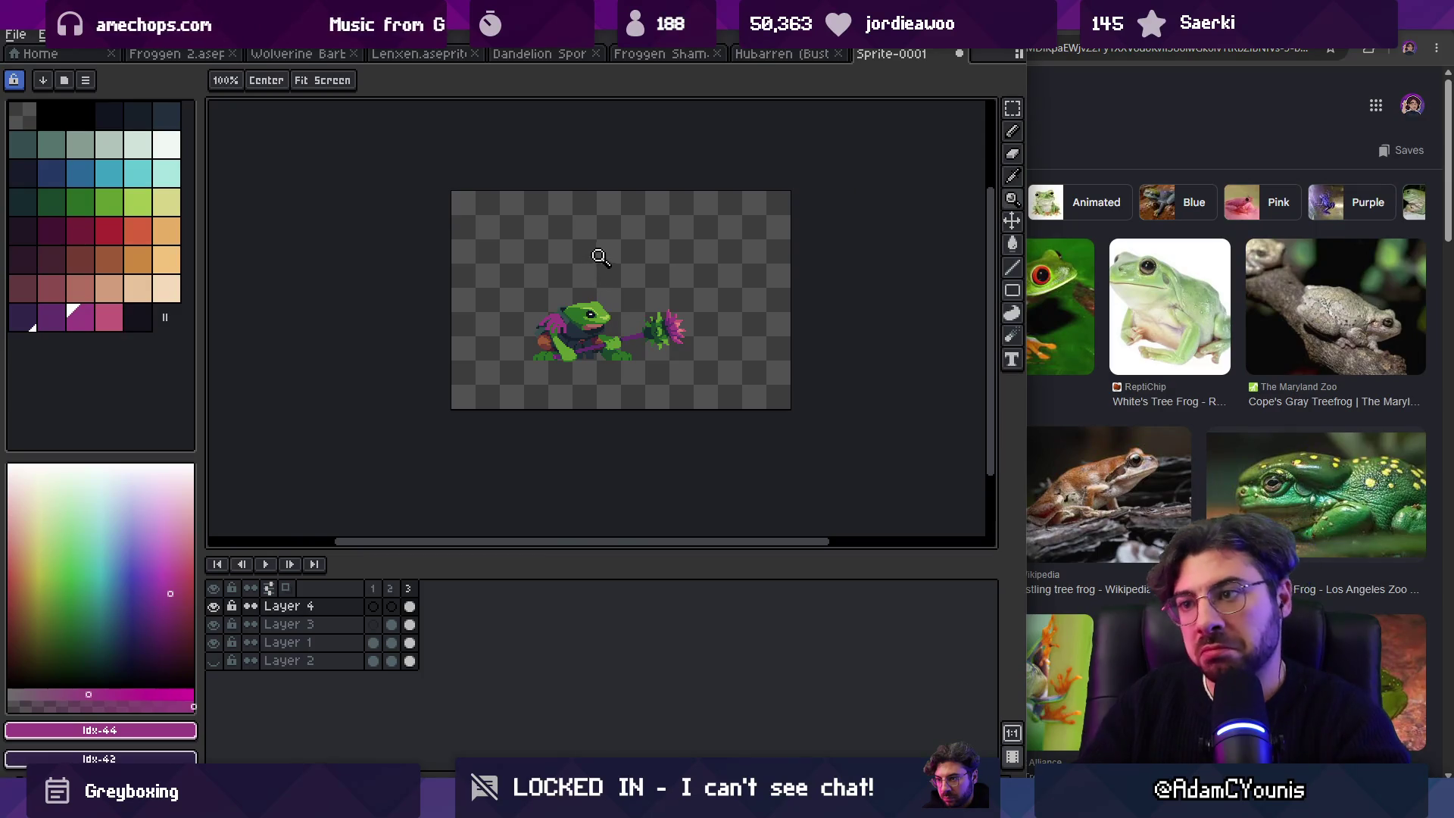
scroll(561, 311, up, 5)
key(b)
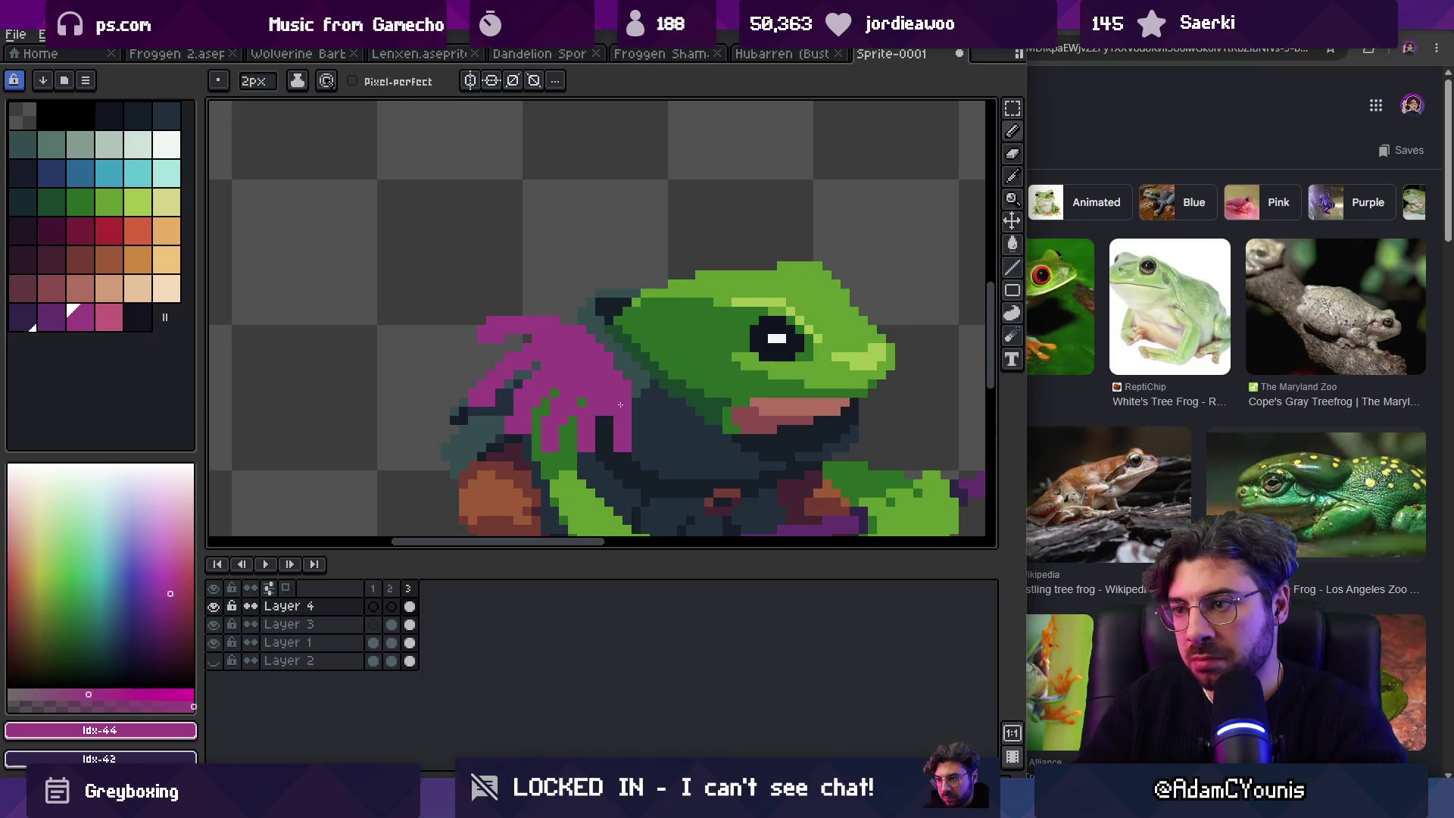
key(z)
scroll(613, 364, down, 6)
scroll(600, 376, up, 3)
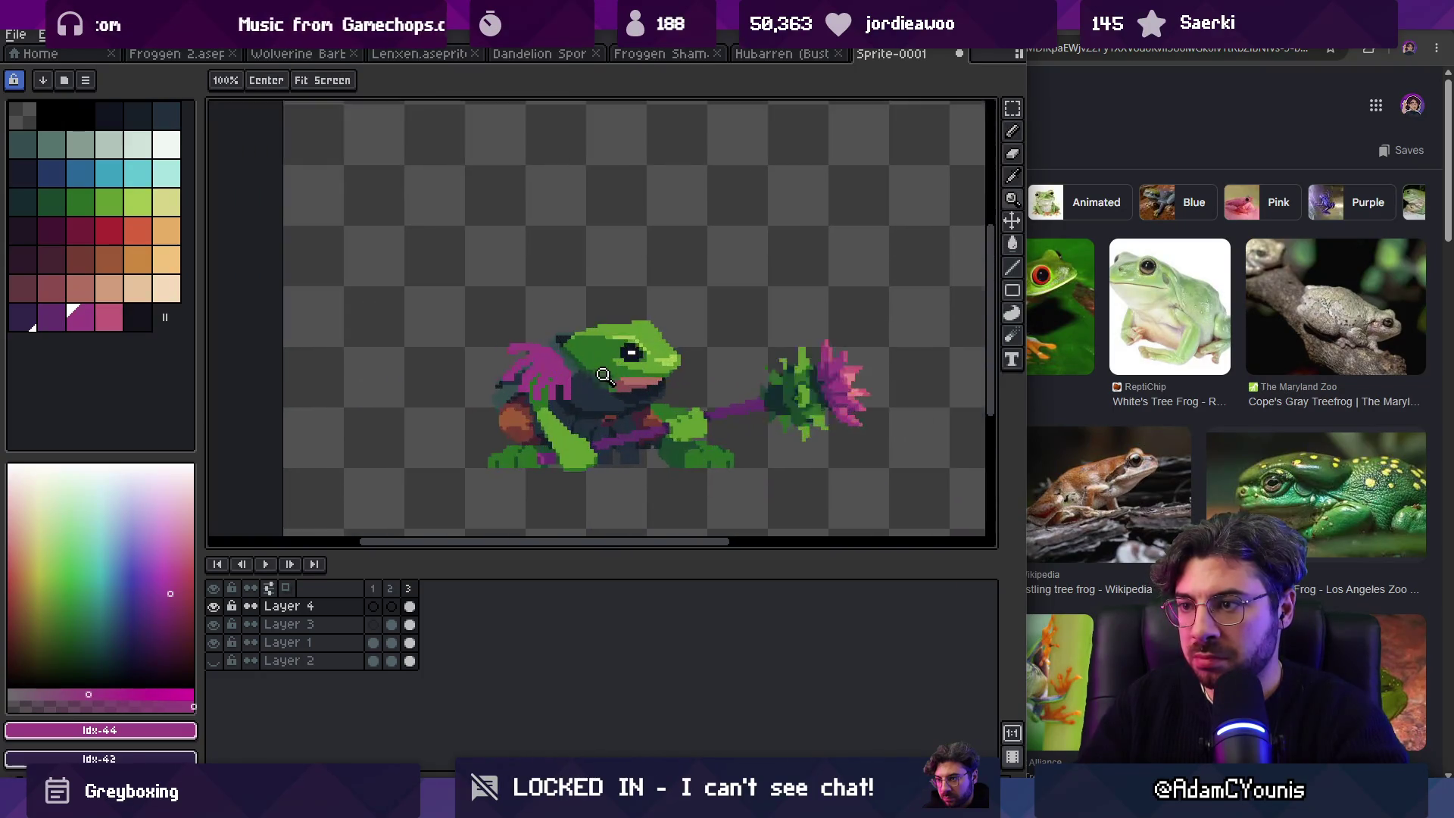
scroll(601, 377, up, 1)
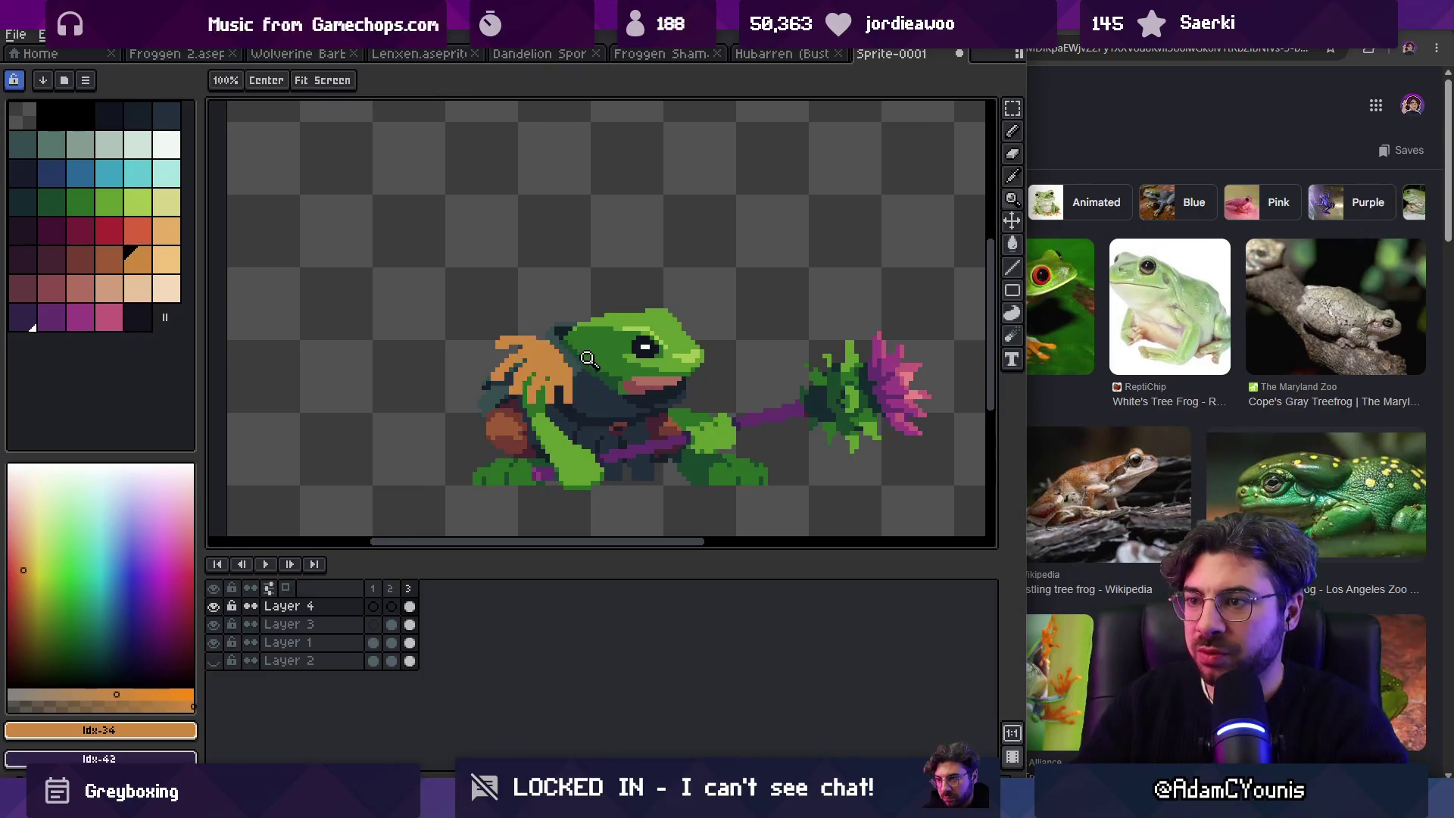
scroll(584, 359, down, 5)
scroll(610, 334, up, 3)
scroll(584, 347, up, 2)
key(ctrl+z)
Step: Sample the back spikes' magenta and round the shoulder piece into a blob
key(b)
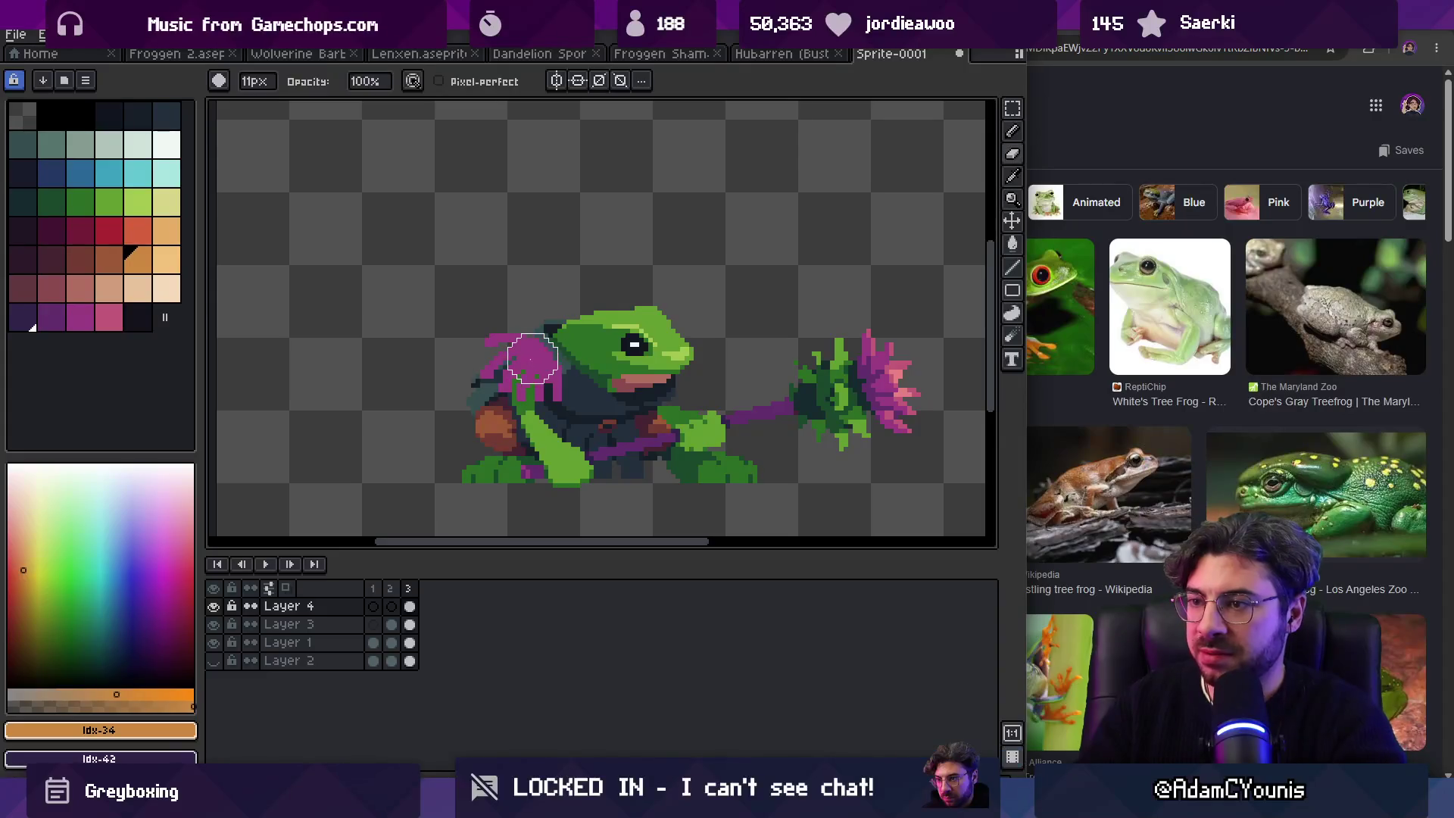
key(b)
alt+click(512, 364)
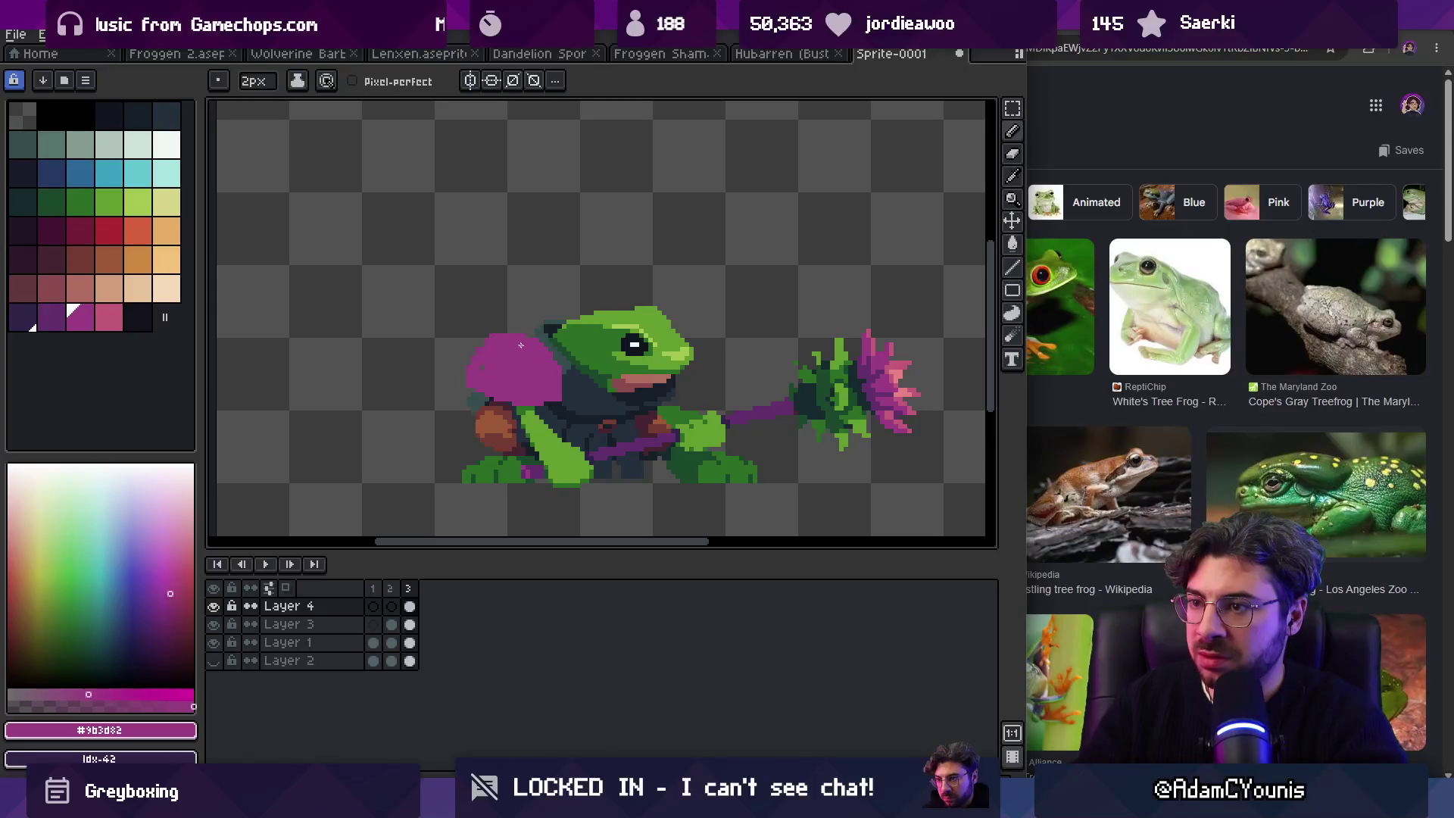
key(b)
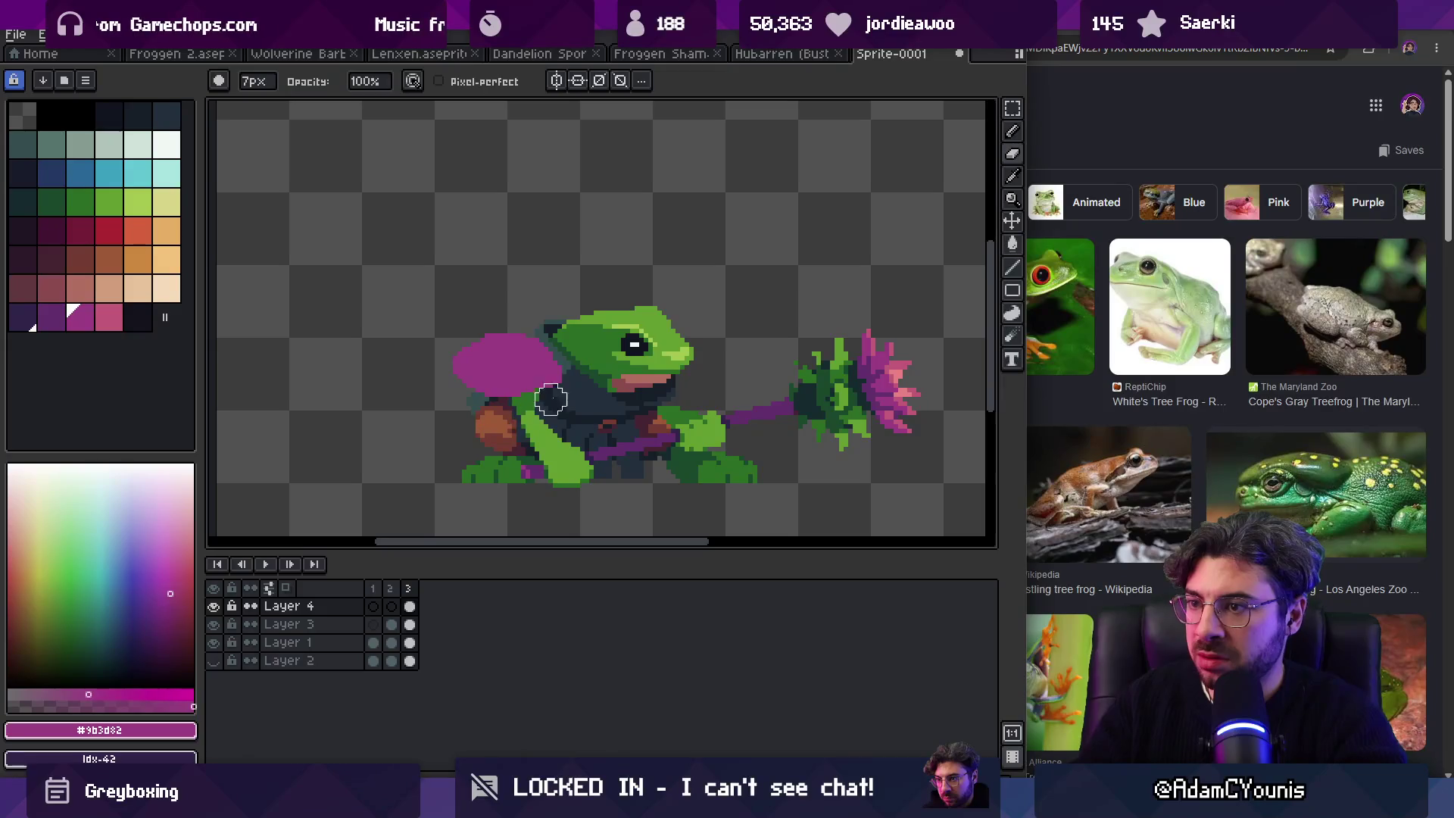
key(b)
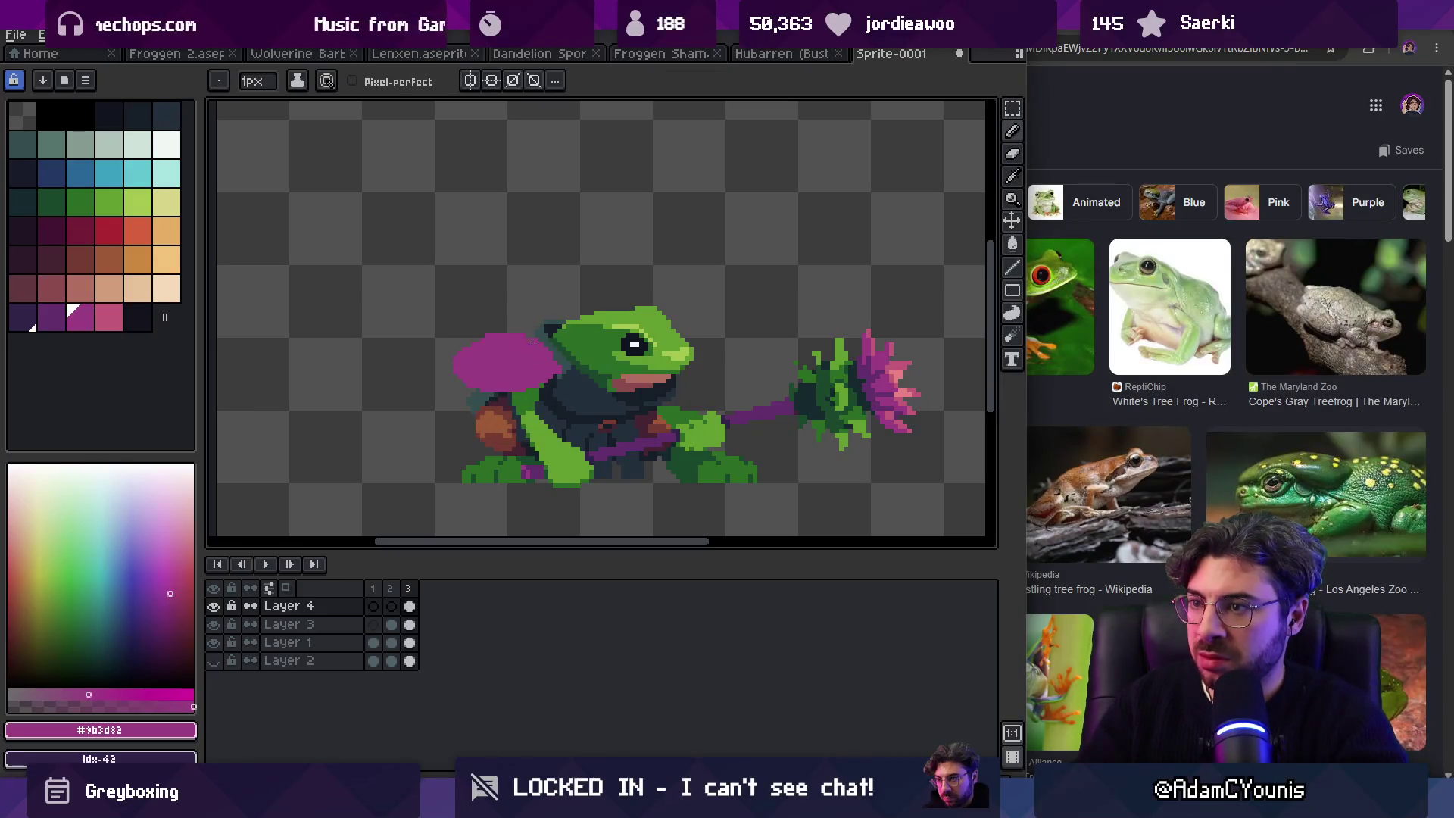
key(z)
scroll(526, 326, down, 2)
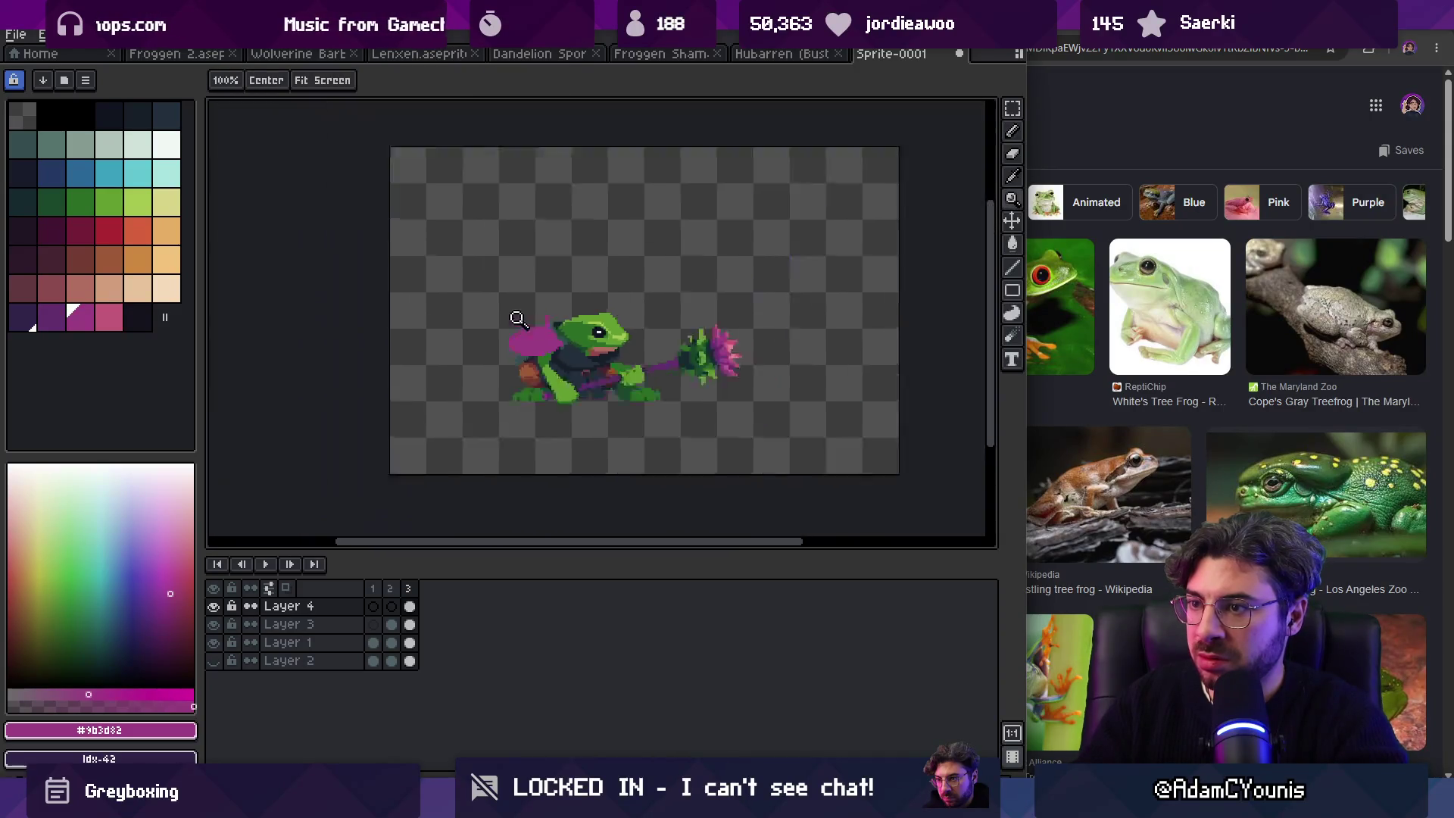
scroll(590, 300, up, 2)
key(b)
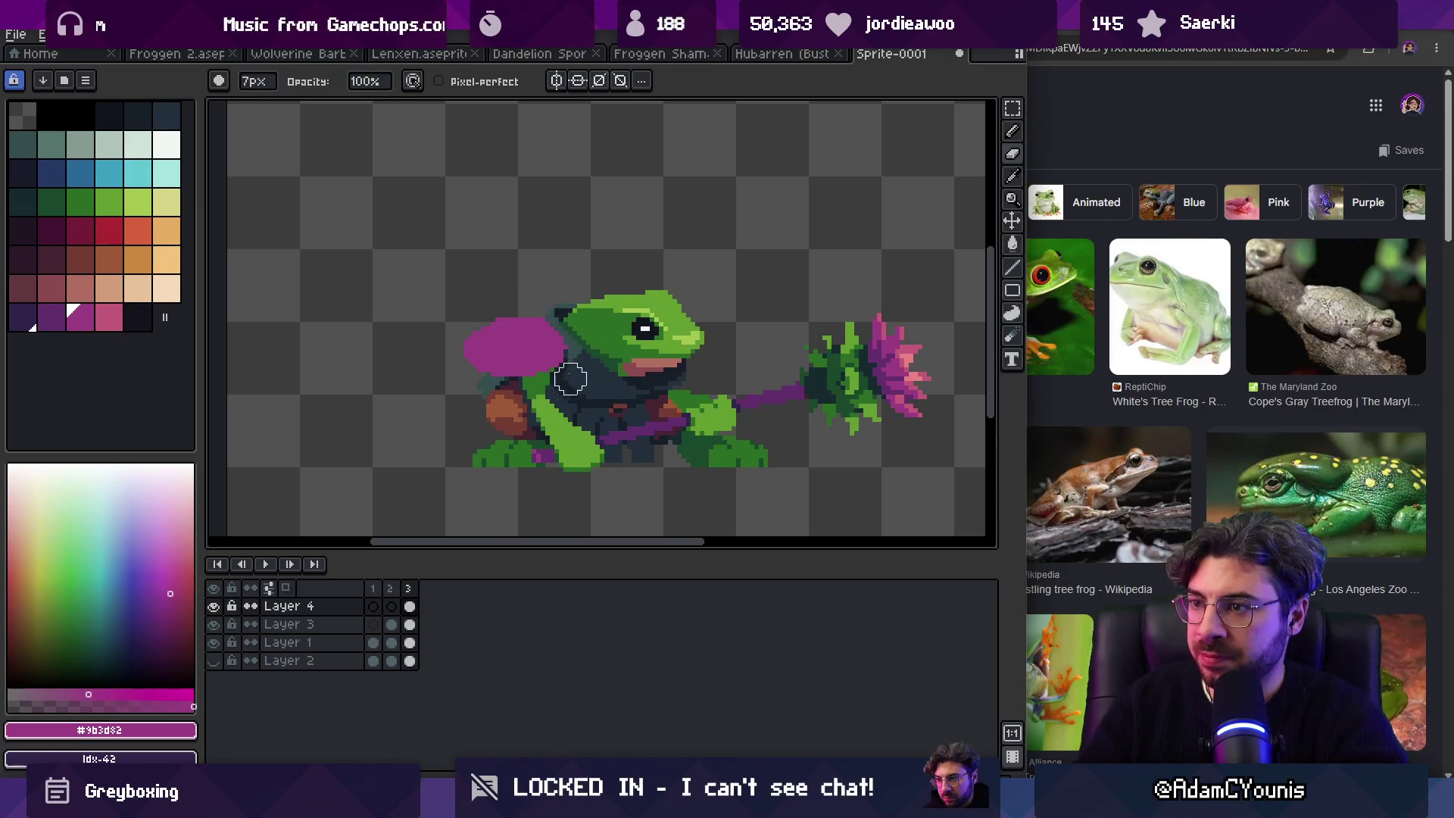
Step: Check the sprite, then bring Chrome's tree frog results forward and select the search text
key(z)
scroll(541, 309, down, 3)
scroll(569, 304, up, 3)
key(b)
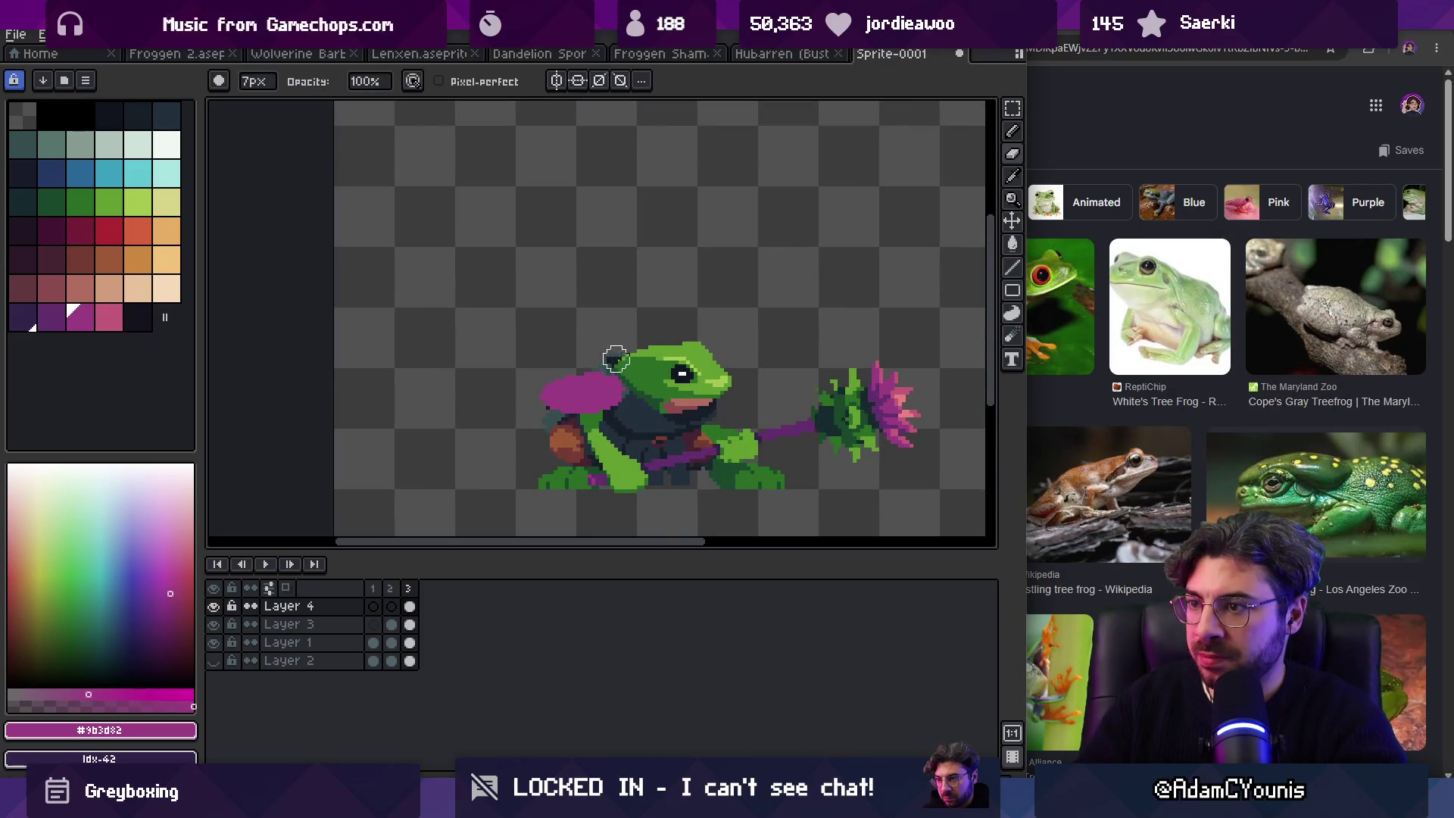
key(b)
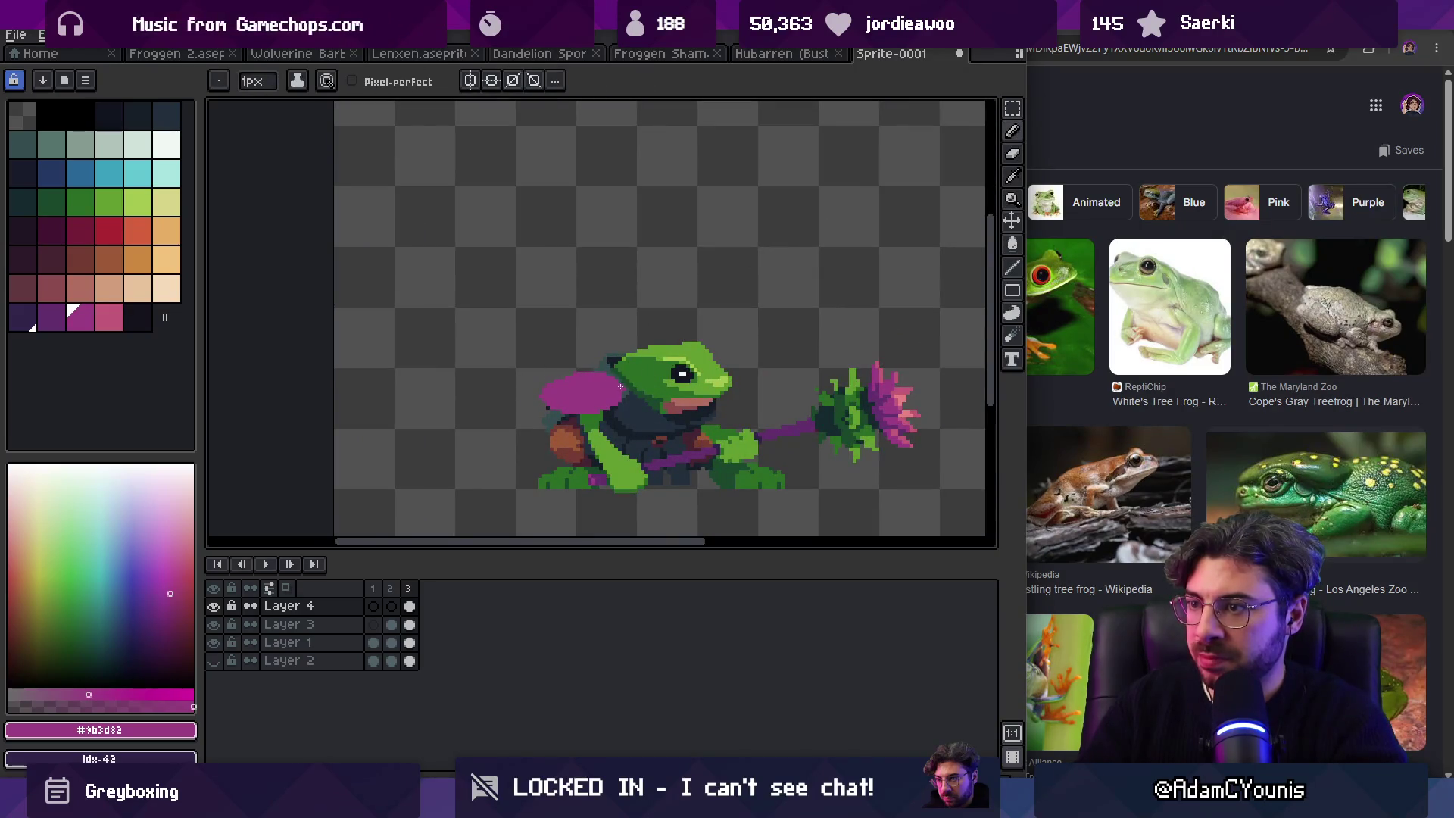
key(alt+Tab)
click(607, 106)
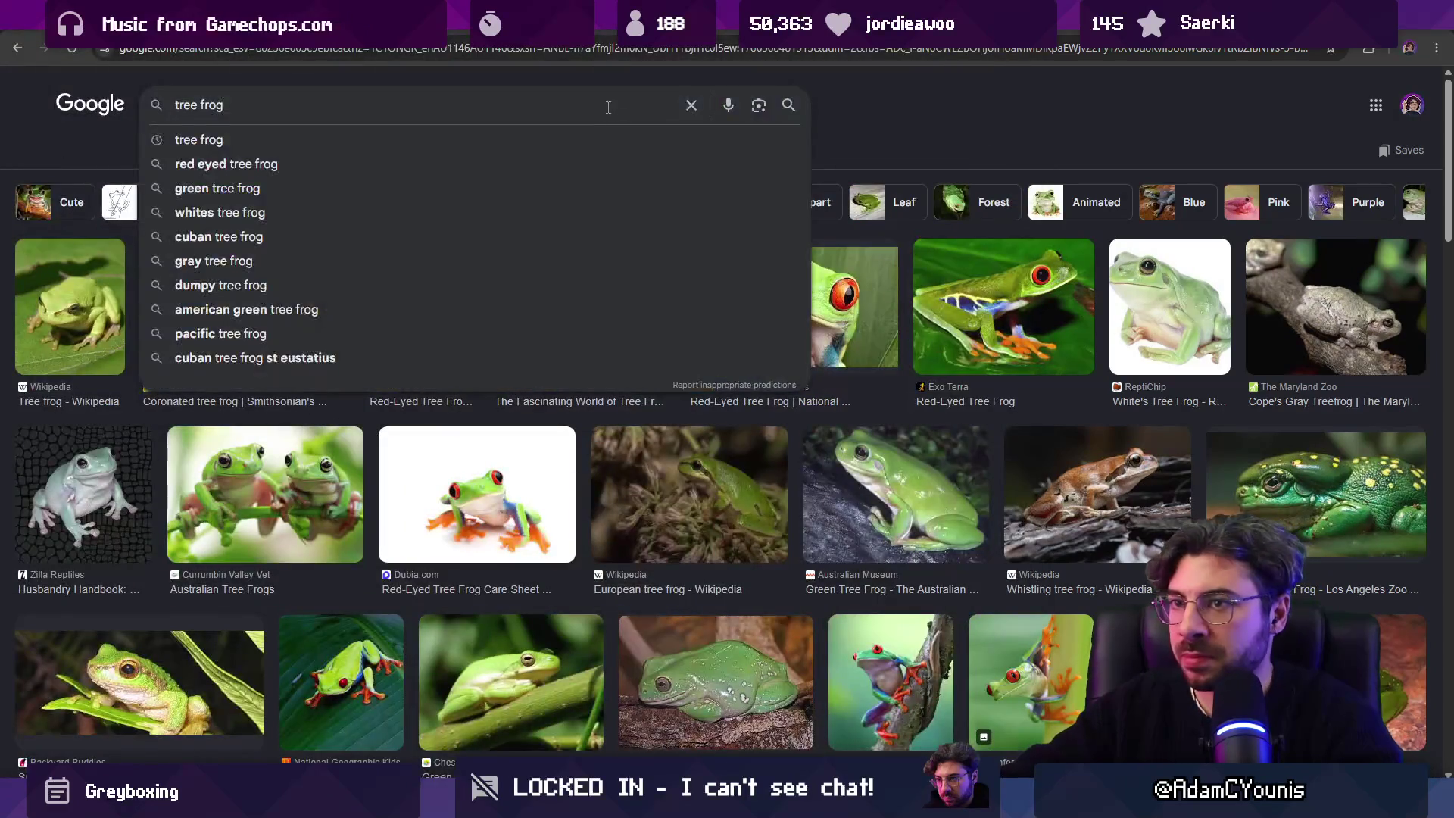
Step: Search images for 'lilly pad' and preview the National Geographic huge lily pad photo
text(lilly pad)
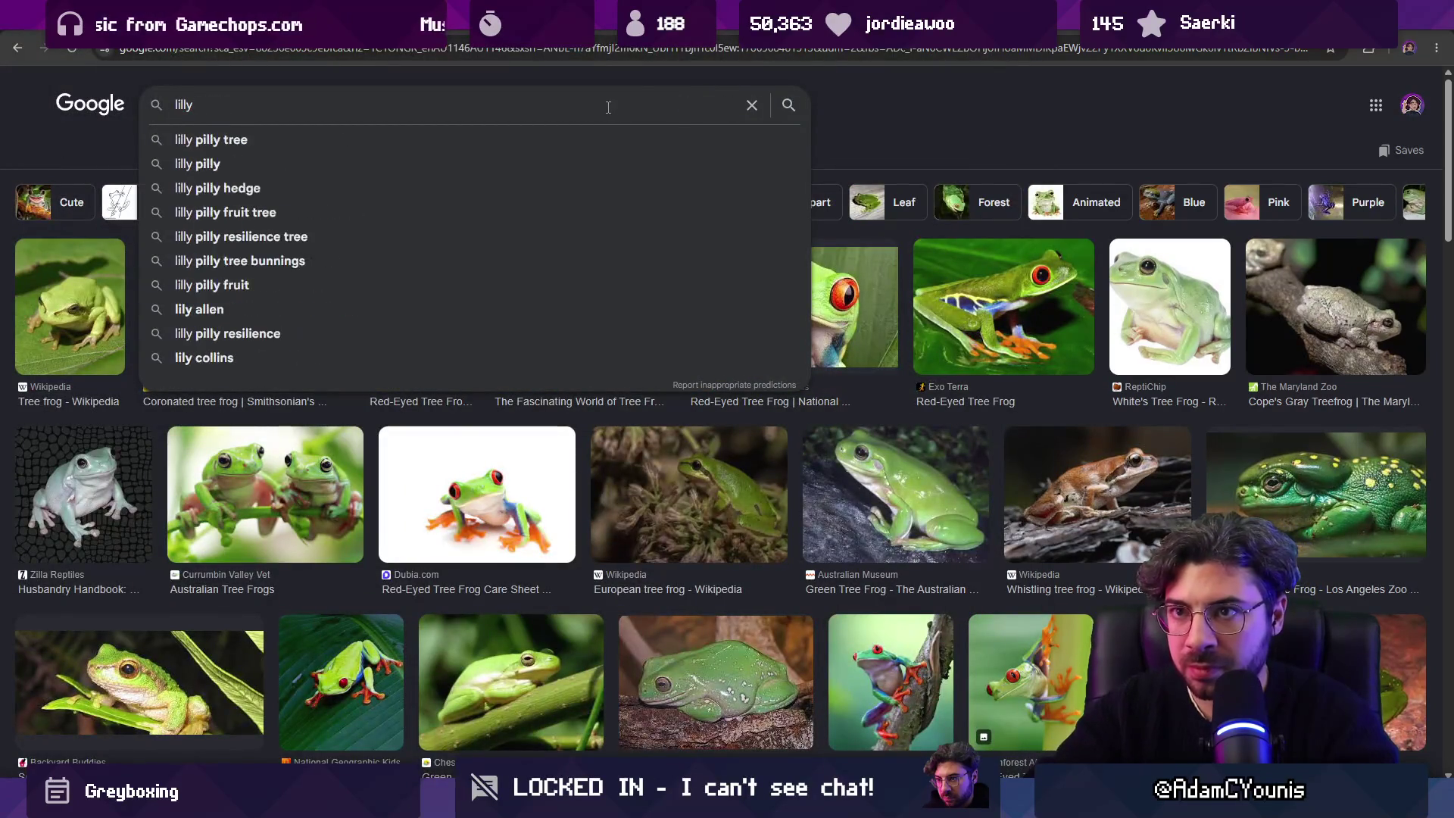
key(Return)
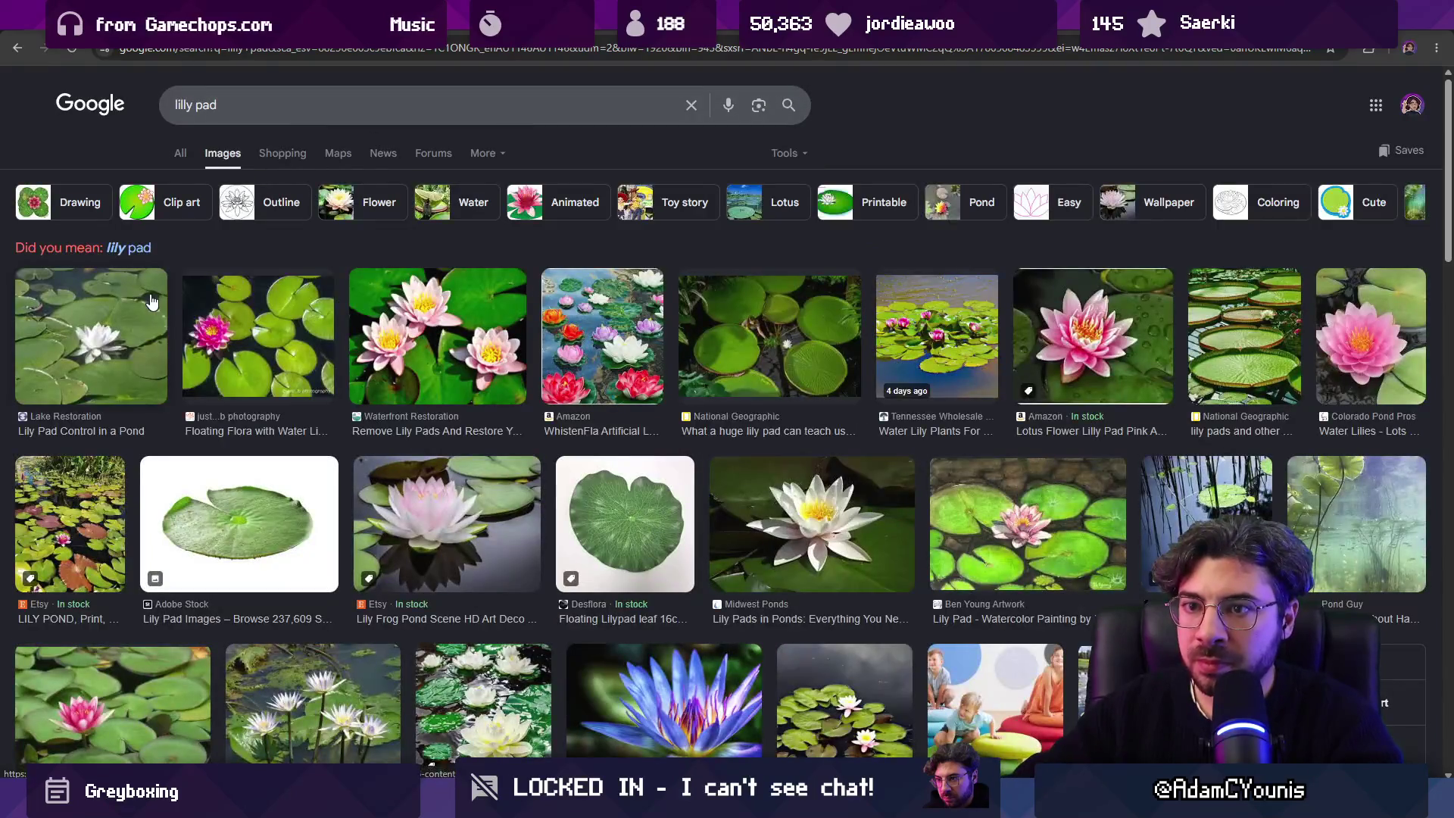
click(149, 303)
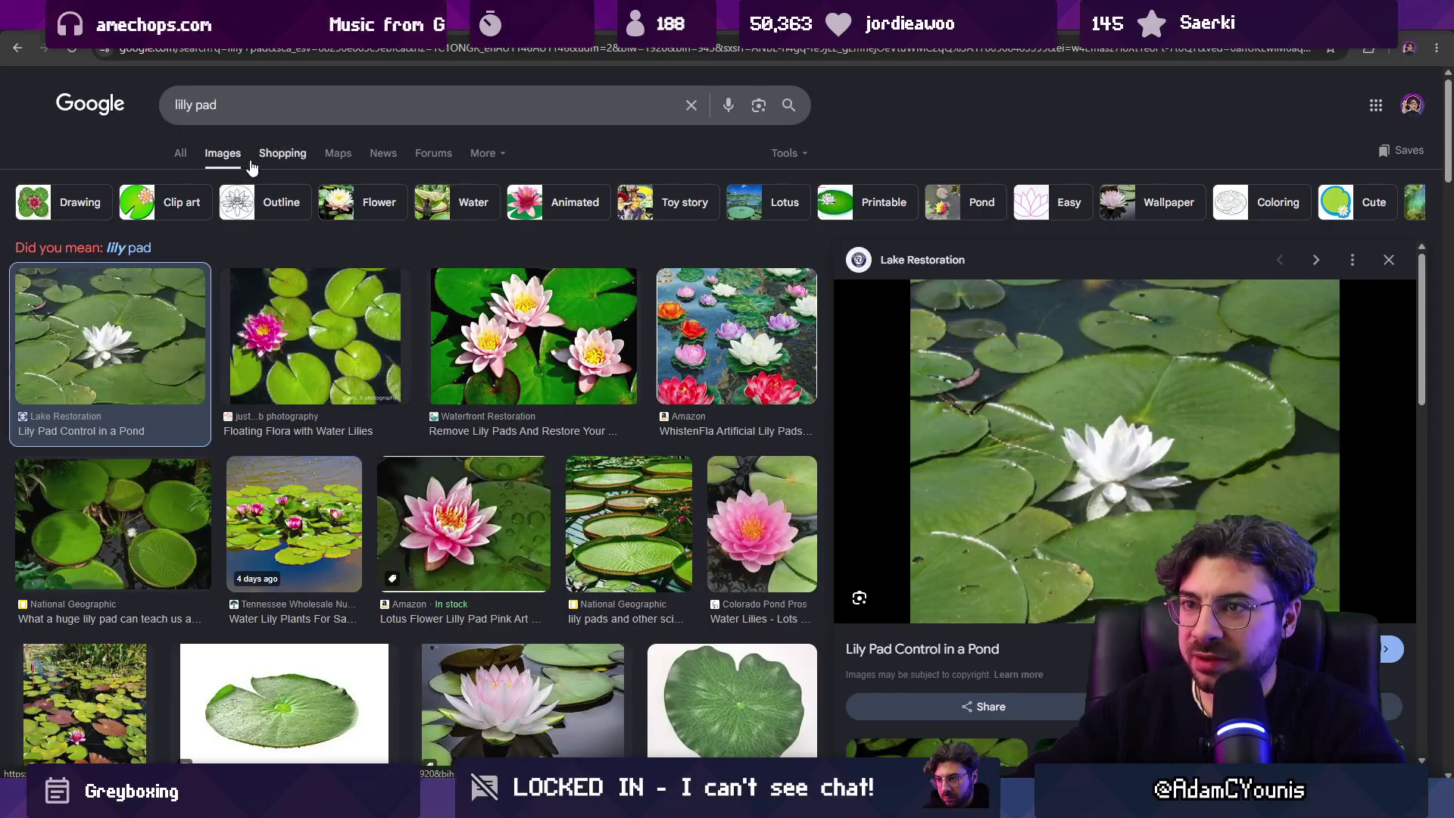
scroll(155, 356, down, 1)
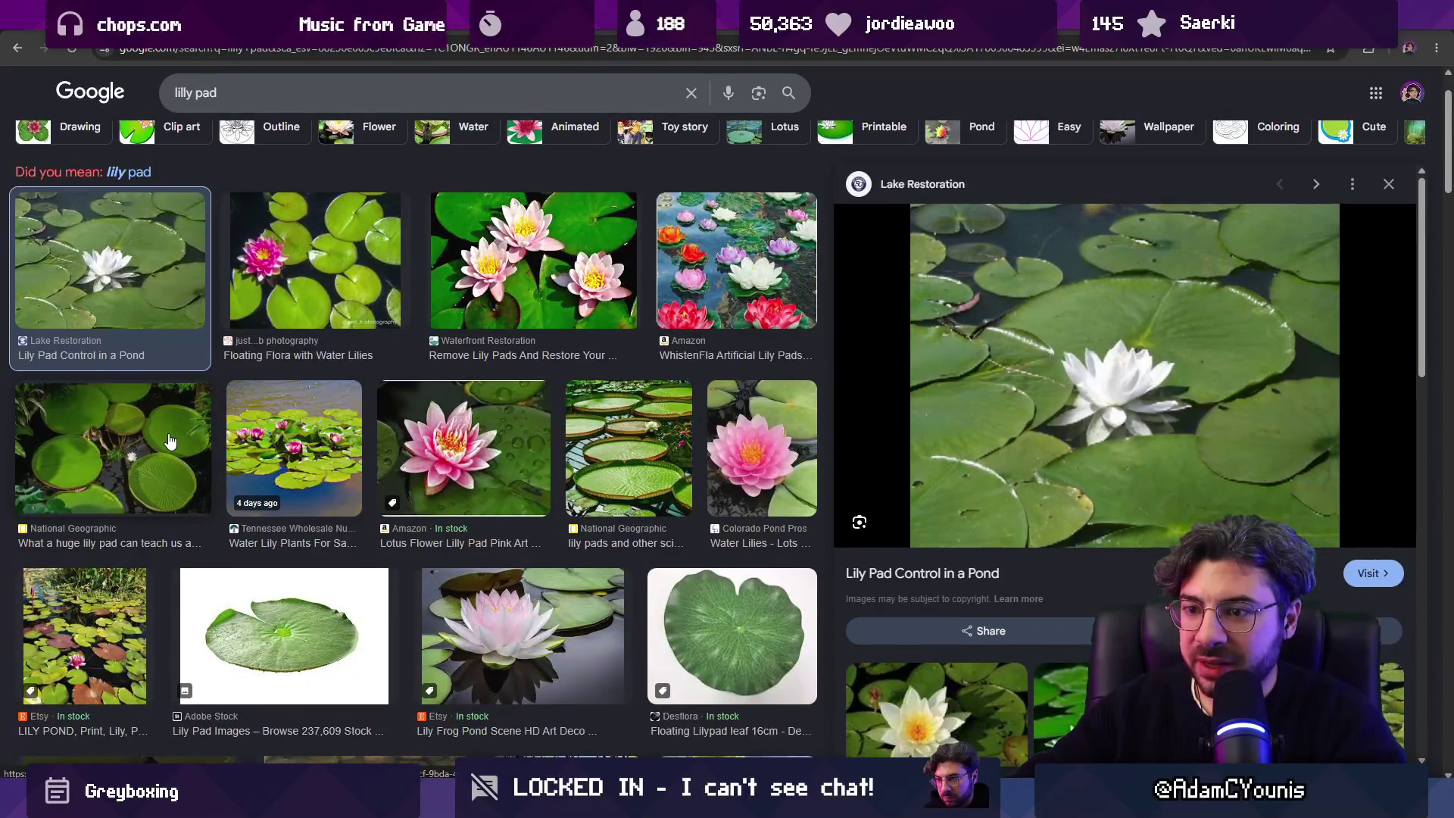
click(170, 441)
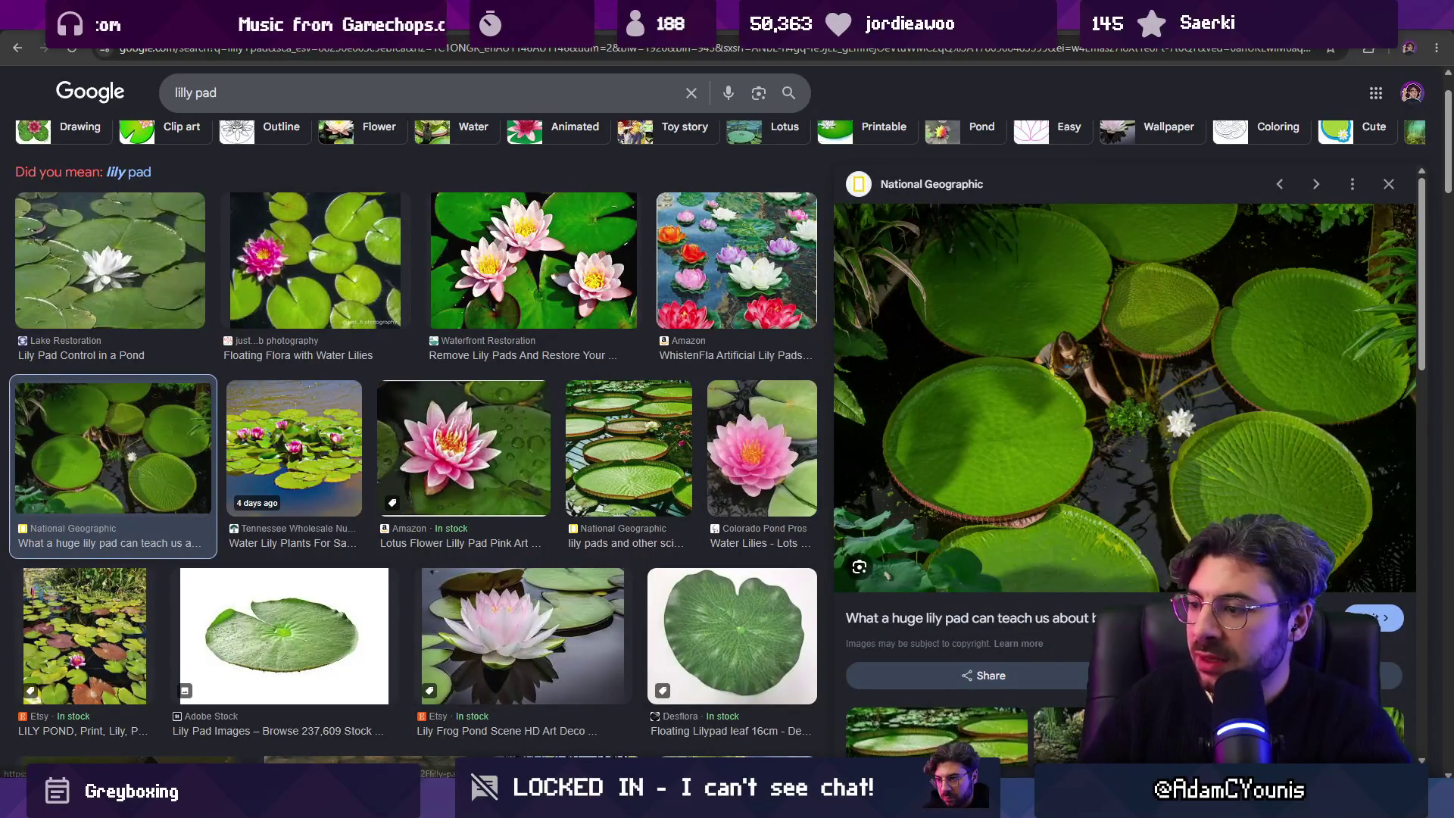
key(alt+Tab)
scroll(682, 301, up, 3)
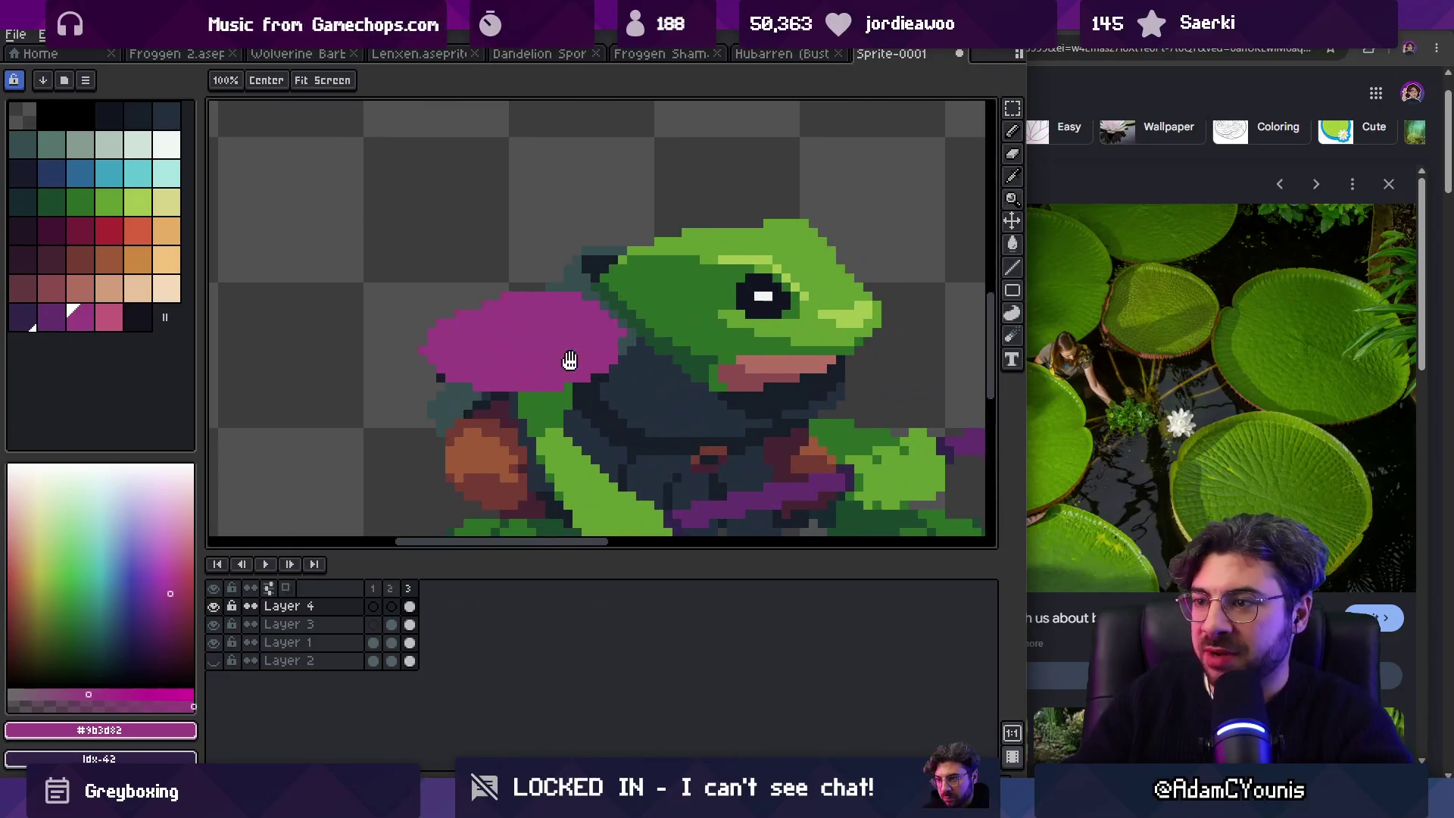
Step: Undo the magenta shoulder blob, draw a brown rim under the leaf, and sample its green
key(ctrl+z)
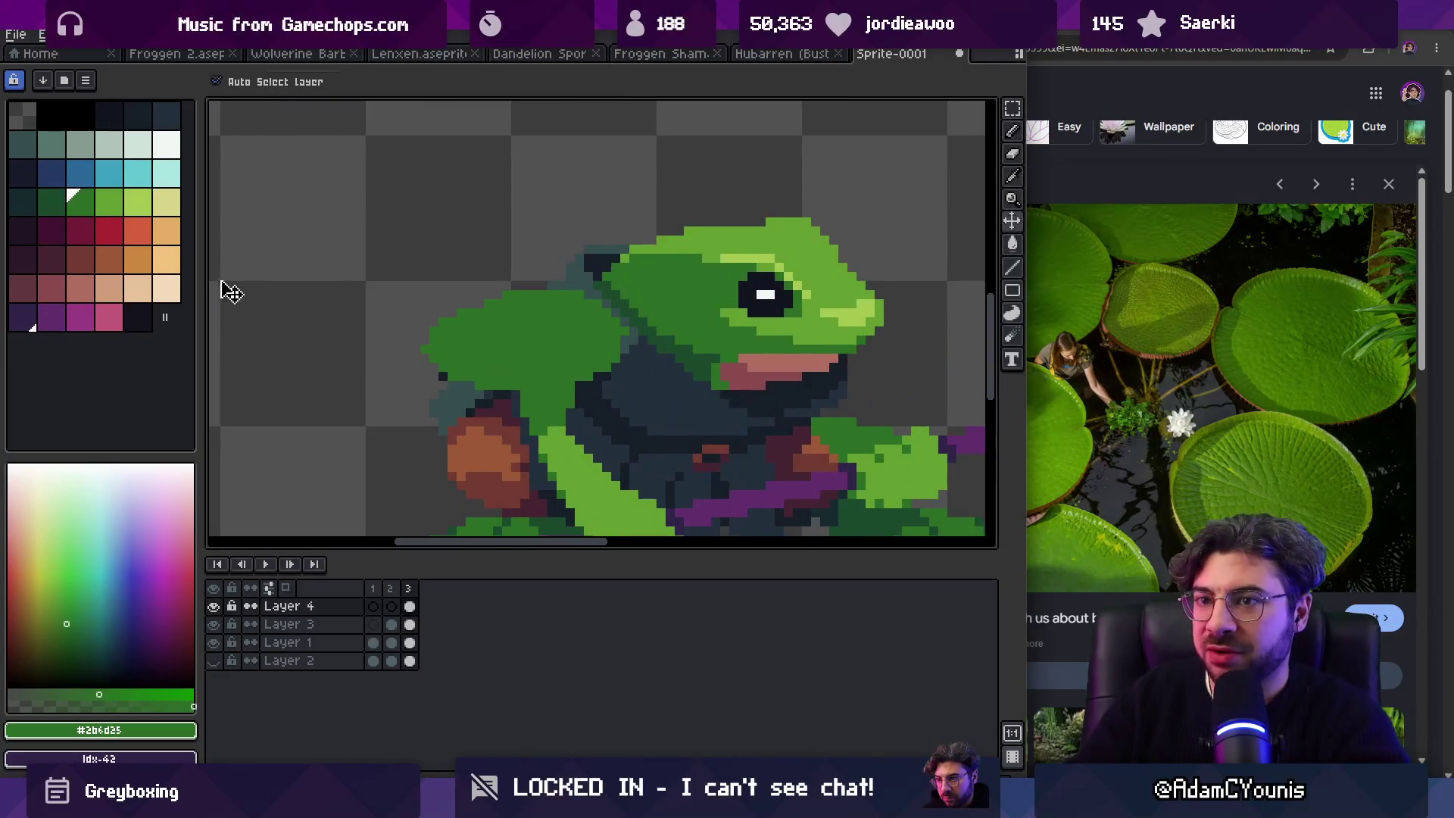
click(83, 261)
mouse_move(430, 356)
mouse_down()
mouse_move(443, 371)
mouse_move(556, 382)
mouse_move(622, 335)
mouse_up()
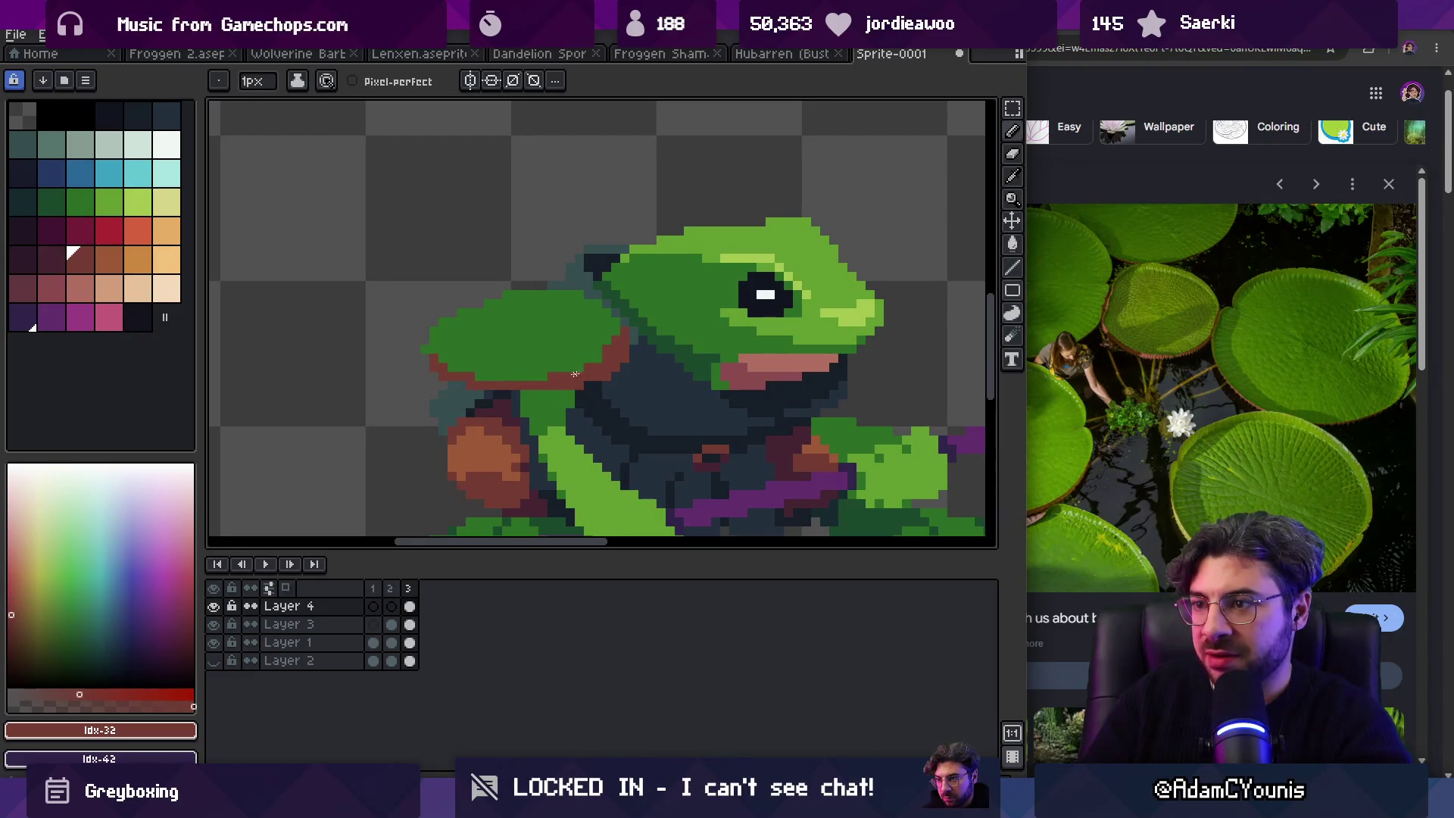
key(z)
key(1)
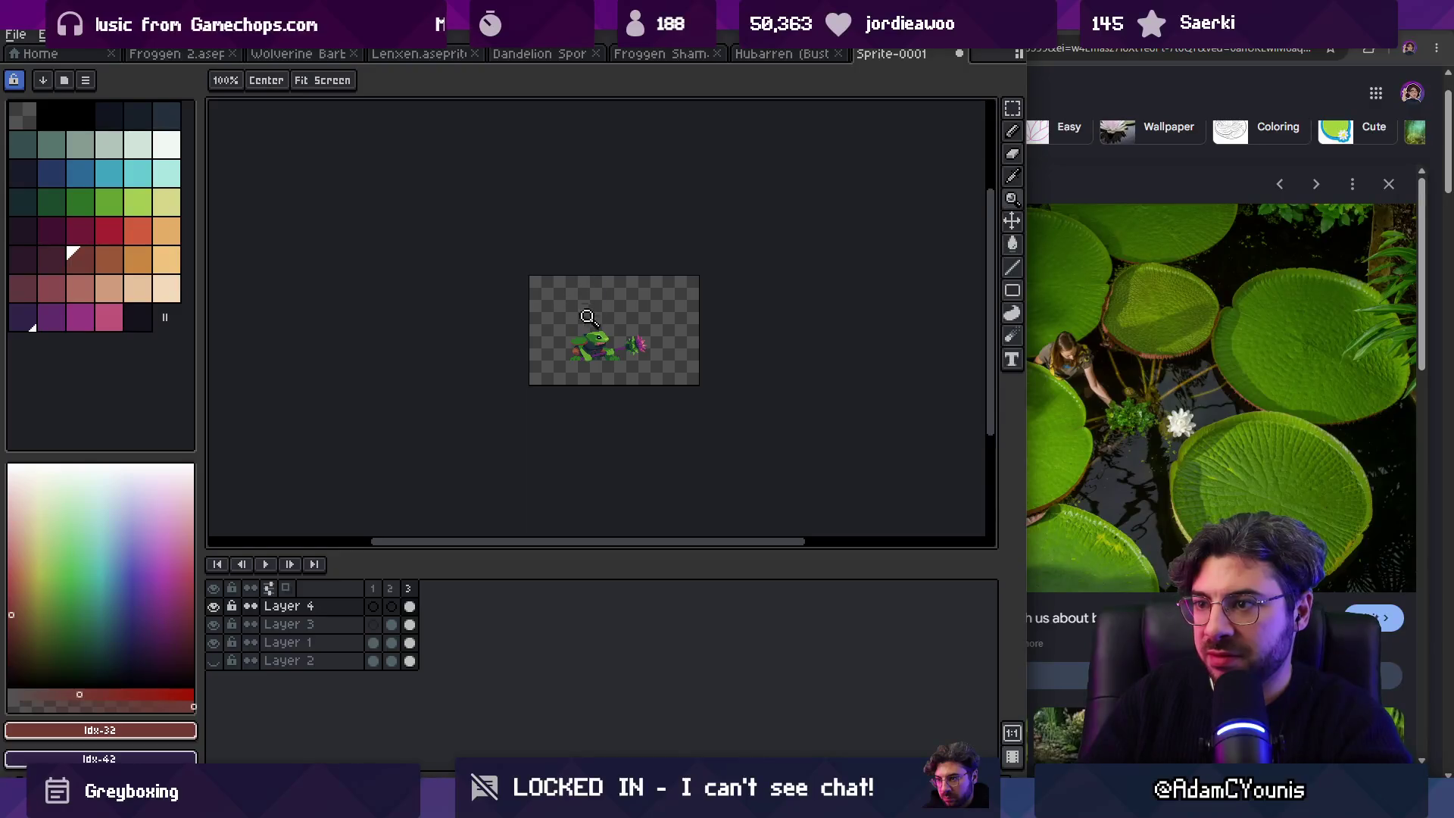
key(4)
alt+click(585, 303)
Step: Zoom in on the shoulder and draw dark green vein lines across the lily pad
key(2)
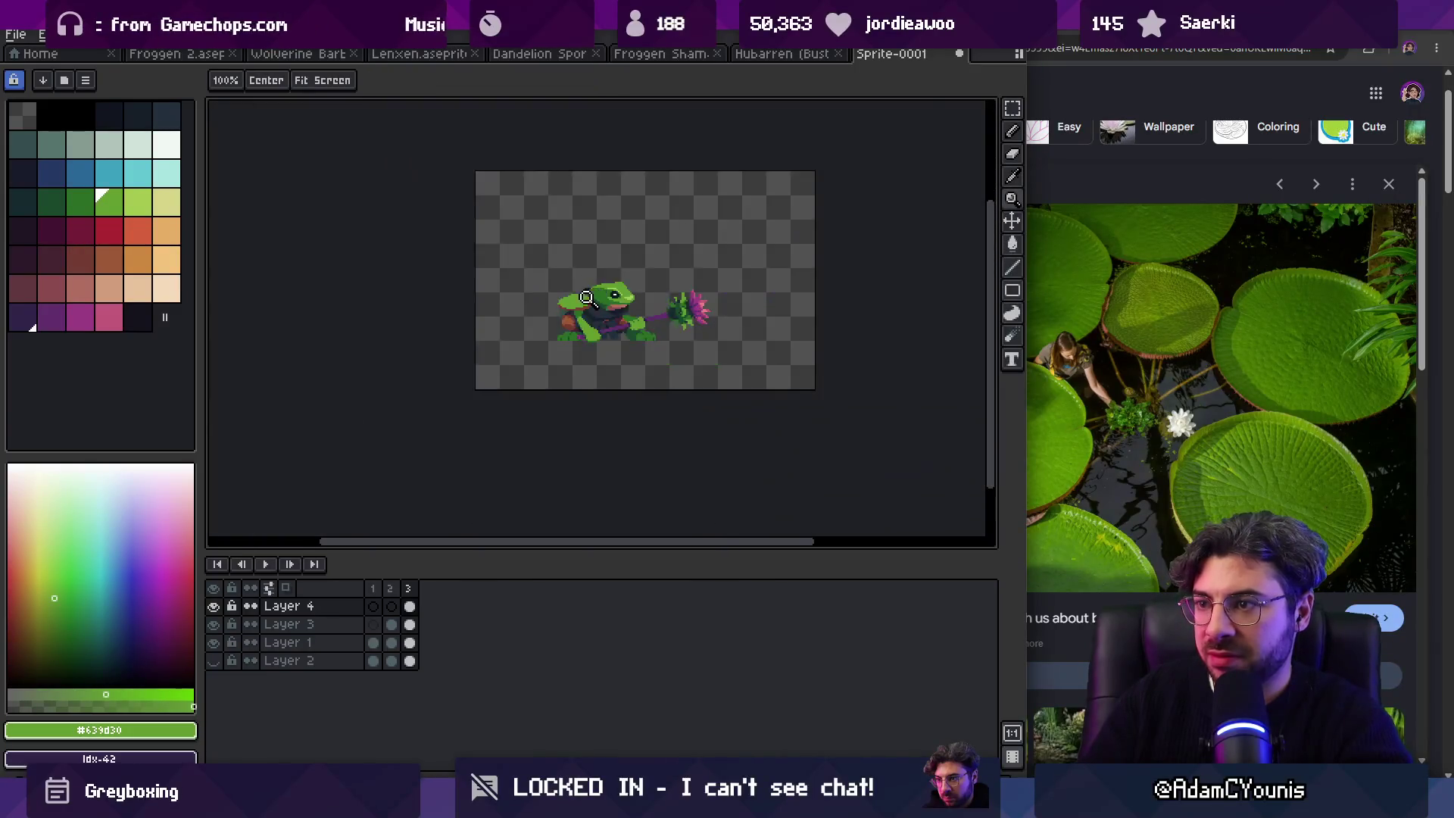
key(5)
alt+click(633, 338)
scroll(651, 341, up, 6)
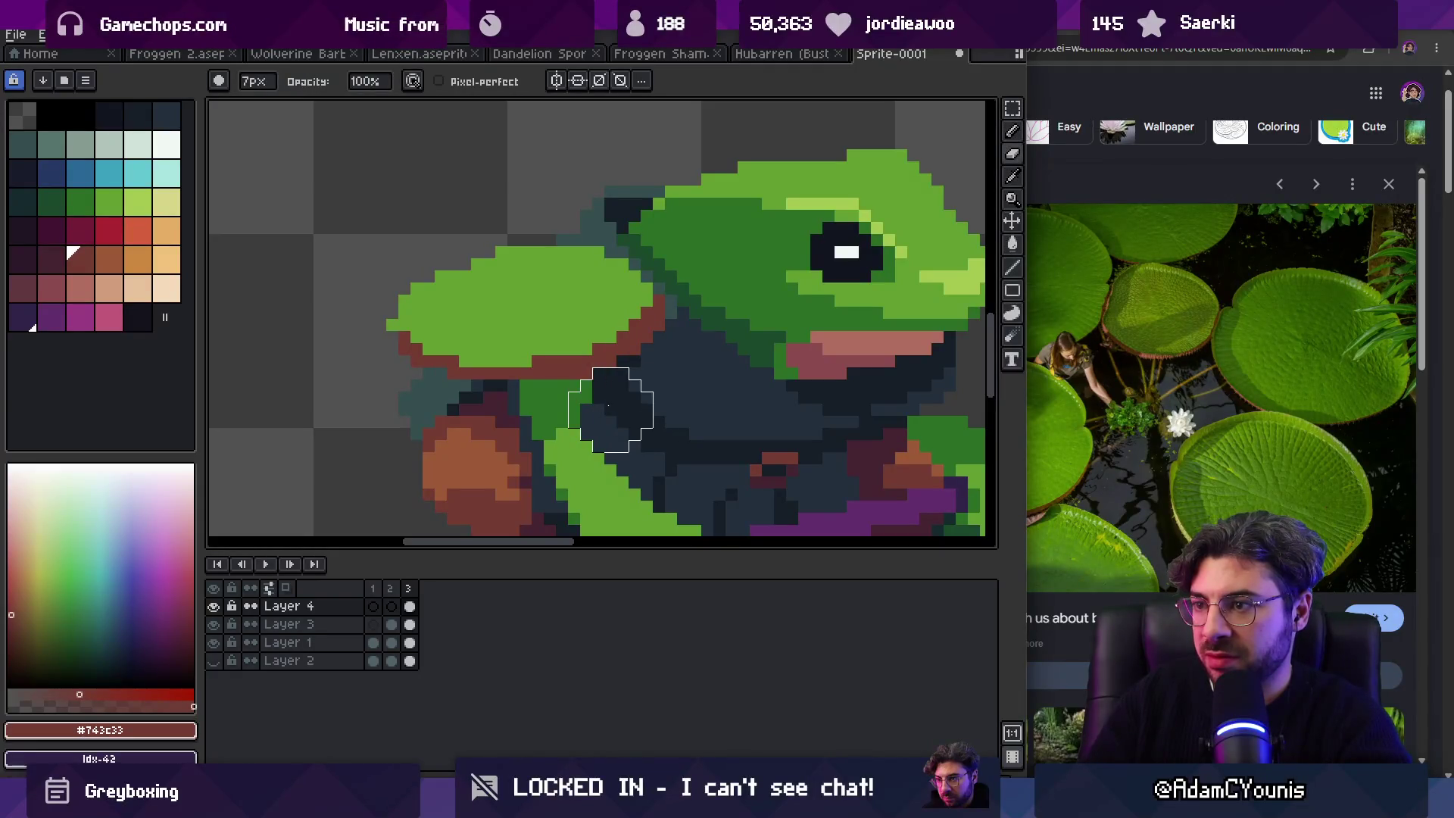
scroll(575, 310, down, 6)
scroll(591, 341, left, 2)
alt+click(601, 364)
drag(487, 328, 663, 265)
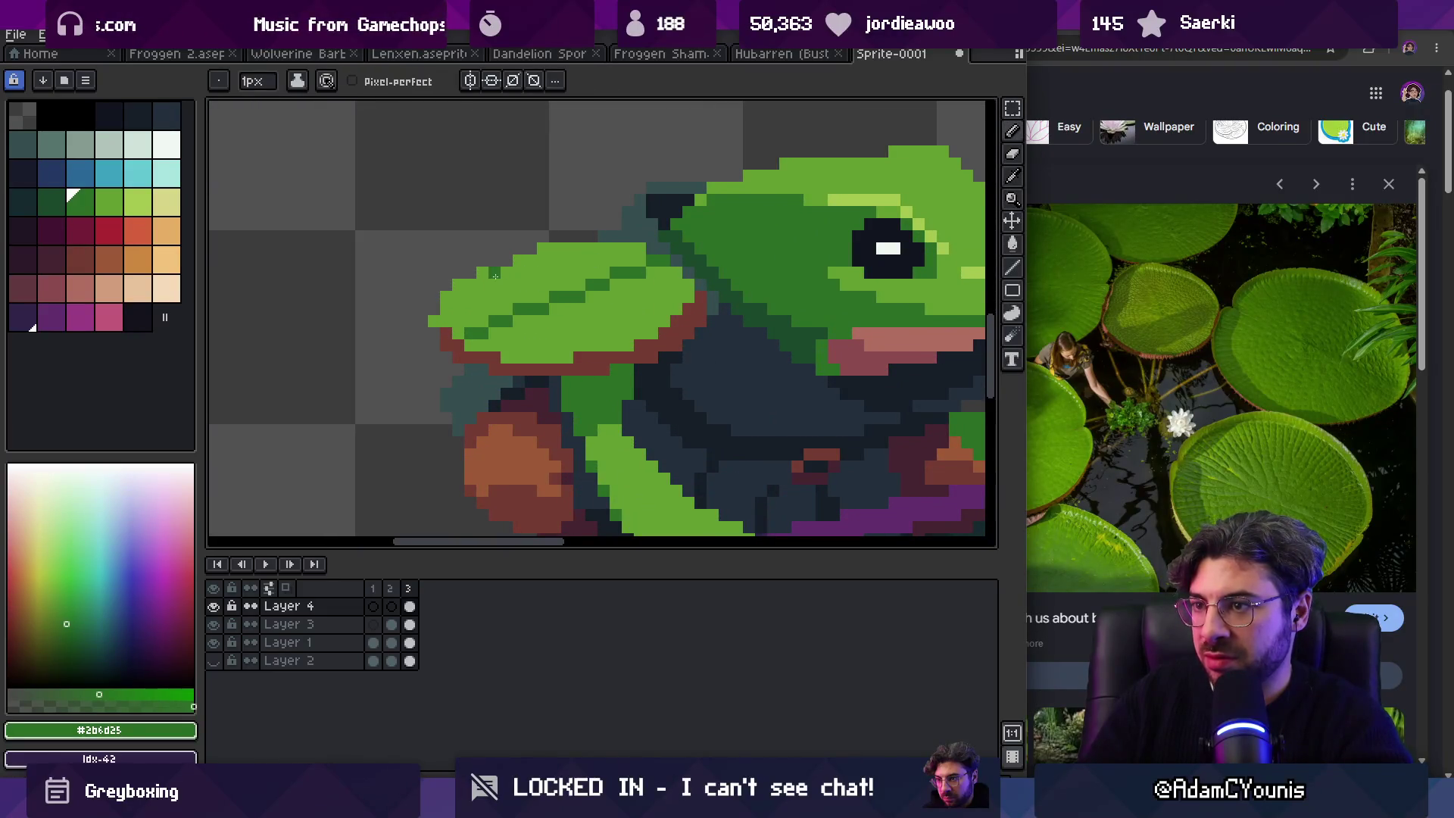
drag(554, 302, 636, 334)
click(578, 334)
drag(550, 355, 576, 247)
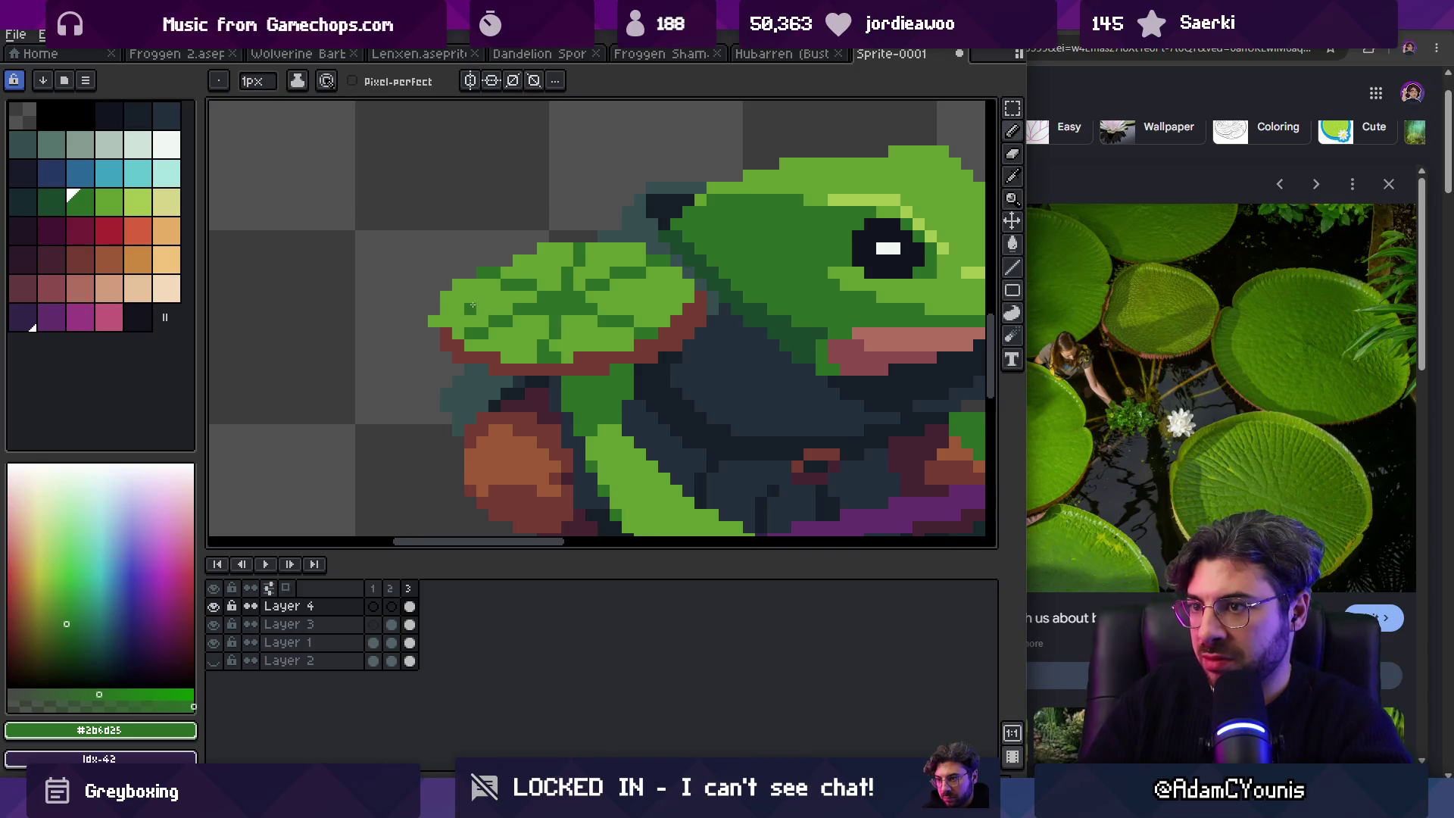
Step: Extend the lily pad's left edge with leaf-green pixels
key(z)
scroll(536, 287, down, 4)
scroll(610, 236, up, 1)
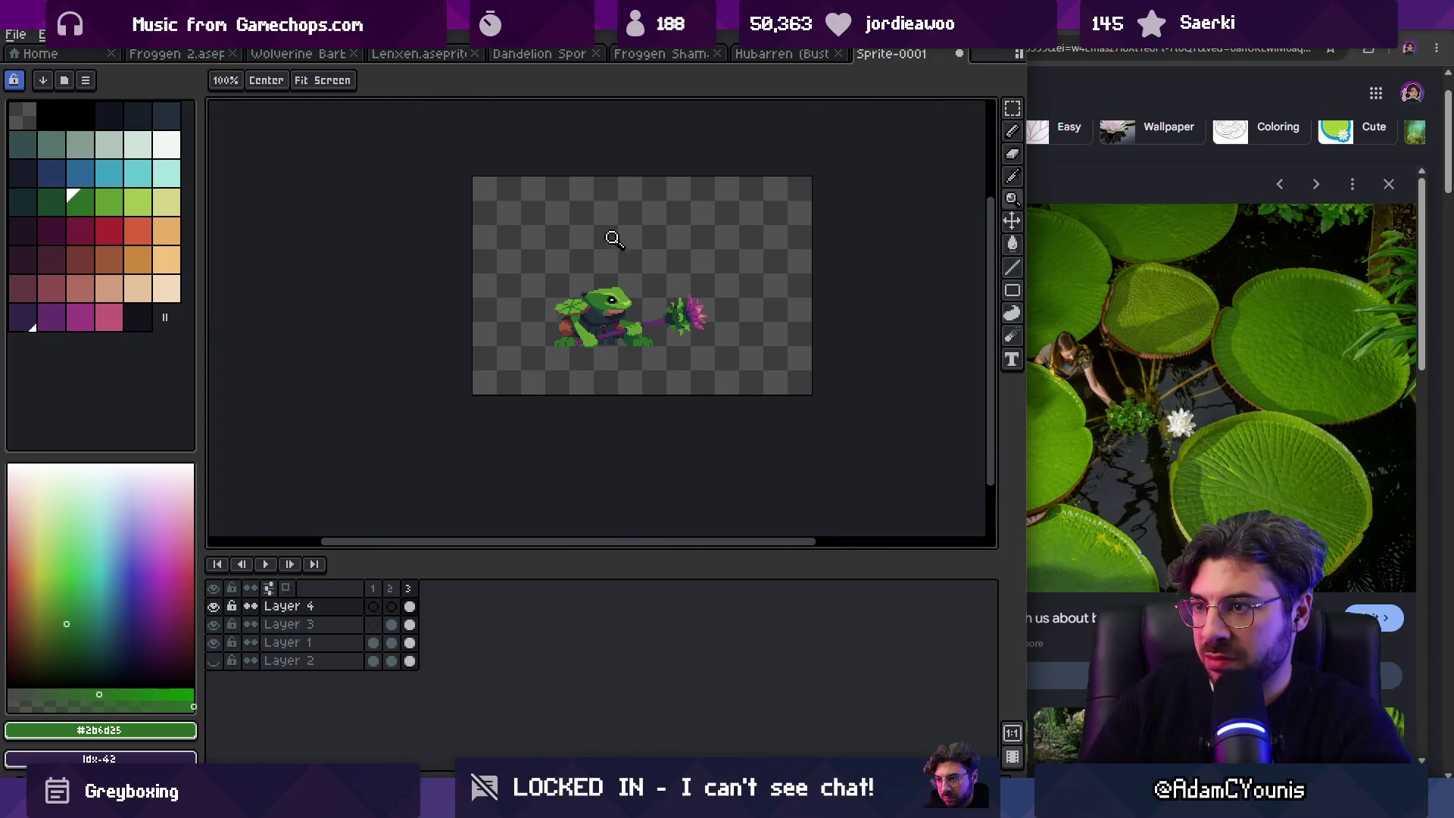
scroll(608, 277, up, 2)
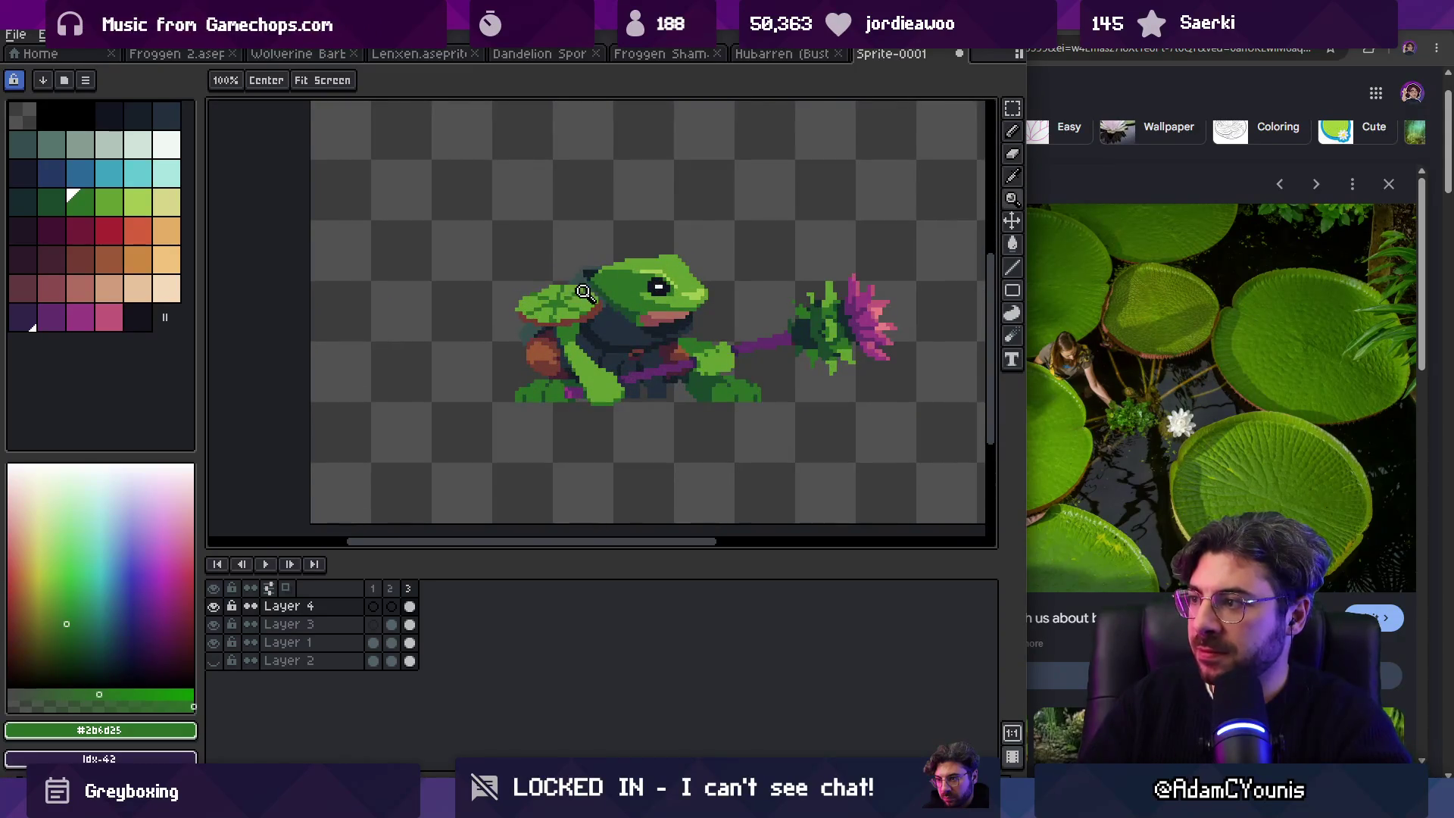
scroll(581, 294, up, 2)
key(b)
alt+click(563, 361)
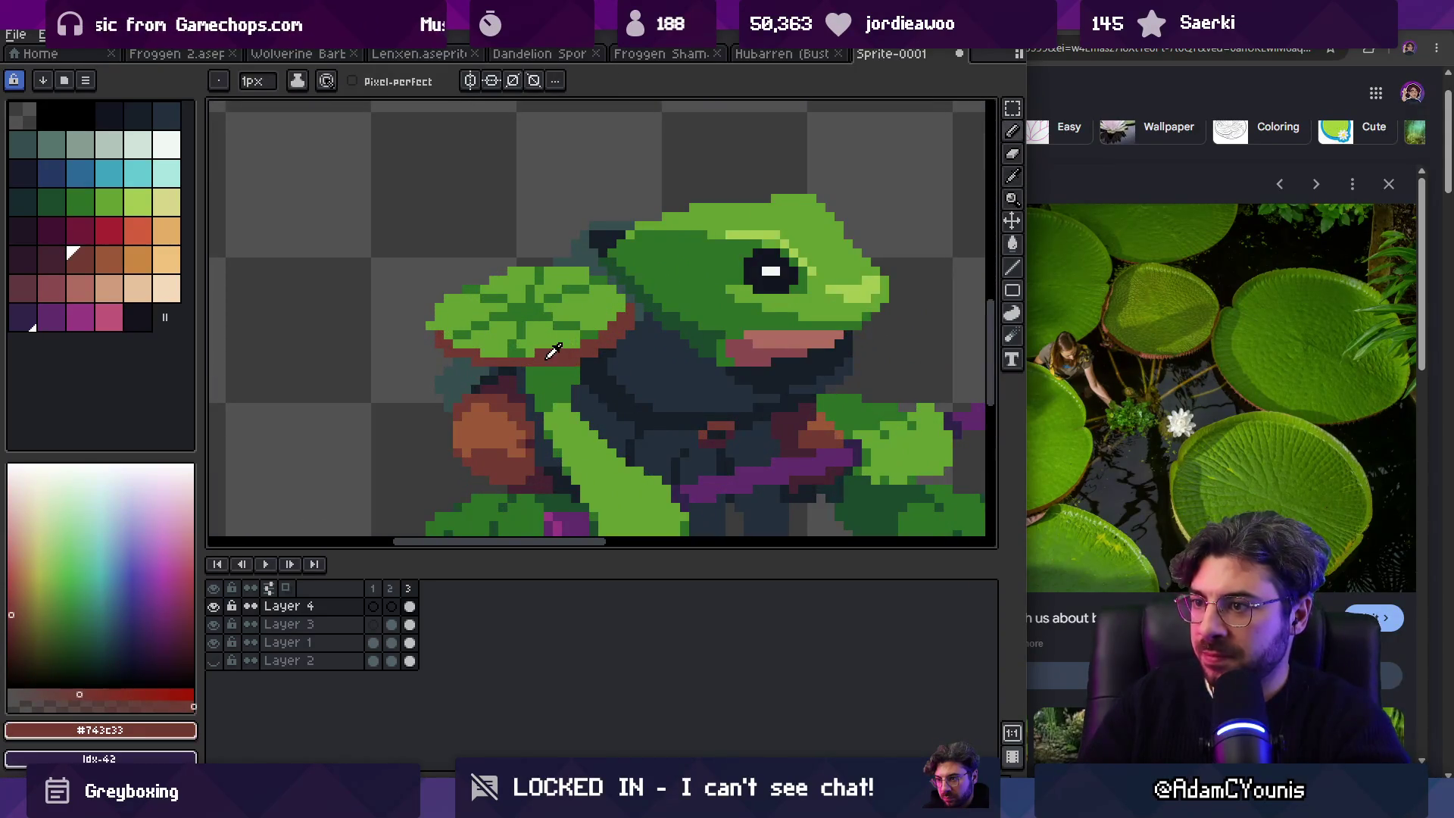
alt+click(550, 357)
alt+click(484, 369)
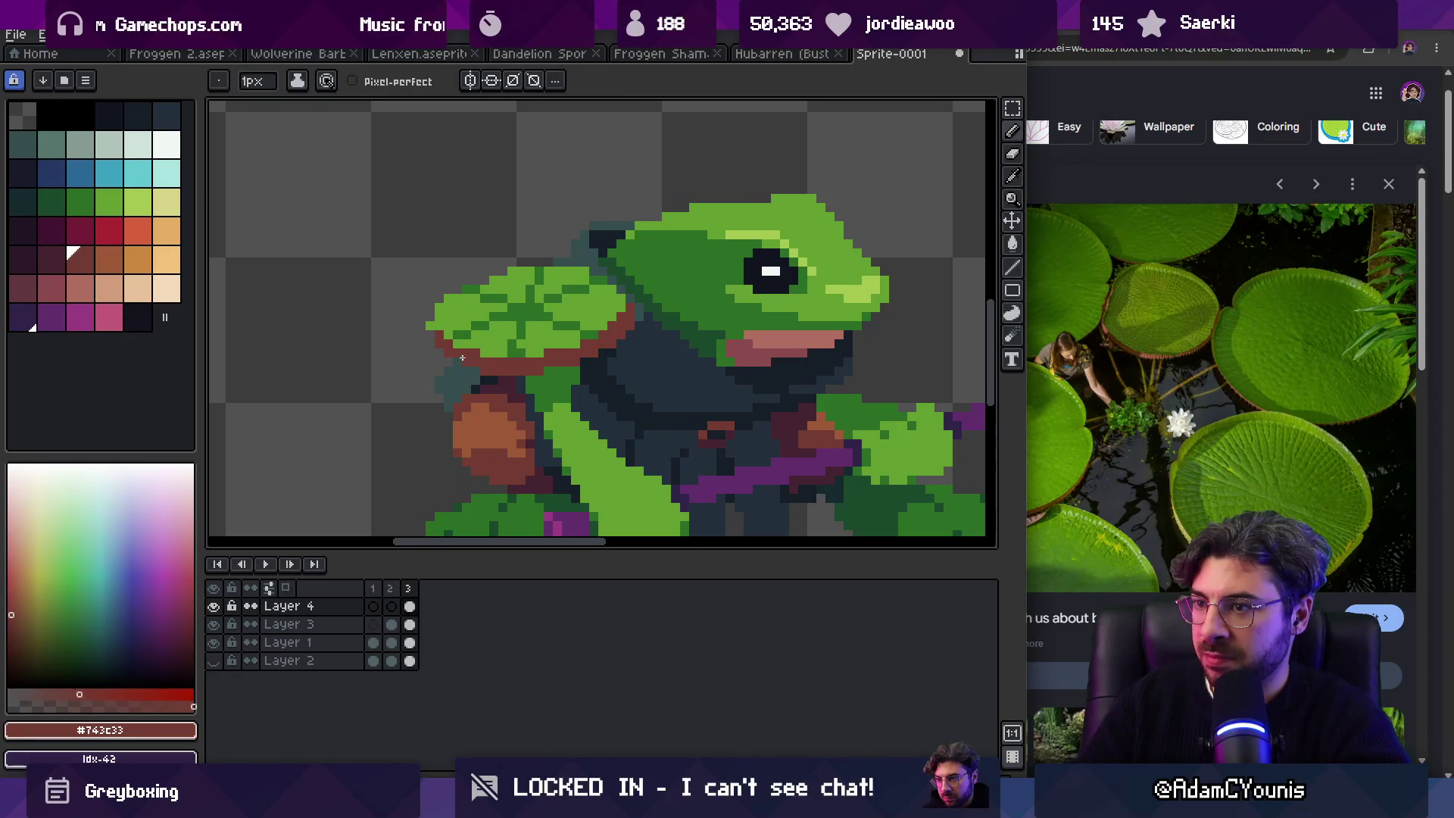
alt+click(446, 315)
drag(430, 306, 431, 317)
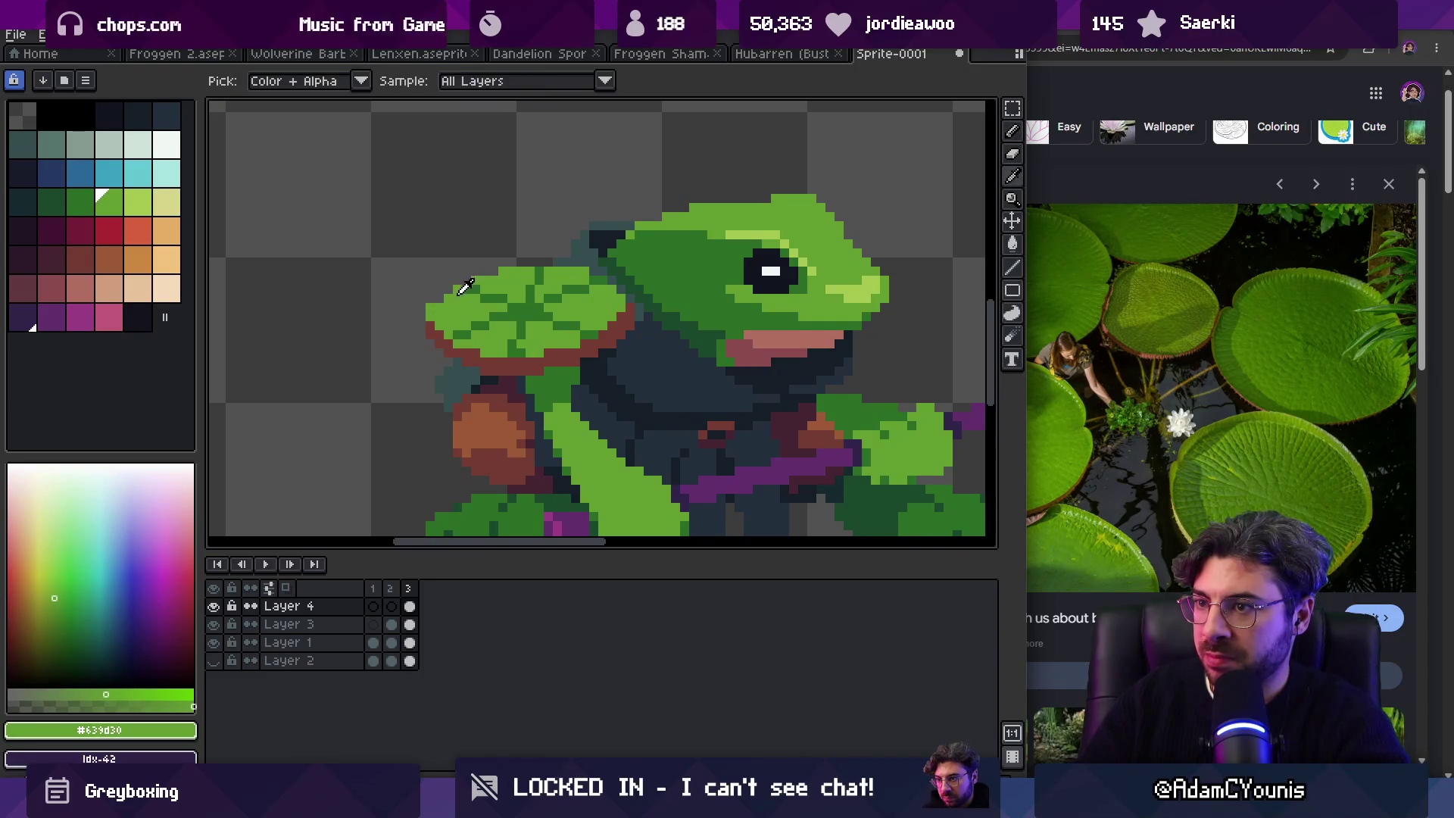
Step: Eyedrop the darker green and paint it along the lily pad's top-left edge
key(z)
scroll(473, 274, down, 5)
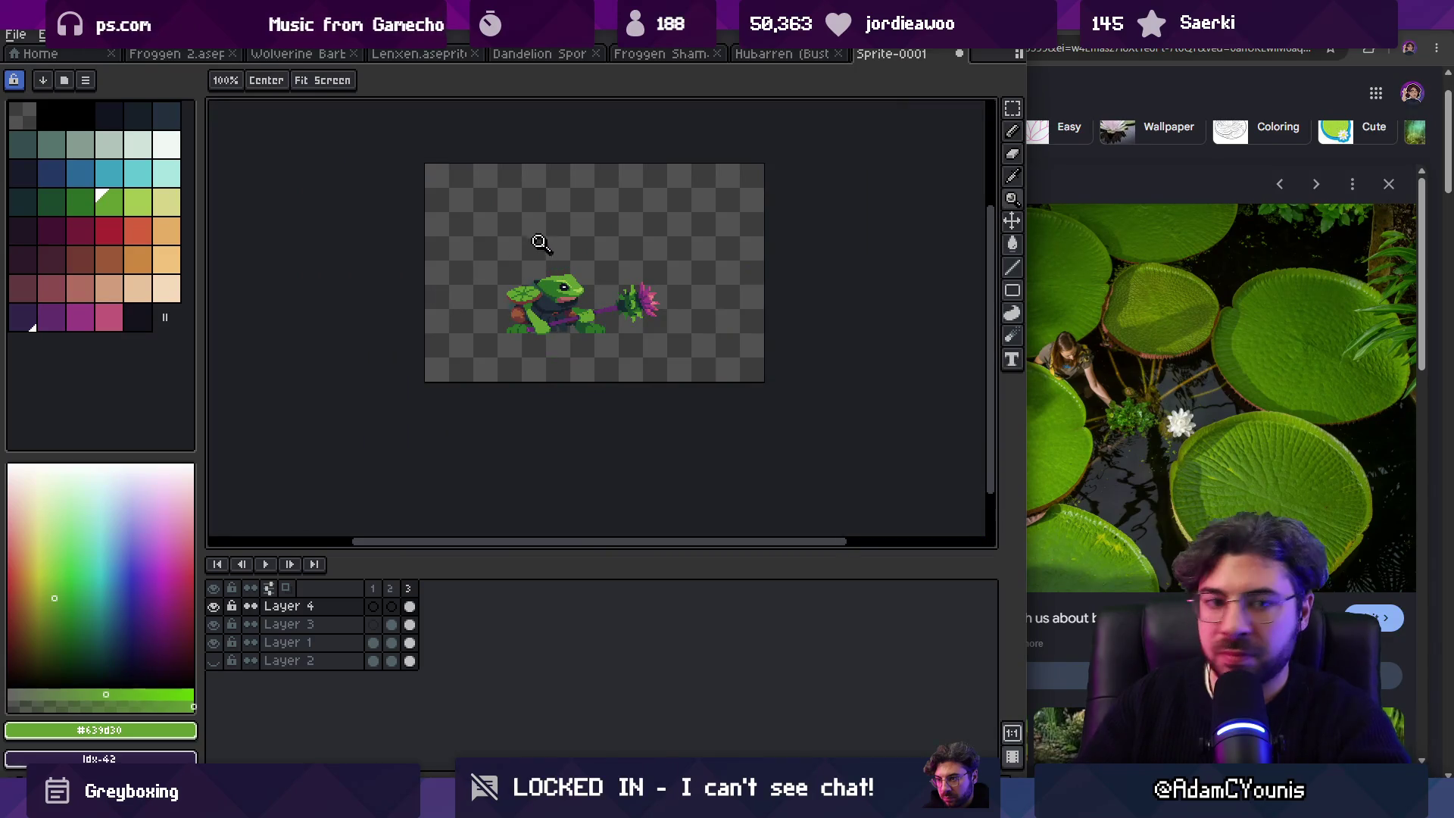
click(532, 284)
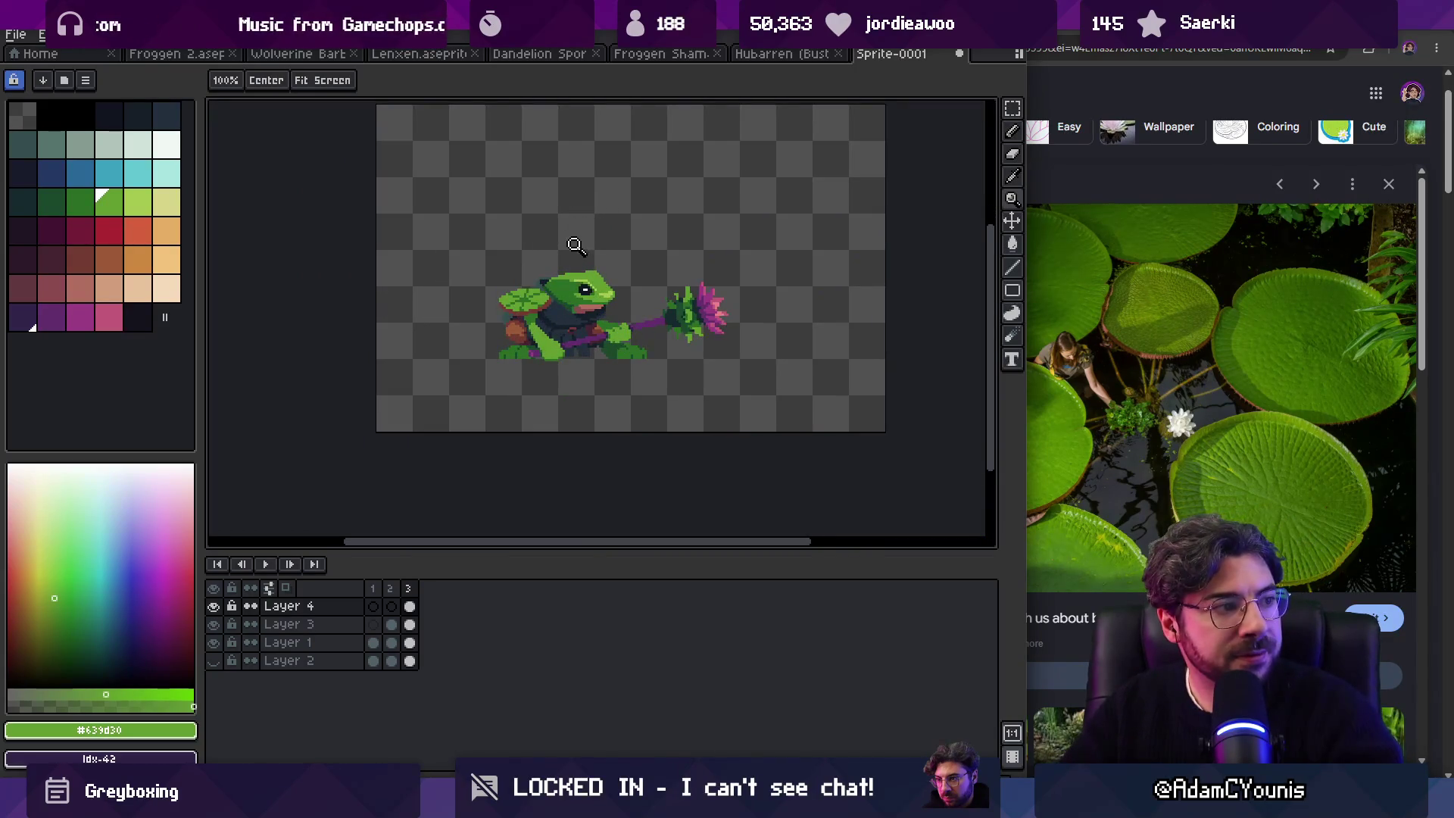
scroll(557, 303, up, 5)
key(b)
scroll(564, 308, down, 2)
key(z)
scroll(588, 341, down, 3)
scroll(613, 344, up, 3)
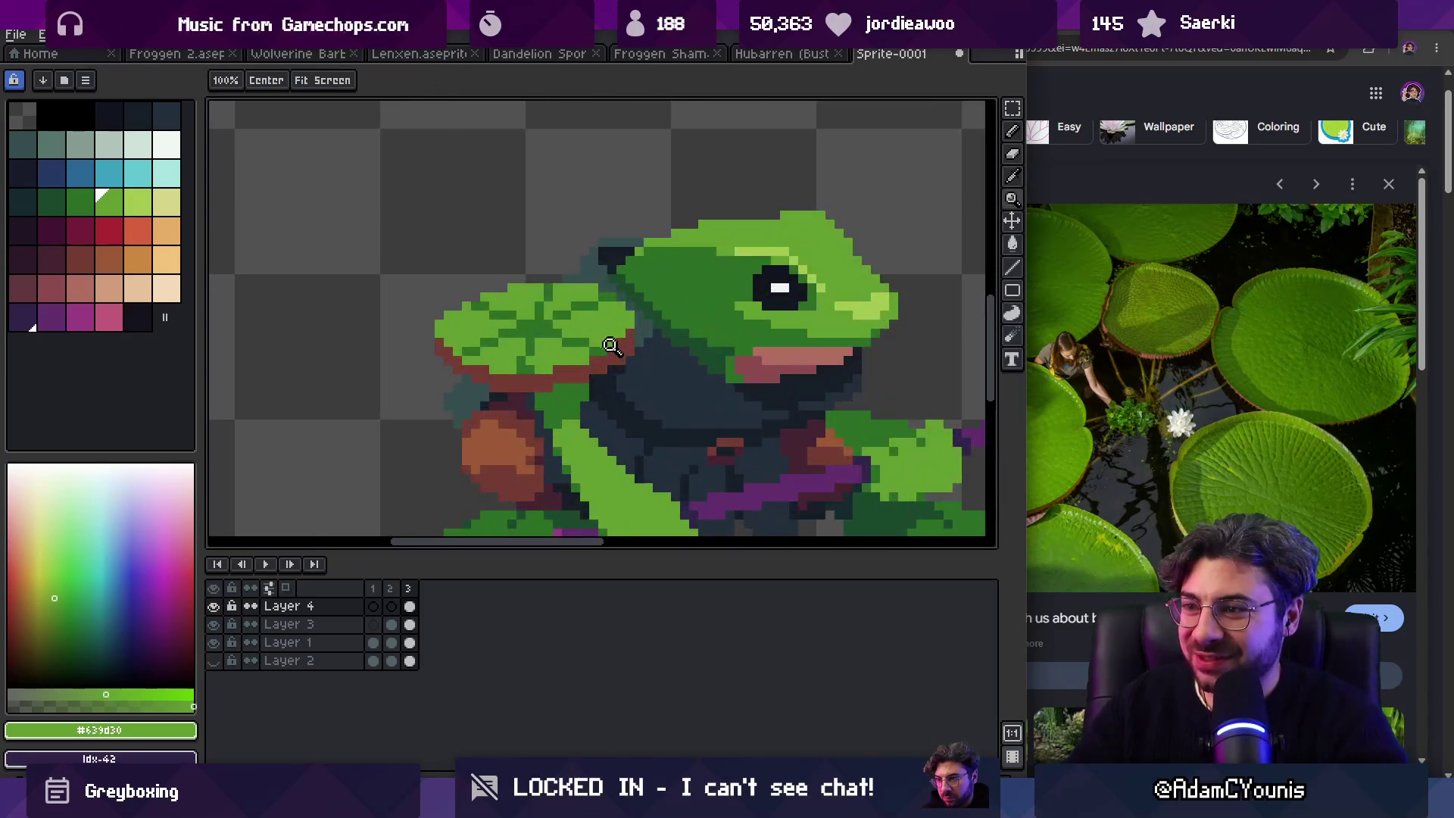
key(i)
click(469, 311)
key(b)
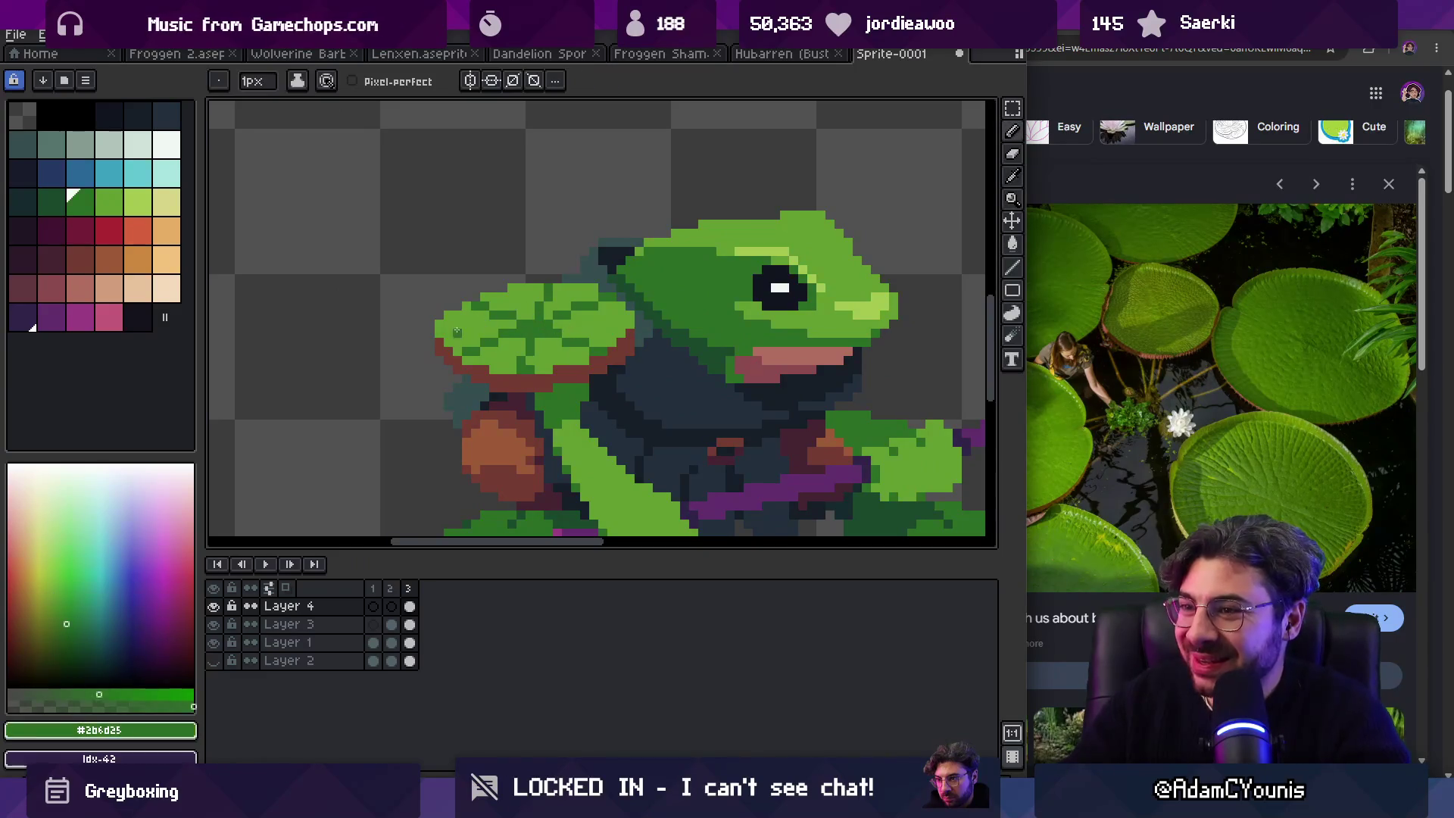
mouse_move(495, 306)
mouse_down()
mouse_move(497, 294)
mouse_move(587, 293)
mouse_up()
Step: Paint over the dark vein lines with the lighter lily-pad green #639d30
alt+click(590, 315)
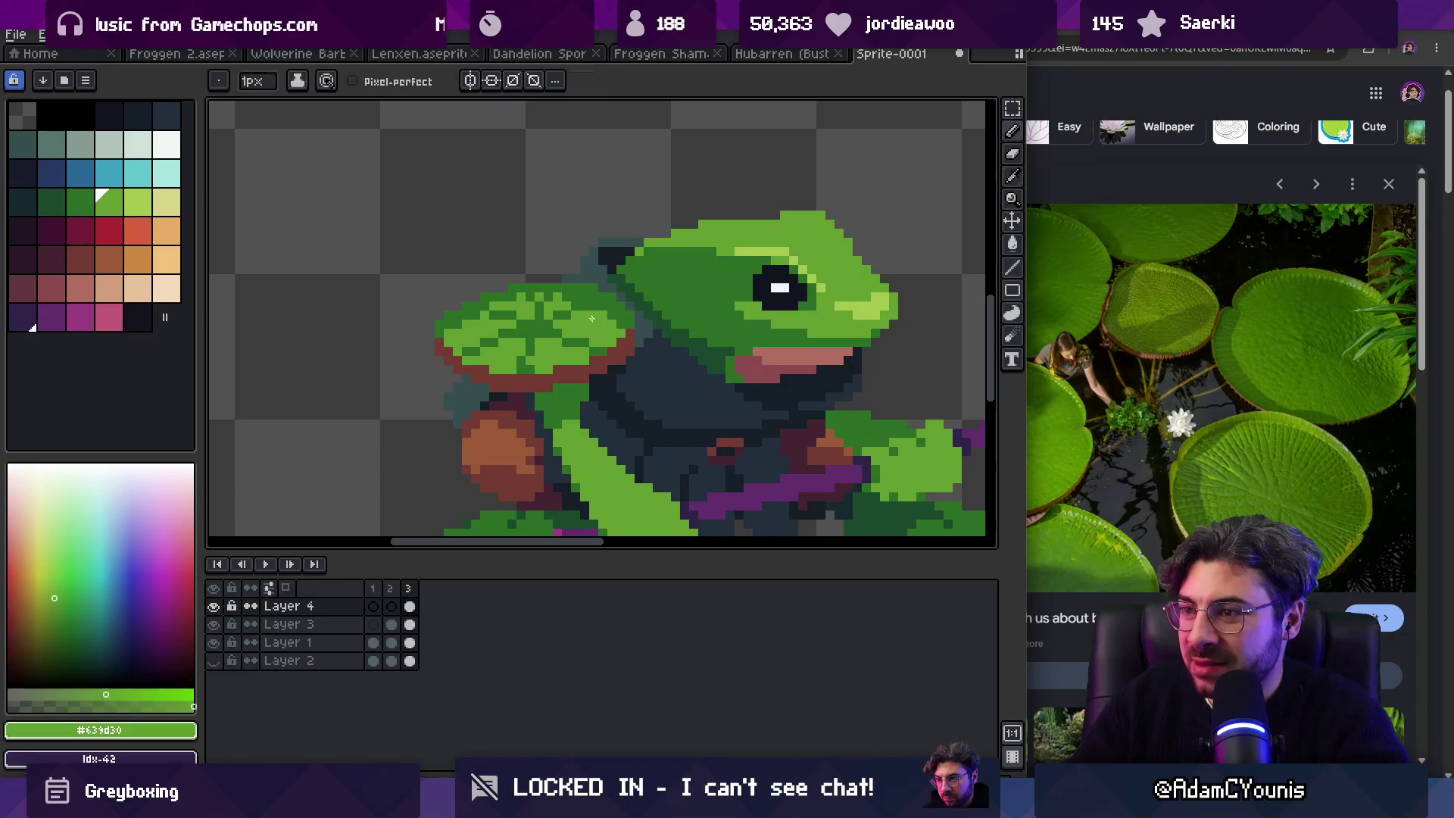
mouse_move(534, 302)
mouse_down()
mouse_move(504, 333)
mouse_move(511, 357)
mouse_up()
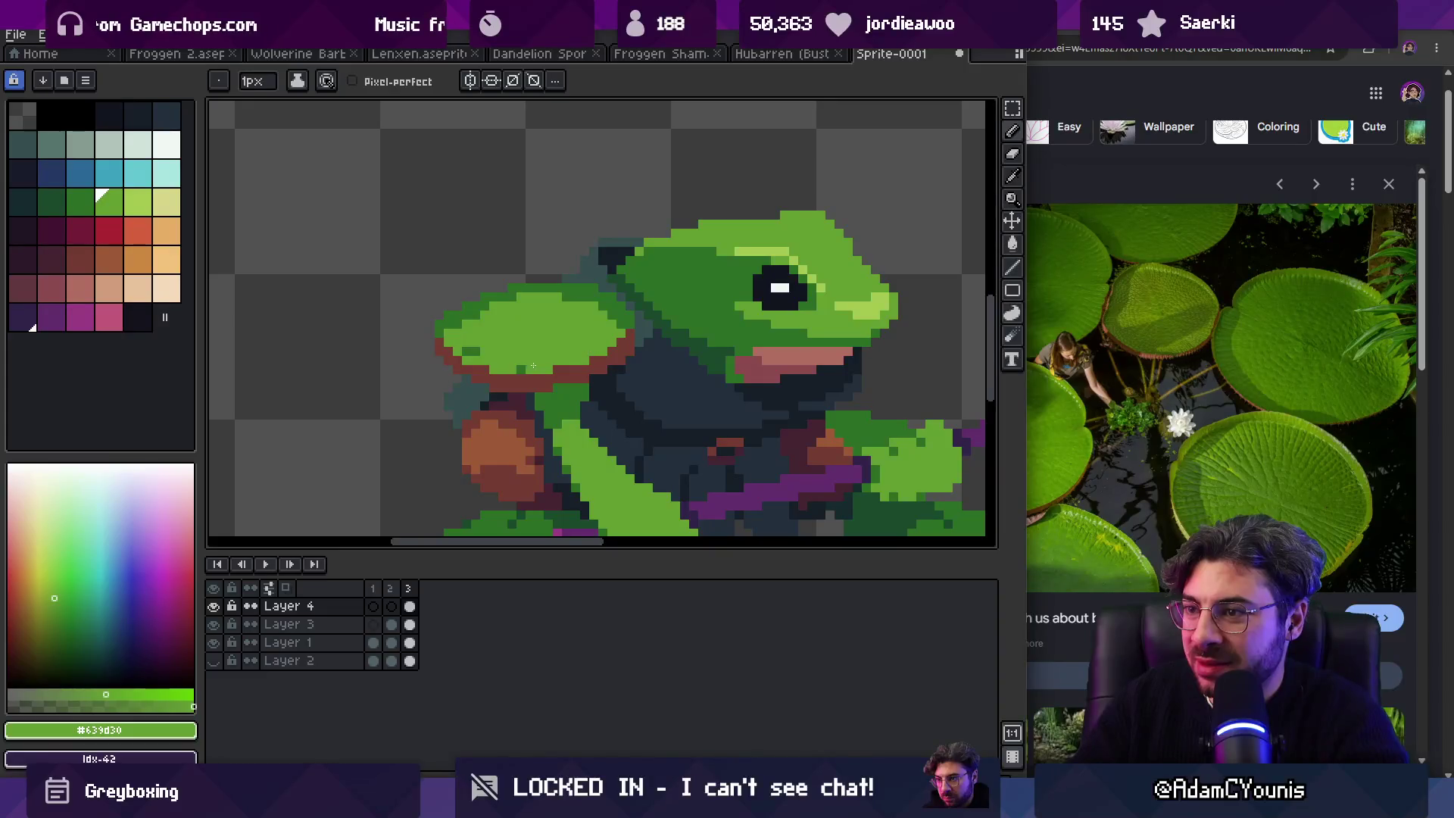
key(z)
scroll(530, 326, down, 4)
Step: Paint a light-green rim along the lily pad's top
scroll(576, 311, up, 5)
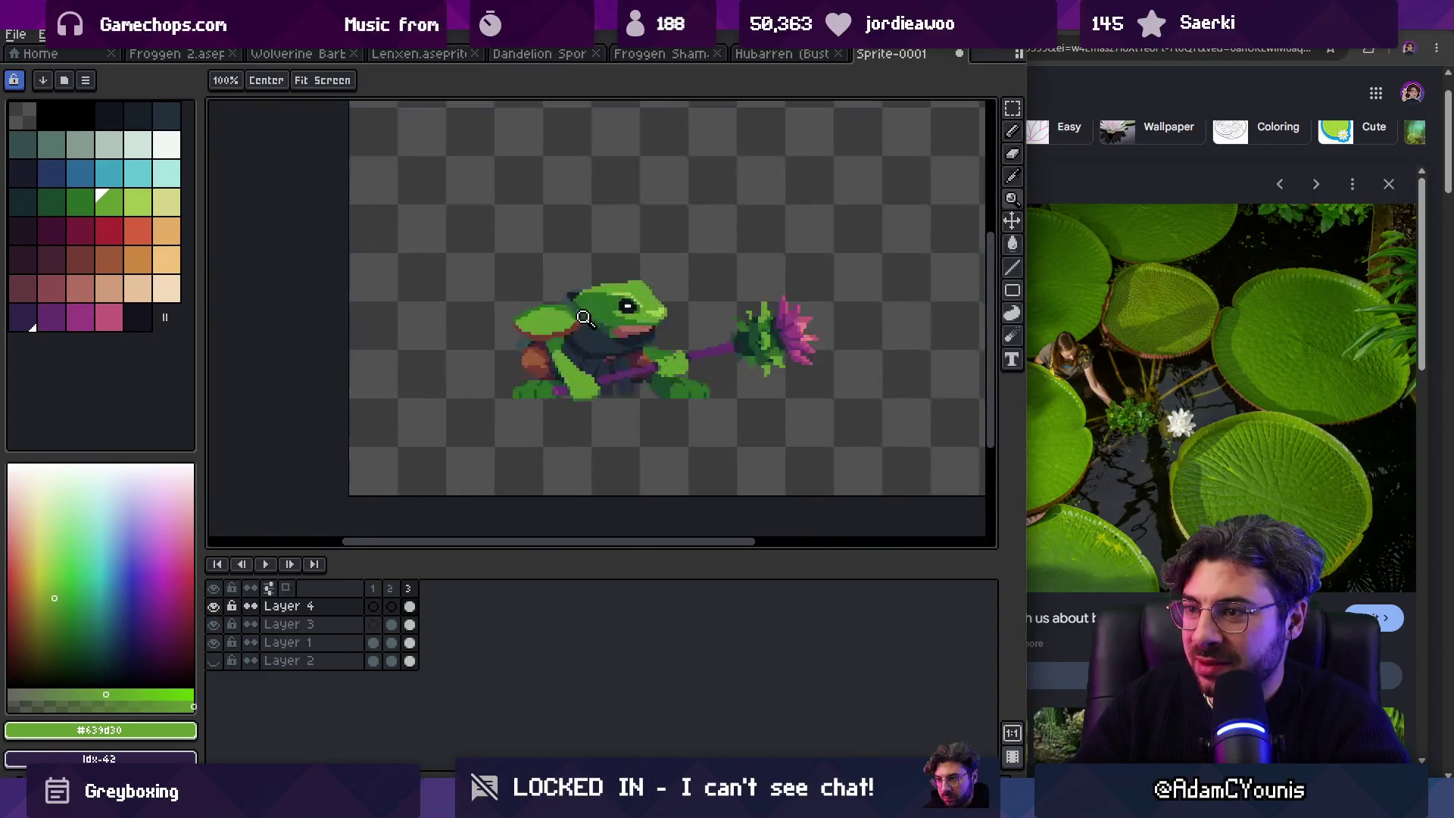
key(b)
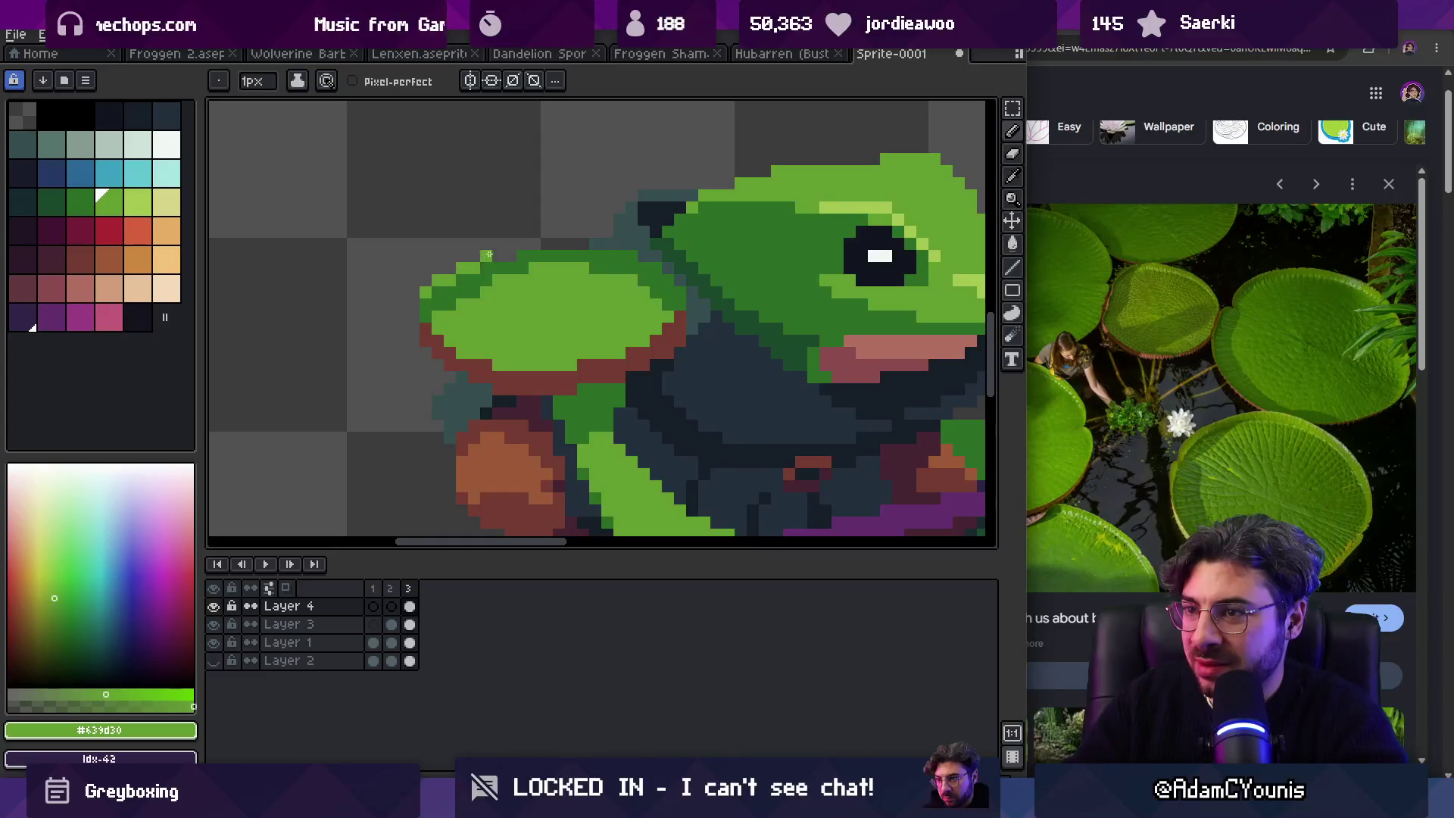
drag(530, 245, 599, 244)
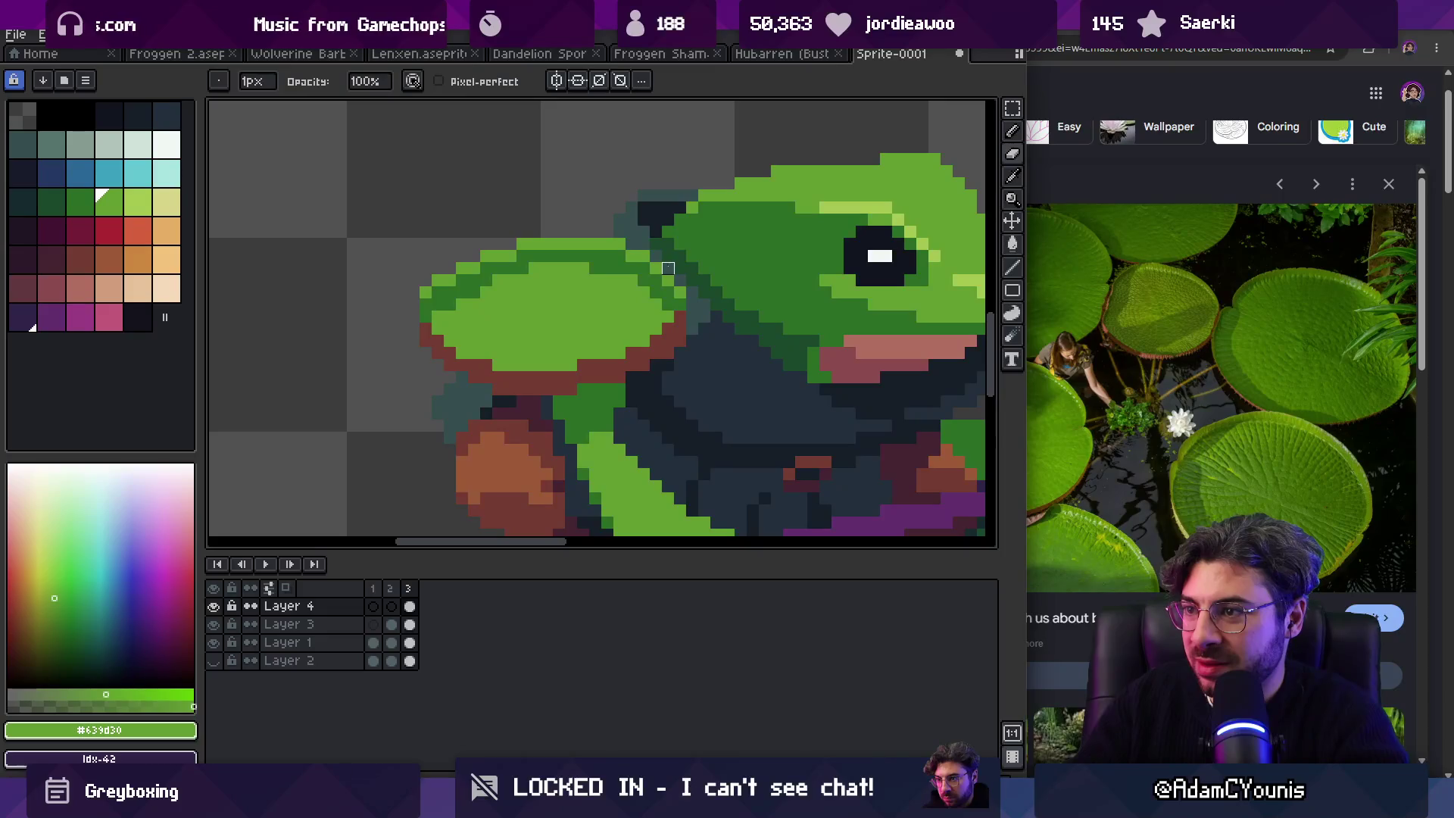
key(z)
scroll(610, 241, down, 5)
scroll(686, 236, up, 5)
key(b)
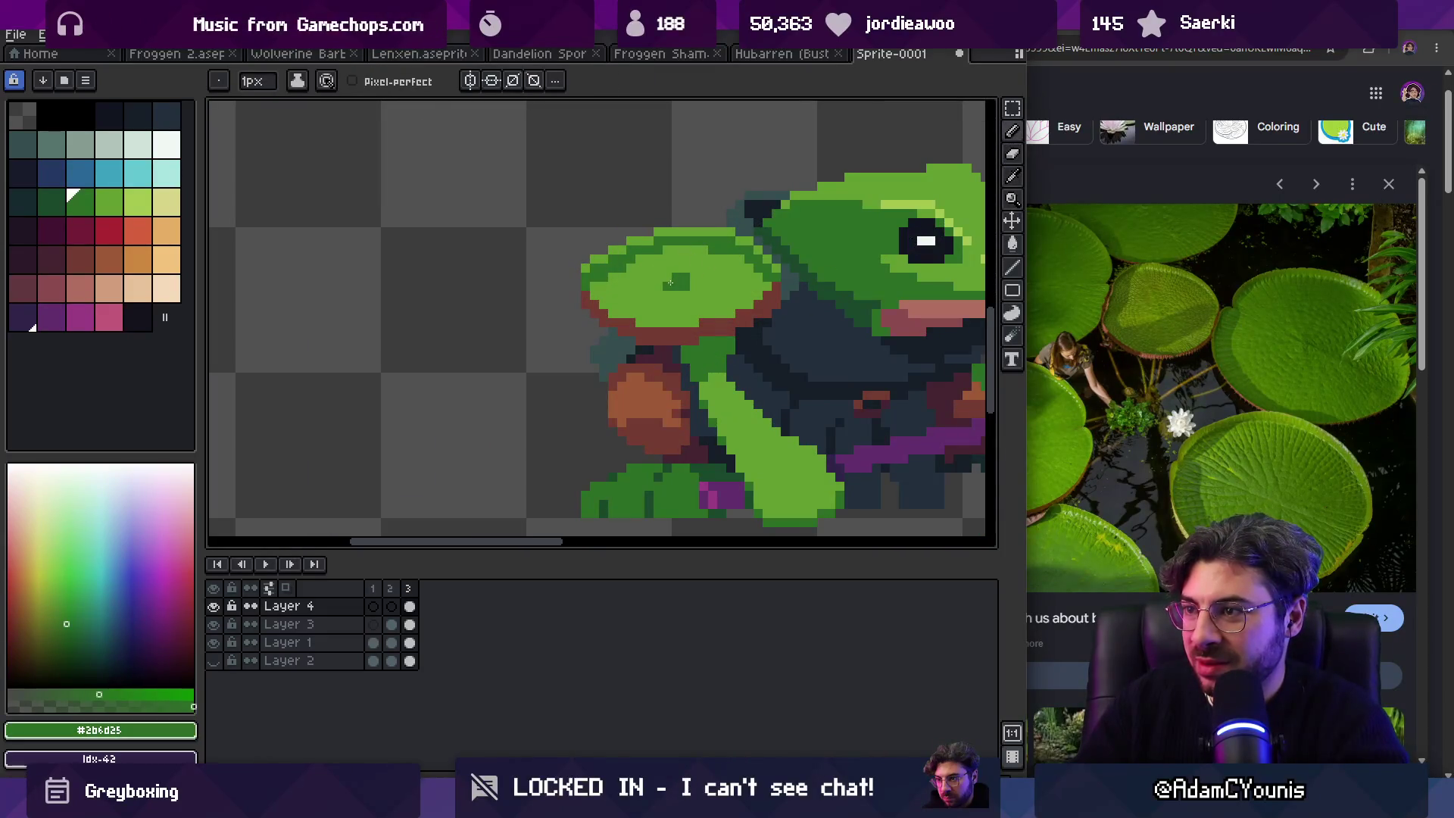
Step: Eyedrop the brim's brown #743c33 and repaint the brim below the lily pad
alt+click(609, 248)
key(z)
scroll(634, 237, down, 8)
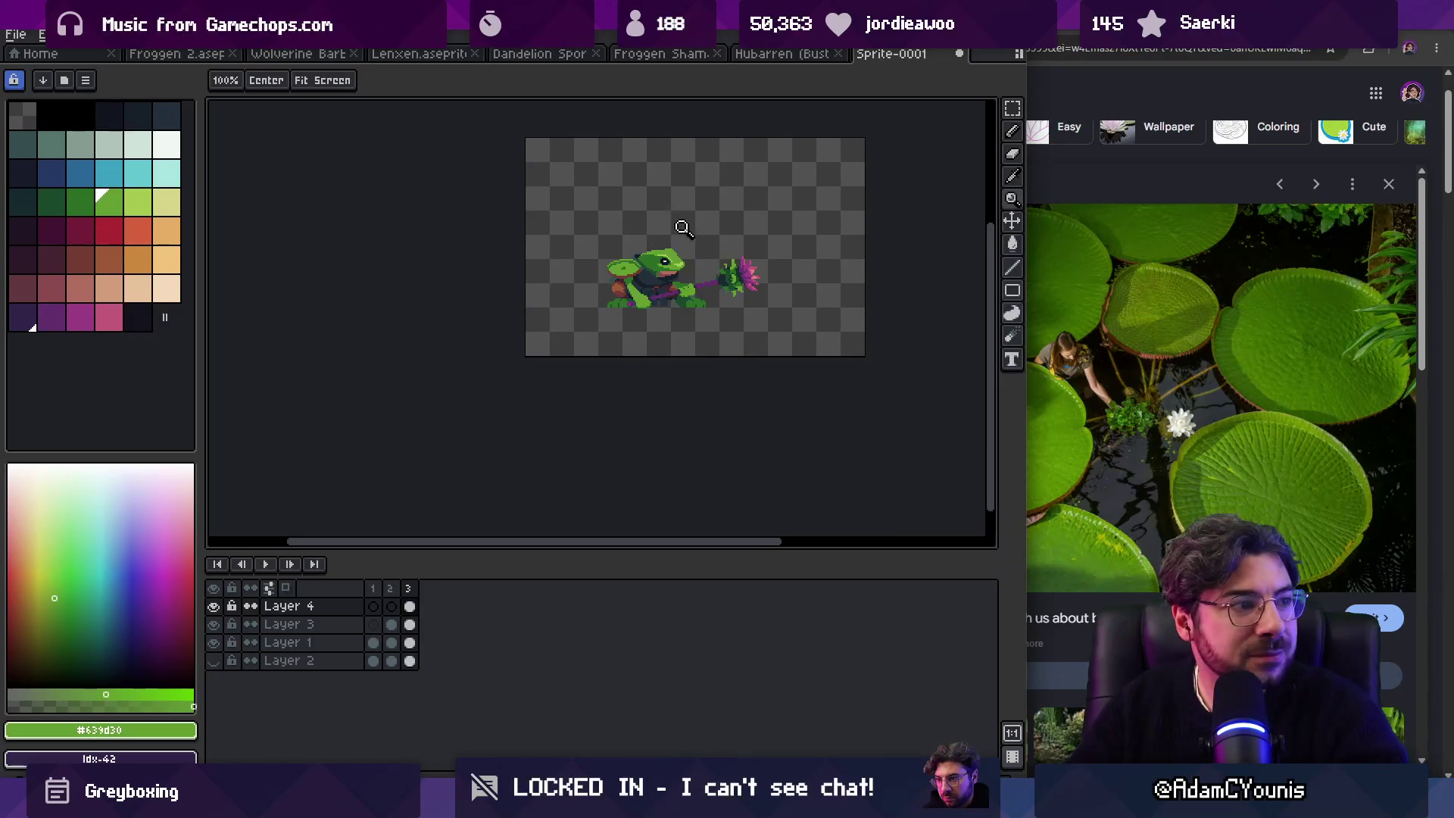
scroll(656, 234, up, 8)
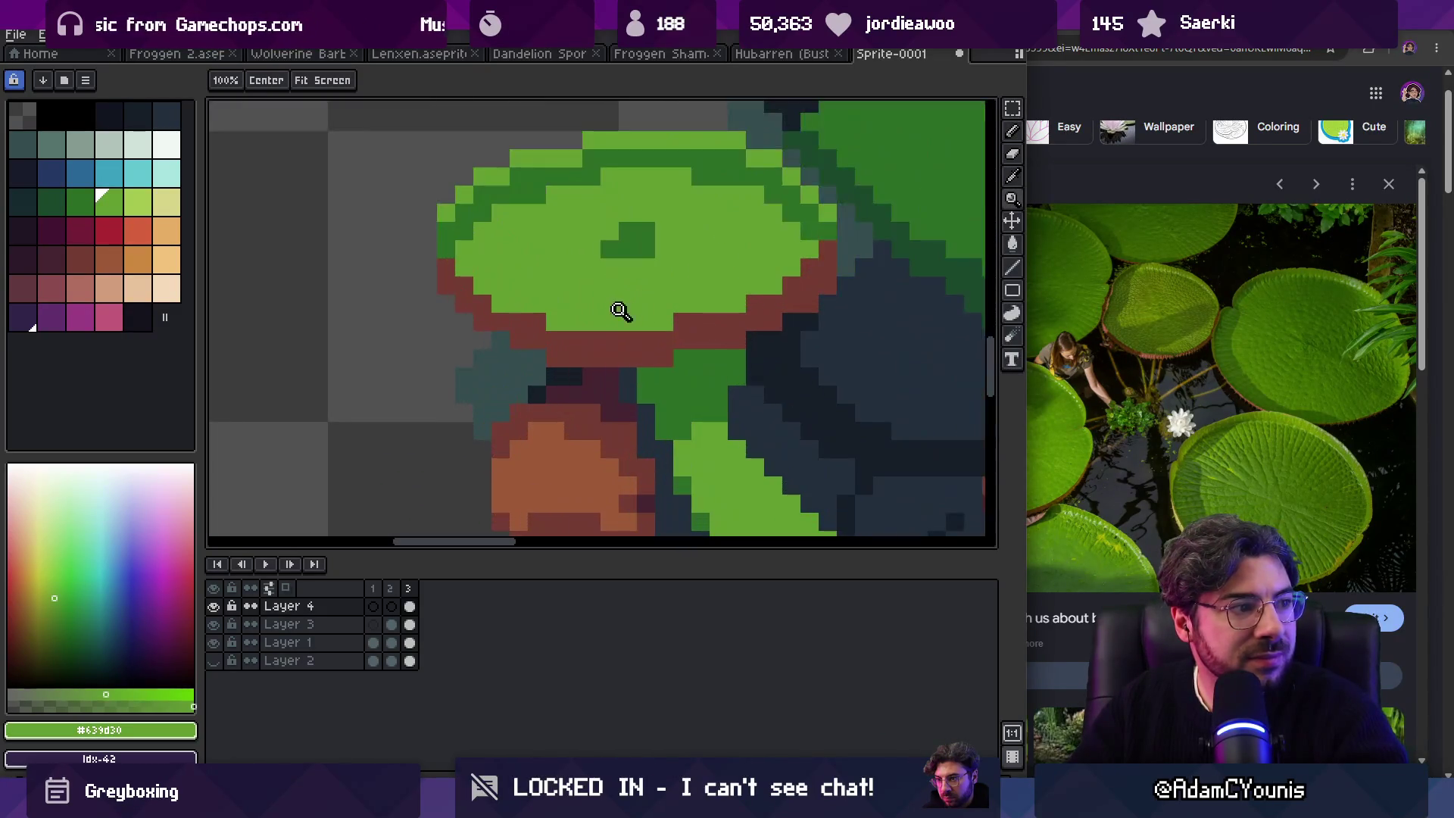
drag(623, 308, 612, 289)
key(b)
alt+click(569, 318)
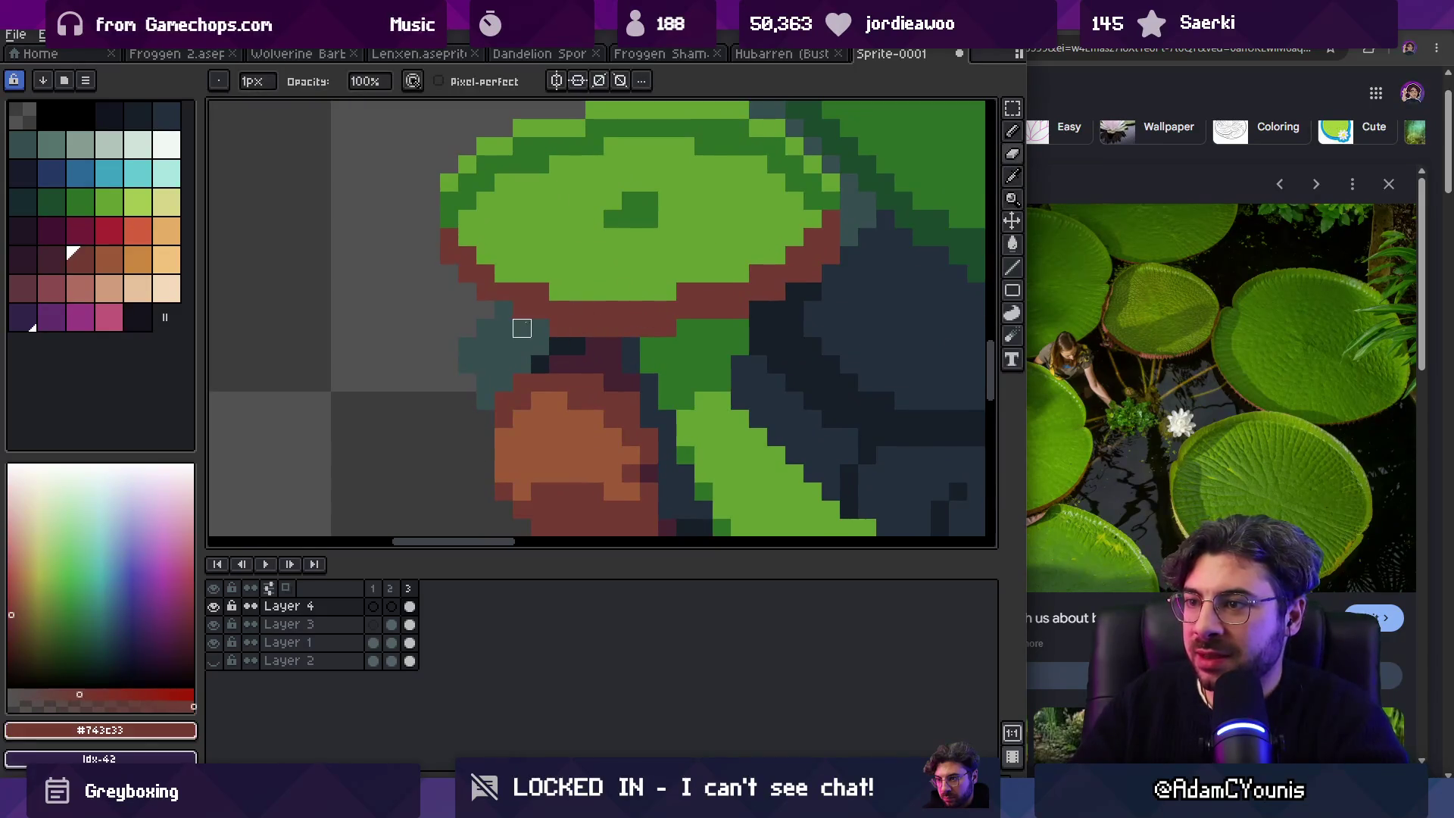
drag(504, 310, 584, 324)
Step: Extend the brown brim right and left and touch up the pixels beneath it
alt+click(520, 280)
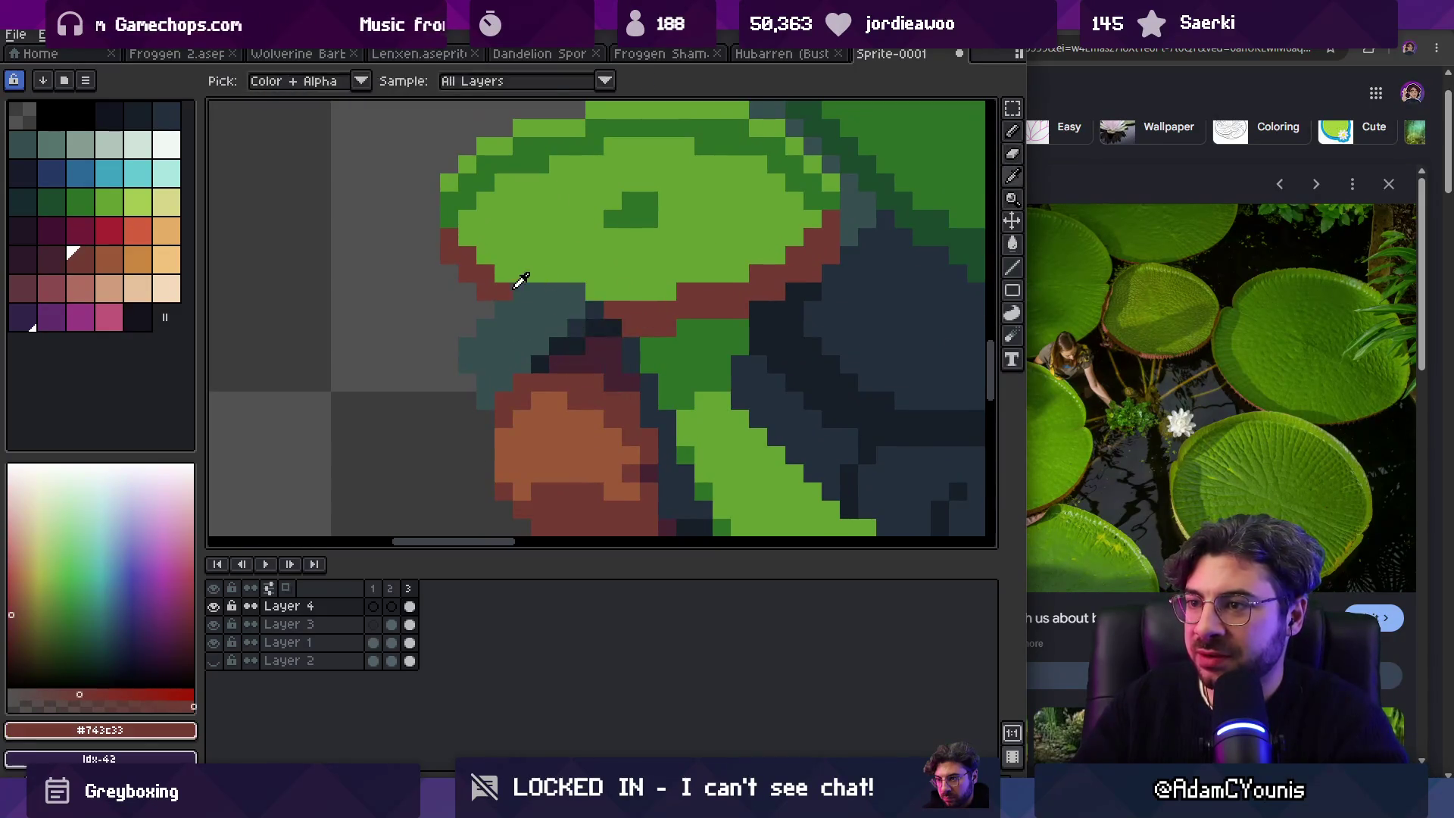
mouse_move(500, 273)
mouse_down()
mouse_move(574, 273)
mouse_move(632, 308)
mouse_up()
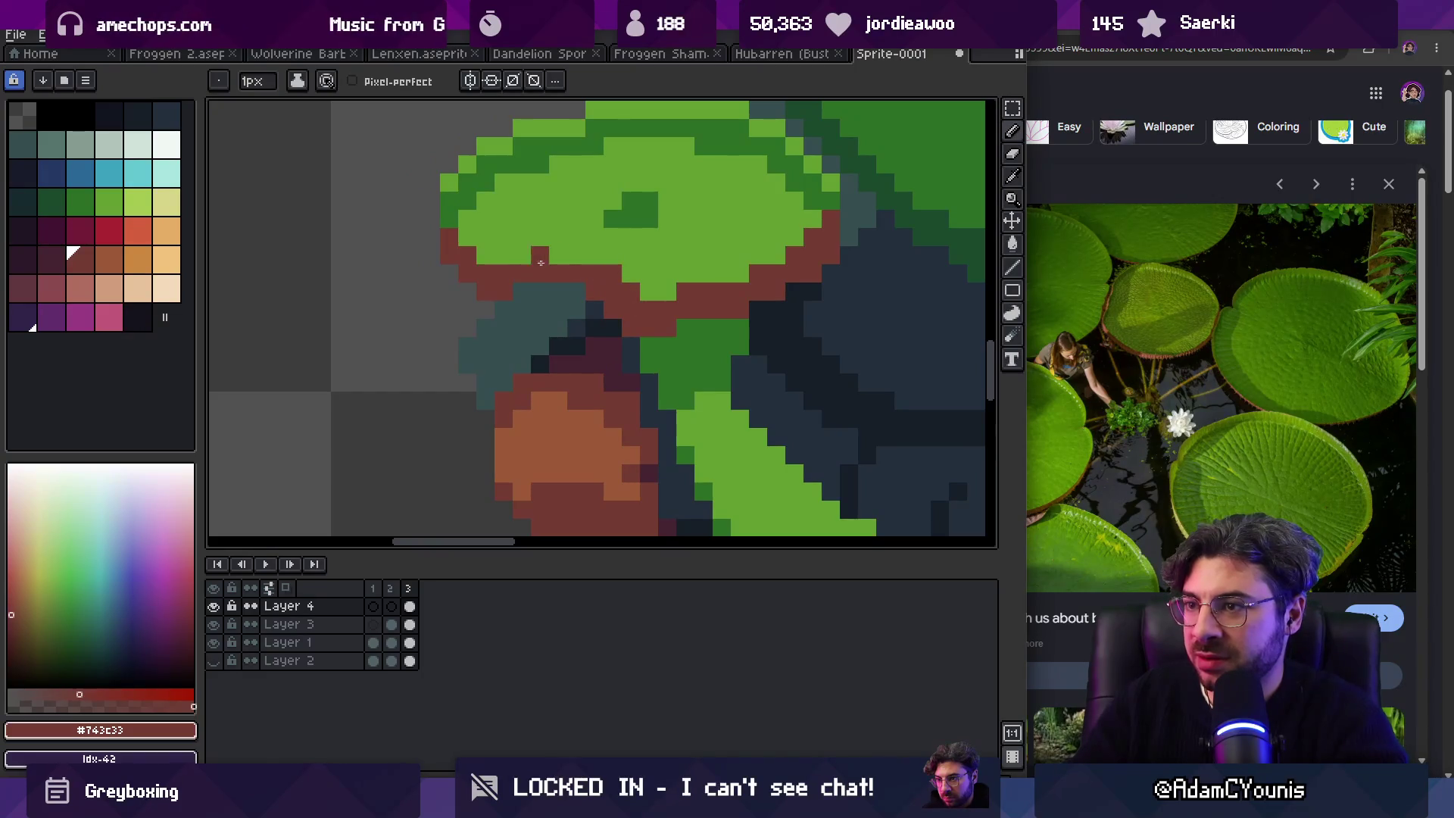
drag(544, 262, 485, 258)
key(z)
scroll(605, 249, down, 5)
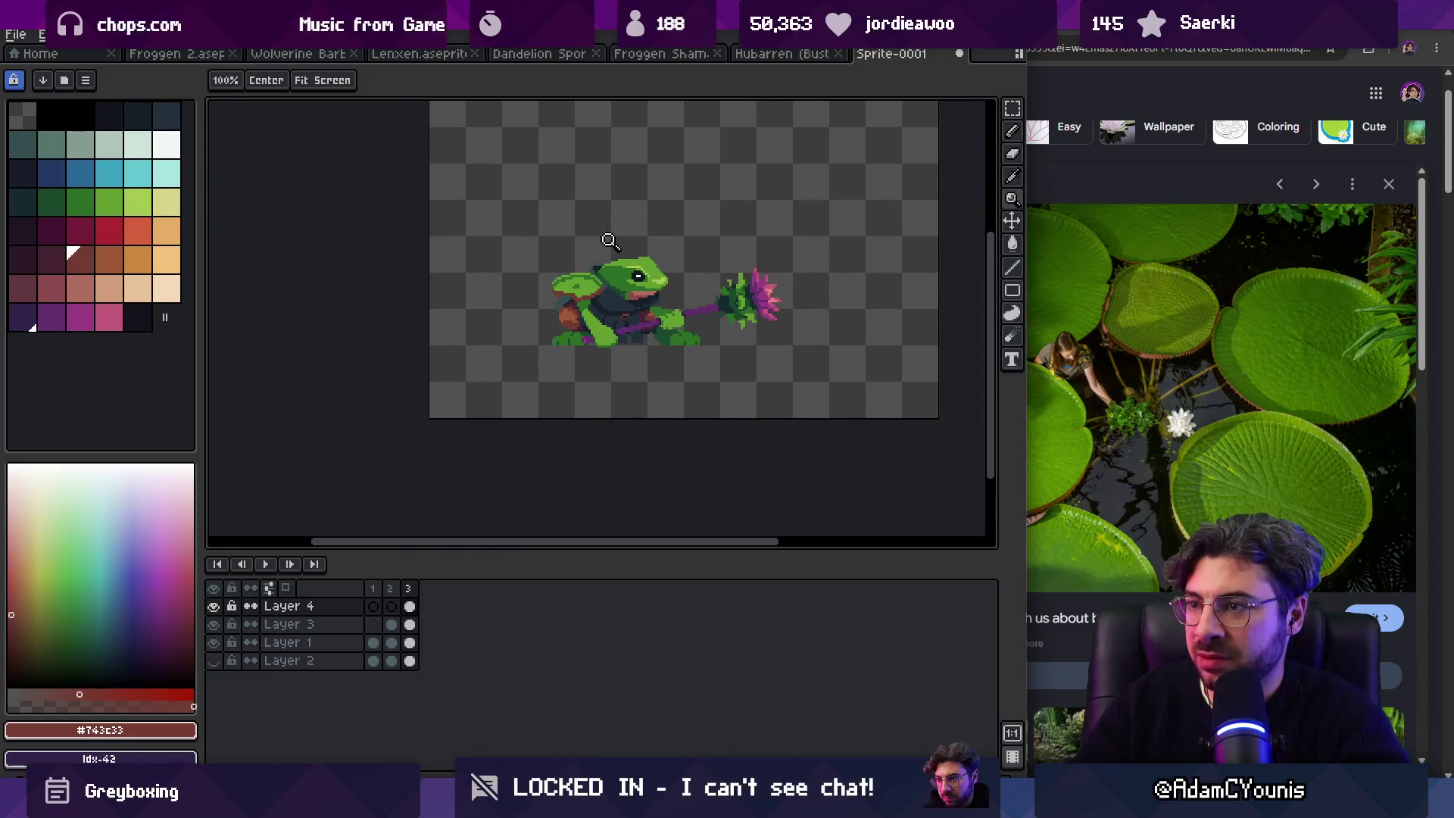
scroll(609, 240, up, 5)
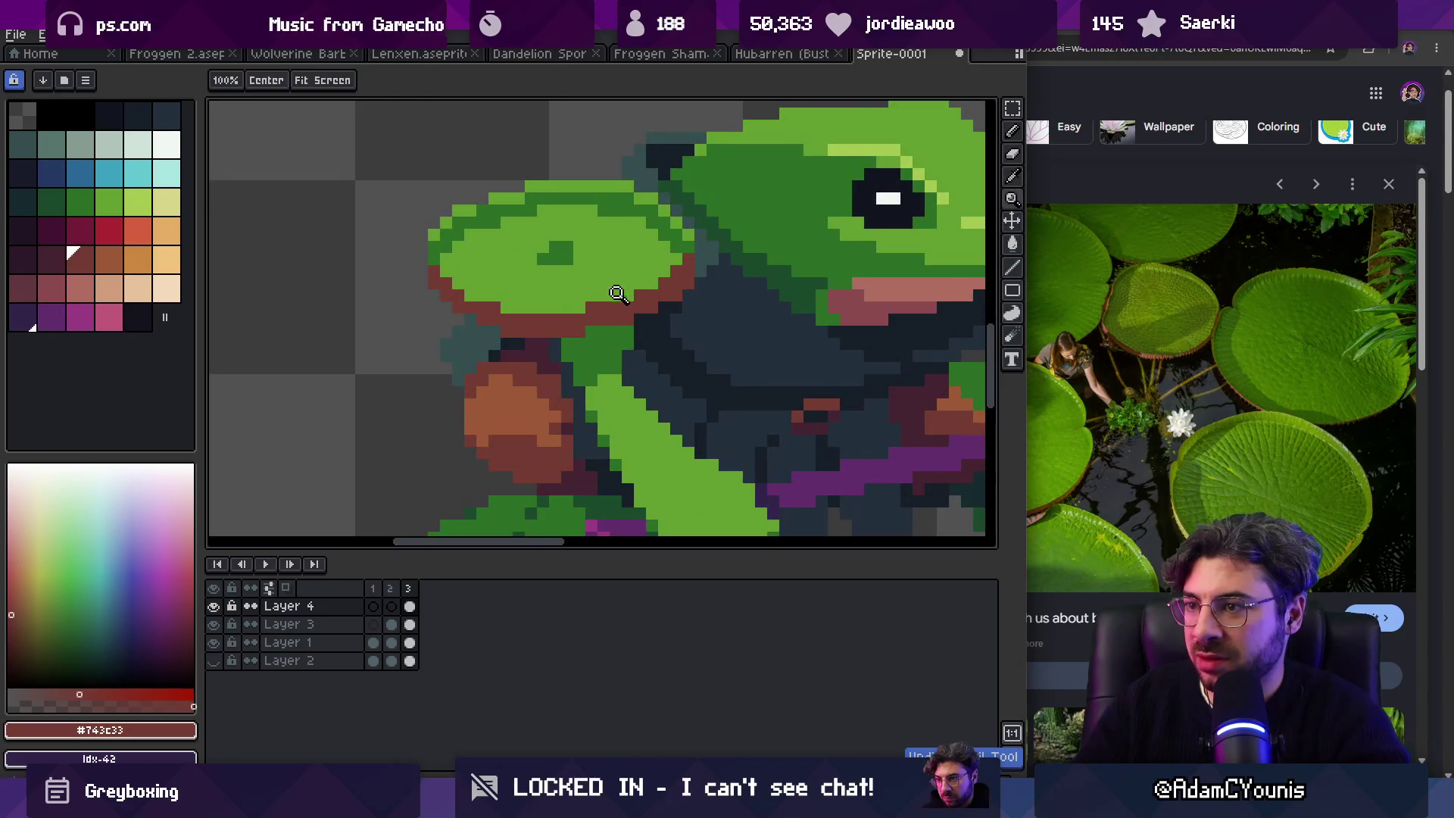
key(b)
drag(571, 325, 603, 302)
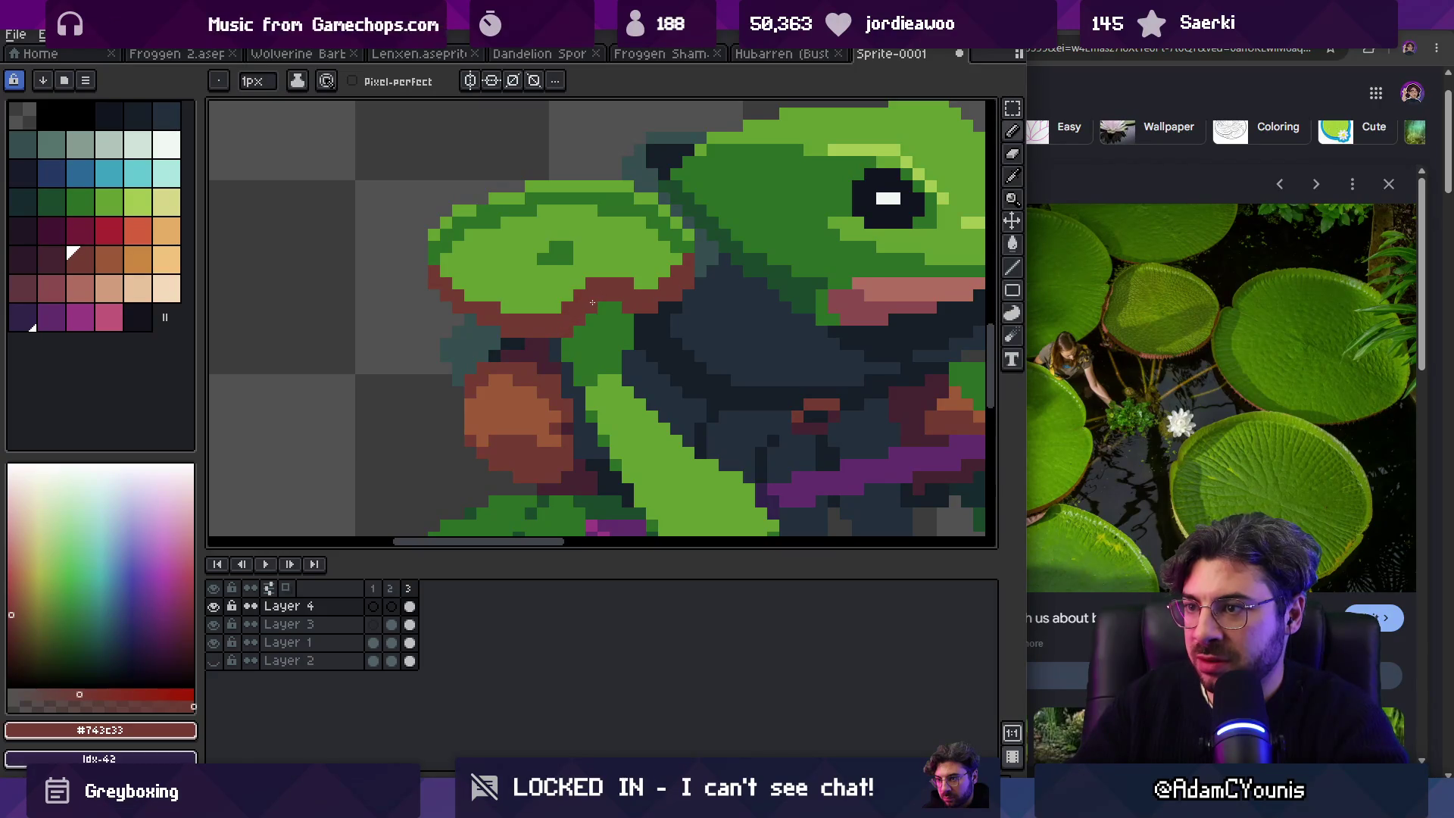
Step: Zoom in closer on the frog's shoulder to inspect the reshaped lily pad
key(z)
scroll(538, 296, down, 5)
click(598, 273)
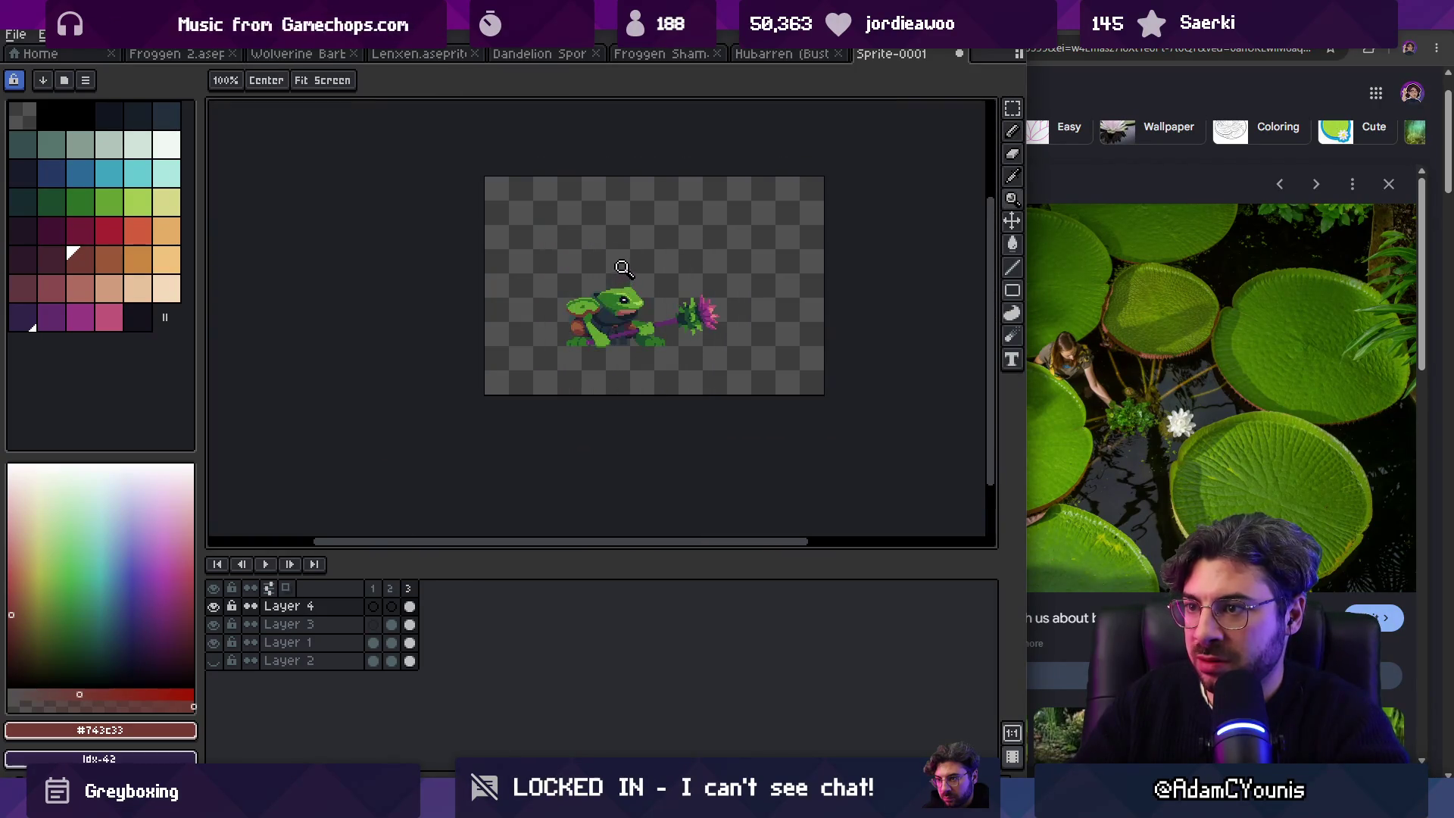
click(600, 290)
key(v)
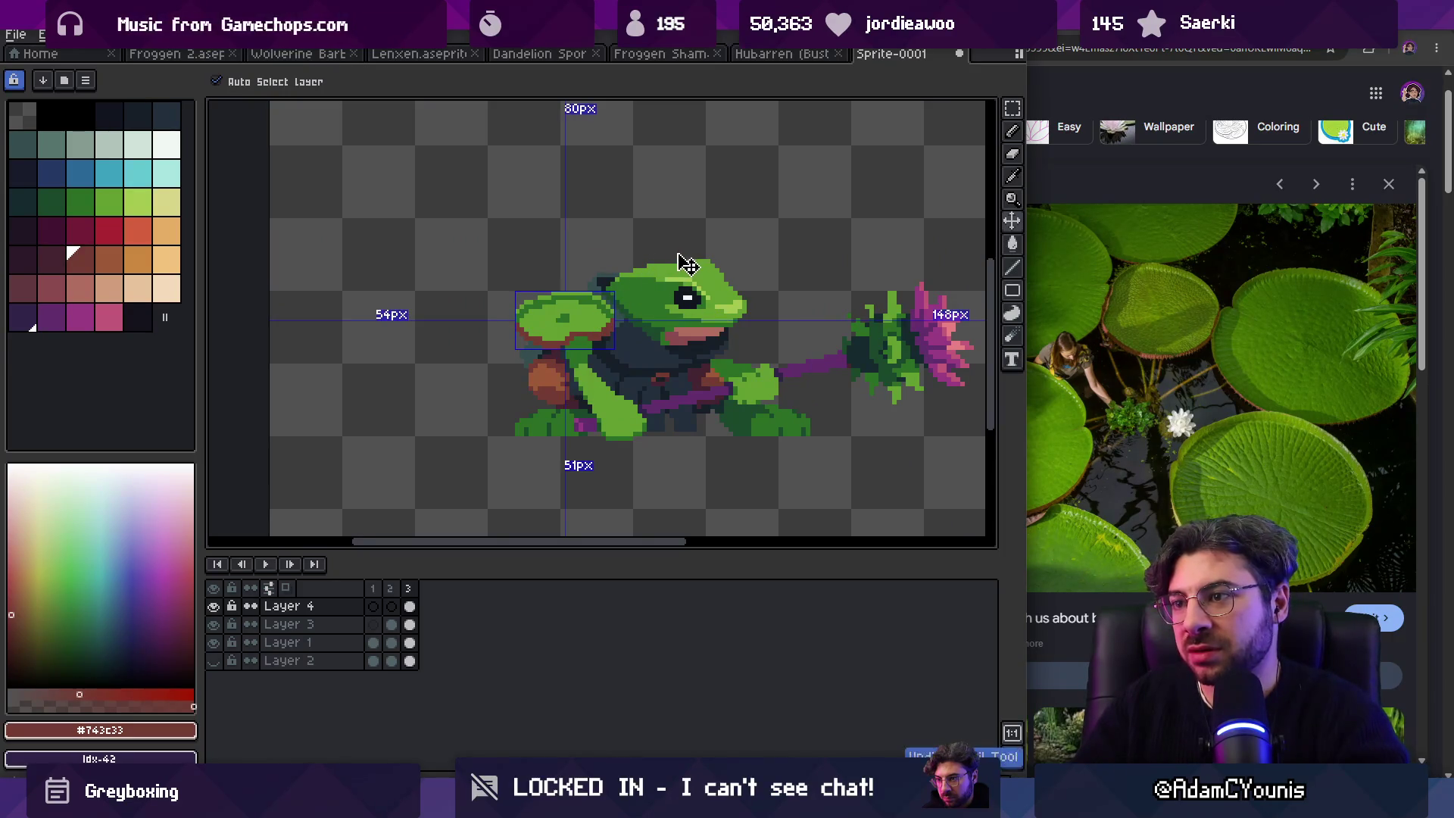
Step: Shift the lily-pad pauldron about 30 px right and draw brown along its lower edge
drag(587, 341, 609, 342)
click(574, 347)
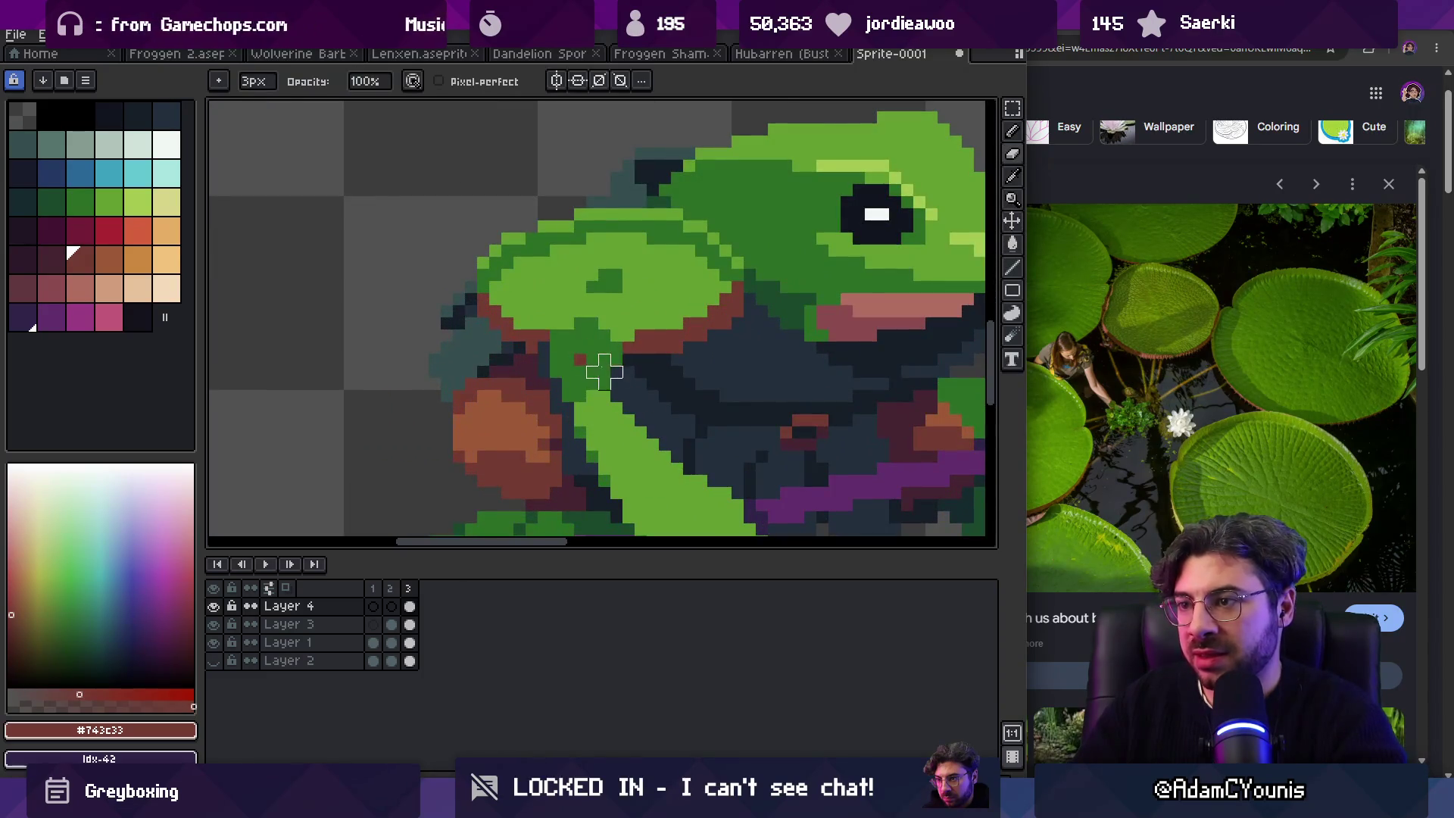
key(i)
key(b)
mouse_move(541, 327)
mouse_down()
mouse_move(599, 311)
mouse_move(621, 348)
mouse_up()
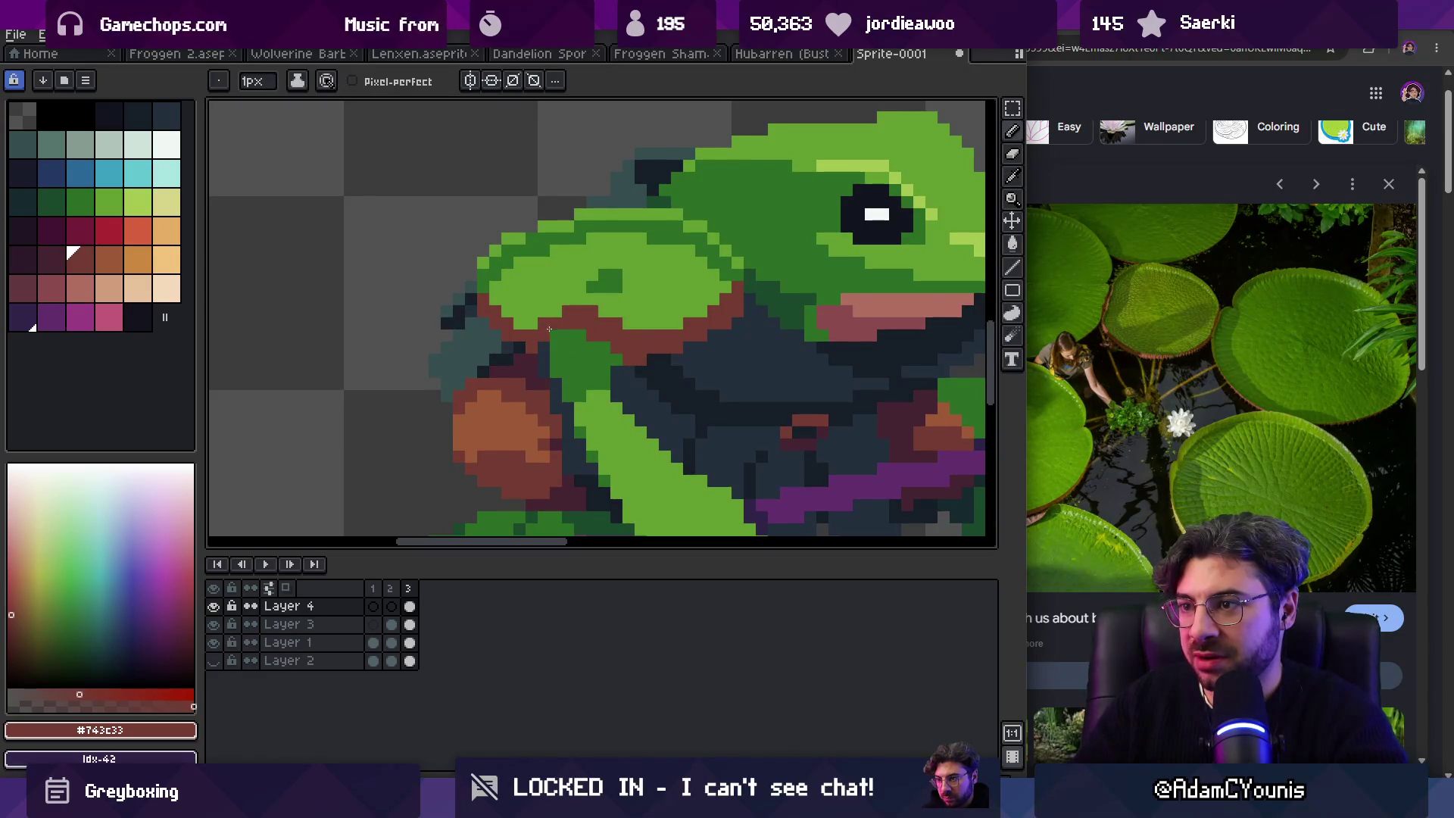
key(z)
scroll(575, 319, down, 5)
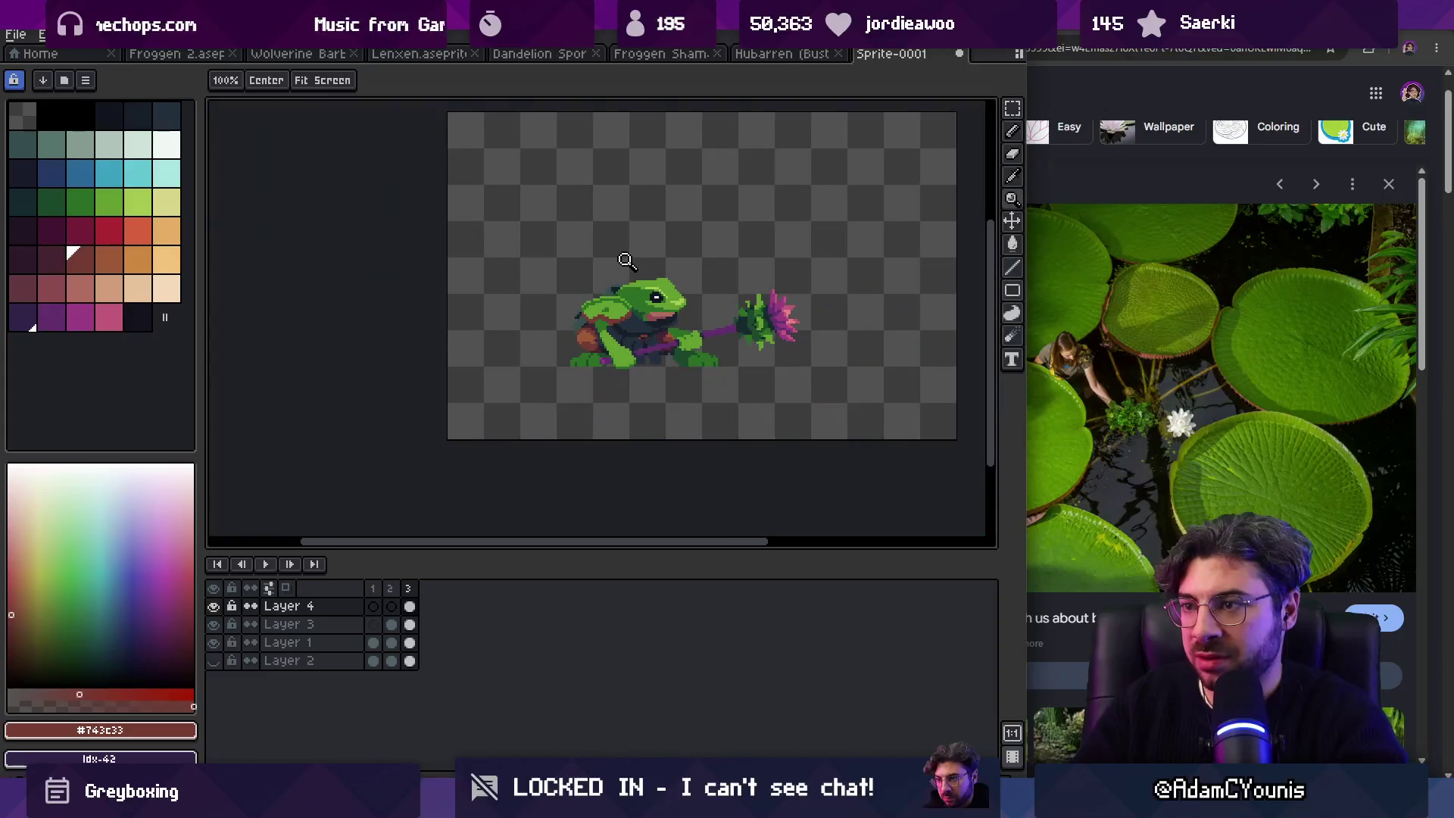
scroll(615, 267, down, 1)
Step: Sample the light green #639d30 and dark green #2b6d25, with a 1px brush
click(651, 271)
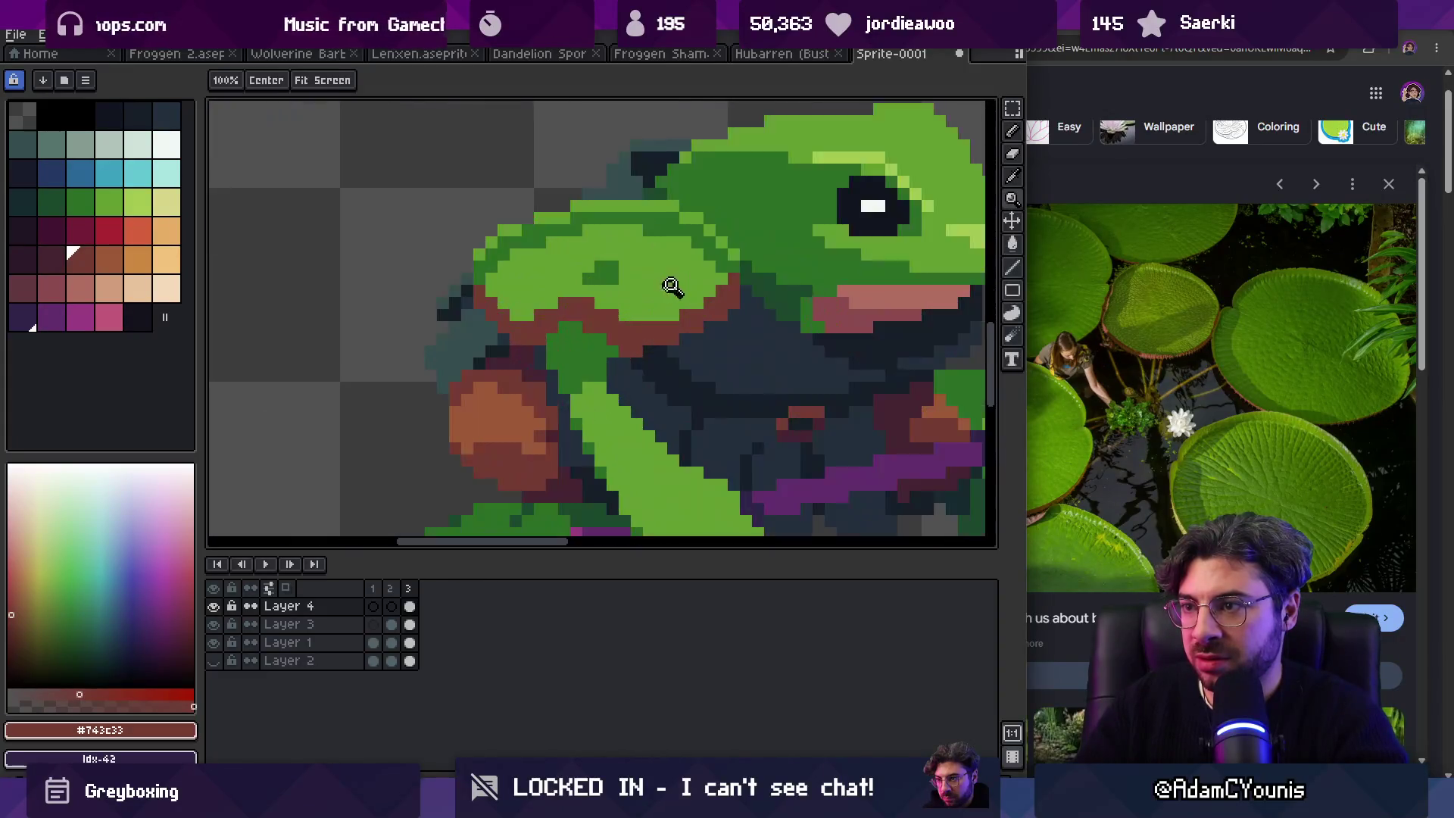
key(i)
click(580, 283)
key(b)
key(z)
scroll(627, 244, down, 5)
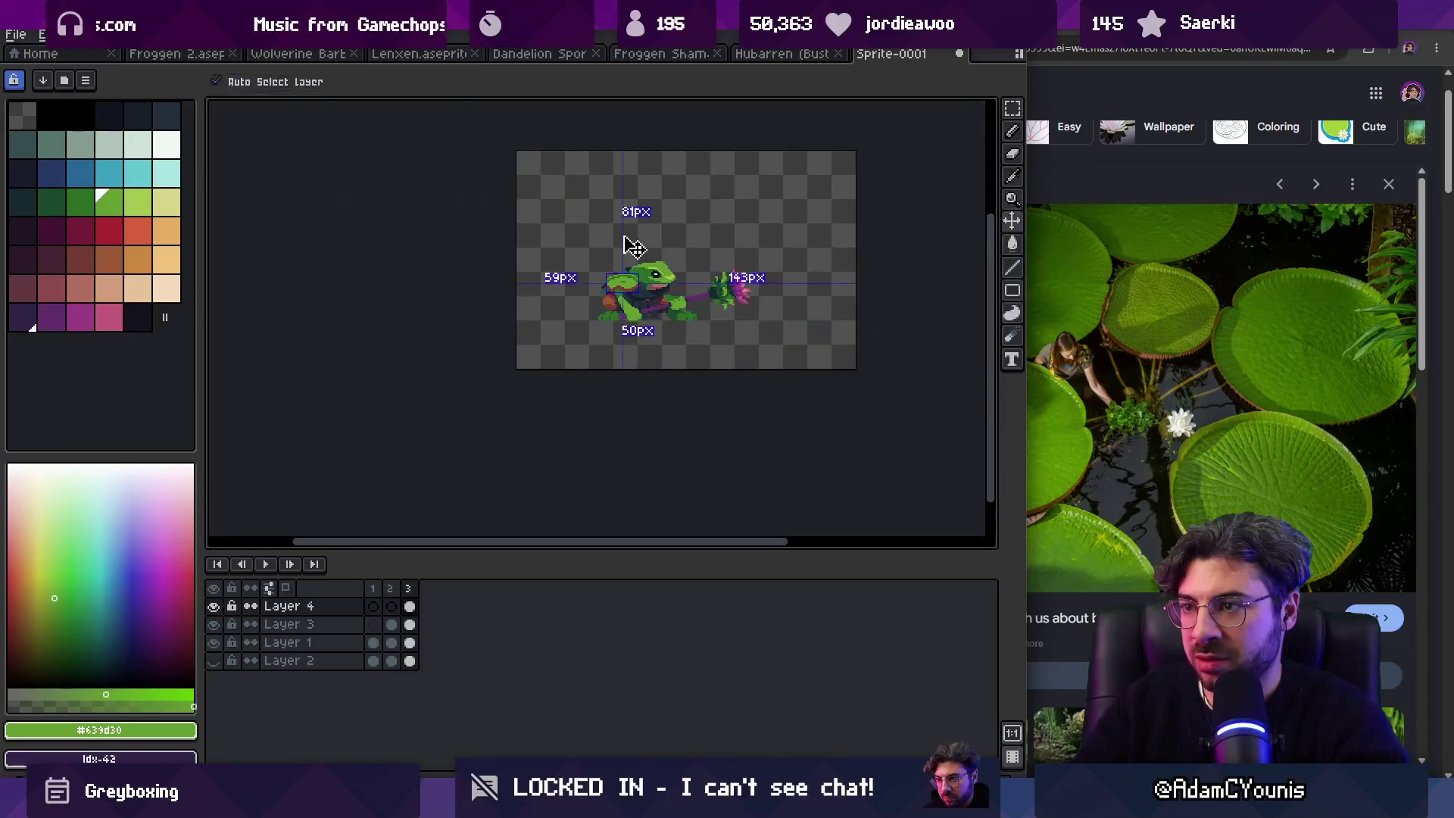
scroll(666, 260, down, 1)
scroll(693, 267, up, 1)
scroll(693, 267, up, 3)
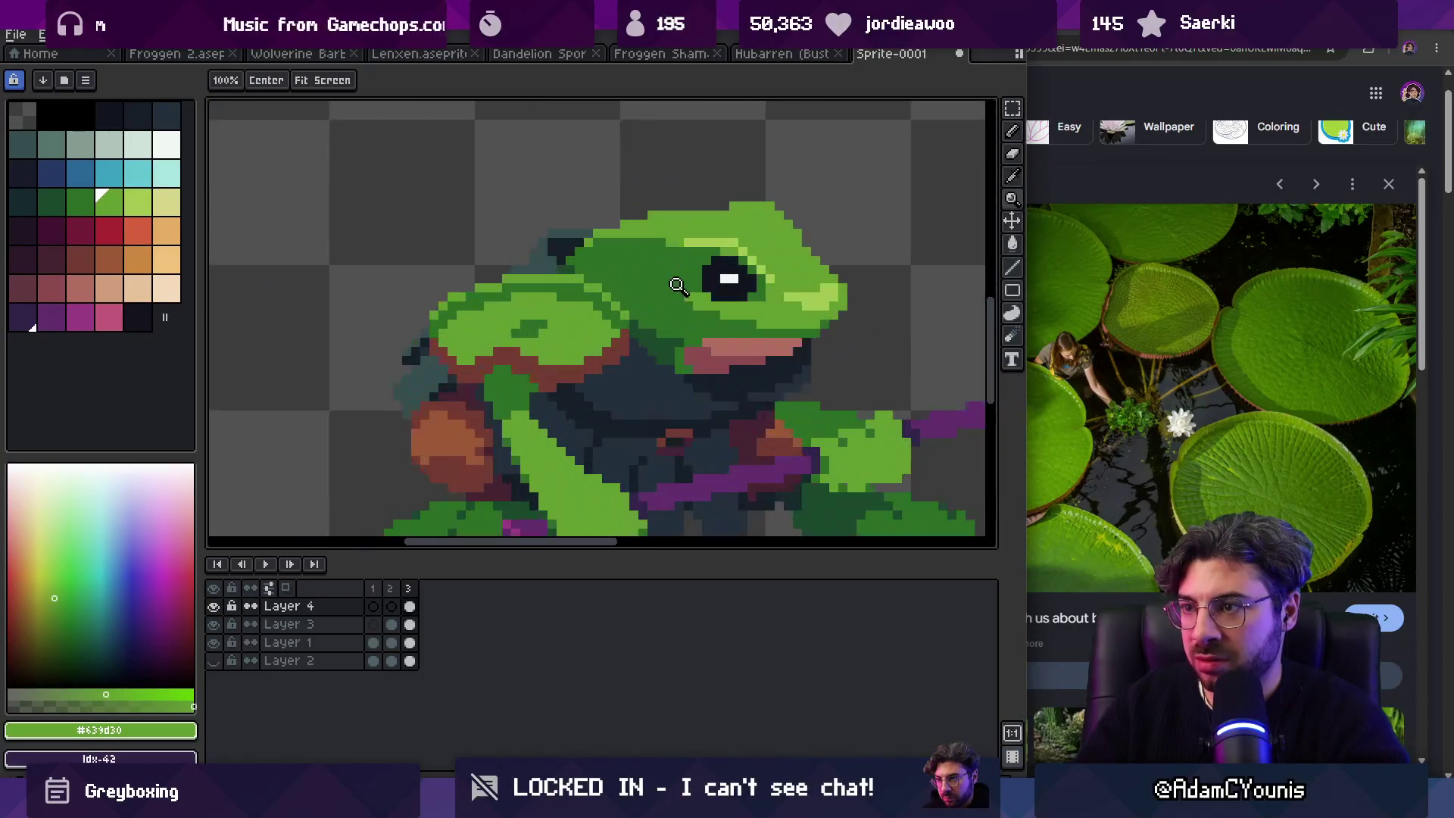
key(b)
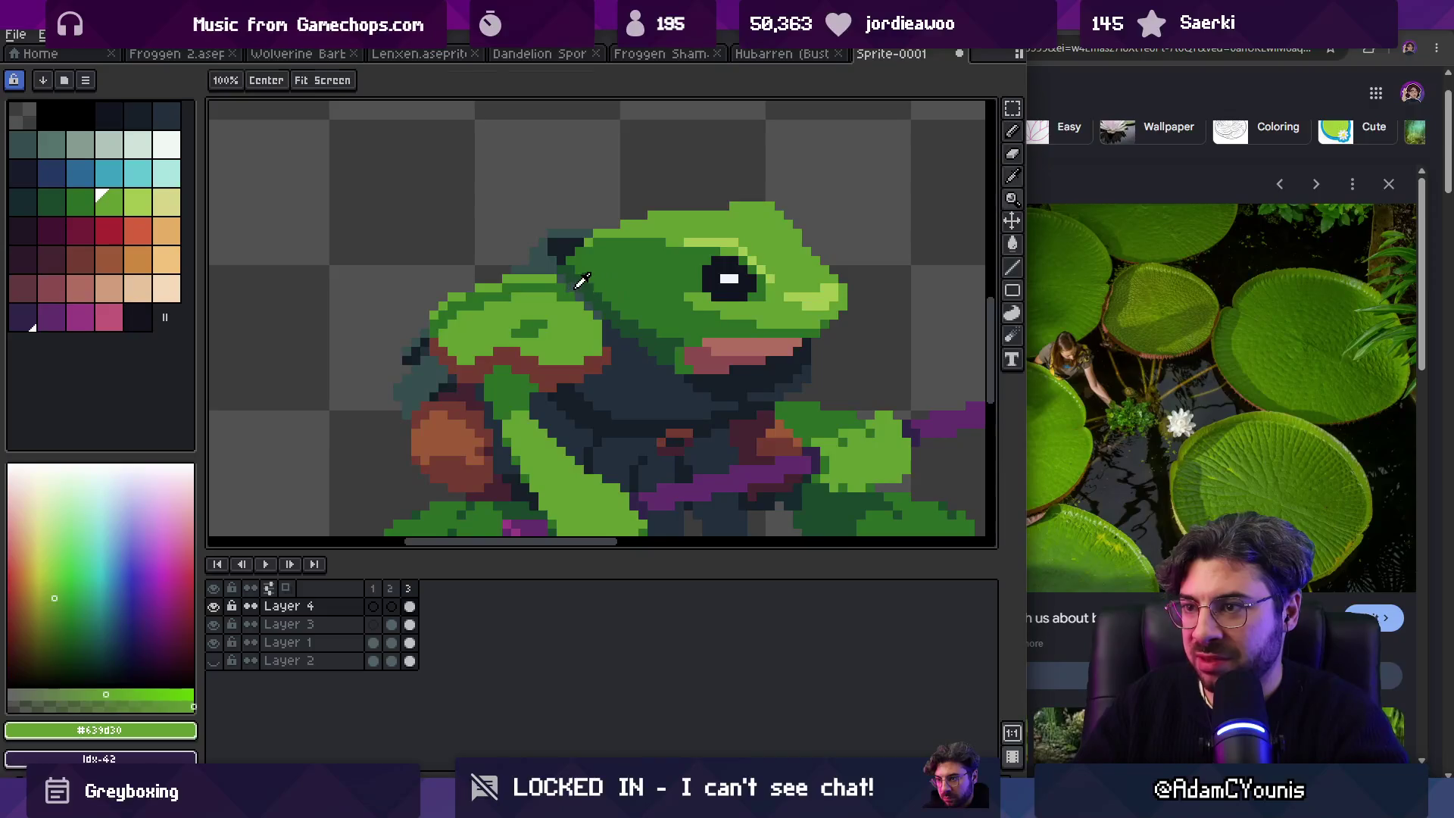
alt+click(616, 324)
key(minus)
key(minus)
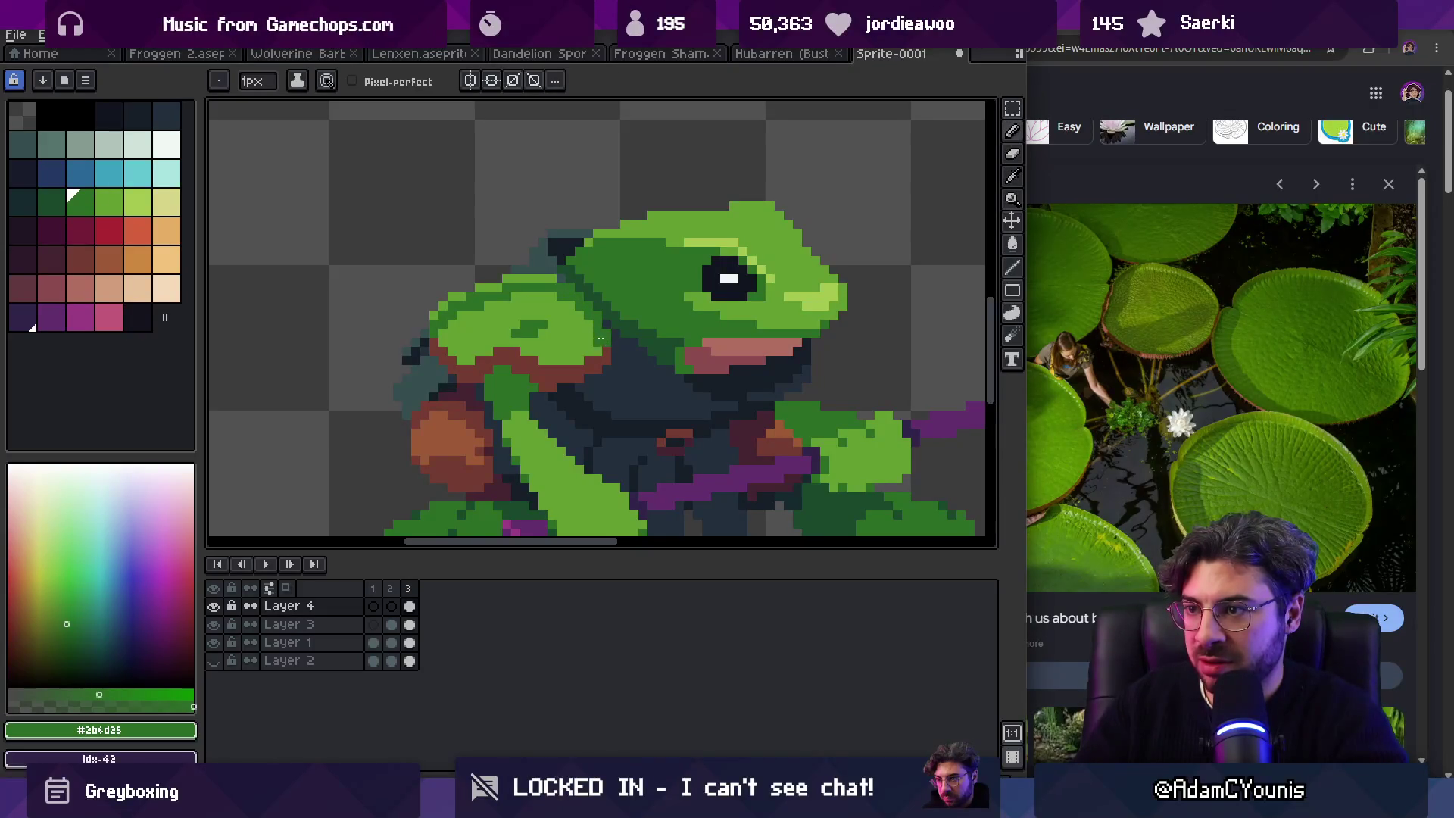
alt+click(574, 278)
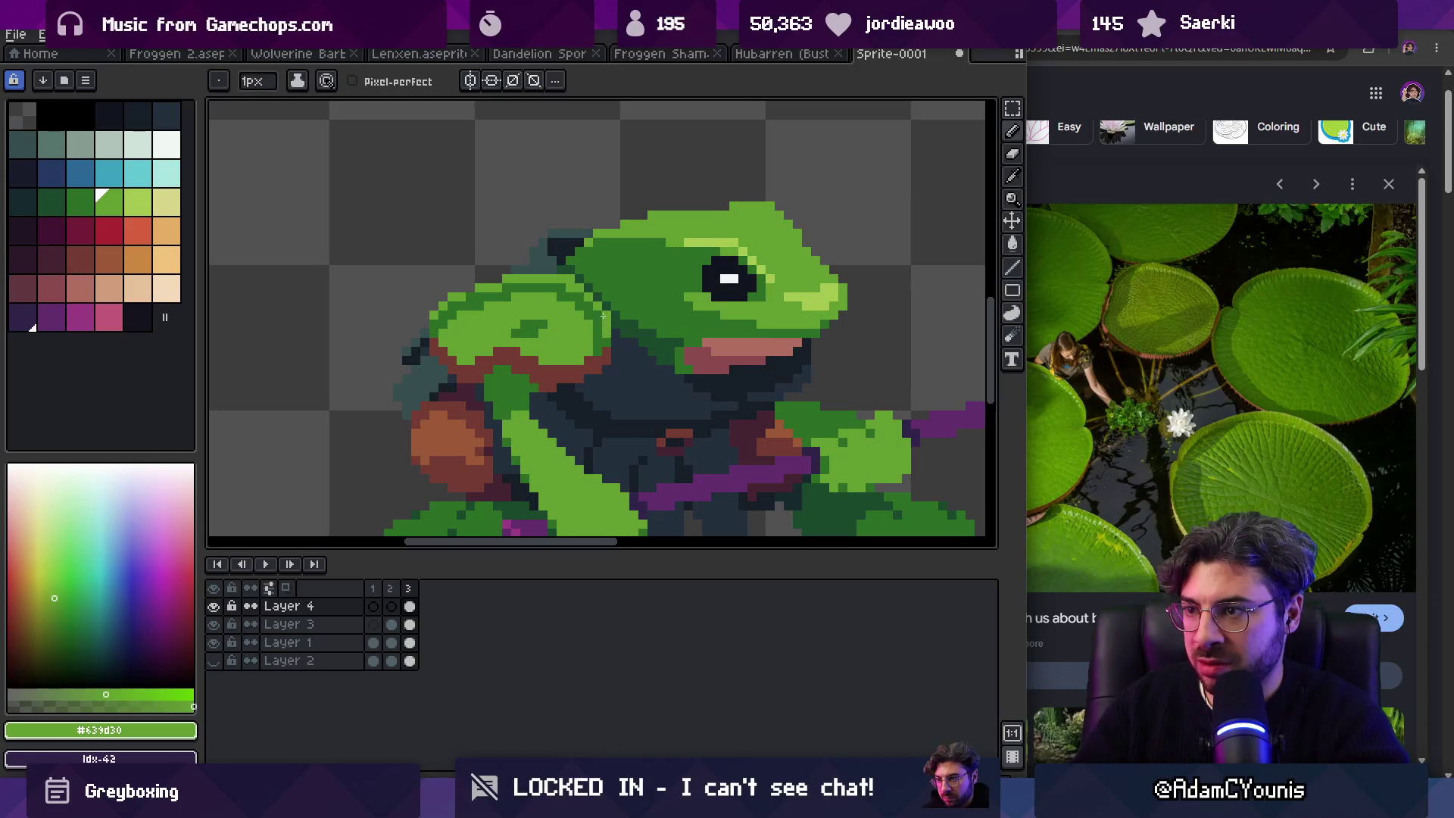
Step: Sample the brown rim colour and the pauldron's light green from the sprite
key(z)
scroll(649, 259, down, 6)
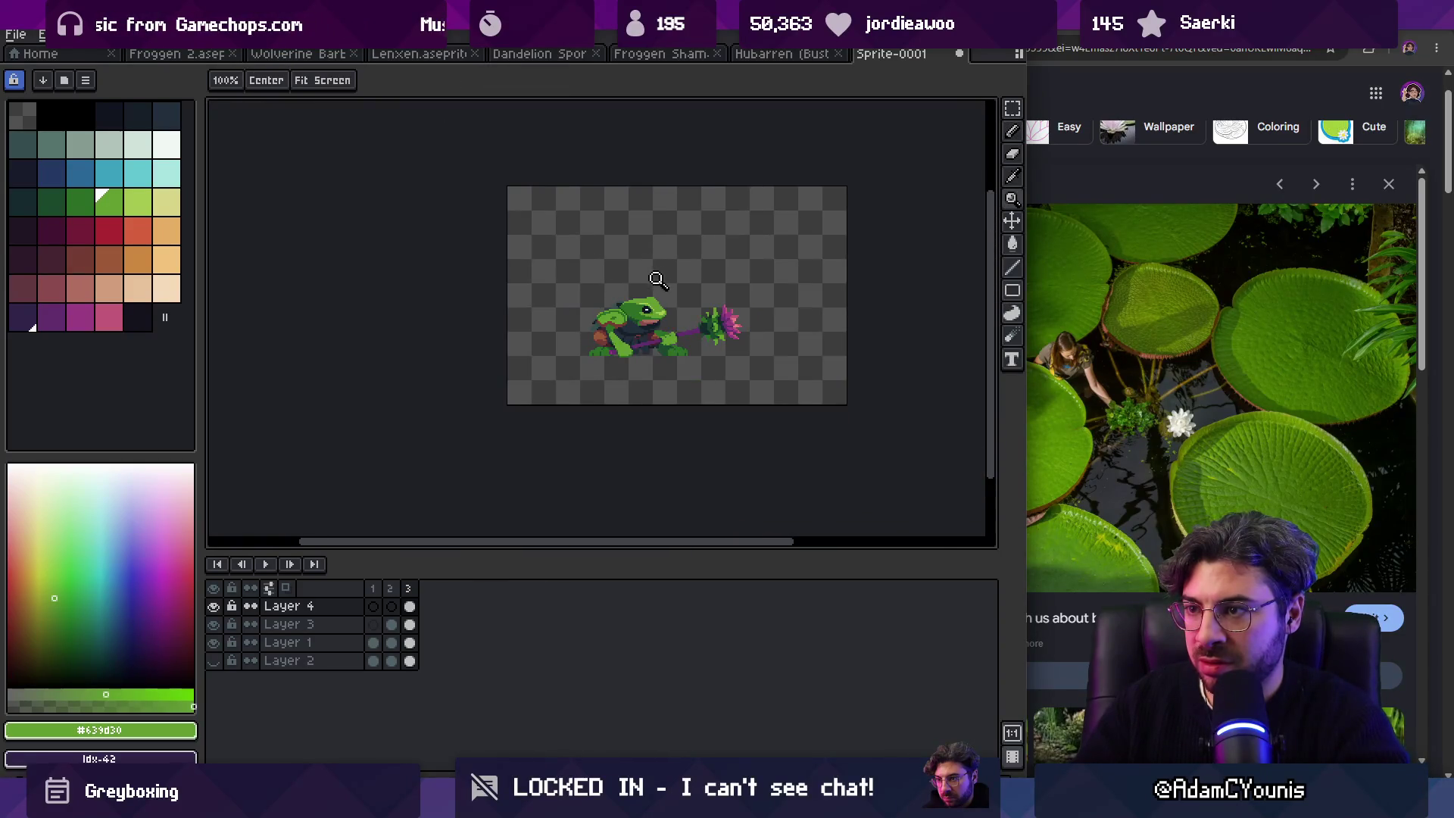
scroll(640, 303, up, 5)
alt+click(571, 351)
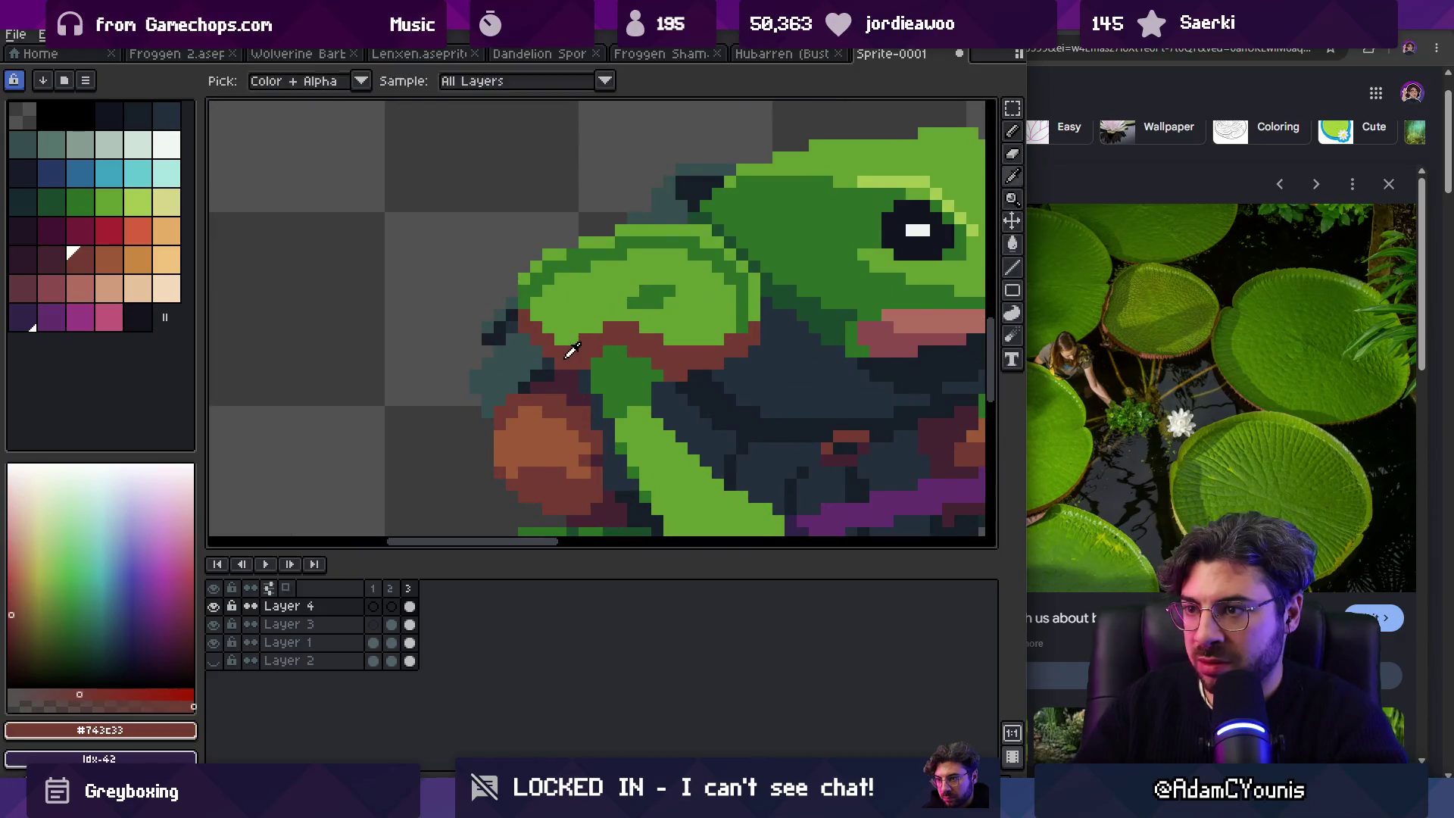
scroll(561, 318, up, 1)
alt+click(559, 312)
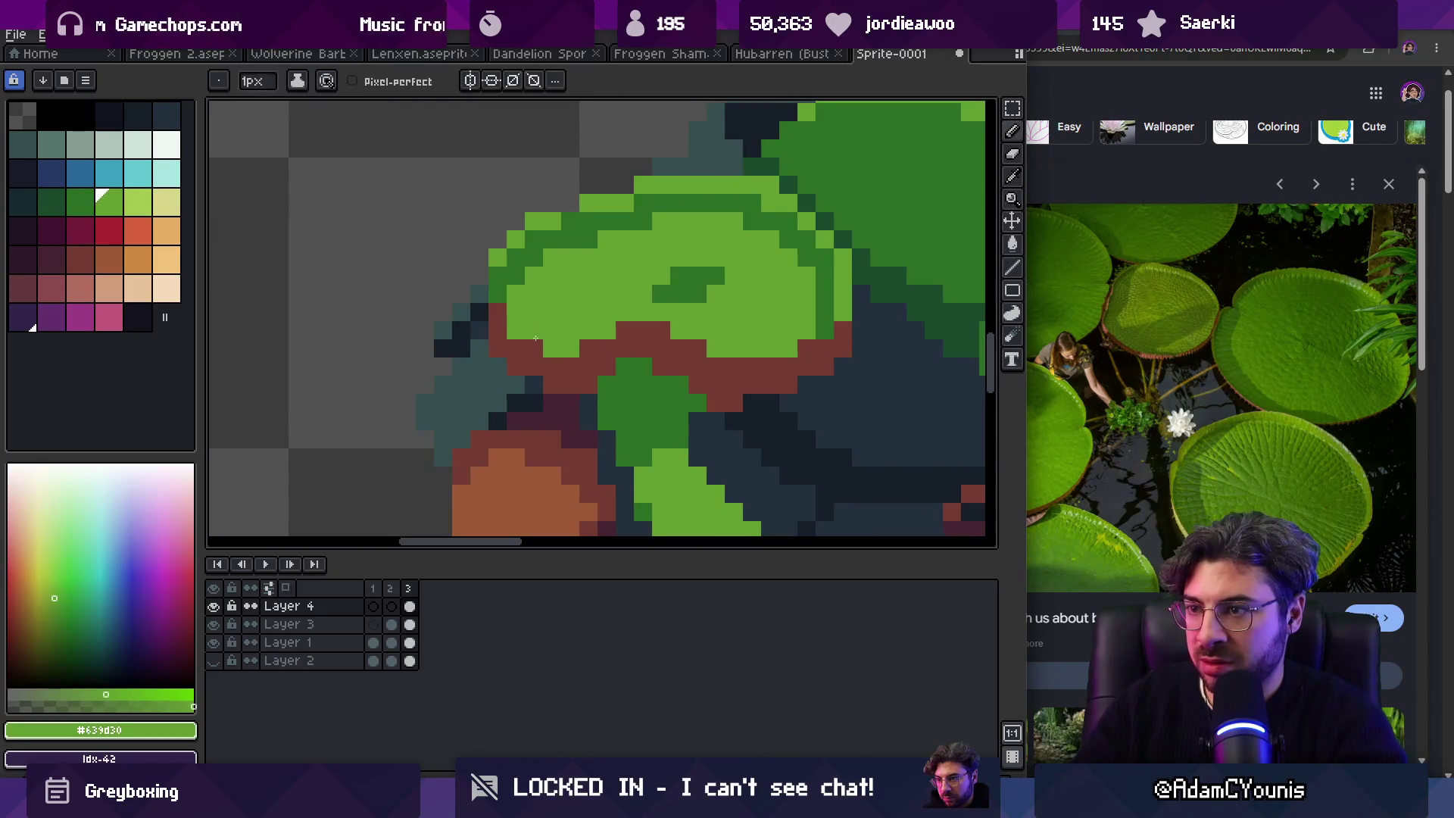
key(z)
scroll(545, 336, down, 6)
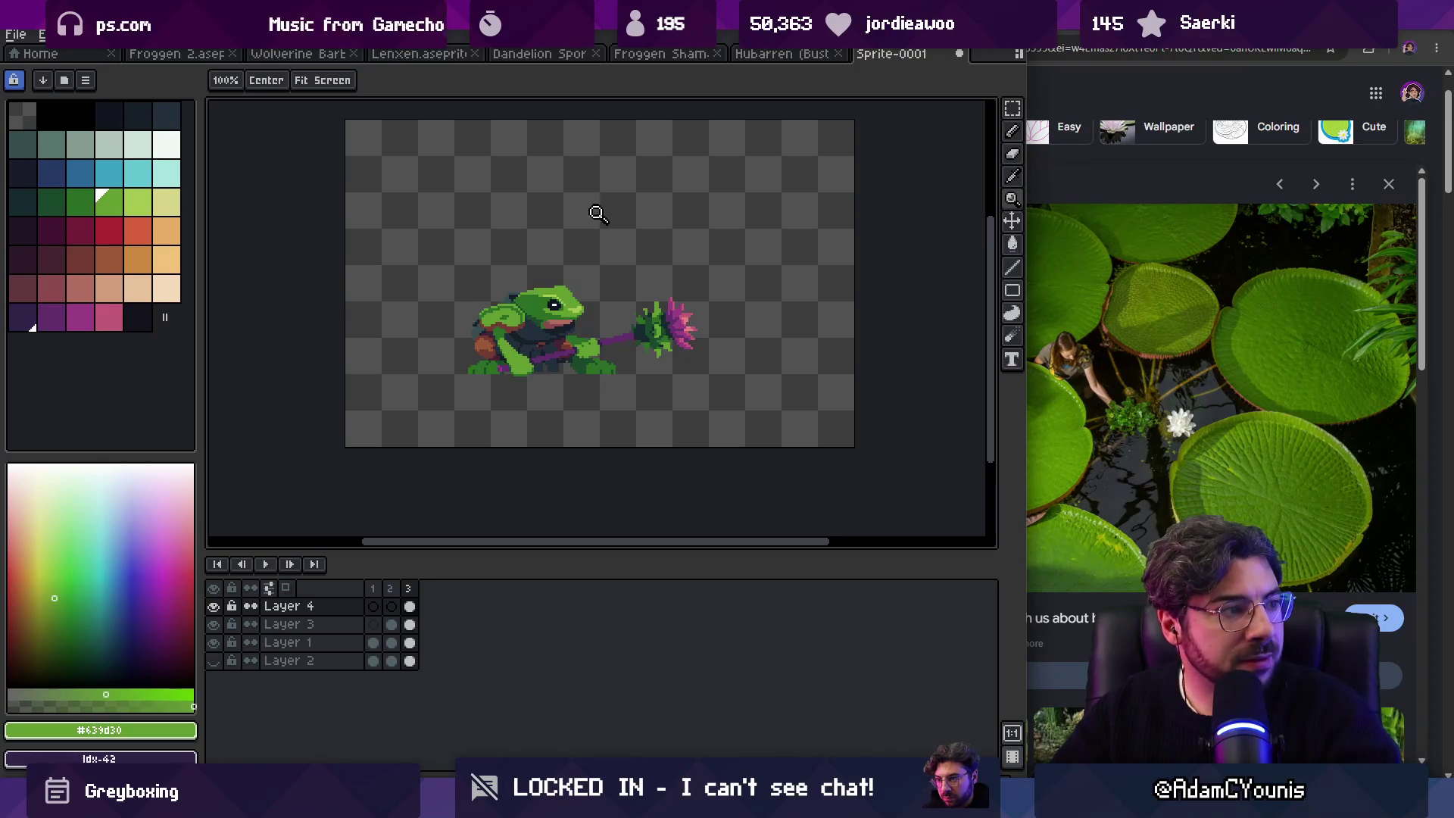
Step: Re-sample the pauldron's dark green, light green and brown rim colours while comparing
scroll(534, 274, up, 4)
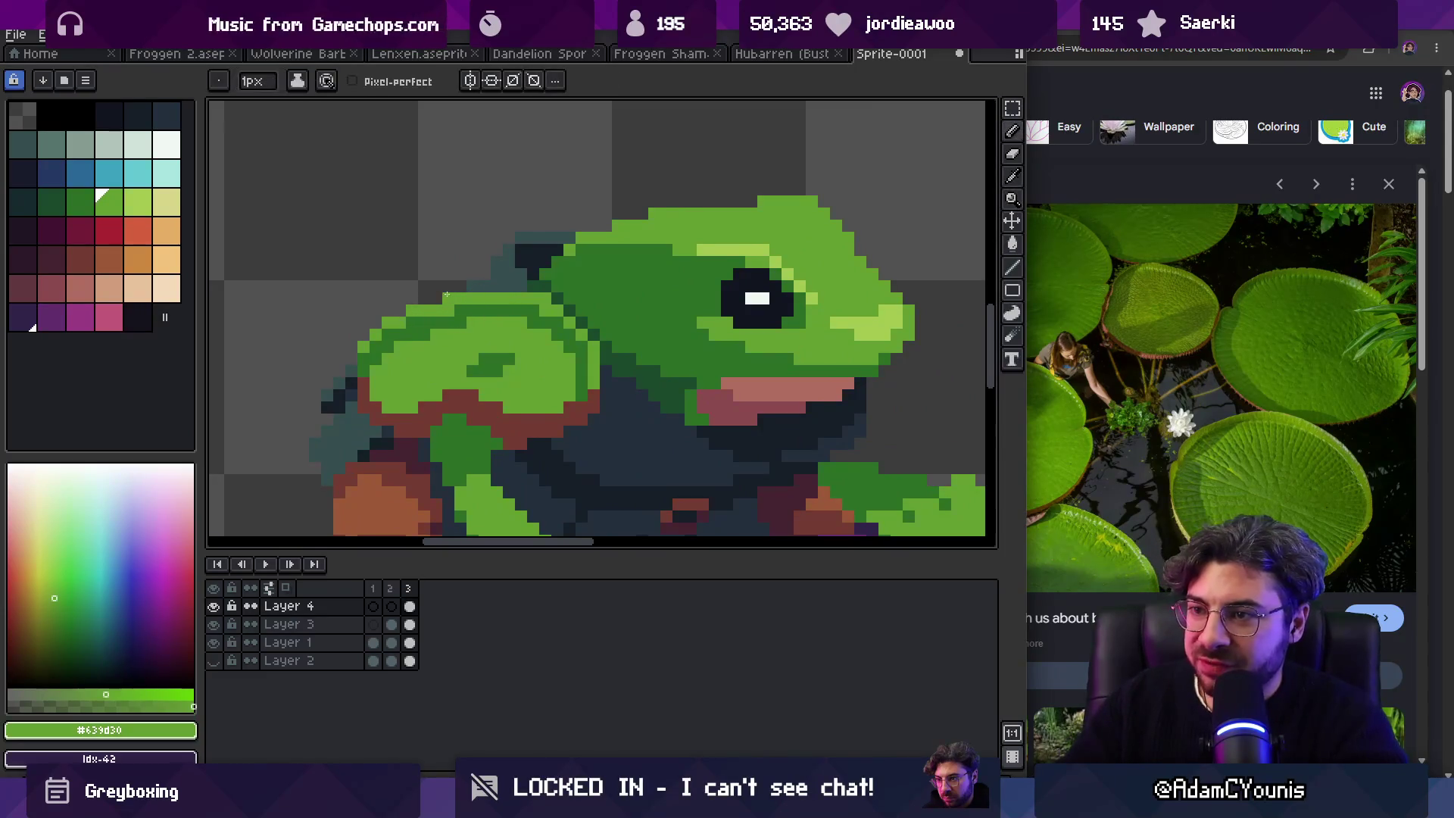
alt+click(477, 318)
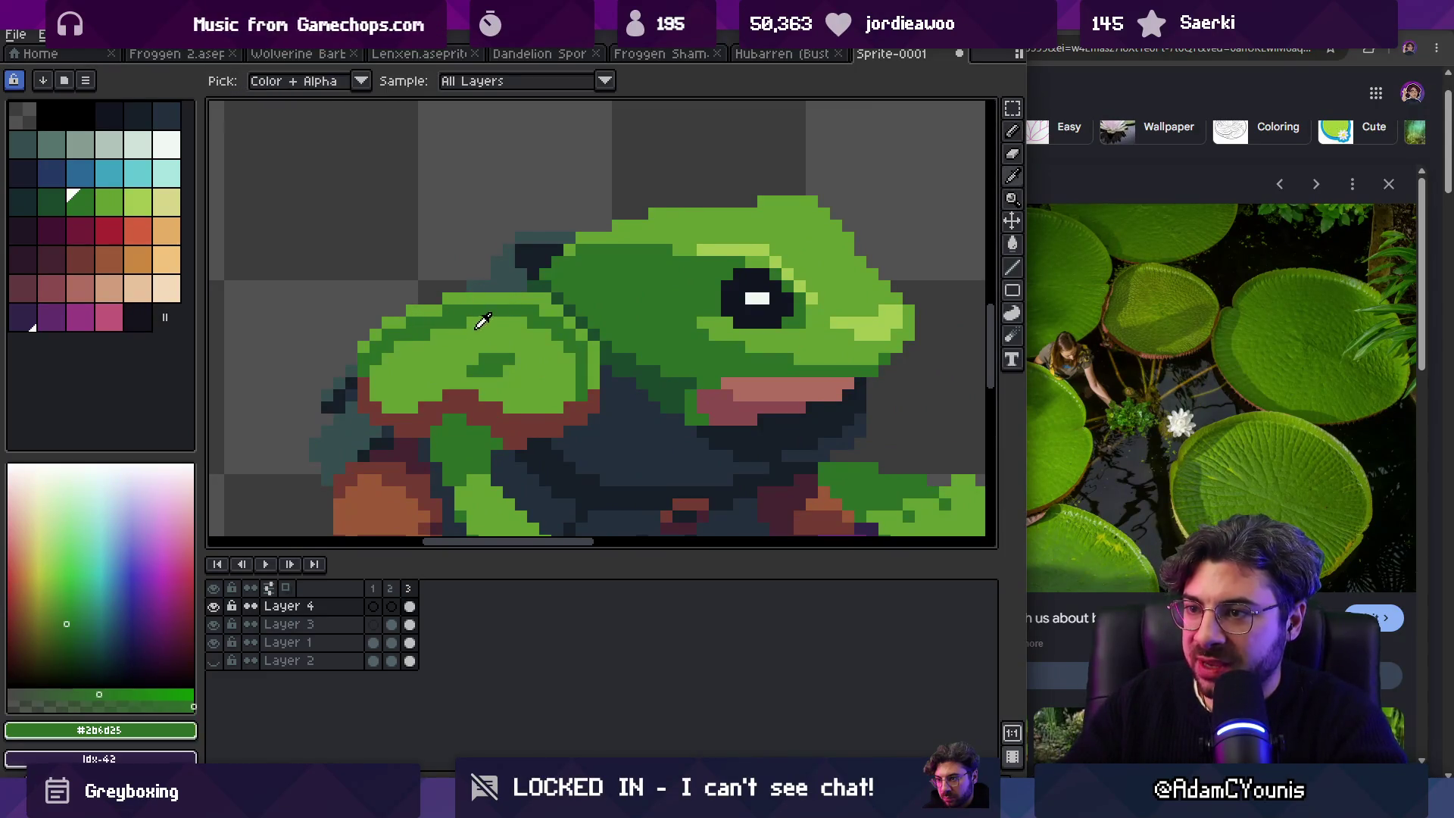
alt+click(531, 330)
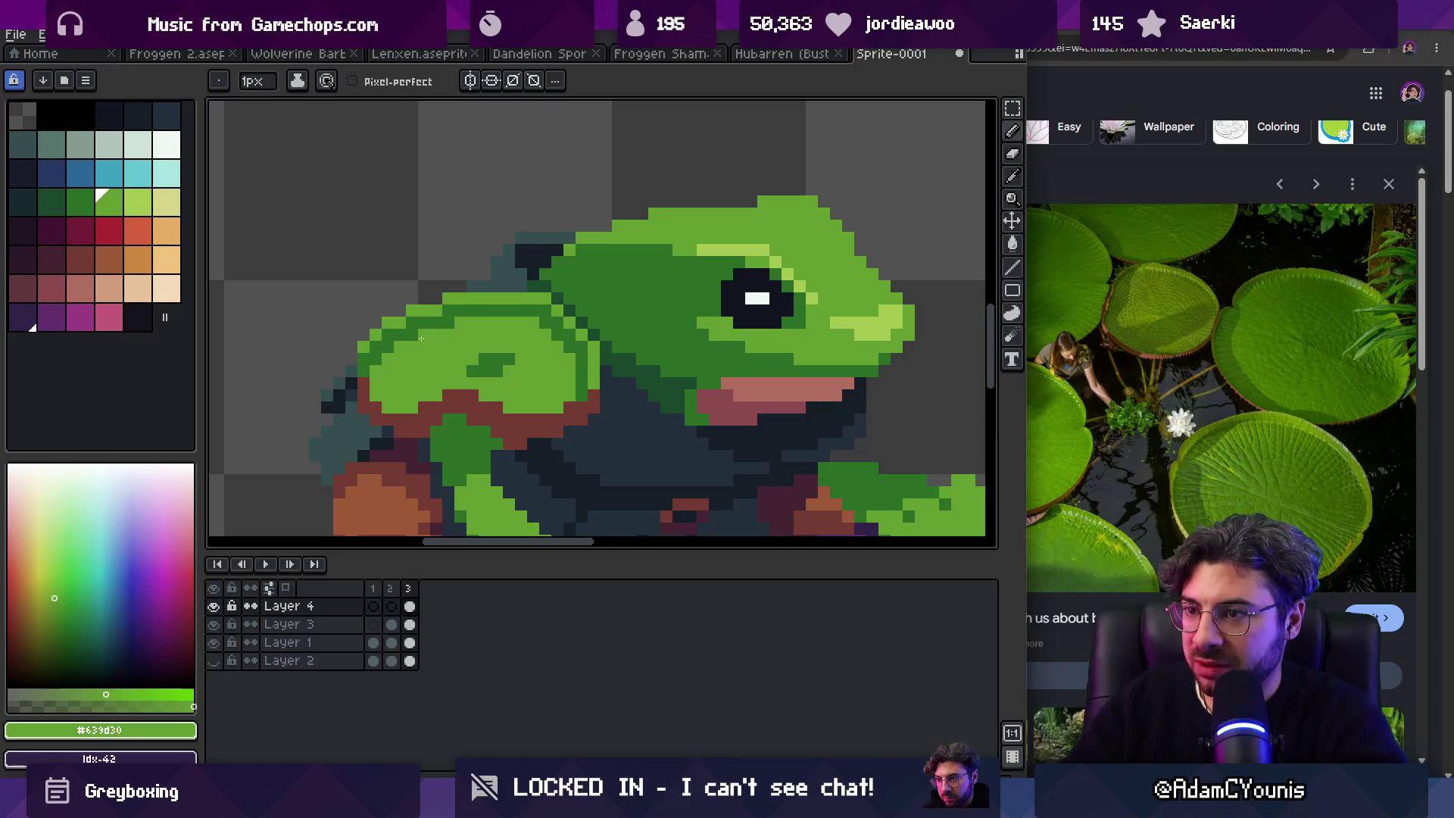
scroll(439, 337, down, 3)
scroll(515, 341, up, 3)
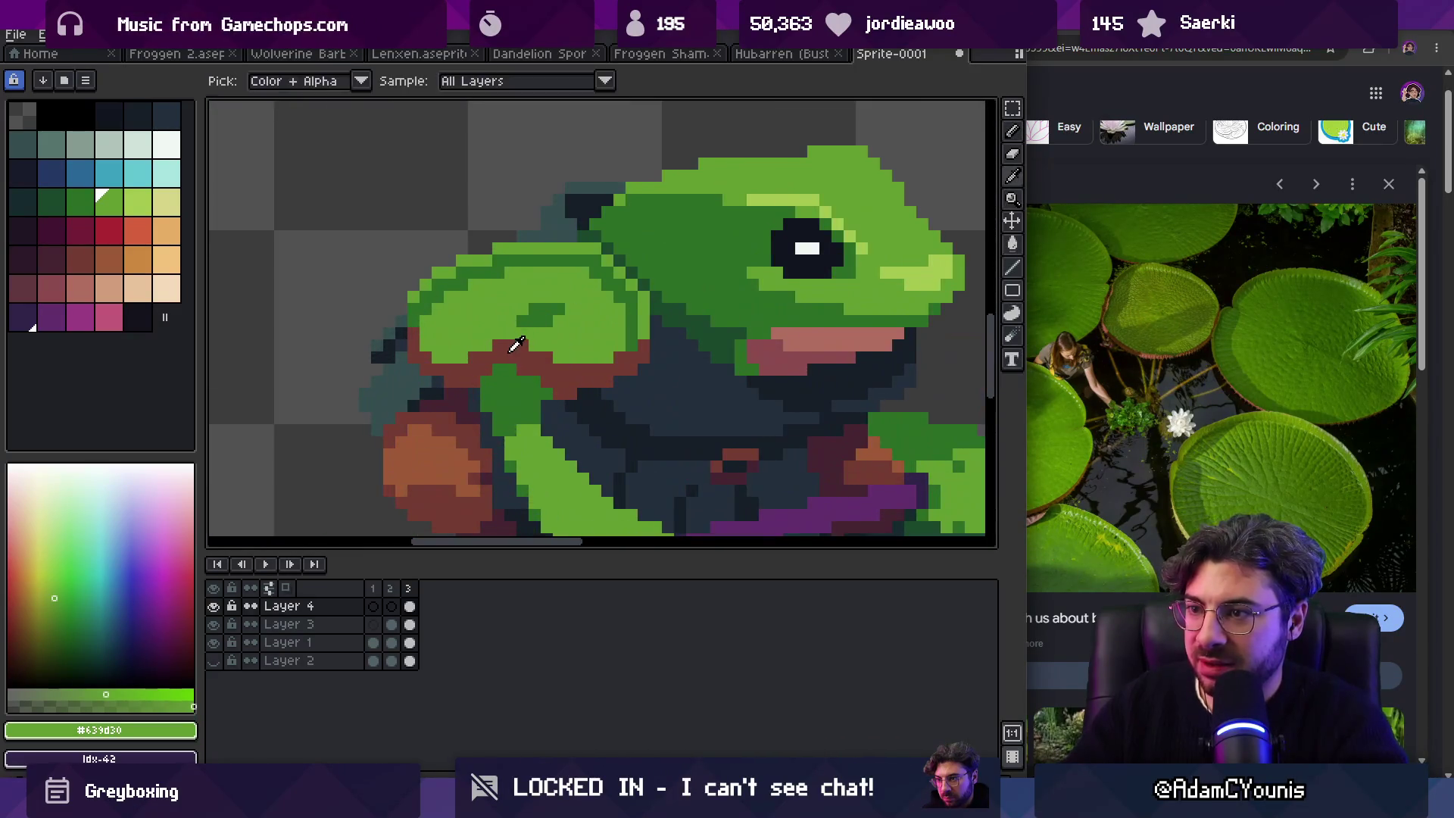
alt+click(487, 349)
alt+click(463, 357)
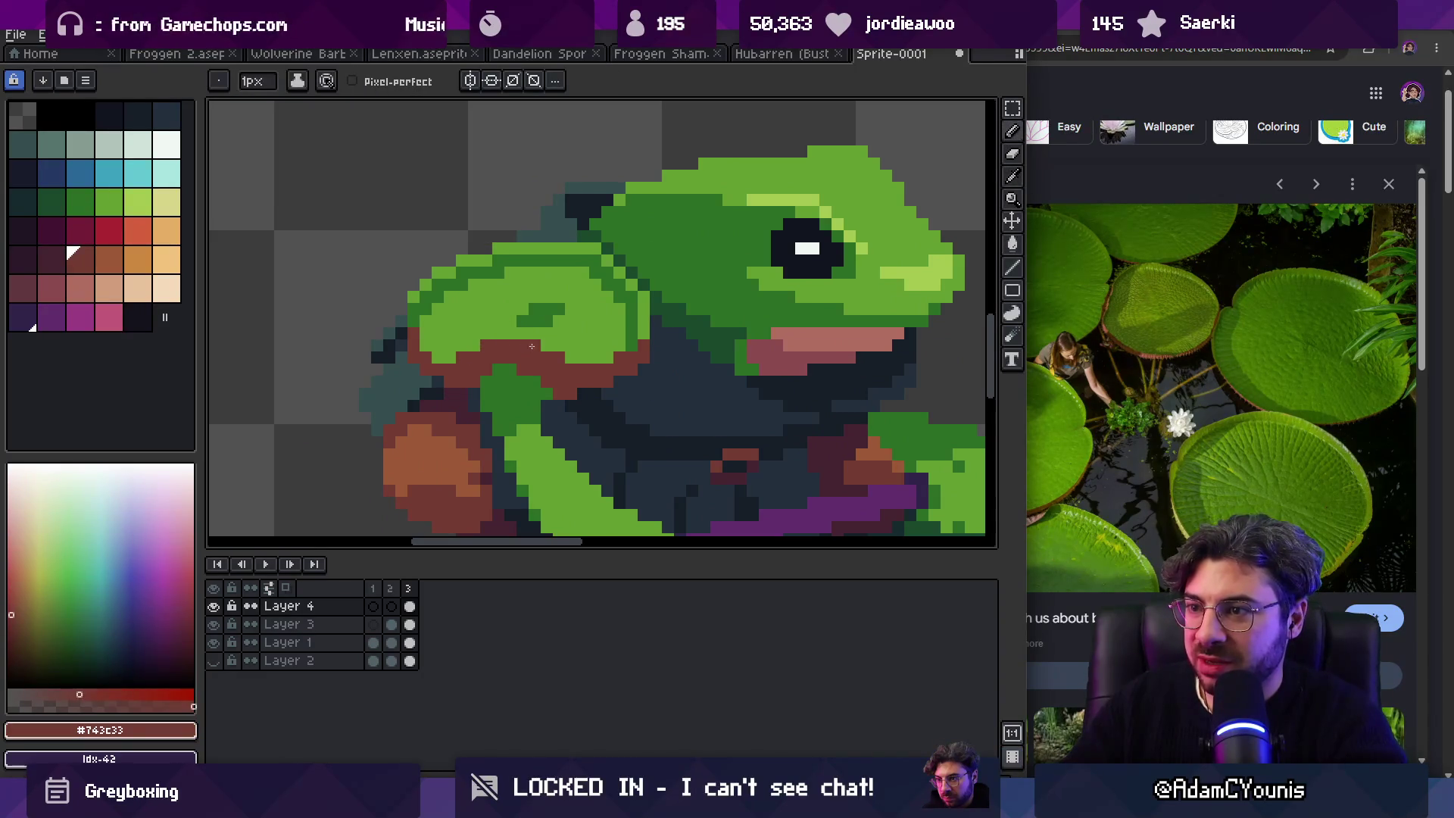
alt+click(481, 325)
key(z)
scroll(533, 284, down, 5)
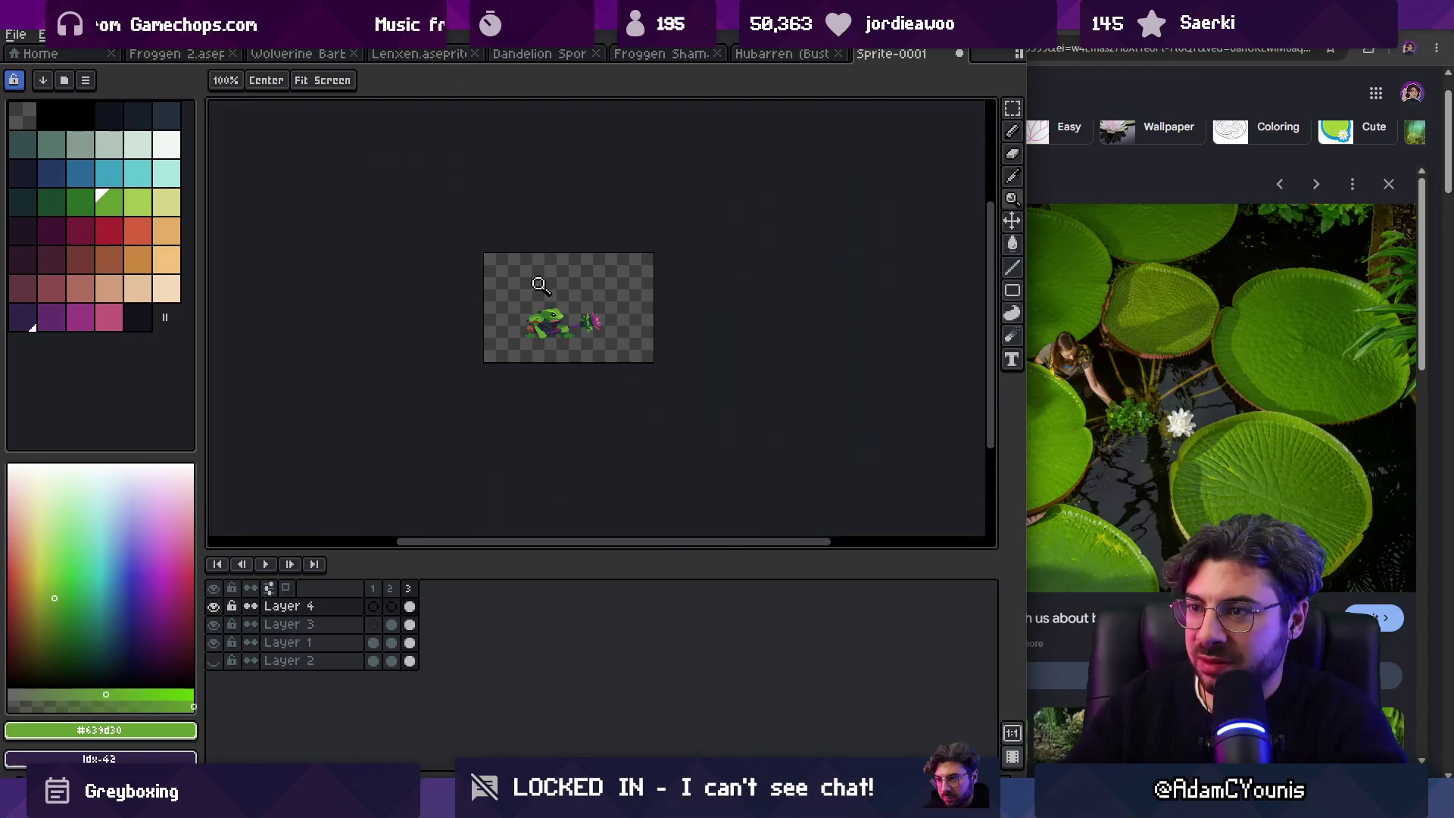
scroll(530, 318, up, 8)
Step: Paint dark green pixels along the pauldron's lower edge above the brown rim
alt+click(487, 340)
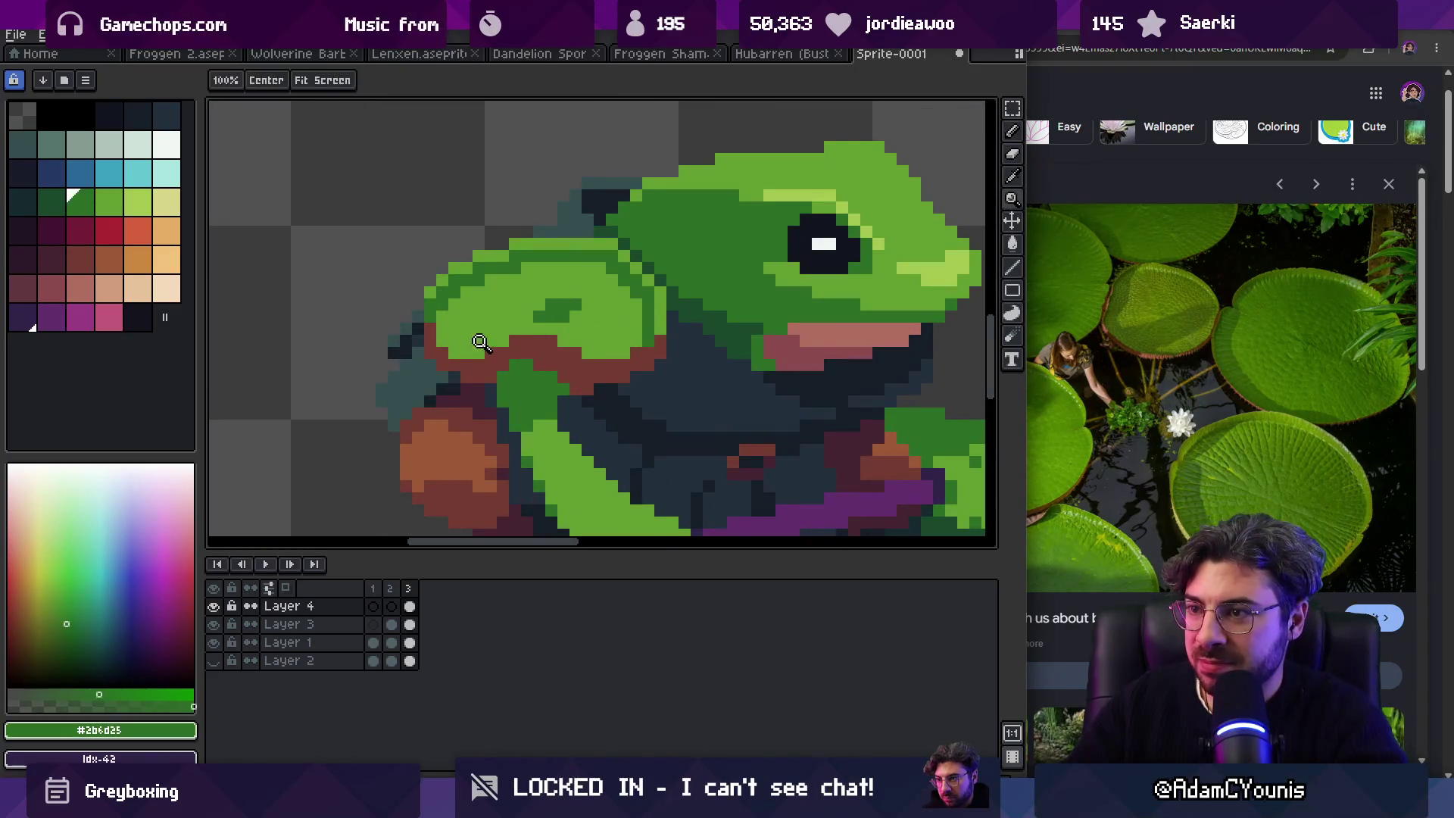
key(b)
drag(453, 353, 478, 351)
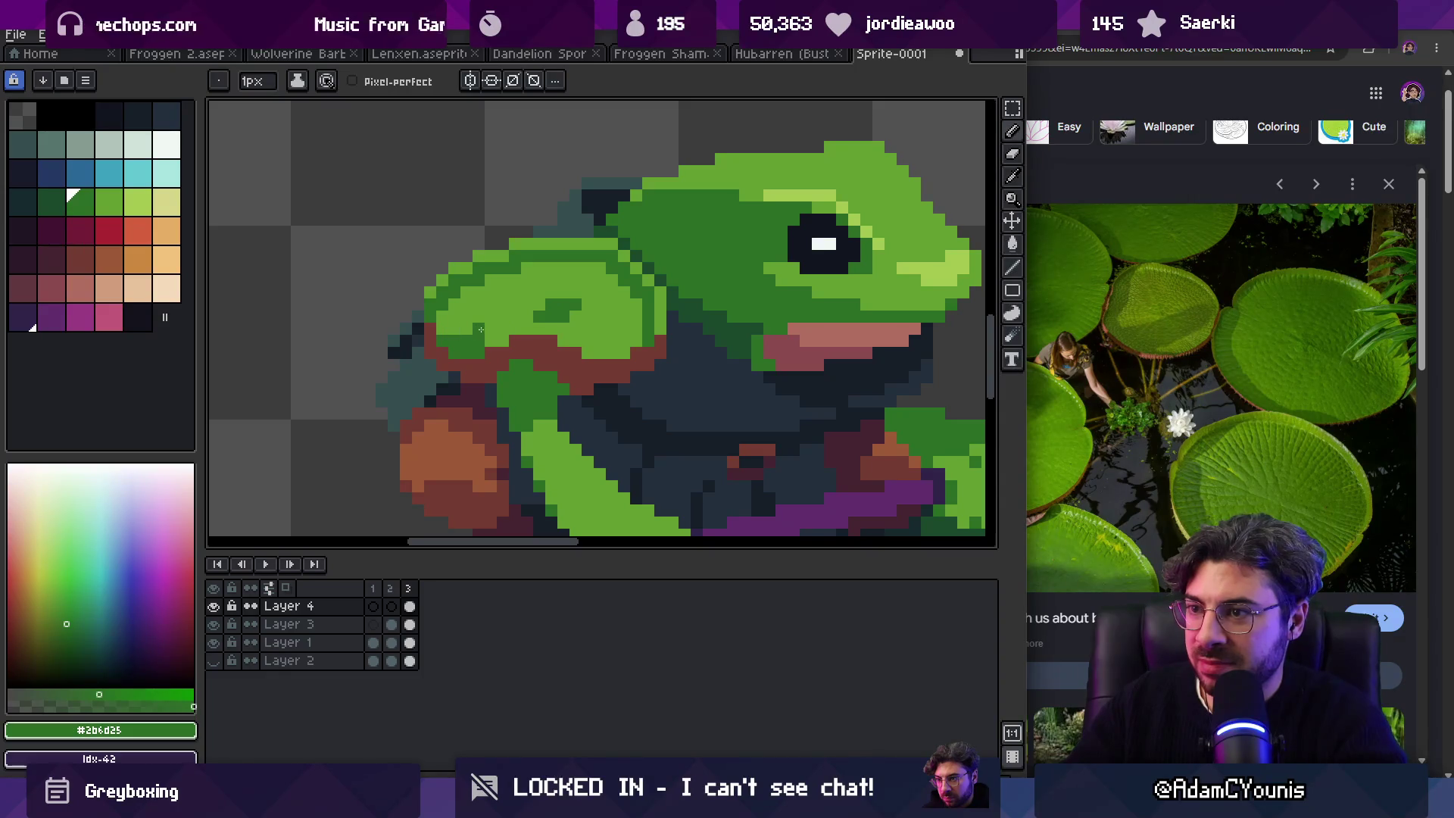
key(z)
scroll(536, 281, down, 5)
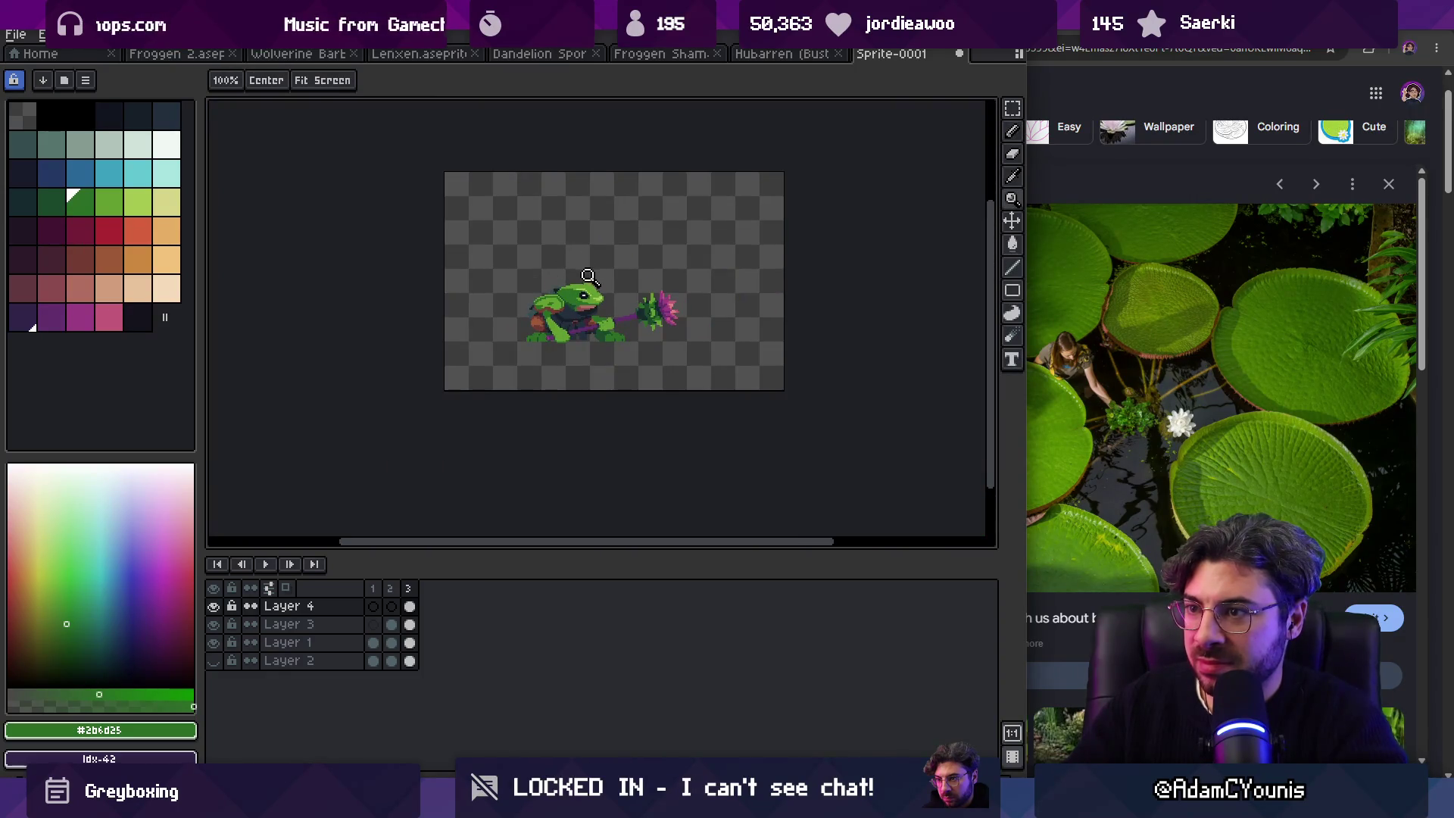
scroll(611, 288, up, 8)
Step: Sample the pauldron's light green, then the darker green, and zoom out to check
key(b)
alt+click(528, 299)
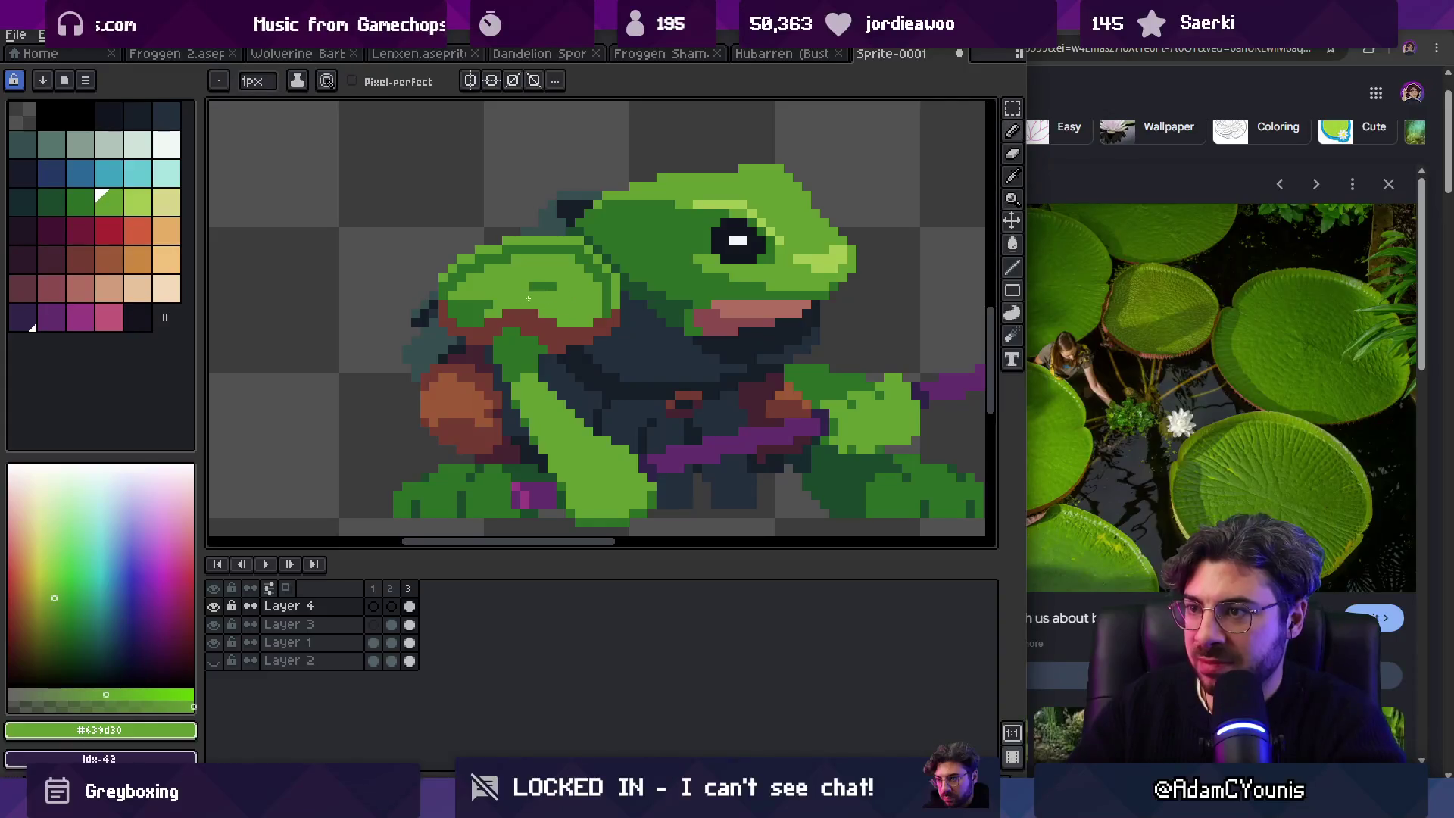
alt+click(526, 286)
key(z)
scroll(572, 279, down, 5)
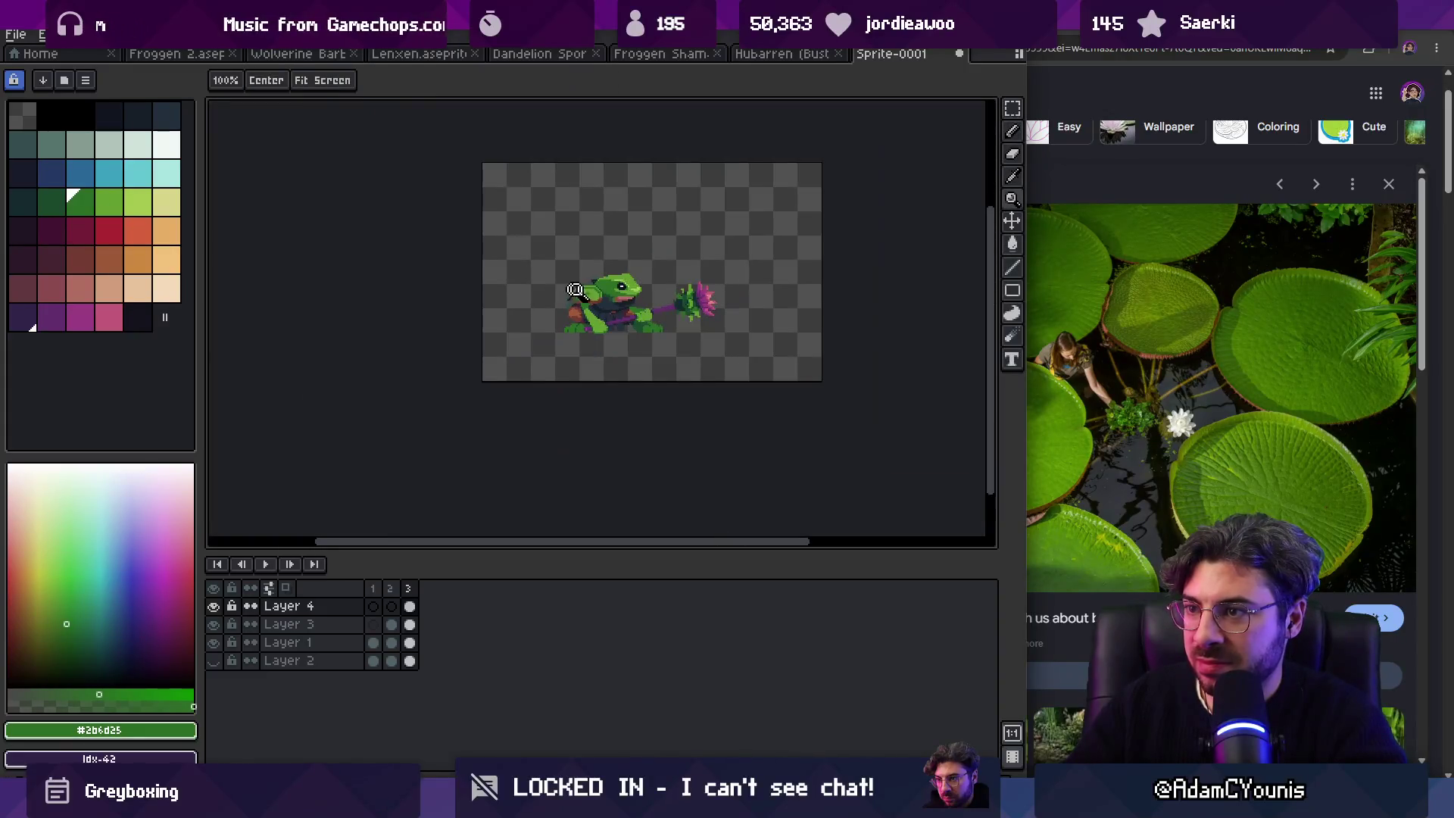
Step: Sample the frog's light green with the eyedropper
scroll(629, 250, up, 1)
scroll(606, 282, down, 1)
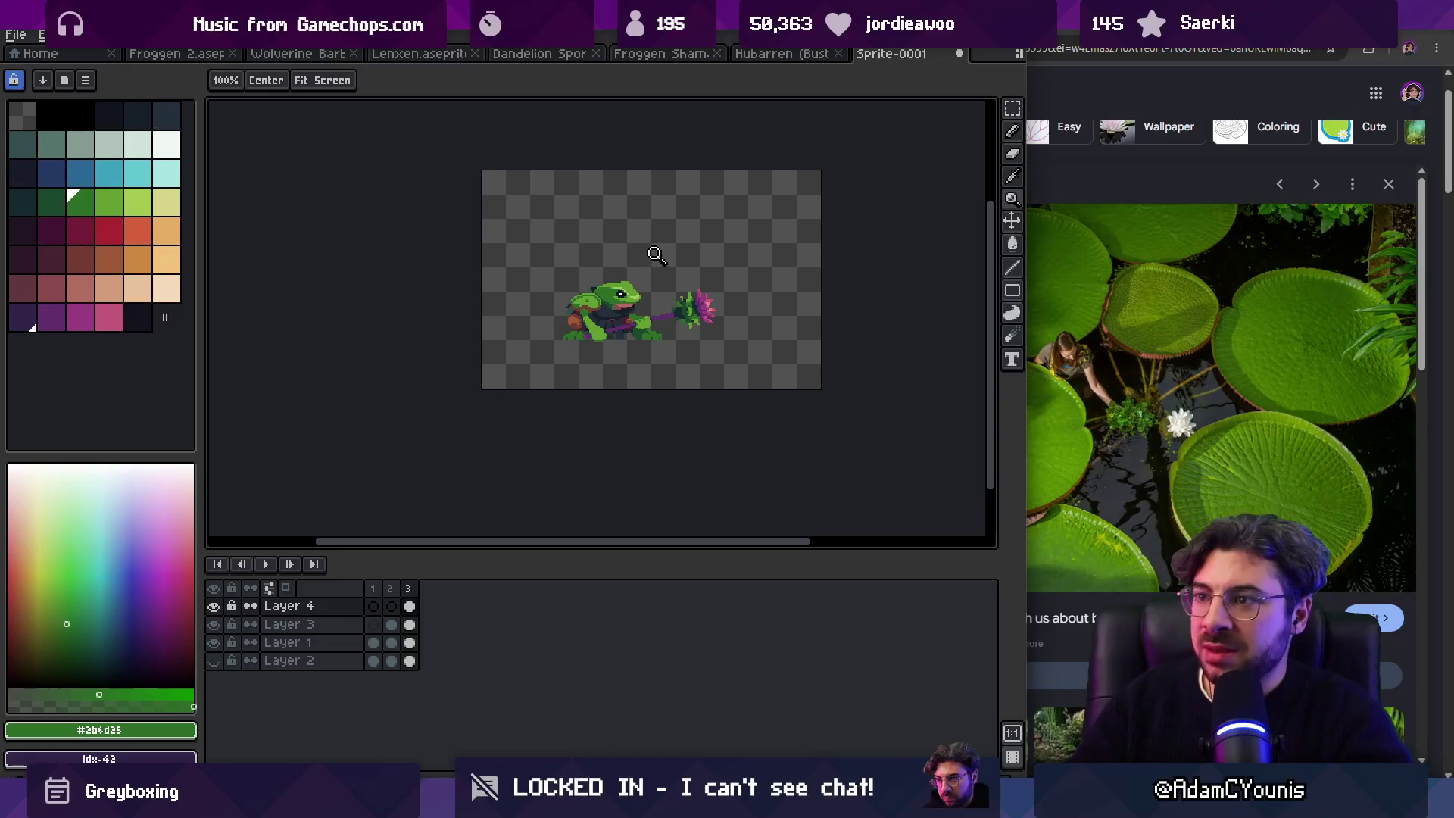
scroll(644, 254, up, 3)
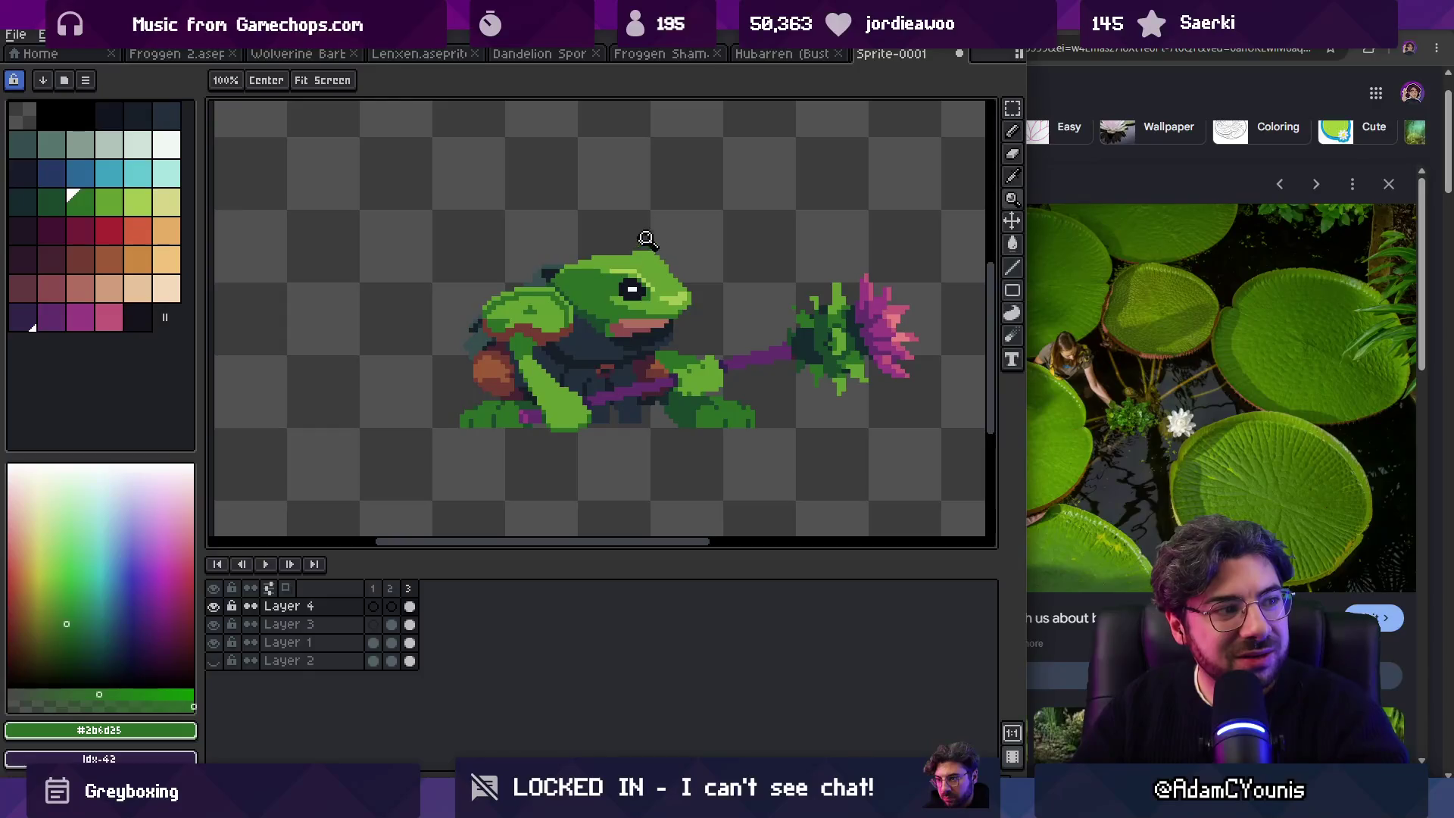
scroll(640, 242, down, 1)
scroll(576, 273, up, 3)
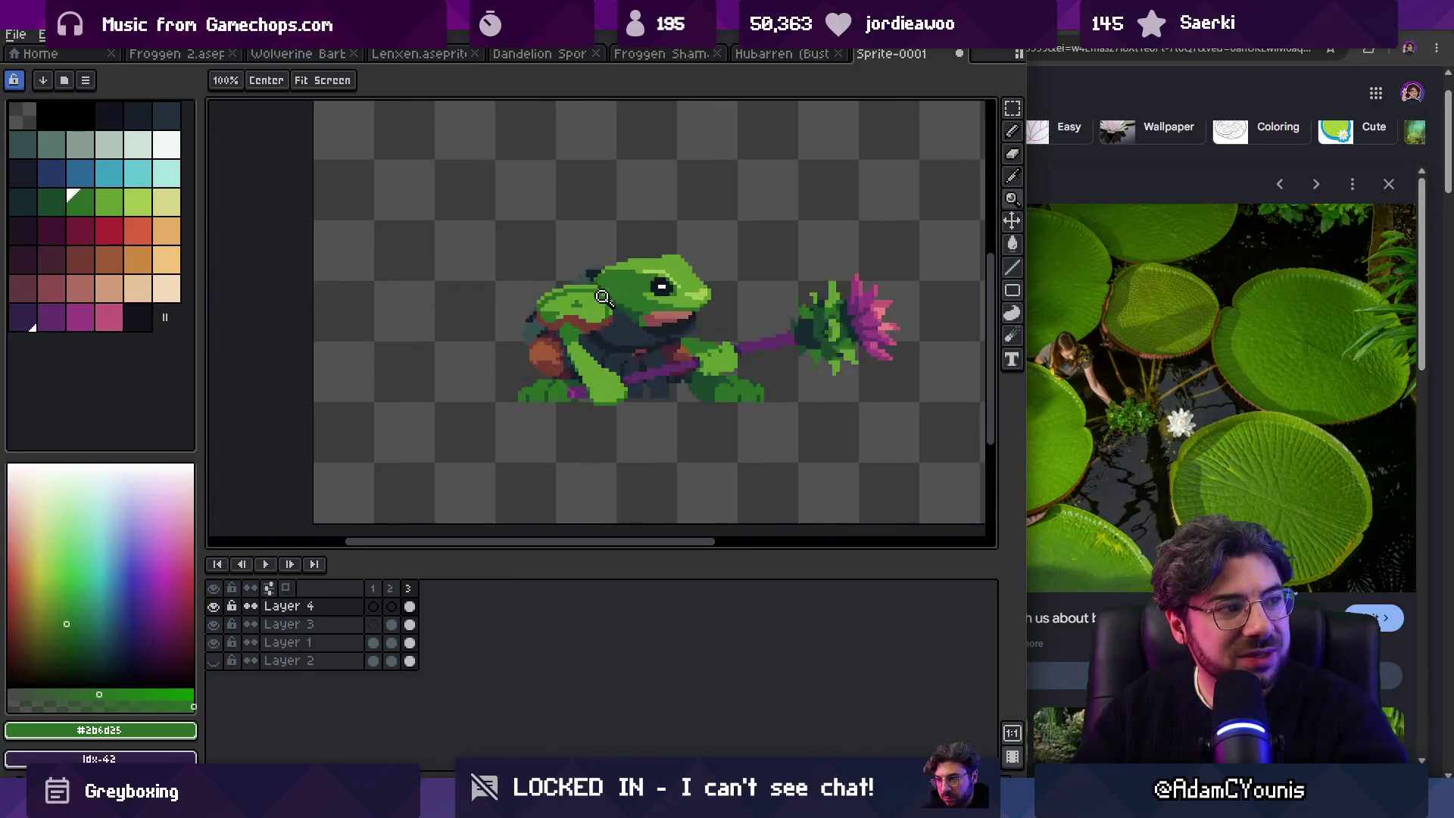
key(i)
click(528, 290)
Step: Try a magenta bucket fill on the pauldron top, then undo it
key(z)
scroll(576, 296, down, 4)
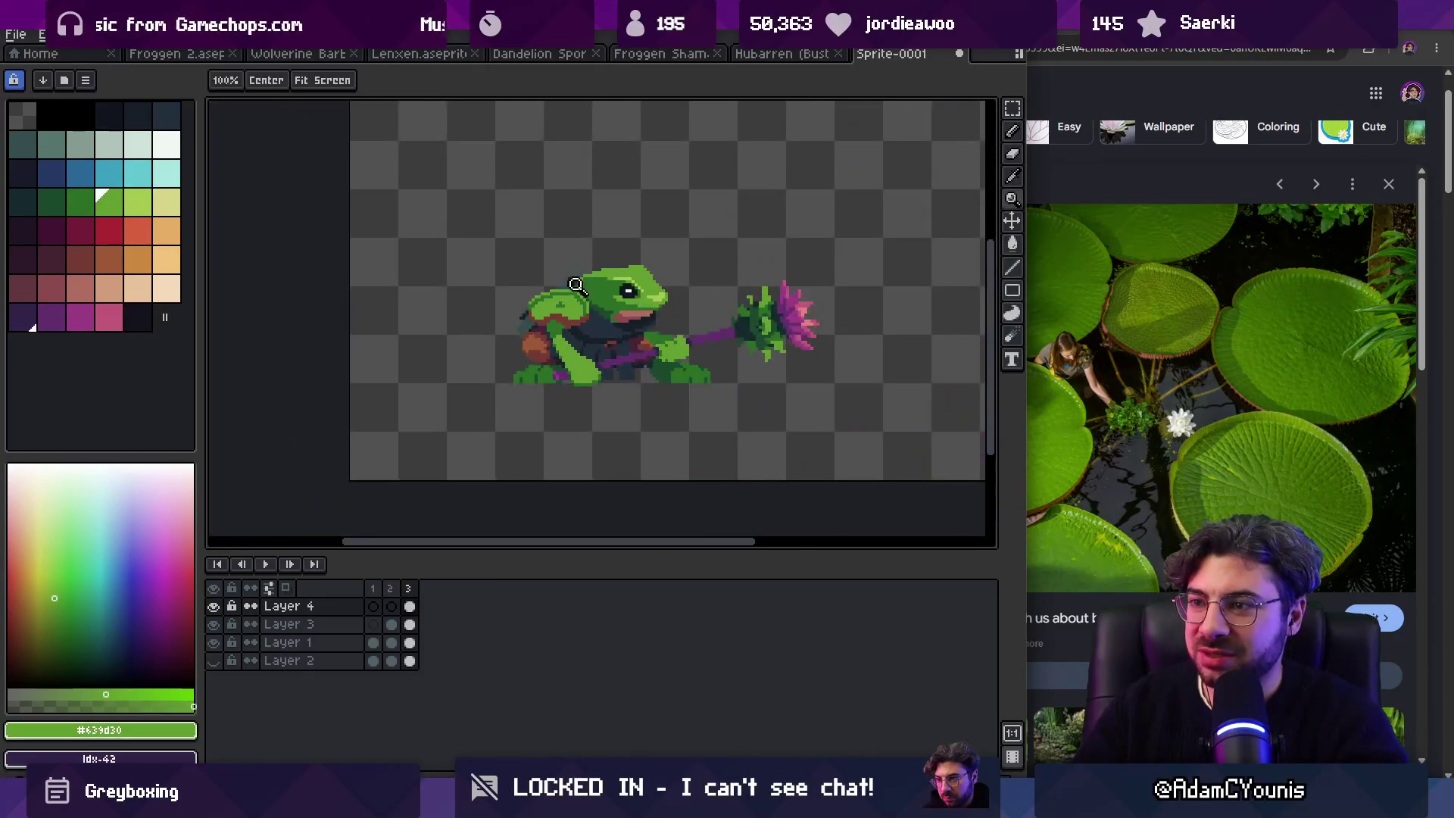
scroll(580, 297, up, 3)
scroll(579, 298, up, 1)
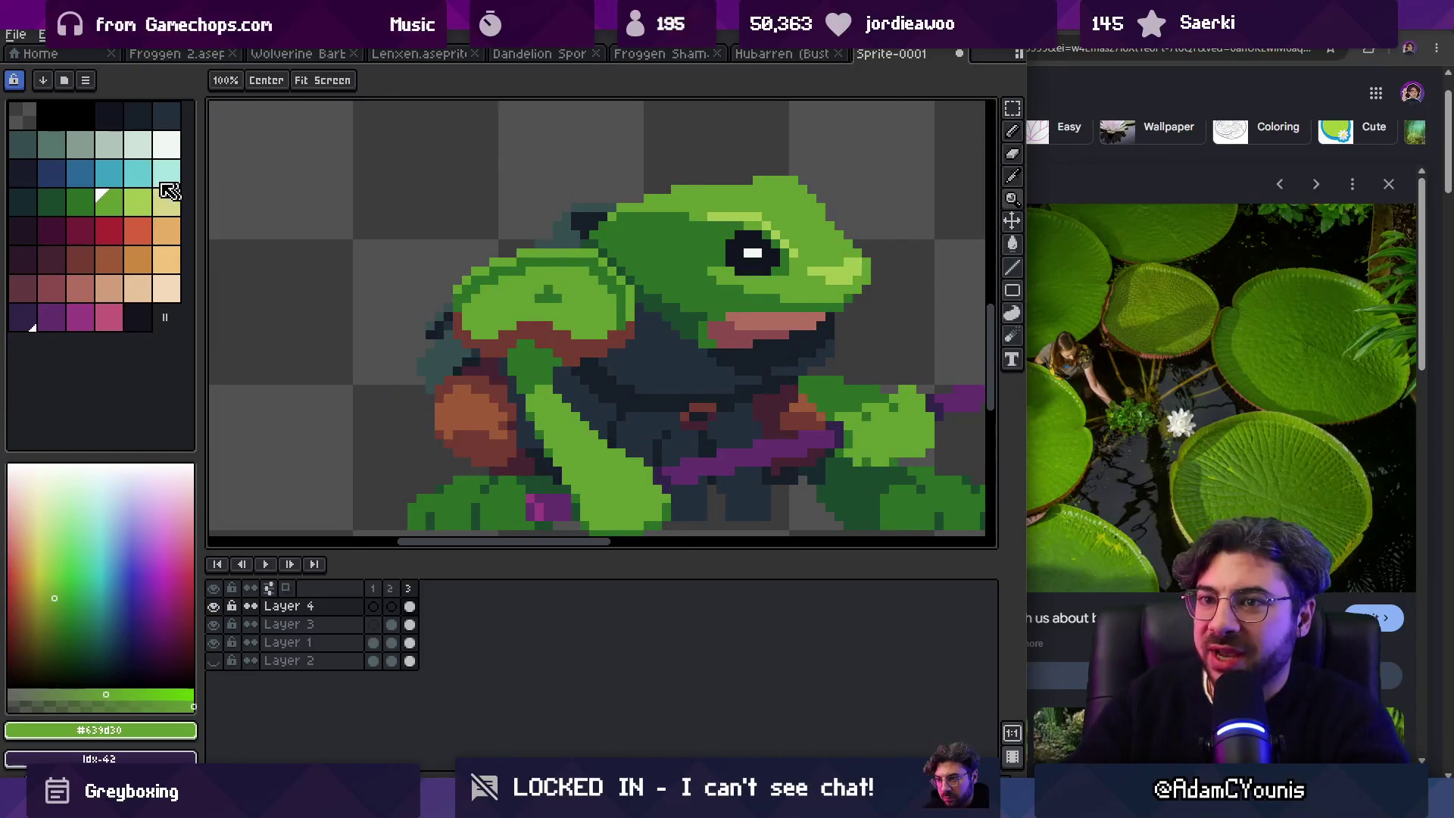
click(108, 321)
key(g)
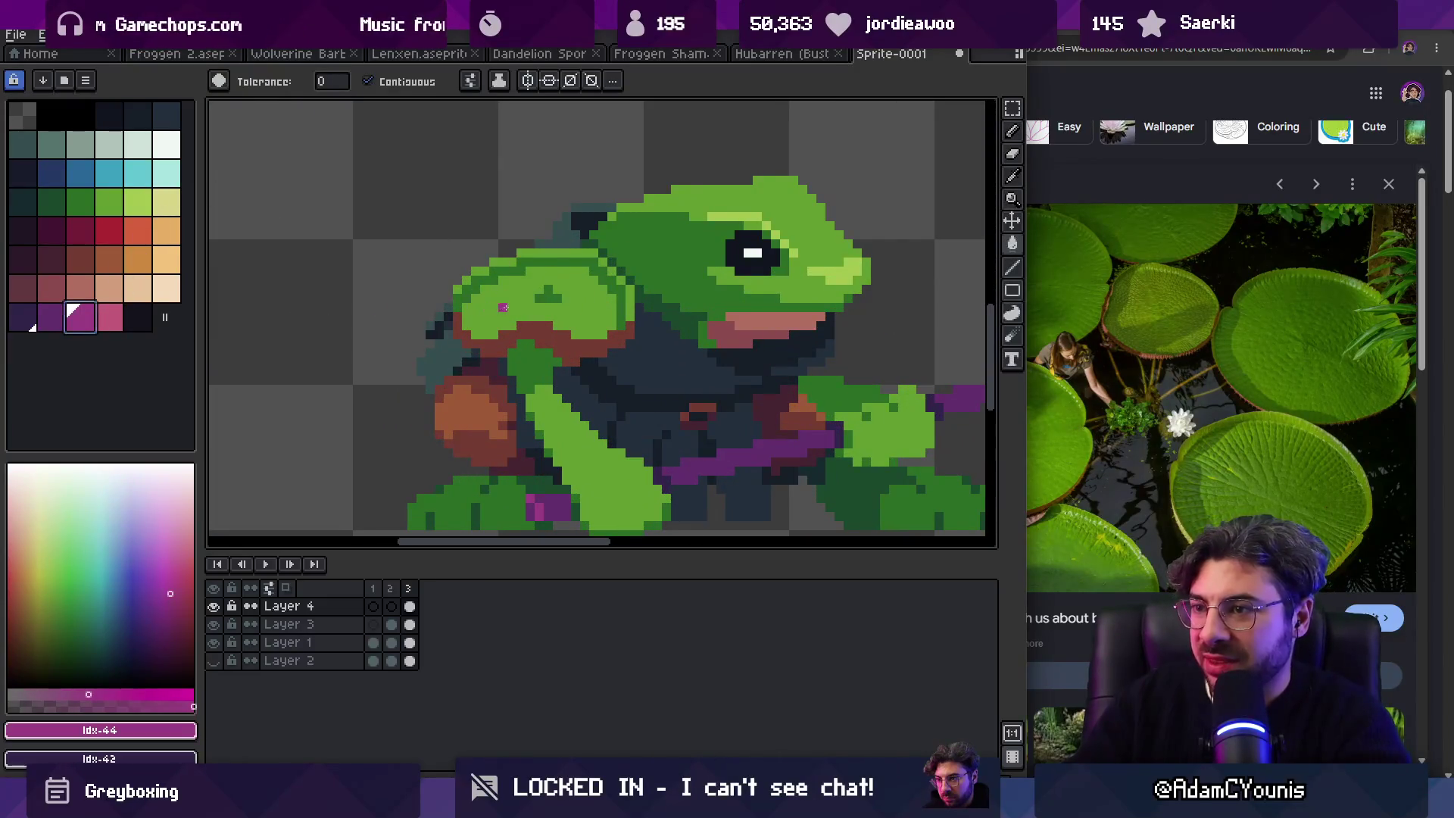
click(505, 301)
key(ctrl+z)
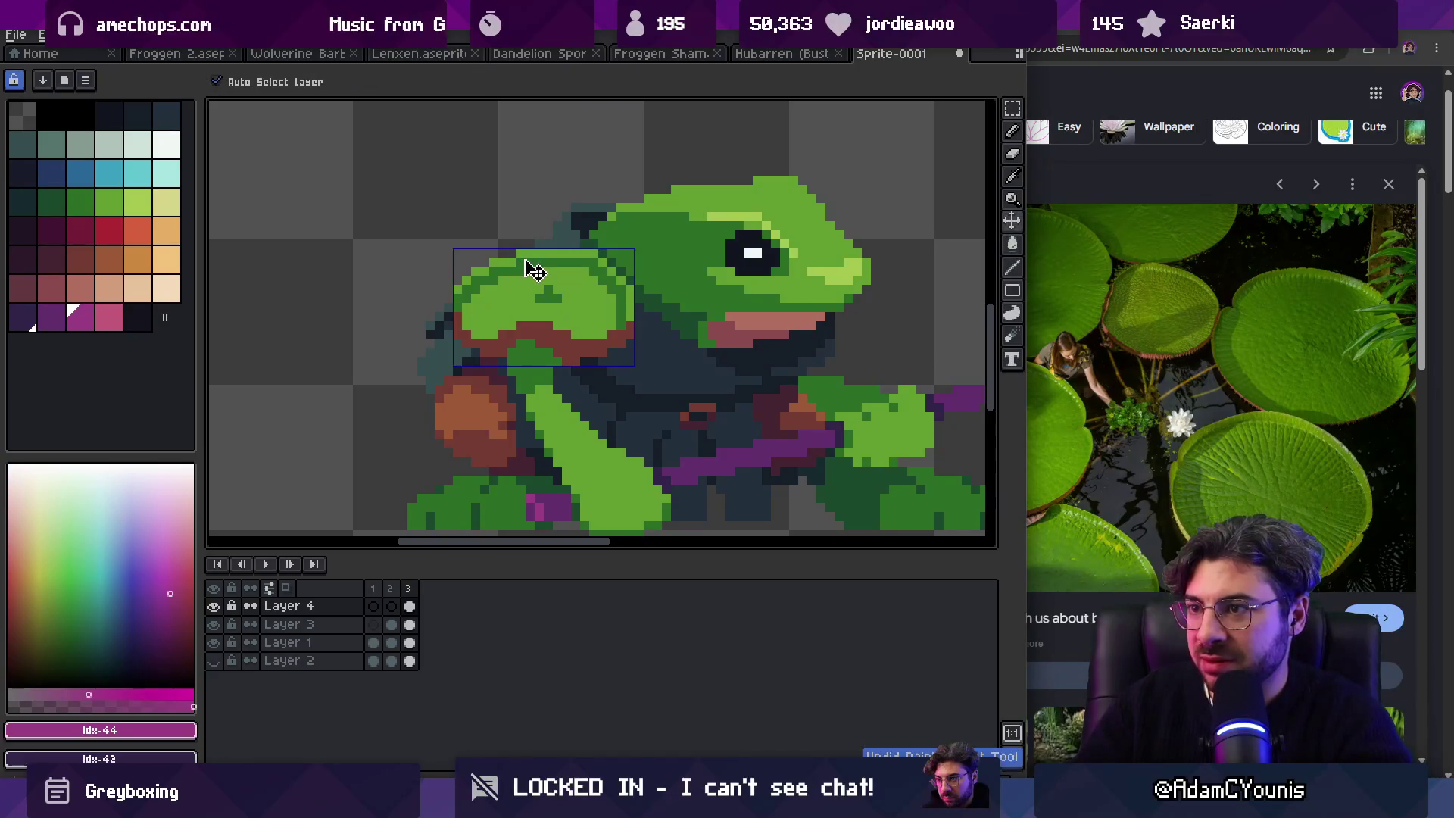
Step: Select the pauldron freehand and recolour it magenta with a dark purple outline
key(q)
mouse_move(473, 234)
mouse_down()
mouse_move(454, 353)
mouse_move(587, 353)
mouse_move(636, 250)
mouse_move(599, 241)
mouse_up()
key(t)
key(g)
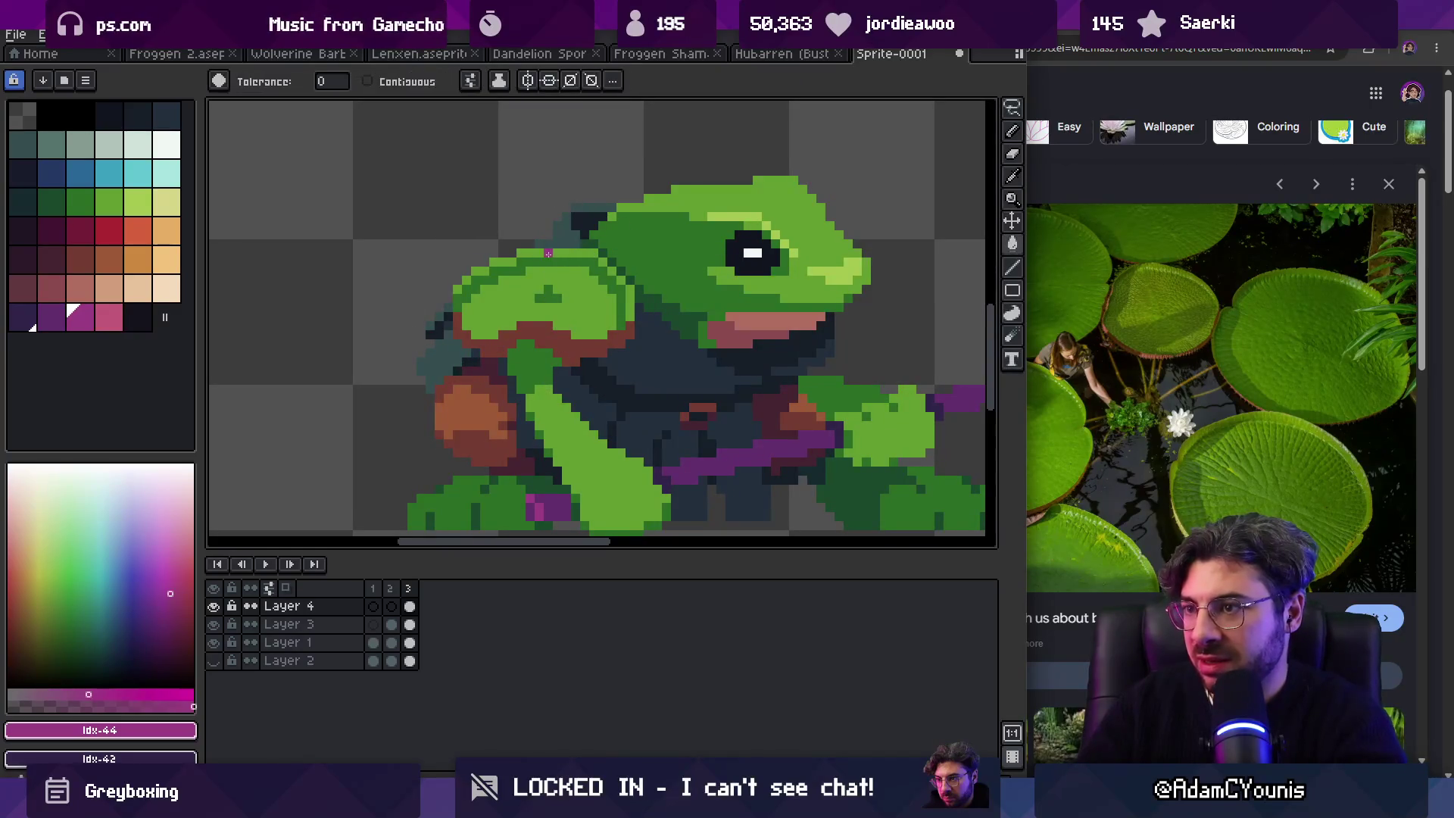
click(556, 260)
key(bracketleft)
click(549, 297)
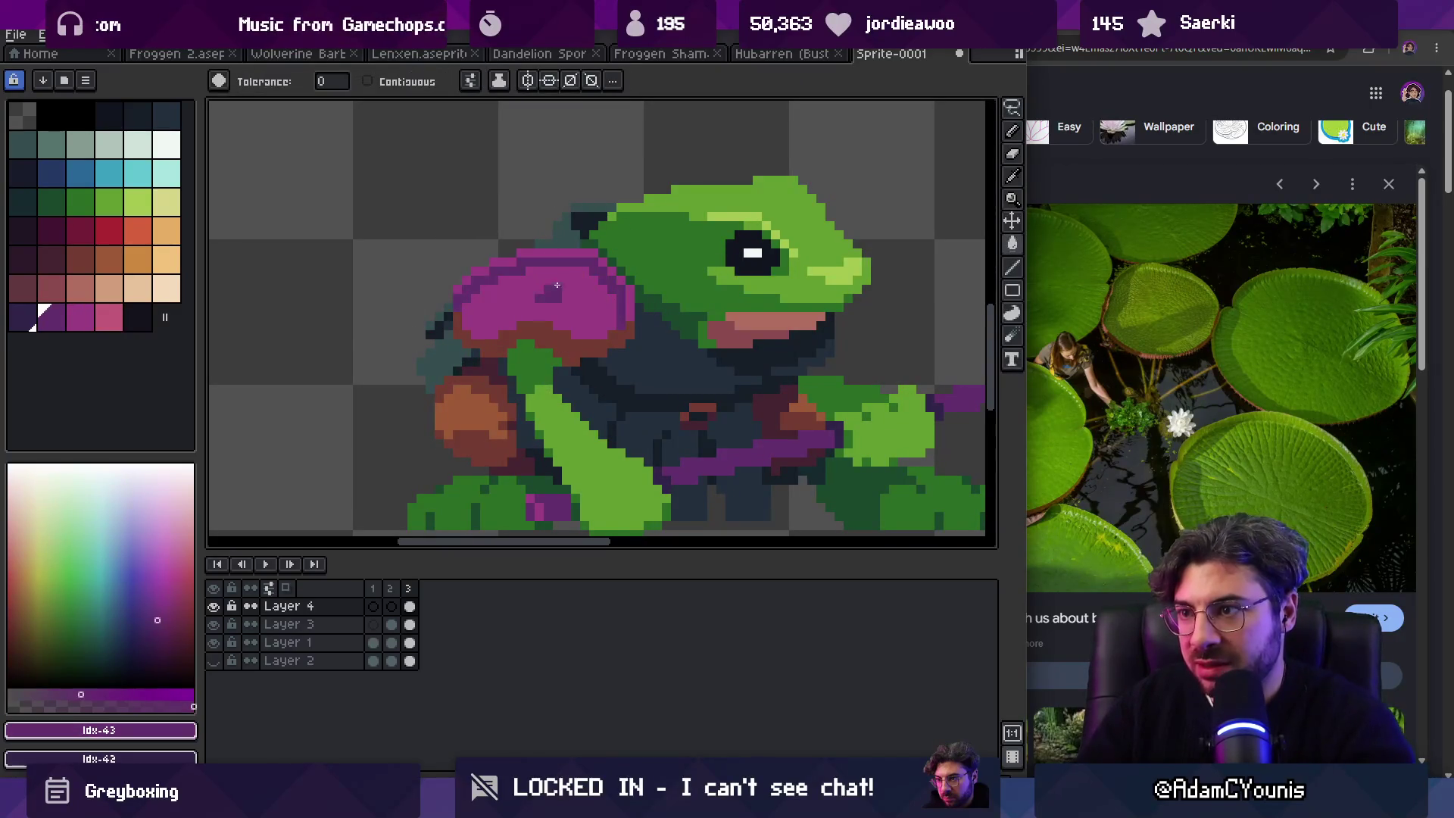
key(z)
click(526, 296)
Step: Pick dark maroon and undo the purple pauldron recolour back to green
click(52, 260)
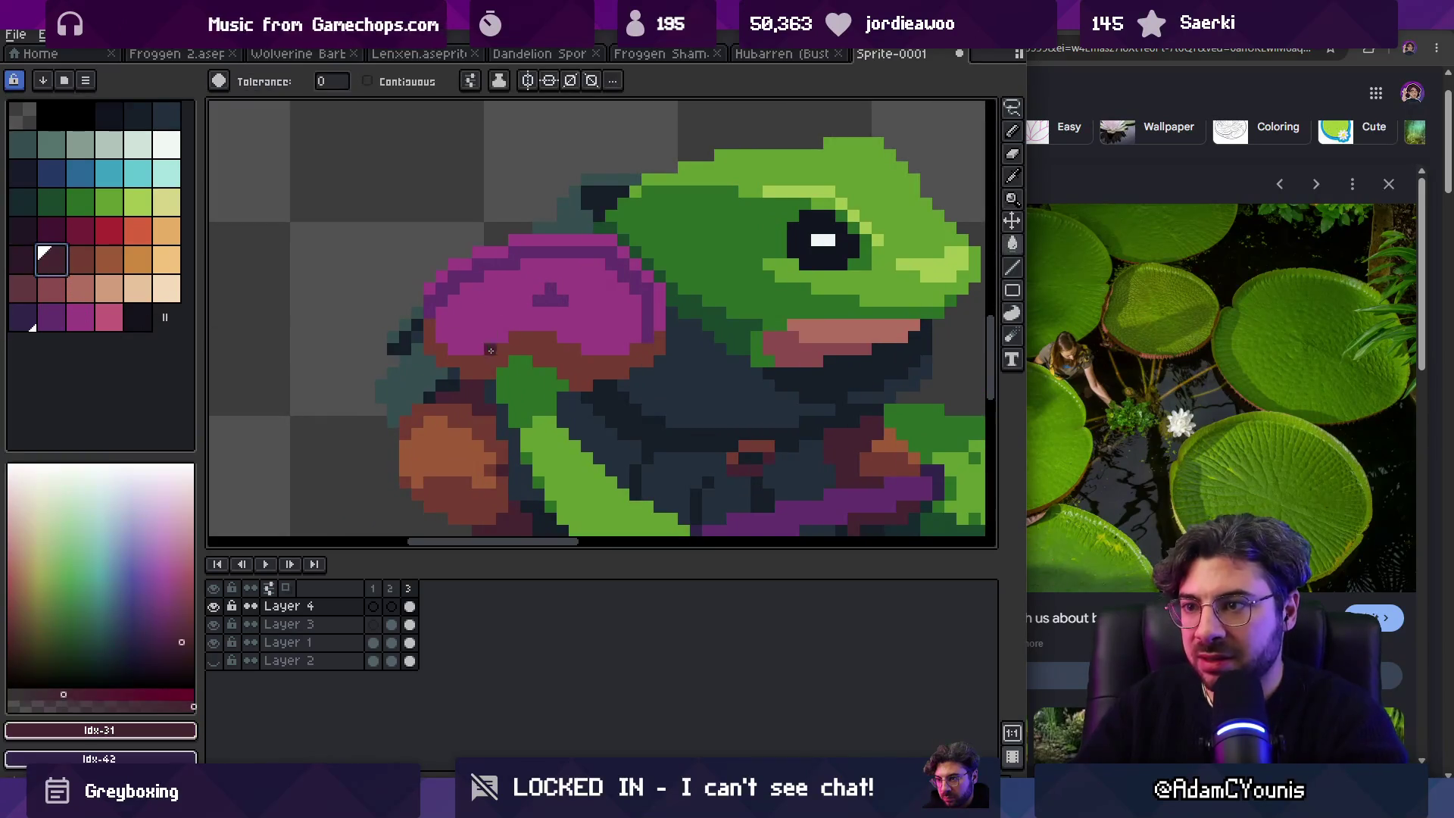
scroll(541, 295, down, 4)
scroll(584, 299, up, 1)
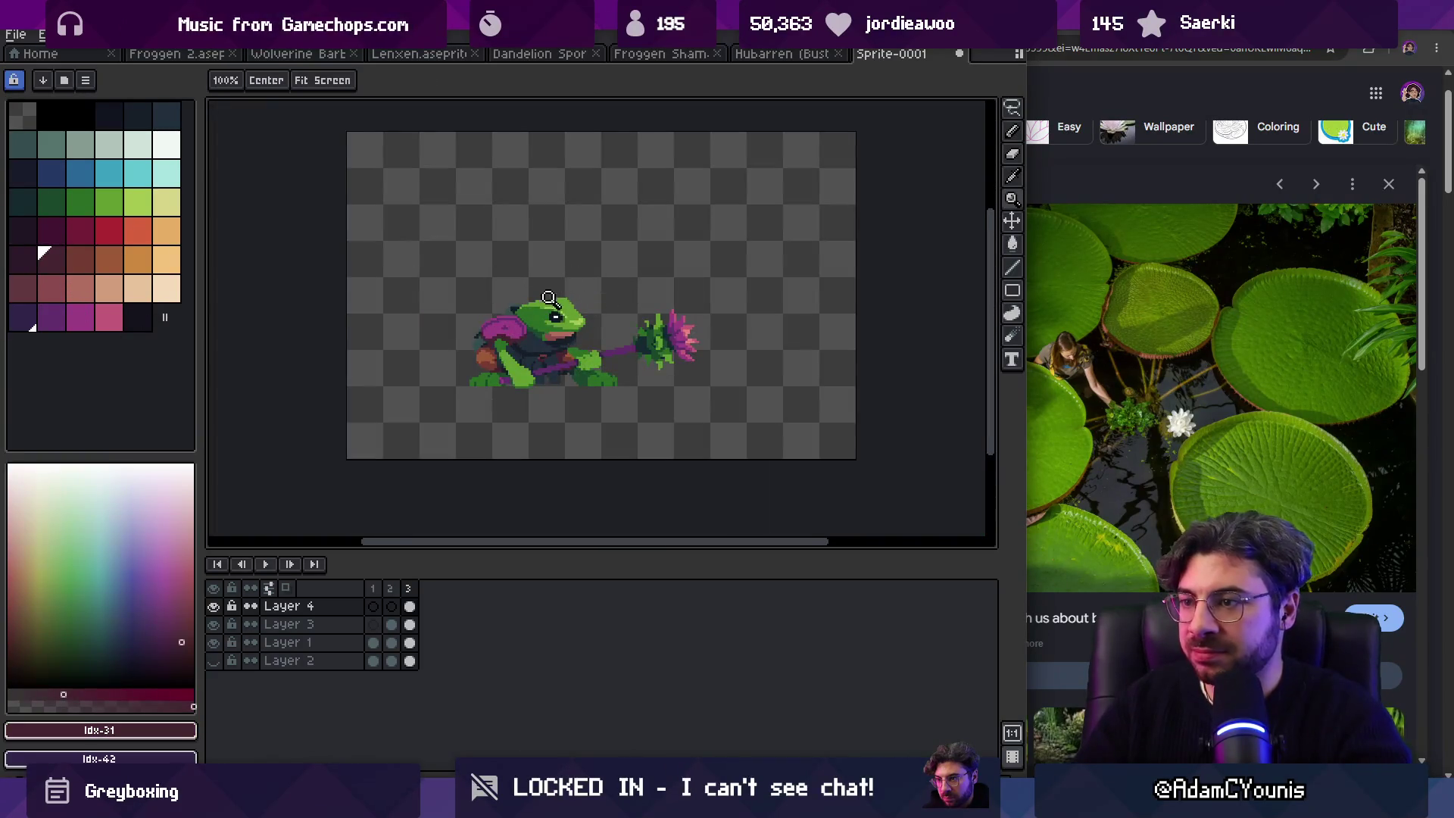
scroll(554, 295, up, 2)
key(ctrl+z)
key(ctrl+z)
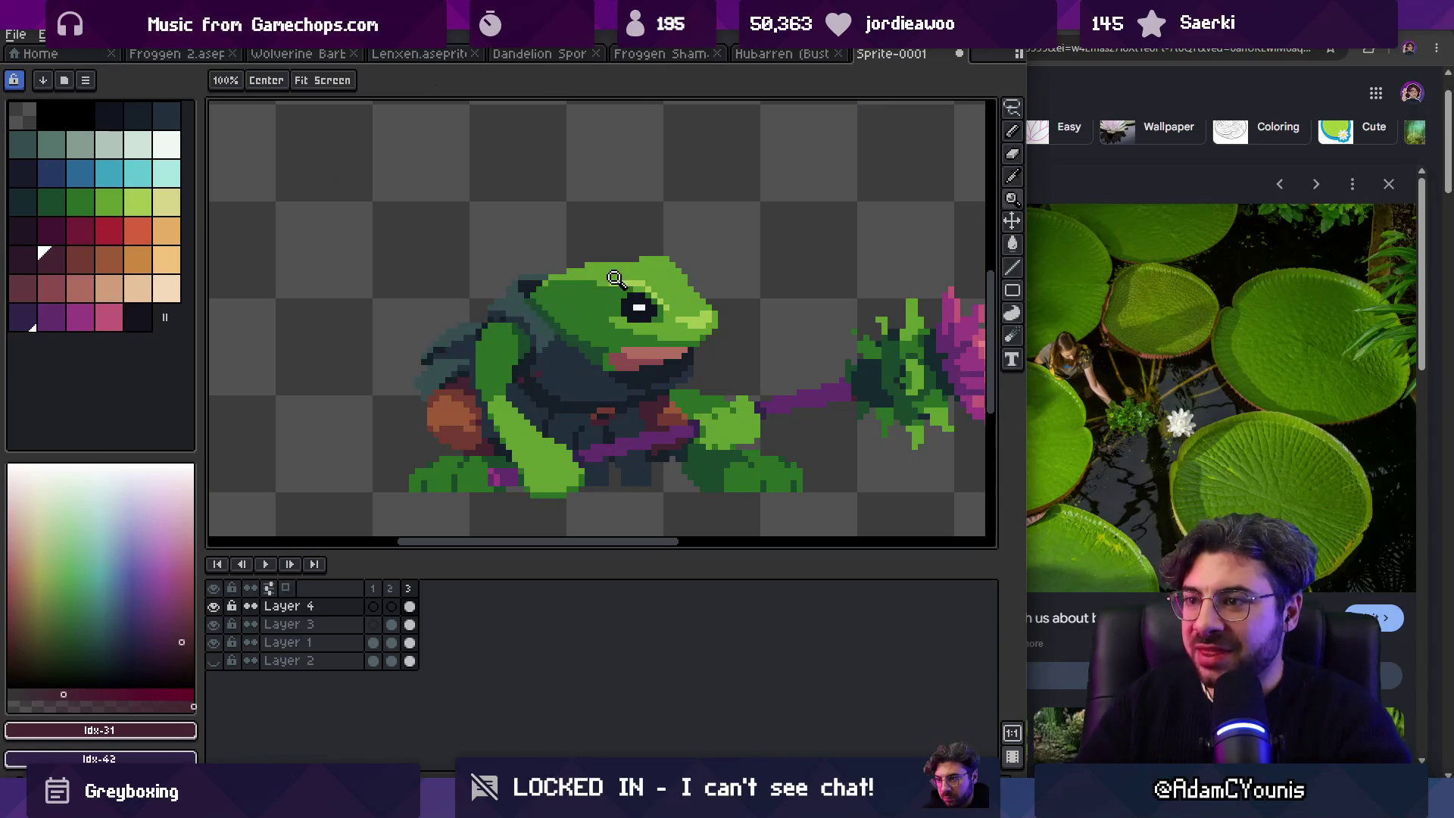
scroll(549, 231, down, 3)
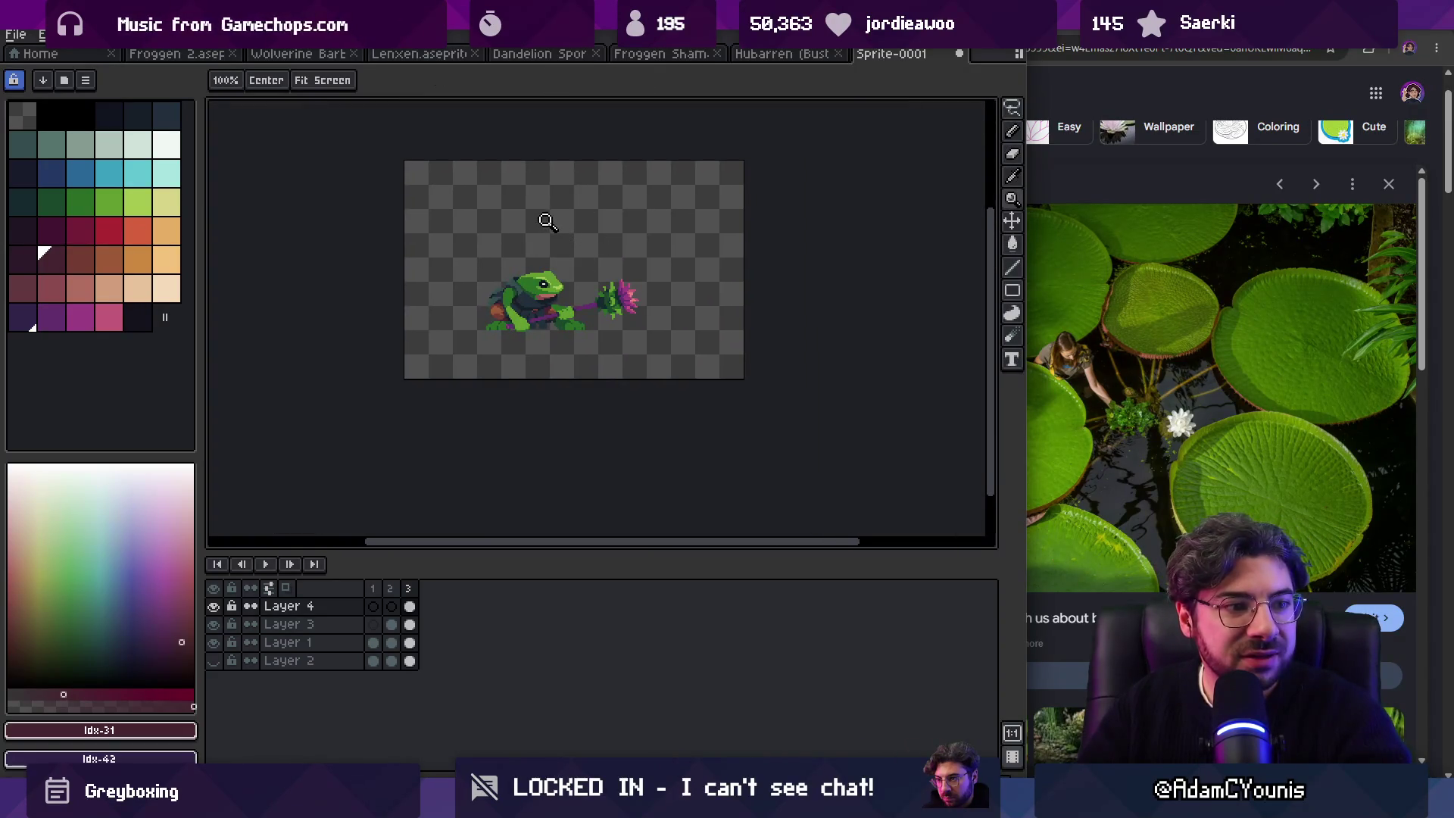
click(543, 226)
key(v)
key(ctrl+z)
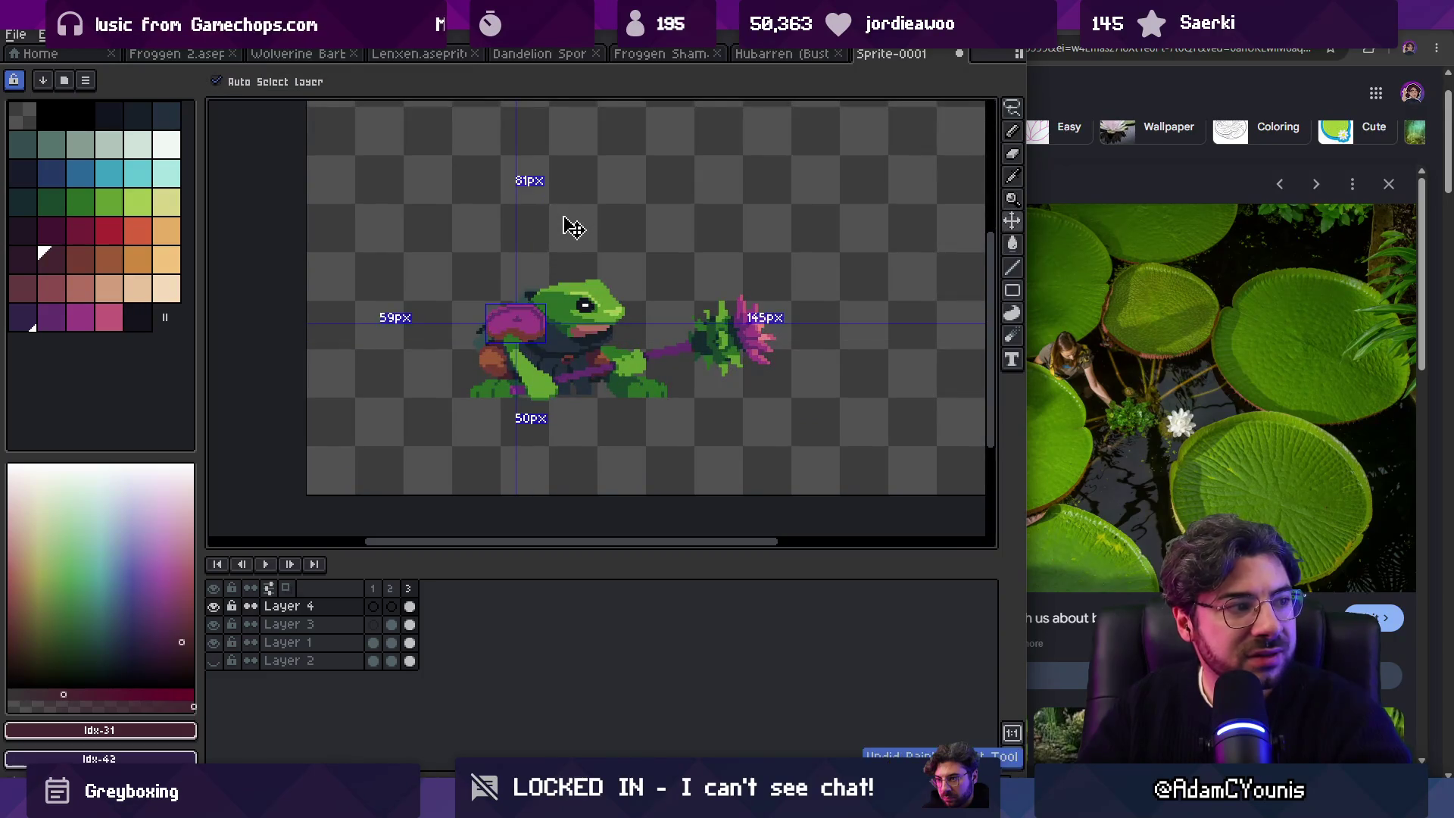
key(ctrl+z)
key(z)
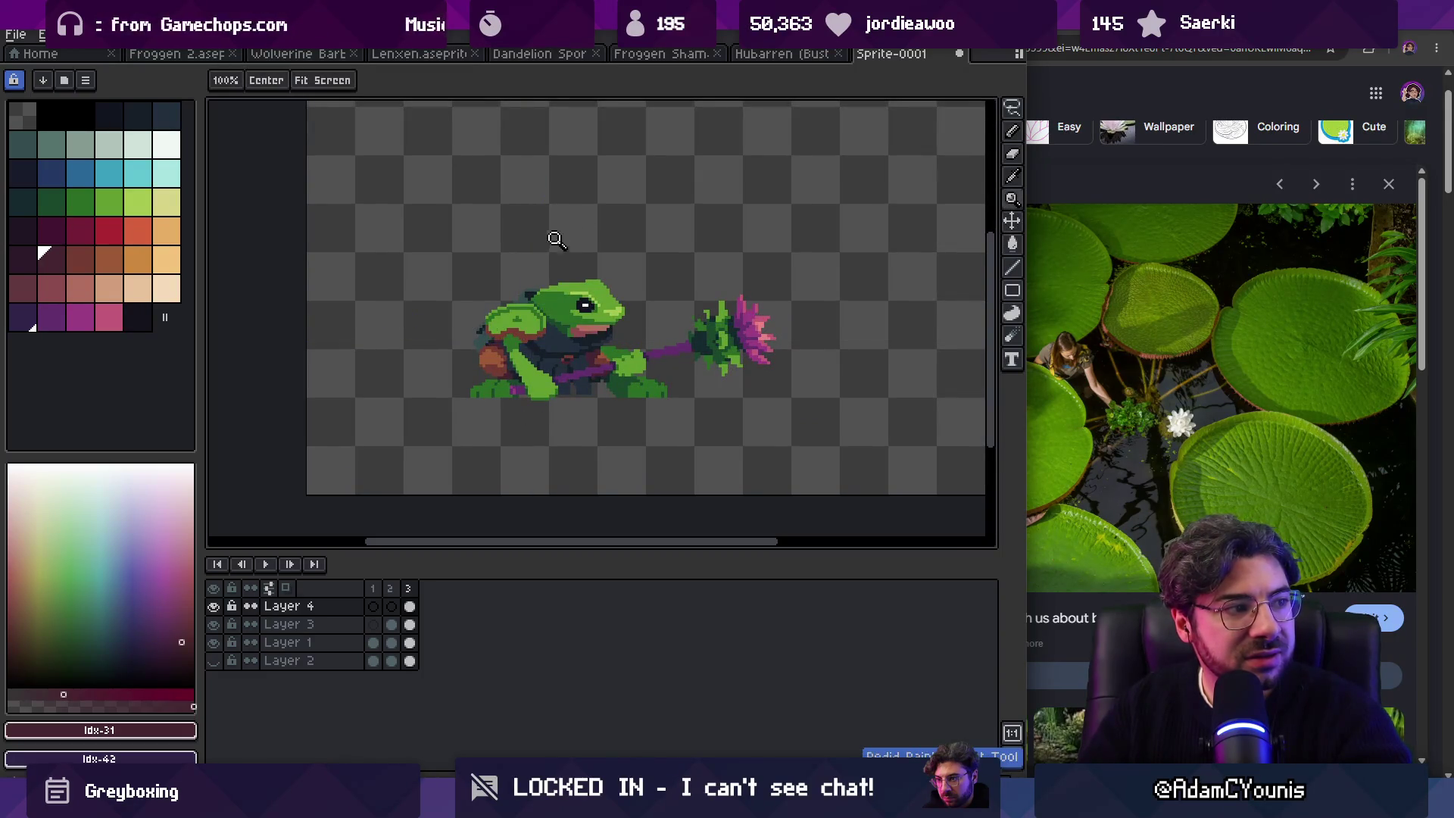
click(559, 331)
Step: Fill a pauldron patch darker and sample the dark red-brown #743c33
key(g)
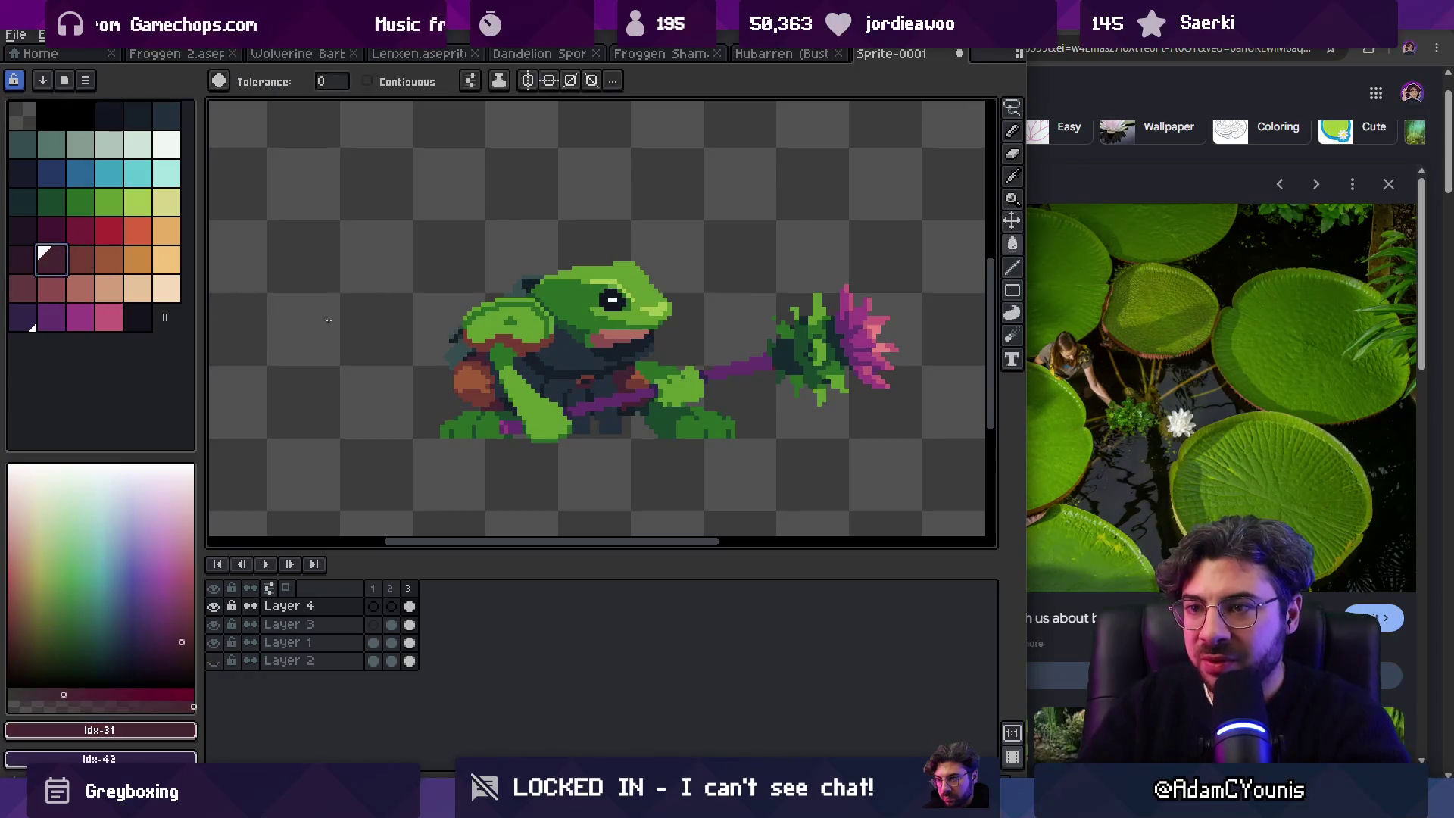
click(503, 342)
key(z)
scroll(534, 271, down, 4)
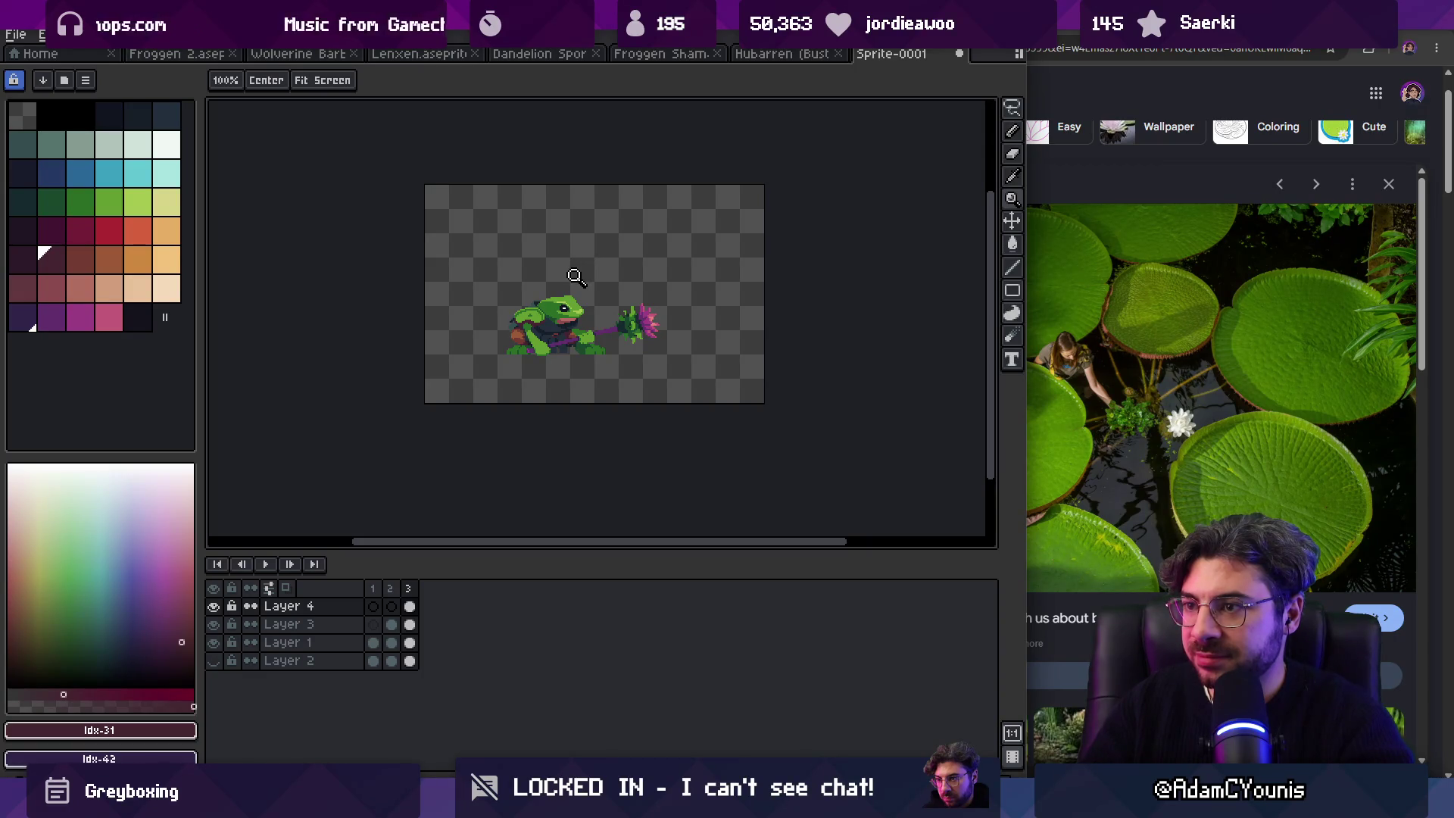
scroll(567, 323, up, 4)
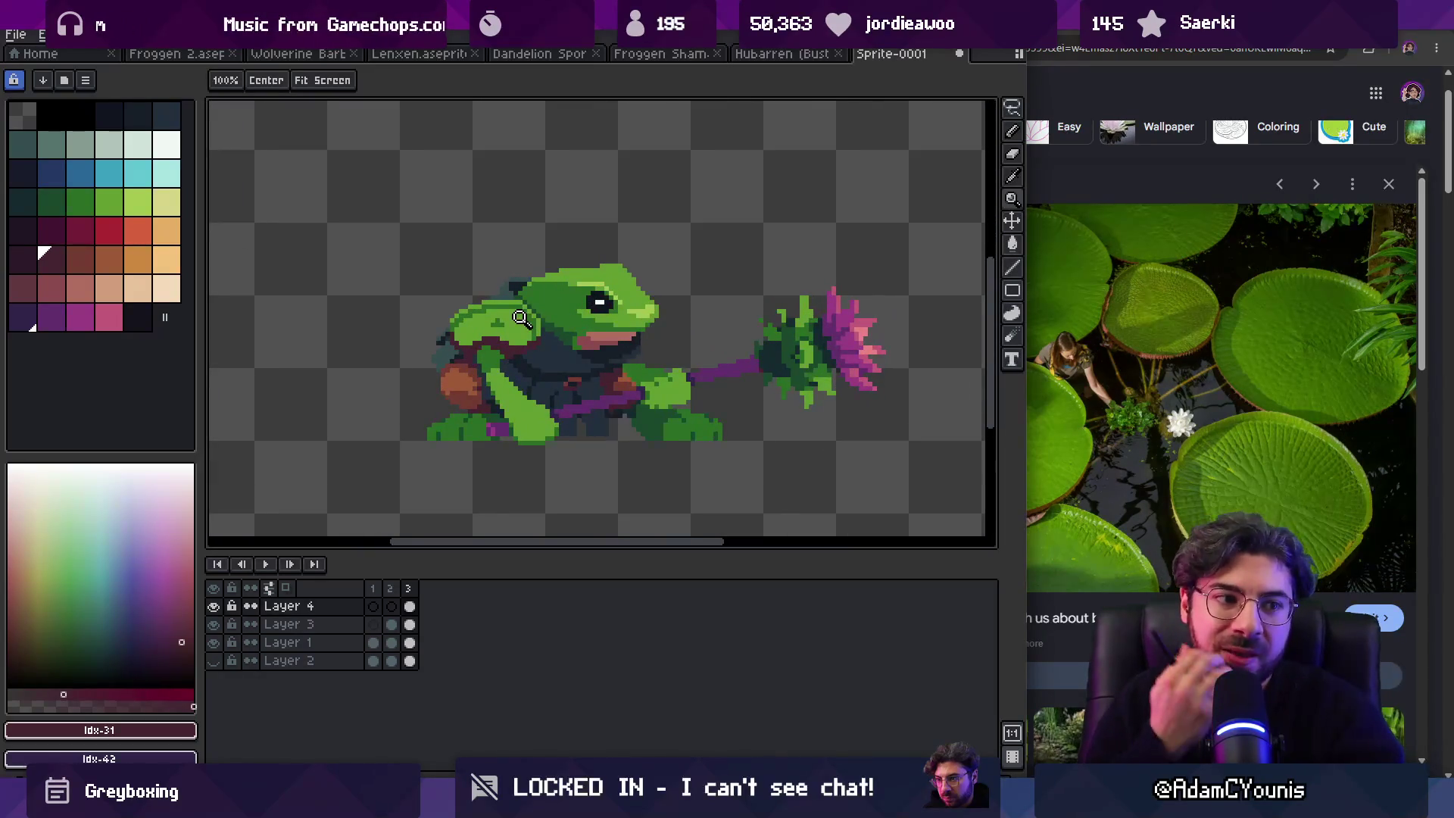
scroll(493, 324, up, 2)
alt+click(439, 401)
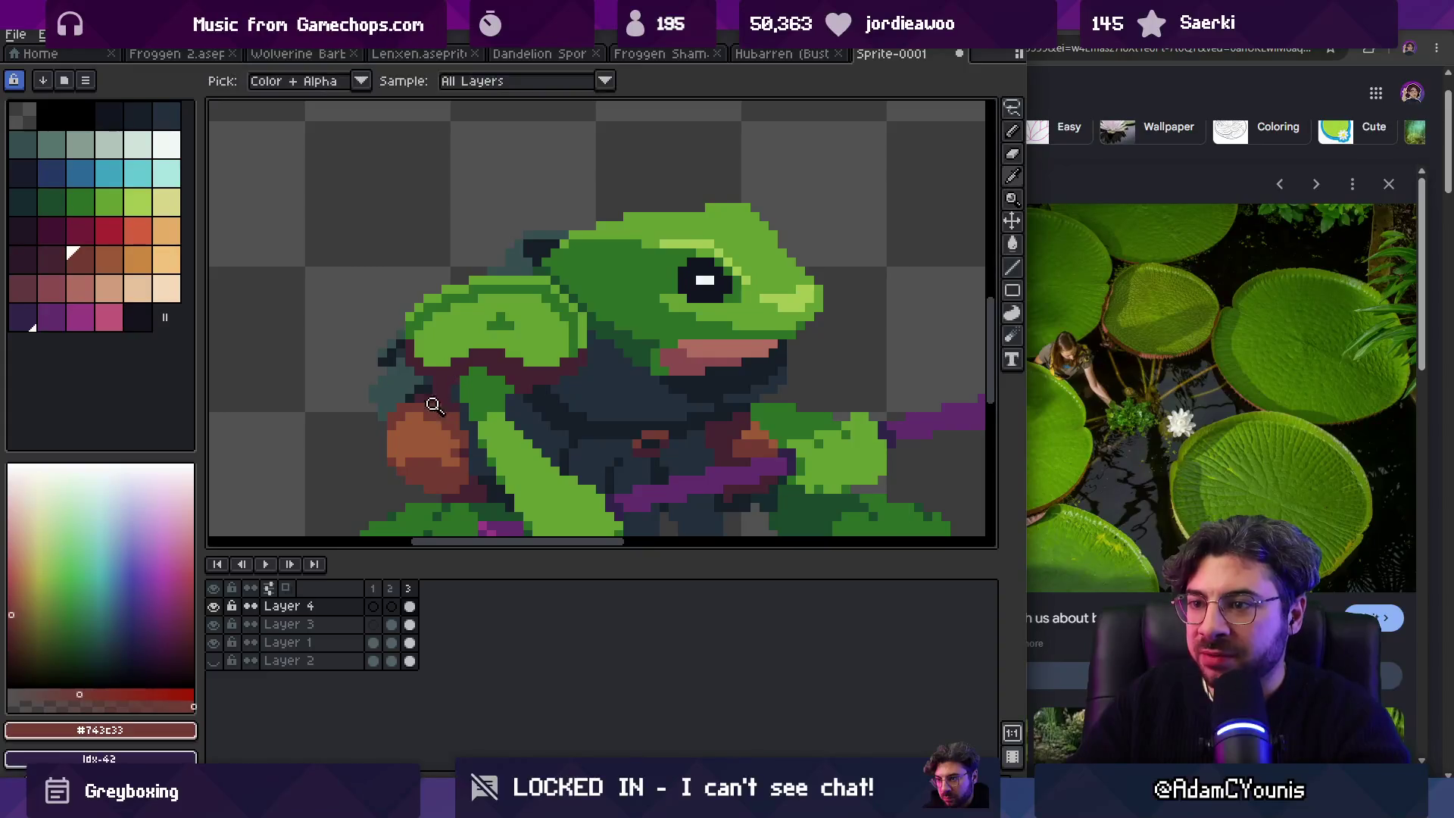
Step: Test brown fills on the shoulder piece's top and rim, then revert to green
click(481, 320)
key(ctrl+z)
click(484, 282)
key(bracketleft)
click(493, 352)
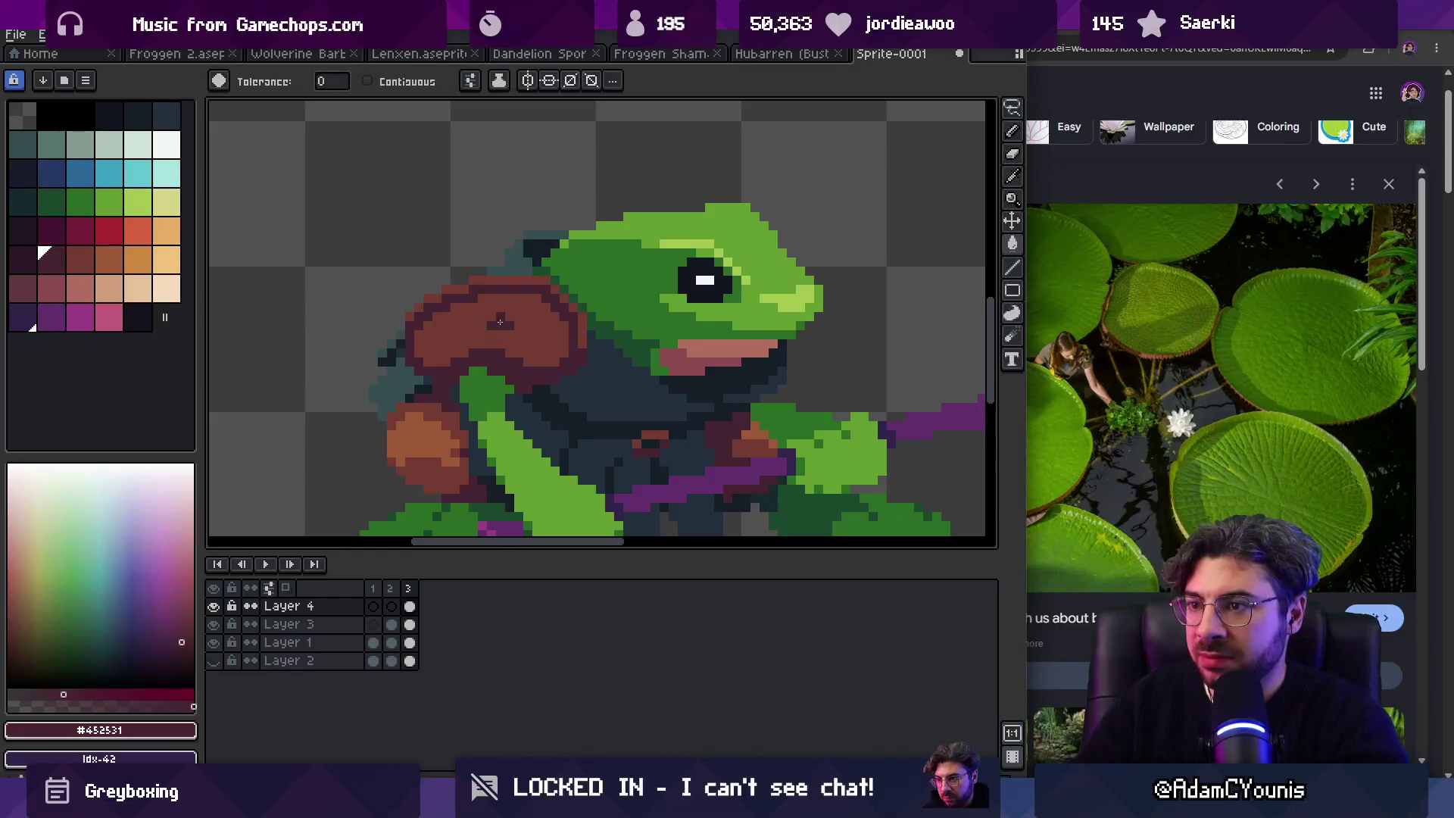
key(z)
scroll(484, 303, down, 5)
scroll(534, 318, up, 3)
scroll(534, 333, up, 2)
key(ctrl+z)
key(ctrl+z)
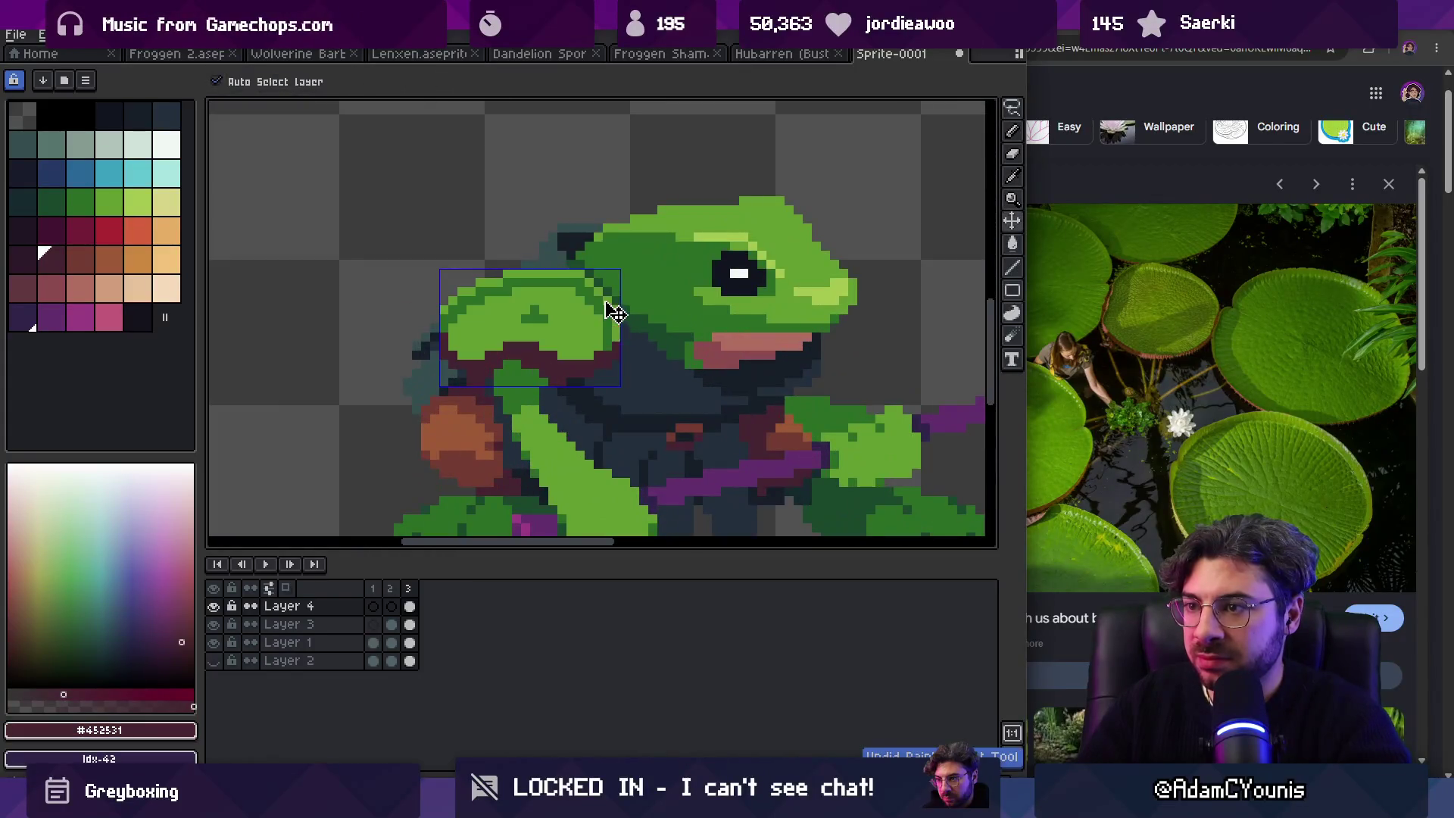
Step: Fill the shoulder rim dark maroon and try orange on its green areas, undoing the orange
key(g)
click(478, 366)
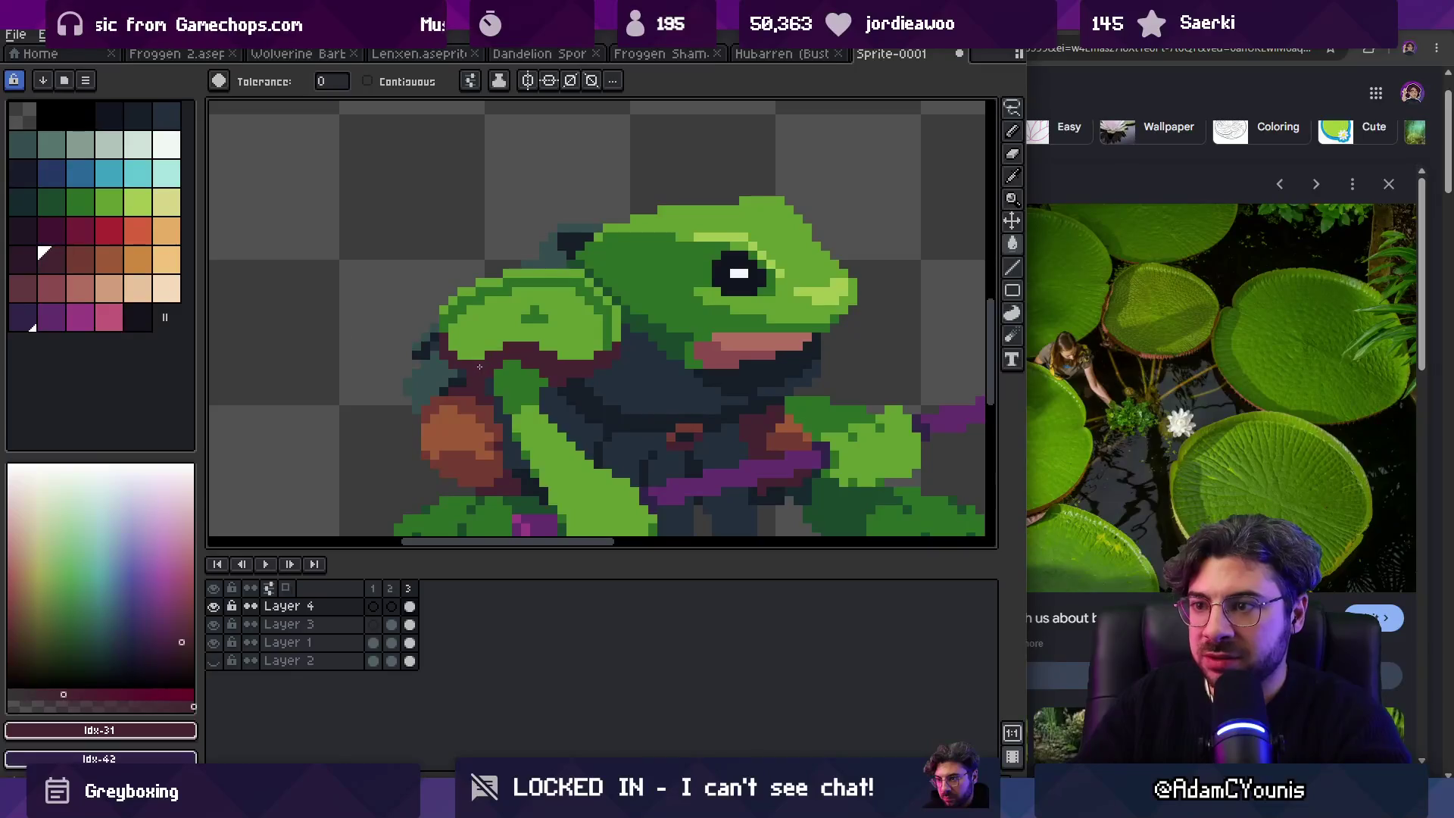
click(137, 260)
click(477, 322)
key(bracketleft)
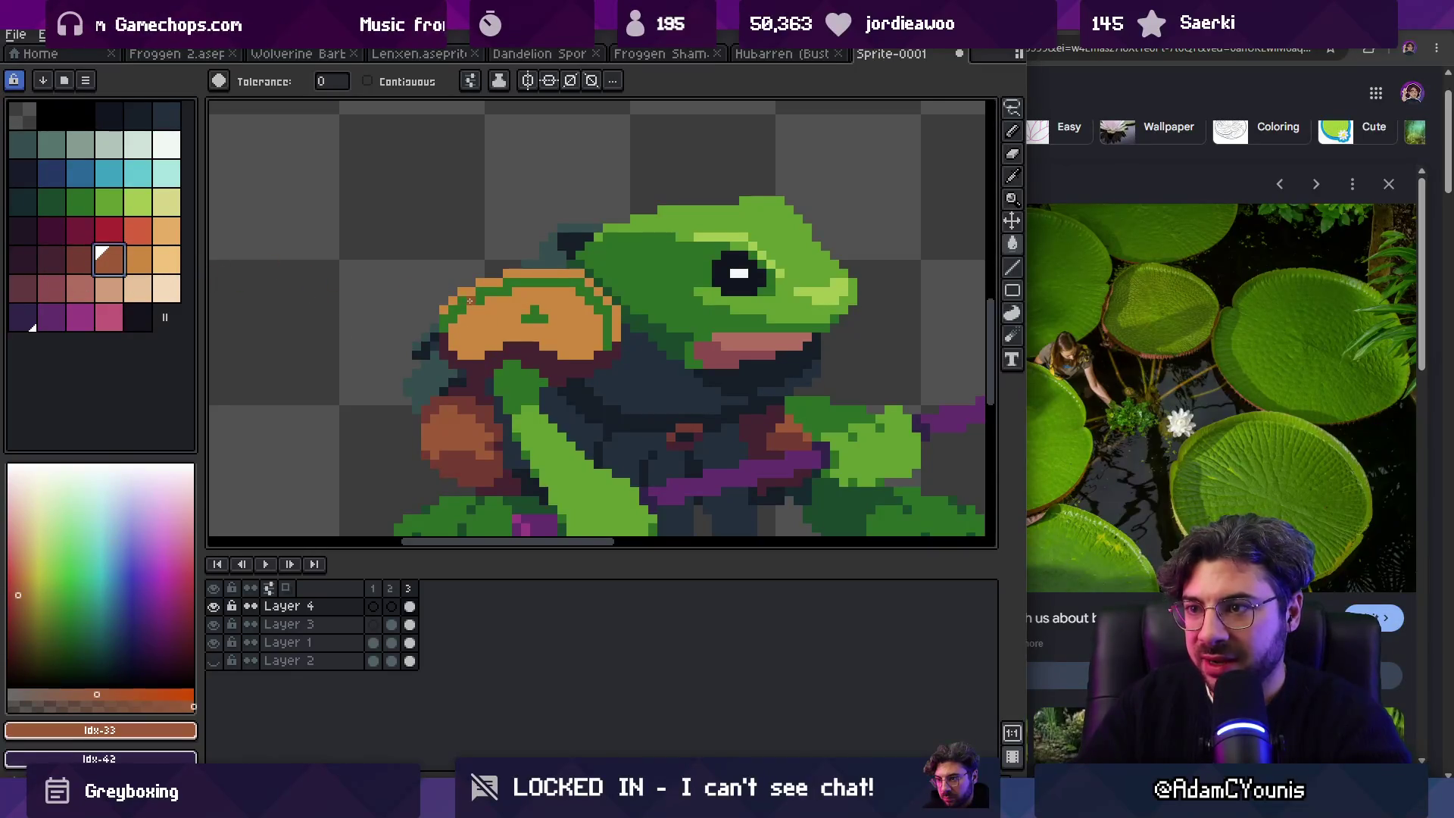
click(469, 301)
key(z)
scroll(492, 276, down, 3)
scroll(303, 272, up, 3)
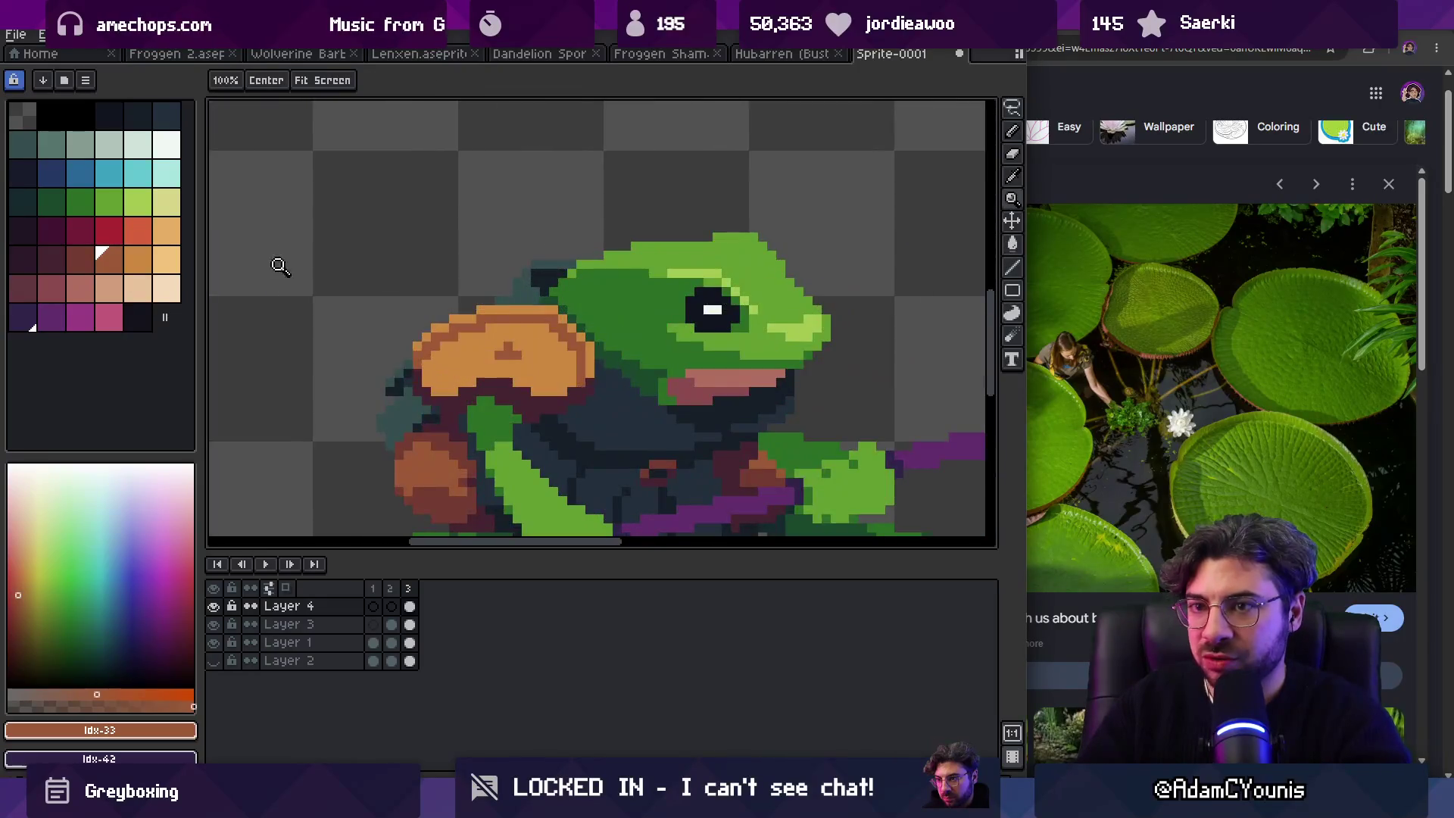
key(ctrl+z)
key(ctrl+z)
Step: Fill the shoulder band dark, then brown-orange
click(51, 259)
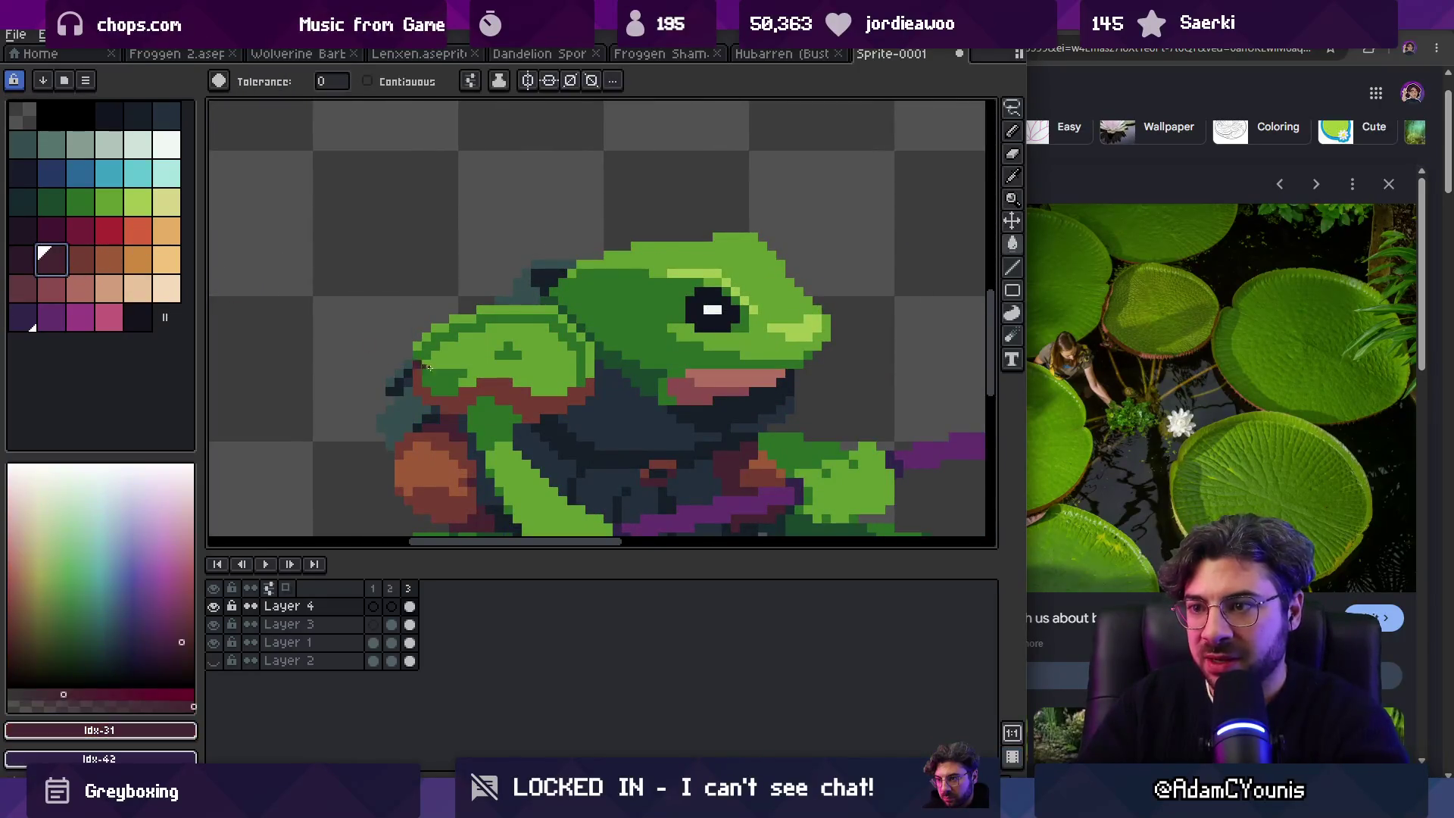
click(464, 382)
key(ctrl+z)
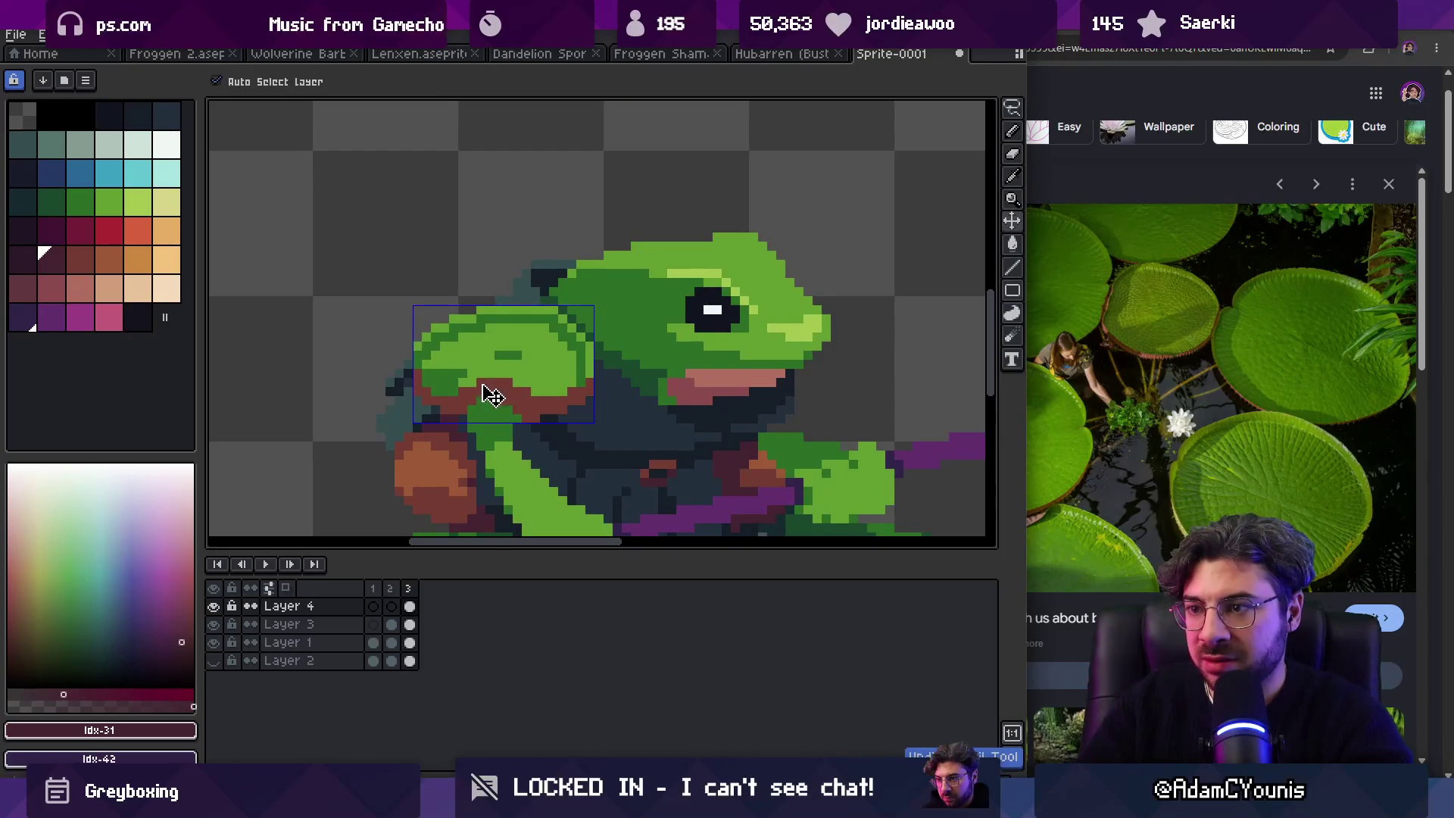
key(ctrl+y)
click(108, 260)
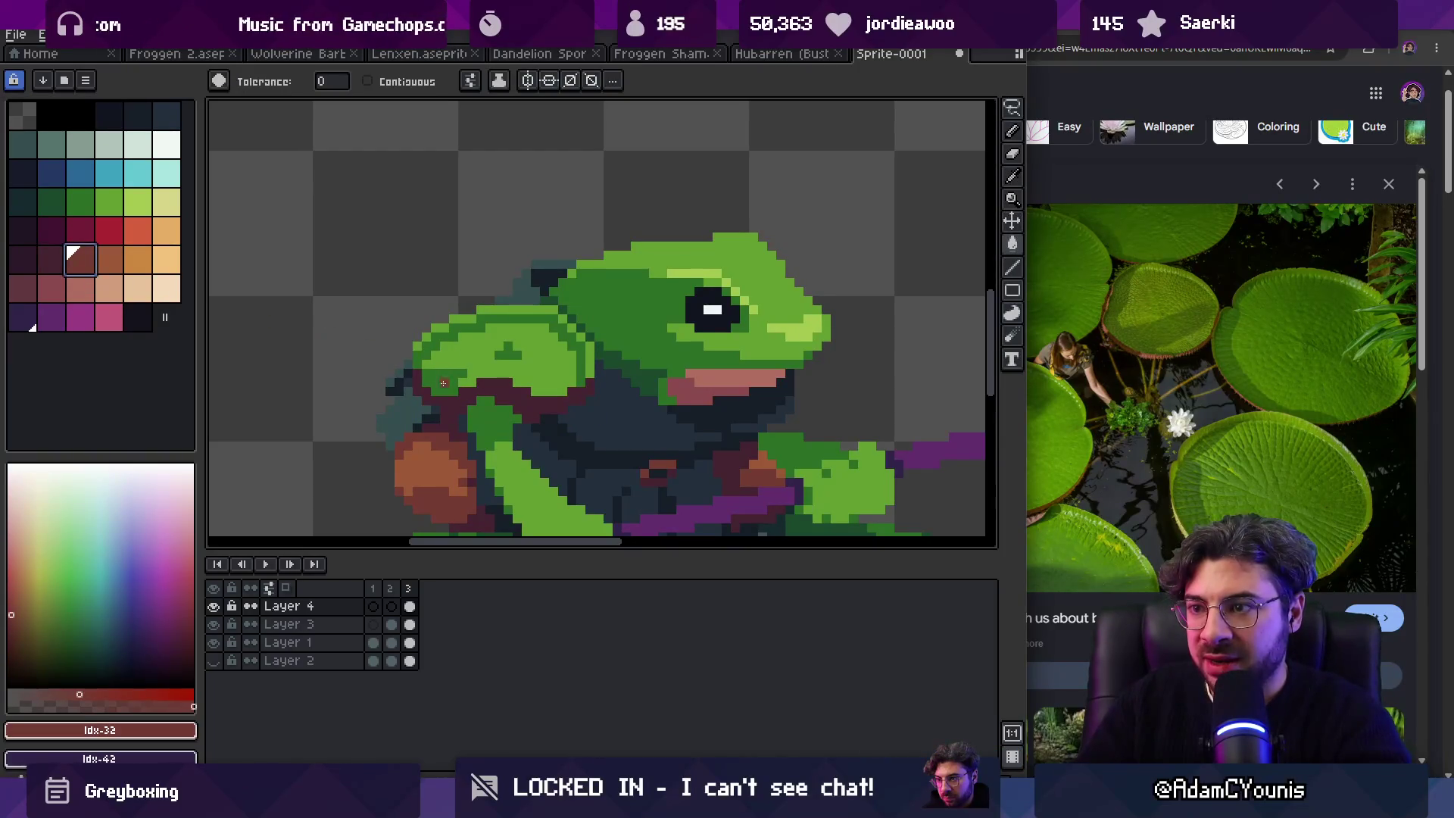
click(487, 364)
Step: Fill the shoulder interior brown-orange and sample the resulting brown
key(z)
click(485, 366)
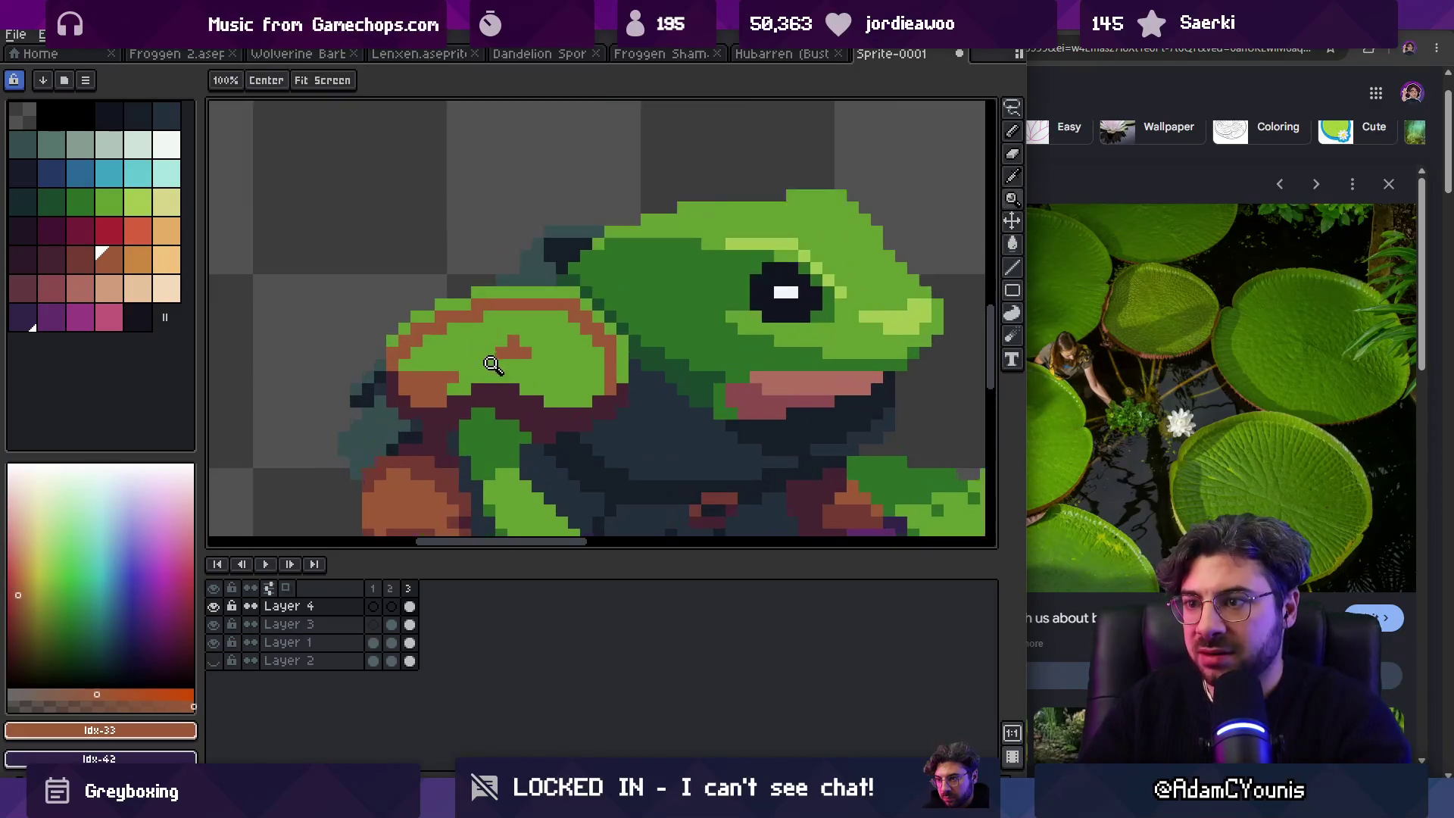
click(477, 367)
key(g)
click(476, 366)
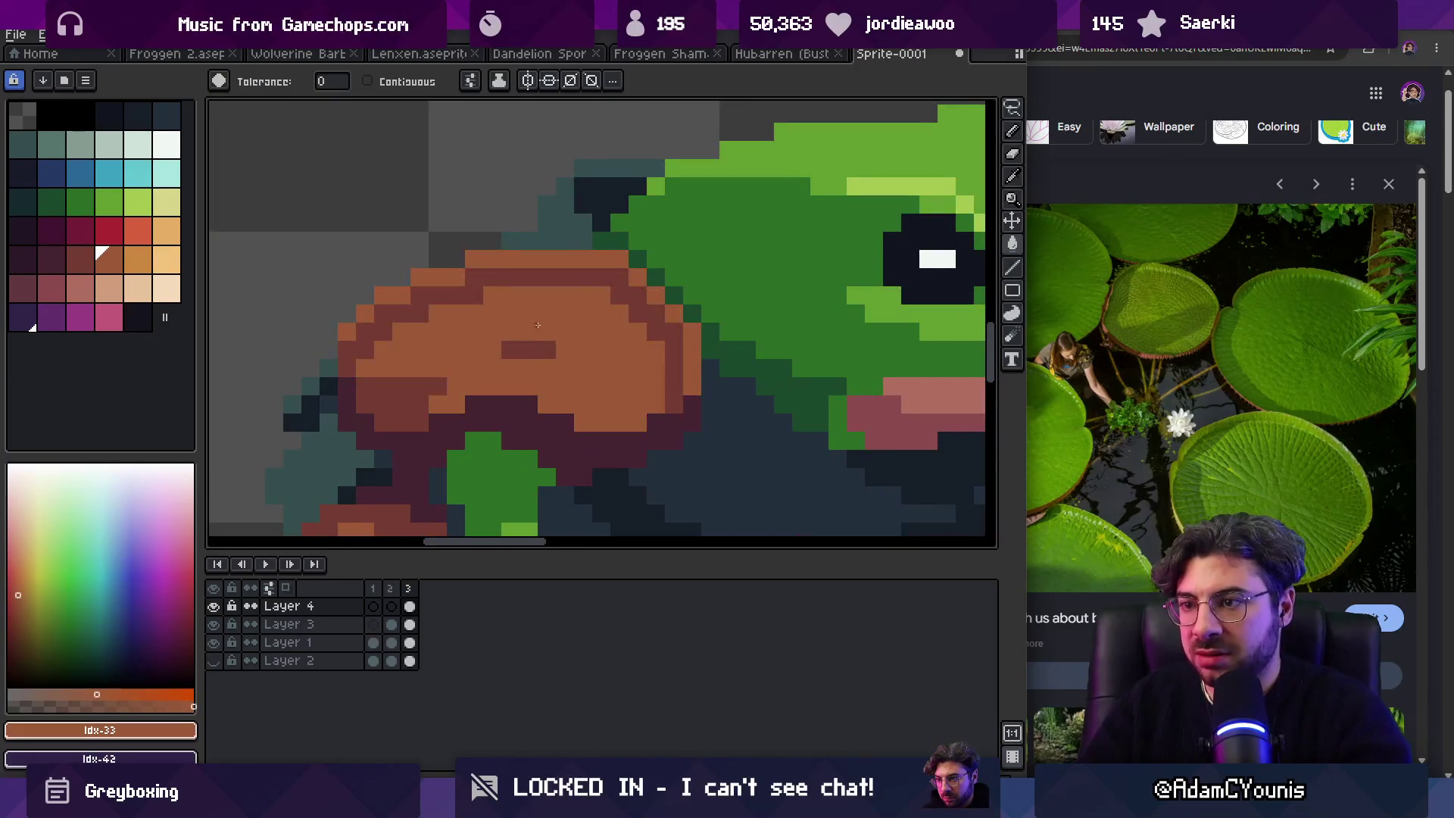
scroll(515, 360, down, 5)
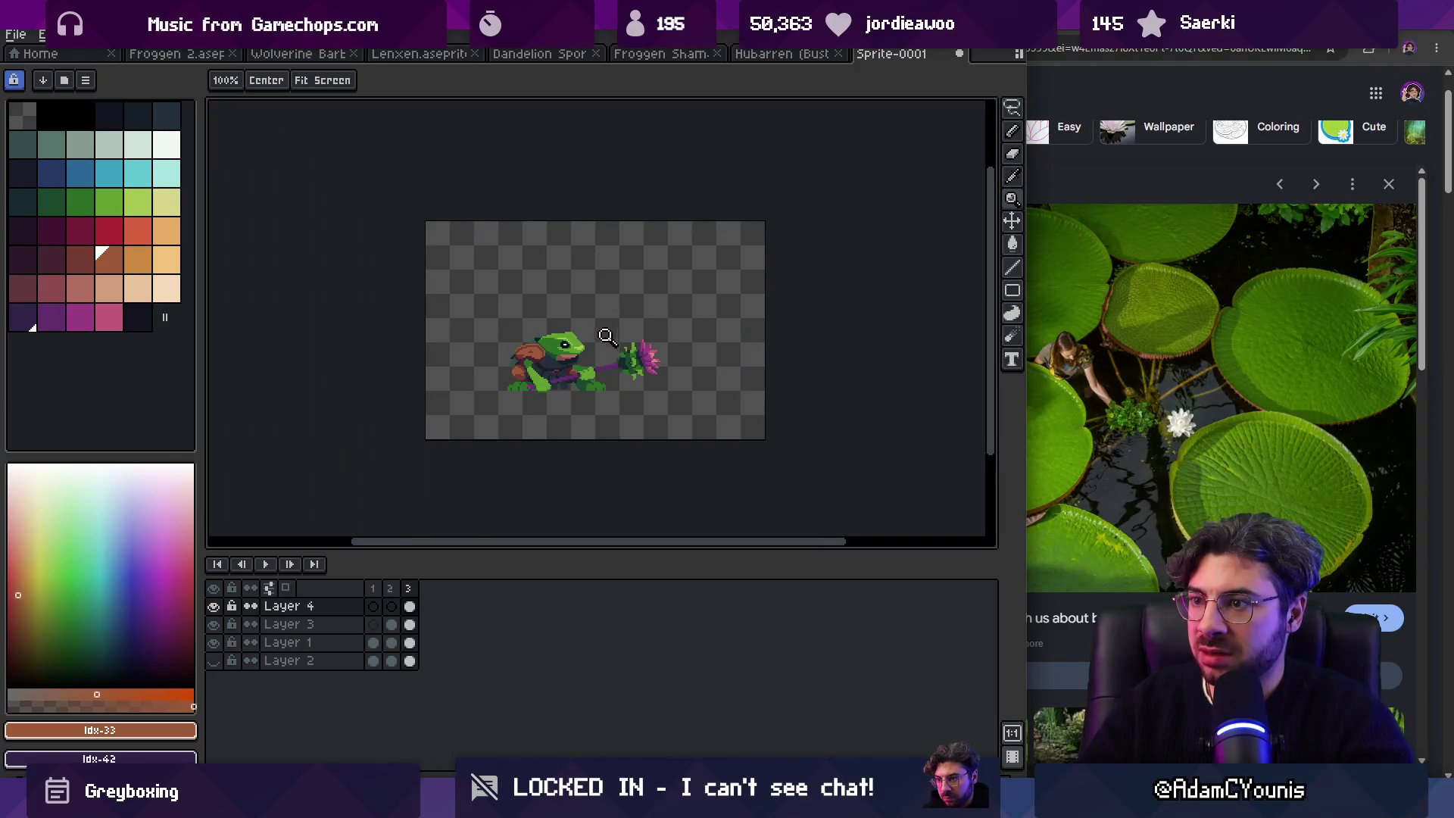
scroll(610, 332, up, 4)
key(i)
click(452, 309)
Step: Lasso-select the brown bit beside the frog's mouth and erase it
key(b)
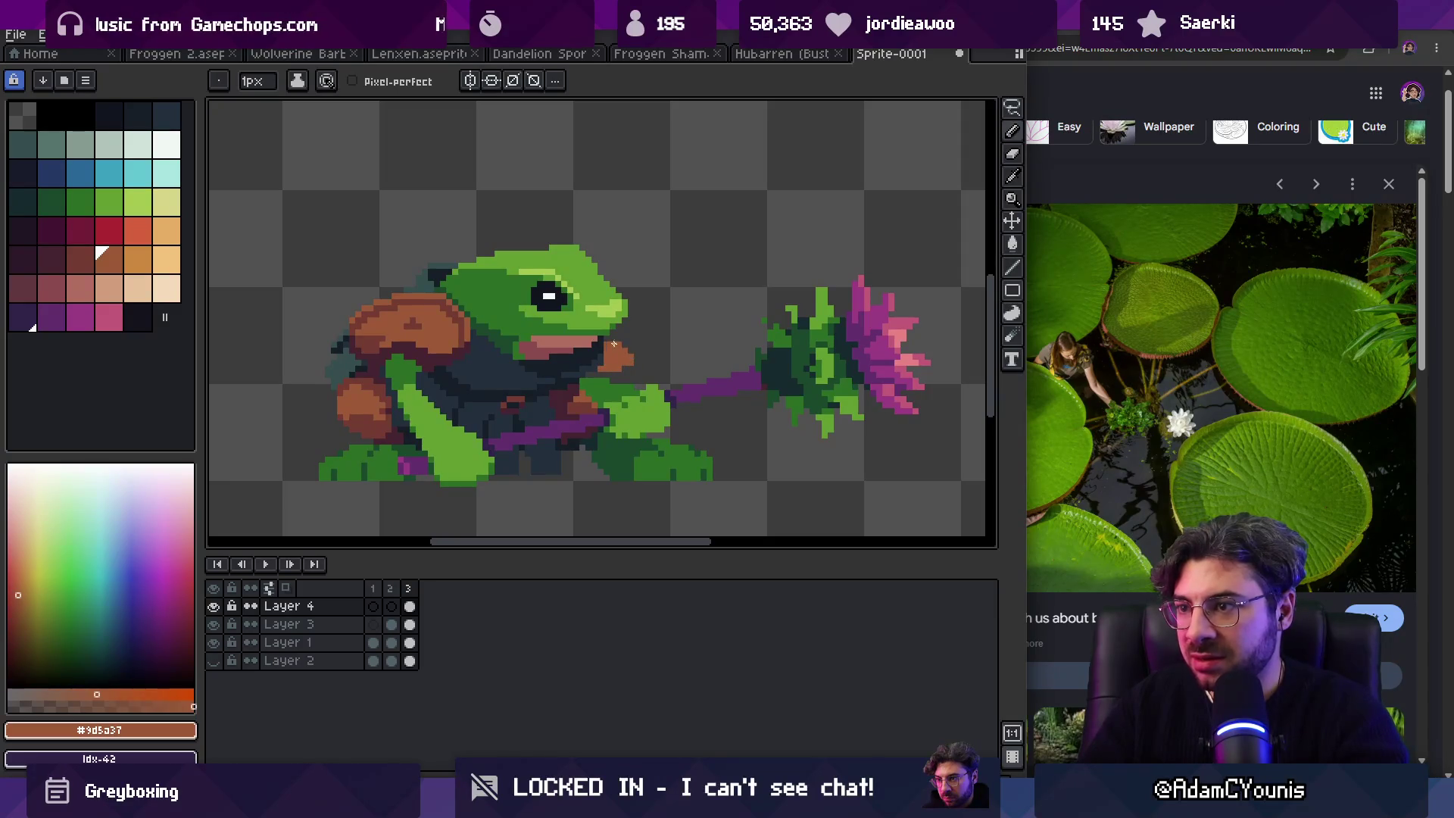
alt+click(602, 368)
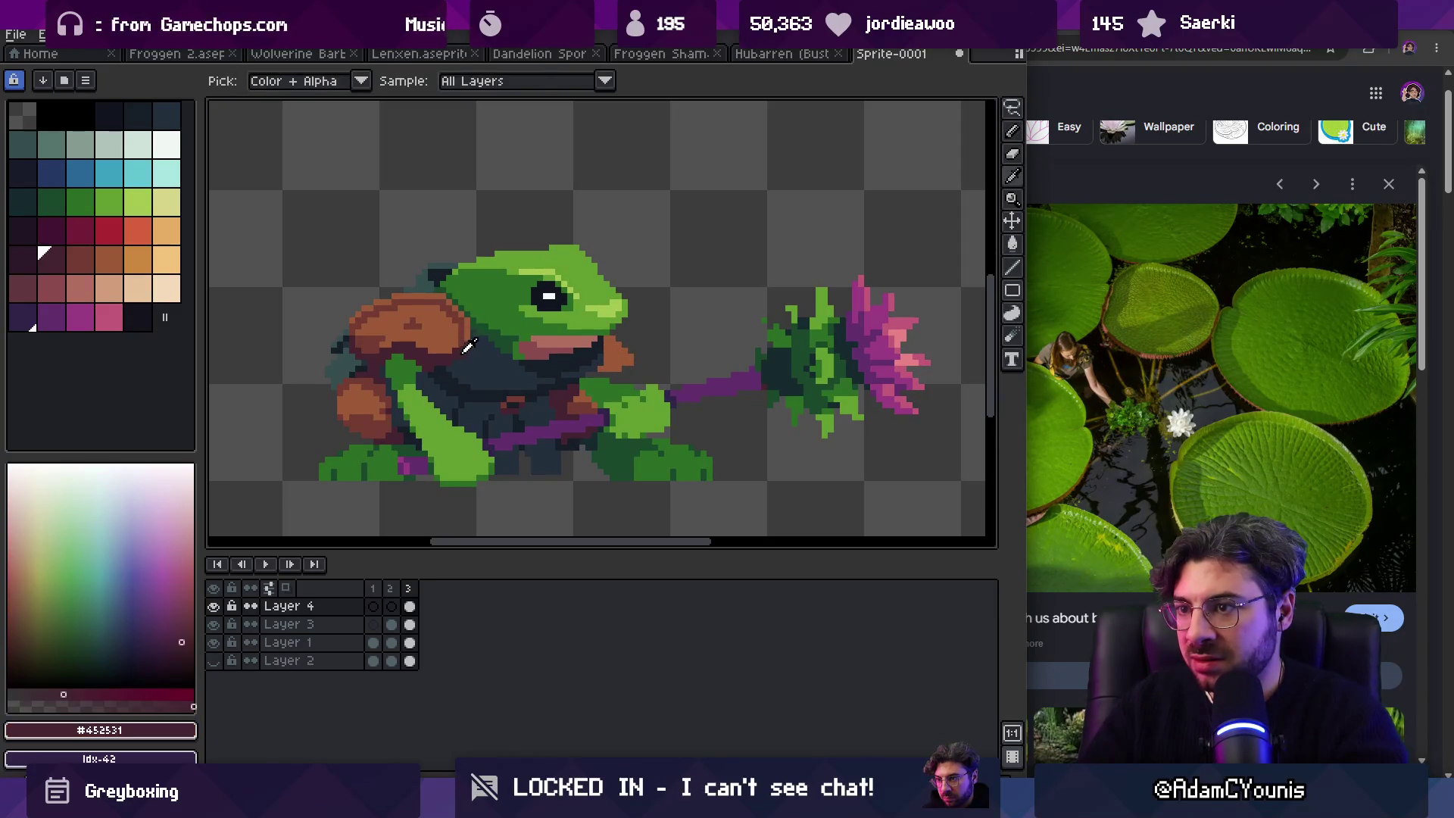
key(z)
scroll(629, 280, down, 2)
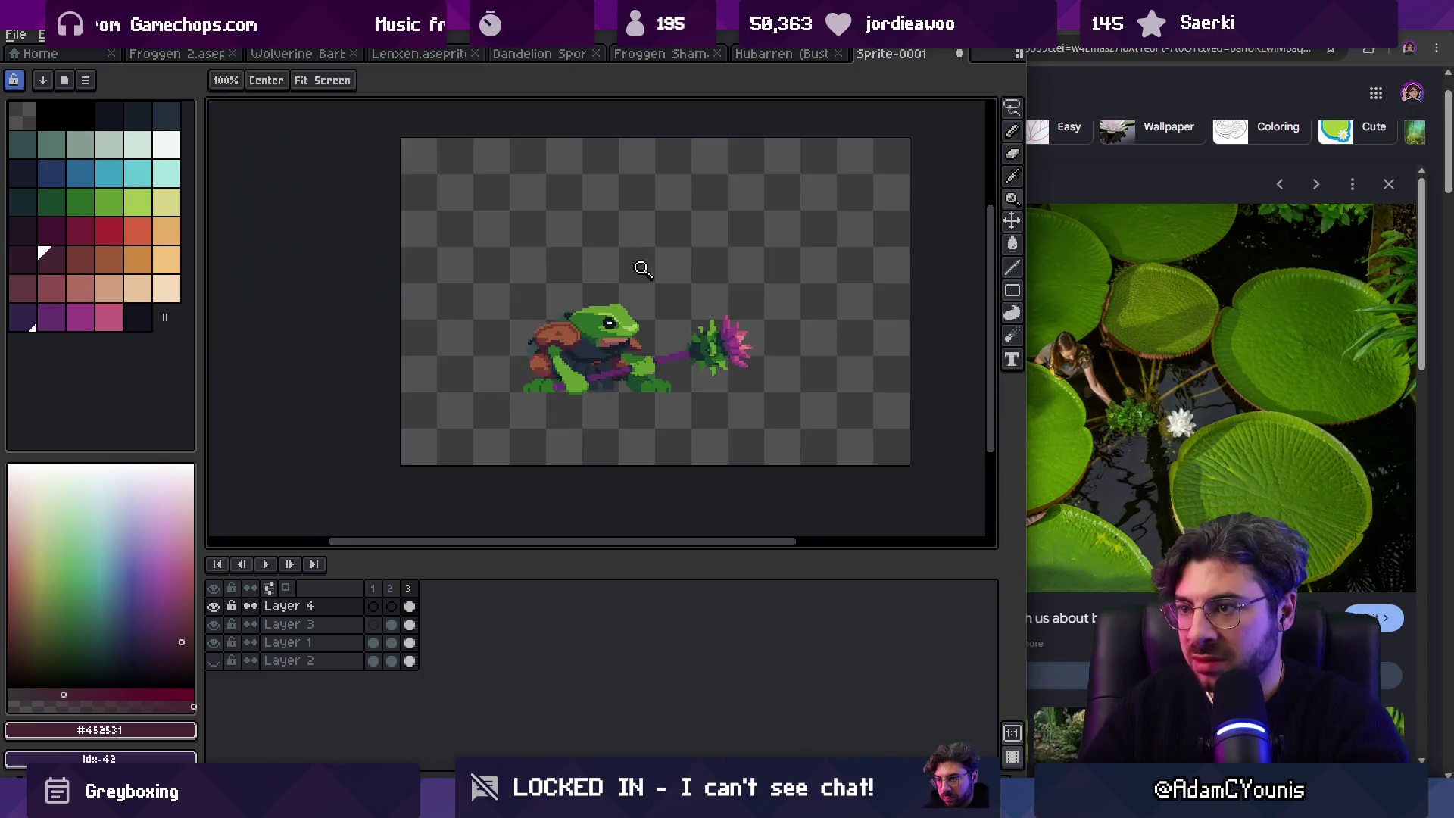
scroll(623, 339, up, 5)
key(v)
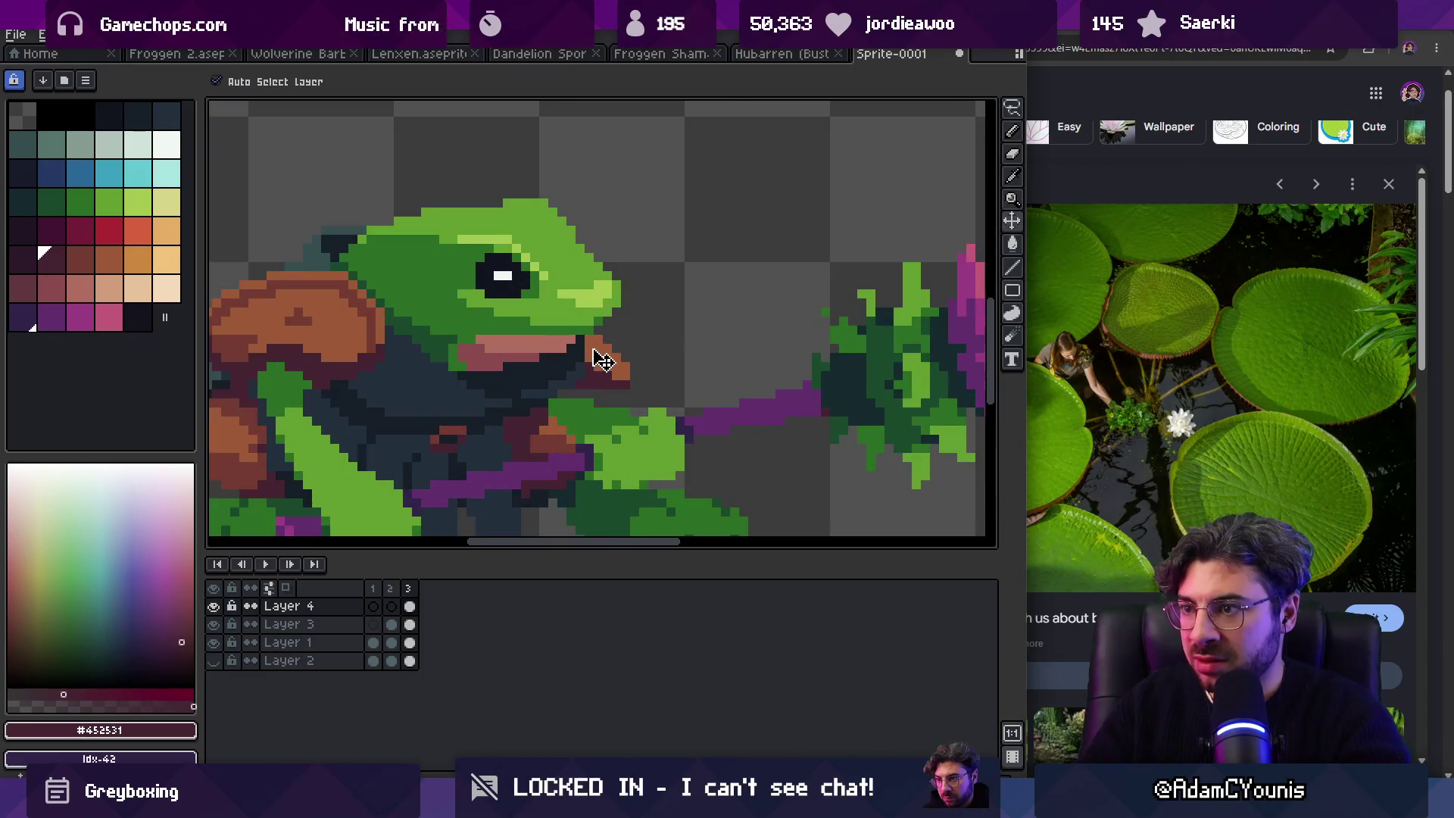
key(q)
mouse_move(589, 327)
mouse_down()
mouse_move(612, 400)
mouse_move(611, 379)
mouse_move(626, 379)
mouse_move(614, 356)
mouse_up()
key(e)
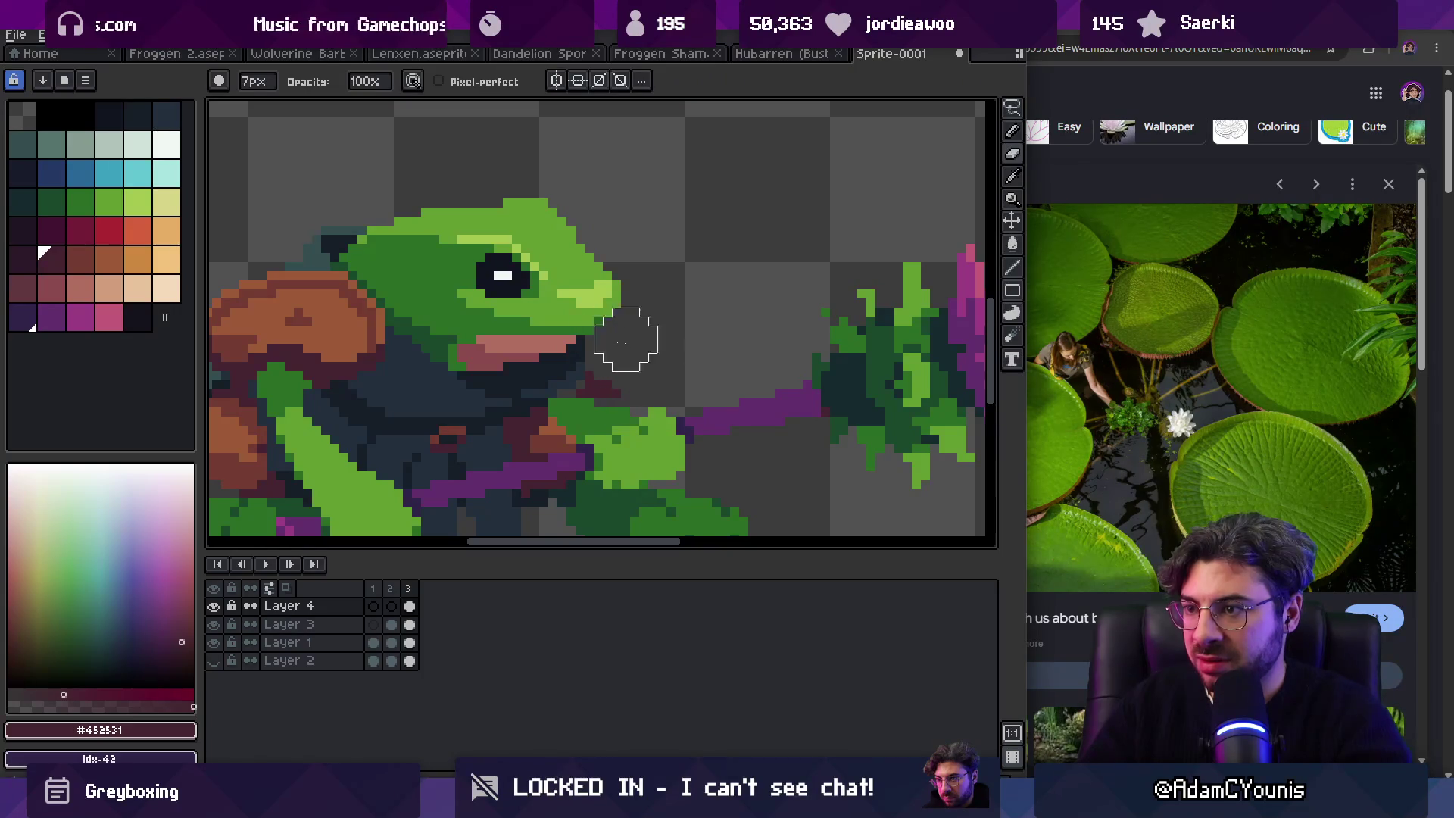
Step: Pick up the dark maroon #743c33 and pencil a small patch in its place
key(i)
click(361, 324)
click(578, 389)
key(b)
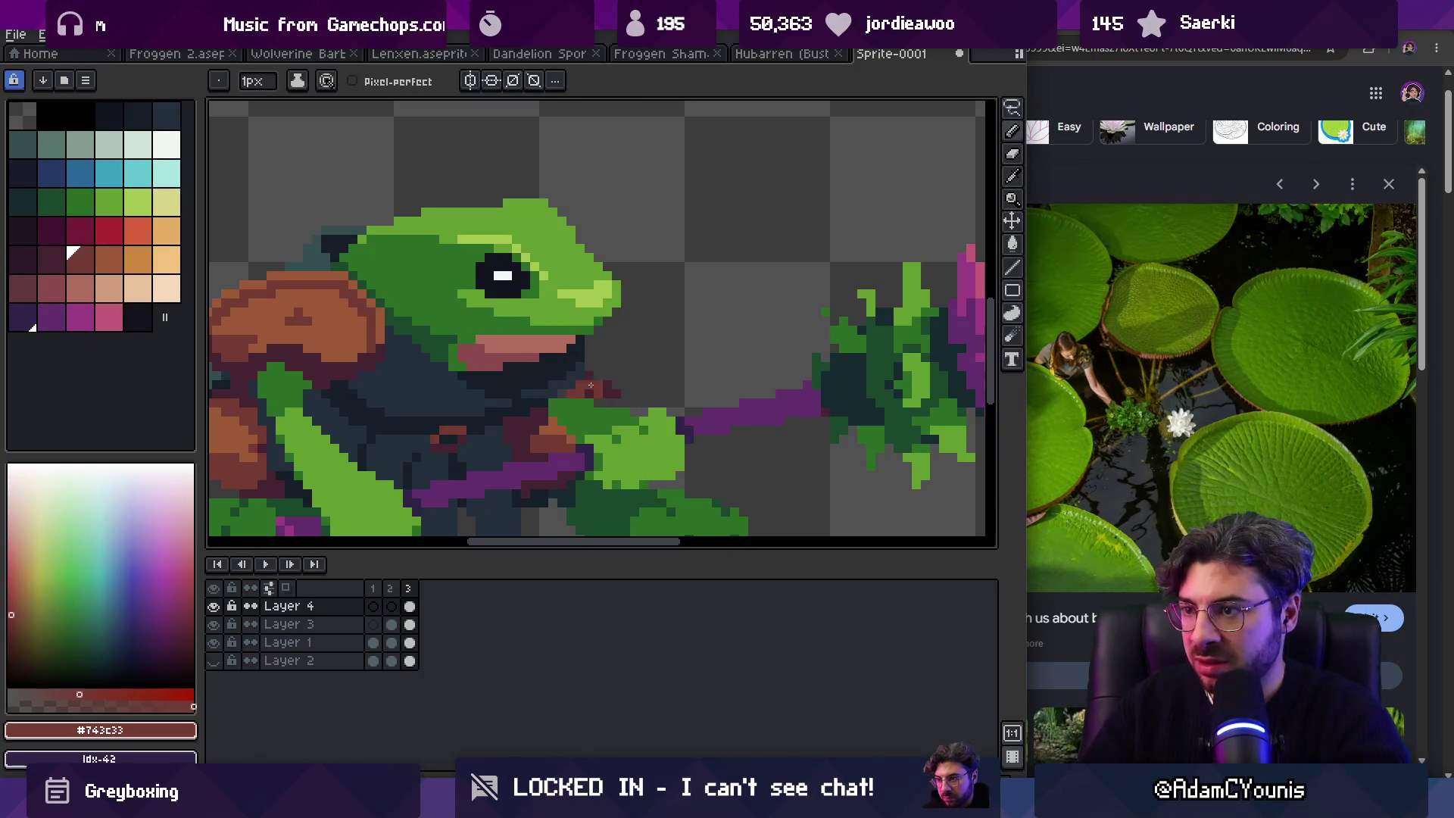
key(z)
key(1)
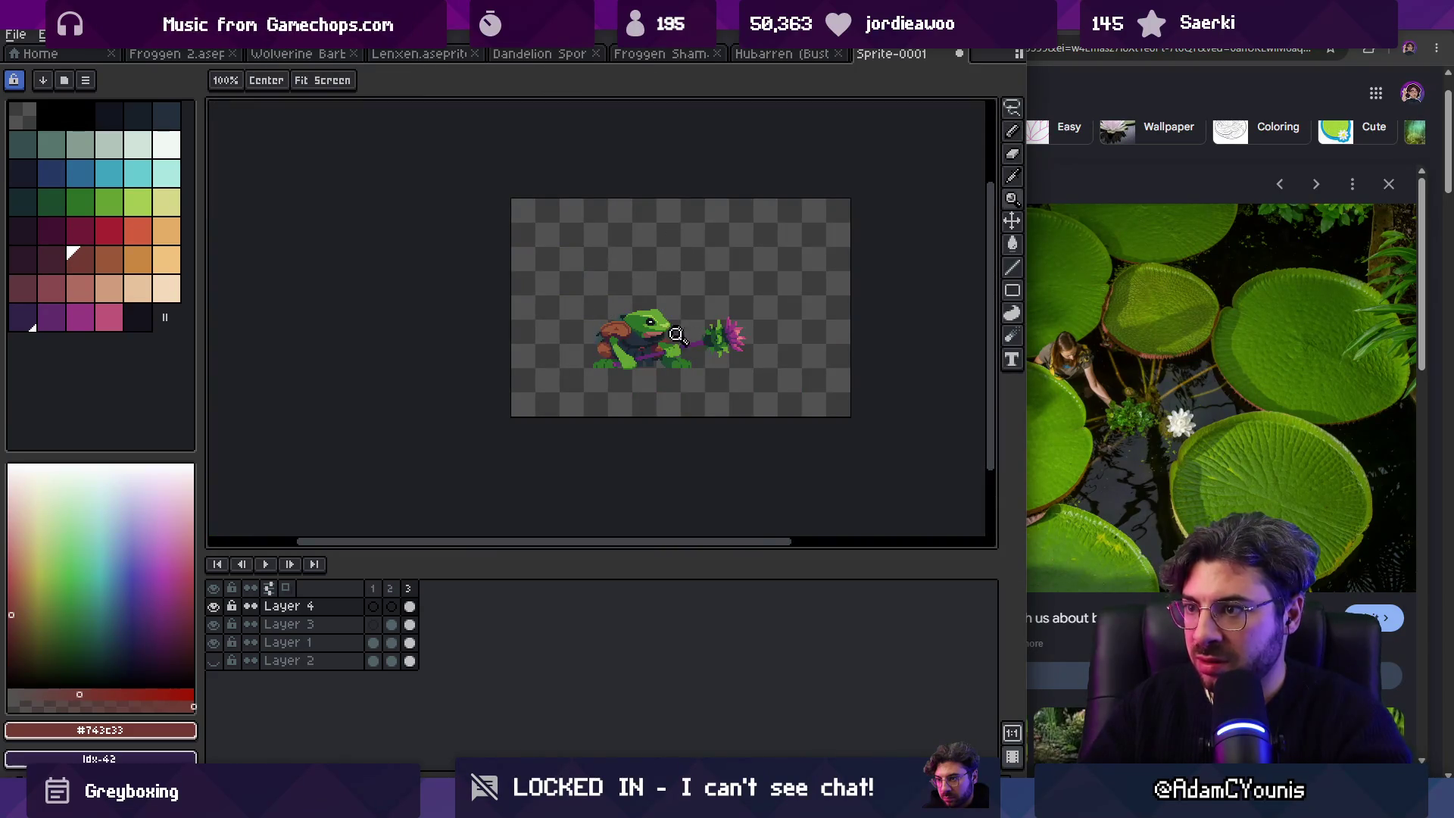
scroll(680, 330, up, 5)
key(b)
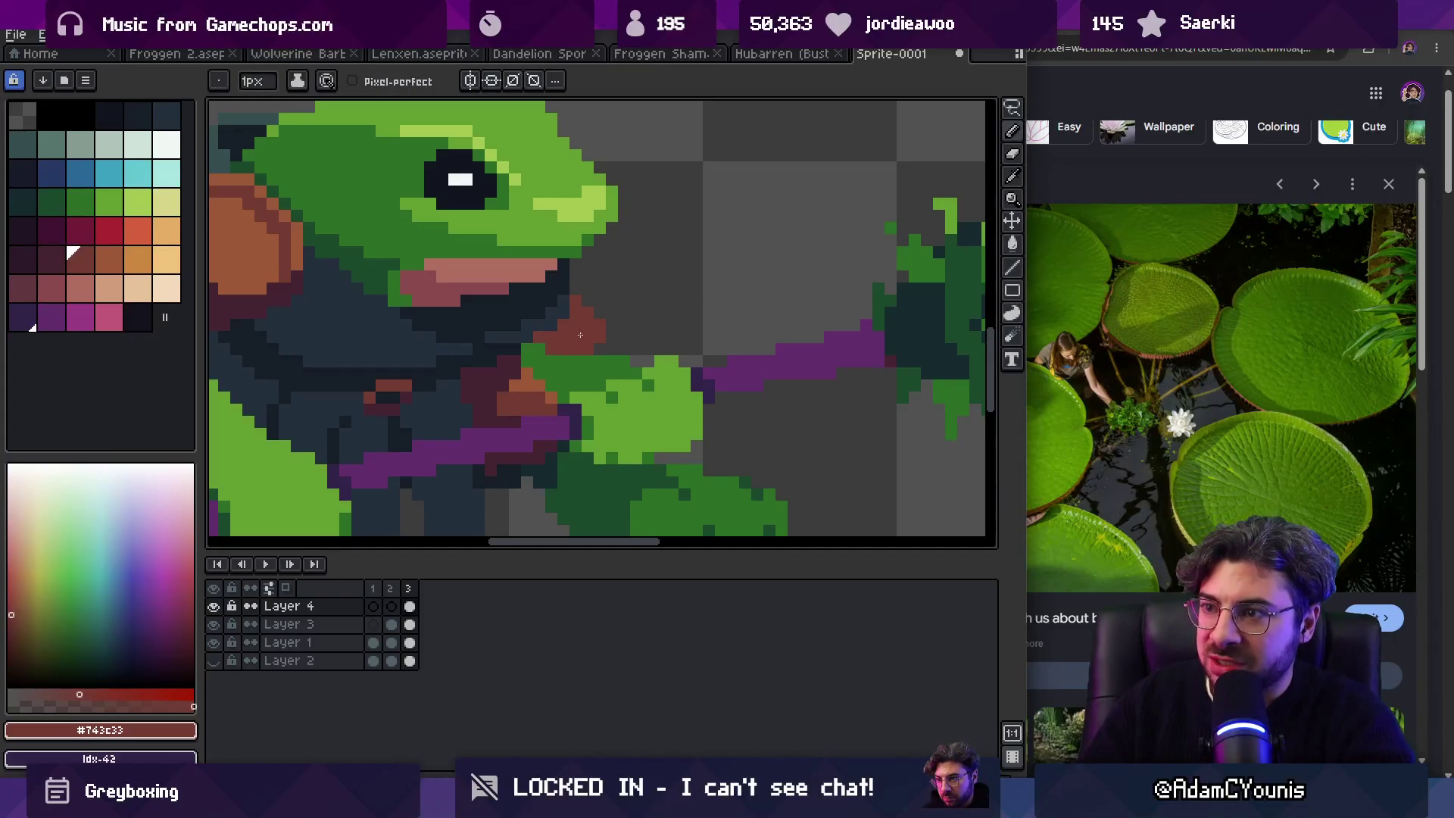
key(z)
scroll(599, 318, down, 5)
key(1)
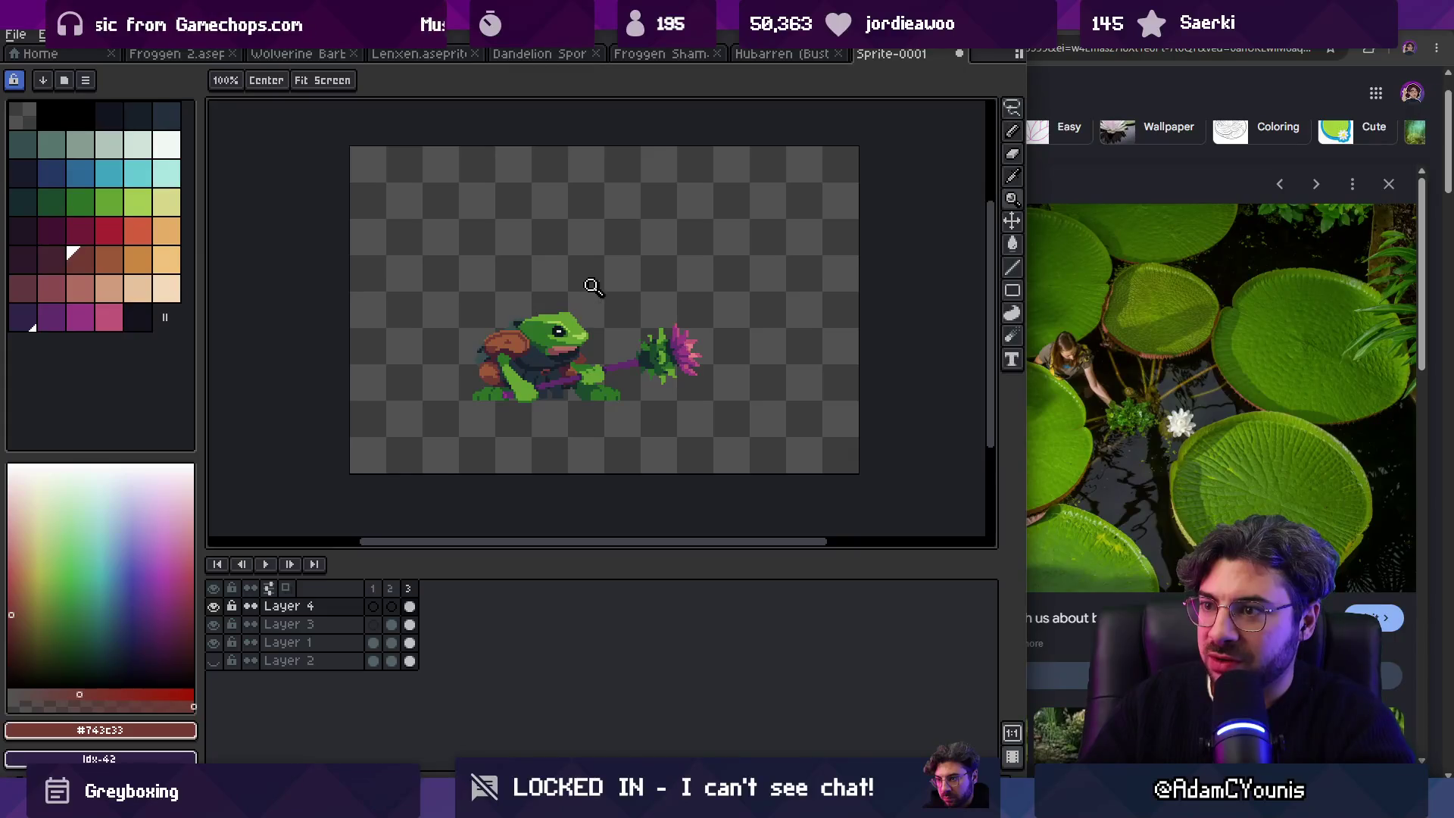
scroll(596, 286, up, 1)
Step: On Layer 1, bucket-fill the brown hand area with the frog's green, then a darker green
drag(485, 382, 487, 353)
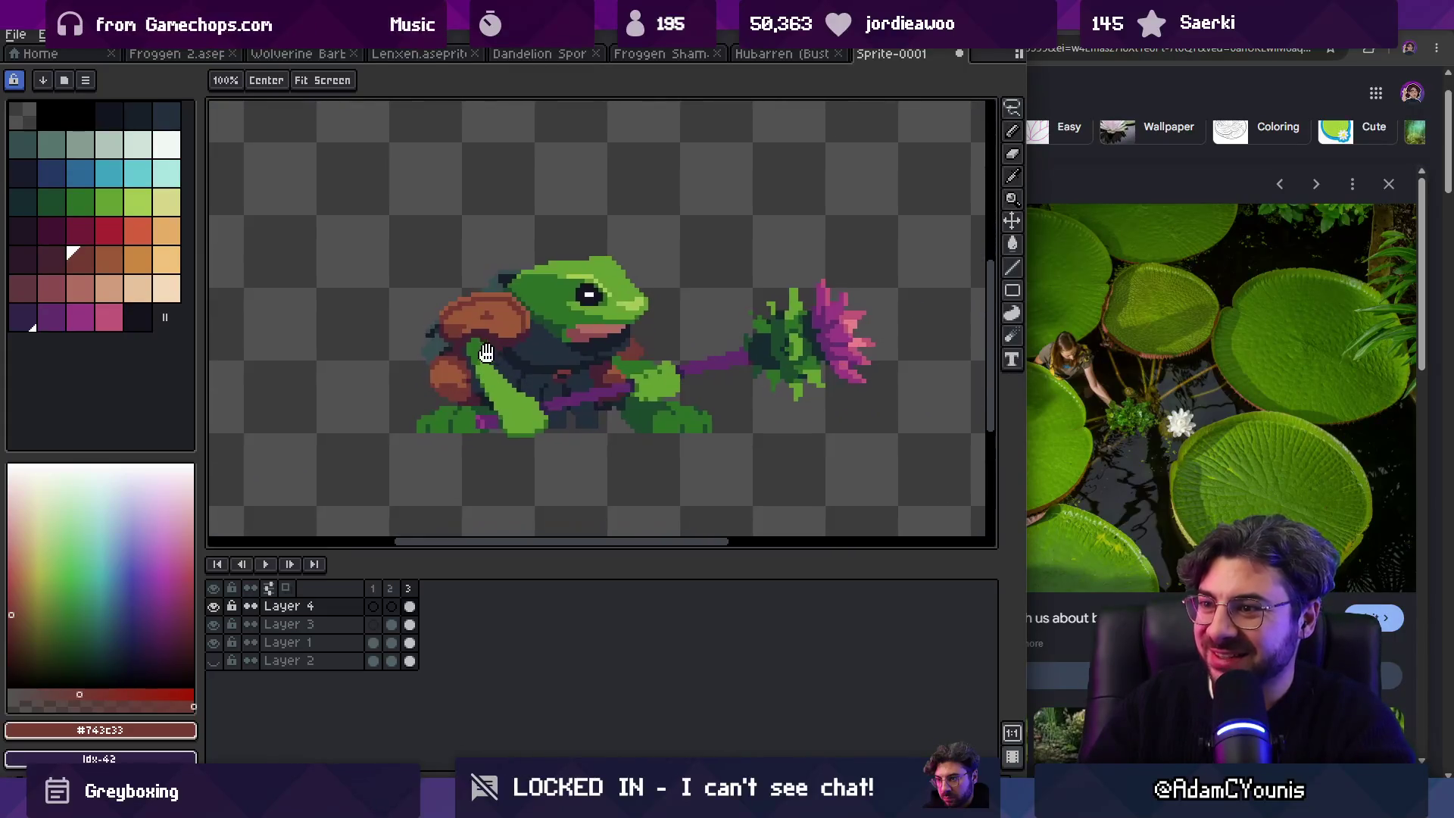
ctrl+click(454, 382)
scroll(454, 382, up, 1)
key(i)
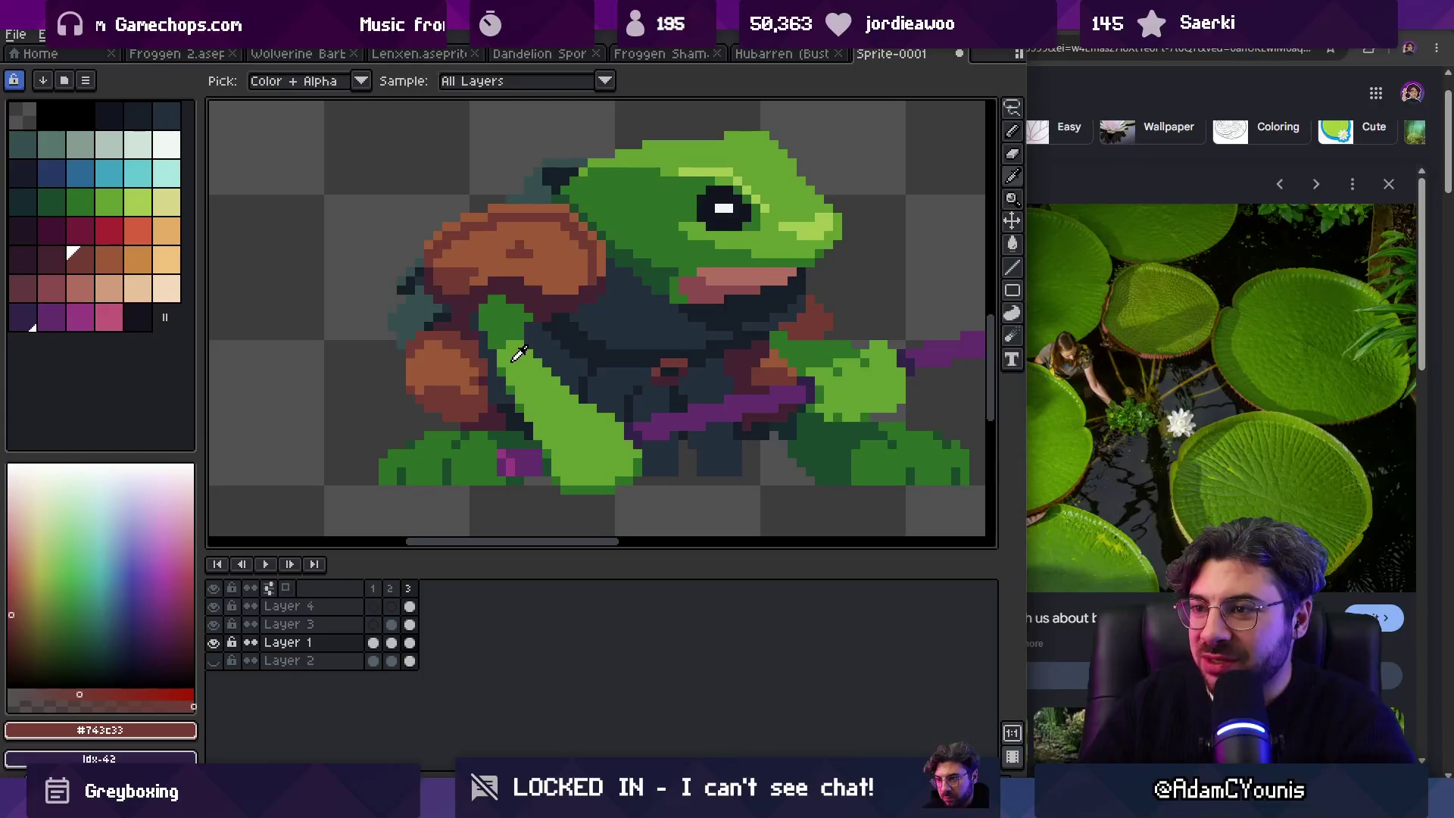
click(507, 326)
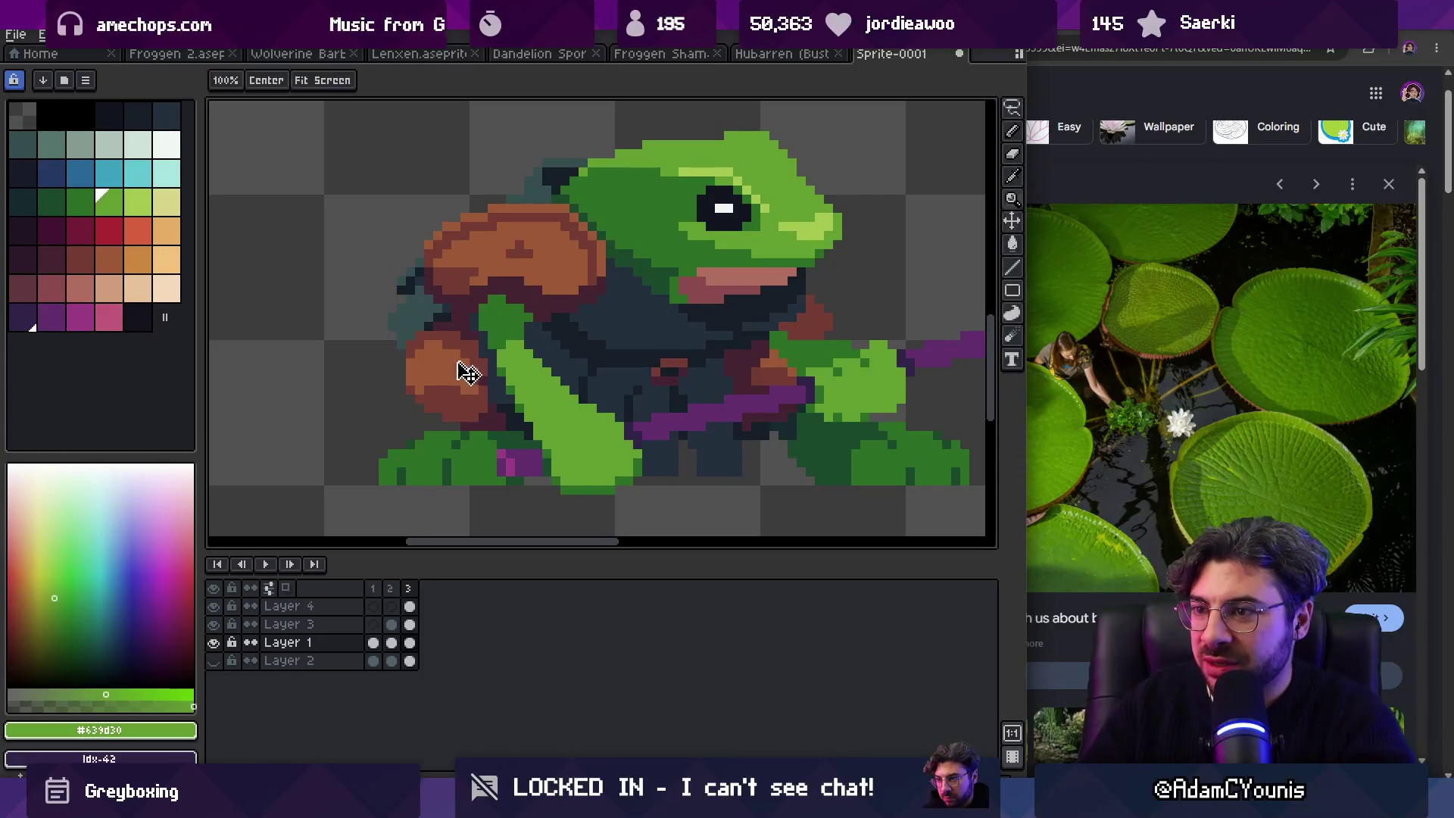
key(g)
click(448, 364)
alt+click(478, 365)
click(477, 356)
key(z)
scroll(485, 333, down, 4)
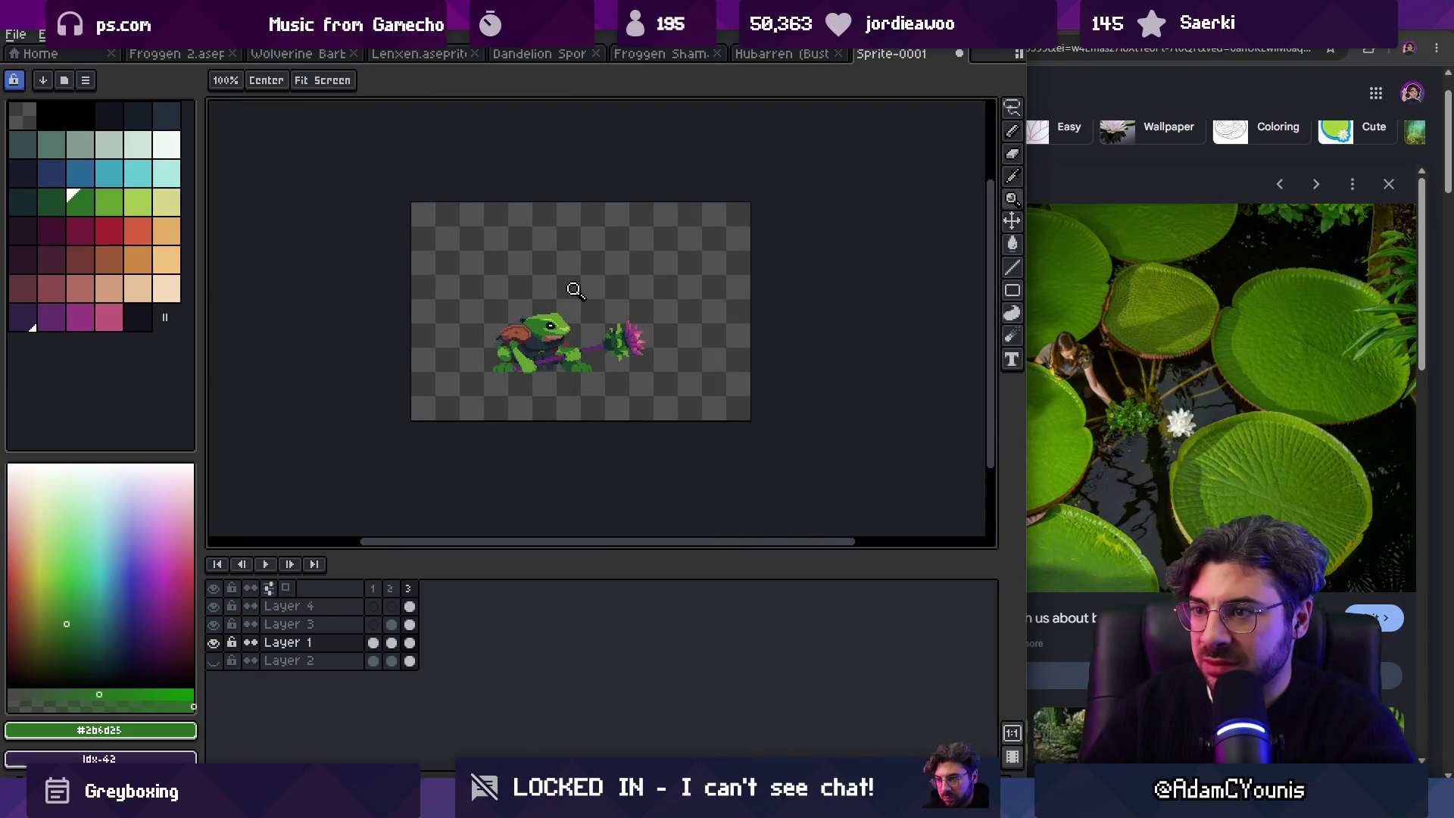
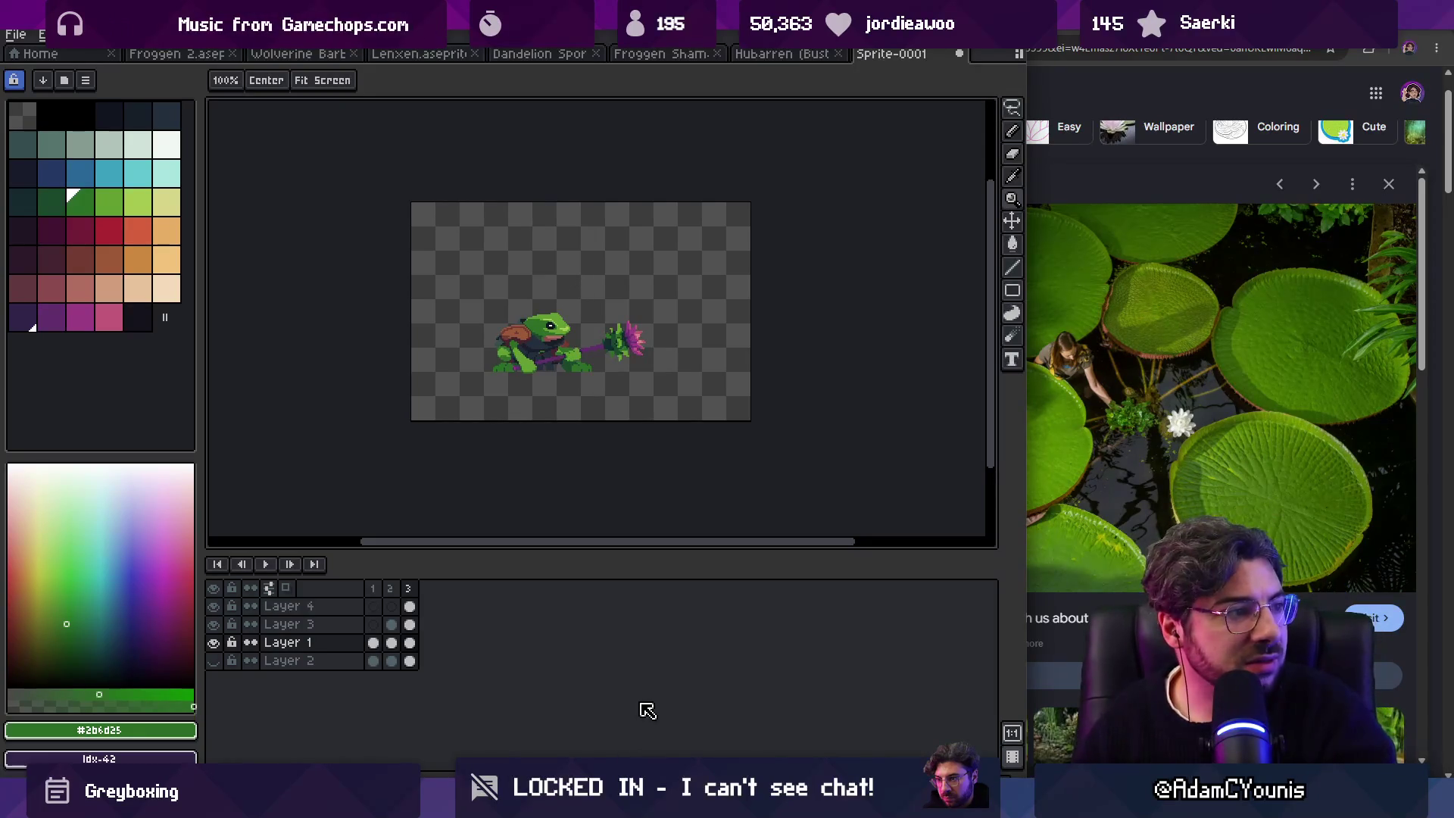
Step: Zoom in on the frog's body layer and paint a red-brown pixel on it
click(578, 313)
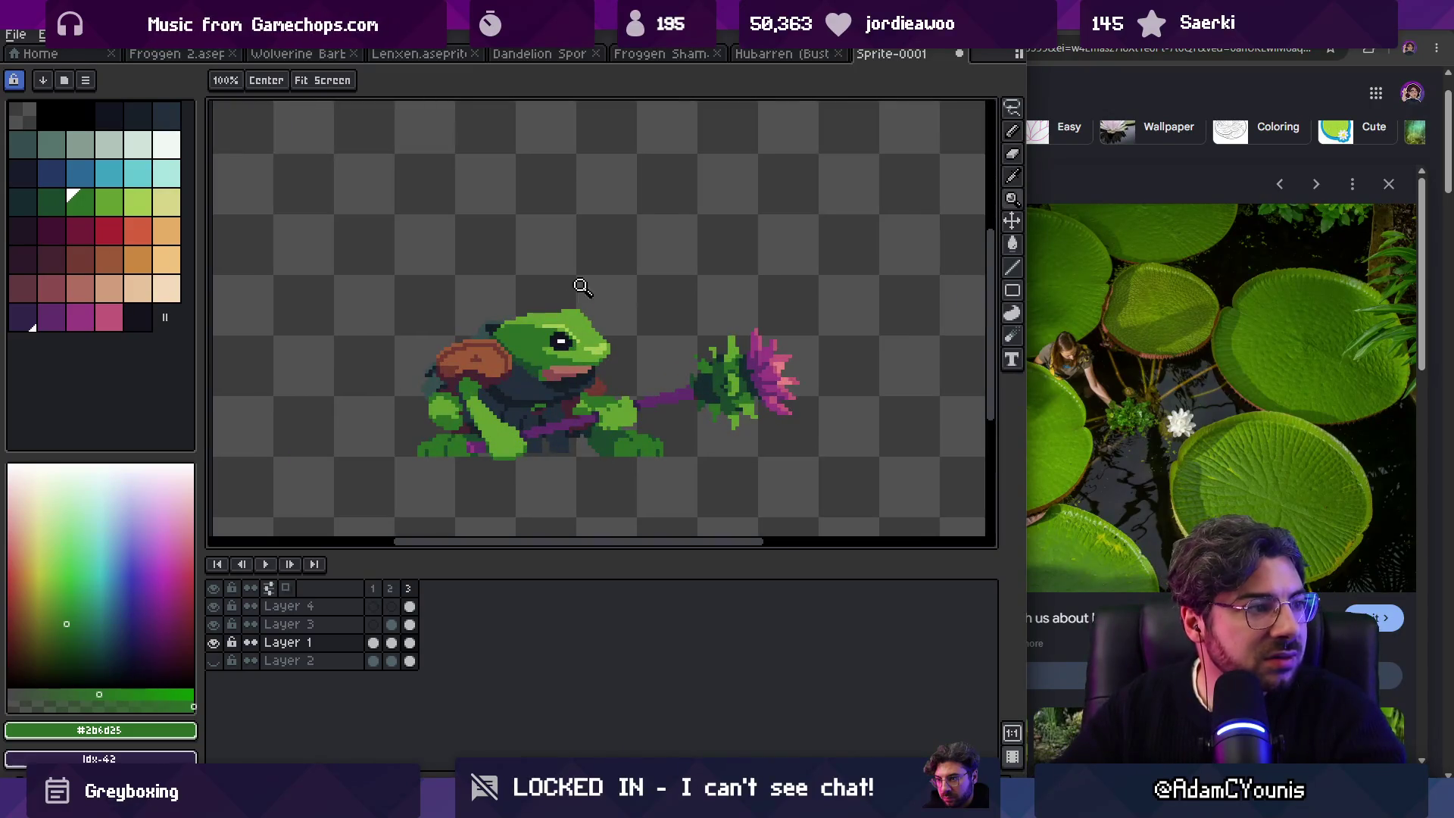
key(v)
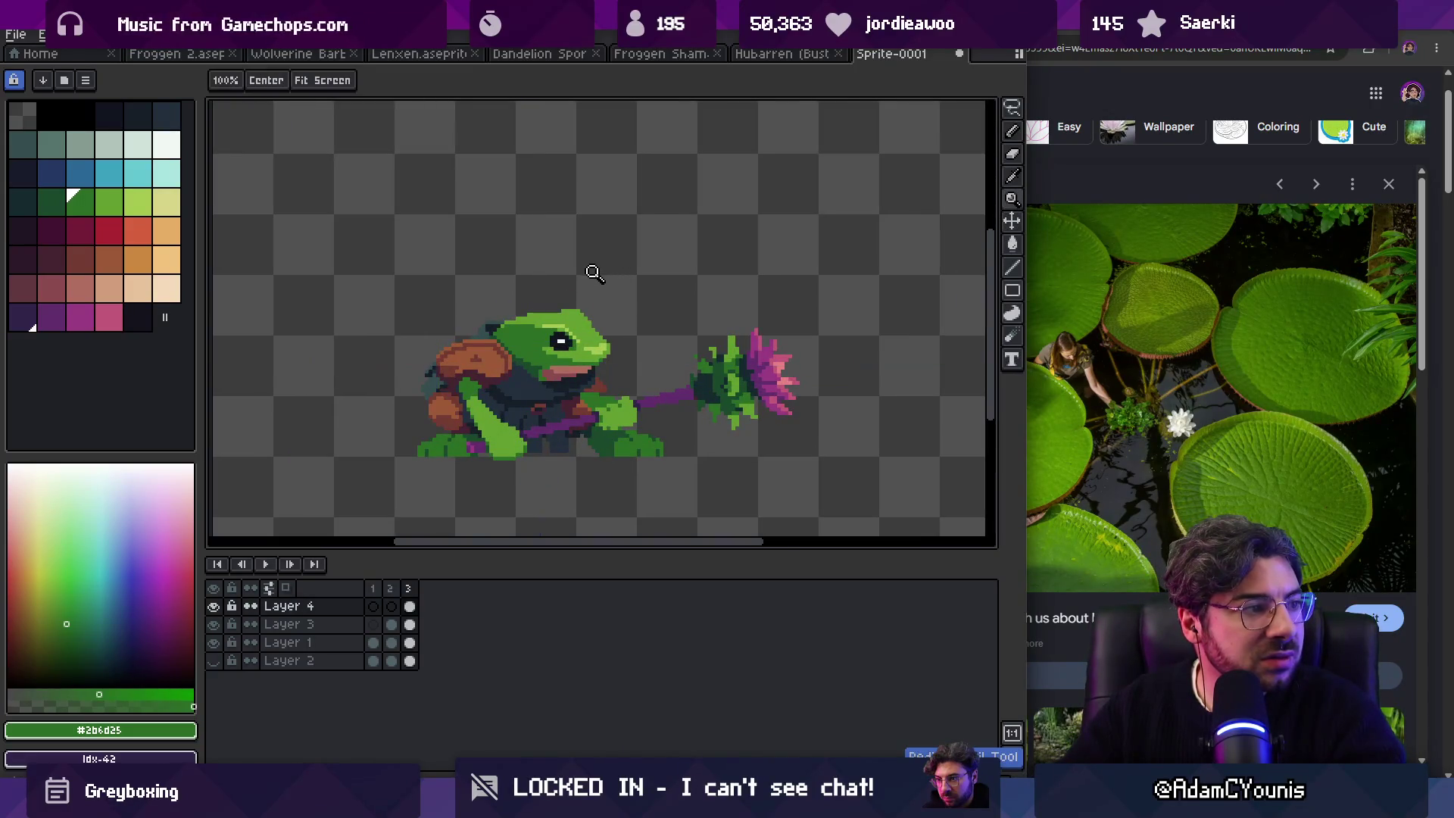
key(h)
scroll(530, 384, up, 2)
drag(530, 384, 530, 387)
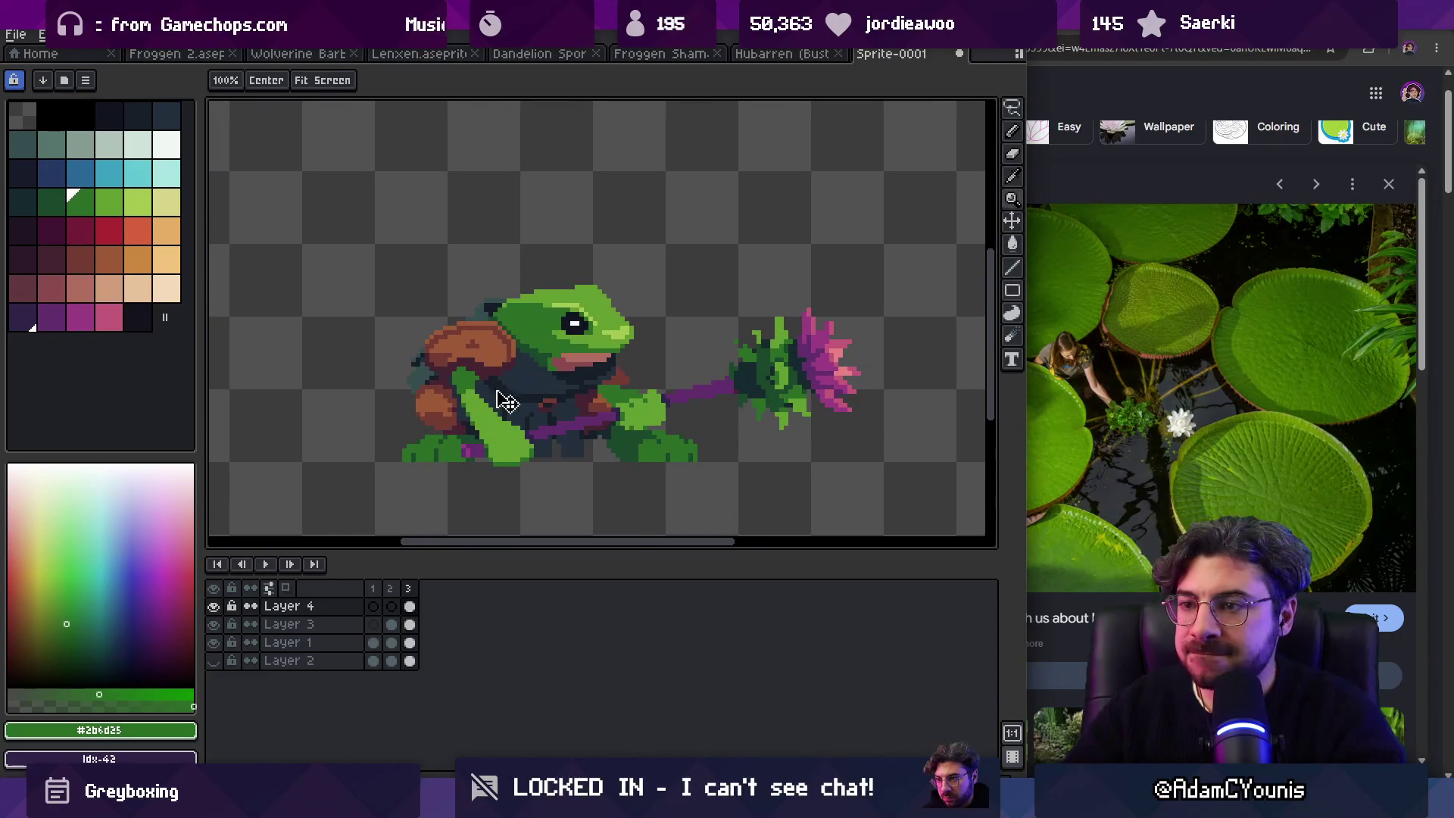
key(v)
click(452, 416)
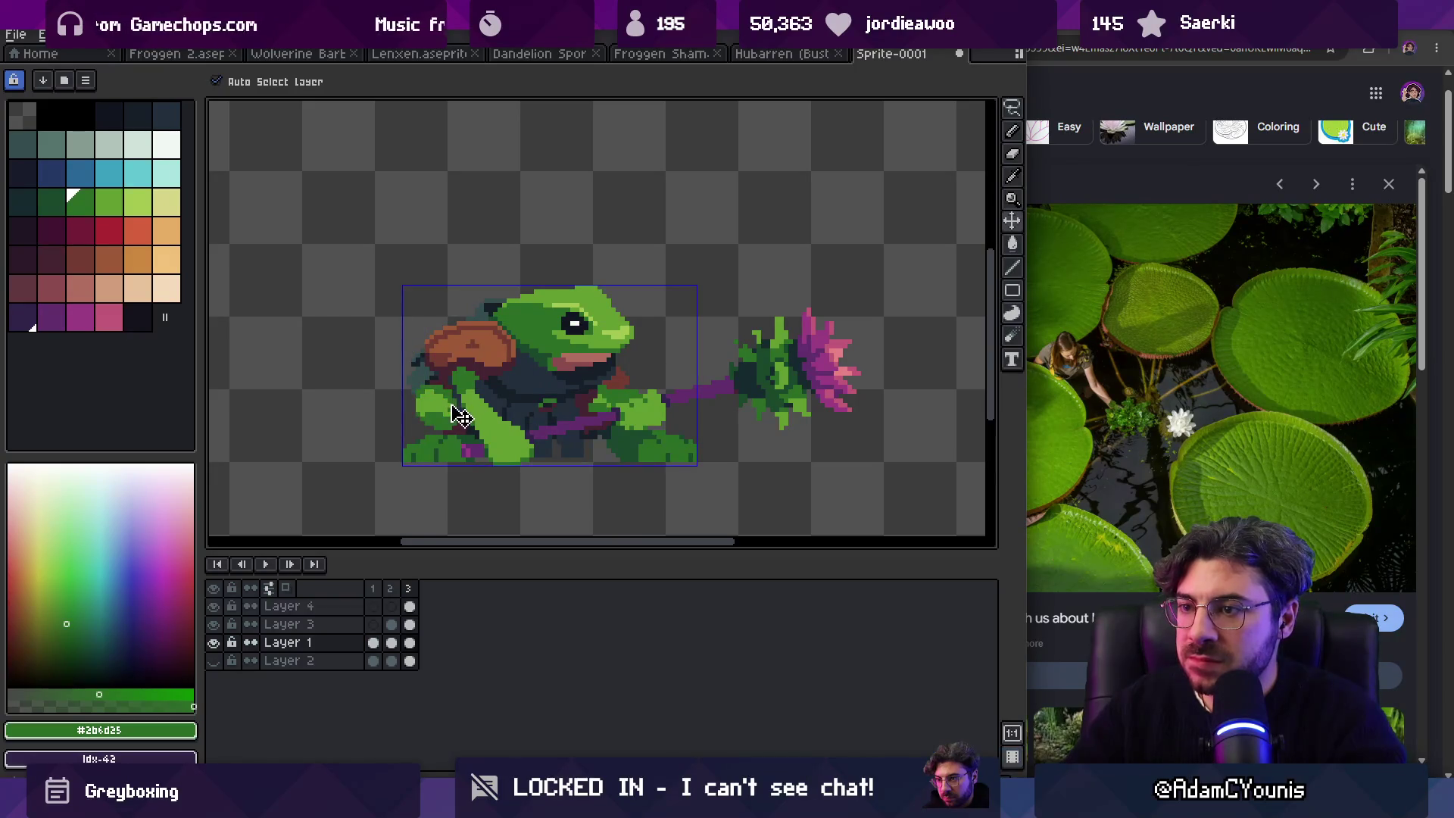
key(z)
click(599, 405)
key(i)
click(714, 331)
key(b)
click(565, 390)
Step: Hide the staff's Layer 3, trial a #2b6d25 green fill on the maroon region, then undo it
key(v)
click(588, 415)
click(214, 624)
key(z)
click(659, 387)
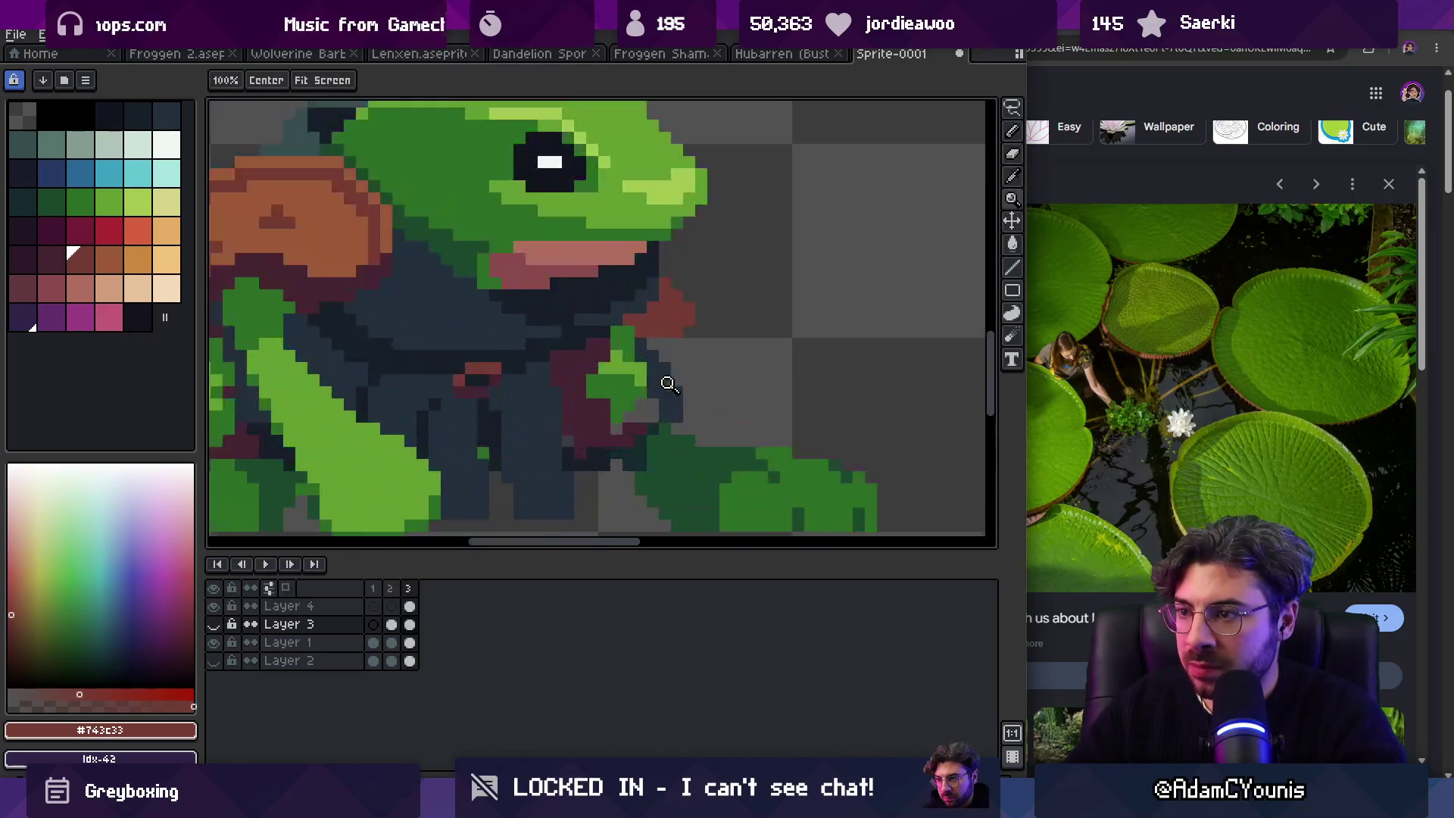
key(i)
click(739, 463)
key(g)
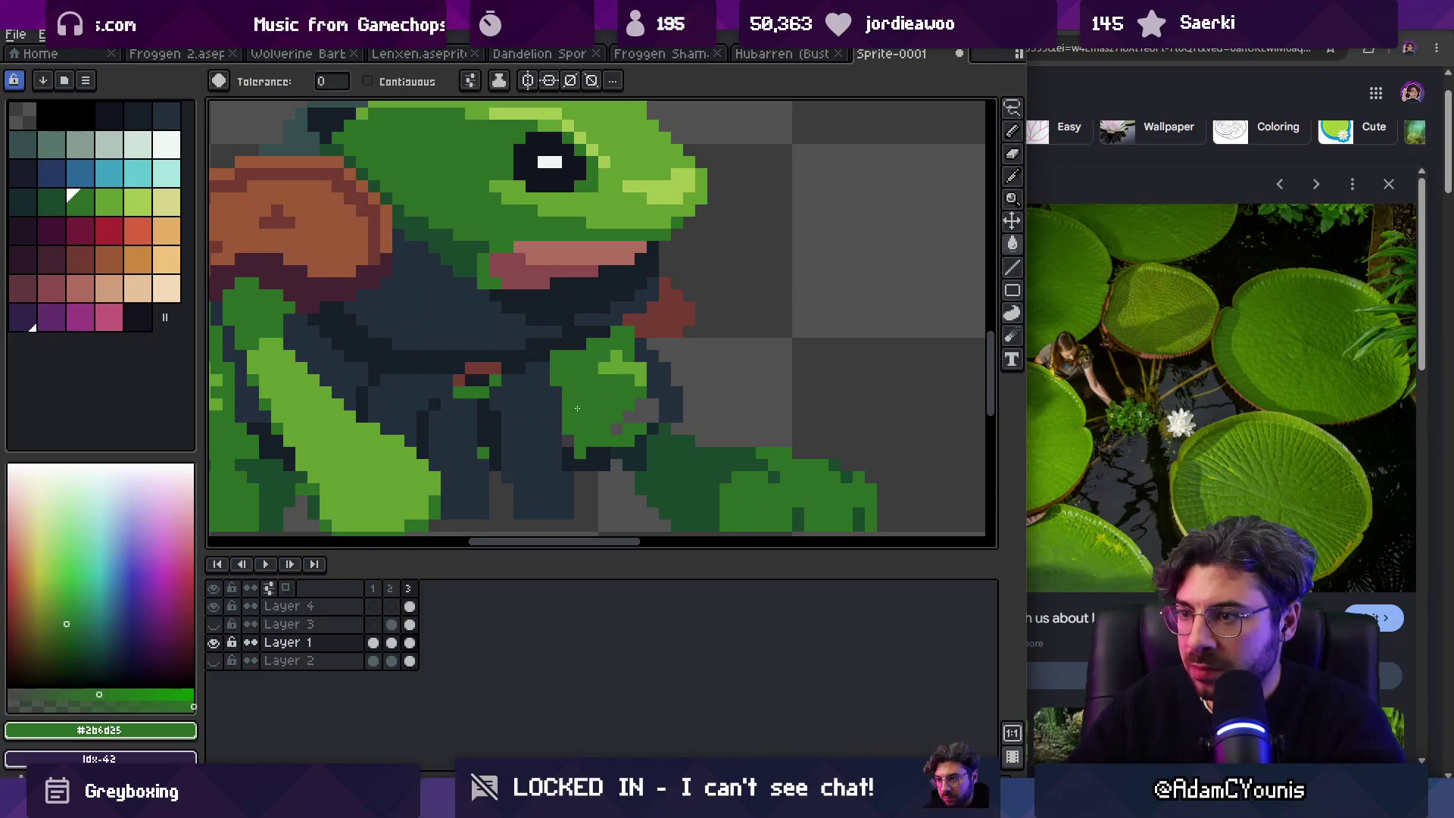
click(568, 391)
drag(252, 444, 455, 416)
key(ctrl+z)
alt+click(455, 416)
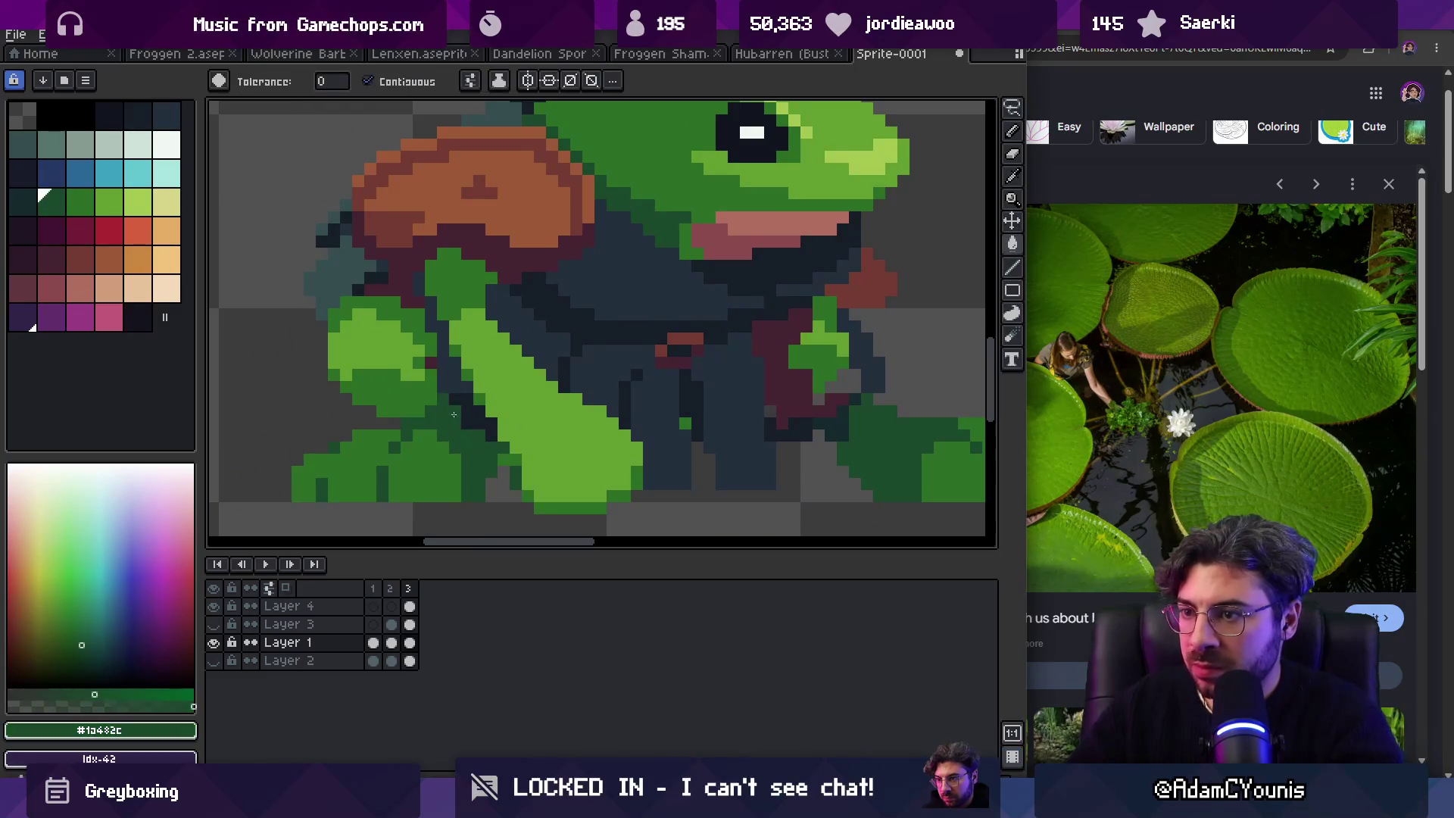
scroll(726, 384, down, 5)
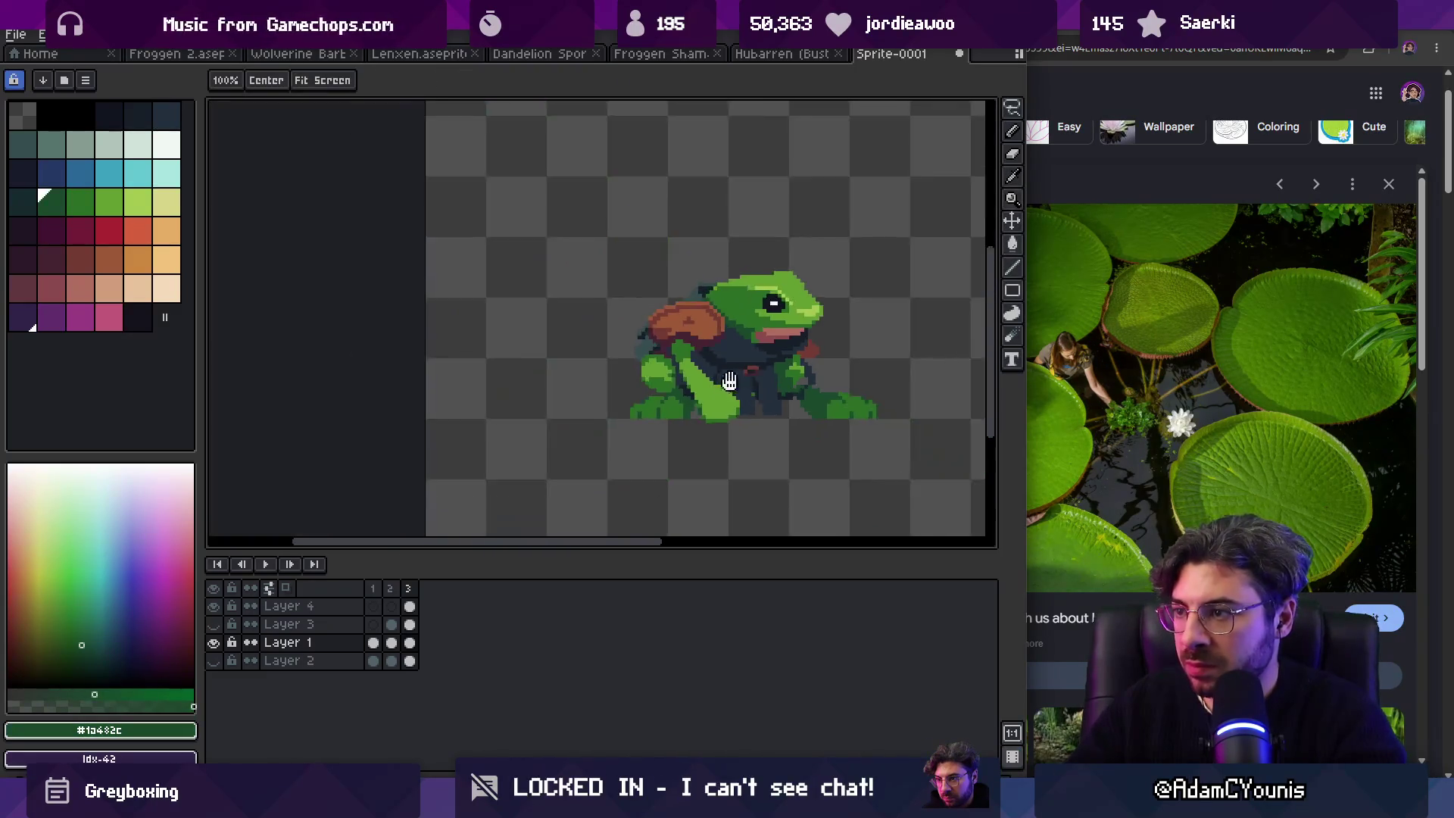
scroll(726, 384, up, 3)
Step: Show Layer 3 again so the staff reappears
click(214, 624)
scroll(482, 428, down, 3)
scroll(481, 428, down, 2)
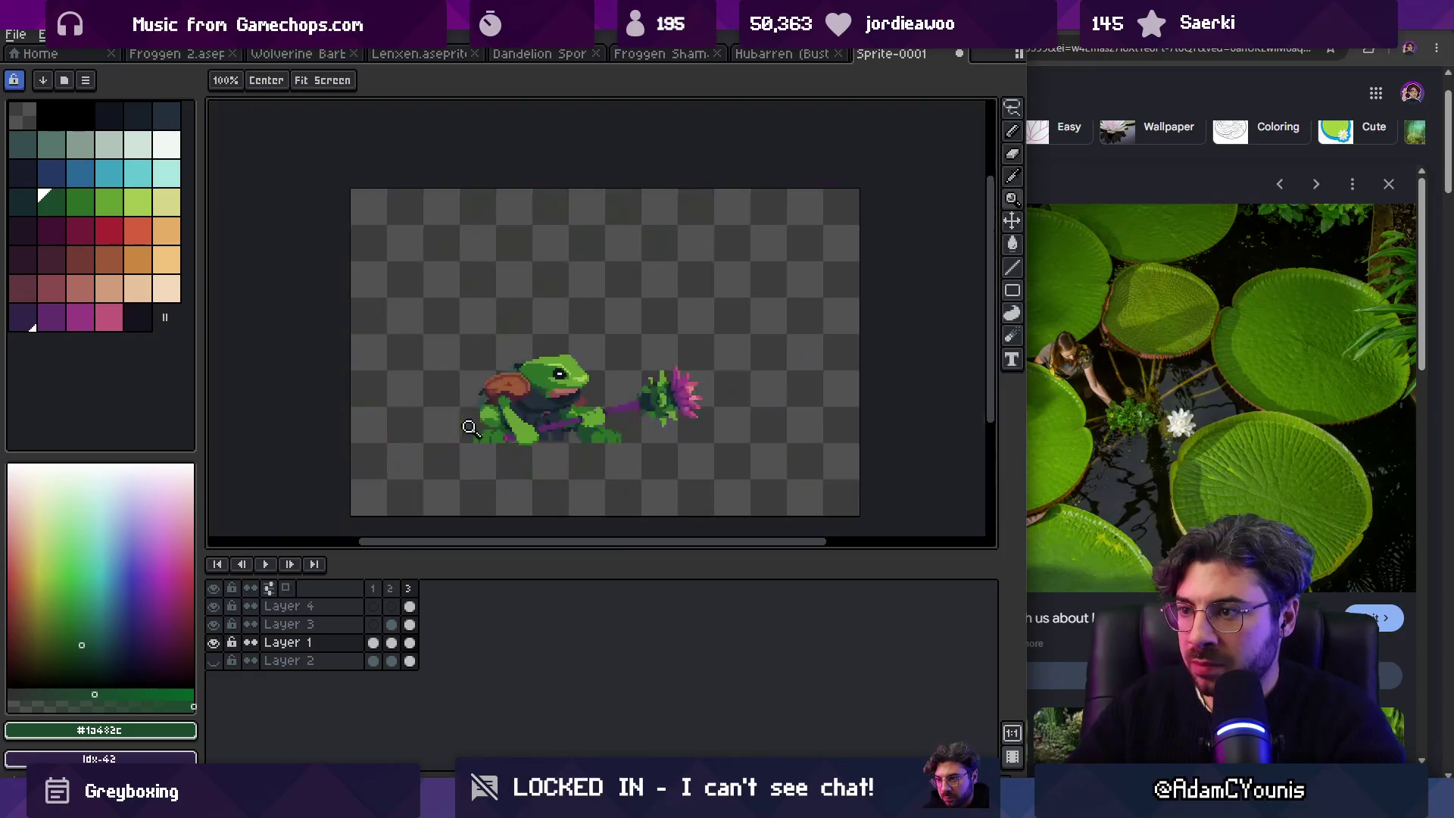
scroll(596, 320, up, 2)
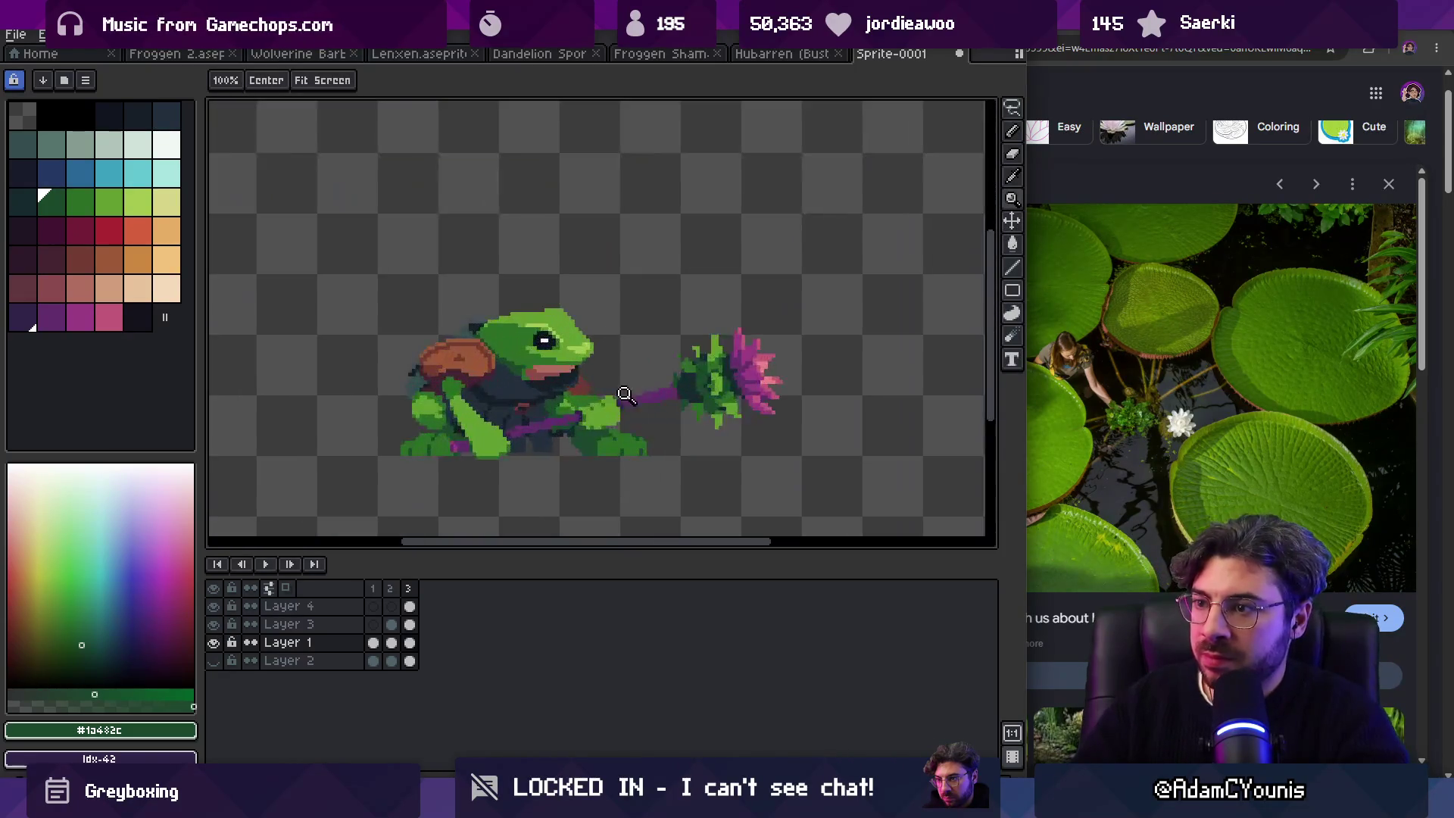
scroll(627, 392, up, 1)
scroll(560, 420, up, 2)
Step: Add dark-green #1a432c shading pixels on the frog's hand gripping the staff
alt+click(559, 422)
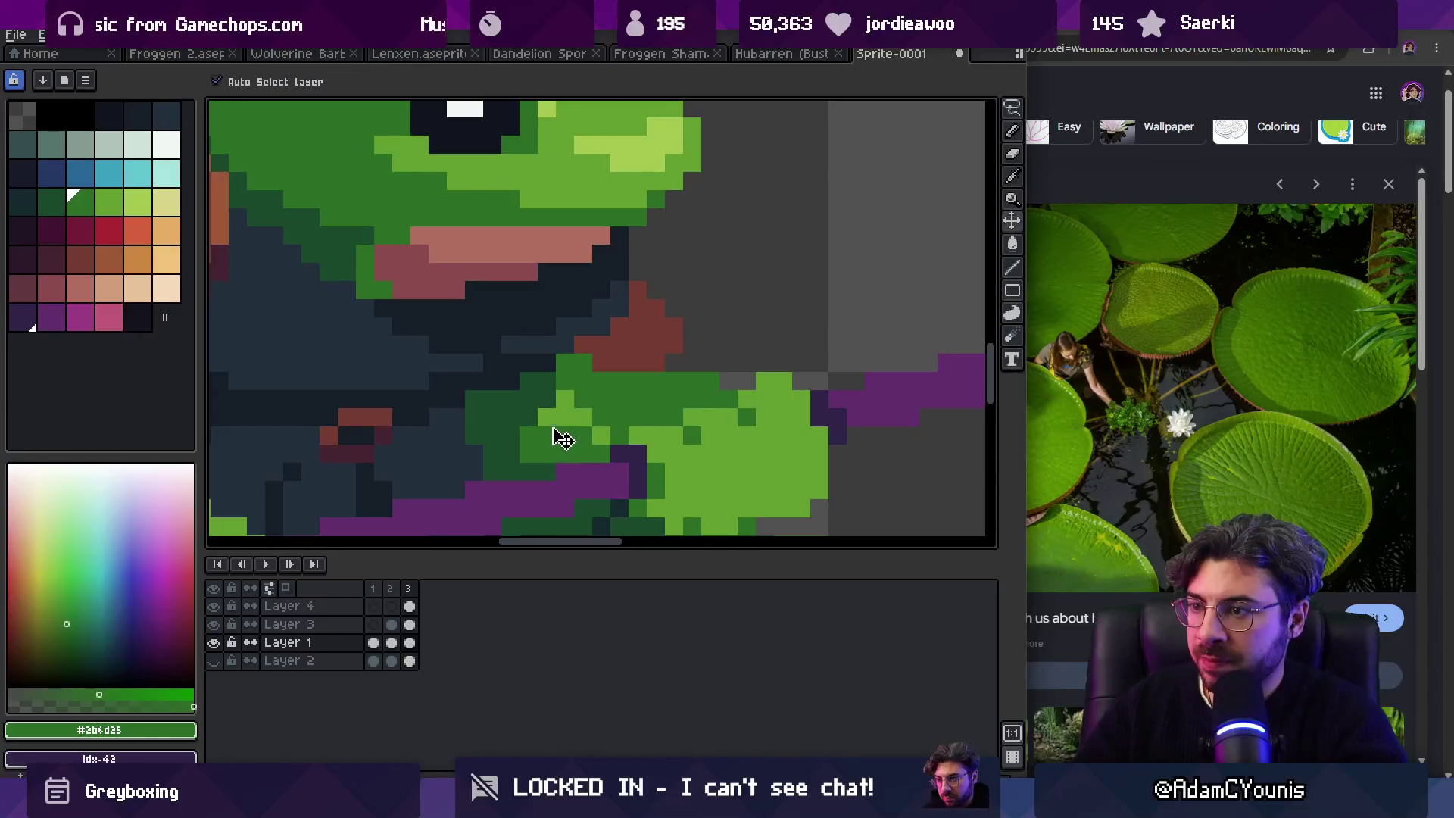
alt+click(546, 387)
click(565, 399)
click(584, 416)
click(565, 417)
alt+click(559, 422)
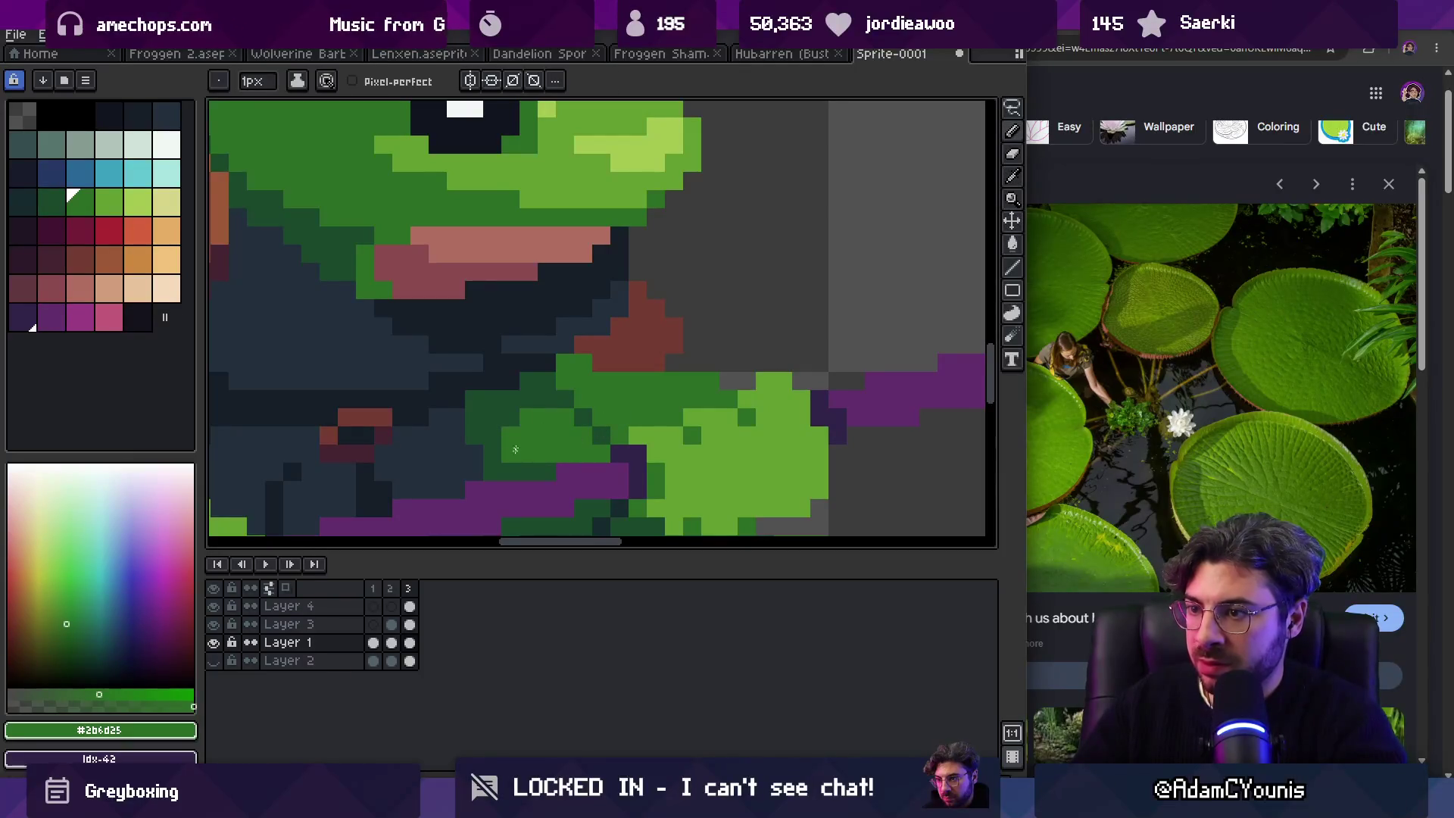
scroll(555, 465, down, 4)
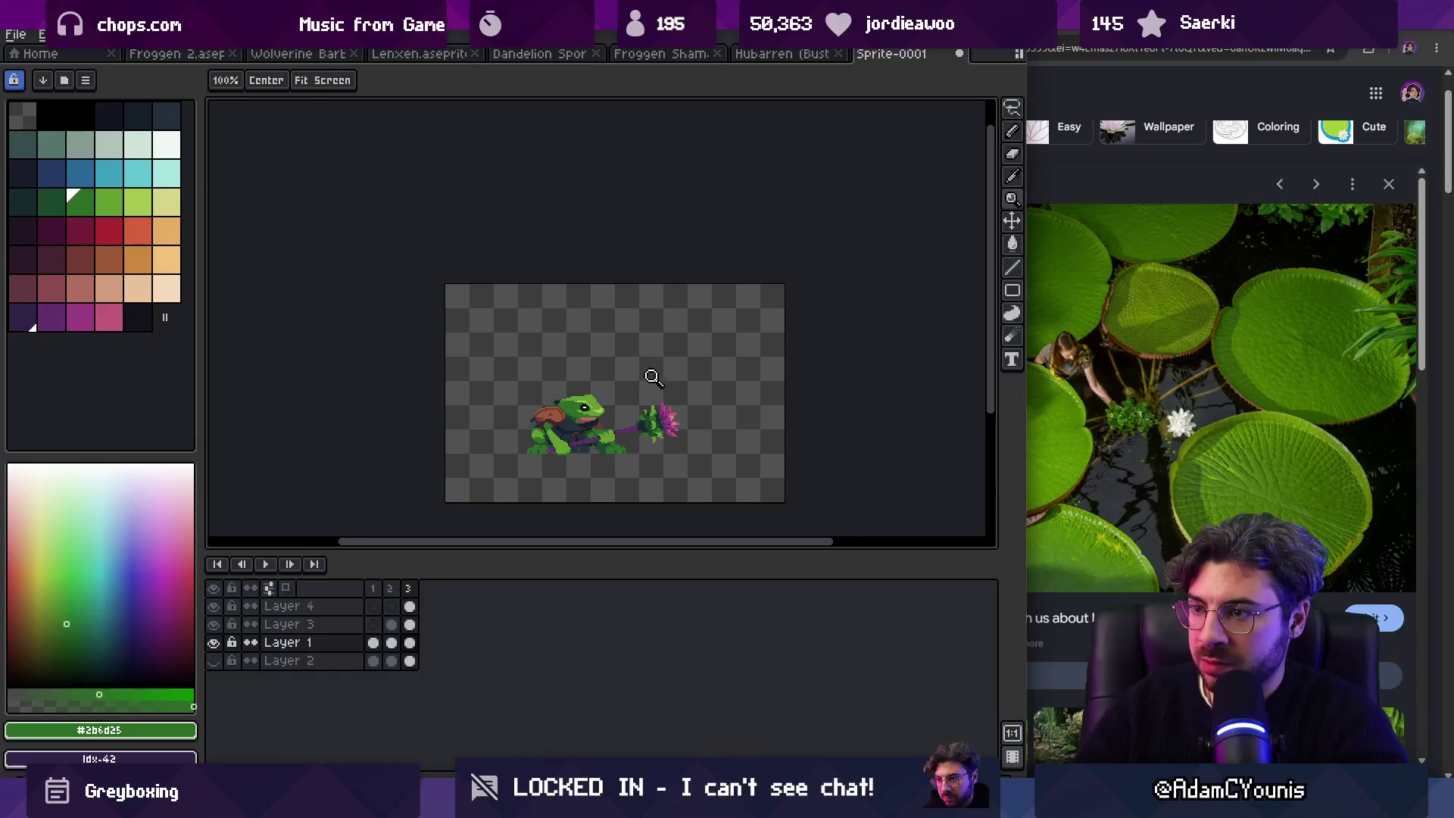
Step: Review animation frames 1–3 in the timeline, then clear the frame selection
click(593, 443)
click(391, 588)
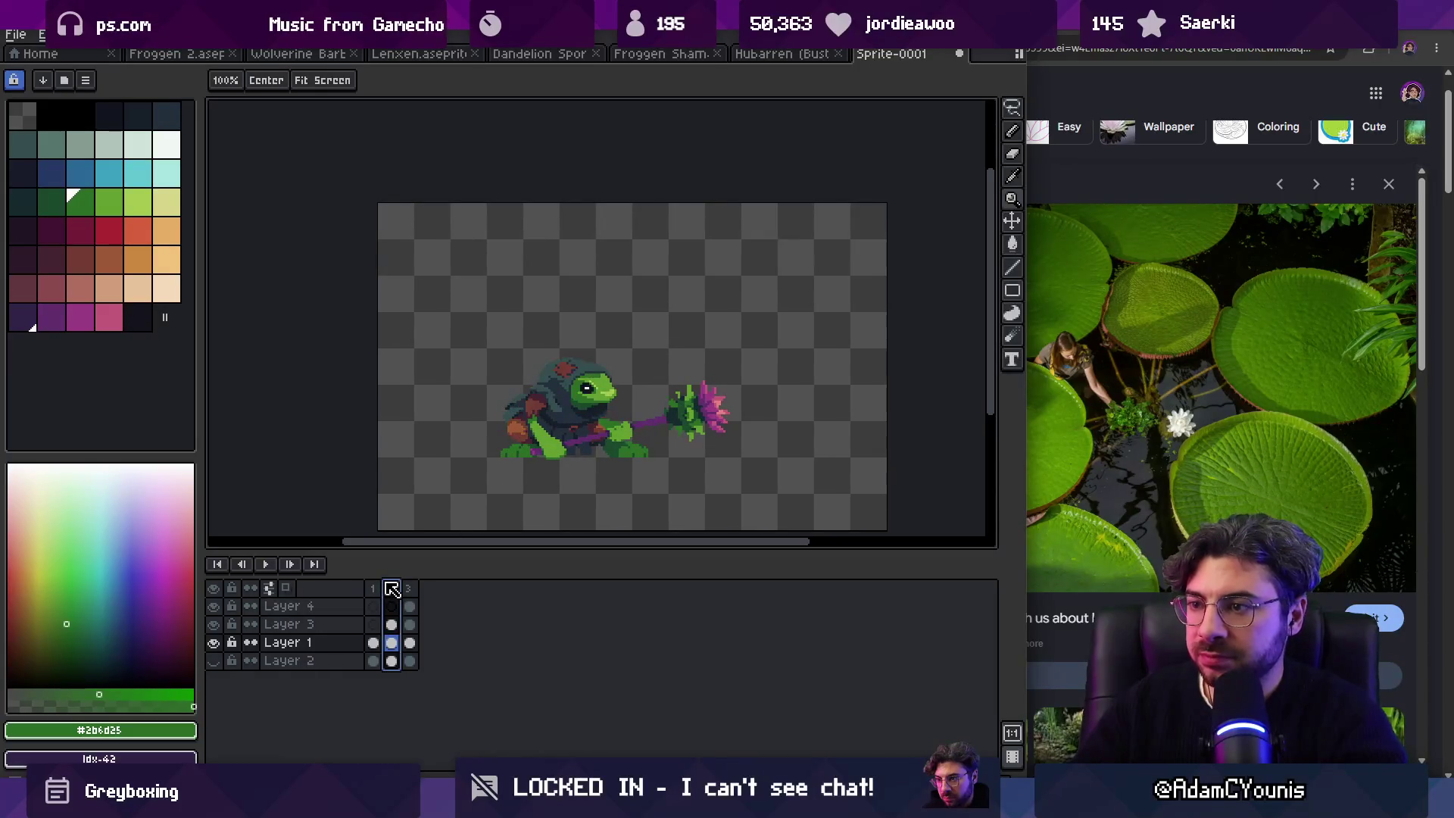
click(409, 588)
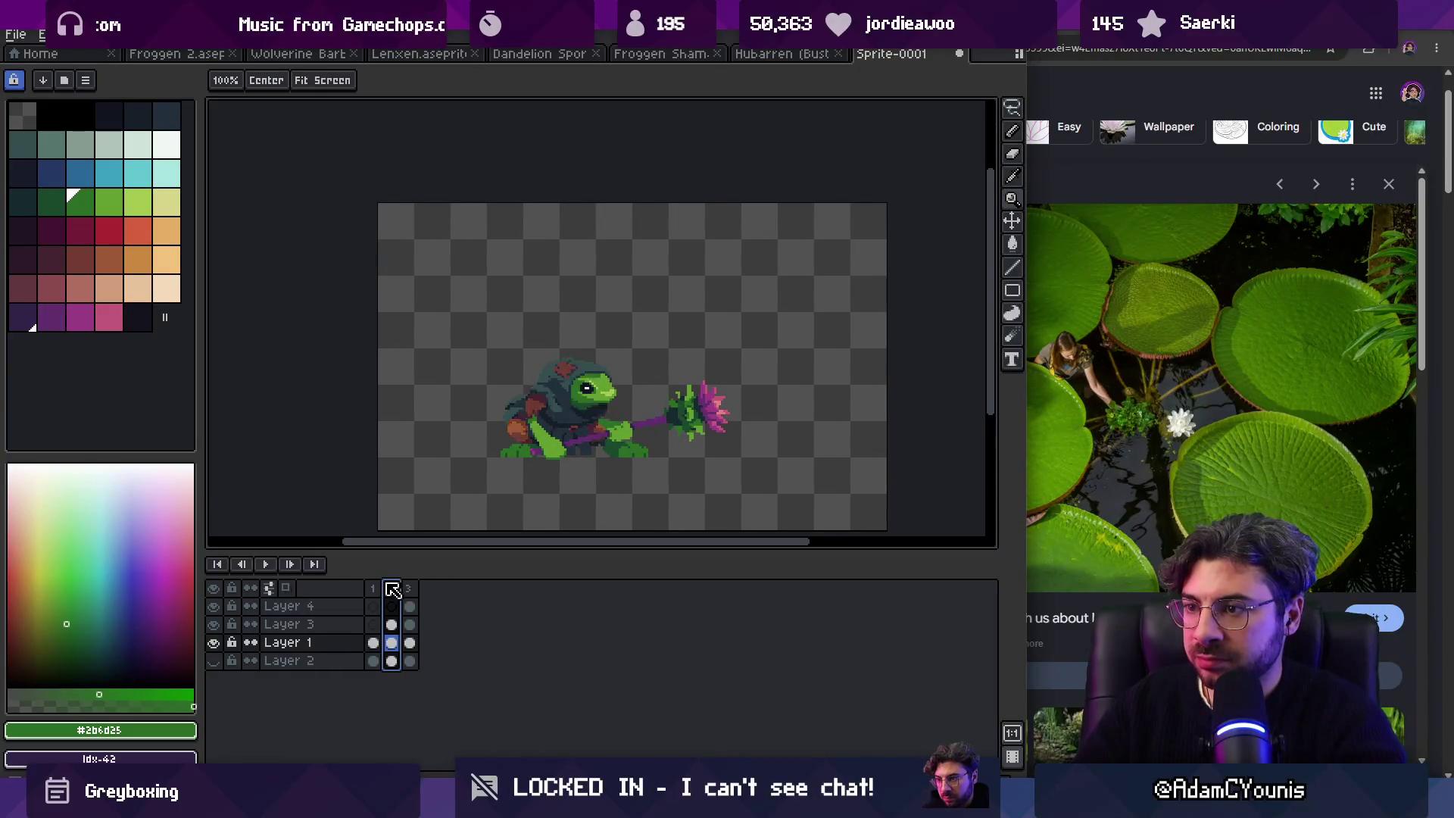
click(382, 589)
drag(390, 589, 428, 587)
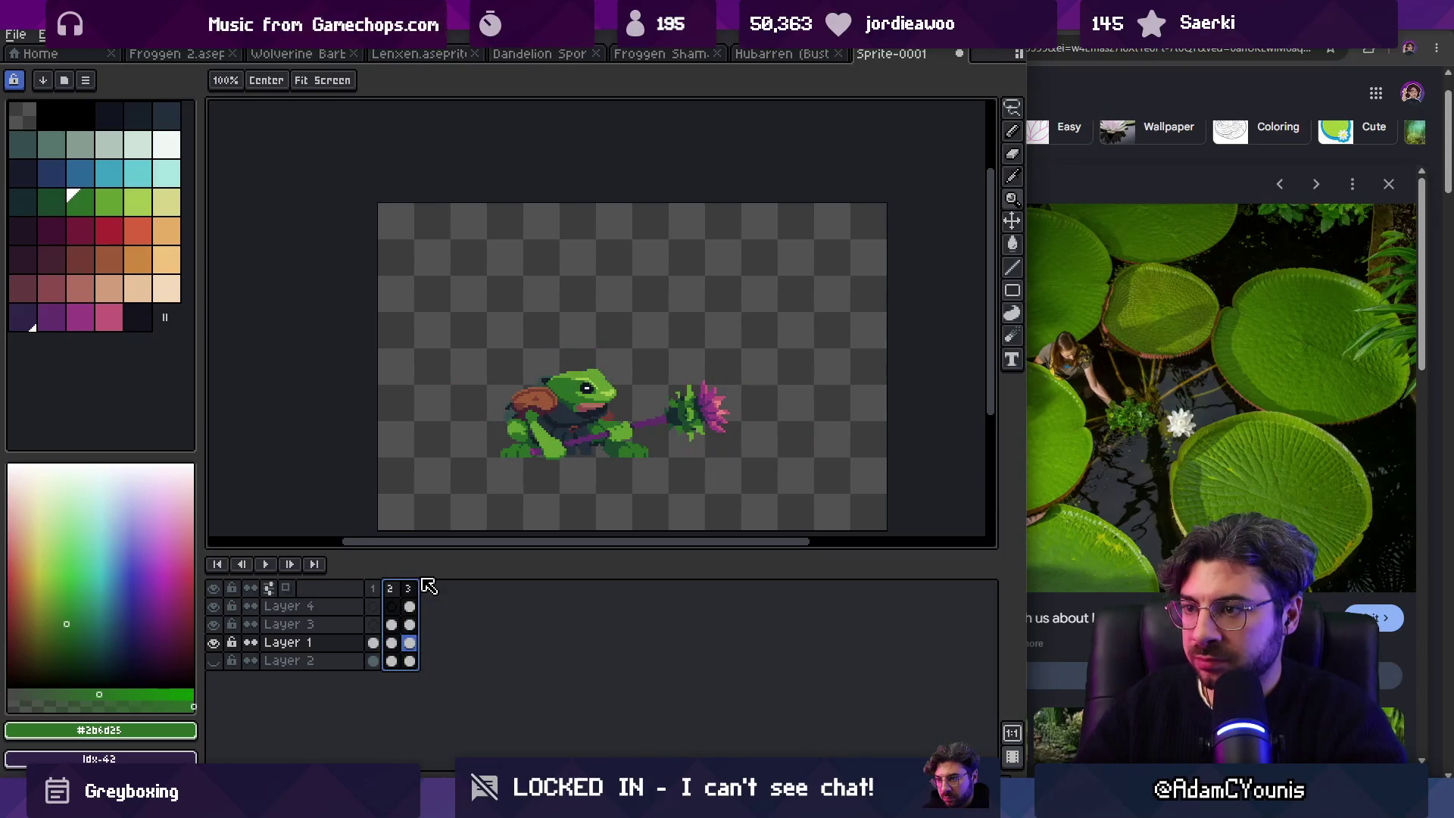
shift+click(366, 588)
shift+click(409, 589)
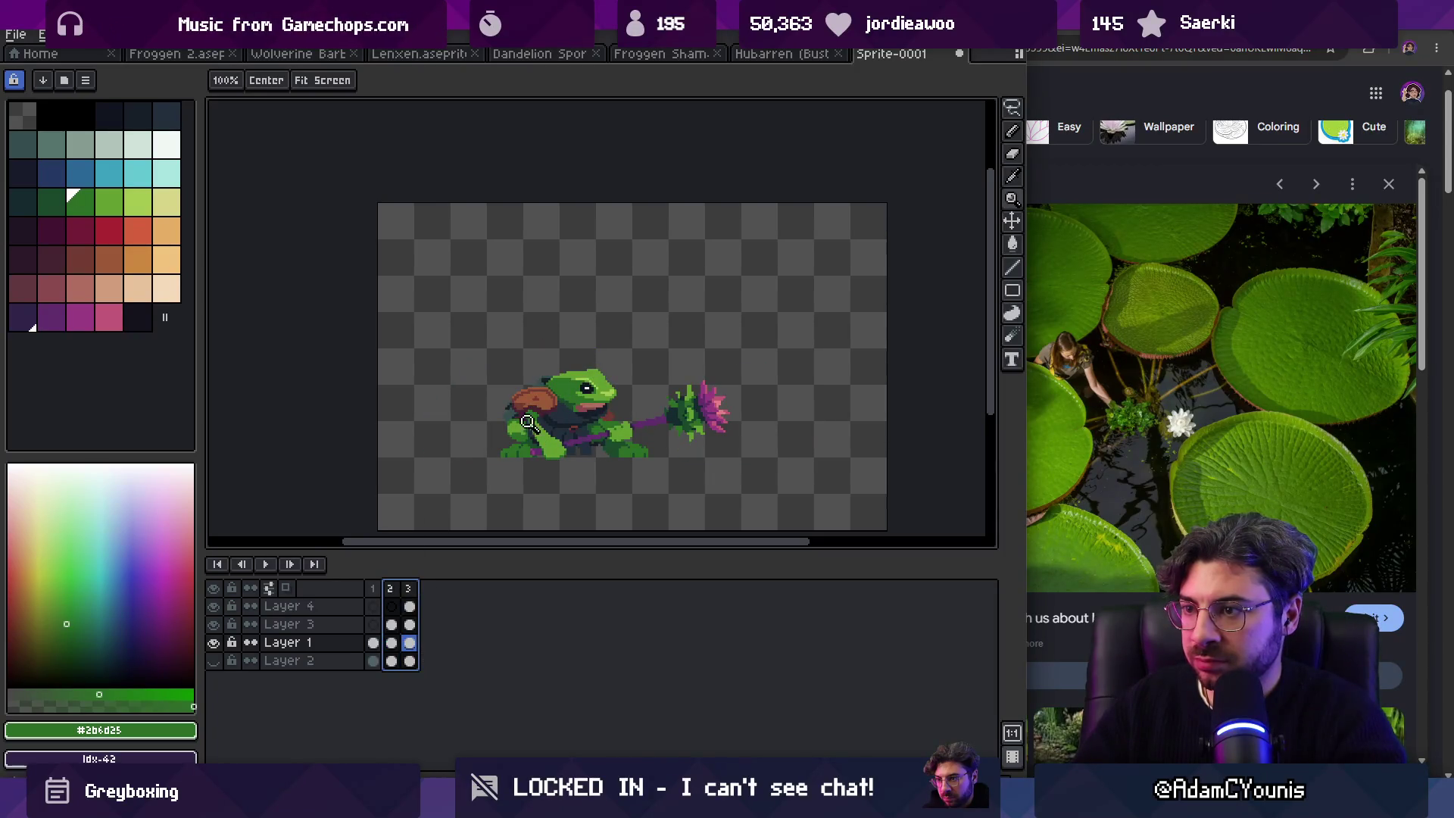
scroll(572, 372, up, 2)
key(Escape)
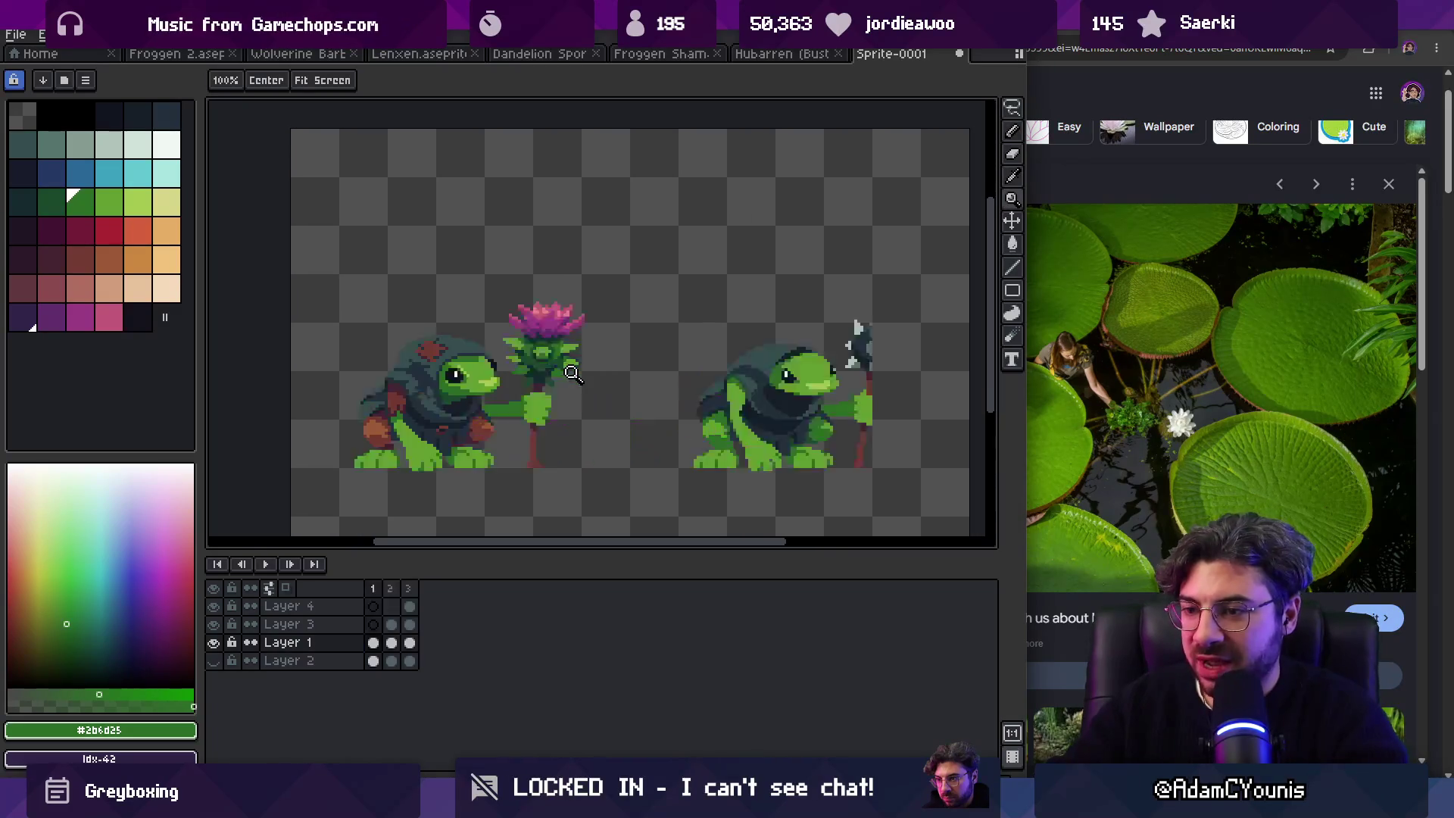
Step: Add a new frame 4 on Layer 4 with Alt+N
key(i)
key(z)
click(534, 387)
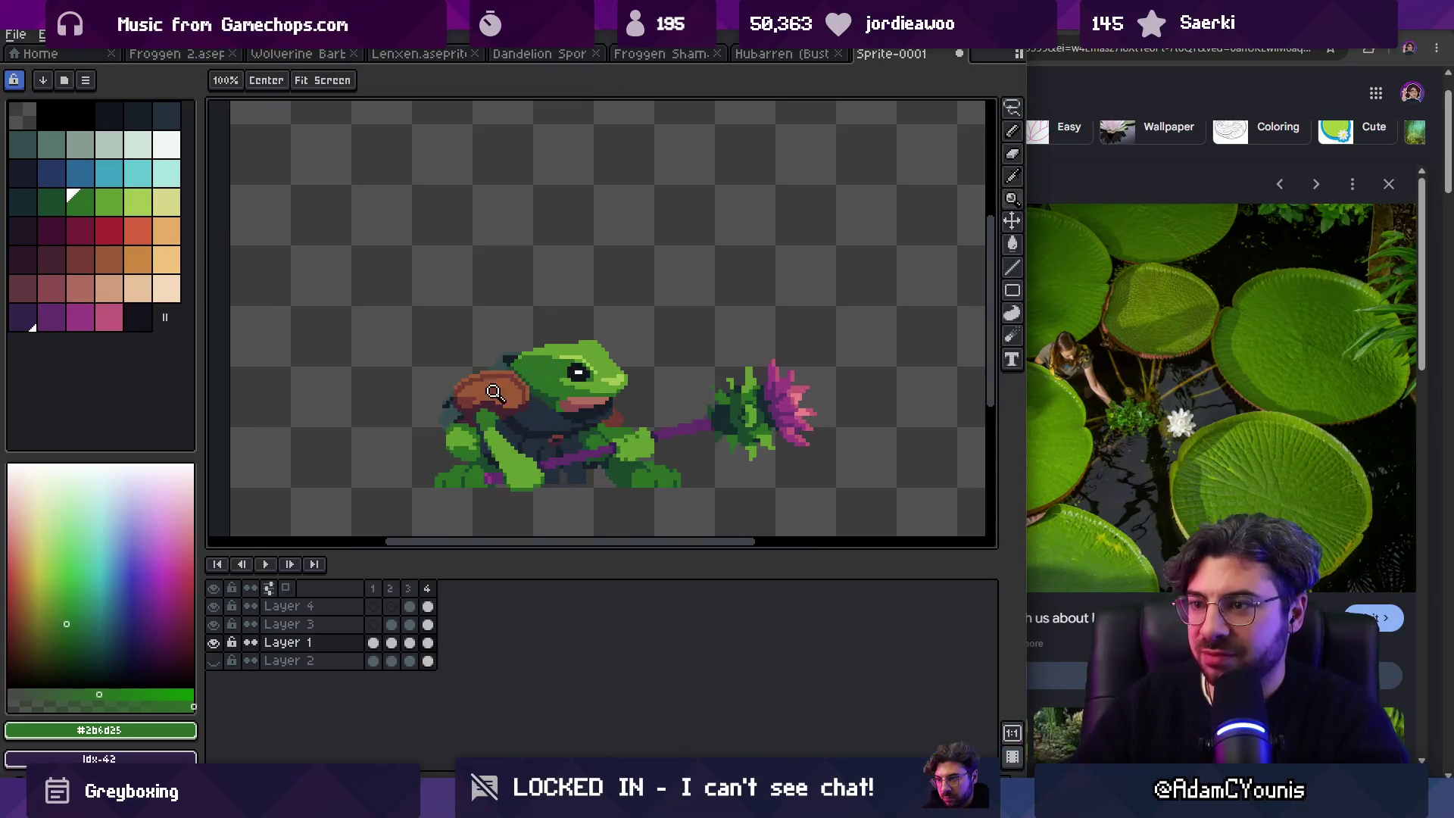
key(alt+n)
Step: Clear Layer 4's brown shell and paint a wide brown hat brim above the frog's head
key(b)
key(Delete)
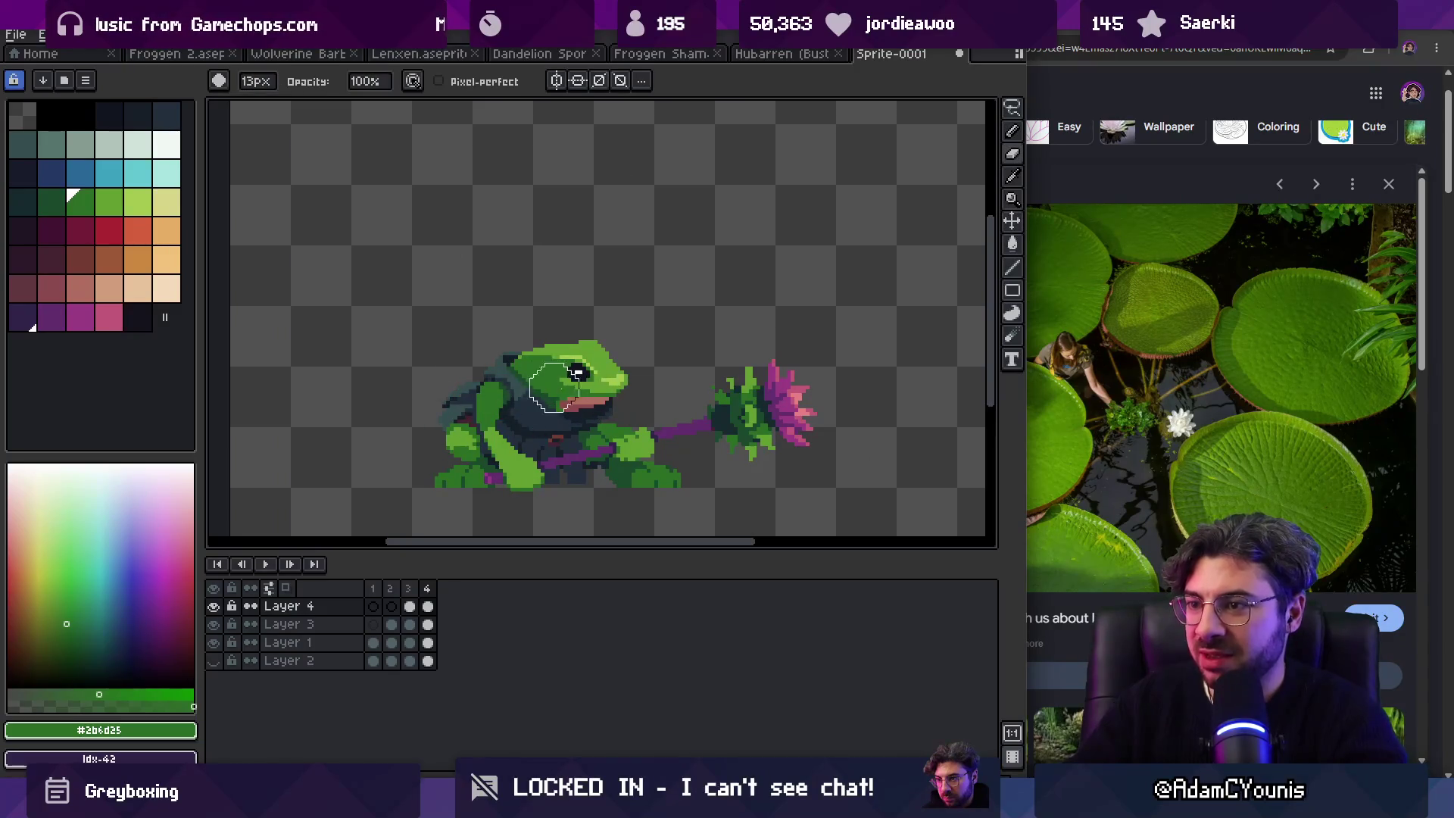
key(h)
scroll(564, 345, up, 1)
mouse_move(565, 345)
mouse_down()
mouse_move(555, 318)
mouse_move(502, 294)
mouse_move(598, 276)
mouse_up()
click(109, 260)
key(b)
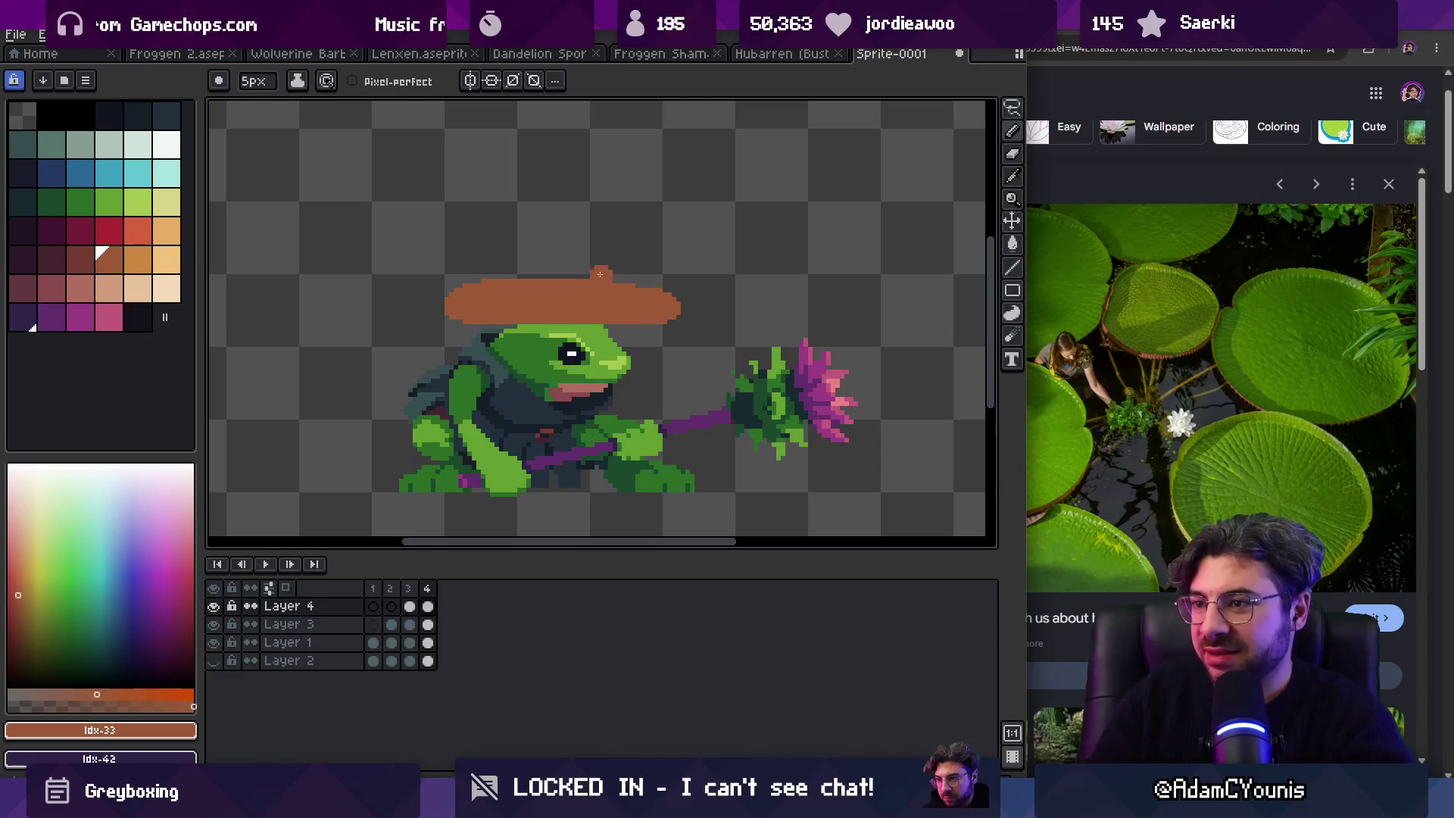
drag(671, 216, 621, 221)
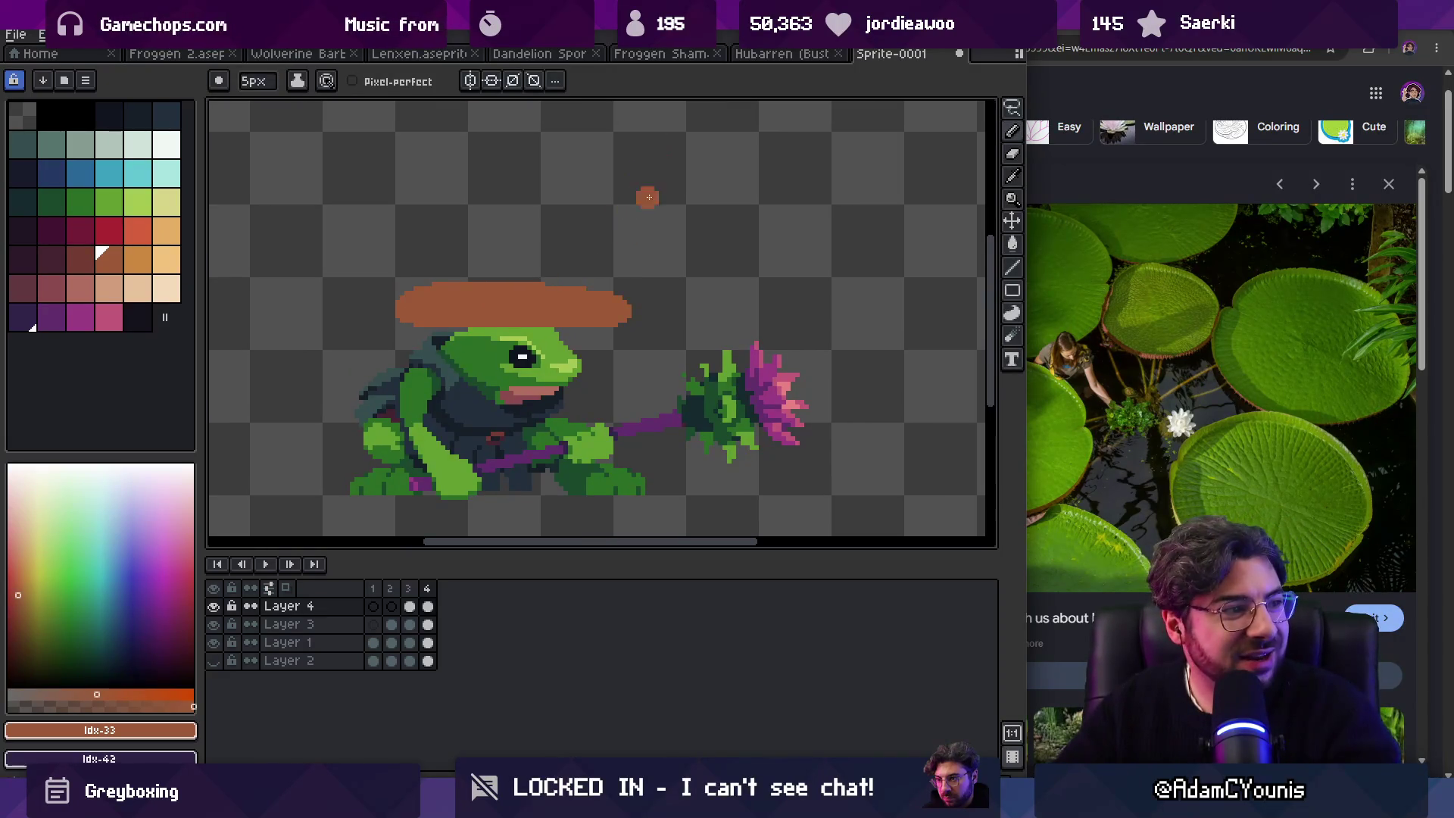
key(v)
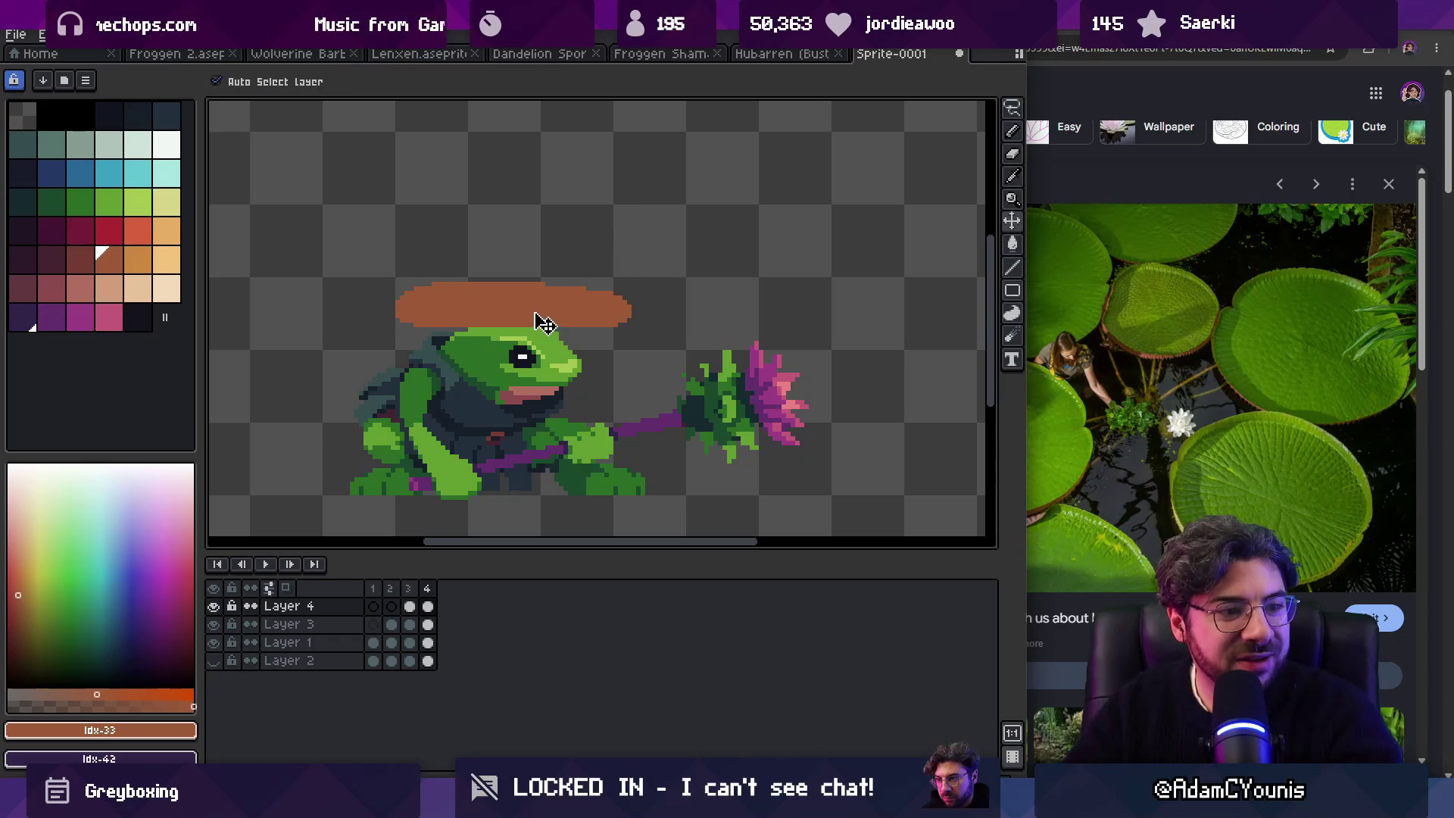
drag(559, 319, 538, 318)
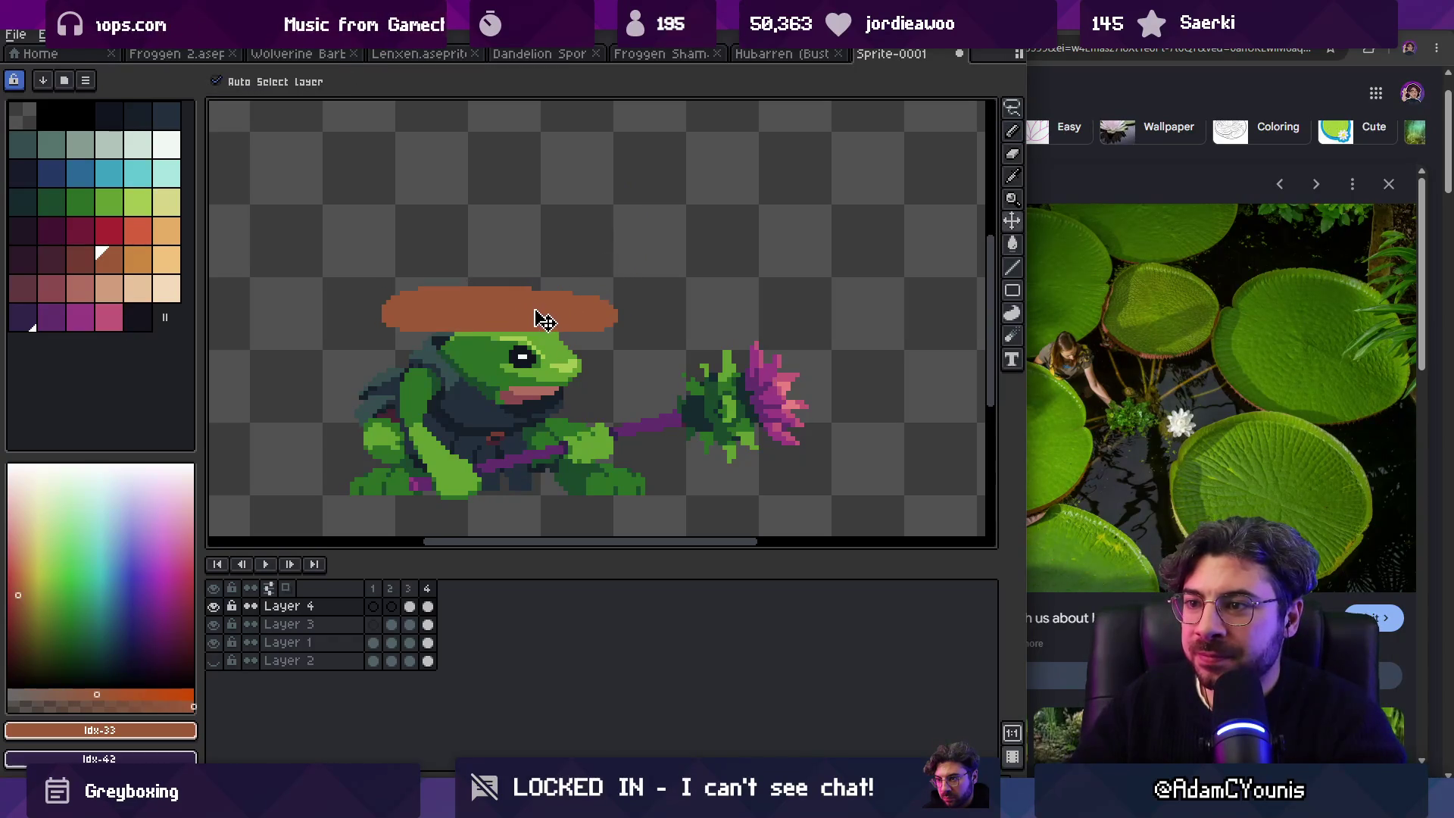
key(b)
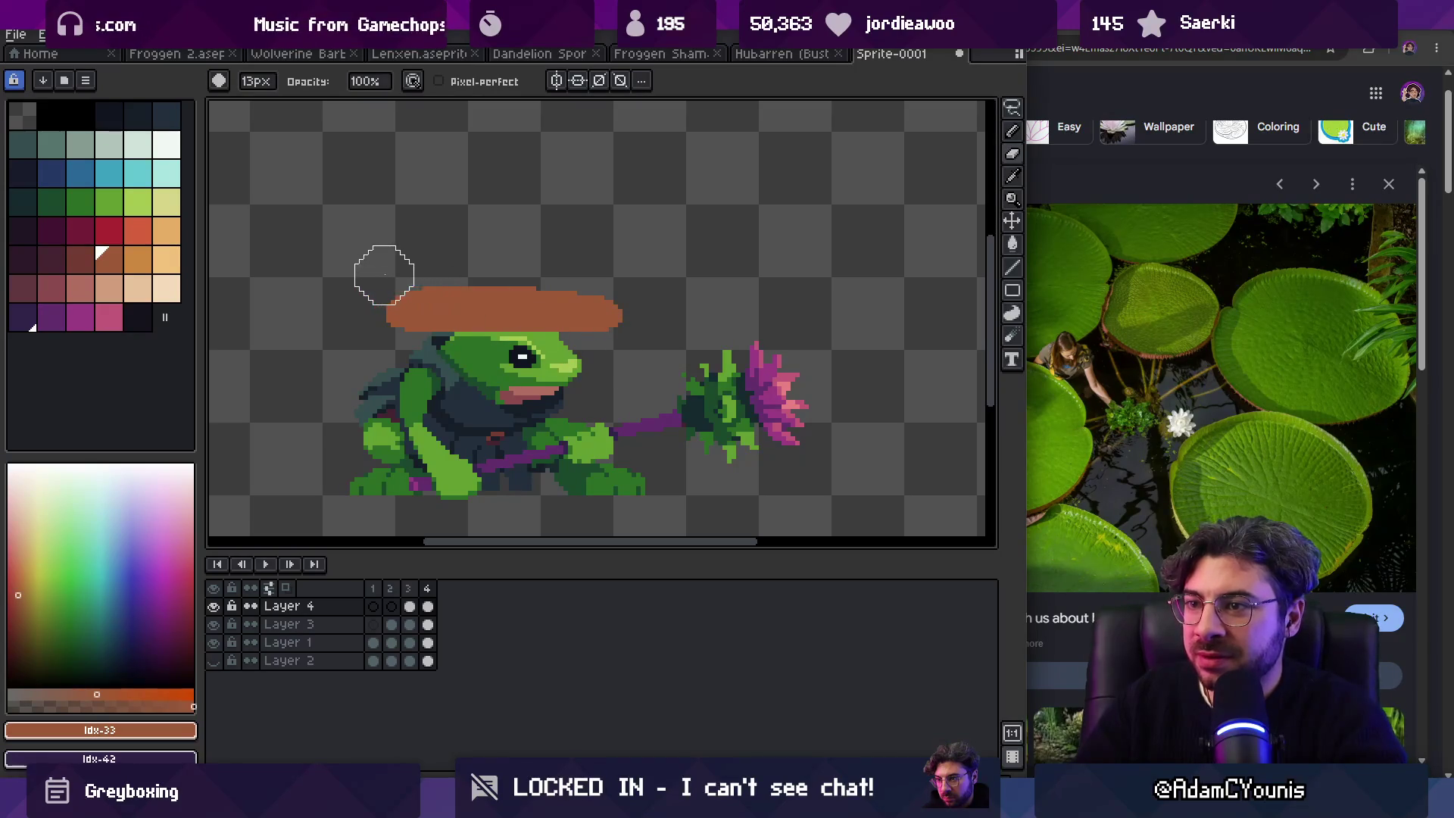
Step: Trial Shading ink on the hat's top and bottom edges using #9d5a37 browns, then undo it
key(z)
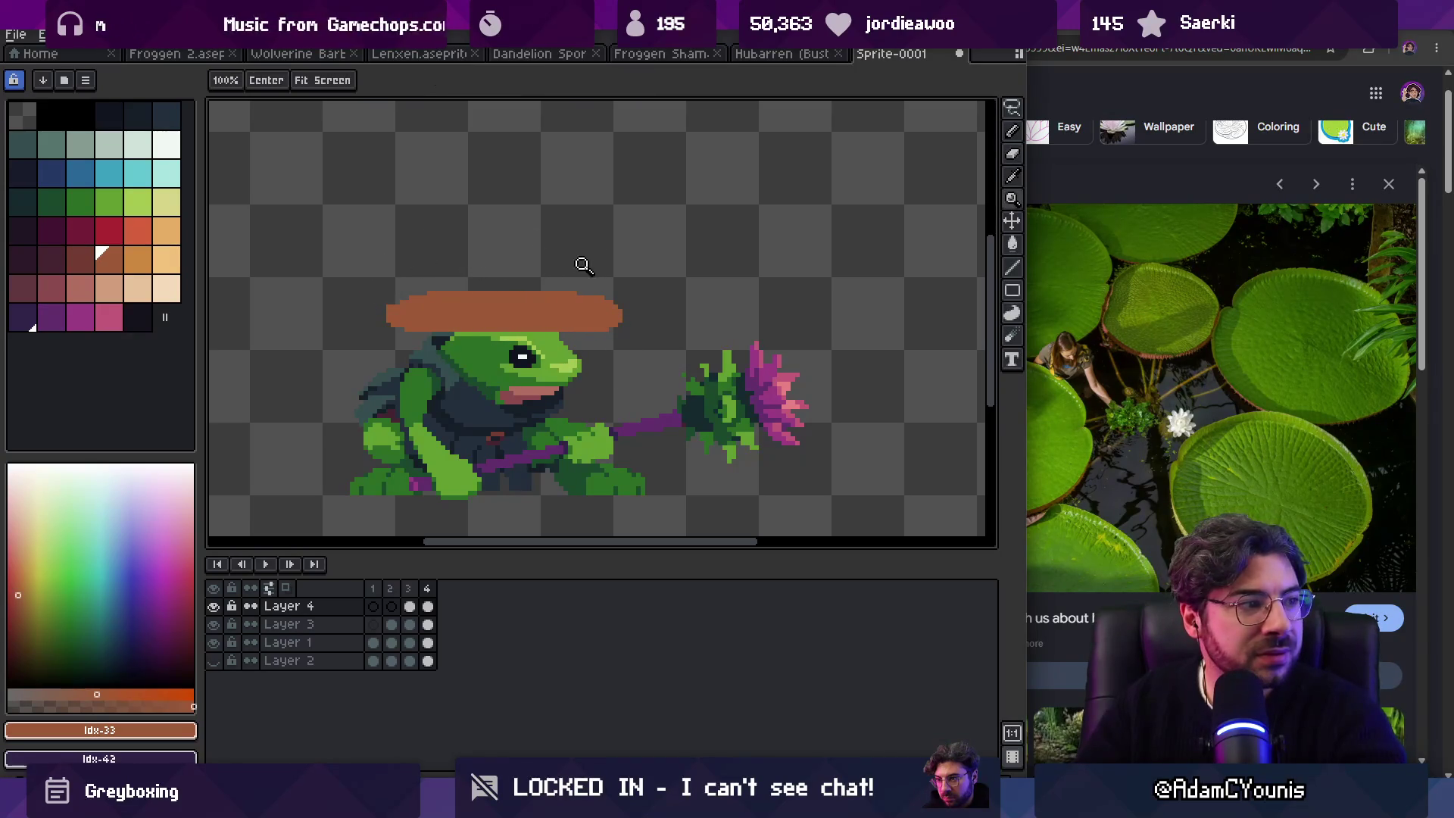
scroll(589, 246, down, 2)
scroll(596, 299, up, 3)
key(i)
click(570, 324)
click(80, 259)
key(b)
click(431, 336)
key(s)
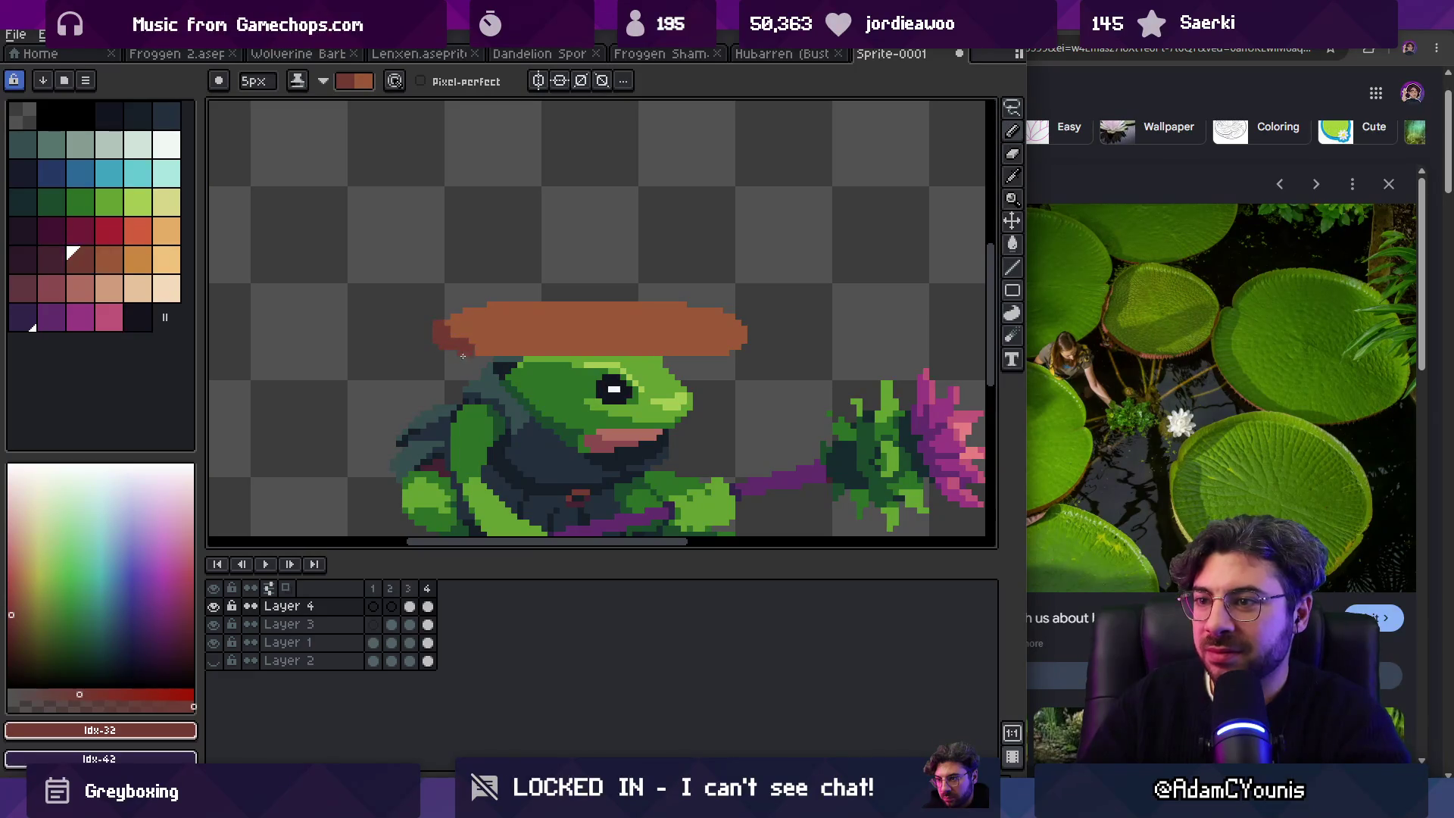
drag(481, 355, 752, 343)
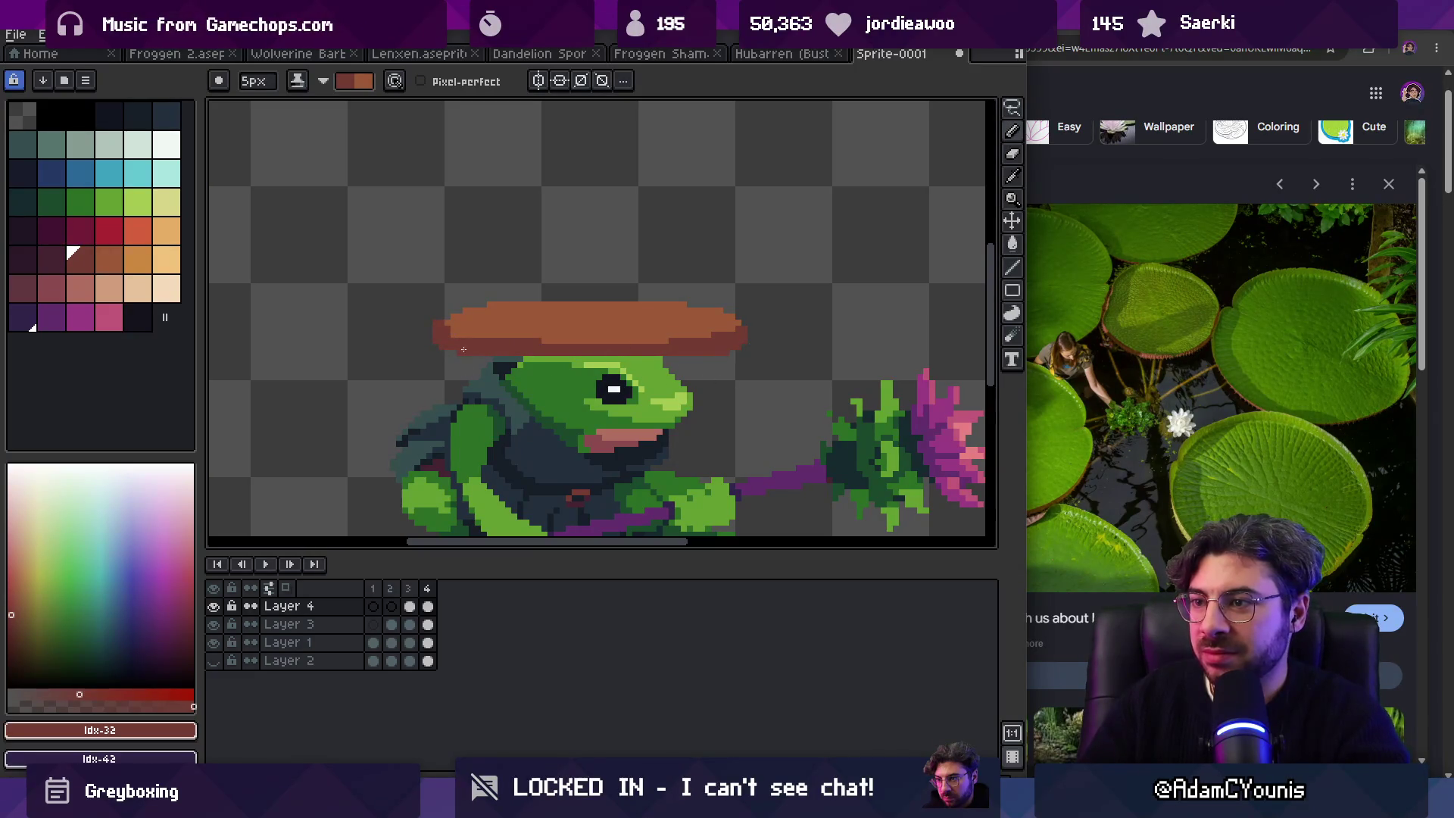
drag(458, 305, 678, 299)
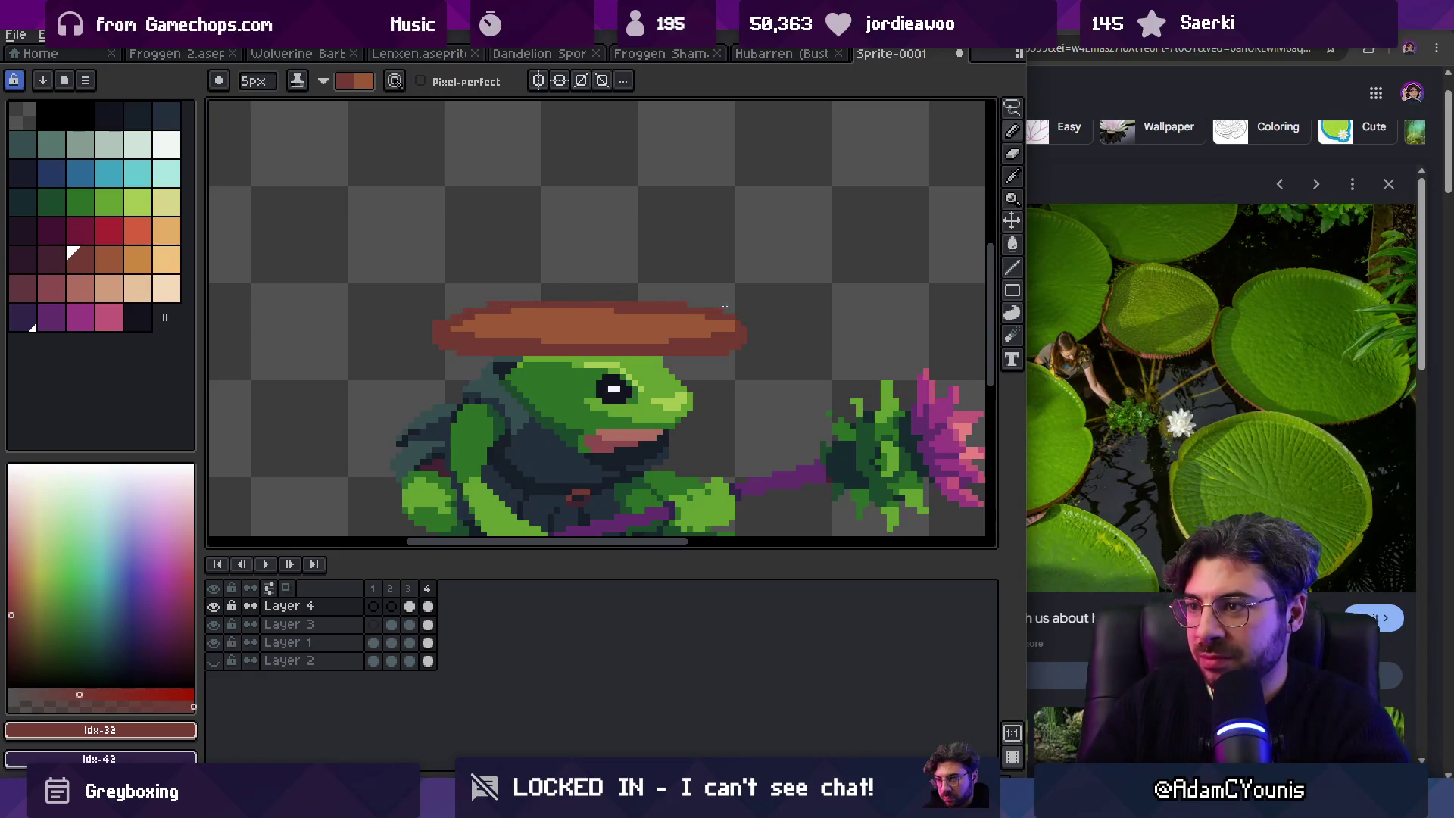
key(ctrl+z)
key(z)
scroll(633, 293, down, 3)
scroll(629, 303, up, 3)
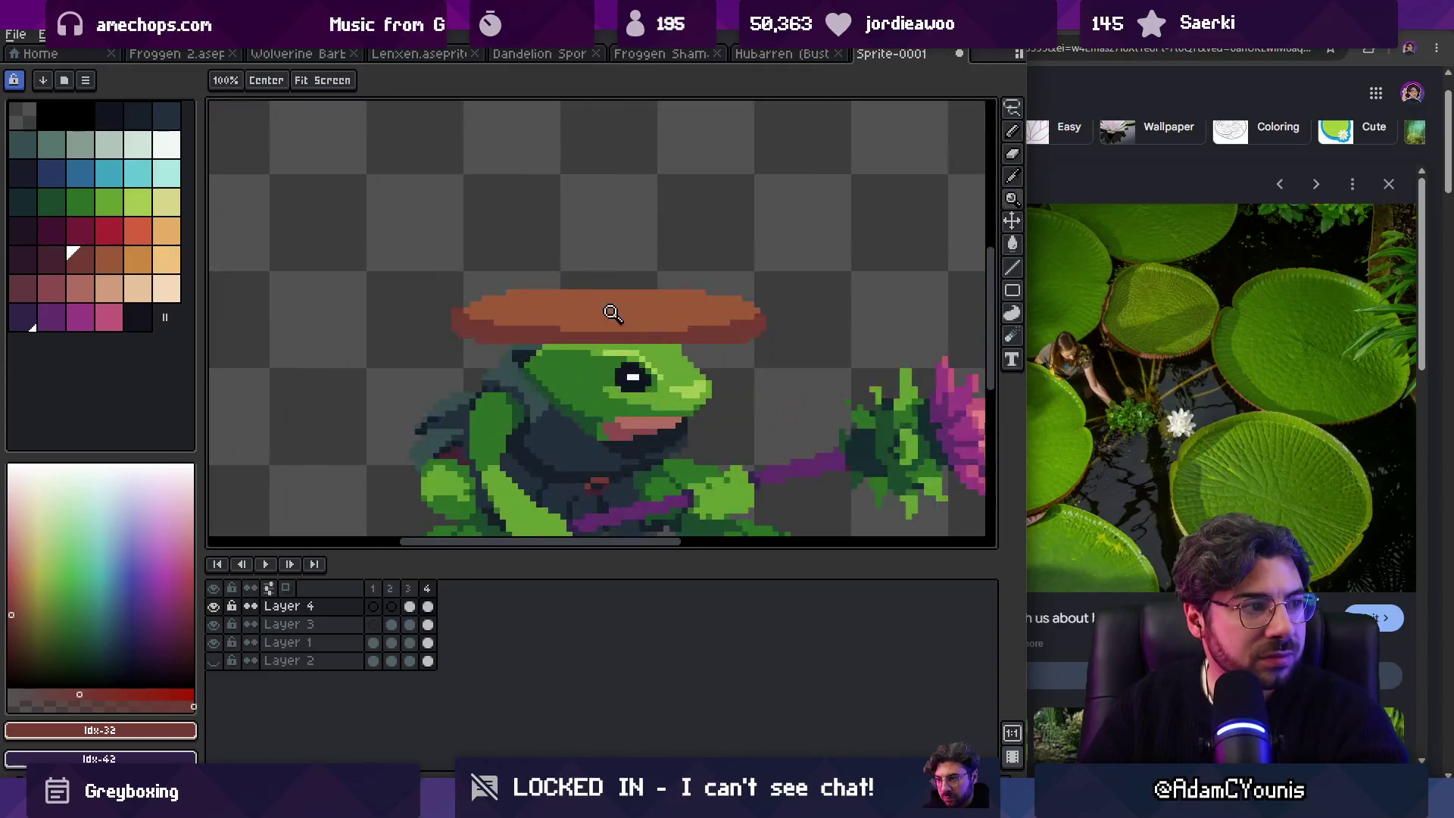
Step: Marquee-select the hat and move it slightly to the right
key(m)
key(ctrl+shift+d)
mouse_move(481, 295)
mouse_down()
mouse_move(536, 322)
mouse_move(509, 322)
mouse_up()
key(Return)
key(e)
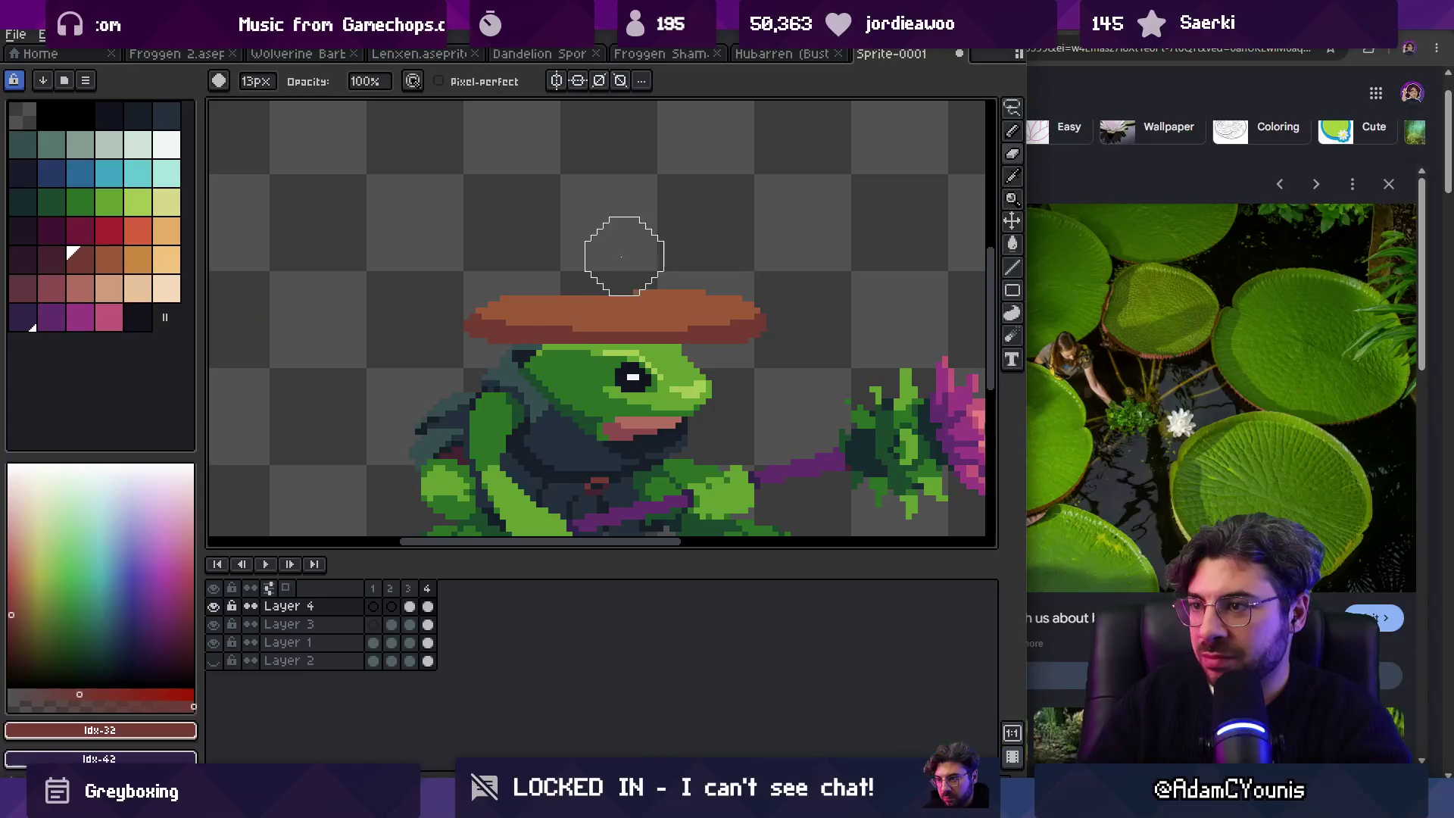
Step: Draw a thin dark #743c33 line along the hat top, undoing a stray bump first
key(b)
alt+click(510, 301)
click(502, 301)
key(ctrl+z)
key(minus)
key(minus)
key(minus)
alt+click(493, 333)
drag(512, 292, 691, 298)
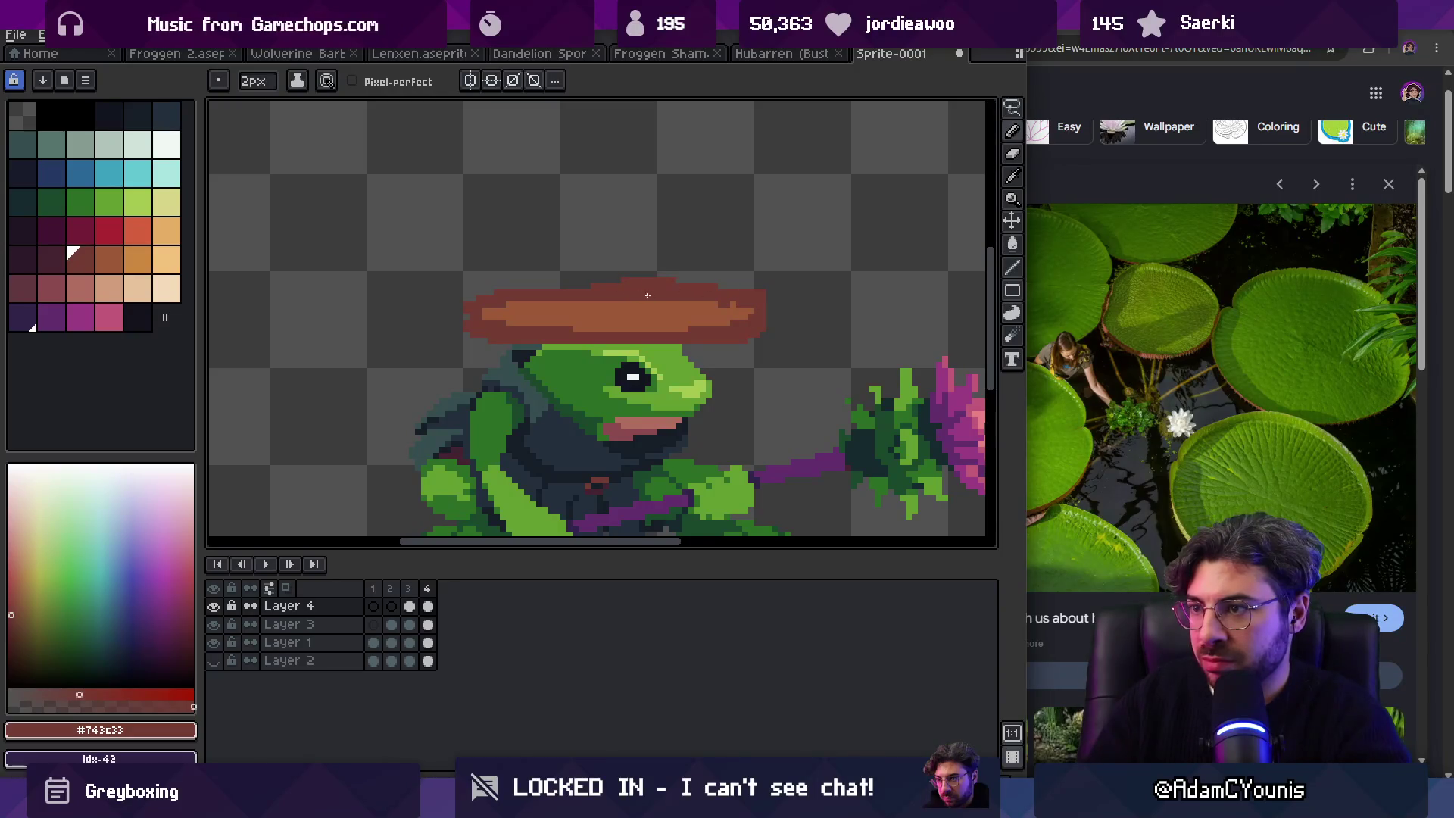
Step: Erase stray pixels and sample the hat's lighter #9d5a37 and darker browns
key(e)
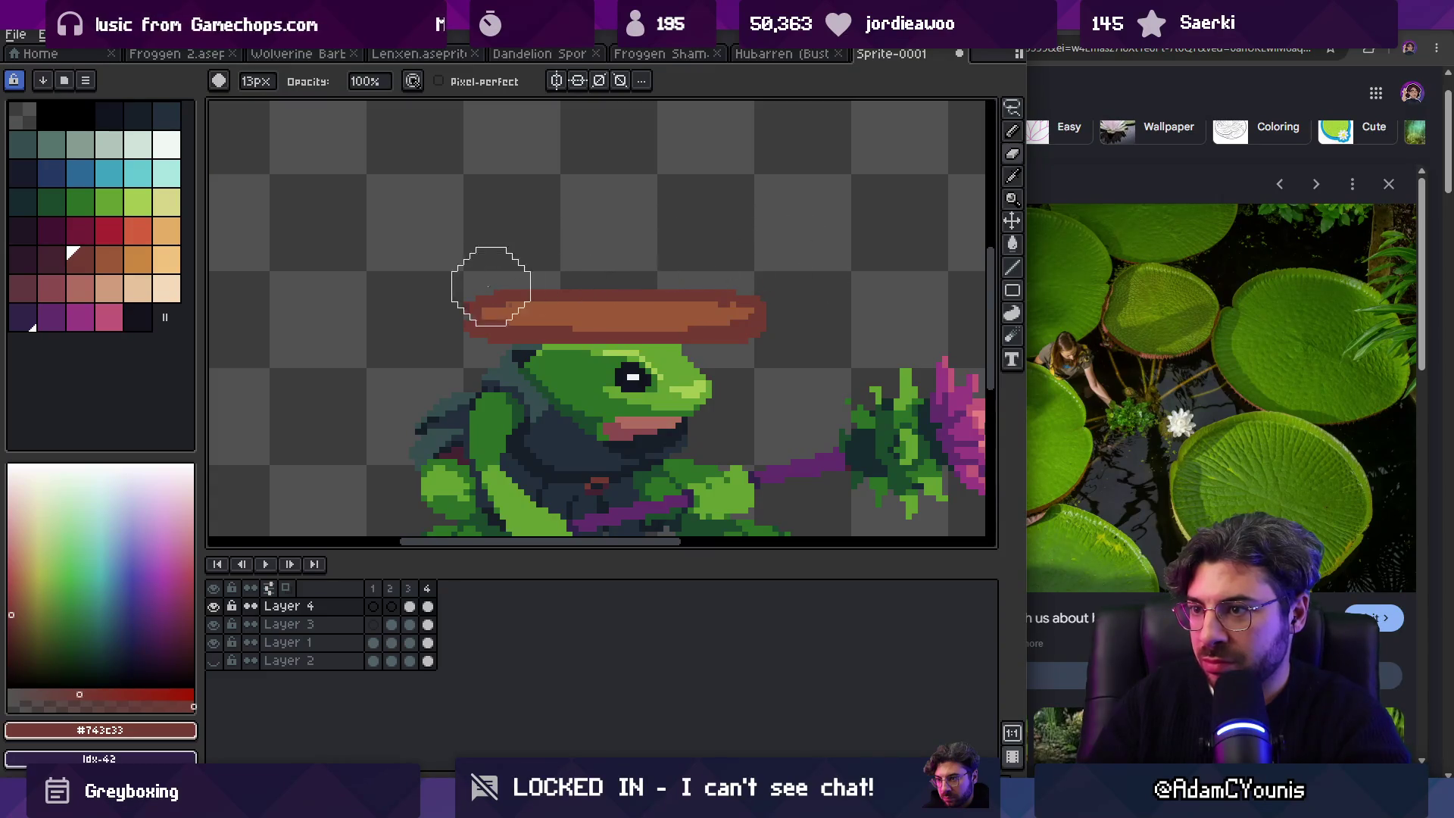
key(b)
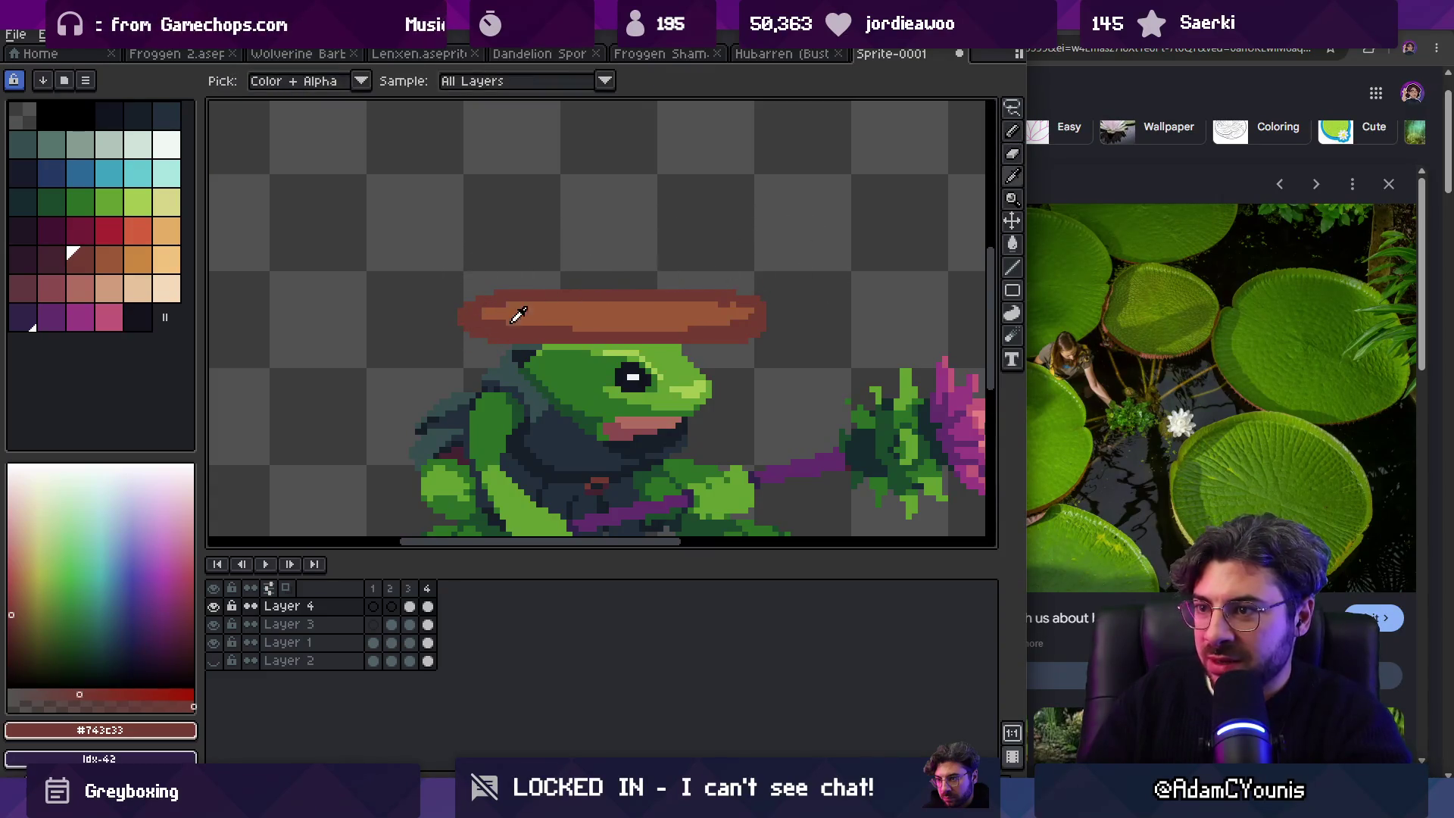
alt+click(485, 313)
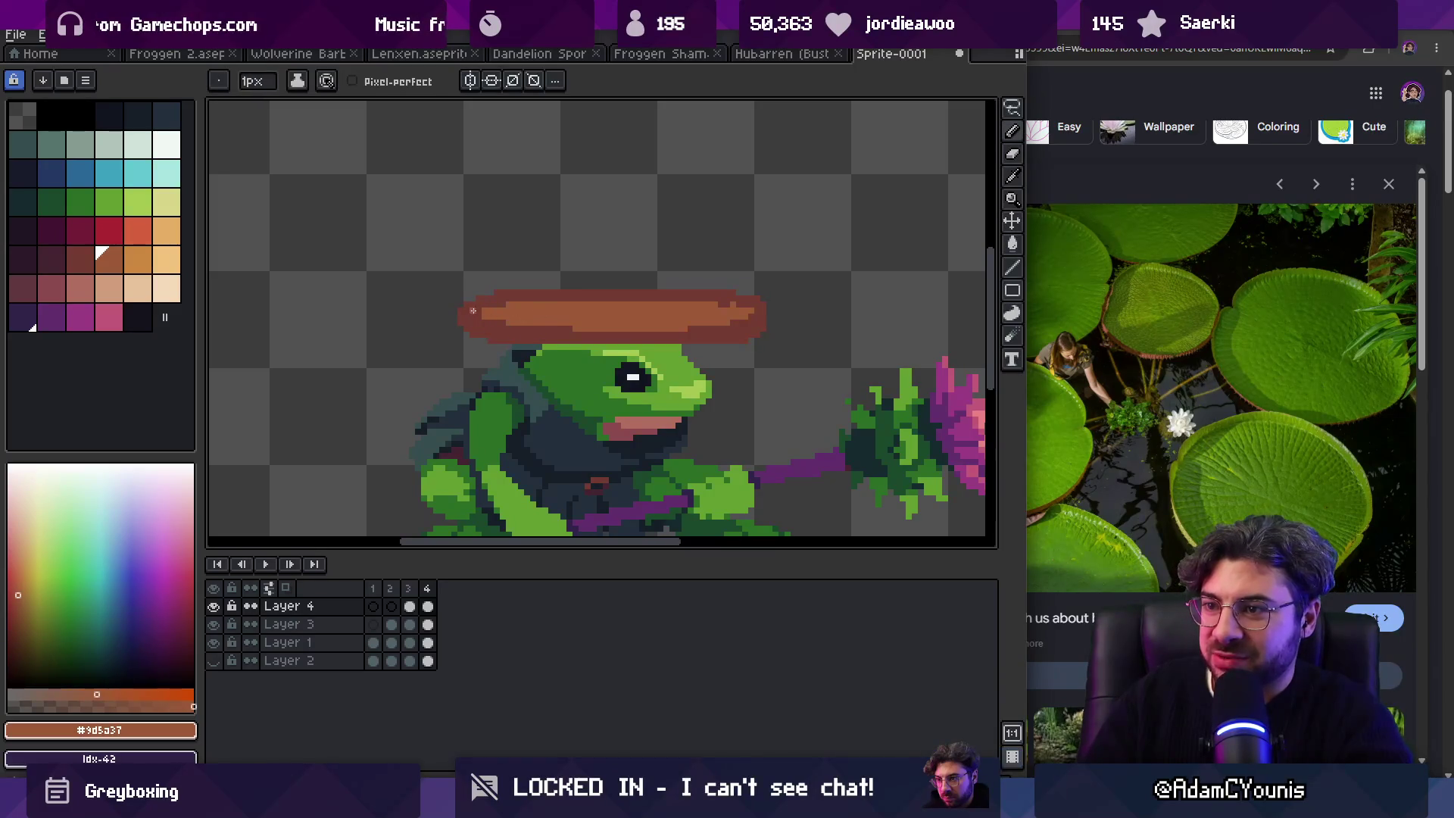
key(minus)
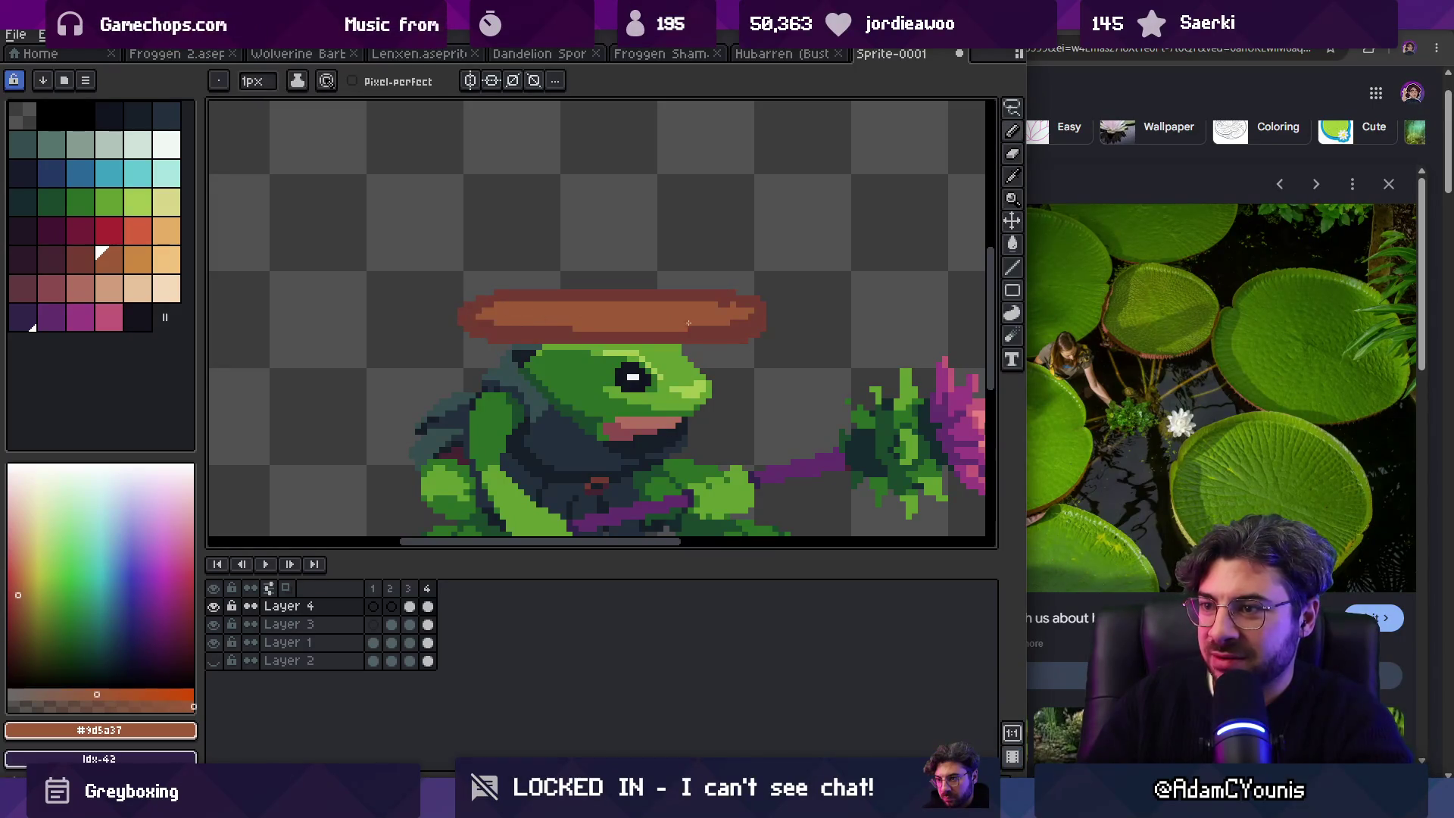
alt+click(621, 311)
alt+click(593, 300)
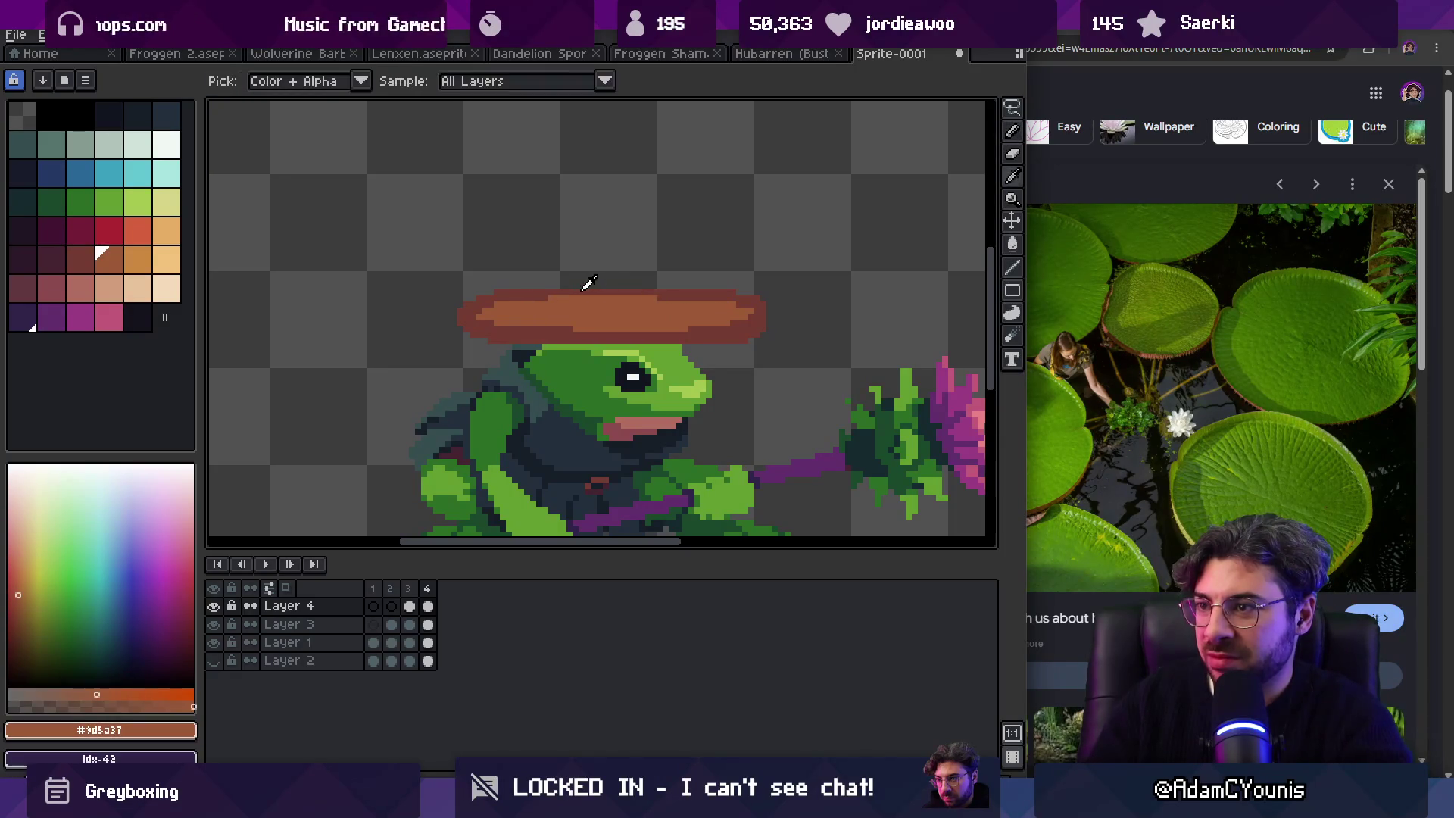
alt+click(538, 288)
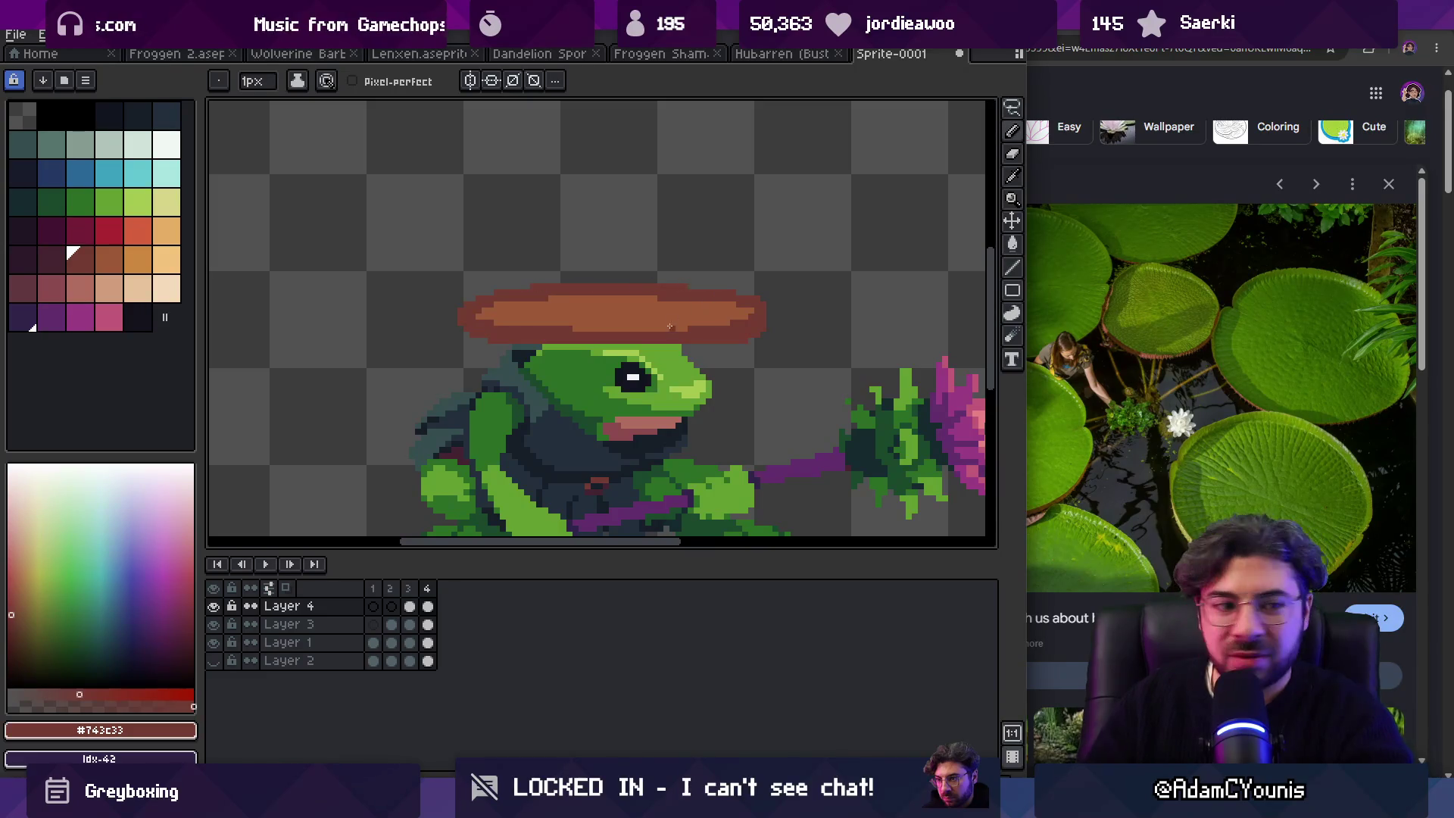
Step: Paint a dark brown row along the hat's bottom edge
key(z)
scroll(685, 247, down, 3)
scroll(580, 309, up, 4)
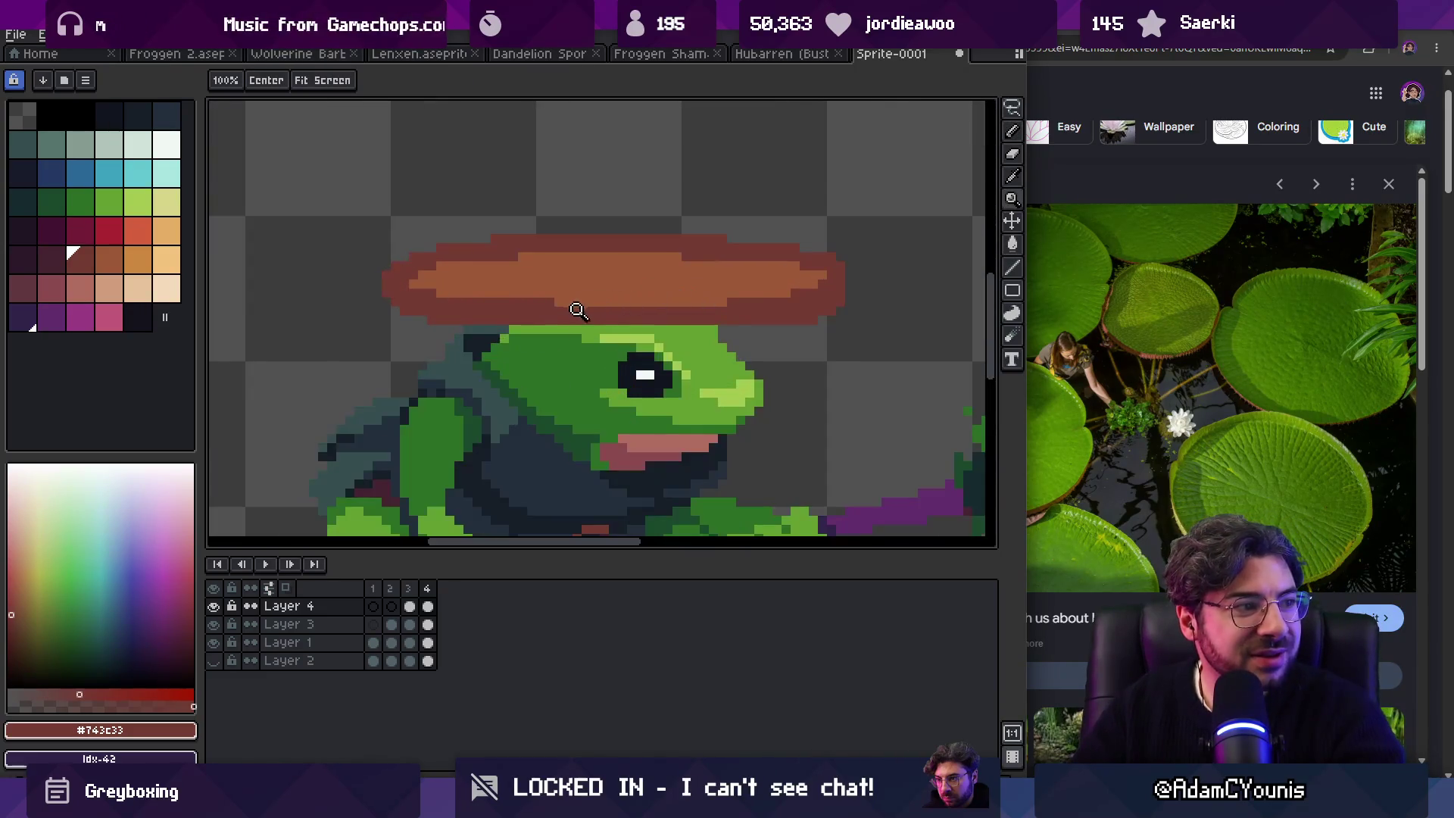
scroll(579, 309, up, 1)
key(b)
drag(528, 333, 802, 334)
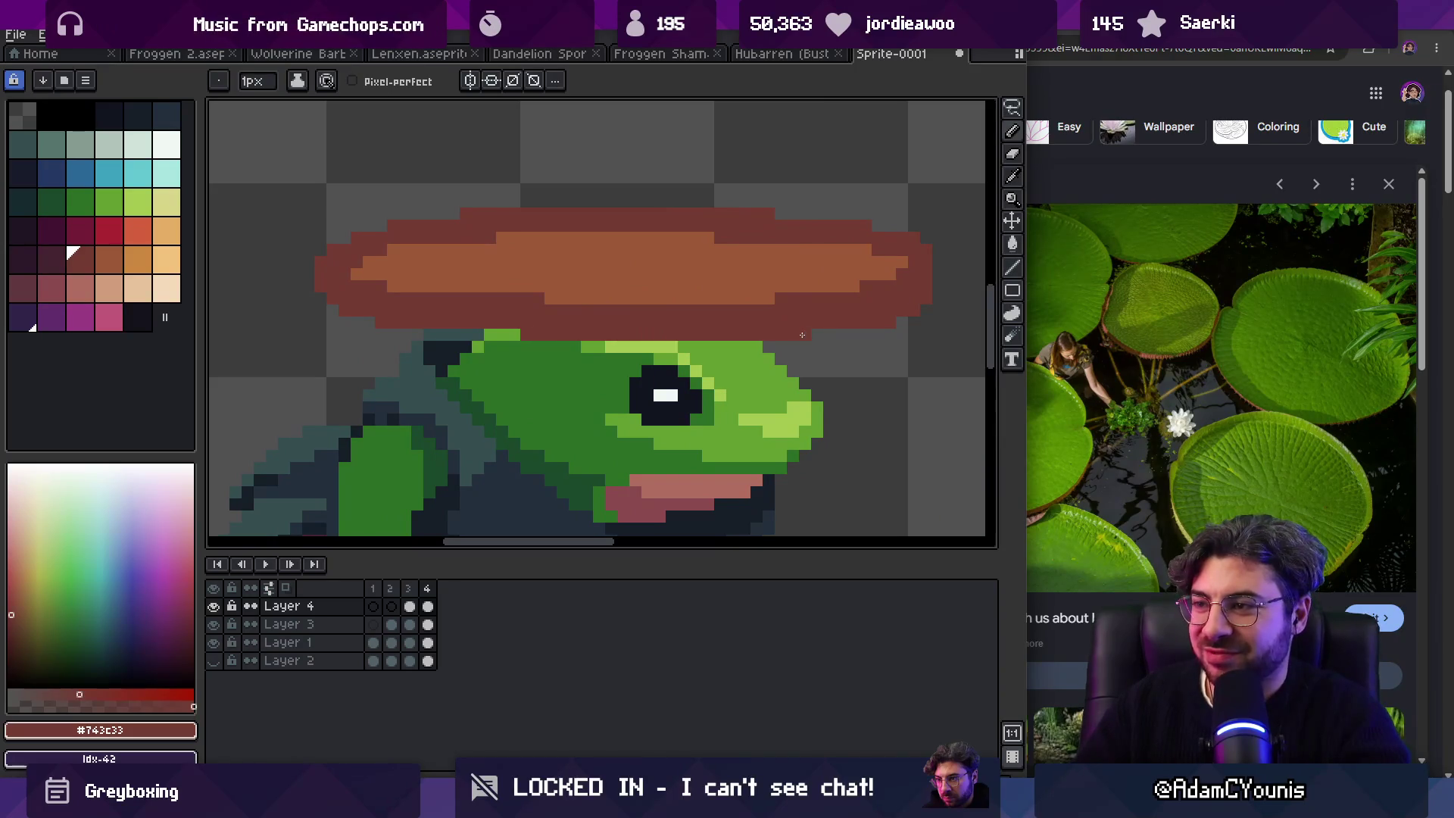
Step: Review the sprite and sample the brim's dark brown #743c33
key(z)
scroll(796, 308, down, 3)
scroll(630, 338, up, 2)
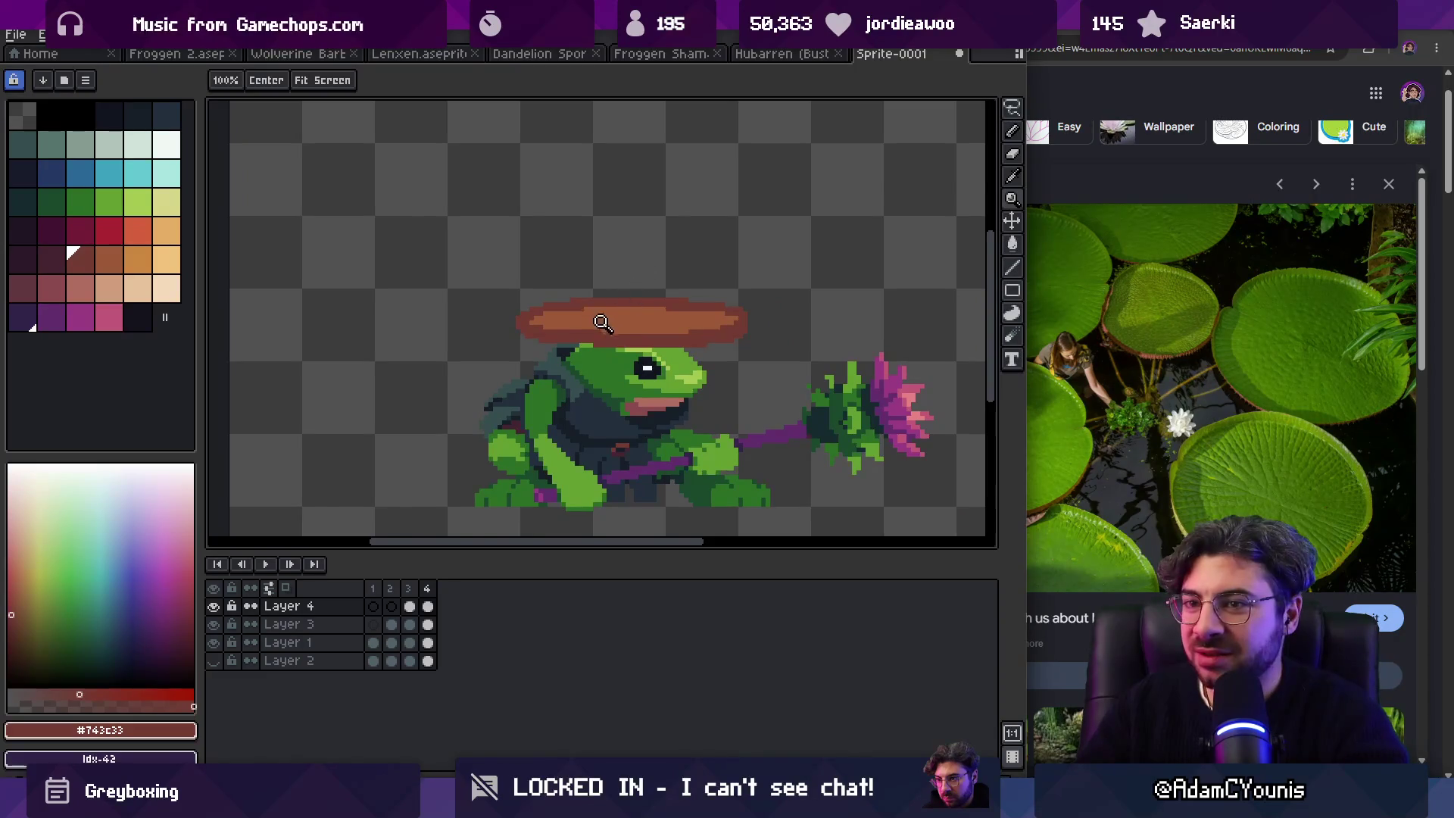
scroll(598, 323, up, 1)
key(bracketright)
key(bracketright)
key(b)
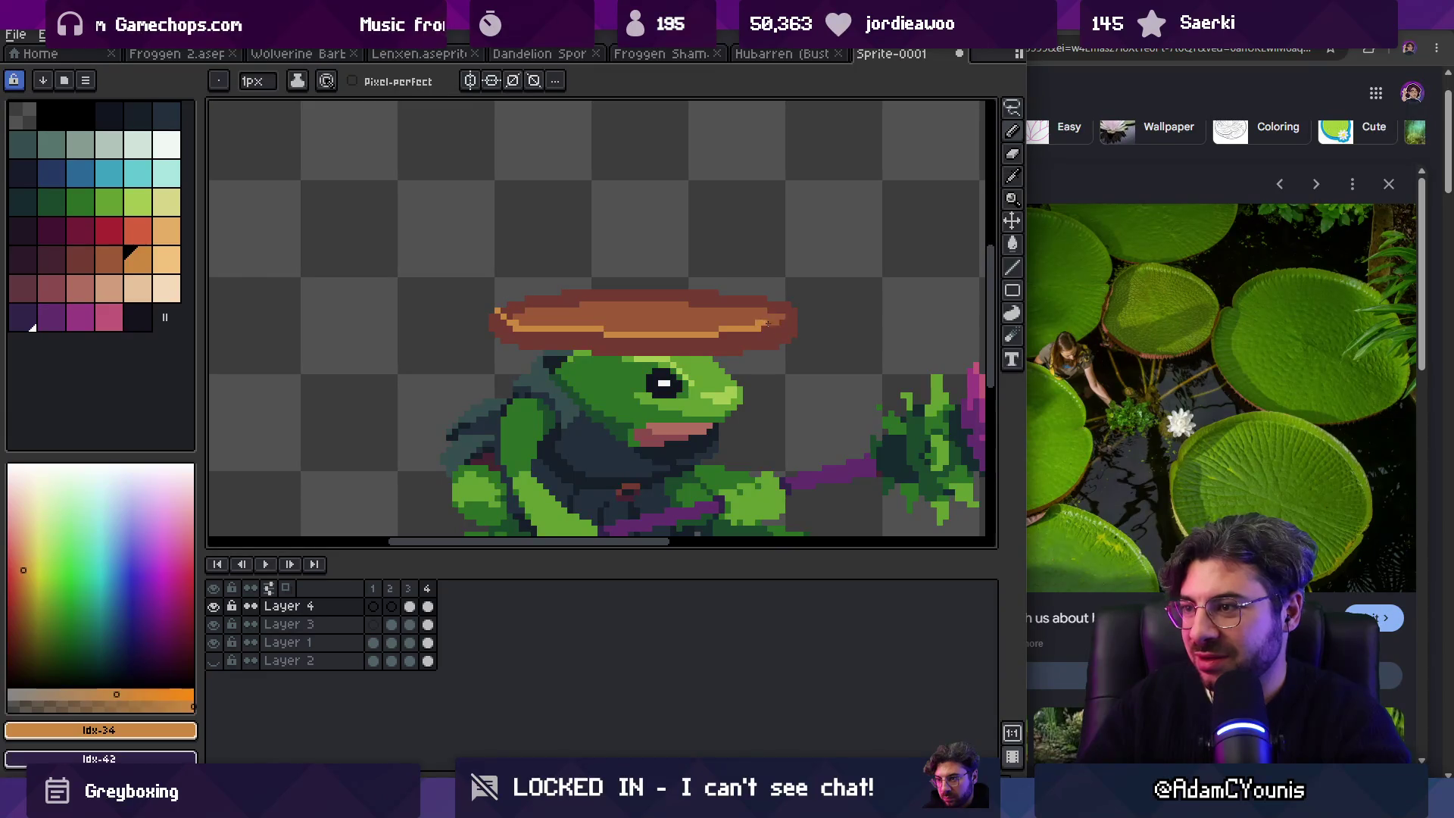
alt+click(494, 310)
key(z)
scroll(579, 277, down, 4)
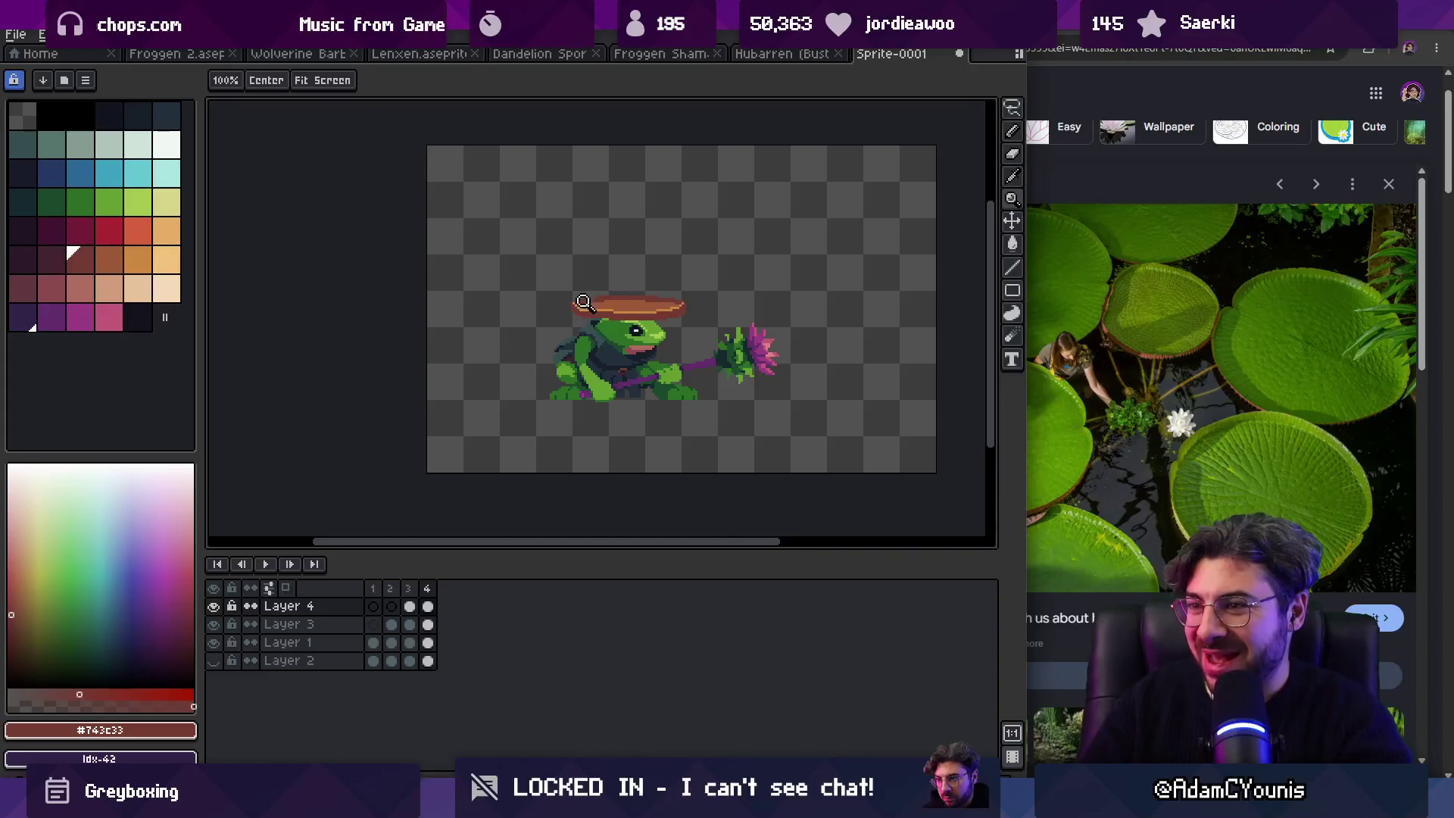
scroll(589, 301, up, 4)
Step: Add mid-brown #9d5a37 pixels at the hat's tip, along its top edge and above it
key(b)
alt+click(527, 303)
alt+click(507, 280)
alt+click(581, 285)
click(516, 271)
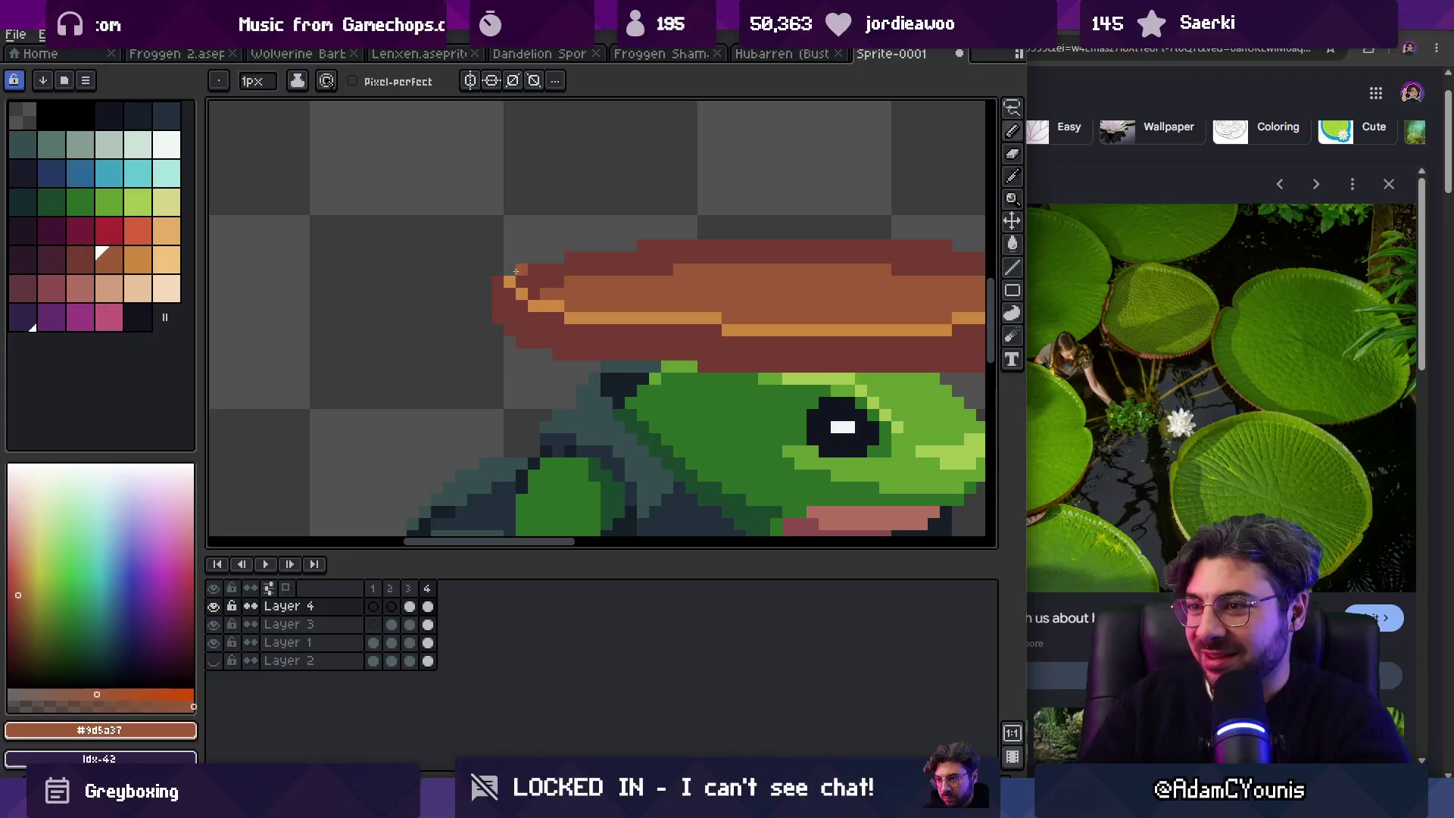
drag(614, 249, 633, 247)
scroll(689, 247, right, 2)
drag(523, 235, 905, 248)
Step: Add an orange #cd893f pixel at the left end of the hat's stripe
key(z)
scroll(833, 303, down, 3)
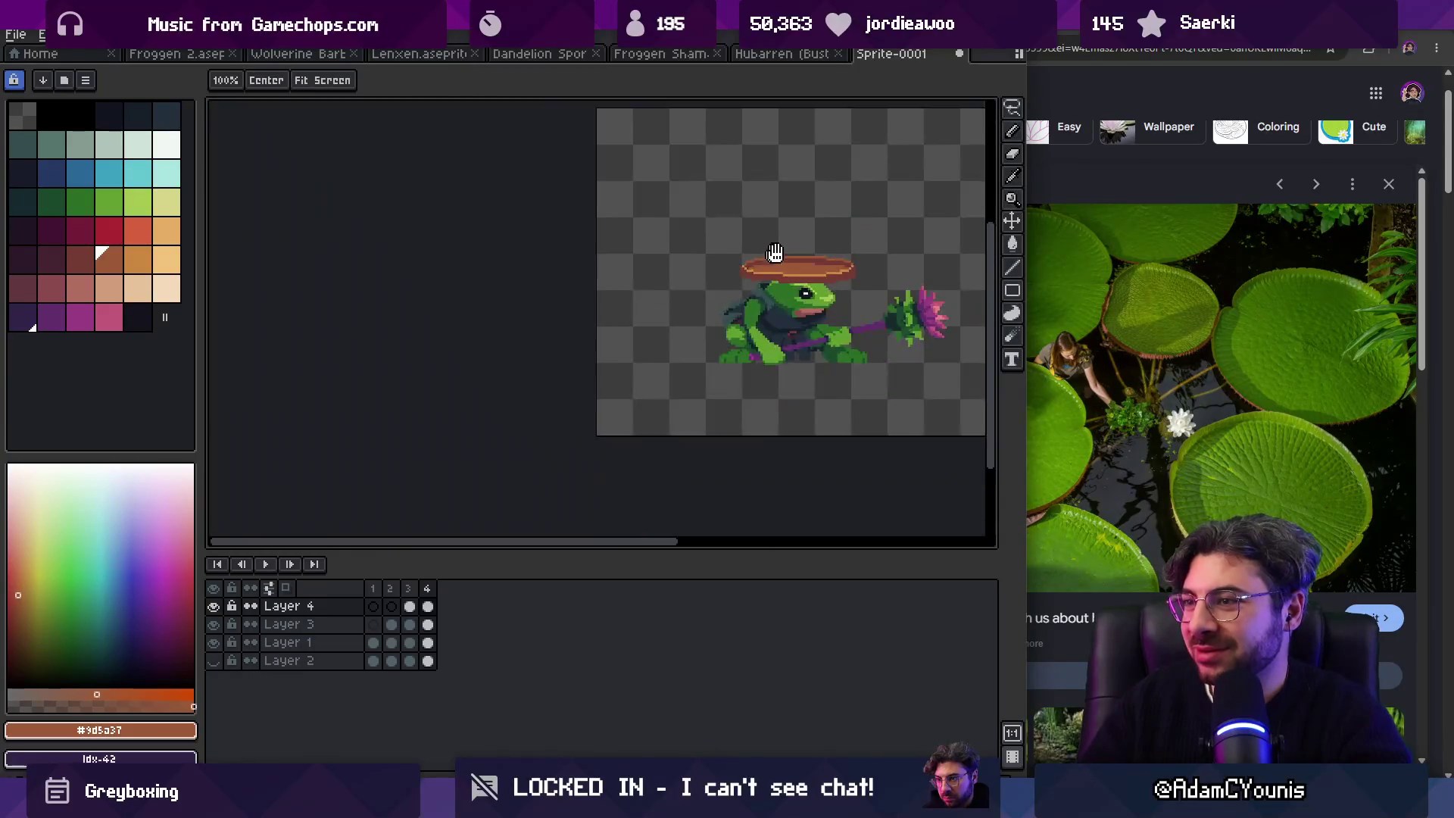
scroll(621, 288, up, 1)
scroll(622, 288, down, 1)
scroll(622, 282, up, 3)
key(b)
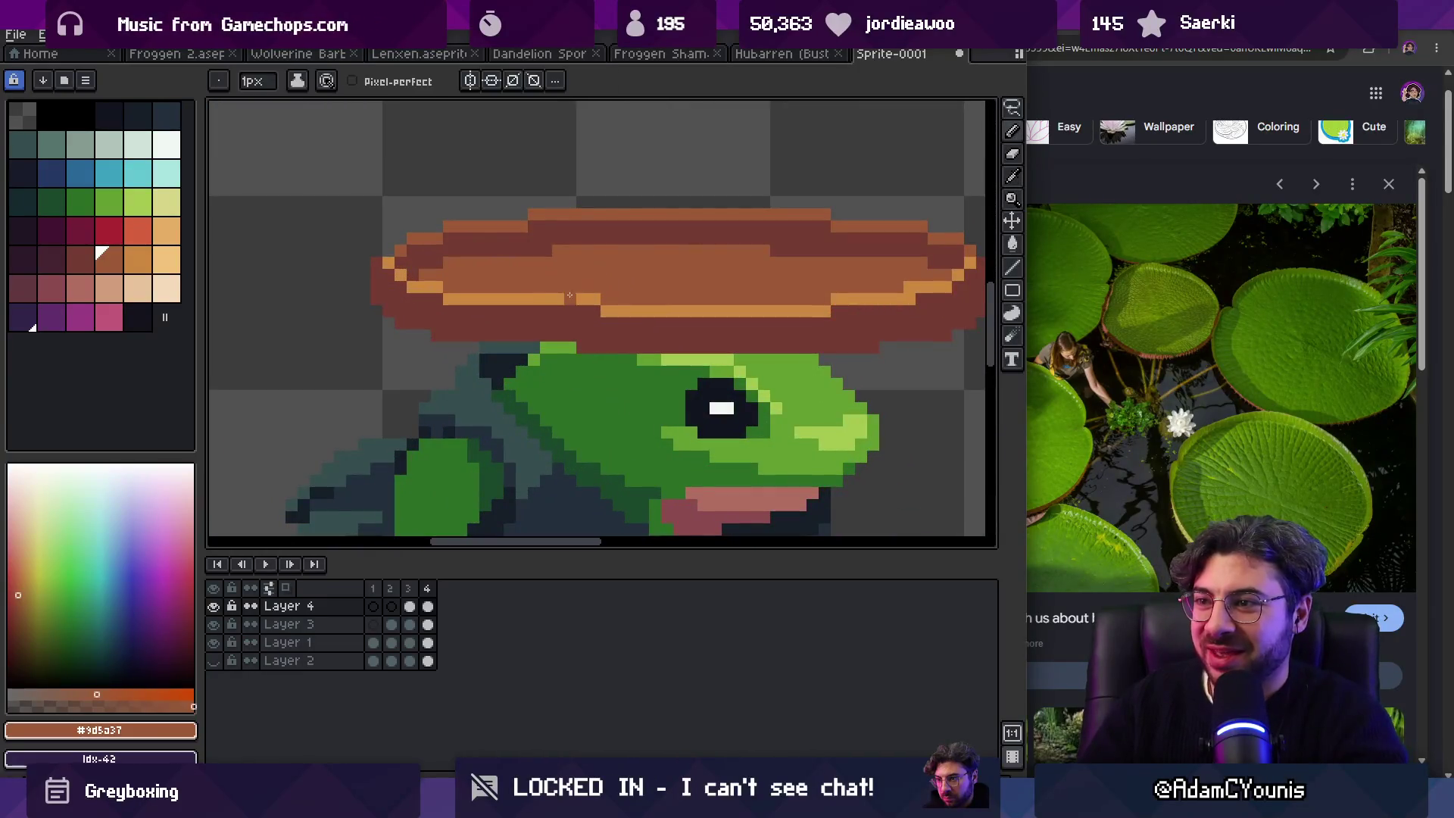
alt+click(605, 310)
click(595, 300)
alt+click(576, 292)
Step: Shift the hat slightly with the Move tool and resample its orange #cd893f
key(z)
scroll(575, 235, down, 4)
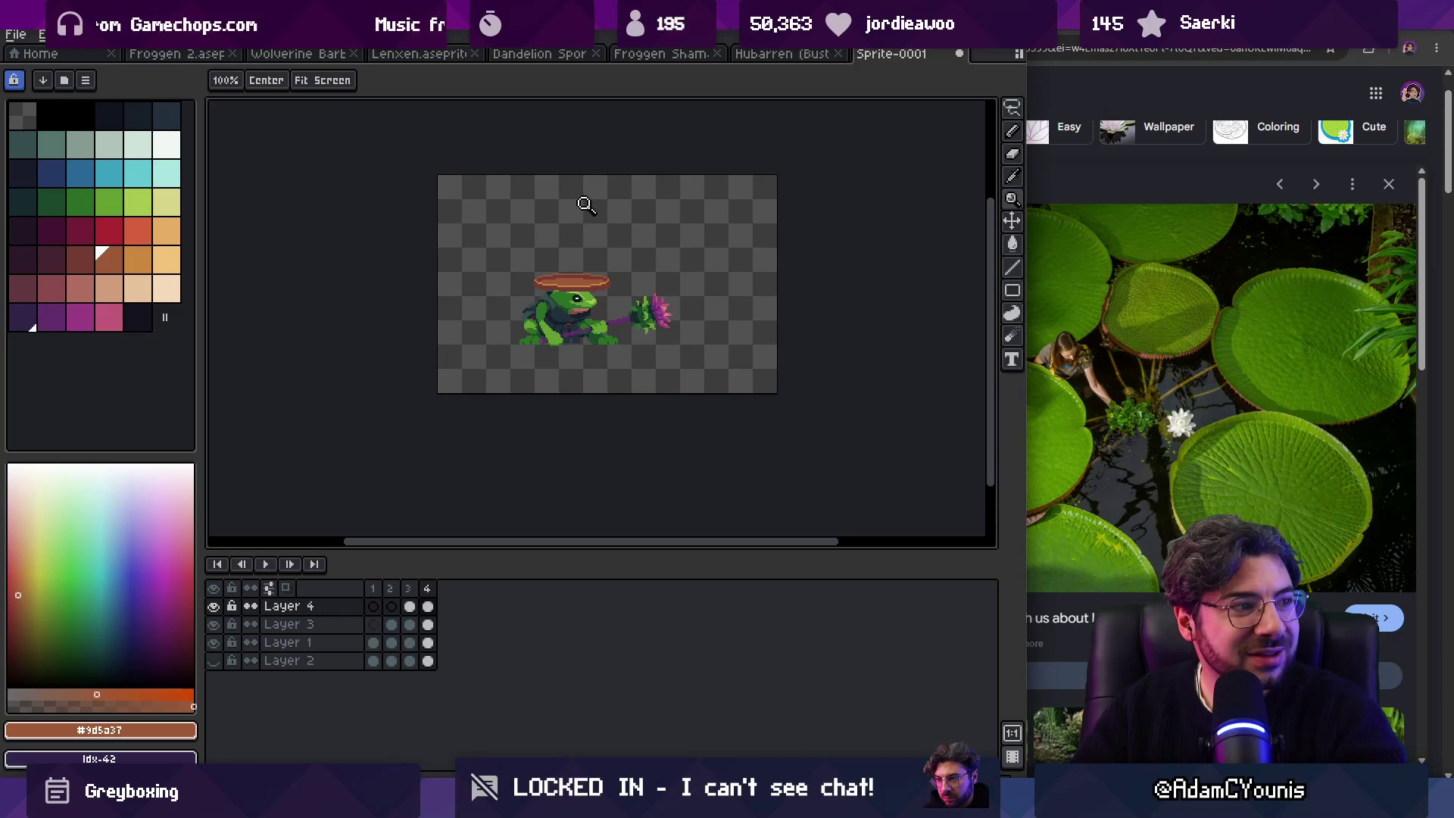
scroll(572, 272, up, 3)
key(v)
mouse_move(591, 298)
mouse_down()
mouse_move(599, 314)
mouse_move(572, 291)
mouse_up()
key(i)
click(551, 306)
key(b)
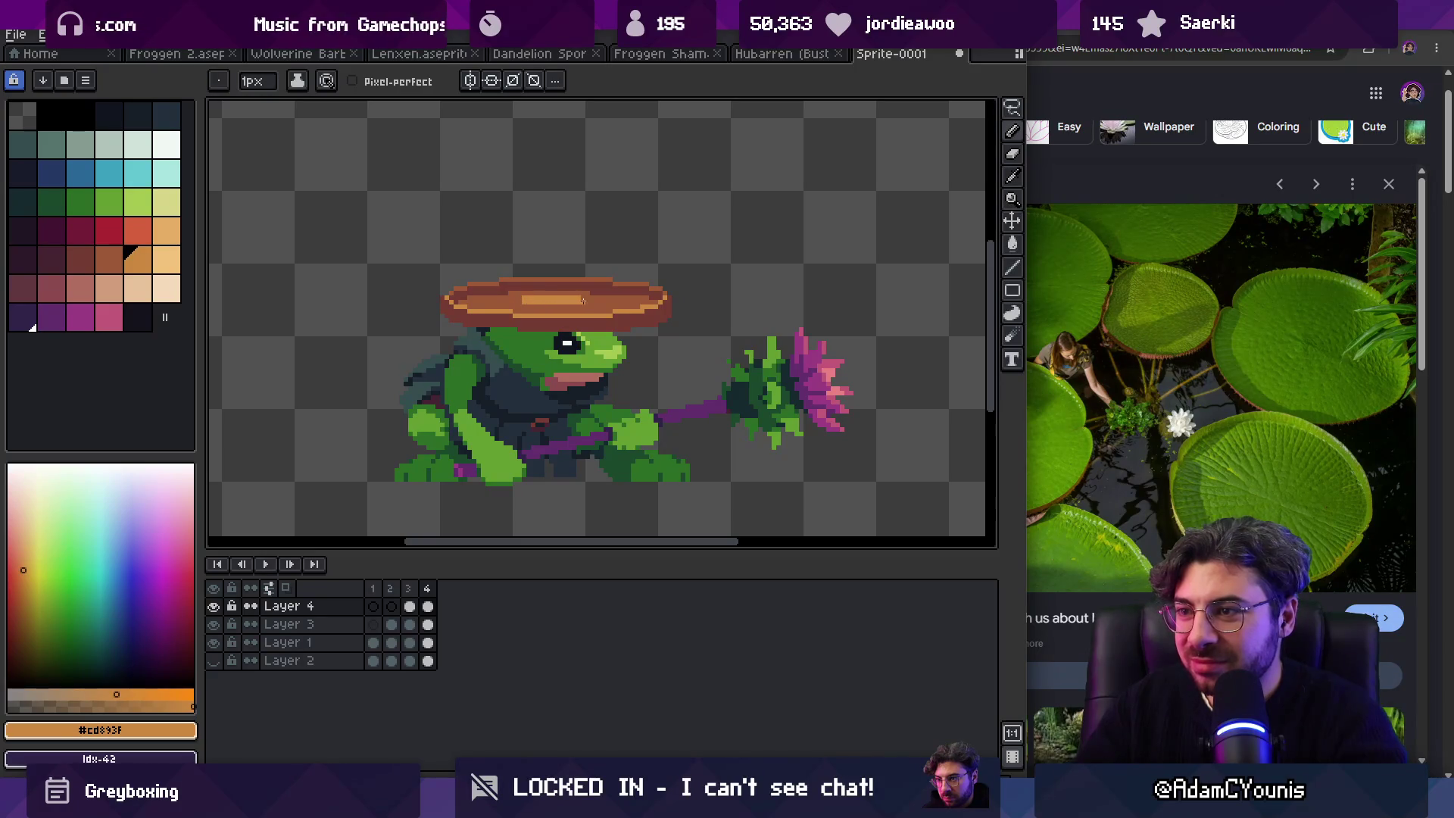
Step: Lower the hat about two pixels onto the frog's head
scroll(583, 301, up, 2)
alt+click(518, 297)
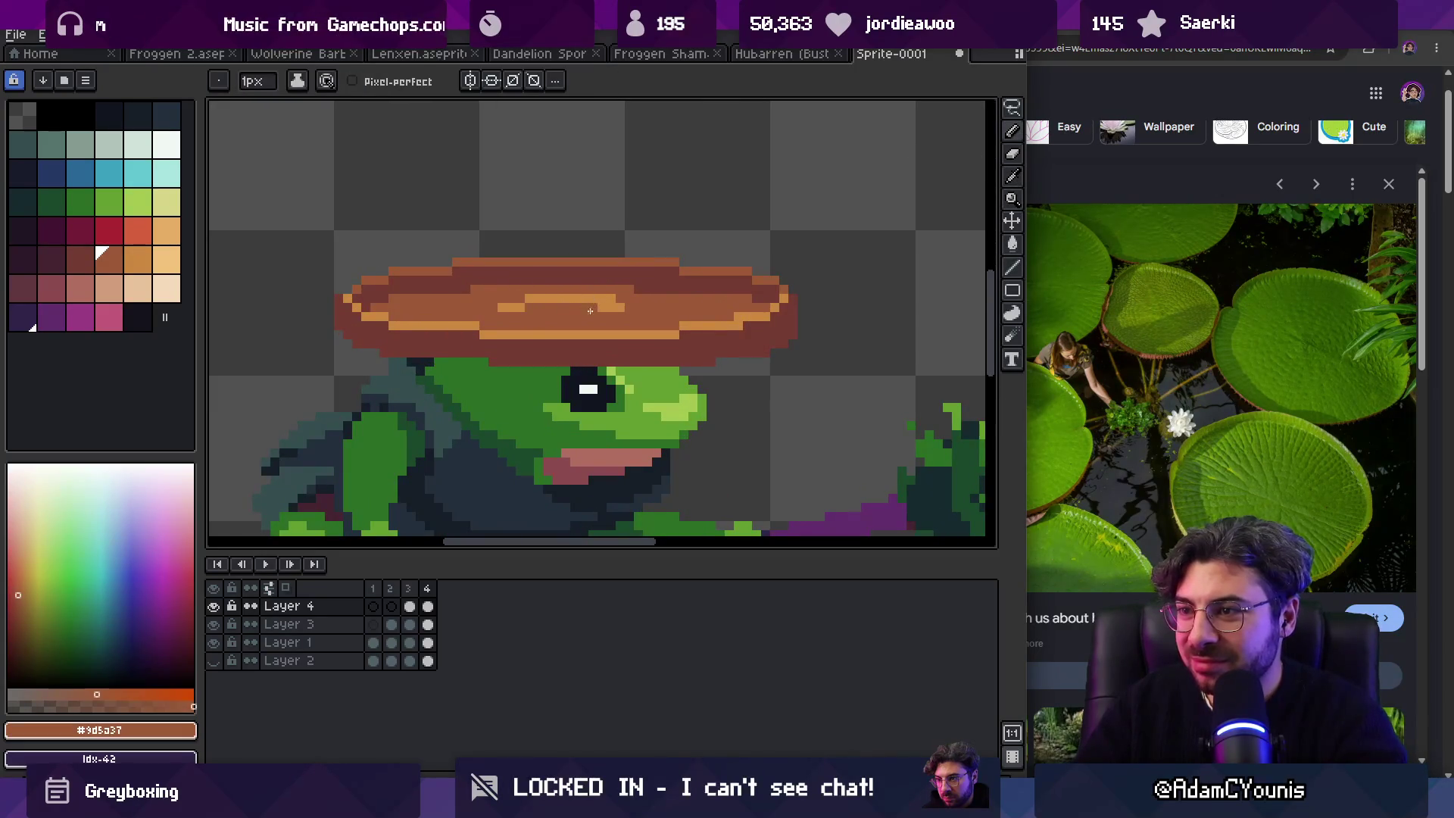
key(z)
scroll(595, 303, down, 5)
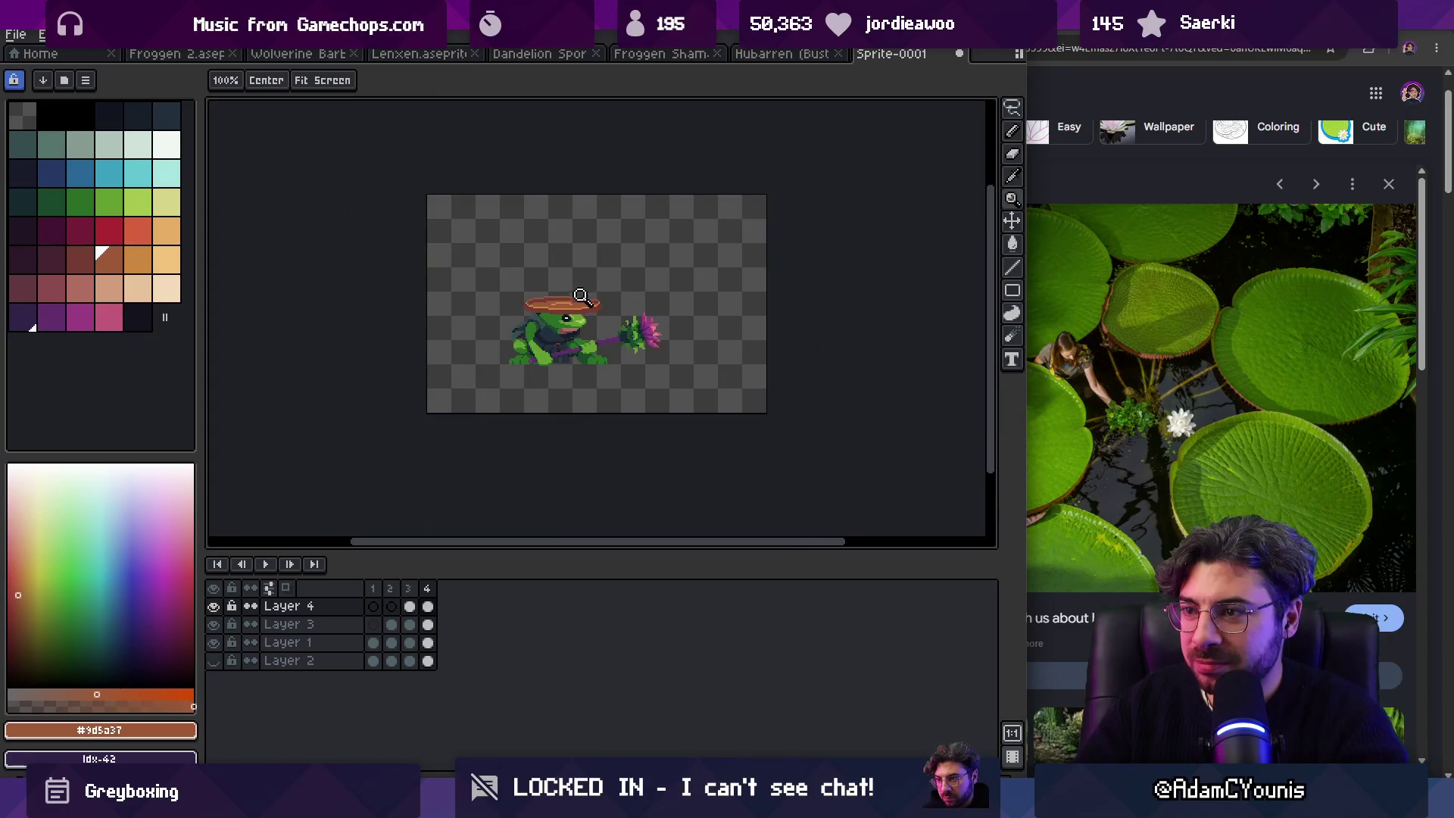
scroll(587, 297, up, 3)
scroll(549, 327, down, 4)
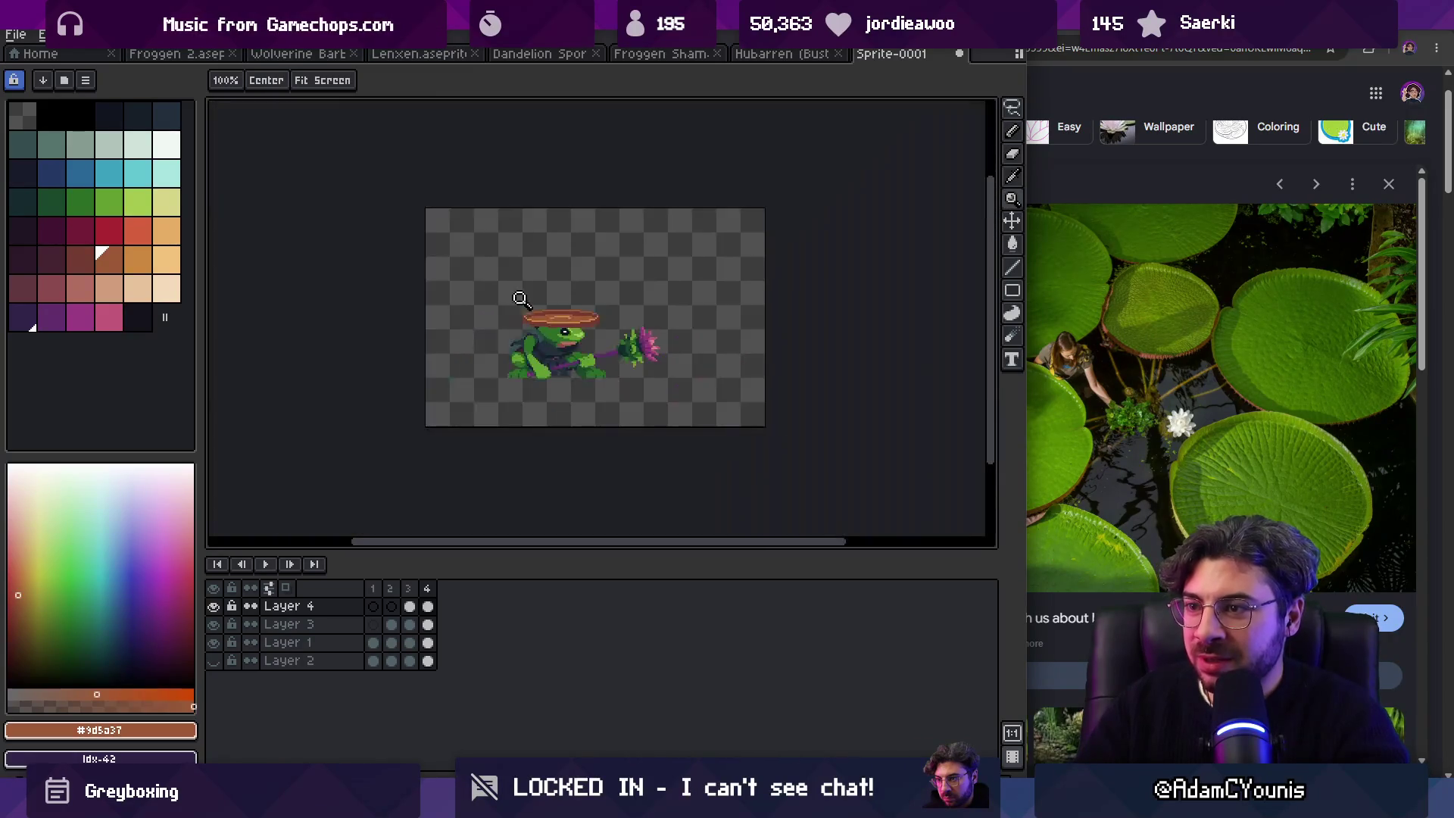
scroll(576, 309, up, 6)
key(v)
drag(578, 303, 579, 317)
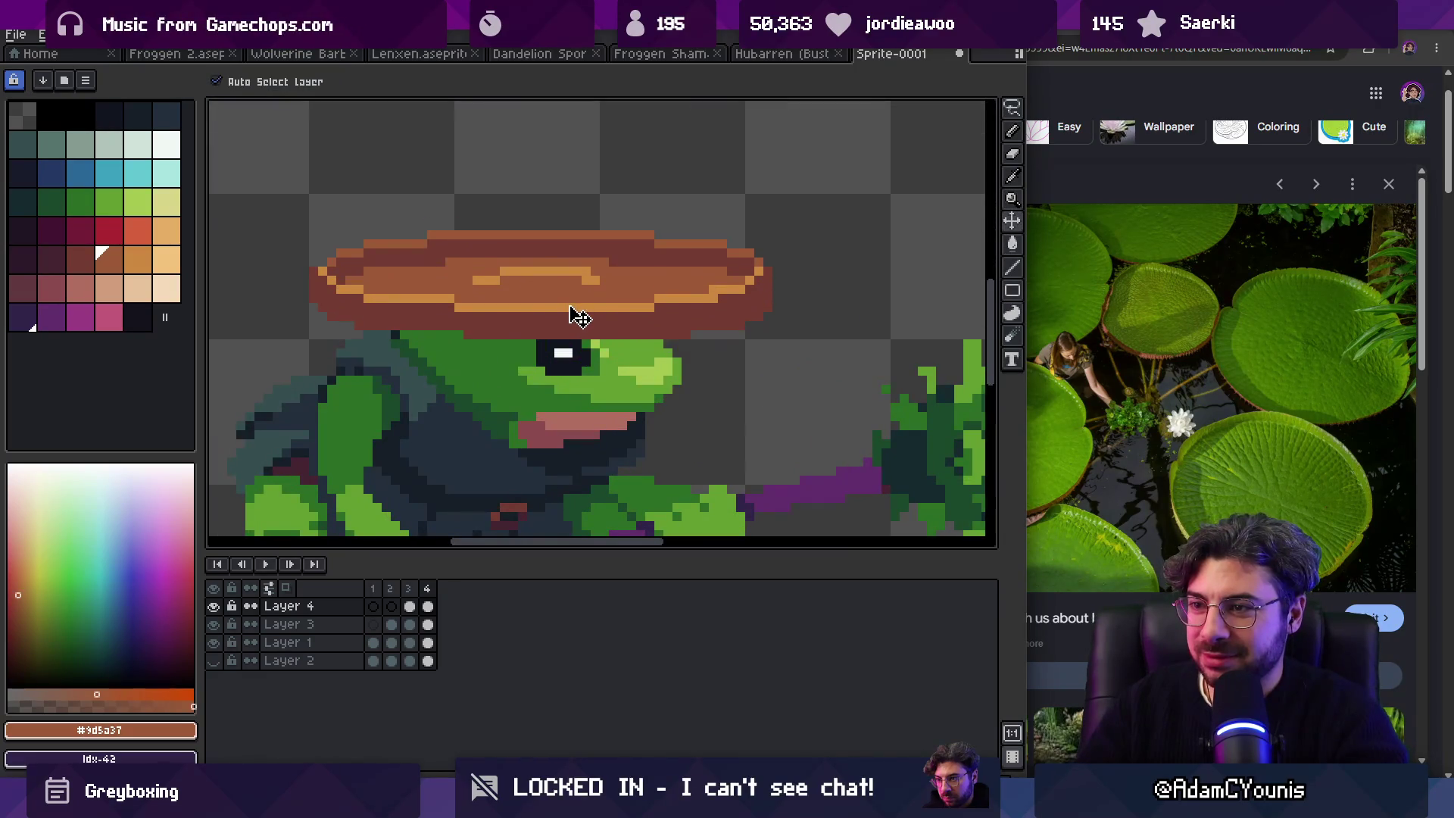
key(z)
scroll(558, 324, down, 2)
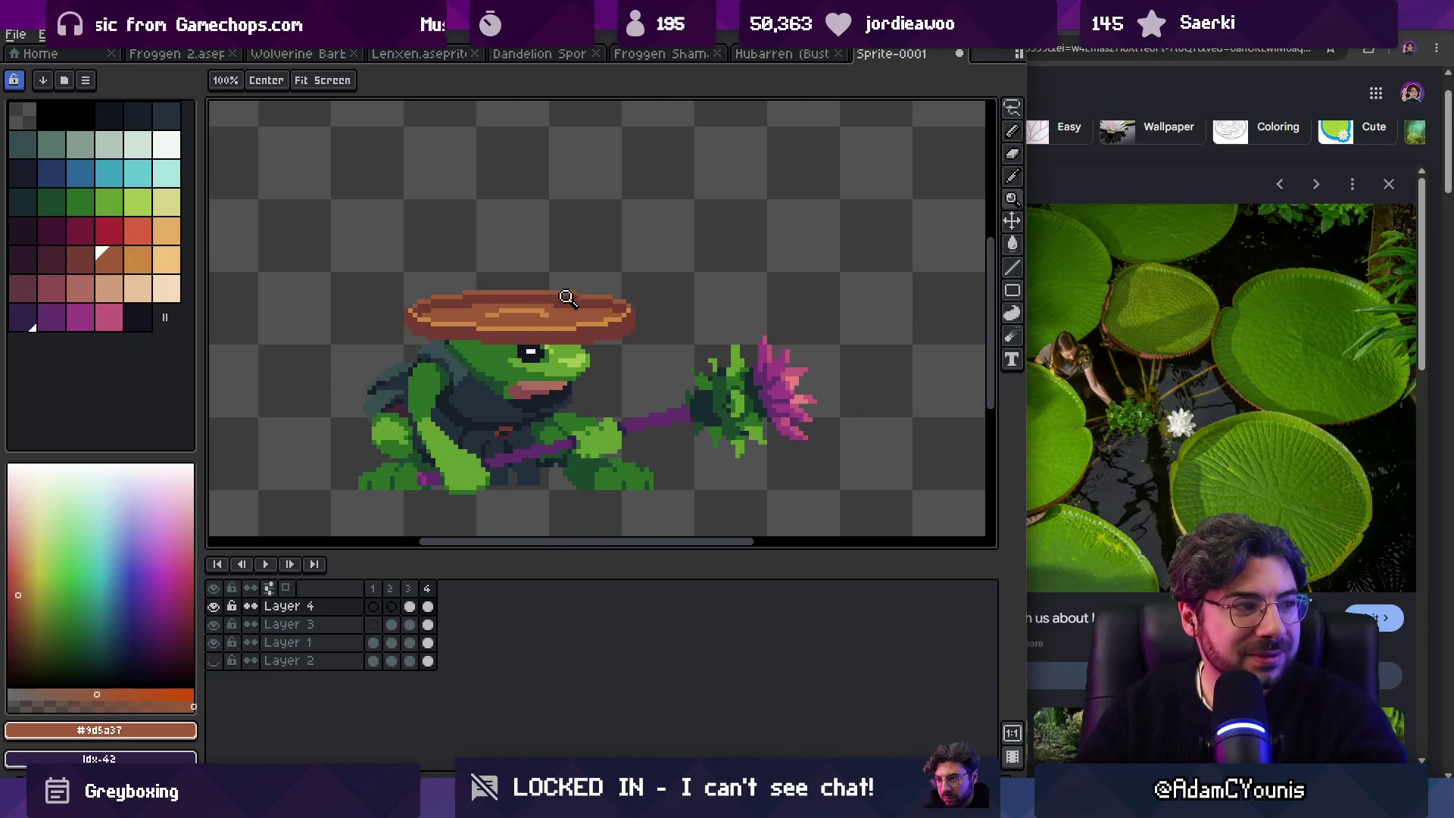
scroll(565, 303, down, 2)
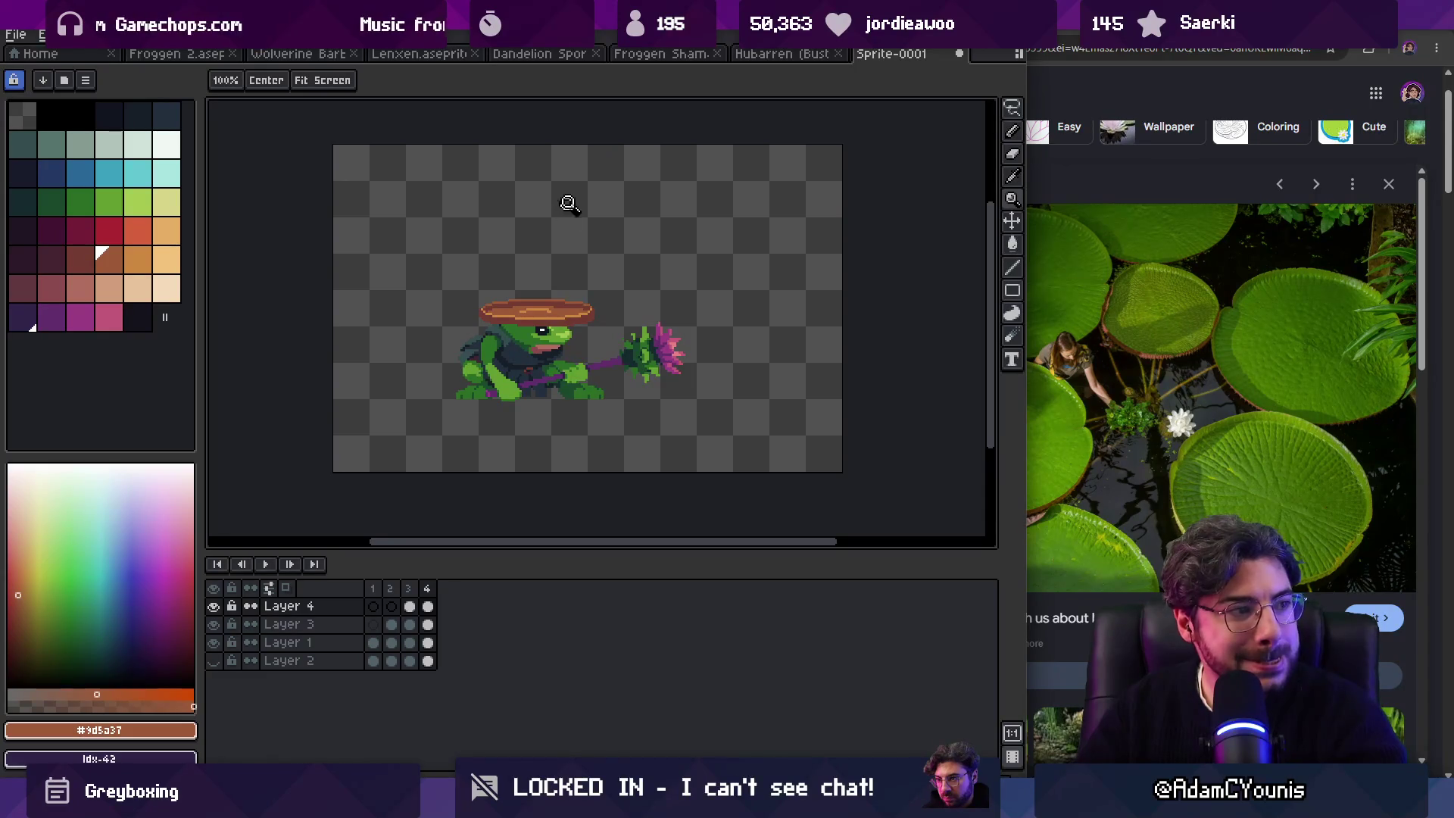
Step: Select frames 1 to 4 in the timeline and zoom on the sprite
drag(373, 588, 431, 588)
scroll(576, 326, up, 3)
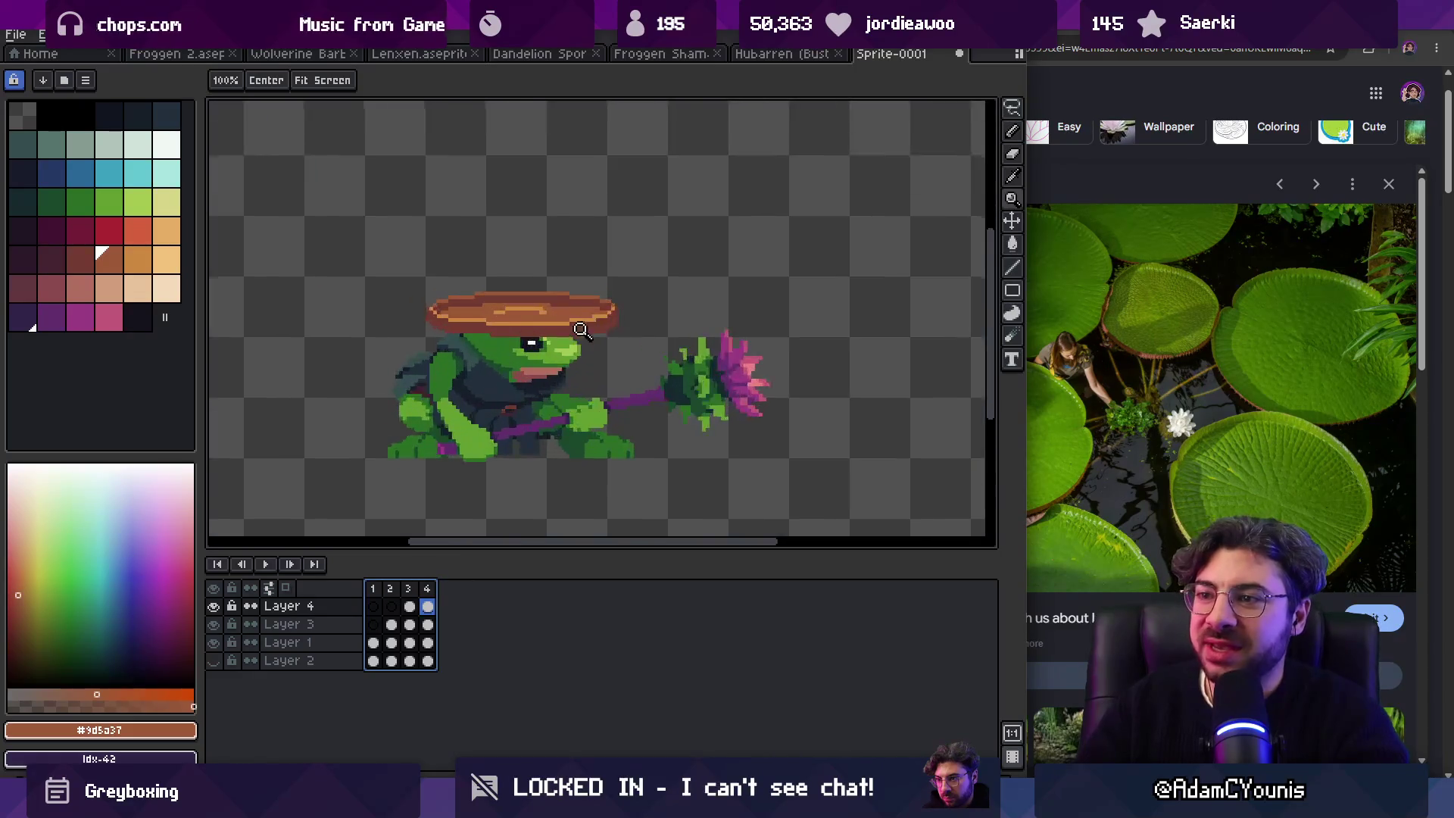
key(b)
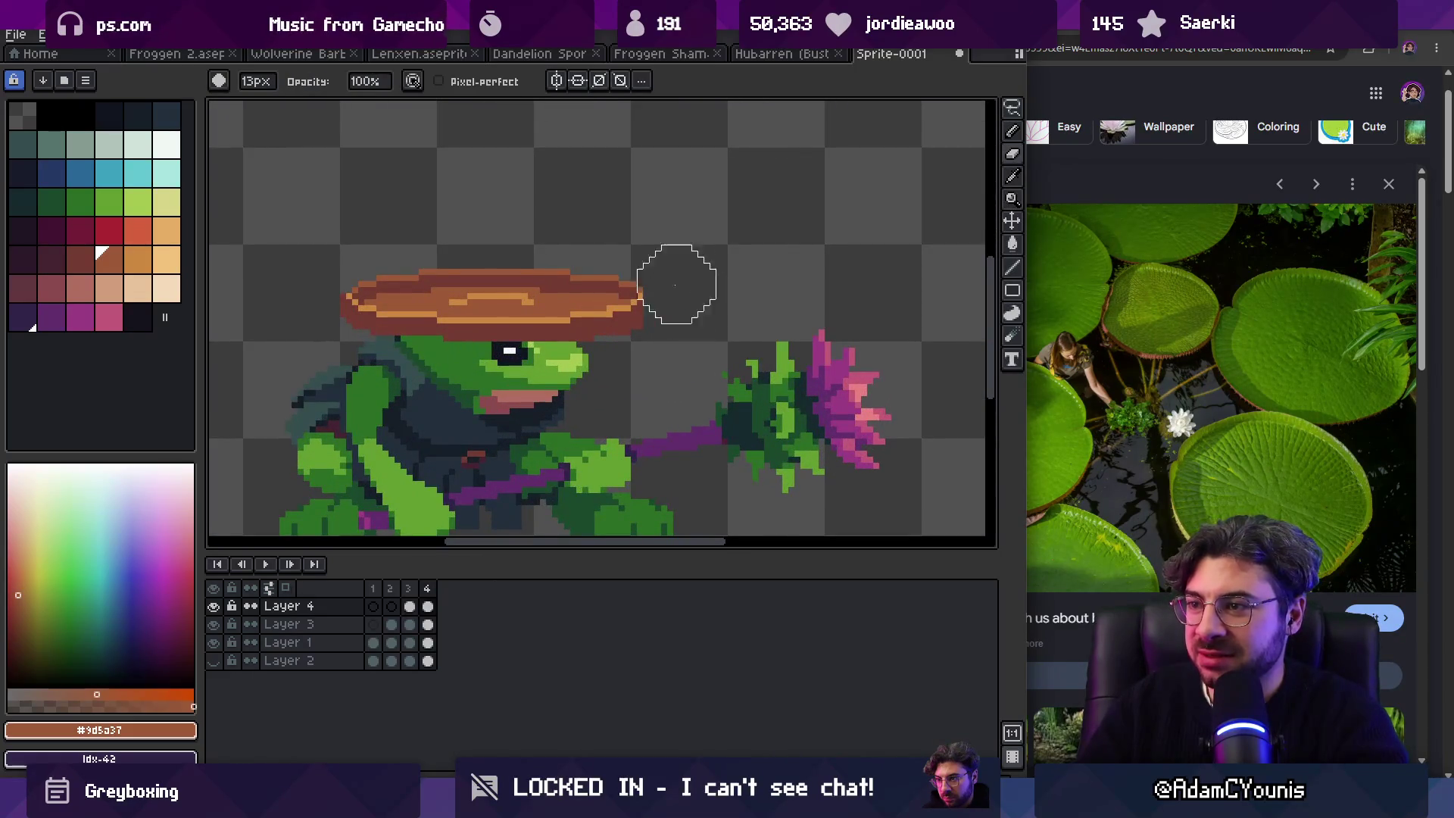
key(z)
scroll(386, 234, down, 3)
scroll(503, 299, up, 5)
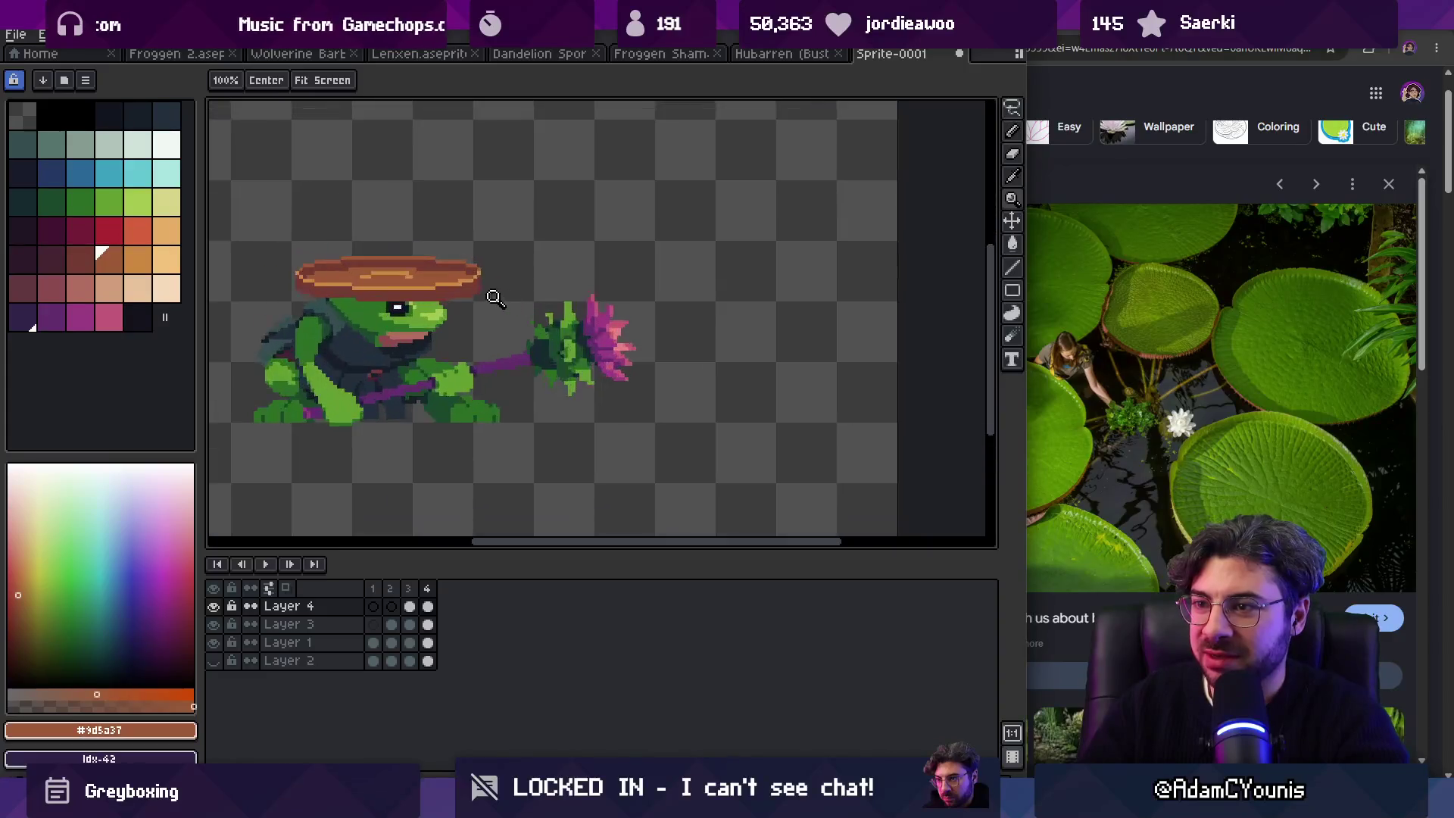
Step: Zoom in and out on the frog, then pick the lotus flower's pink
key(b)
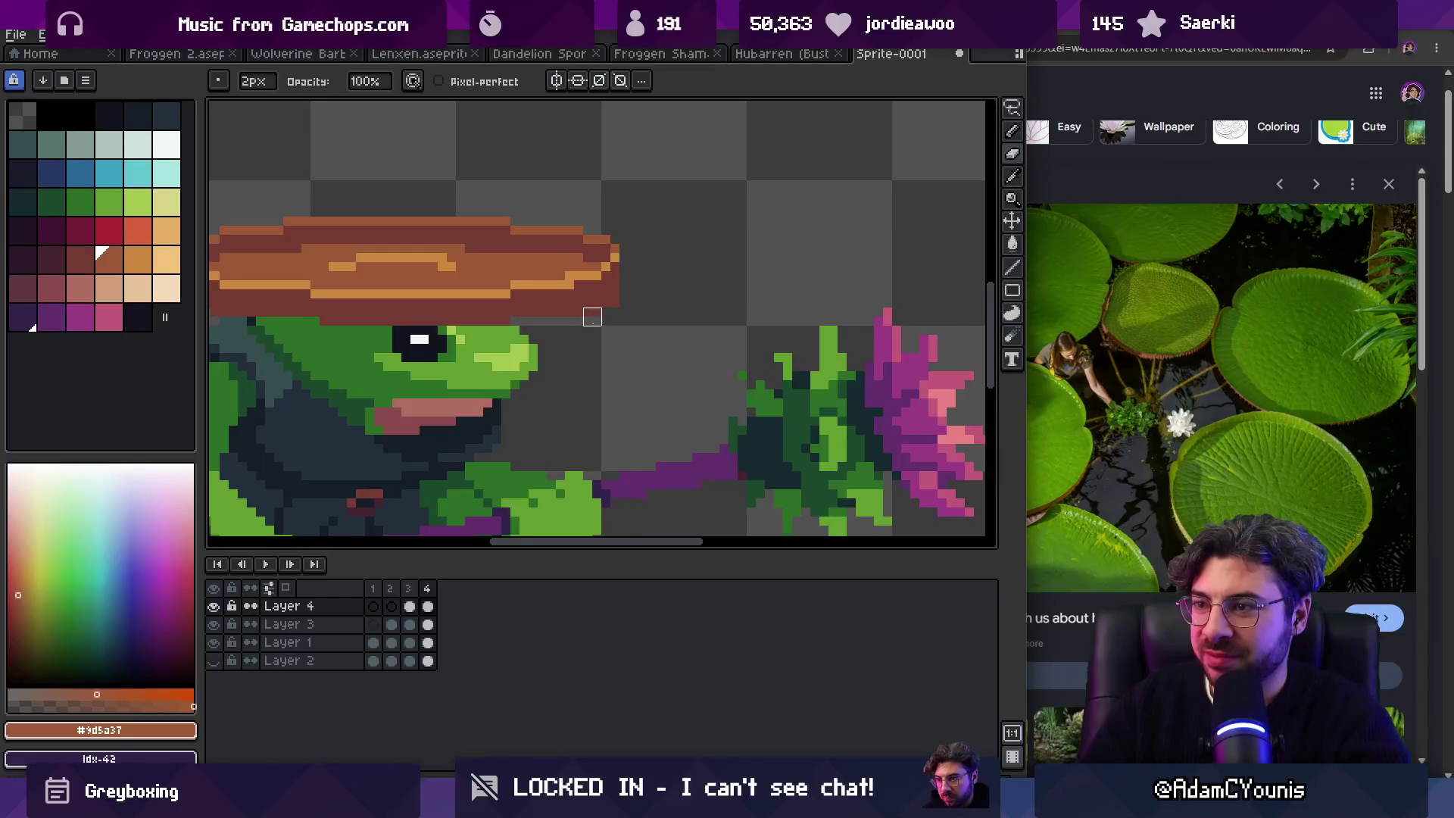
key(z)
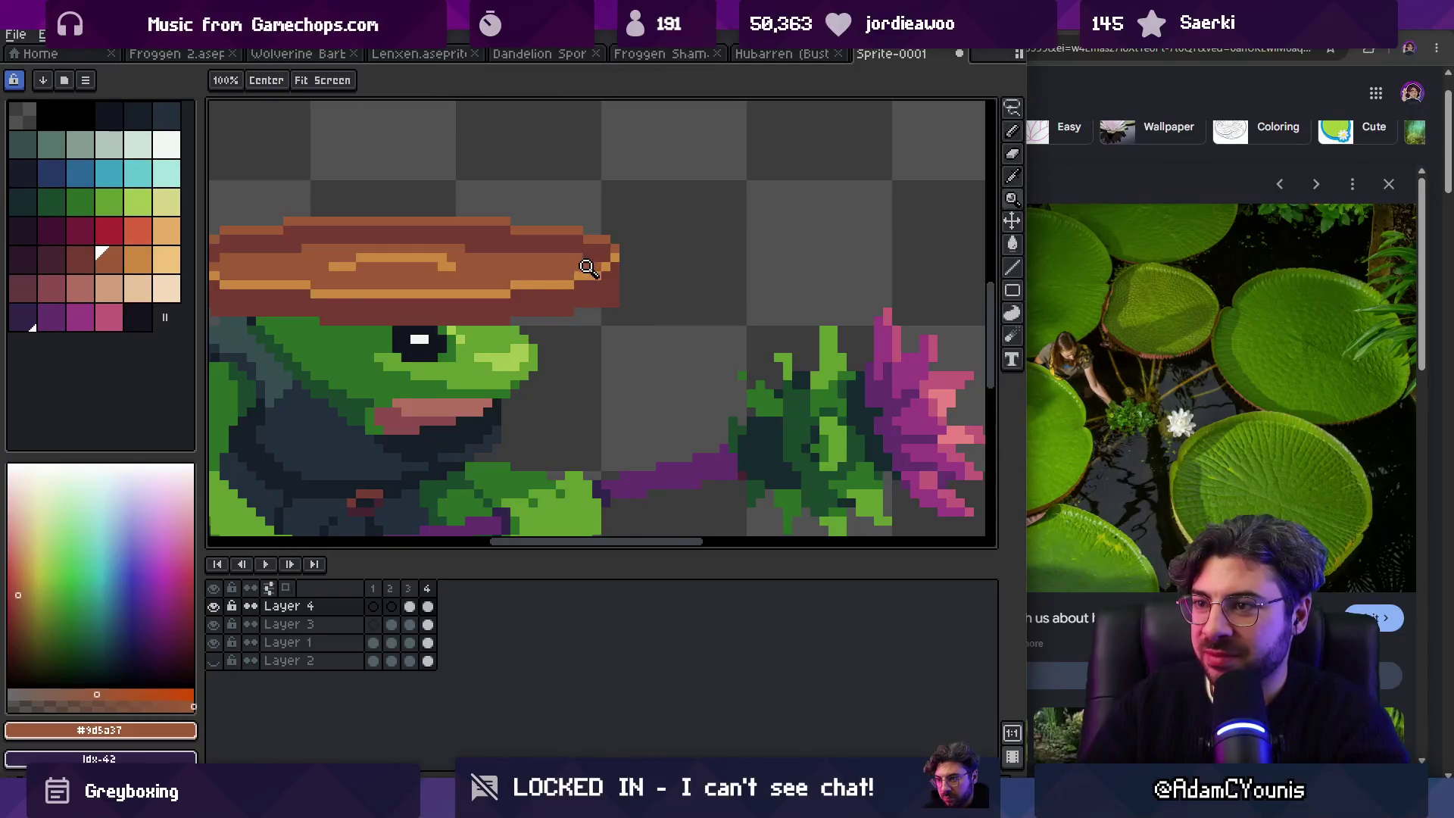
scroll(576, 250, down, 5)
scroll(599, 272, up, 2)
scroll(606, 295, up, 4)
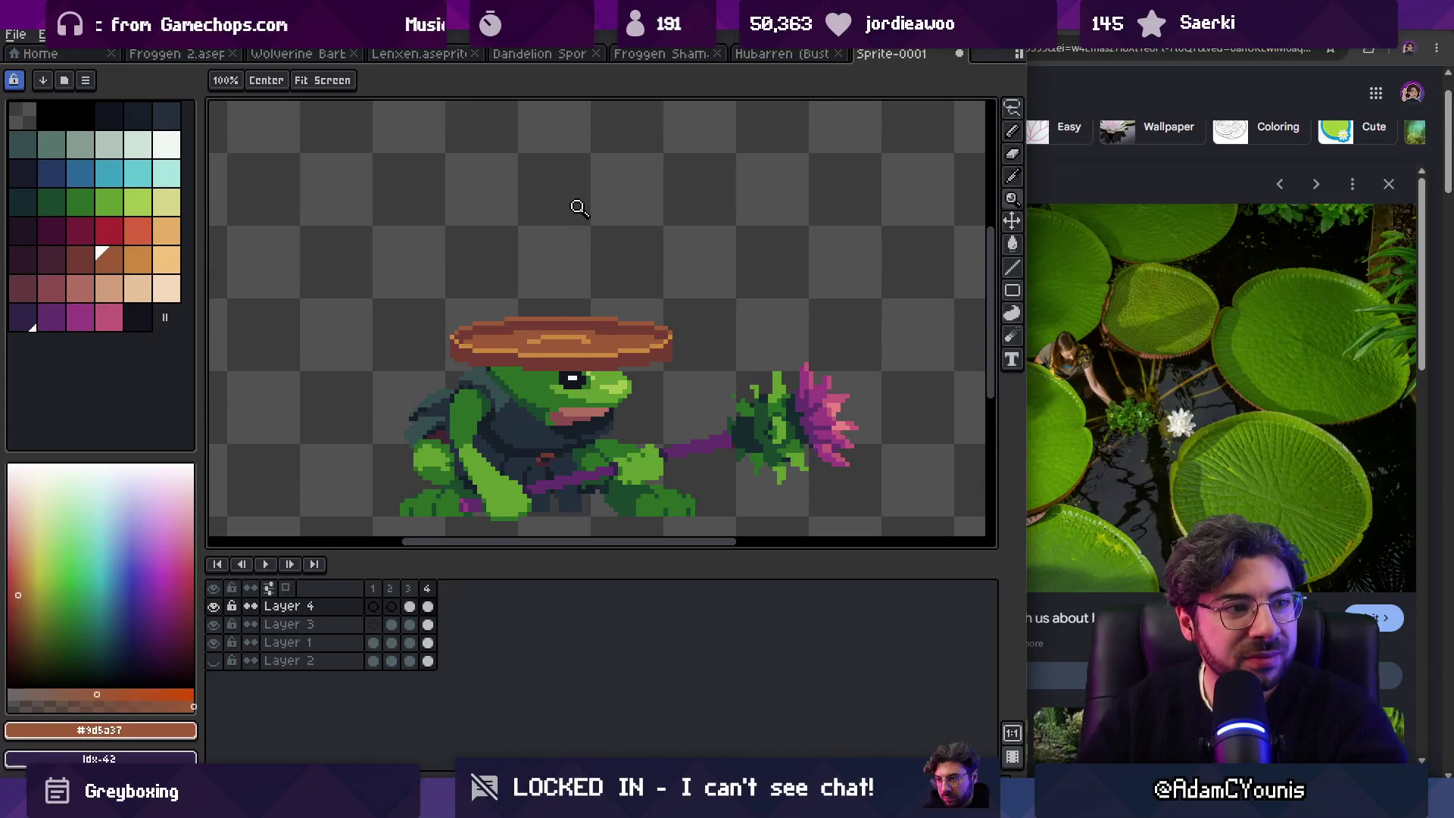
key(i)
click(825, 412)
Step: Lasso the hat and fill its brown outline with dark purple #632f6d
key(q)
mouse_move(534, 274)
mouse_down()
mouse_move(455, 276)
mouse_move(617, 312)
mouse_move(534, 273)
mouse_up()
key(i)
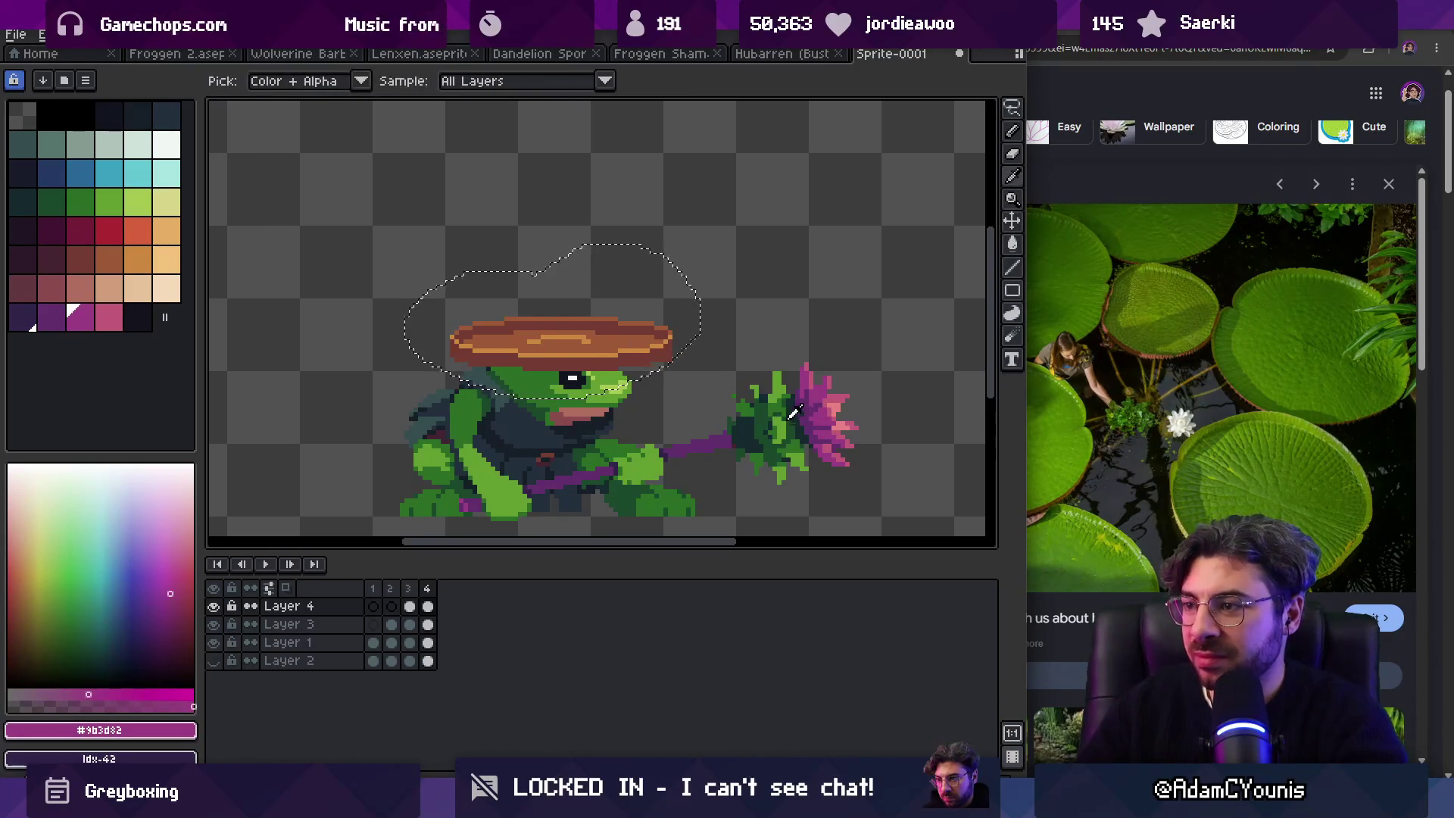
click(707, 439)
key(g)
click(584, 358)
Step: Fill the hat's orange band with magenta and its light stripe with pink, then deselect
key(])
click(575, 341)
key(])
click(593, 327)
key(ctrl+d)
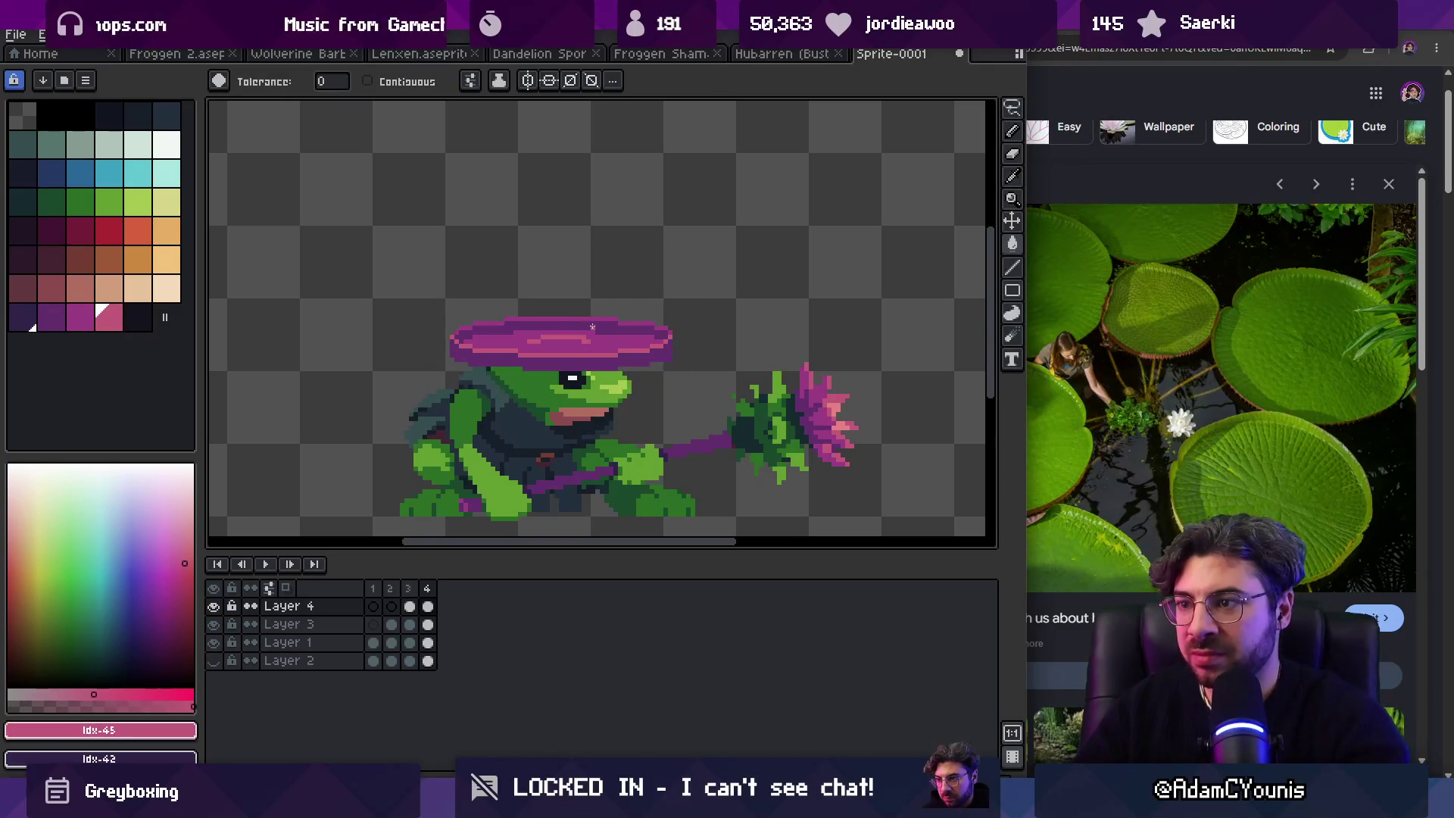
Step: Zoom around the recoloured frog and switch to the lily pad reference images
key(z)
scroll(531, 324, down, 3)
drag(623, 338, 590, 335)
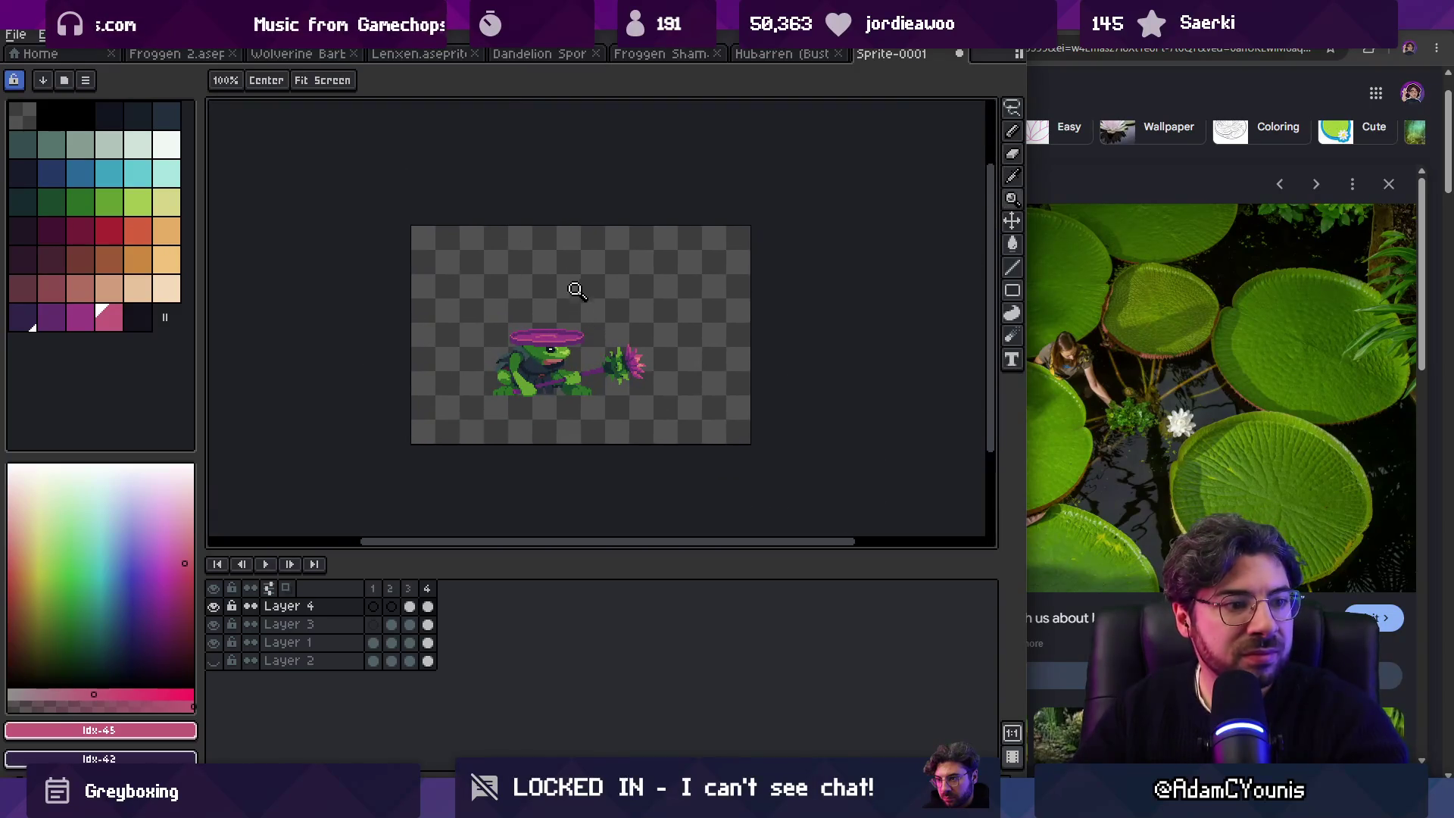
scroll(585, 355, up, 3)
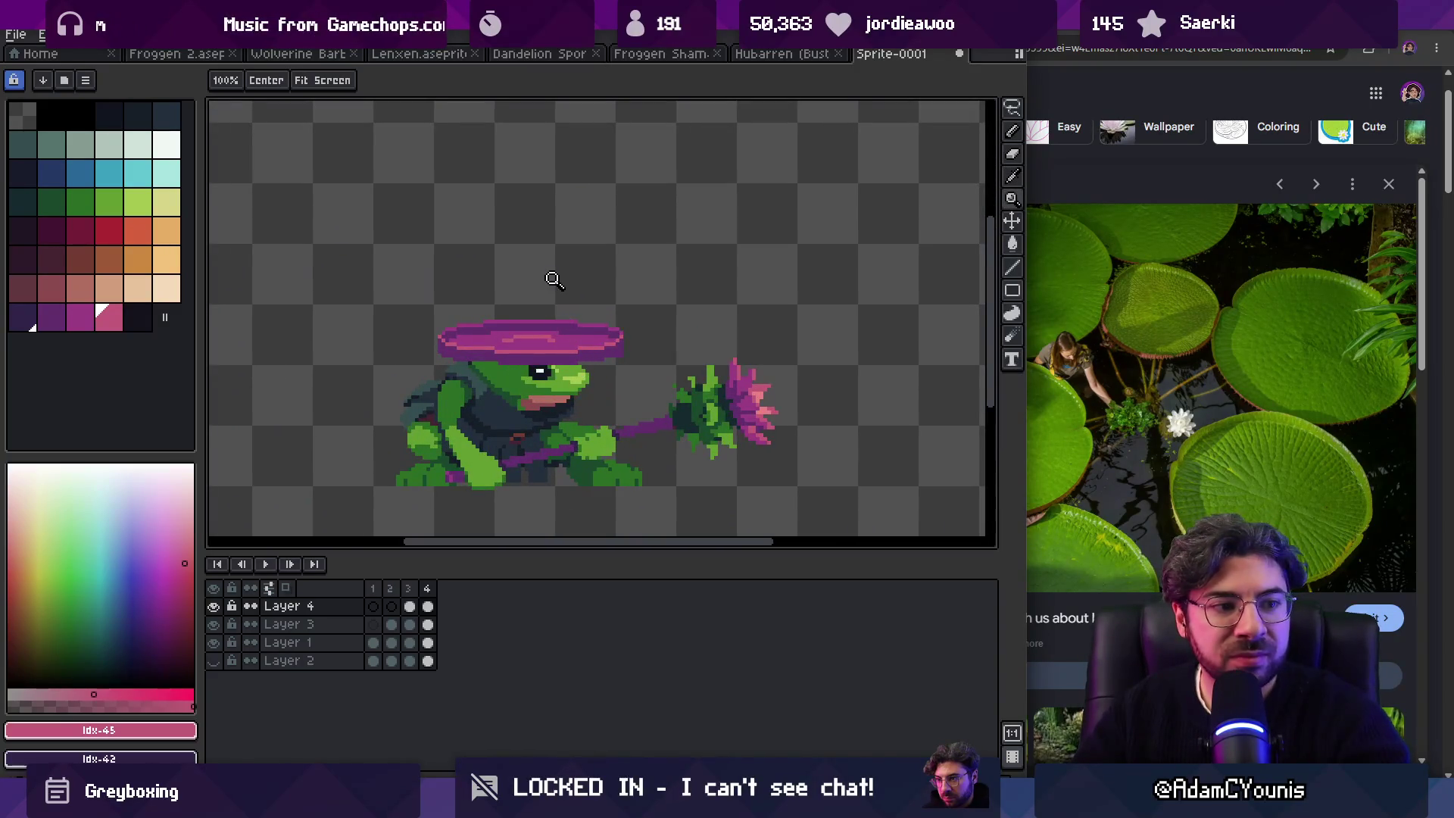
key(alt+Tab)
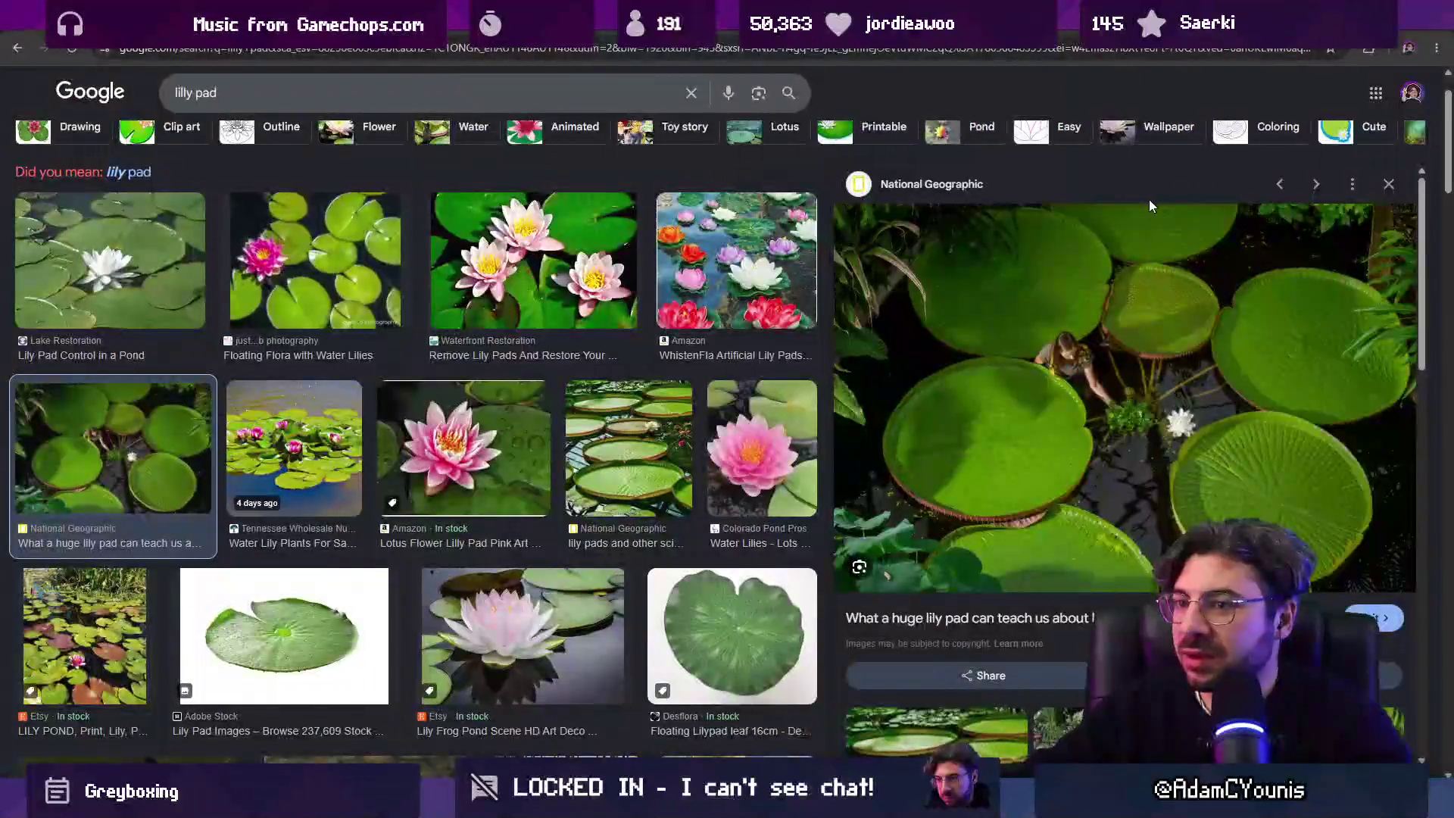
Step: Scroll the lily pad image results, then return to Aseprite and pick the hat's dark purple
key(ctrl+Tab)
key(ctrl+shift+Tab)
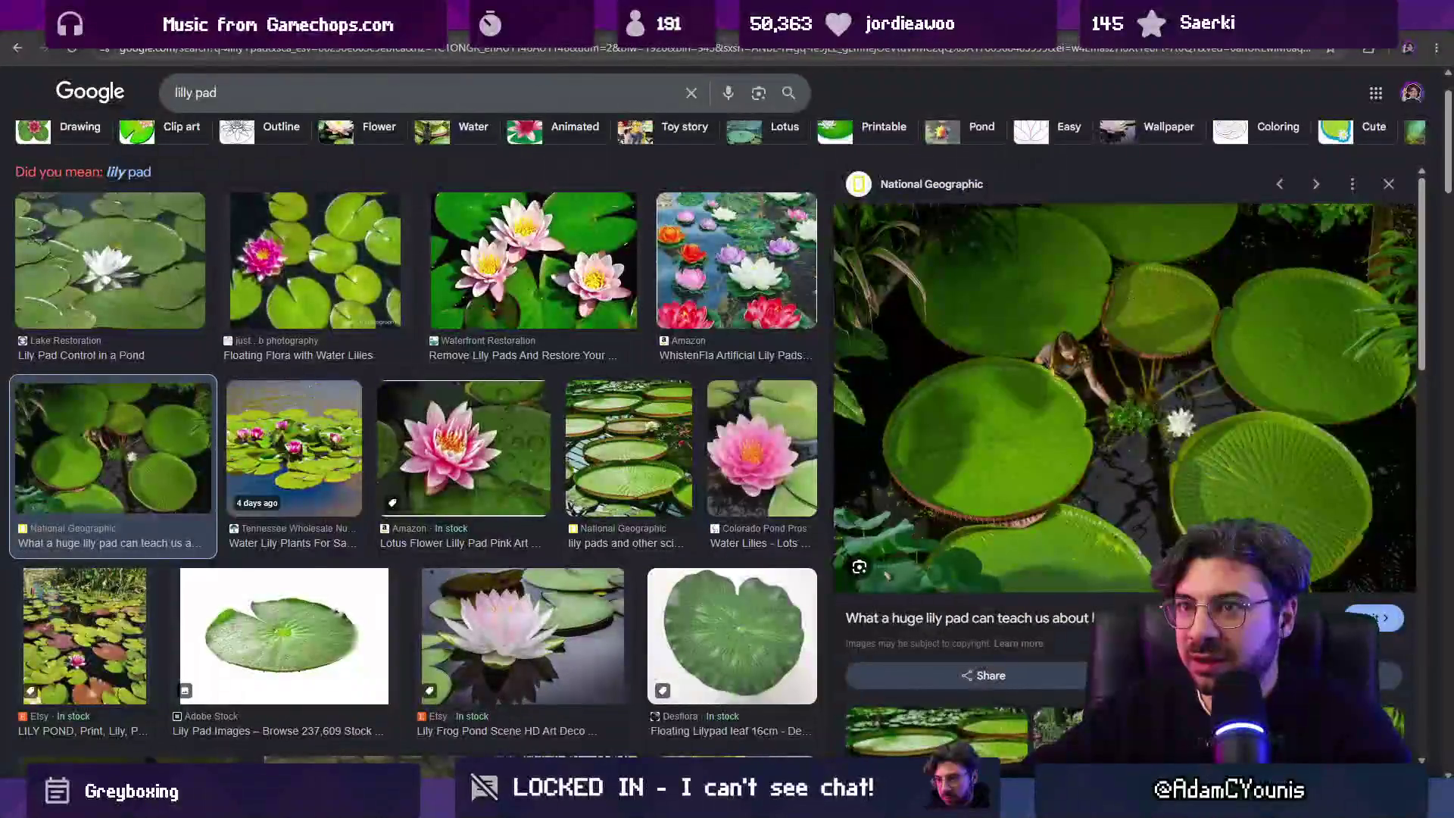
scroll(439, 466, down, 3)
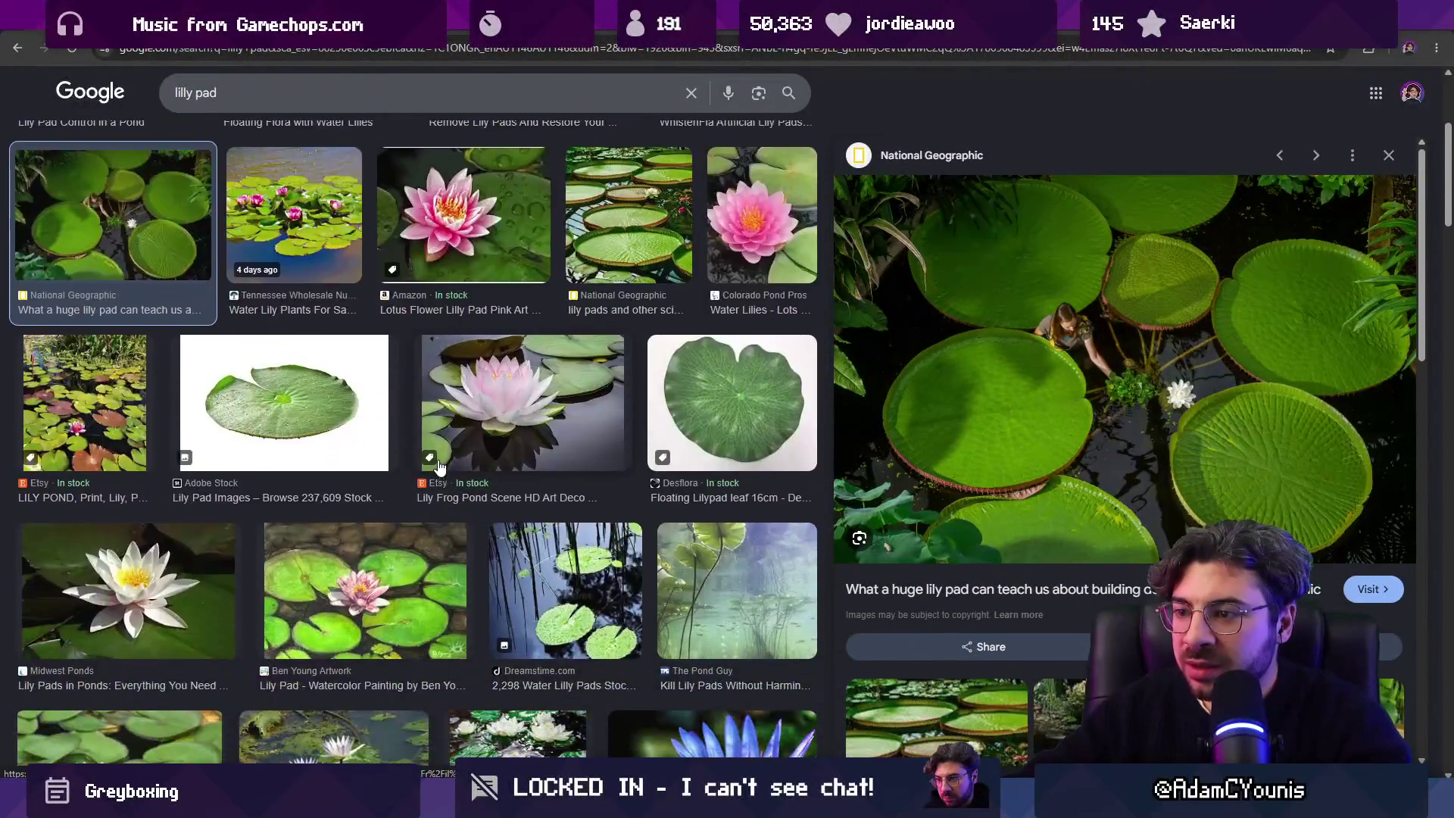
scroll(439, 466, down, 2)
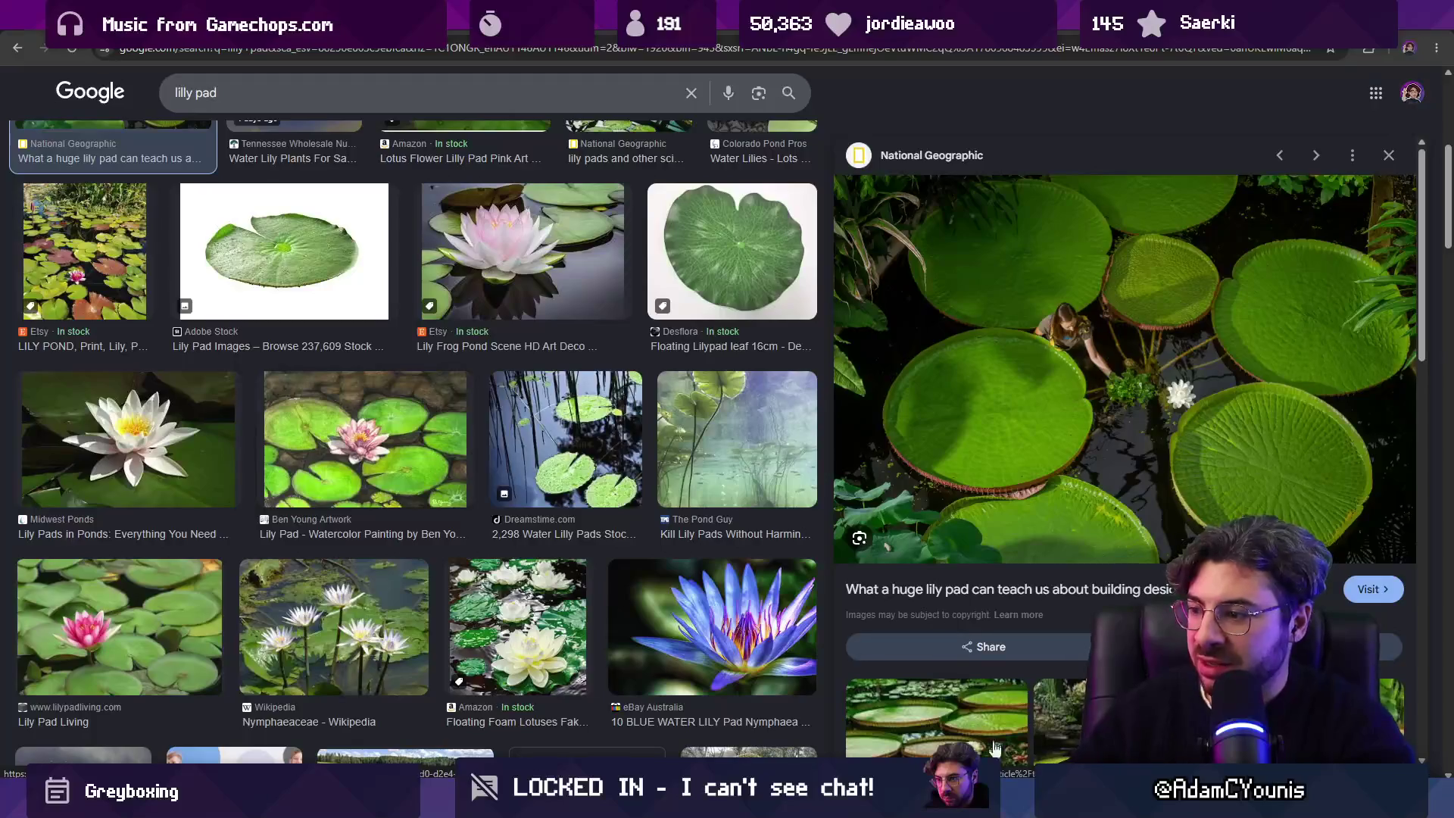
click(1015, 772)
alt+click(471, 345)
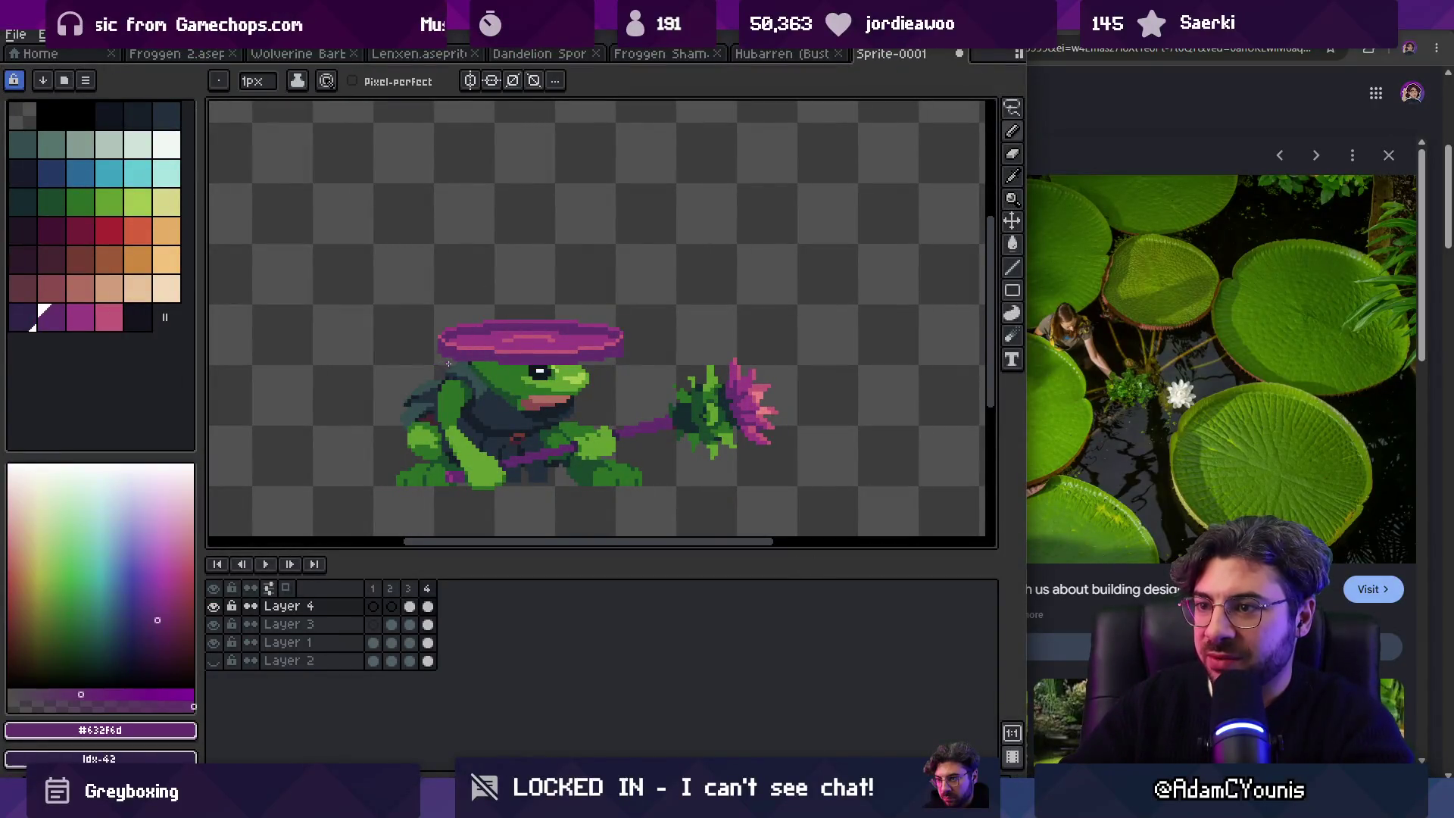
Step: Shade the hat's purple curl: brighten its left and bottom, darken the lower left
key(z)
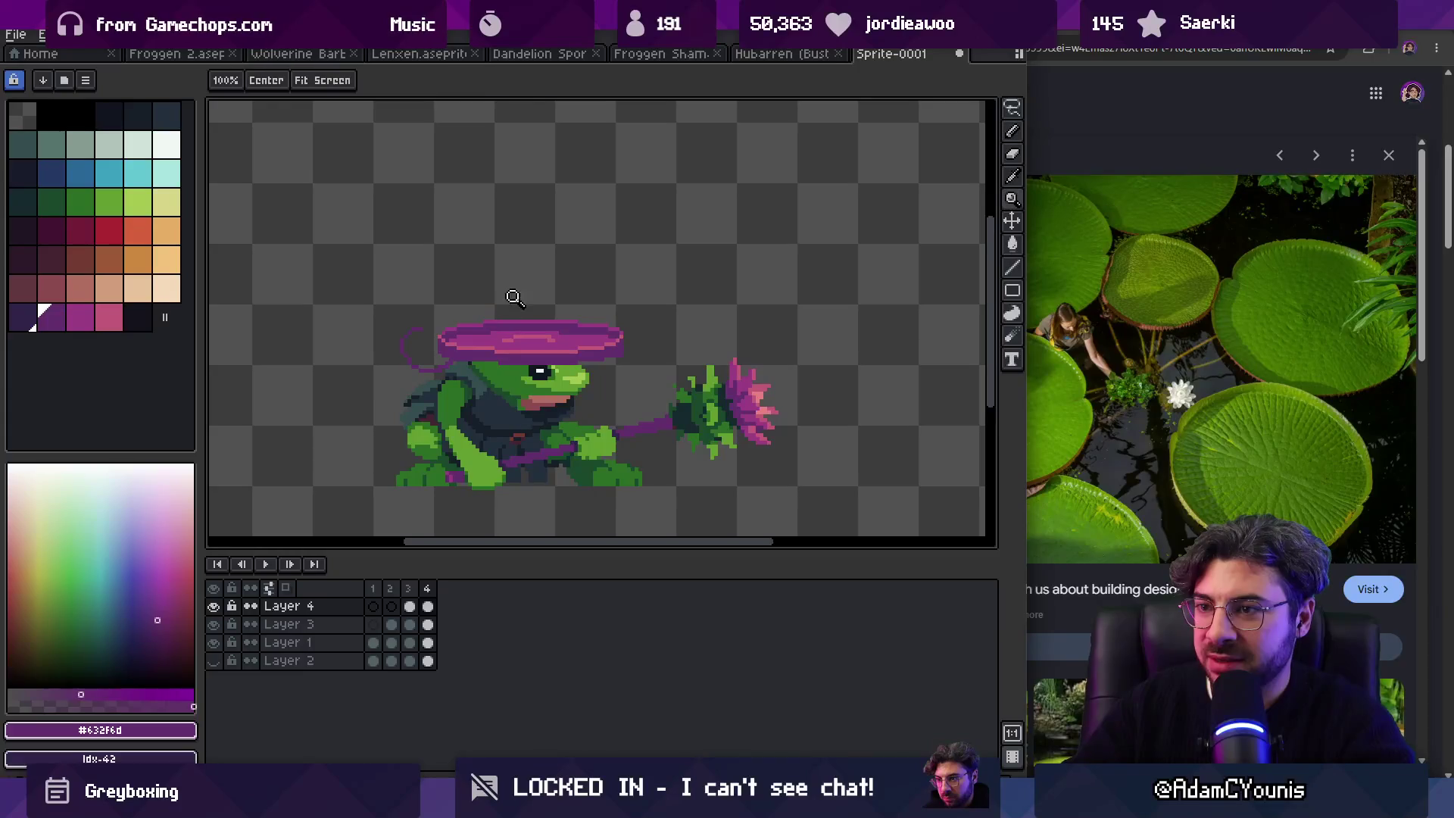
click(453, 334)
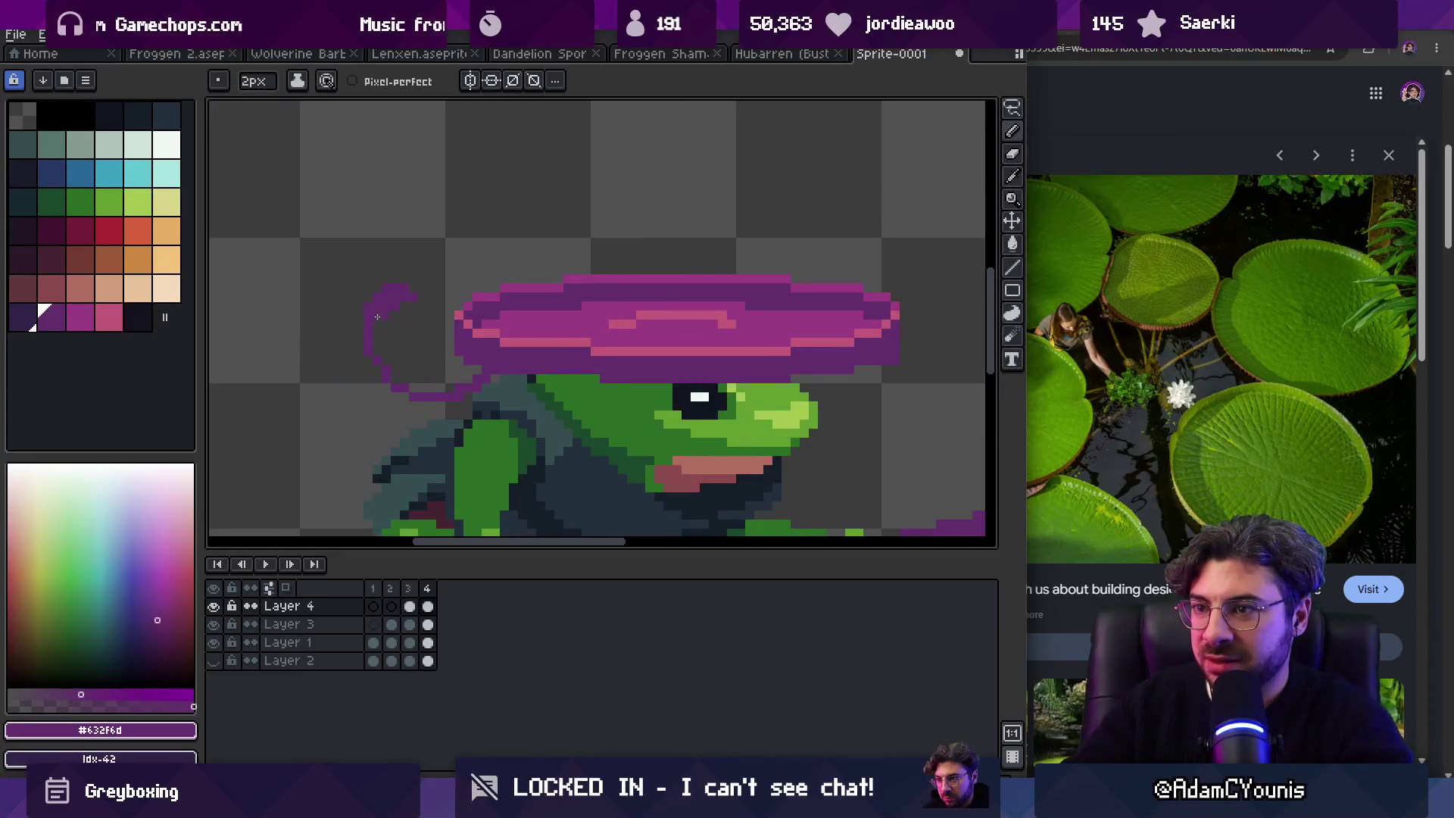
key(e)
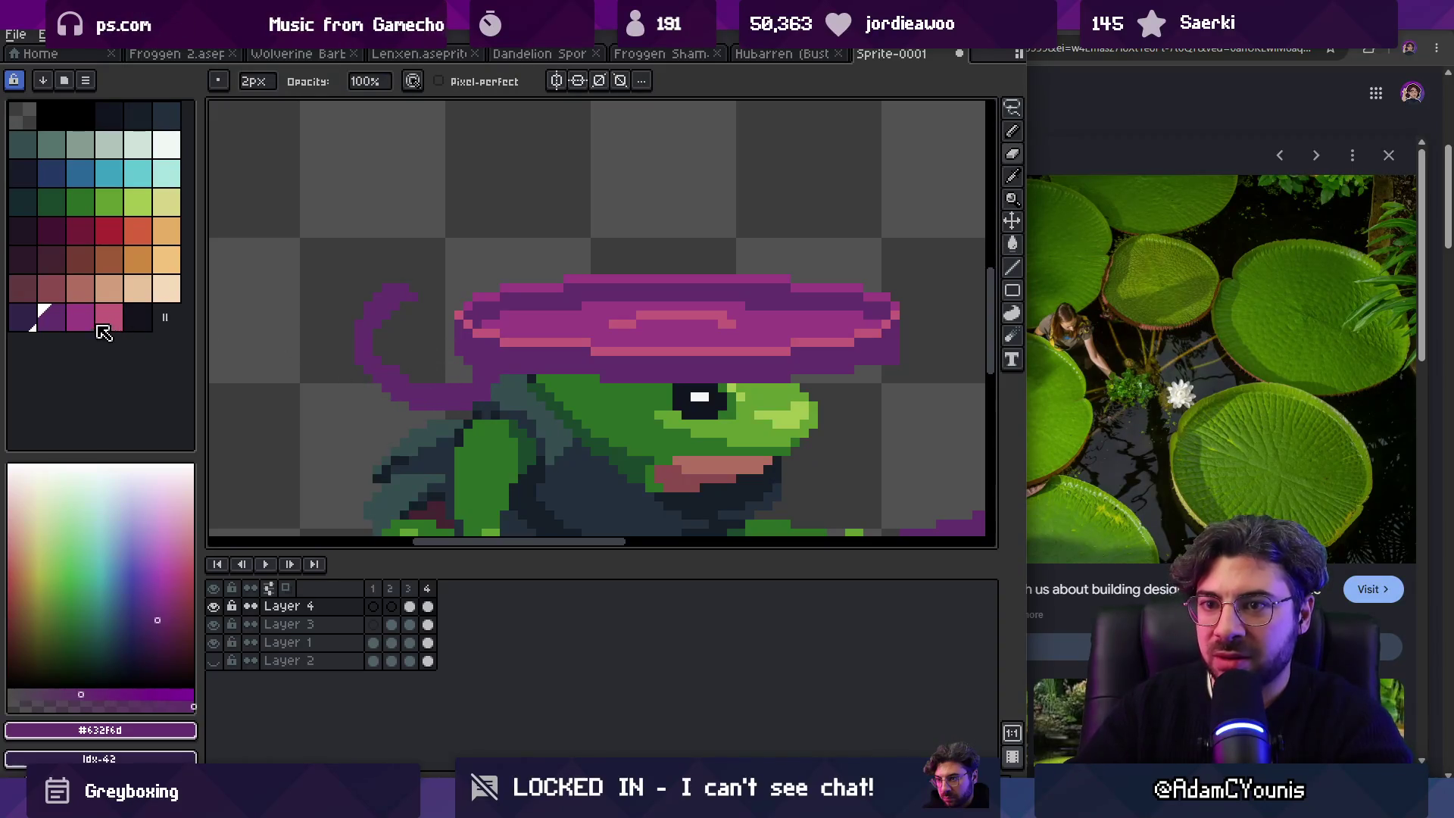
key(b)
key(x)
mouse_move(376, 305)
mouse_down()
mouse_move(354, 339)
mouse_move(366, 350)
mouse_up()
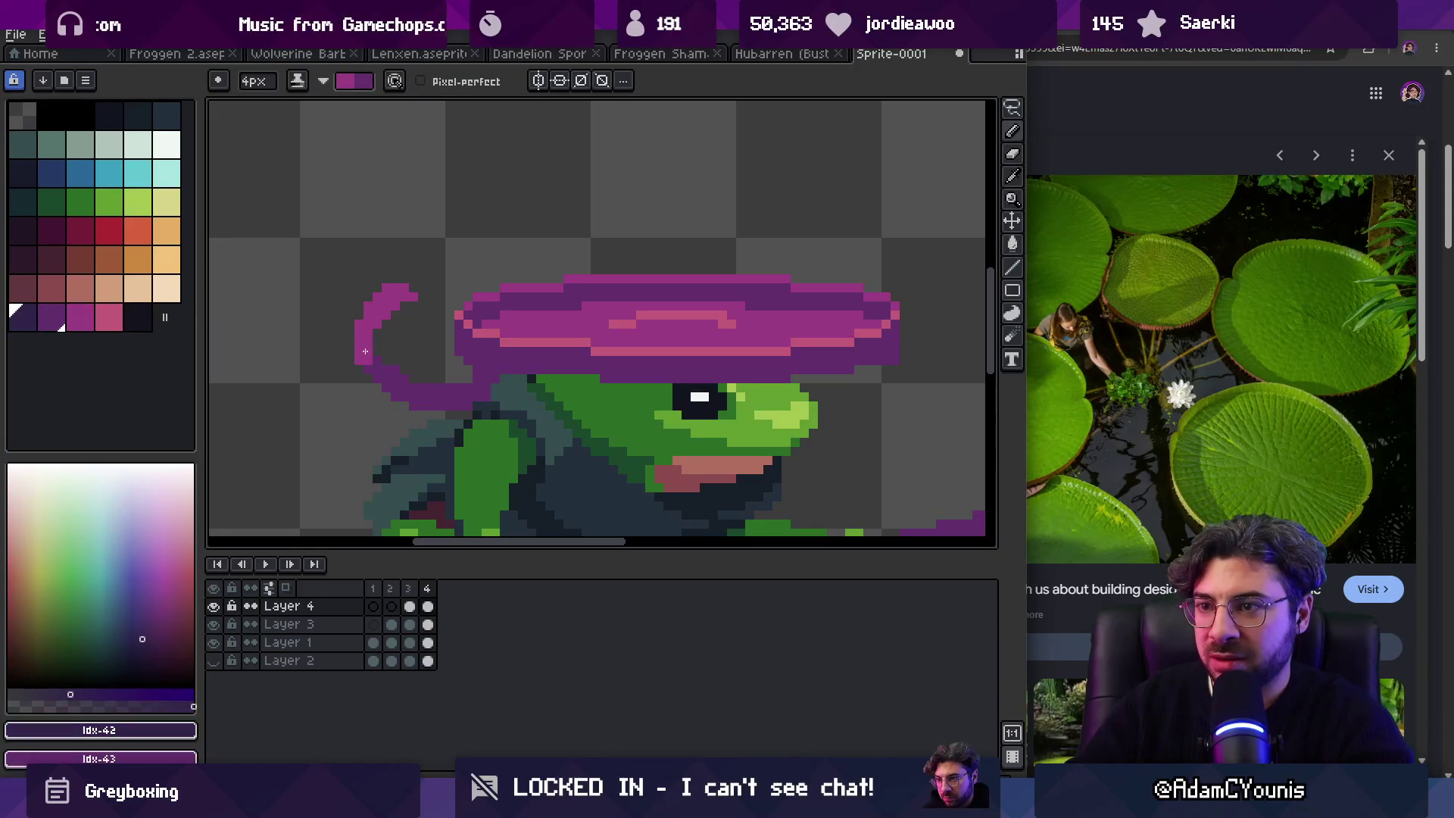
drag(432, 394, 463, 397)
drag(376, 349, 371, 355)
key(x)
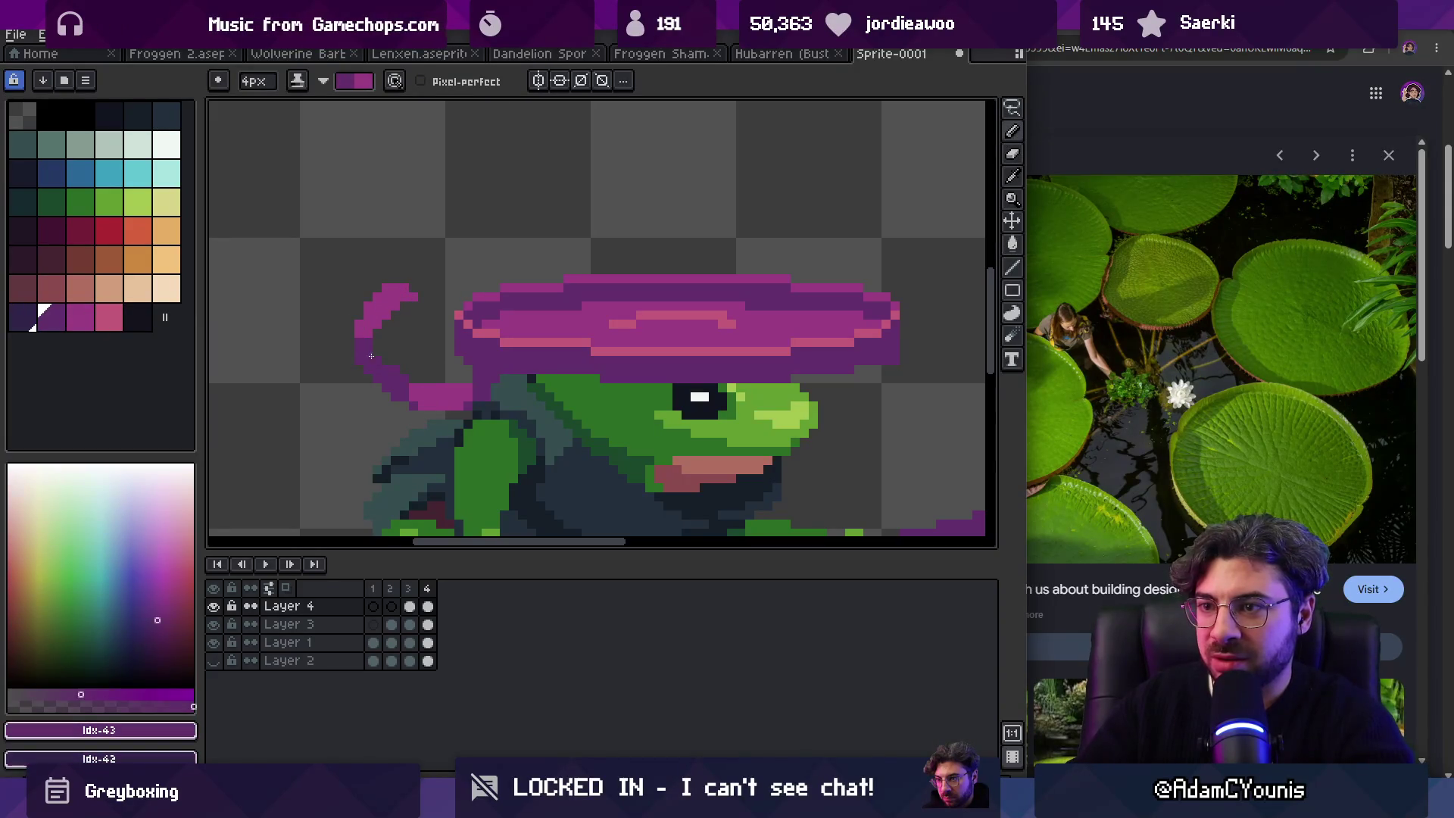
Step: Centre the frog and sample the hat's magenta and pink #c35a78
scroll(383, 340, down, 2)
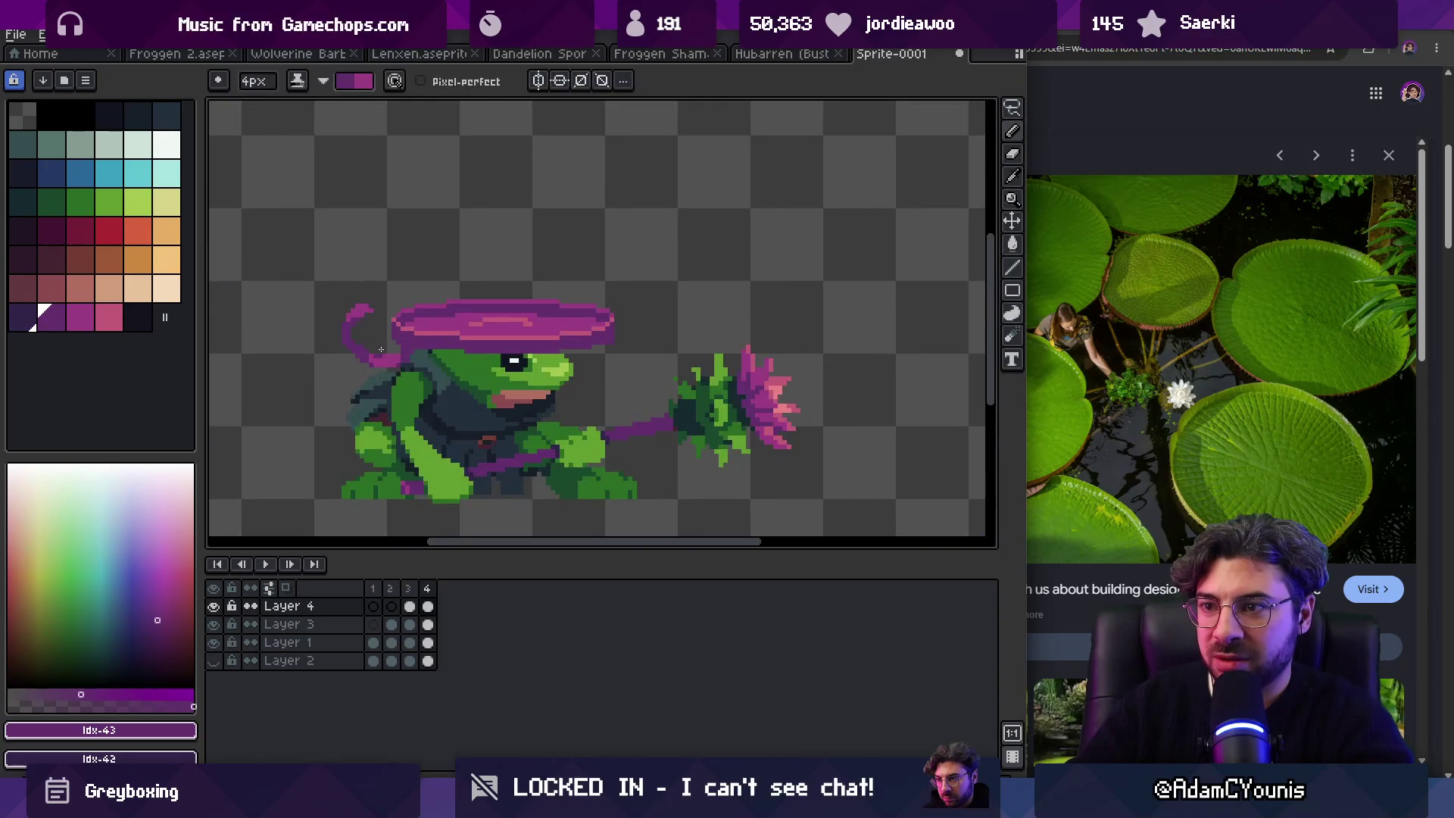
scroll(379, 333, down, 1)
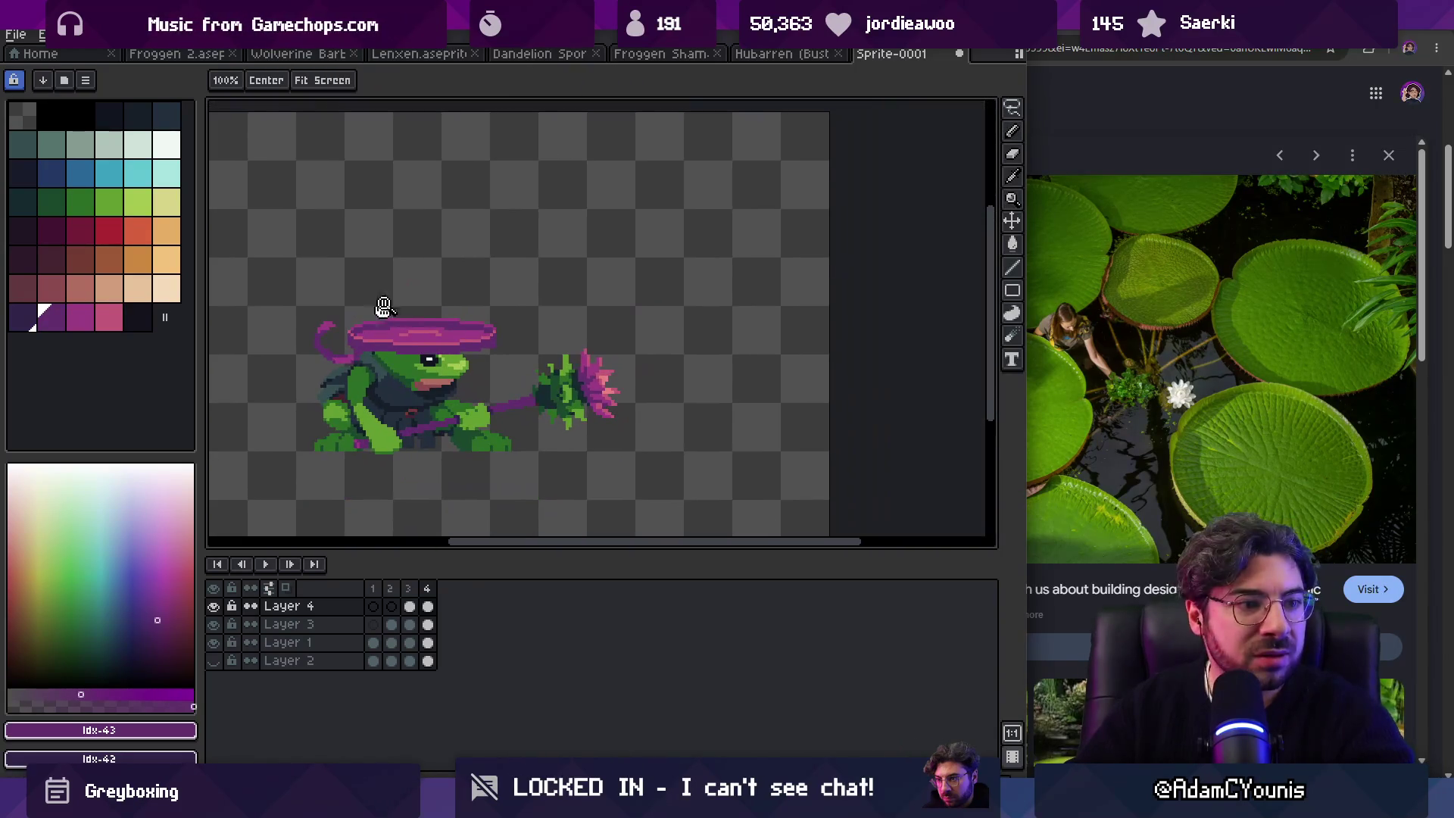
mouse_move(420, 269)
mouse_down()
mouse_move(484, 283)
mouse_move(496, 267)
mouse_up()
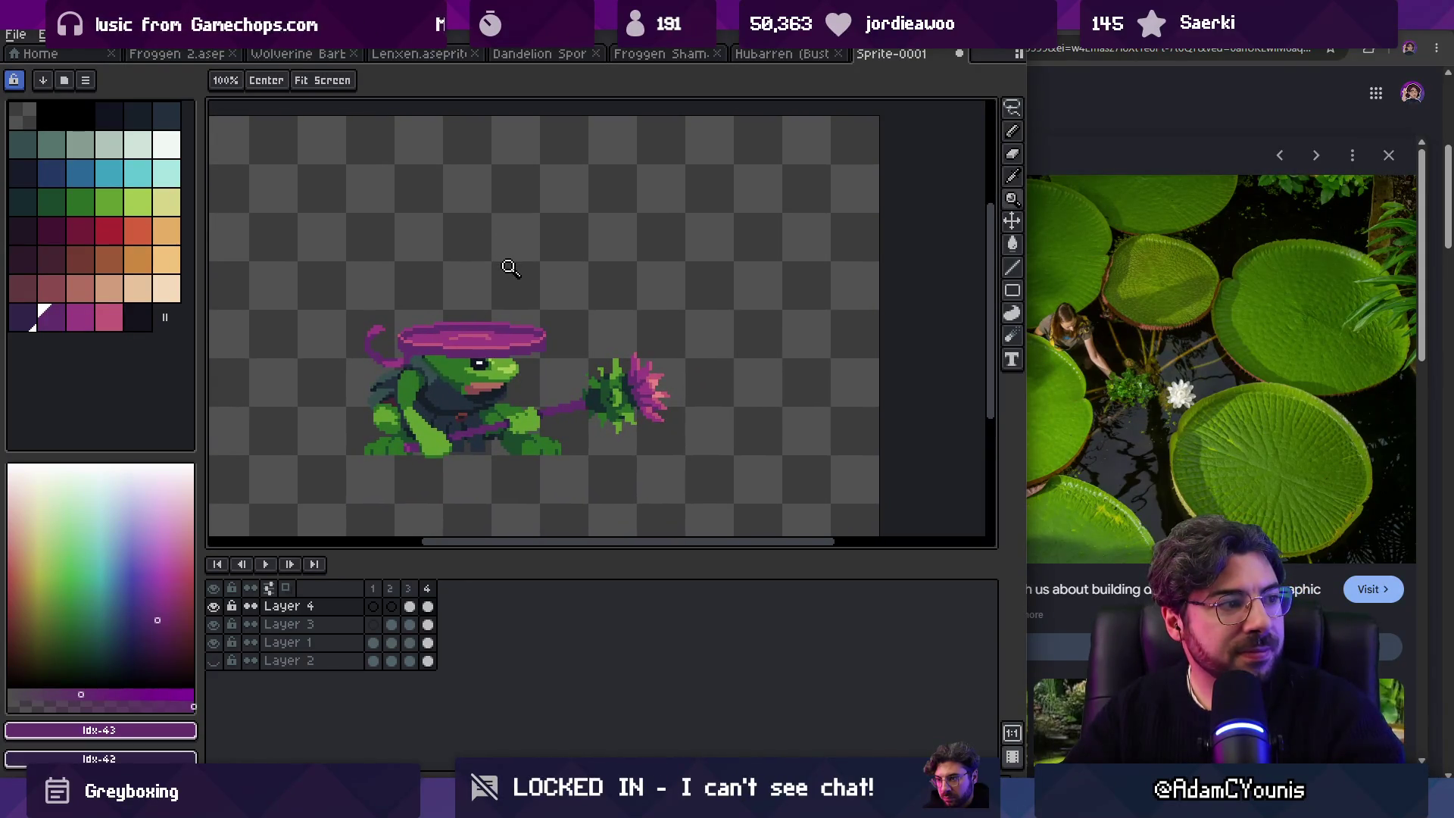
click(497, 284)
alt+click(454, 347)
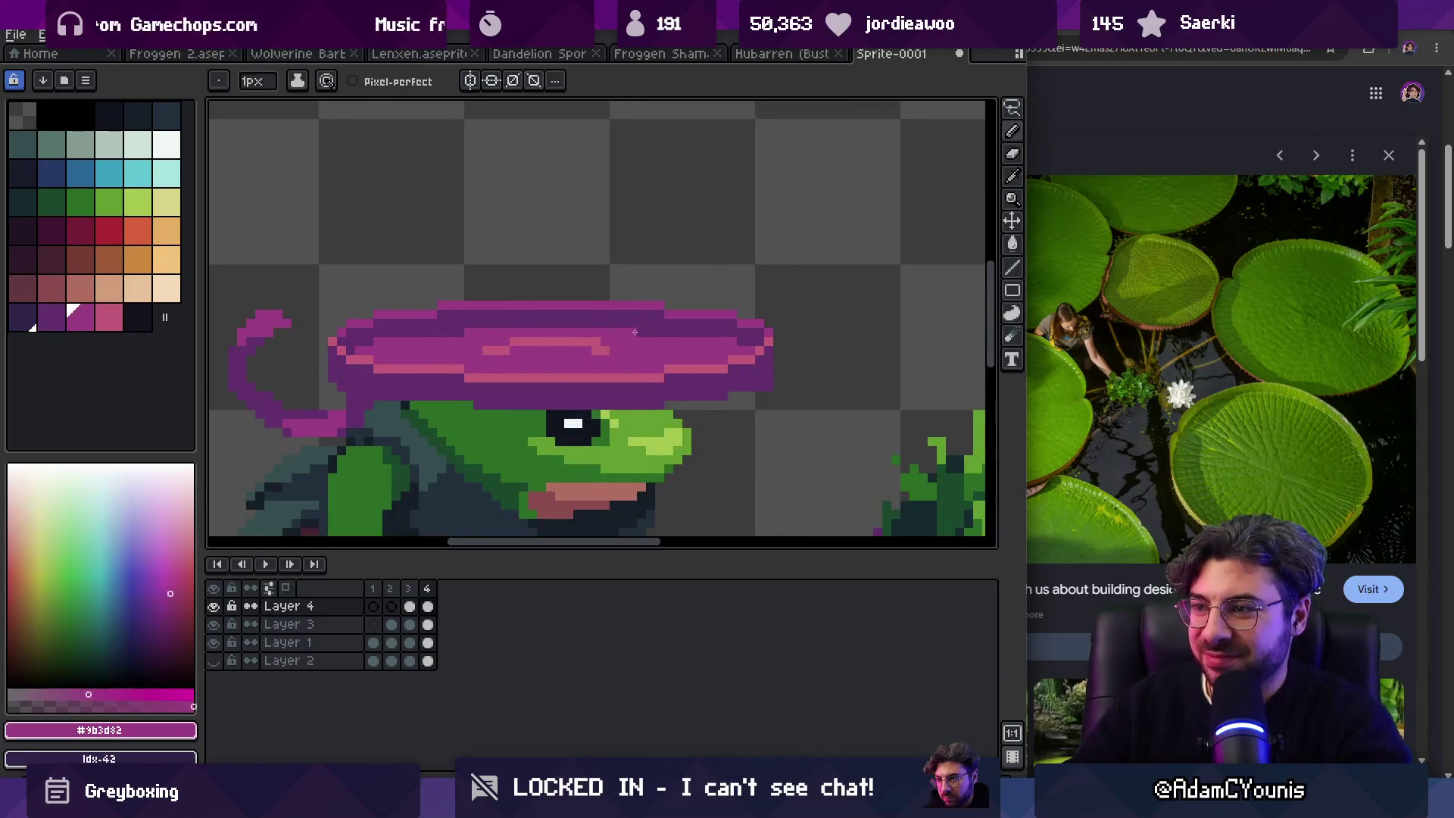
key(z)
scroll(606, 296, down, 4)
scroll(549, 326, up, 4)
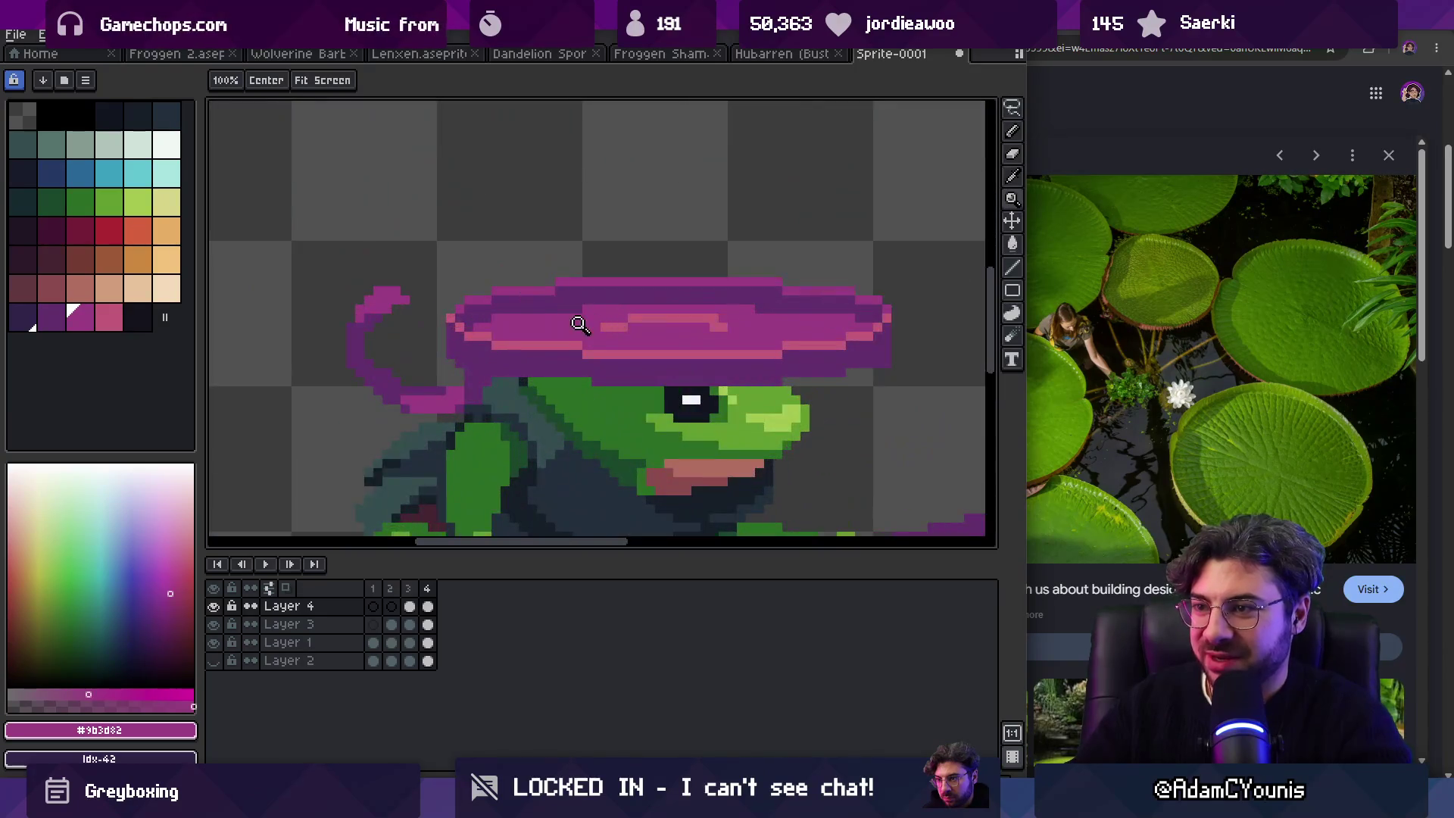
alt+click(577, 352)
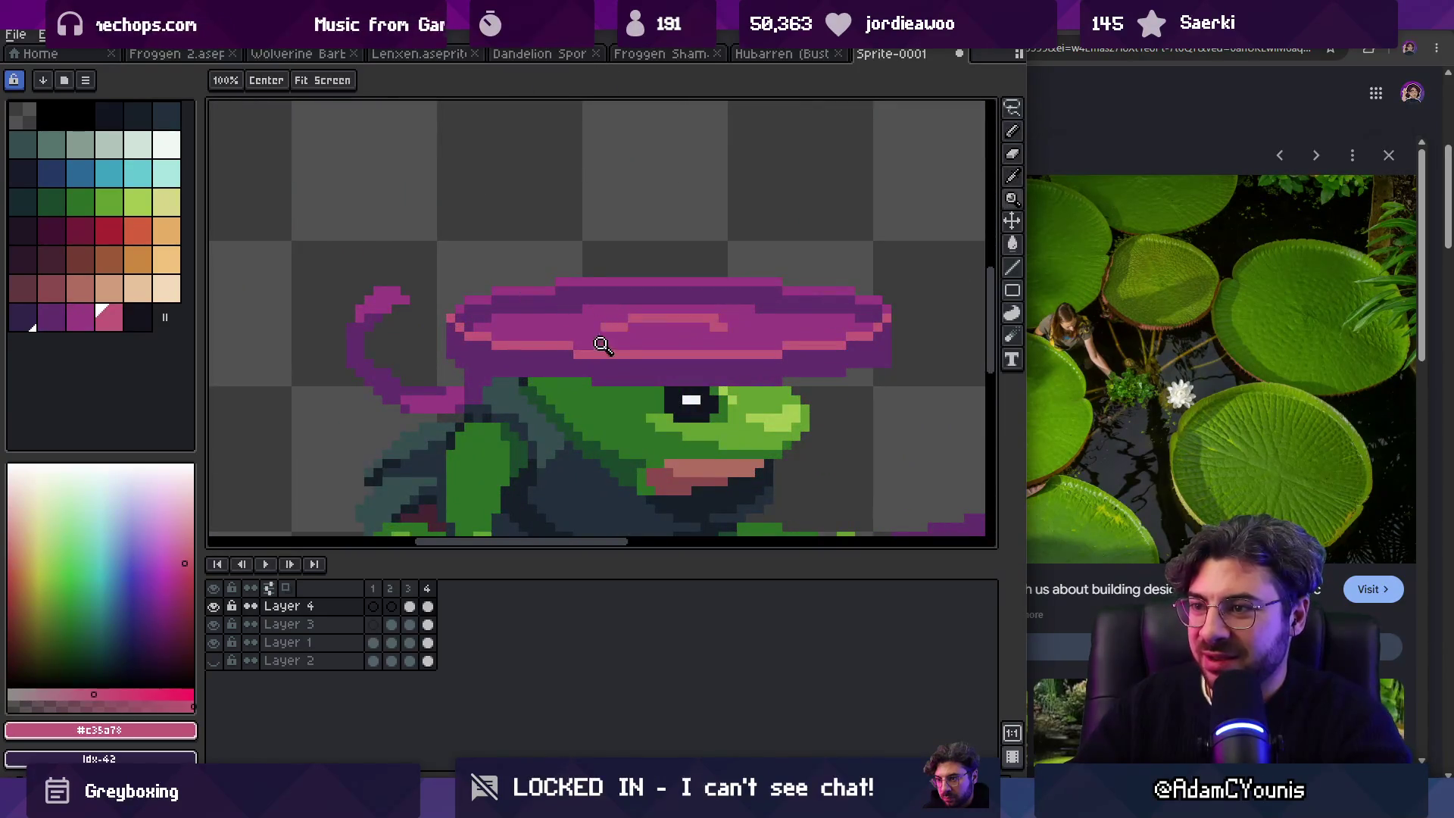
Step: Zoom out to review the whole sprite, then bring the browser forward
key(z)
scroll(583, 318, down, 4)
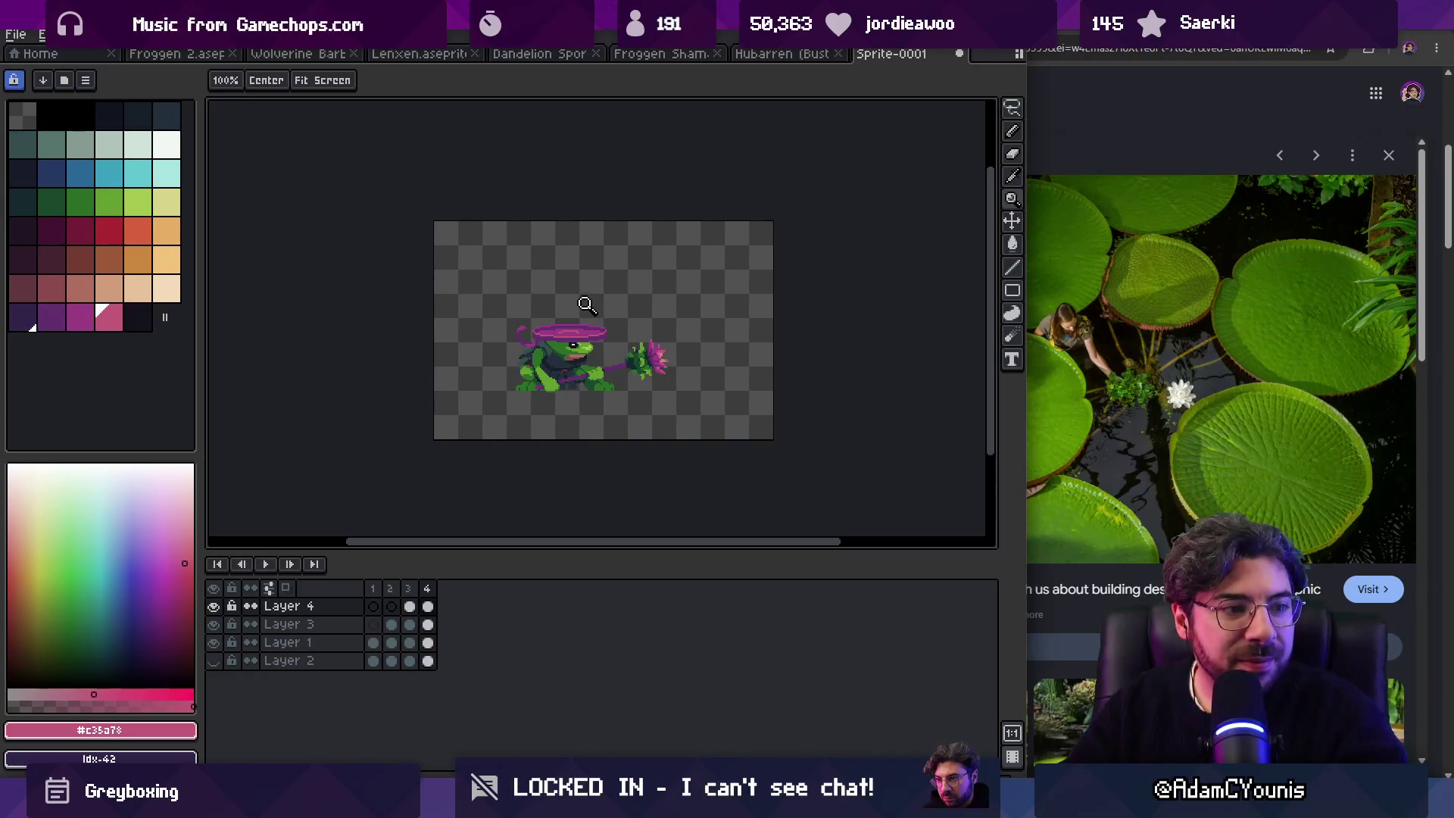
scroll(595, 307, up, 4)
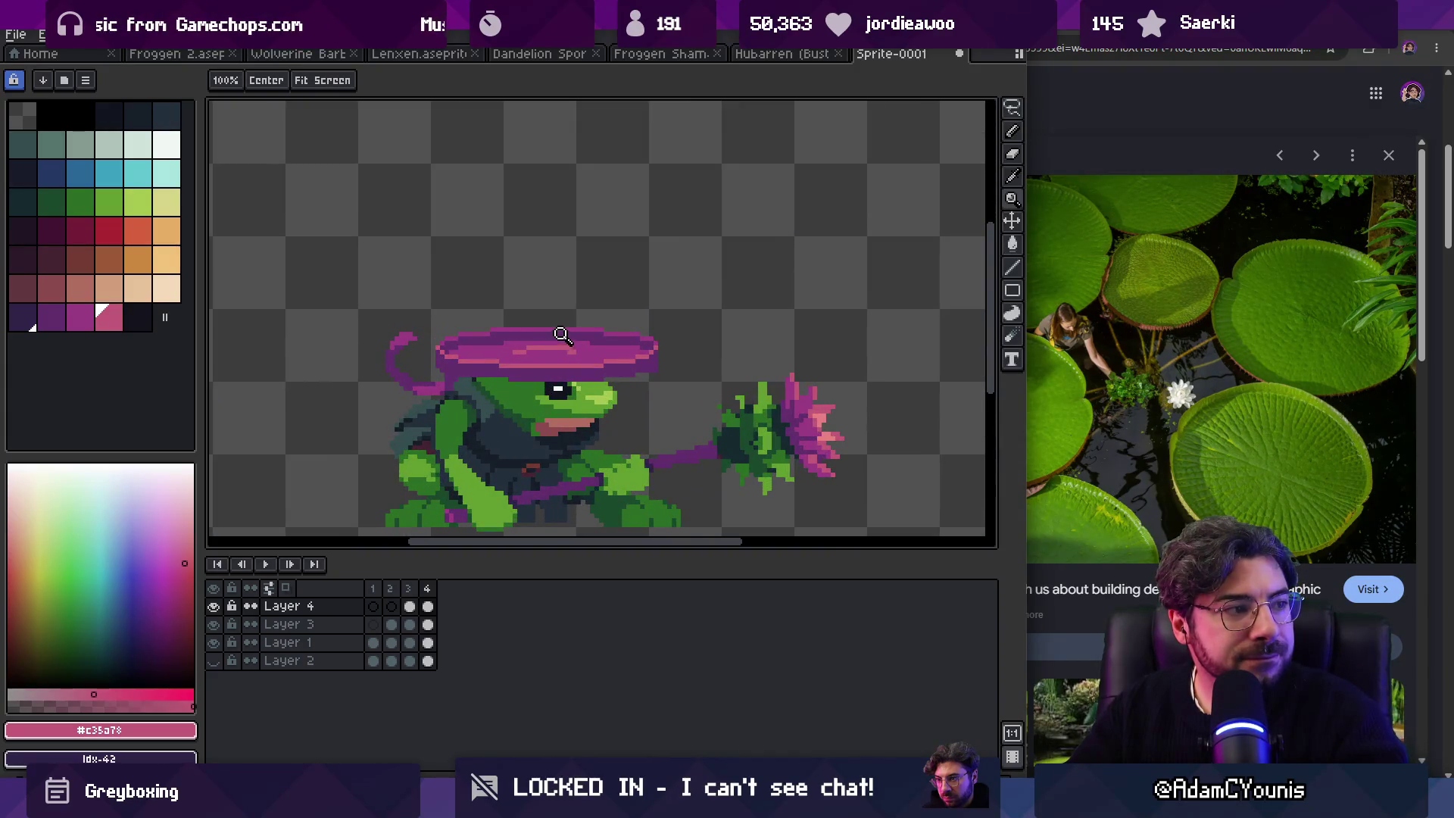
click(1030, 47)
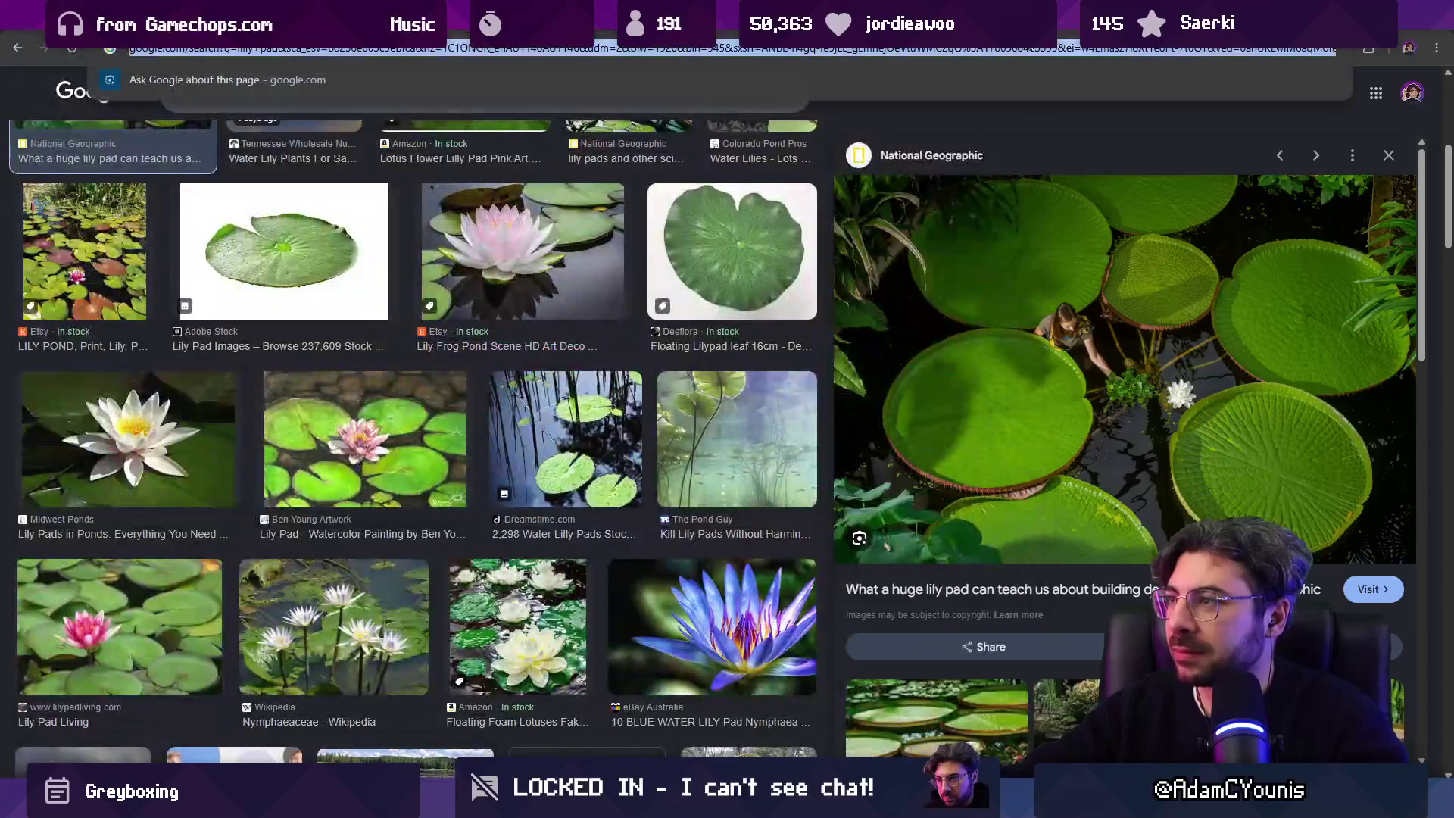
Step: Search Google for 'upside down lilly pad', then switch back to Aseprite
text(upds)
key(BackSpace)
key(BackSpace)
text(side down)
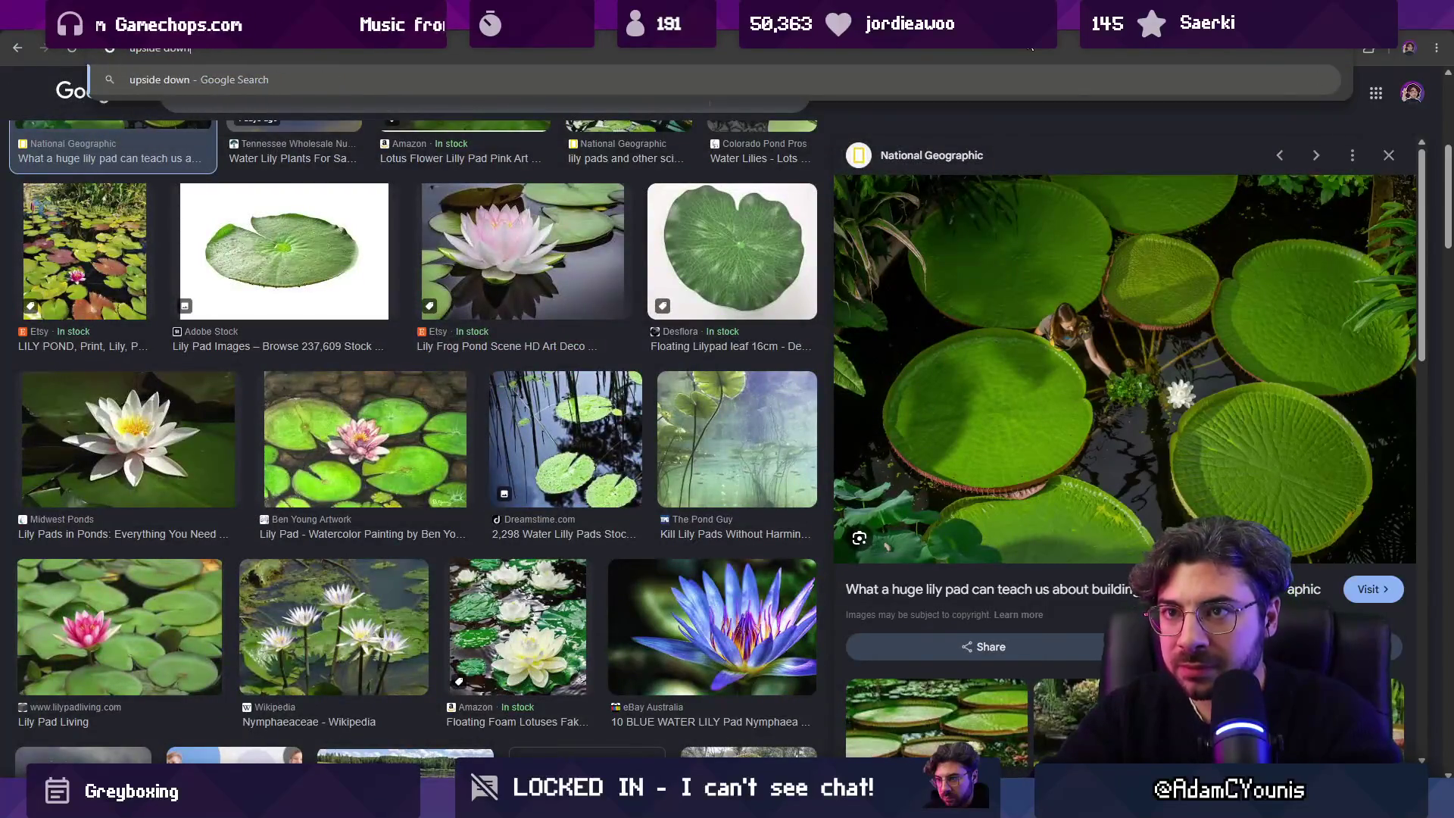
text( lilly pad)
key(Return)
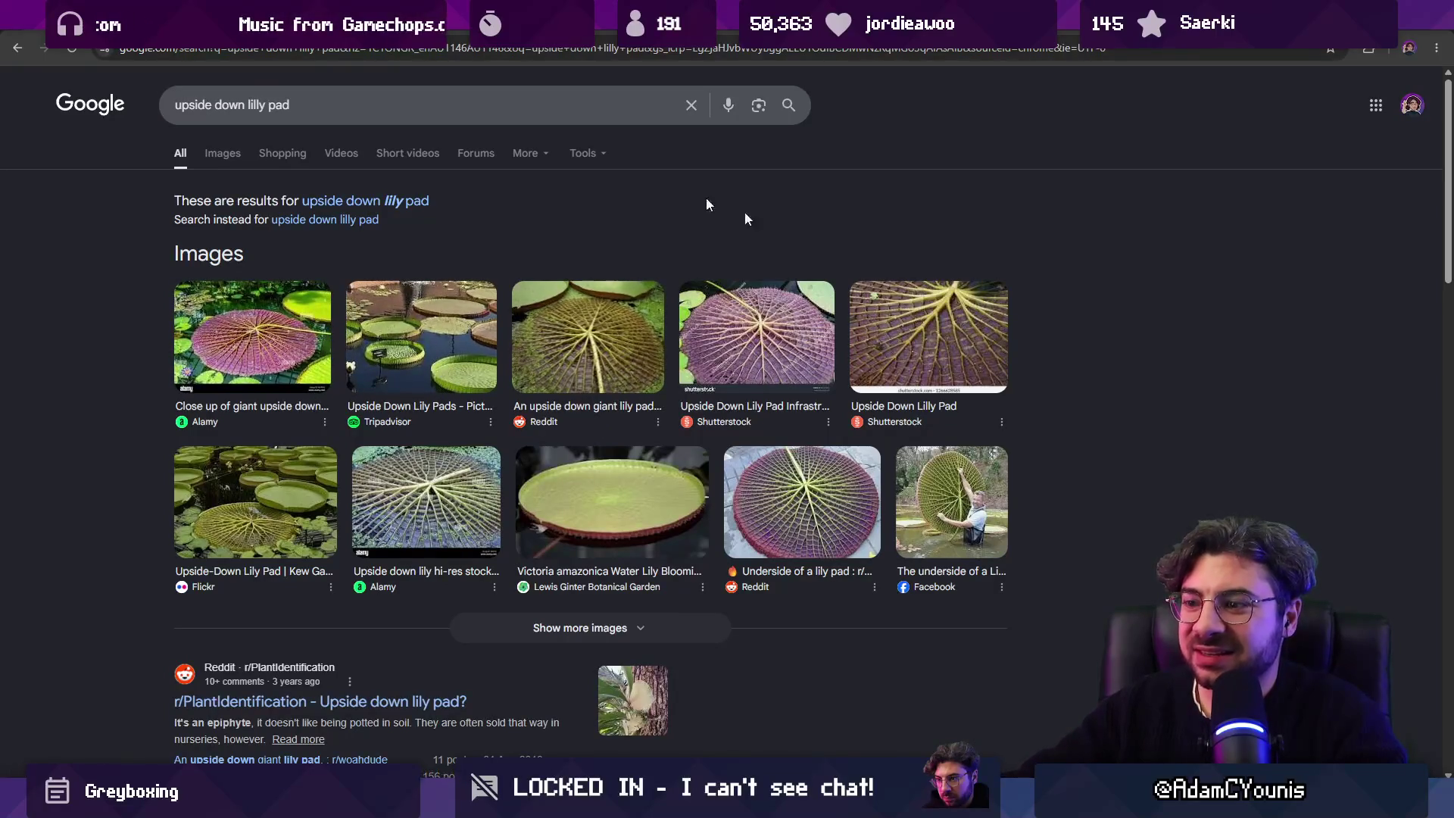
key(alt+Tab)
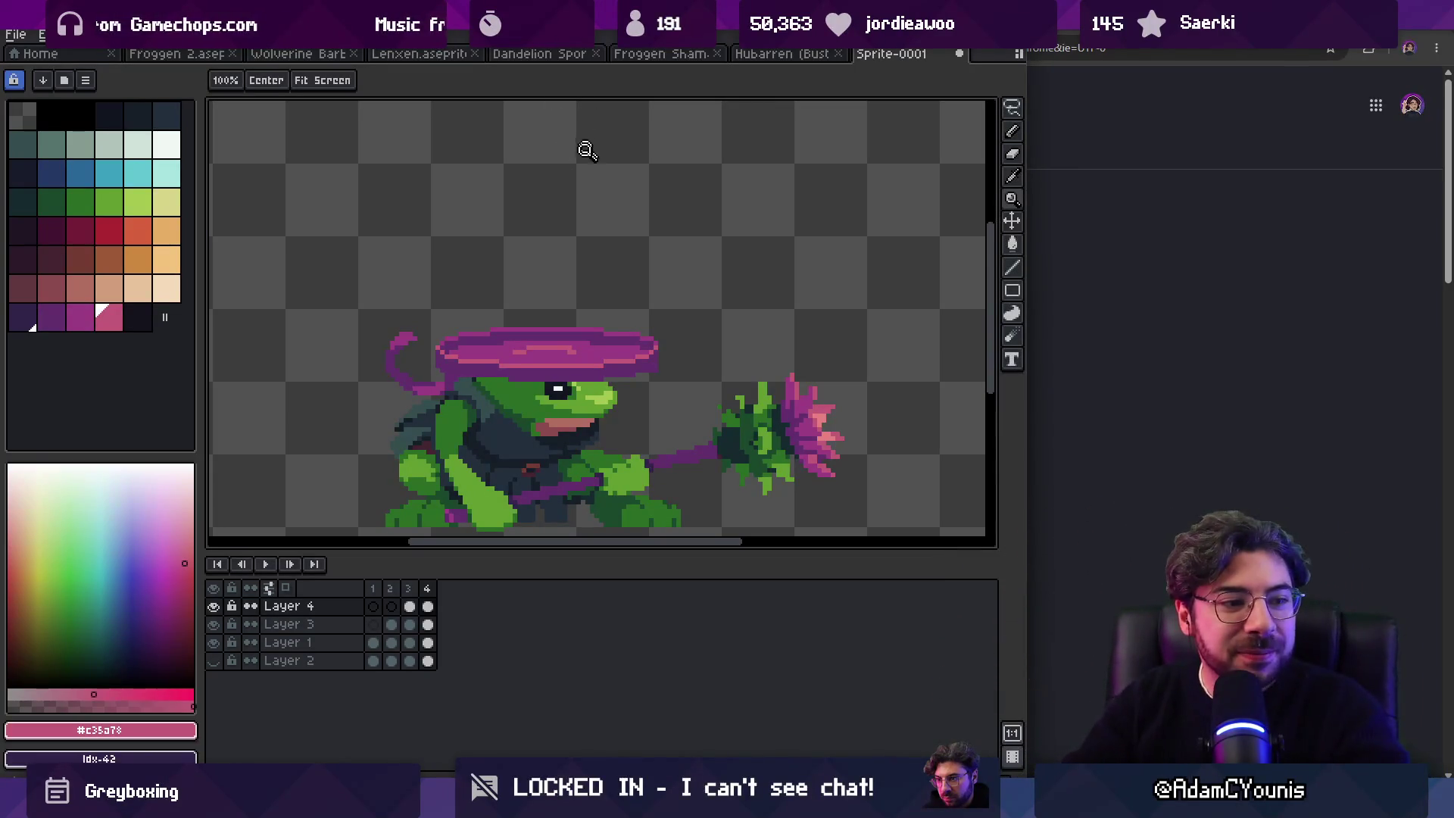
Step: Eyedrop the hat's purple and draw a curling stem off the hat's right edge
scroll(639, 214, down, 4)
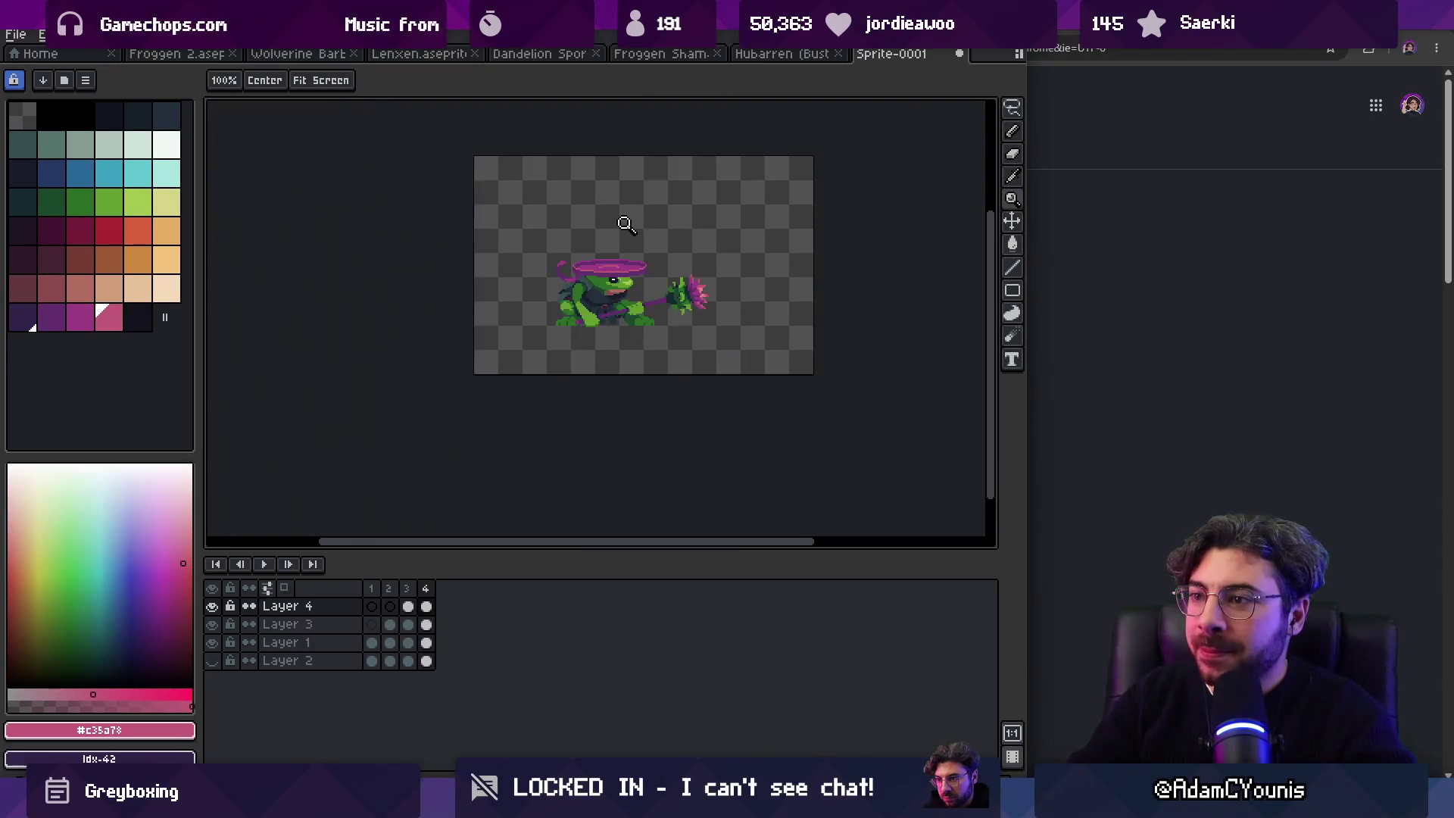
scroll(639, 213, up, 3)
key(i)
alt+click(559, 284)
drag(694, 300, 758, 290)
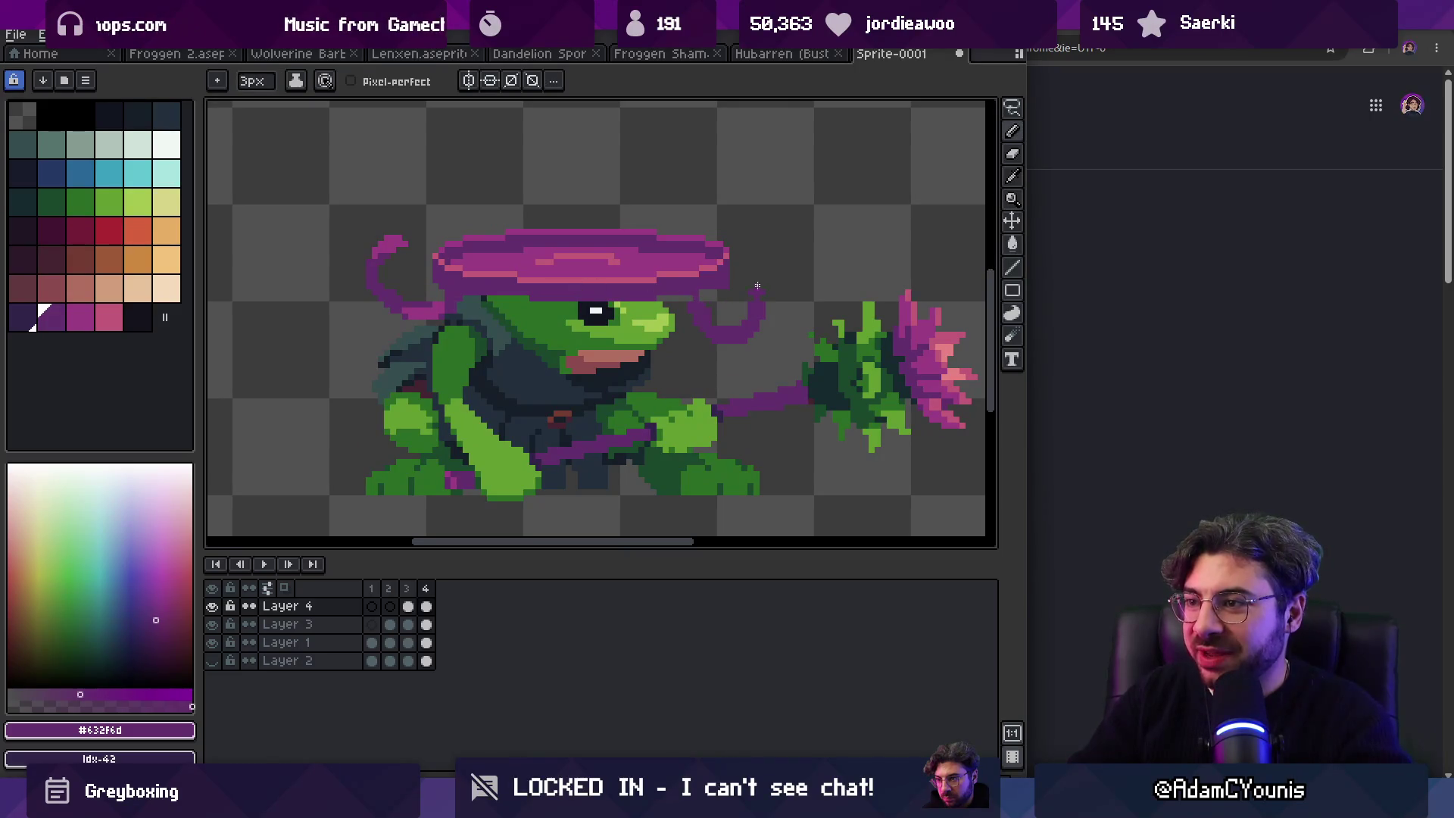
Step: Draw a matching curling purple stem hanging from the hat's left side
key(z)
scroll(601, 189, down, 4)
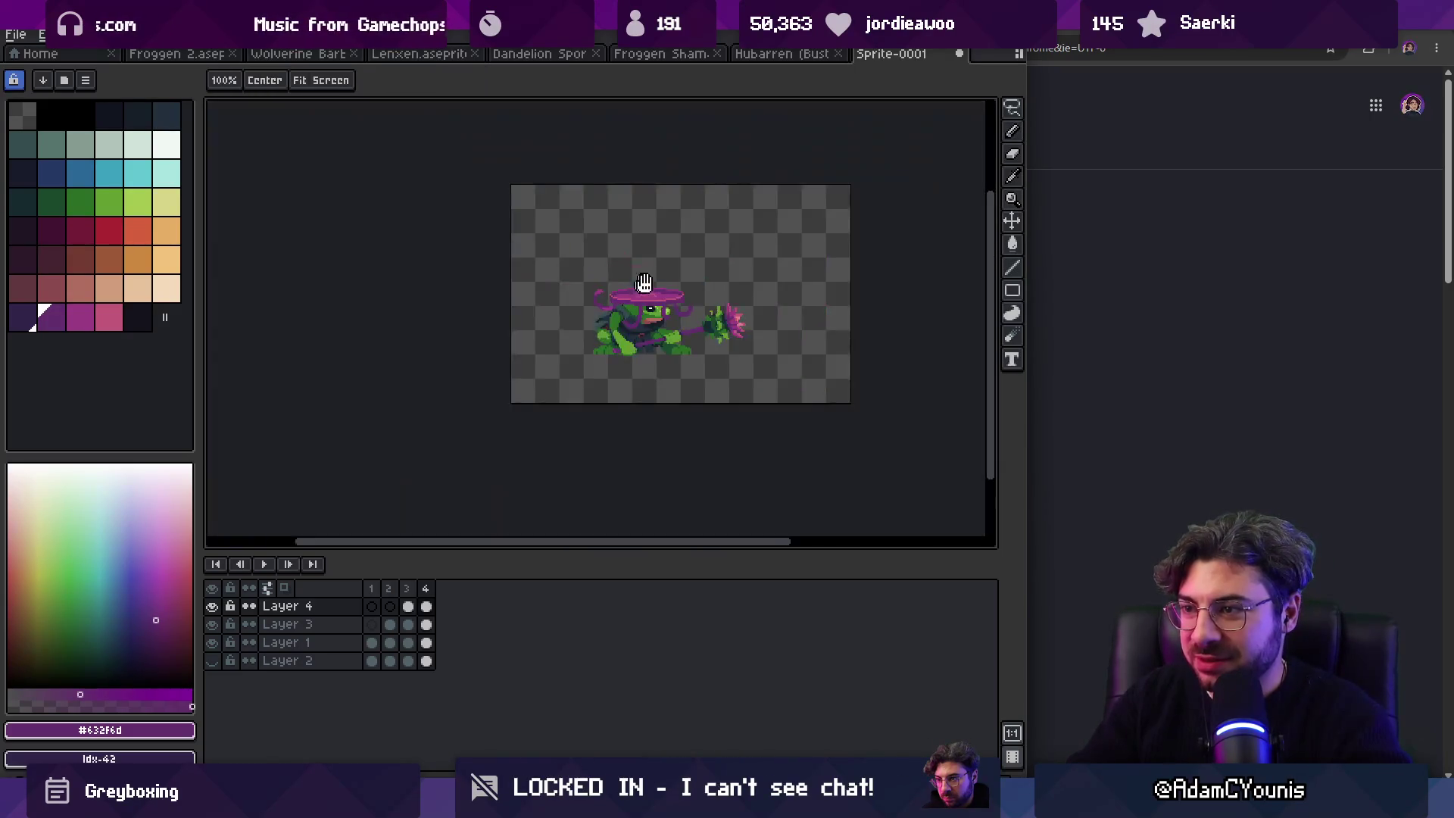
scroll(617, 227, up, 1)
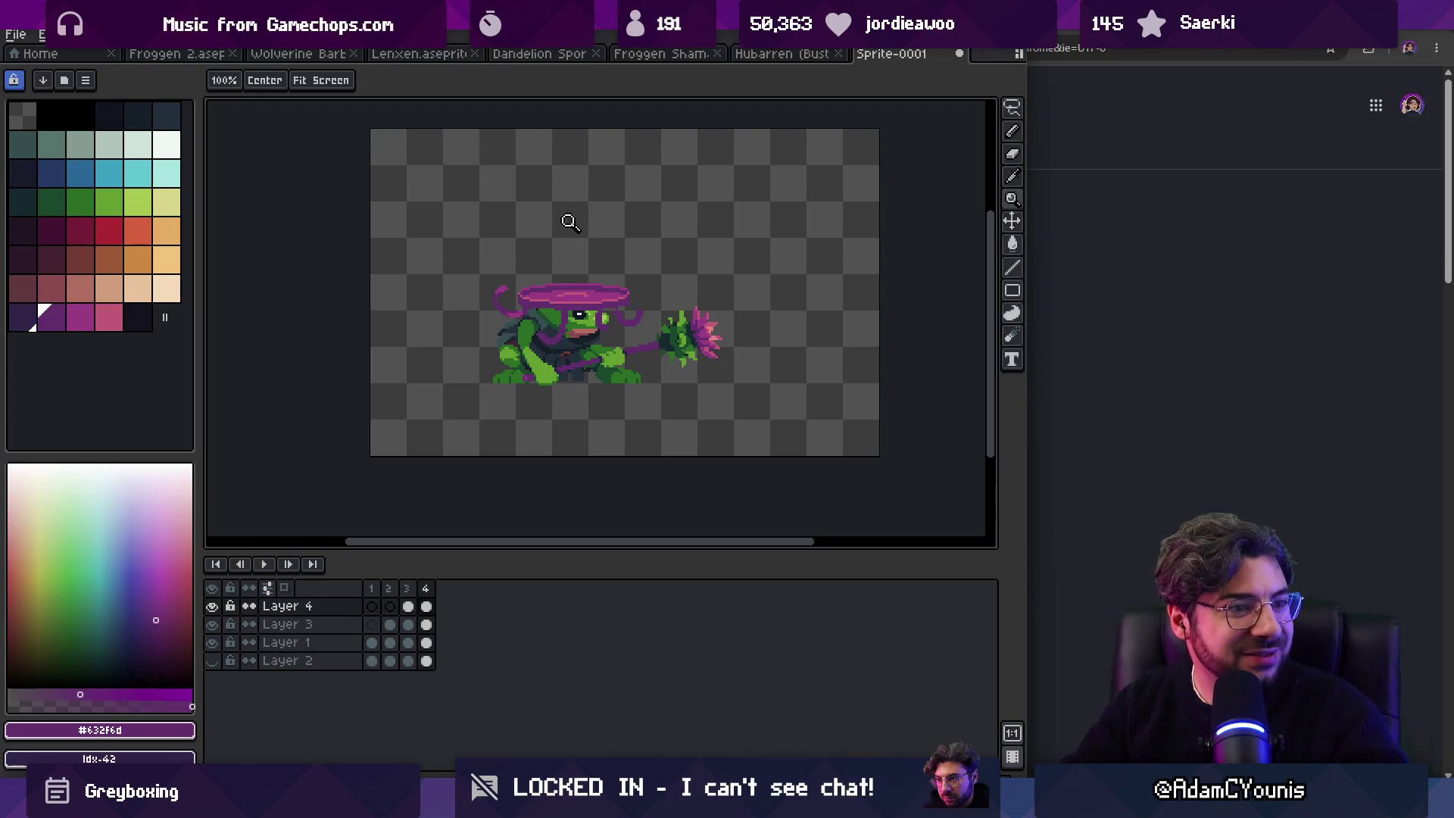
scroll(611, 237, up, 1)
scroll(598, 280, up, 1)
drag(600, 287, 582, 269)
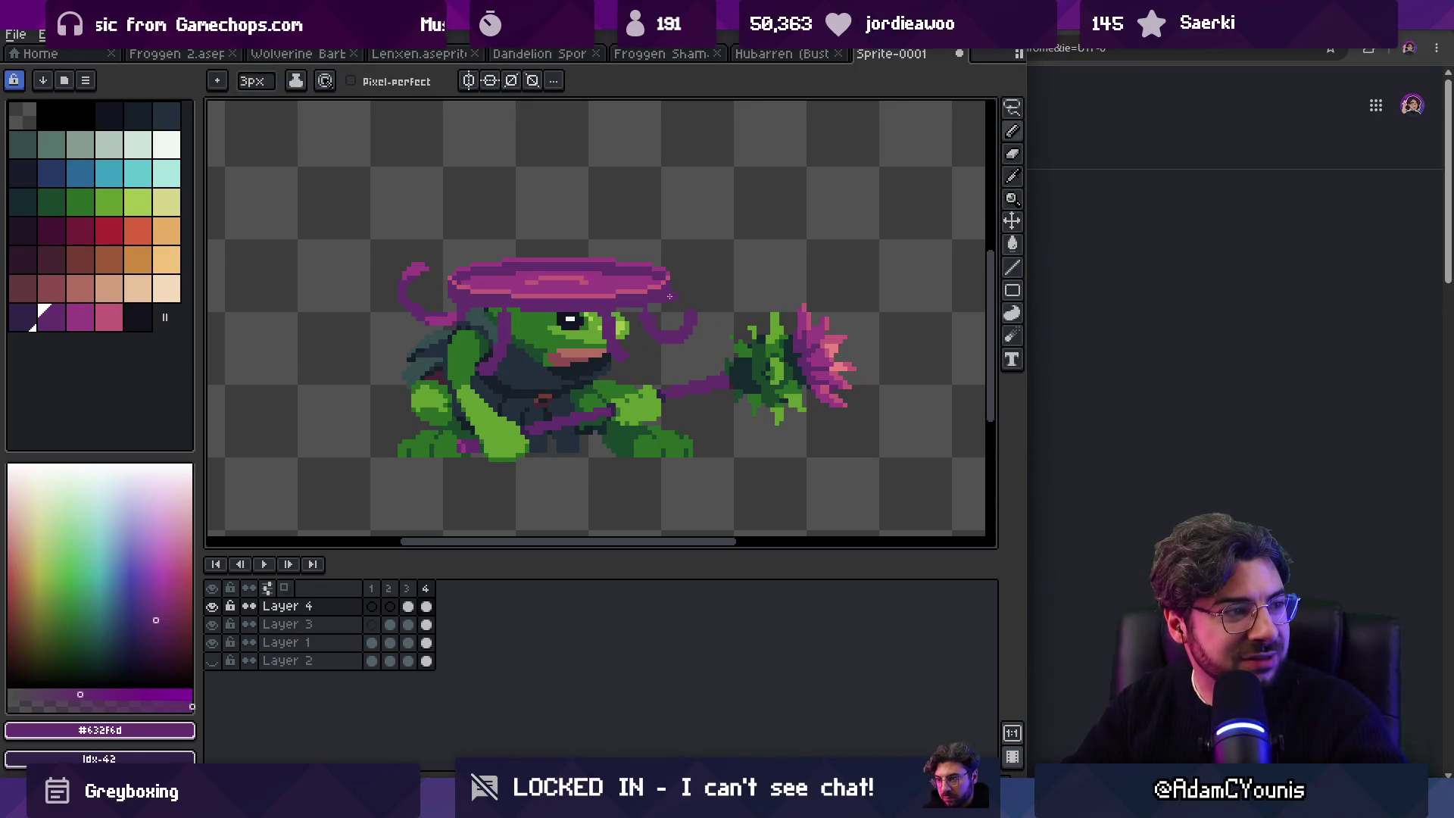
key(z)
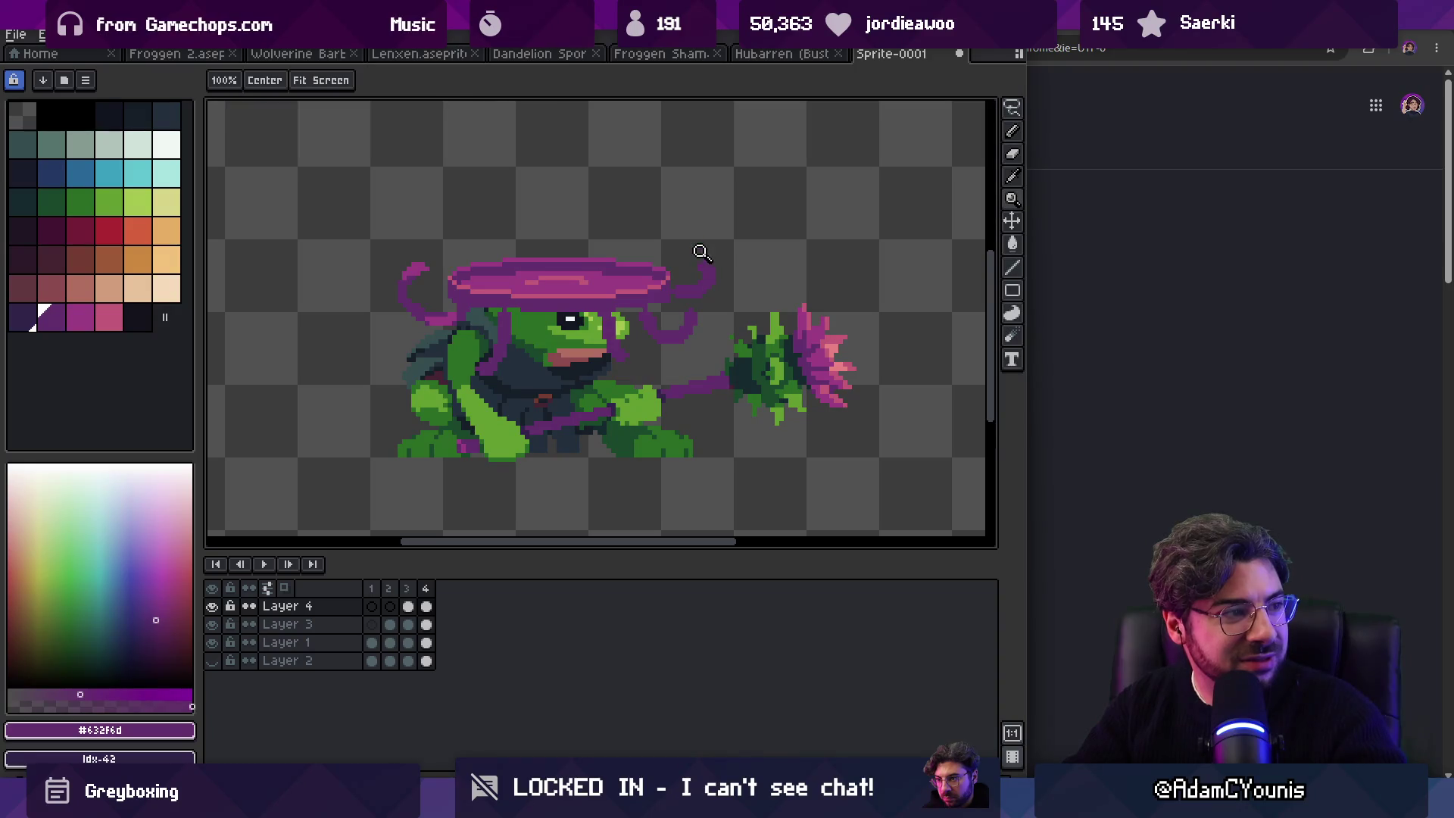
scroll(696, 254, down, 1)
scroll(697, 227, up, 1)
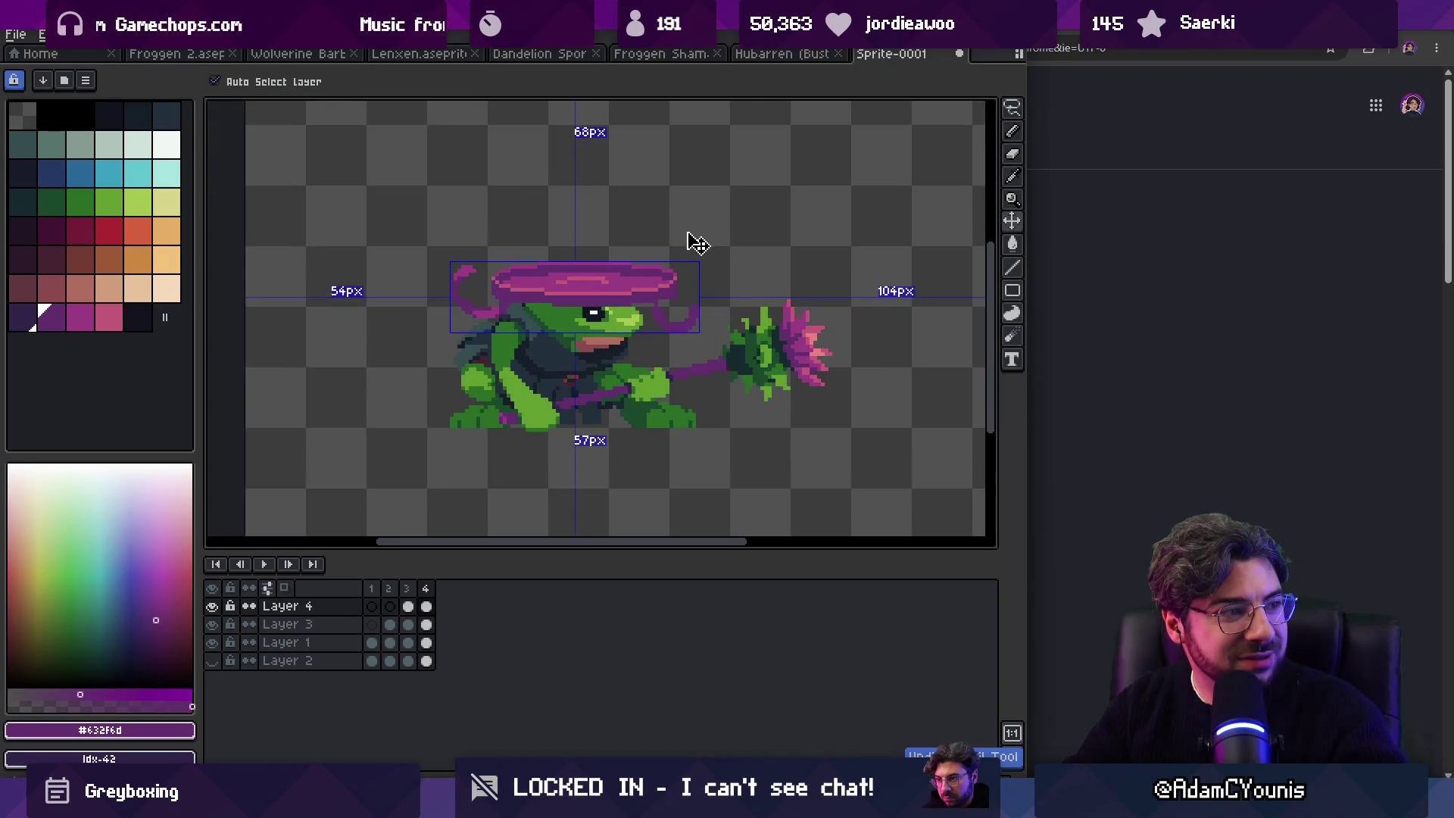
key(b)
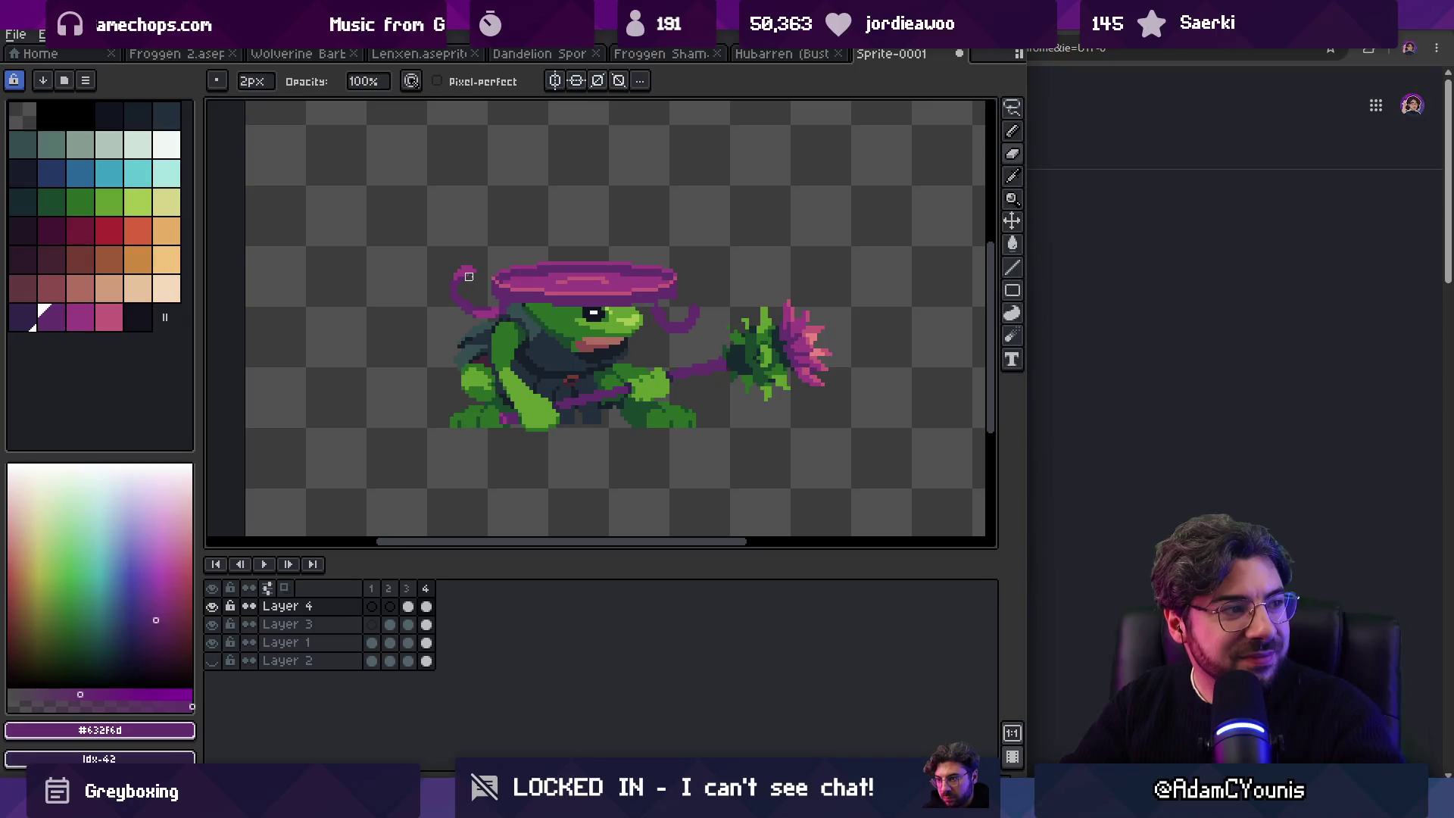
drag(492, 258, 517, 283)
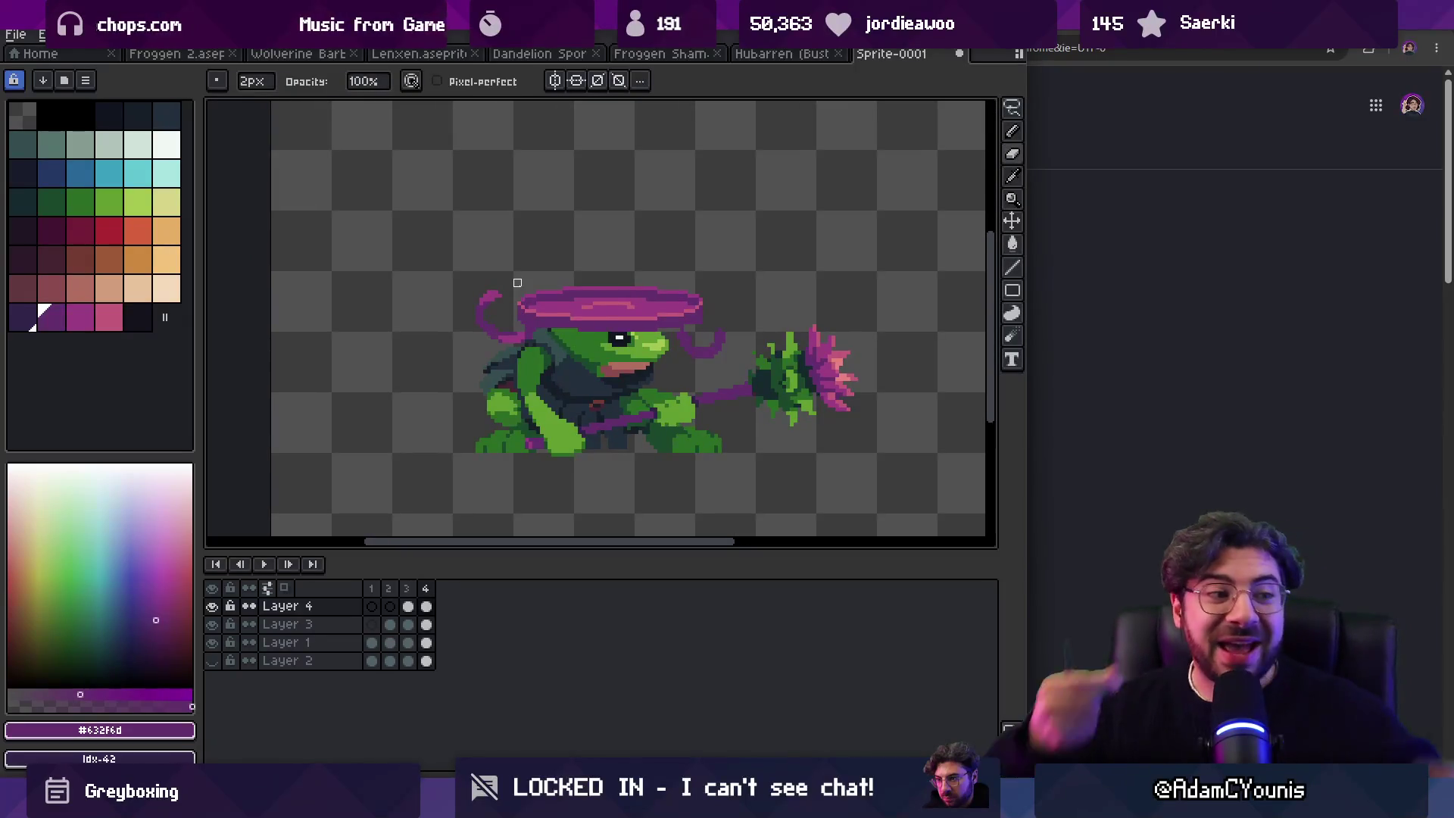
key(e)
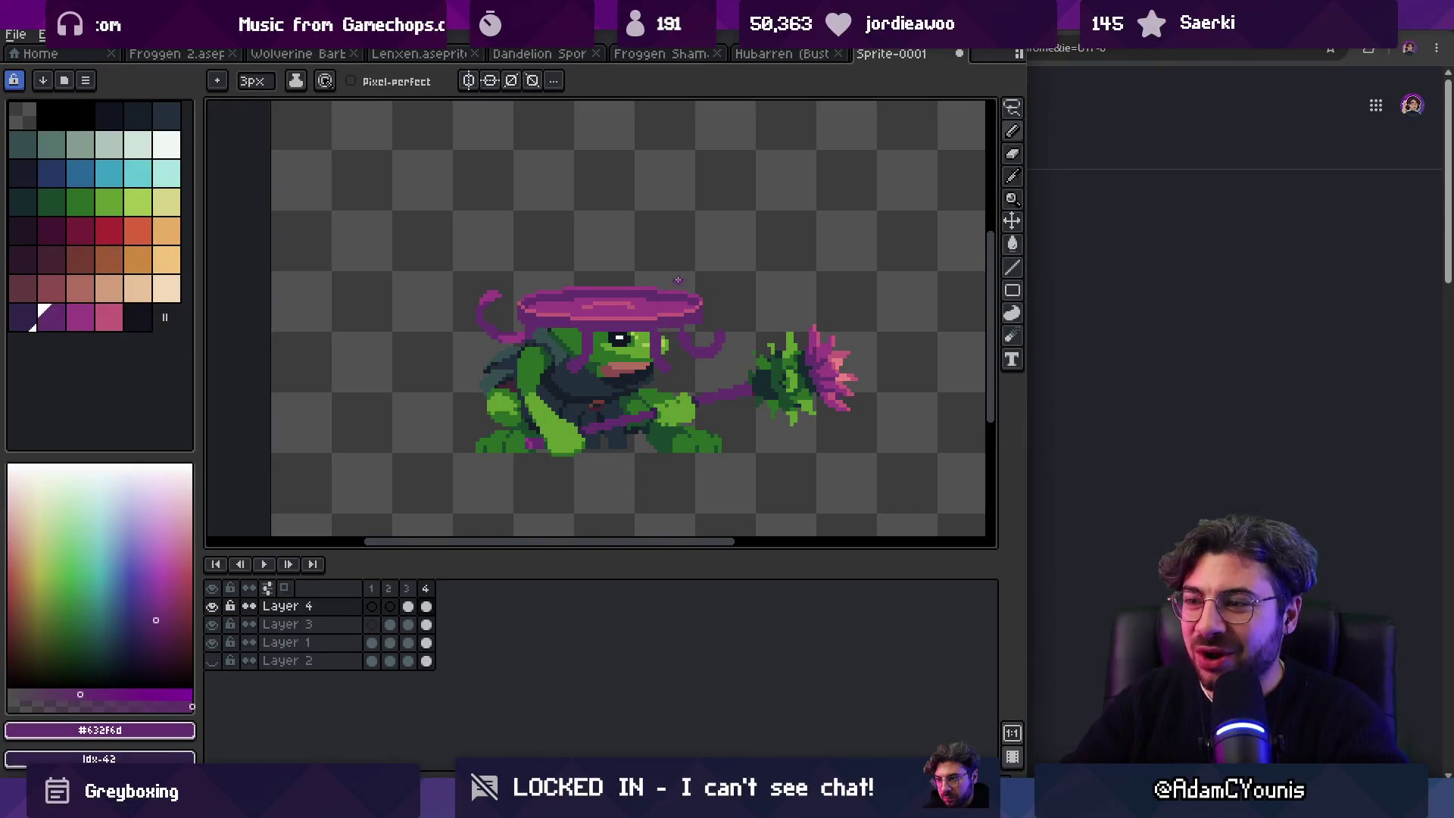
Step: Check the layer's bounds with the Move tool, then add a fifth animation frame
key(v)
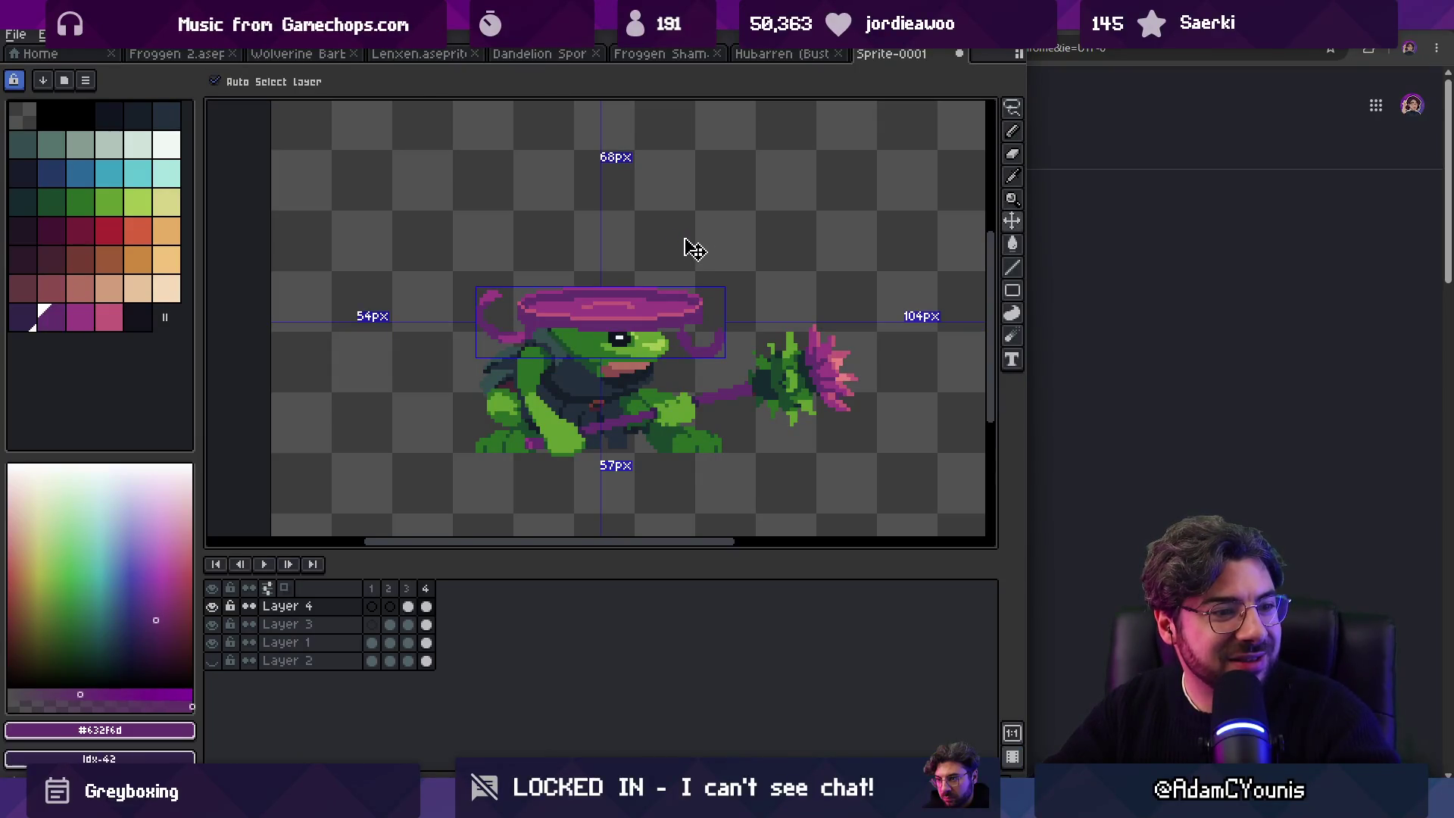
key(b)
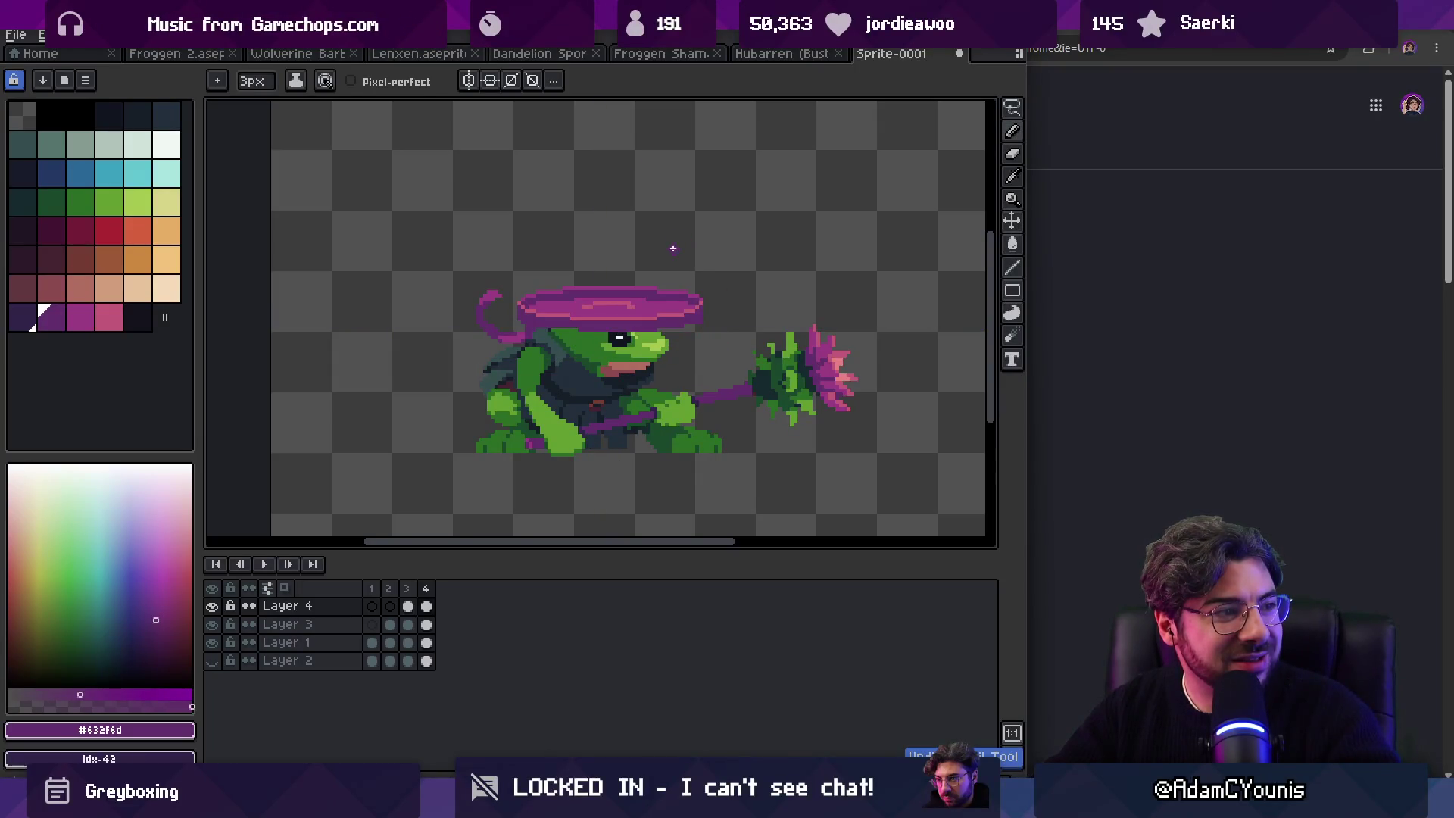
key(m)
key(alt+n)
Step: Lasso the hat and upper body and rotate them to about 14.9°
mouse_move(534, 248)
mouse_down()
mouse_move(416, 367)
mouse_move(530, 250)
mouse_up()
drag(726, 229, 712, 197)
drag(649, 286, 646, 291)
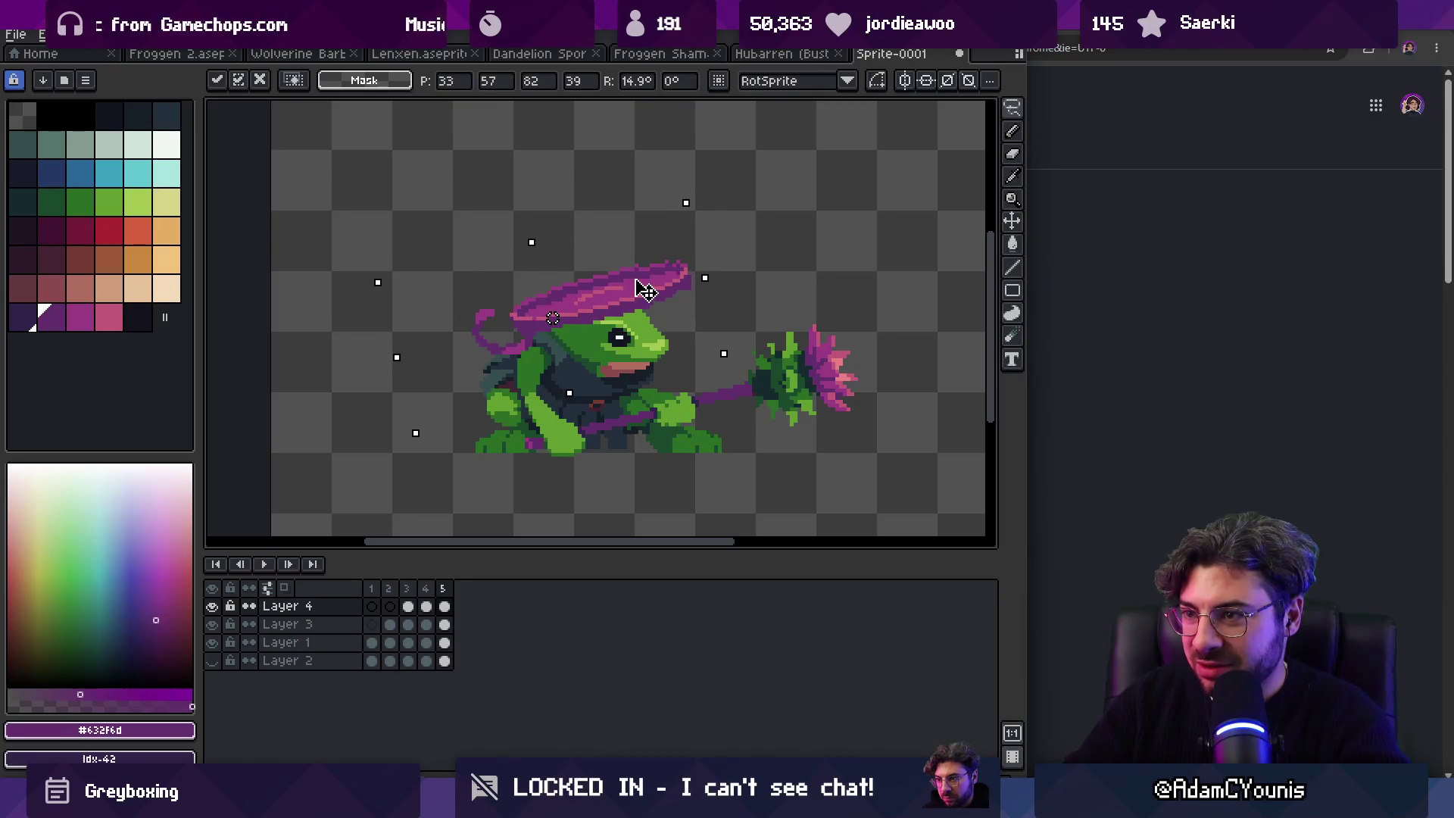
key(Return)
Step: Inspect the tilted hat up close, undoing and redoing the last strand edit to compare
key(z)
scroll(628, 252, down, 2)
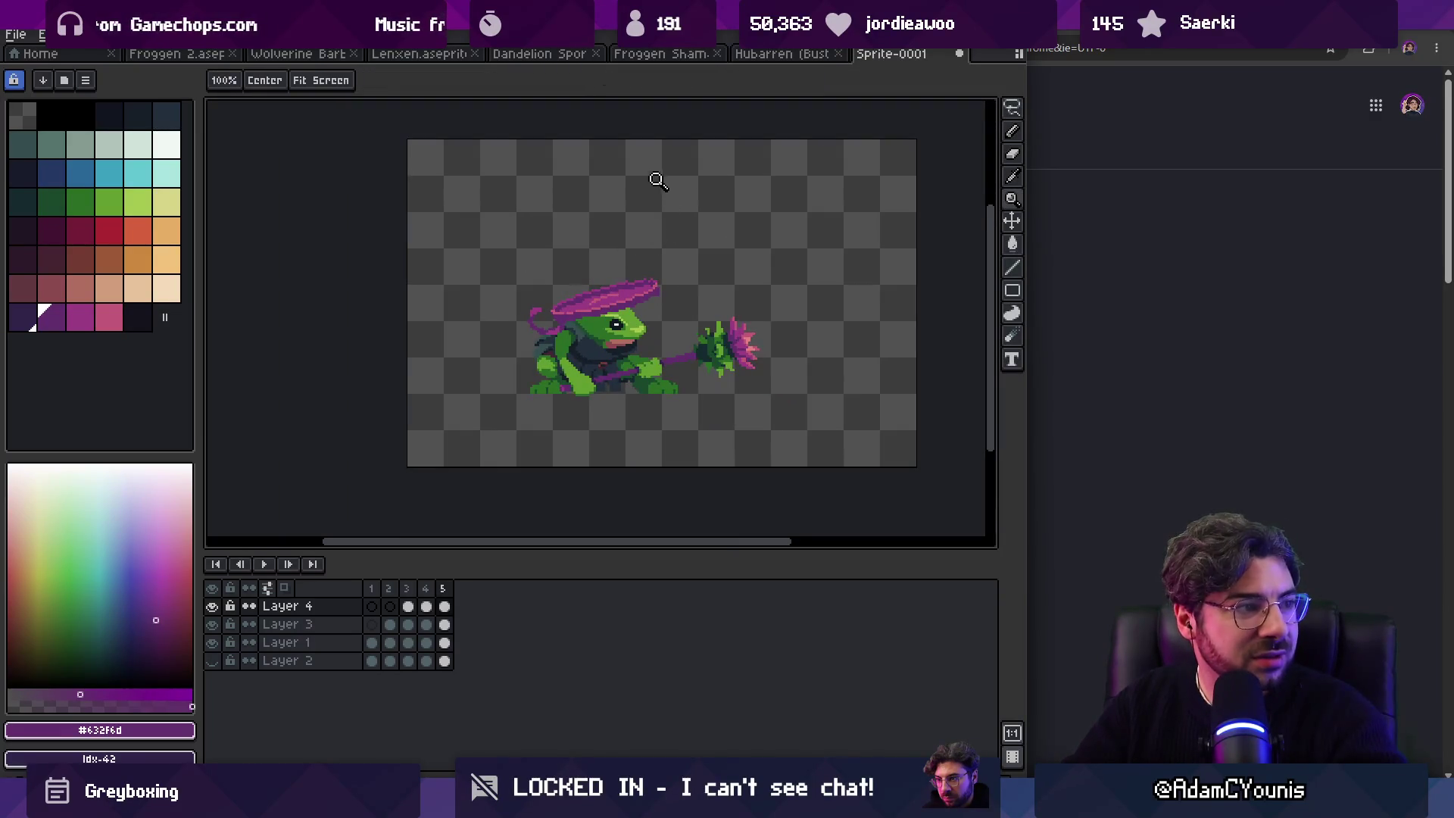
scroll(595, 311, up, 2)
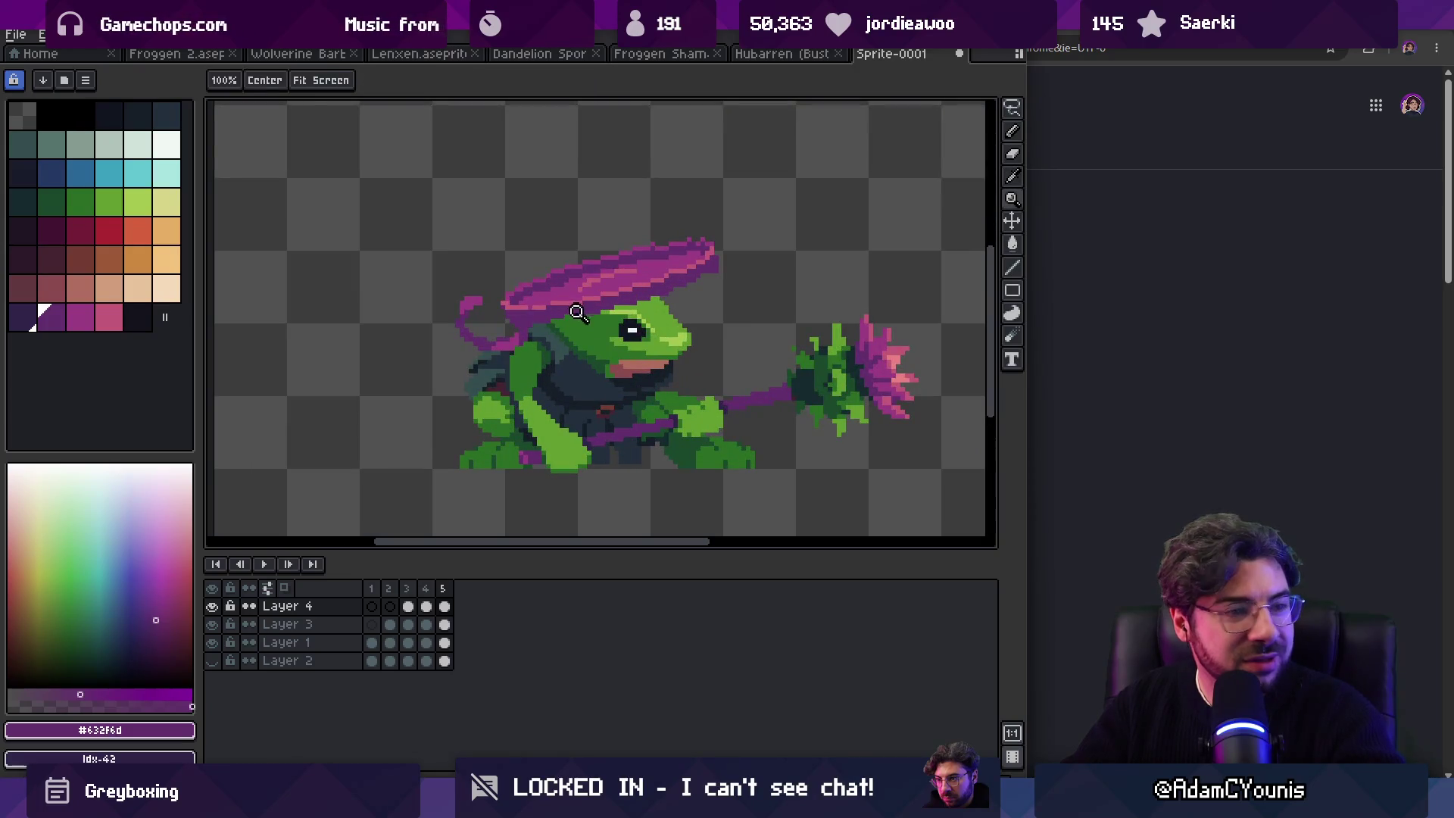
key(b)
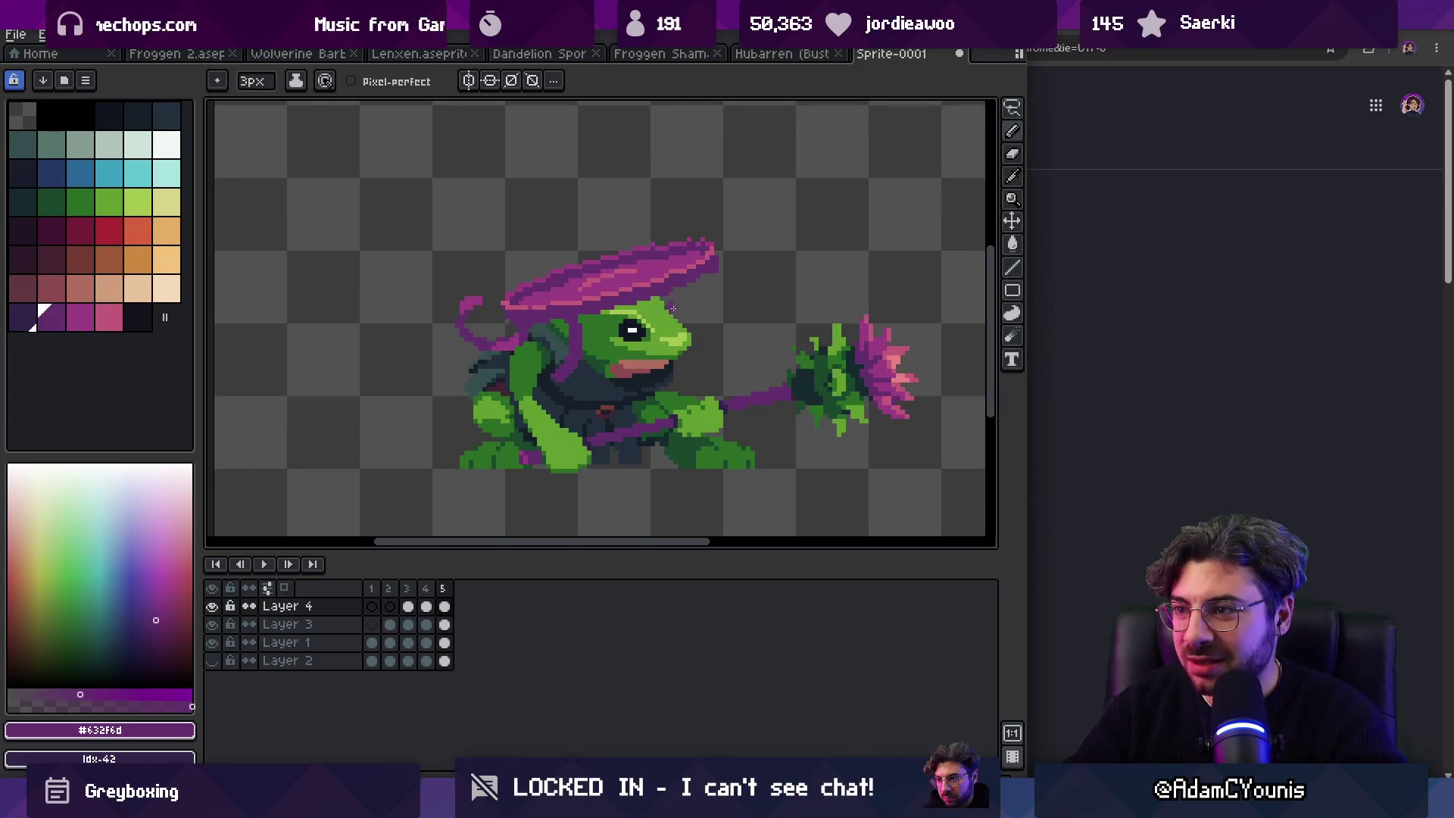
key(z)
scroll(728, 235, down, 2)
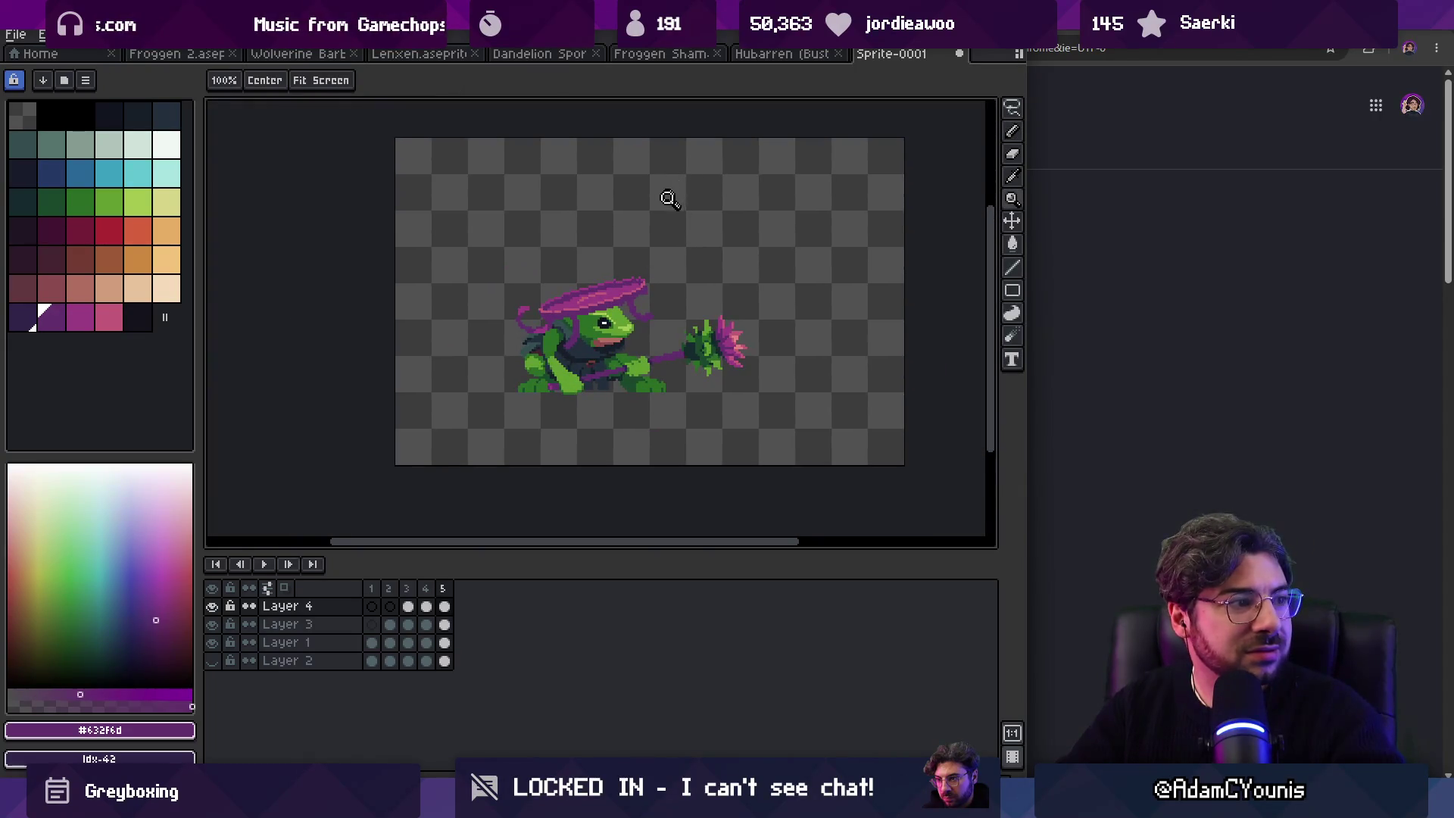
scroll(606, 331, up, 2)
key(b)
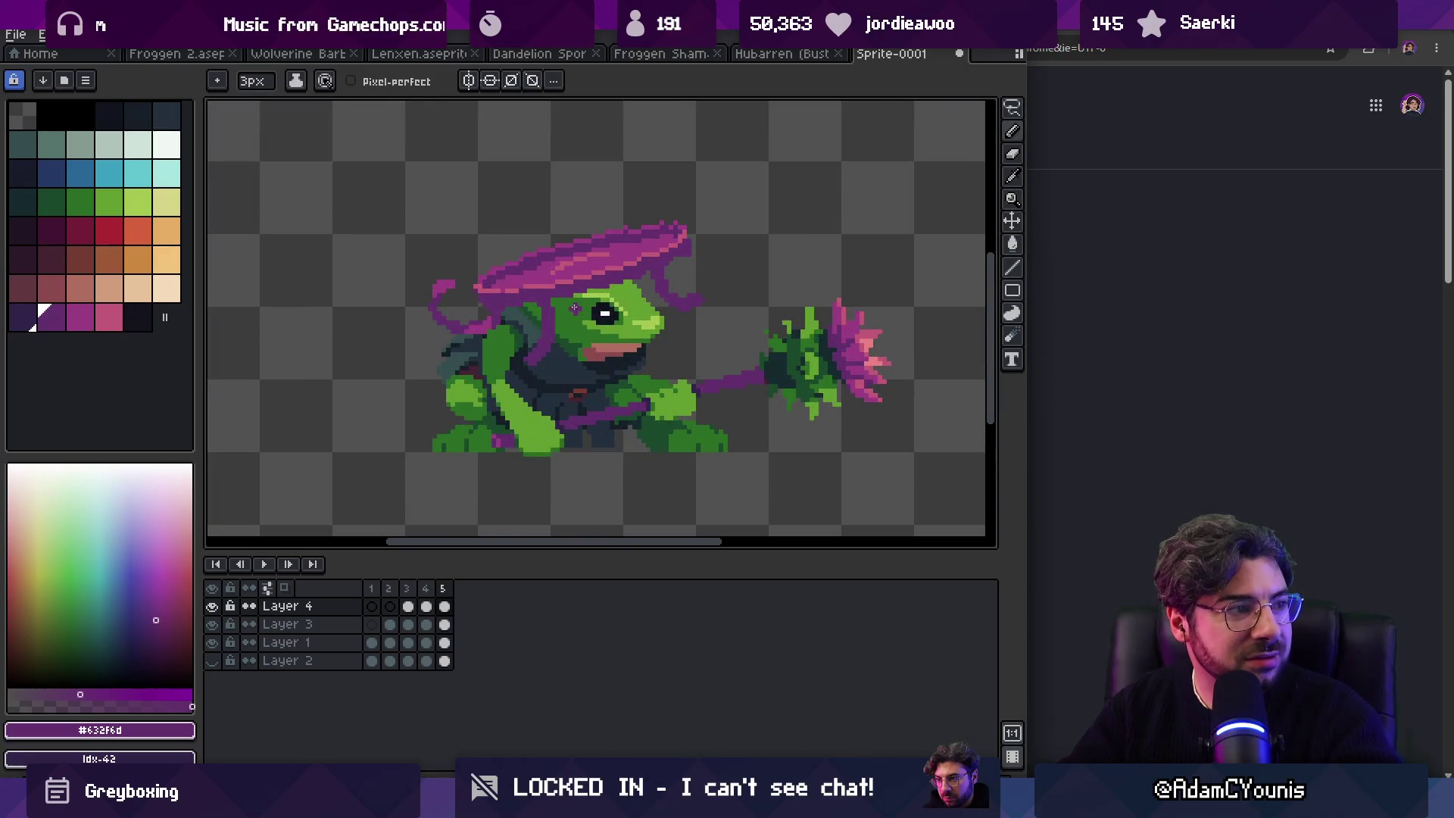
key(ctrl+z)
key(ctrl+y)
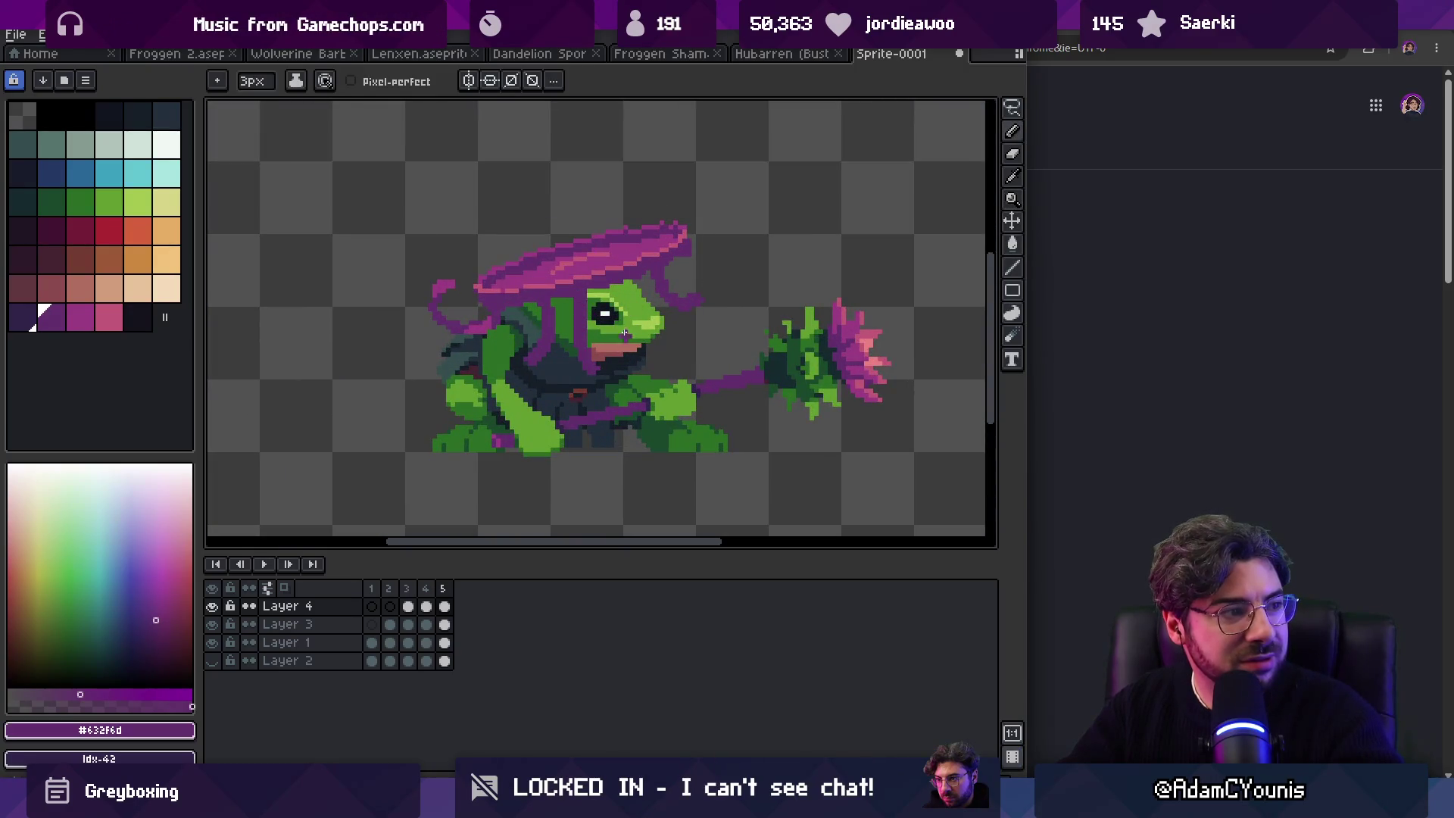
Step: Zoom around the frog and marquee-select the area around its face
key(z)
scroll(631, 313, down, 2)
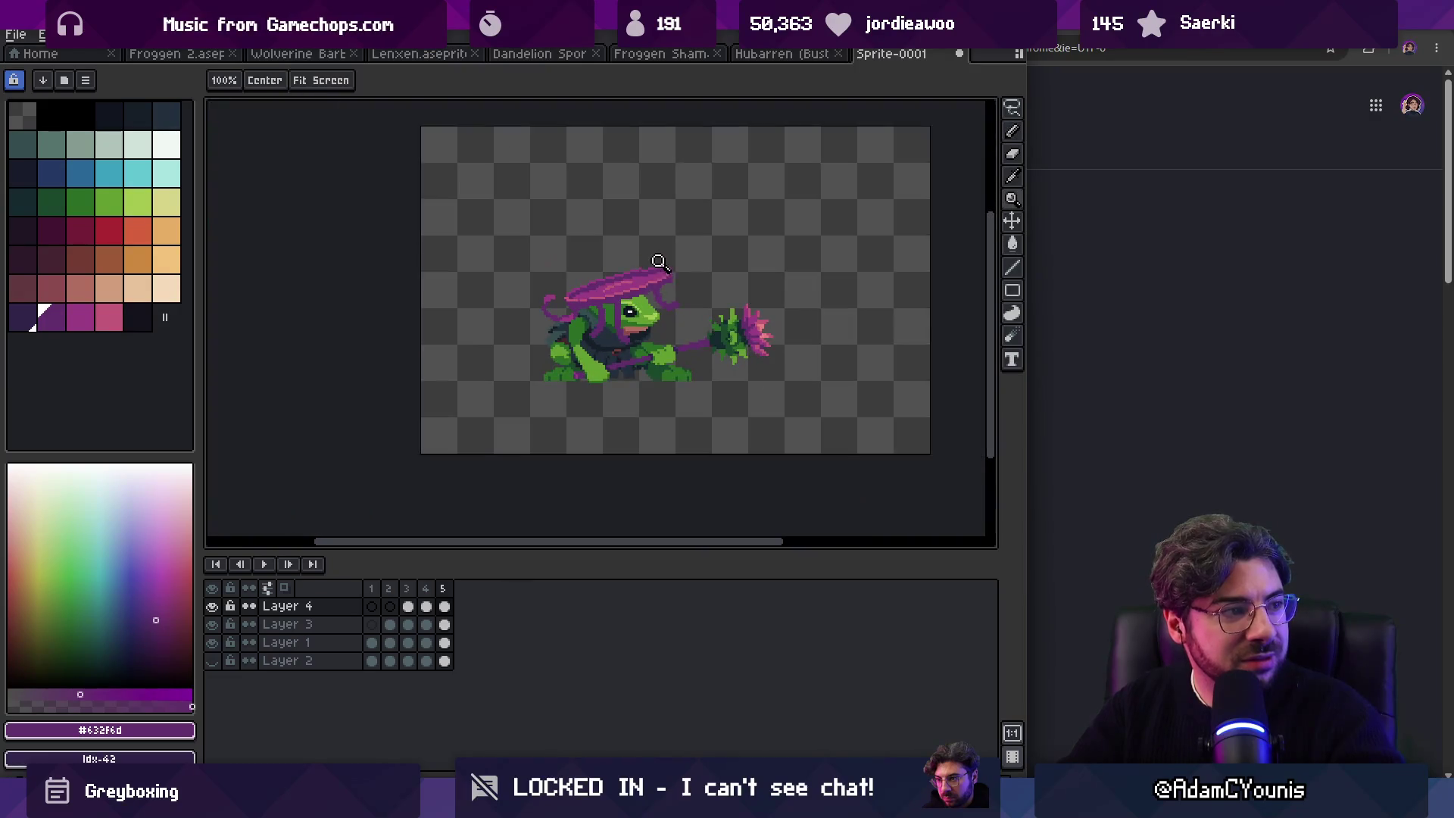
scroll(659, 280, up, 3)
key(b)
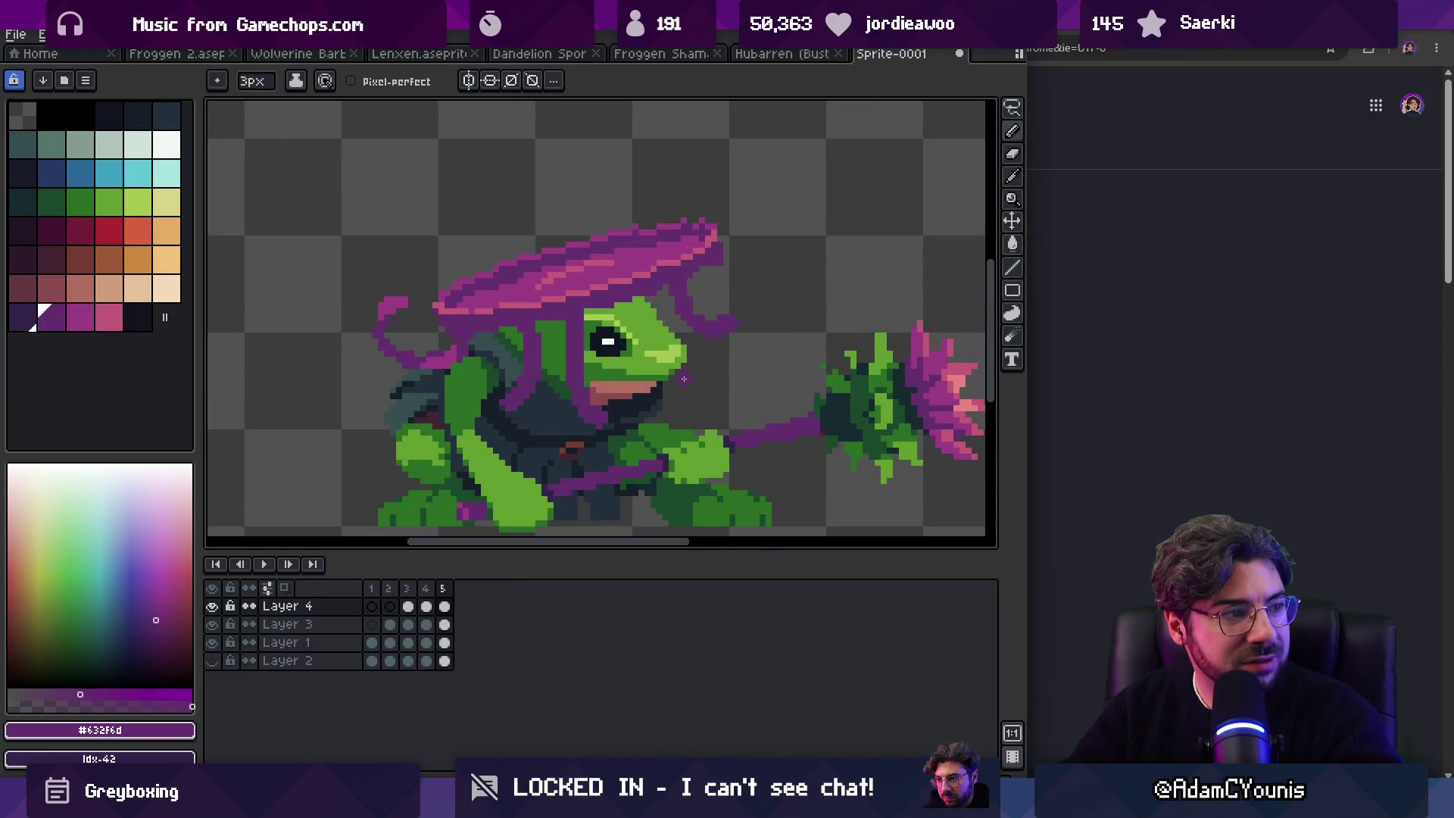
key(z)
scroll(693, 265, down, 3)
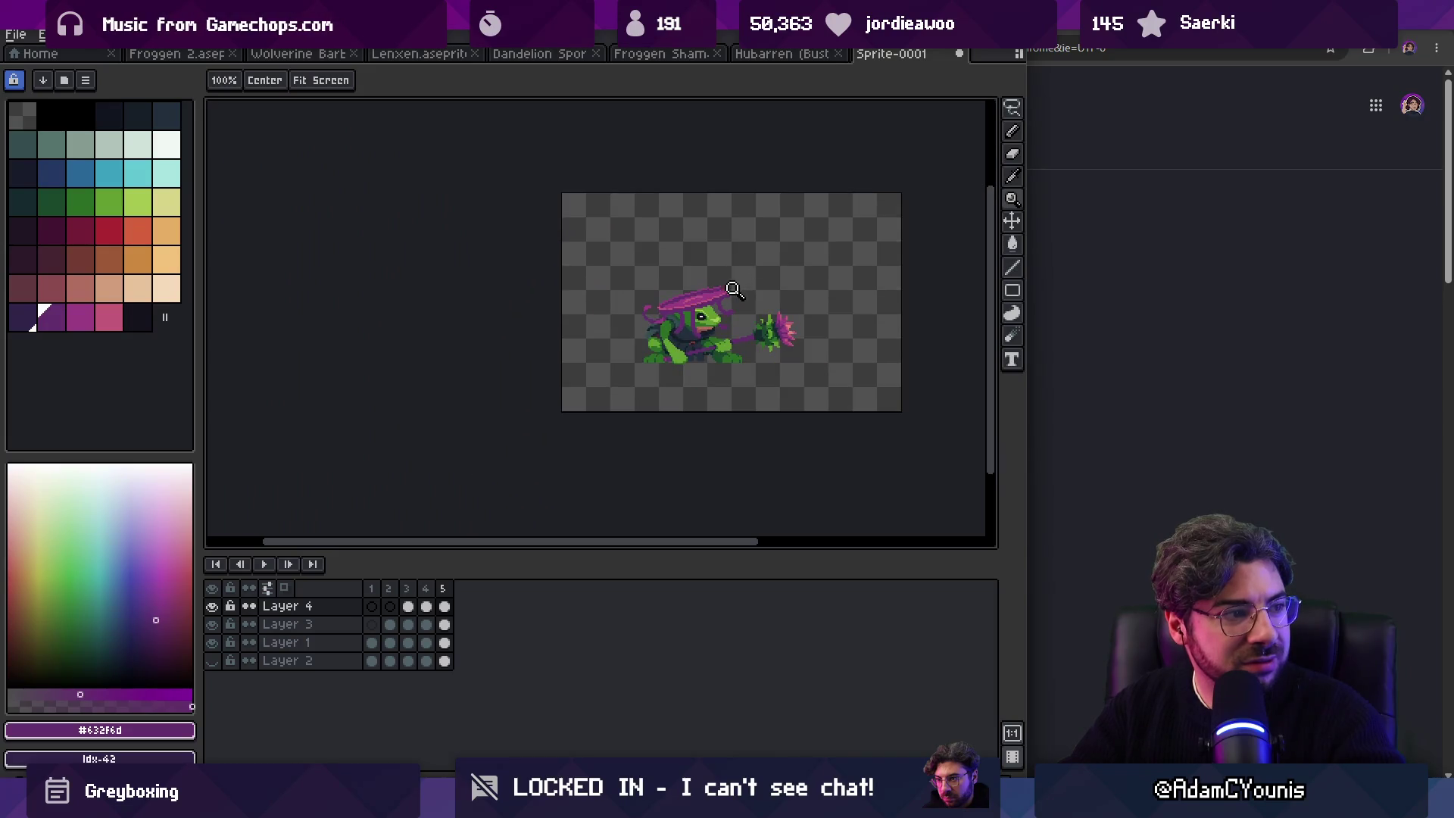
scroll(747, 272, up, 1)
scroll(724, 299, up, 1)
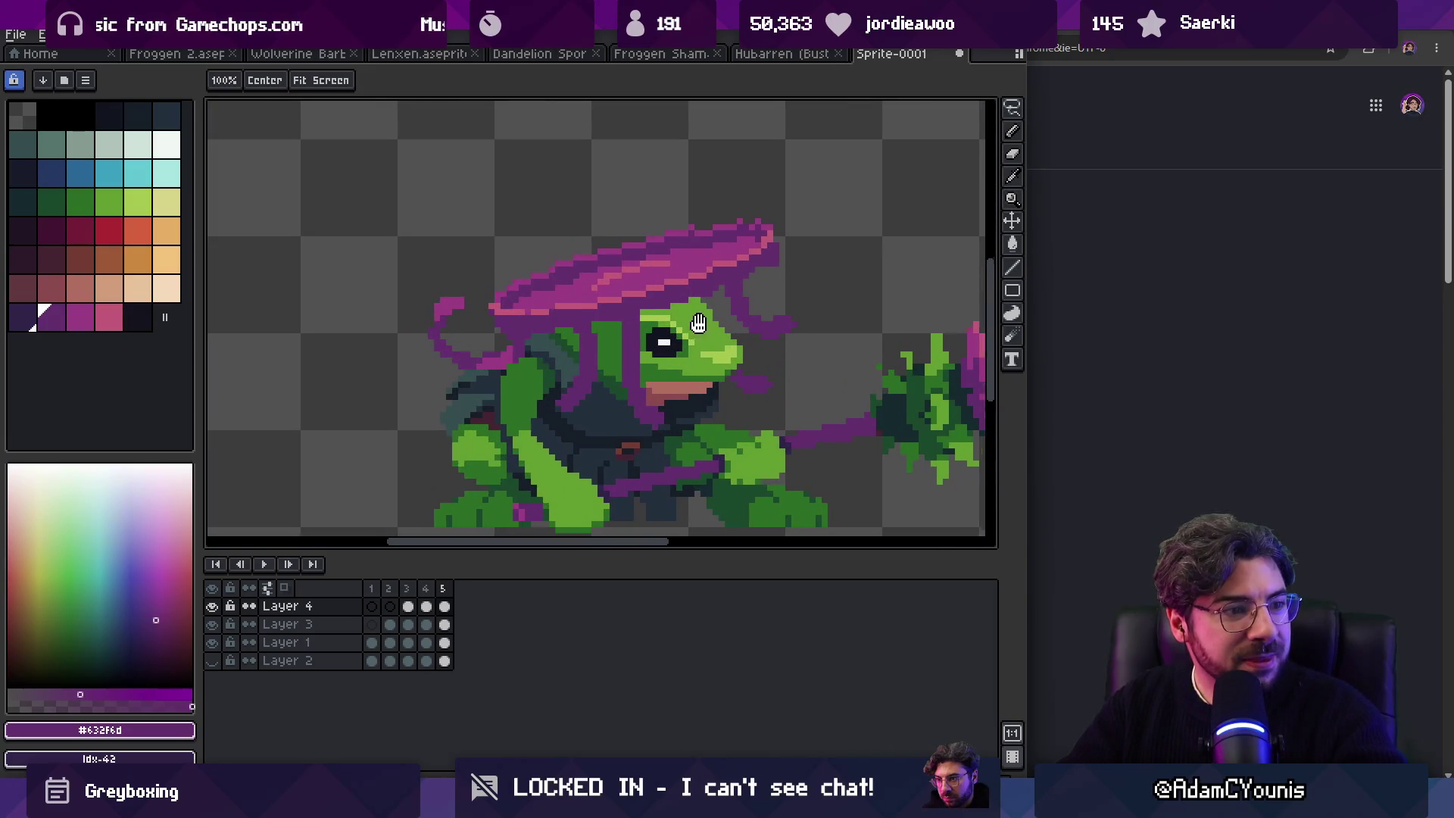
key(m)
drag(846, 237, 735, 323)
key(z)
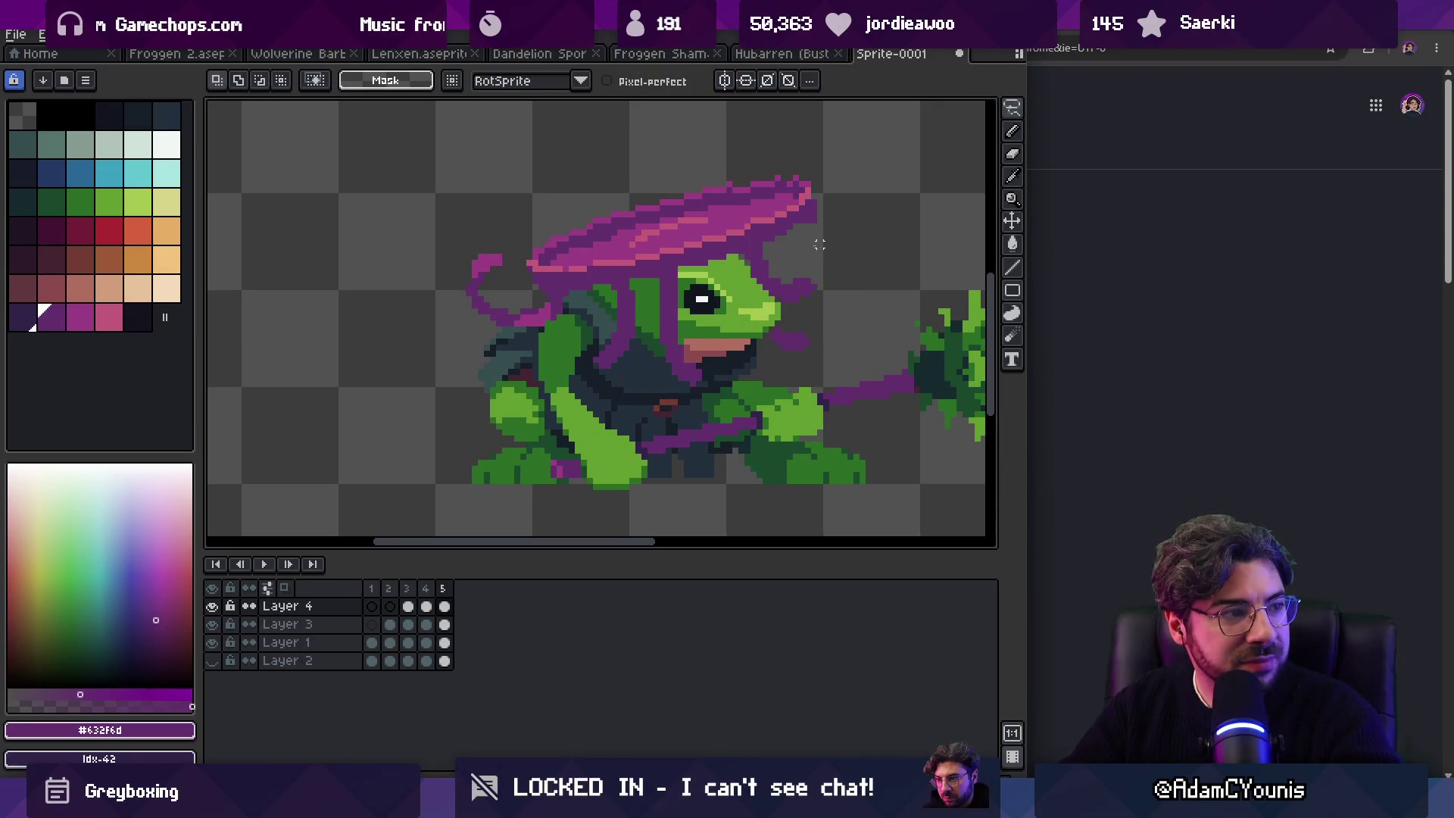
scroll(746, 270, down, 2)
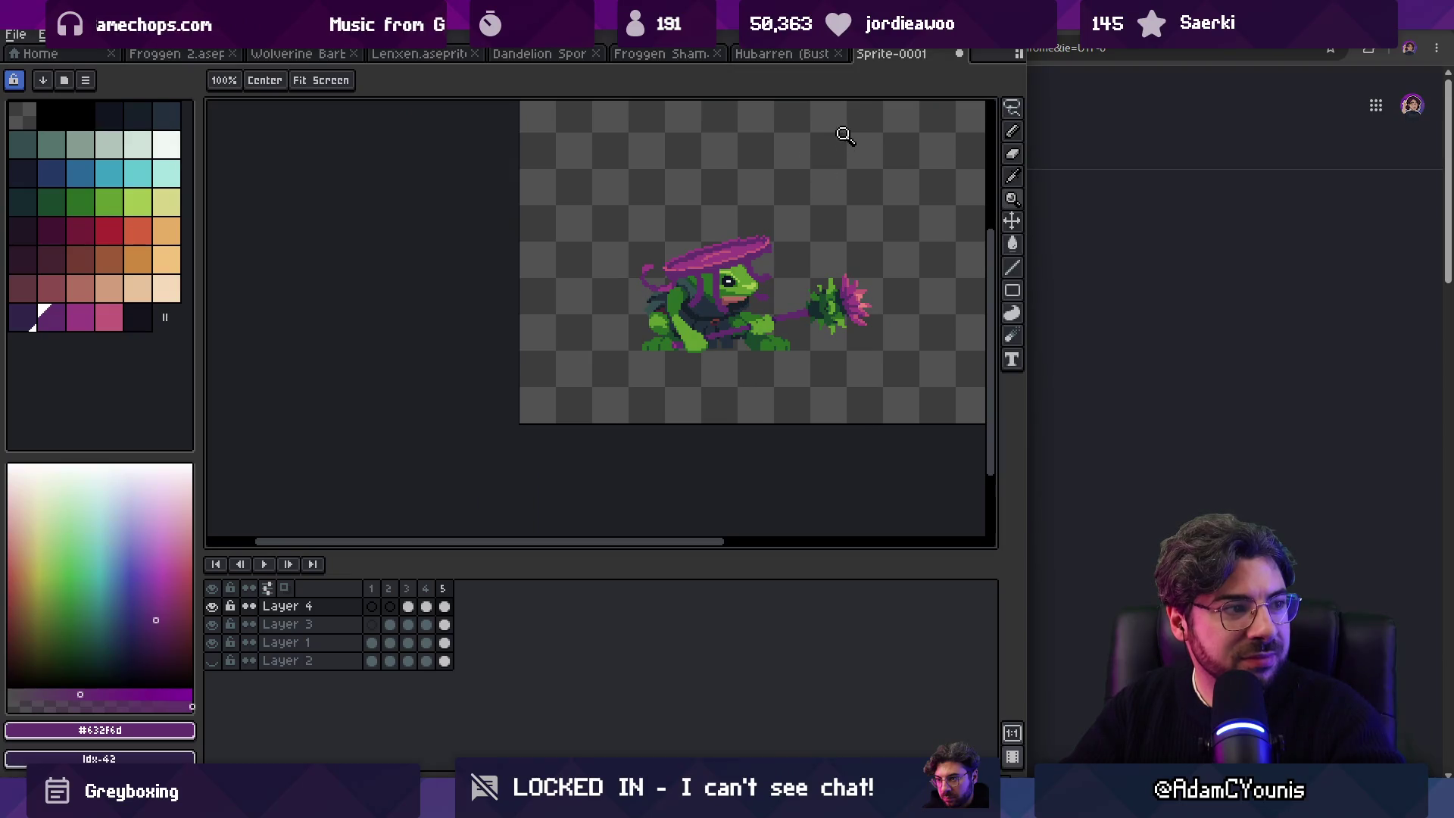
scroll(732, 265, up, 3)
Step: Eyedrop the hat's purple #9b3d82 as the drawing colour and recenter the sprite
key(i)
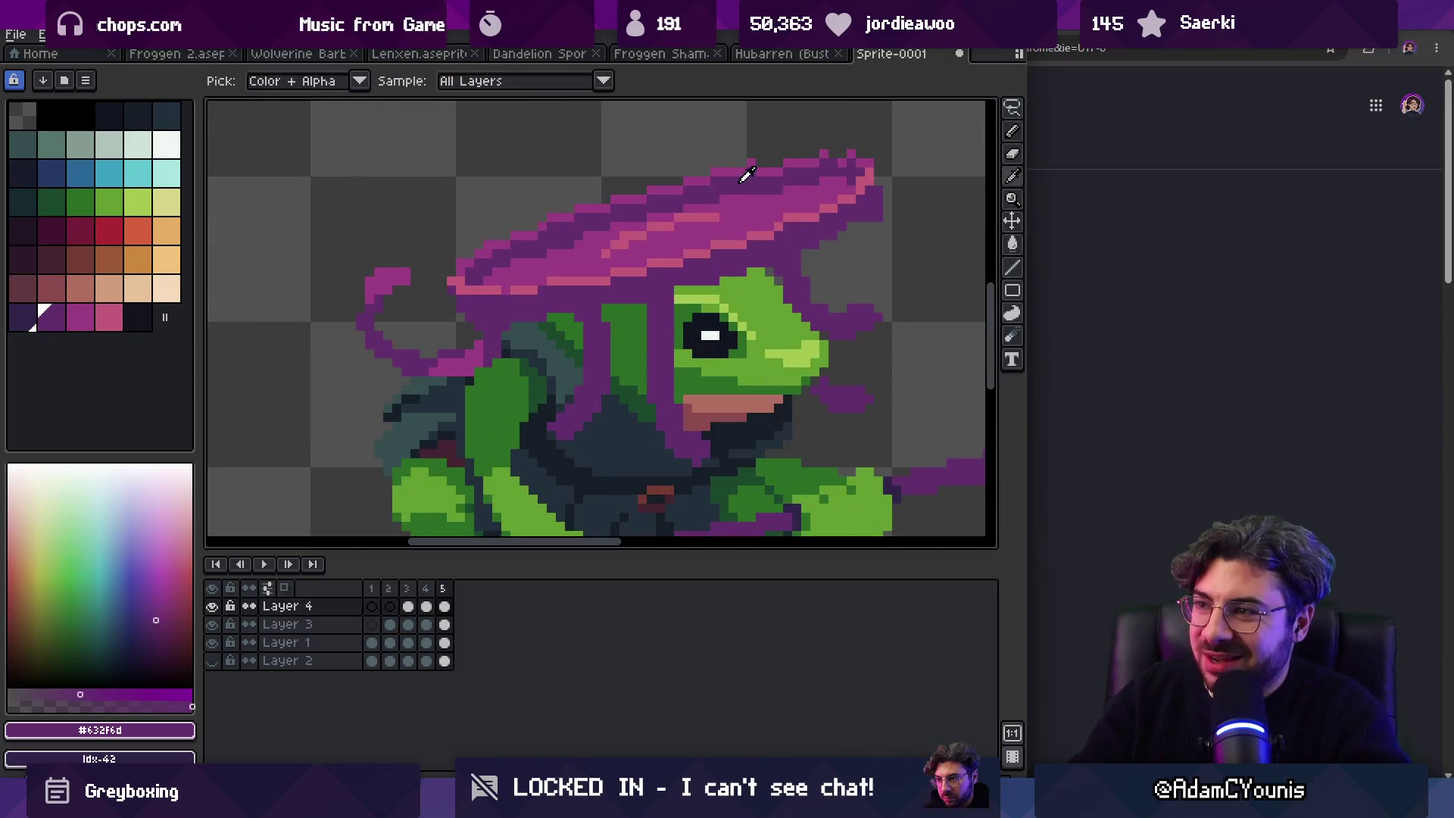
alt+click(765, 163)
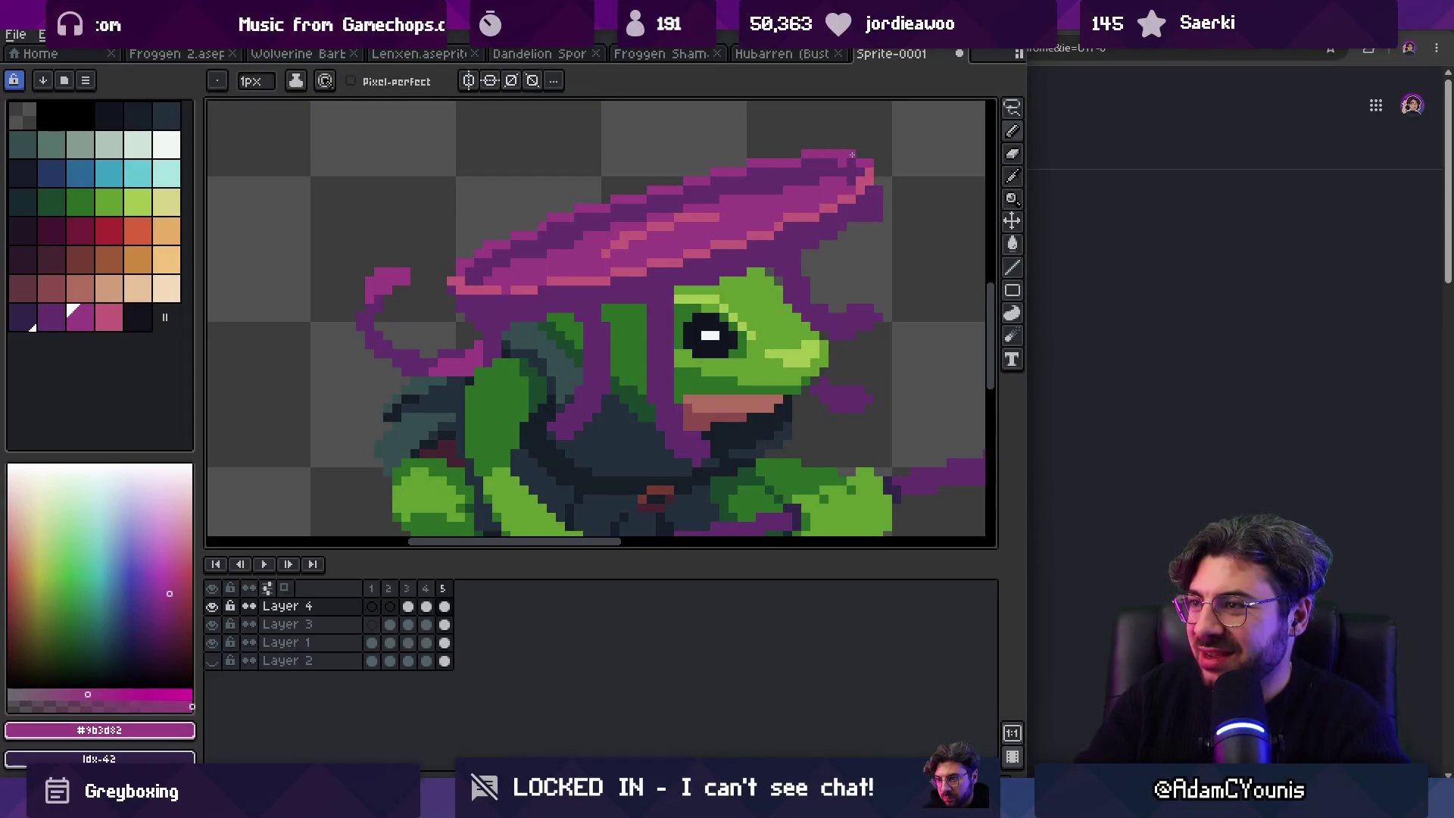
key(h)
scroll(686, 201, down, 3)
drag(686, 201, 591, 269)
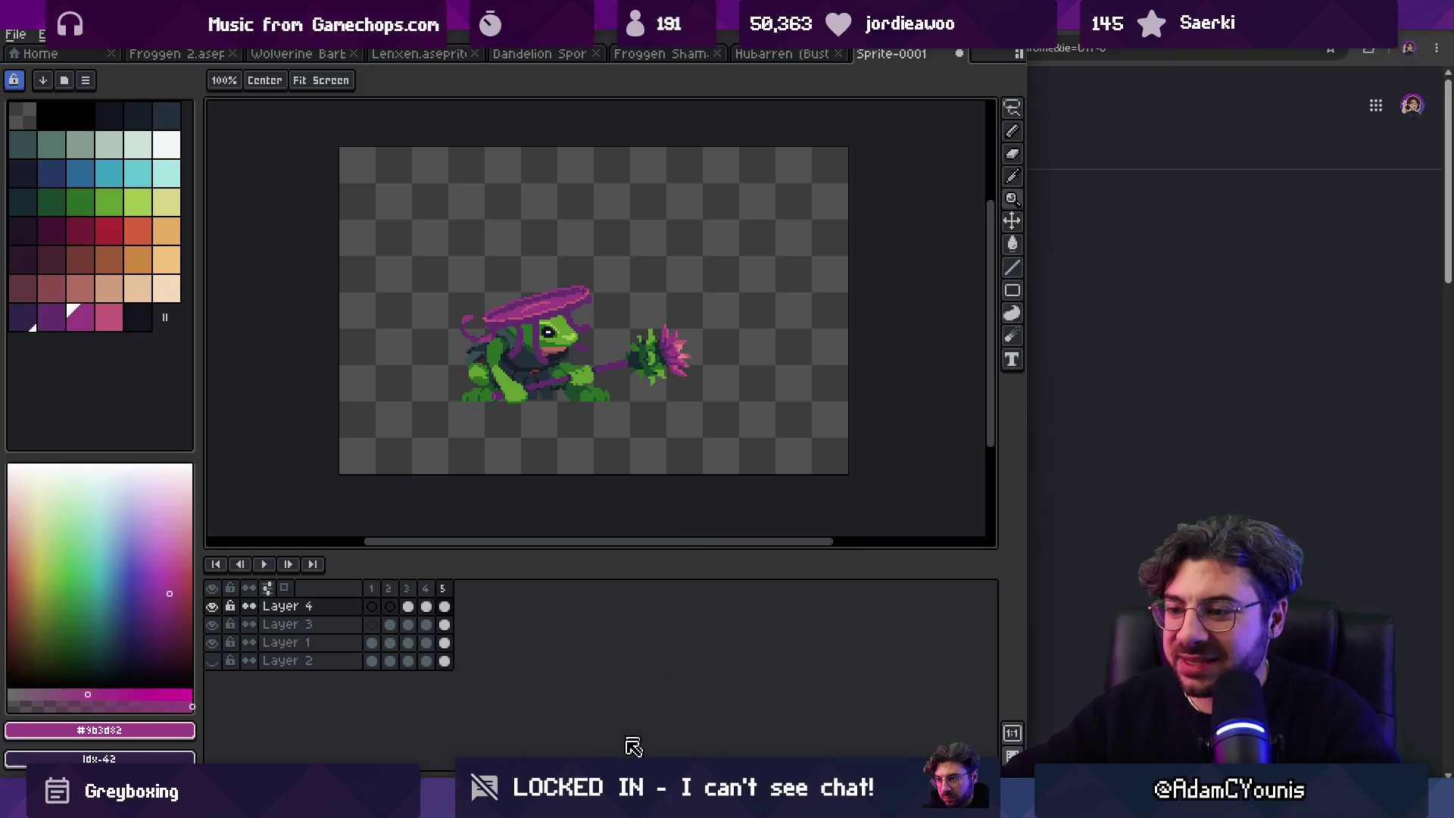
Step: Search Everything for 'hithen .ase' and open Hithen Oliver.aseprite in Aseprite
key(ctrl+alt+e)
text(hirren)
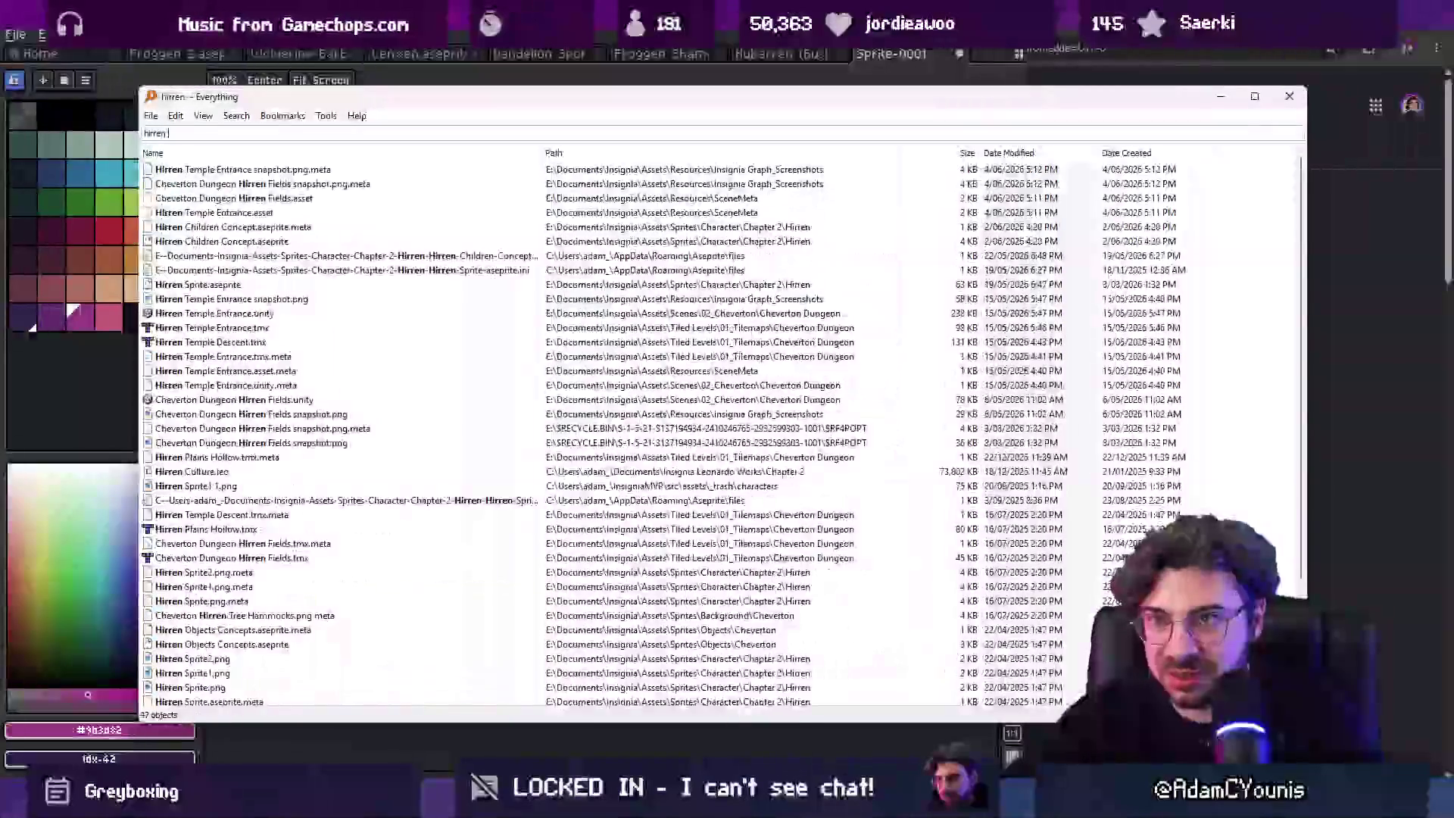
key(BackSpace)
key(BackSpace)
text(then .ase)
key(Down)
key(Down)
key(Down)
key(Up)
key(Return)
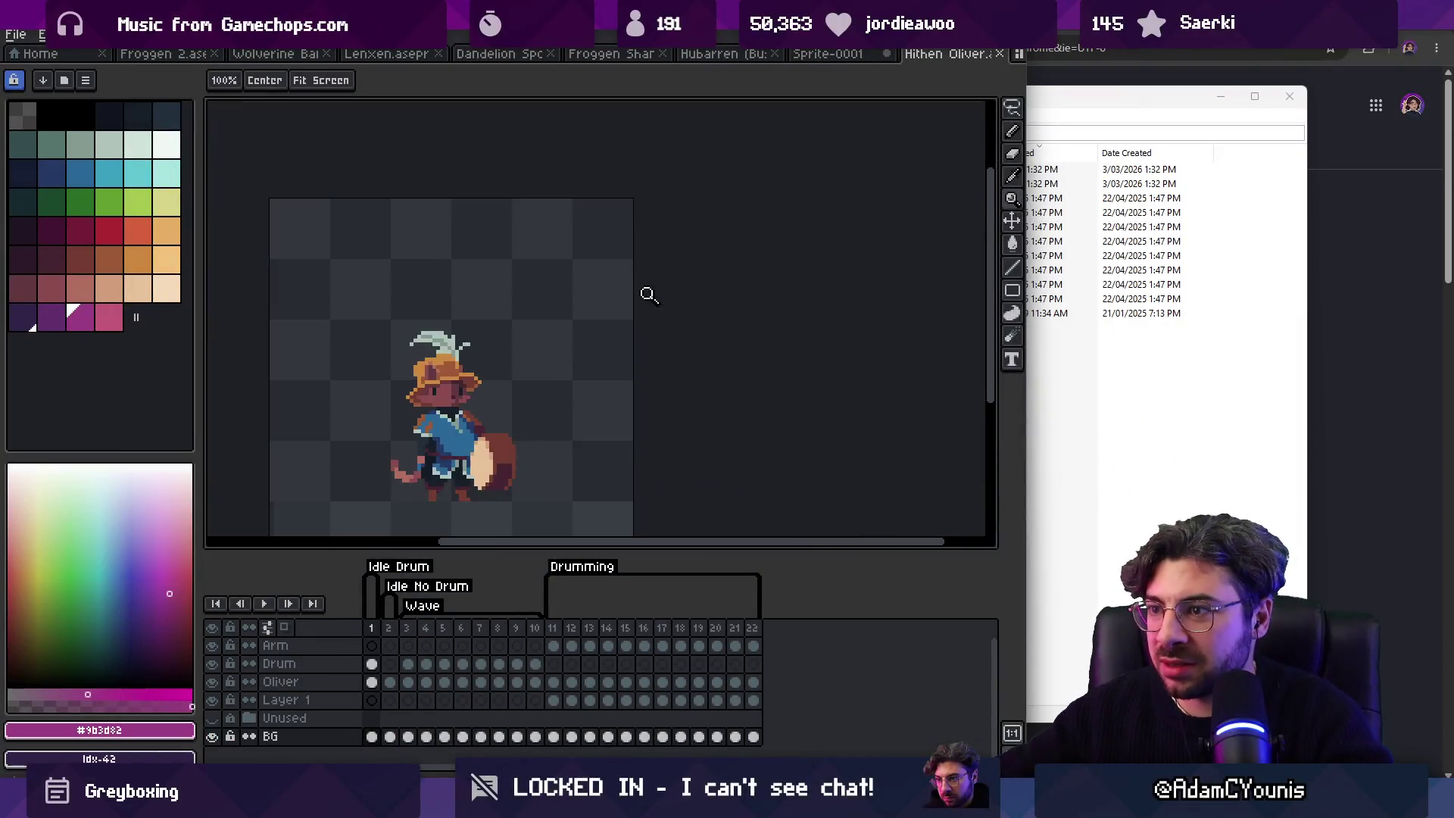
Step: Try merging the drummer's layers into one, then undo the merge
right_click(371, 629)
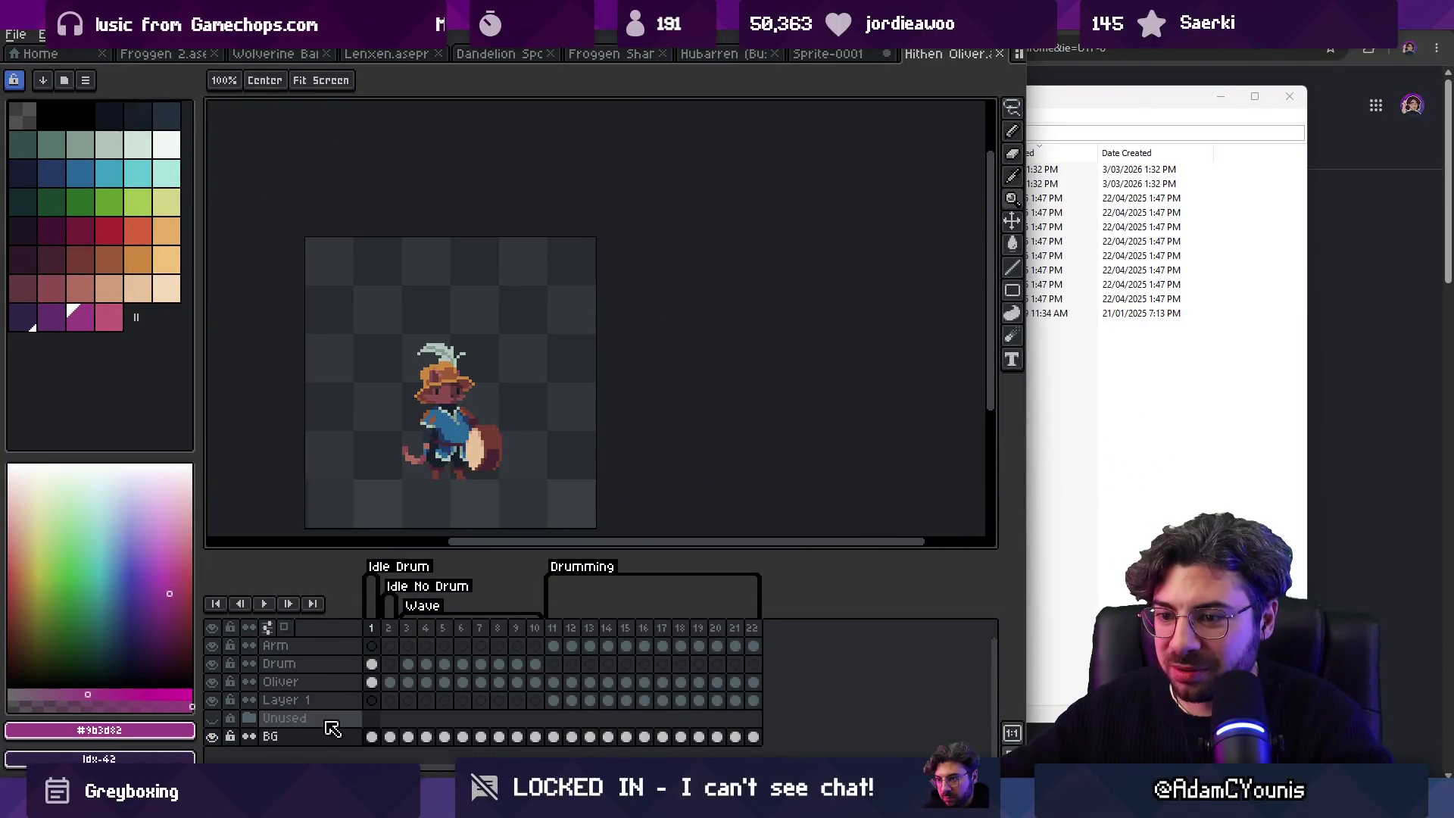
right_click(327, 685)
click(359, 751)
key(ctrl+z)
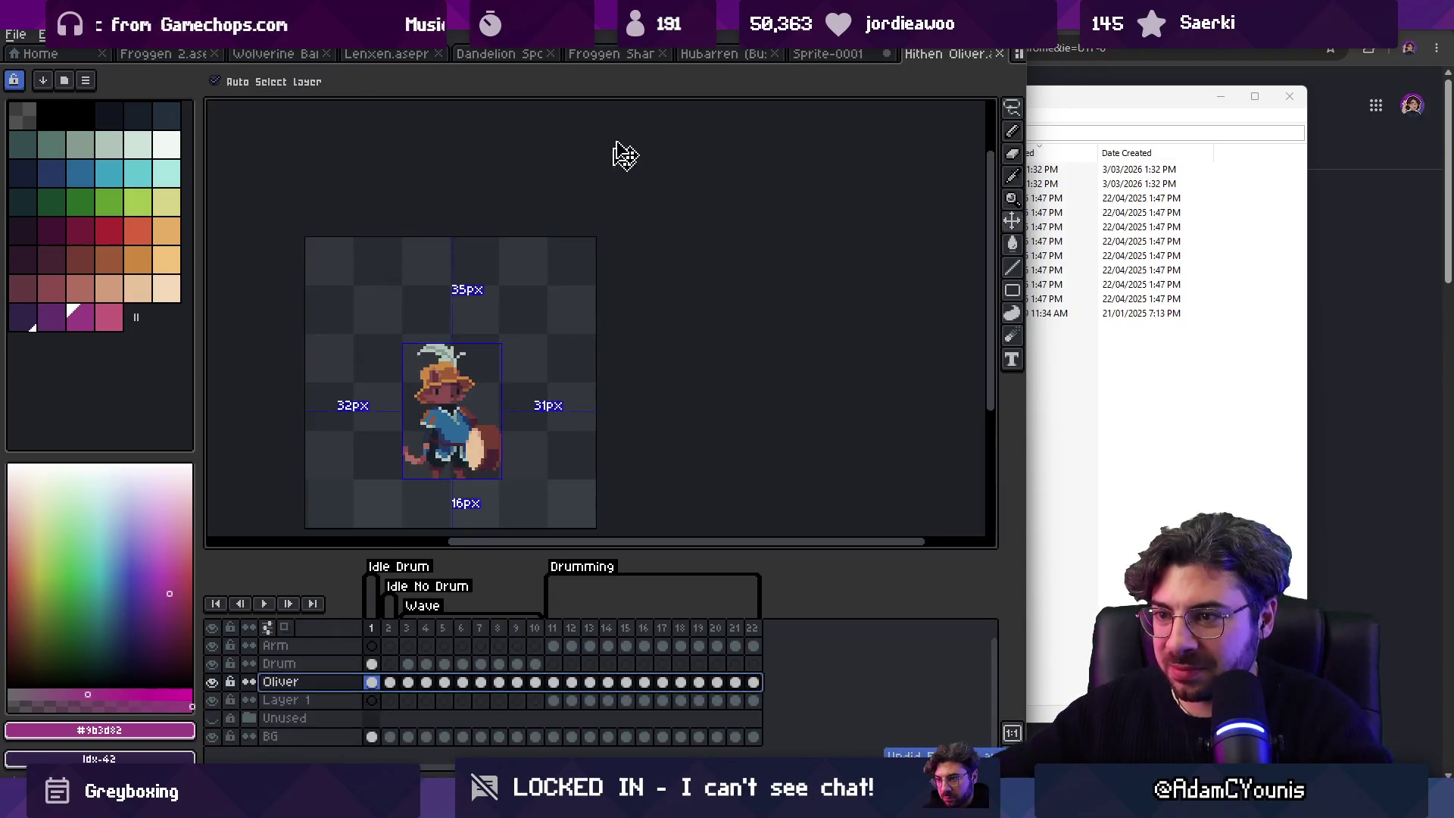
Step: Paste the drummer onto the frog canvas, drag it right, then discard it
click(834, 57)
key(ctrl+v)
drag(462, 311, 762, 341)
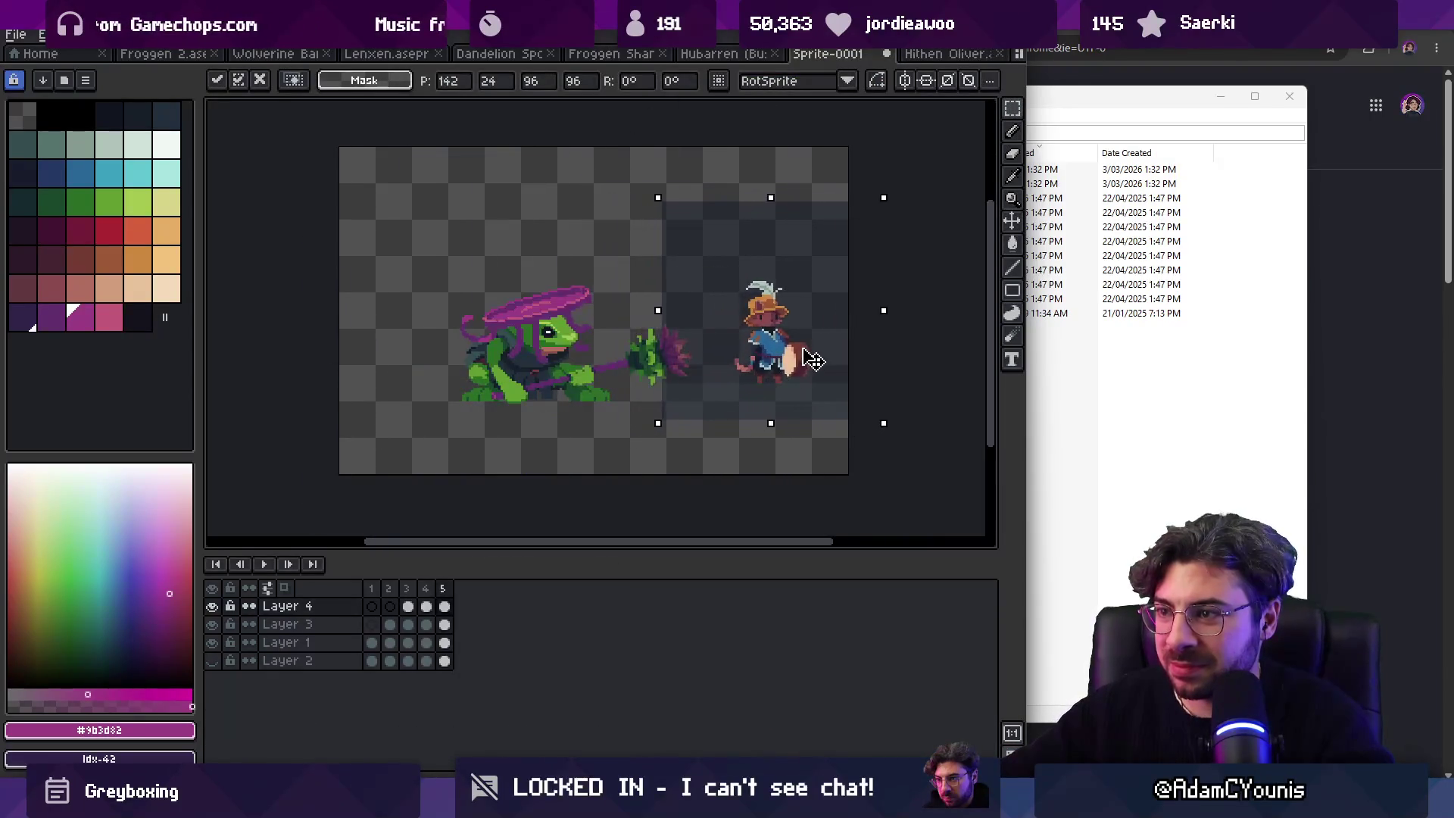
key(Escape)
Step: Paste the drummer into a new blank sprite and select the whole sprite
click(34, 34)
click(45, 52)
key(Return)
key(ctrl+v)
key(Return)
key(ctrl+a)
key(ctrl+d)
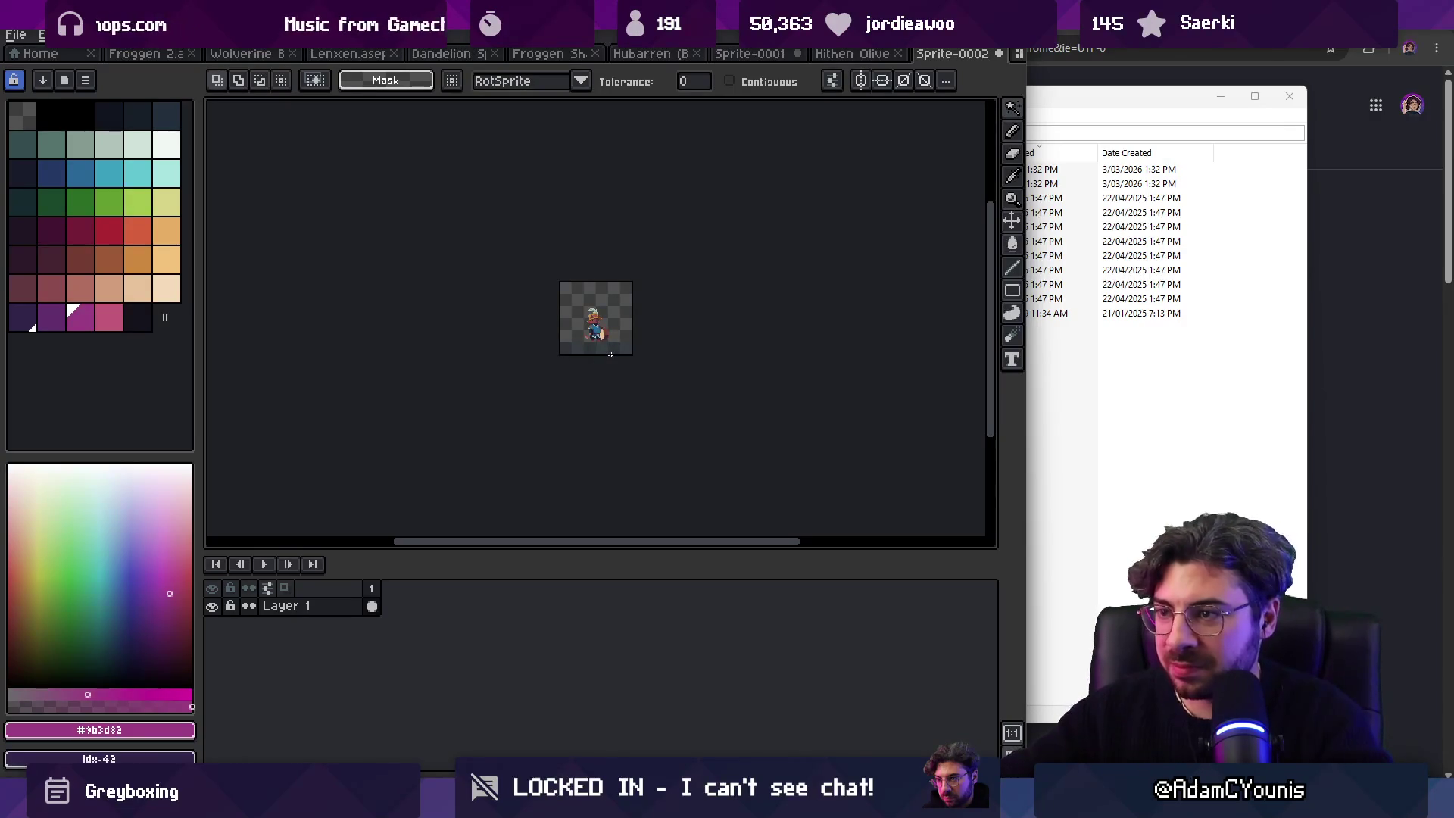
key(ctrl+a)
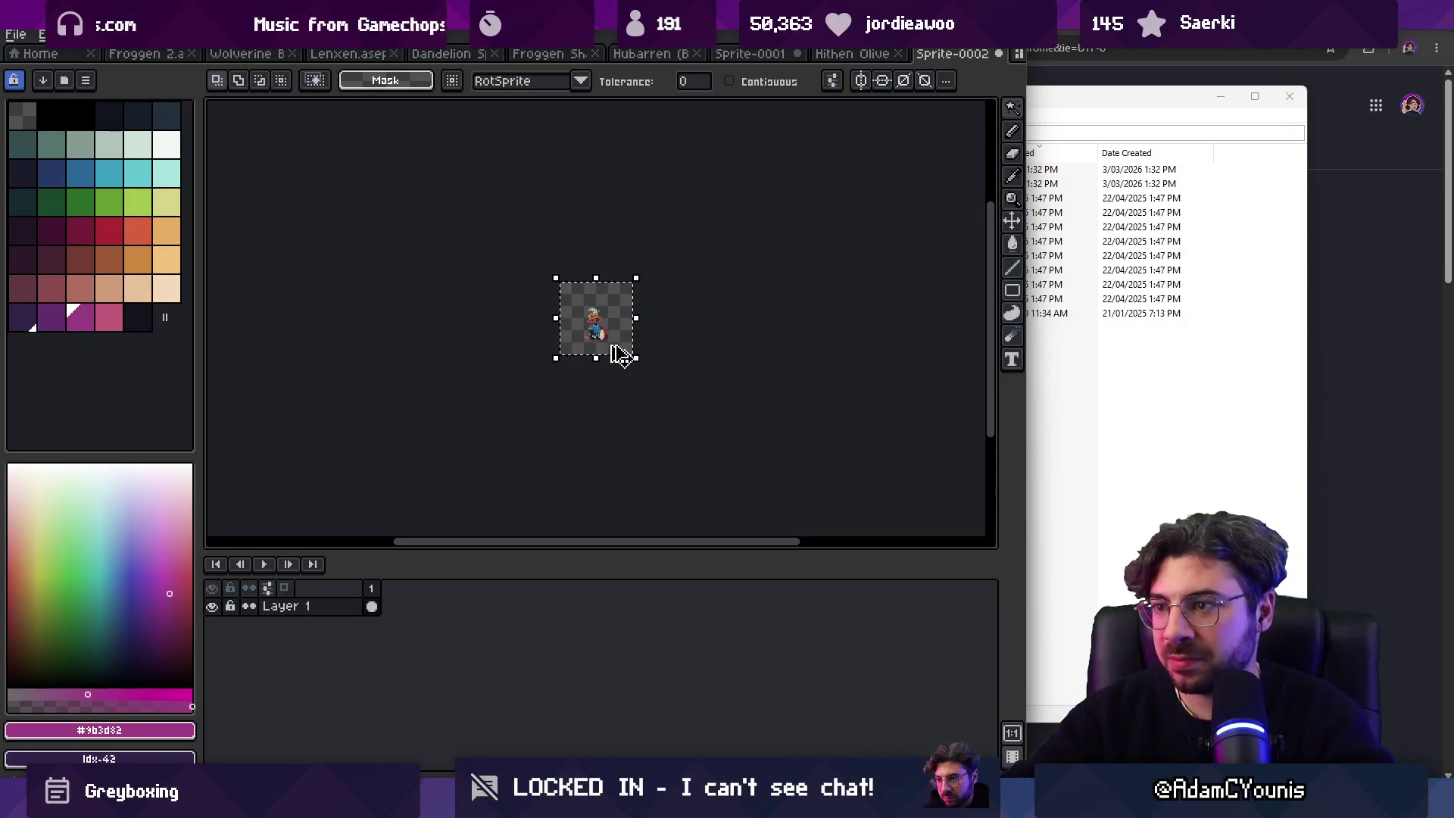
Step: Paste the drummer into the frog sprite just right of the lotus staff and commit
click(750, 53)
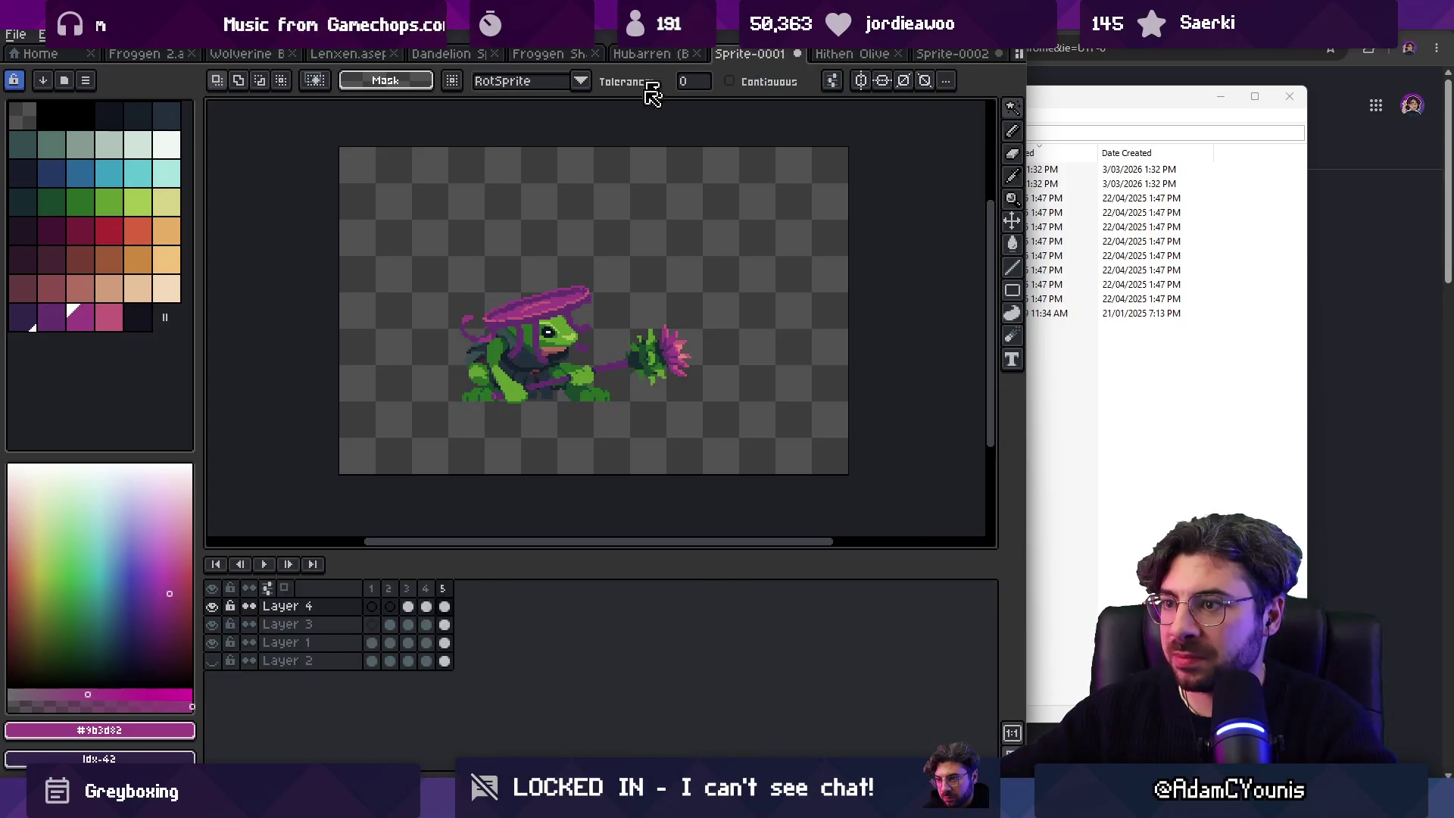
key(ctrl+v)
drag(455, 288, 780, 380)
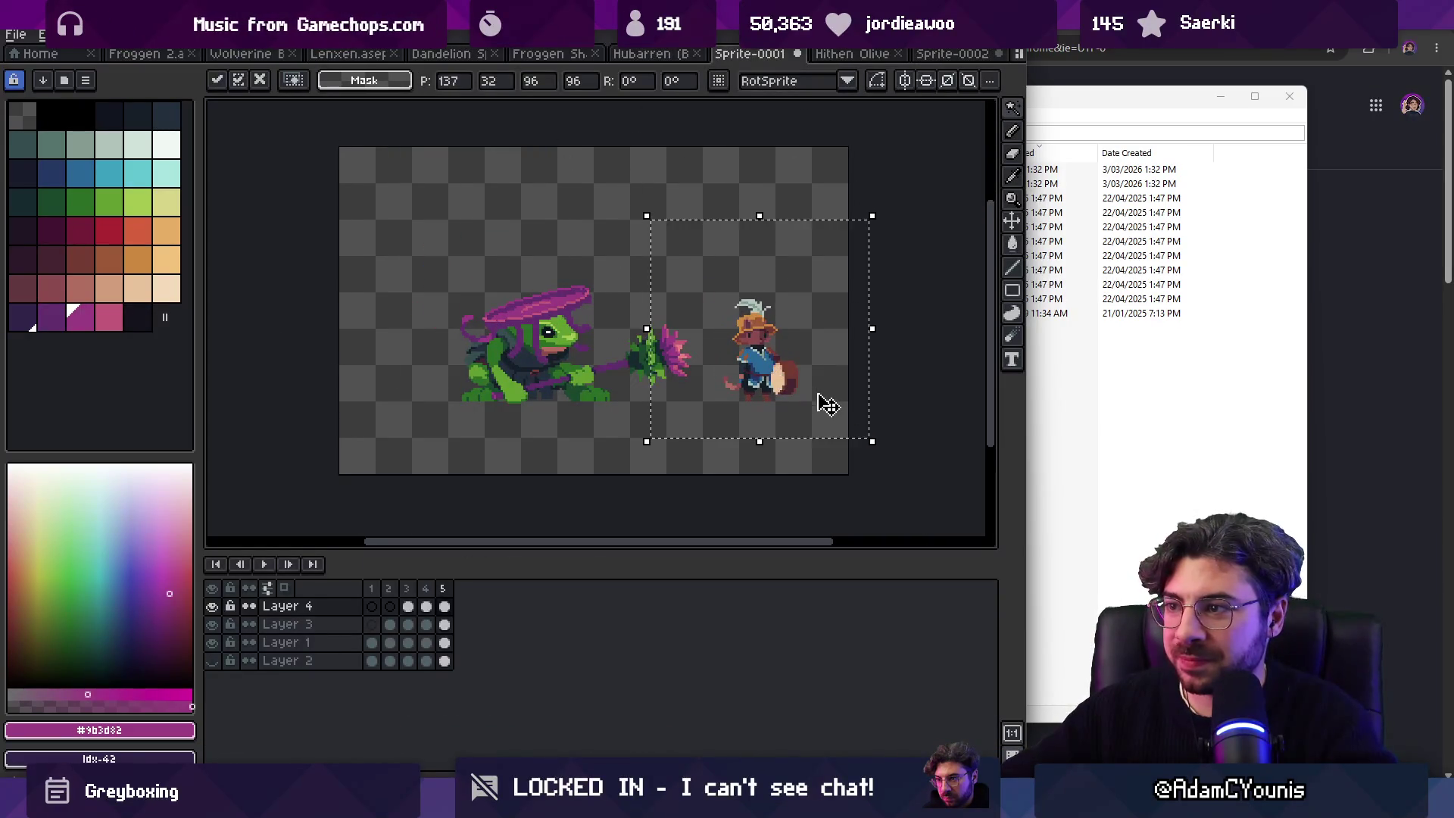
key(ctrl+d)
key(h)
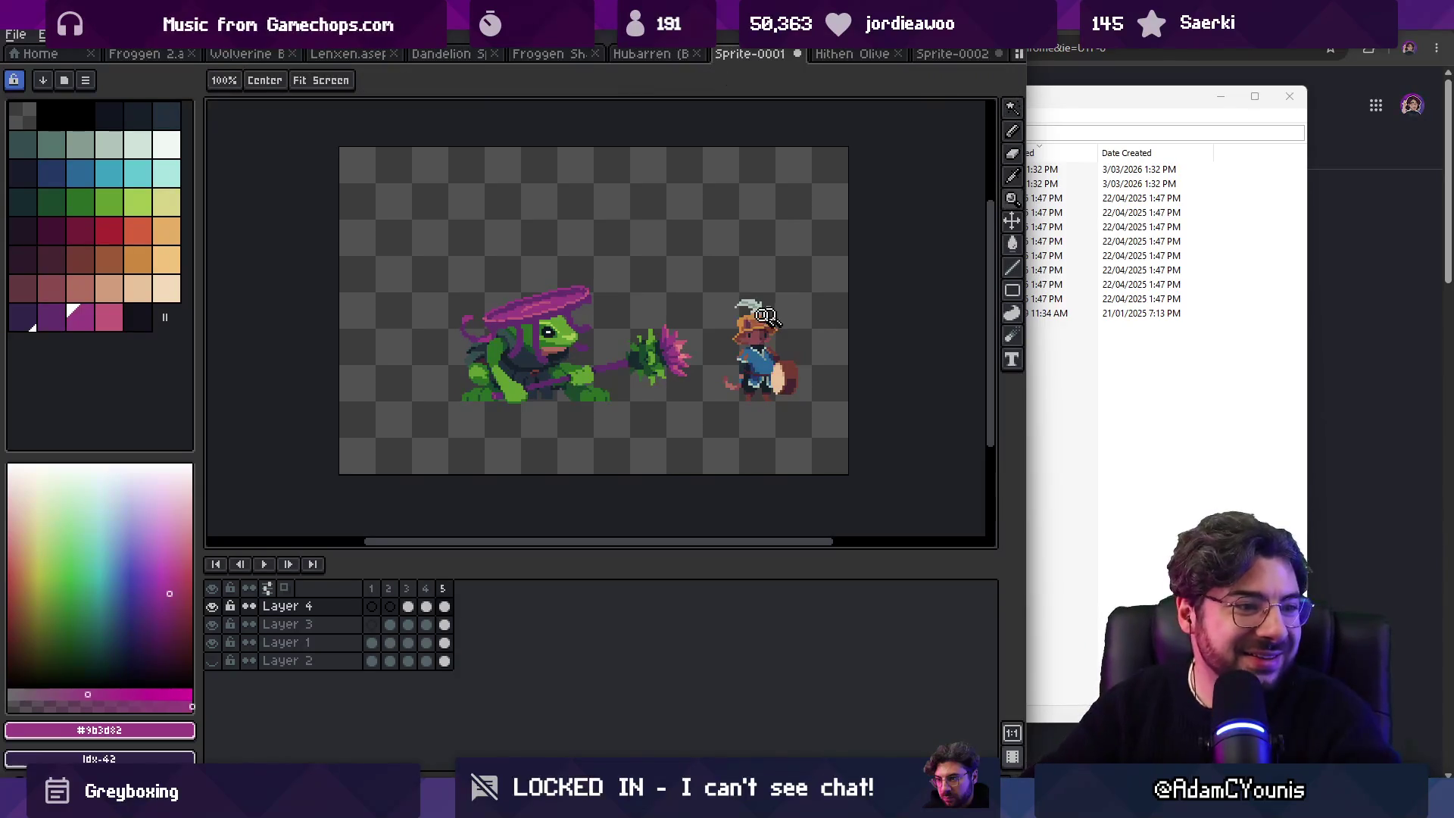
scroll(747, 324, up, 2)
key(z)
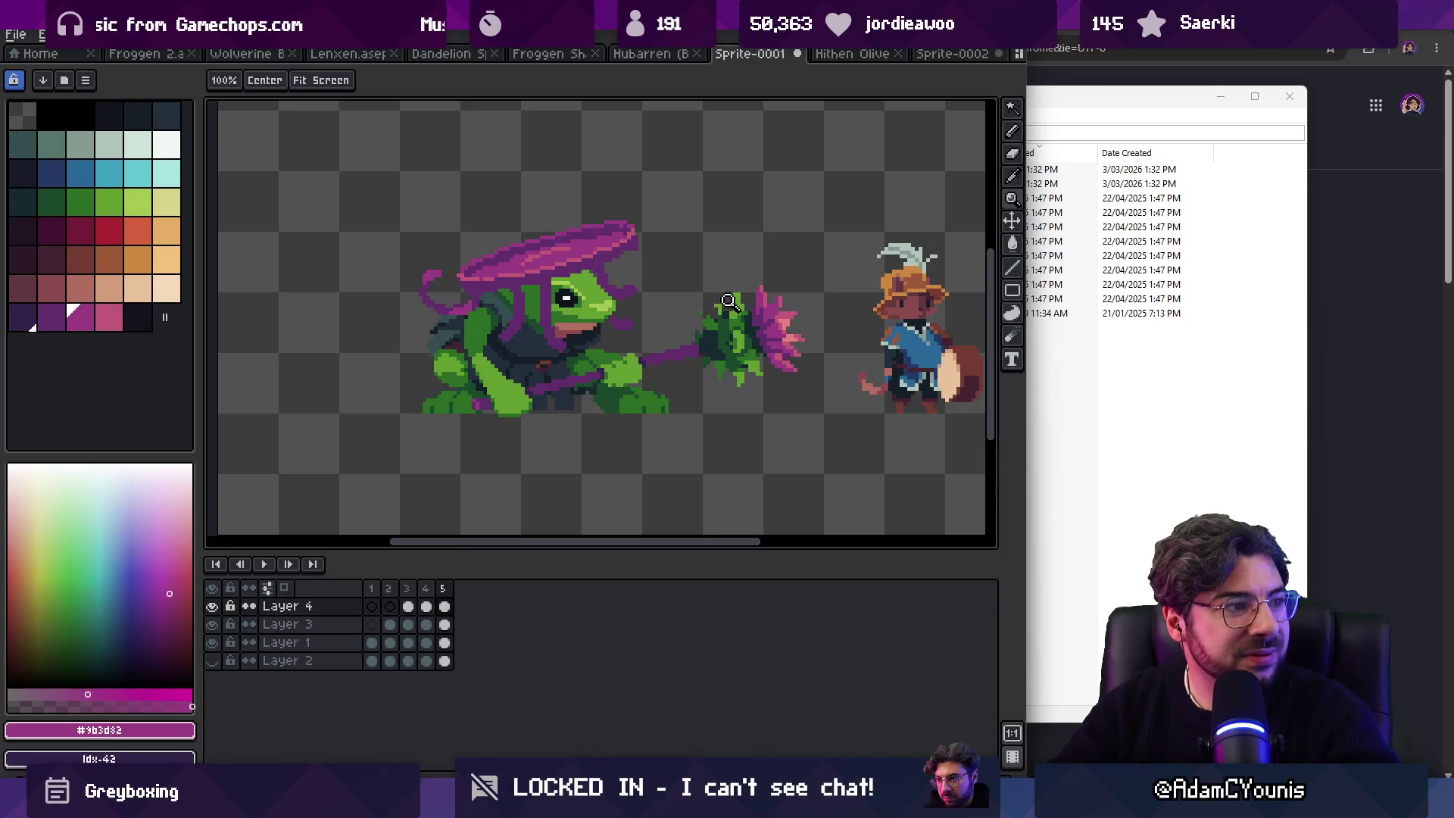
scroll(684, 293, right, 2)
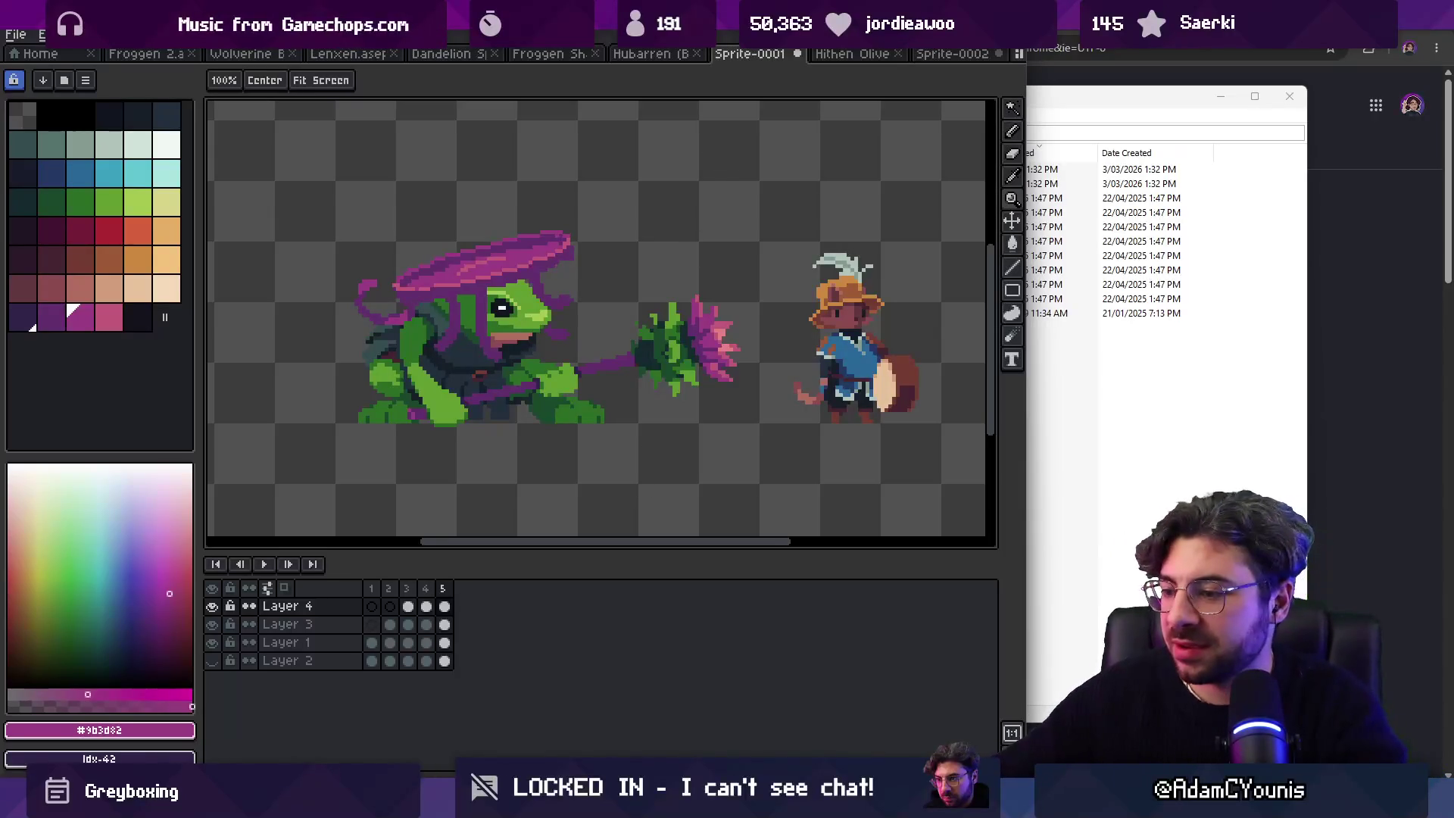
mouse_move(731, 799)
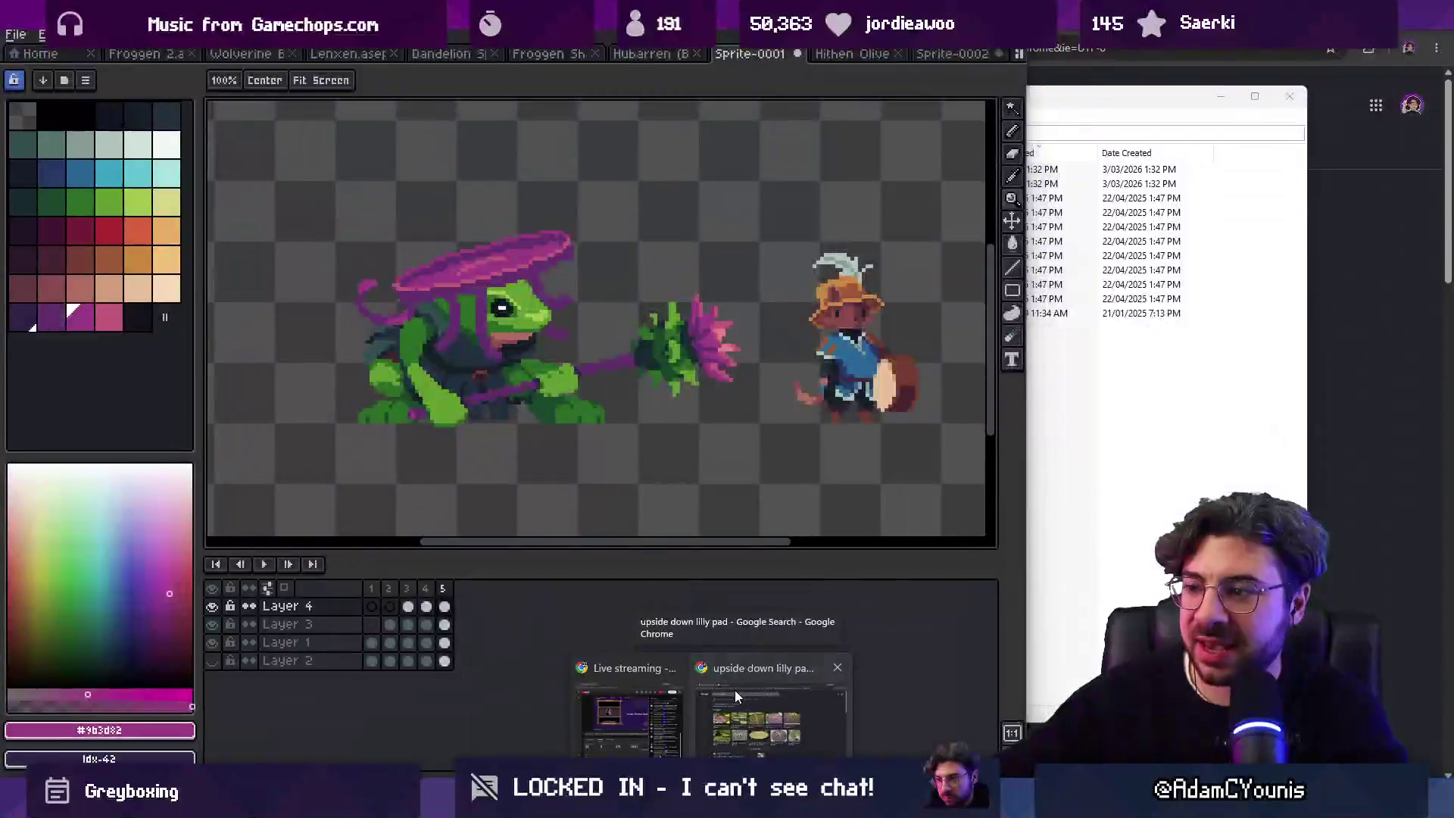
Step: Go to Twitch's Software and Game Development directory in Chrome and scroll the live channels
click(735, 690)
key(ctrl+l)
text(twitch.tv/directory/category/software-and-game-development?sort=VIEWER_COUNT)
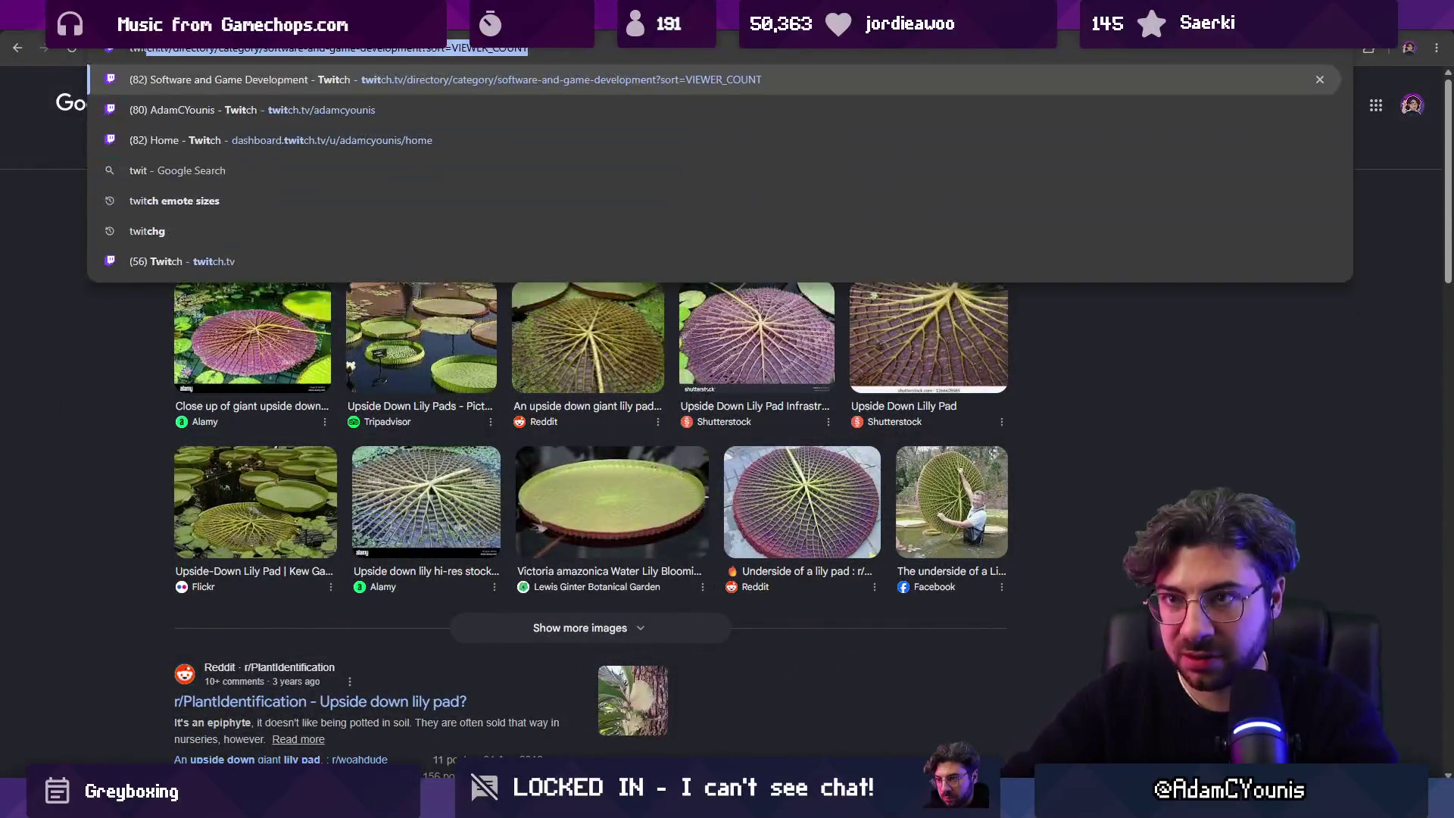
key(Return)
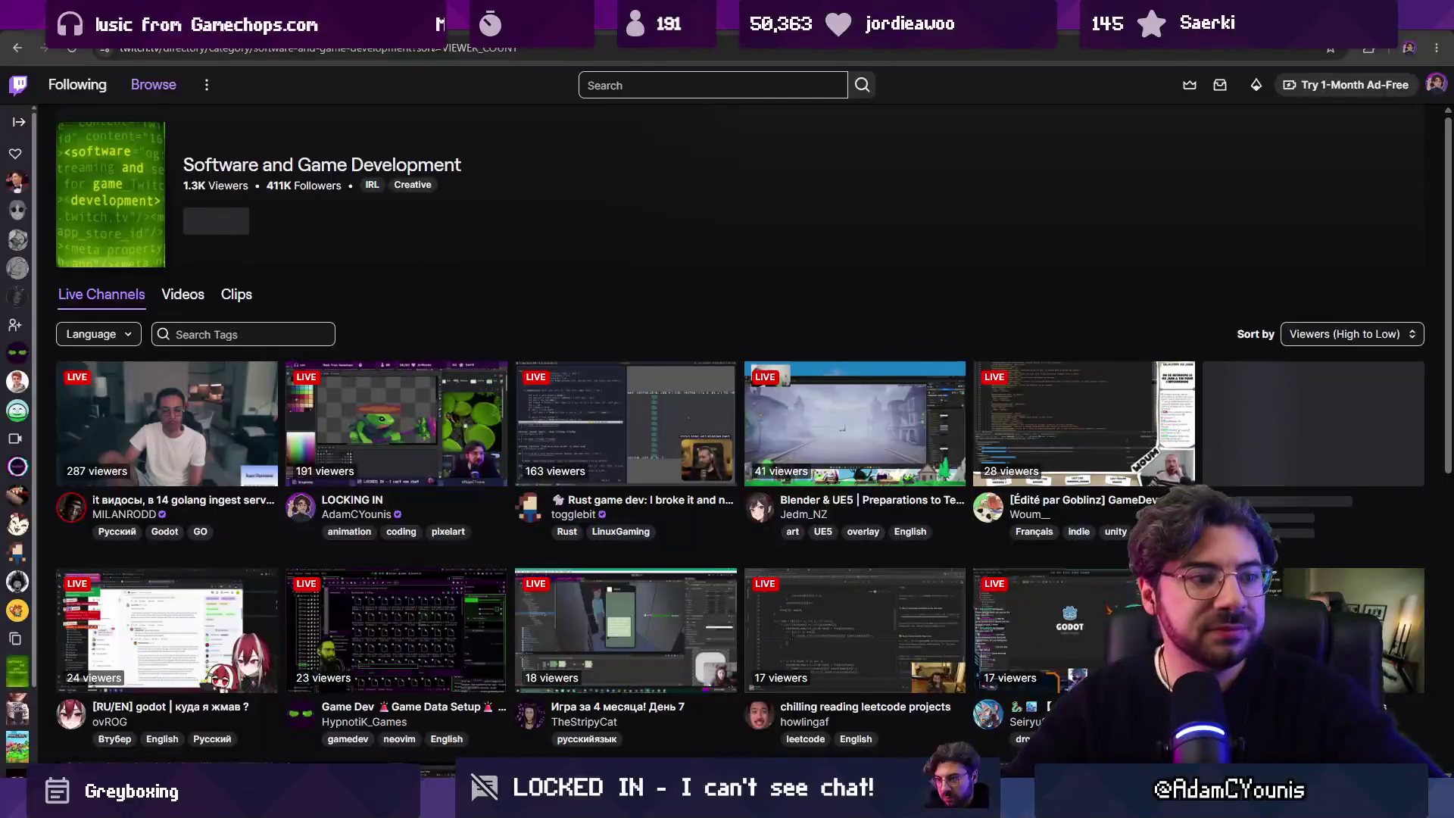
scroll(358, 275, down, 2)
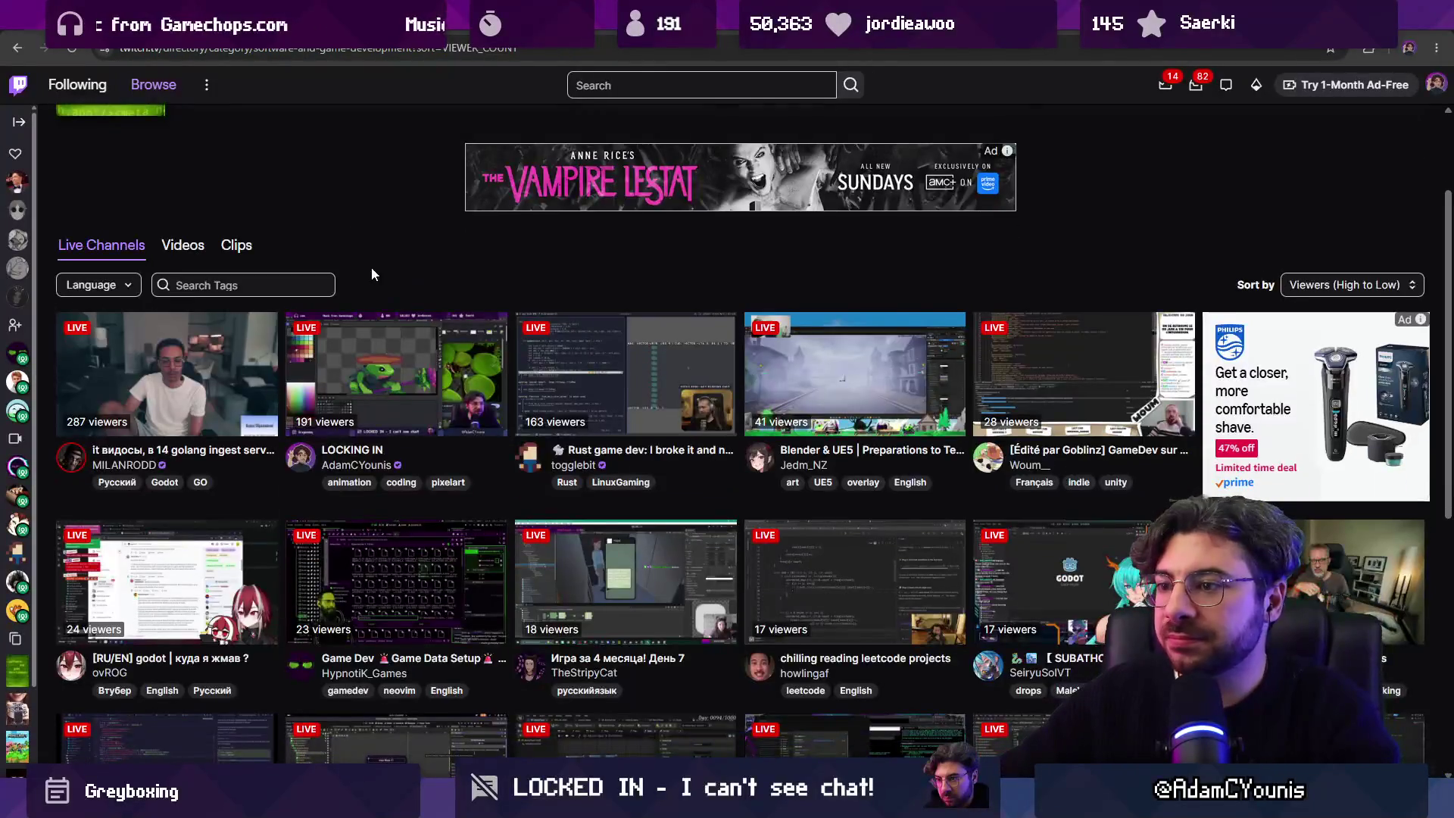
scroll(453, 244, down, 1)
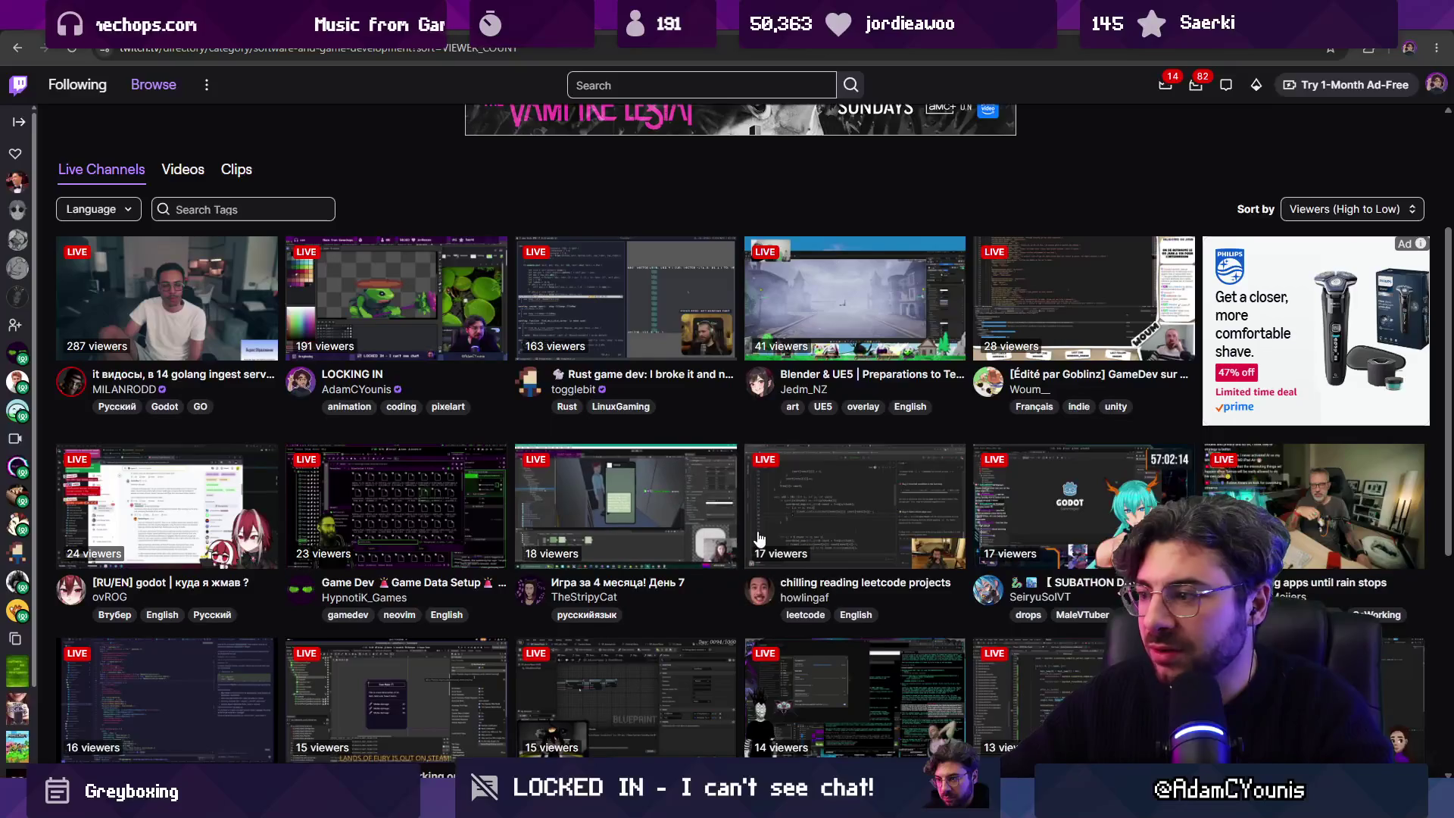
scroll(981, 506, down, 1)
scroll(682, 561, down, 1)
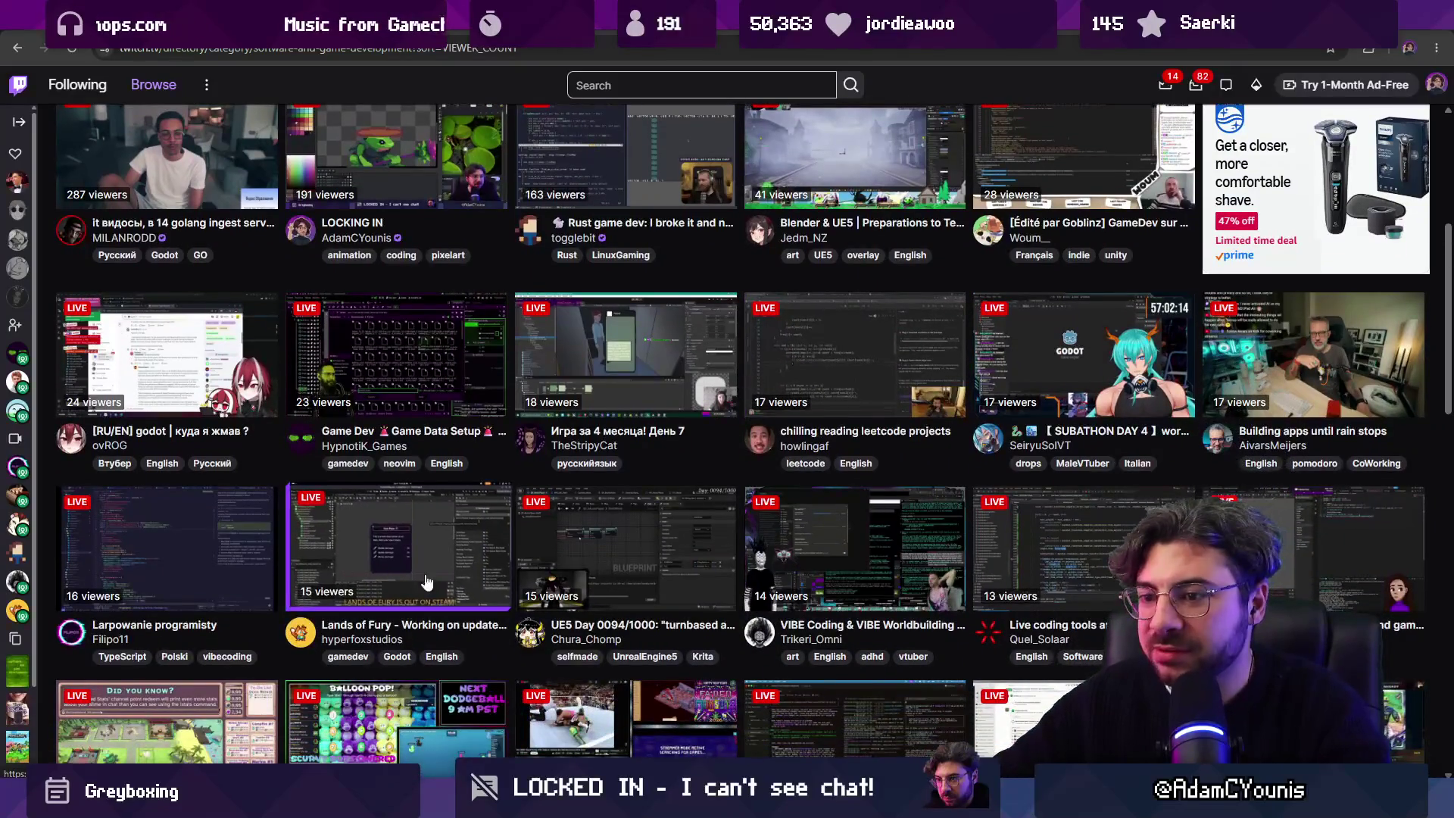